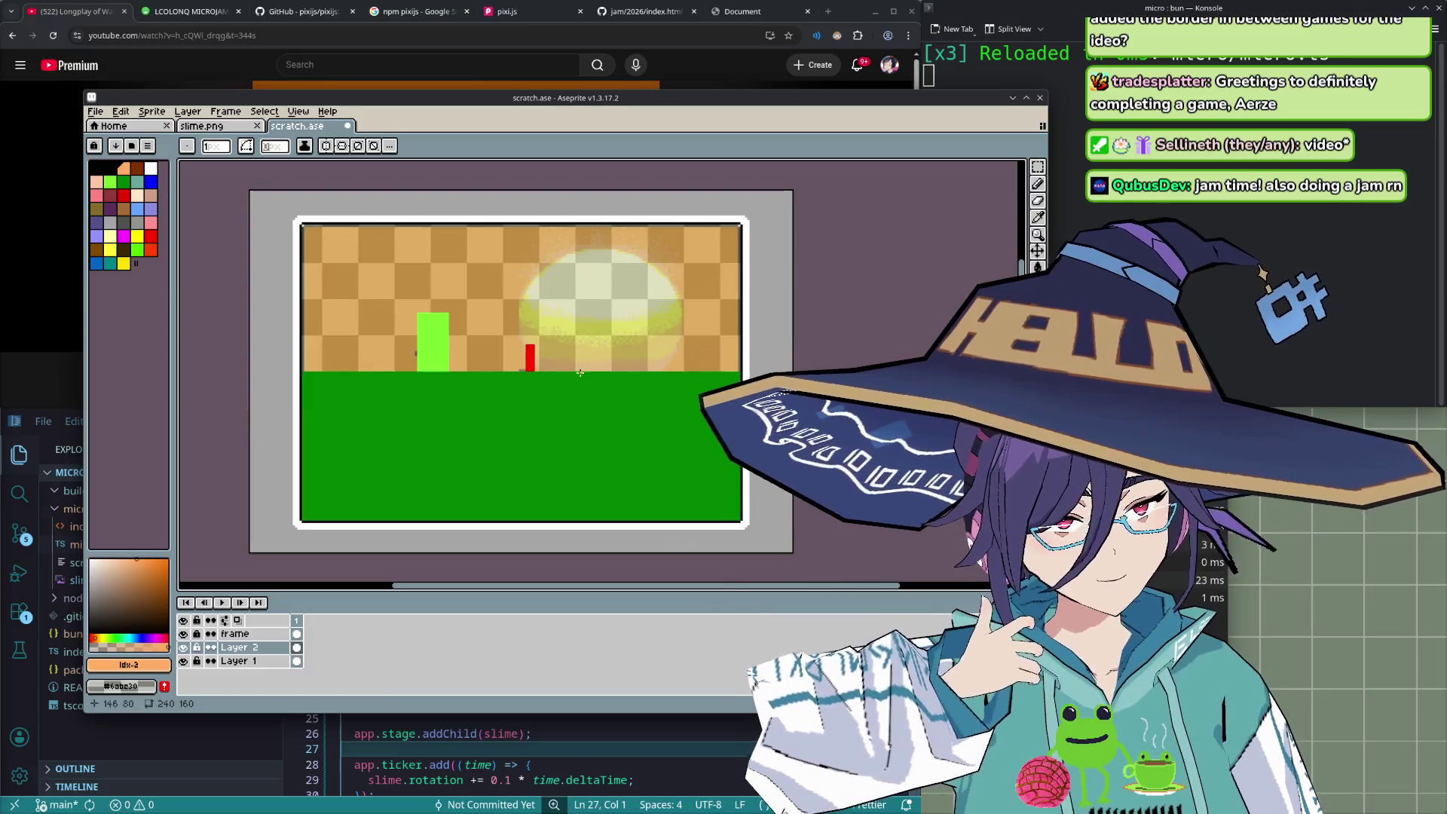
- Add a new empty Layer 3 above Layer 2 from Layer 2's layer menu
click(185, 648)
click(184, 648)
right_click(257, 648)
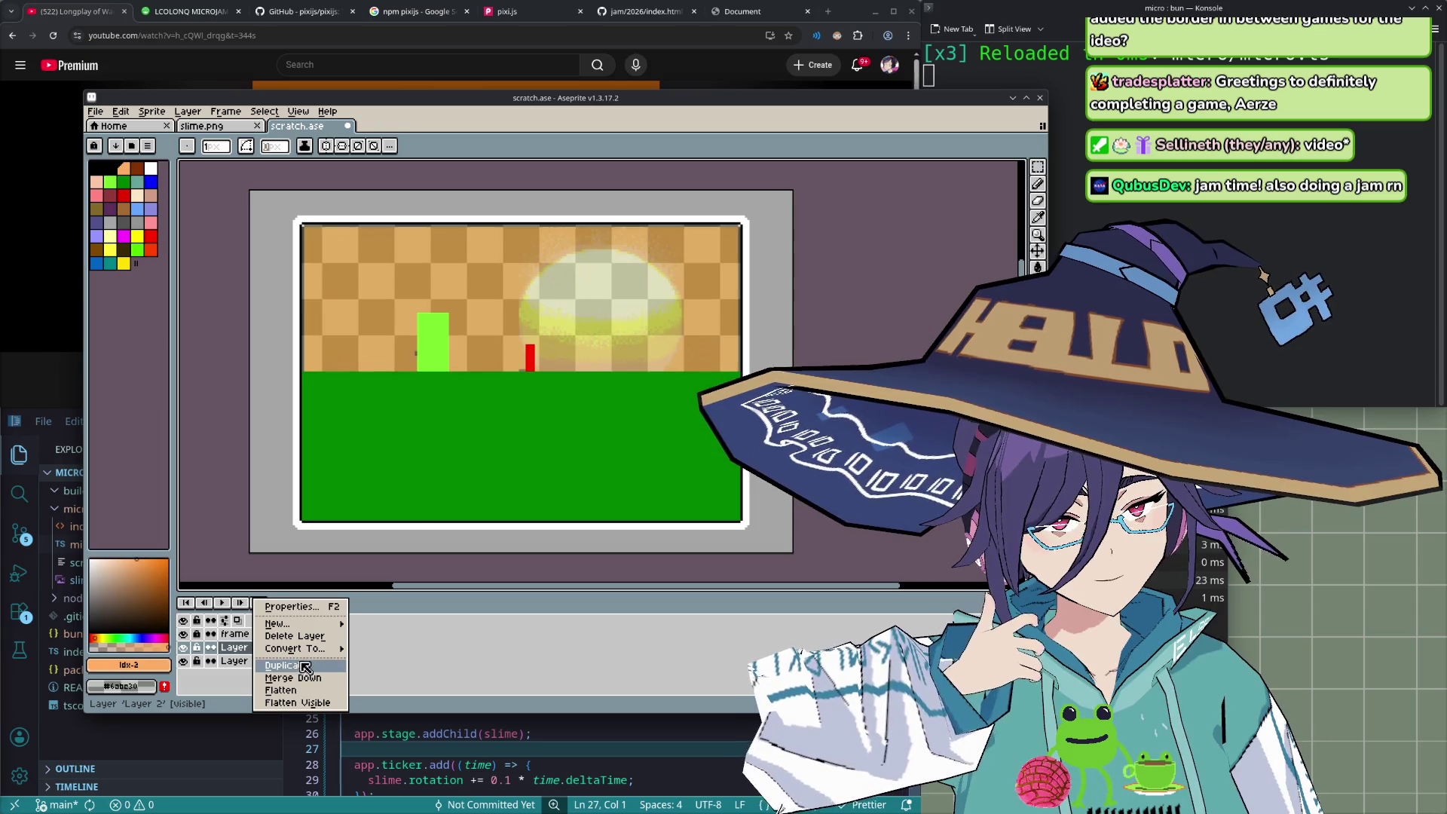
mouse_move(298, 624)
click(388, 630)
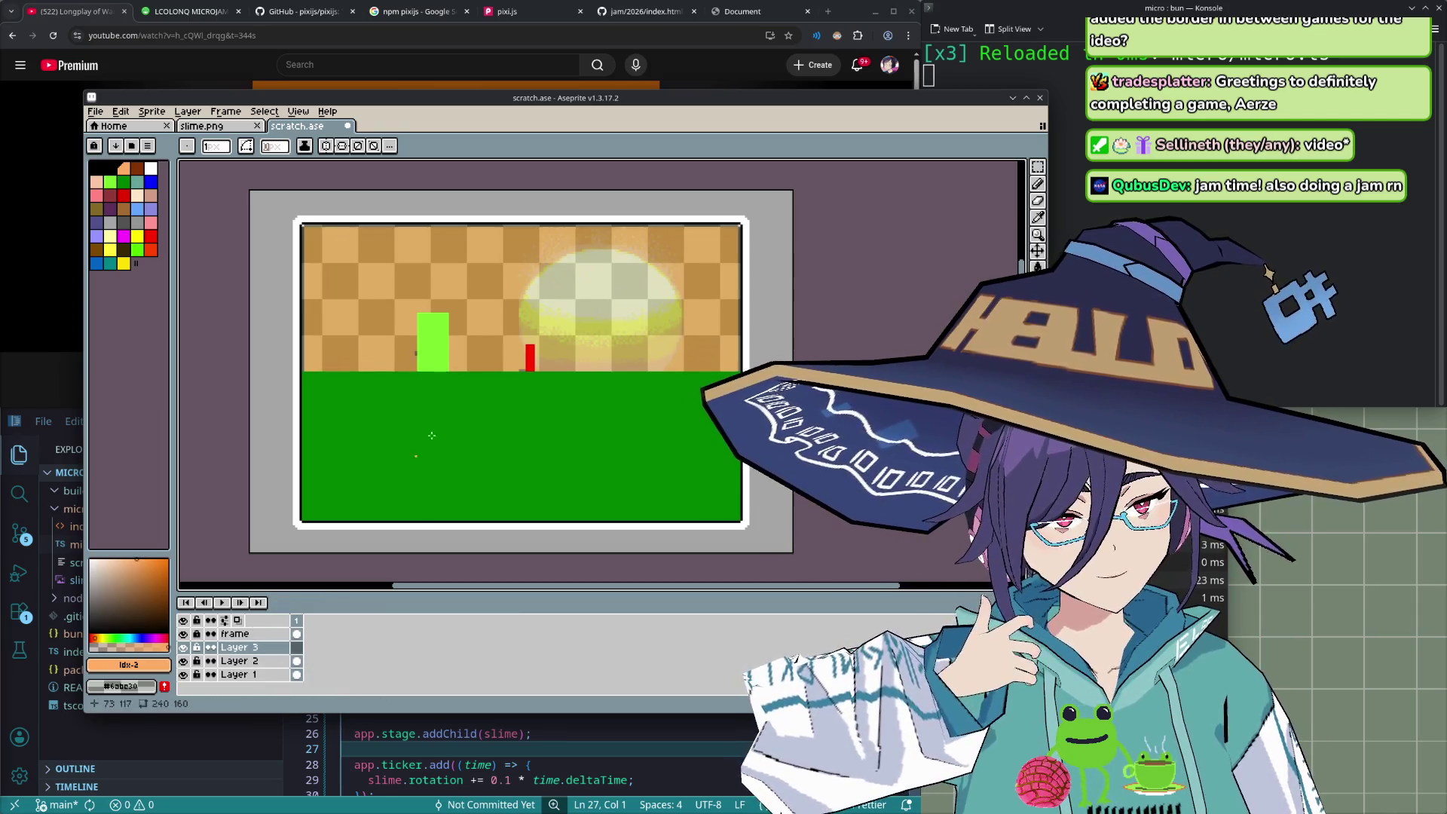
- Hide Layer 2, sketch and undo orange pencil test strokes on Layer 3, and adjust brush size
click(183, 661)
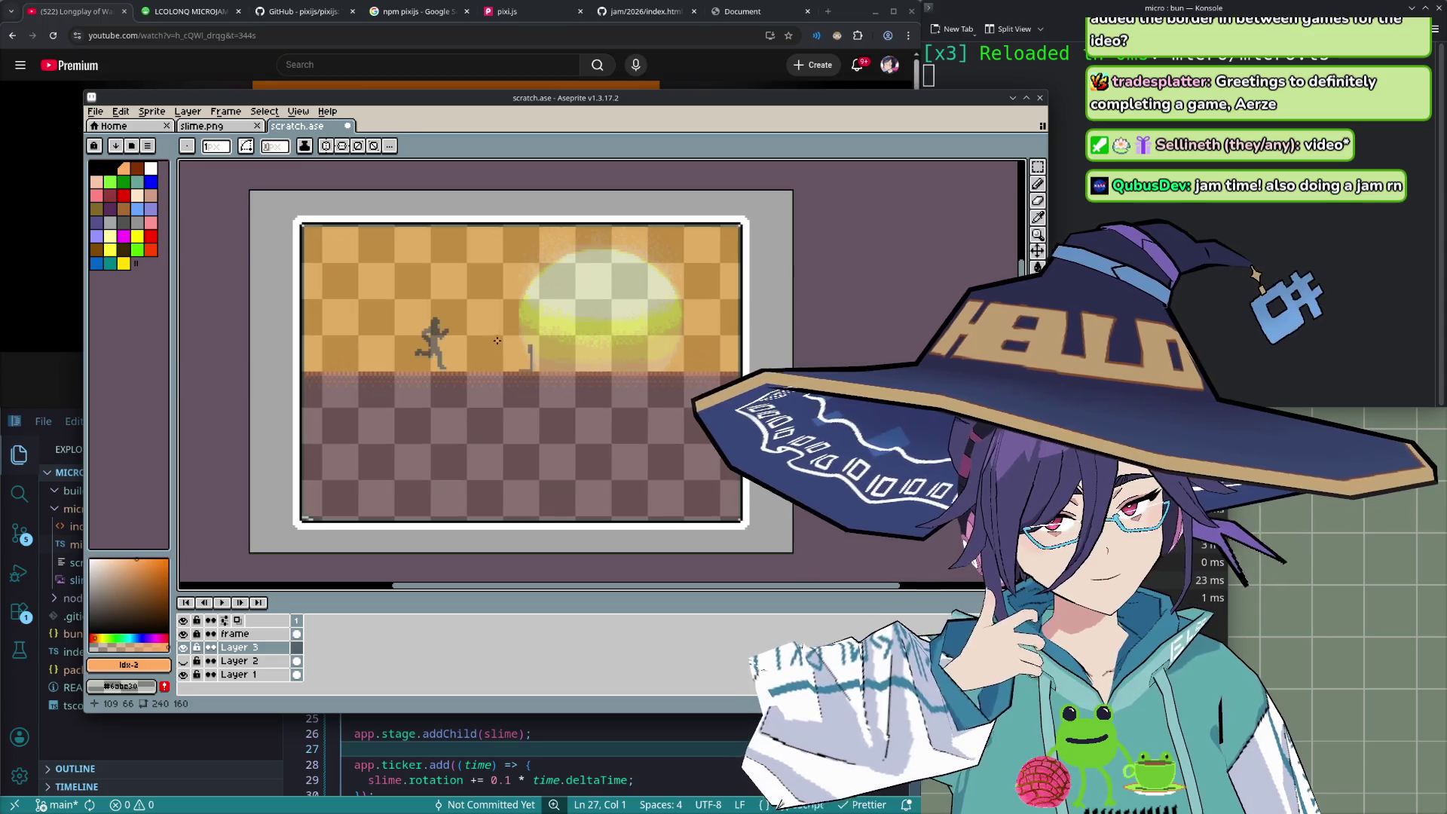
drag(484, 393, 507, 394)
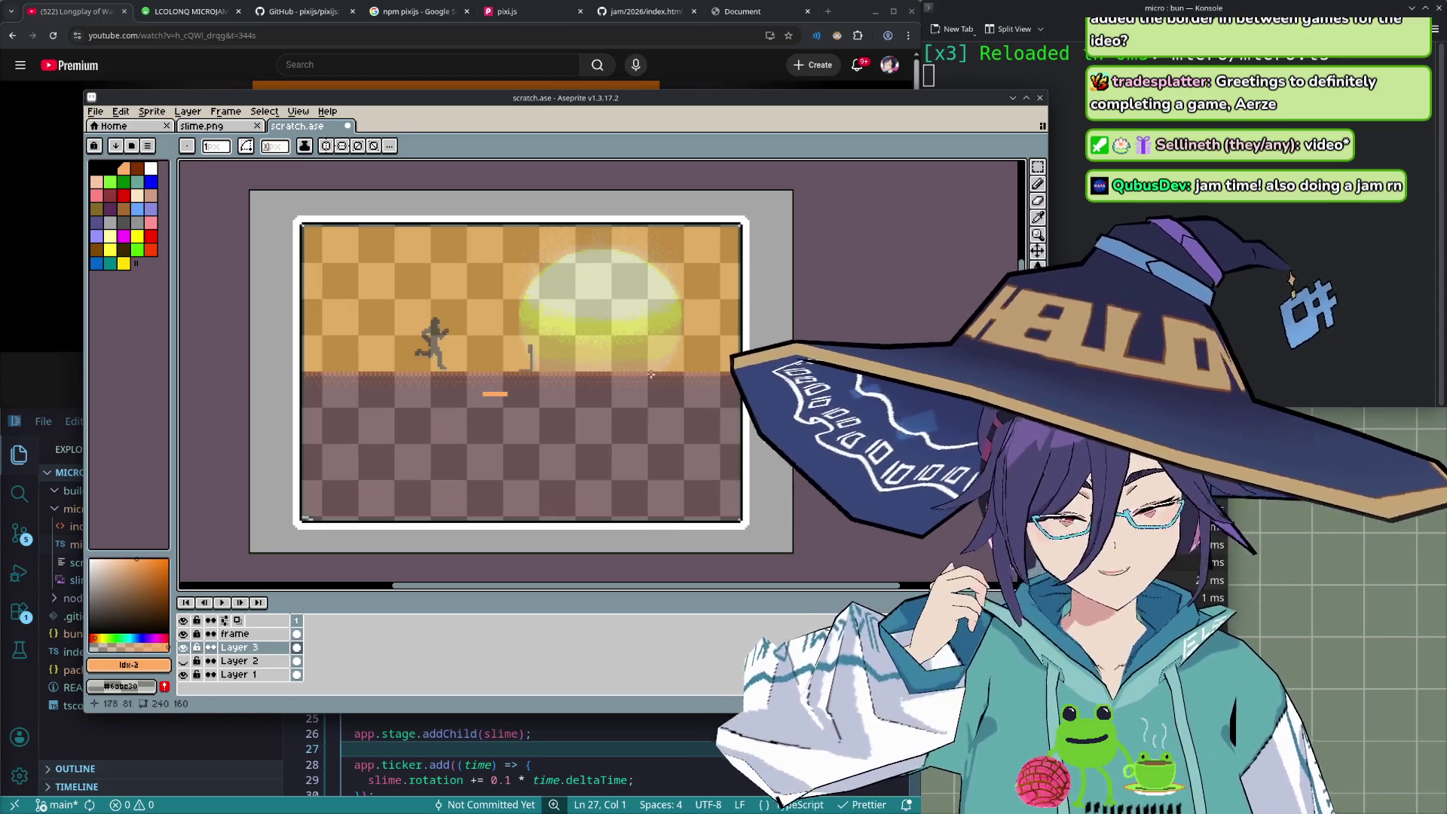
key(ctrl+z)
key(b)
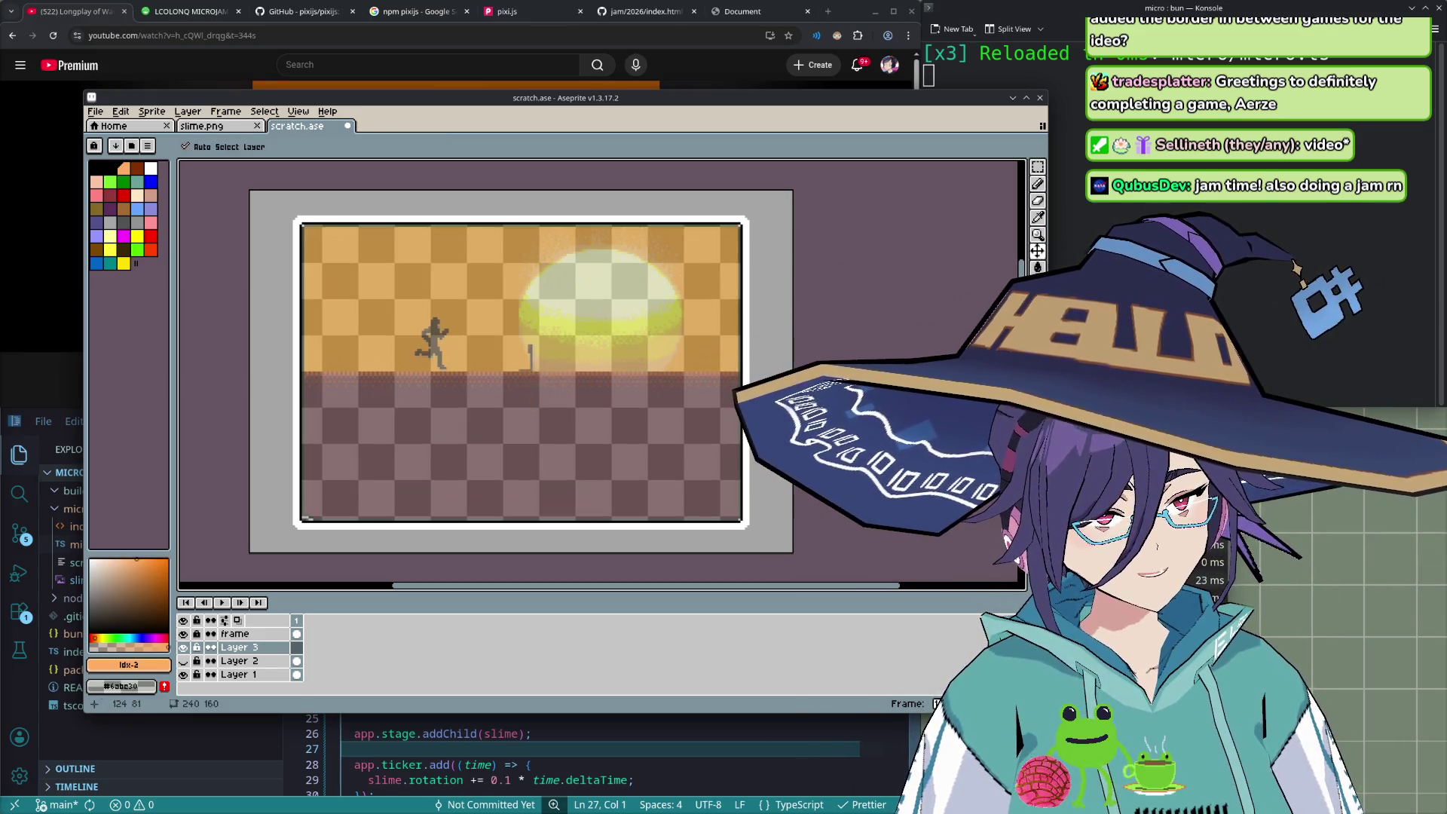
key(ctrl+z)
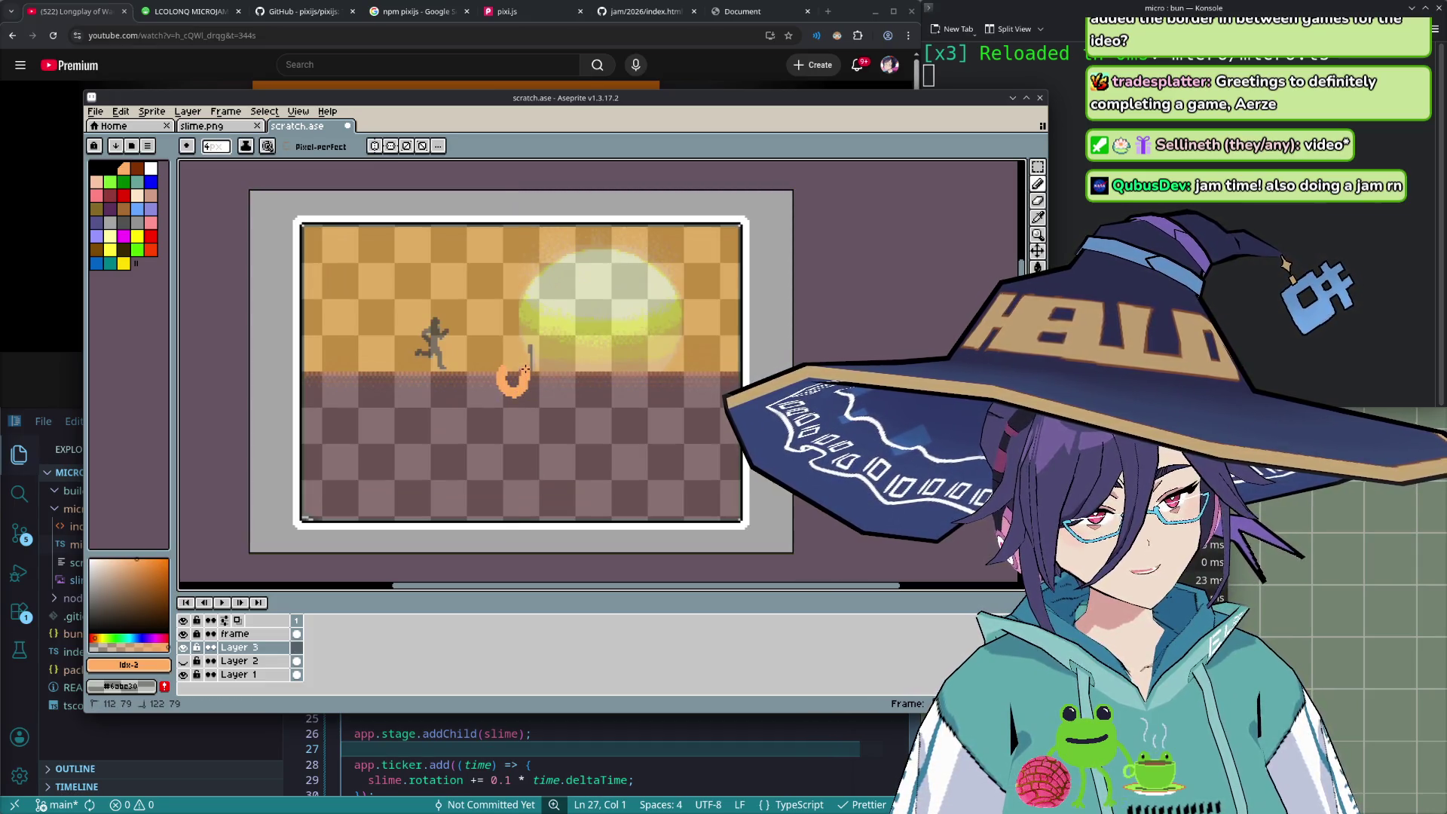
key(ctrl+z)
key(ctrl+z)
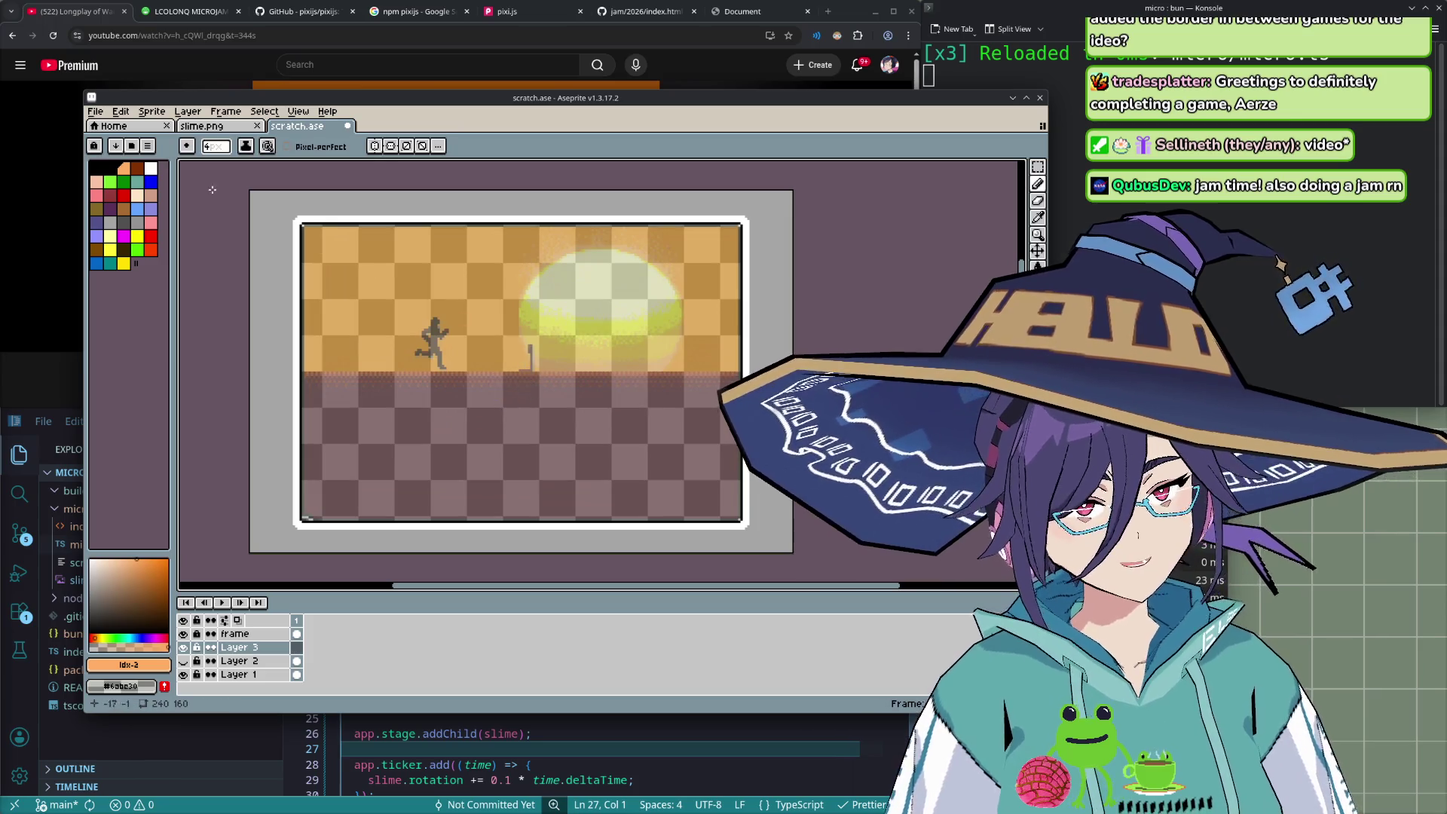
click(216, 146)
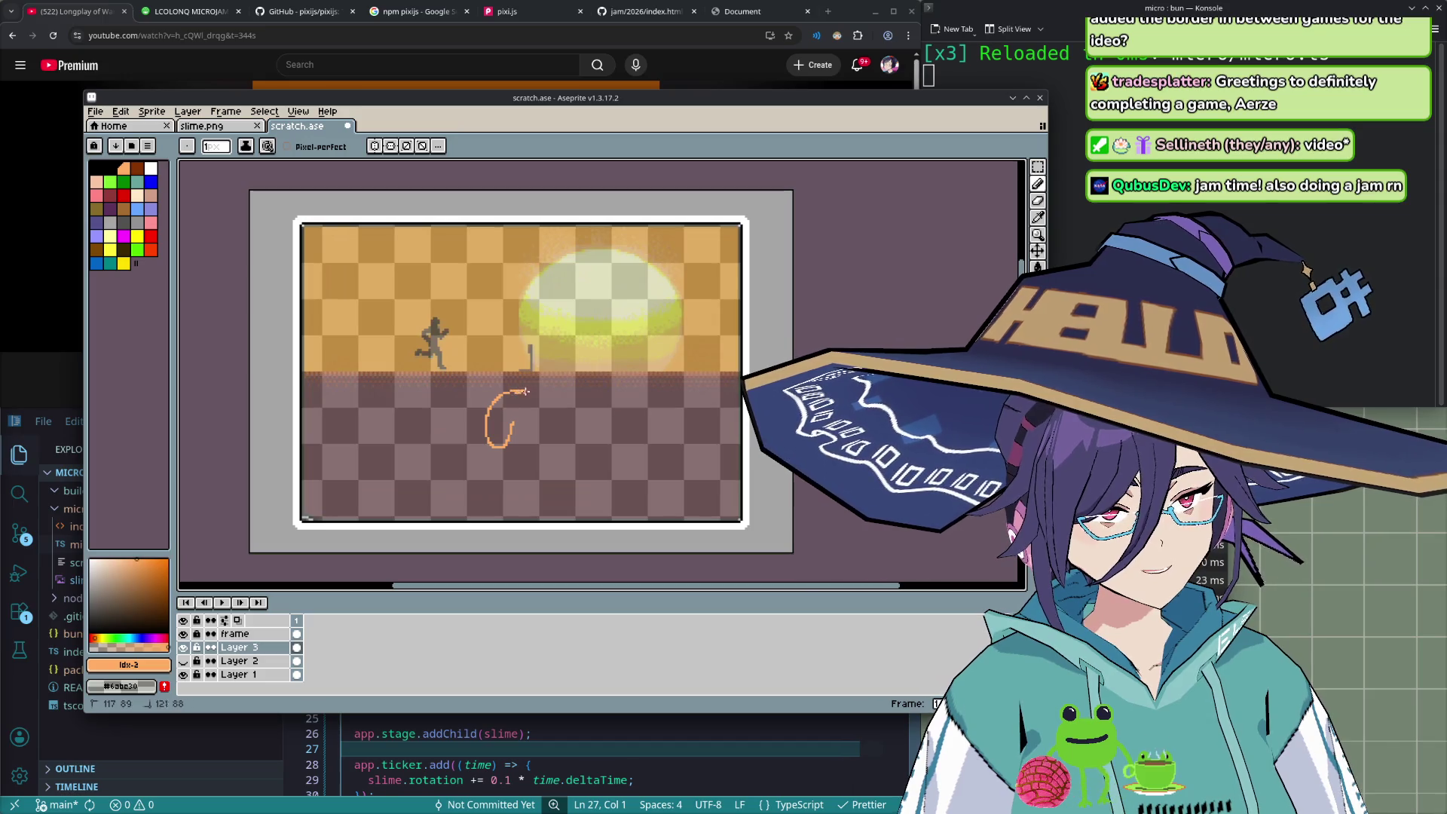
key(ctrl+z)
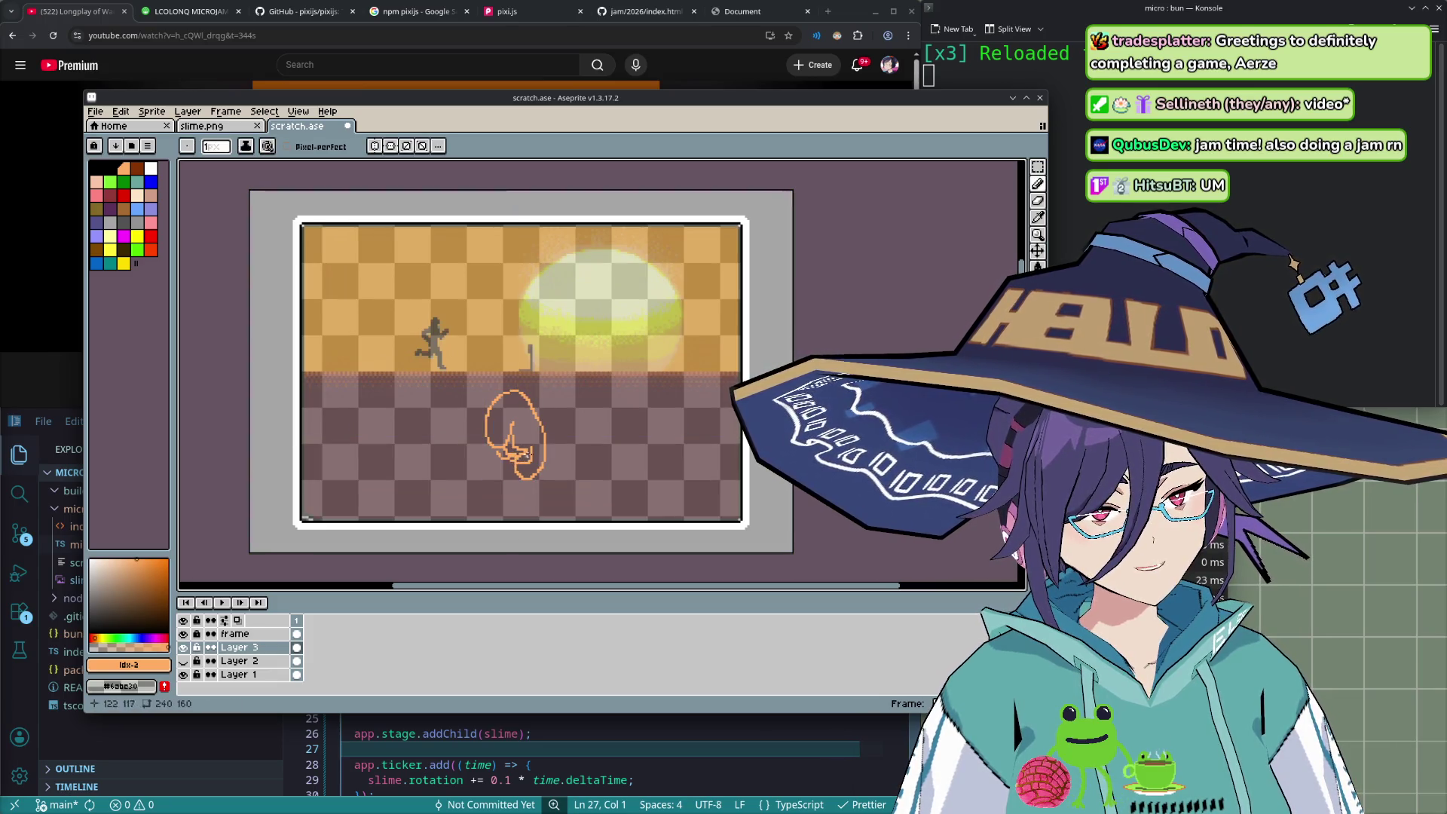
key(ctrl+z)
key(ctrl+z)
key(ctrl+z)
key(ctrl+z)
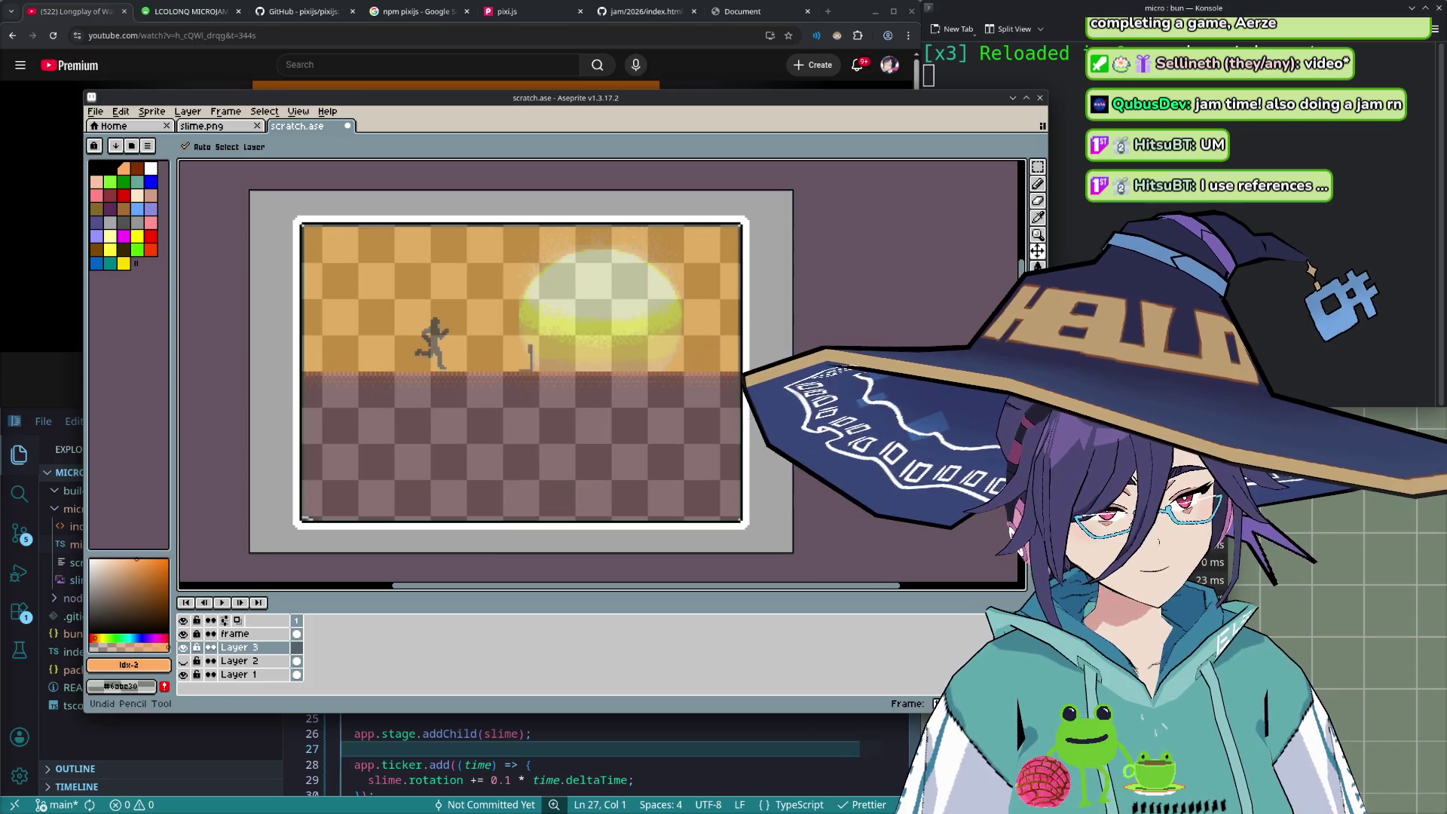
key(b)
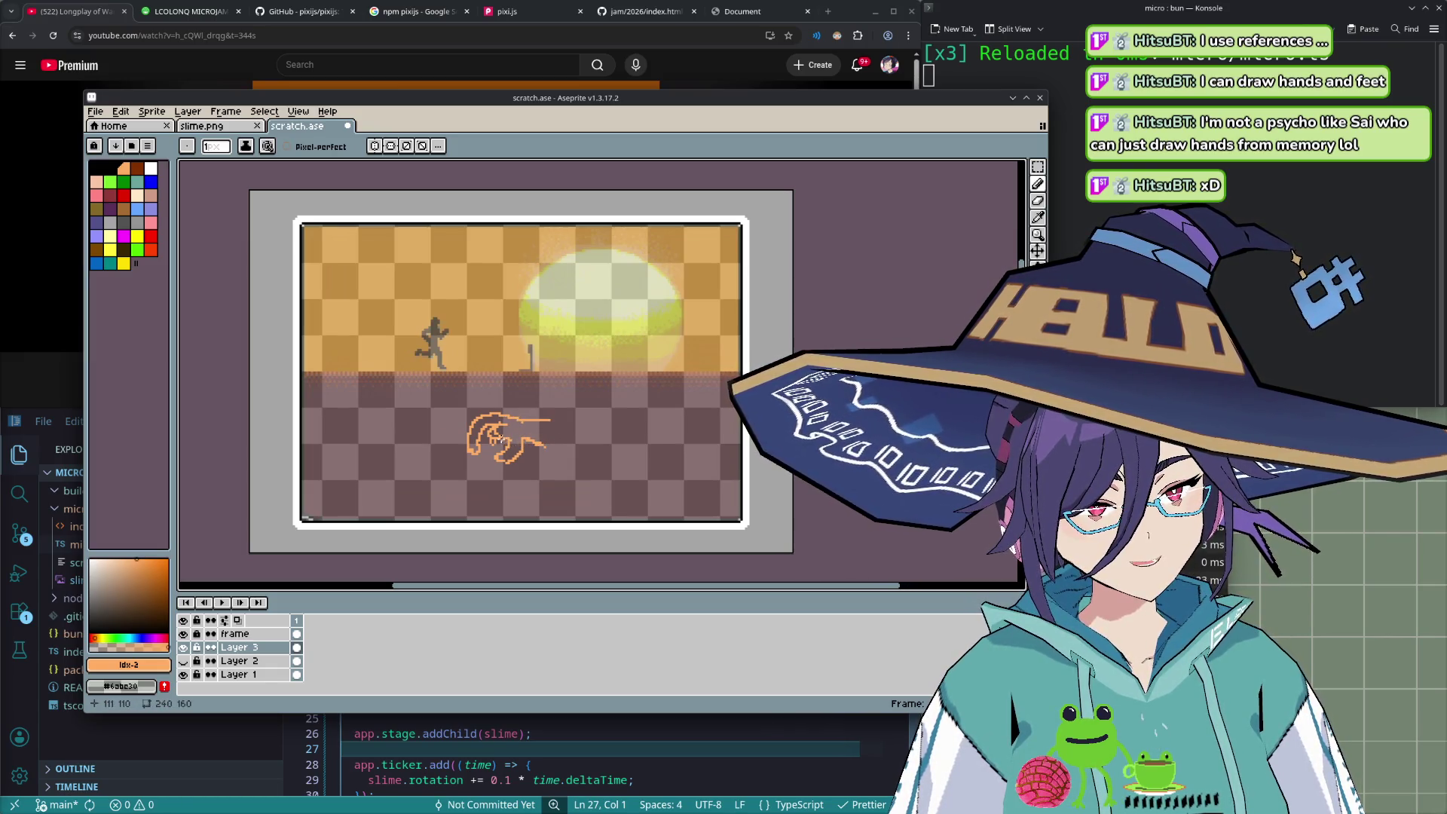
key(ctrl)
key(ctrl+z)
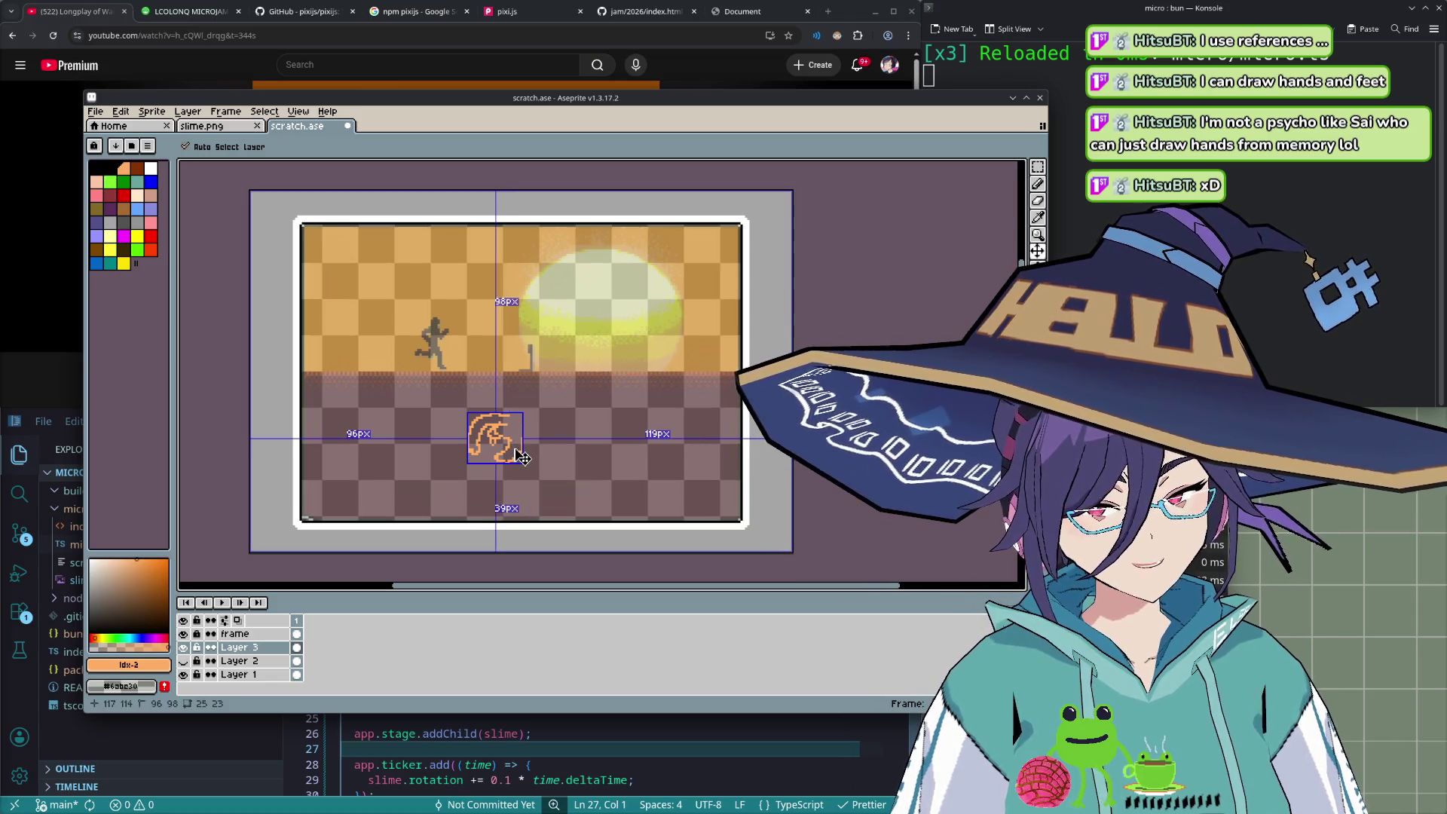
key(ctrl+z)
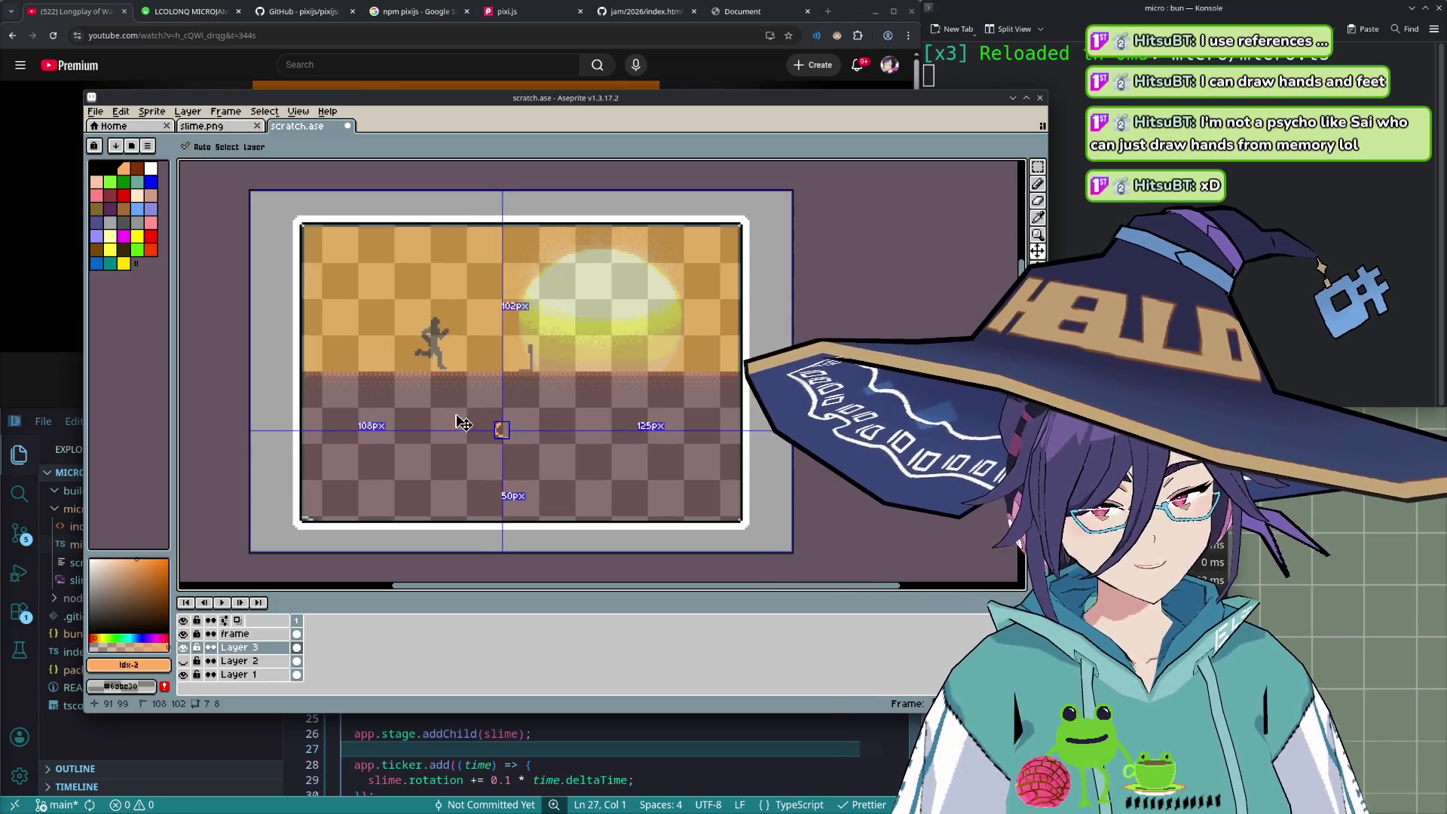
key(ctrl+z)
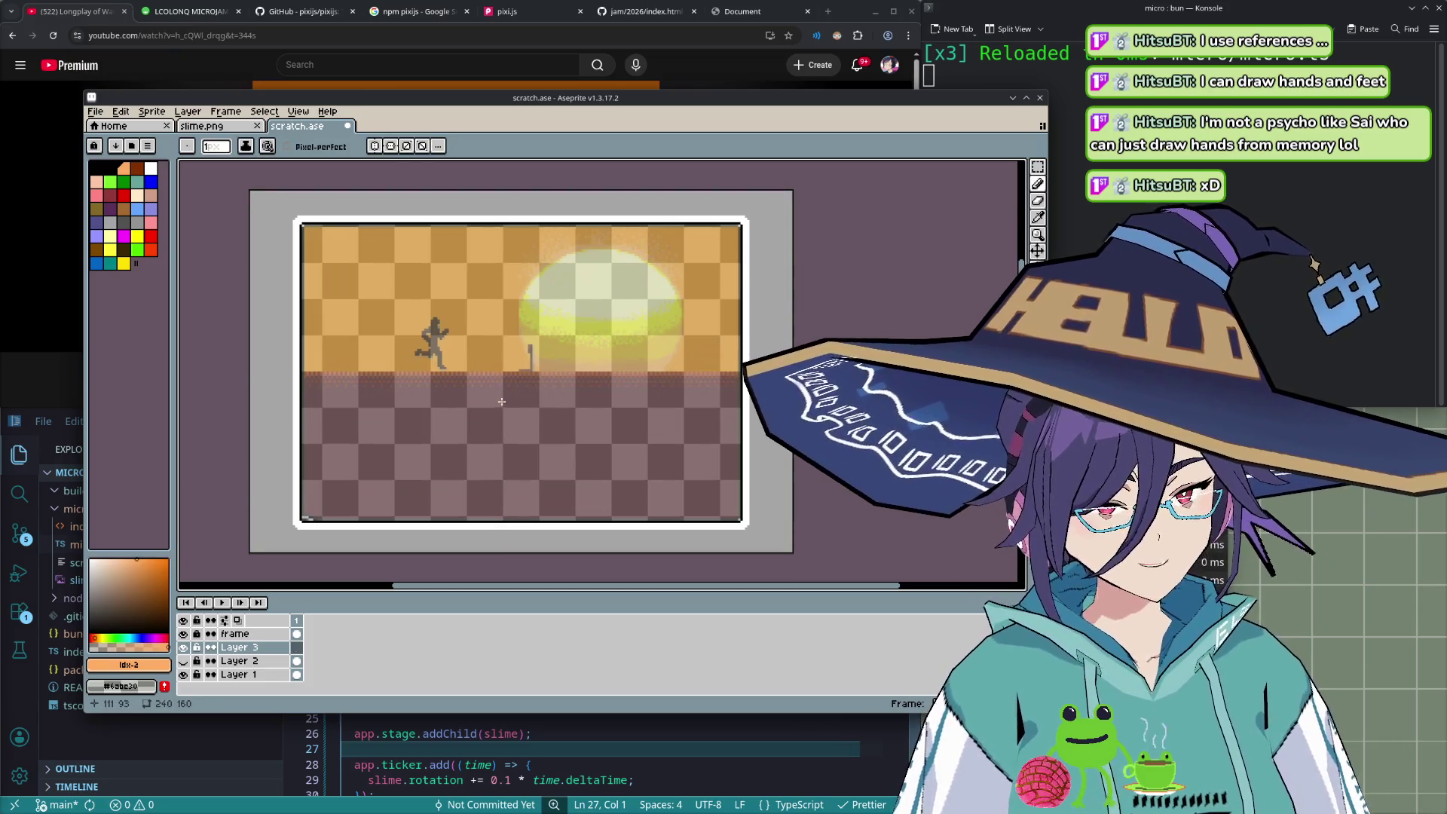
click(789, 18)
- Search Google Images for 'mario party hand picker reference' and preview the Character Hands sprite sheet
key(ctrl+t)
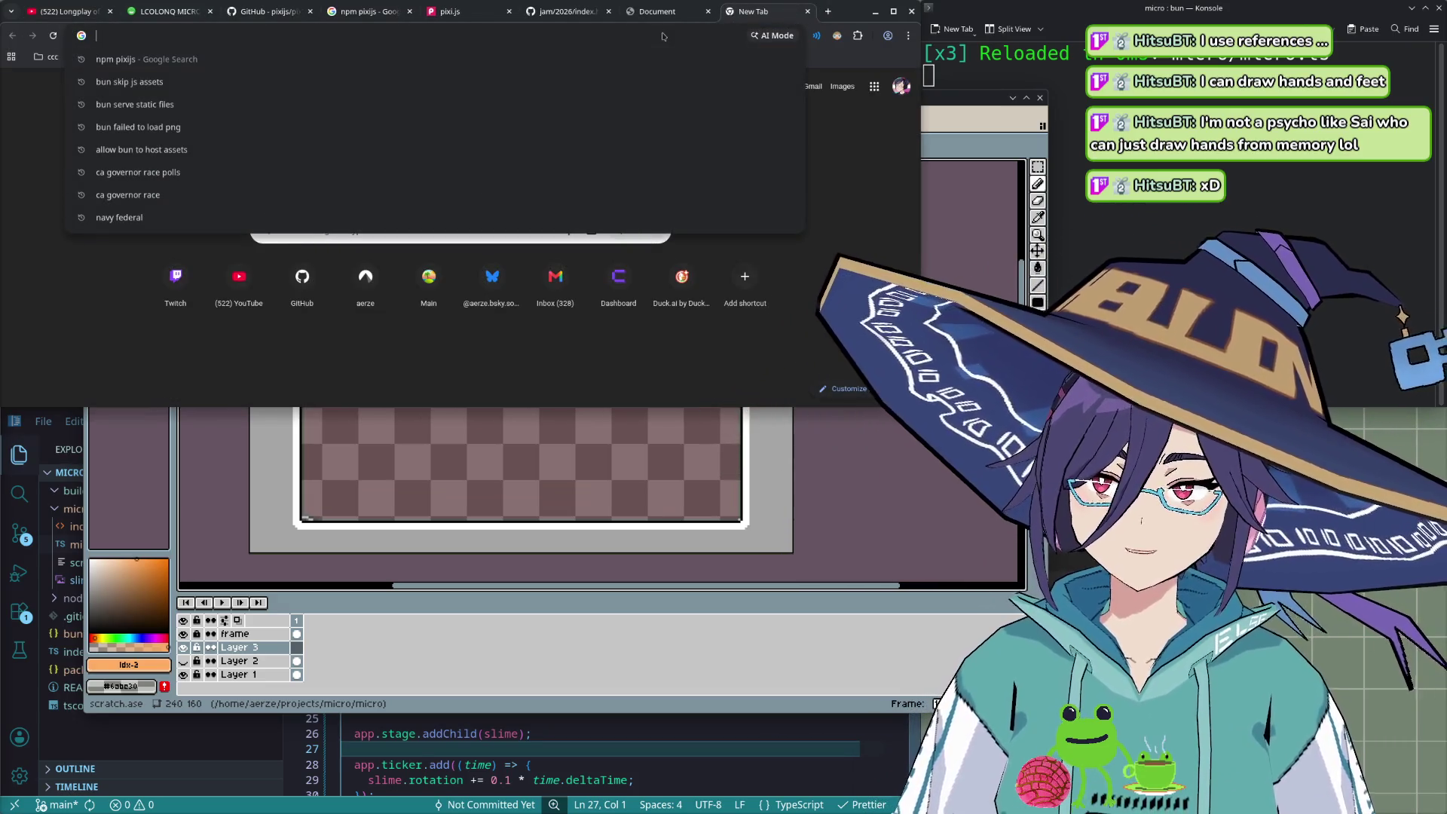
text(mario pary)
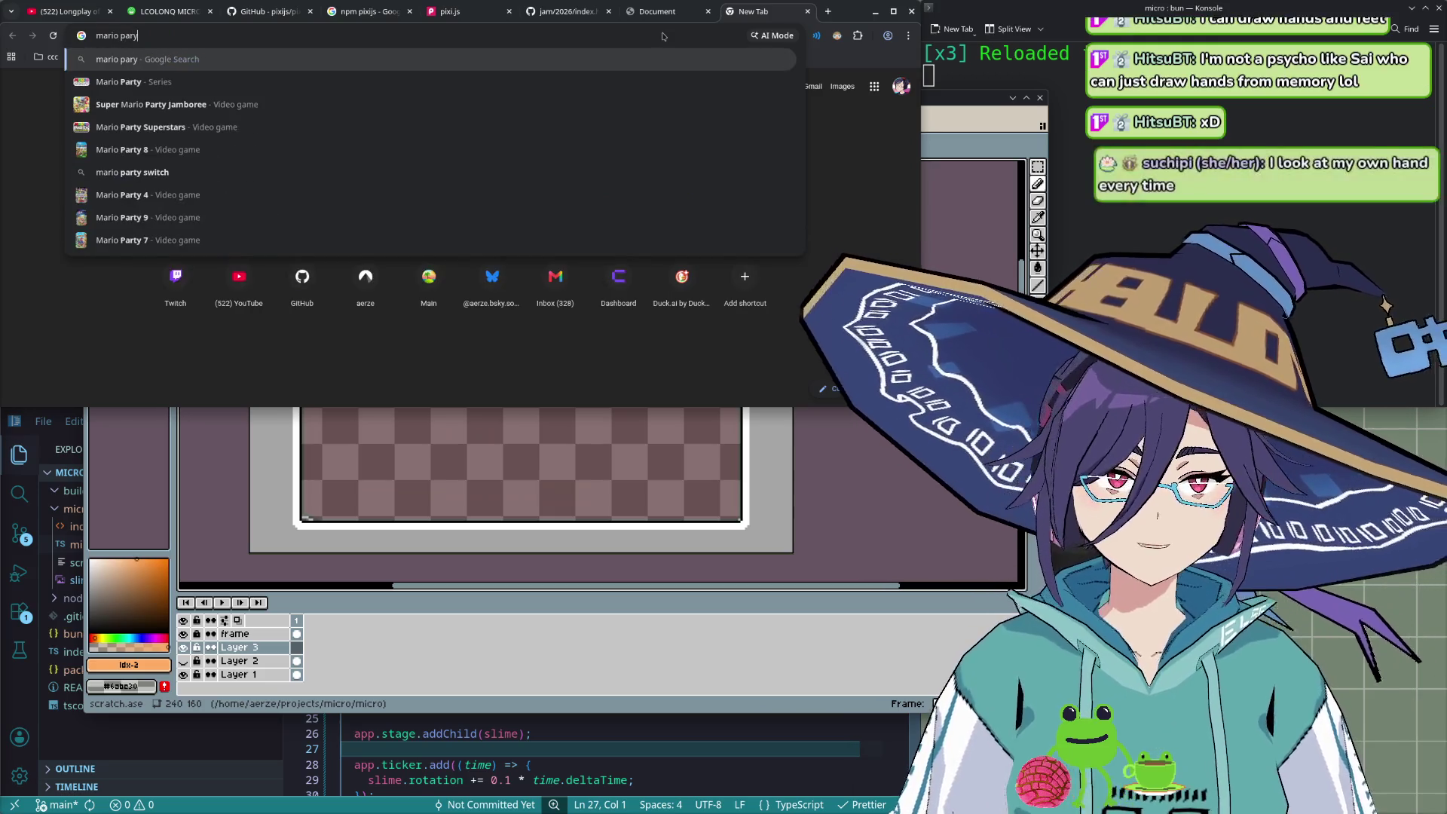
key(BackSpace)
text(ty )
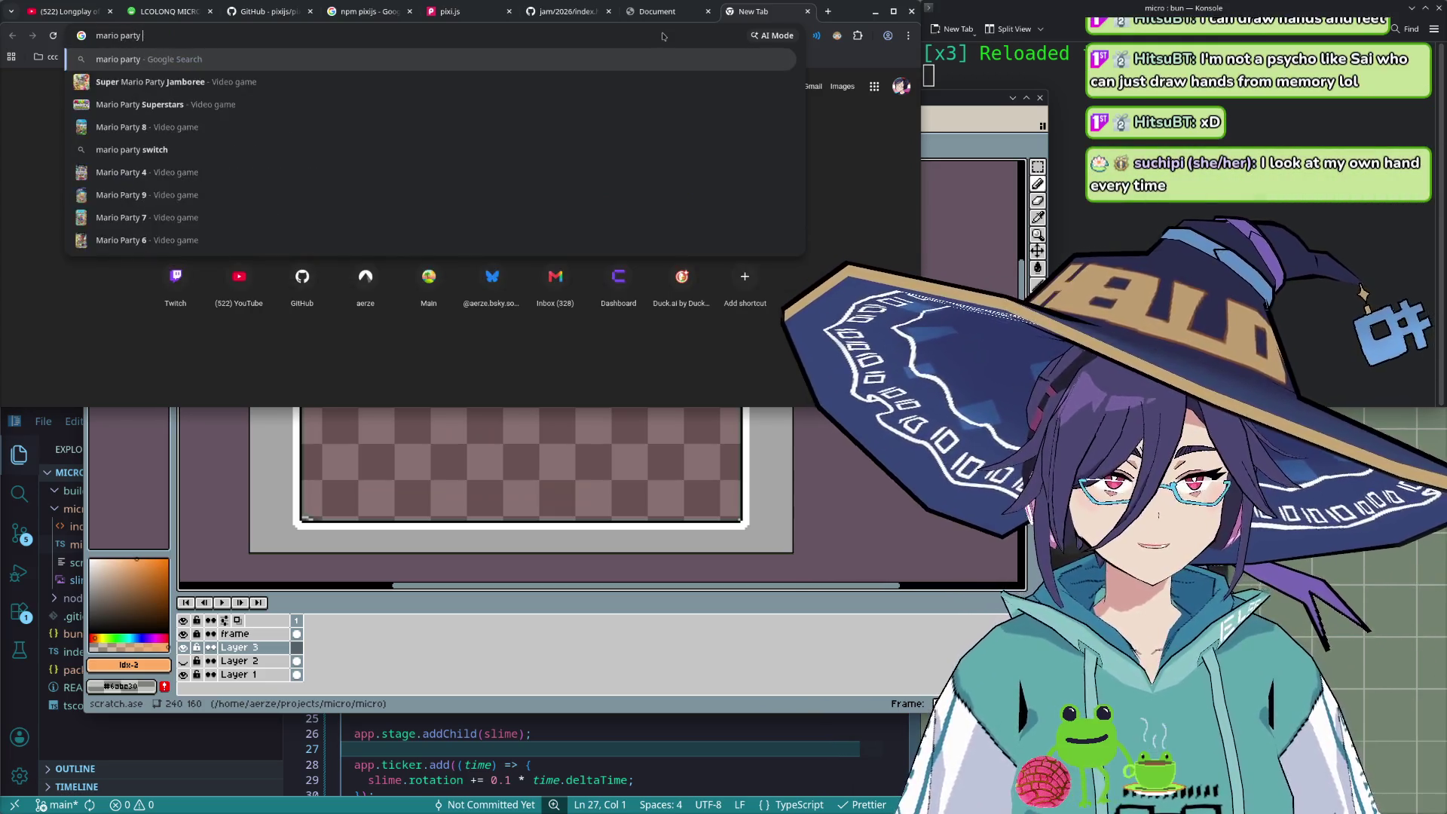
text(hand)
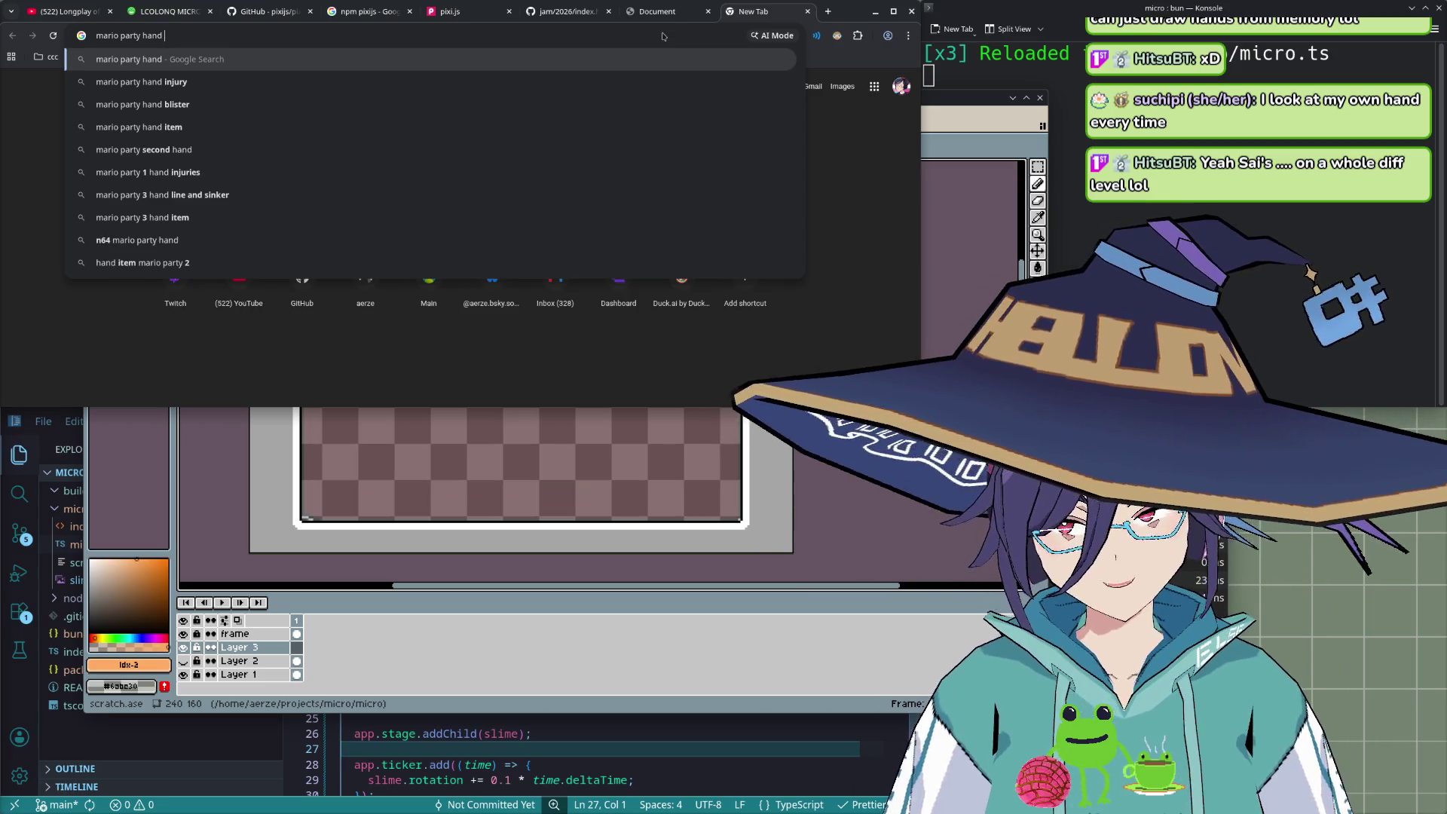
text( picker fr)
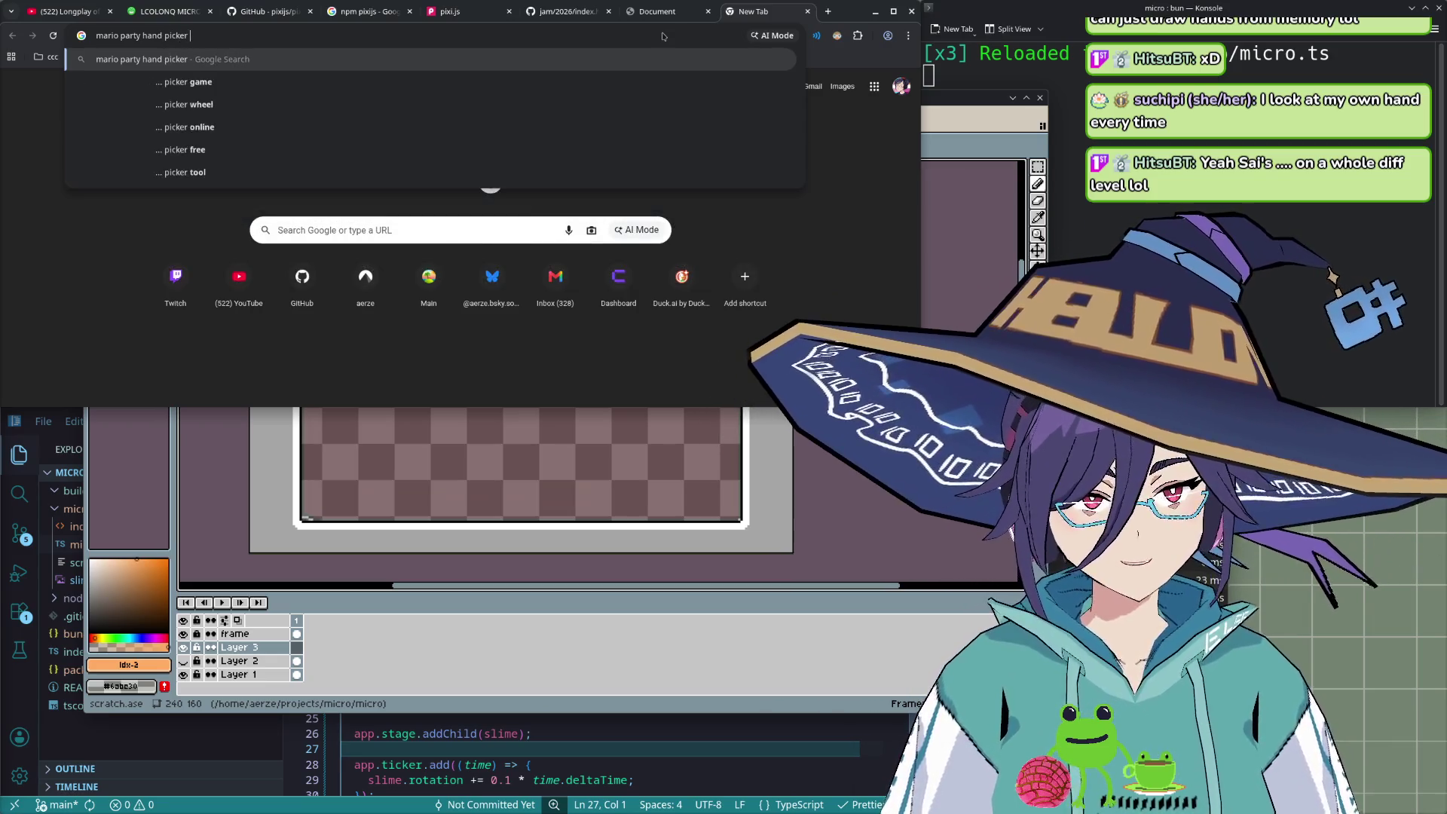
key(BackSpace)
key(BackSpace)
text(reference)
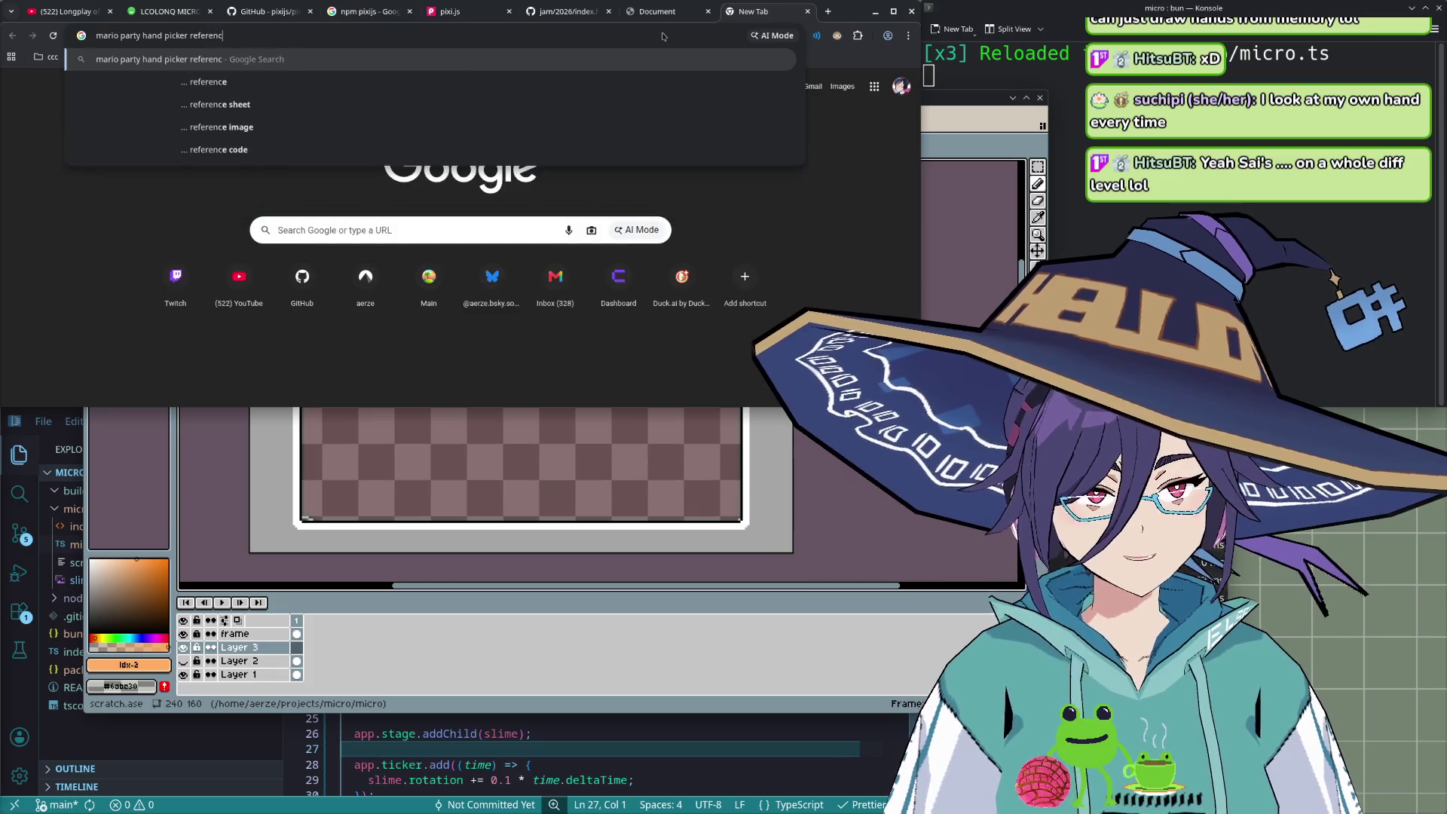
key(Return)
click(208, 114)
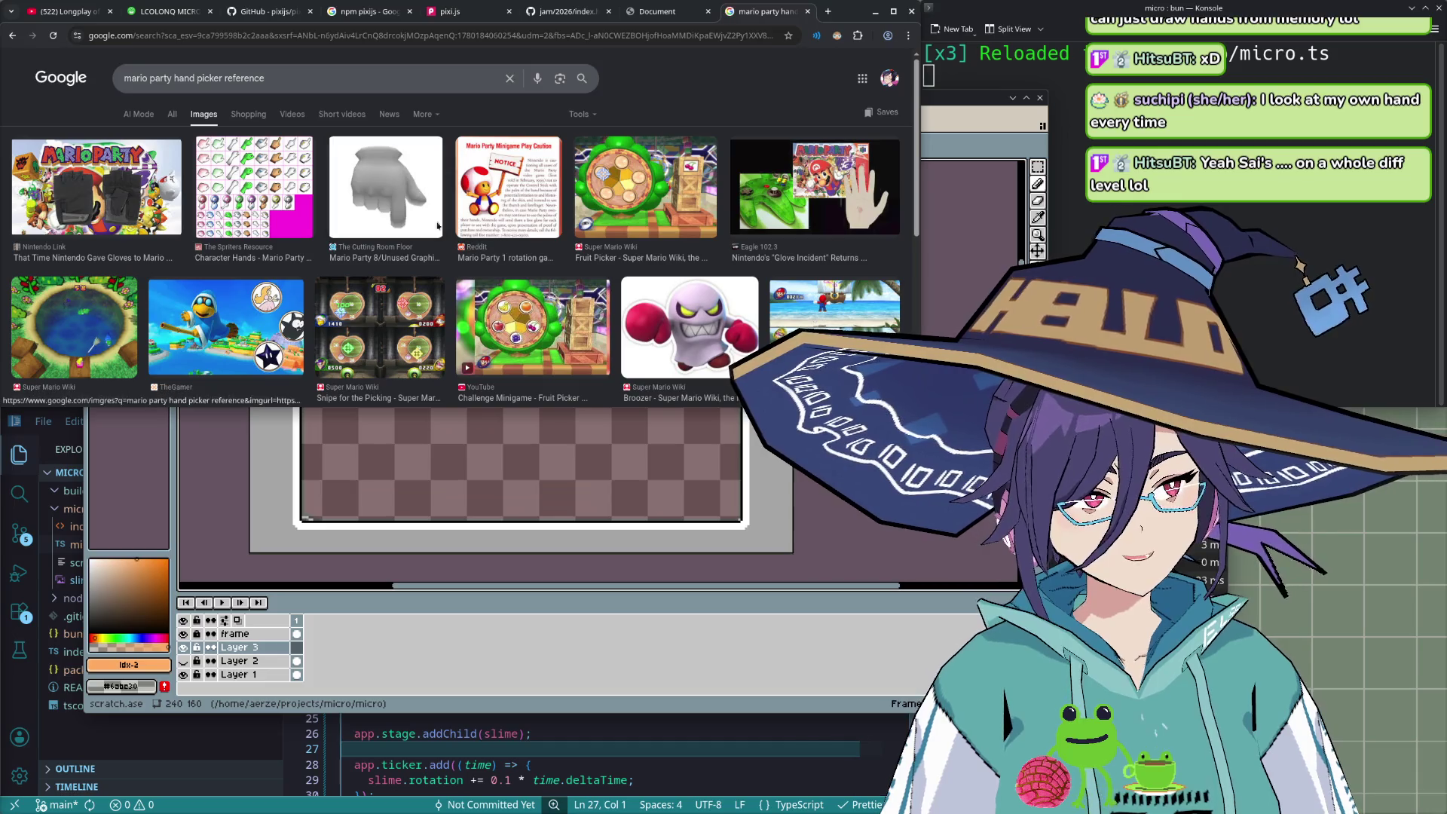
click(304, 229)
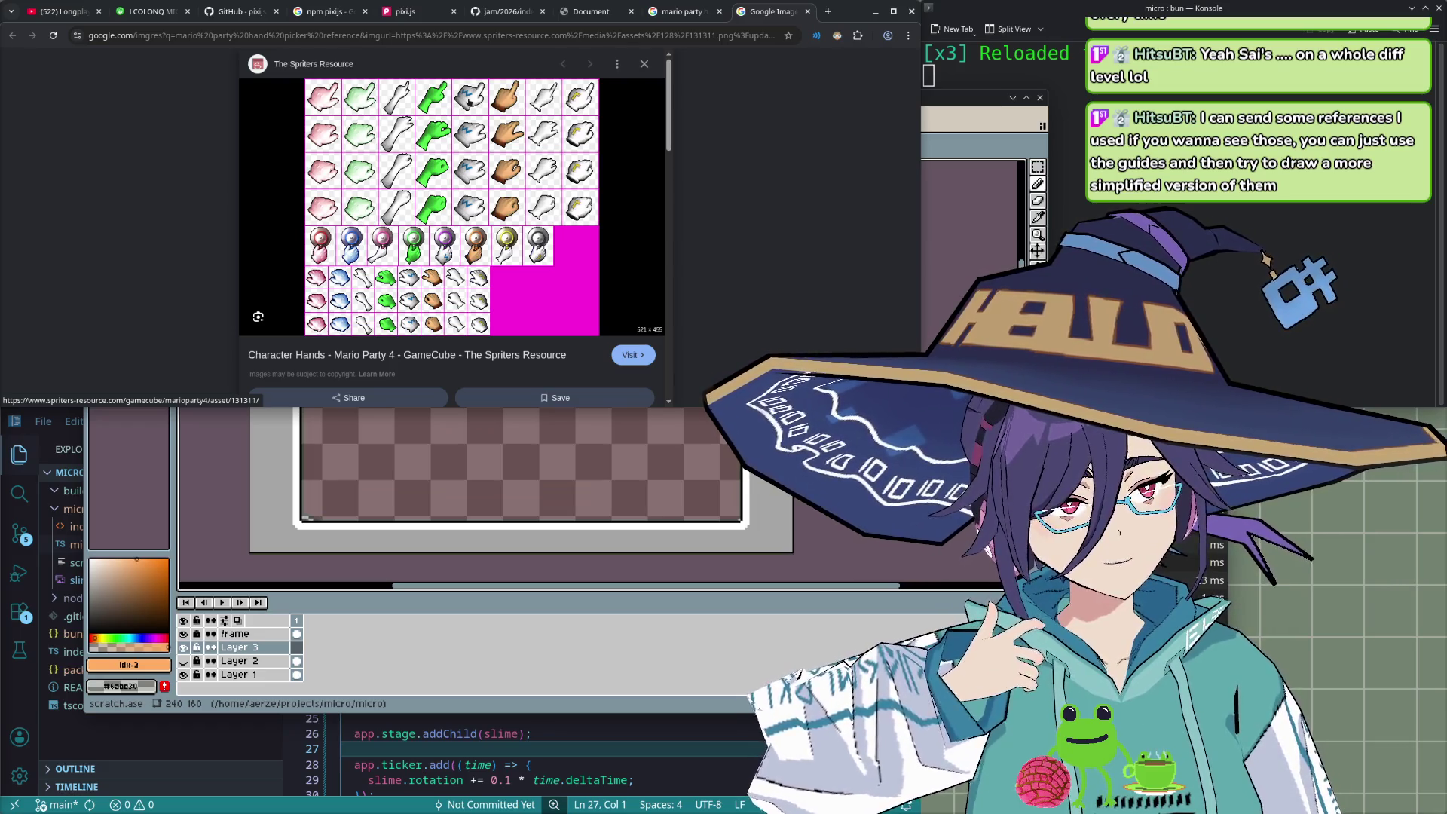
- Open the Character Hands page on The Spriters Resource and view the sheet enlarged and zoomed
click(469, 102)
click(459, 259)
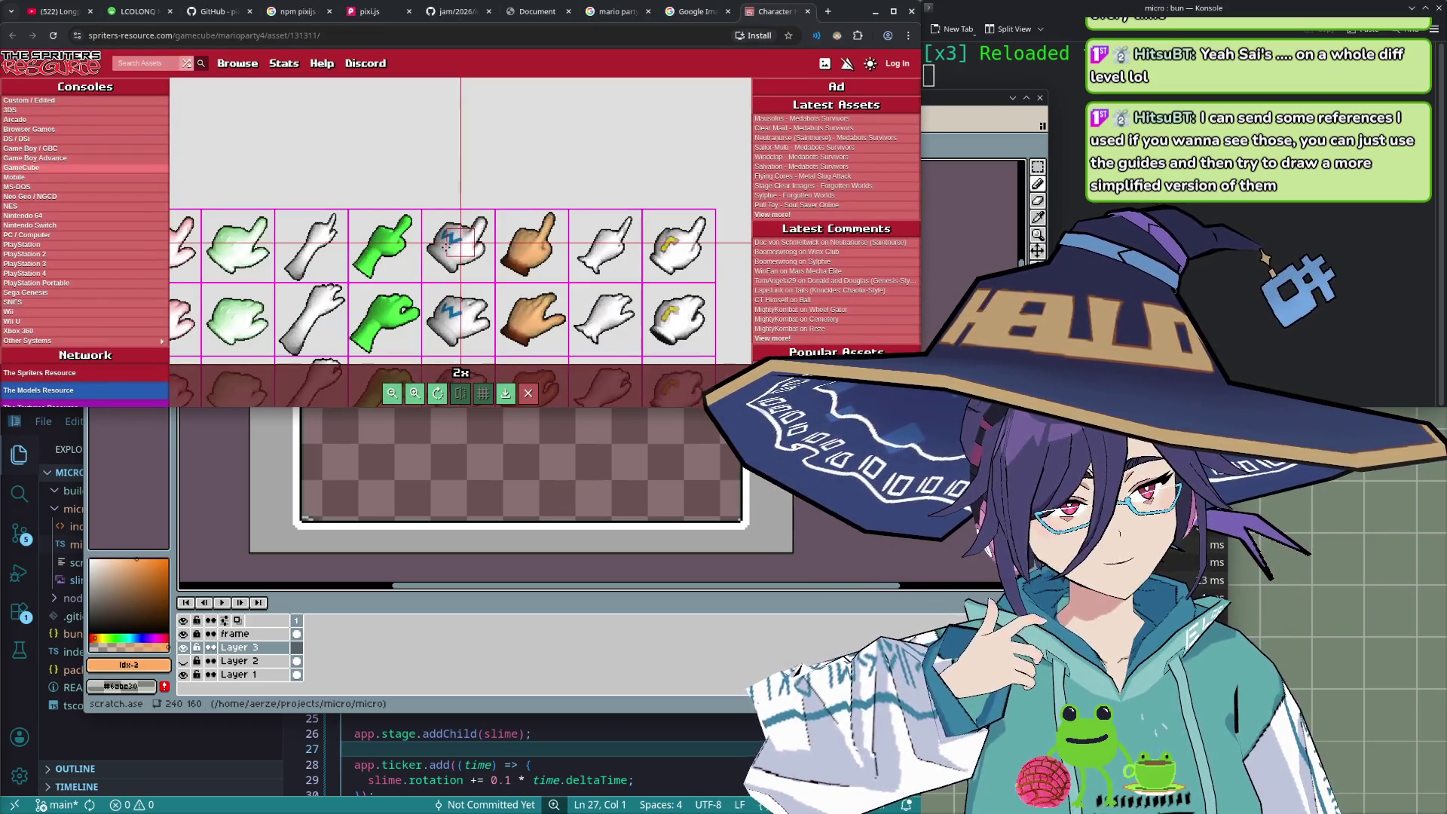
scroll(446, 246, up, 2)
scroll(447, 247, up, 2)
scroll(446, 247, up, 1)
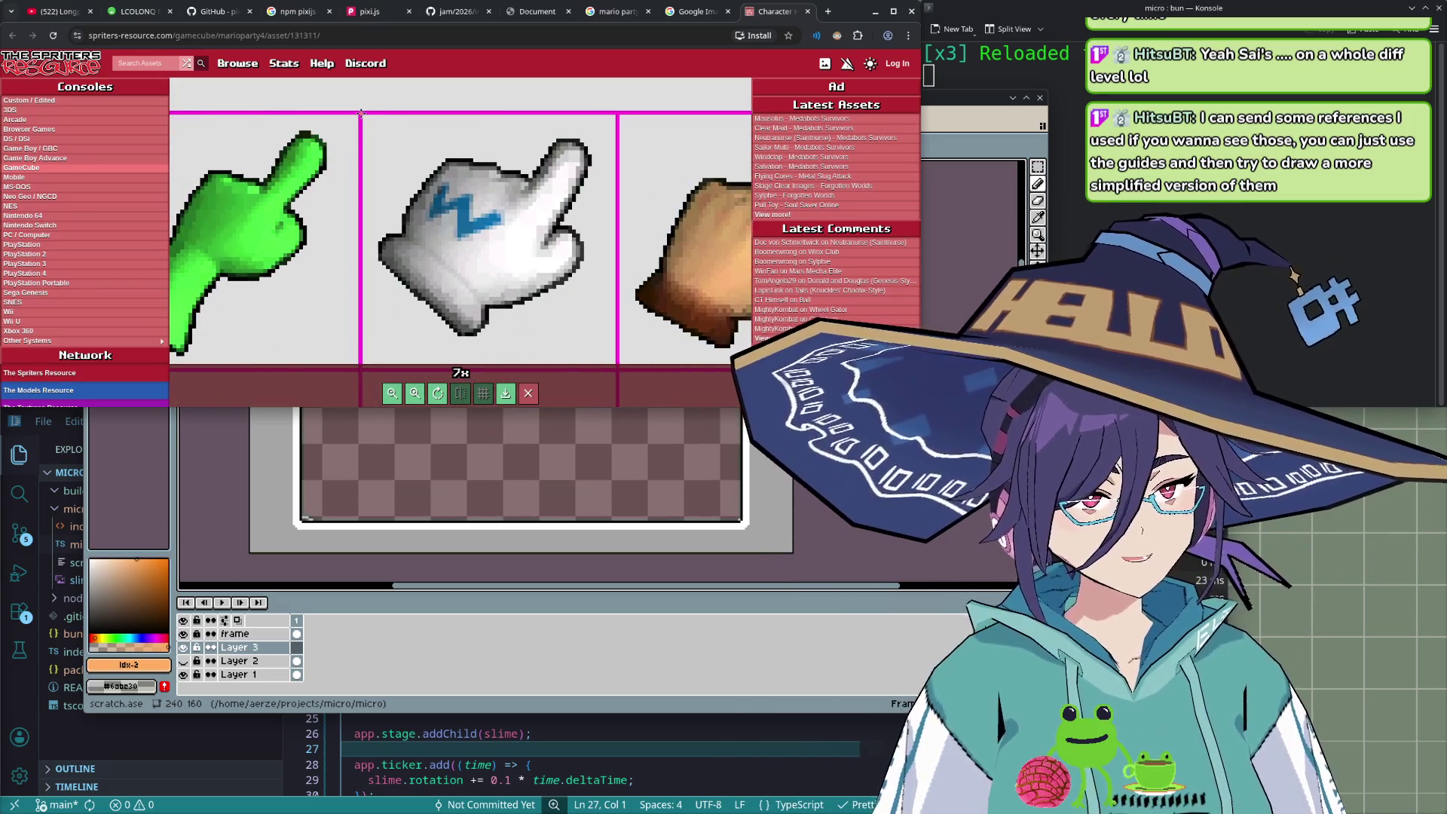
- Capture a region screenshot around the white pointing glove, copy it, and return to Aseprite
key(super+shift+Print)
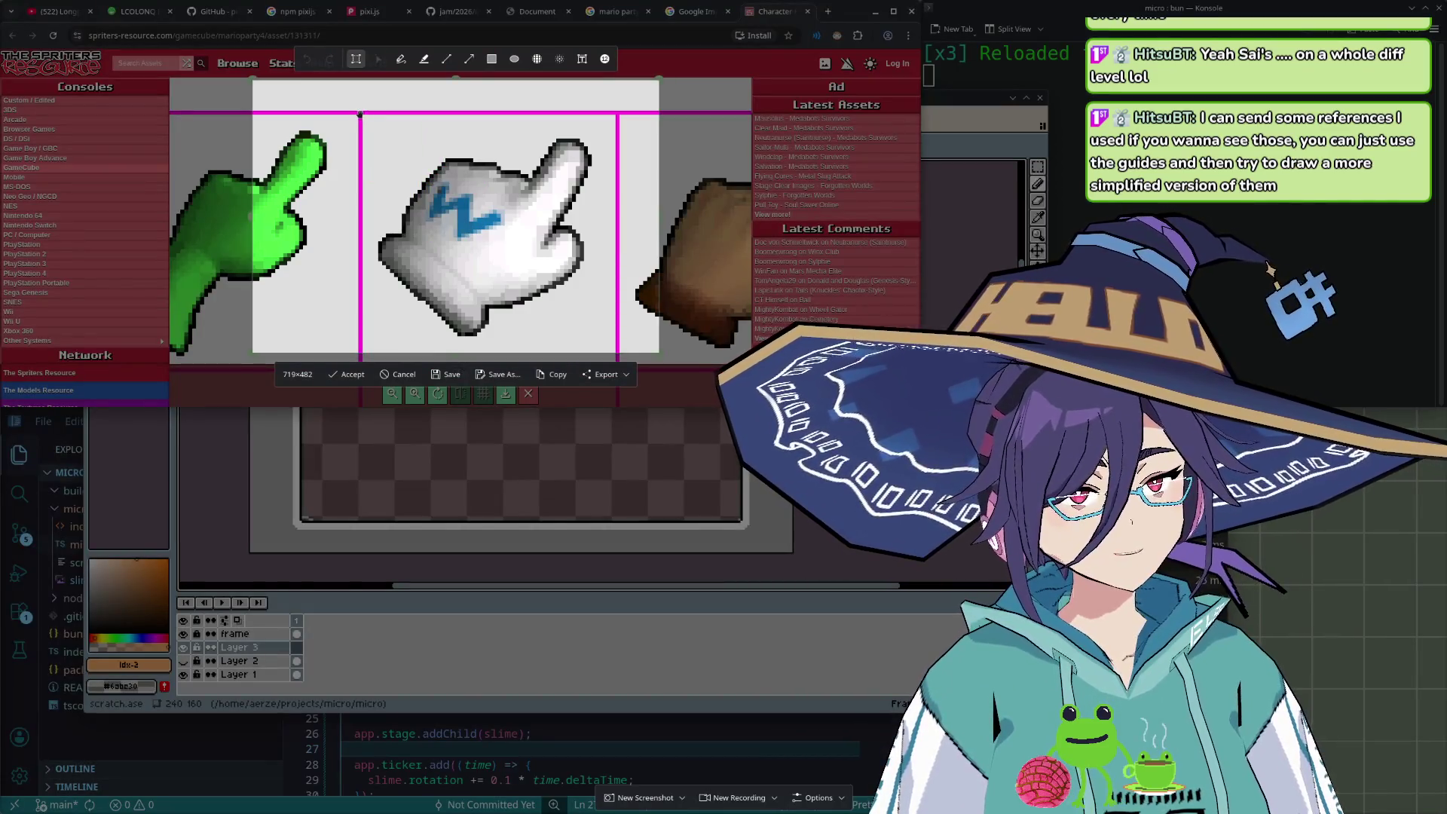
key(Escape)
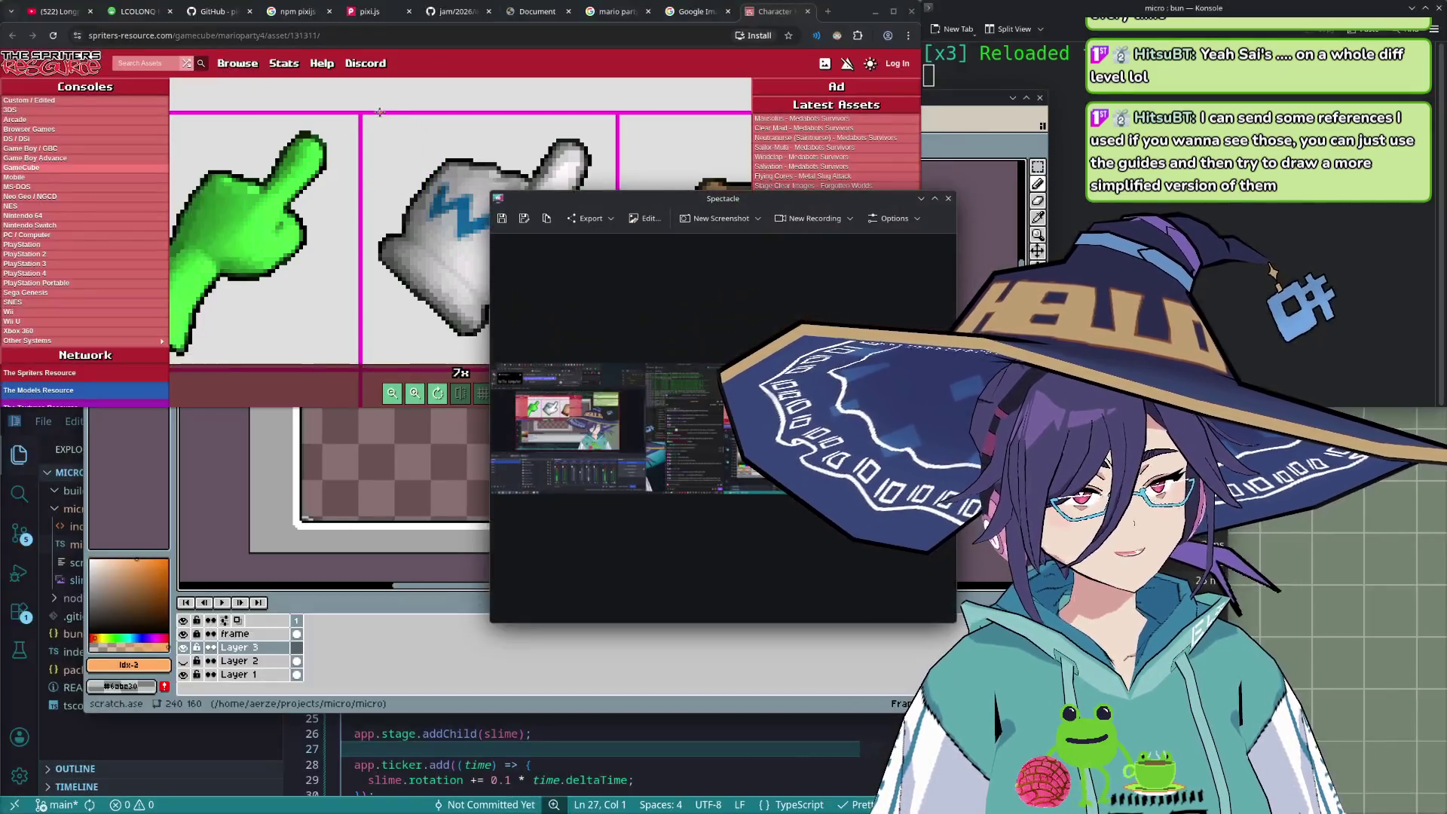
key(Escape)
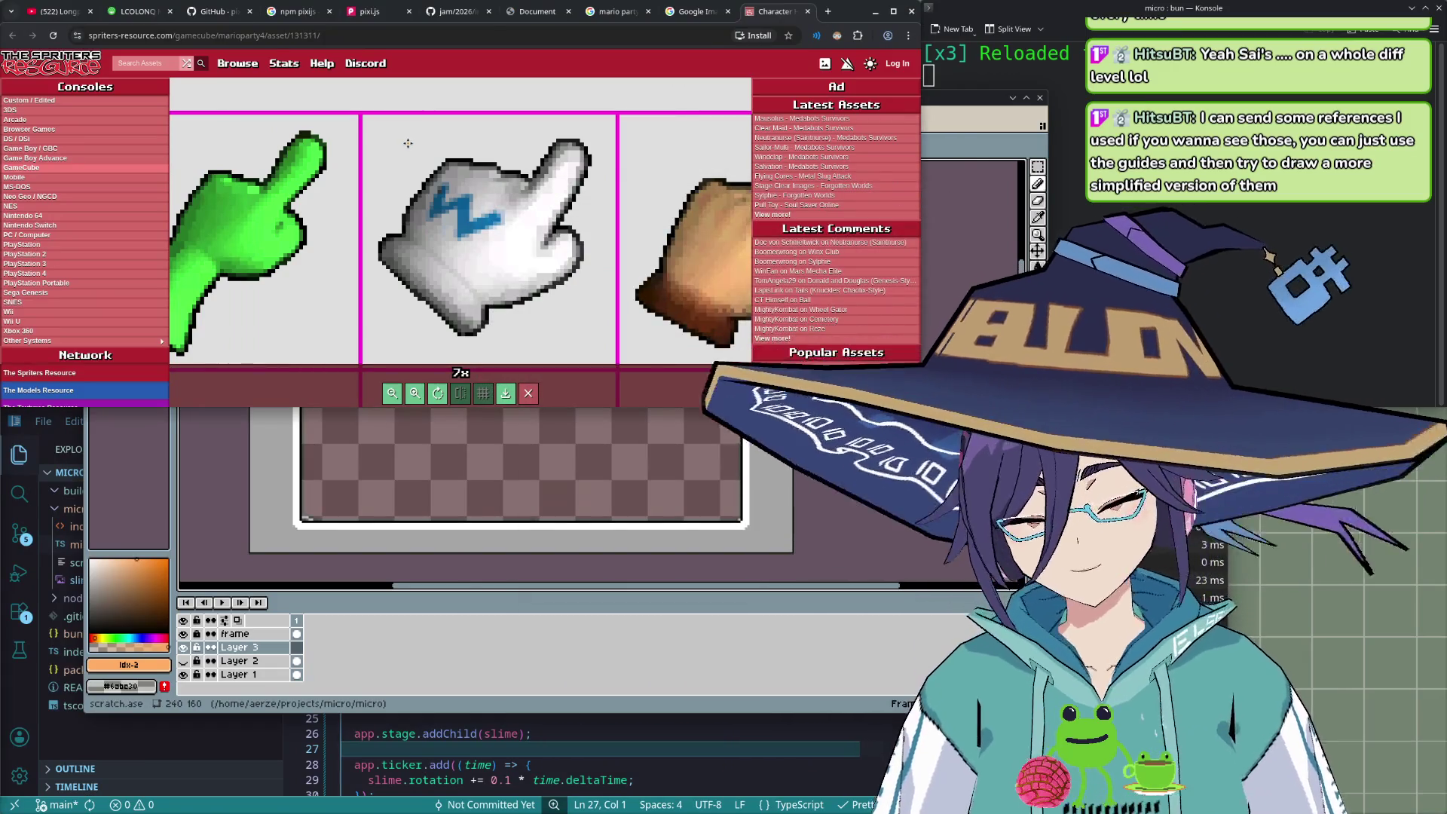
key(super+shift+Print)
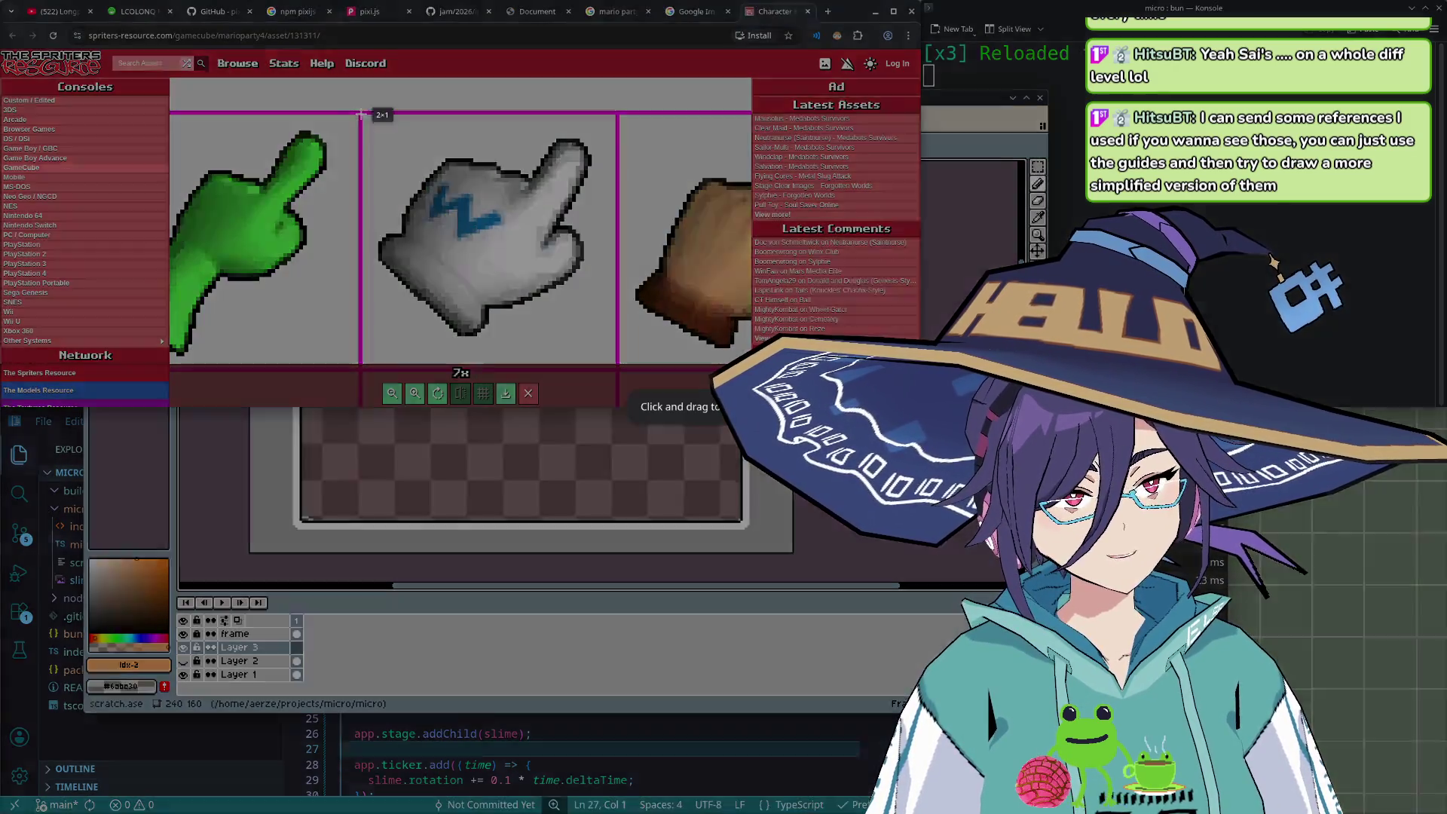
mouse_move(362, 113)
mouse_down()
mouse_move(600, 364)
mouse_move(616, 362)
mouse_up()
click(584, 384)
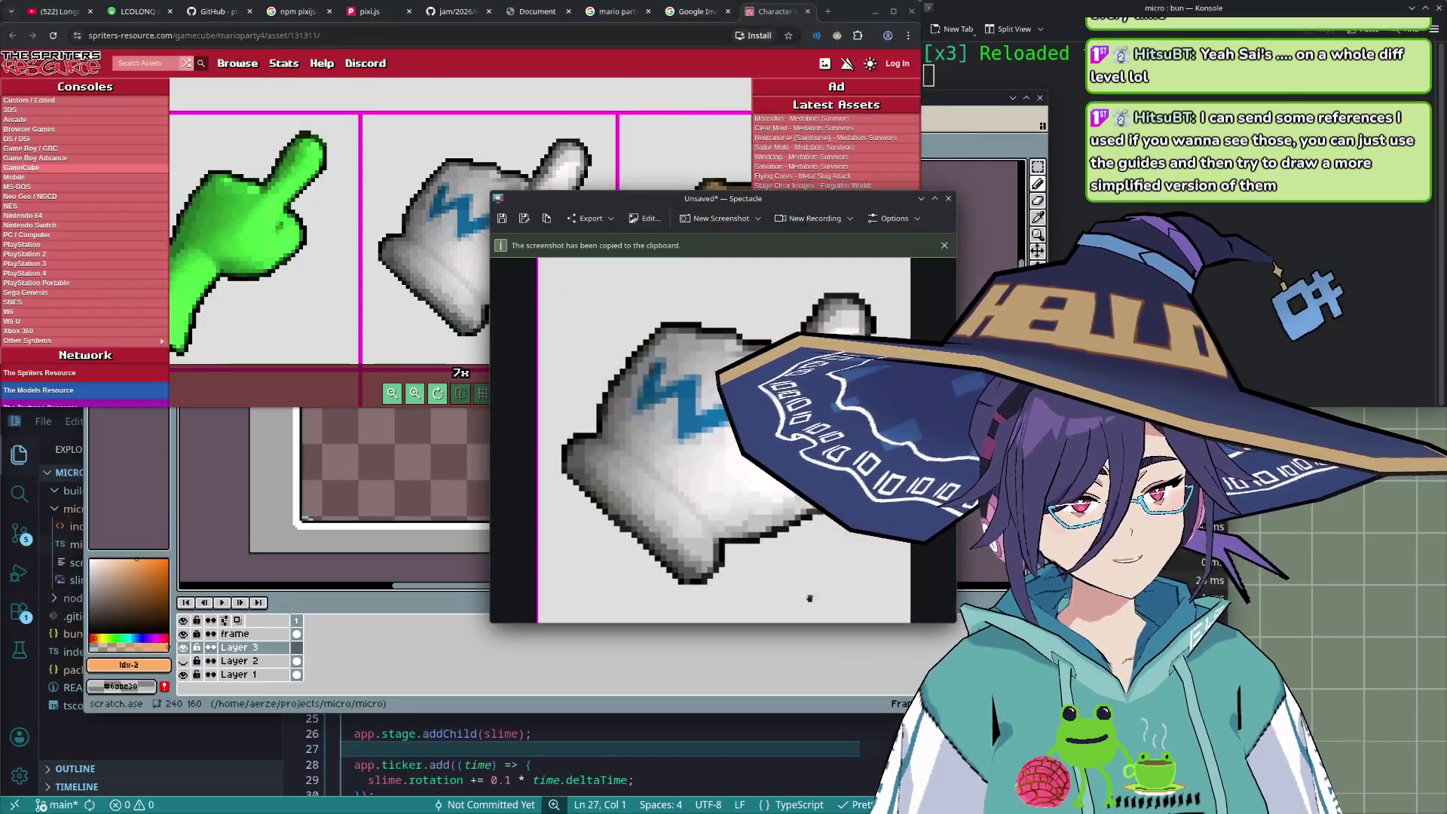
click(750, 673)
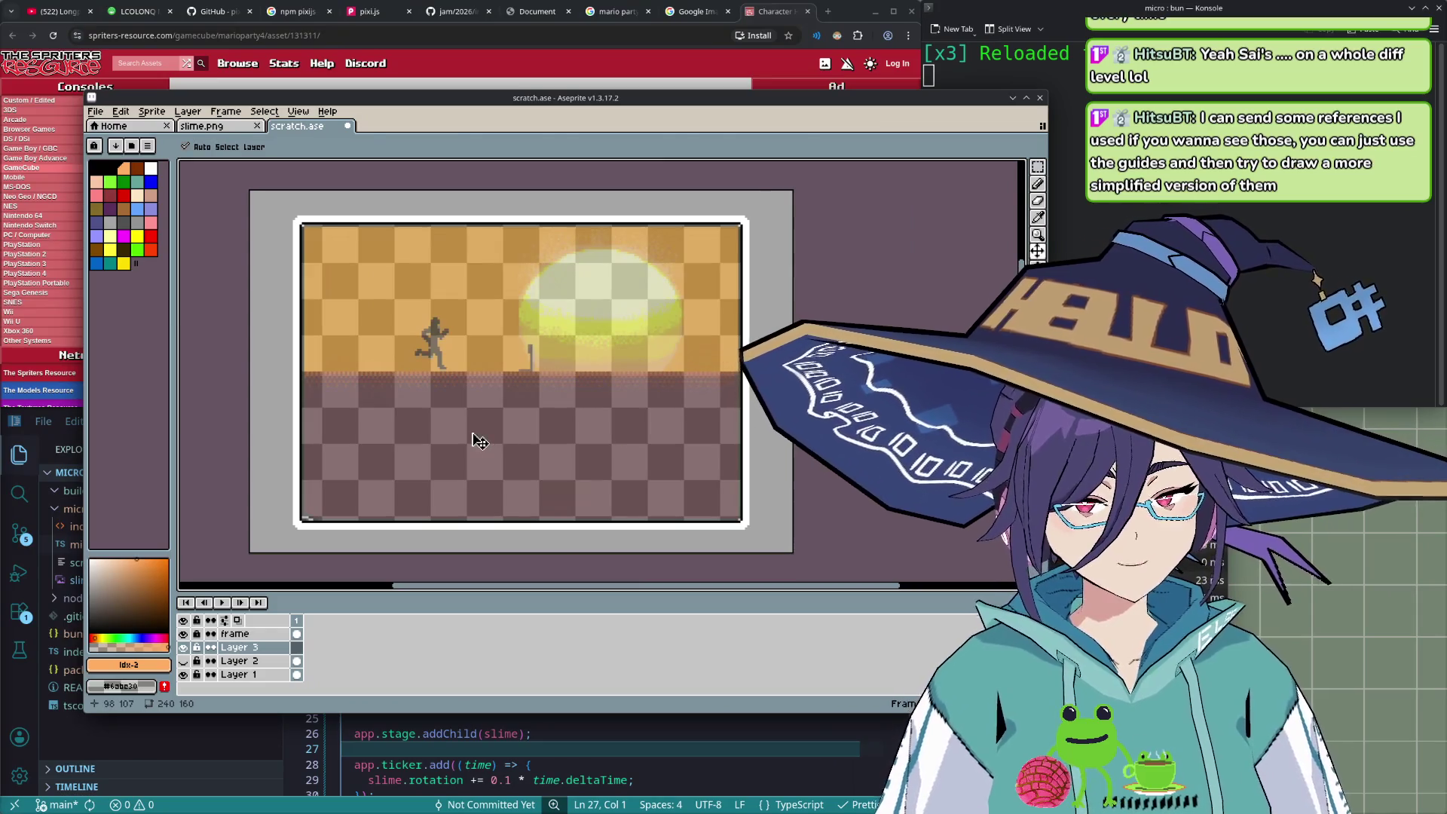
- Paste the glove screenshot into scratch.ase and bring it into view
key(ctrl+v)
scroll(478, 443, down, 3)
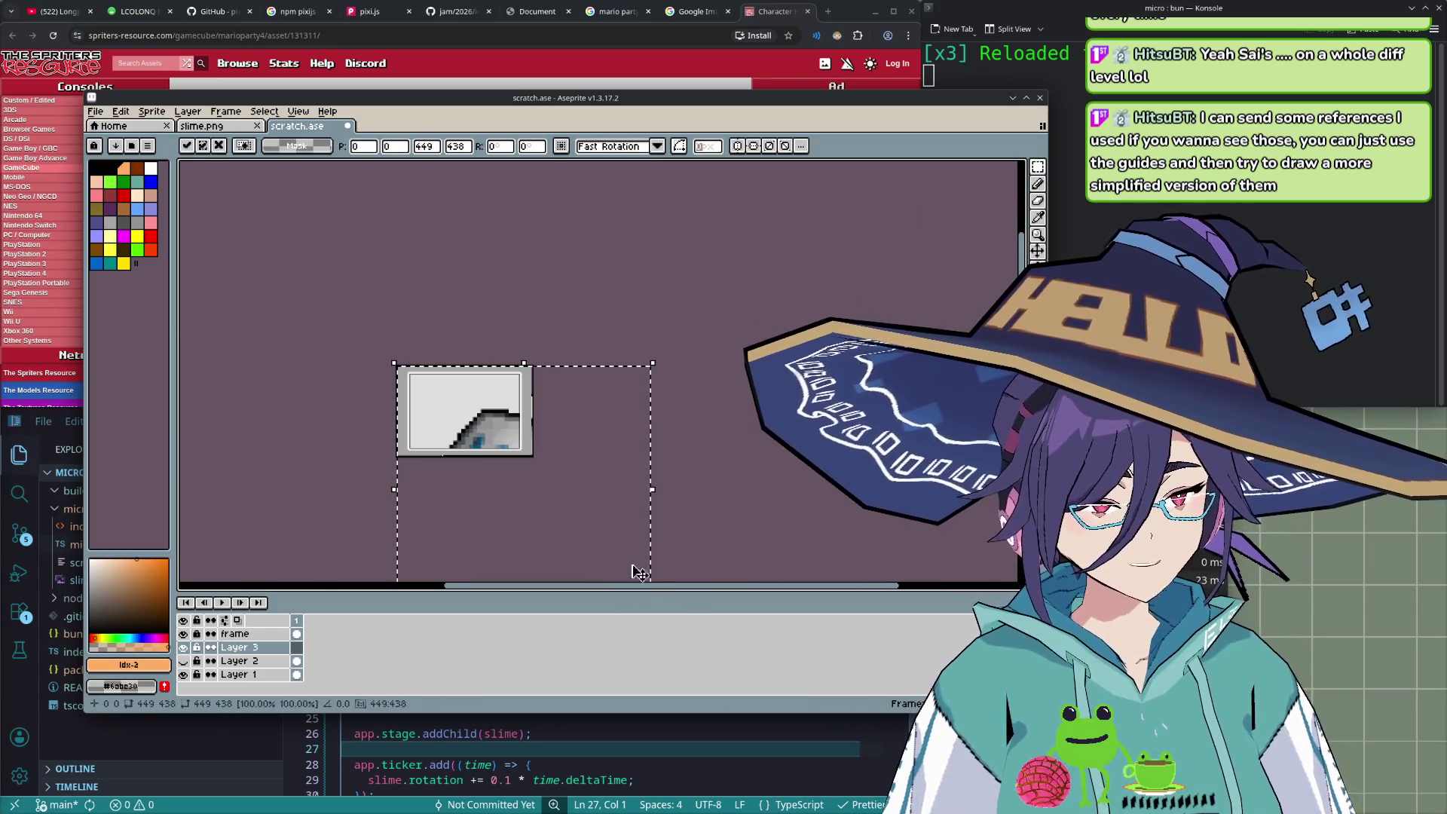
mouse_move(651, 625)
mouse_down()
mouse_move(669, 499)
mouse_move(456, 281)
mouse_up()
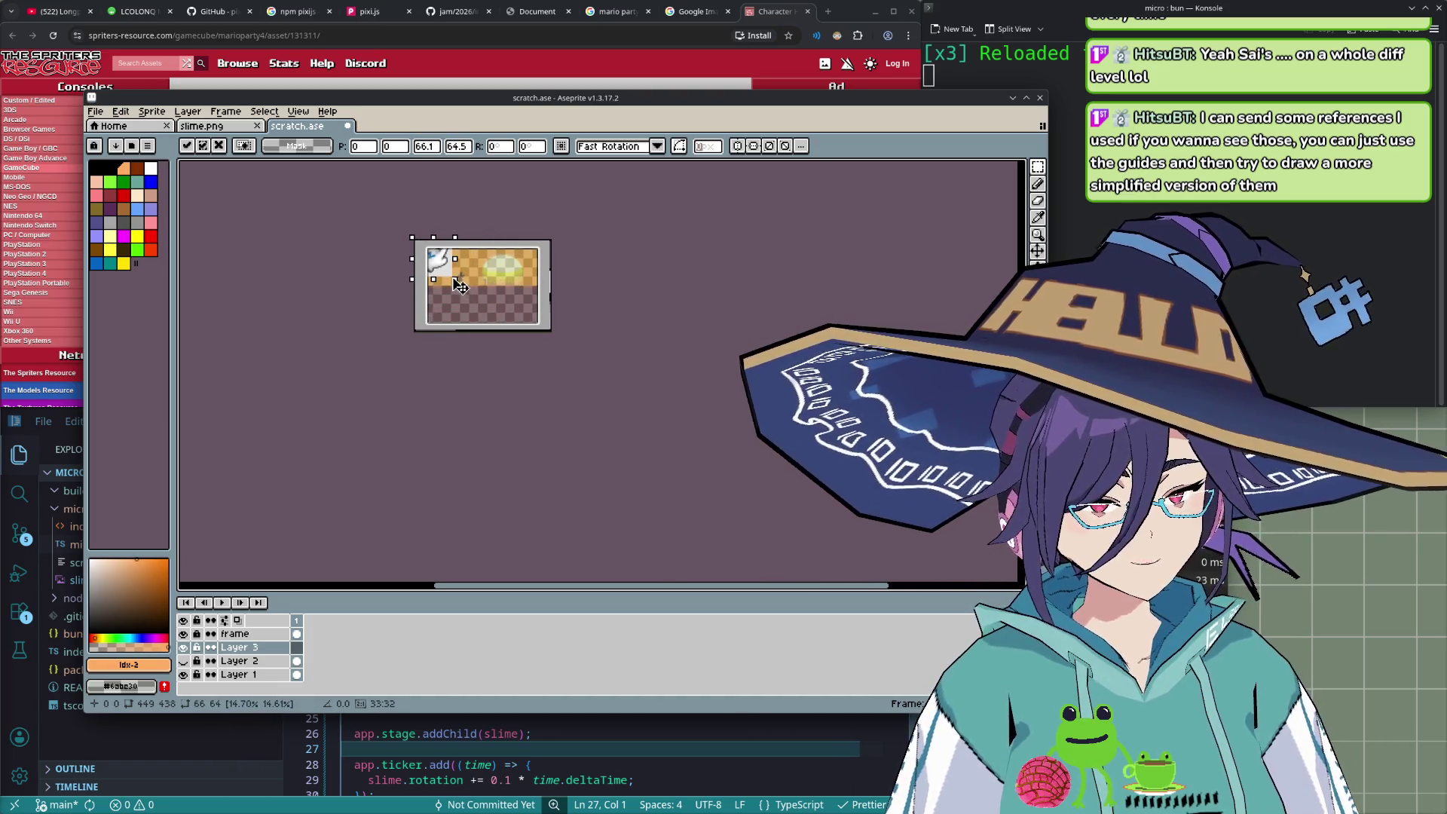
scroll(453, 282, up, 3)
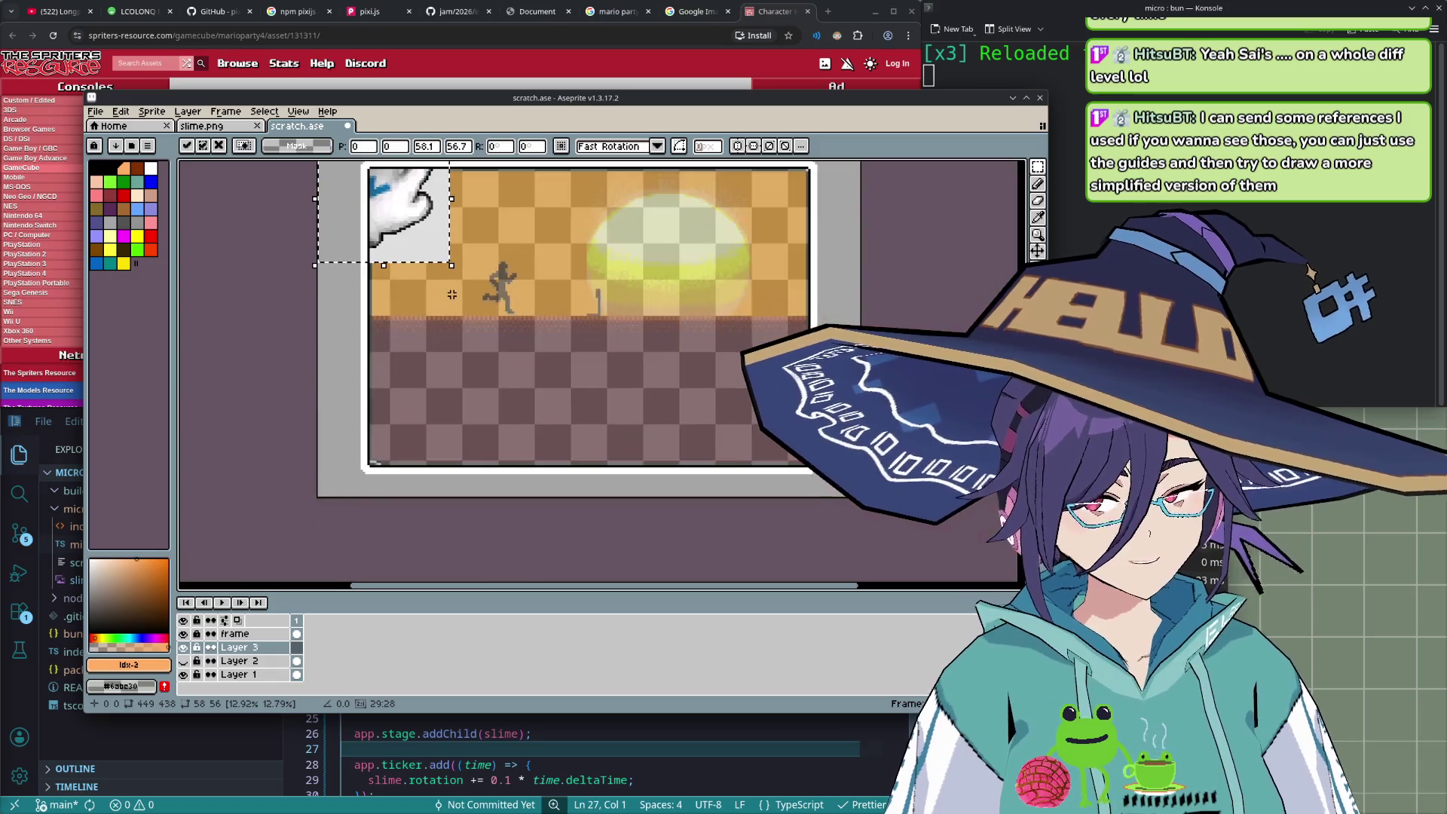
scroll(425, 274, down, 3)
- Move the pasted glove to the sprite's lower-left and open the New Sprite dialog
drag(411, 249, 450, 347)
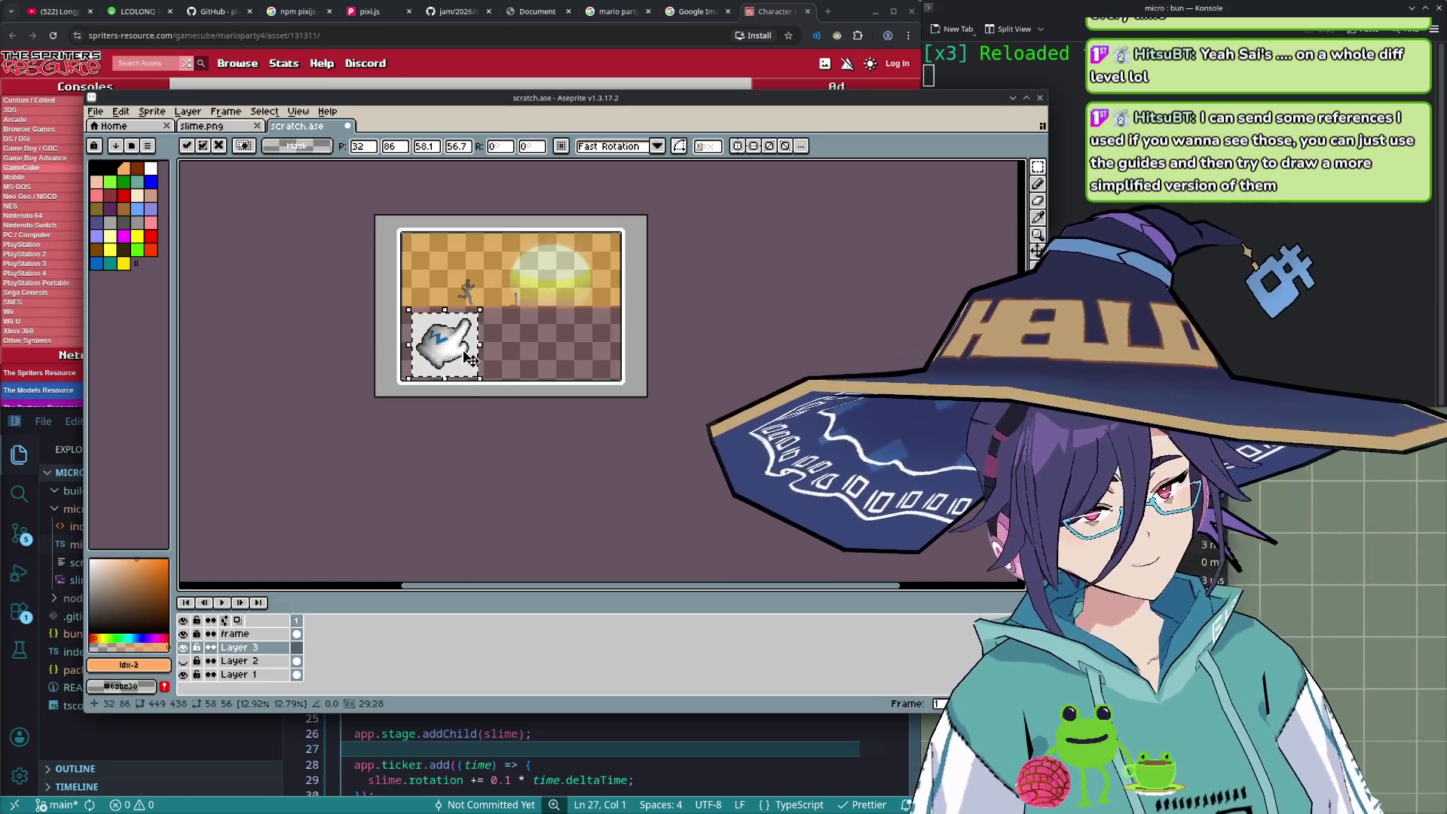
scroll(467, 354, up, 1)
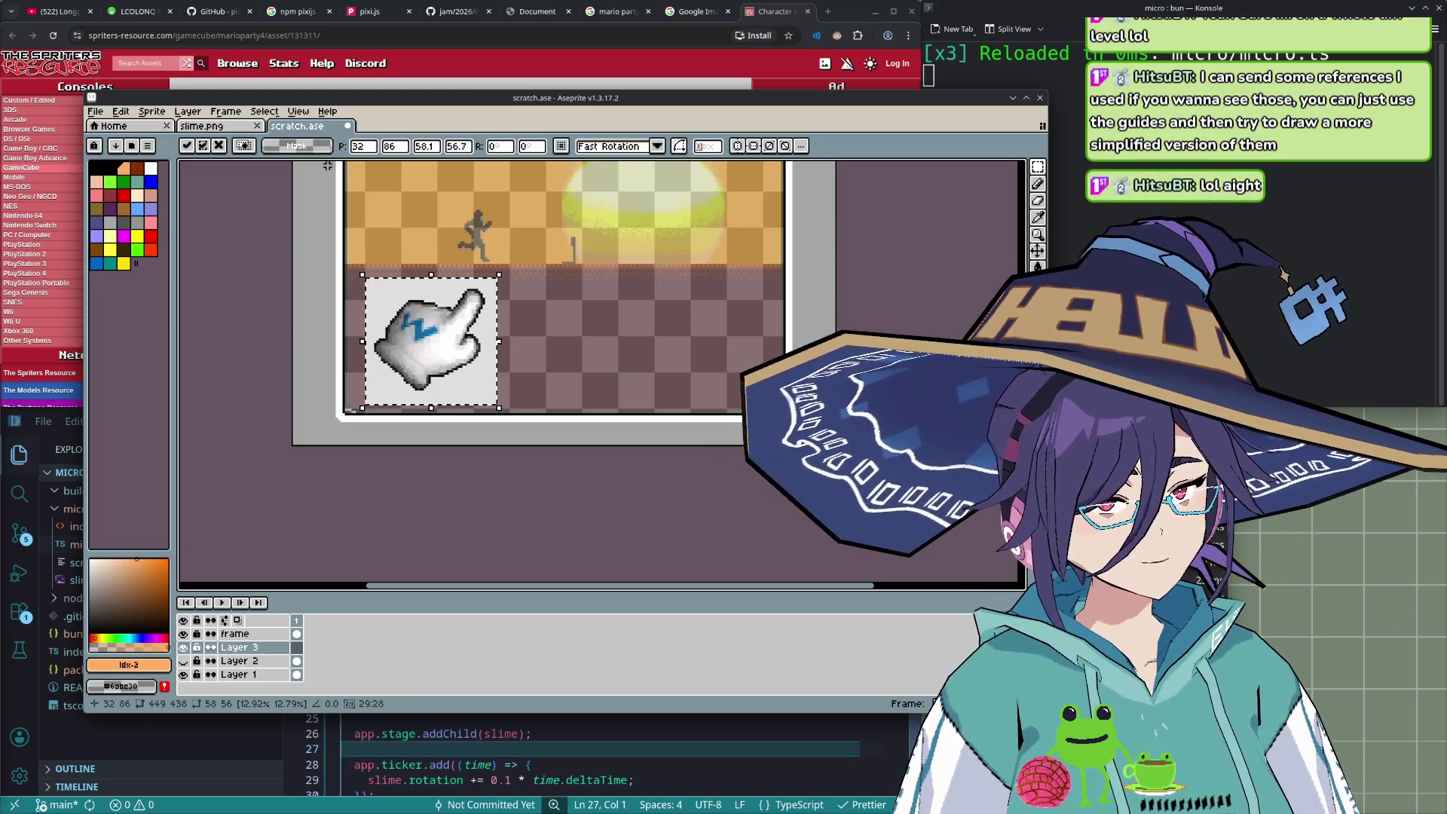
click(95, 111)
click(106, 128)
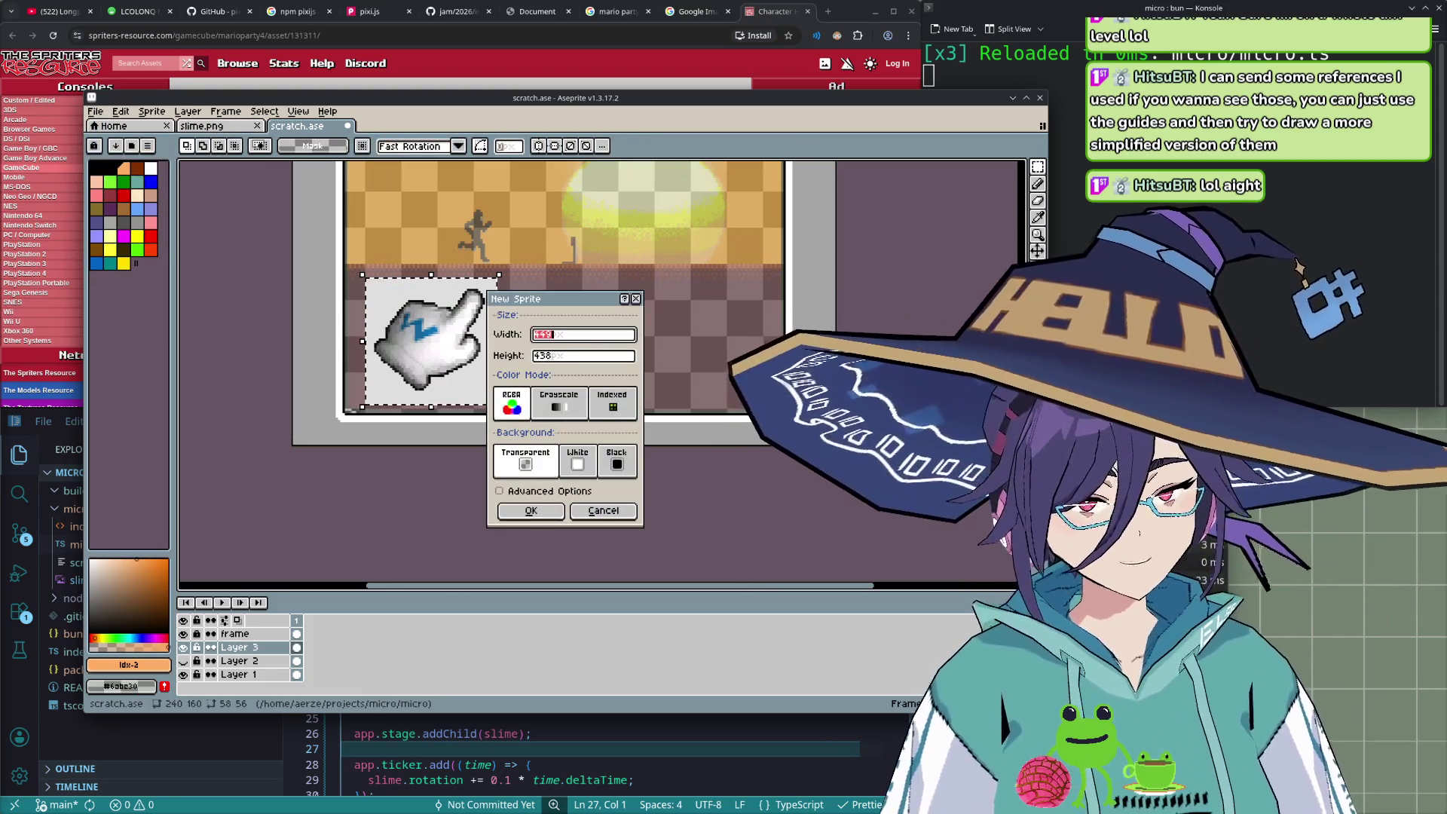
- Create a new sprite with width 64 and height 64
text(64)
key(Tab)
text(64)
key(Return)
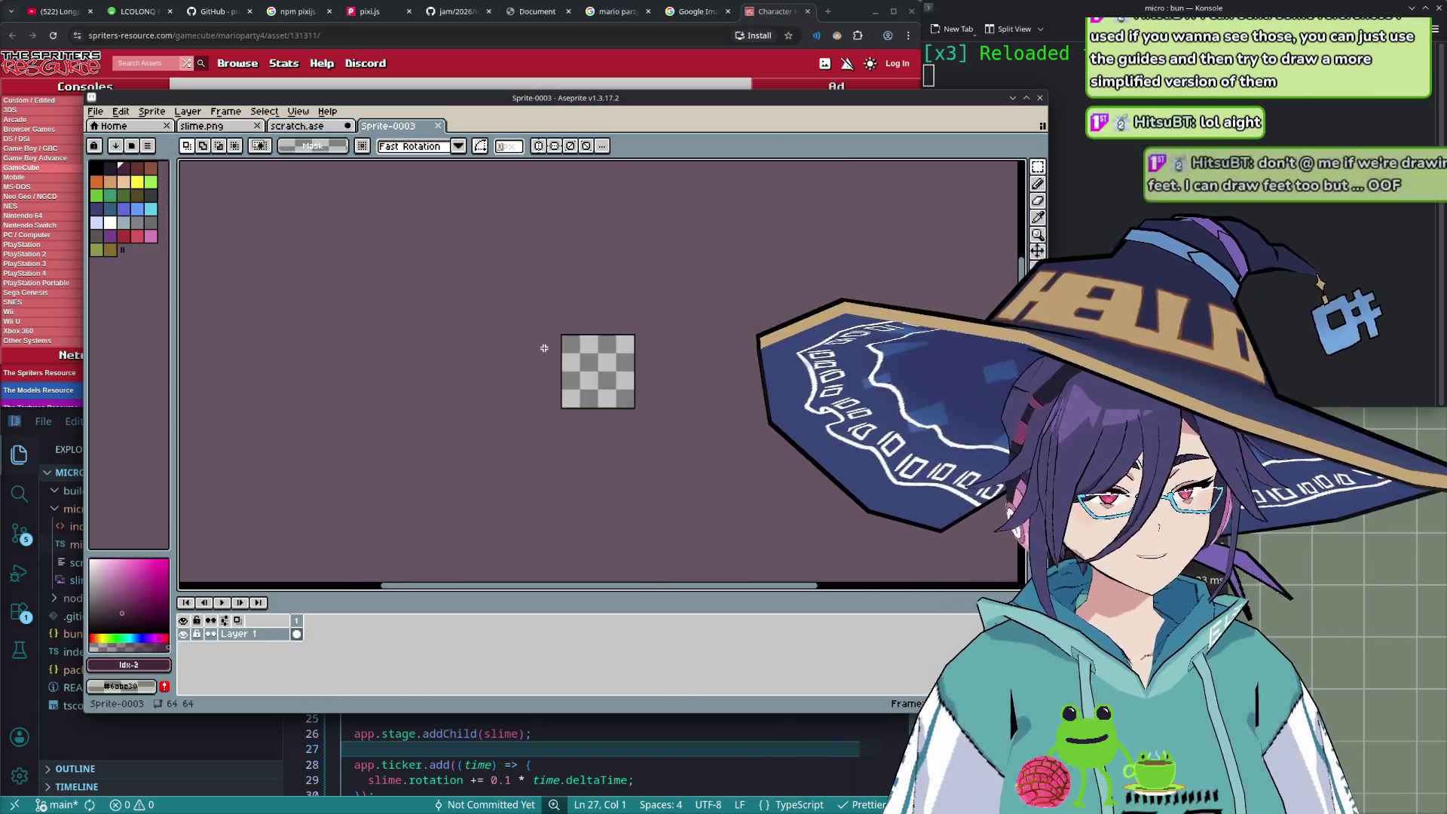
- Paste the glove and scale it to fill the 64×64 canvas
key(ctrl+v)
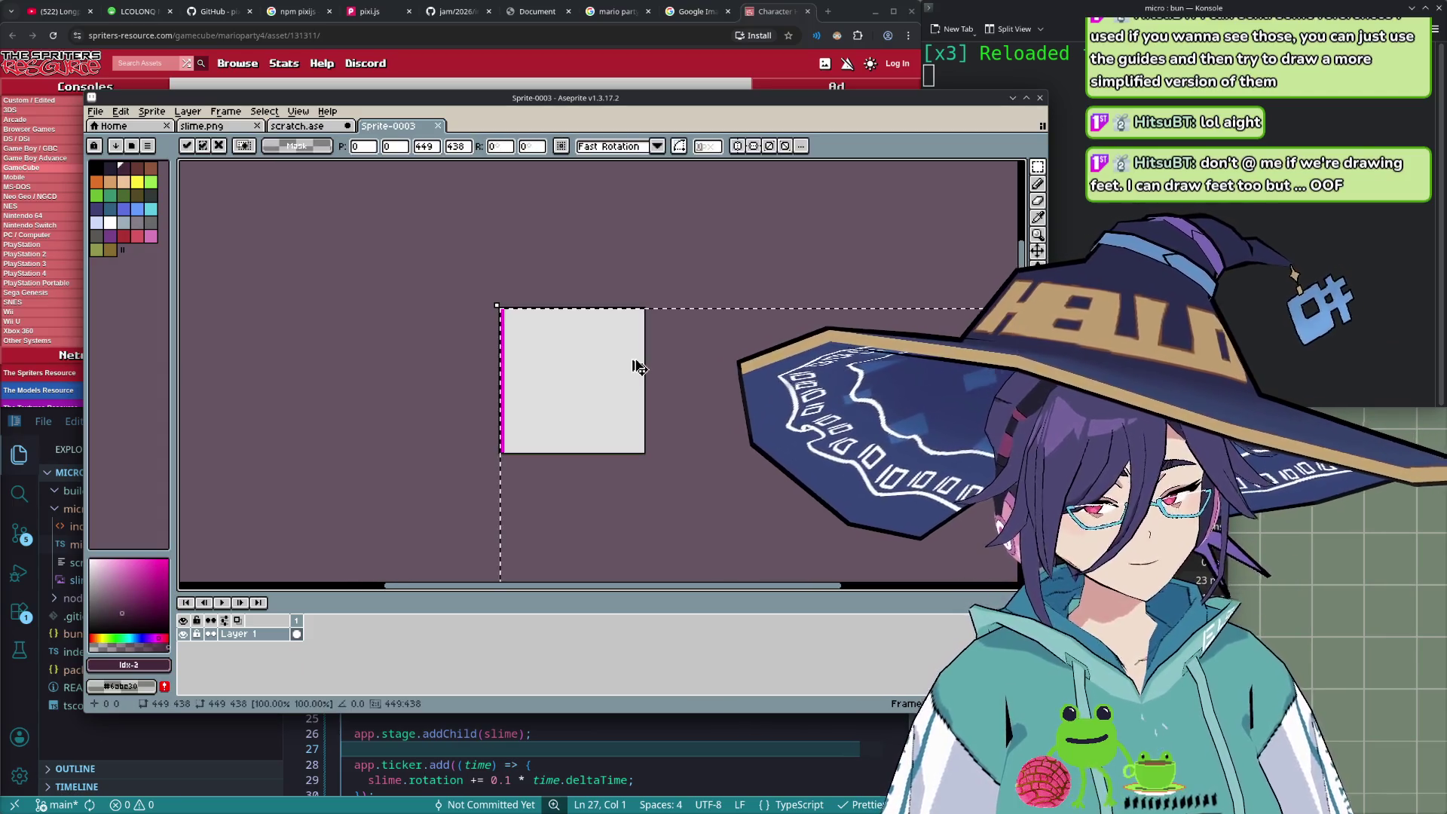
scroll(646, 393, down, 3)
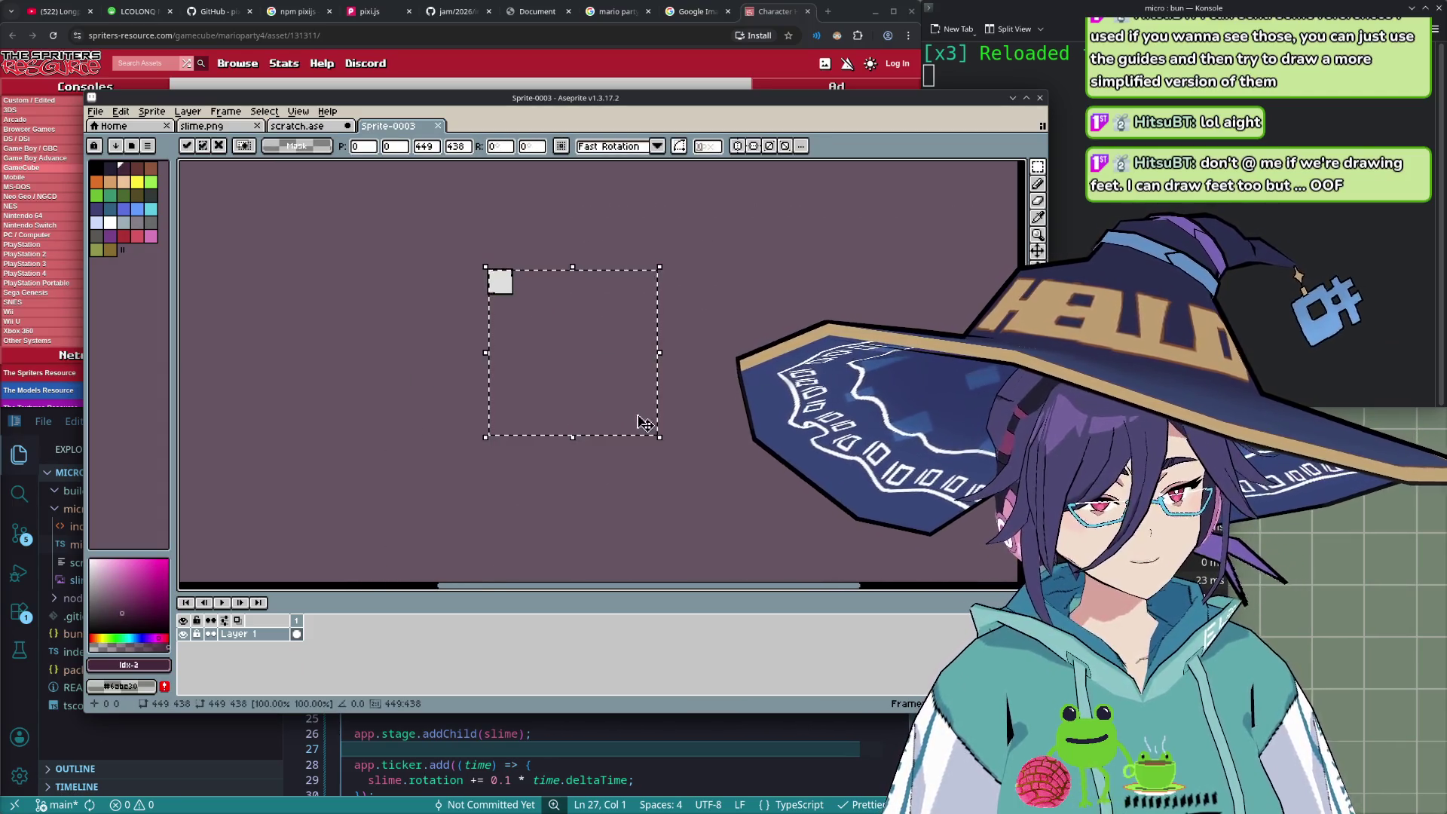
drag(613, 397, 517, 295)
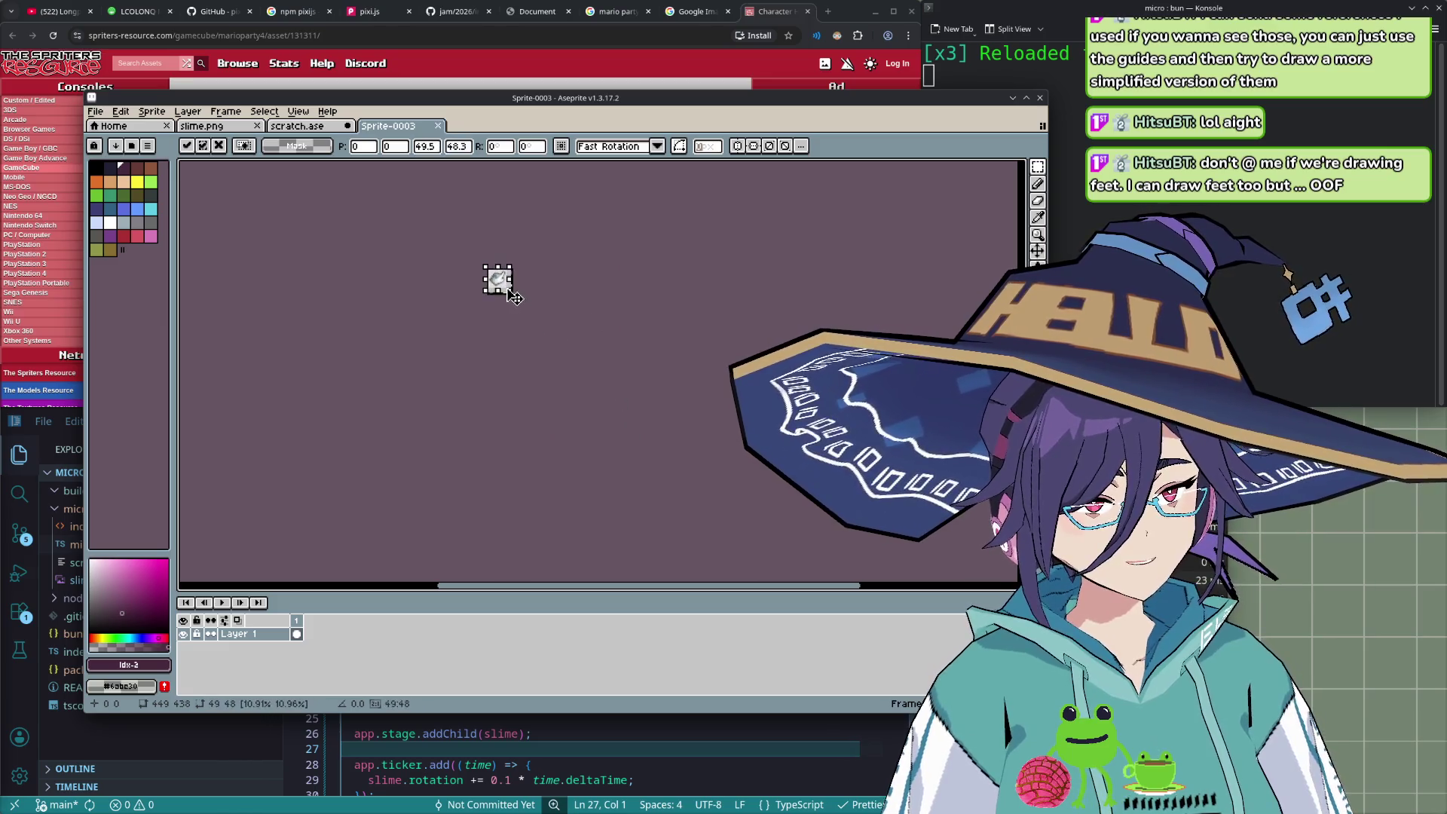
scroll(505, 283, up, 4)
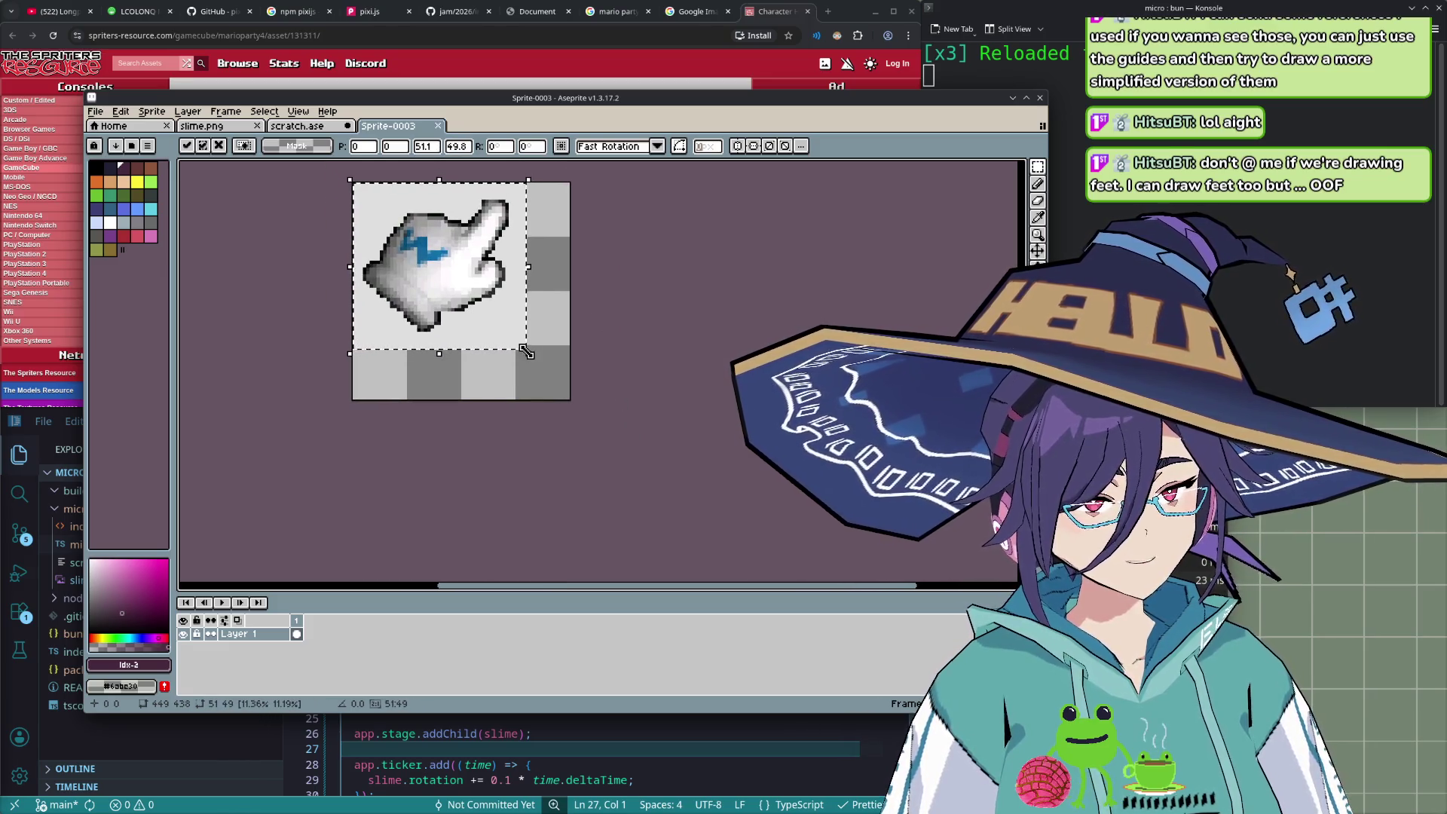
drag(526, 351, 578, 409)
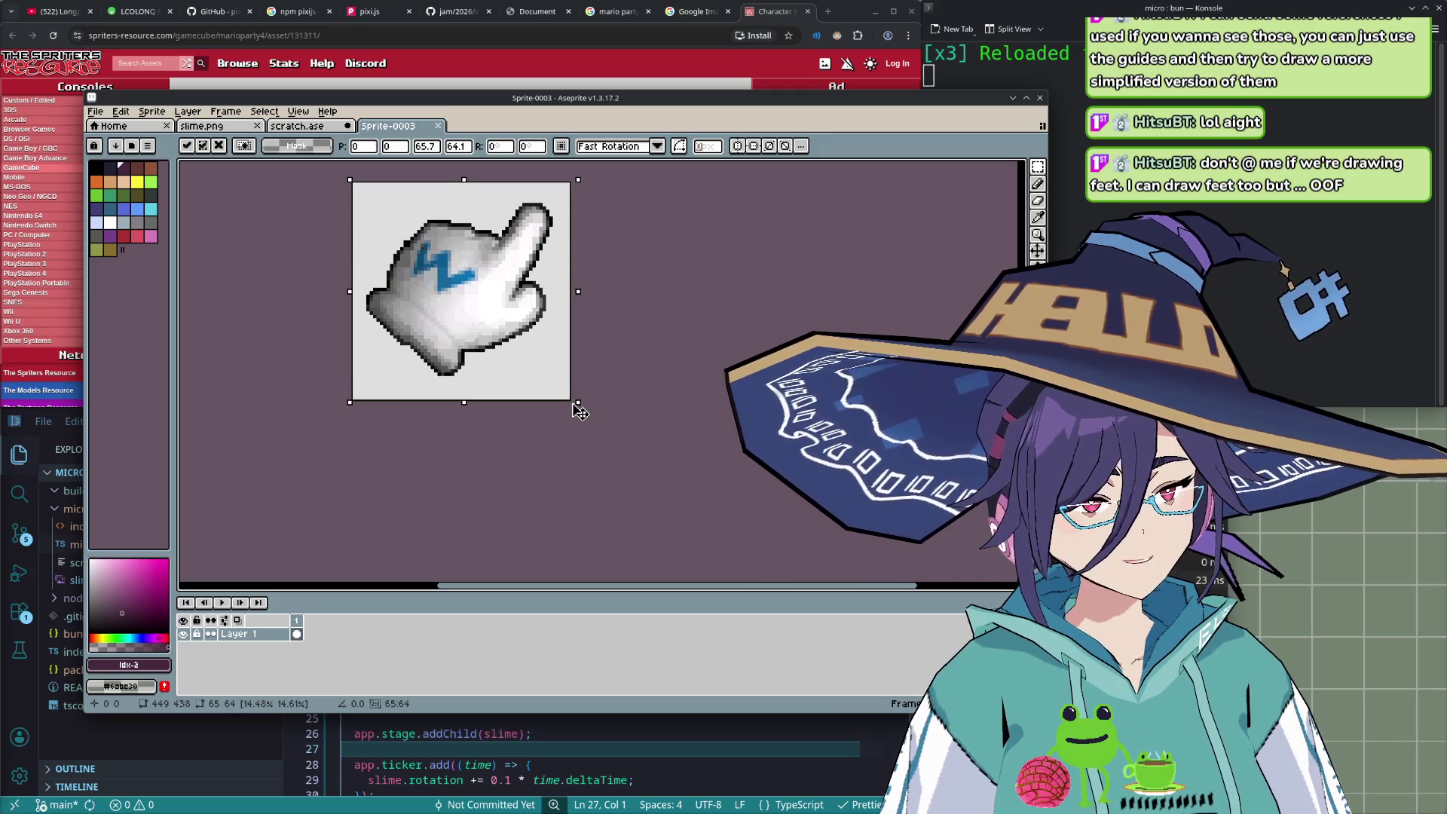
mouse_move(578, 409)
mouse_down()
mouse_move(480, 329)
mouse_move(578, 403)
mouse_up()
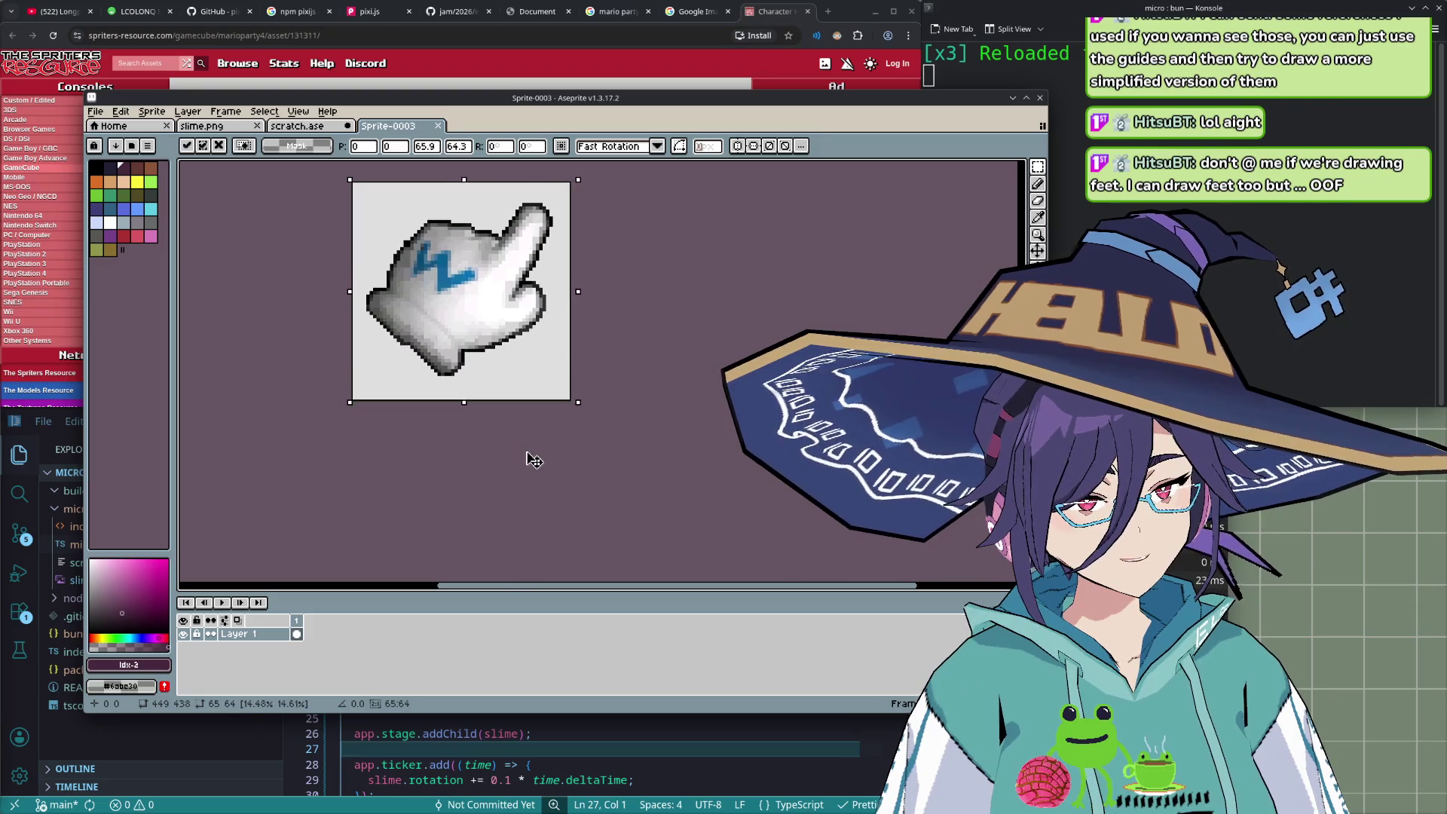
drag(533, 460, 535, 462)
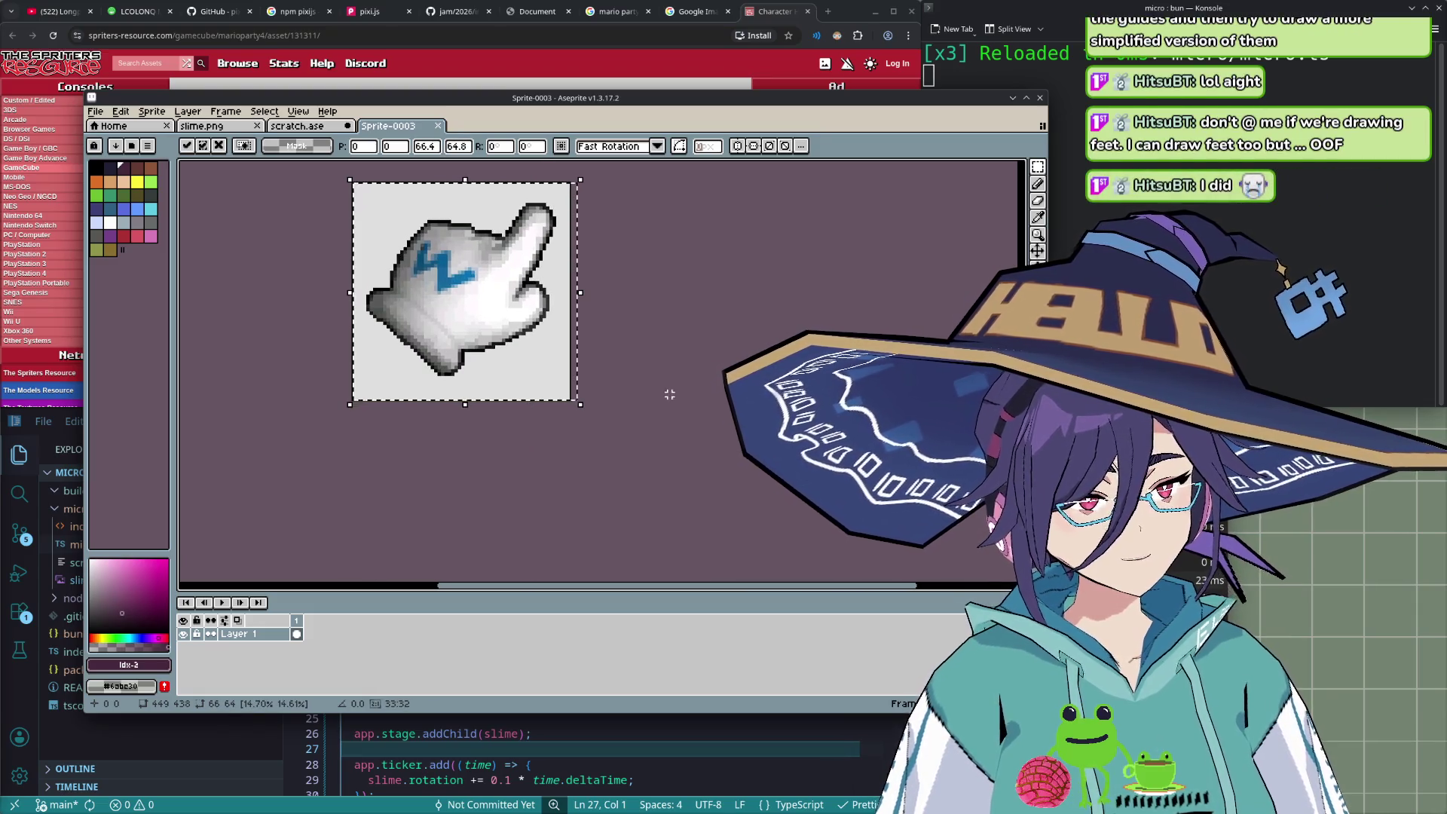
key(Return)
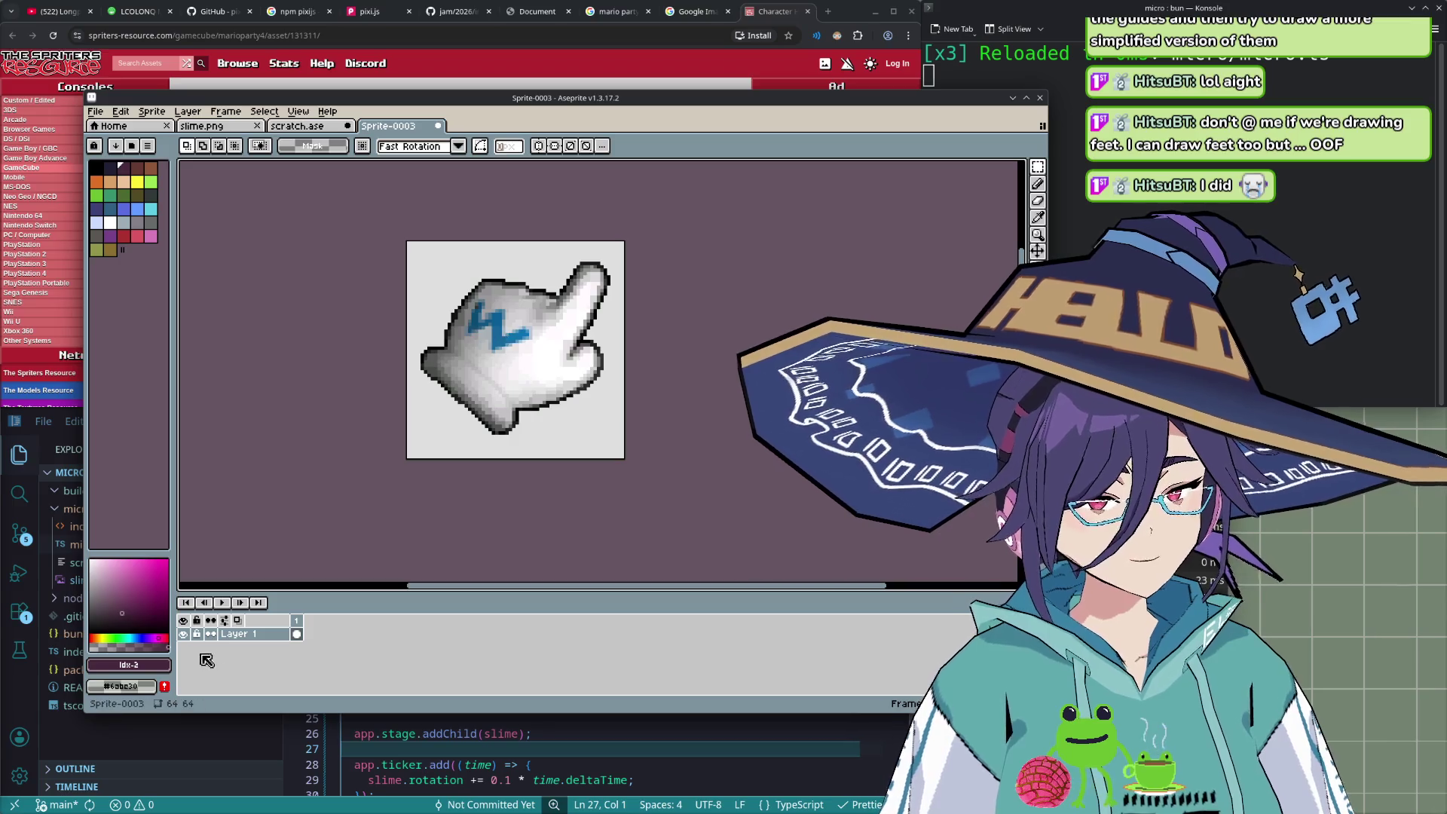
- Add a new layer above the glove layer
right_click(241, 634)
mouse_move(298, 623)
click(399, 625)
- Lower Layer 1's opacity in Layer Properties so the glove becomes a faint tracing reference
right_click(236, 648)
key(Escape)
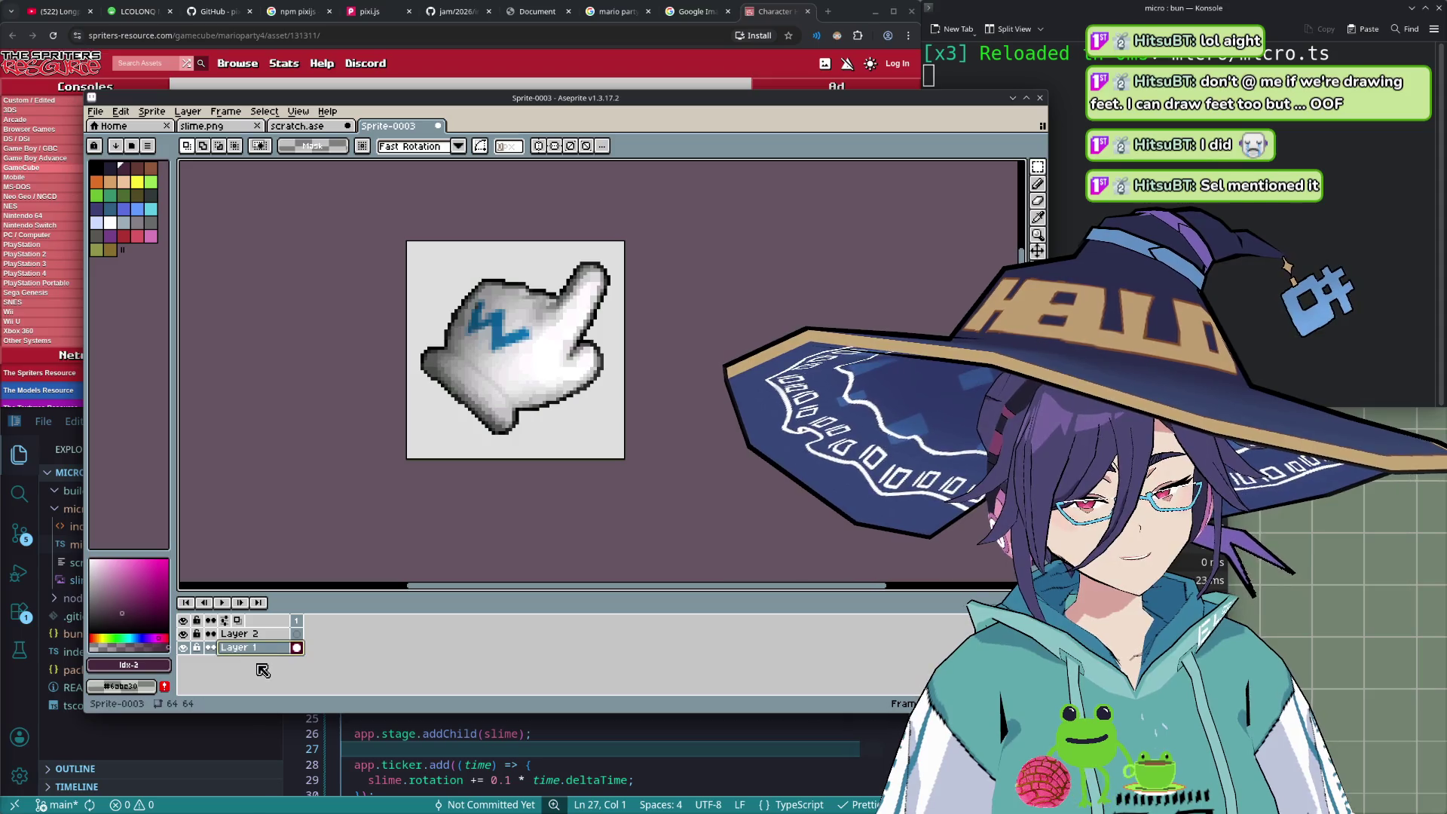
double_click(241, 647)
click(484, 367)
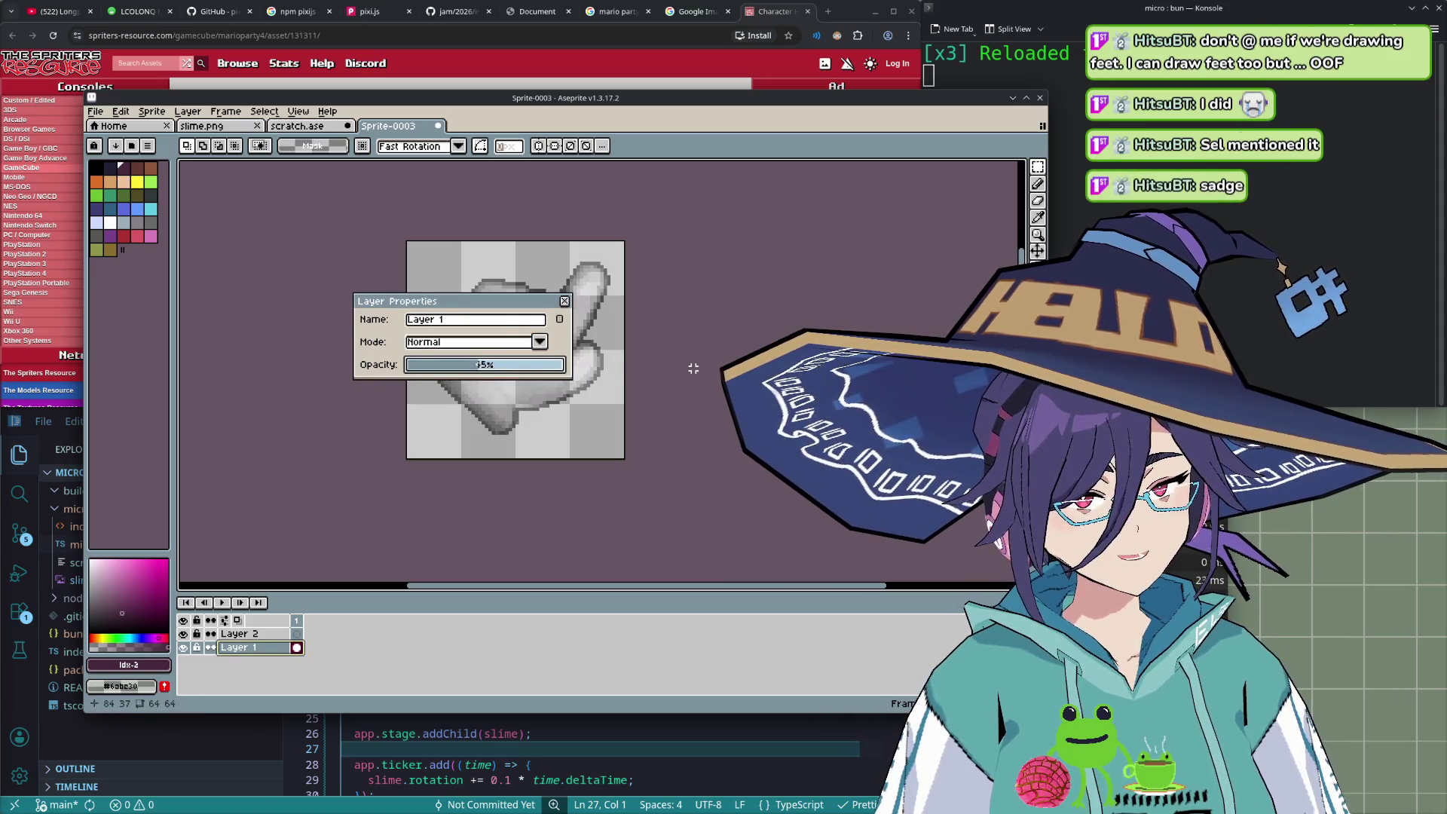
drag(524, 303, 274, 445)
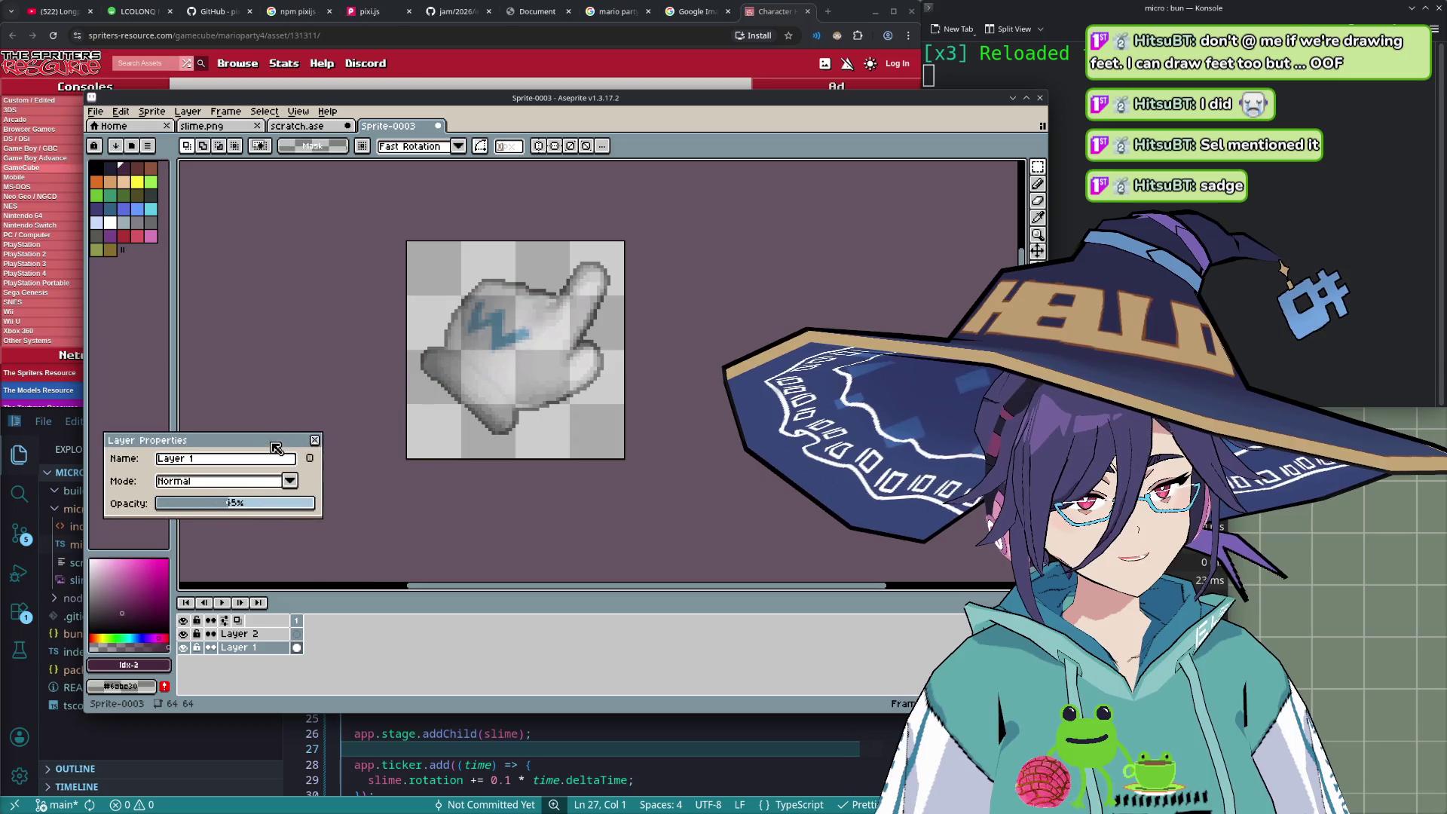
click(317, 442)
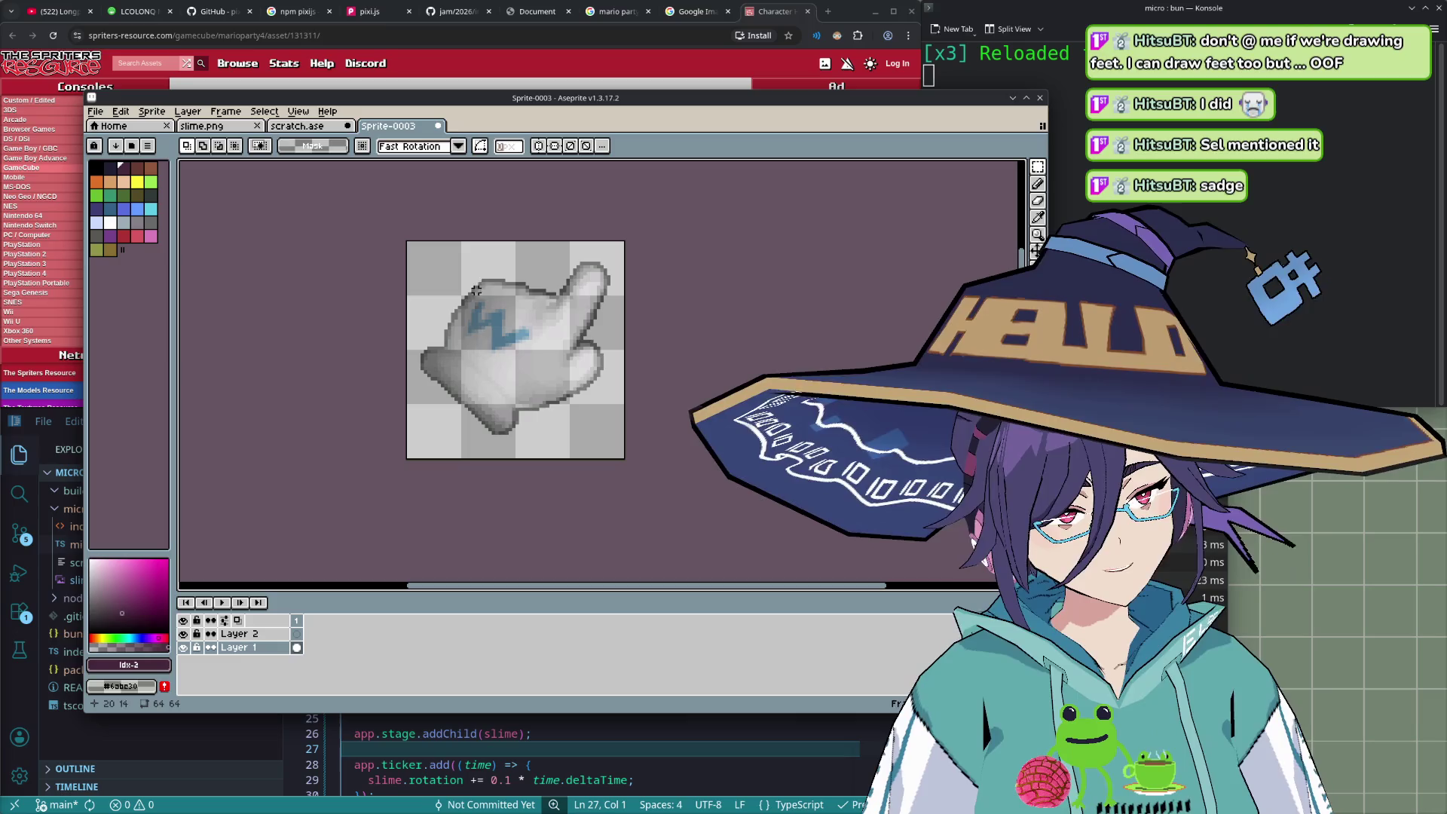
drag(490, 280, 480, 291)
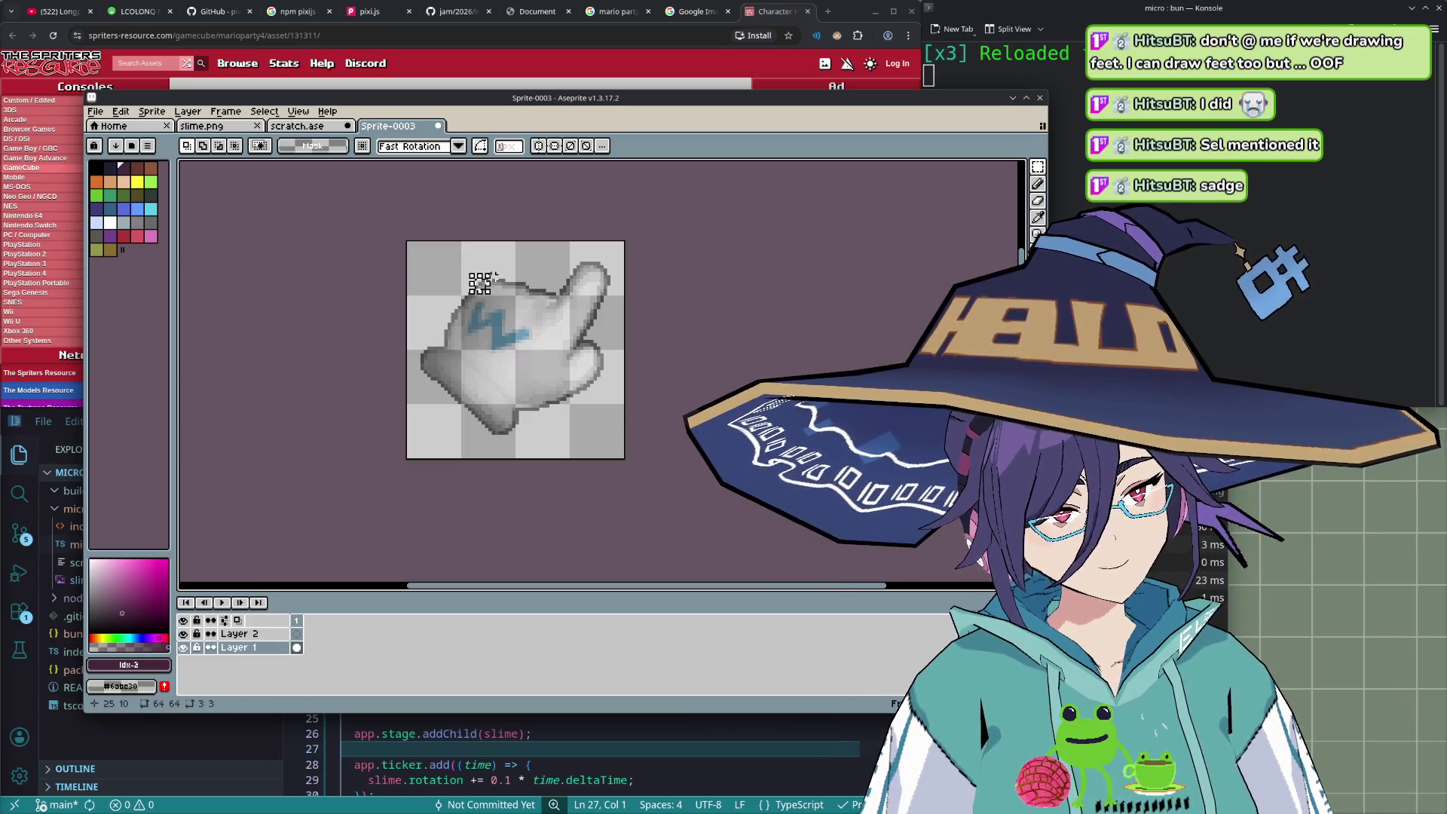
- On Layer 2, trace the glove's top edge with the Pencil in dark purple
click(238, 633)
key(b)
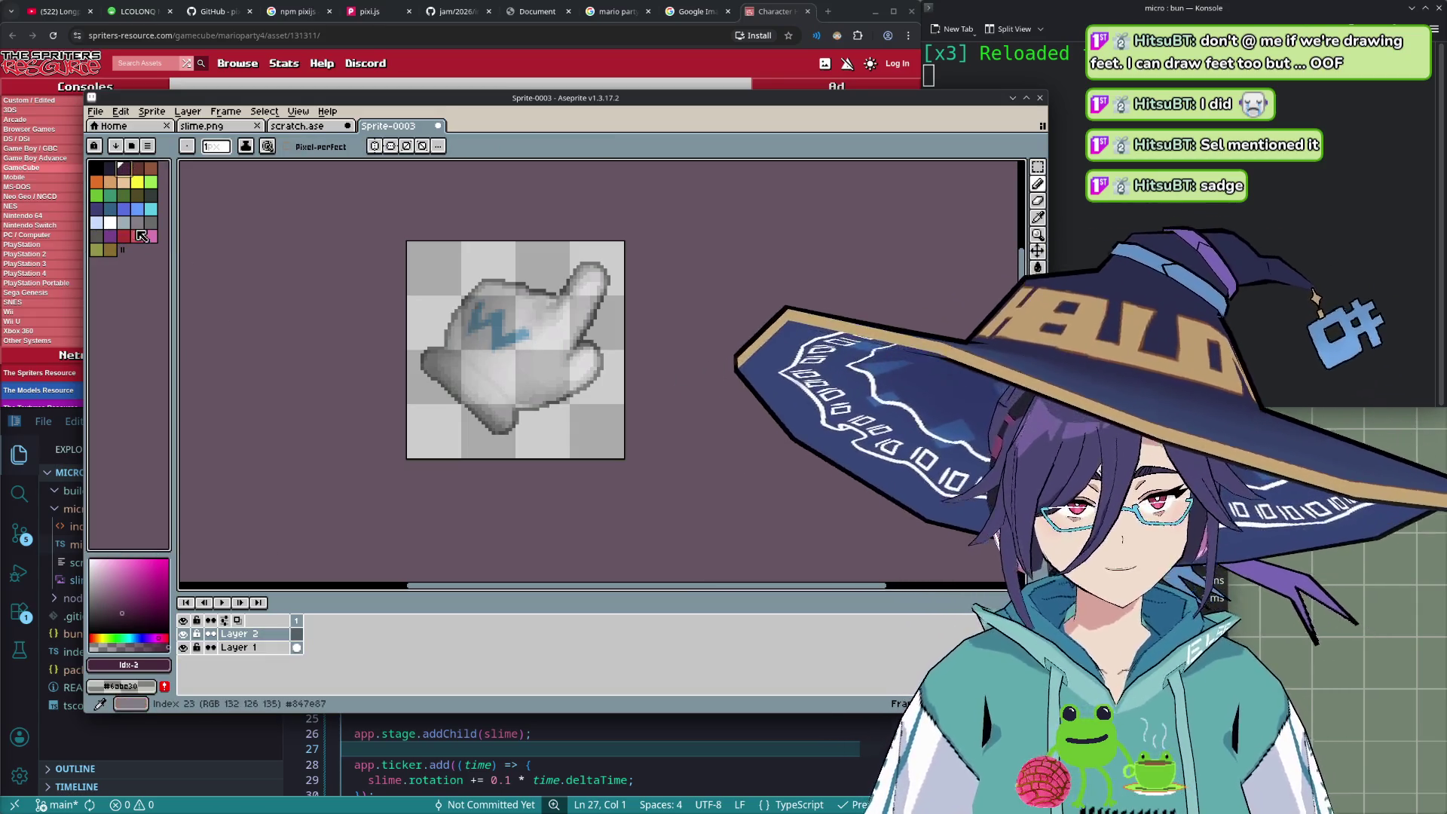
click(151, 195)
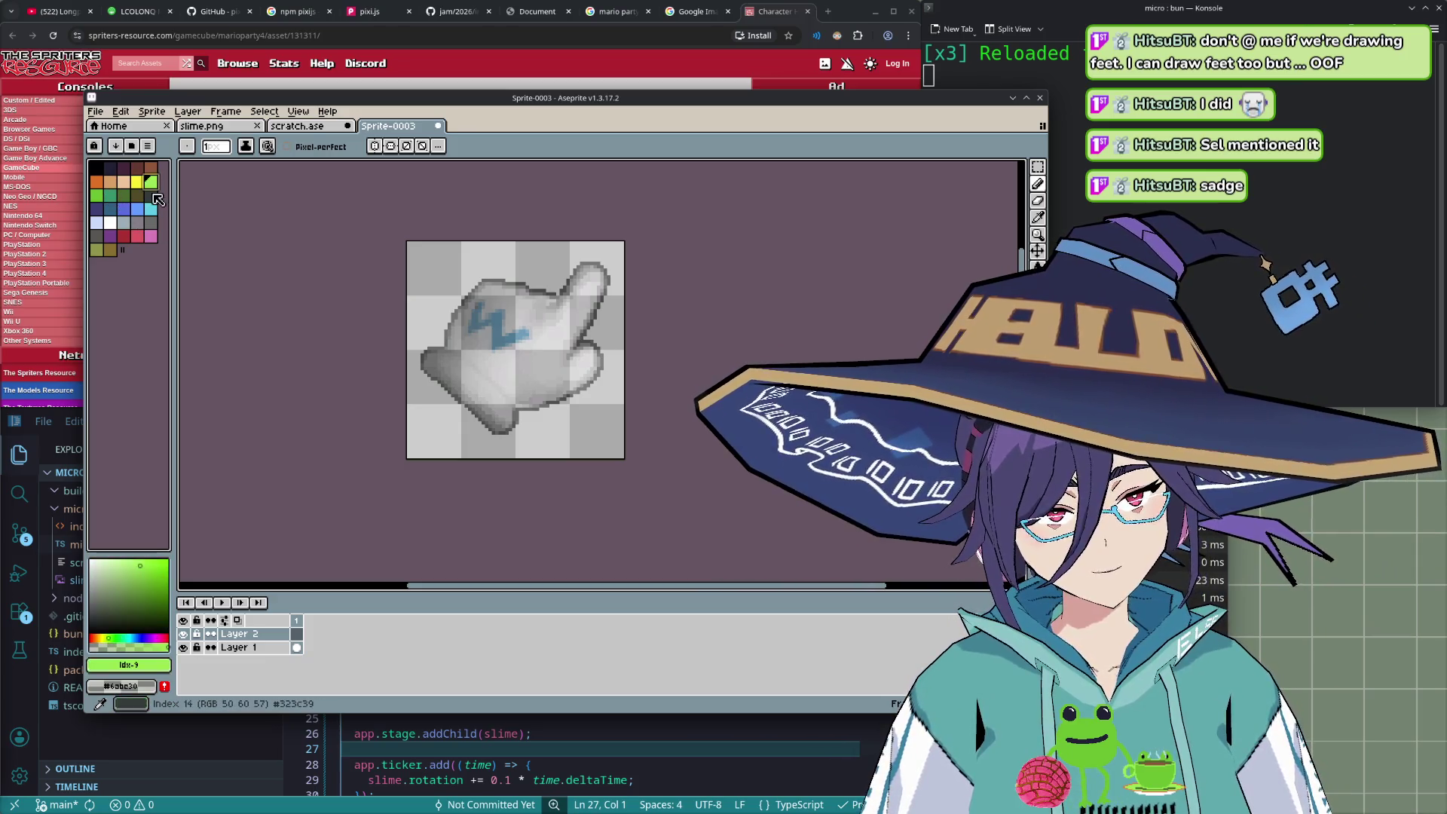
click(115, 213)
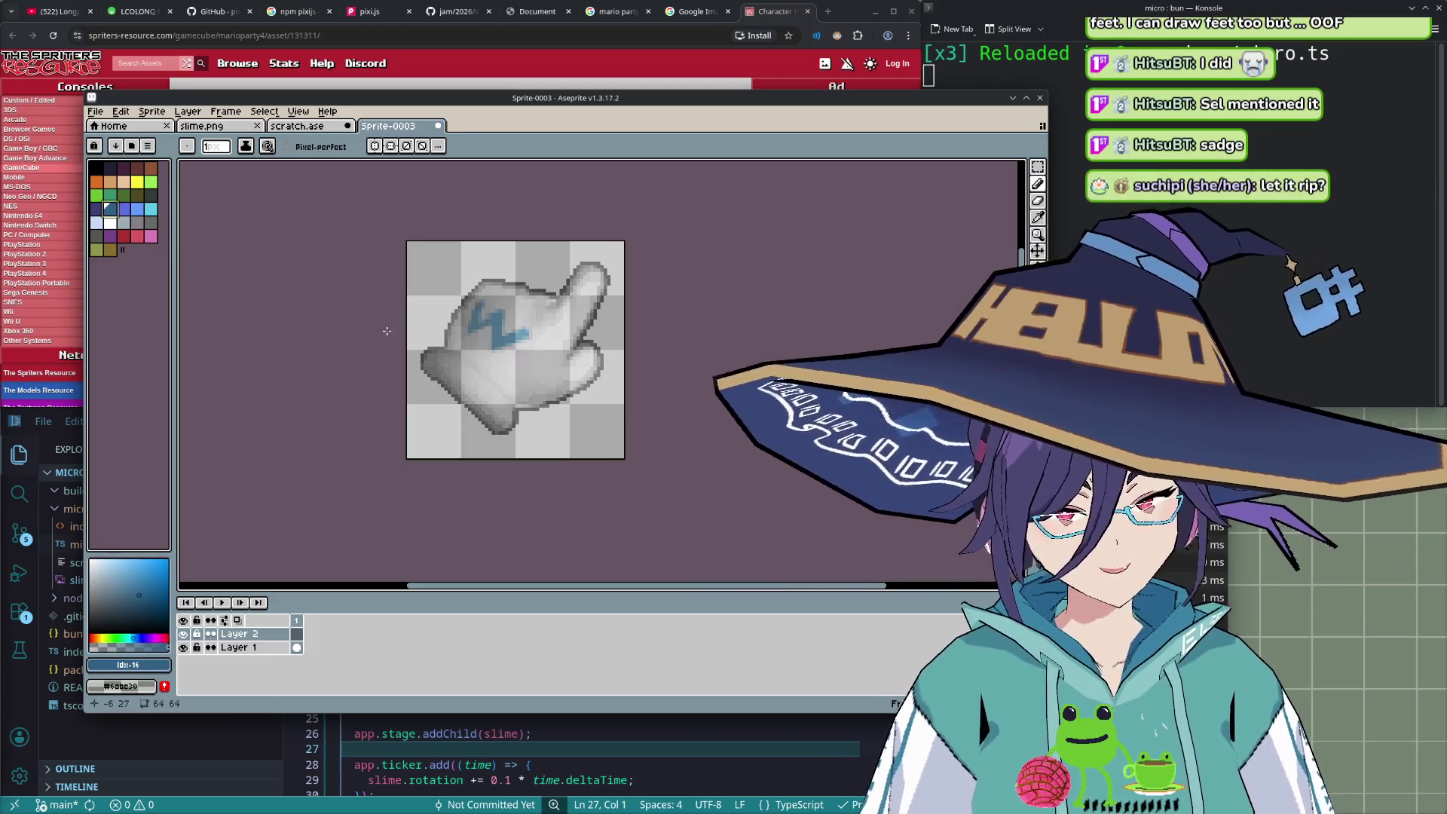
key(bracketleft)
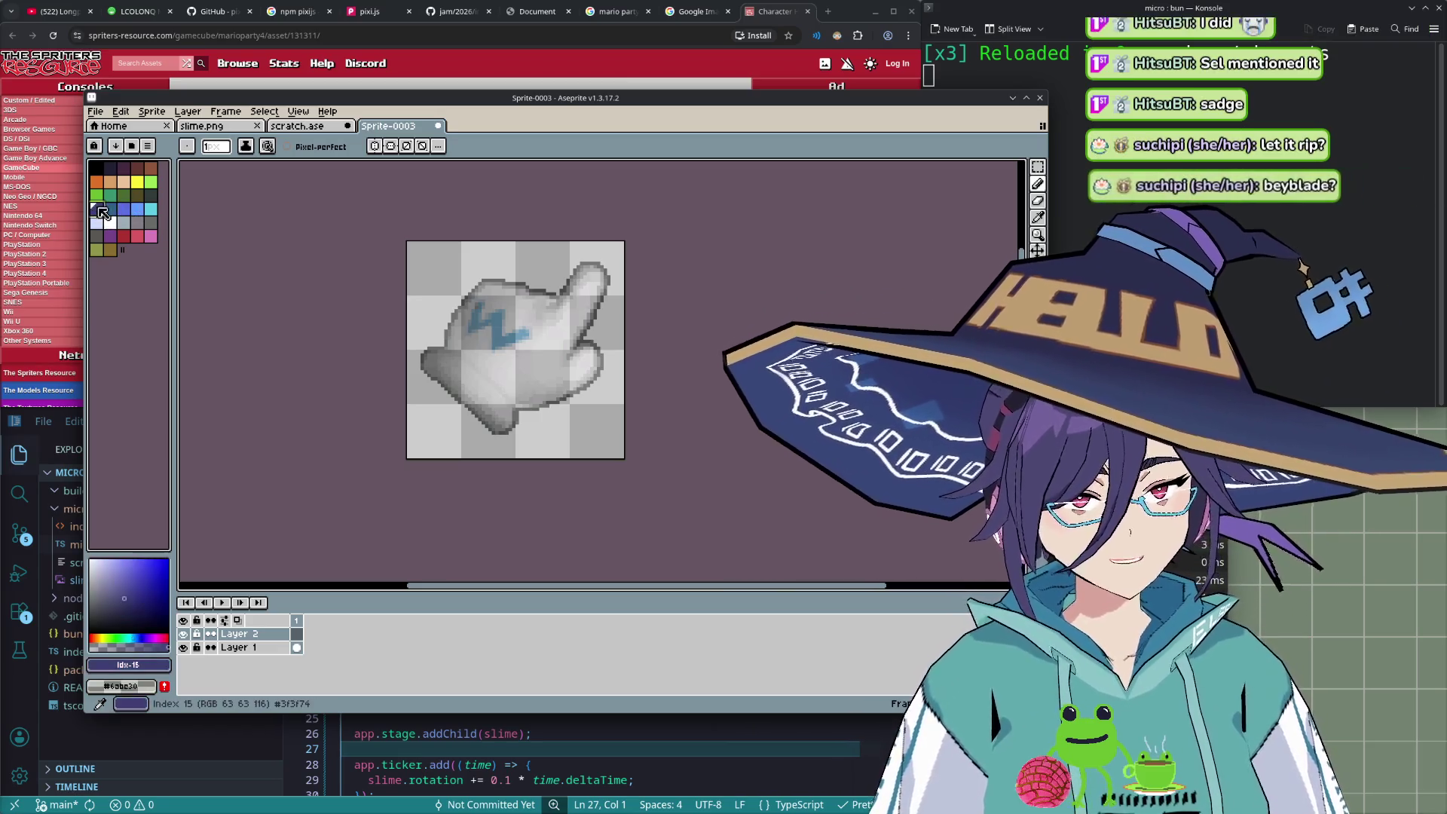
drag(483, 280, 478, 285)
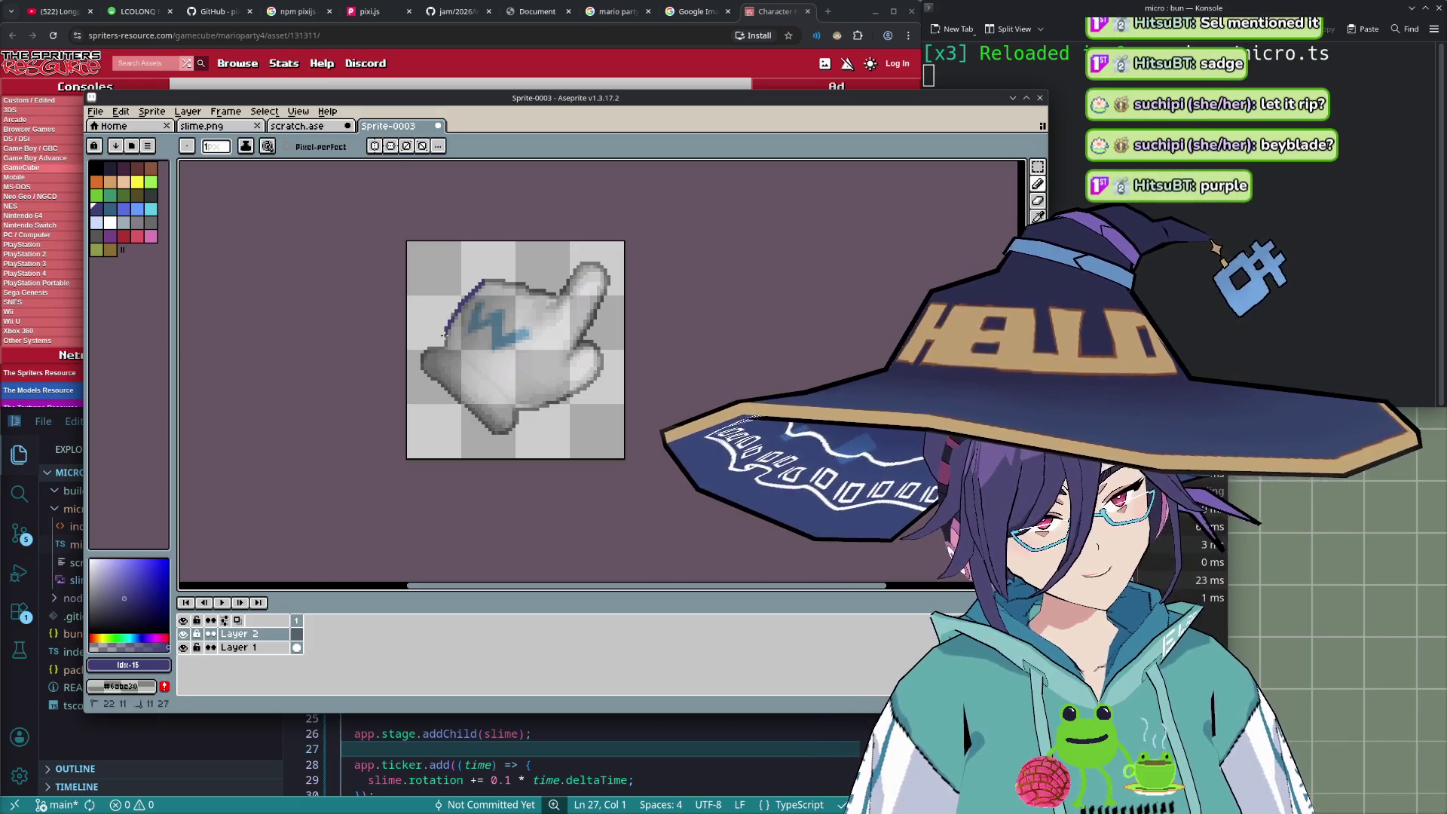
drag(480, 284, 532, 290)
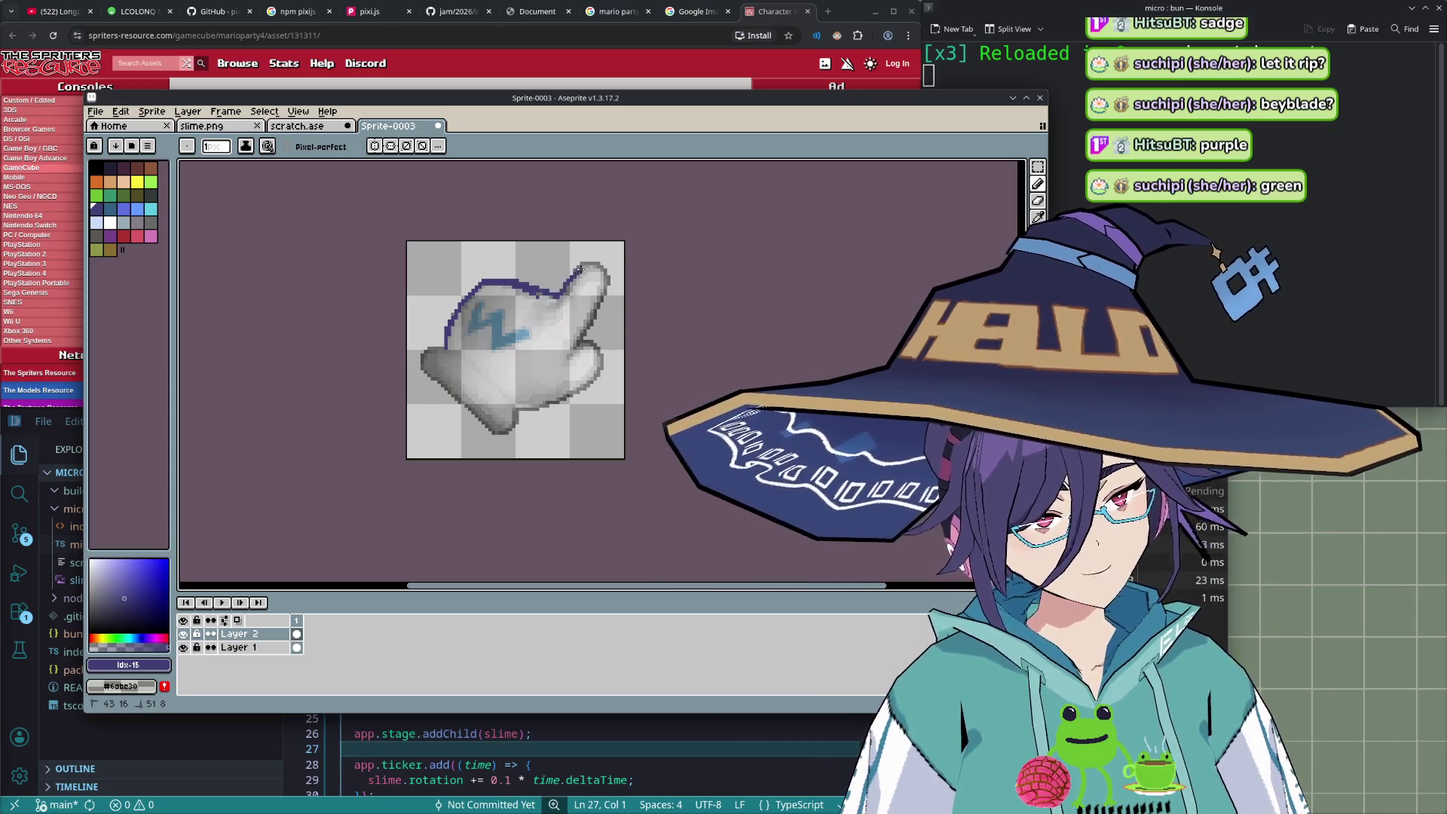
key(ctrl+z)
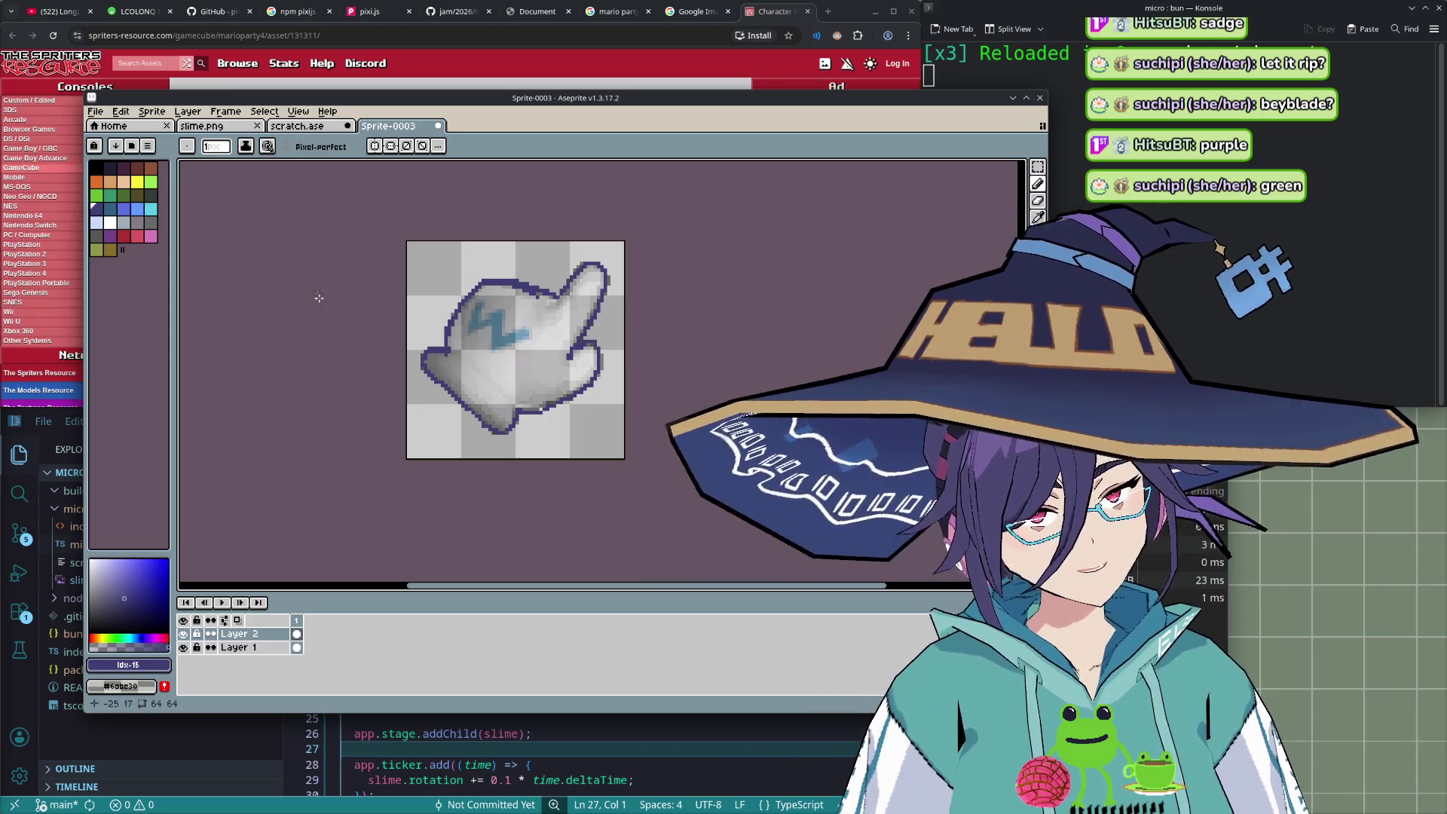
- Trace the rest of the glove's outline in a different dark colour
click(142, 222)
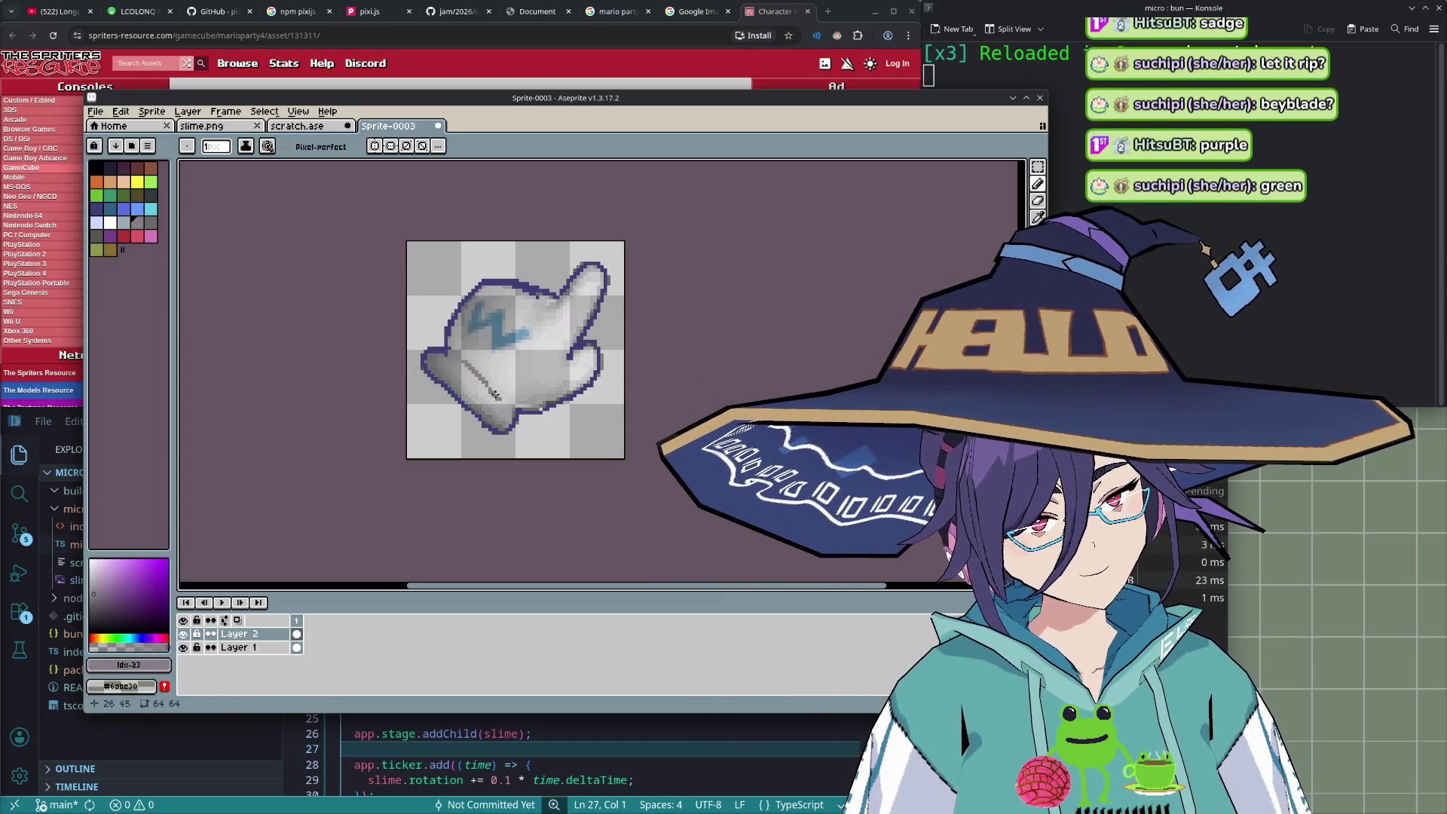
drag(448, 352, 512, 405)
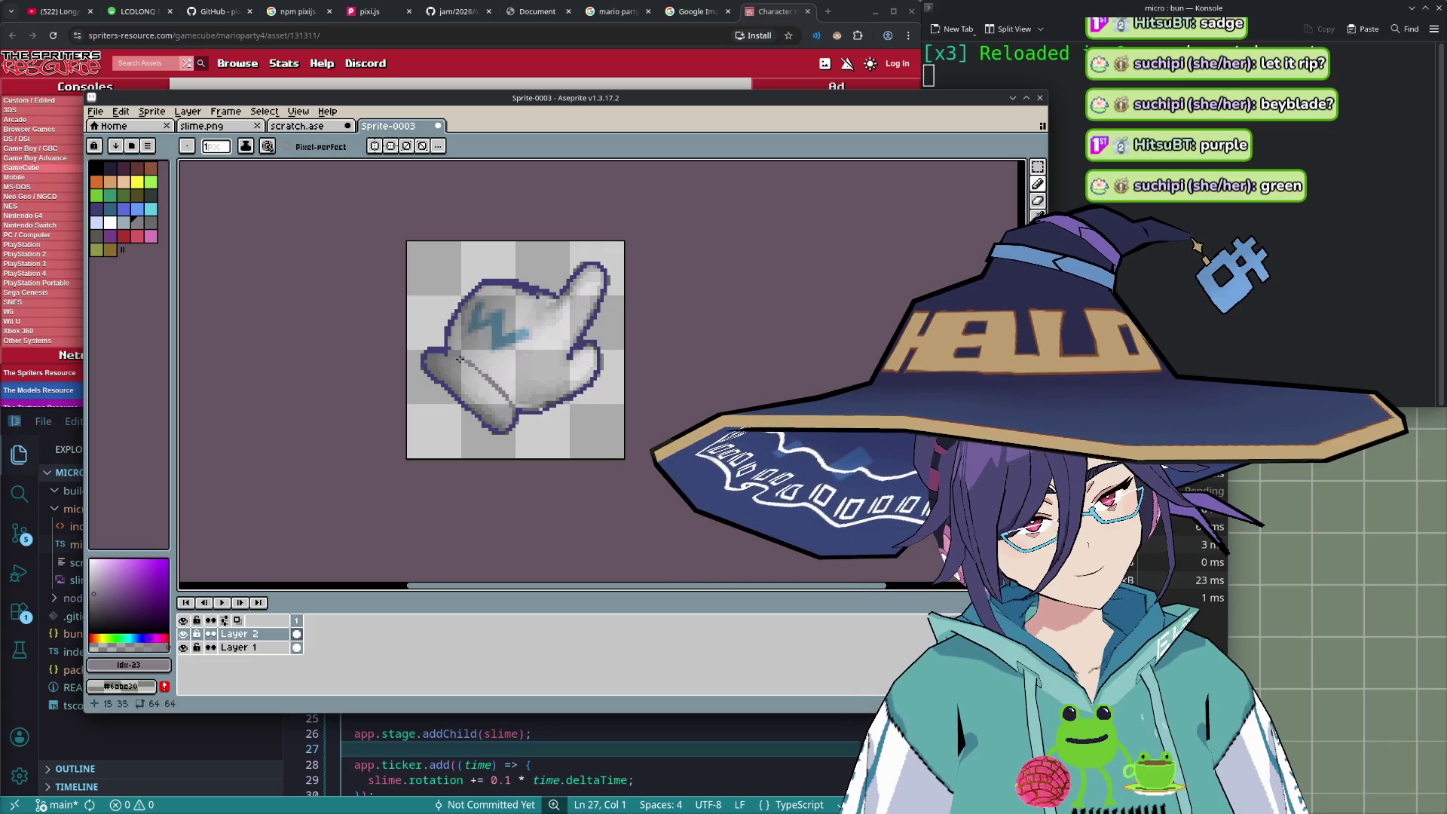
drag(453, 355, 461, 358)
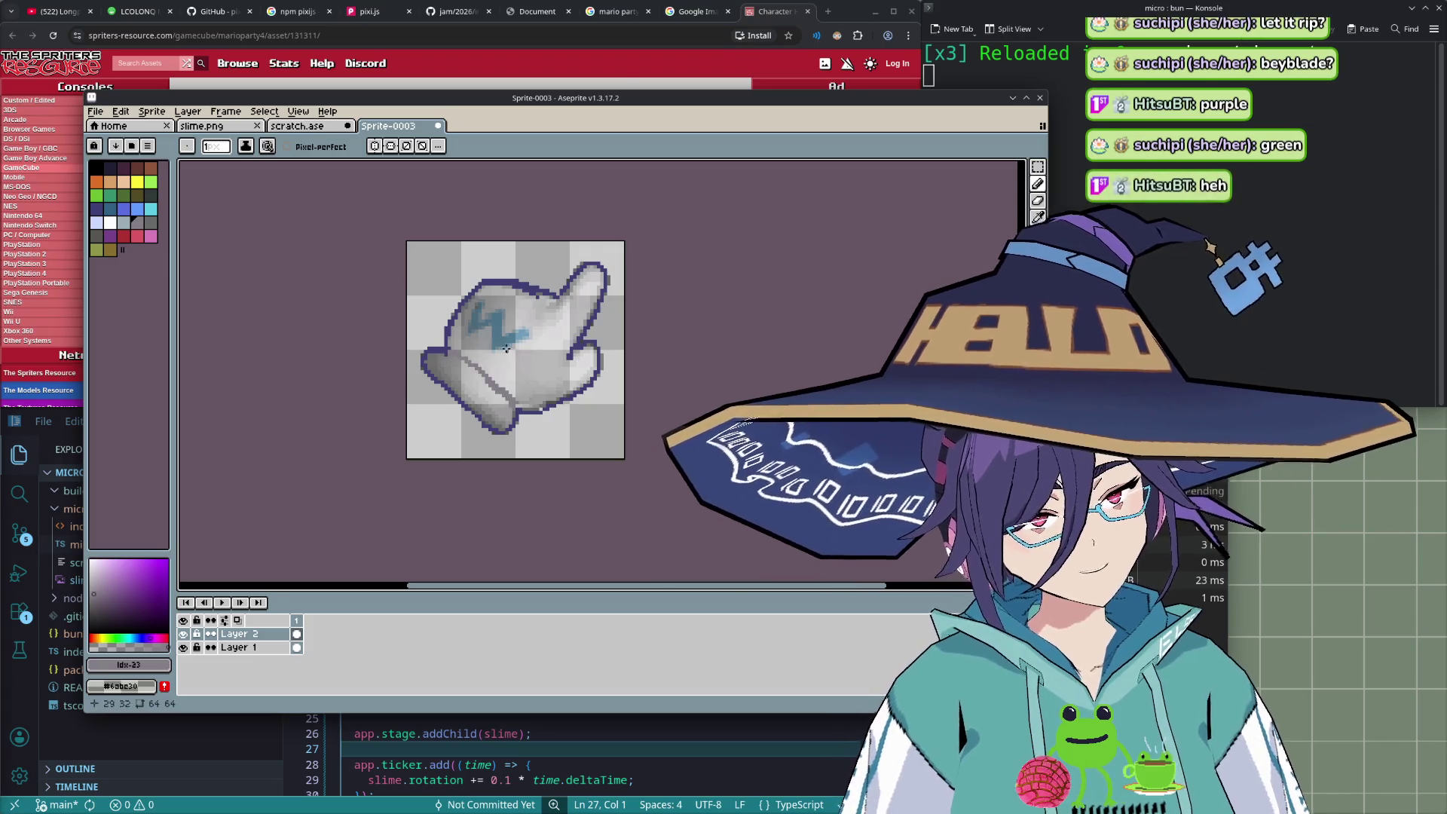
click(155, 182)
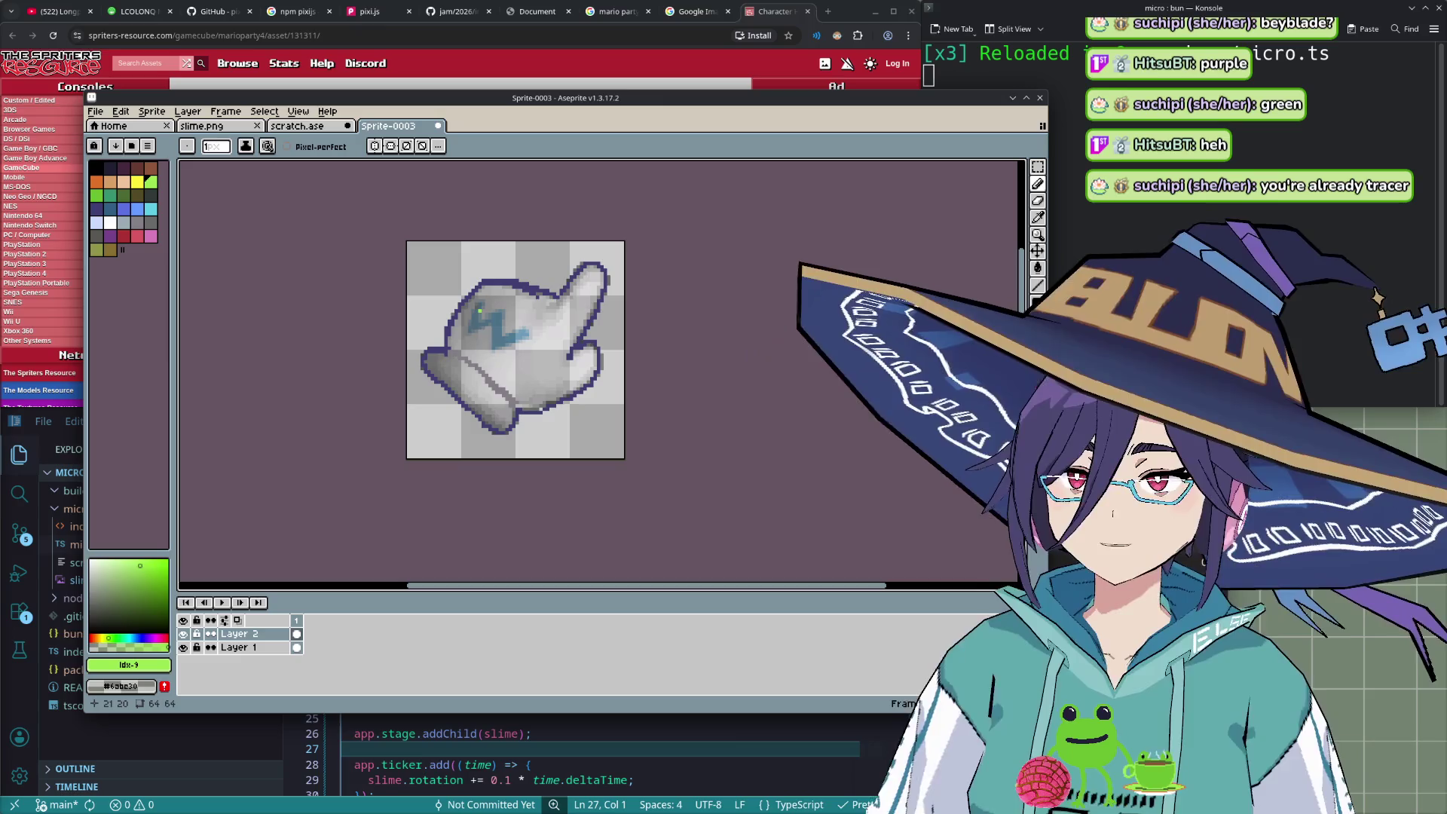
- Draw a green ellipse on the glove's back and fill it solid green with the Paint Bucket
click(141, 13)
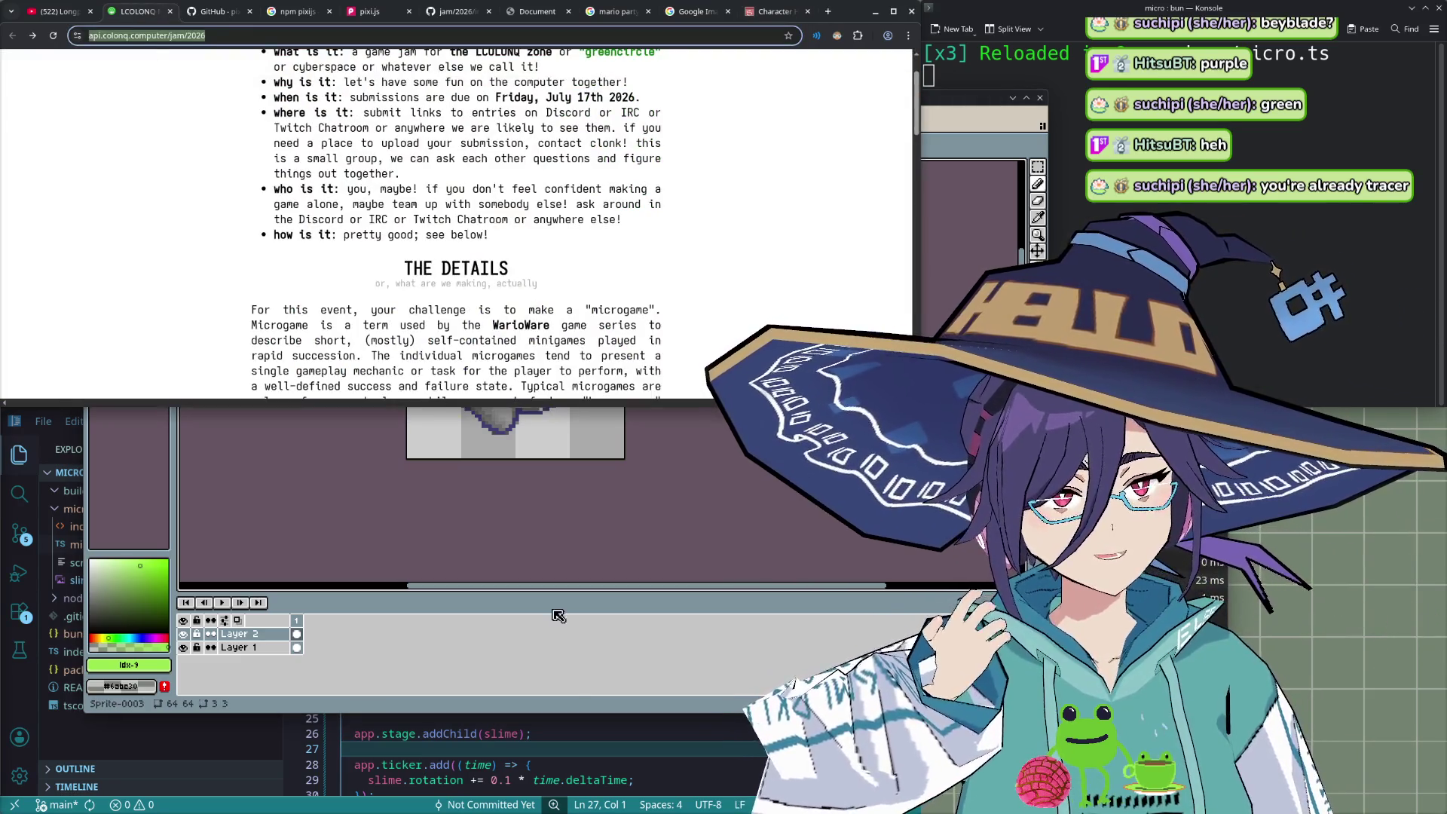
click(600, 529)
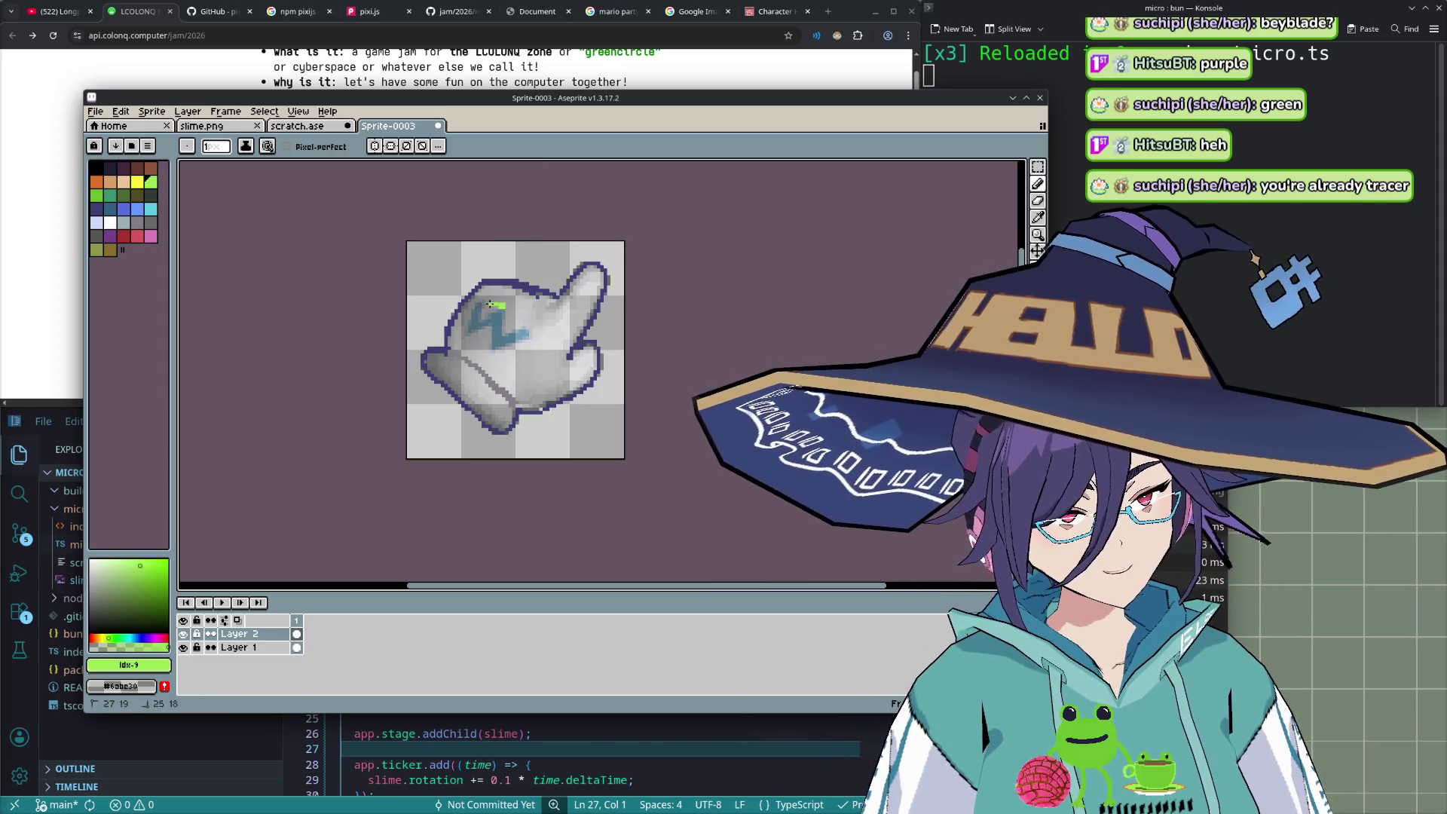
key(Escape)
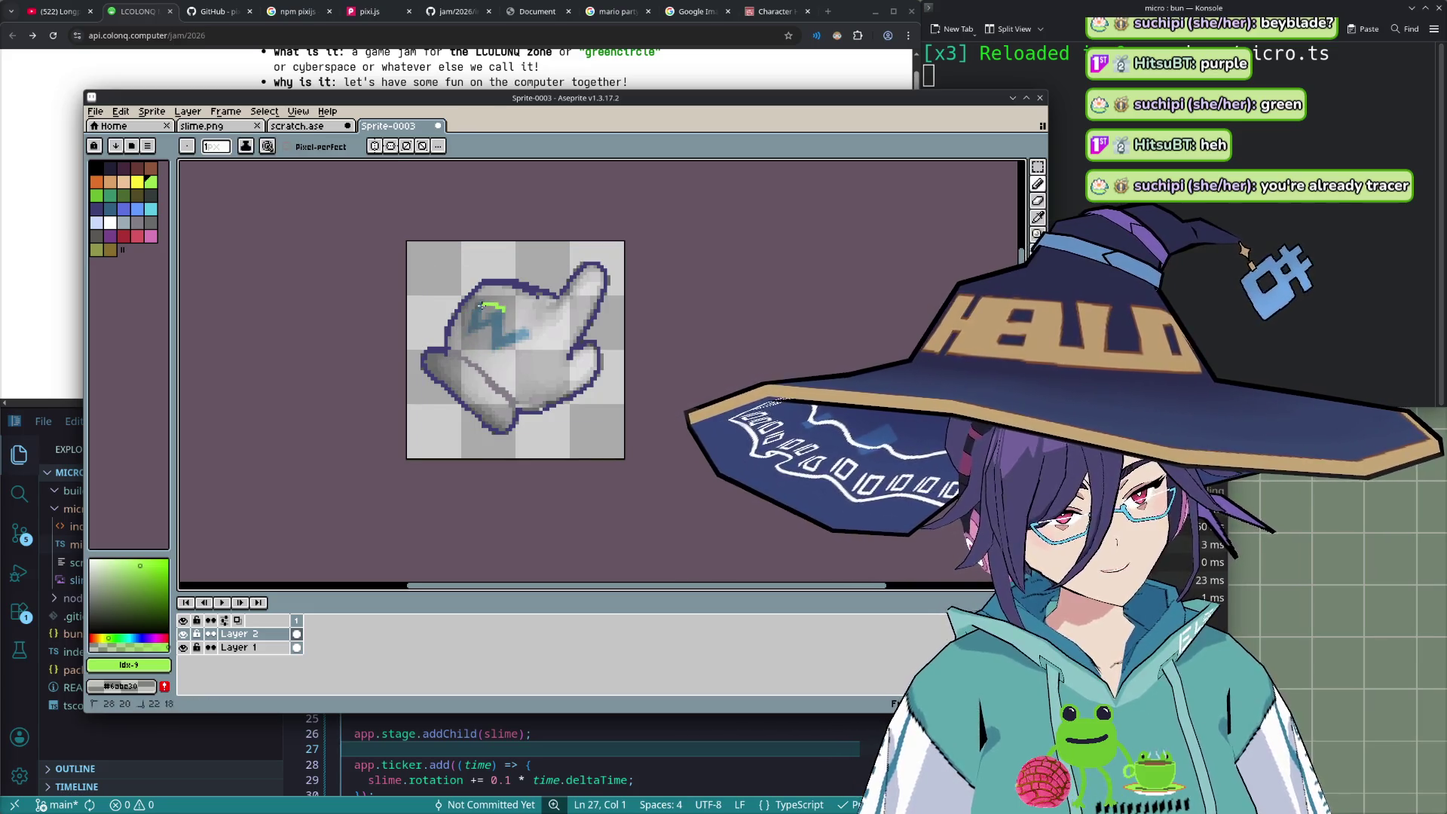
key(Escape)
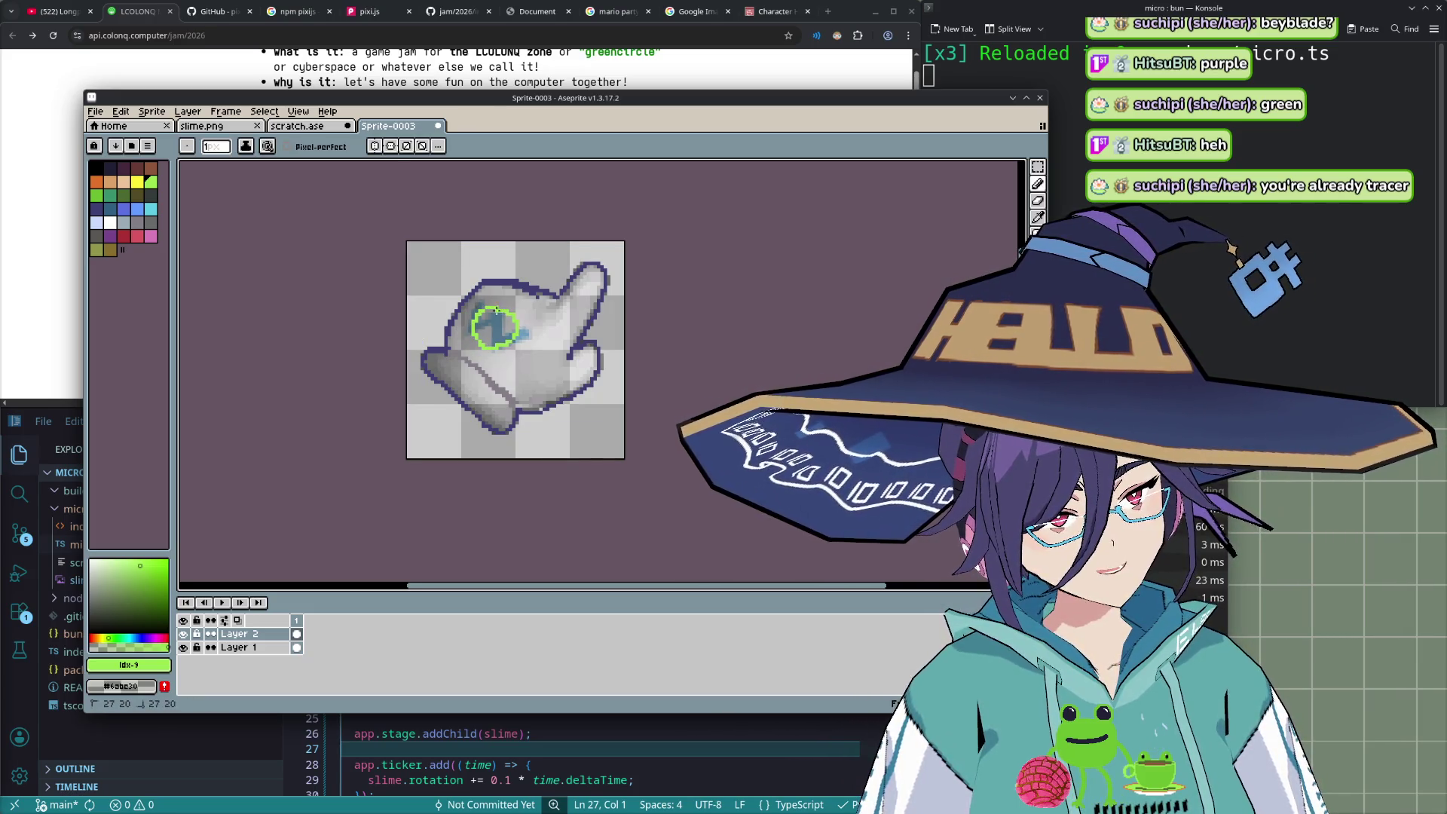
drag(491, 300, 505, 303)
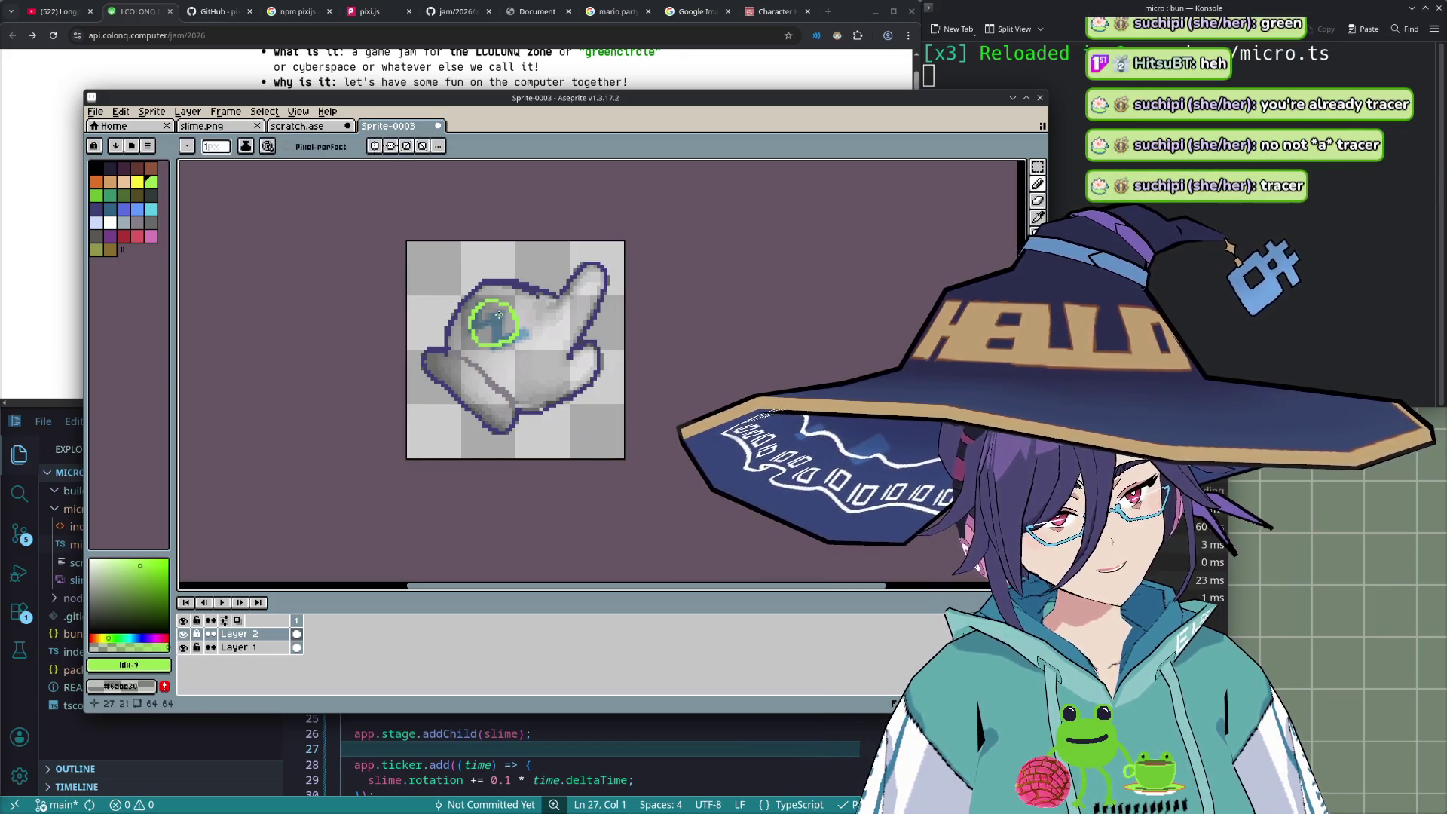
key(g)
click(492, 320)
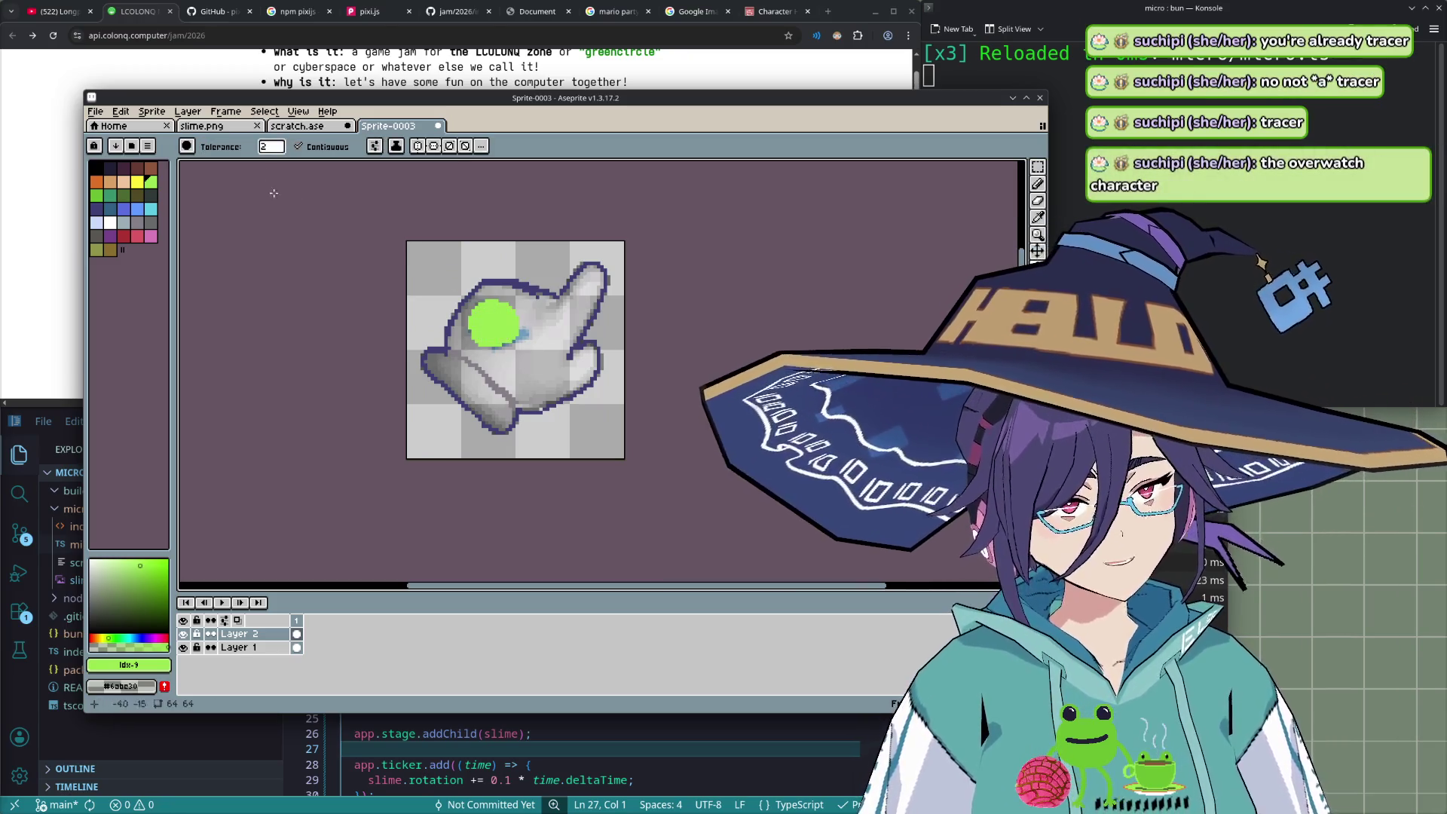
- Pencil a small white highlight stroke inside the green circle
click(110, 223)
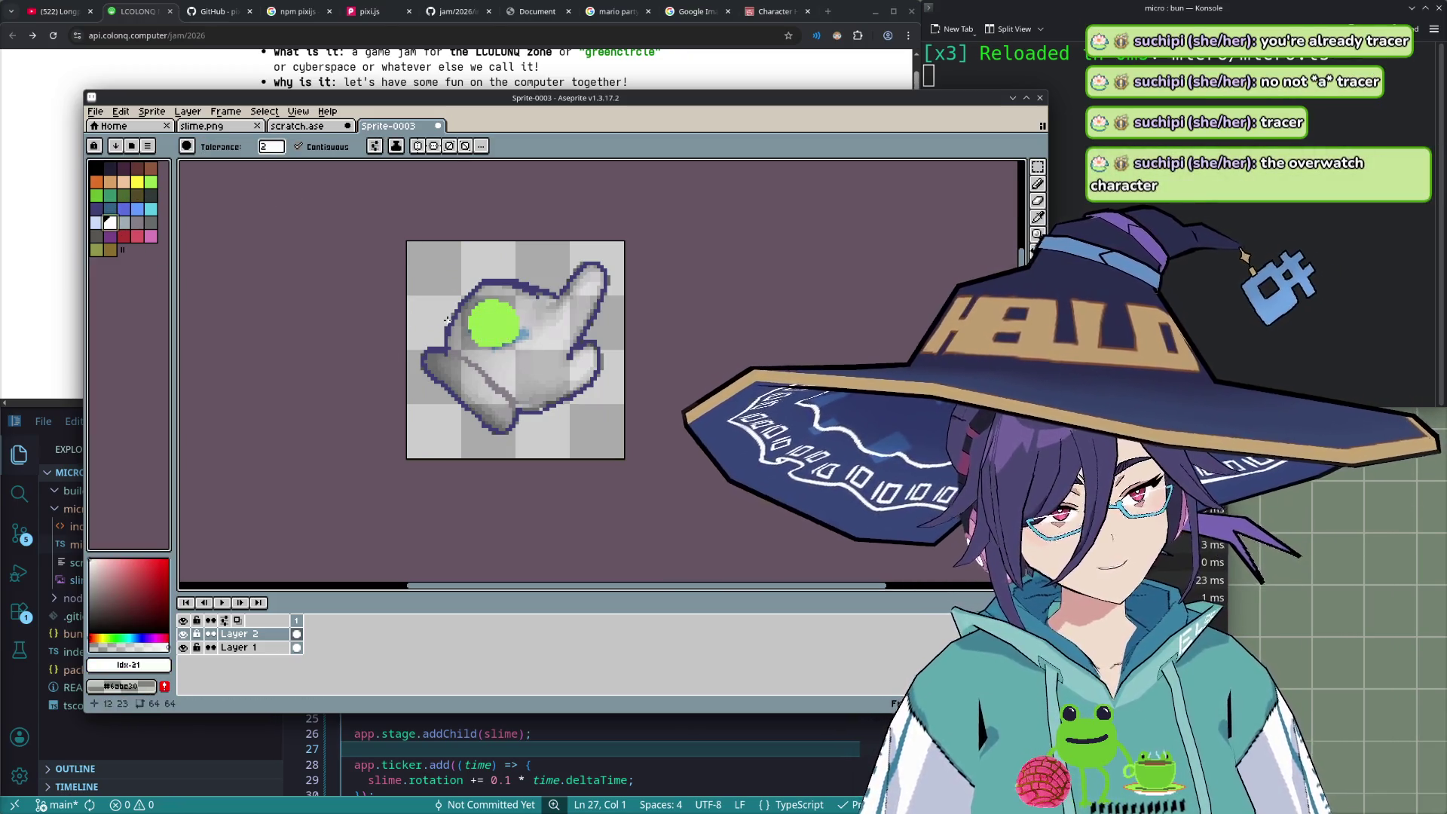
click(485, 326)
key(ctrl+z)
key(b)
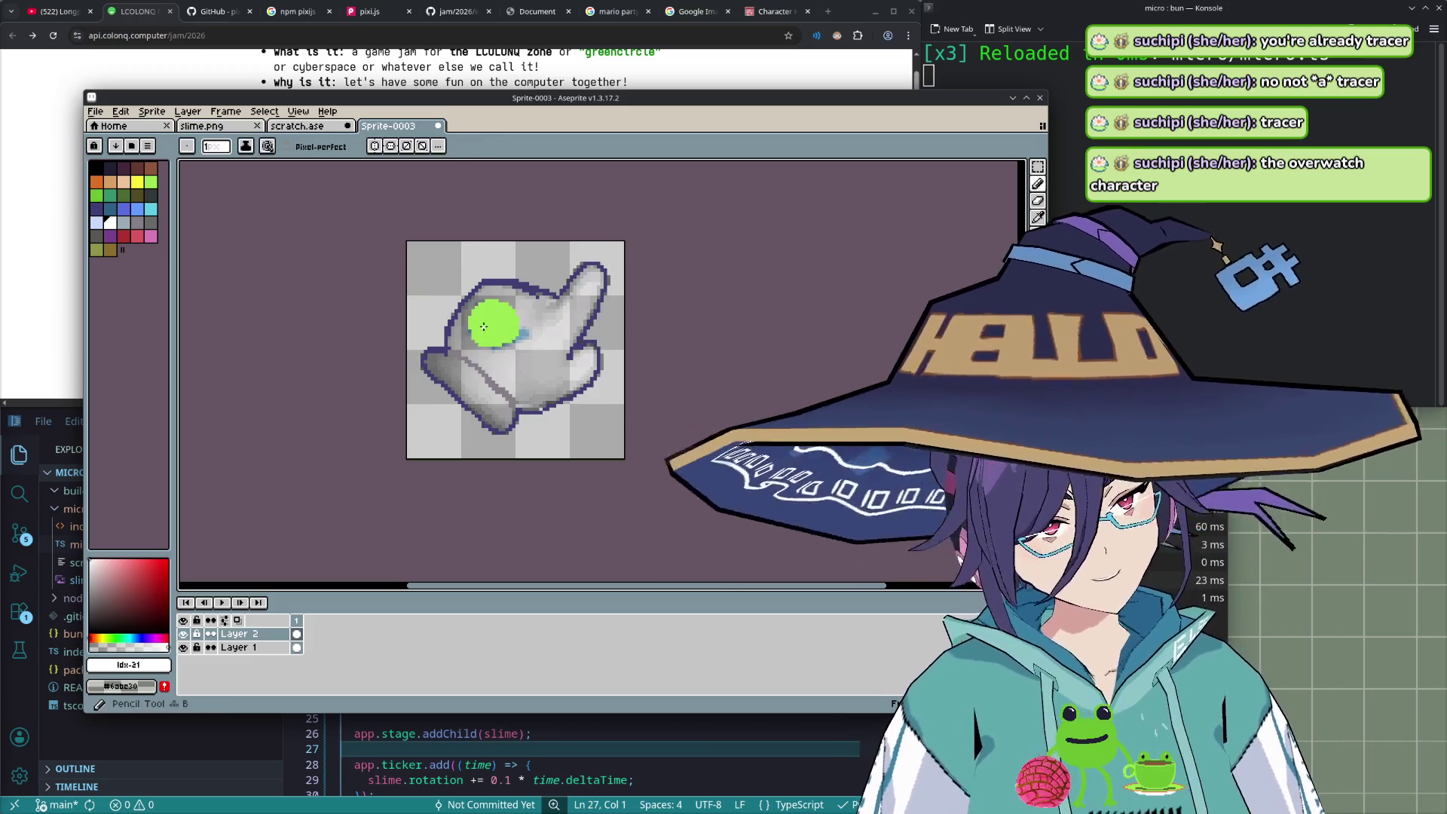
drag(485, 329, 492, 333)
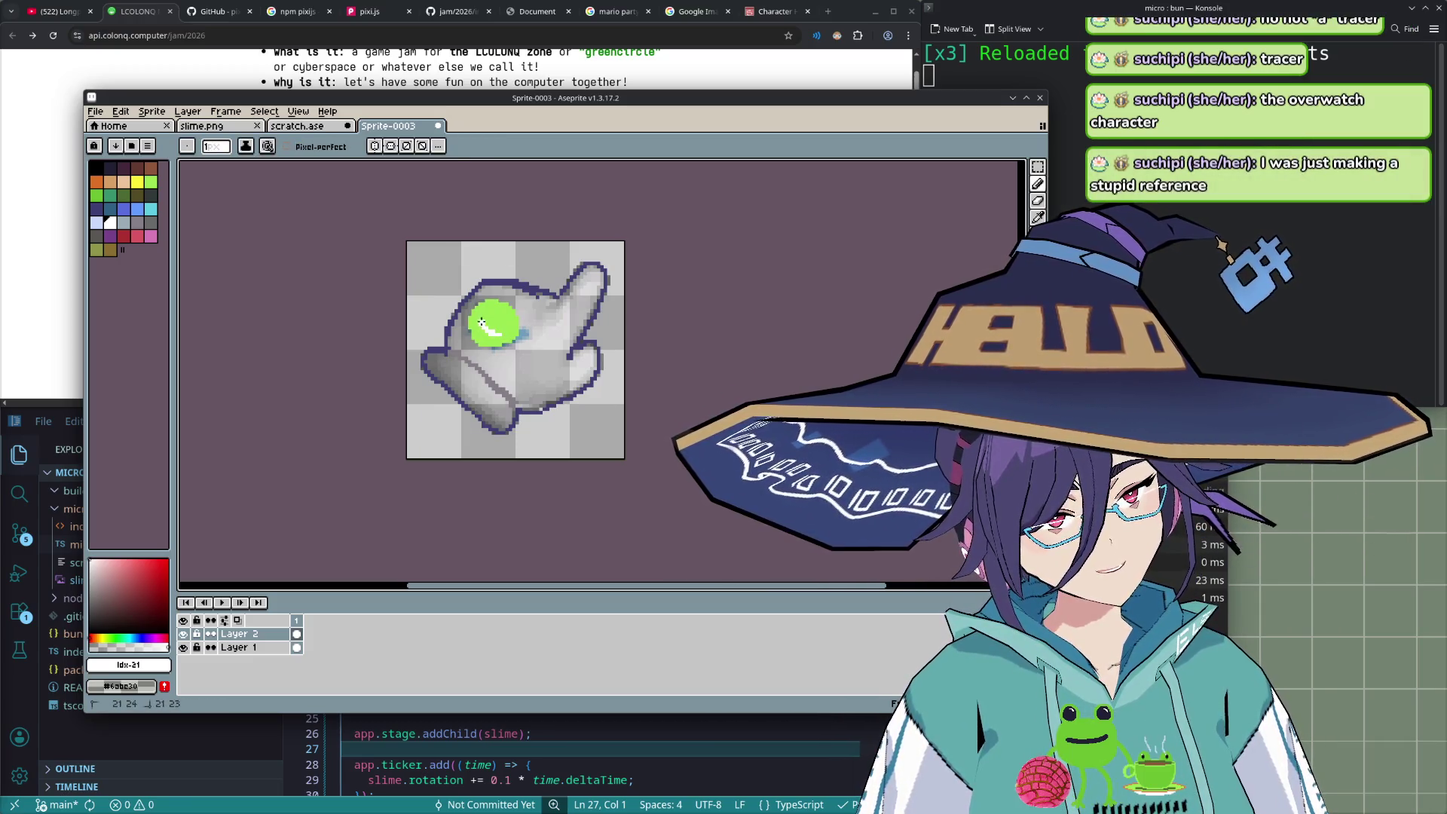
- Draw a black smiley face on the badge, fix an outline pixel in navy, then hide Layer 1
click(97, 167)
drag(499, 316, 504, 323)
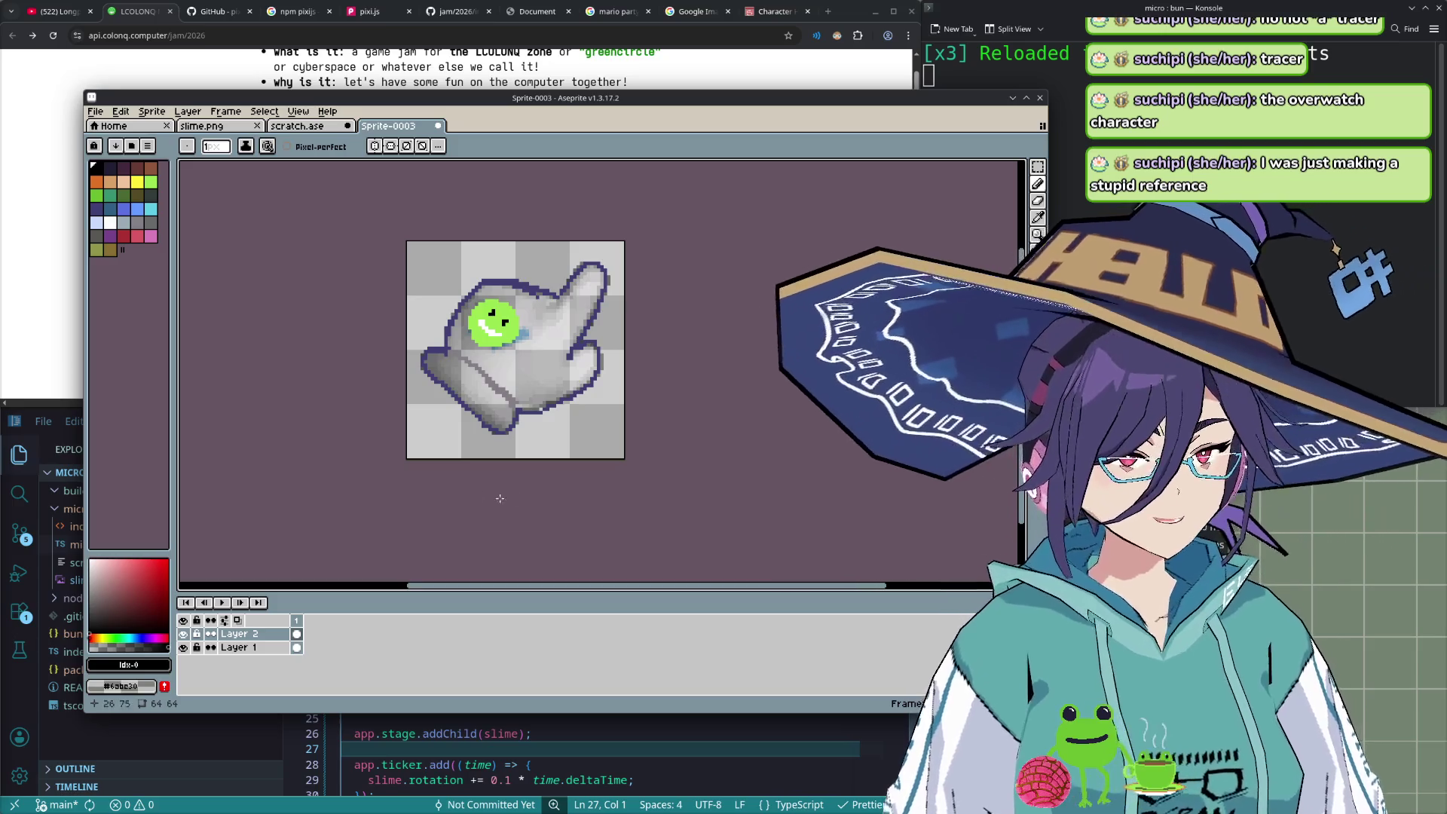
click(100, 212)
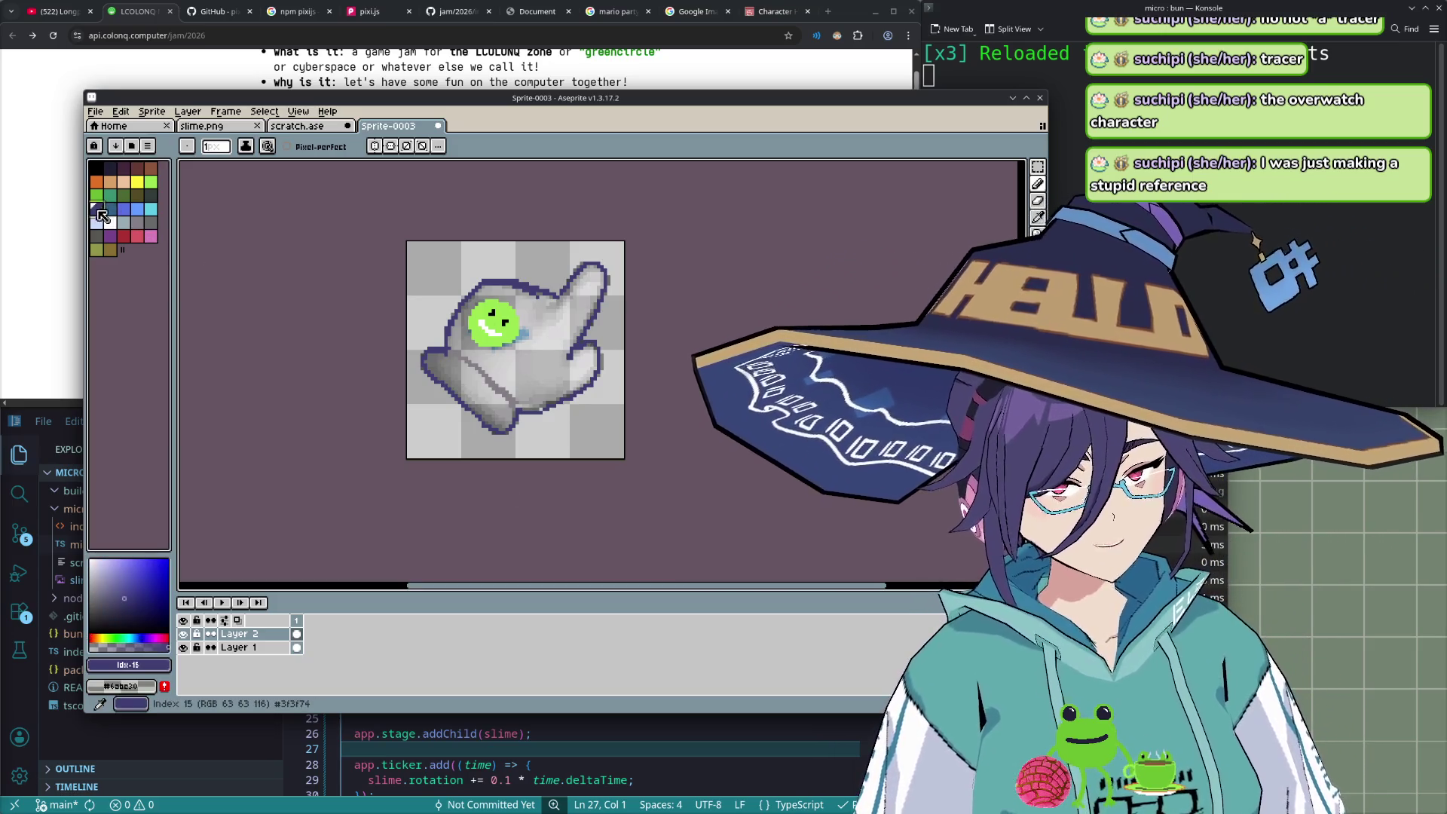
click(561, 298)
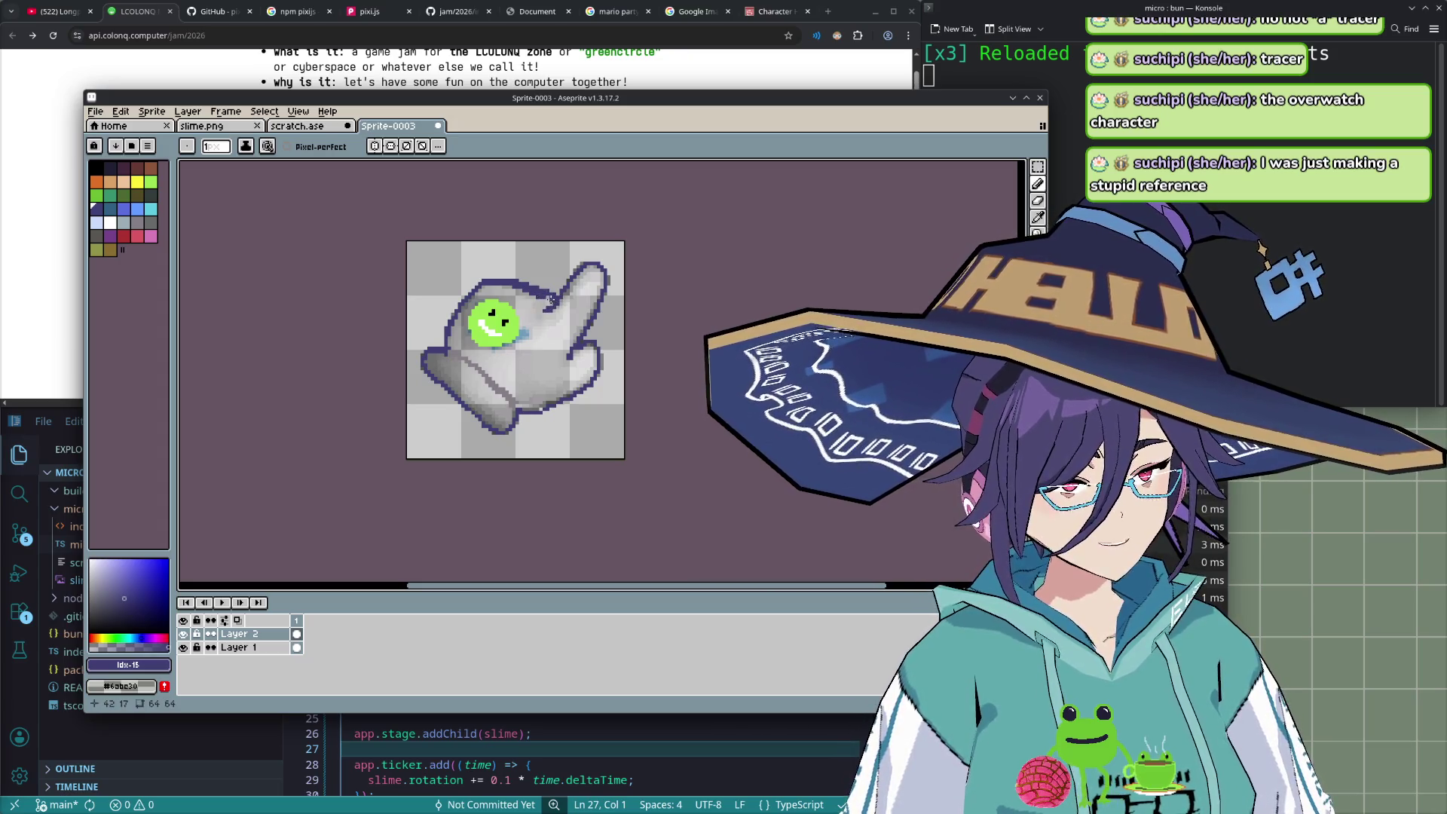
key(e)
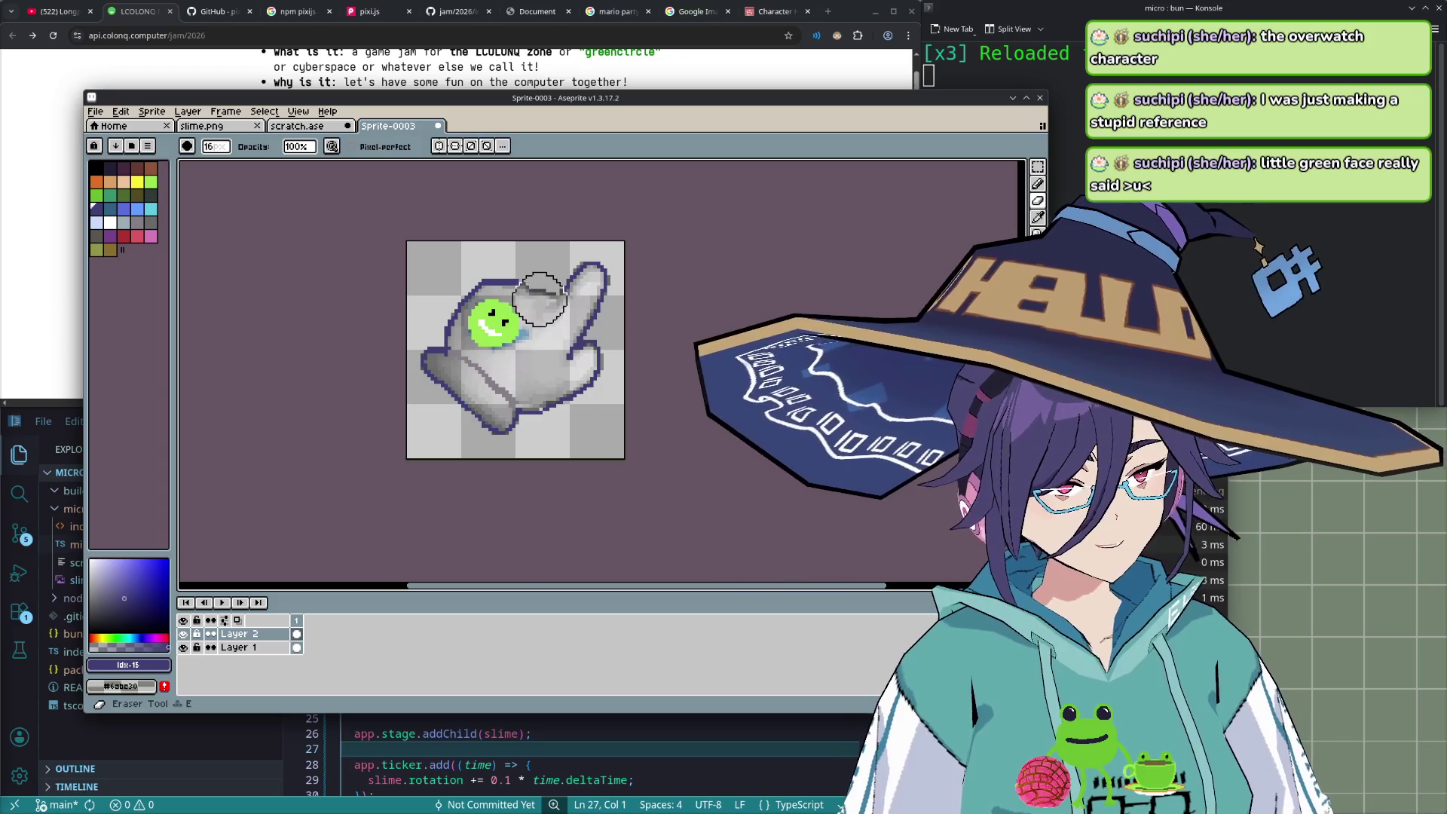
key(b)
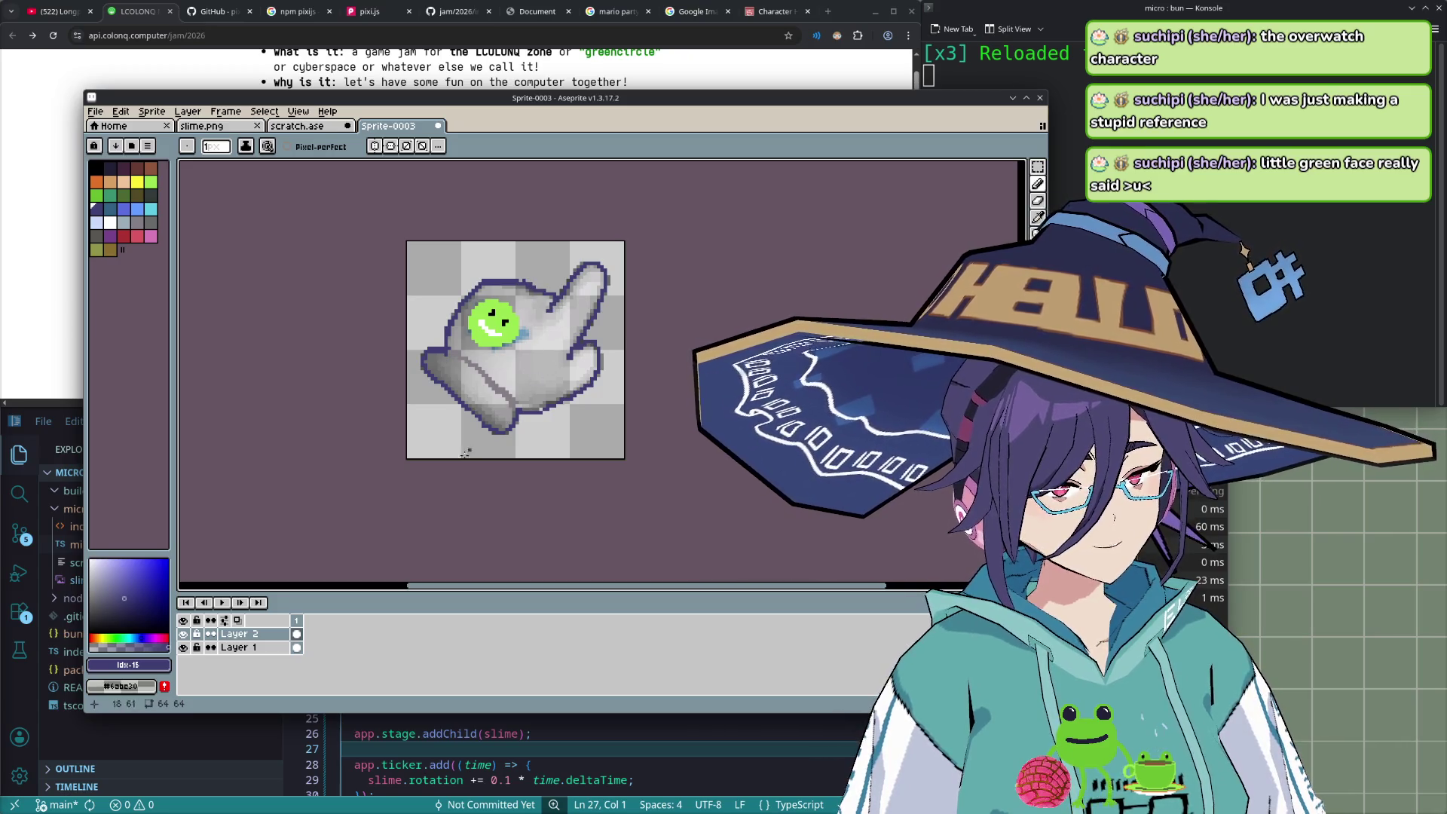
click(184, 647)
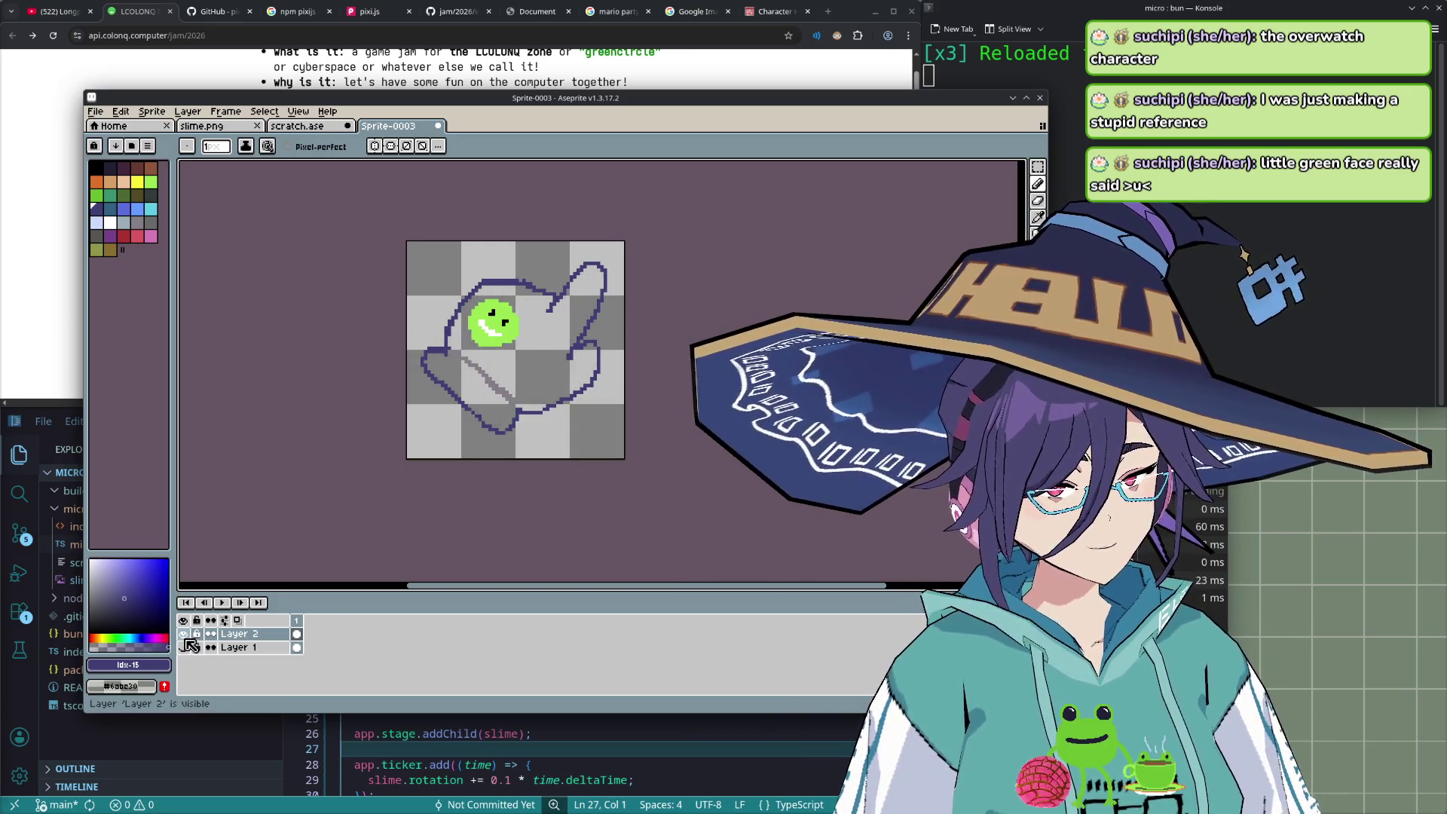
- Try flat grey fills on the glove body, compare against the reference, then undo them
click(183, 647)
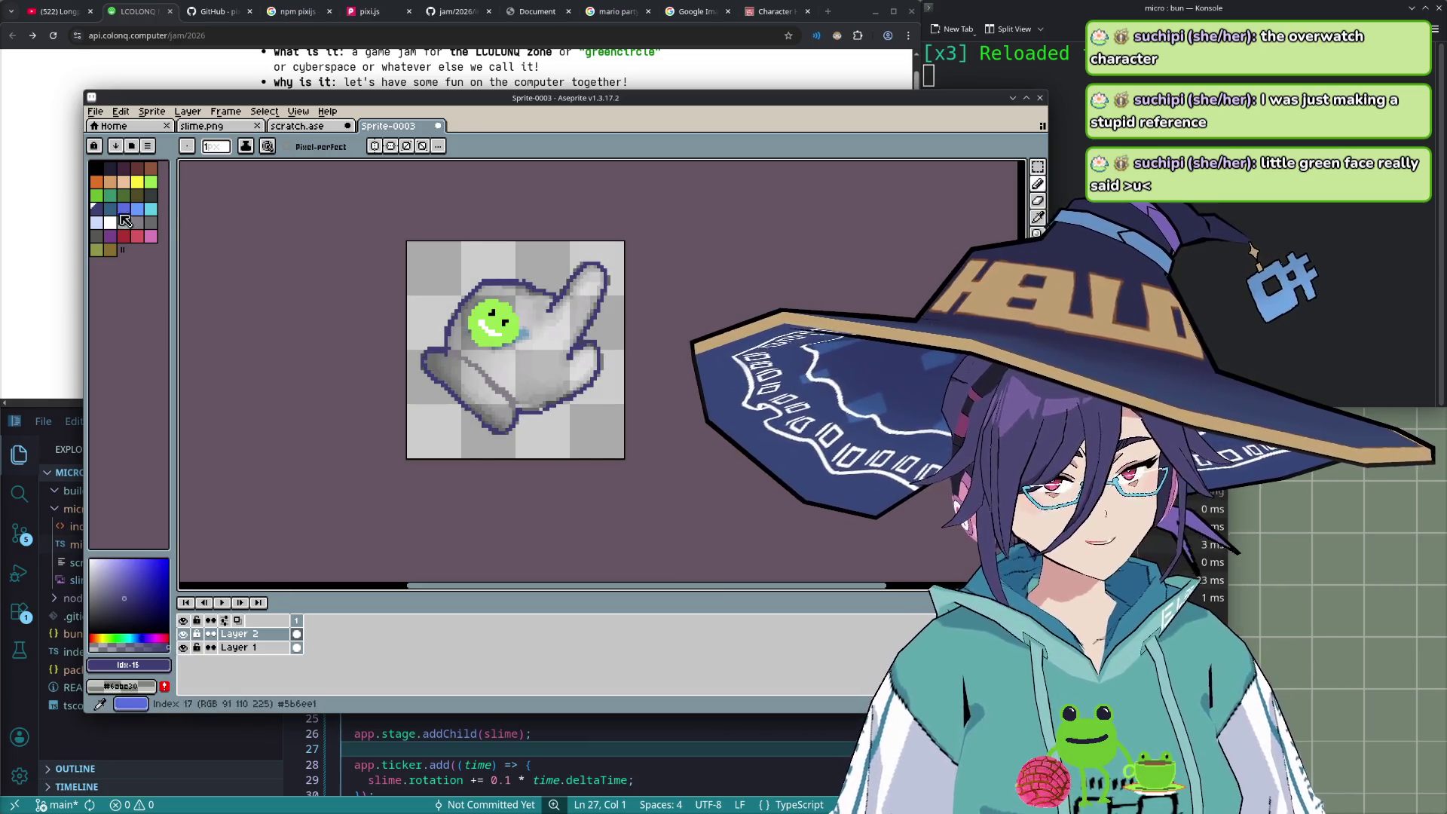
click(151, 223)
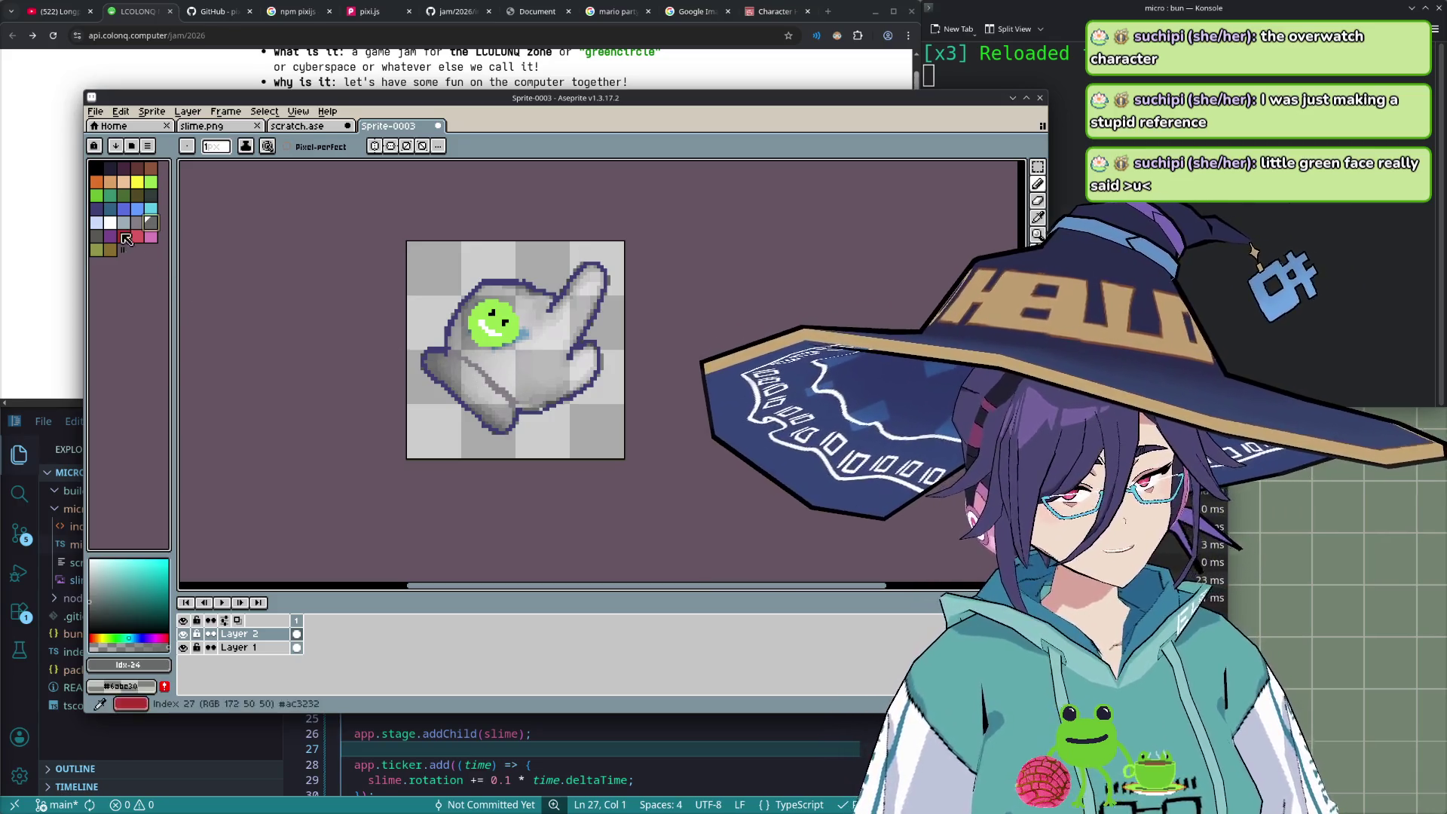
alt+click(452, 363)
key(g)
click(526, 366)
click(471, 396)
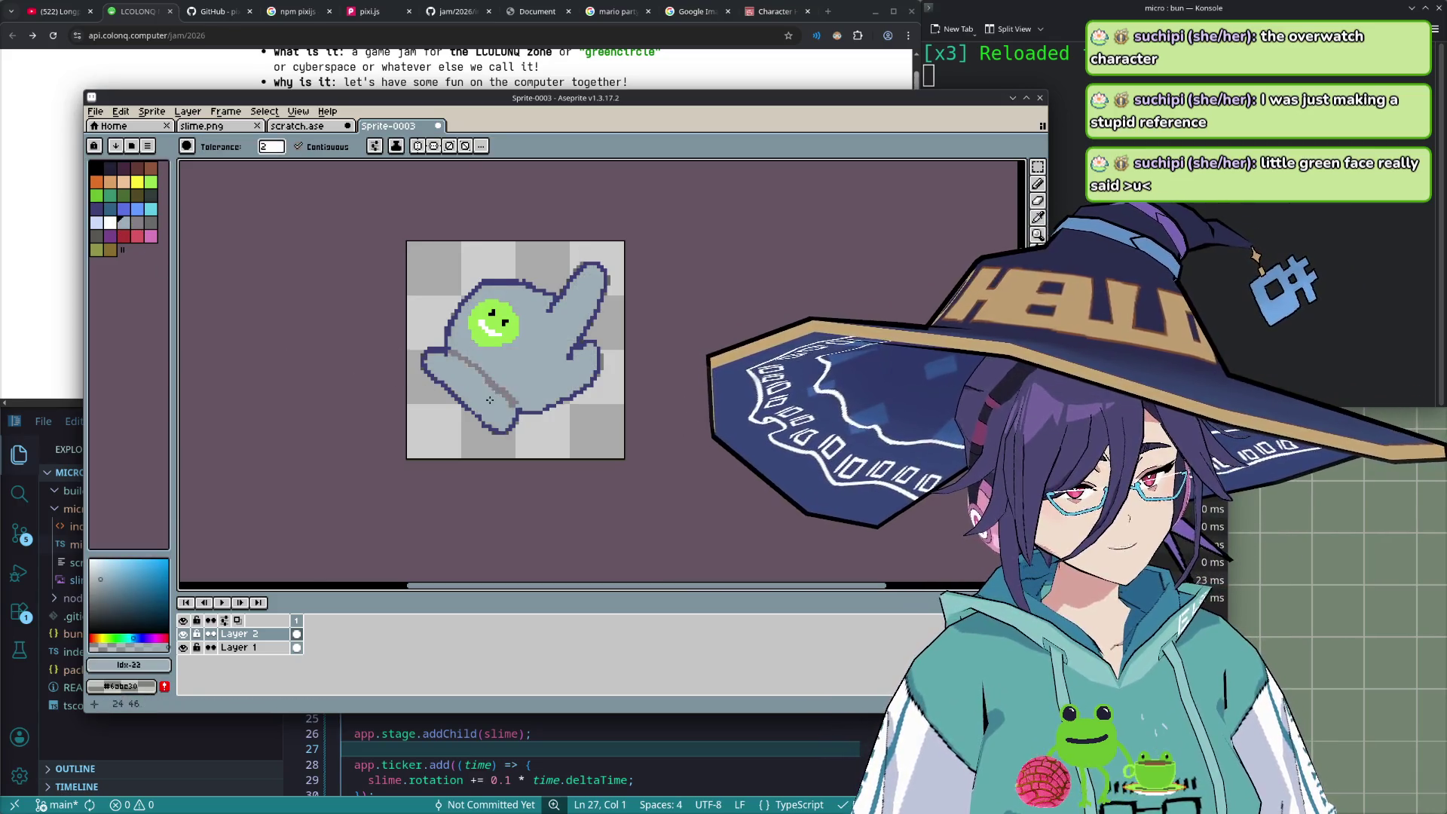
click(184, 634)
click(185, 634)
key(ctrl+z)
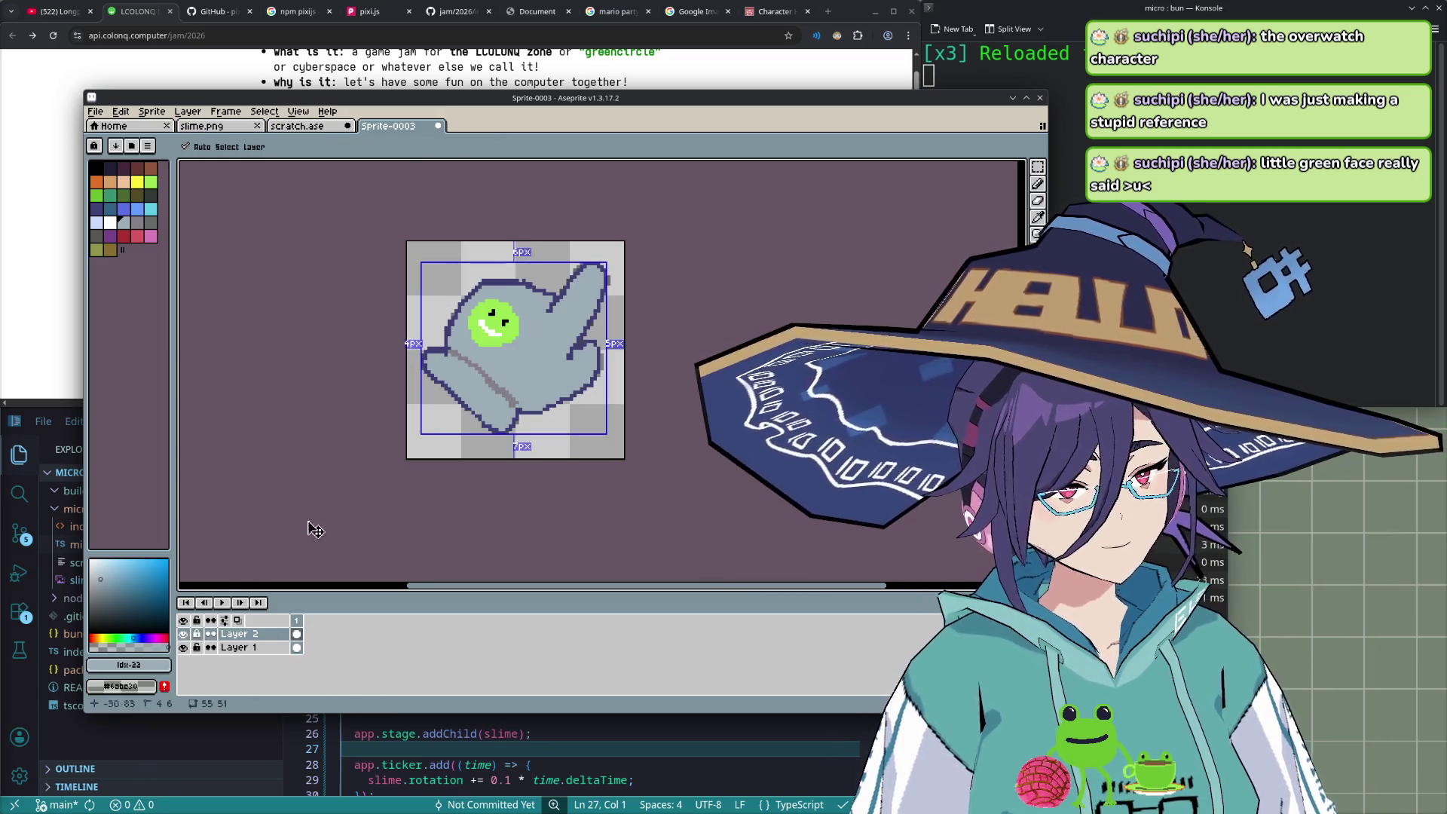
key(ctrl+z)
key(ctrl+z)
- Fill the glove's lower-left part with darker grey, undoing a stray lighter-grey fill
click(142, 220)
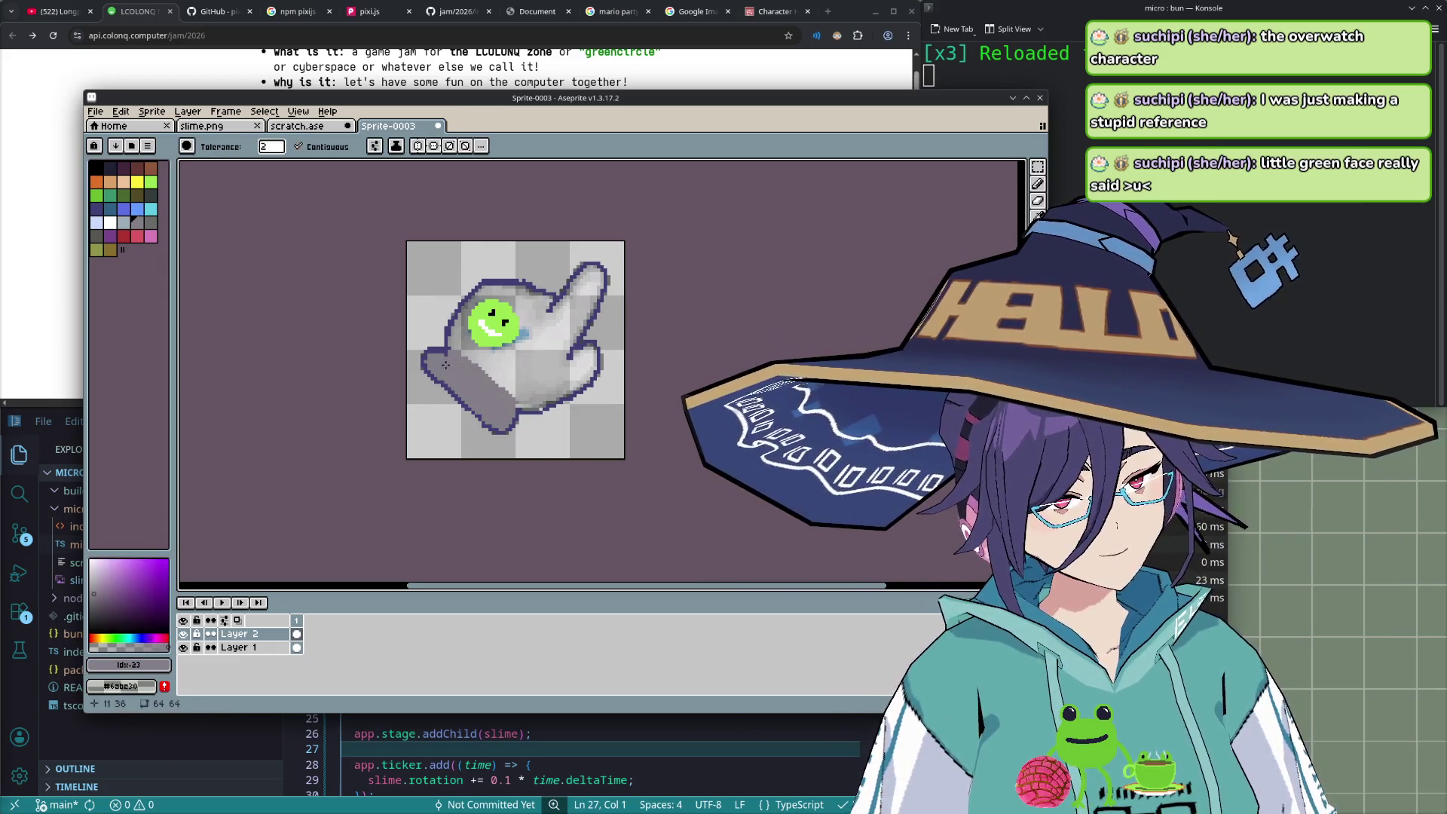
key(b)
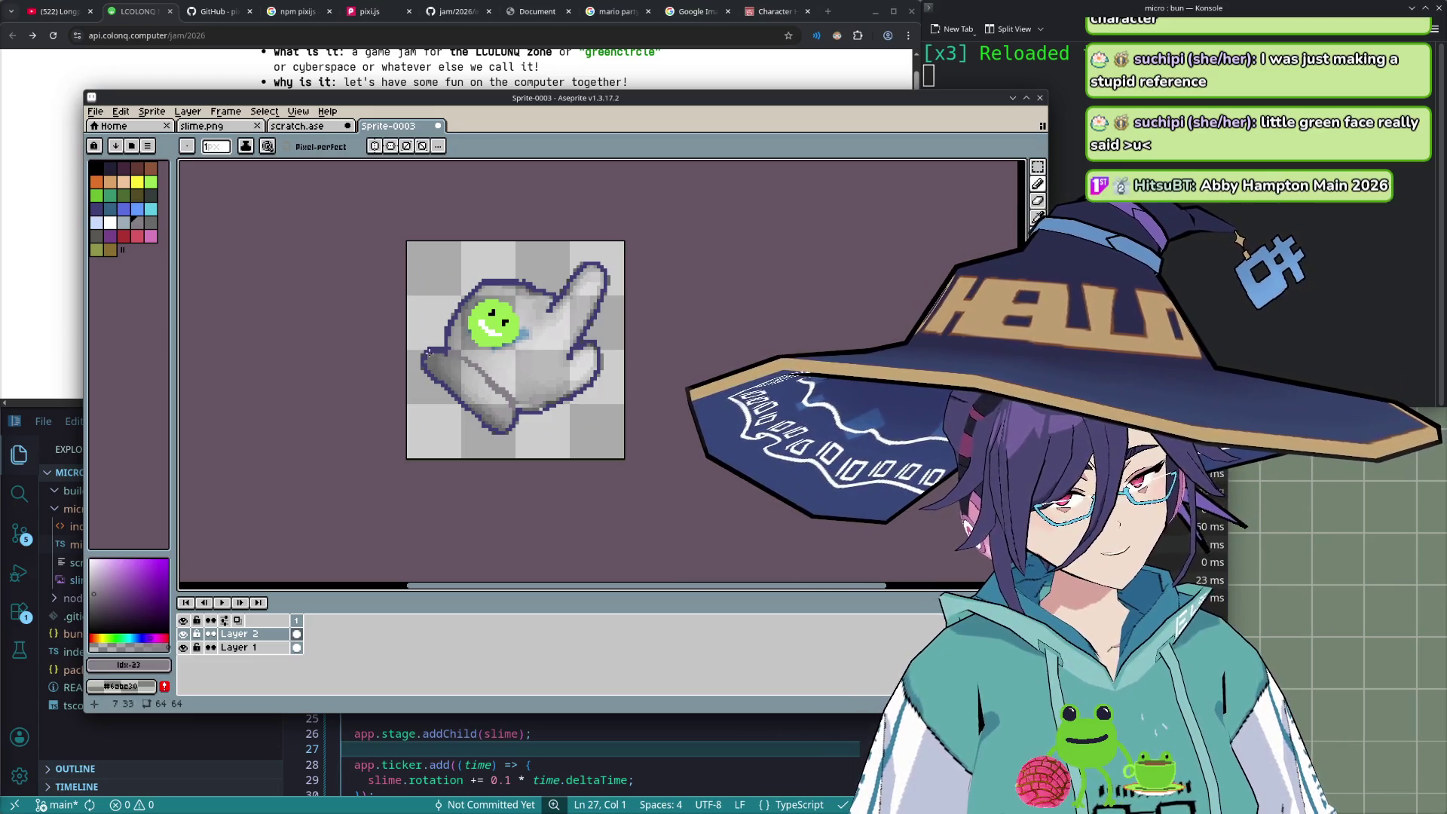
click(150, 221)
key(g)
click(509, 397)
key(bracketleft)
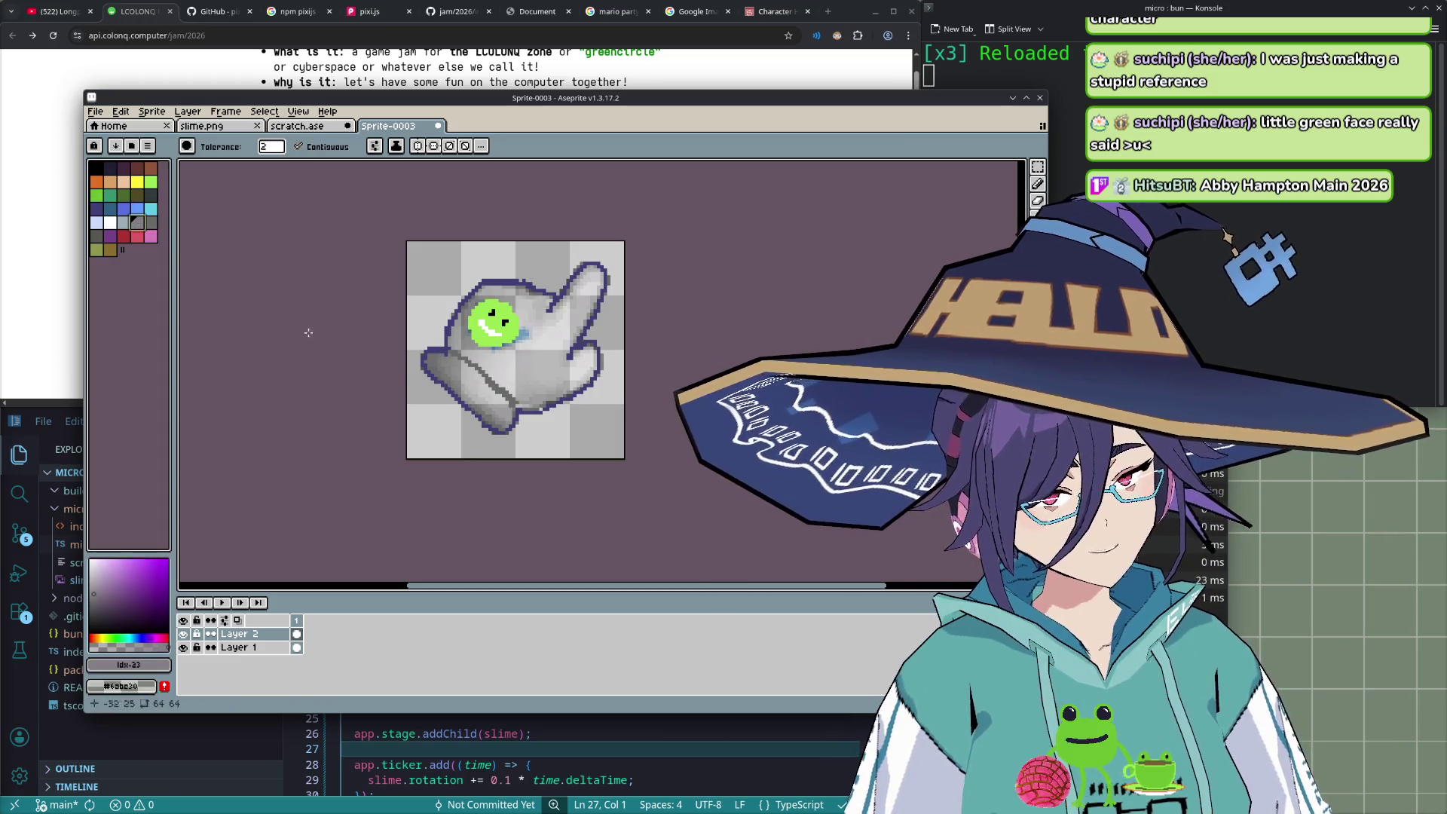
click(444, 355)
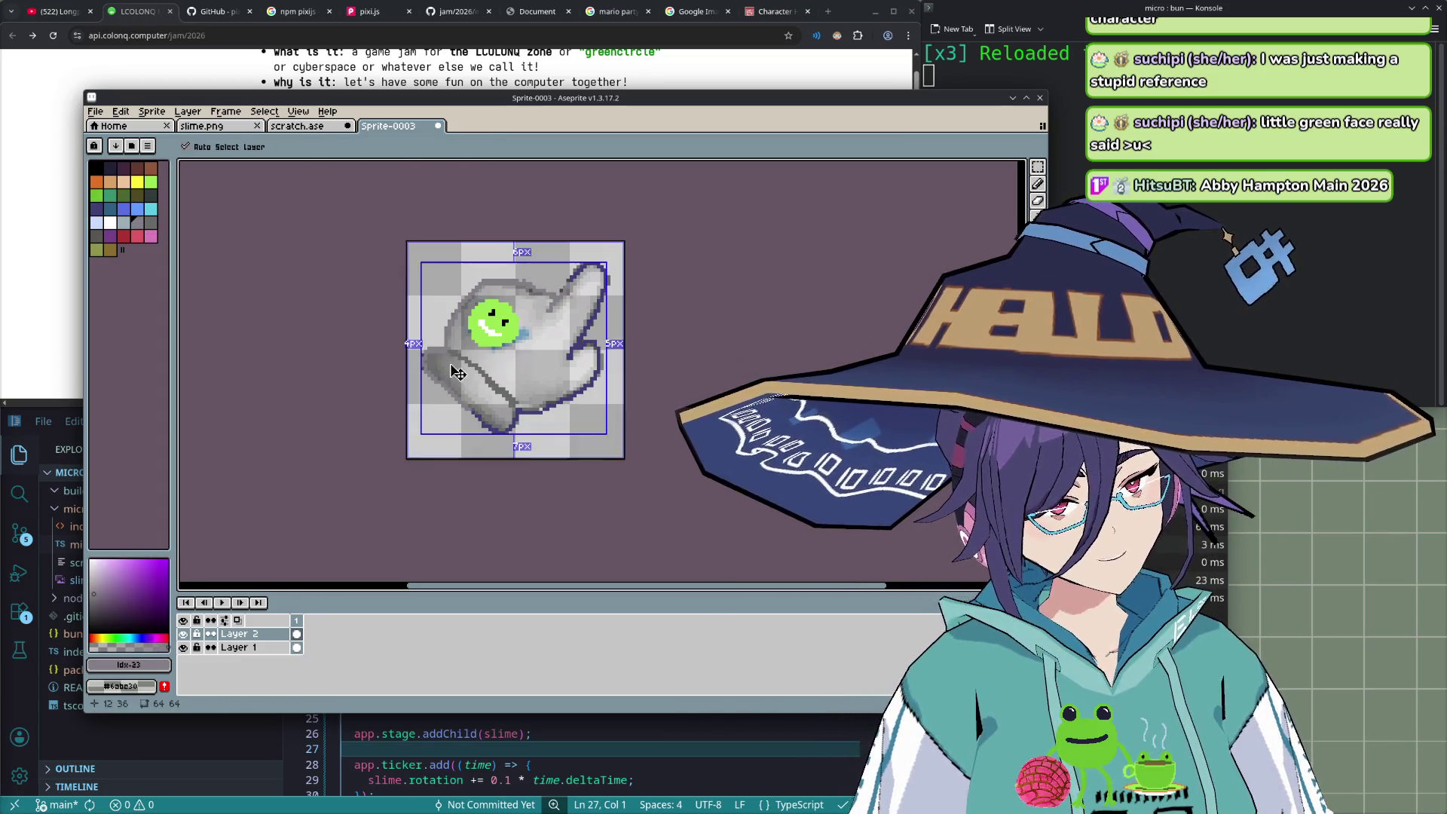
key(ctrl+z)
key(b)
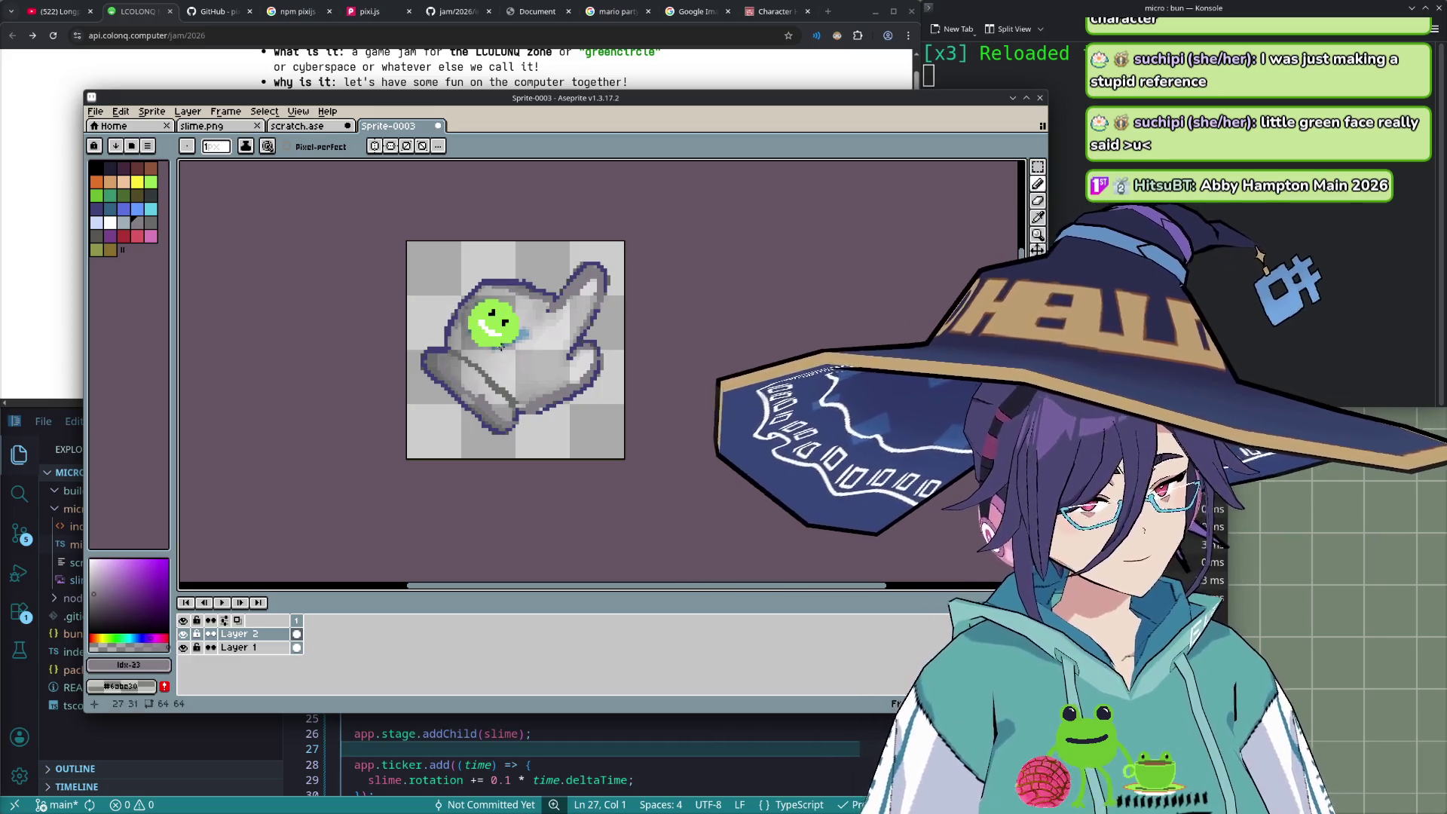
- Compare the layers by toggling their visibility, then extend the glove's upper-left outline in dark navy
click(187, 649)
click(187, 649)
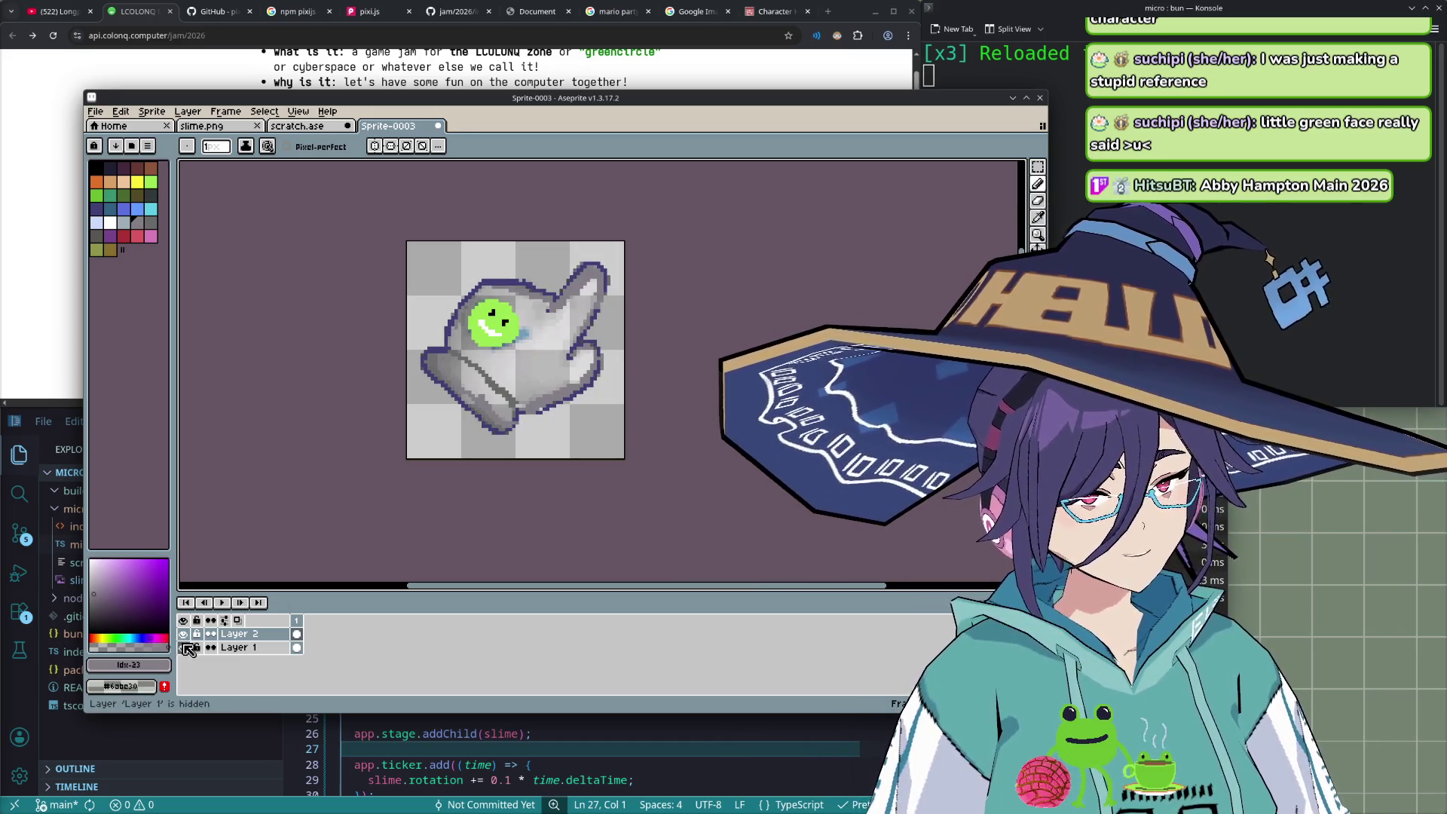
click(185, 637)
click(185, 636)
click(185, 637)
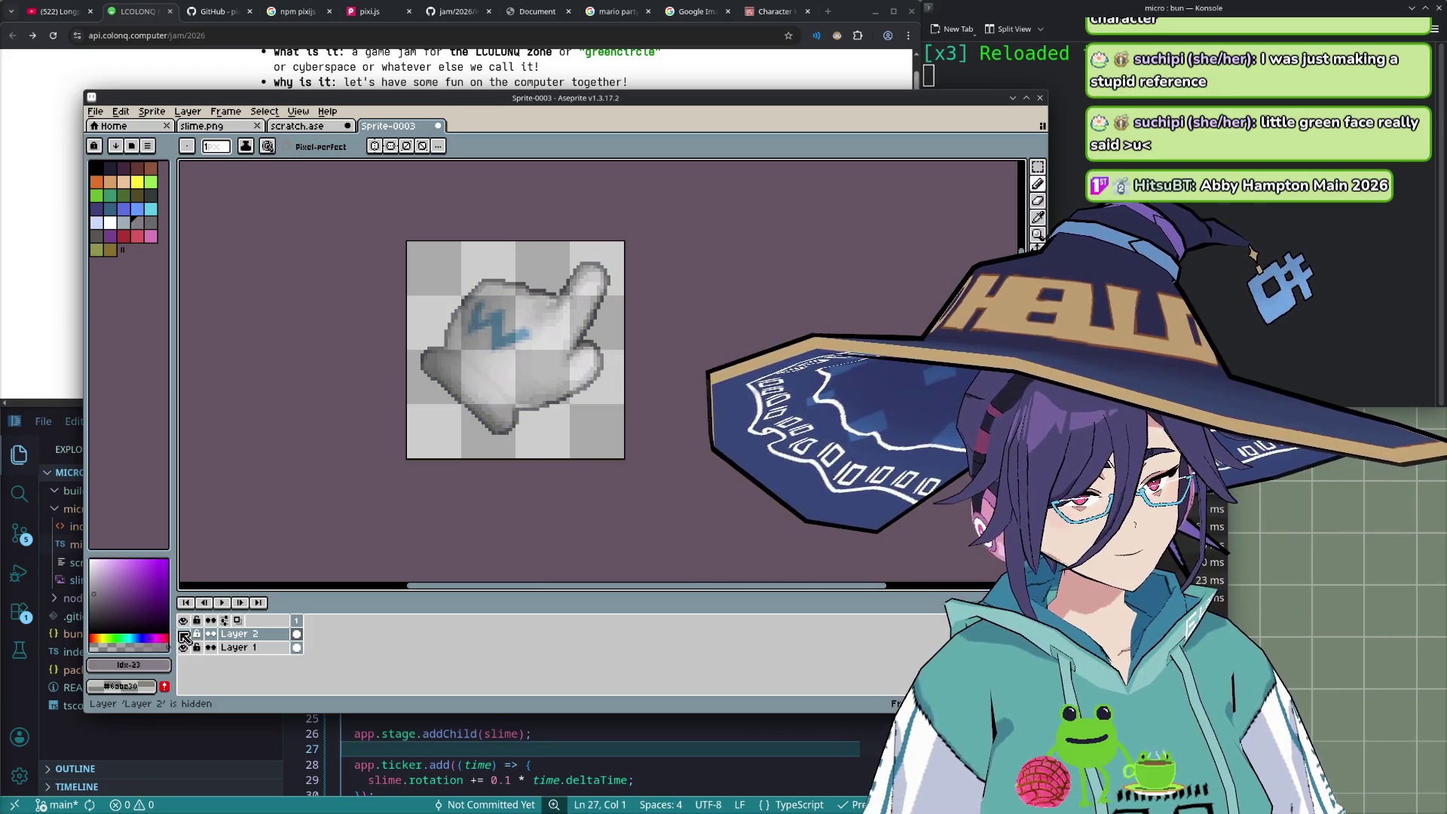
click(185, 637)
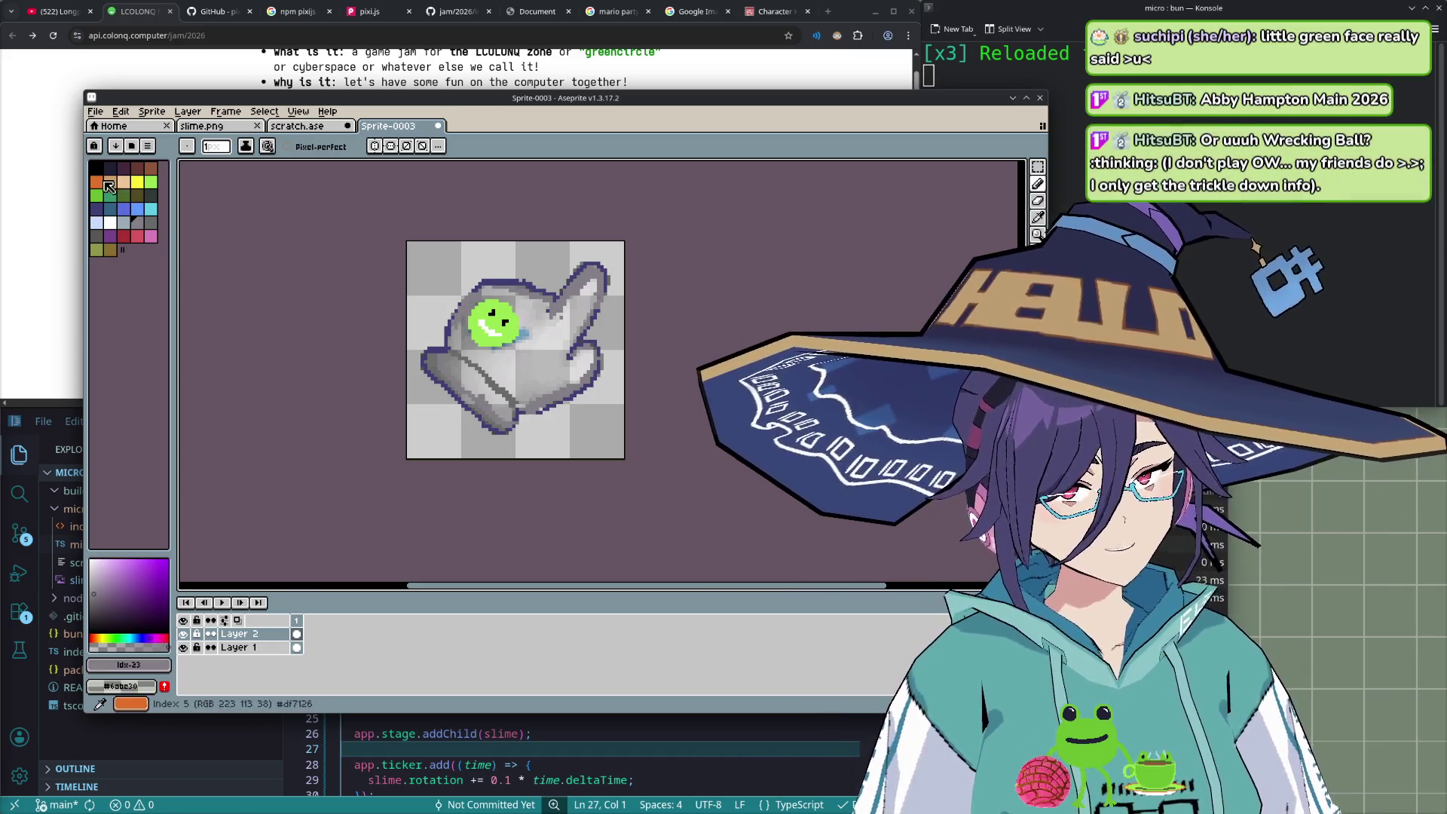
click(96, 208)
drag(478, 282, 462, 294)
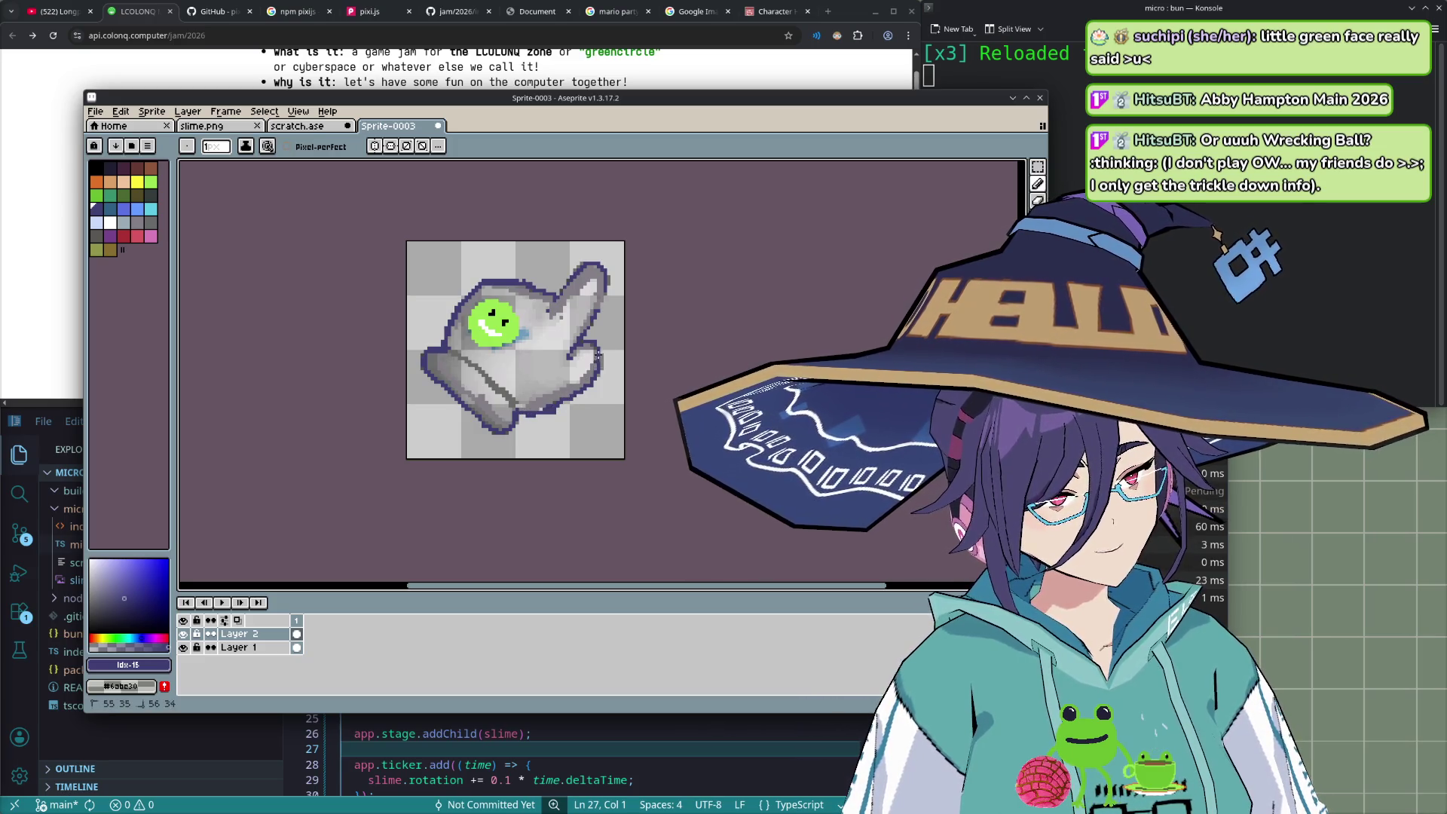
- Erase stray fingertip outline pixels with a size-7 eraser and hide Layer 1
key(e)
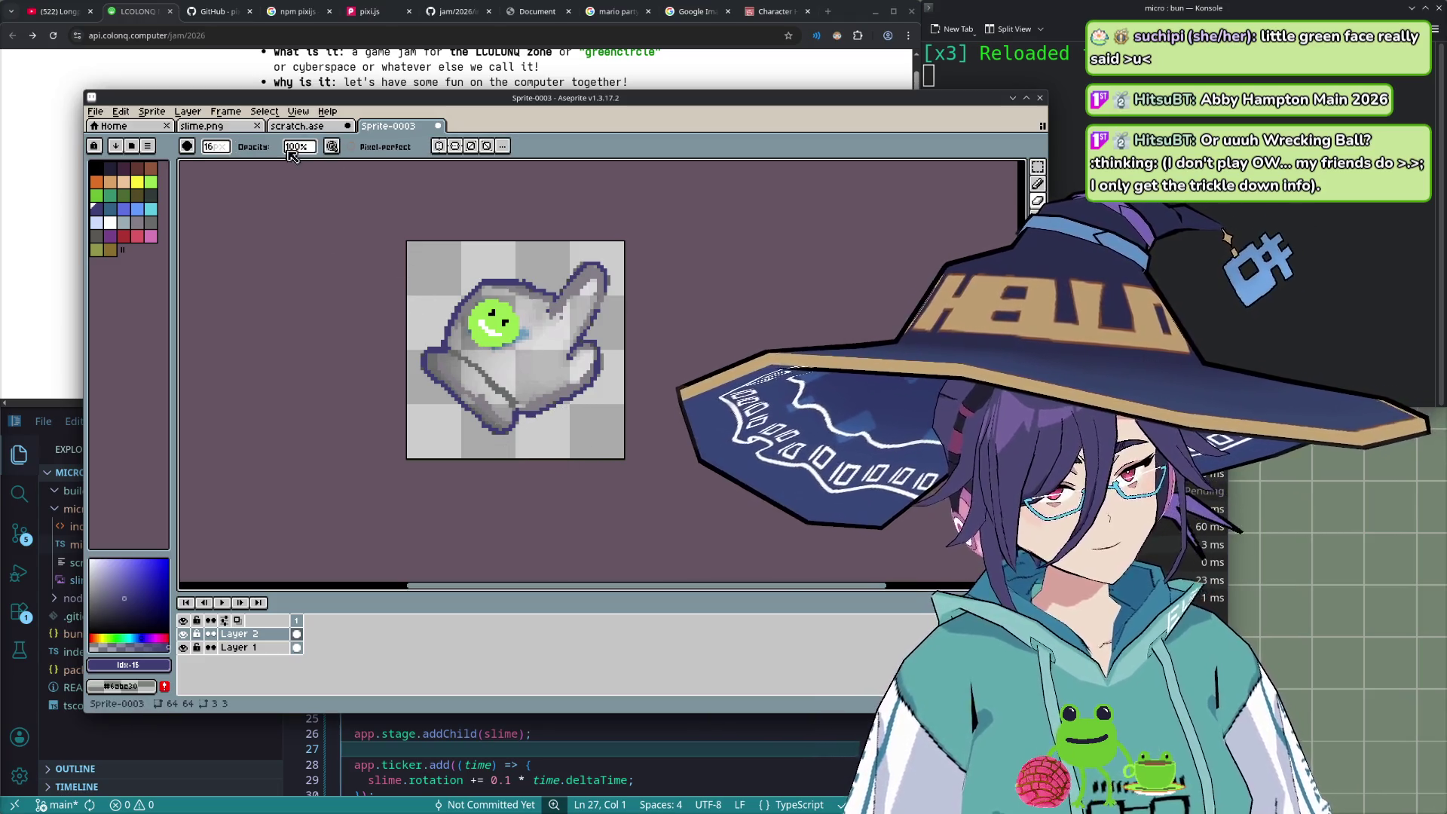
drag(214, 146, 225, 165)
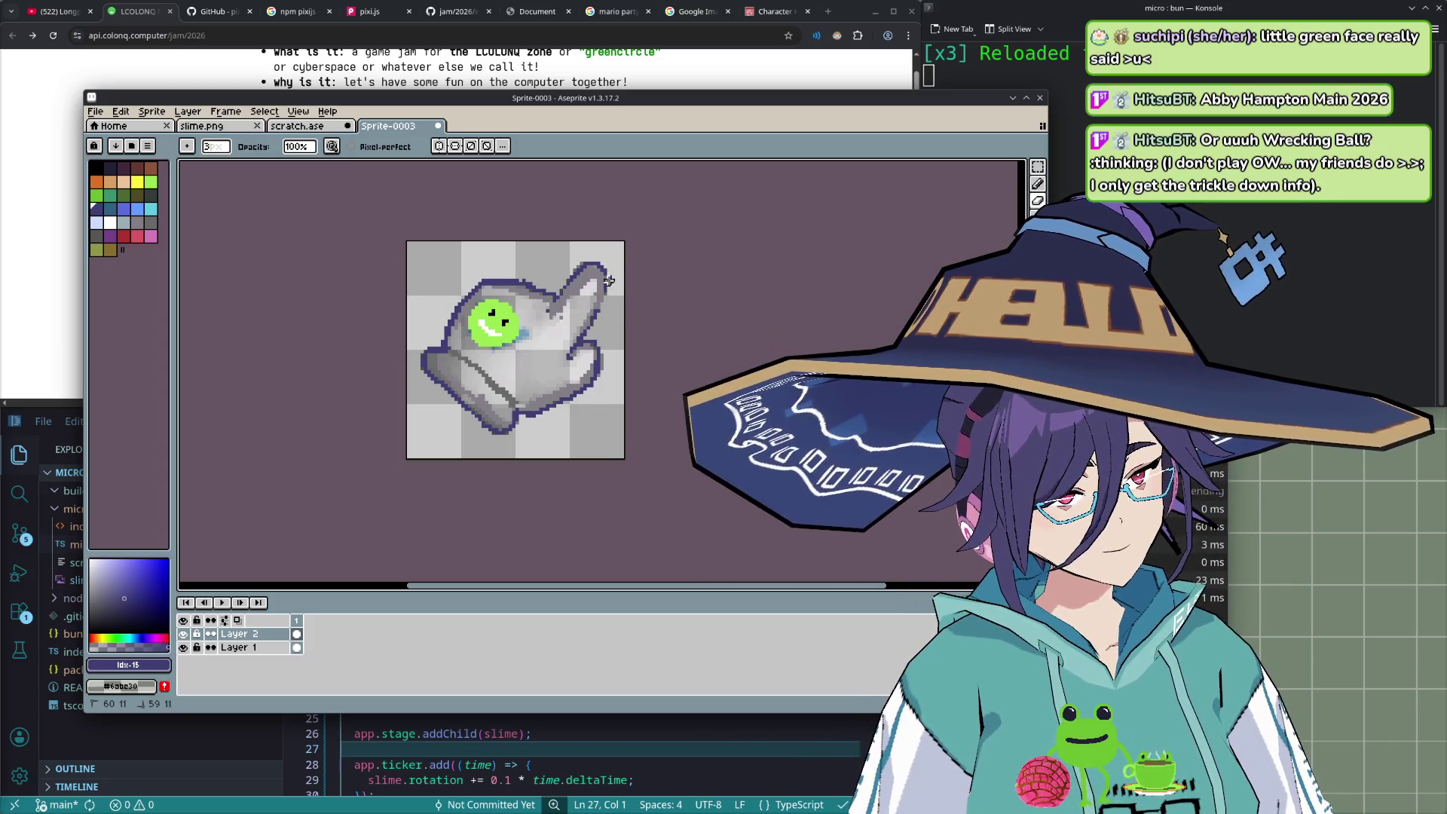
key(e)
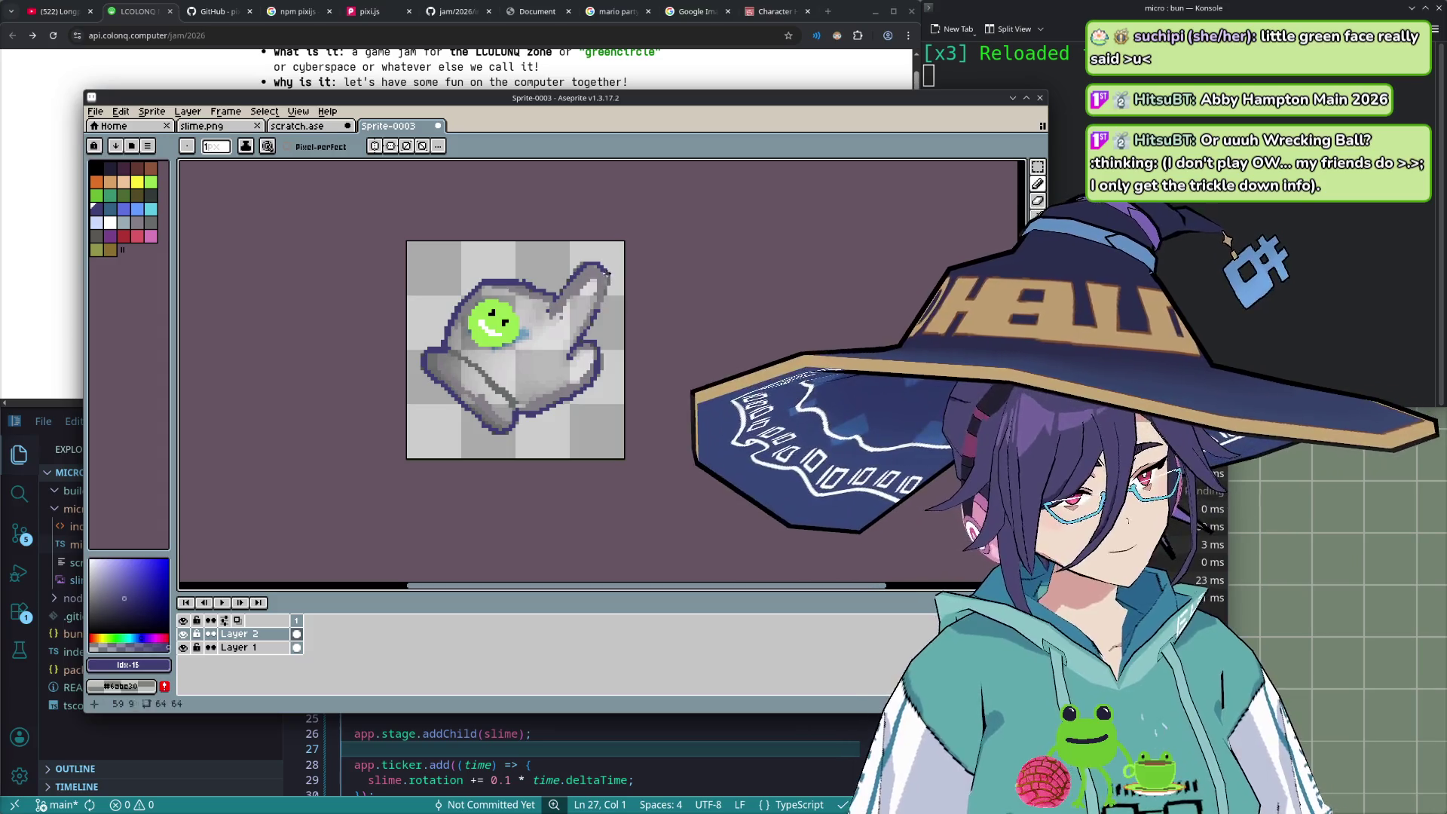
drag(603, 300, 601, 307)
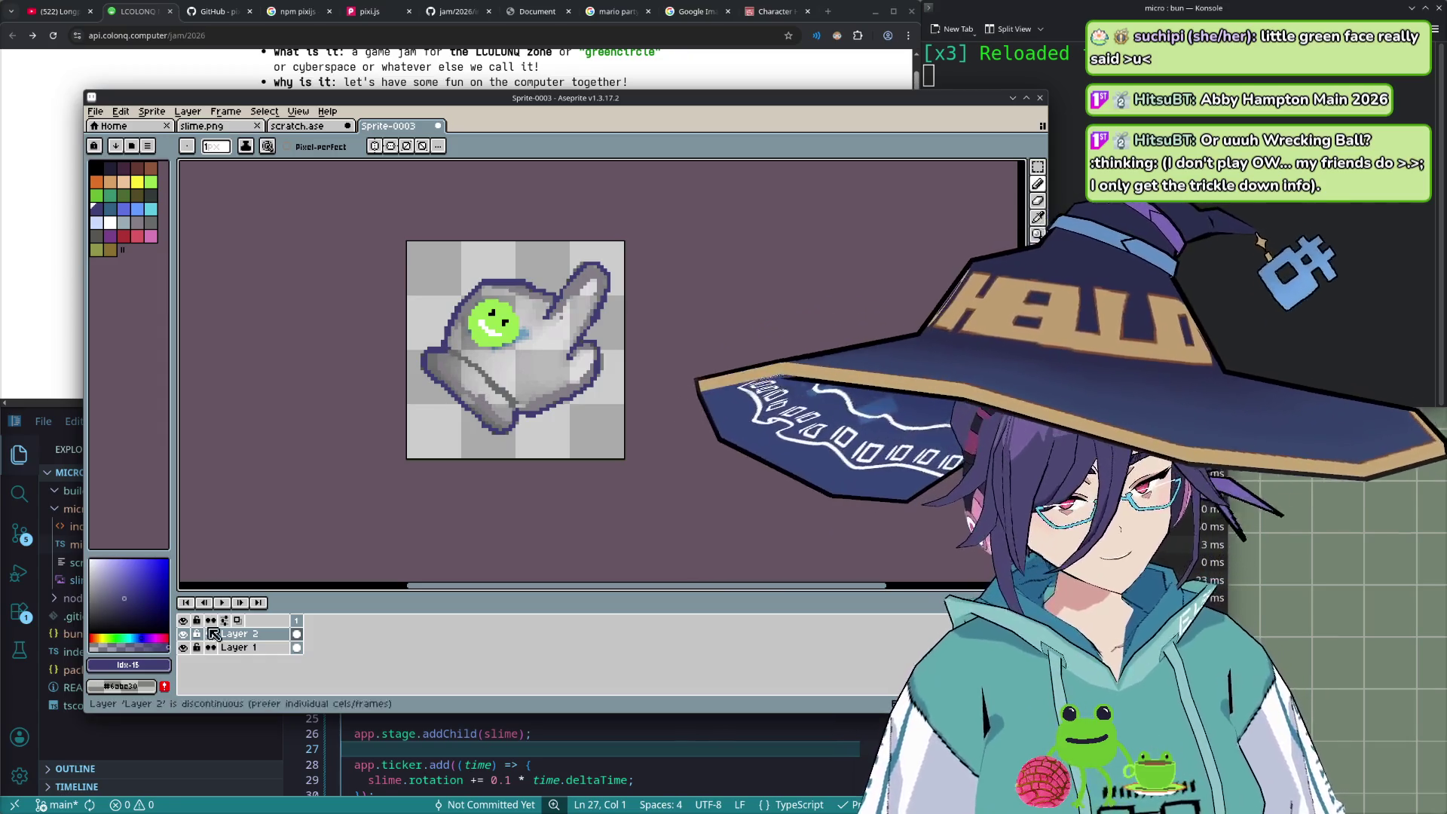
click(183, 647)
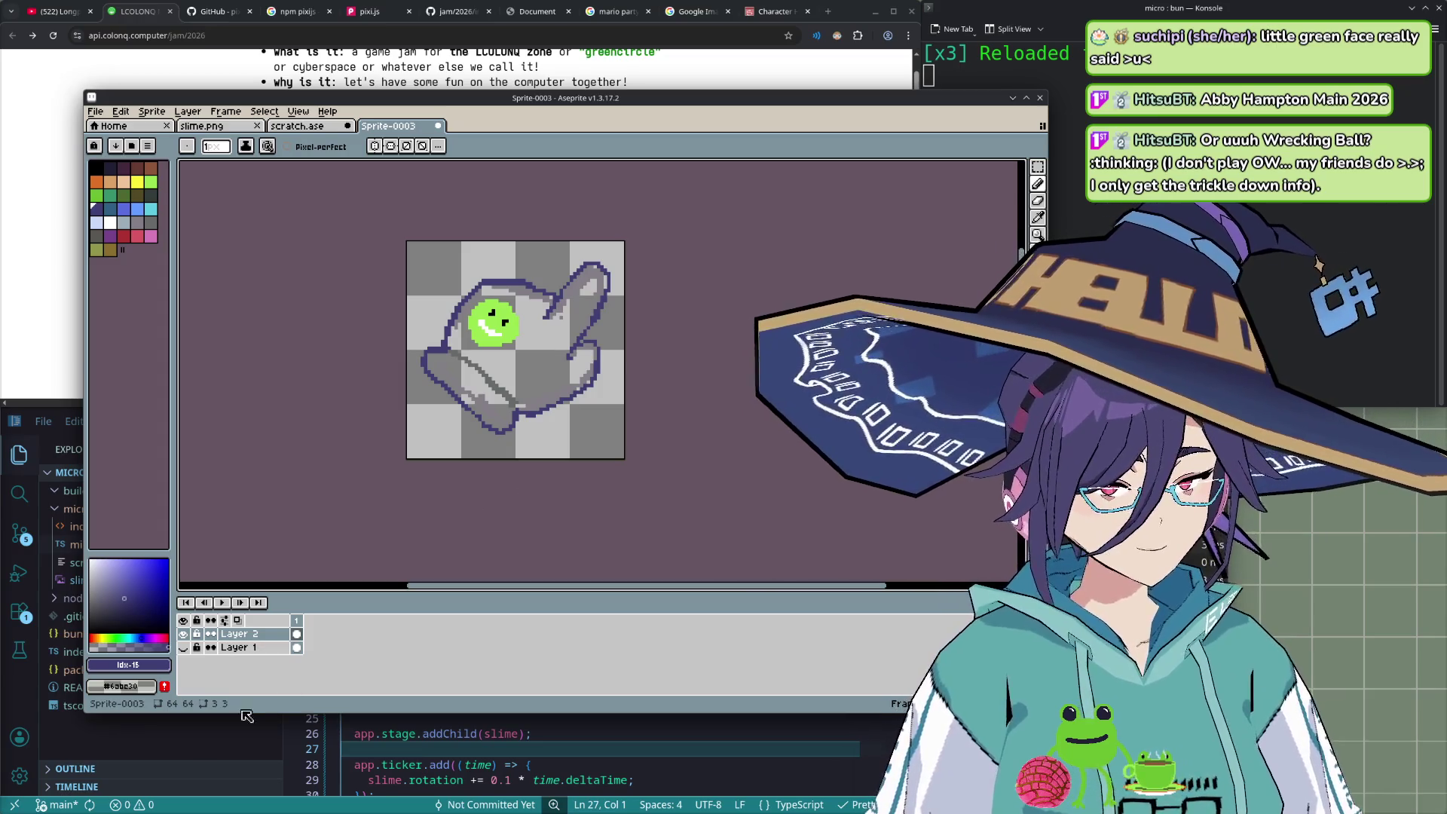
right_click(265, 647)
- Add Layer 3, move it below Layer 1, and bucket-fill it white
mouse_move(316, 624)
click(392, 633)
double_click(245, 650)
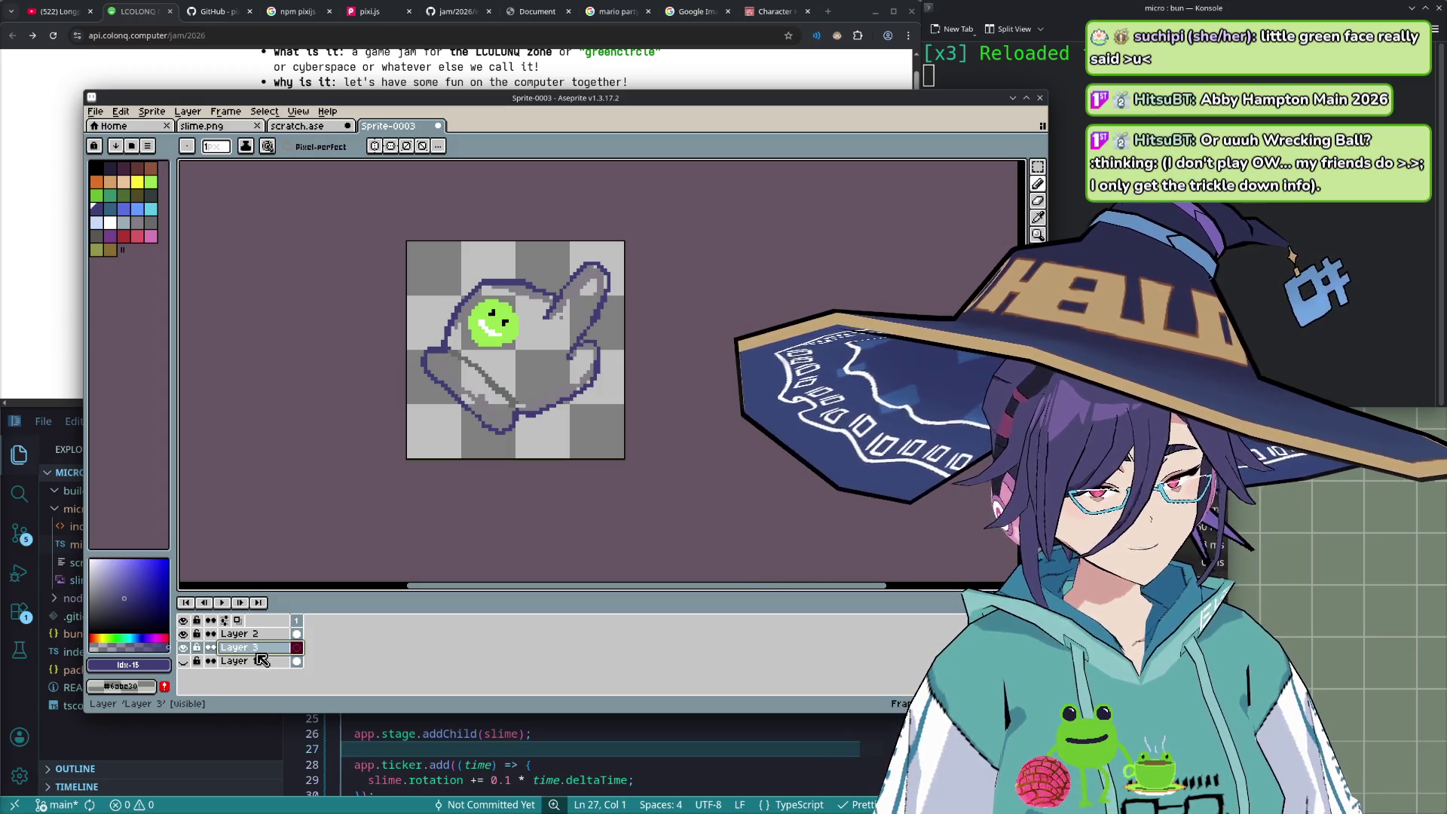
drag(249, 648, 248, 667)
click(110, 223)
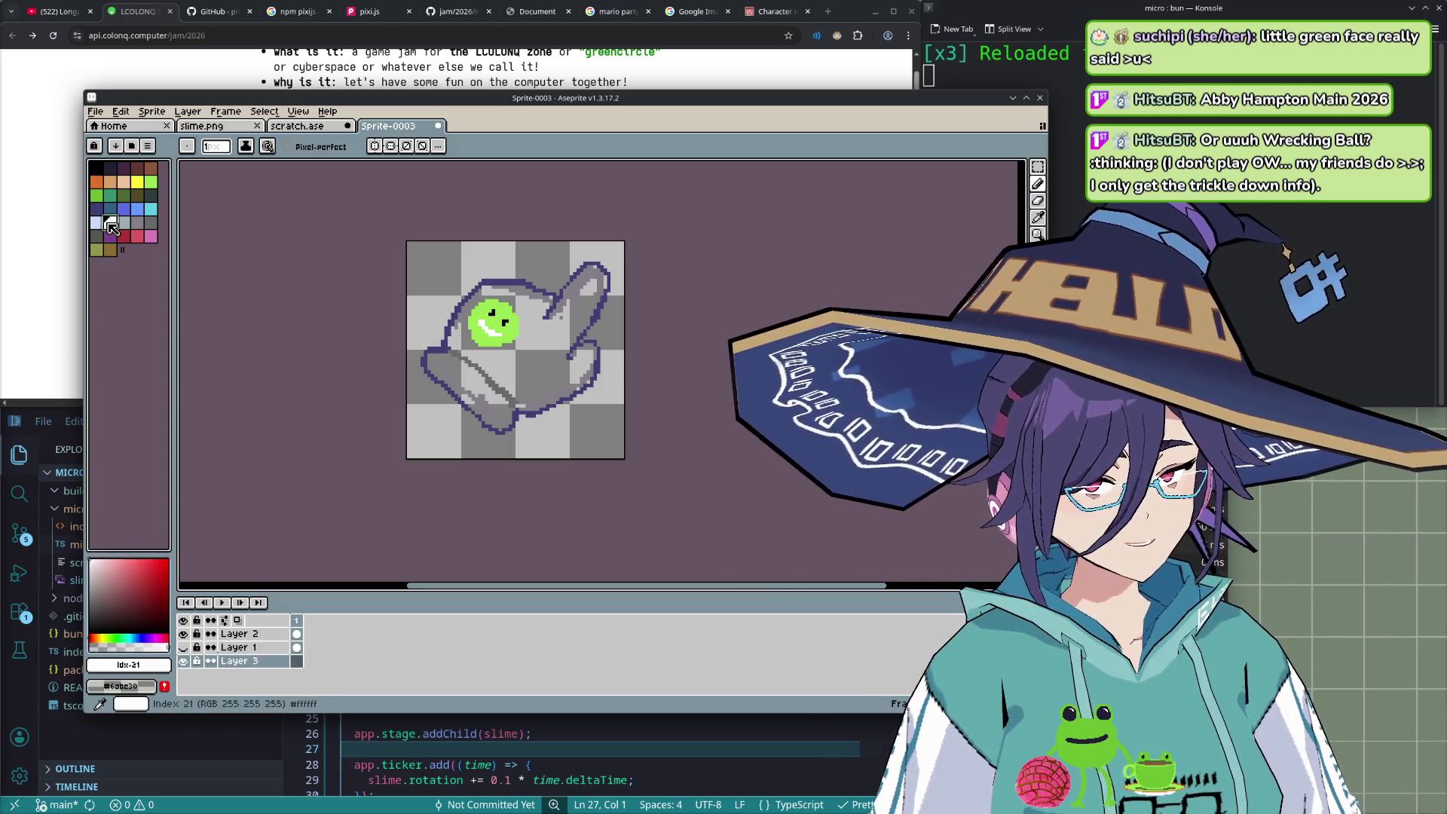
key(g)
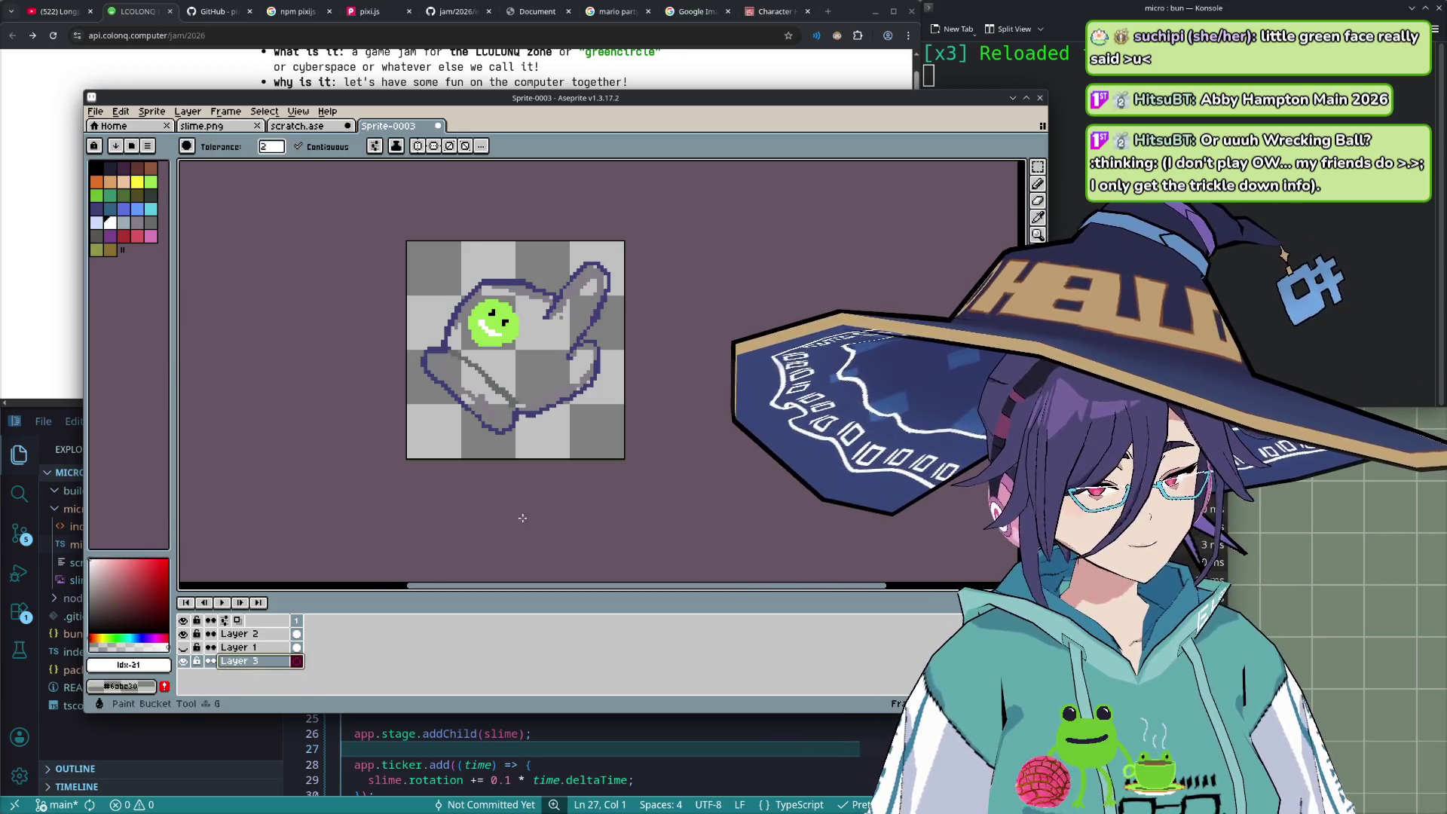
click(575, 434)
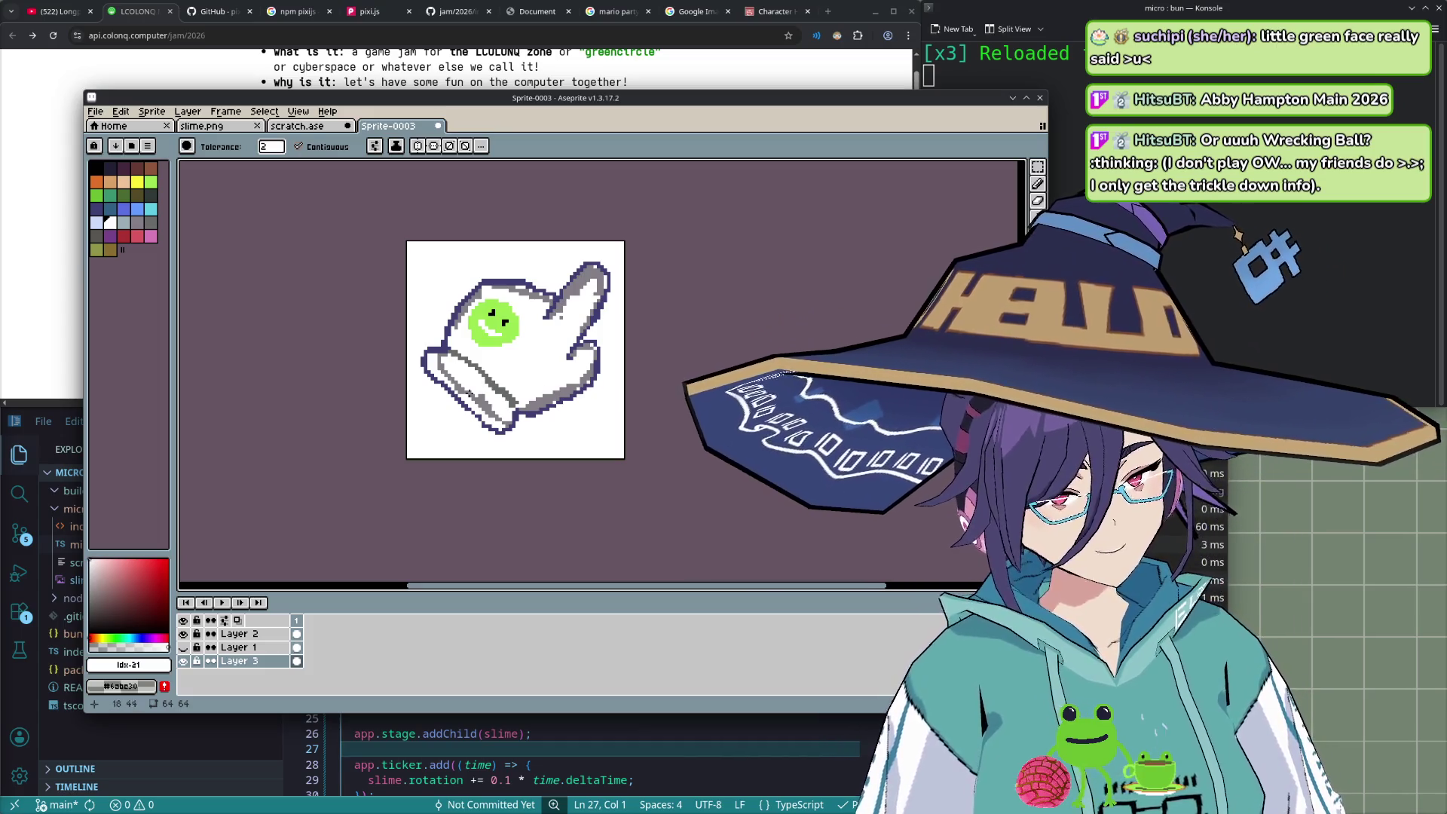
- Try filling the glove grey, set fill tolerance to 0, undo the leaking fills, and select Layer 2
click(124, 224)
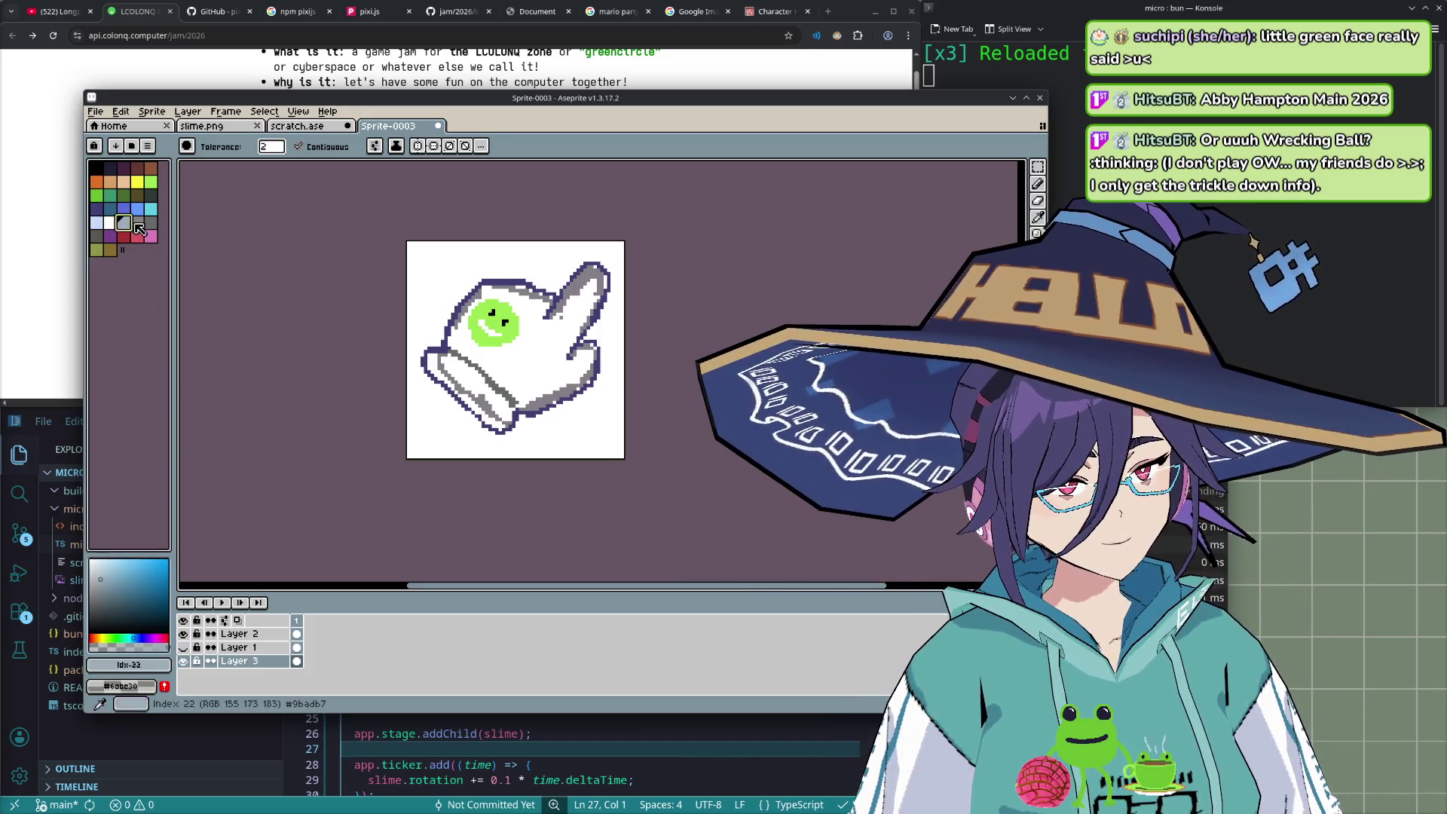
click(137, 223)
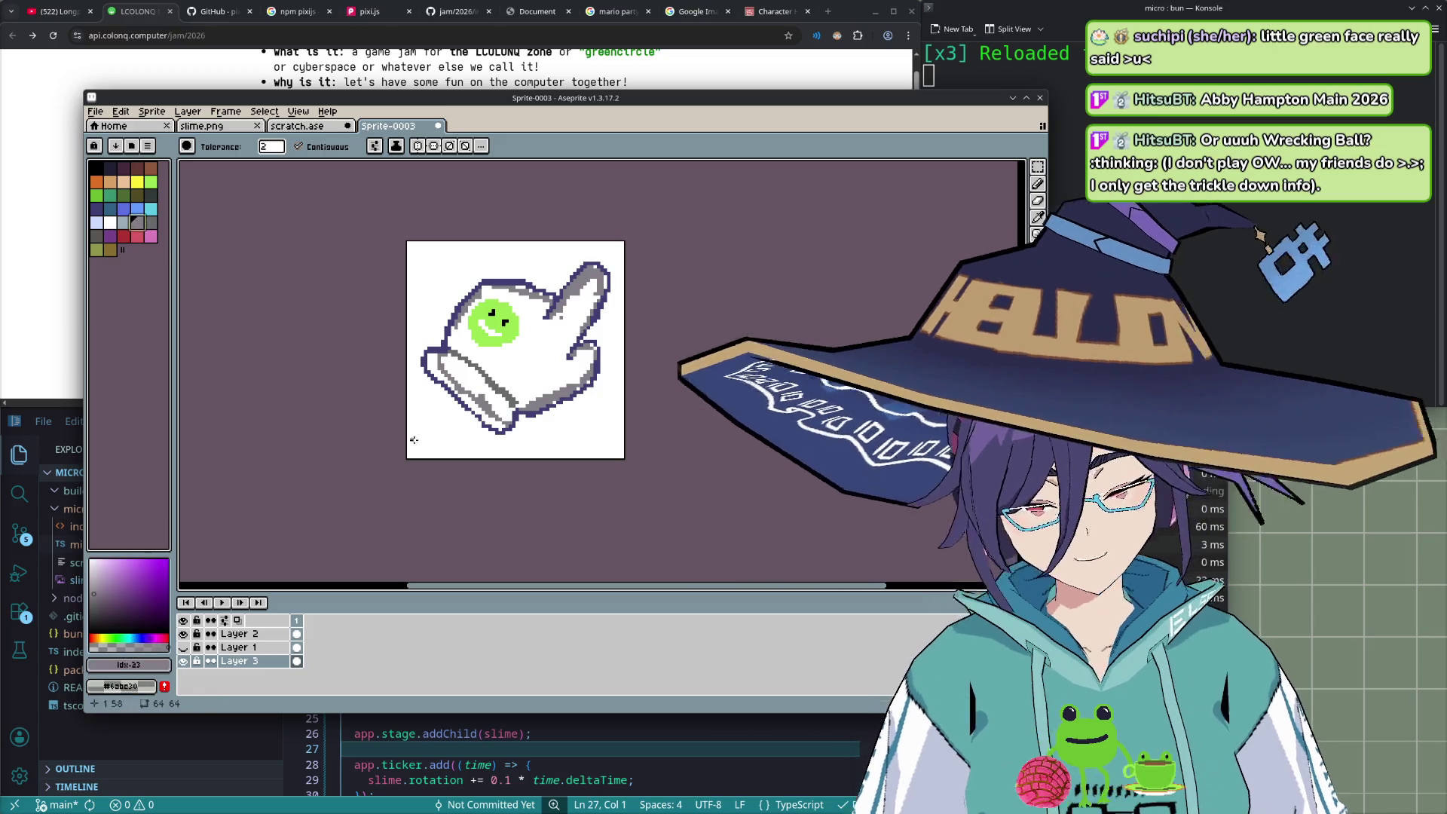
click(486, 414)
key(ctrl+z)
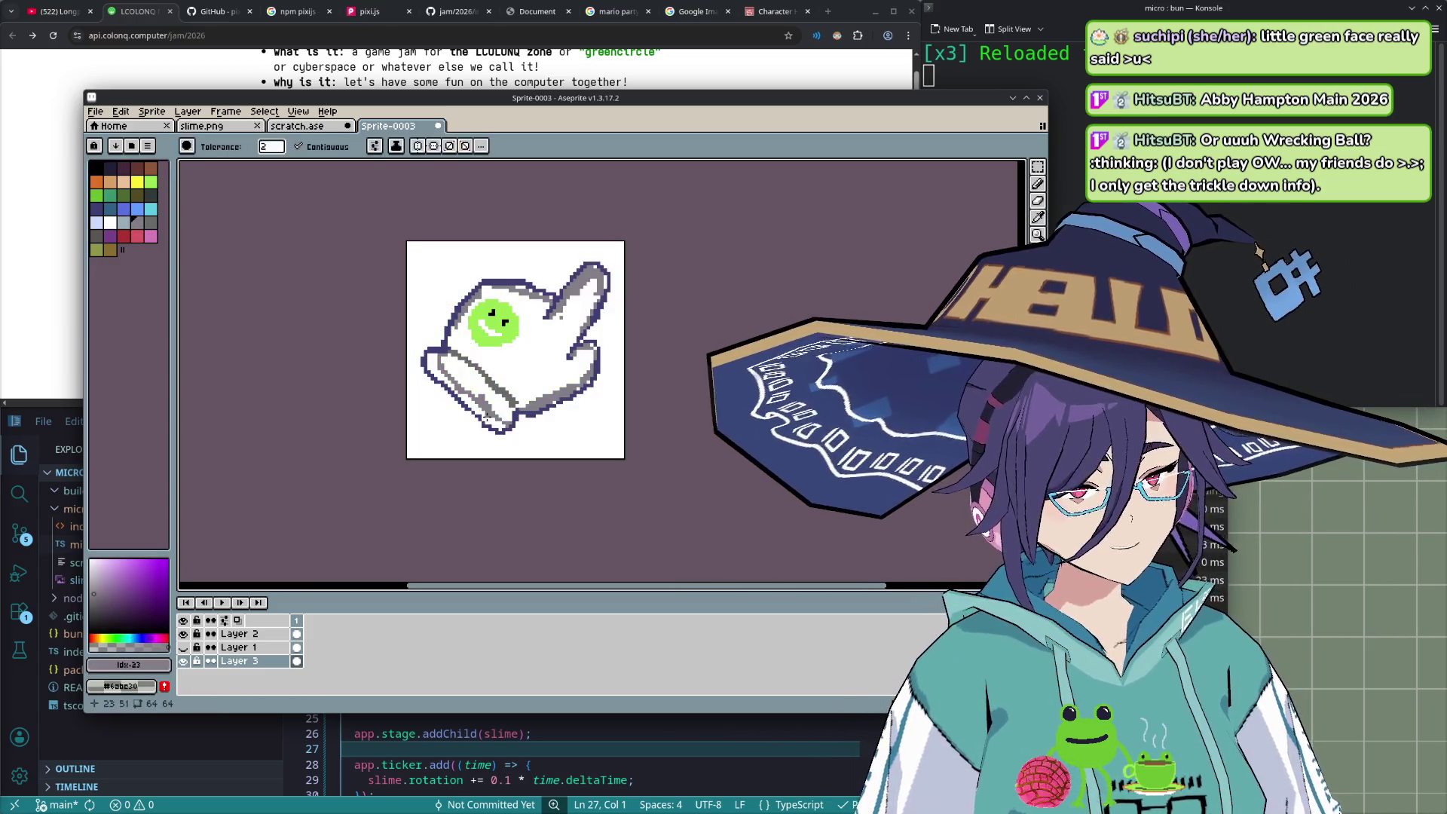
click(269, 147)
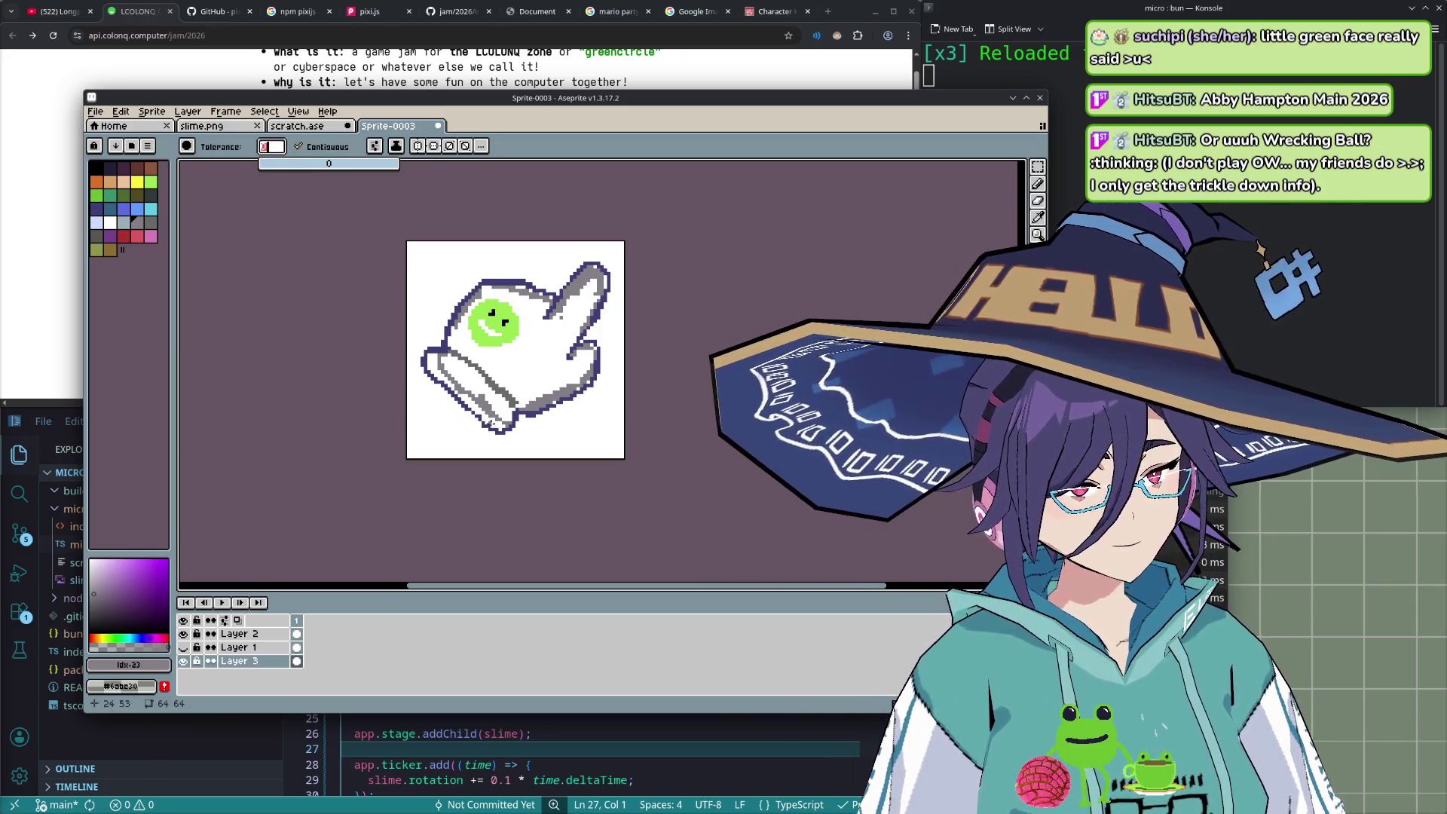
click(492, 422)
key(ctrl+z)
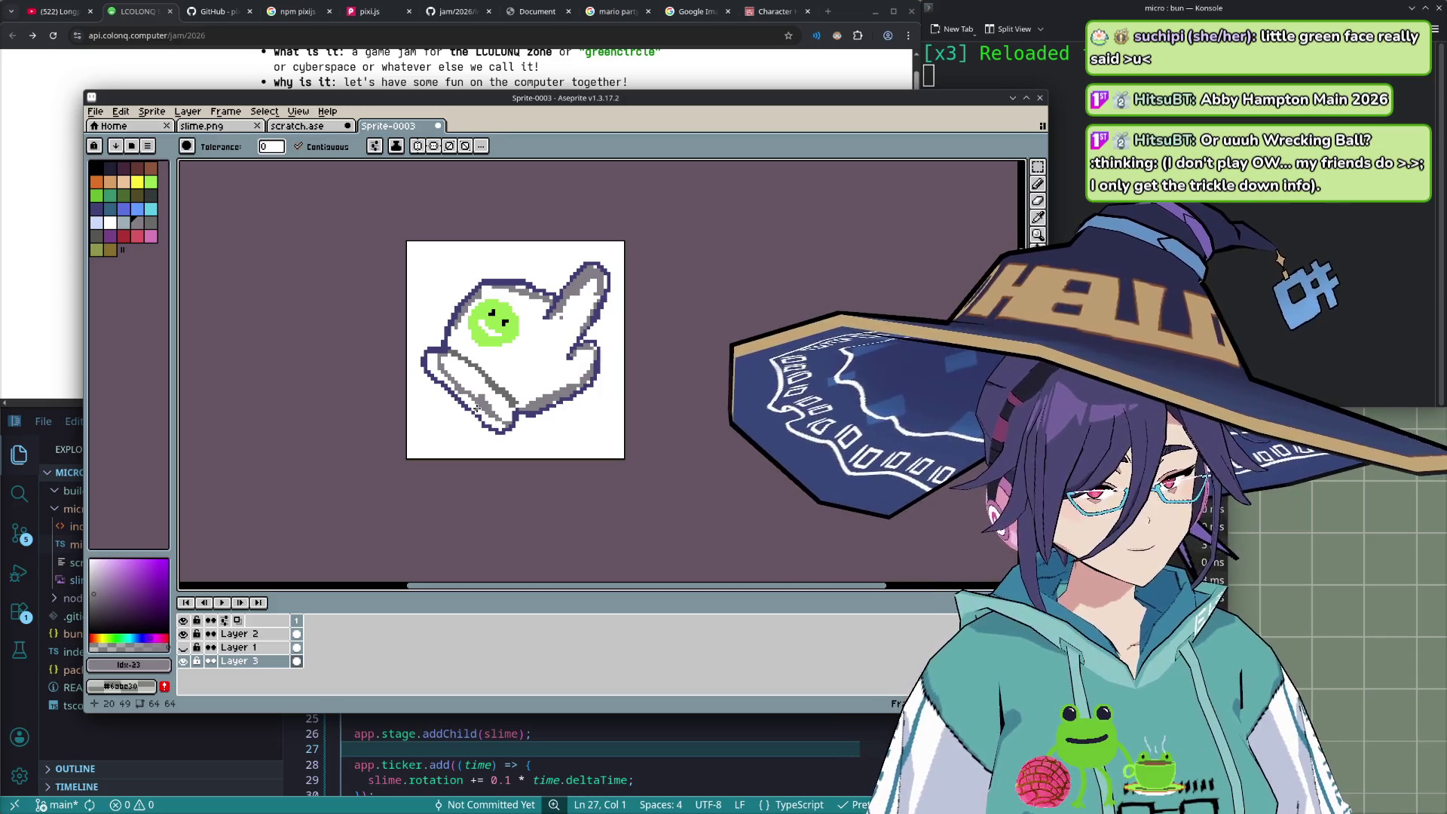
click(237, 634)
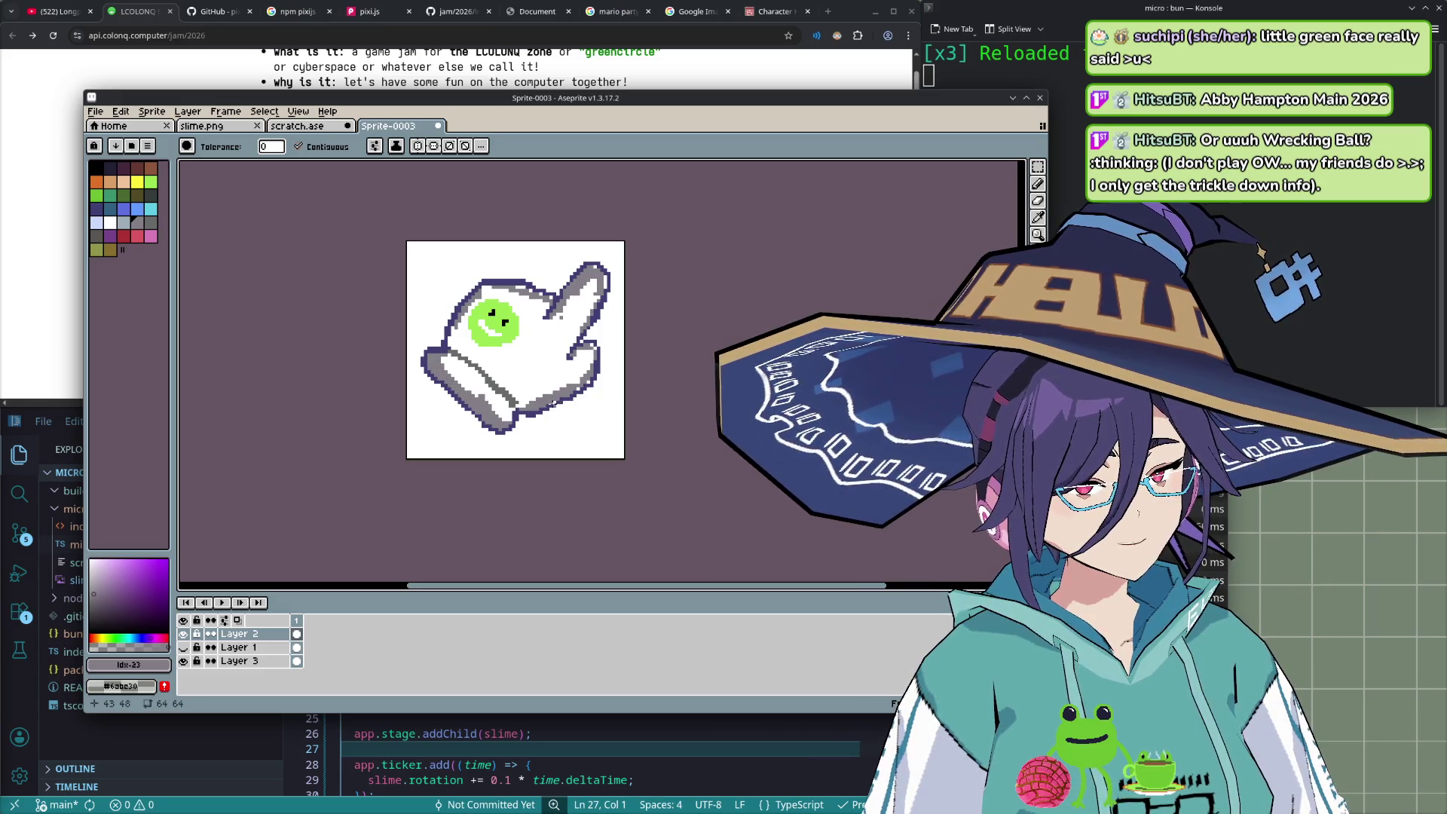
- Place light grey pixels and bucket-fill the glove's lower-left area light grey
key(b)
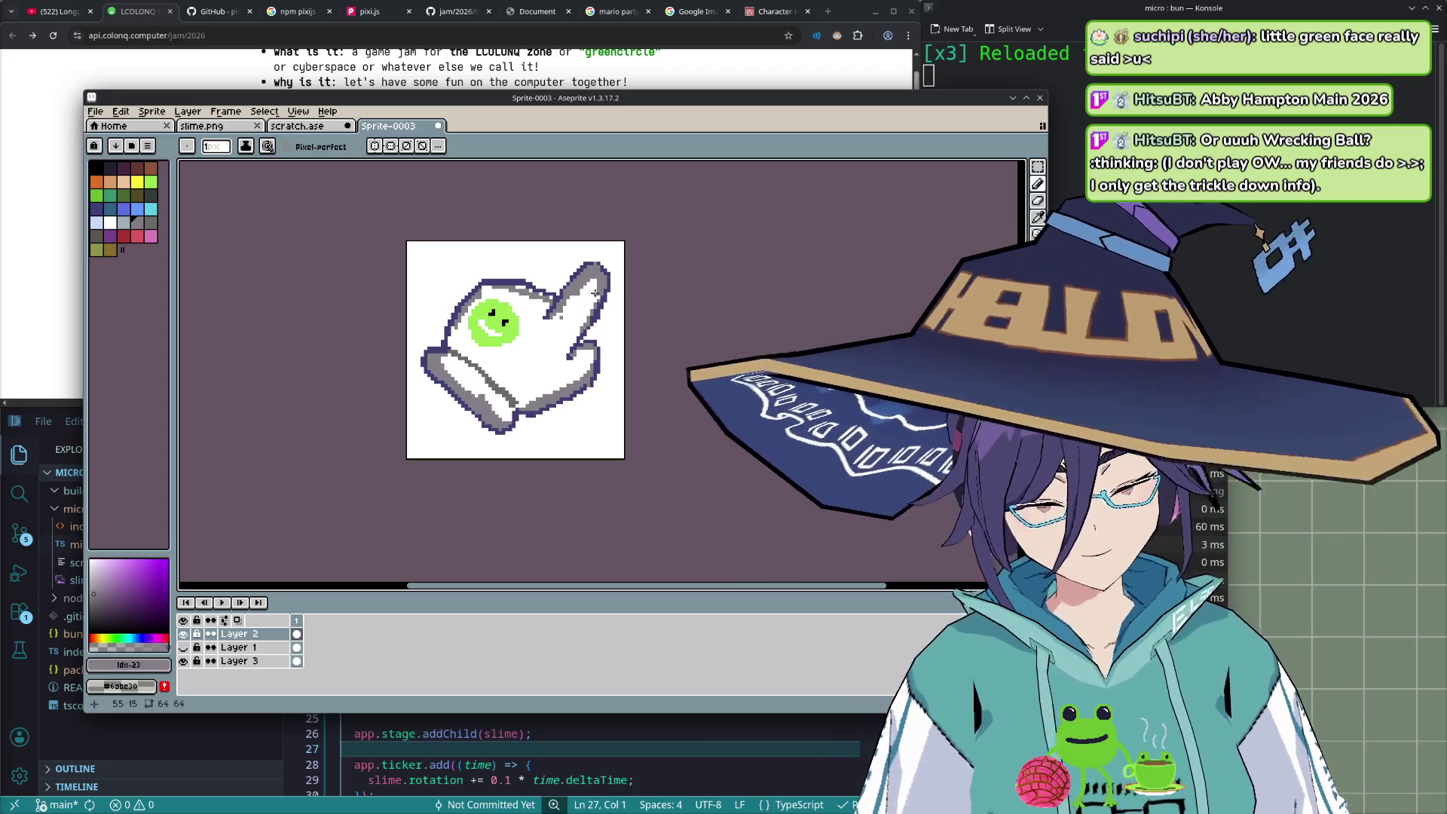
key(e)
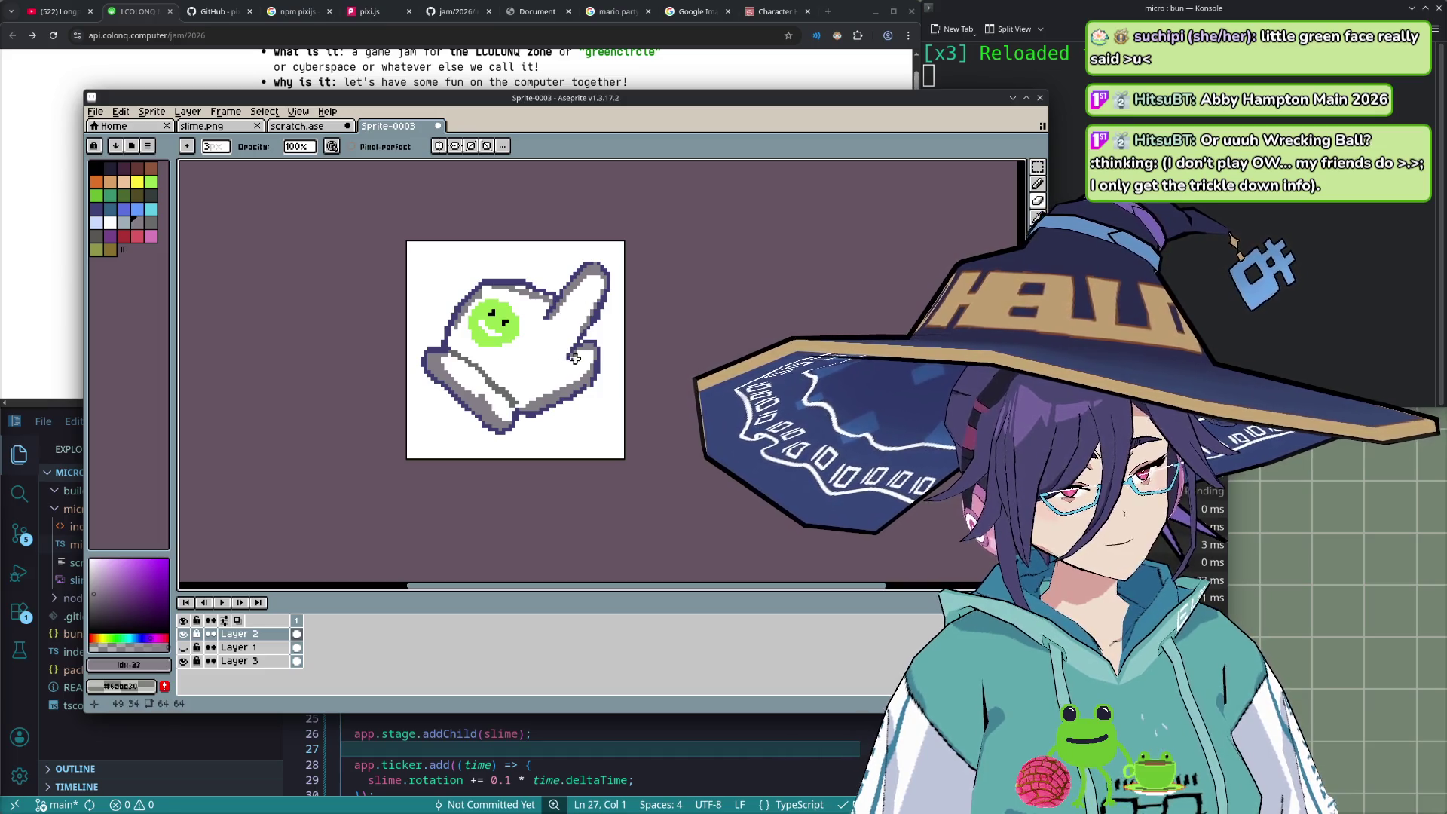
key(b)
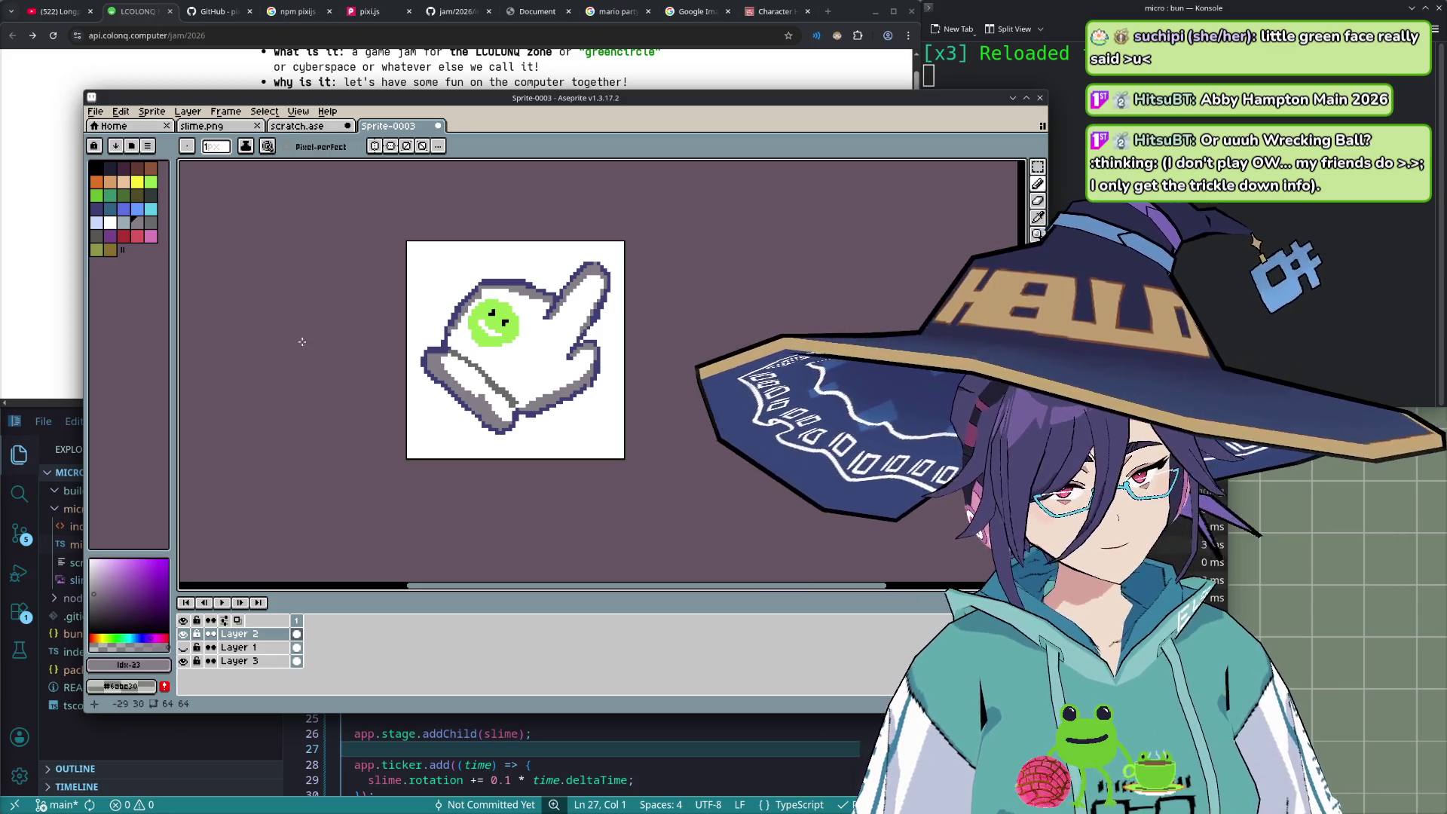
key(bracketleft)
click(520, 367)
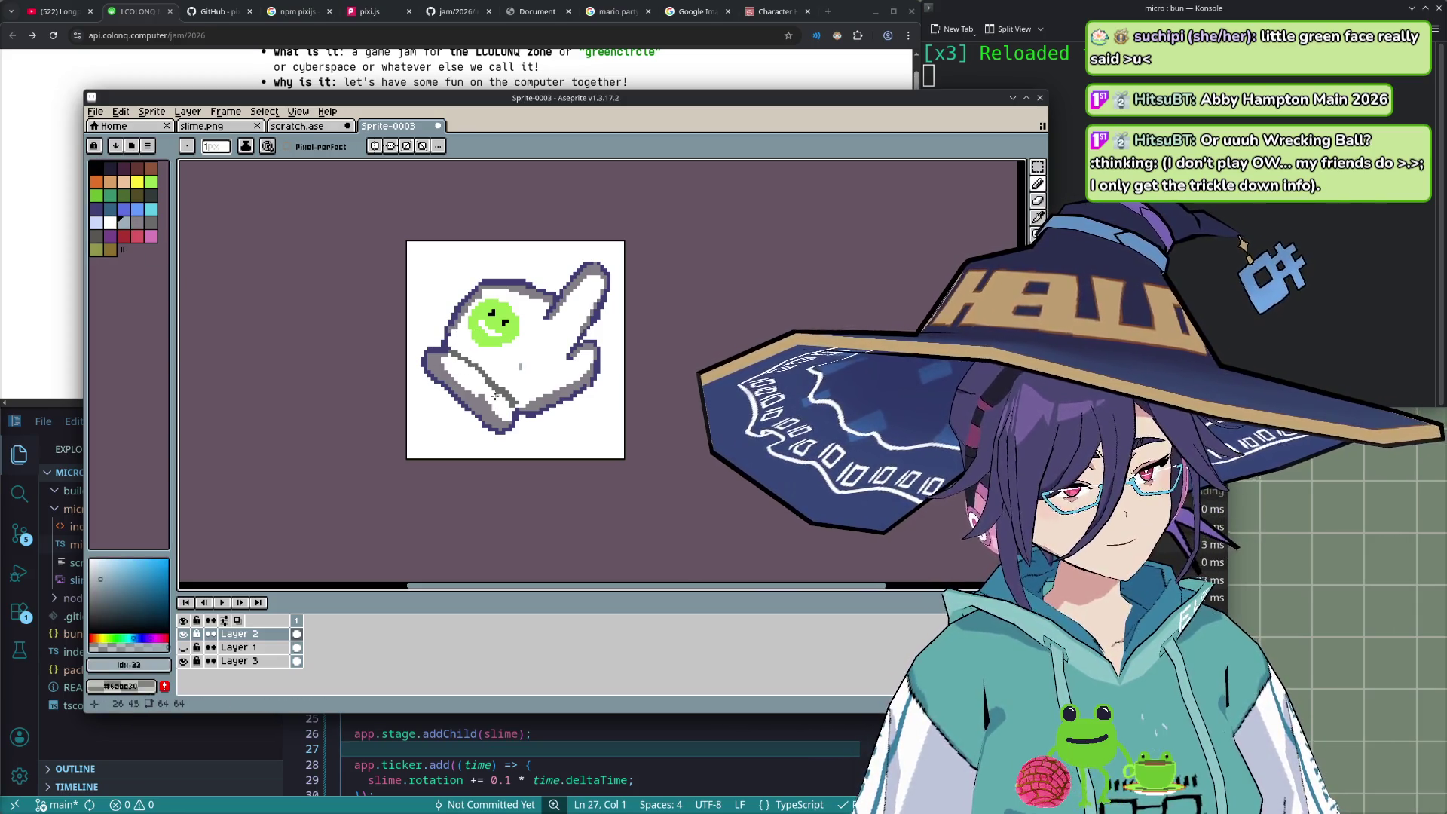
key(g)
click(514, 384)
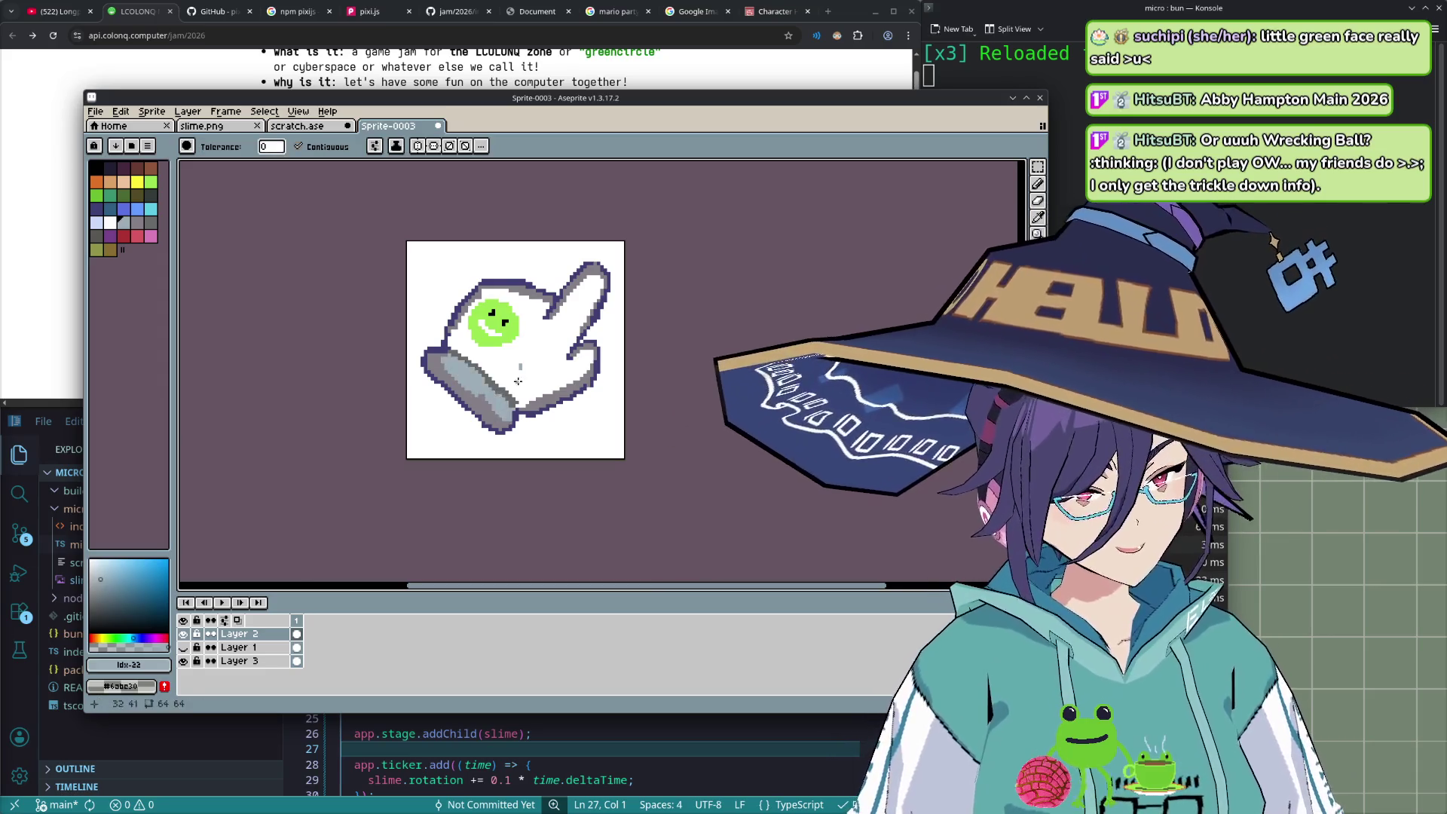
click(515, 385)
- Fill the glove body white, its lower-left and lower-right parts lavender, and brighten the fingertip
click(113, 223)
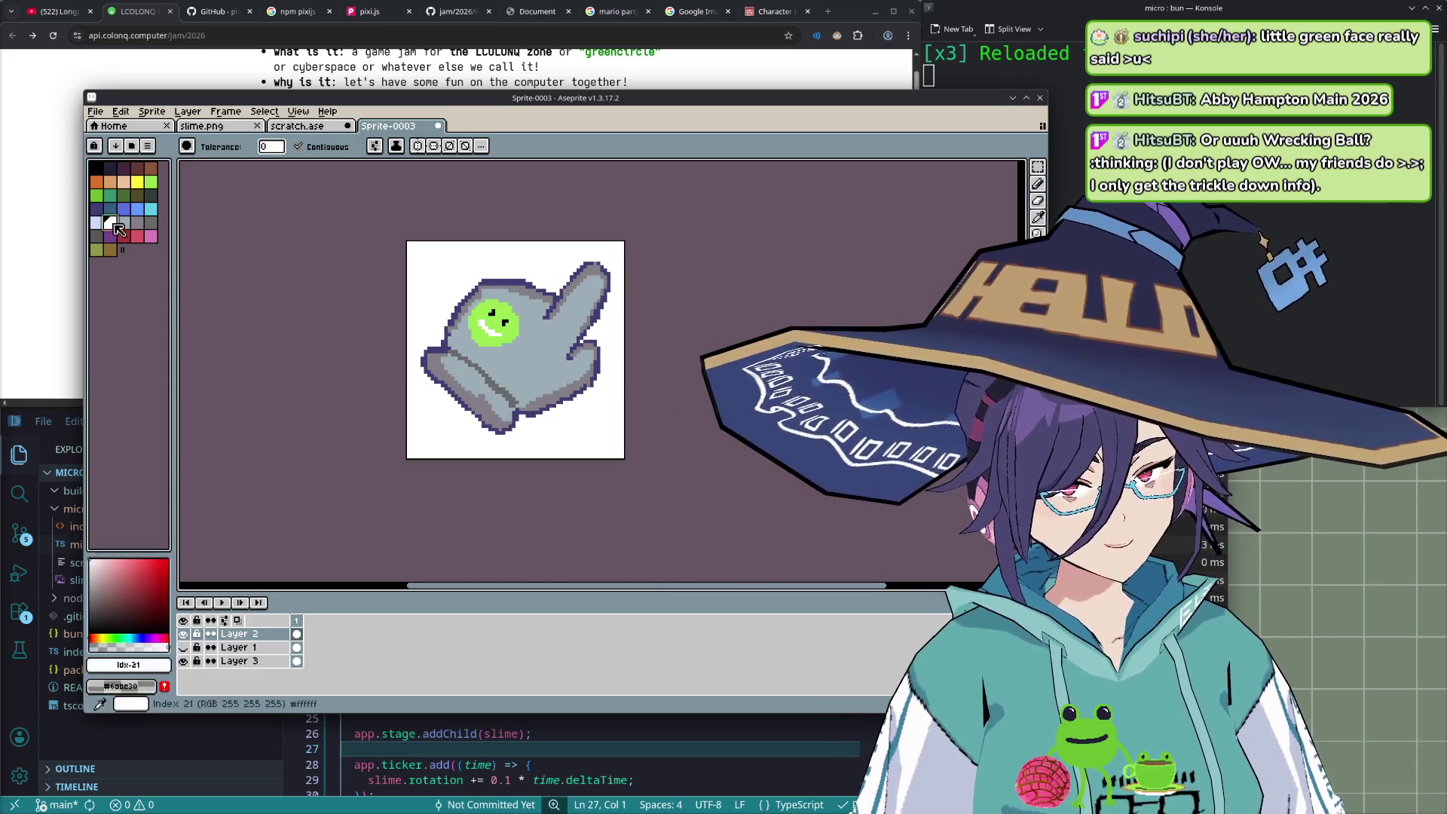
click(527, 354)
click(464, 373)
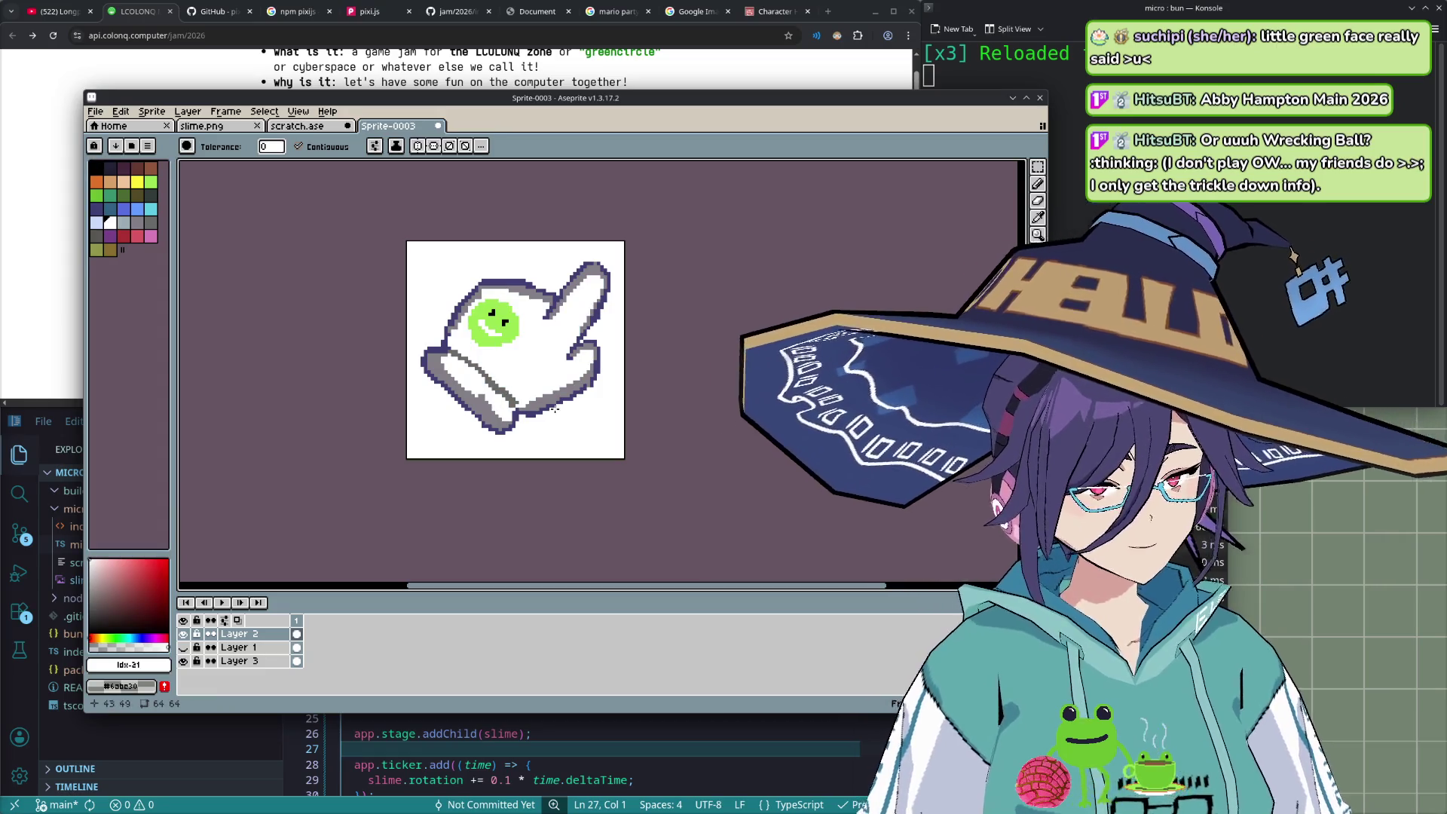
key(9)
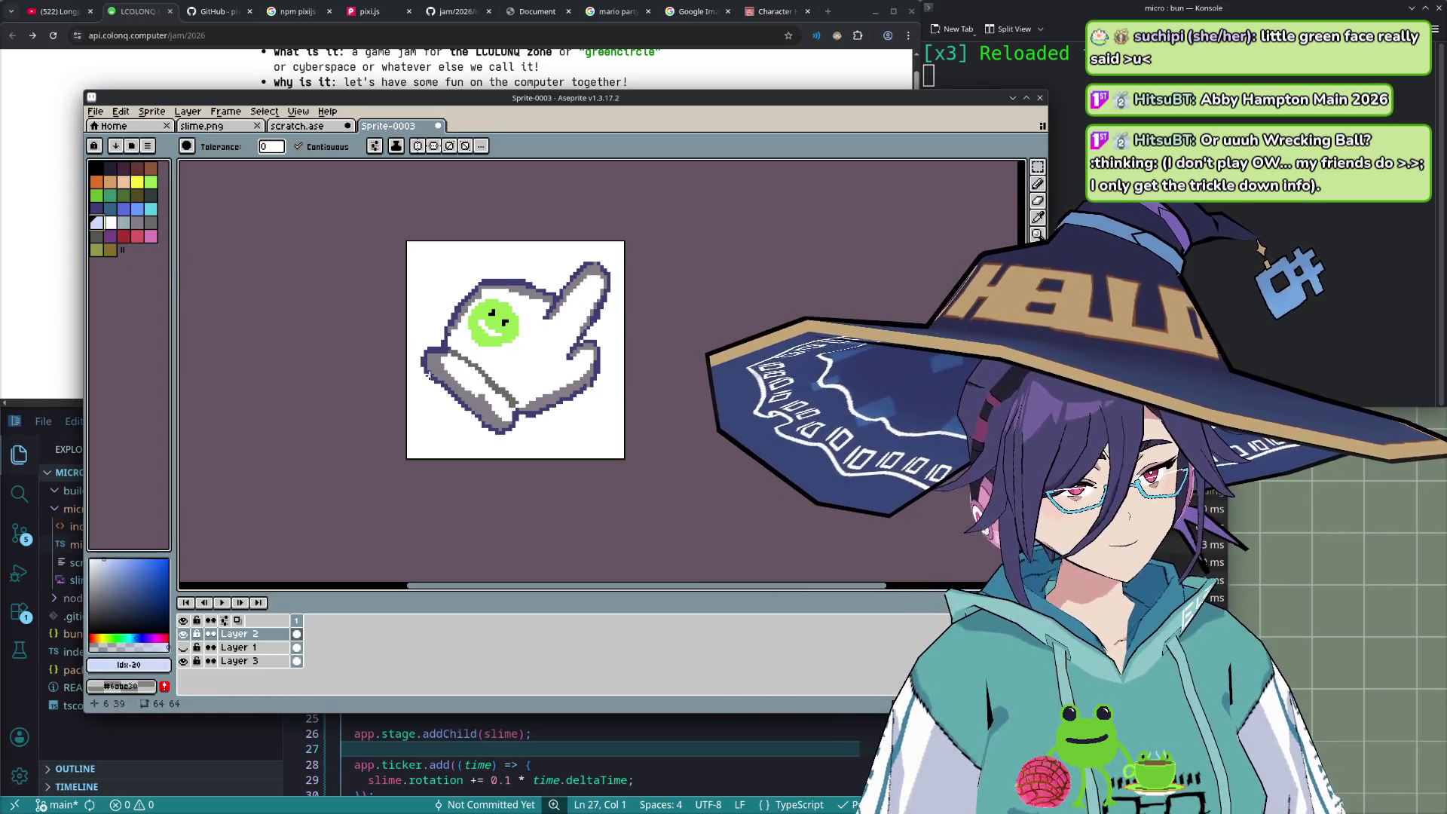
click(448, 376)
click(565, 377)
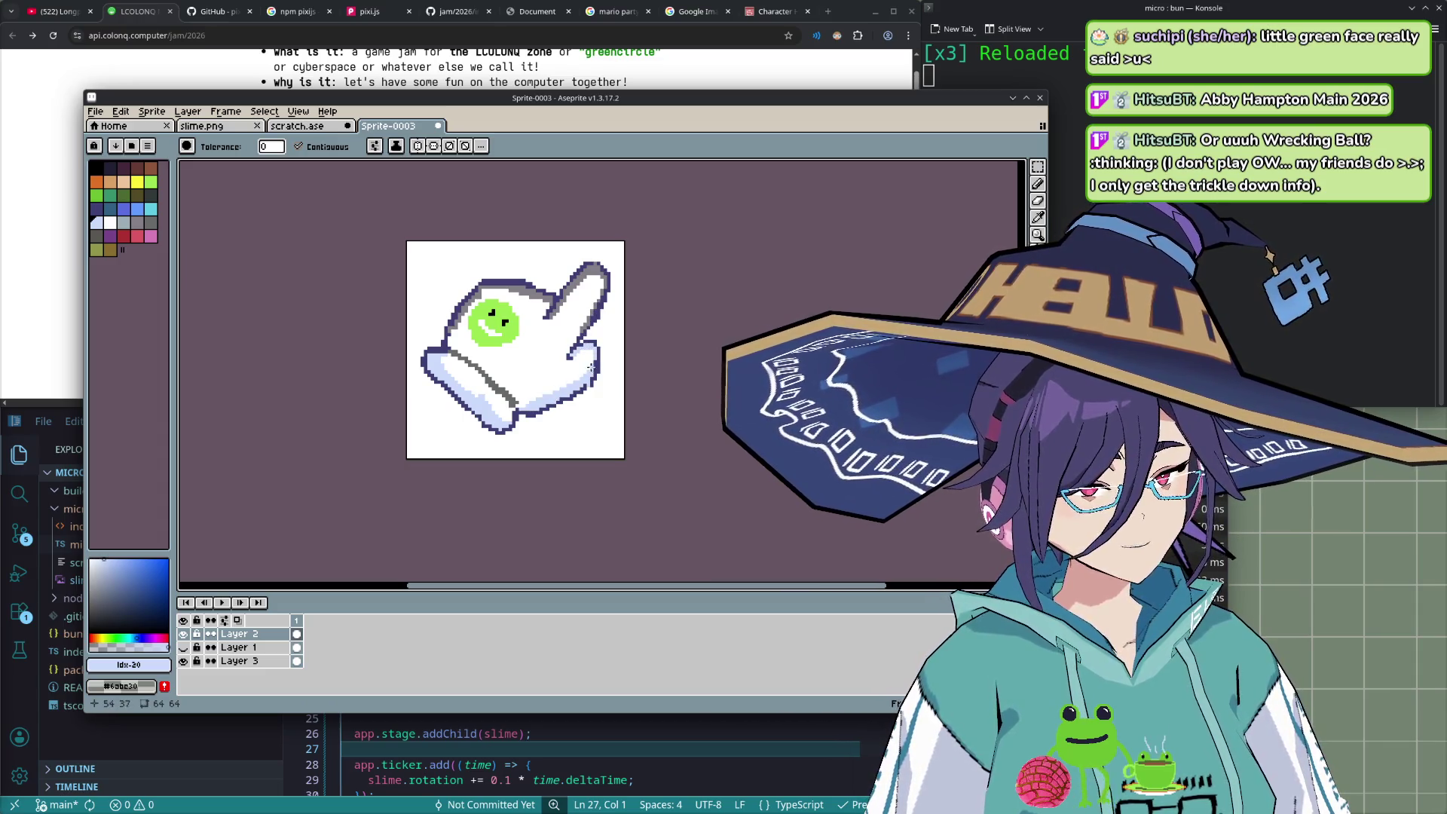
key(b)
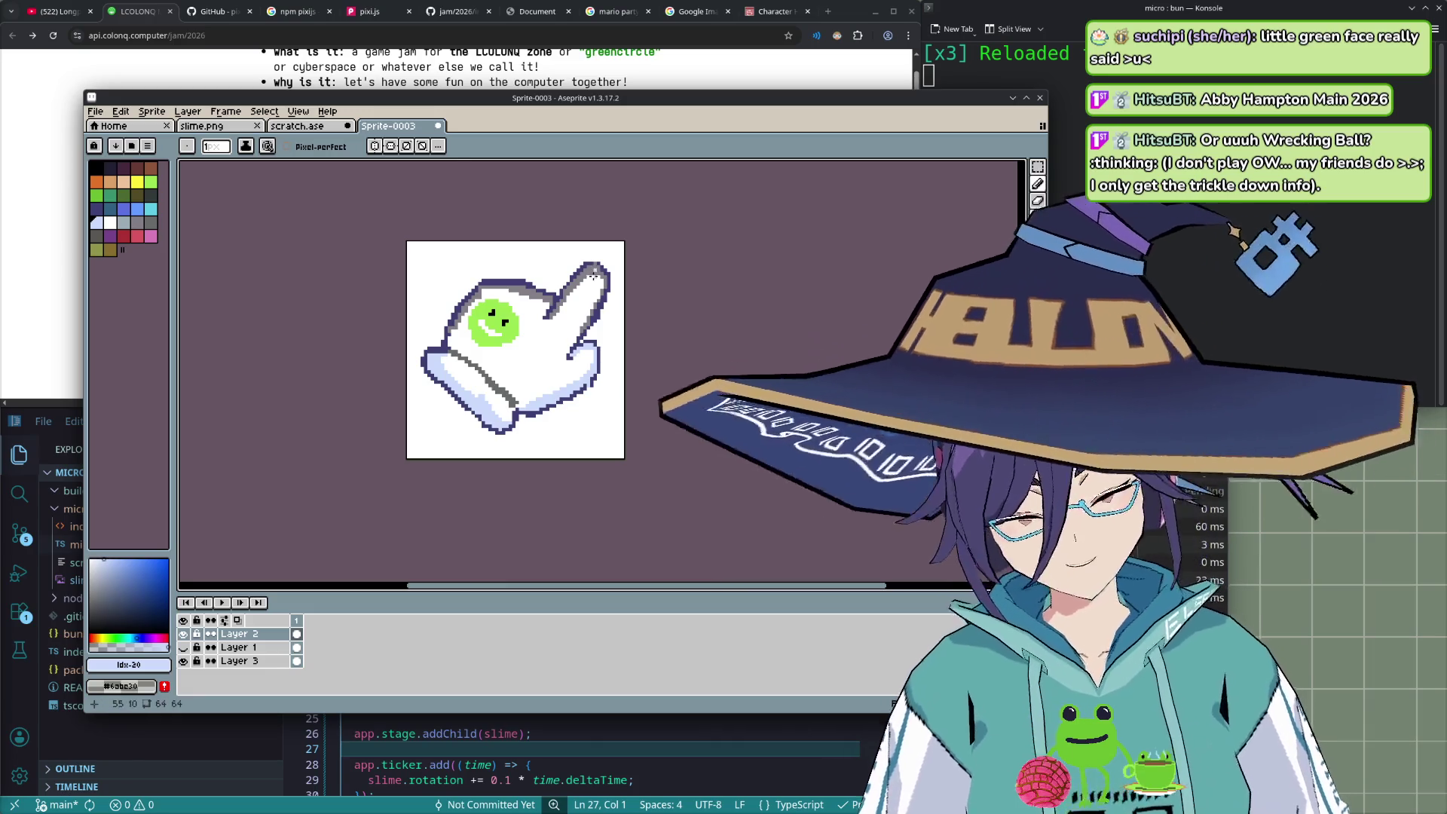
key(g)
click(599, 280)
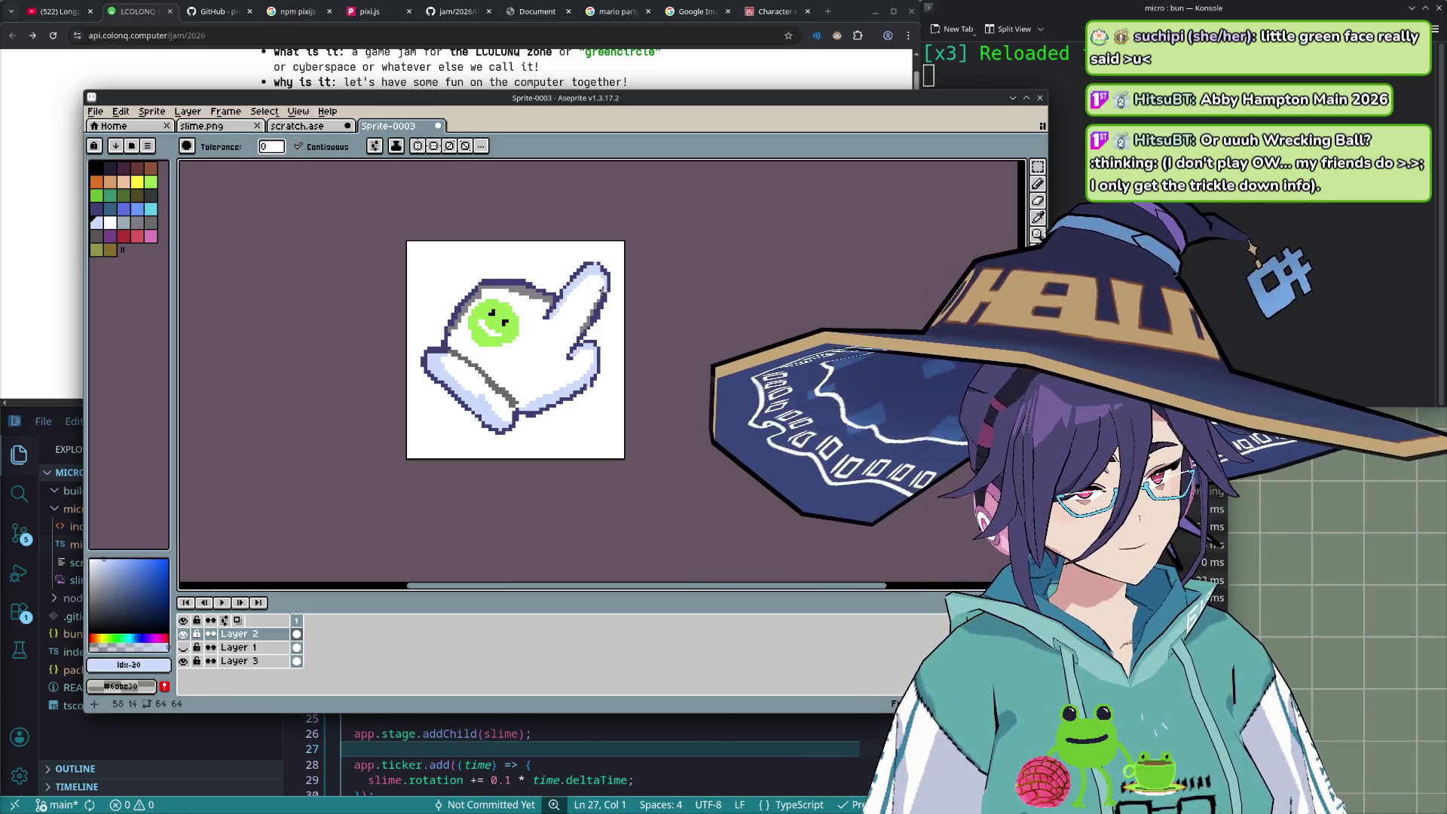
key(b)
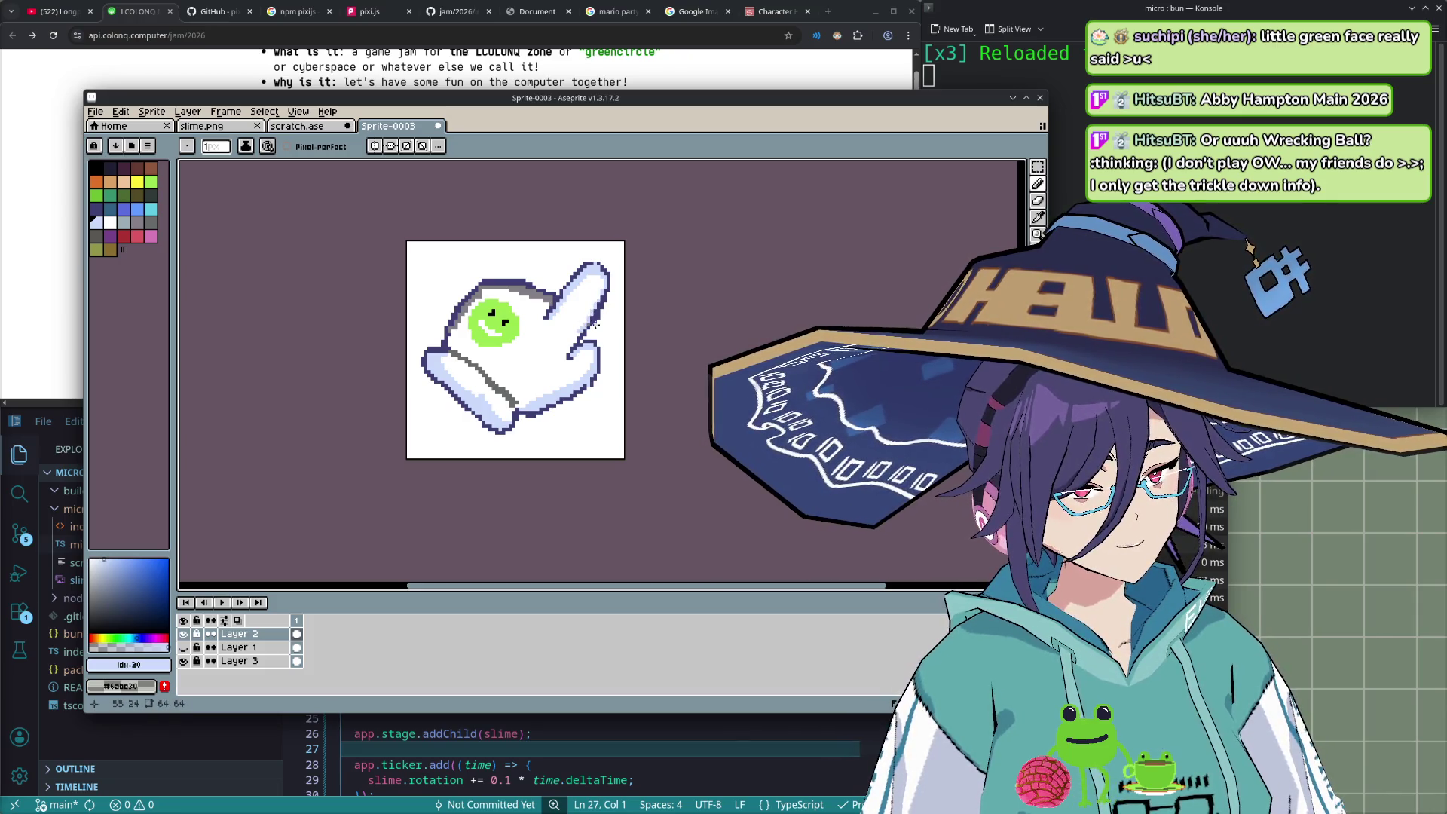
- Lighten the band along the glove's top outline and touch up the outline in dark navy
key(g)
click(516, 297)
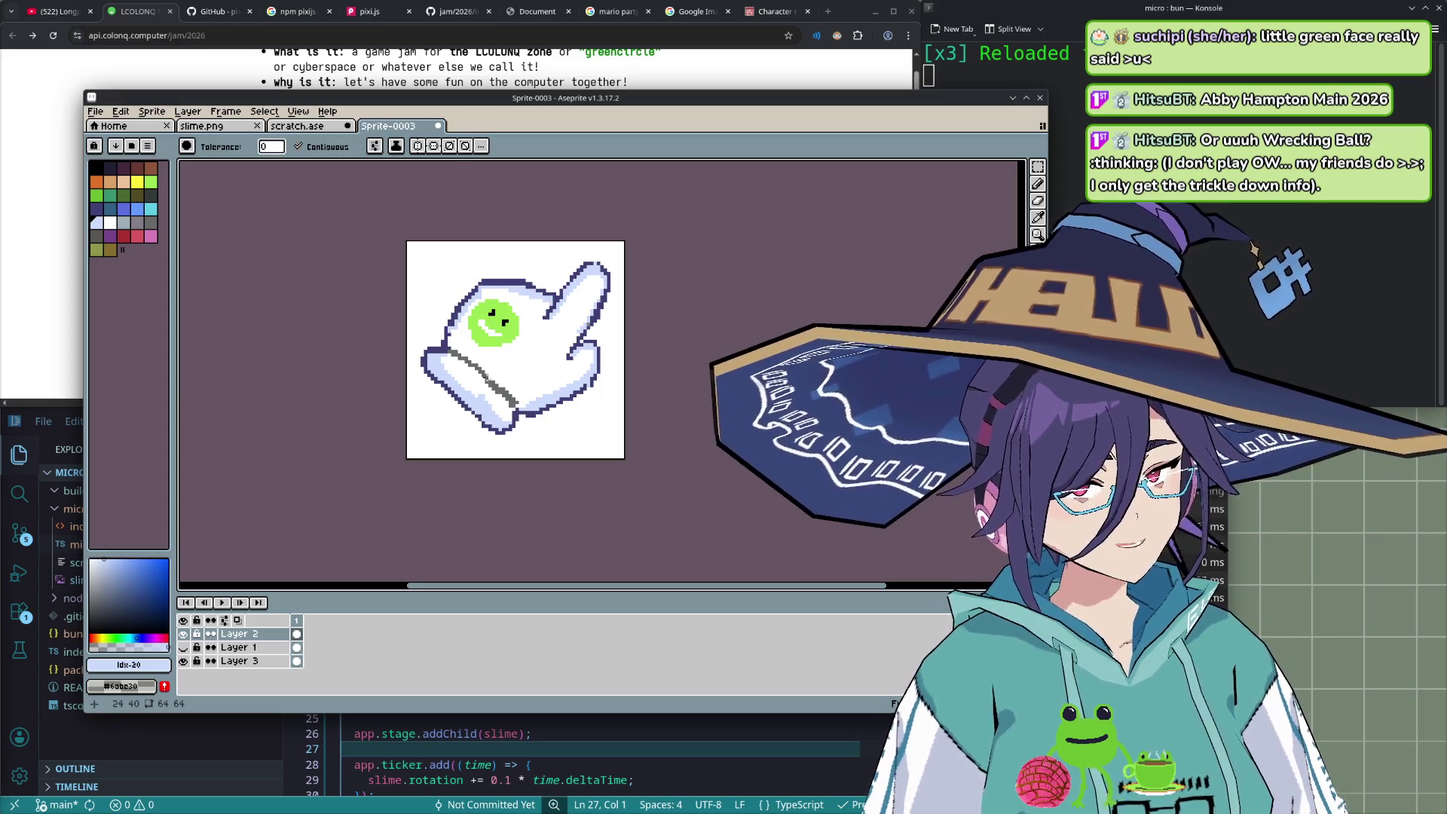
click(96, 208)
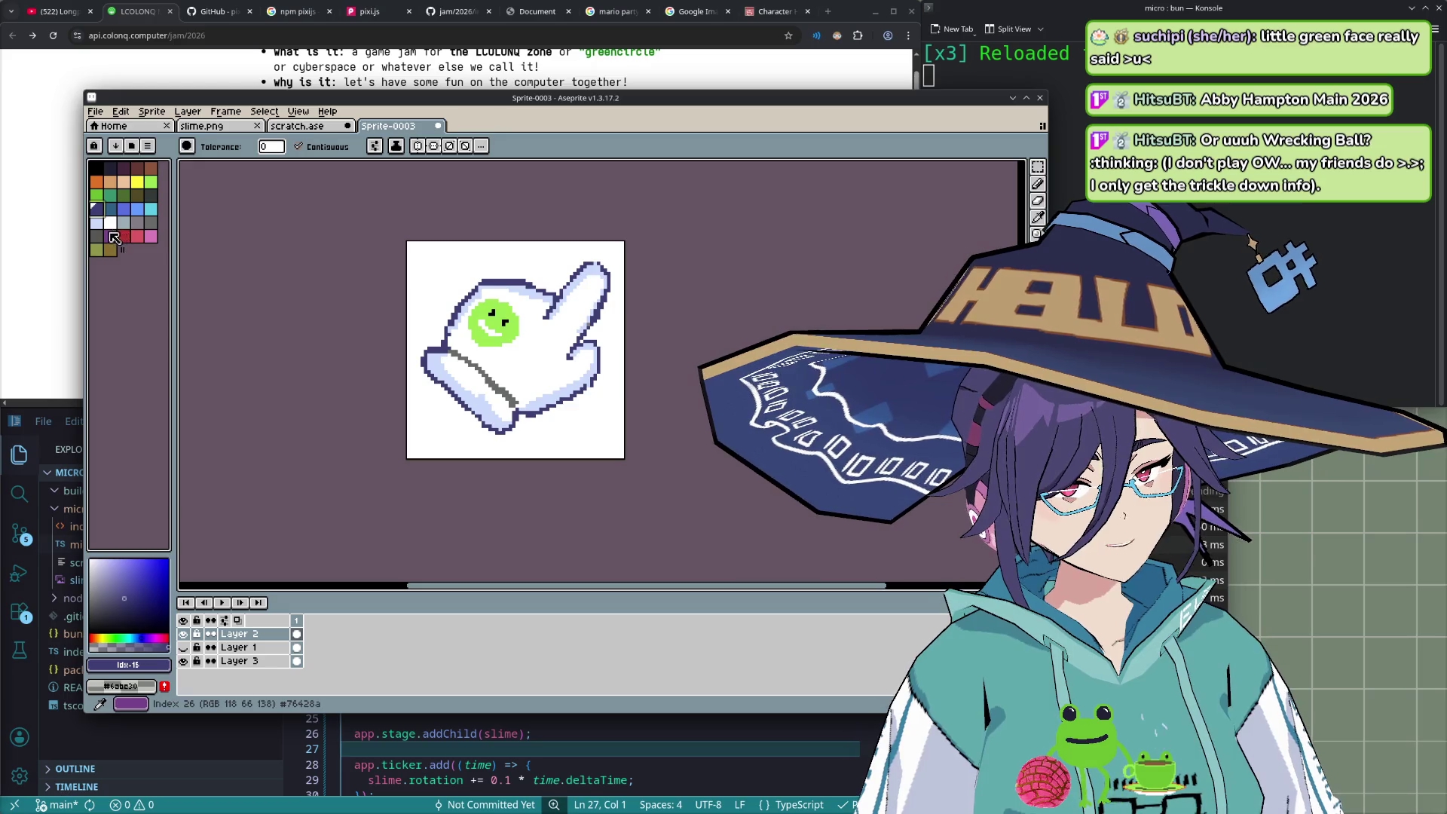
key(b)
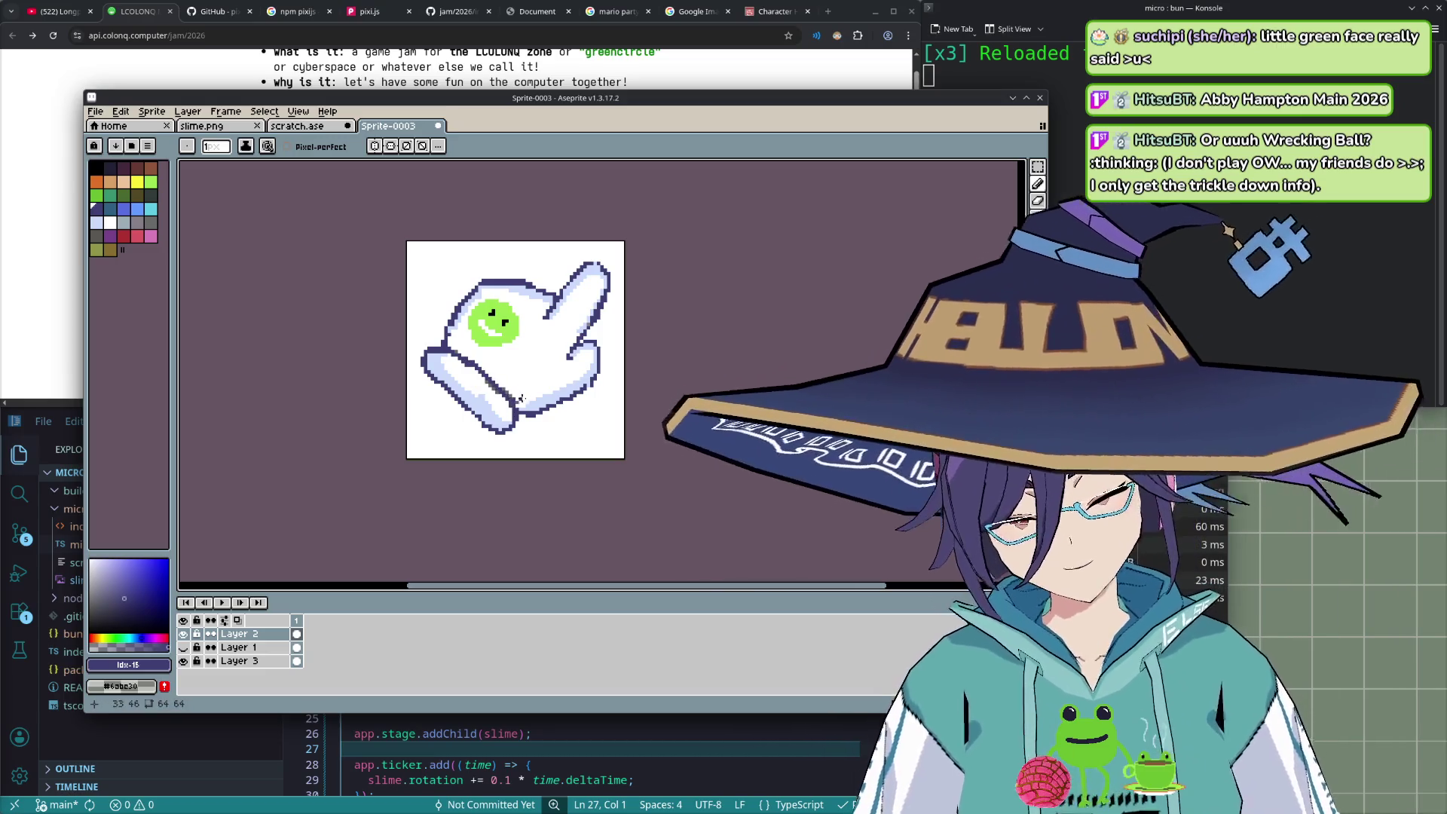
key(e)
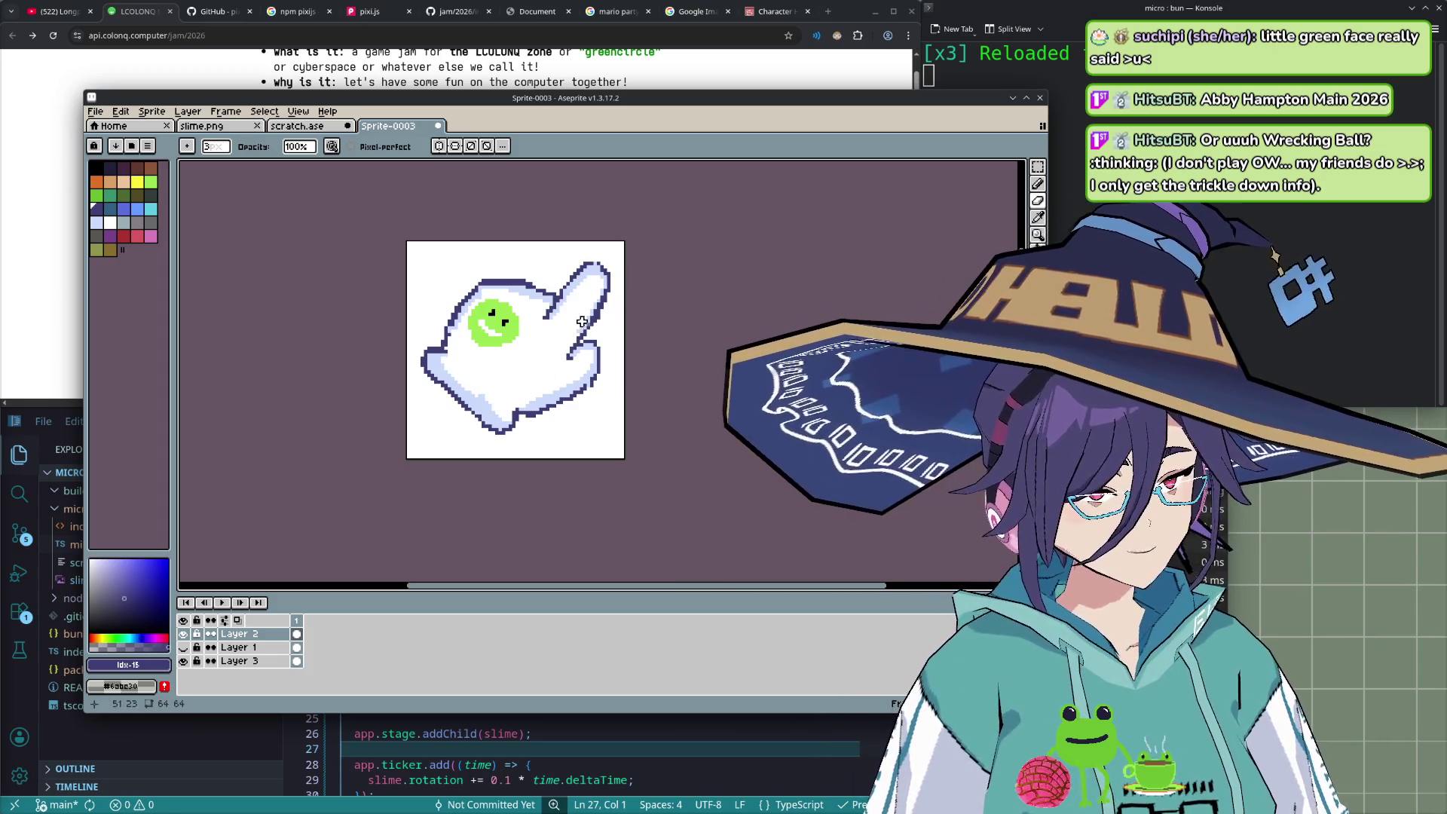
key(b)
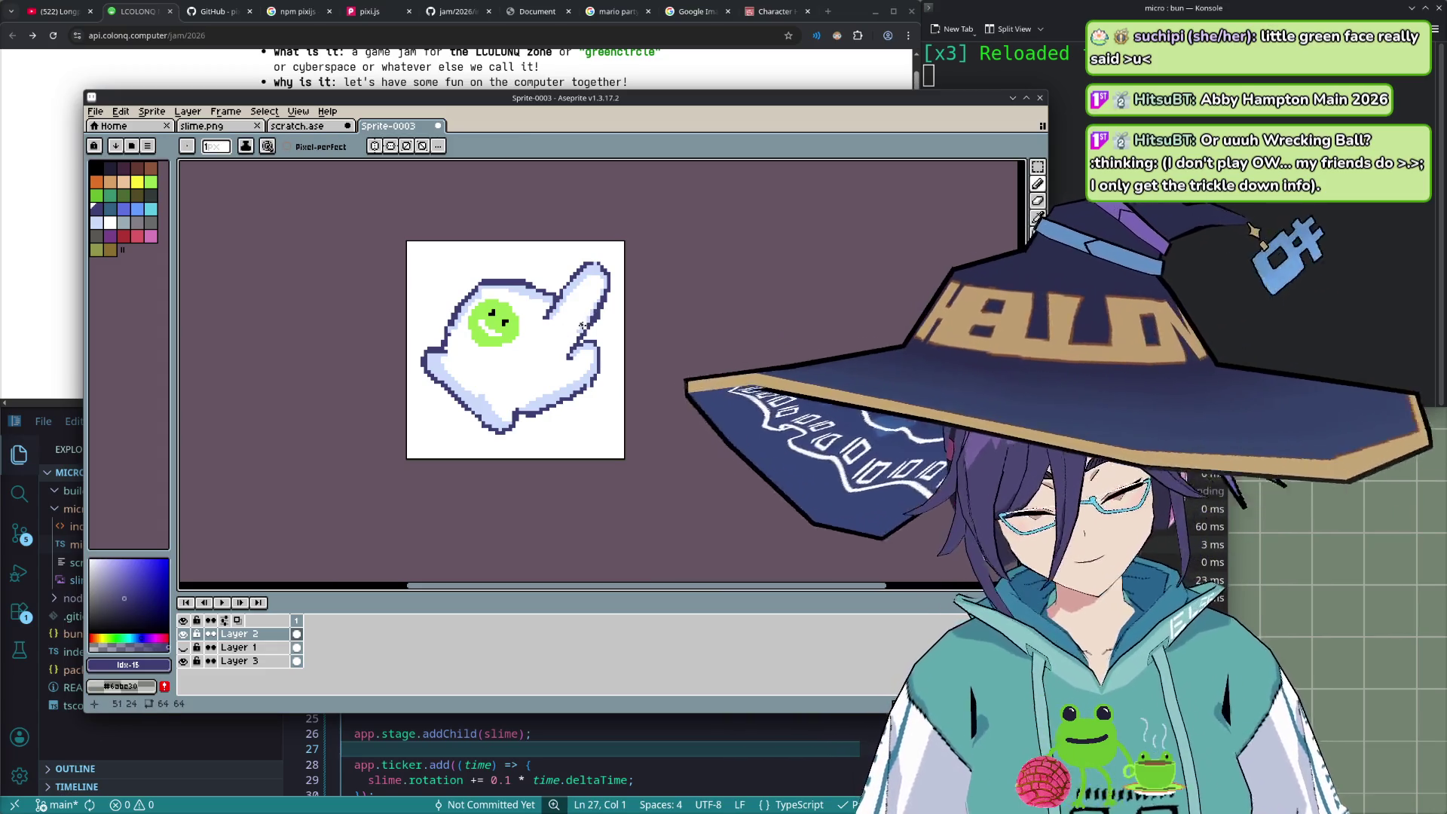
key(e)
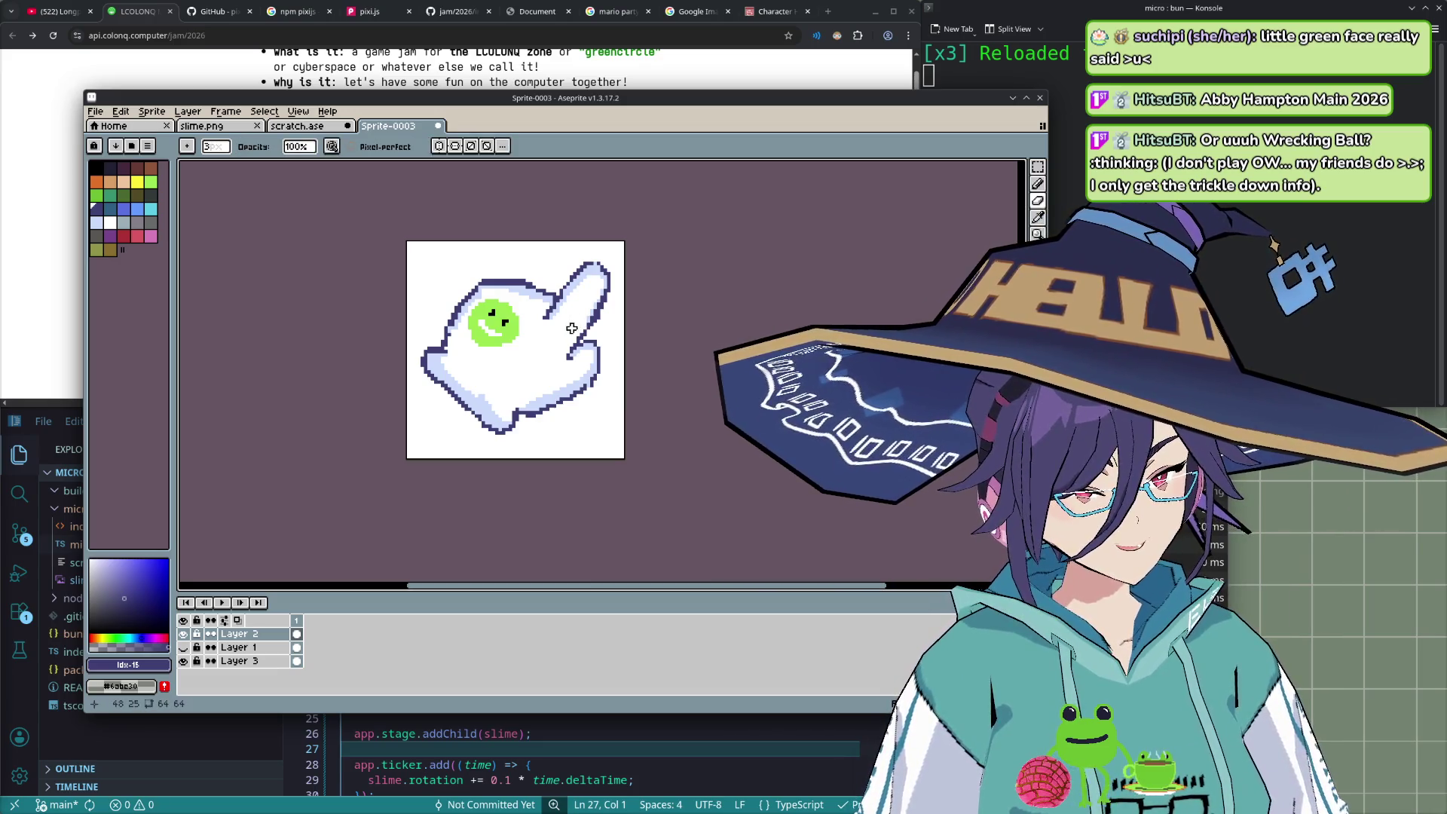
key(b)
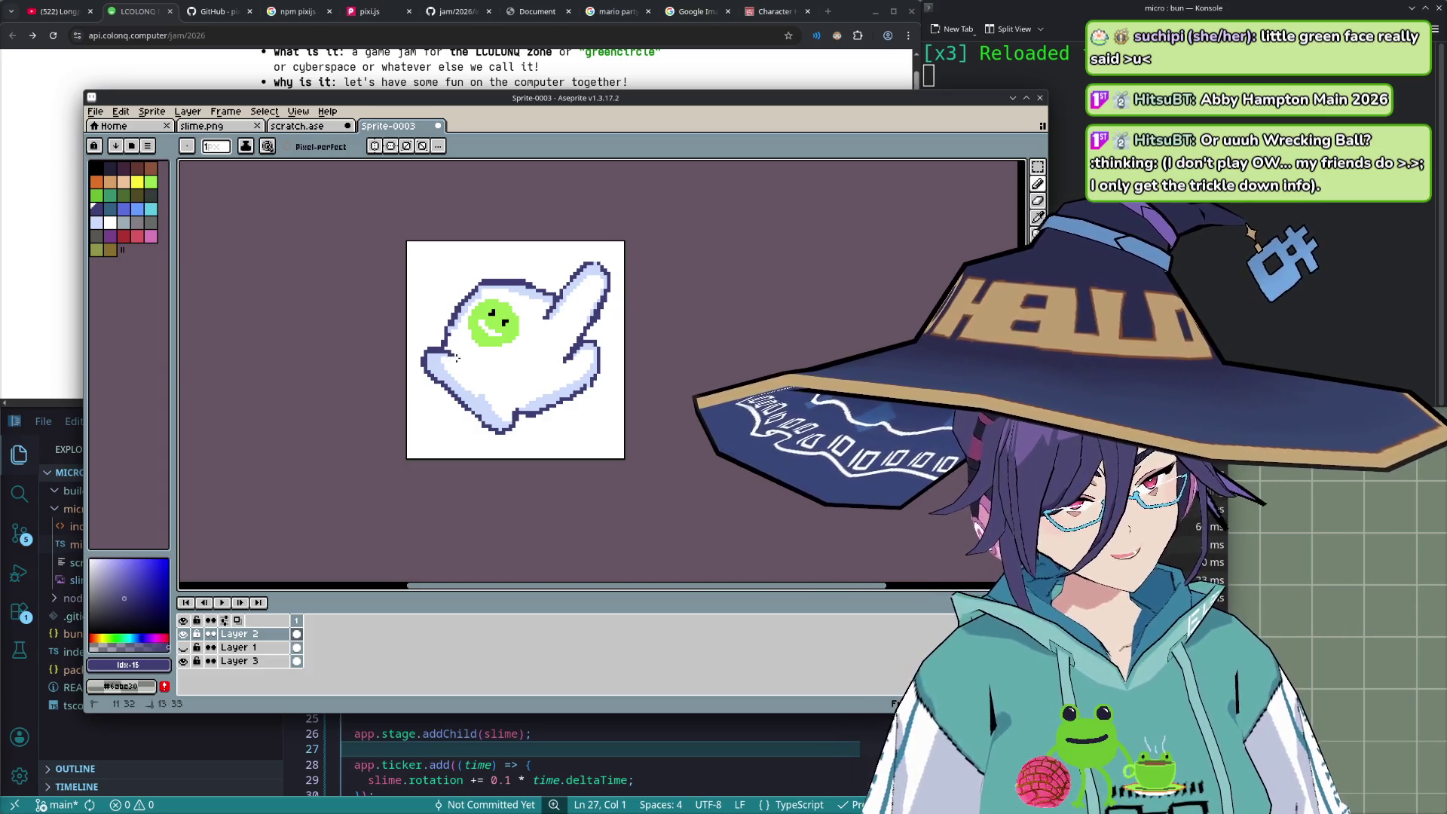
- Undo the stray dark strokes inside the glove, adjust the brush size, and disable pixel-perfect
key(ctrl+z)
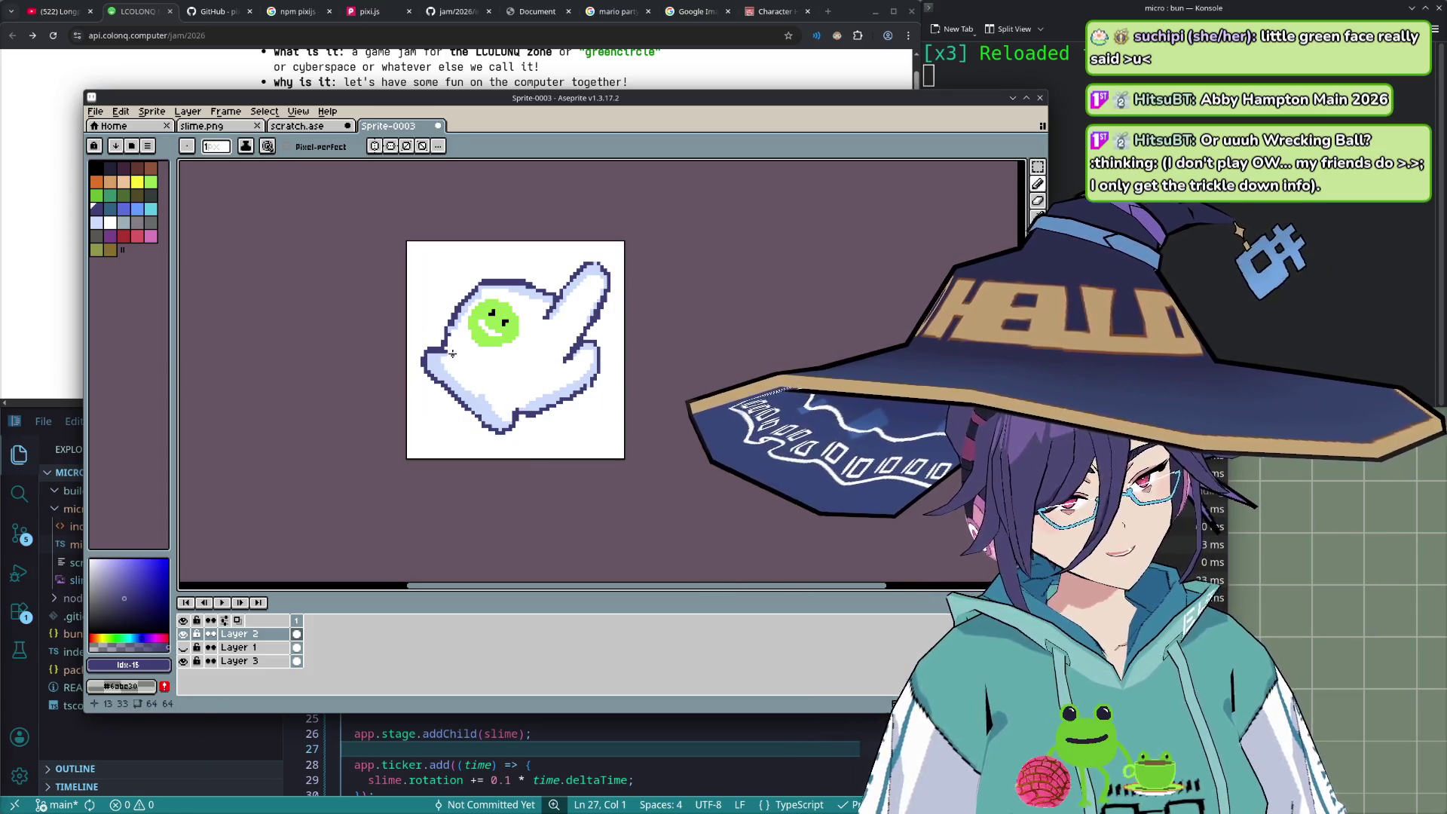
key(ctrl+z)
key(ctrl+z)
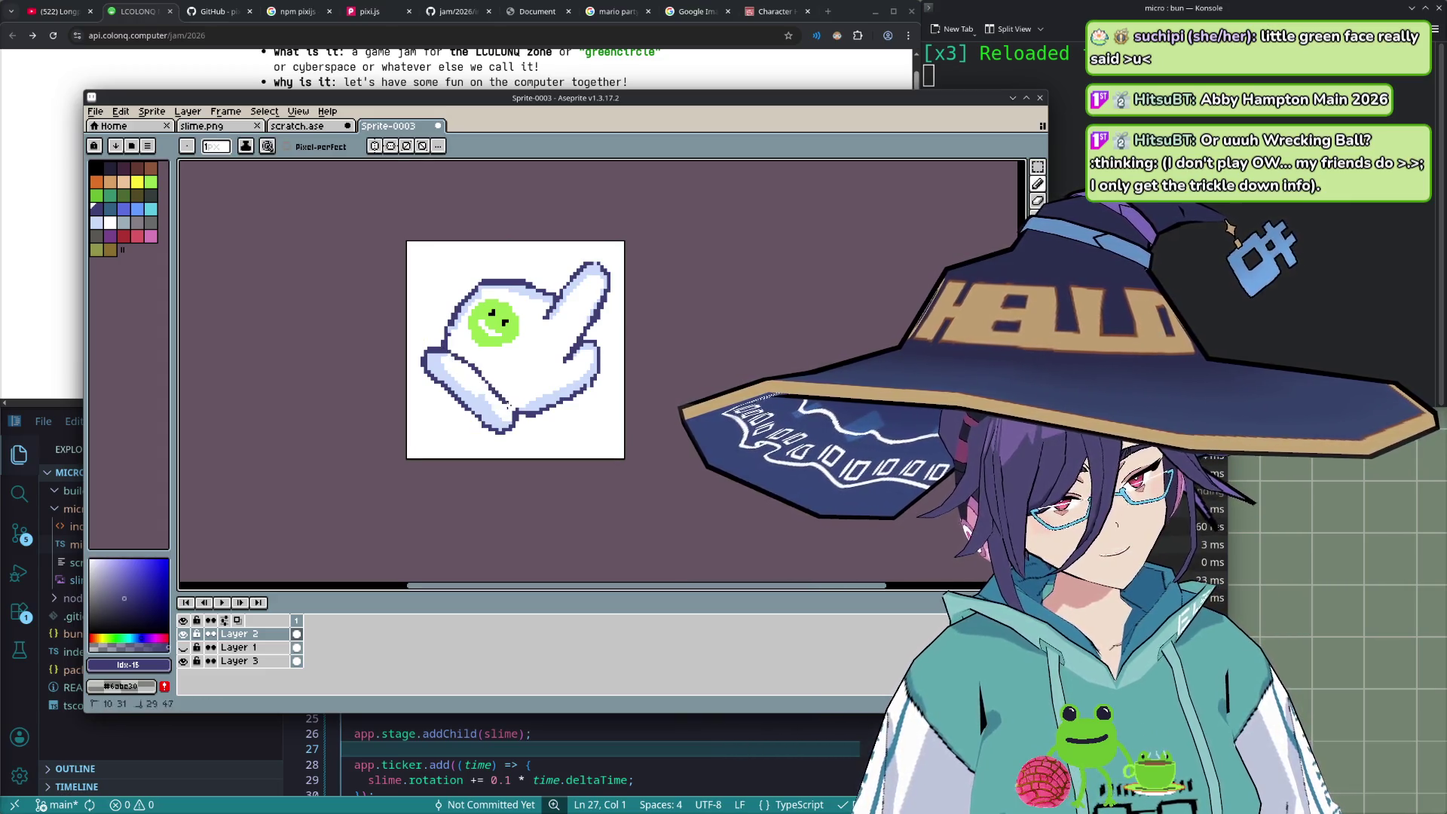
key(ctrl+z)
key(ctrl+z)
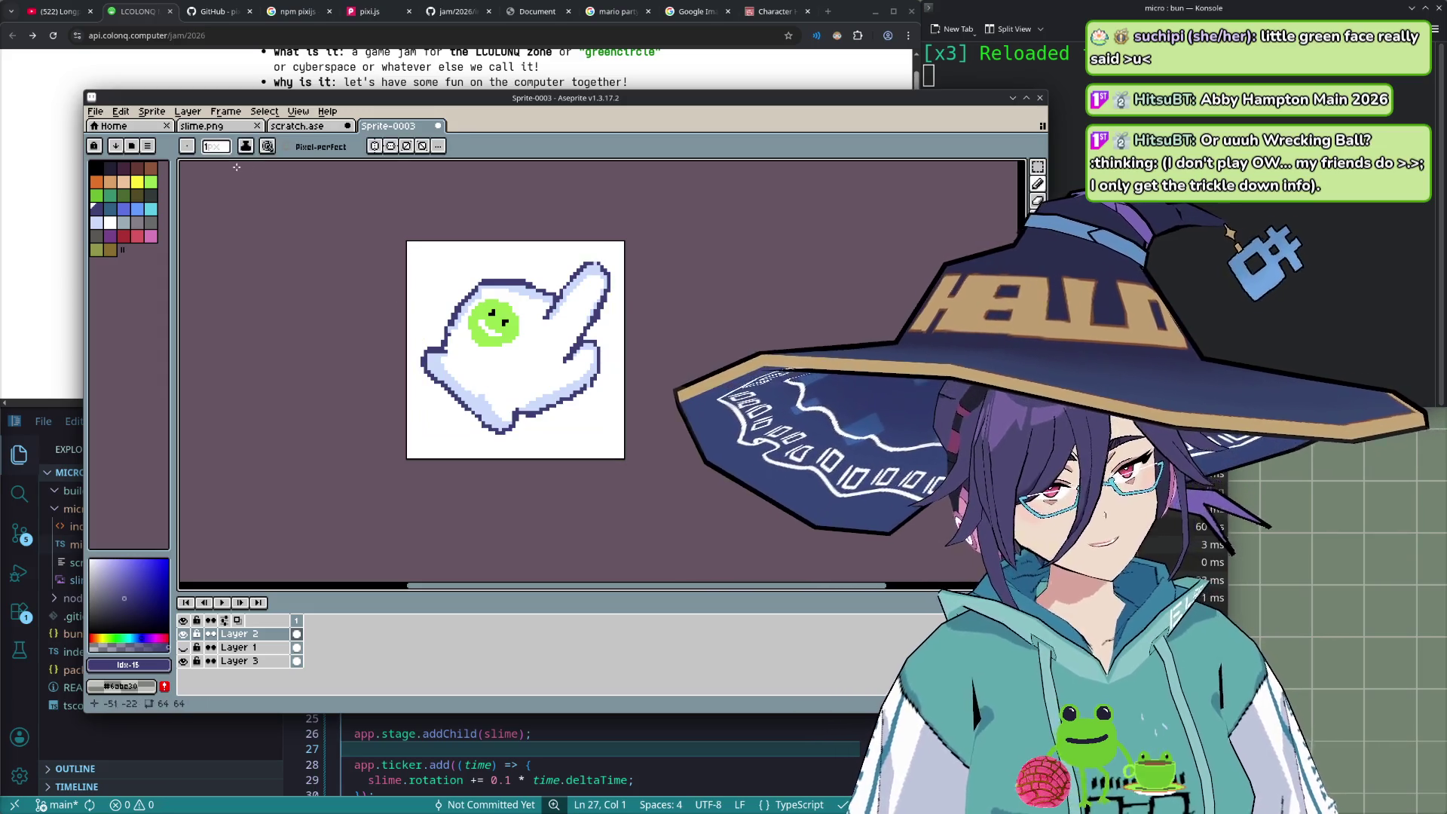
click(215, 146)
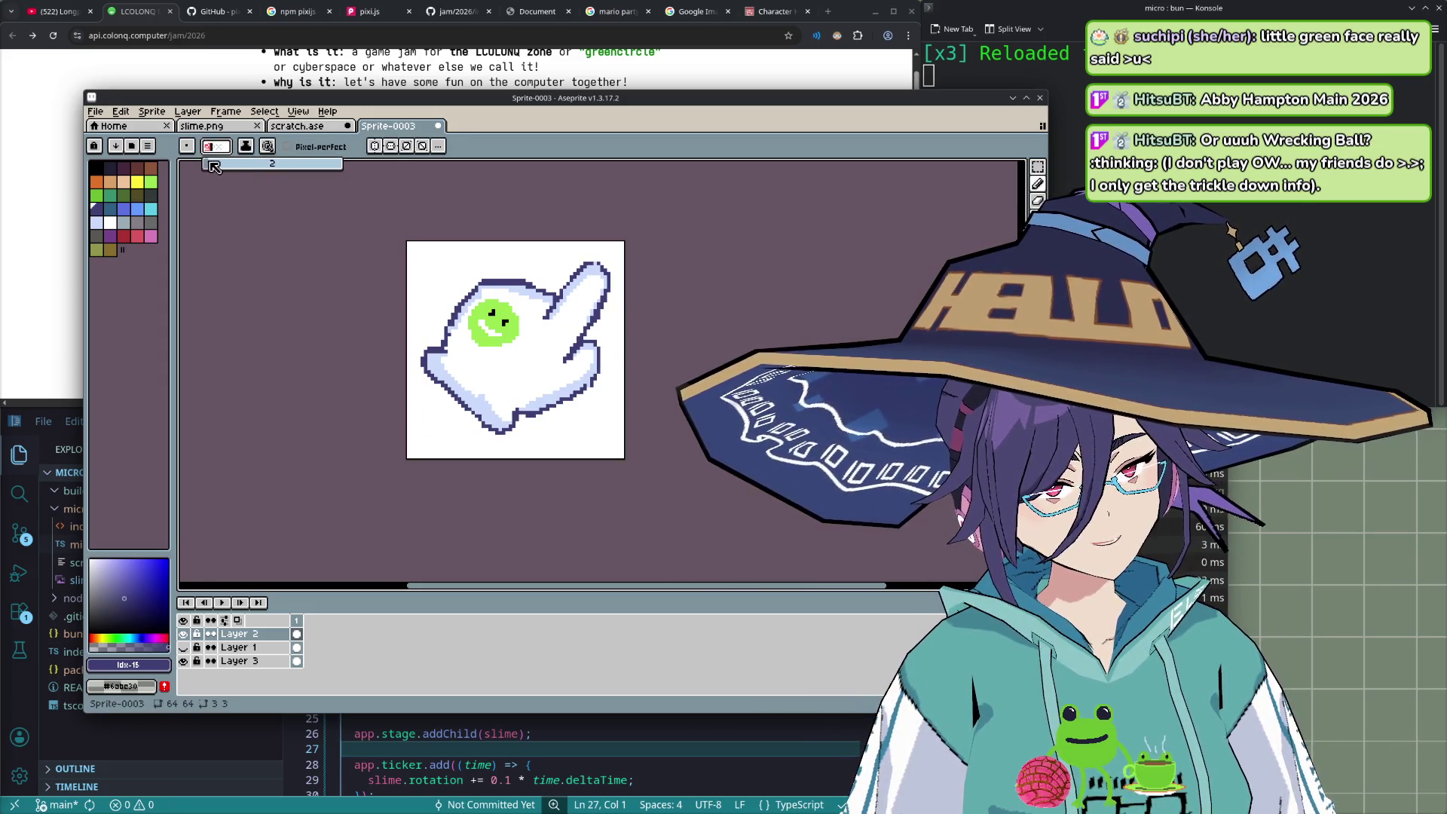
drag(443, 351, 512, 413)
key(ctrl+z)
click(217, 145)
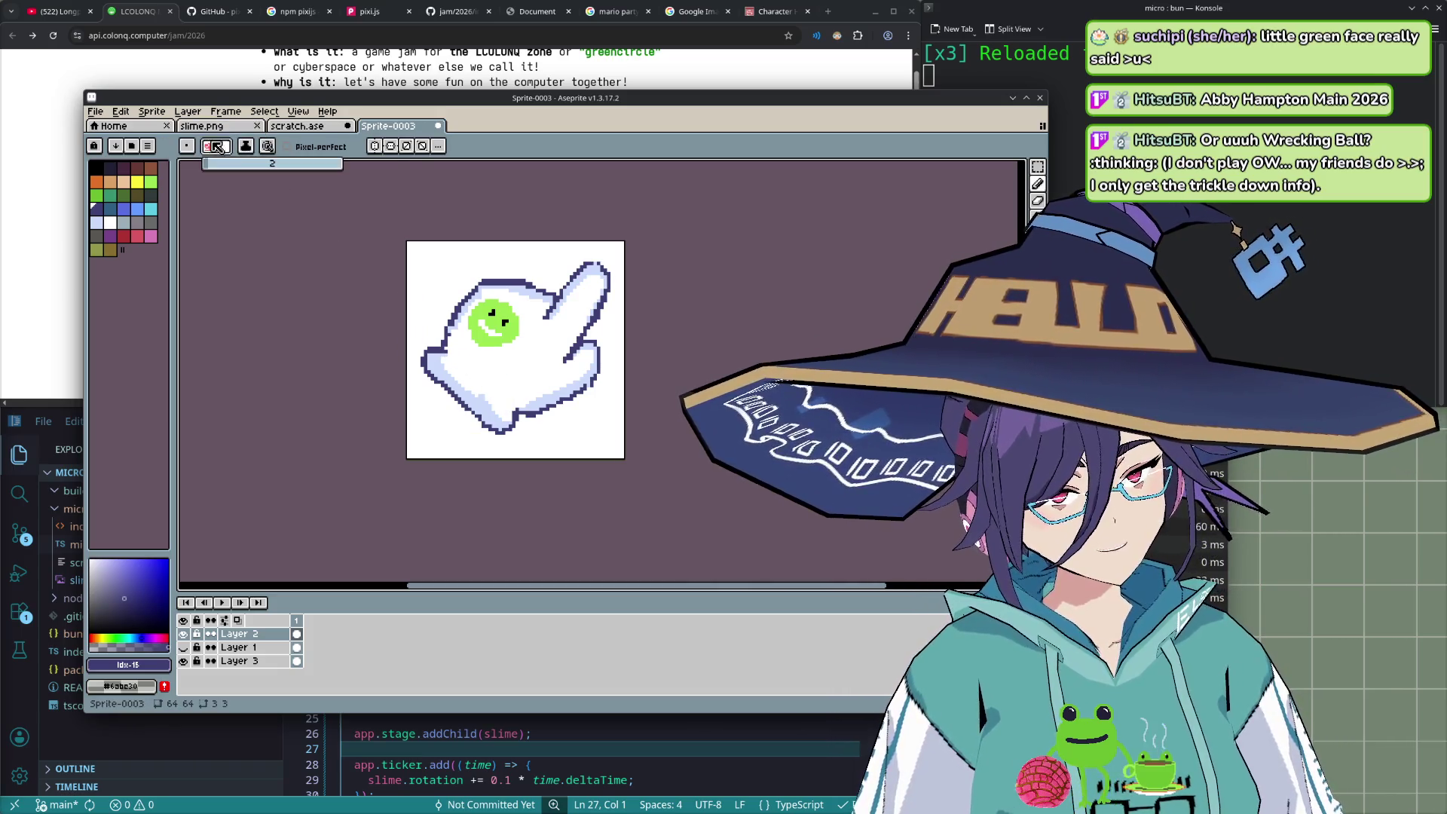
click(216, 147)
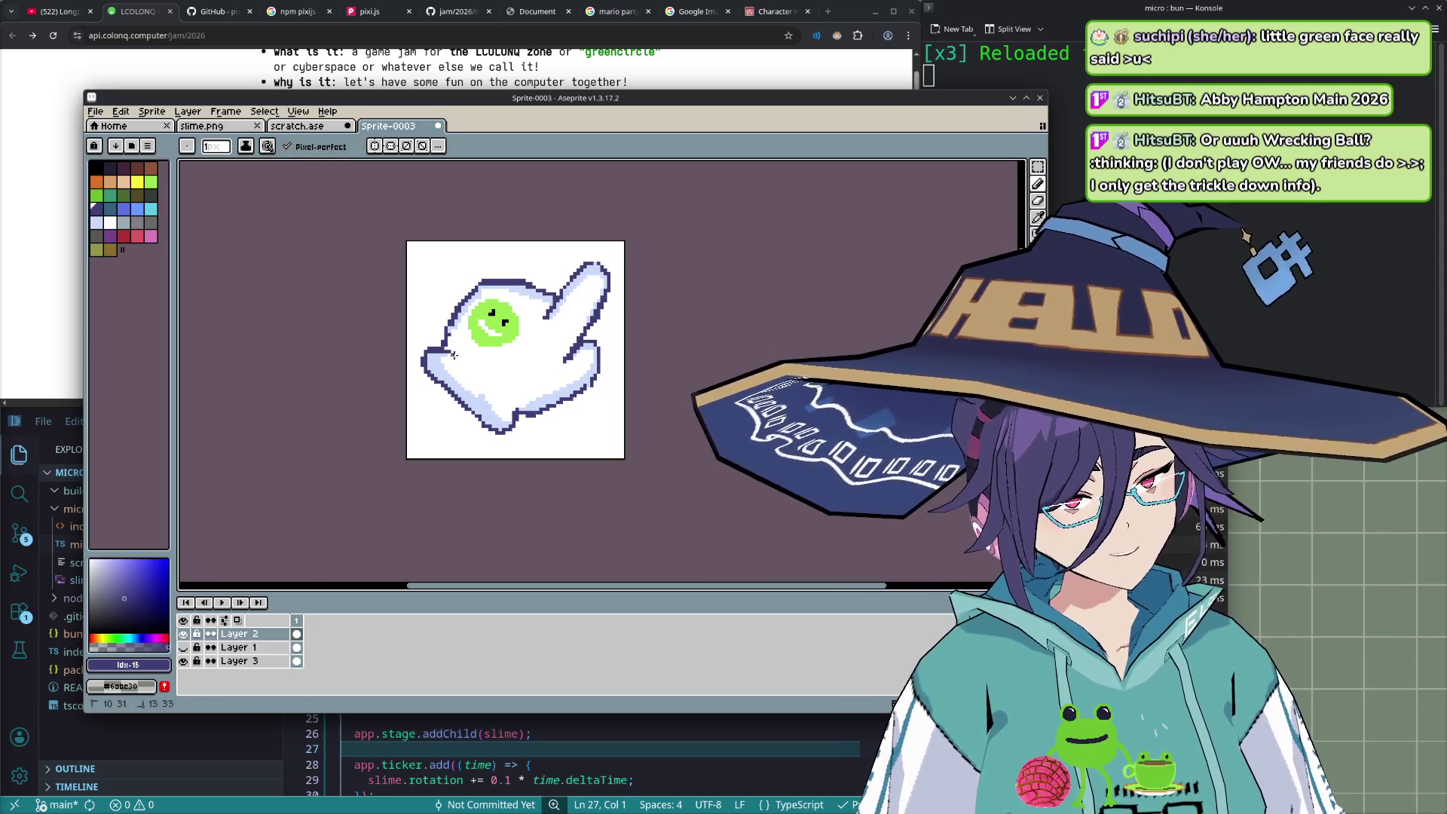
click(288, 146)
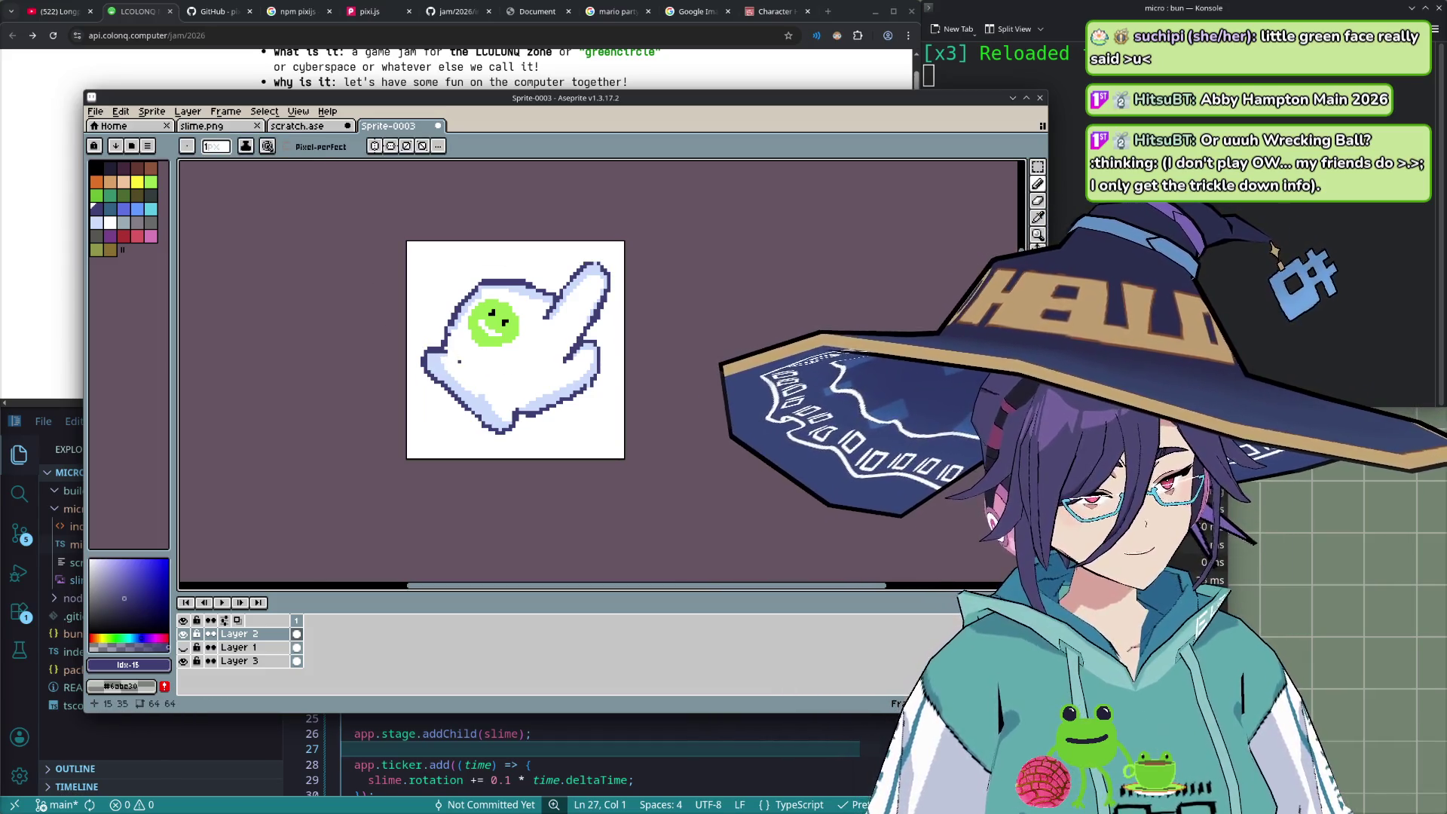
- Zoom in and draw a dark fold line across the glove's lower-left, redrawing it after an undo
scroll(458, 361, up, 1)
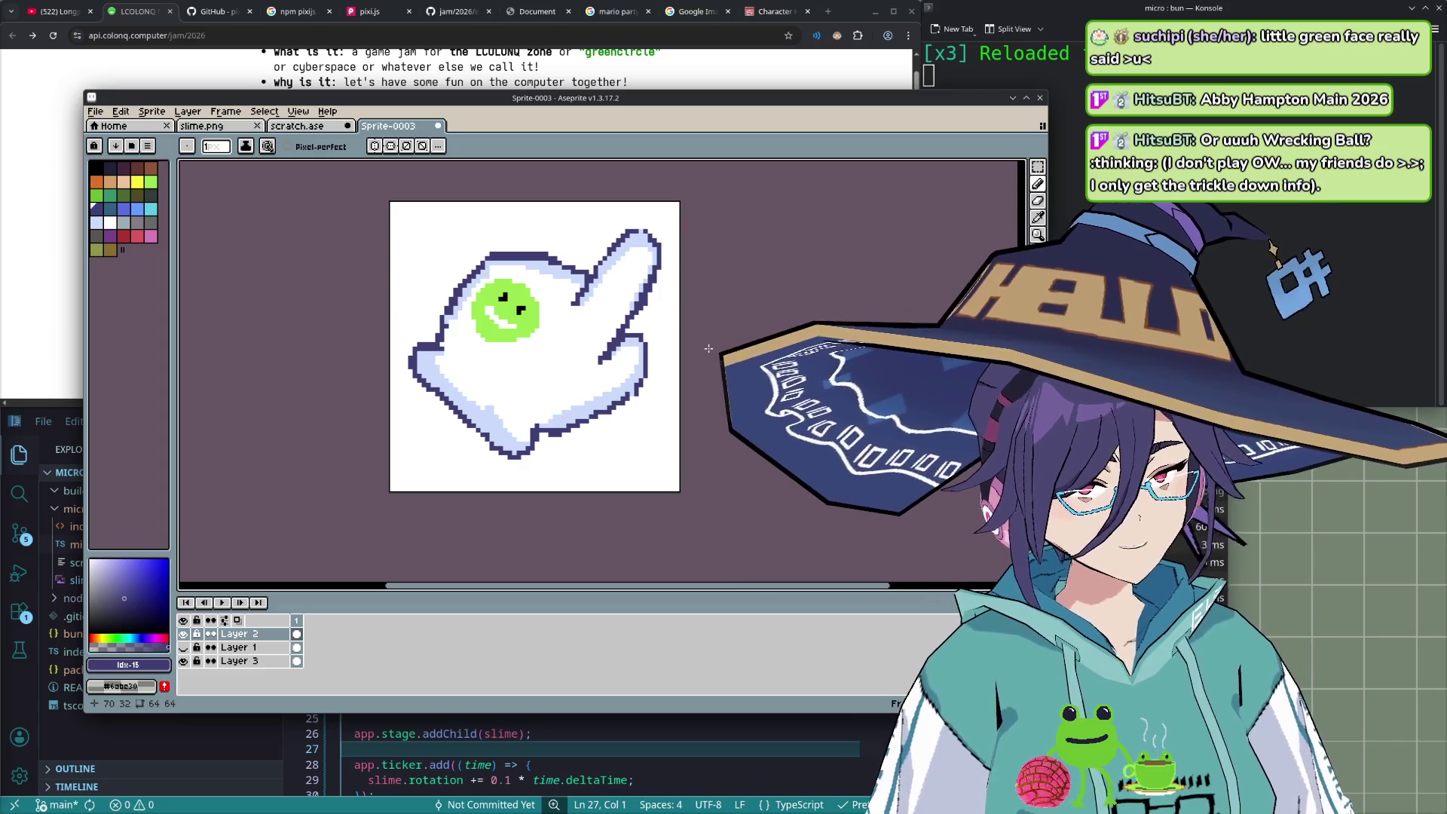
drag(438, 345, 474, 368)
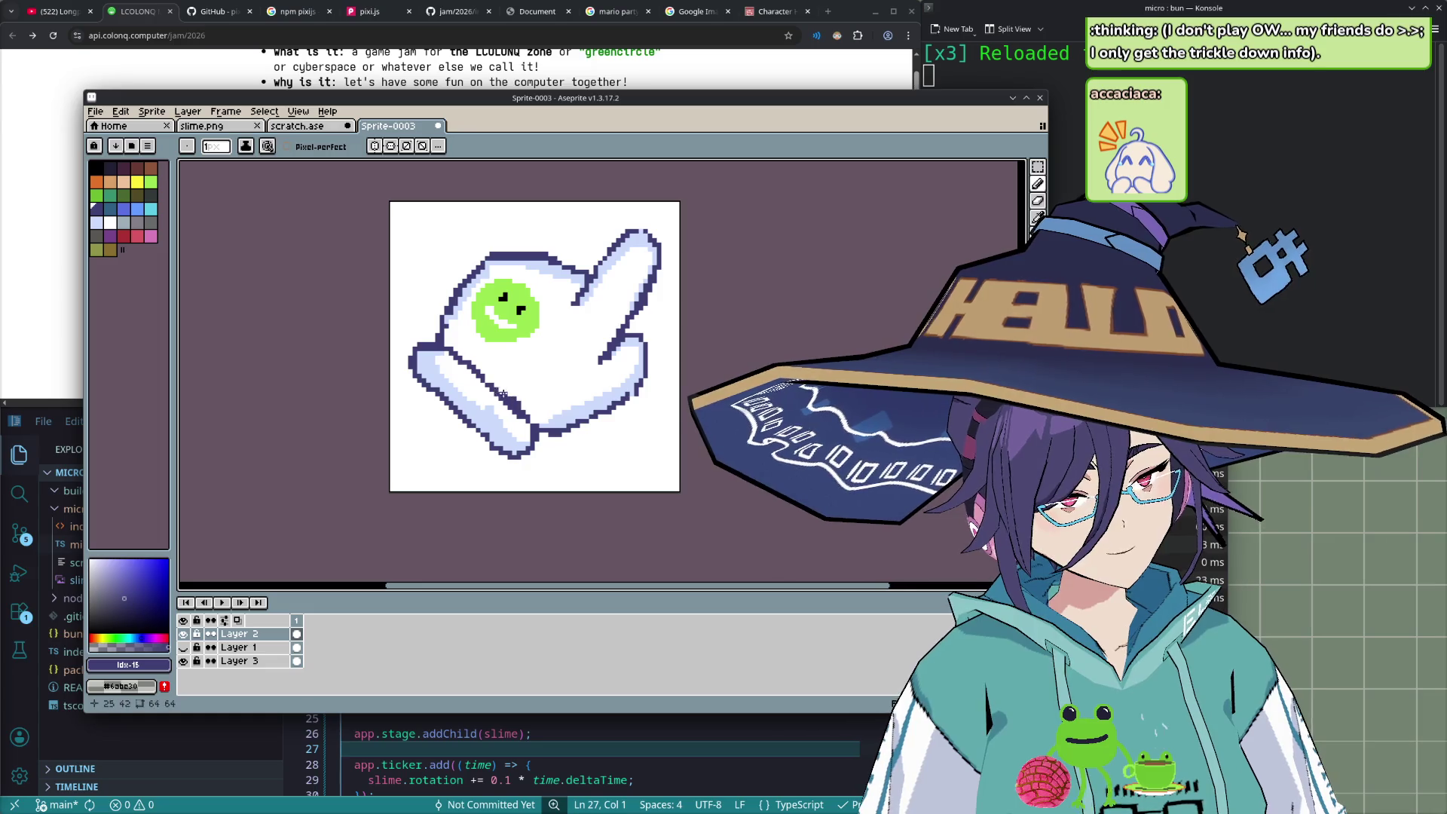
key(ctrl+z)
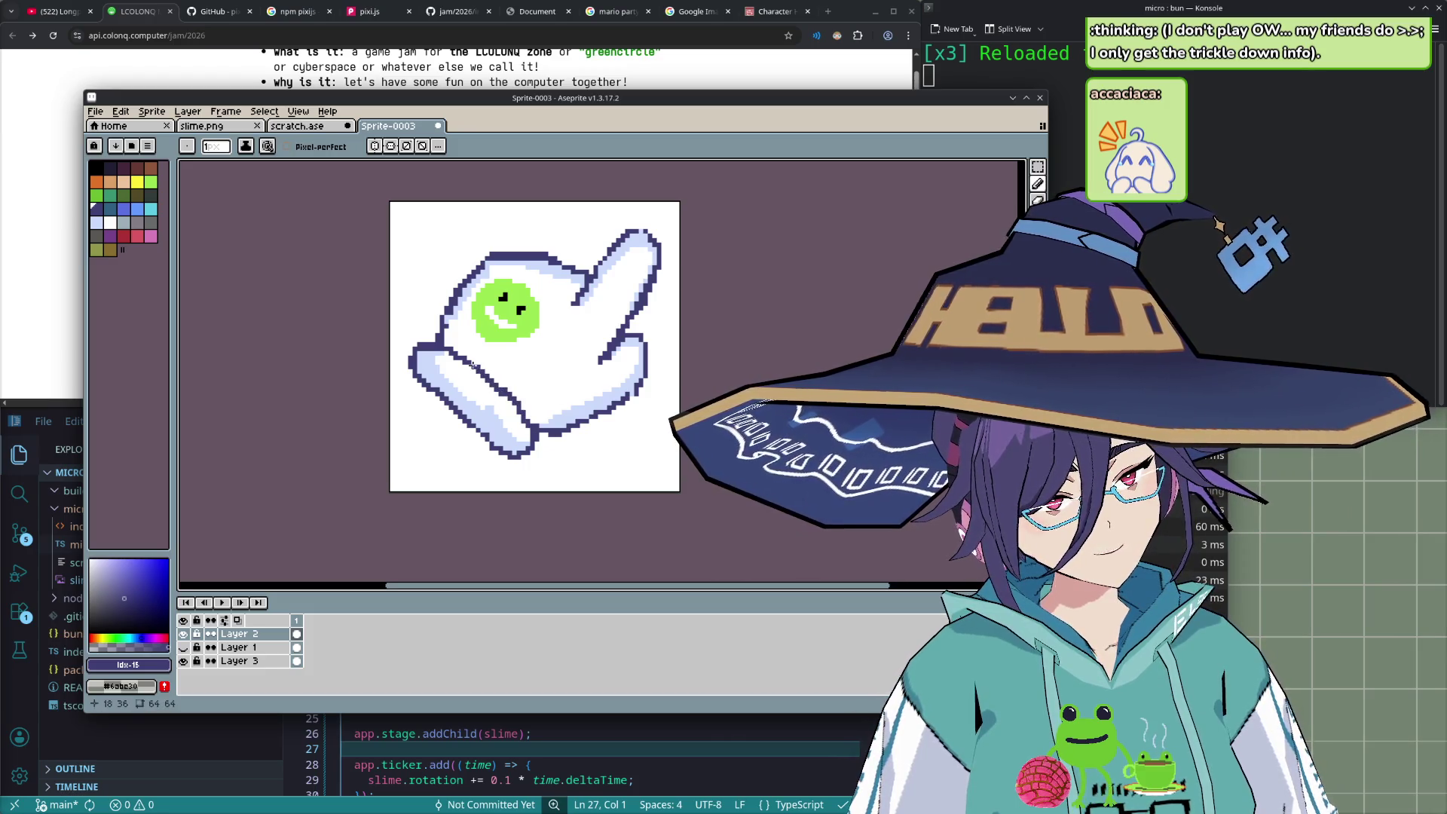
drag(475, 369, 475, 368)
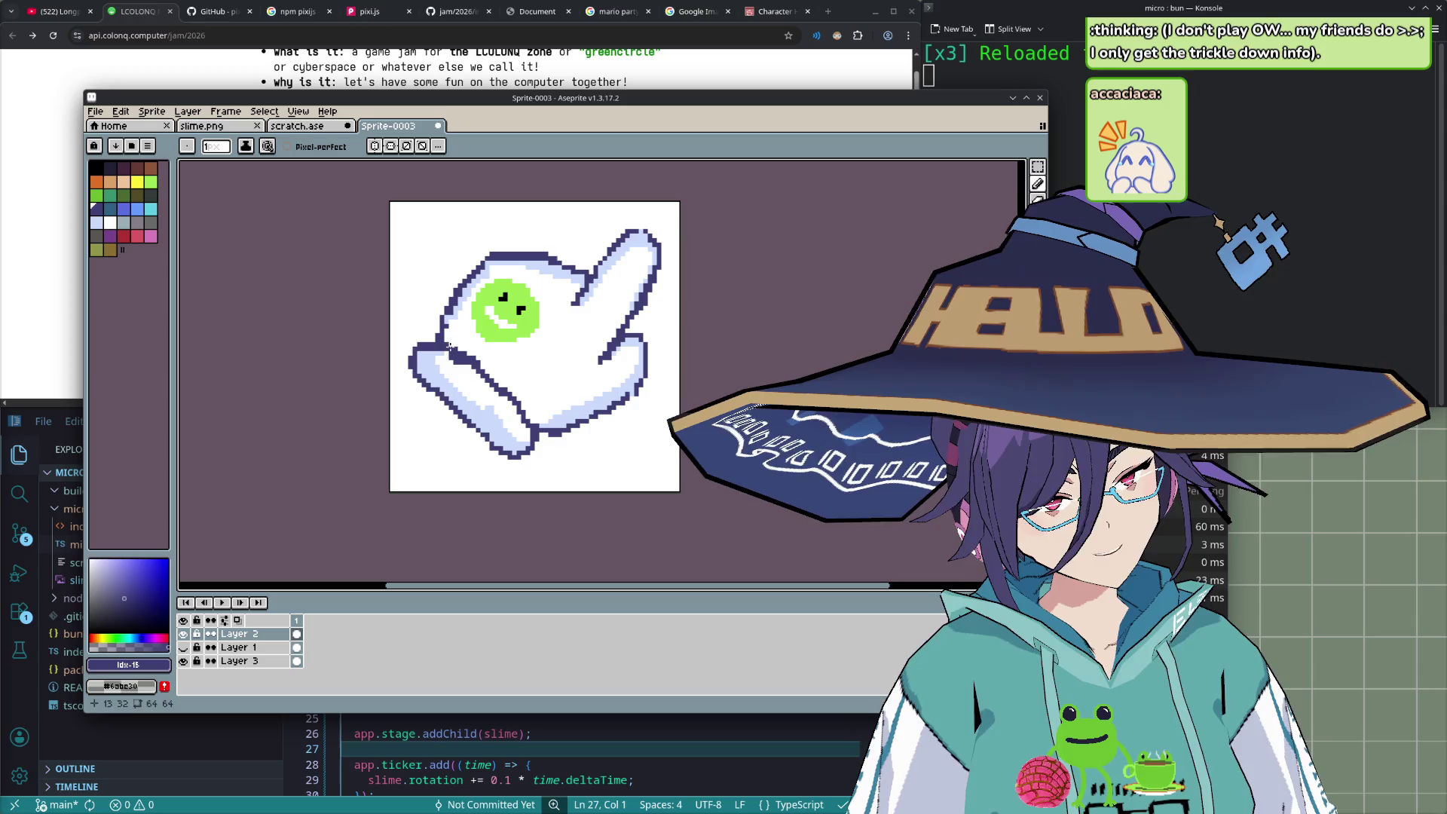
key(v)
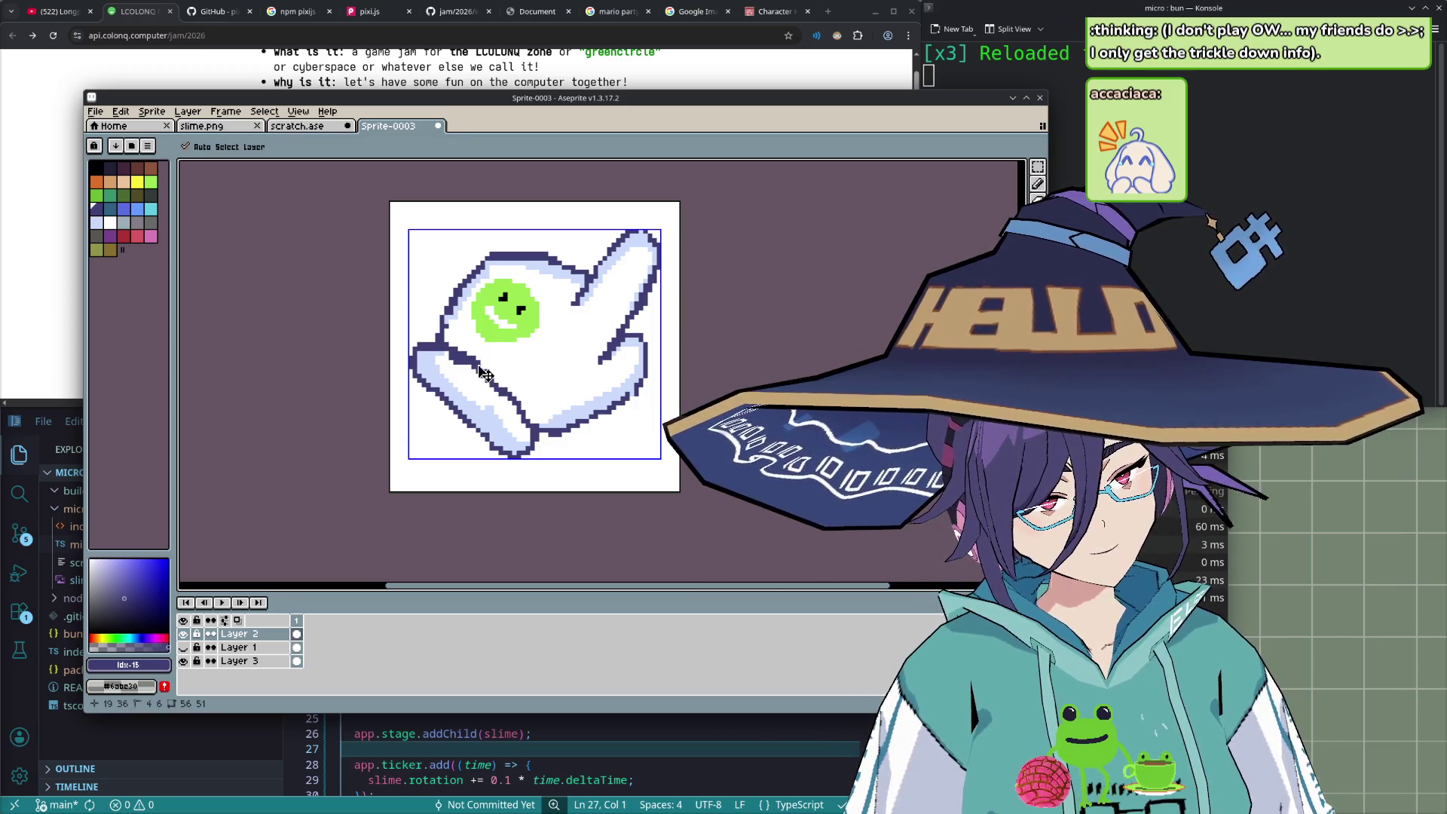
key(b)
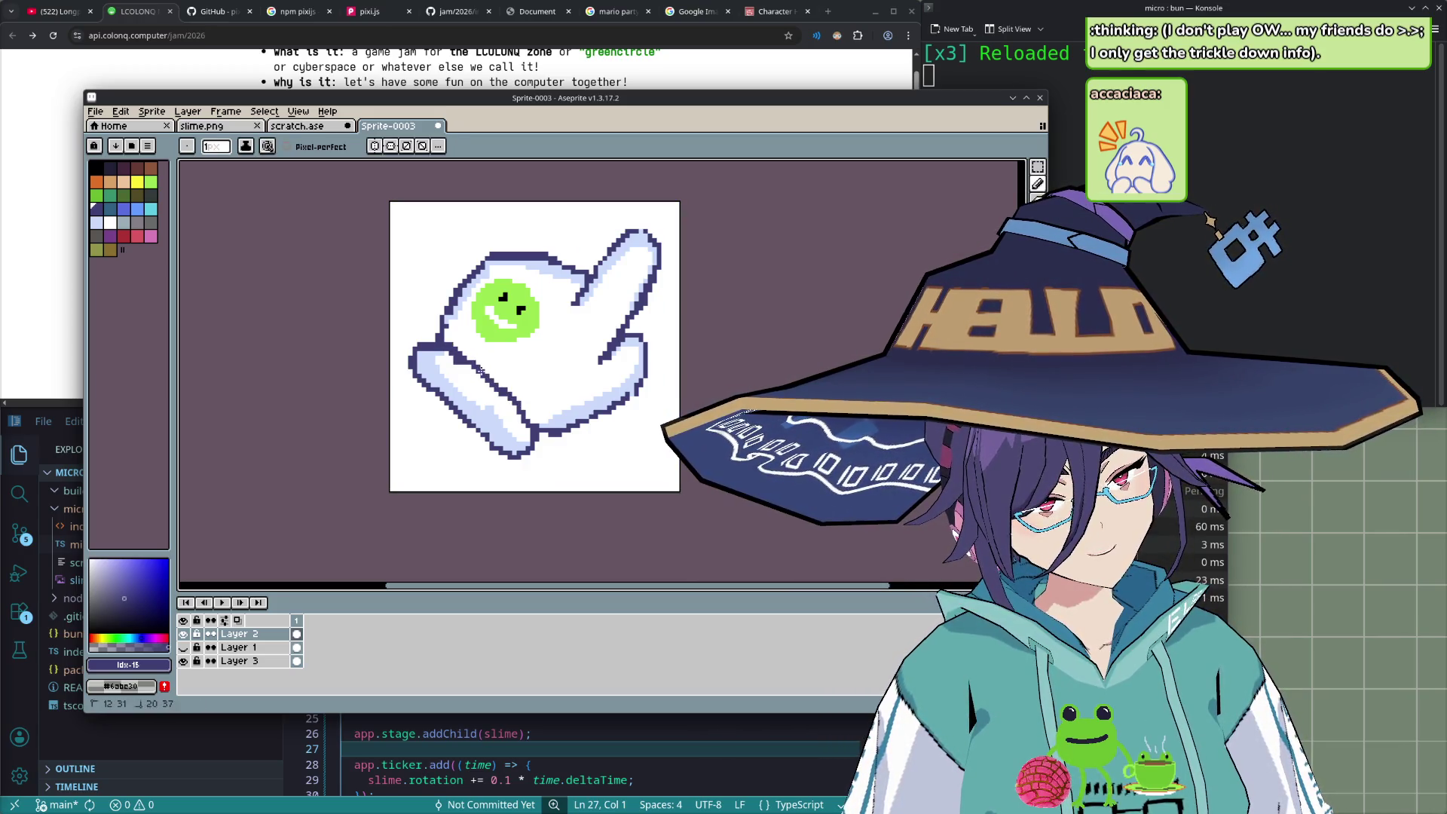
click(514, 407)
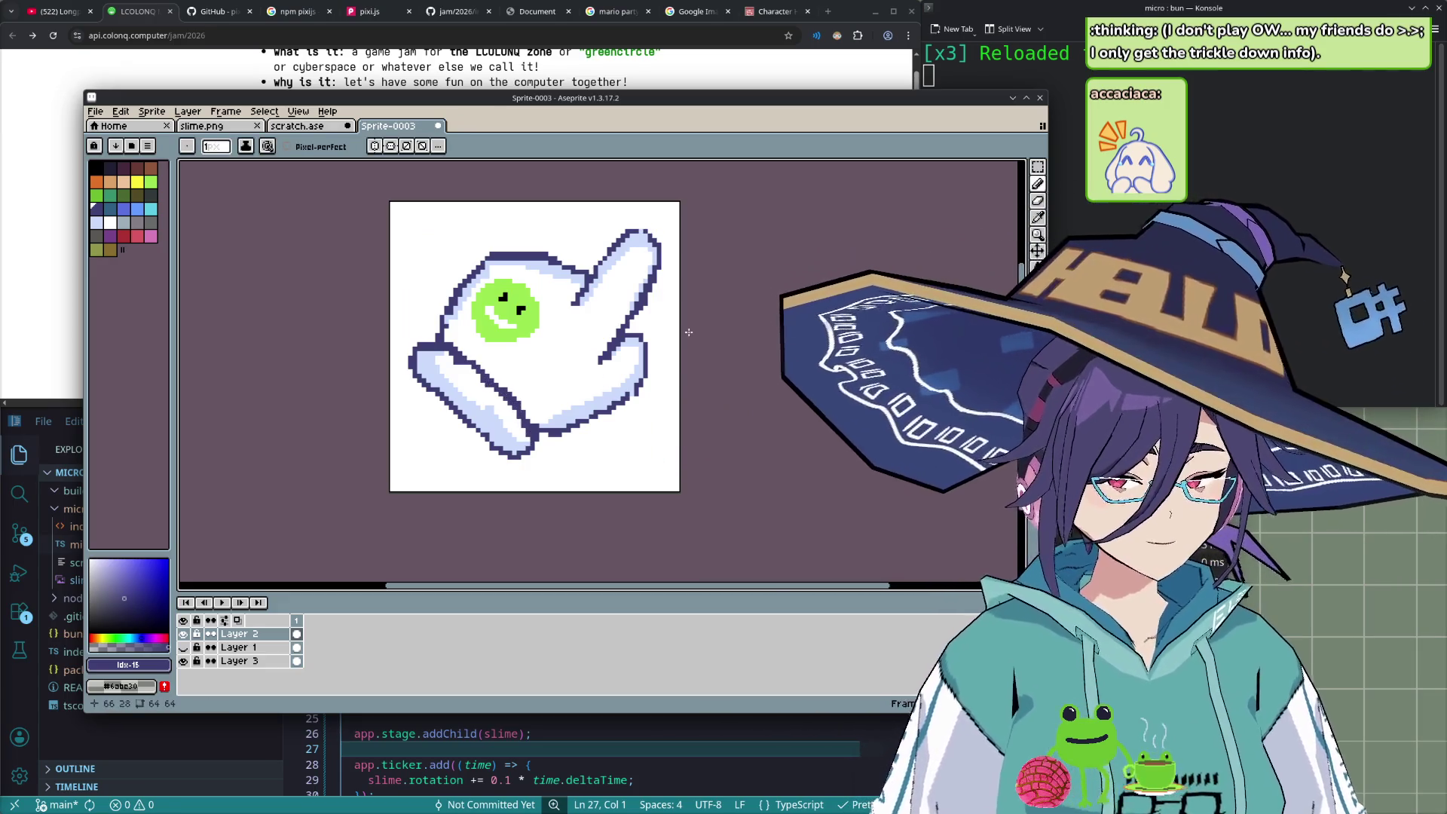
- Zoom back out to review the glove and bring up the Save File dialog
scroll(681, 362, down, 2)
scroll(682, 363, down, 1)
scroll(685, 363, down, 2)
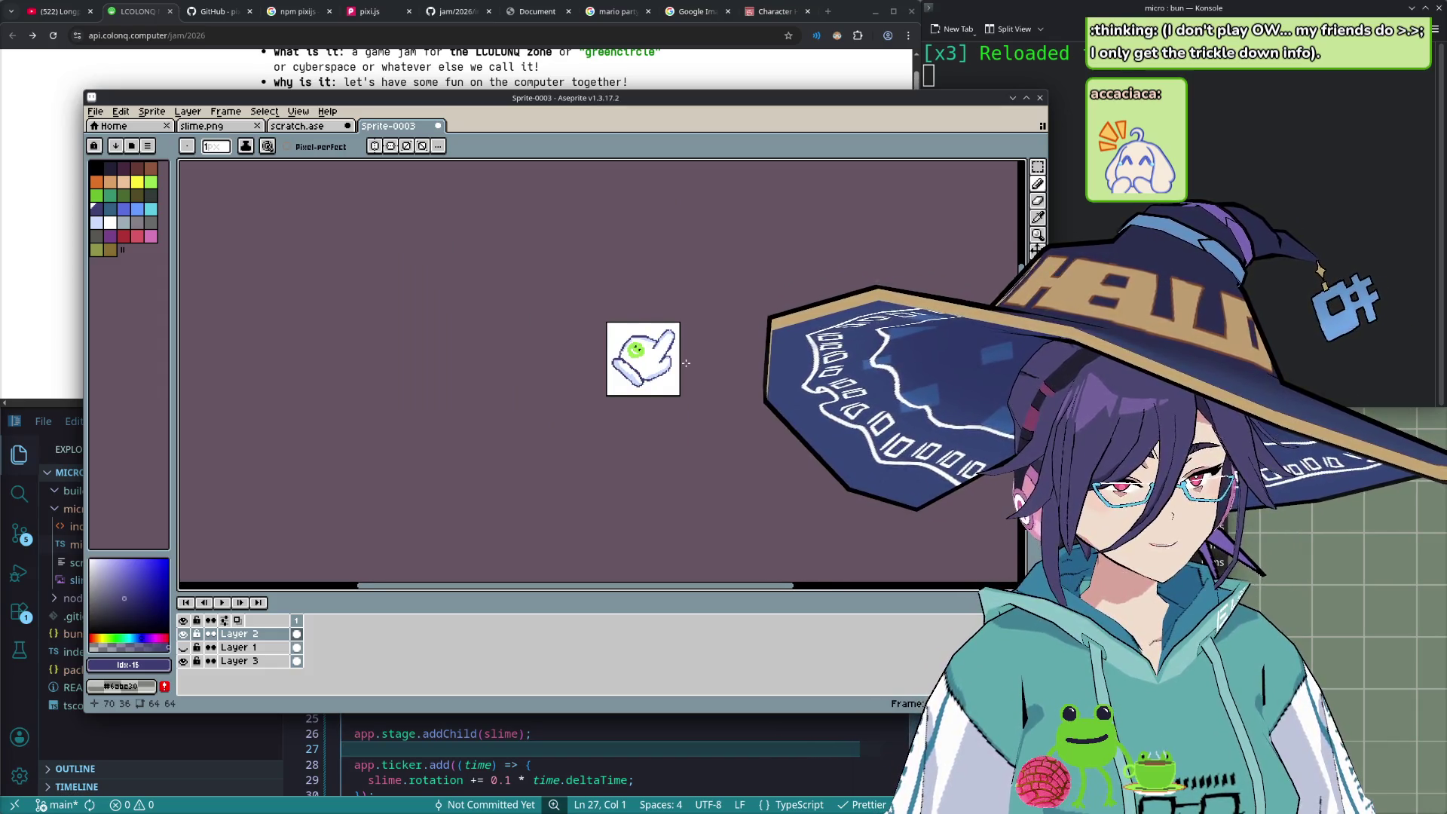
scroll(686, 363, up, 3)
scroll(686, 362, up, 1)
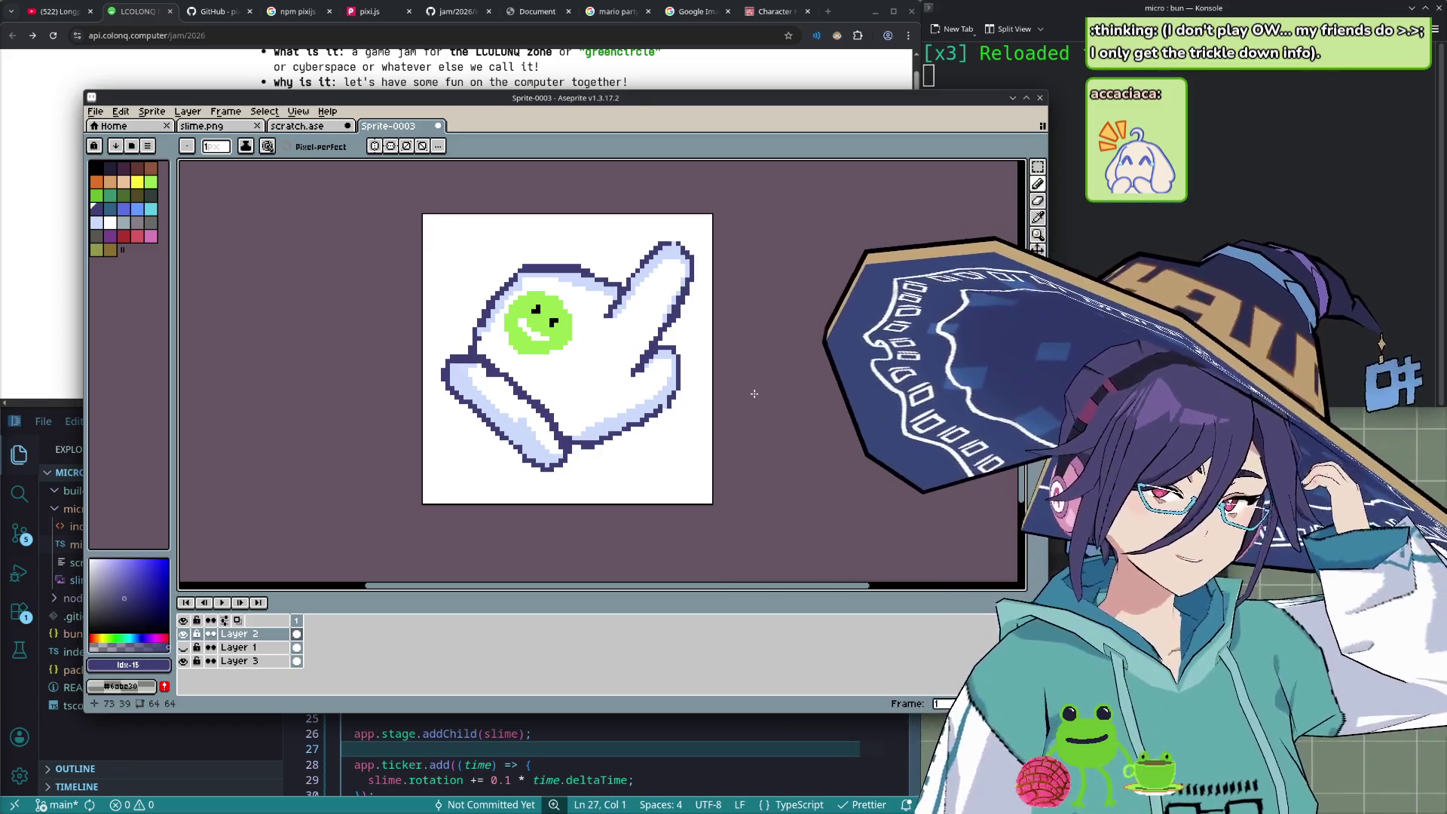
key(ctrl+s)
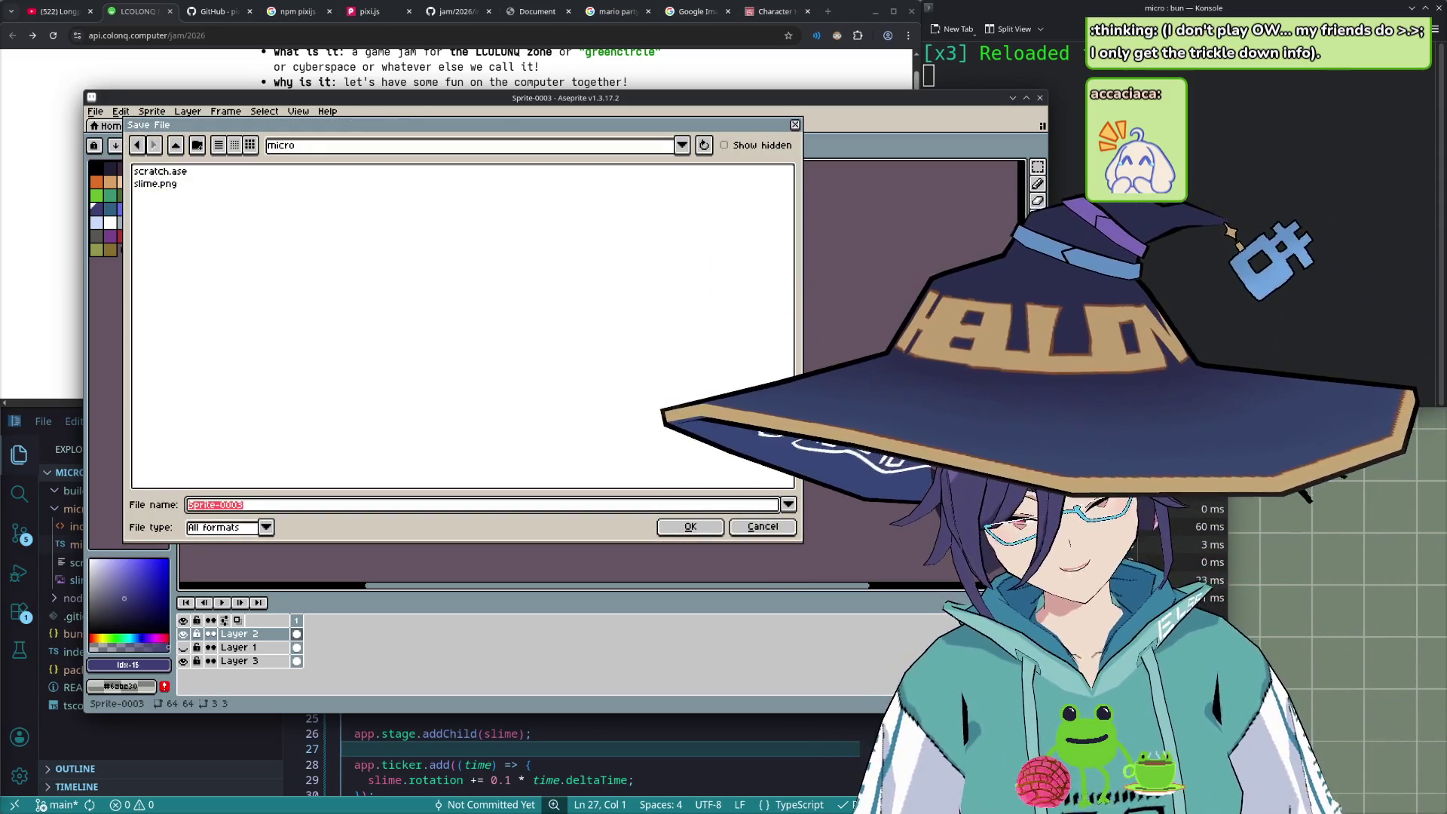
- Enter hand.ase as the file name and save the sprite in the micro folder
text(hand.a)
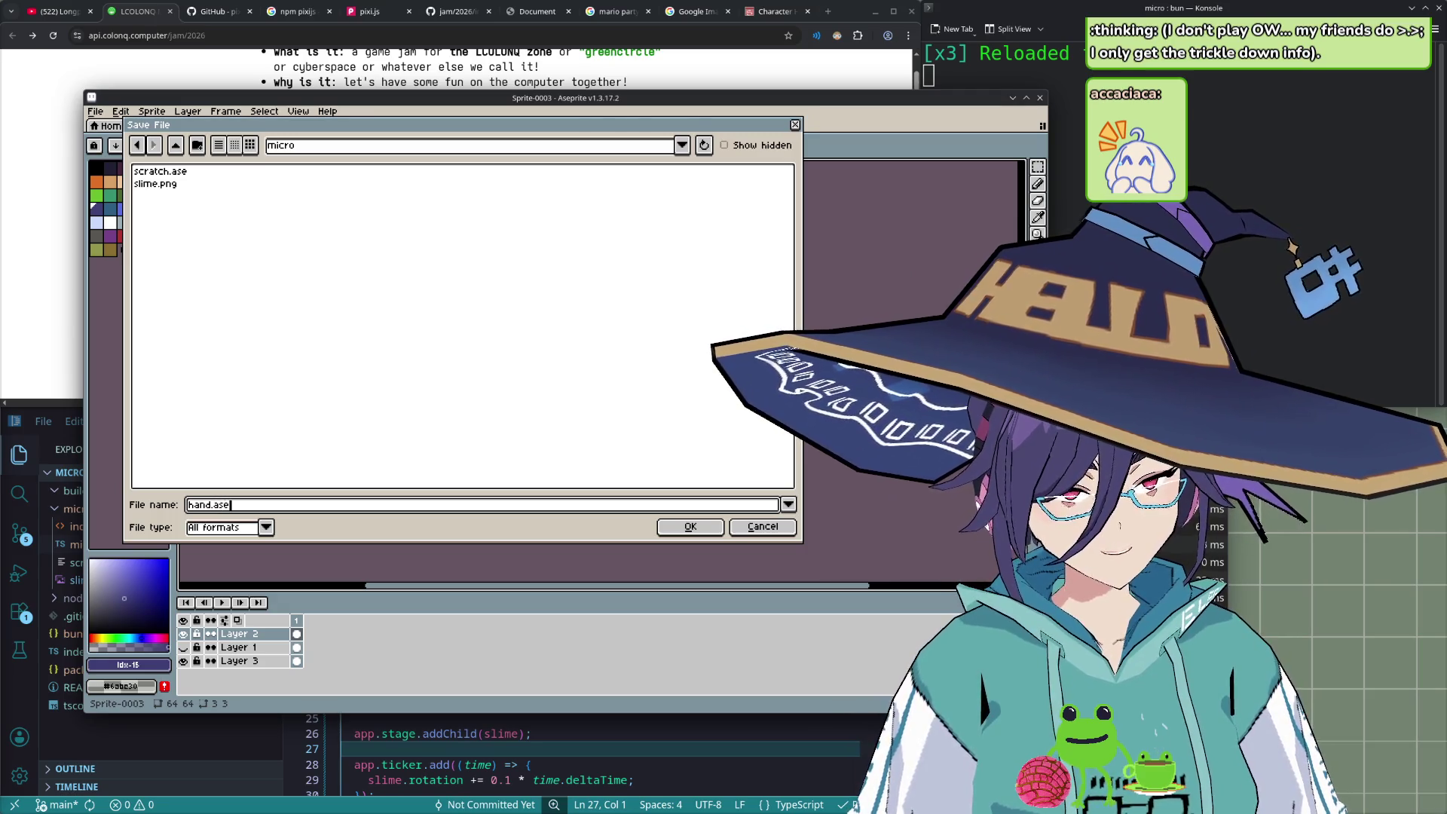
text(se)
key(Return)
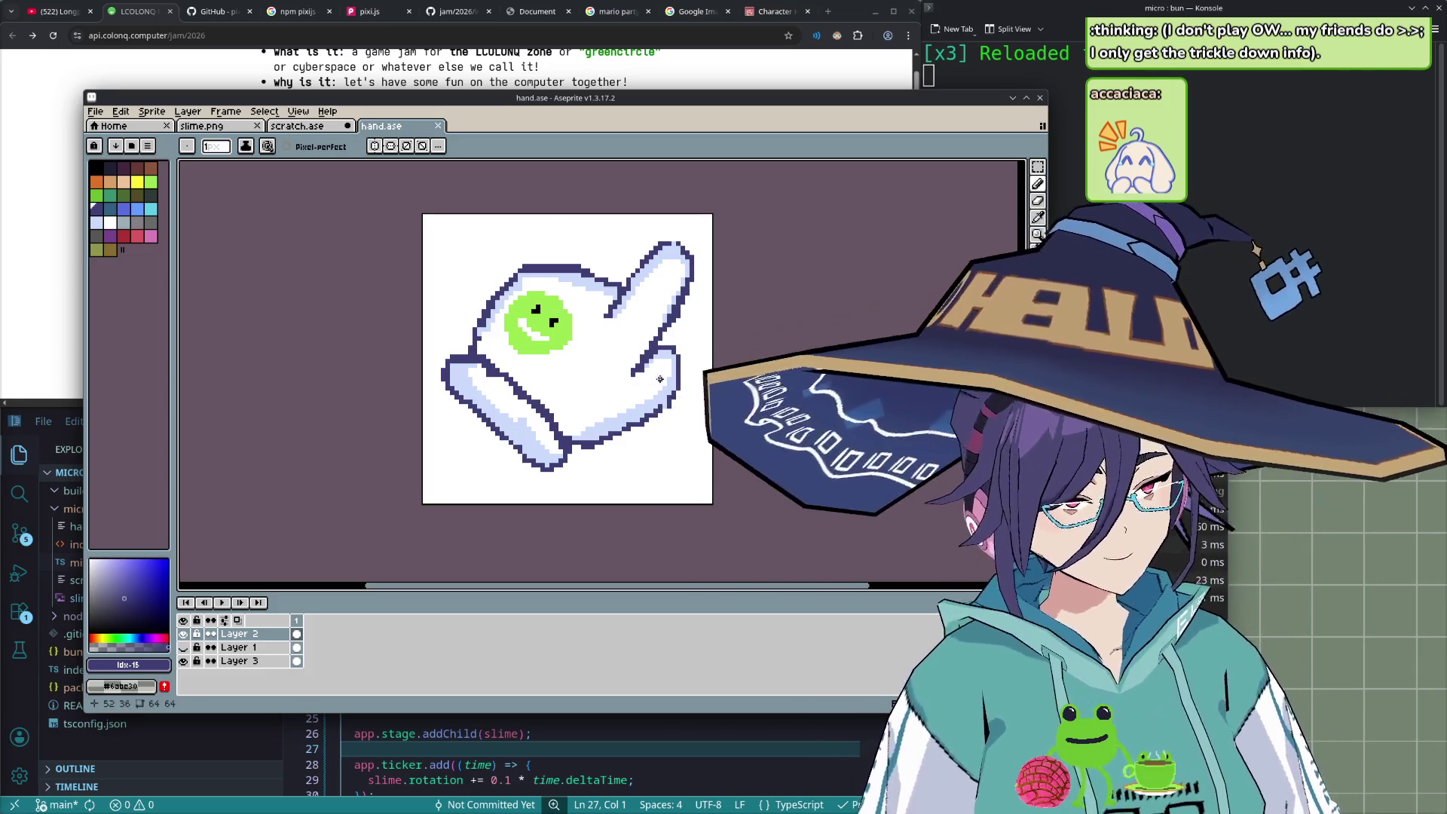
scroll(611, 473, down, 1)
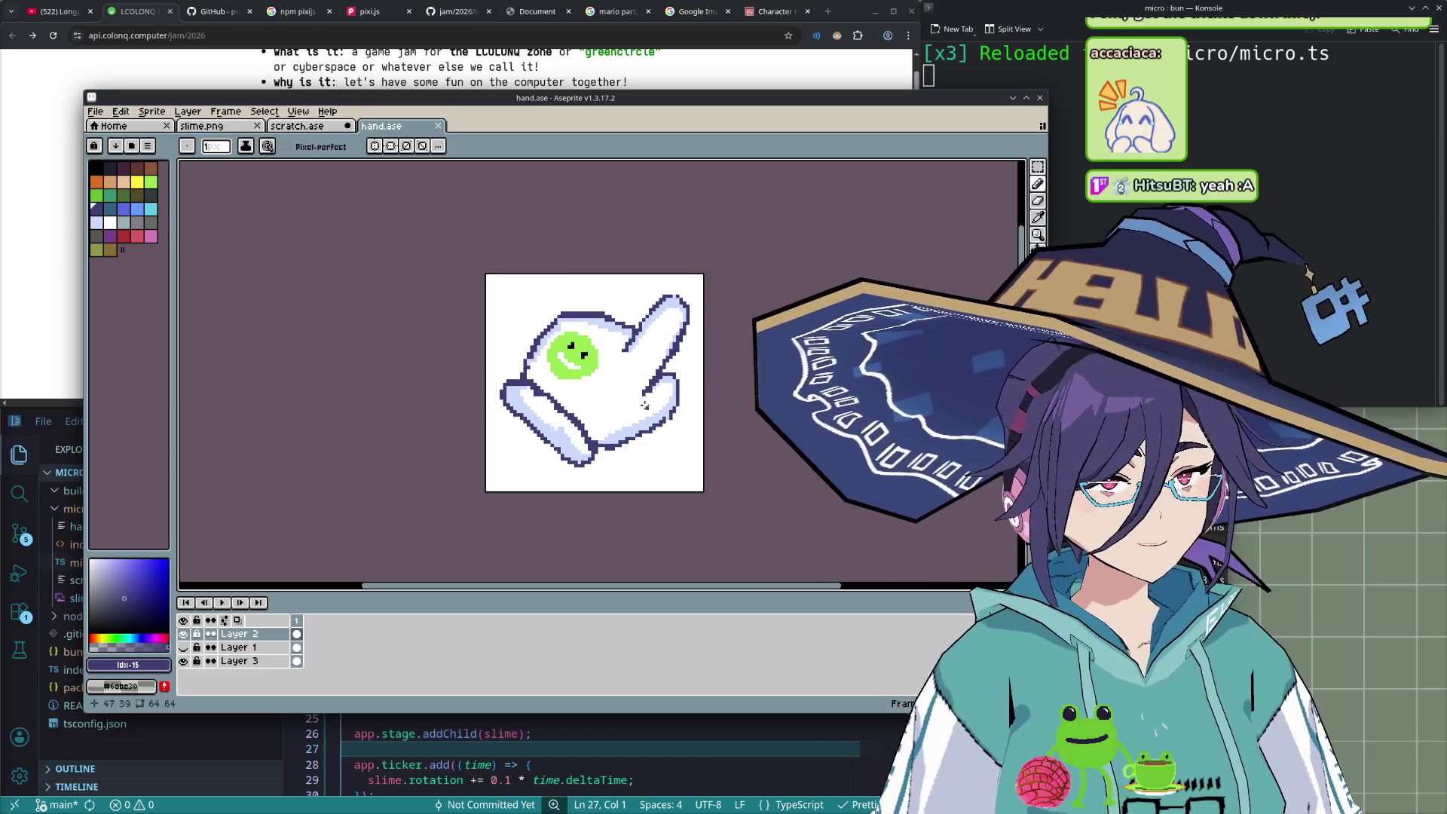
- Go to the reference hand sprites page and bring the white W fist glove into view
click(782, 24)
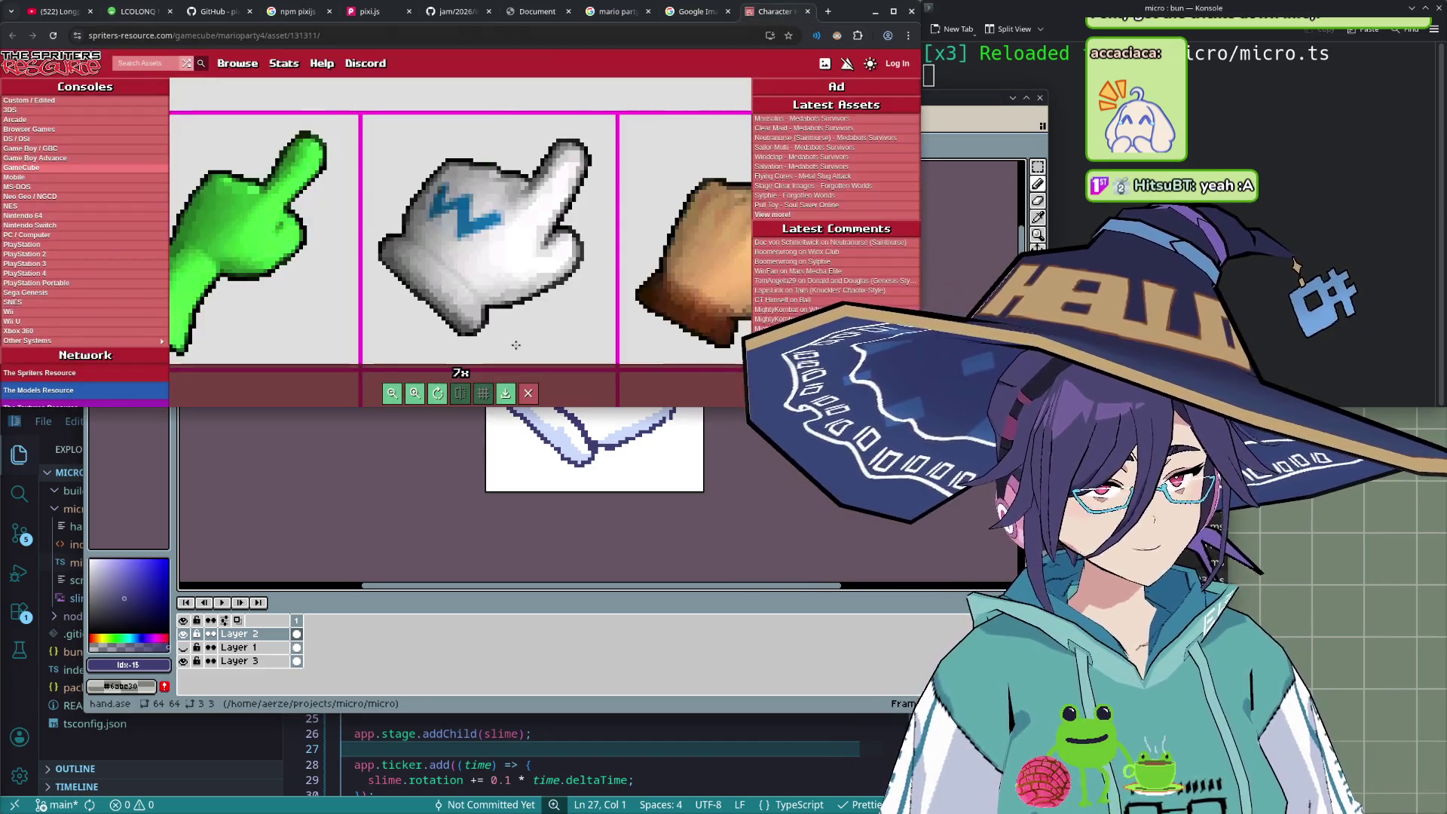
scroll(545, 330, down, 6)
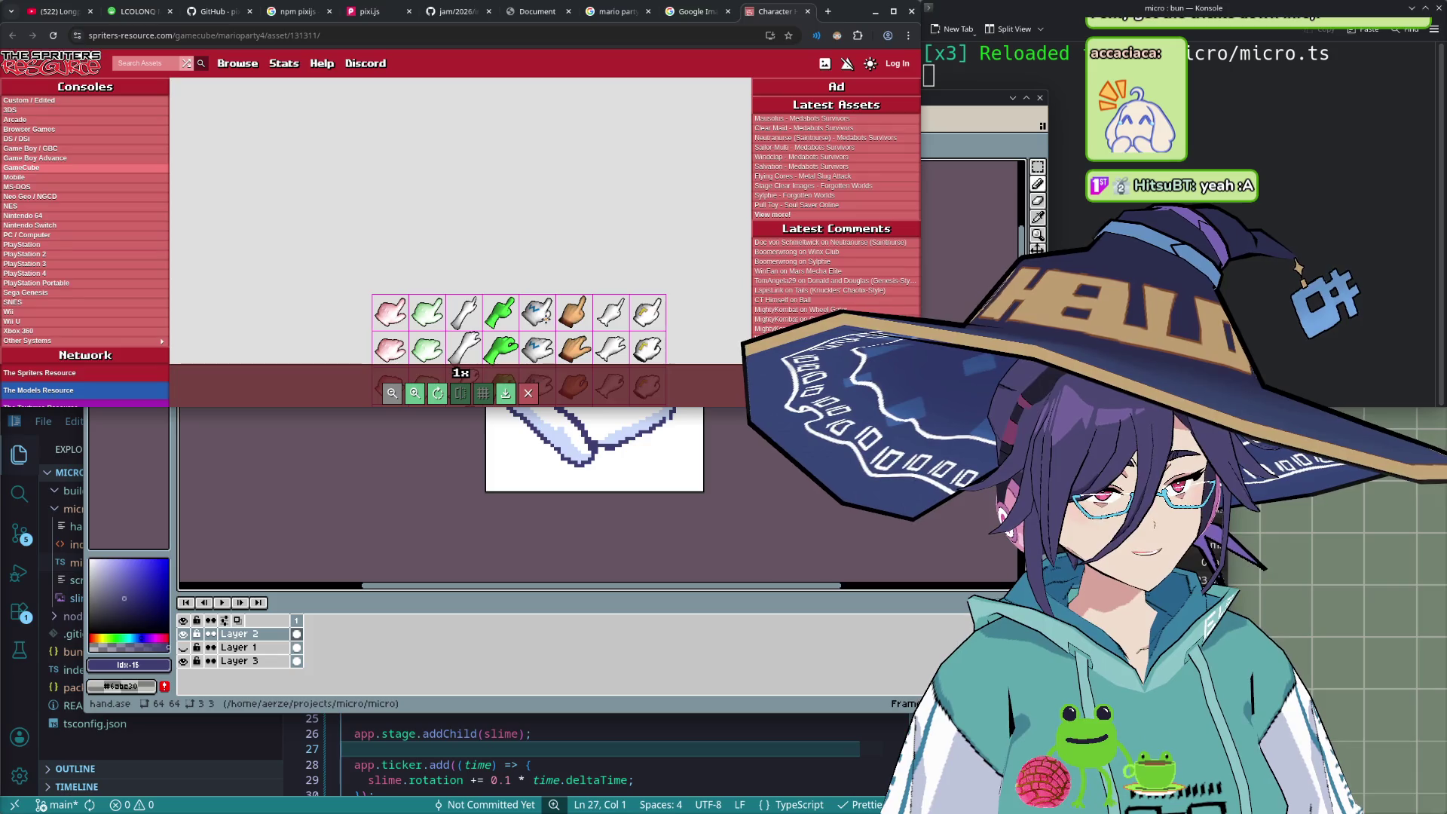
drag(679, 312, 562, 148)
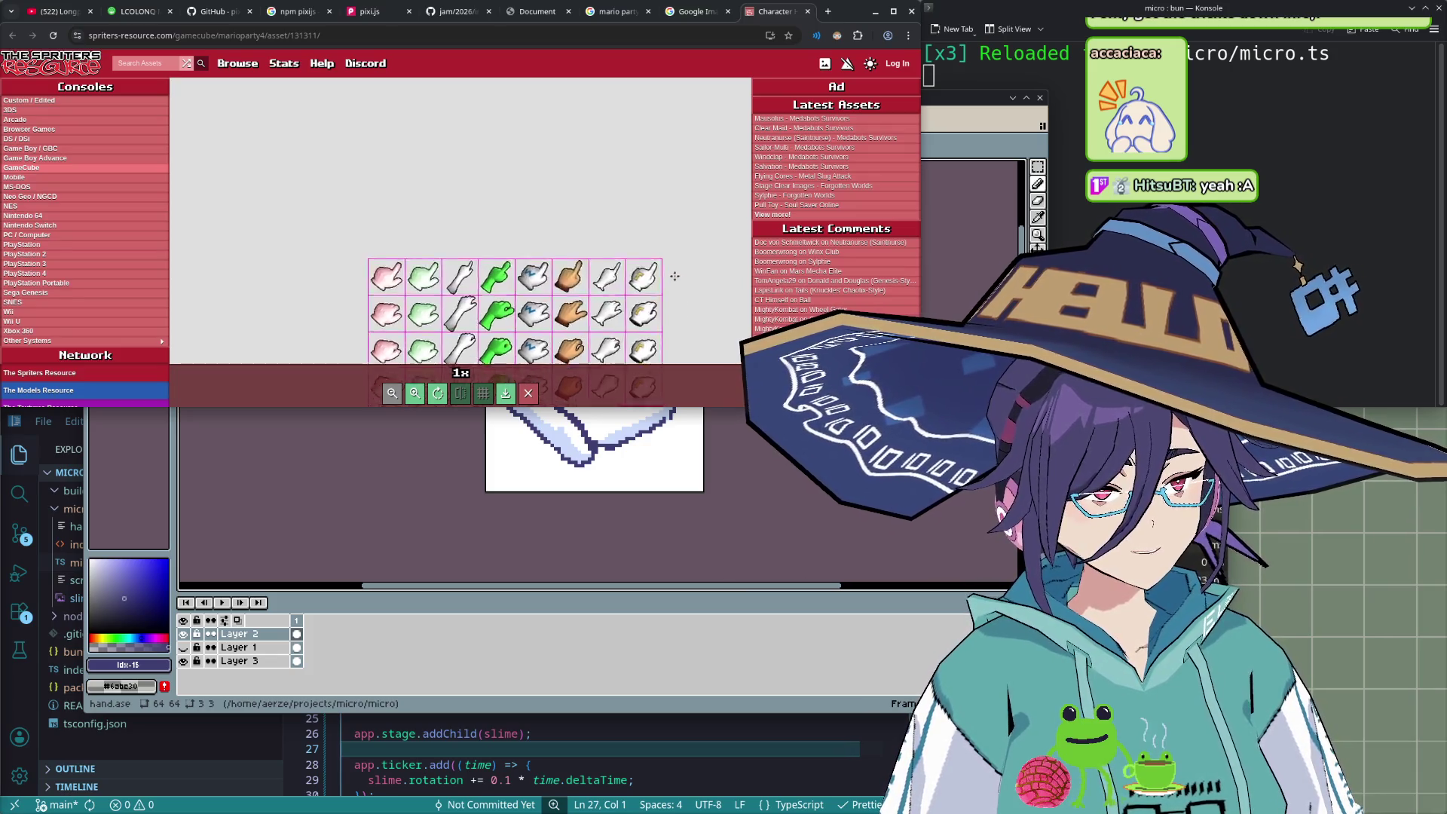
scroll(416, 267, up, 2)
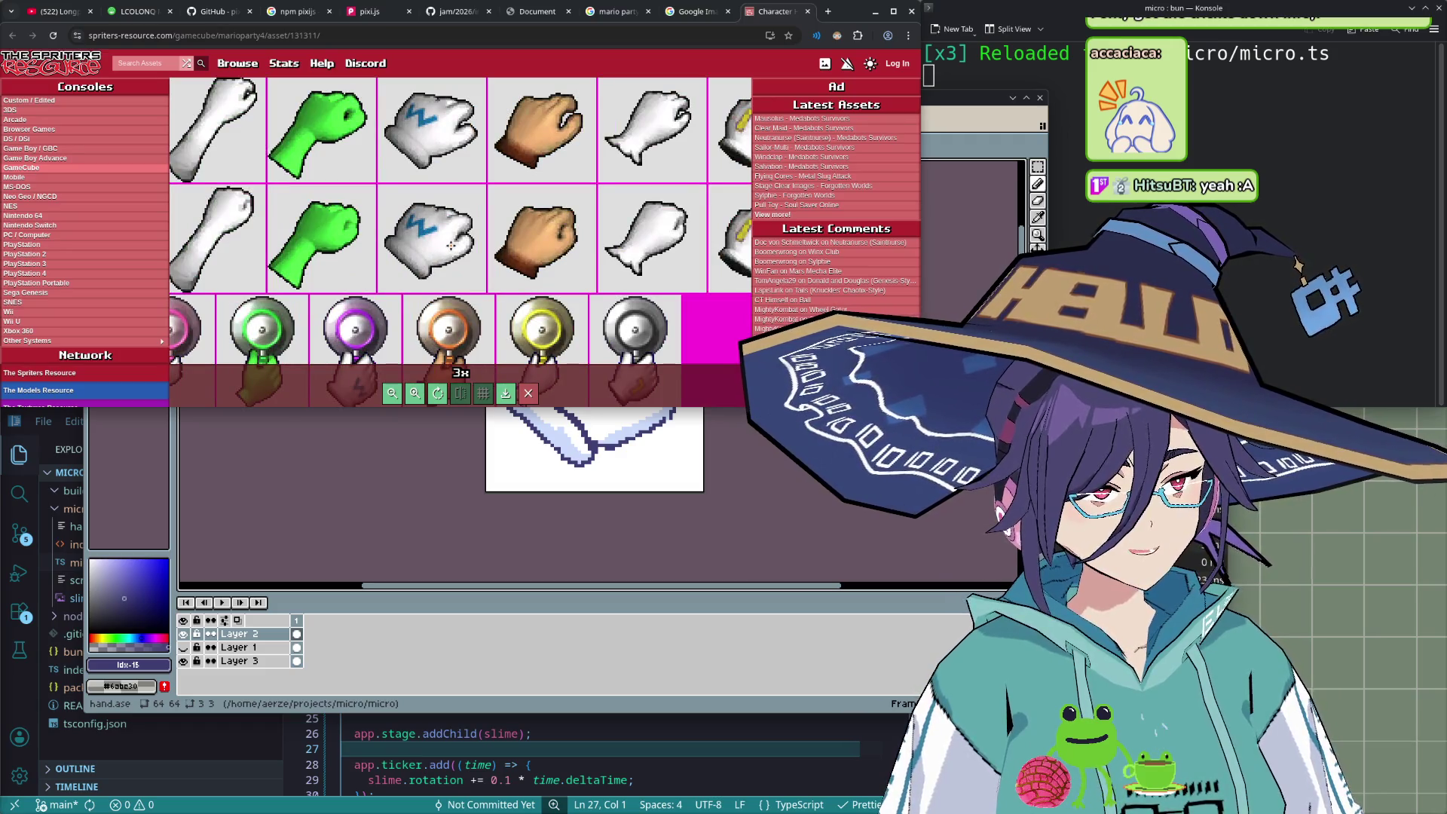
scroll(451, 245, up, 1)
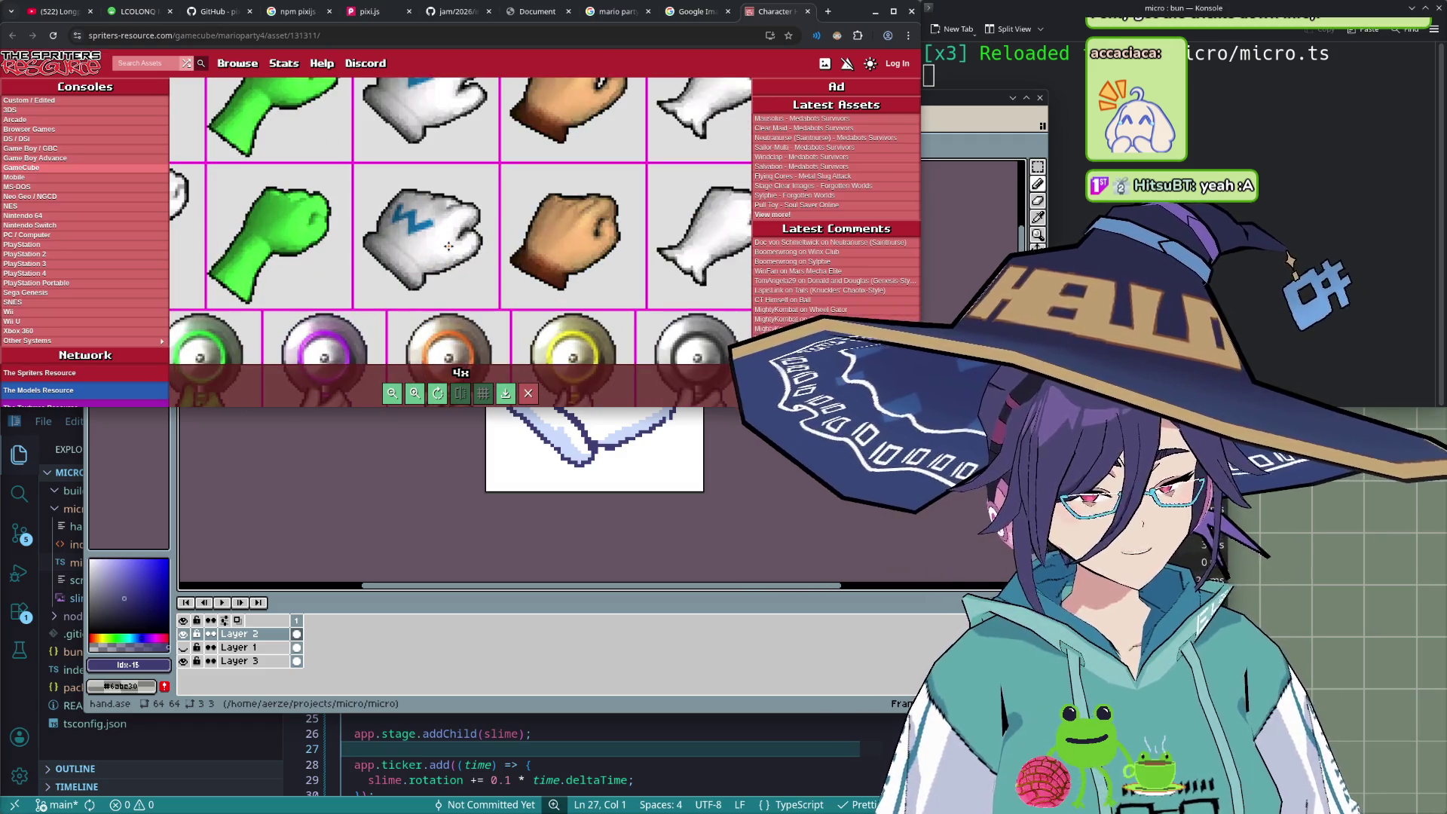
scroll(362, 168, up, 2)
scroll(425, 269, up, 1)
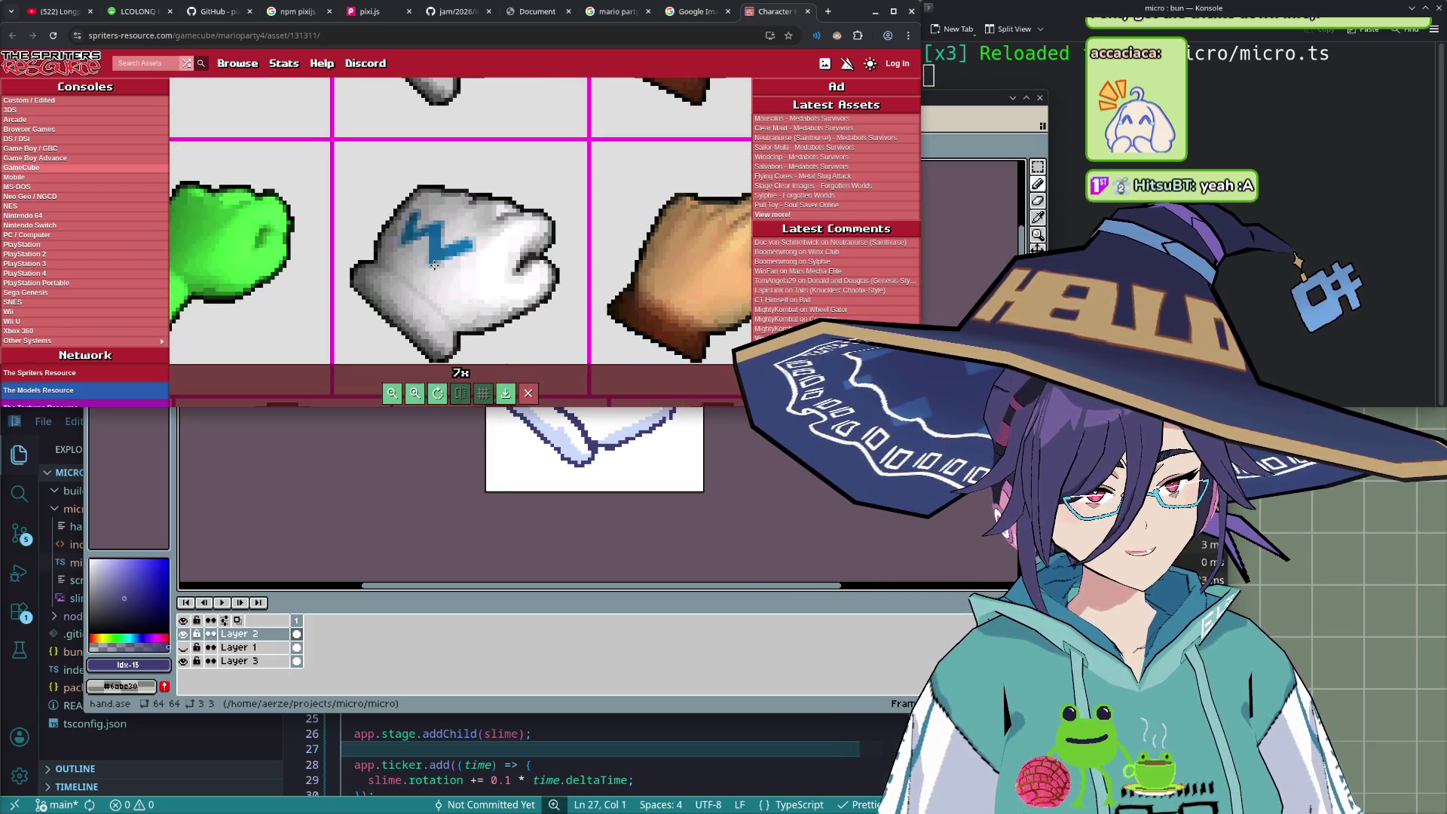
drag(435, 264, 438, 214)
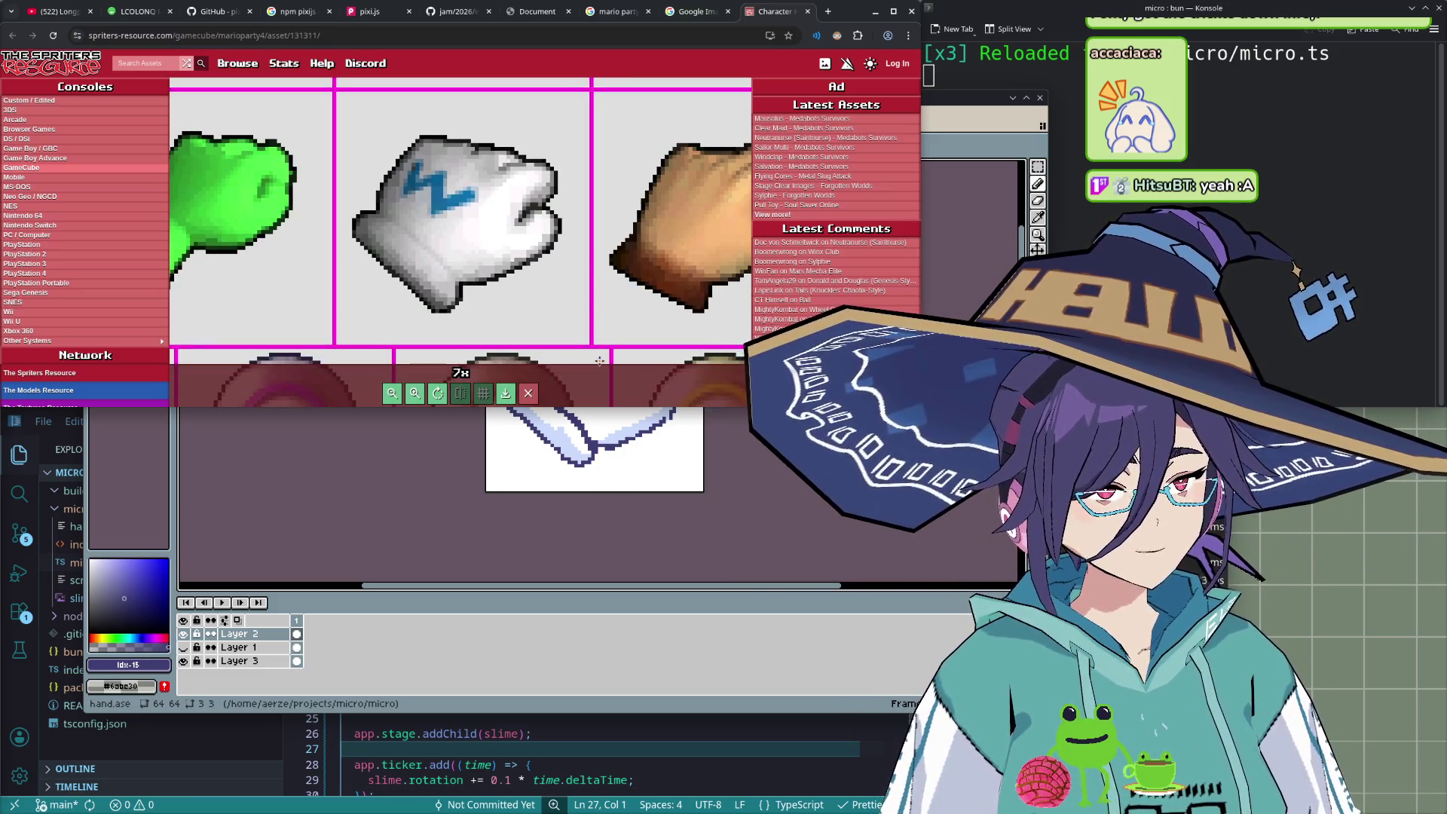
scroll(599, 360, down, 1)
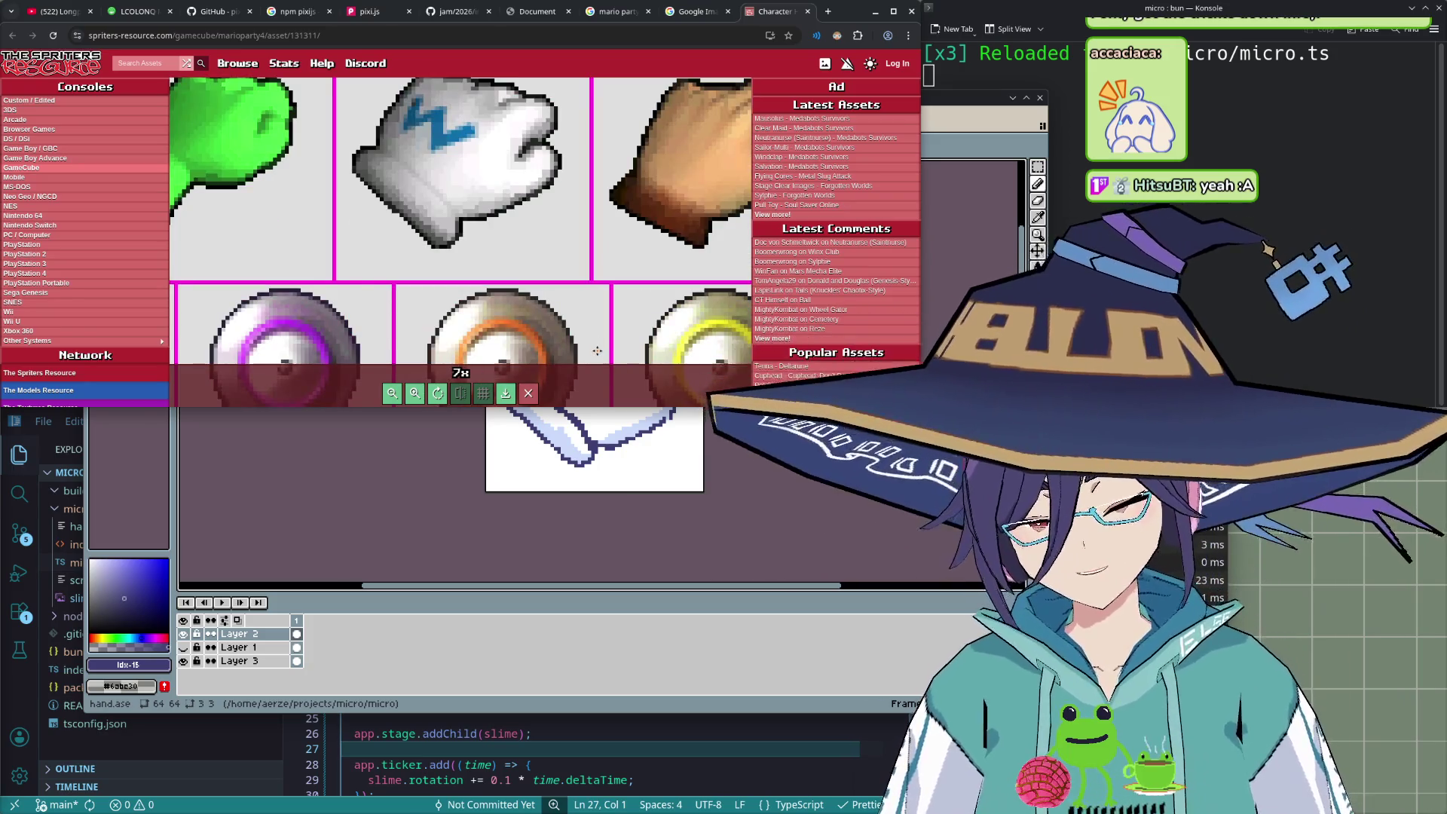
- Capture a Spectacle region around the white W fist glove and copy it to the clipboard
key(super+shift+Print)
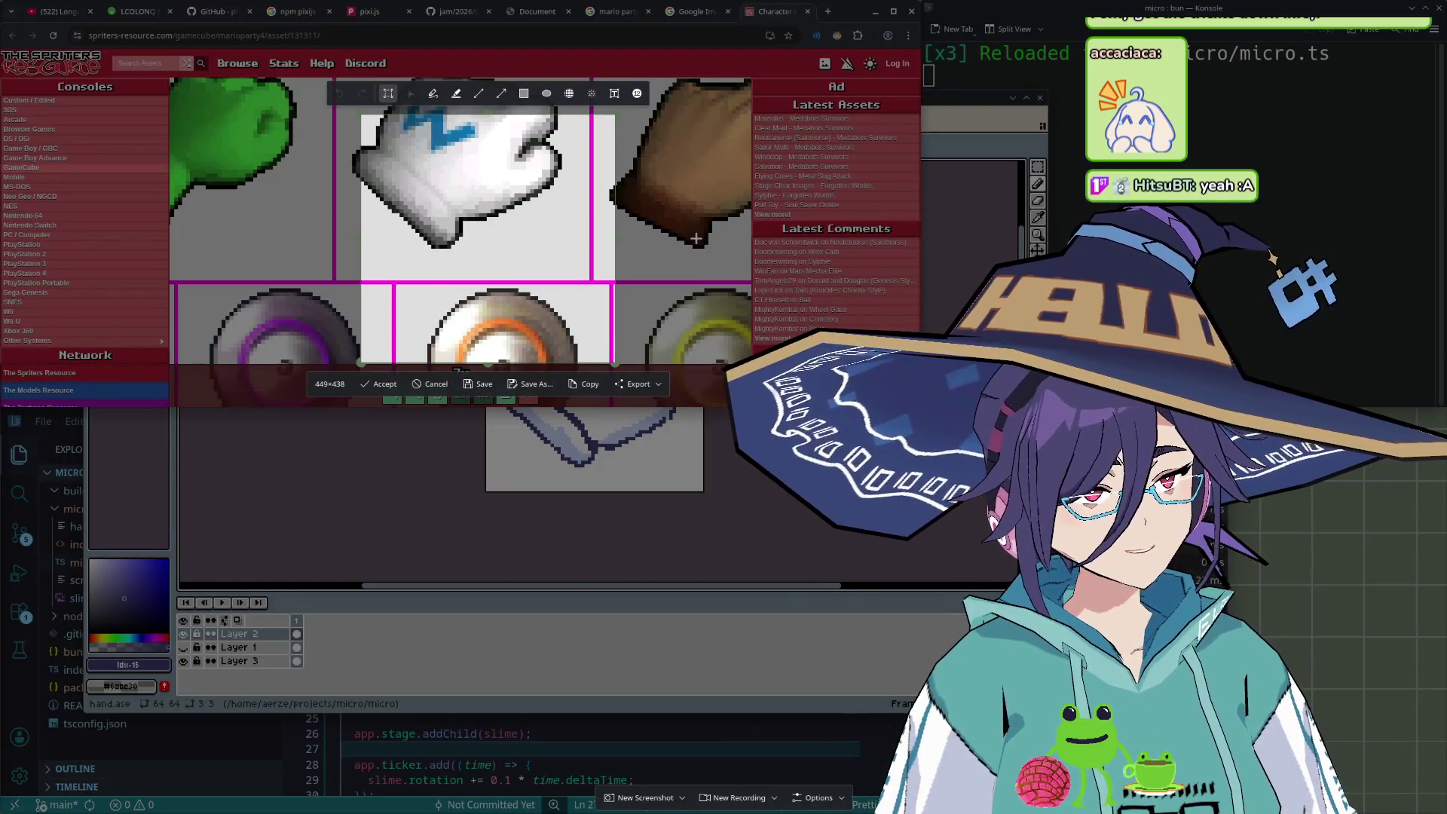
key(Return)
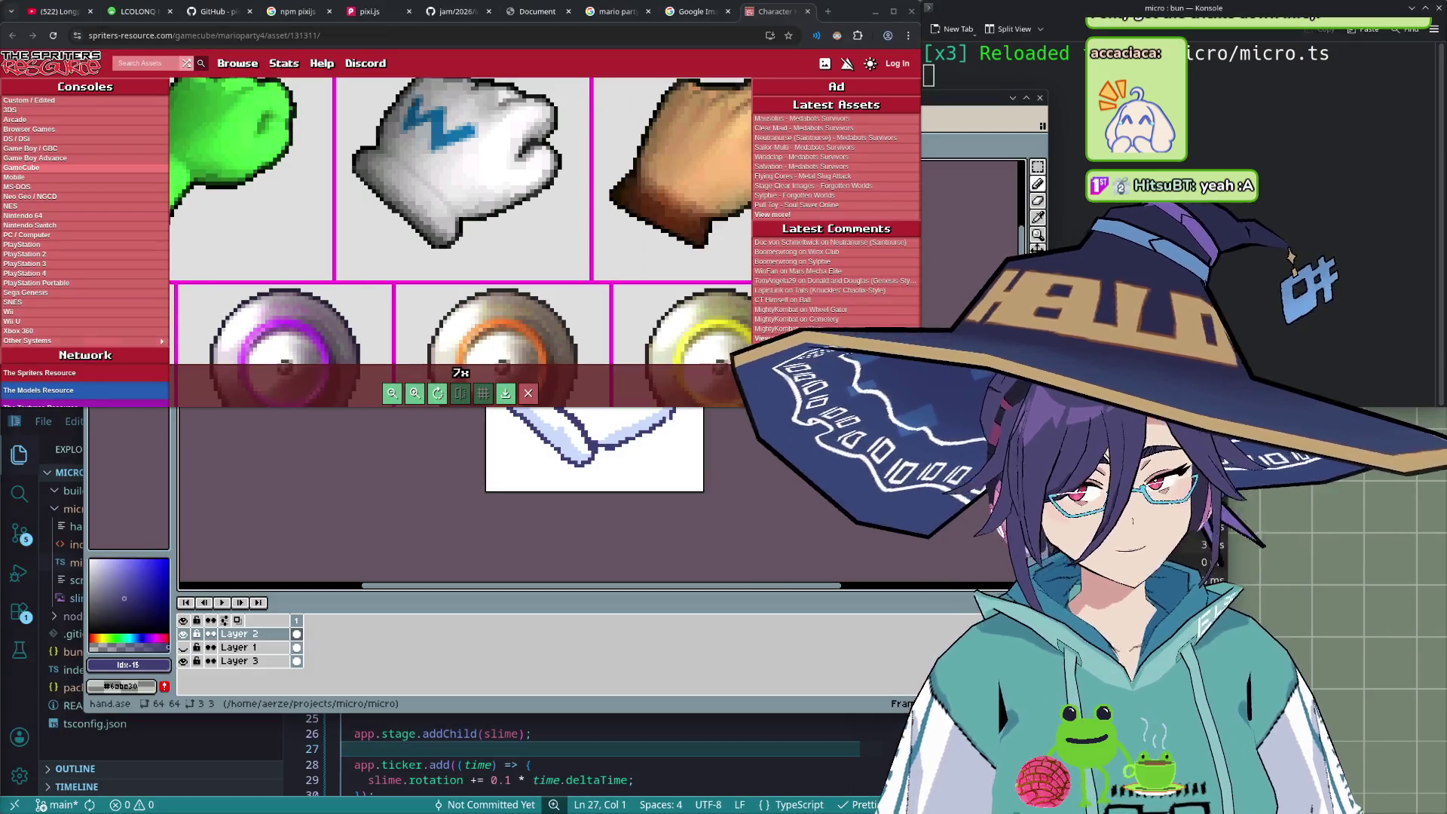
scroll(431, 311, up, 1)
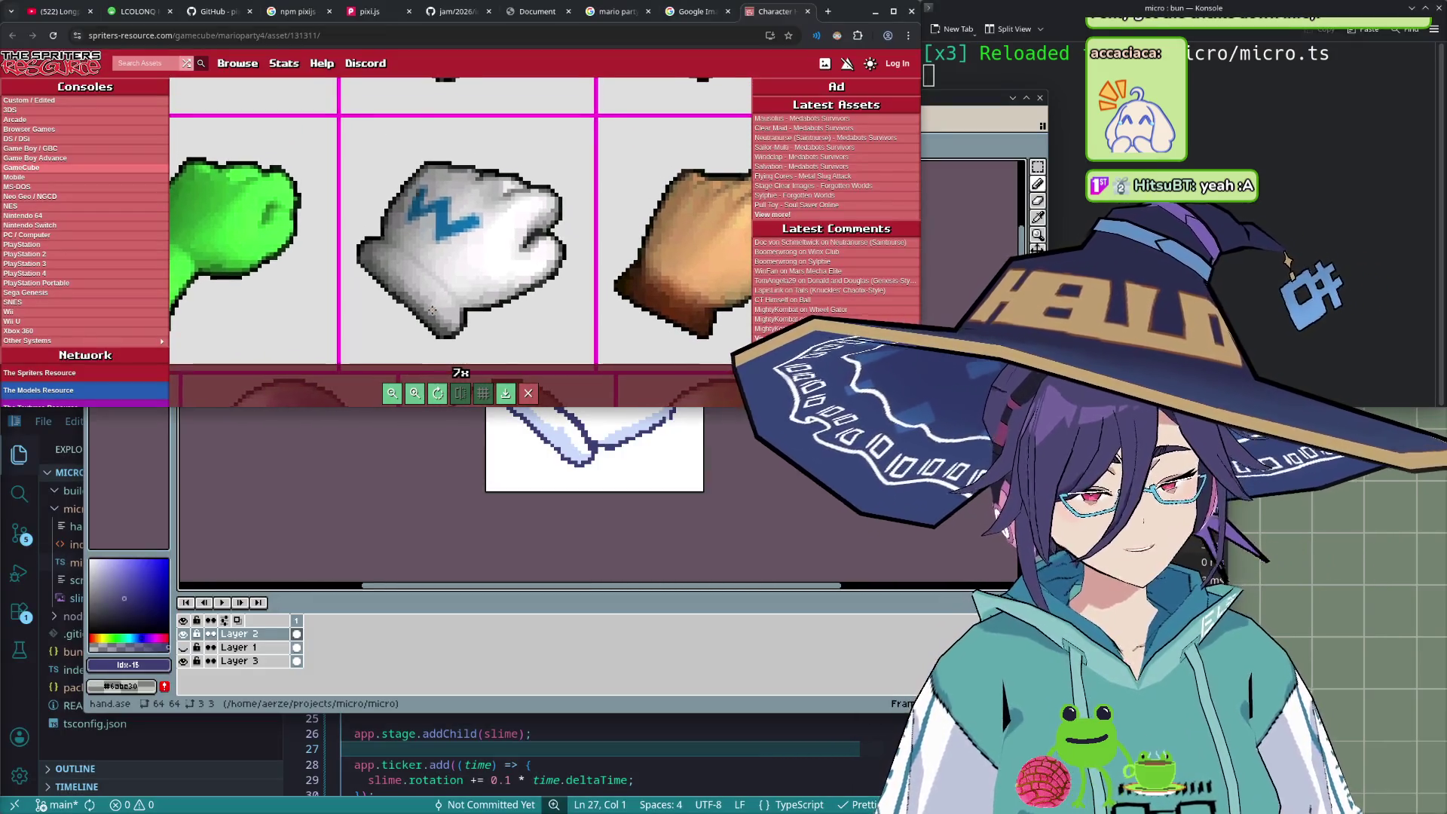
drag(432, 311, 426, 295)
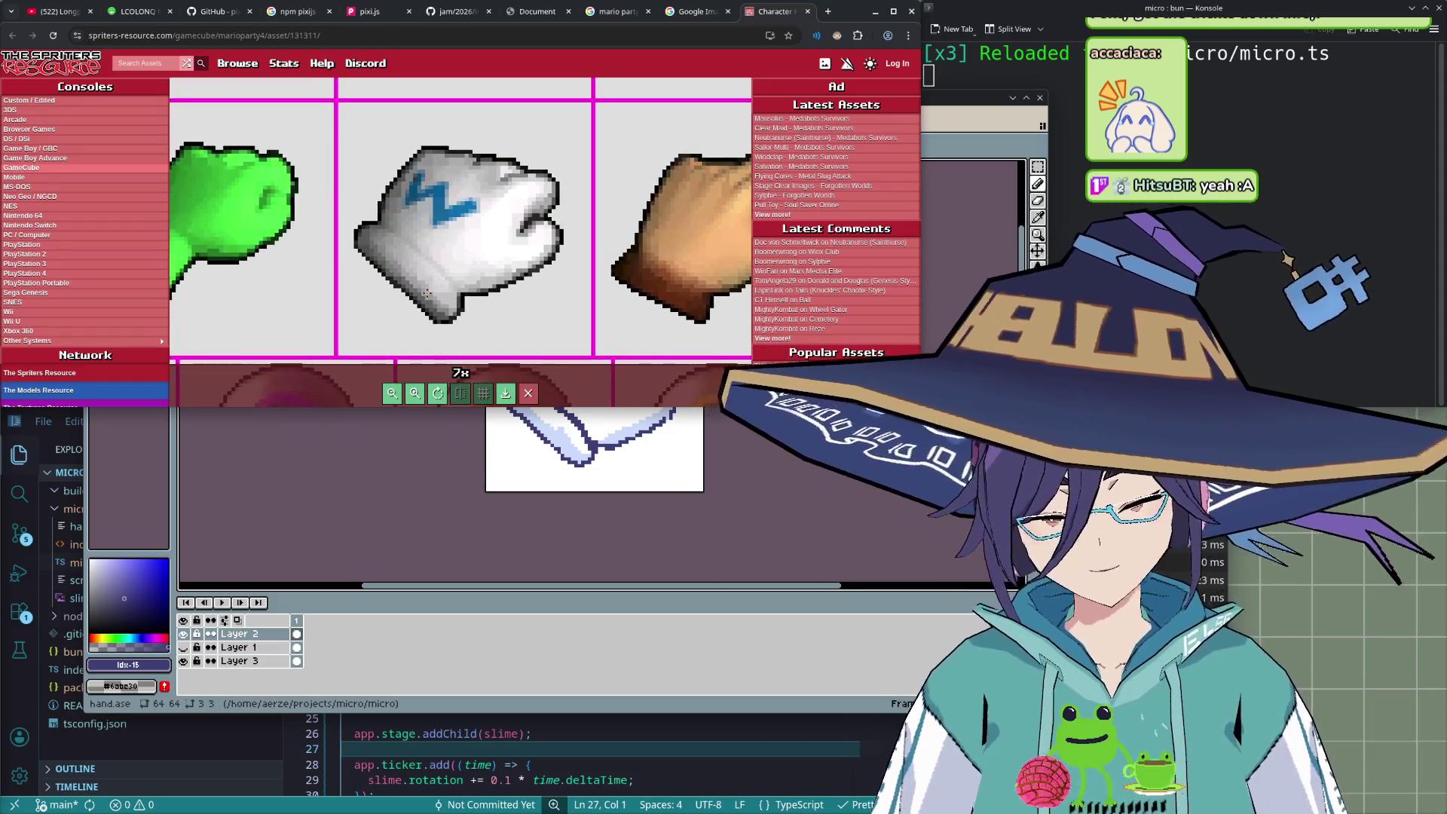
key(super+shift+Print)
drag(404, 145, 392, 139)
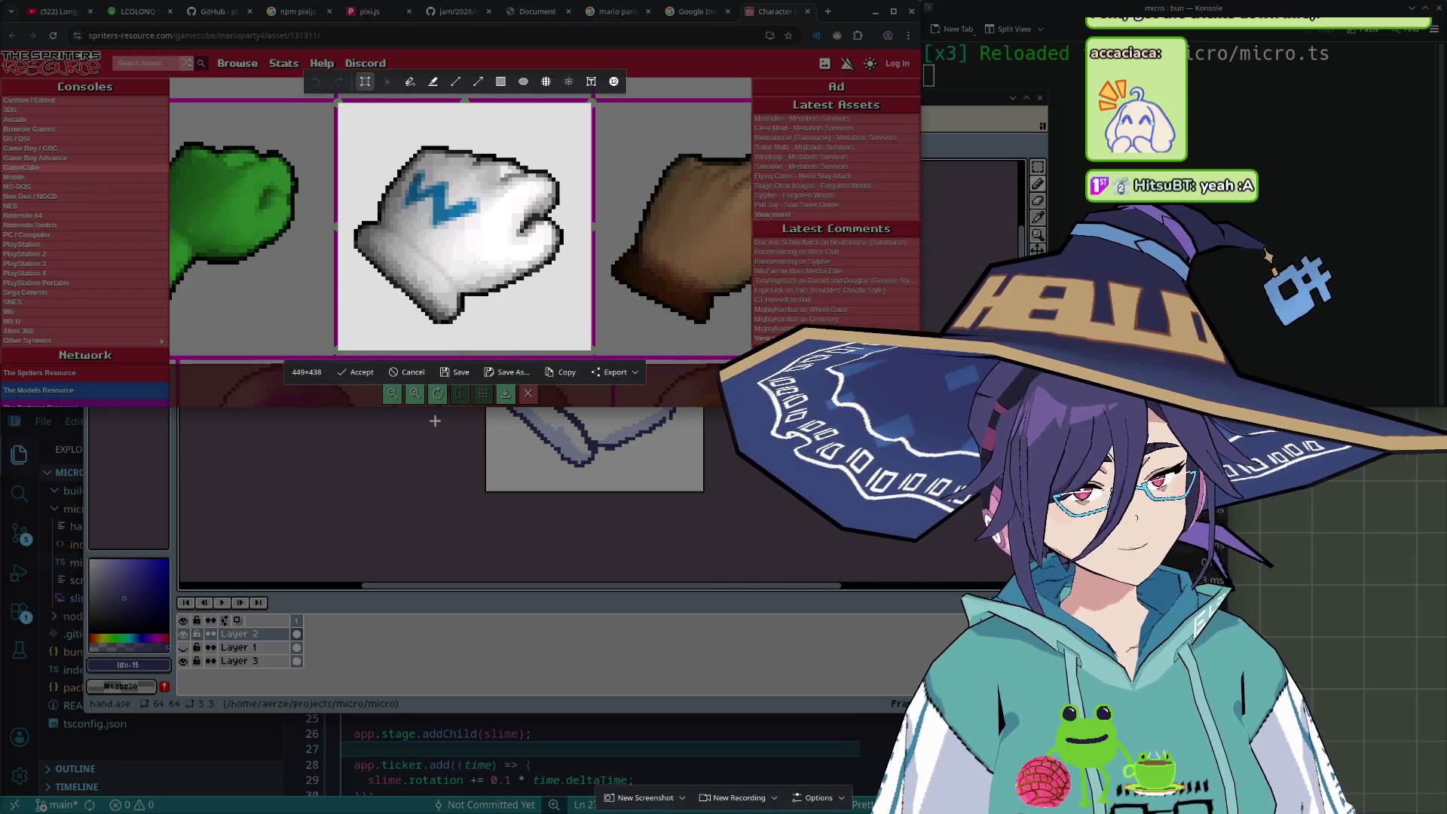
click(561, 371)
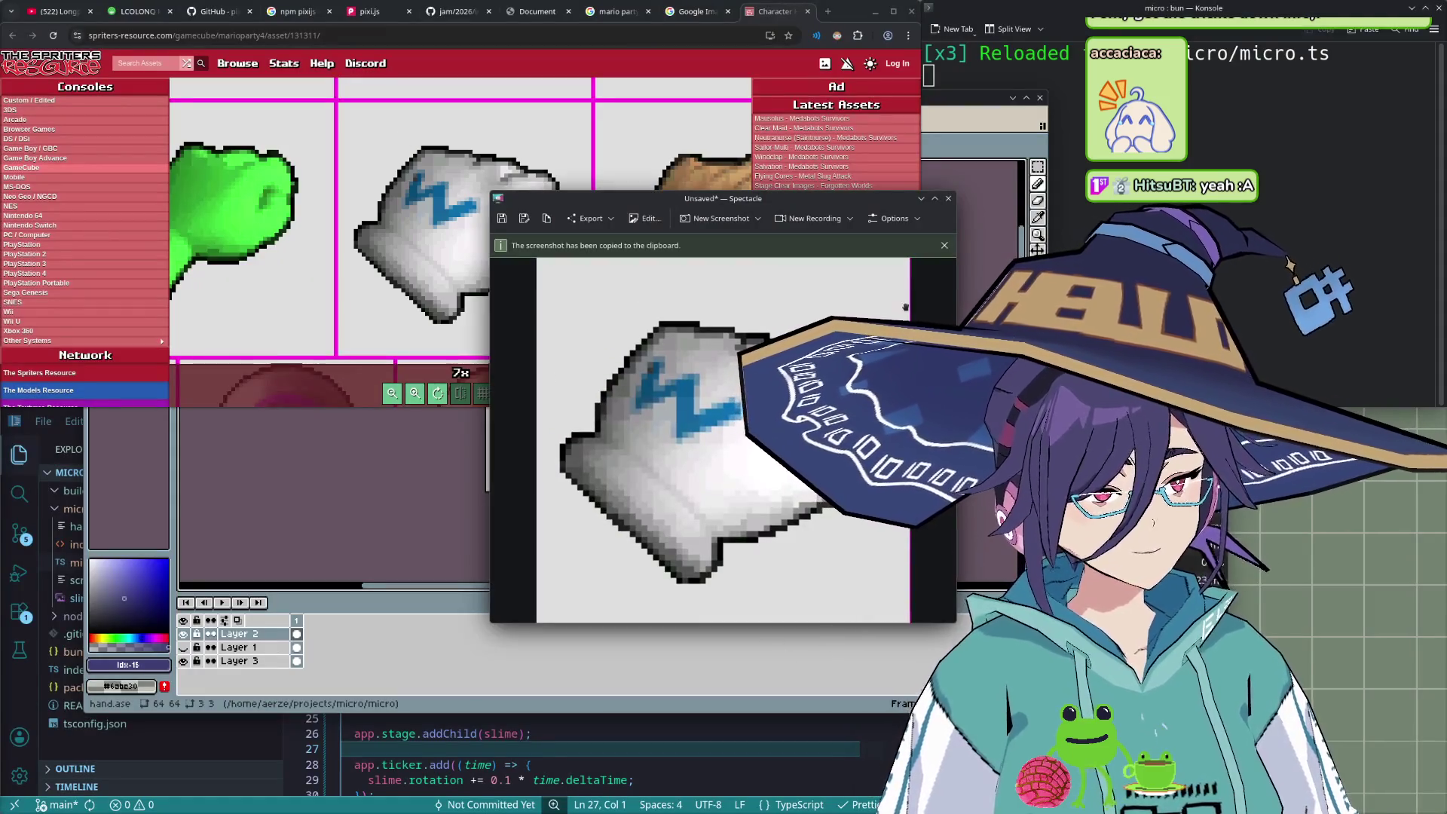
click(555, 643)
- Add a second frame, hide Layers 2 and 3, show Layer 1, and clear its frame-2 cel
right_click(310, 626)
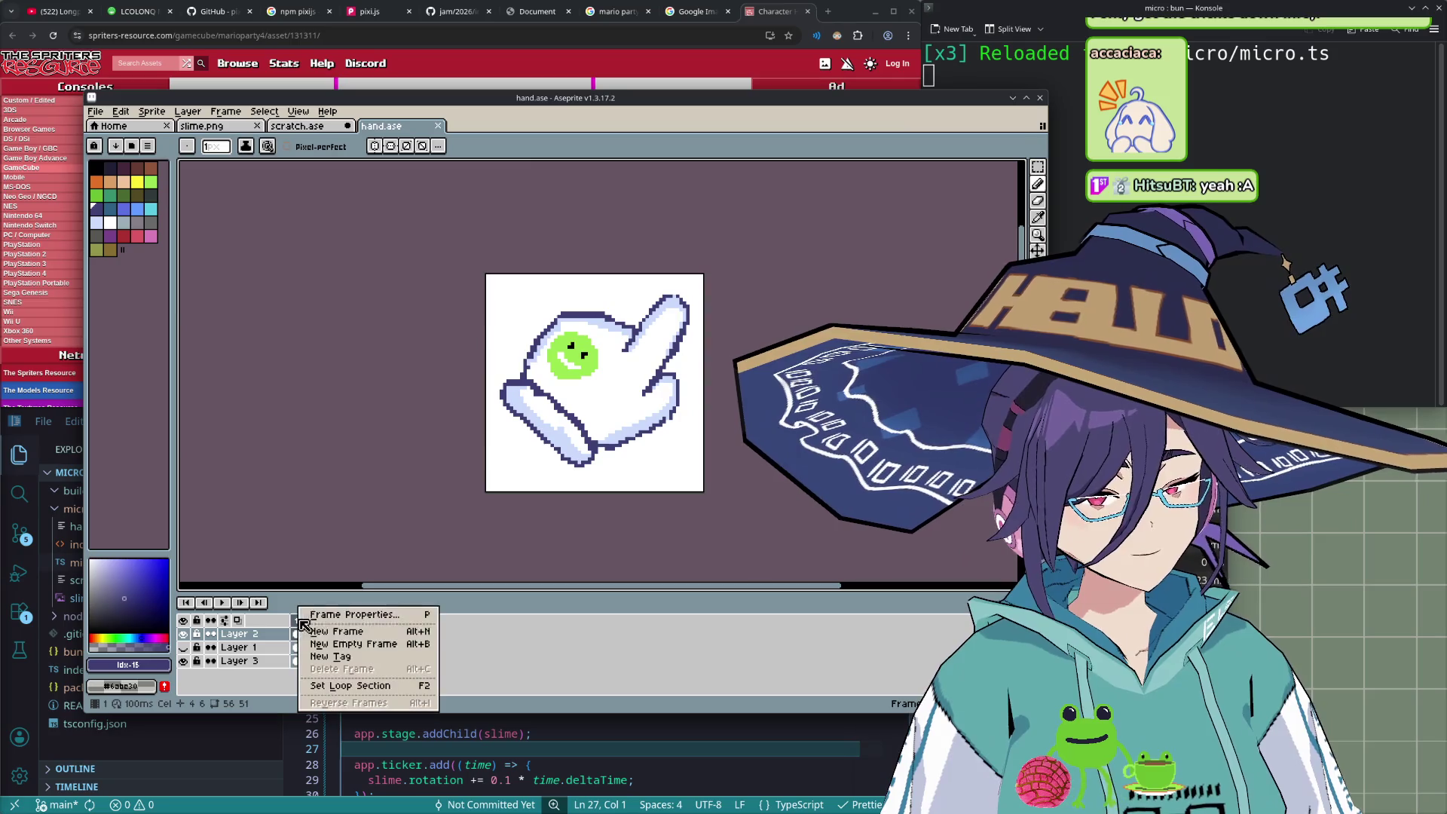
click(335, 637)
click(309, 661)
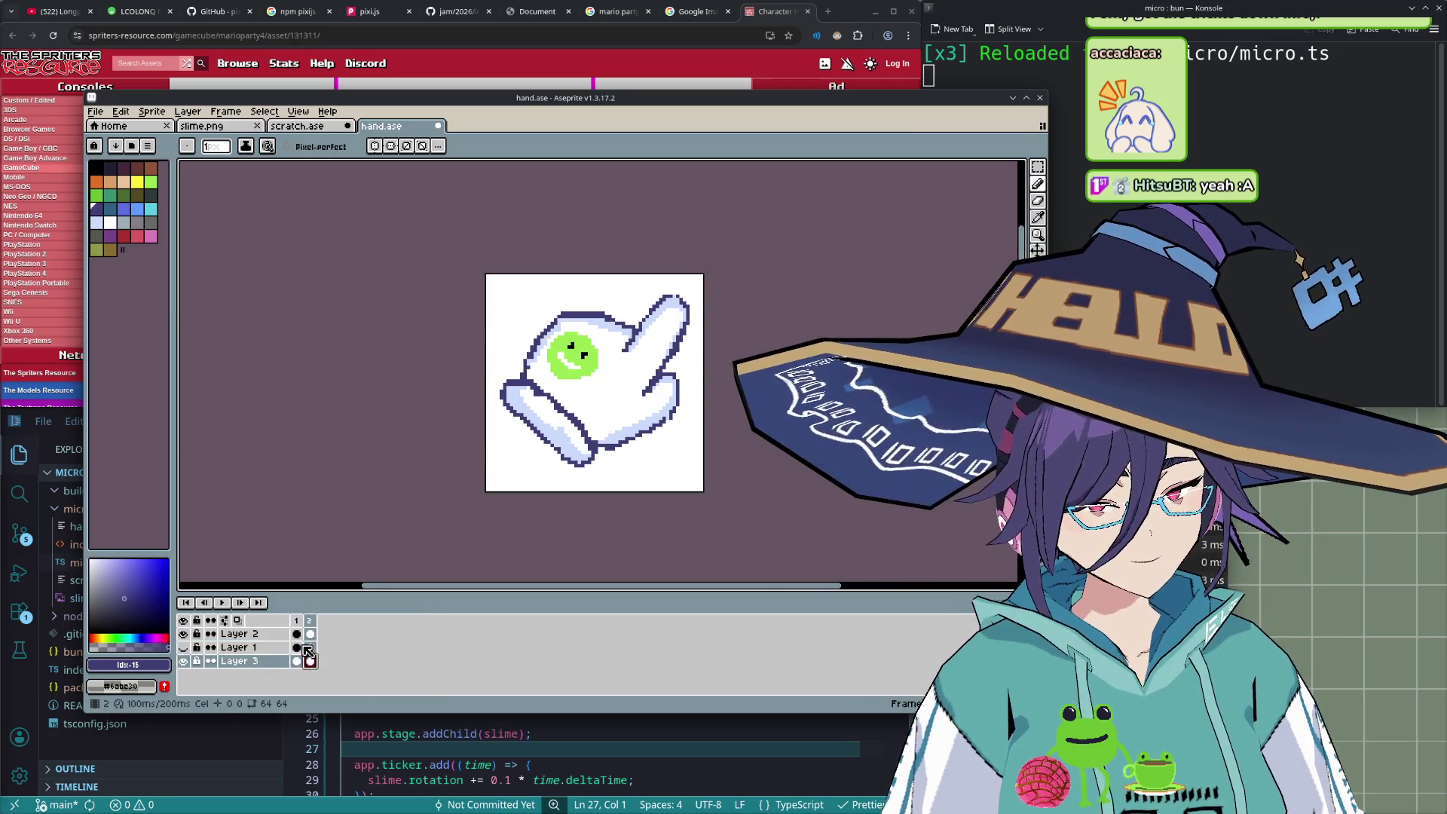
click(183, 634)
click(183, 661)
click(183, 647)
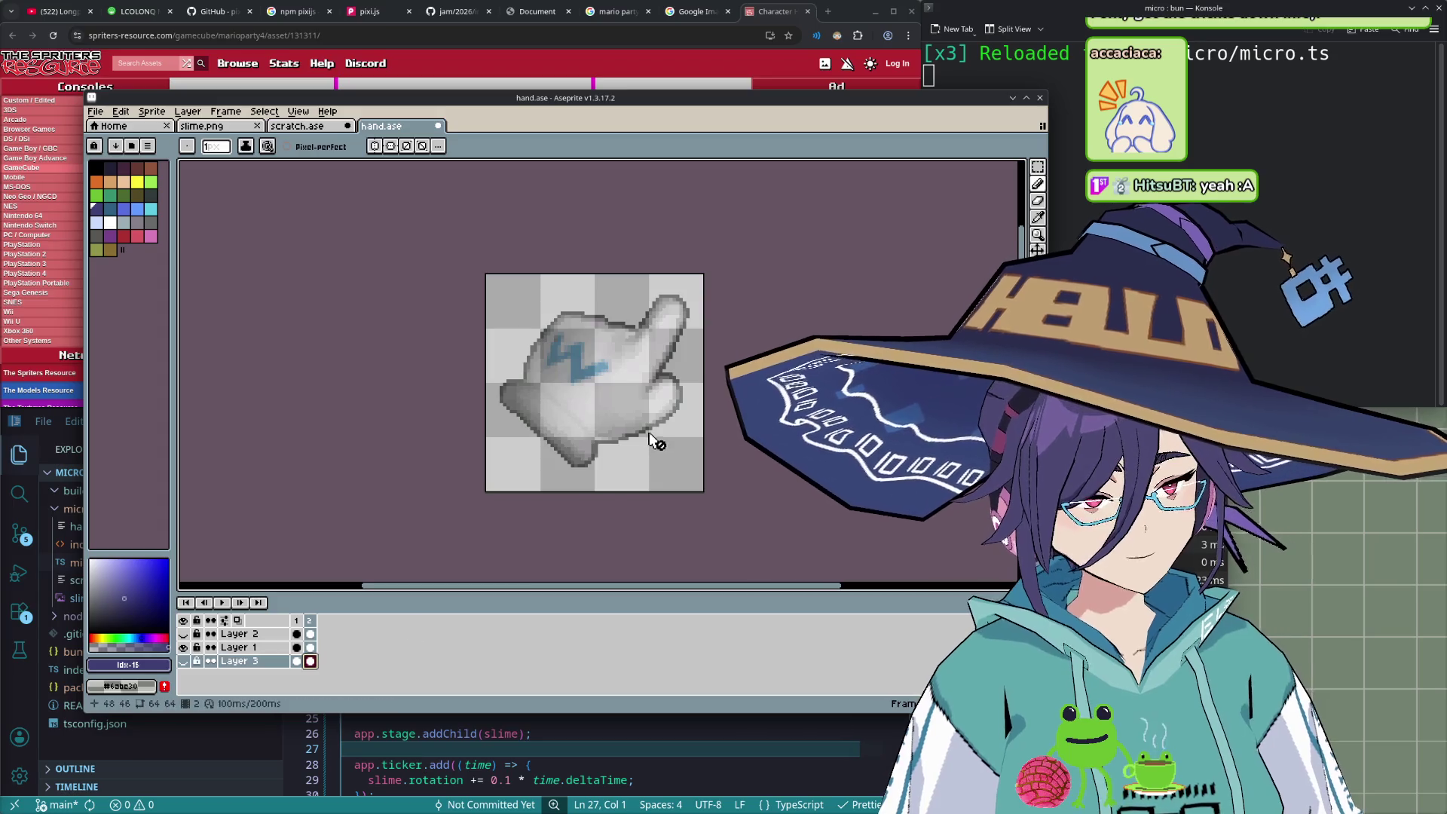
click(240, 647)
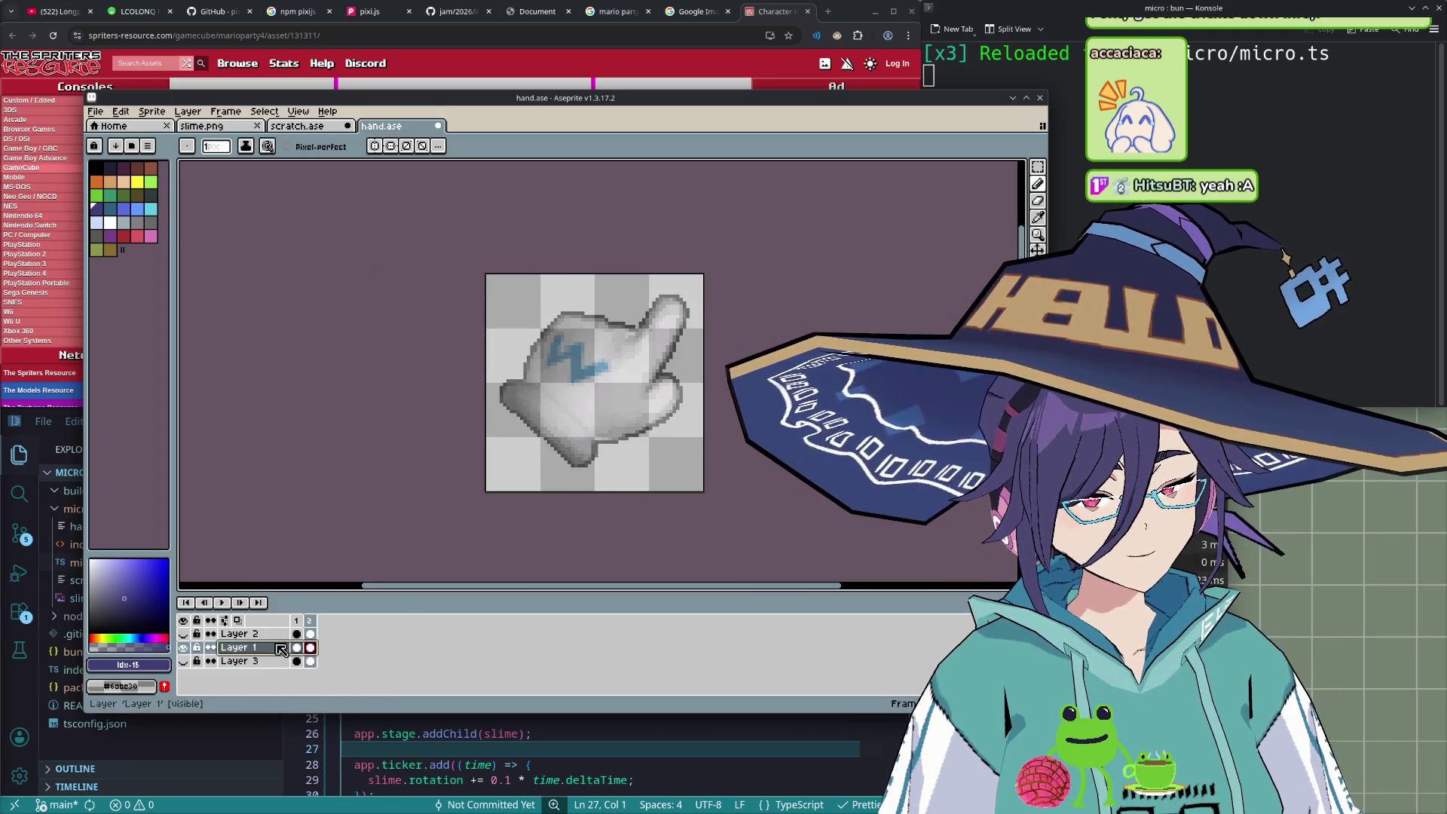
click(310, 650)
key(Delete)
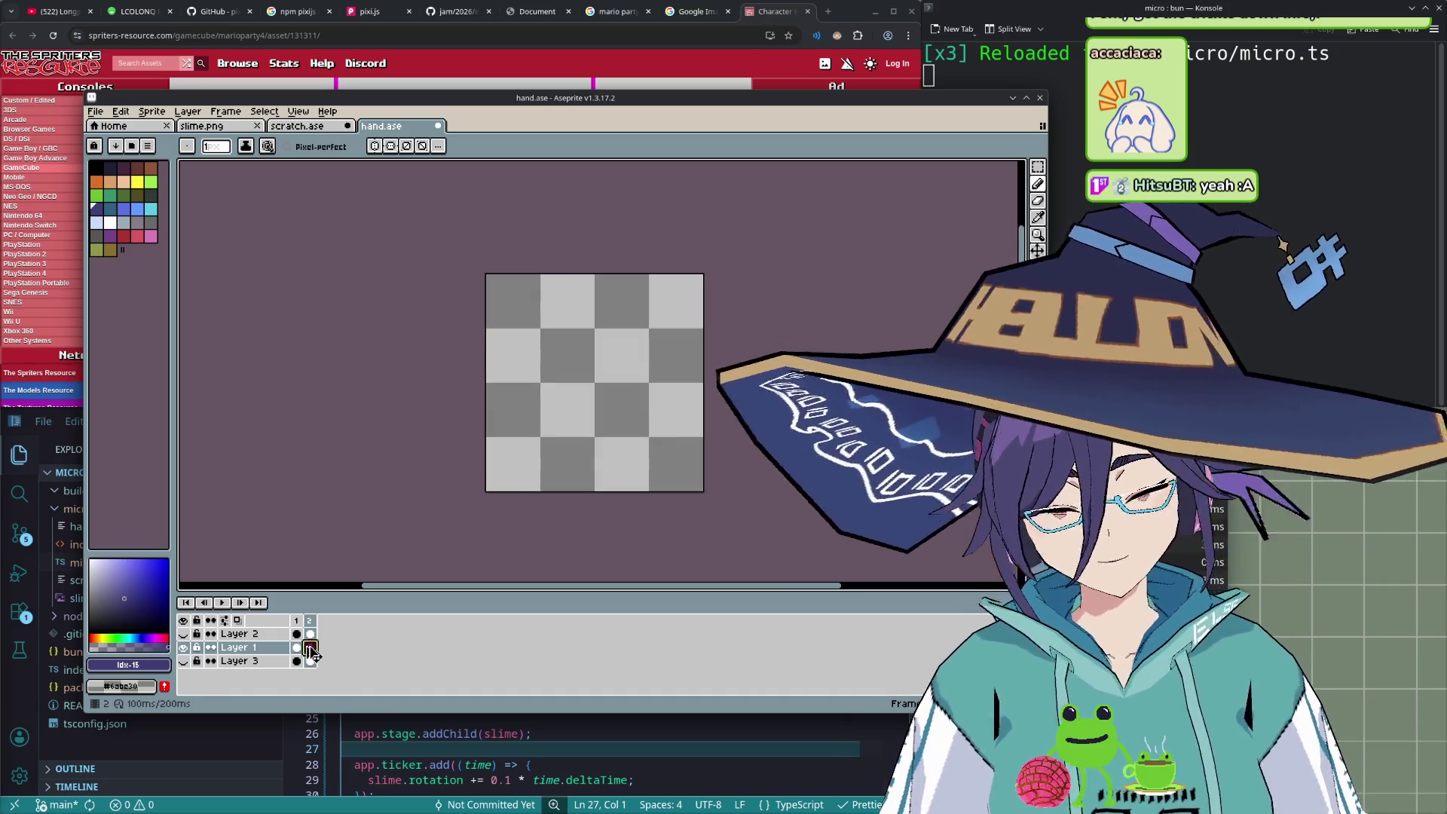
- Paste the captured fist glove into frame 2 and scale it down to about 62×61
key(ctrl+v)
scroll(844, 535, down, 3)
scroll(762, 505, up, 1)
drag(769, 510, 469, 223)
drag(748, 572, 296, 235)
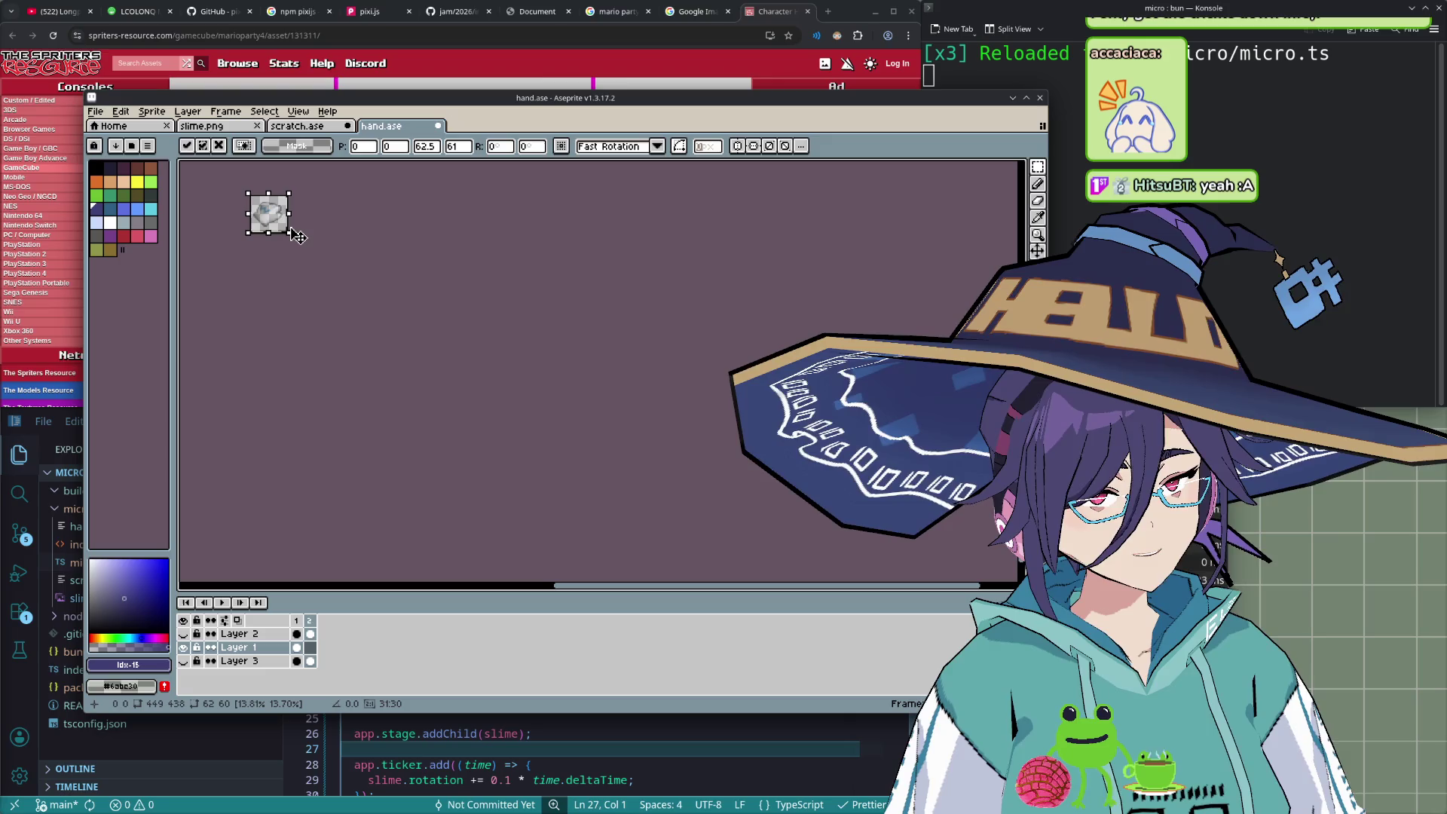
- Cancel the badly scaled paste, paste the fist again, and shrink it to fit 64×64
scroll(288, 236, up, 4)
key(Escape)
scroll(490, 377, down, 3)
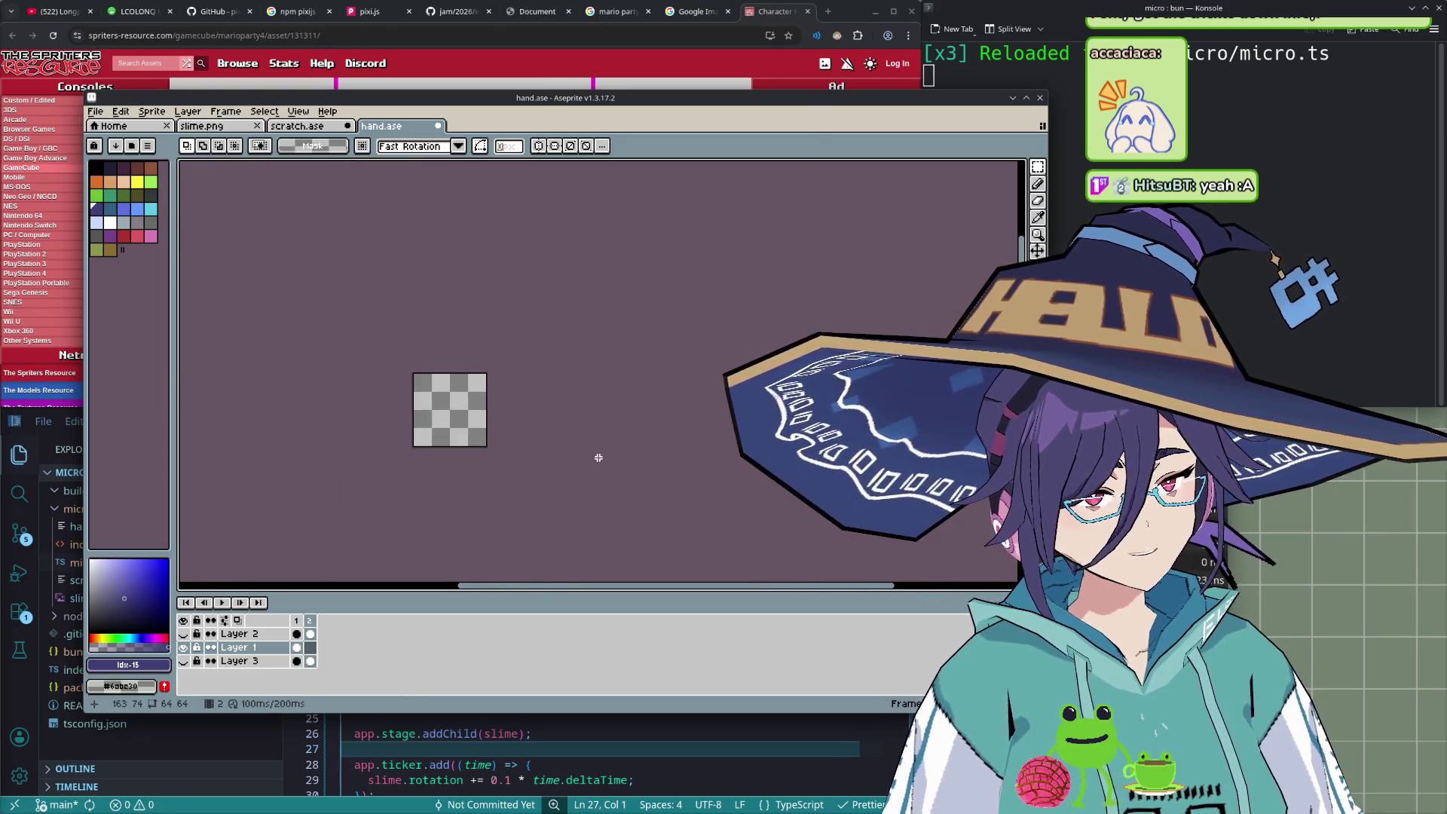
scroll(503, 434, down, 3)
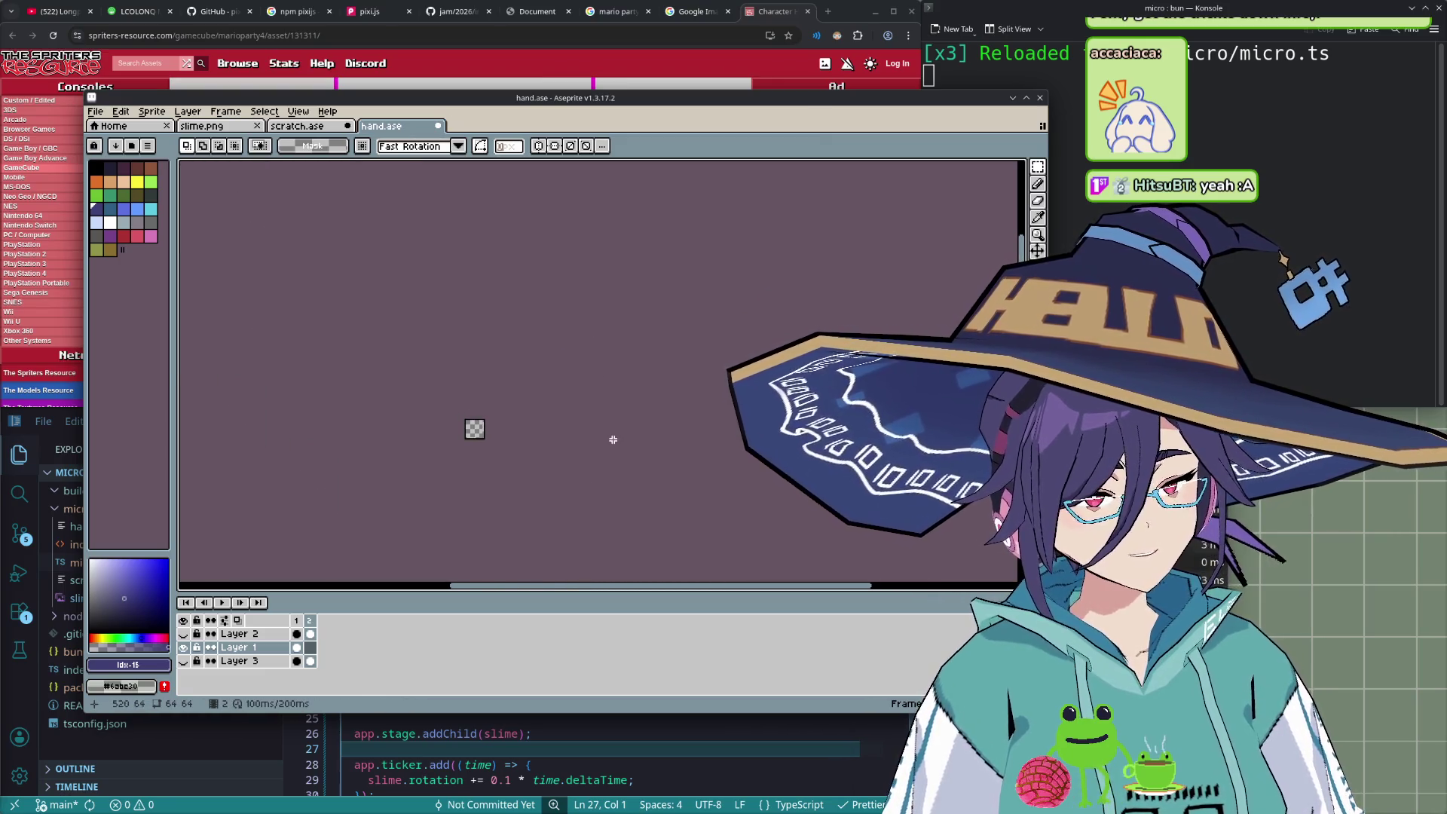
key(ctrl+v)
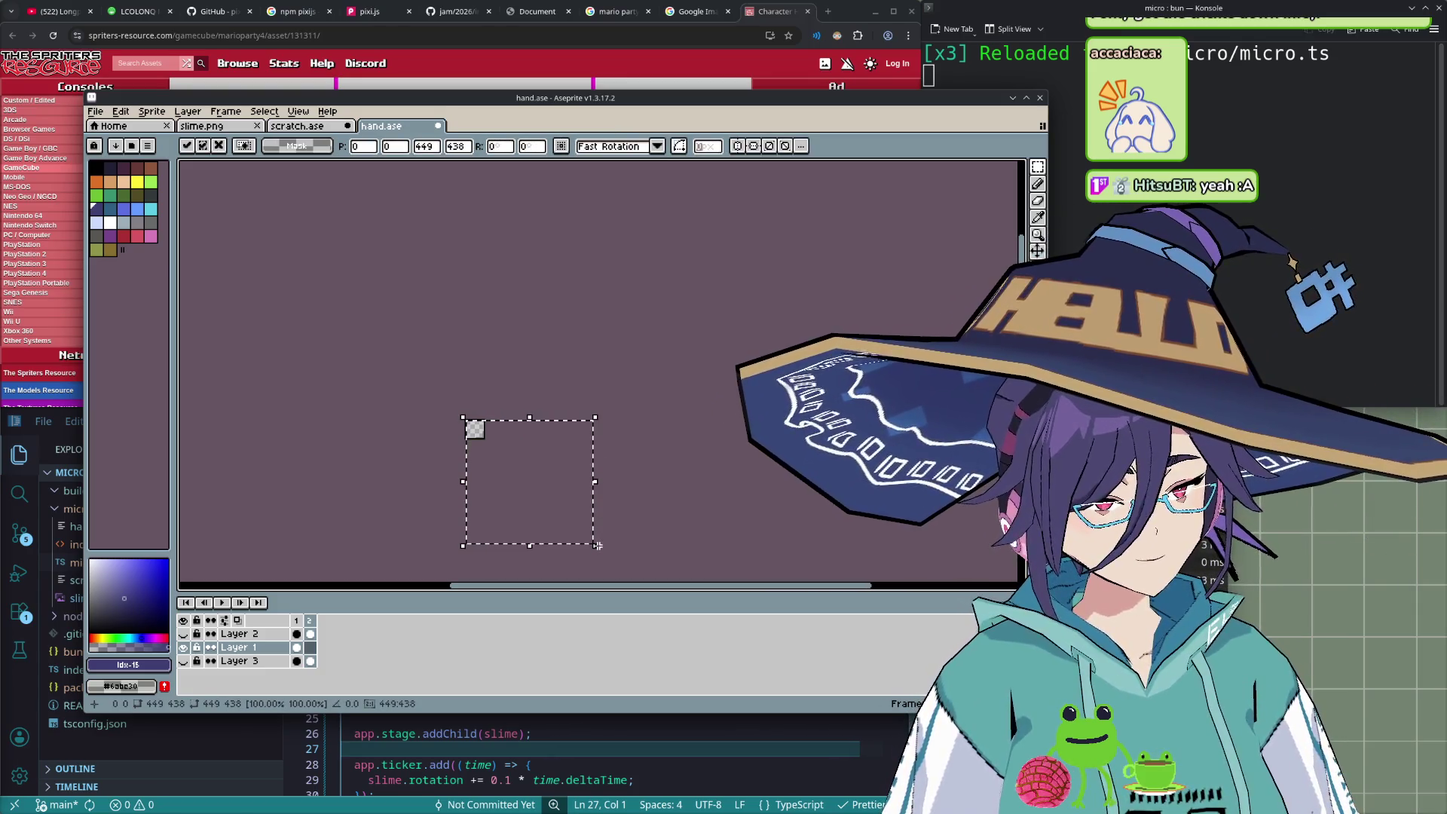
drag(607, 546, 491, 448)
- Check the resized fist by toggling Layer 1, then commit the transform in frame 2
scroll(483, 439, up, 2)
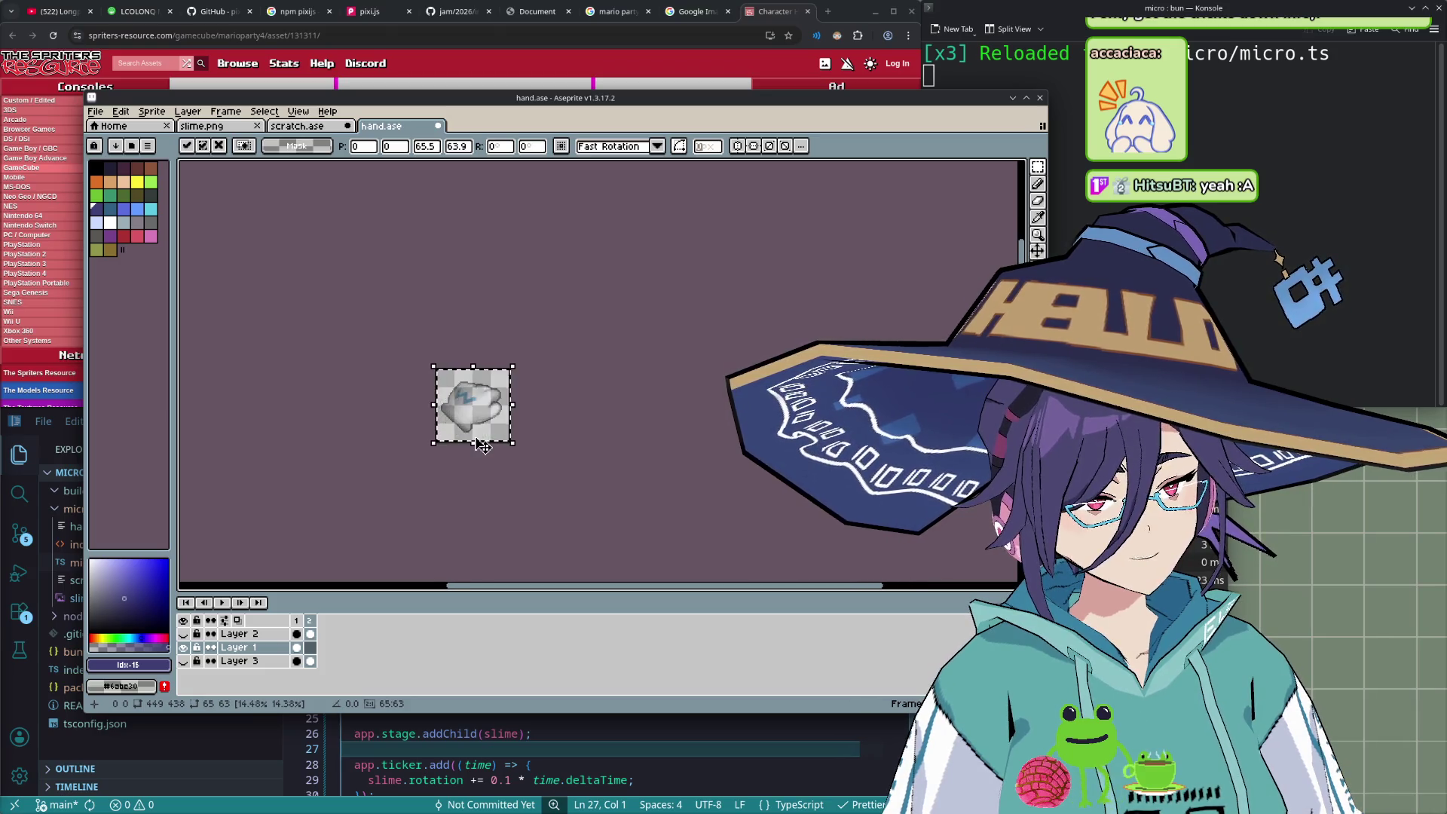
scroll(497, 448, up, 2)
scroll(508, 459, up, 1)
drag(513, 466, 551, 513)
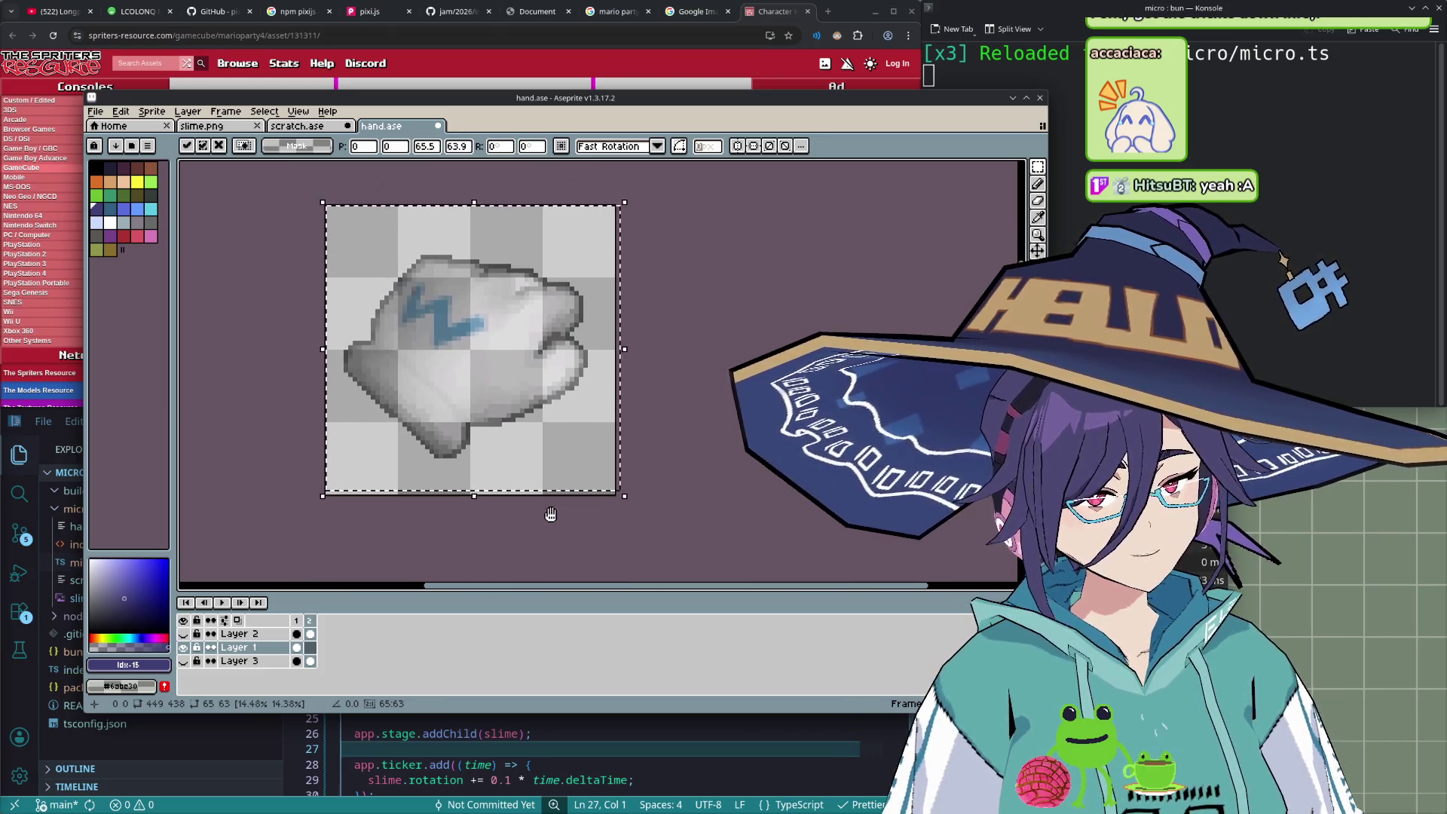
click(184, 648)
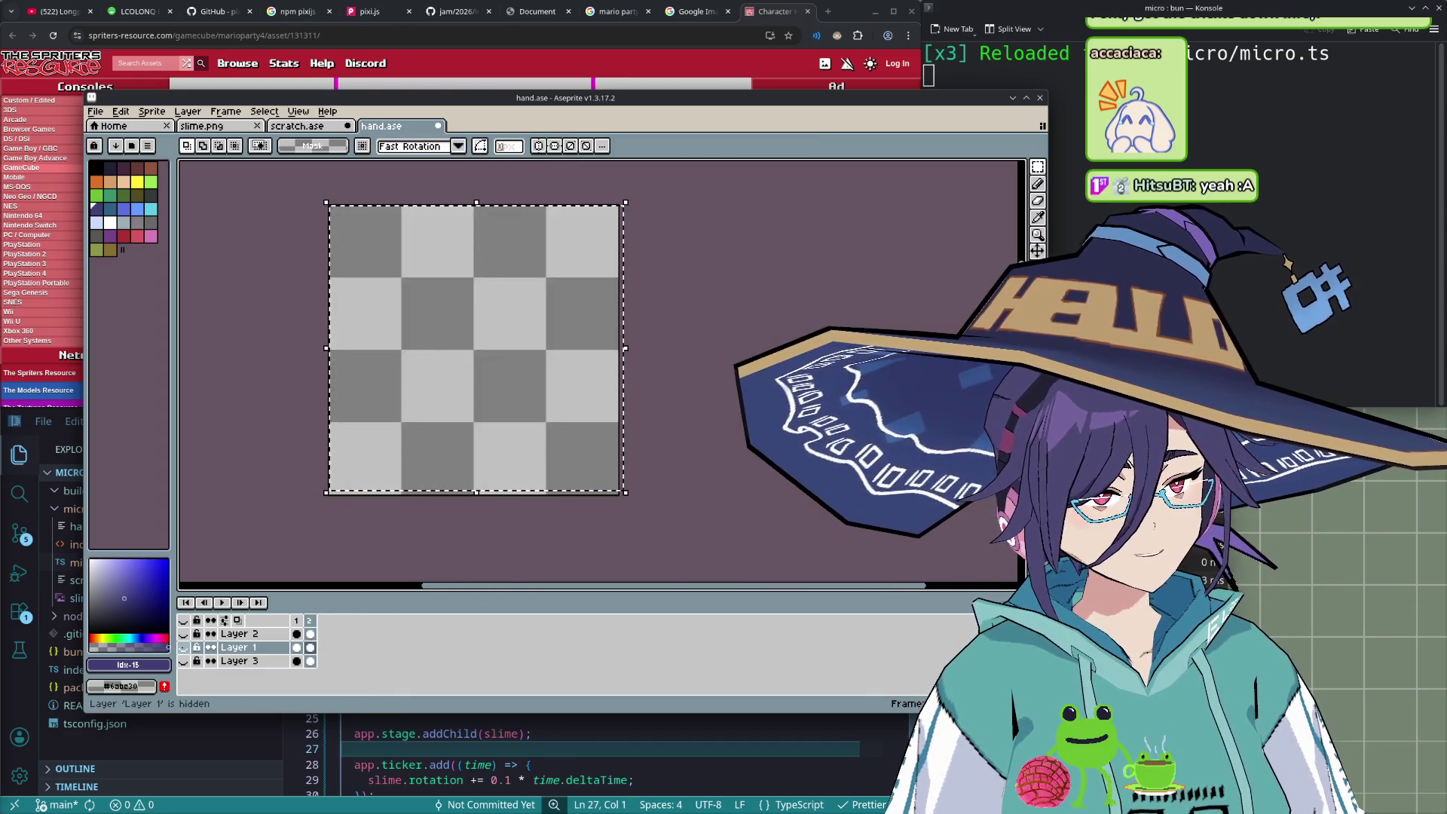
click(184, 648)
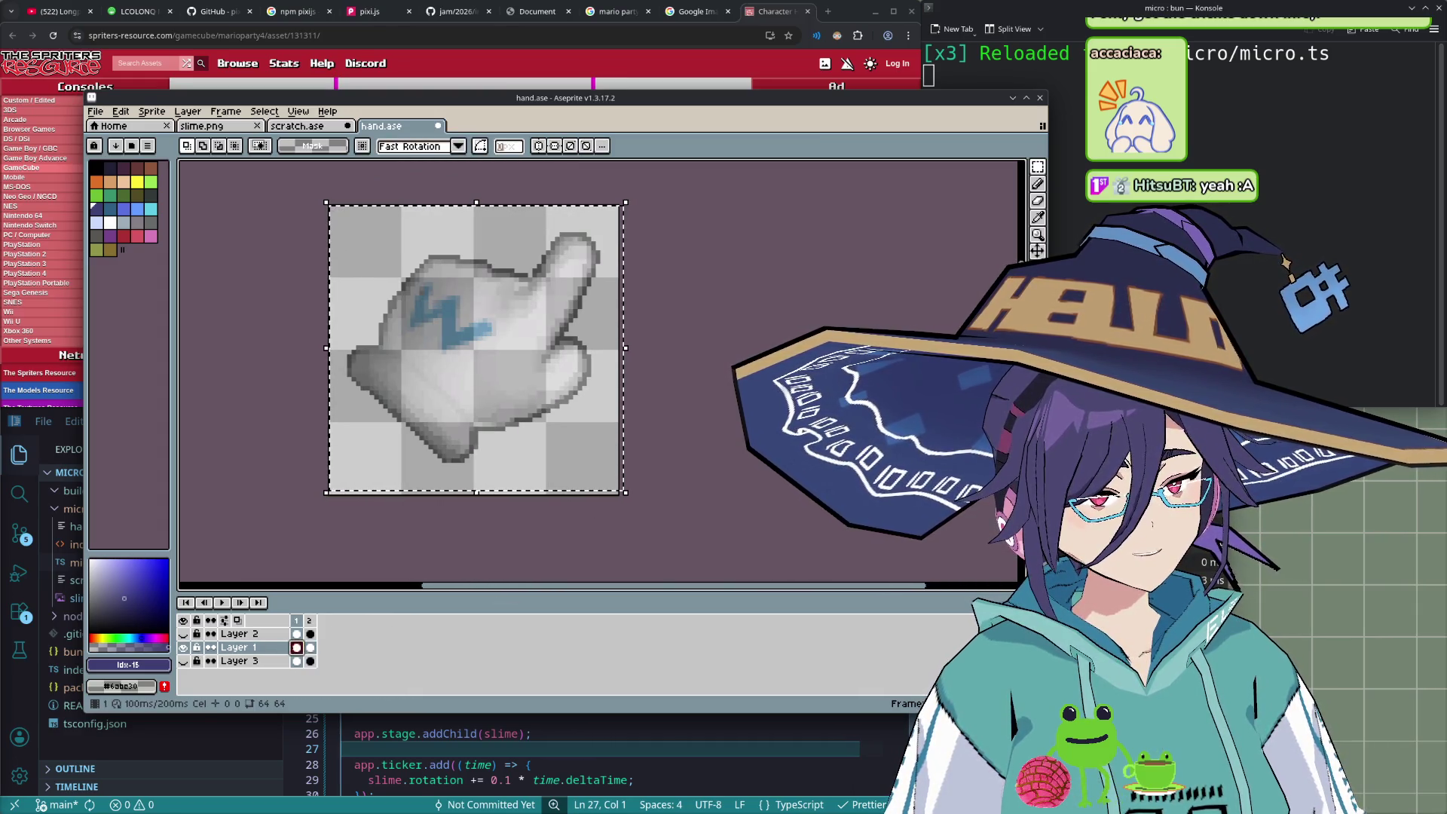
key(ctrl+t)
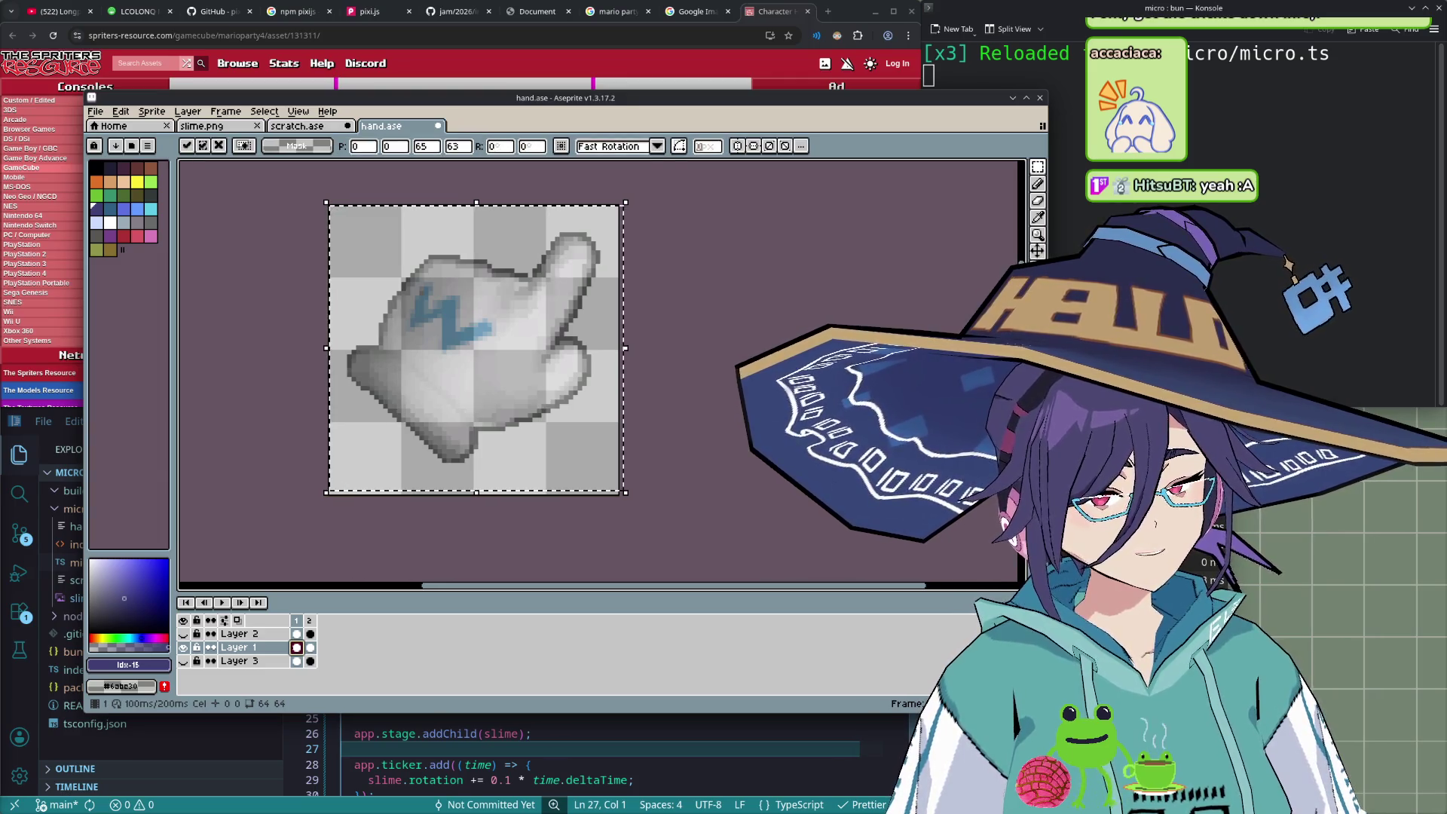
click(309, 649)
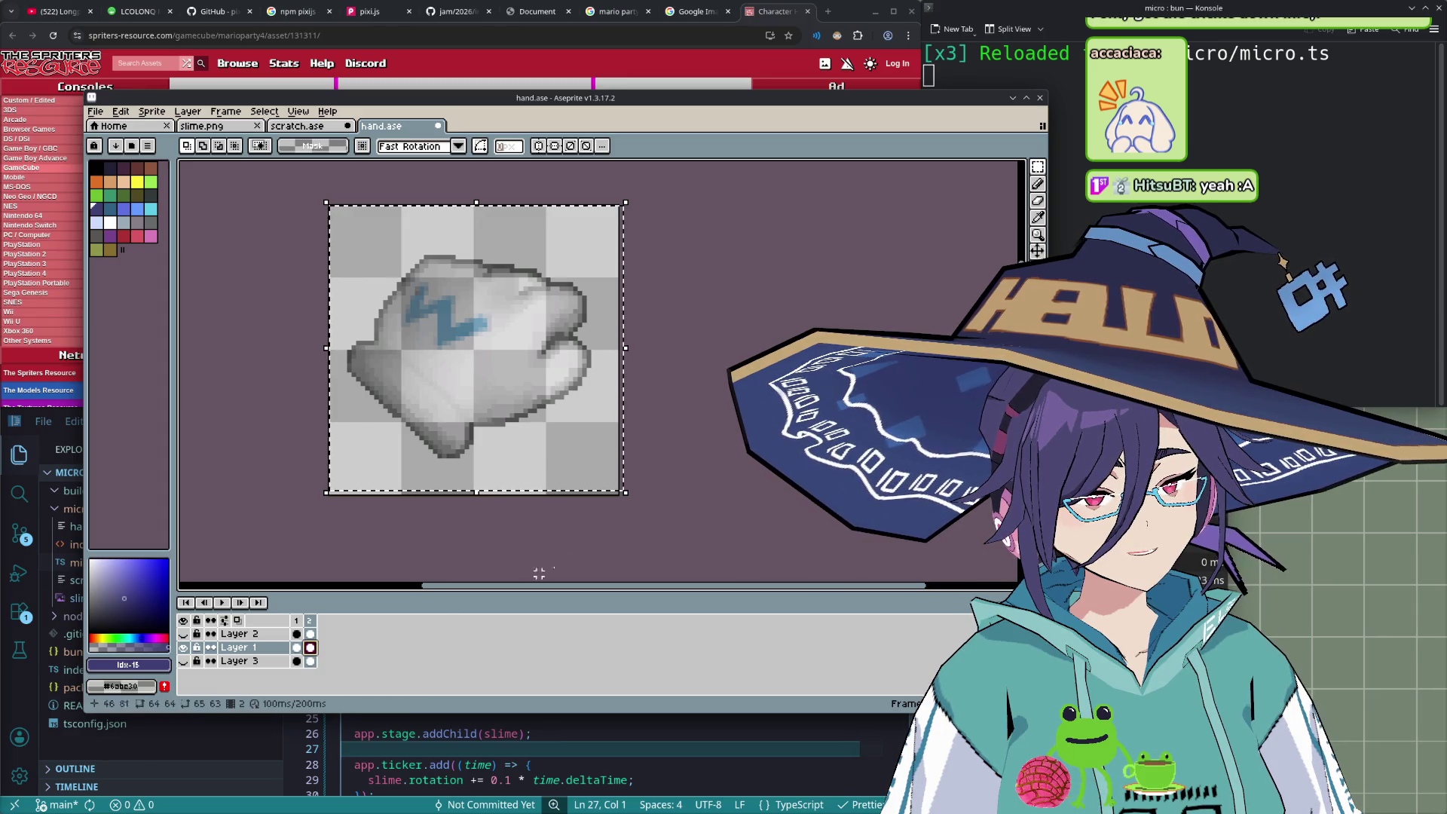
- Flip between frame 1's pointing glove and frame 2's fist to compare, then deselect
click(296, 648)
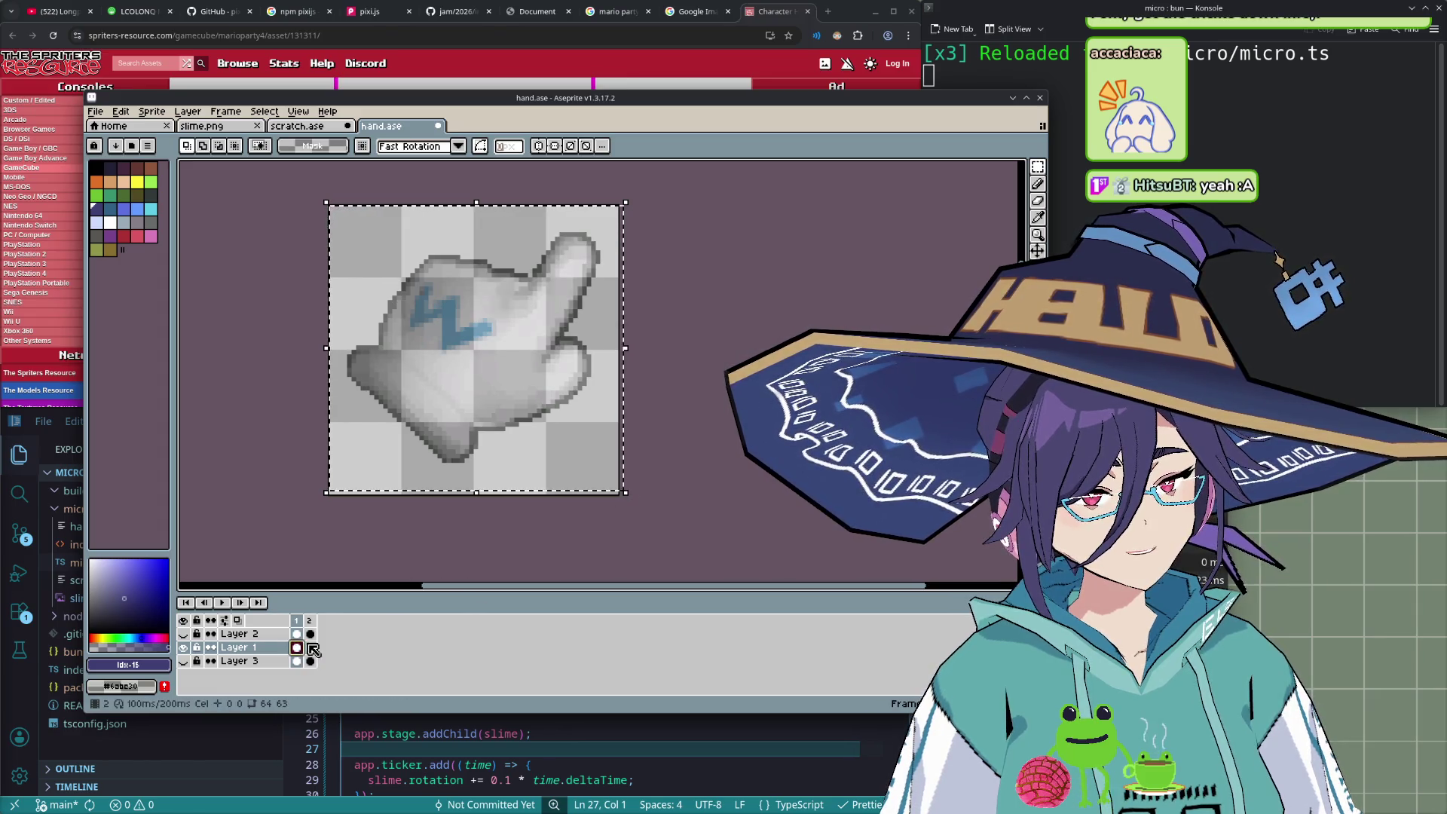
click(315, 650)
click(297, 649)
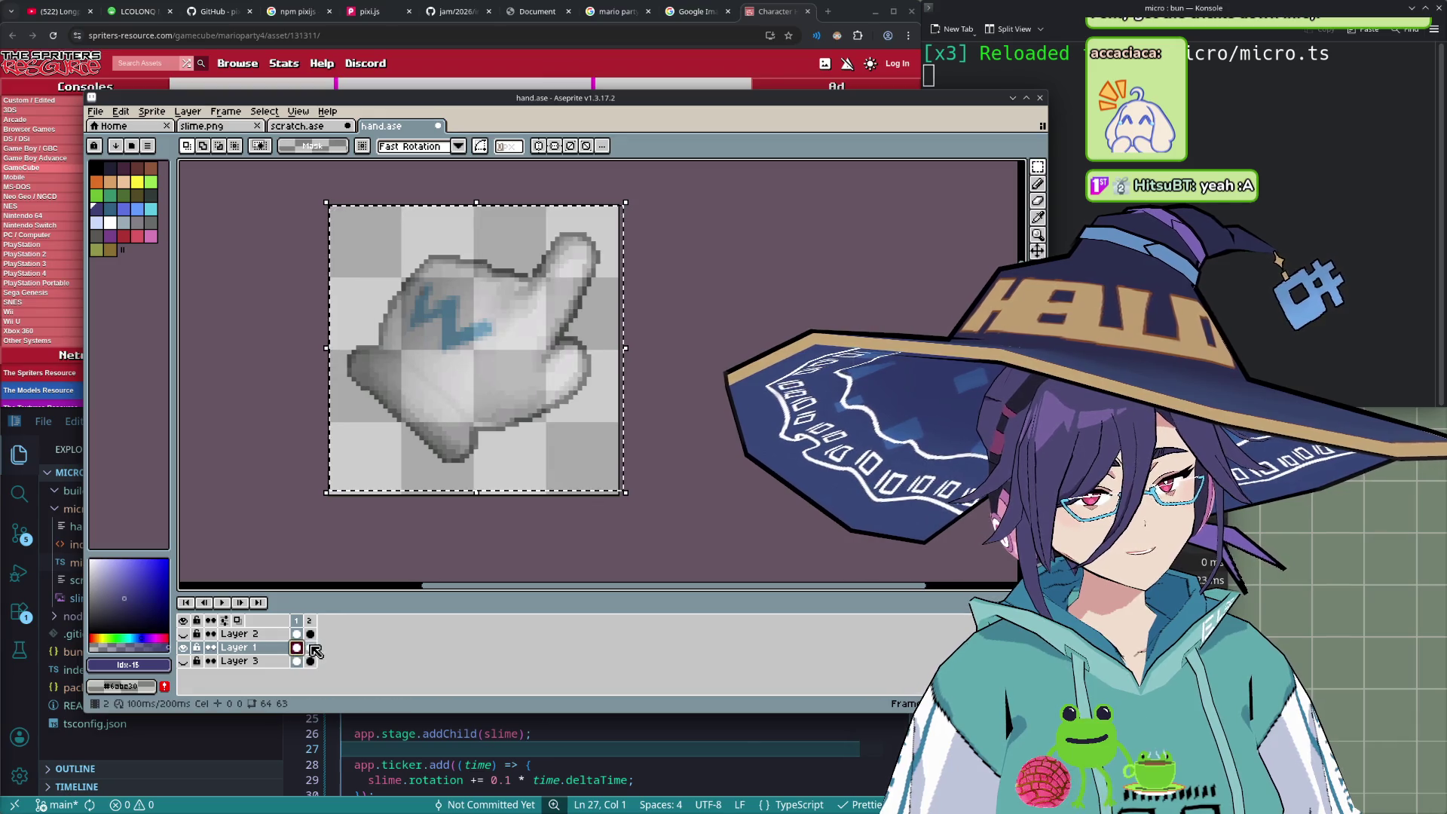
click(315, 650)
click(298, 648)
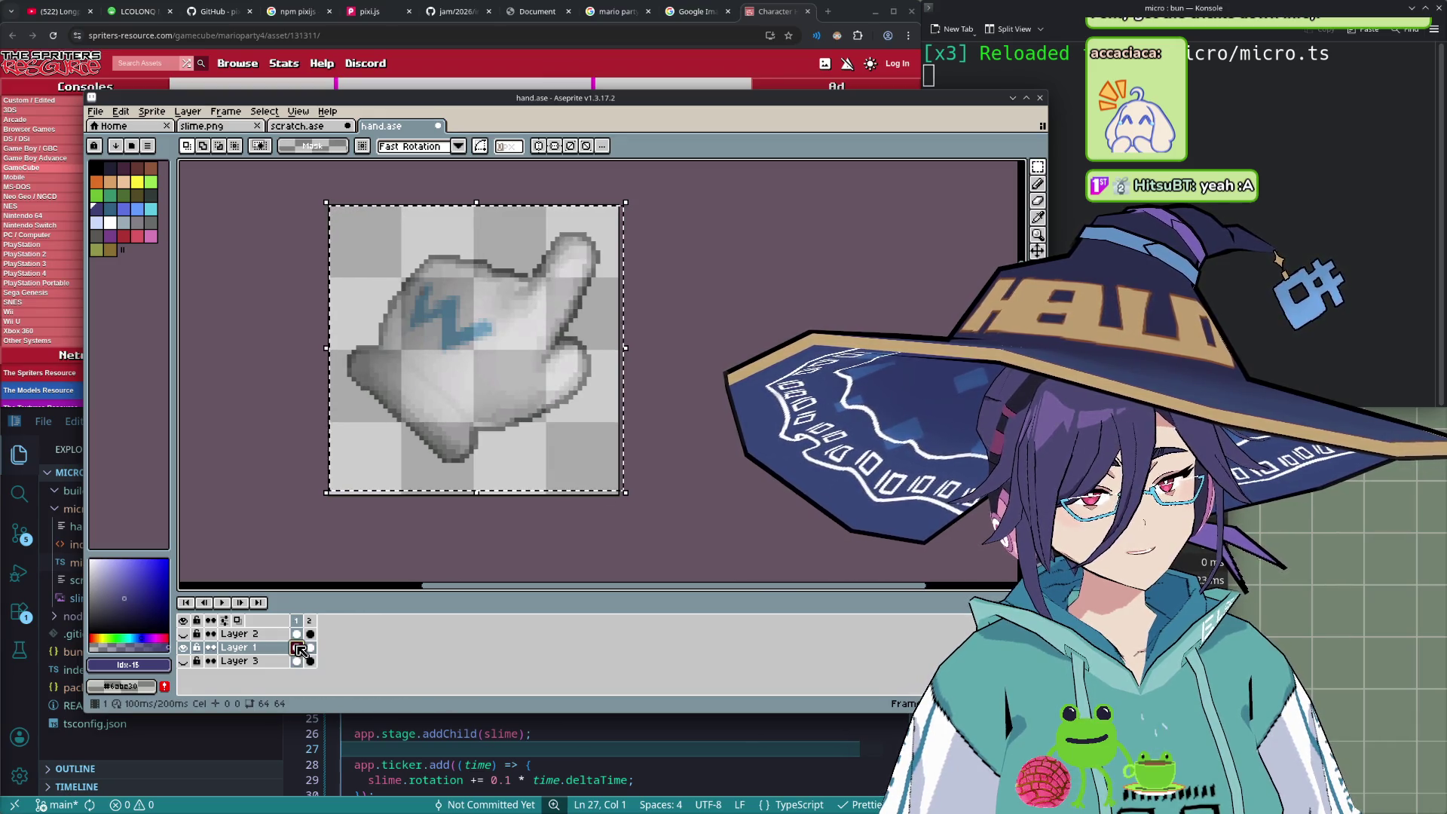
click(311, 649)
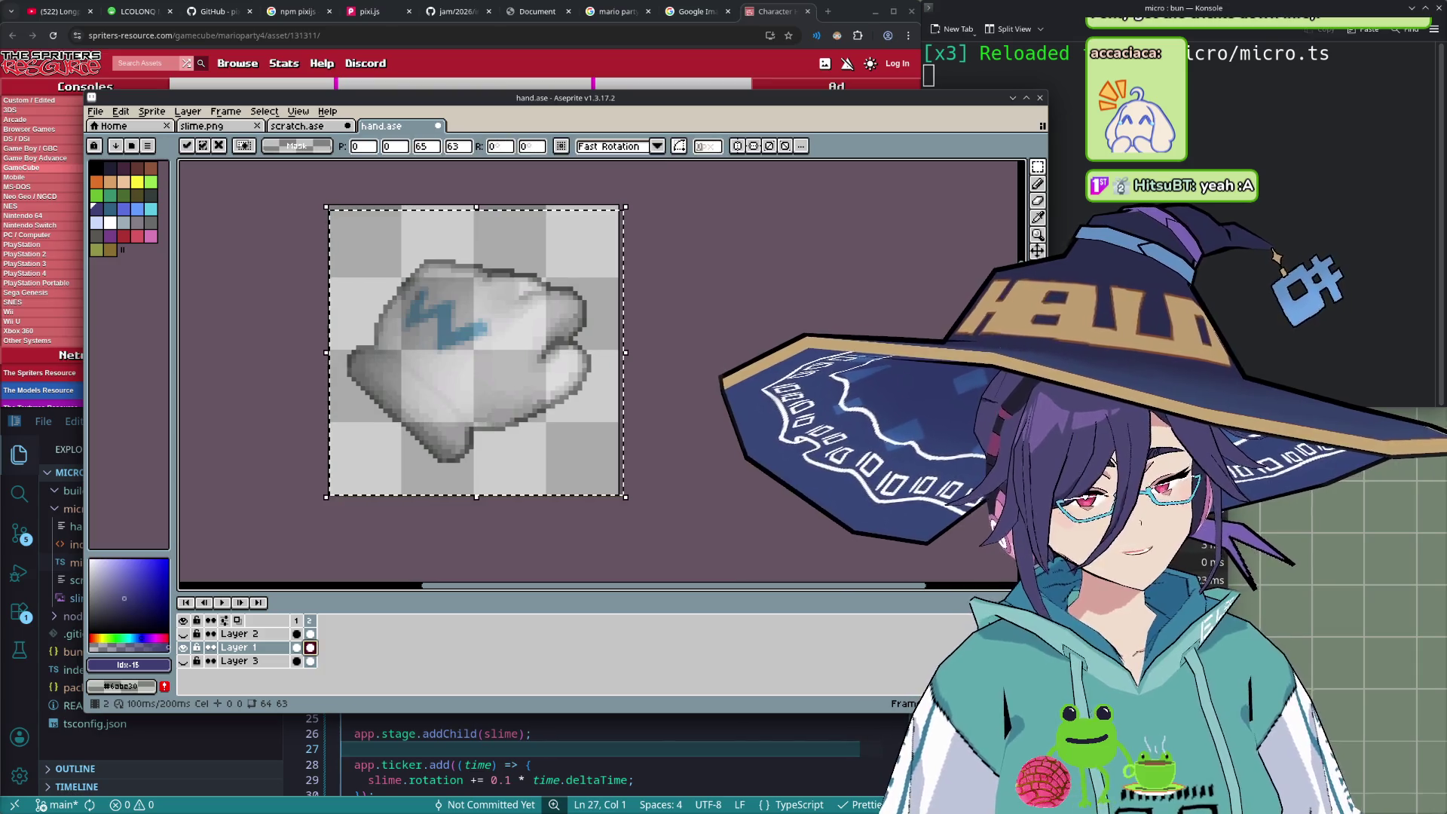
click(297, 649)
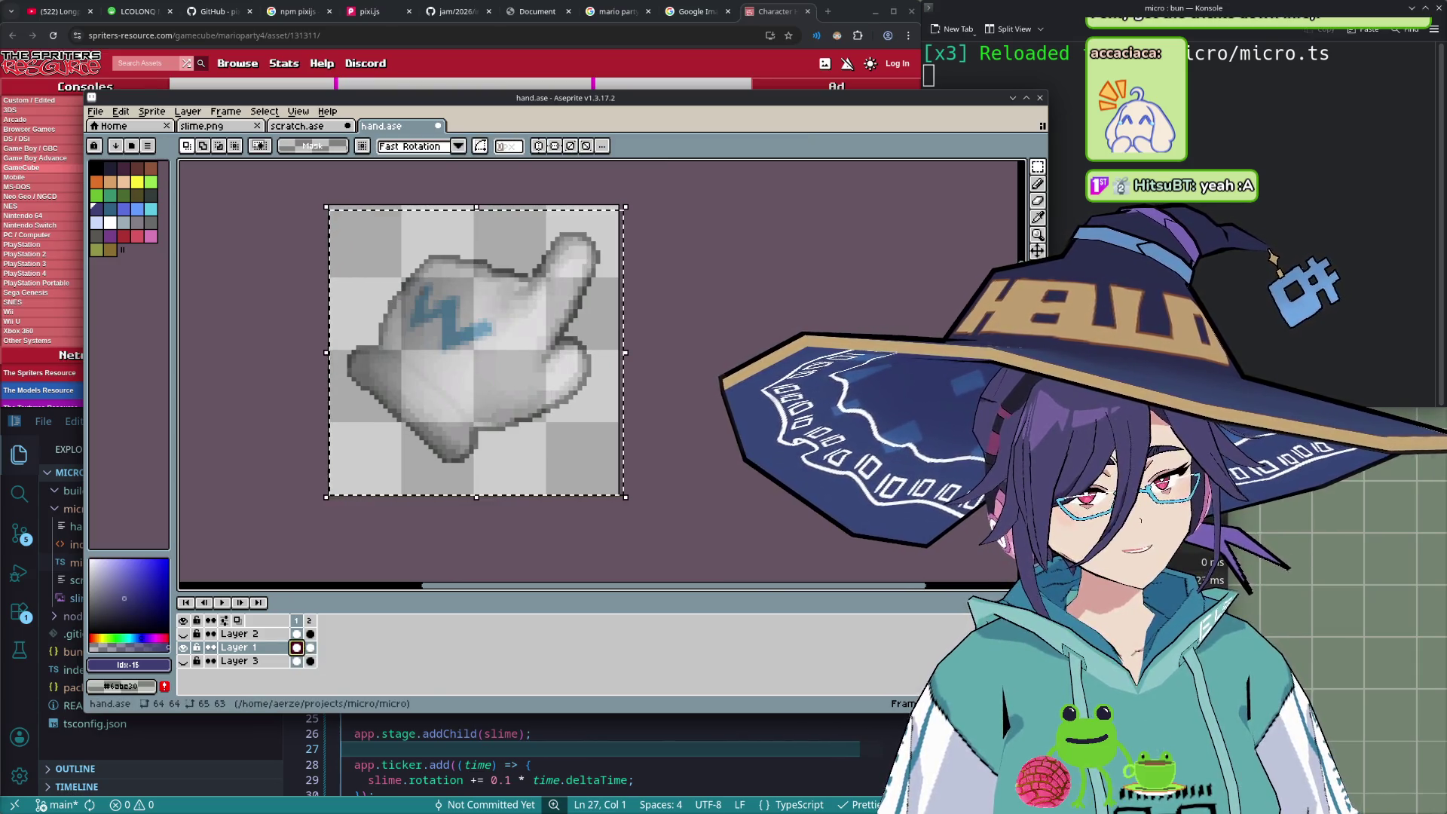
click(310, 648)
key(ctrl+d)
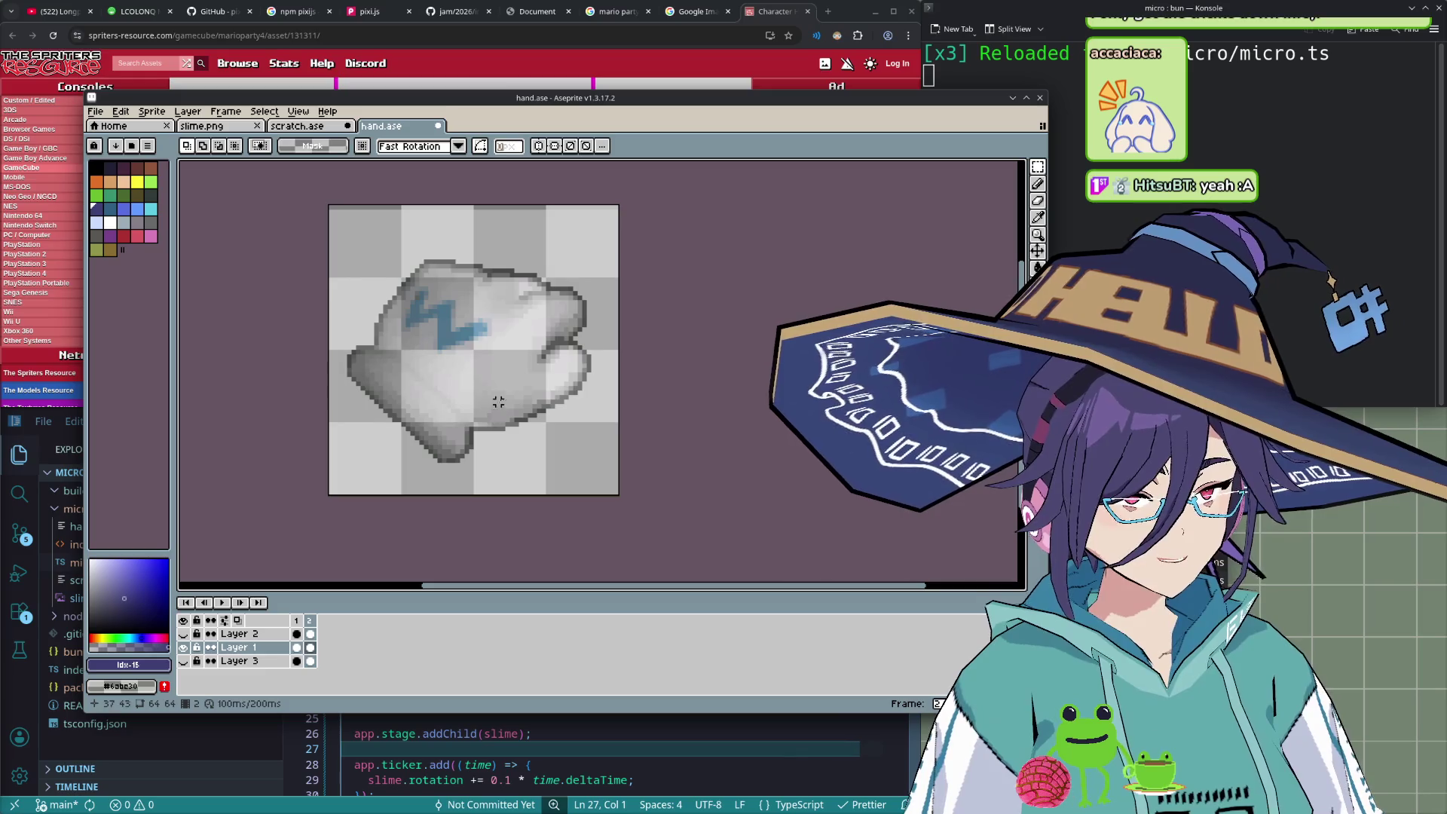
- Raise Layer 1's opacity to about 79% and show Layer 3 and Layer 2
double_click(250, 649)
click(260, 503)
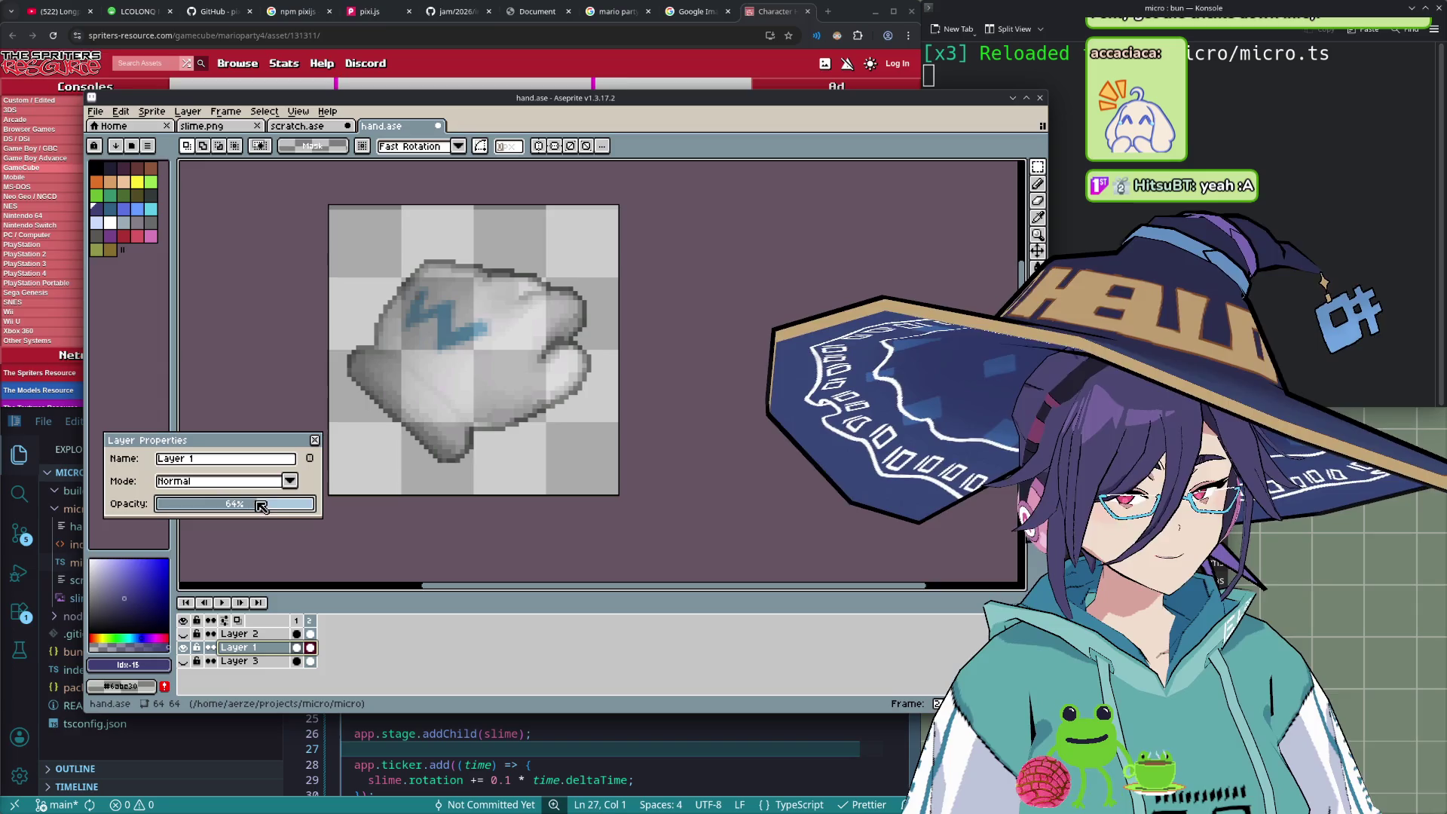
click(183, 661)
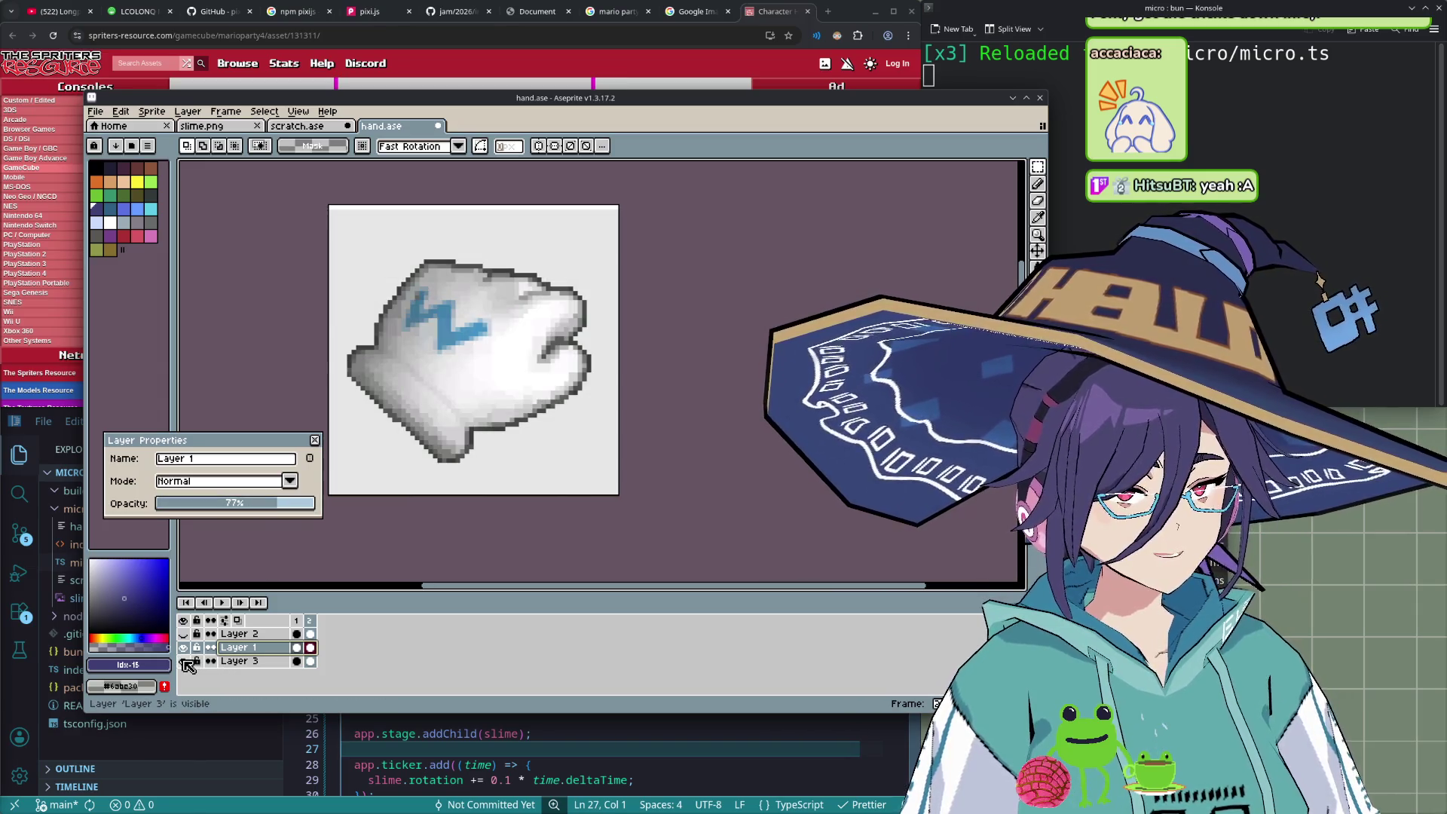
click(284, 504)
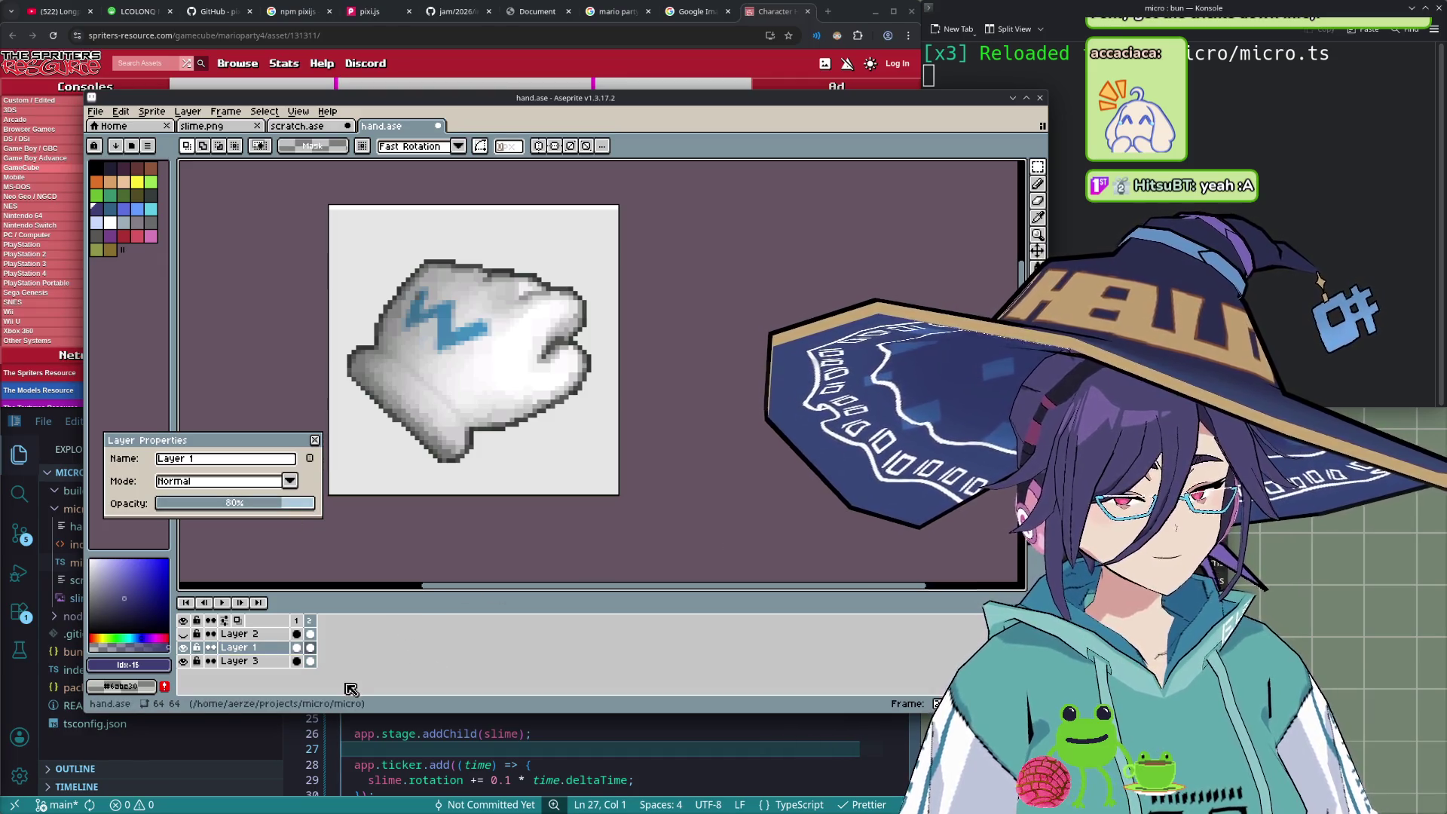
click(184, 635)
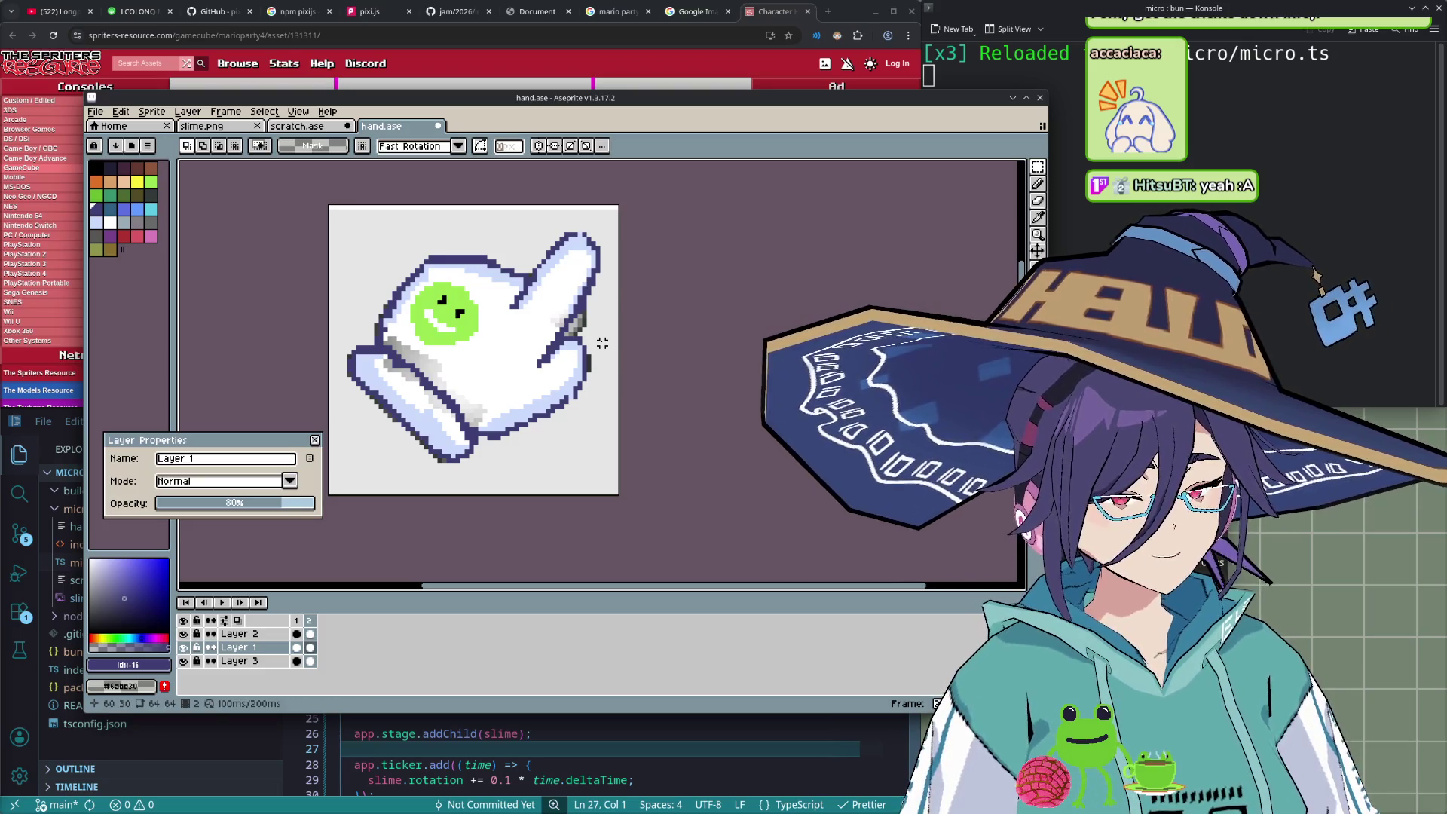
- With the Pencil, paint out the raised fingertip and round off the shortened folded finger
key(b)
drag(589, 335, 587, 290)
mouse_move(557, 245)
mouse_down()
mouse_move(554, 212)
mouse_move(598, 290)
mouse_up()
key(ctrl+z)
key(ctrl+z)
key(ctrl+z)
drag(585, 221, 556, 331)
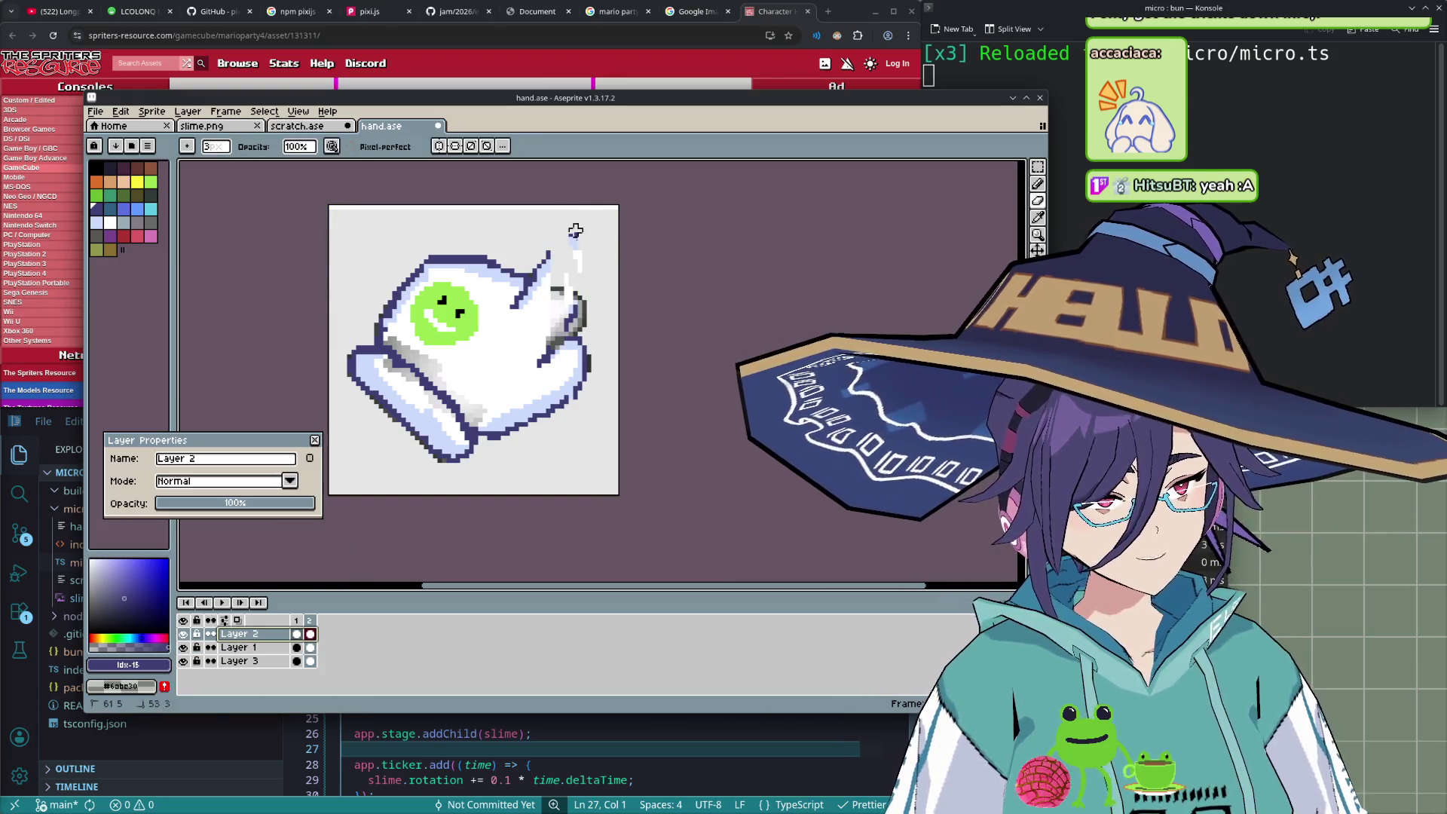
drag(547, 253, 534, 289)
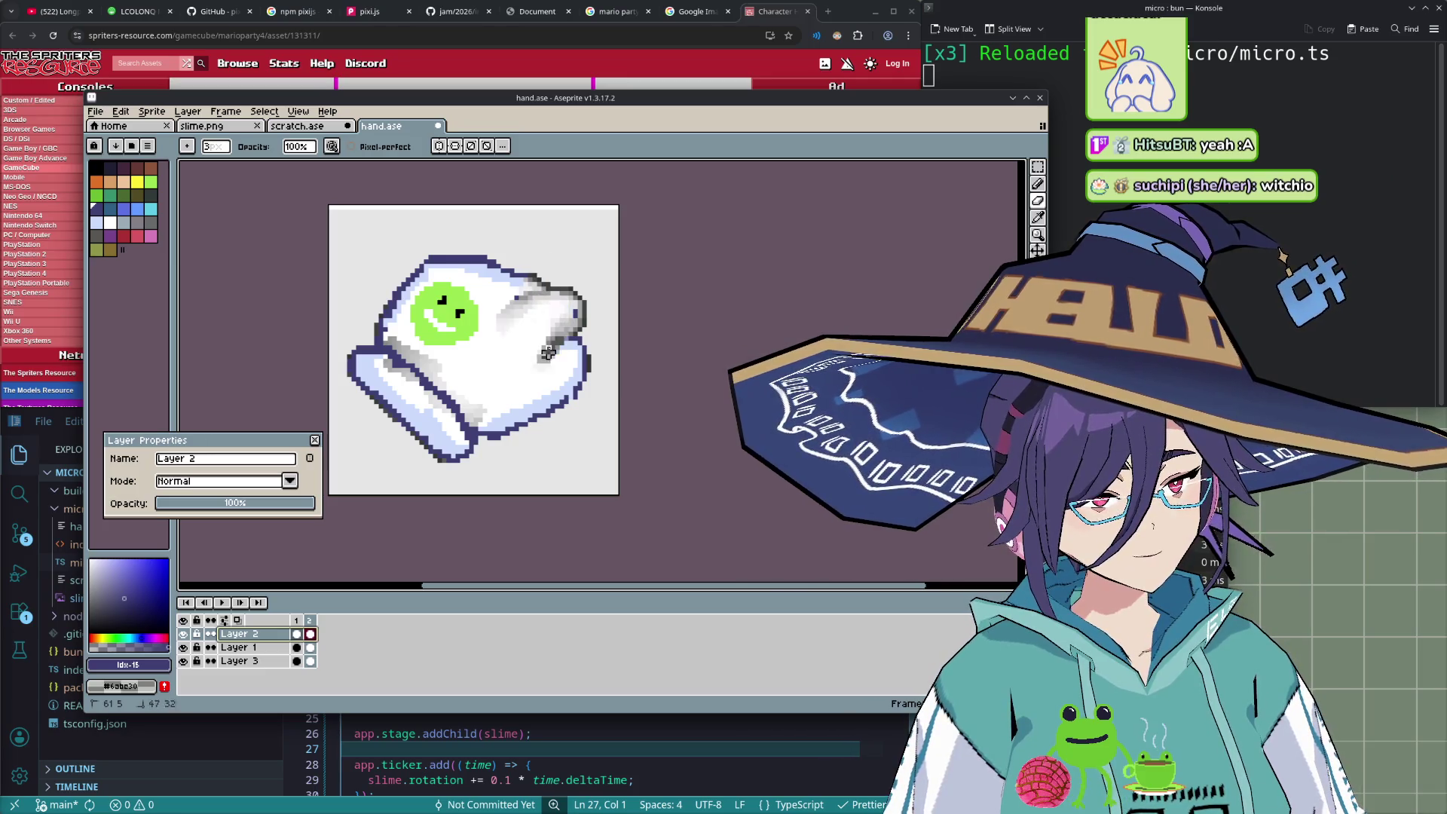
drag(579, 311, 591, 307)
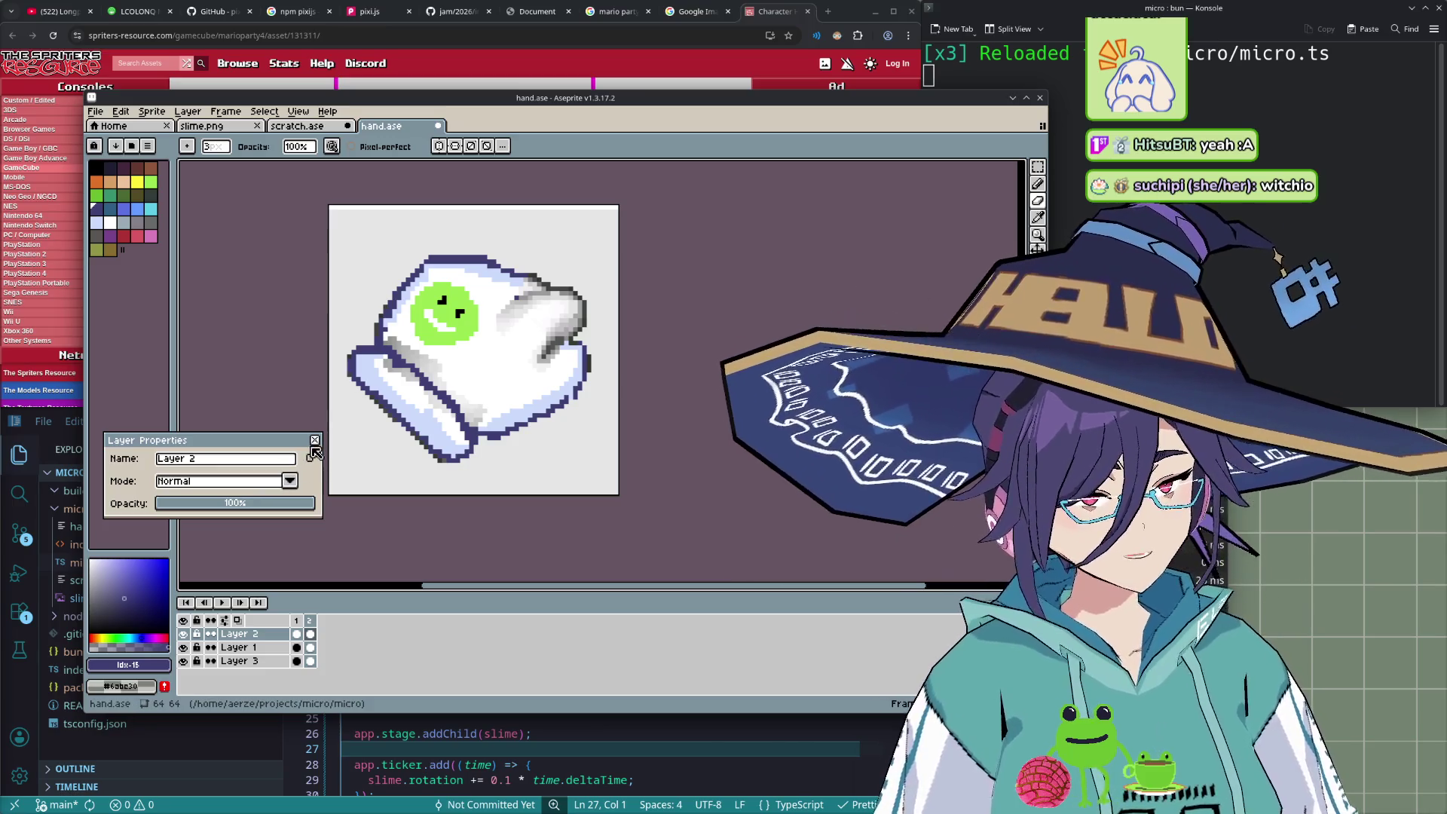
click(314, 441)
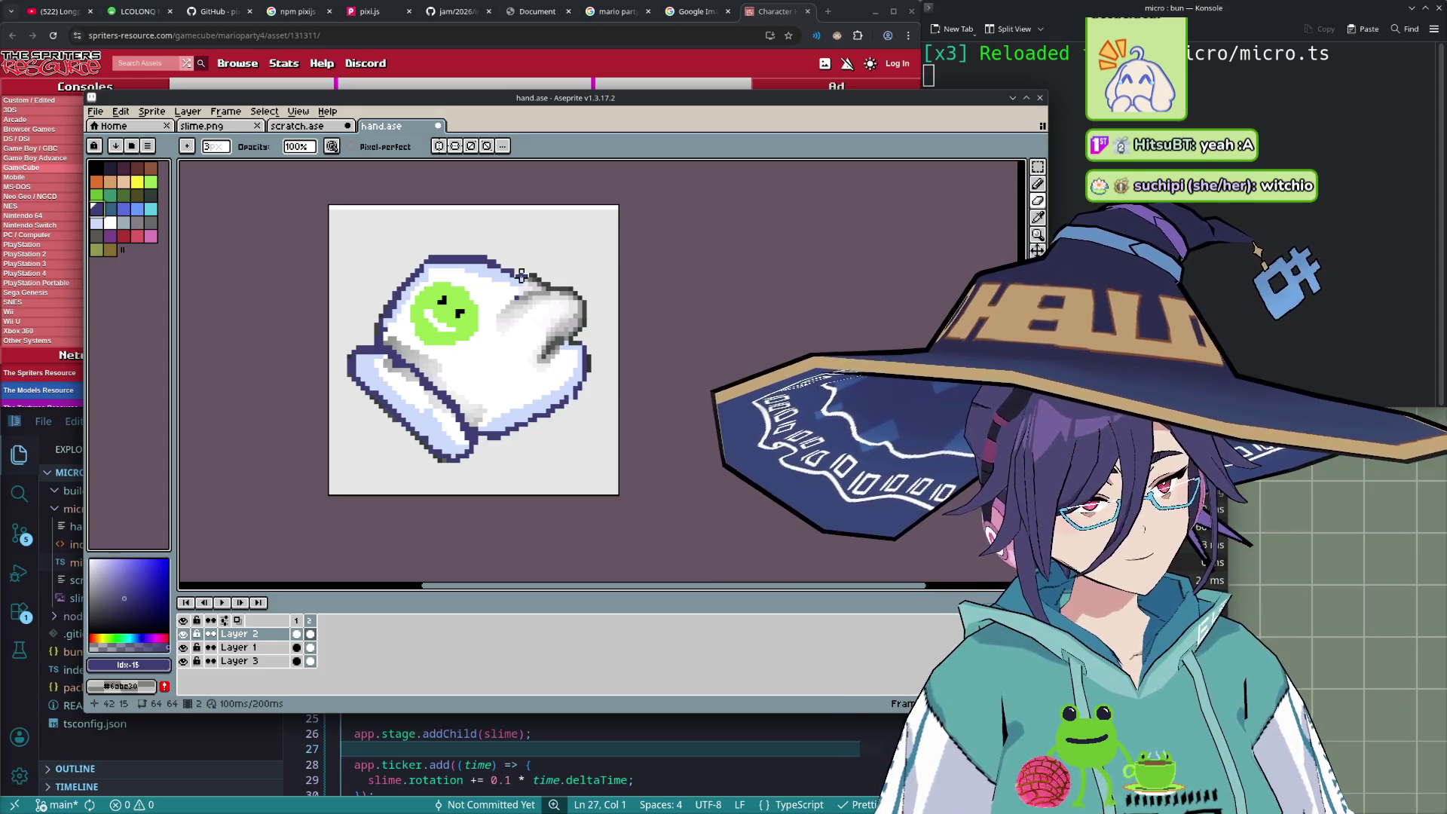
- Add dark outline pixels along the glove's top-right edge
key(ctrl)
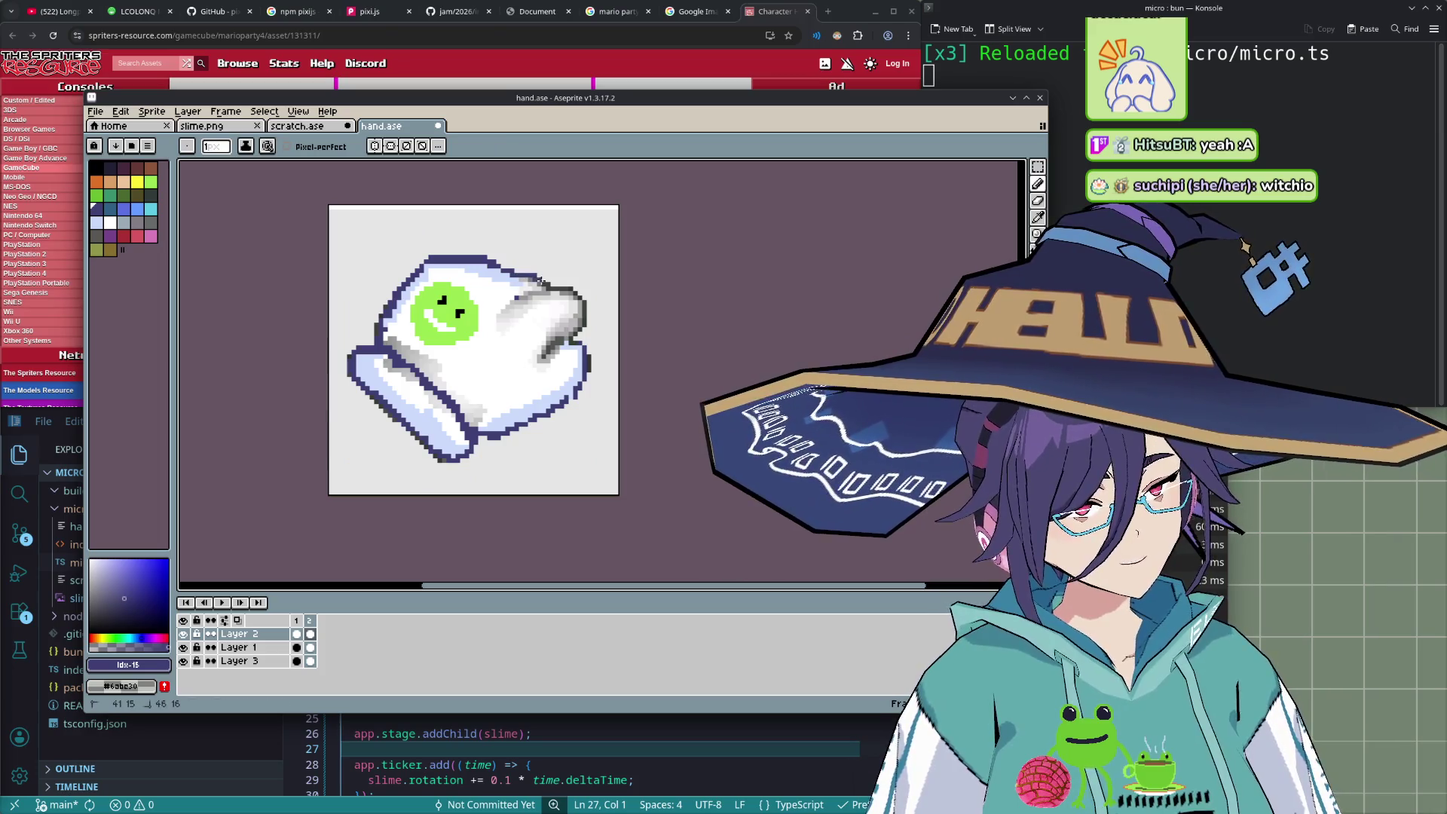
click(560, 290)
key(ctrl)
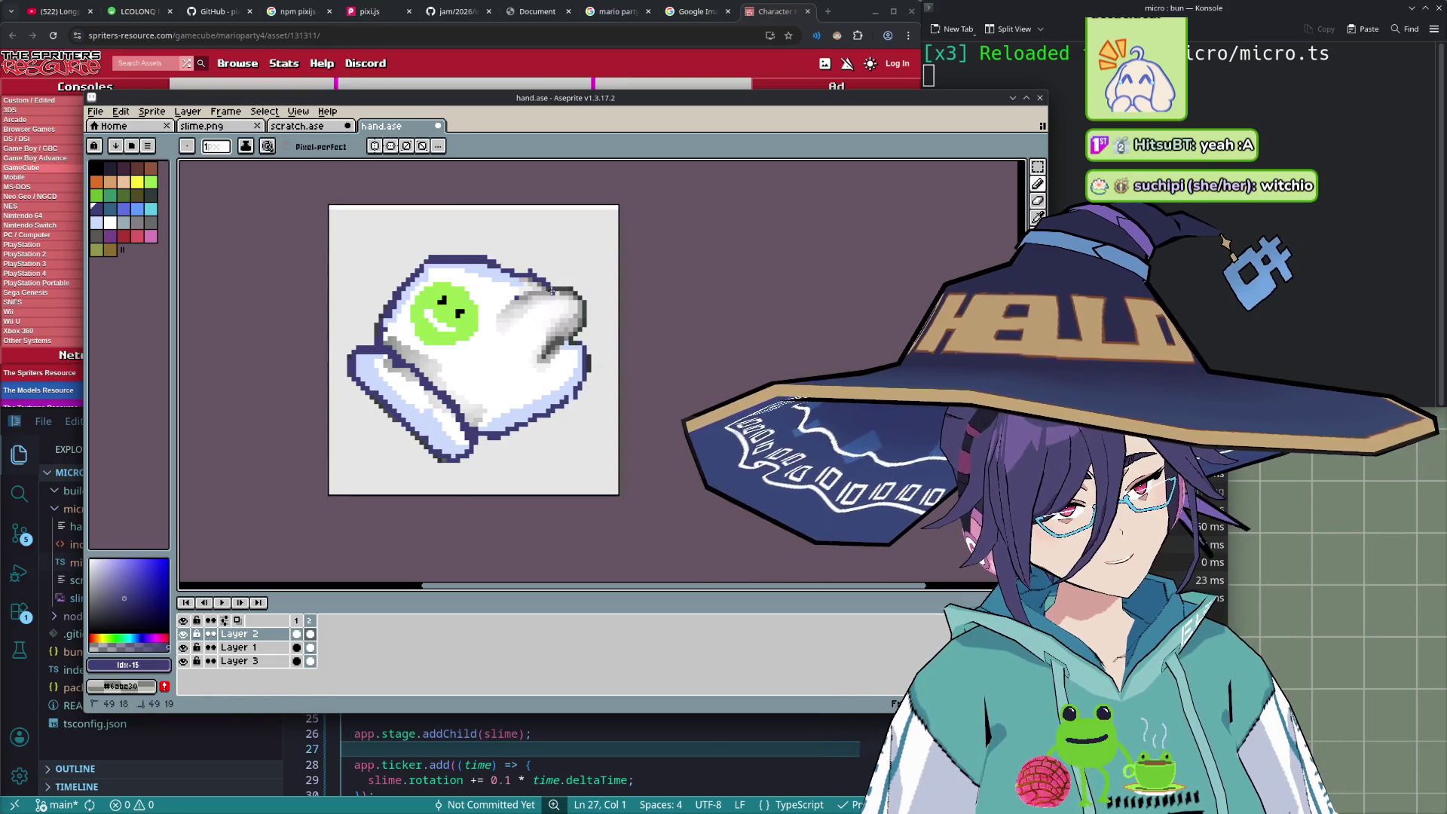
drag(558, 289, 556, 288)
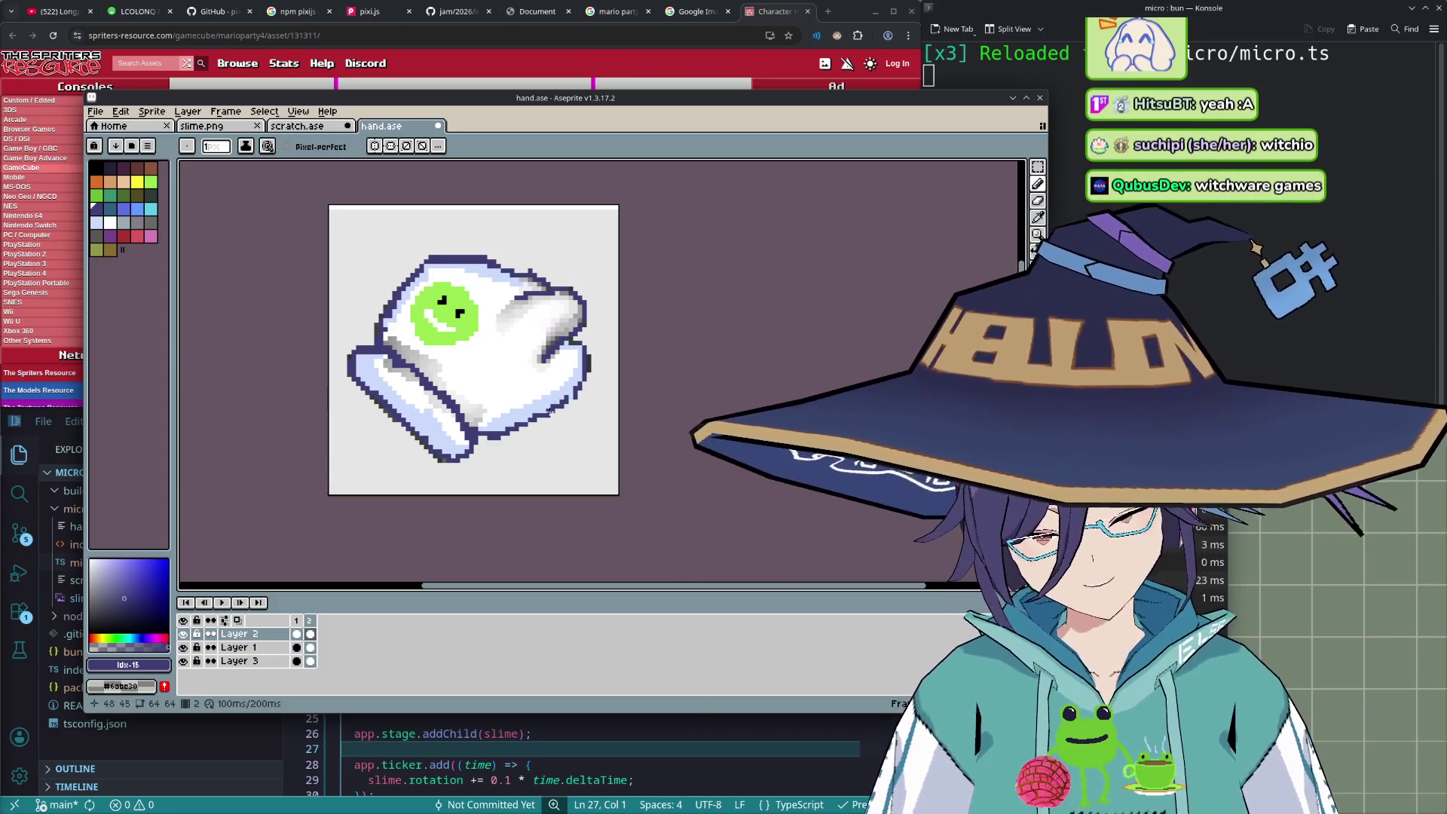
- Erase stray pixels right of the smiley badge and draw #cbdbfc shading along the glove's top
alt+click(572, 394)
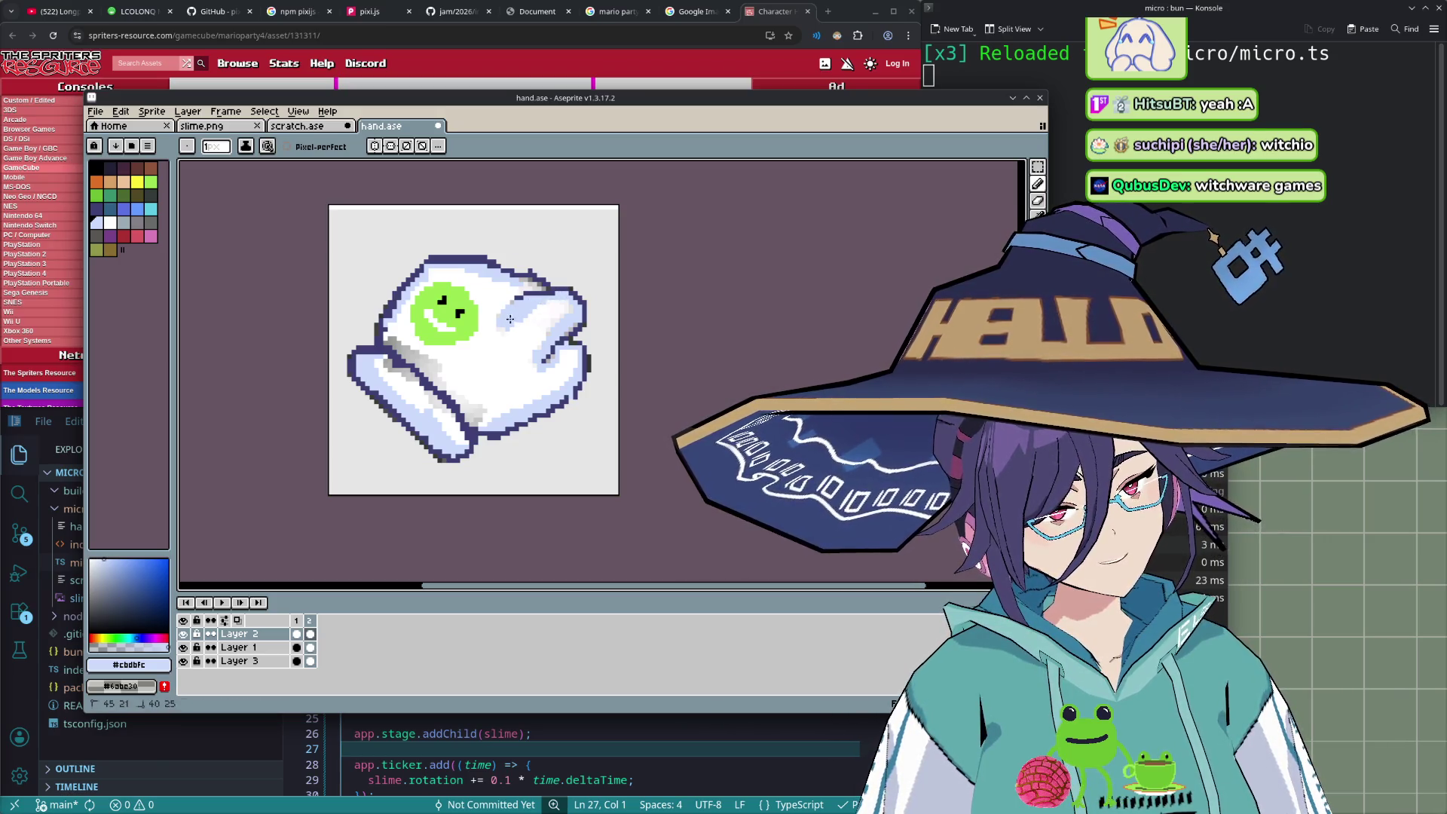
key(e)
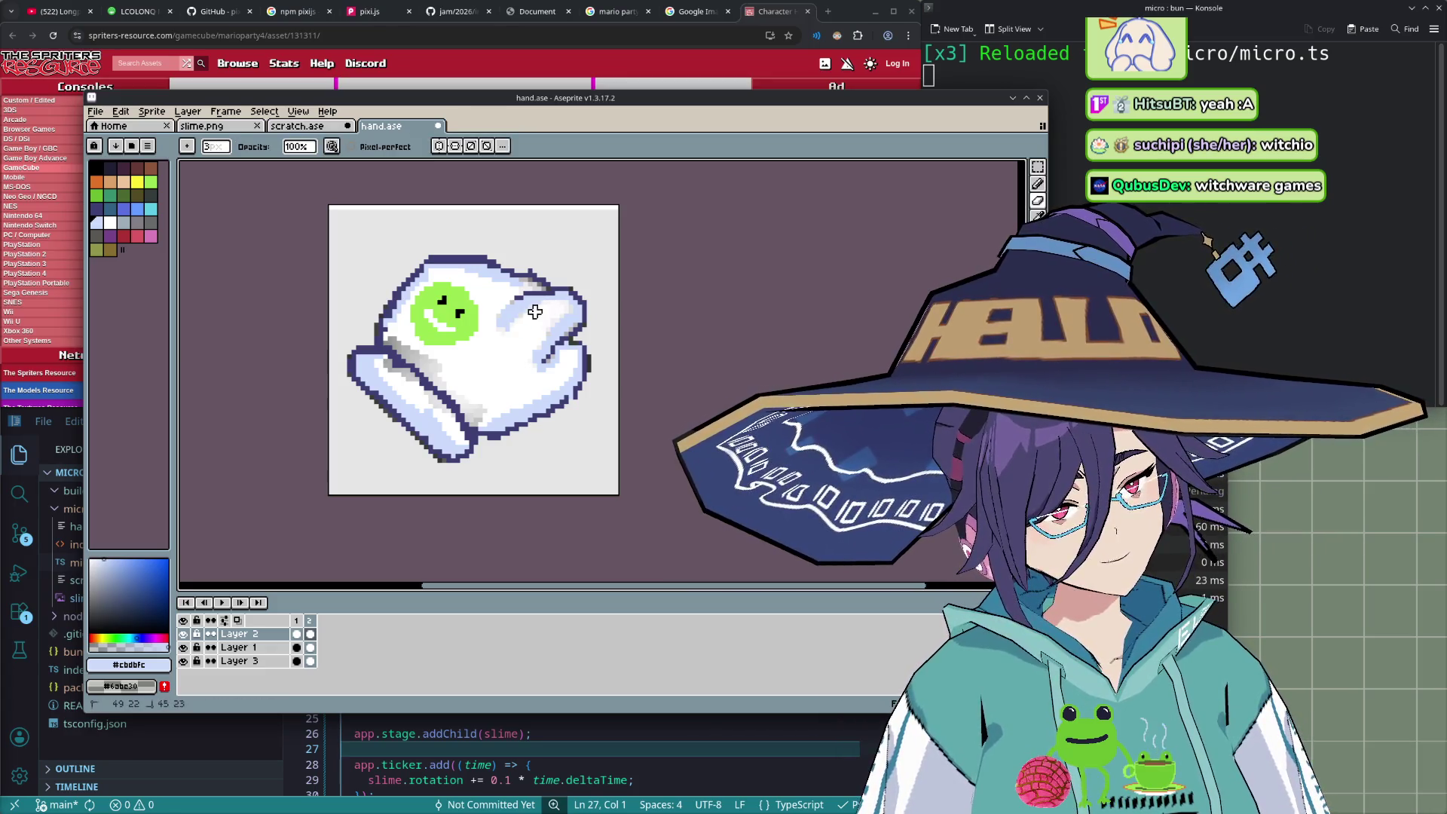
key(b)
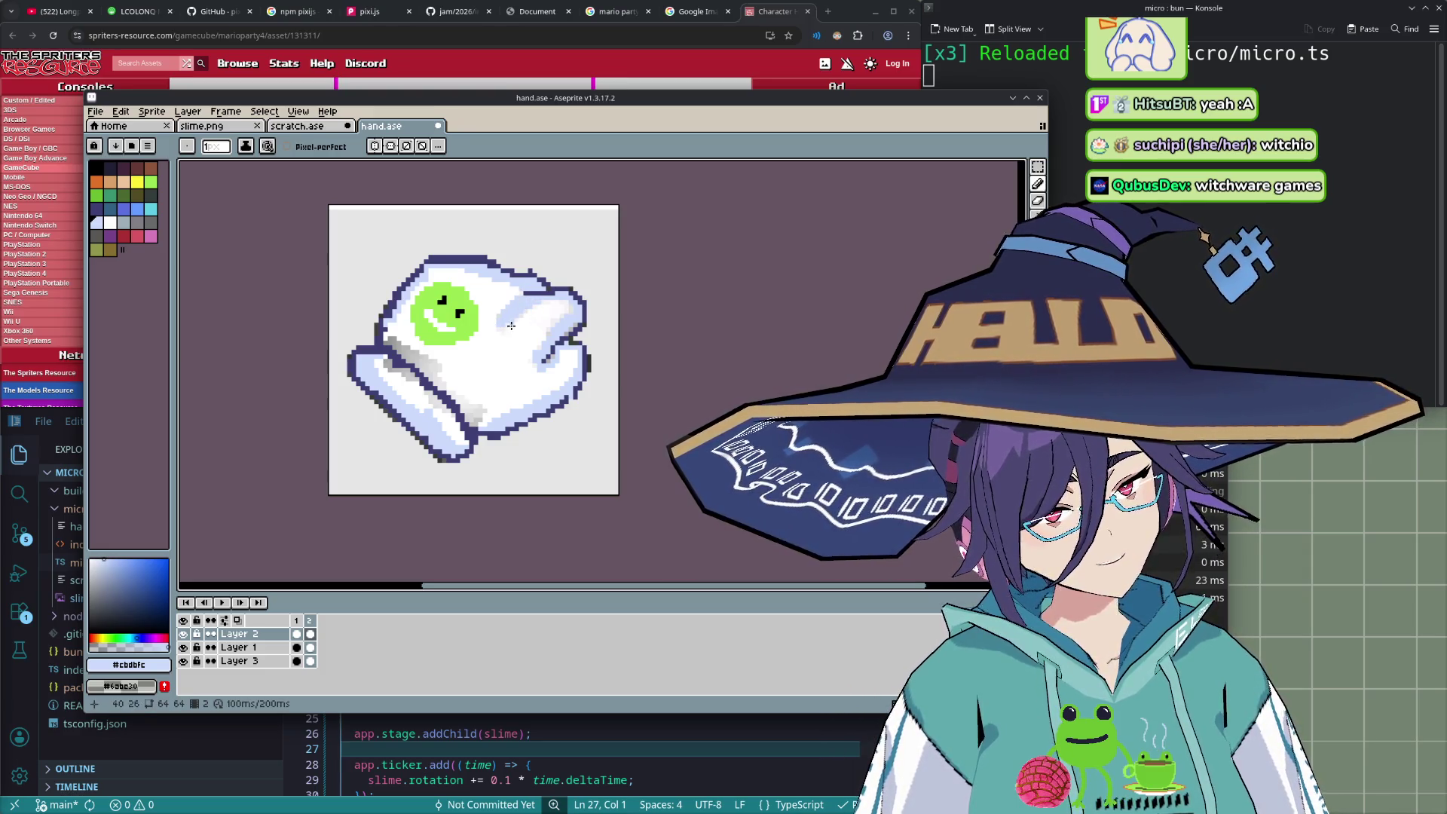
key(e)
drag(499, 326, 493, 330)
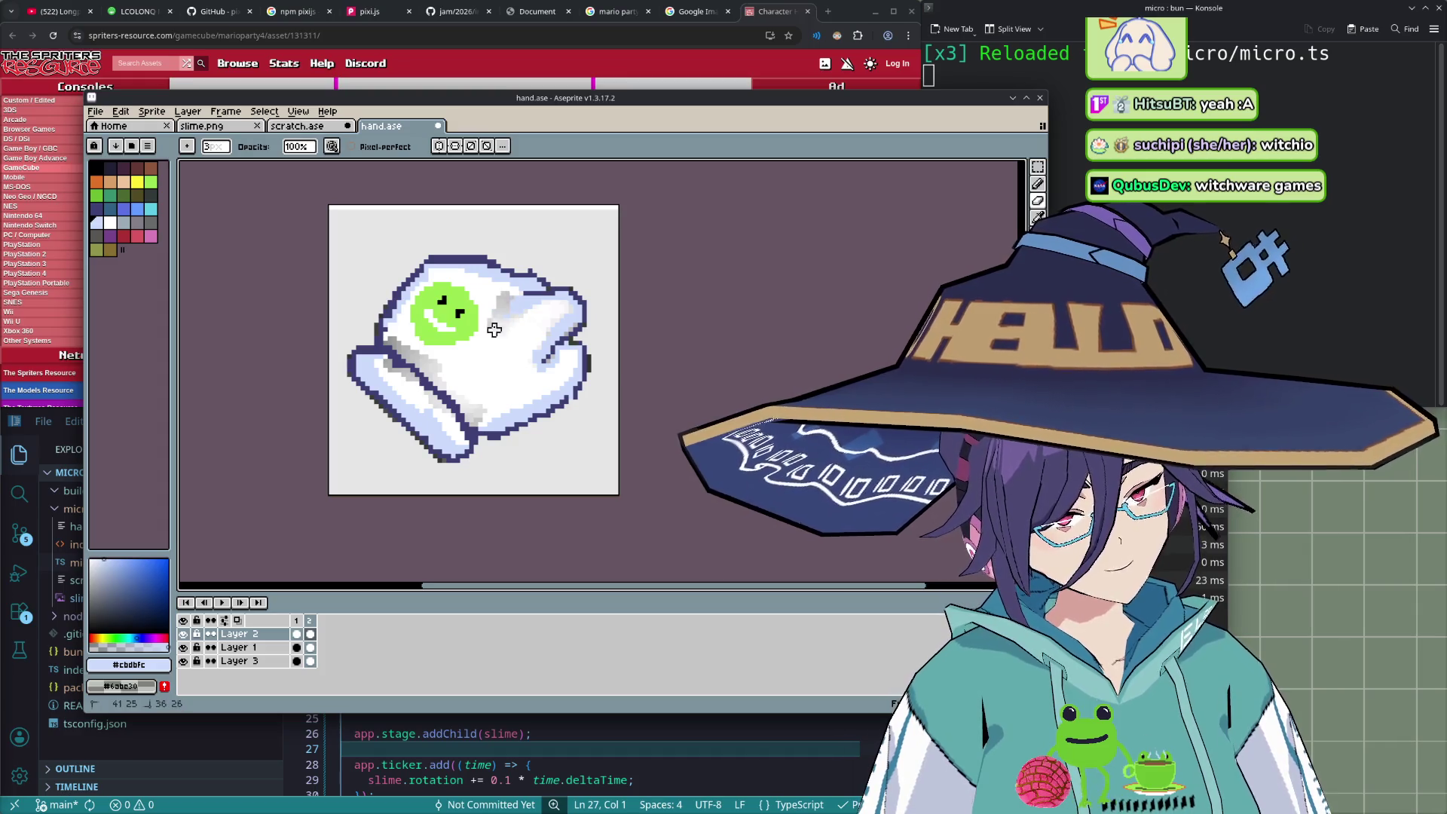
key(b)
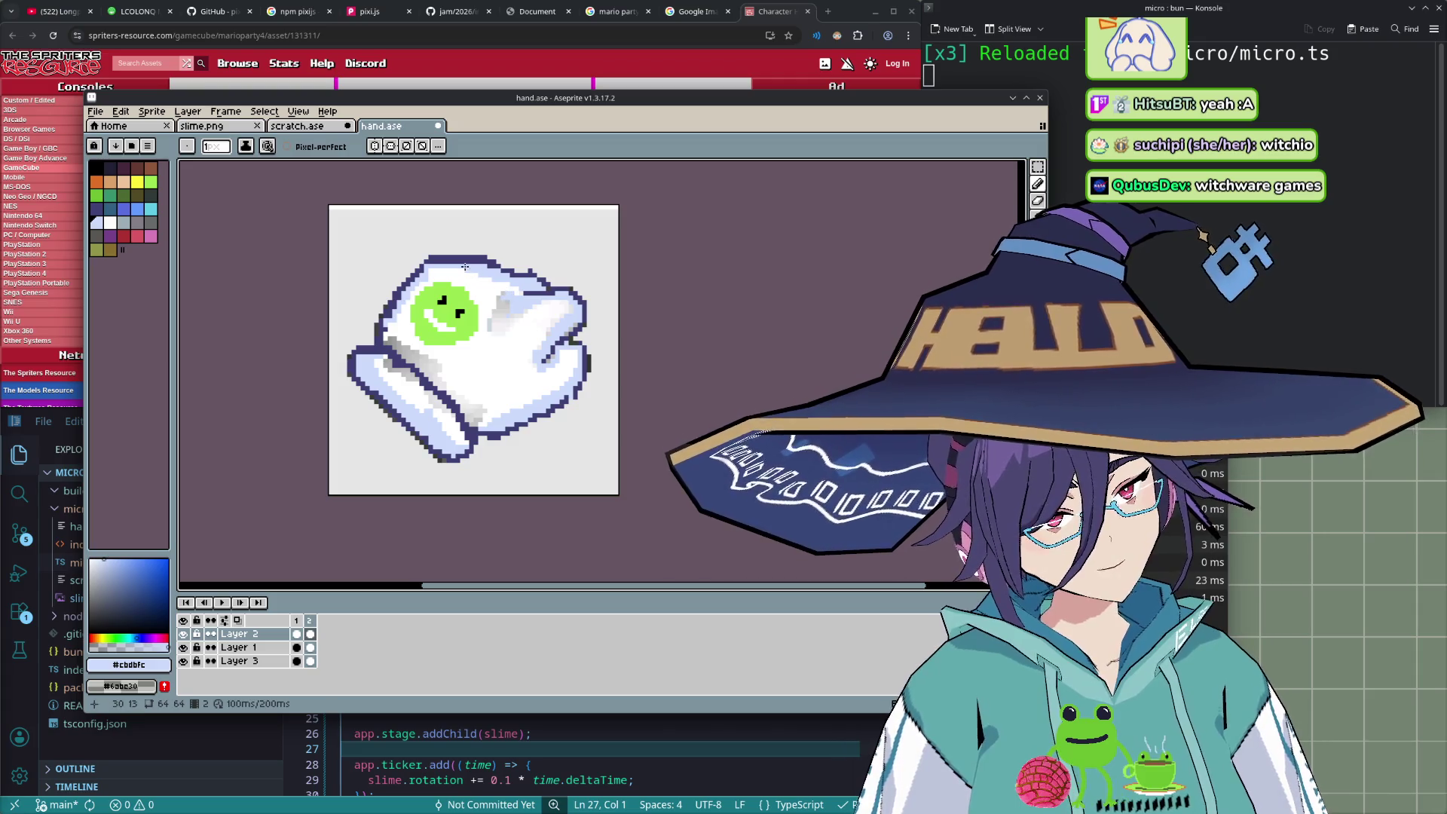
drag(476, 279, 492, 287)
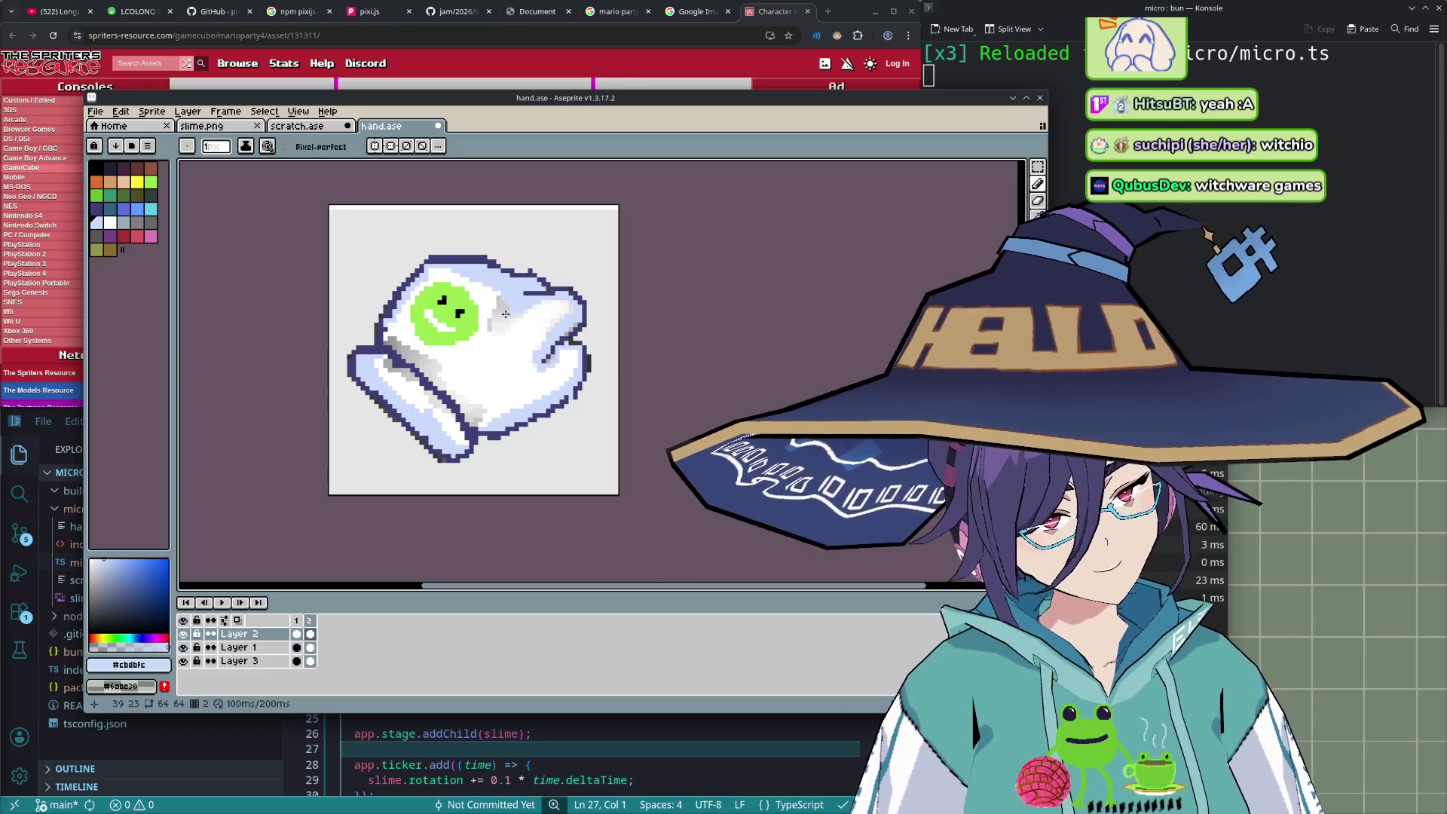
- Toggle Layer 2's visibility repeatedly to compare, leaving it showing
click(185, 633)
double_click(187, 635)
double_click(187, 633)
double_click(184, 634)
click(183, 633)
click(183, 633)
double_click(183, 633)
click(183, 633)
double_click(183, 633)
click(183, 633)
click(183, 633)
double_click(183, 633)
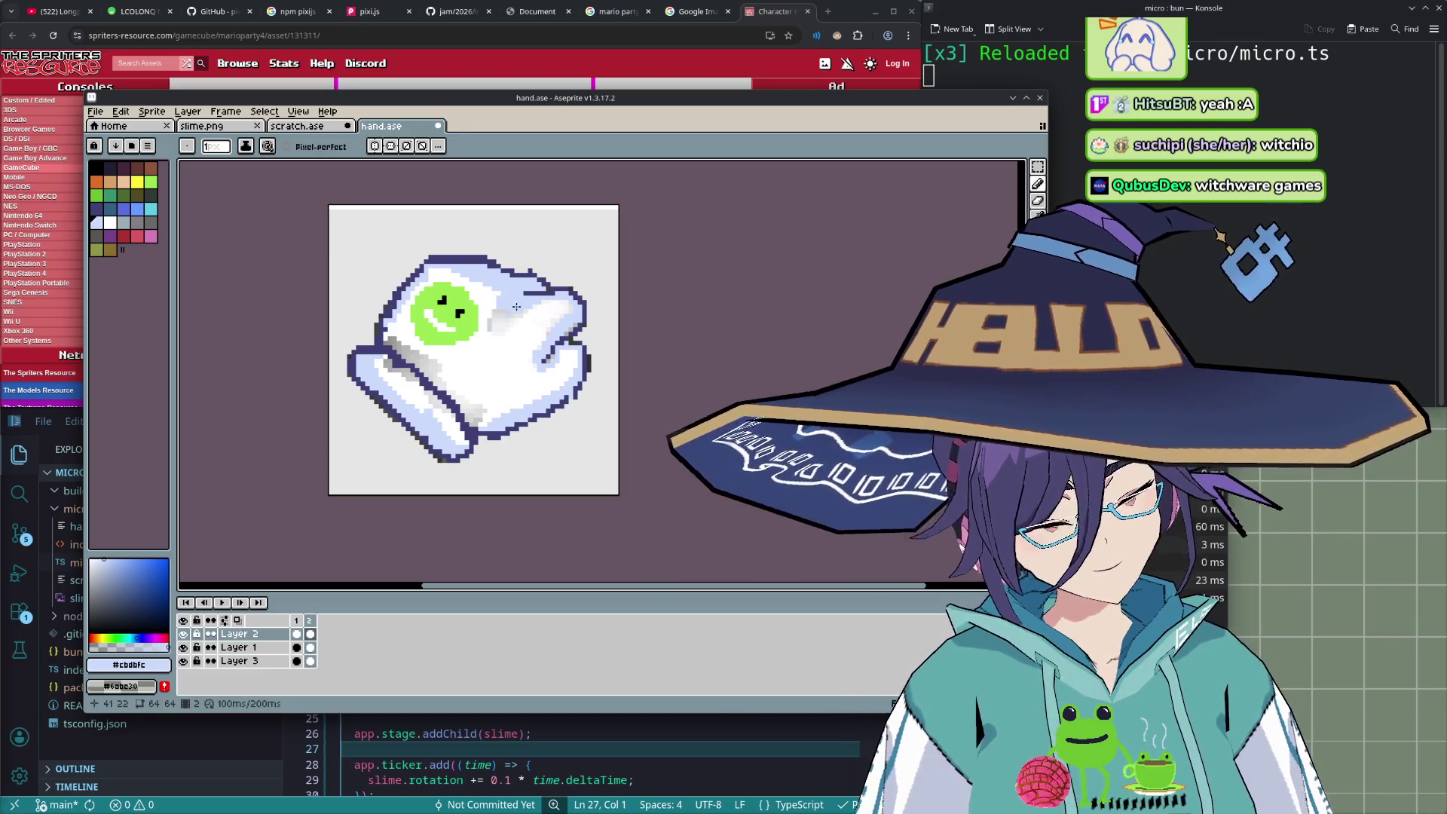
- Eyedrop white from the glove for the Pencil and maximize the editor window
key(e)
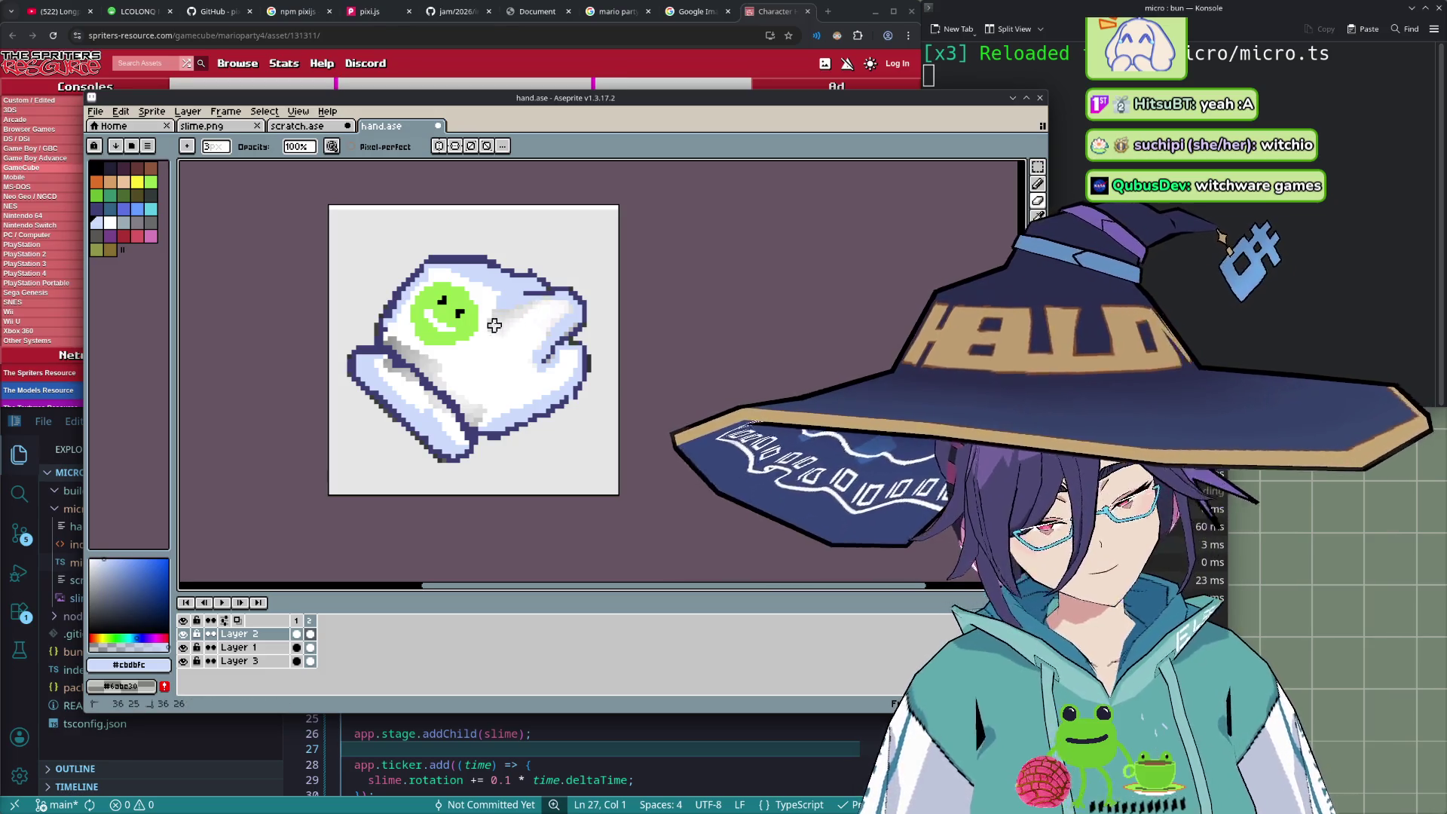
key(i)
click(508, 345)
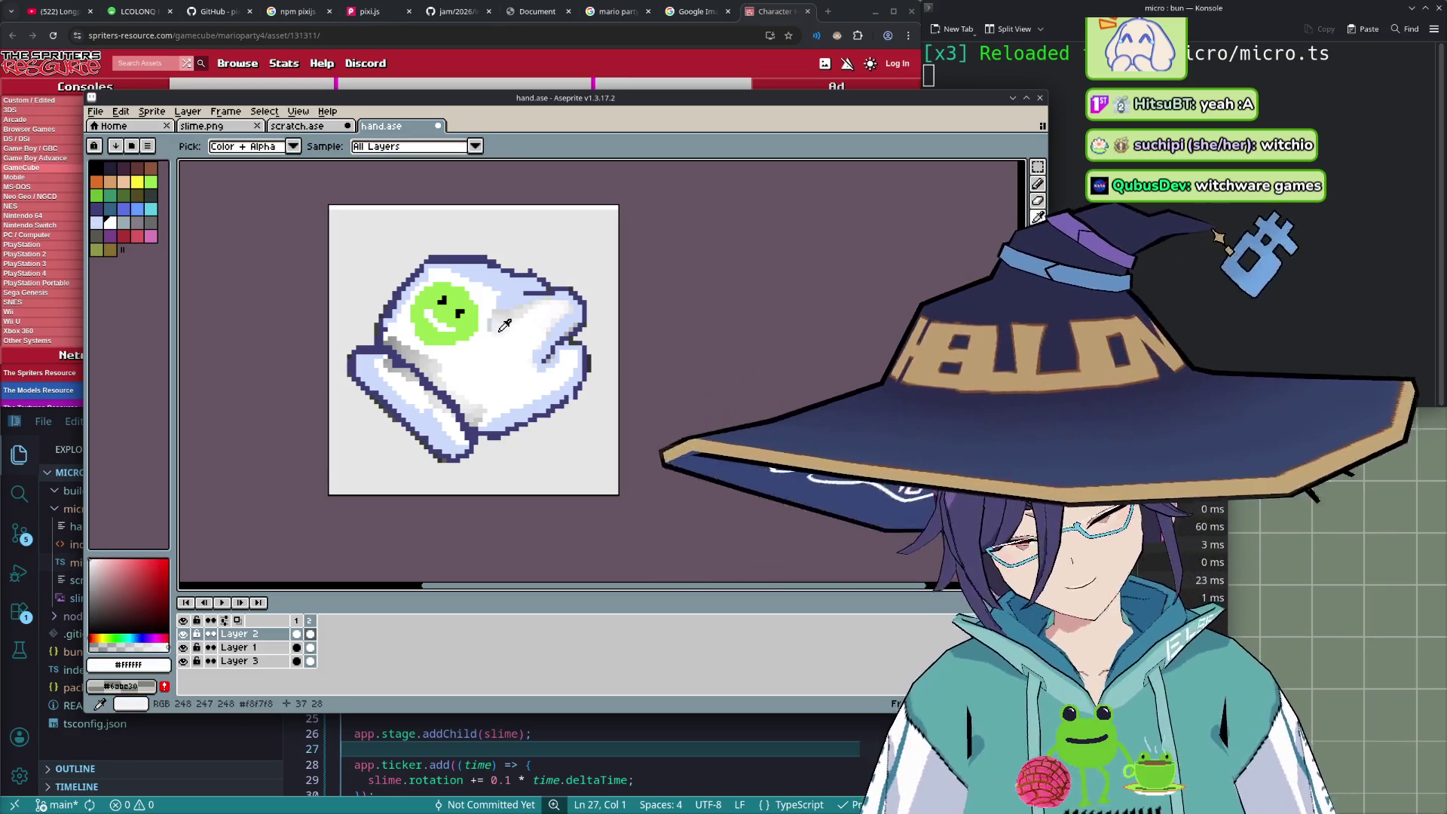
key(b)
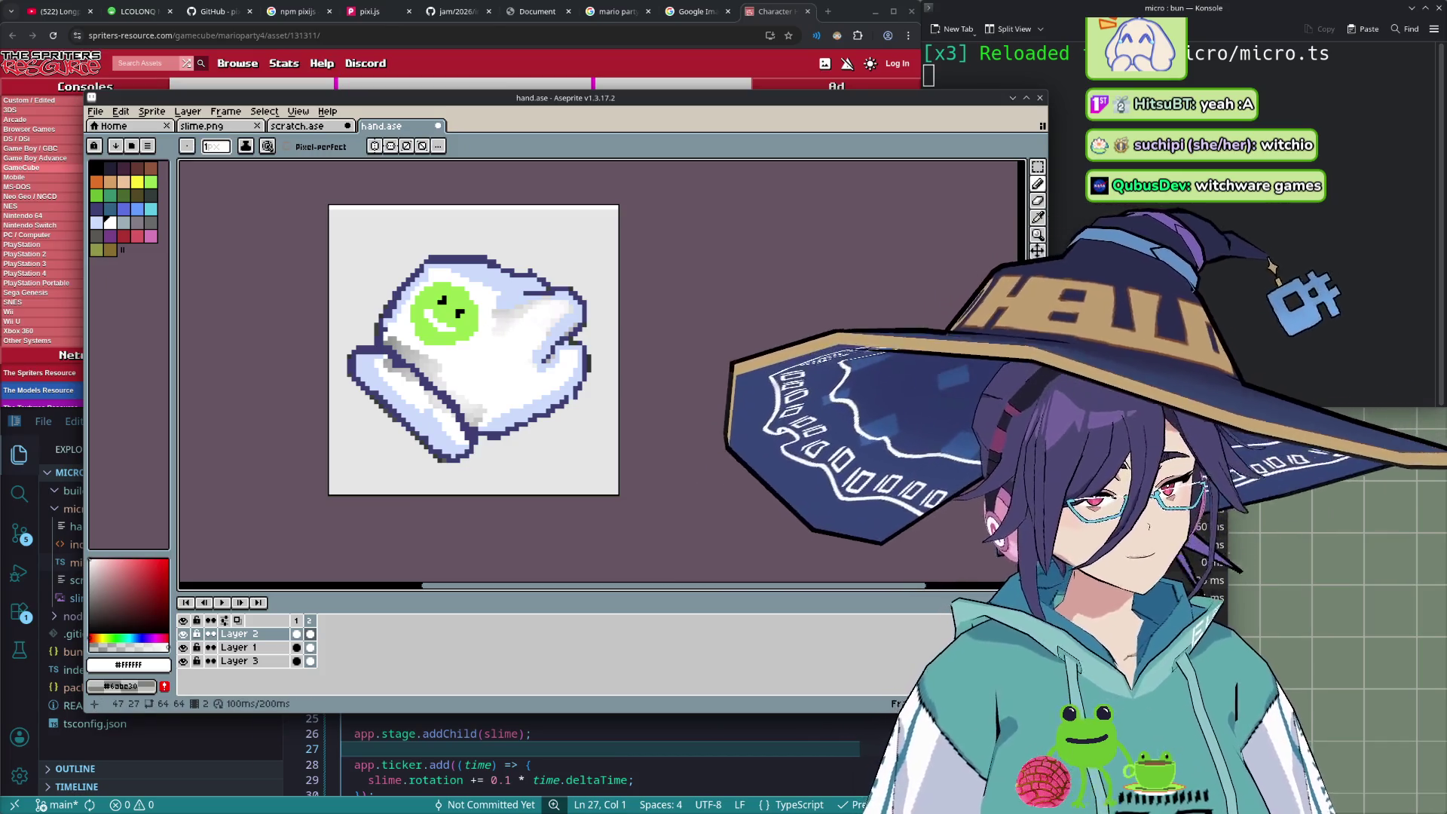
click(1026, 97)
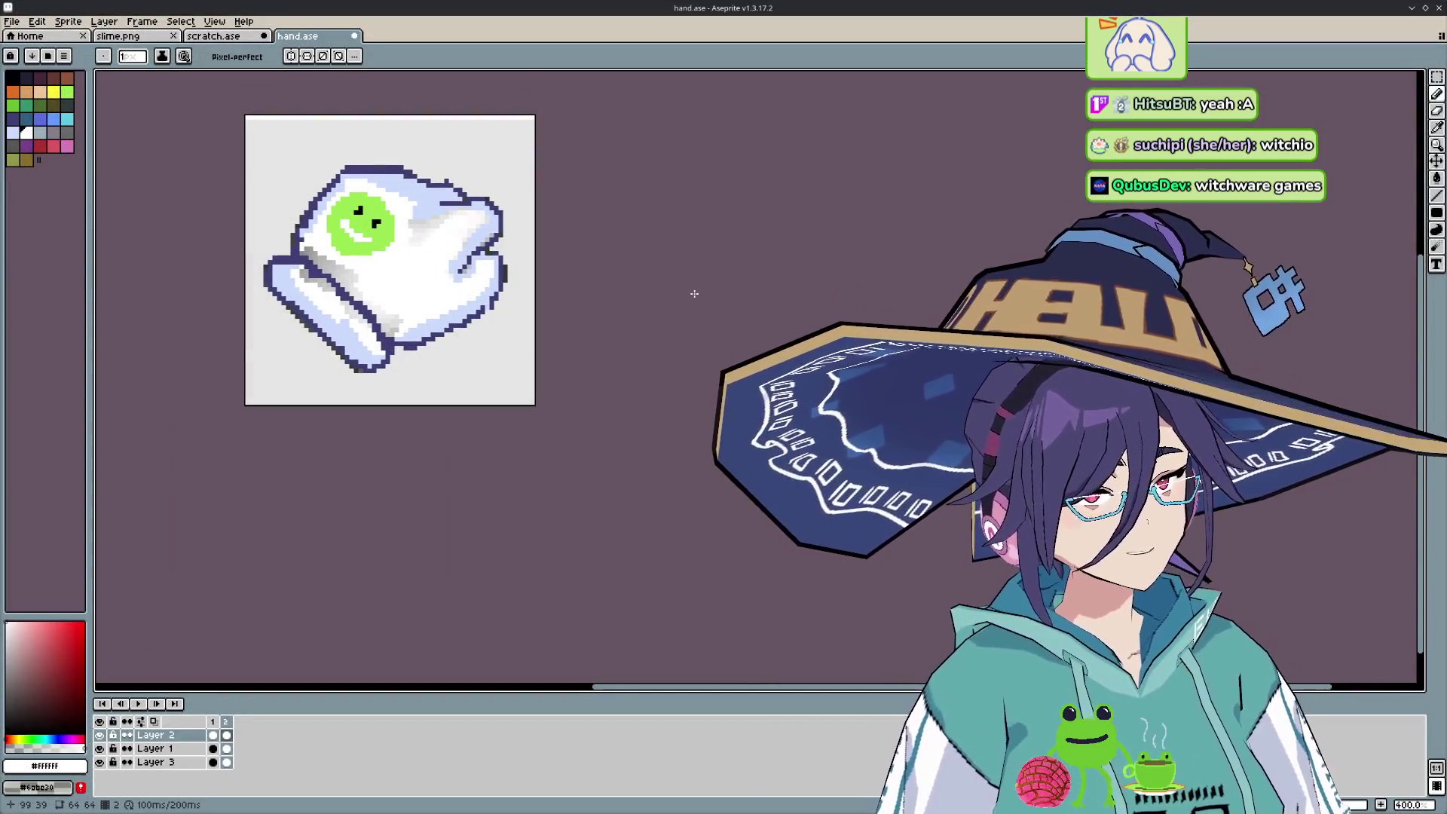
- Zoom in and eyedrop the light blue #cbdbfc from the glove
scroll(656, 301, up, 1)
scroll(404, 330, up, 1)
scroll(404, 330, up, 1)
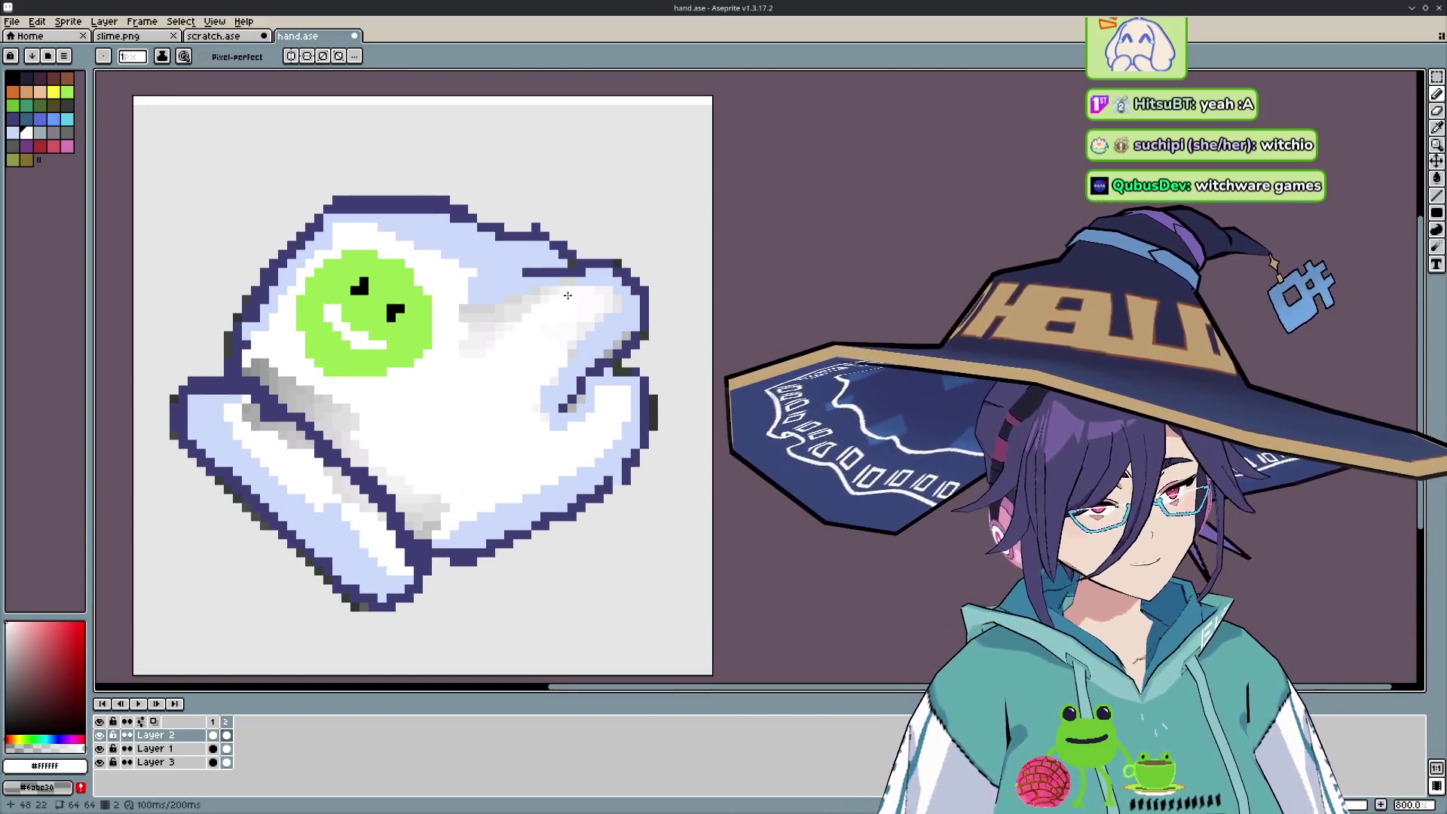
key(u)
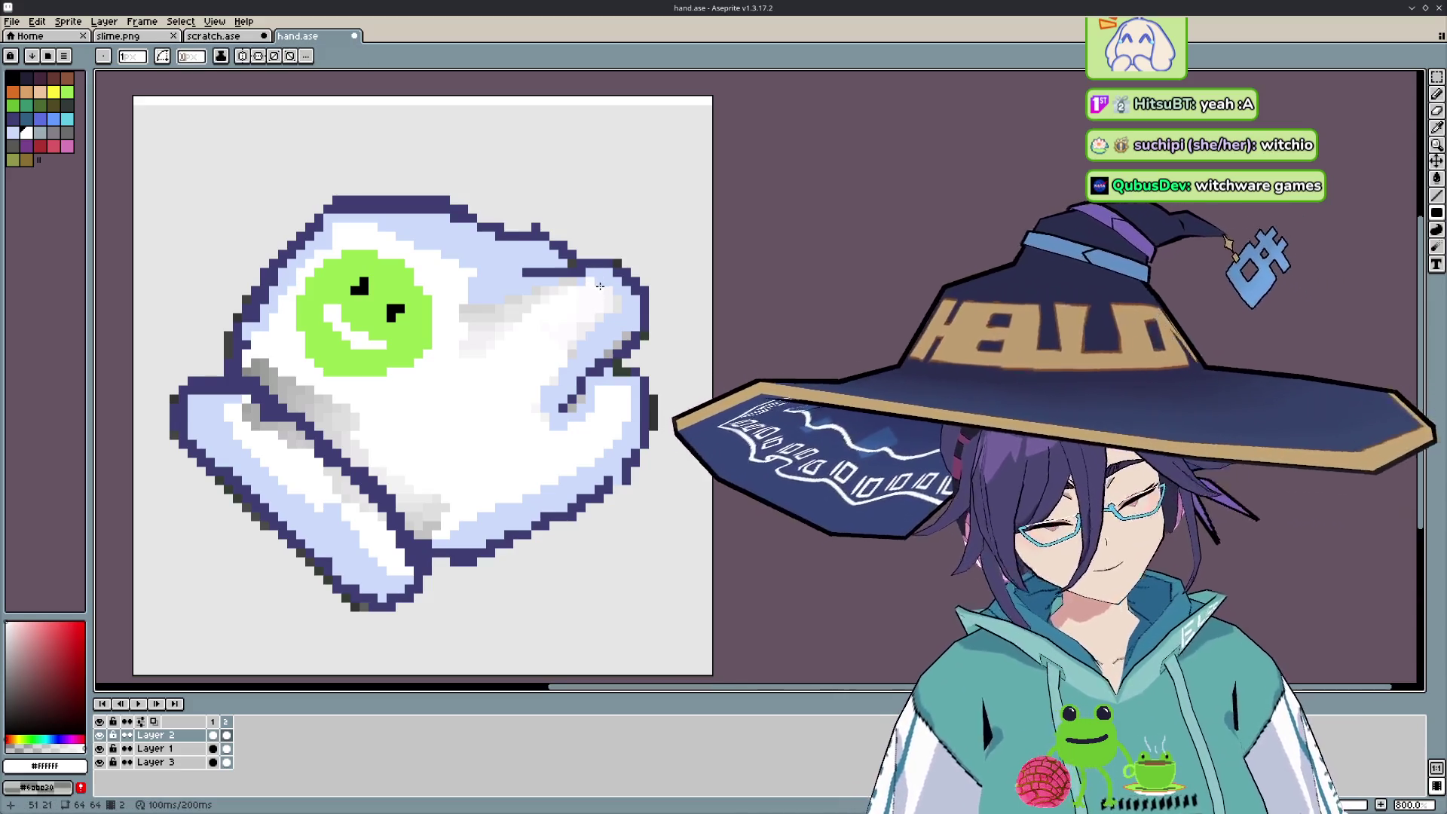
key(i)
click(597, 274)
key(b)
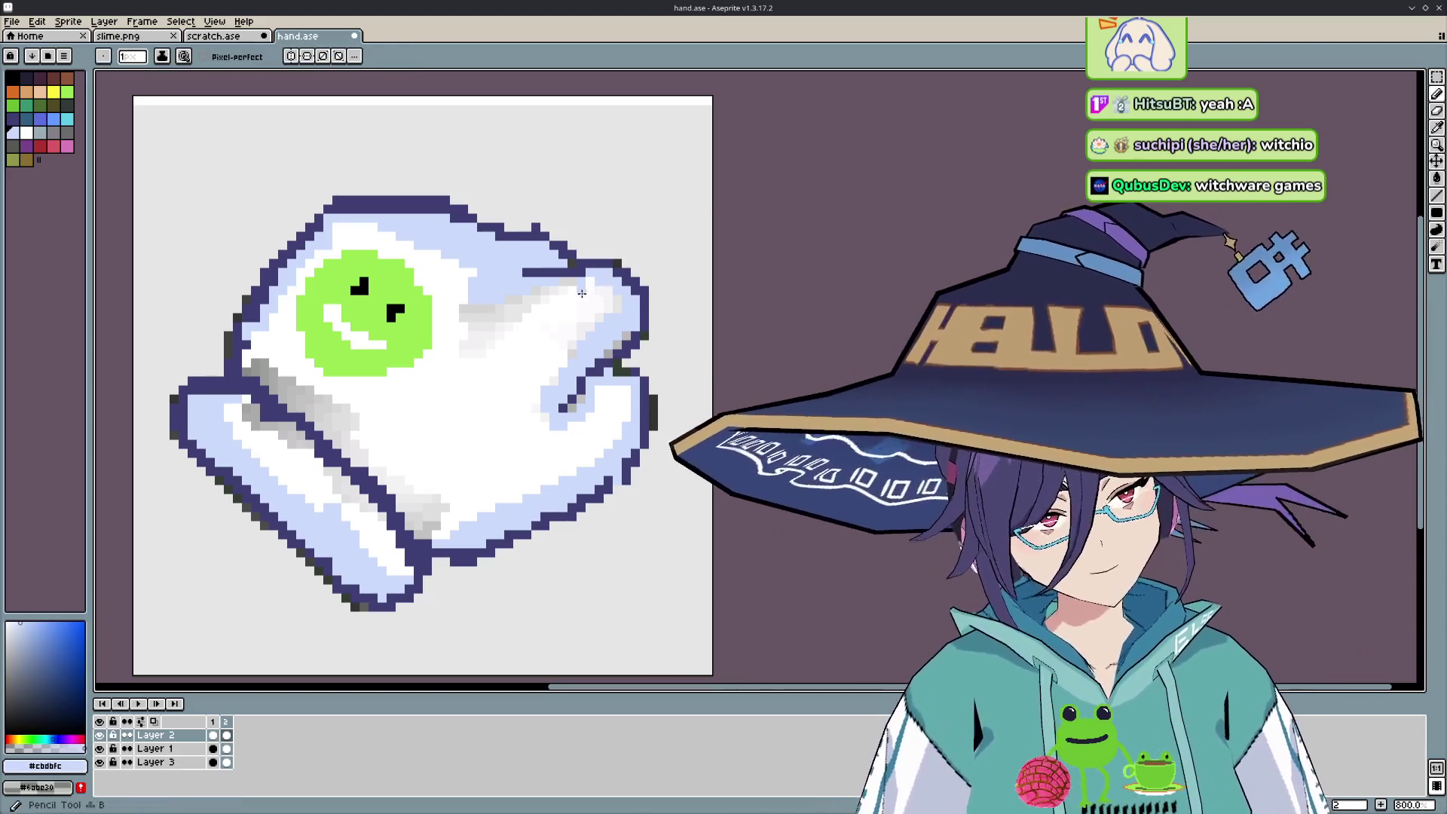
- Undo the stray stroke, touch up a bent-finger pixel, and hide Layer 1
key(ctrl+z)
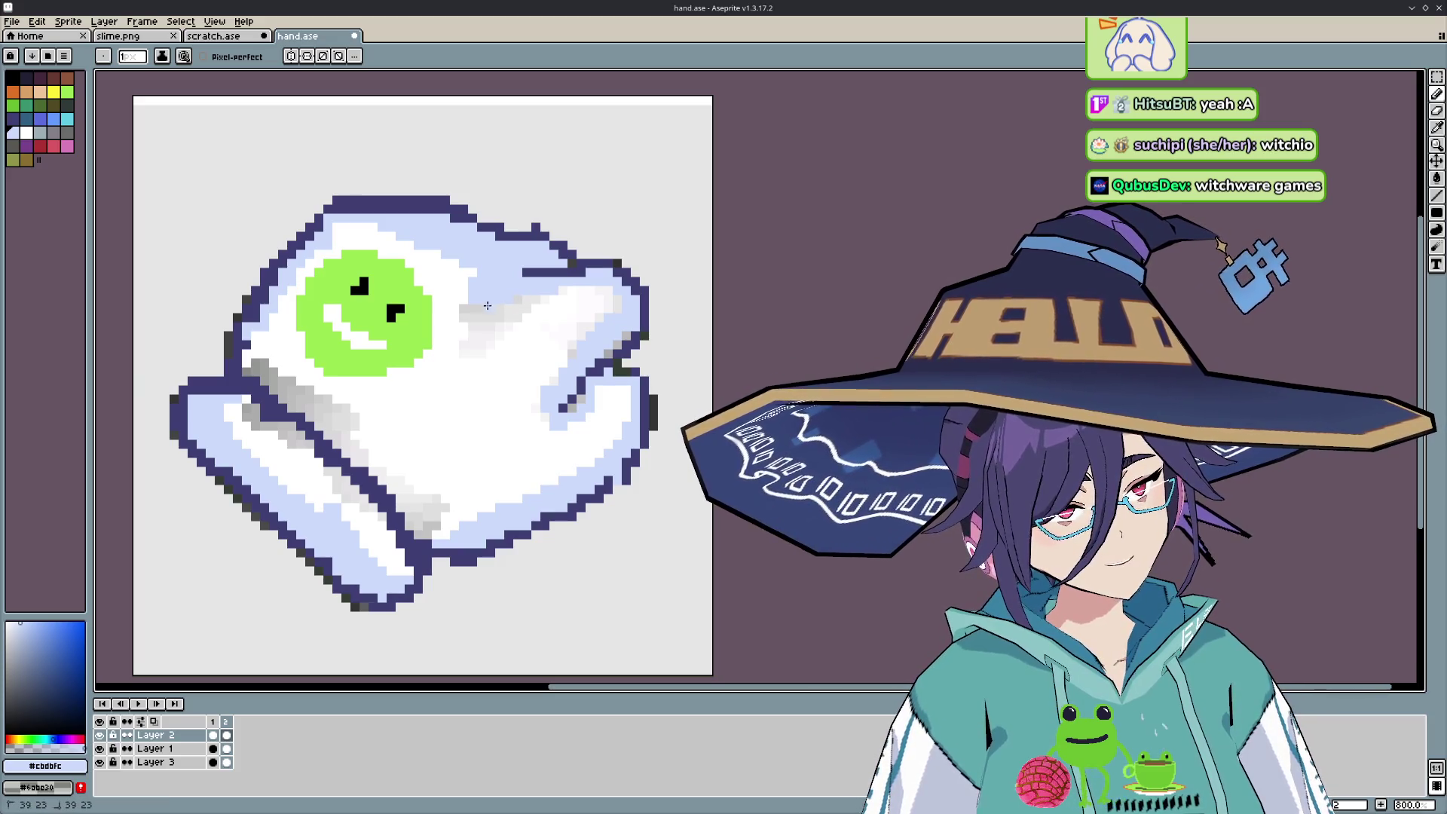
click(606, 353)
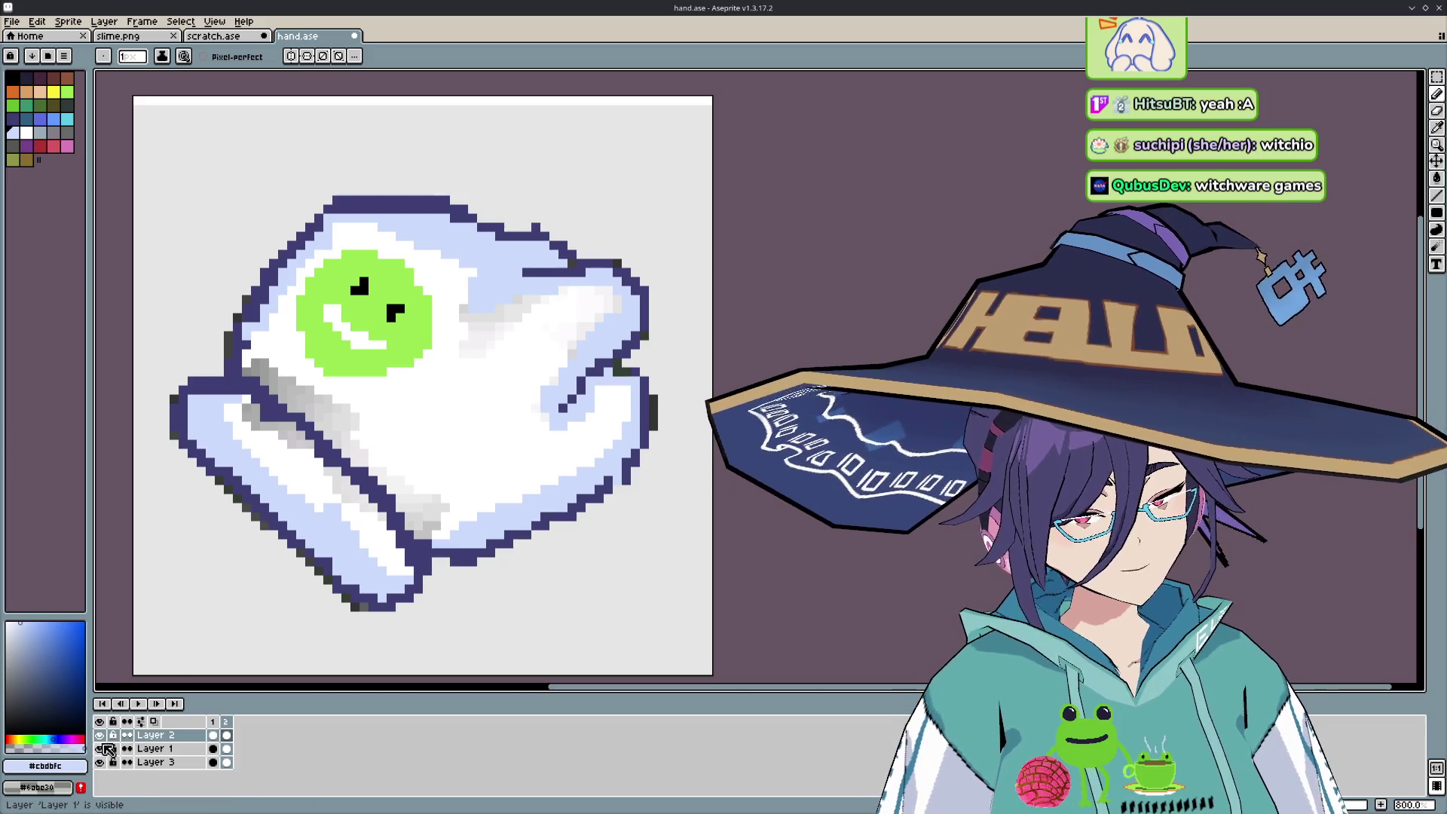
click(100, 748)
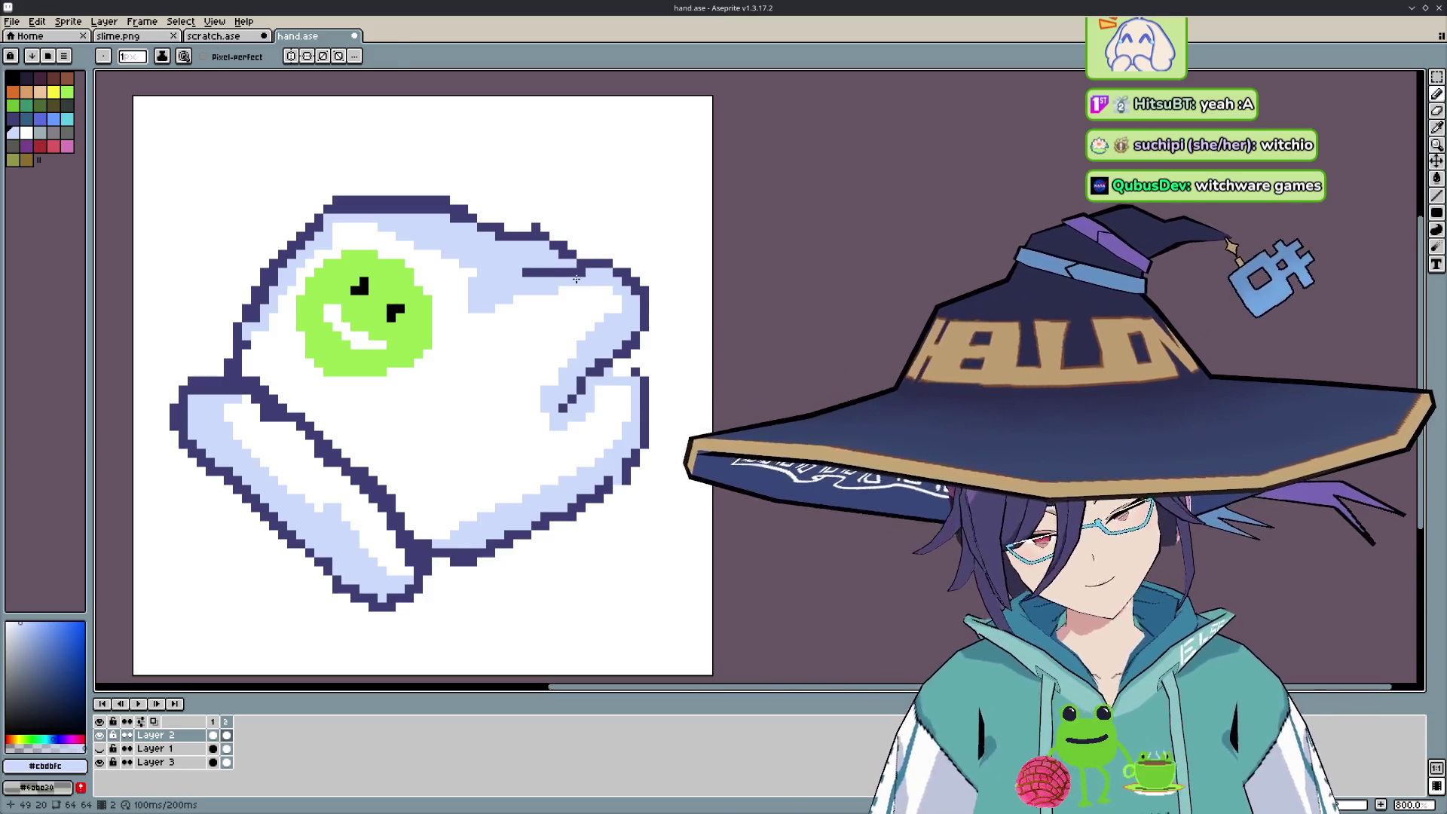
- Sample the dark outline colour #3f3f74 and place a dark outline pixel on the fist
alt+click(575, 257)
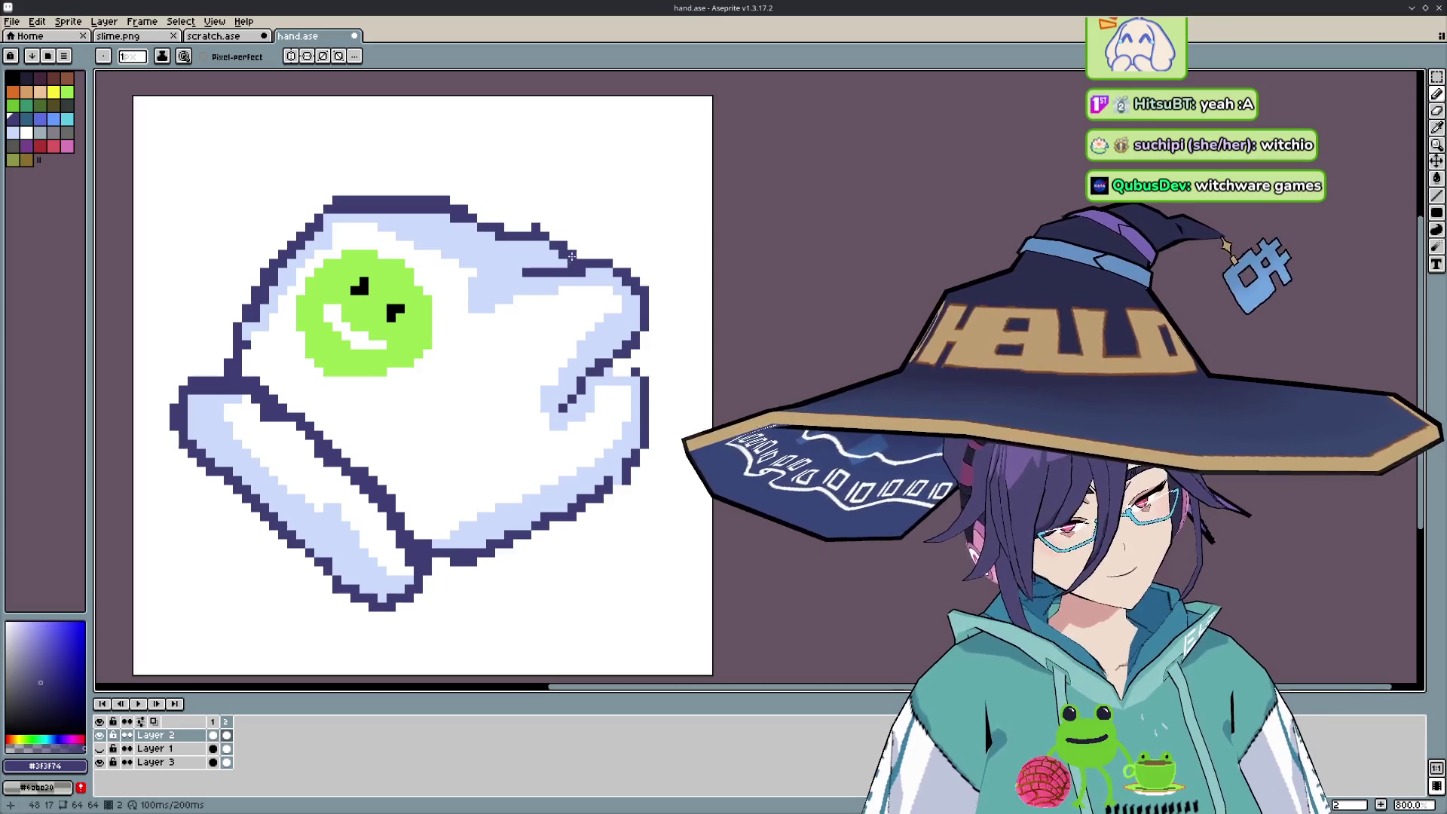
key(e)
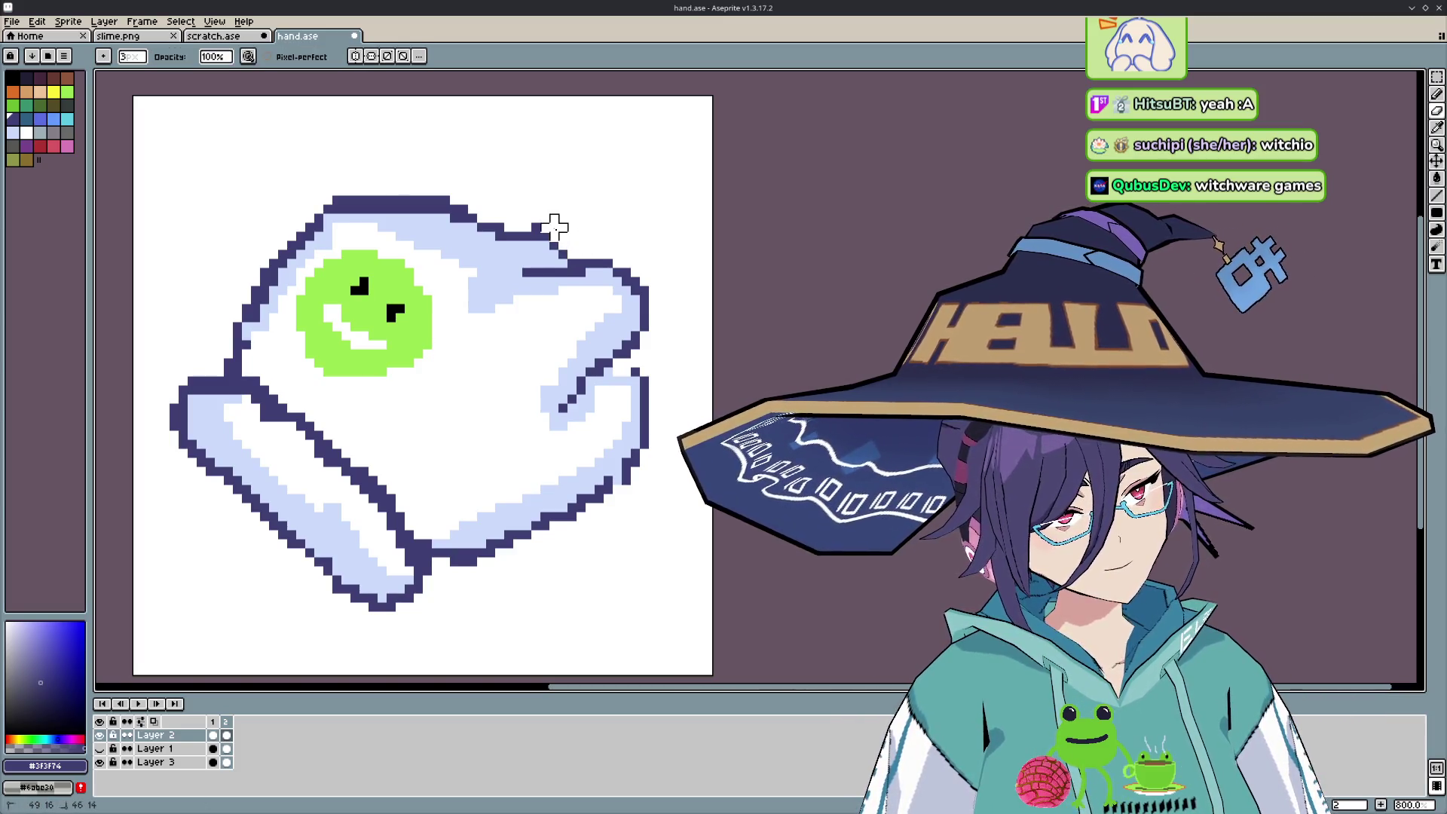
click(99, 748)
click(101, 748)
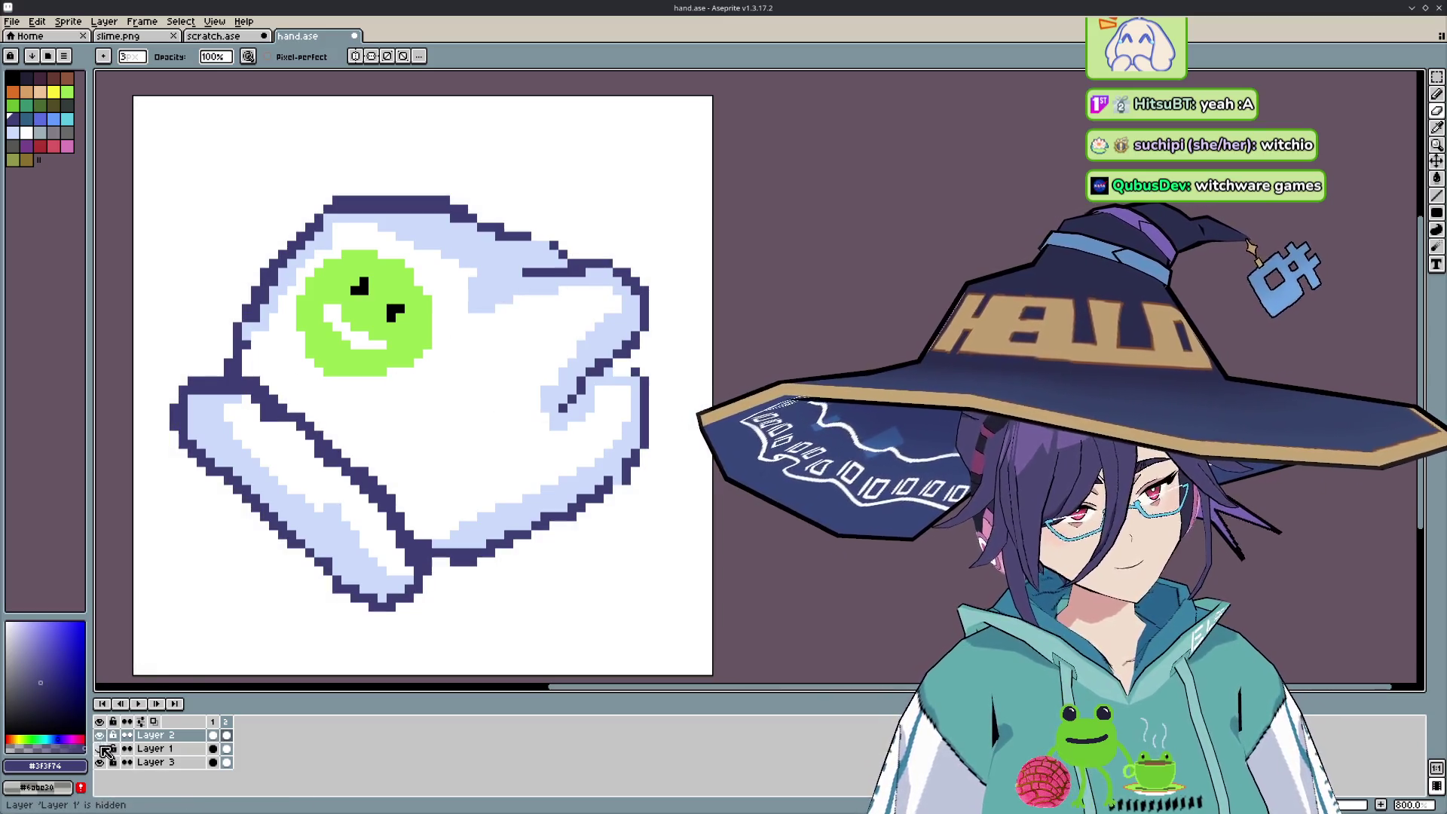
key(b)
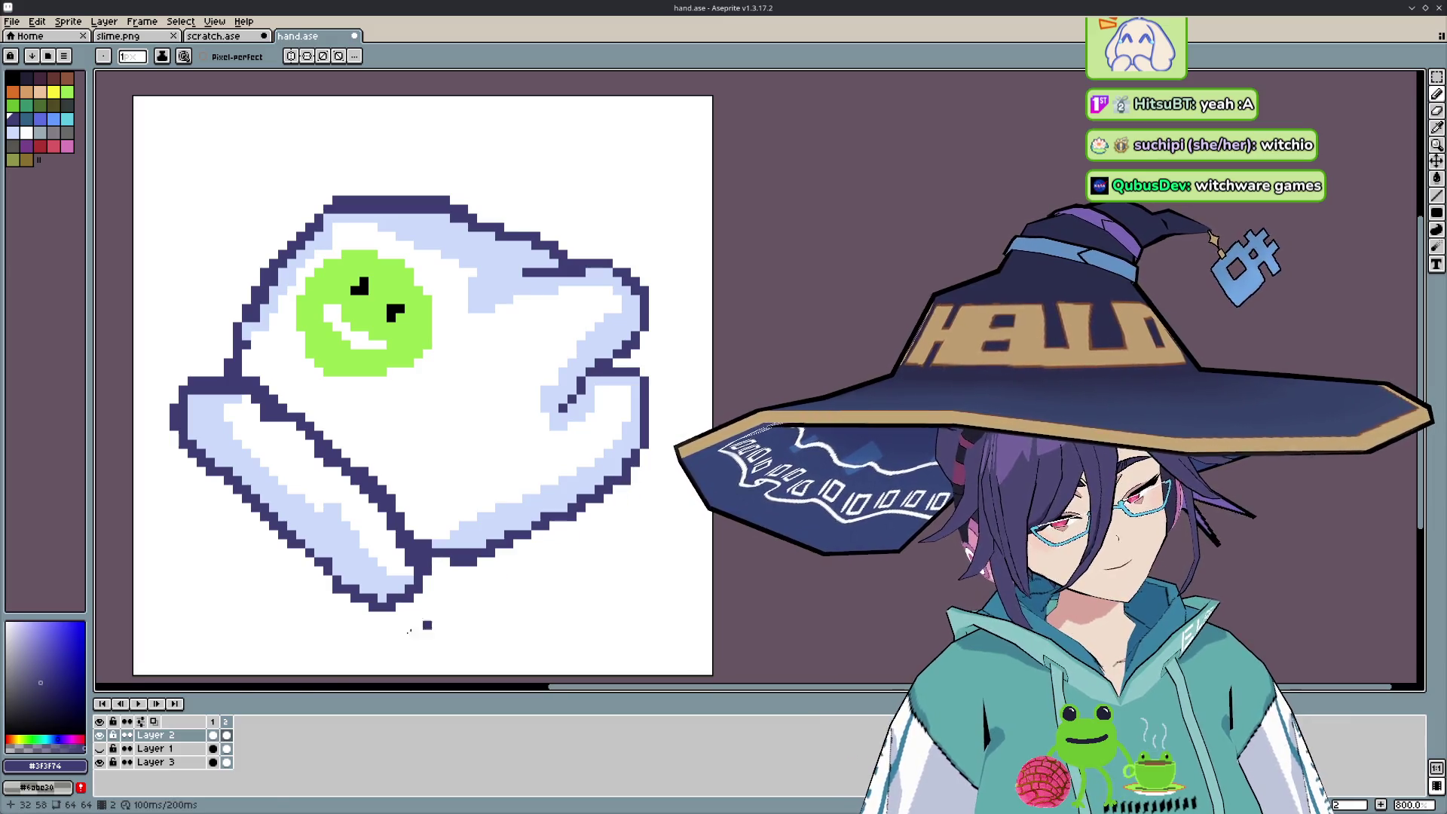
click(327, 651)
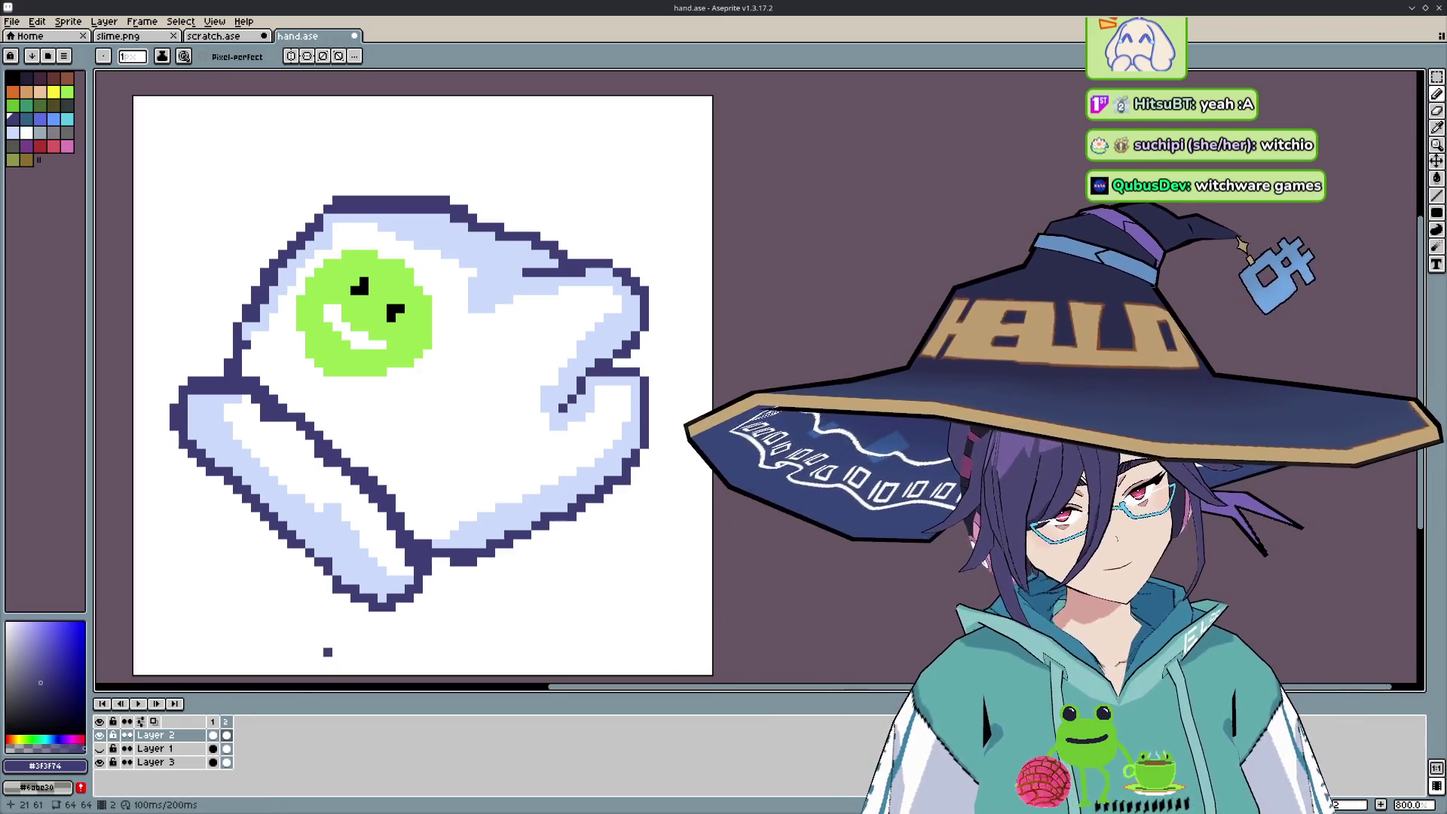
- Recenter the zoomed sprite and switch to frame 1's pointing hand
scroll(327, 641, down, 5)
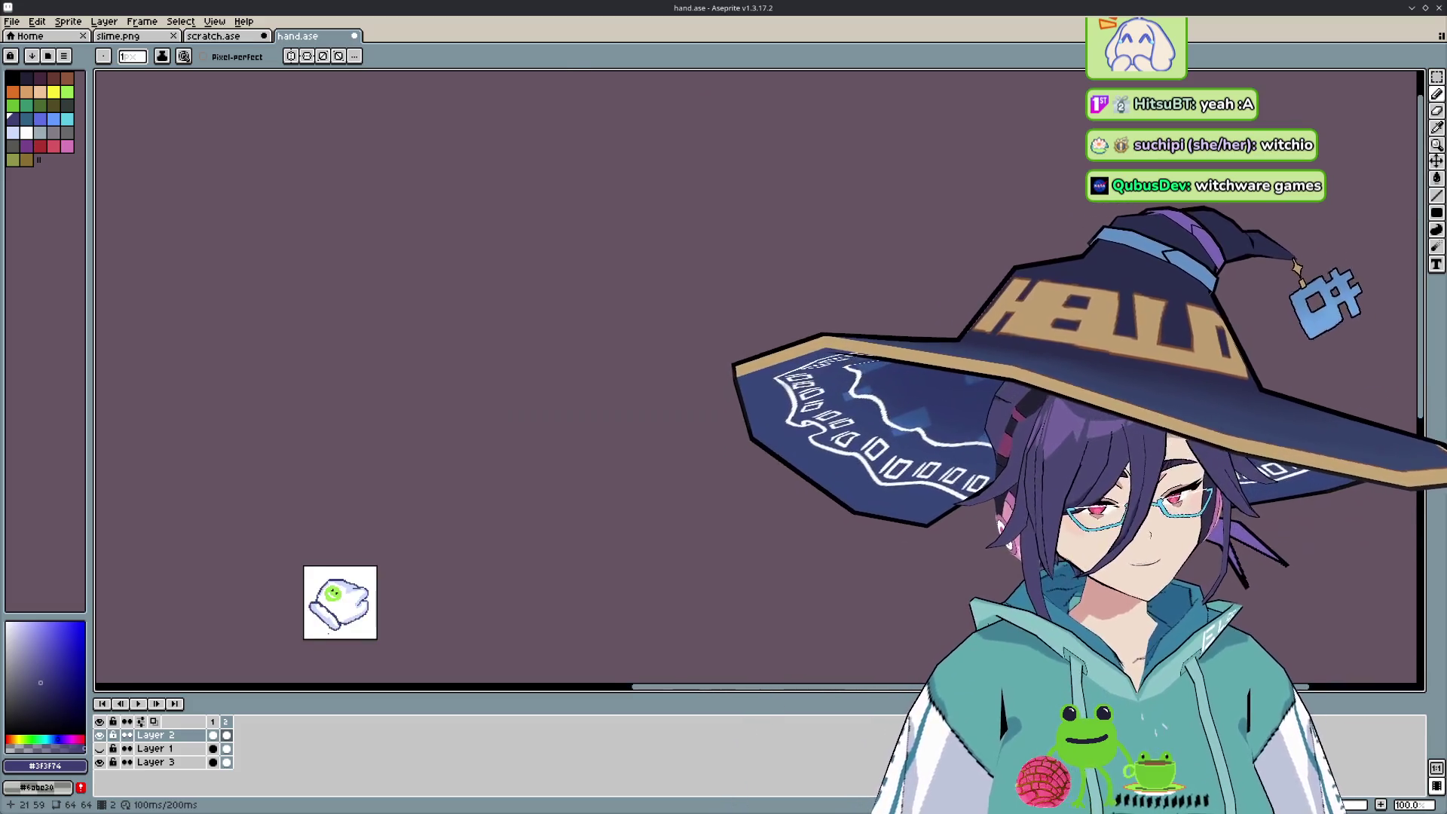
scroll(328, 640, up, 2)
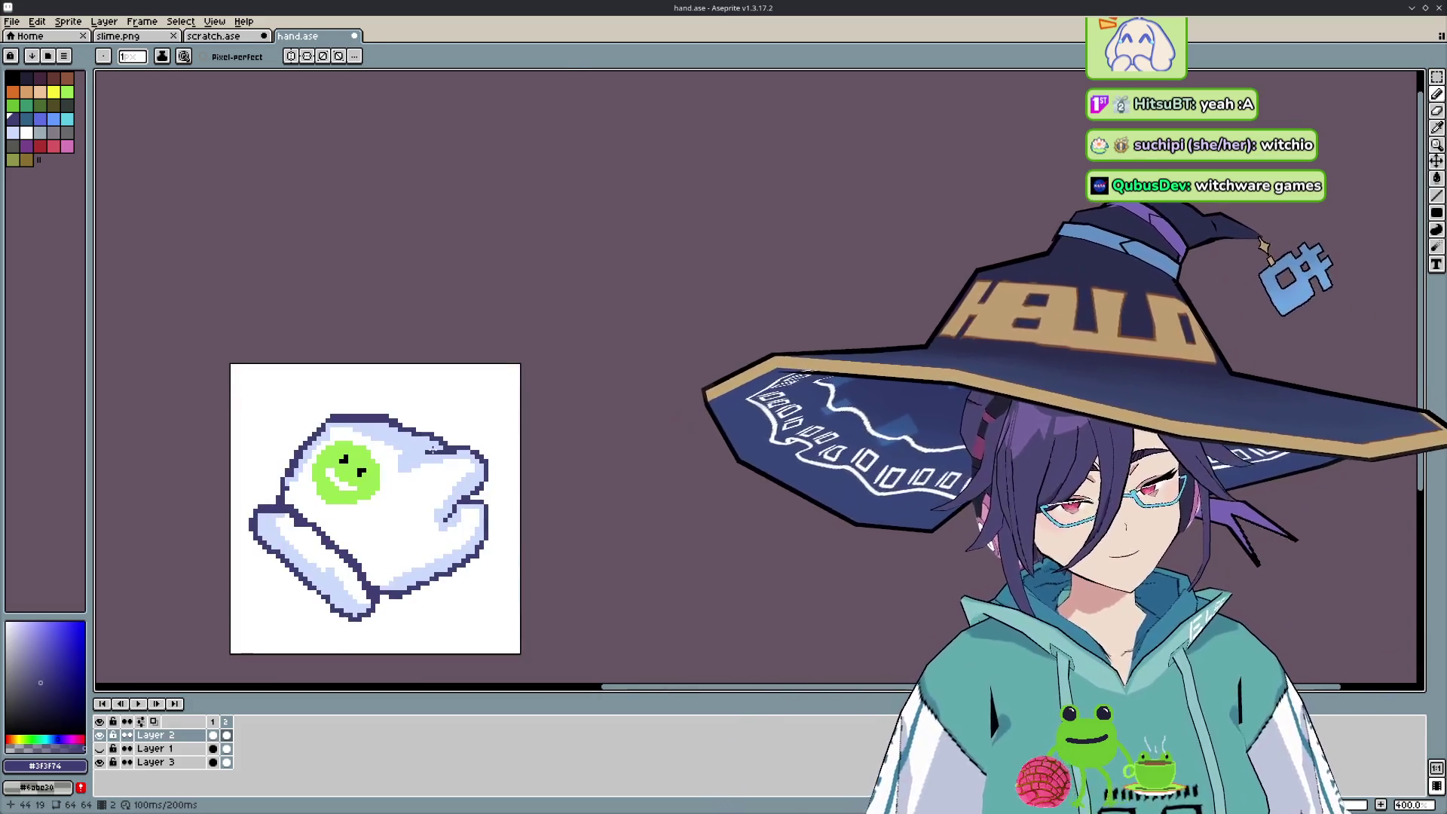
scroll(444, 419, up, 3)
mouse_move(444, 419)
mouse_down()
mouse_move(484, 361)
mouse_move(504, 364)
mouse_up()
scroll(524, 371, down, 1)
scroll(517, 394, up, 1)
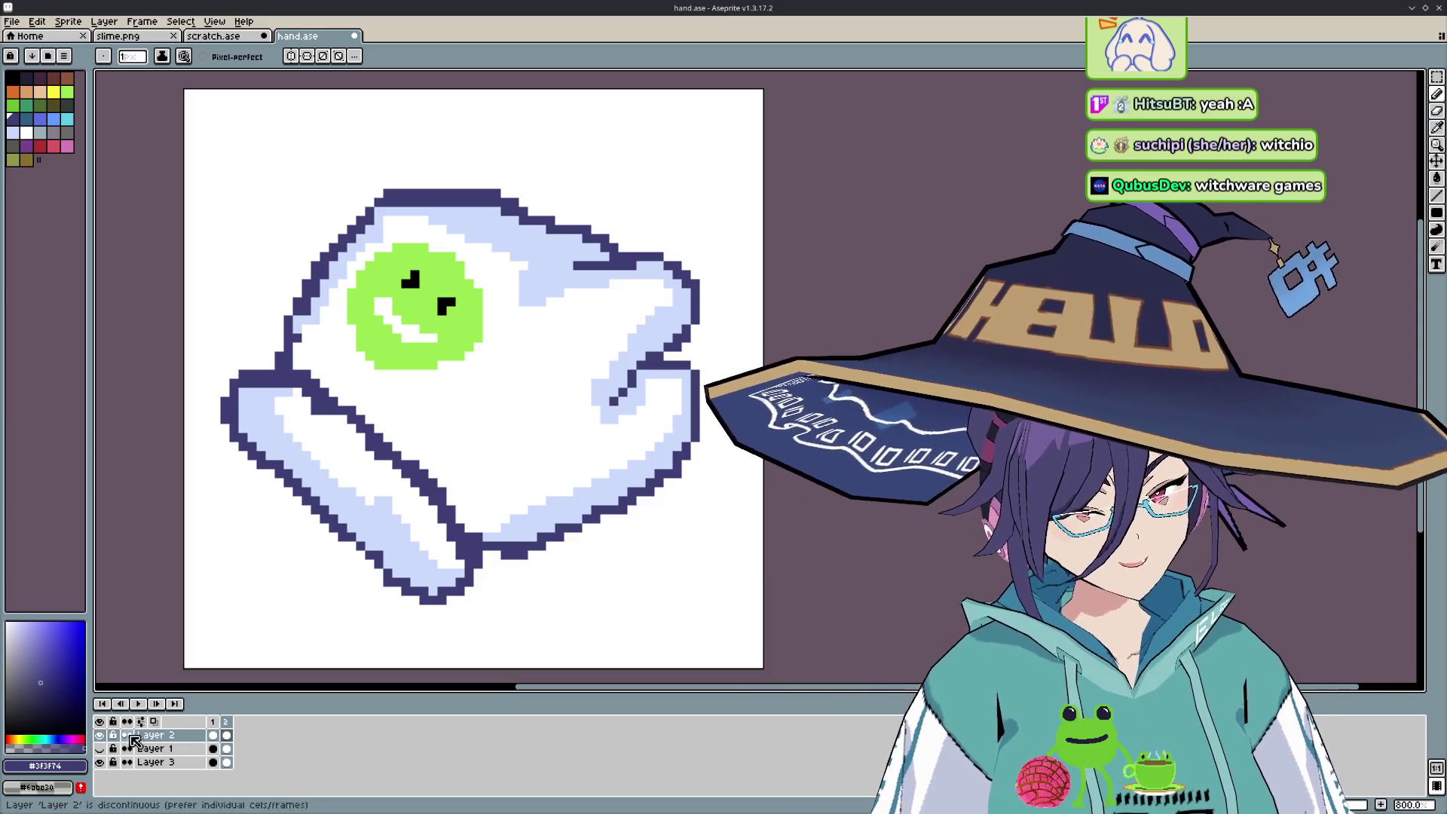
click(214, 722)
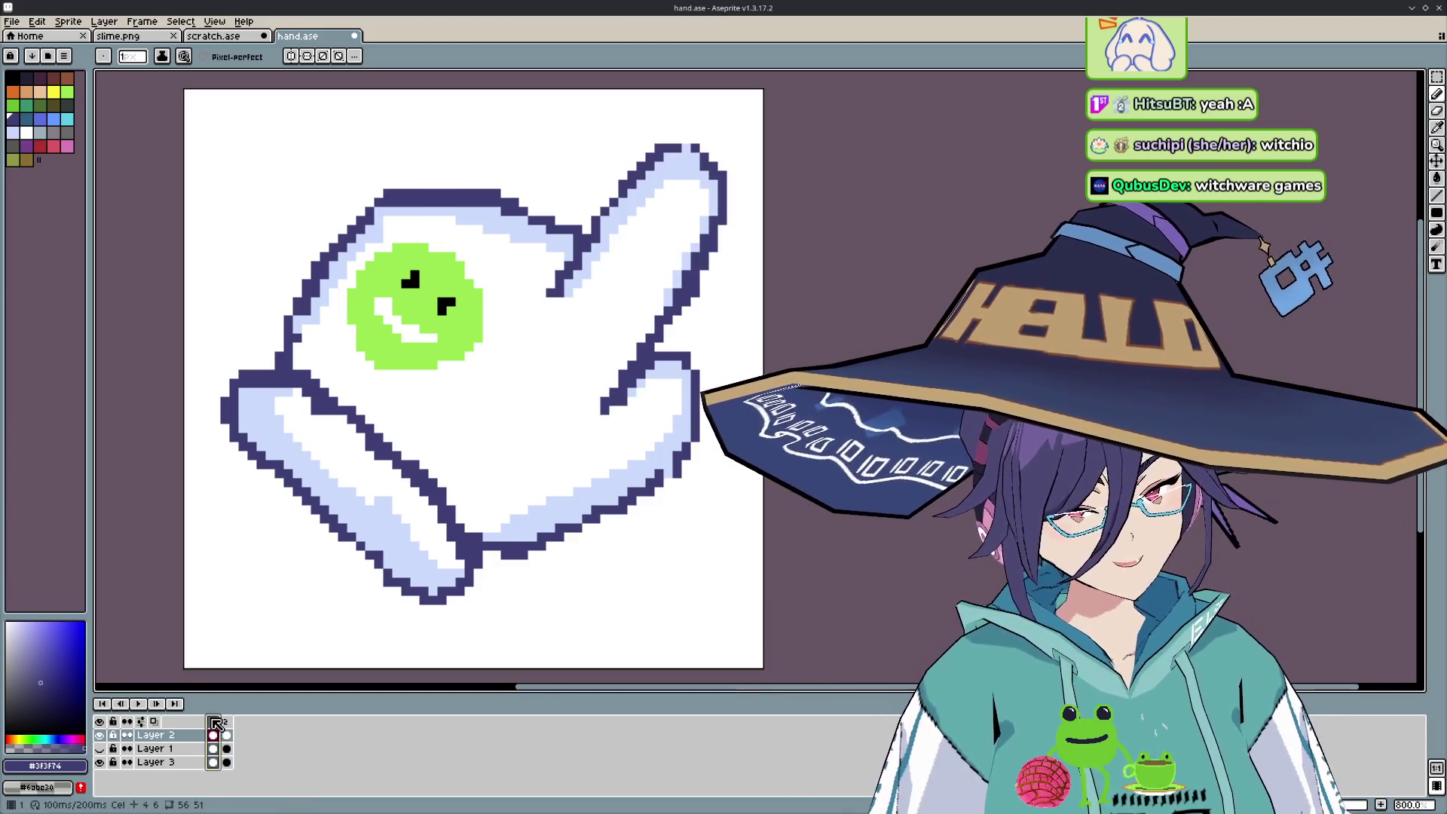
- Flip between the pointing and folded frames to compare, ending on frame 1
click(227, 722)
click(214, 722)
click(227, 722)
click(214, 722)
click(227, 722)
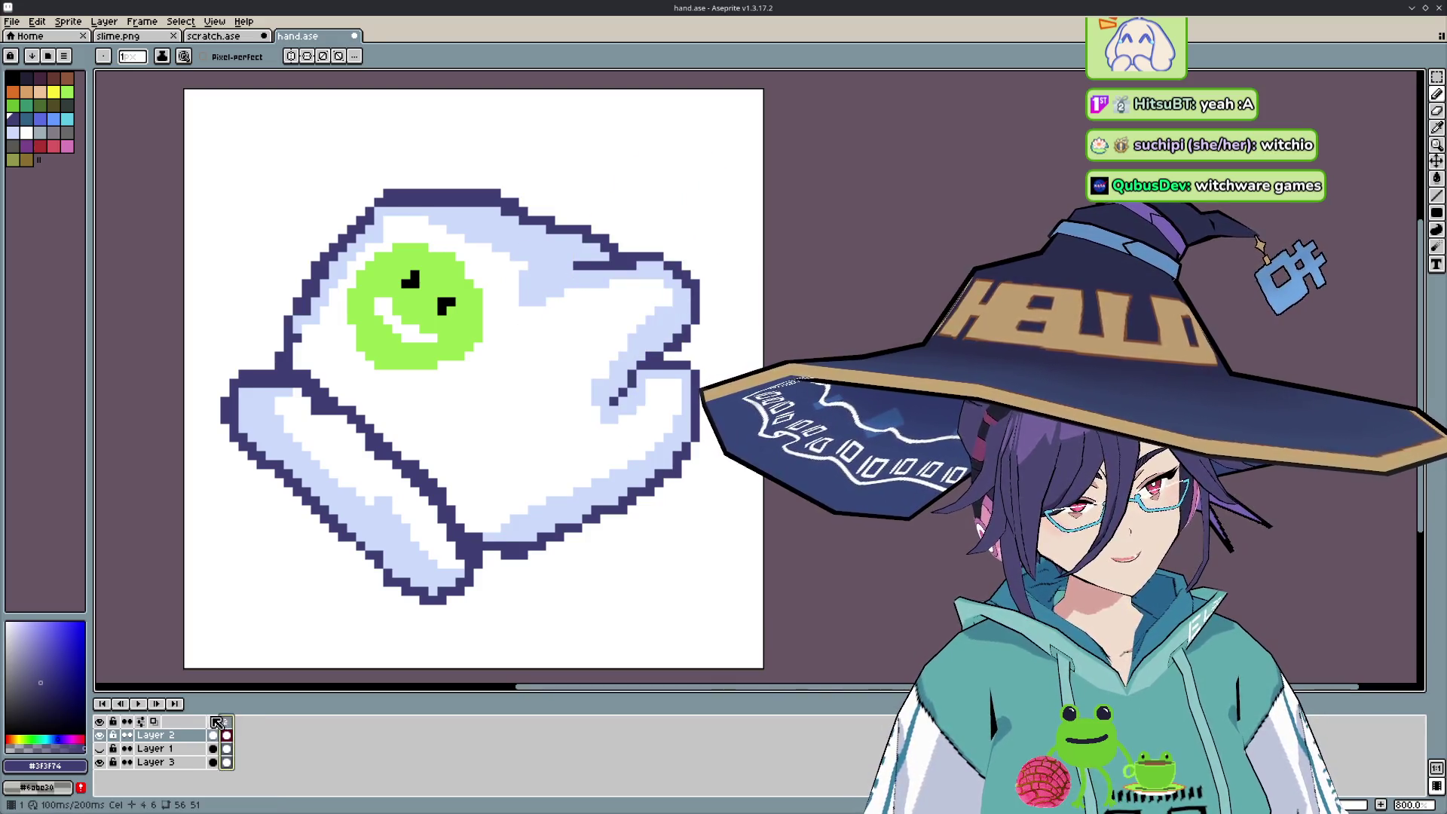
click(215, 722)
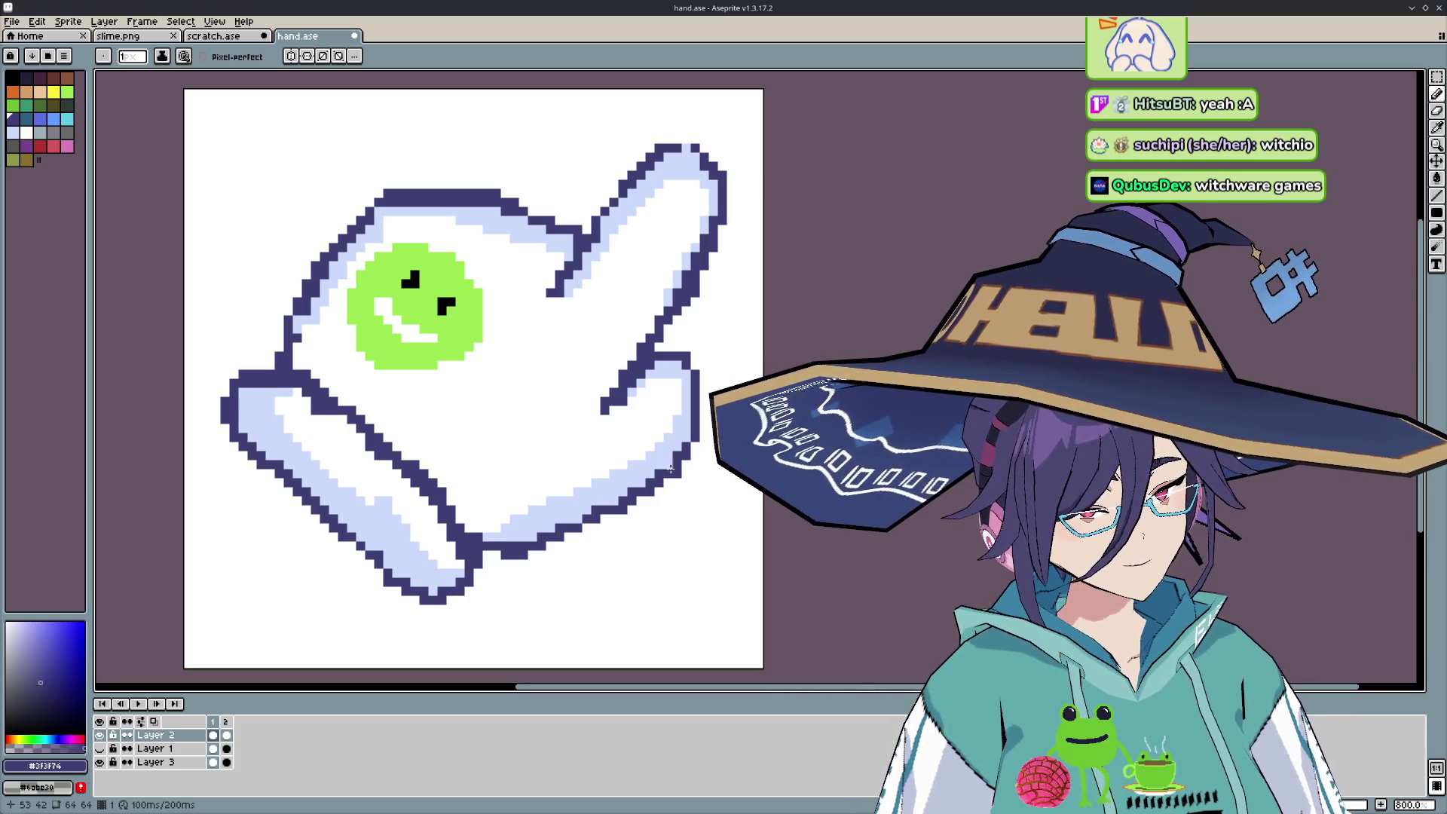
- Touch up frame 1's outline with Pencil and Eraser, undoing a stray erase on the thumb
key(e)
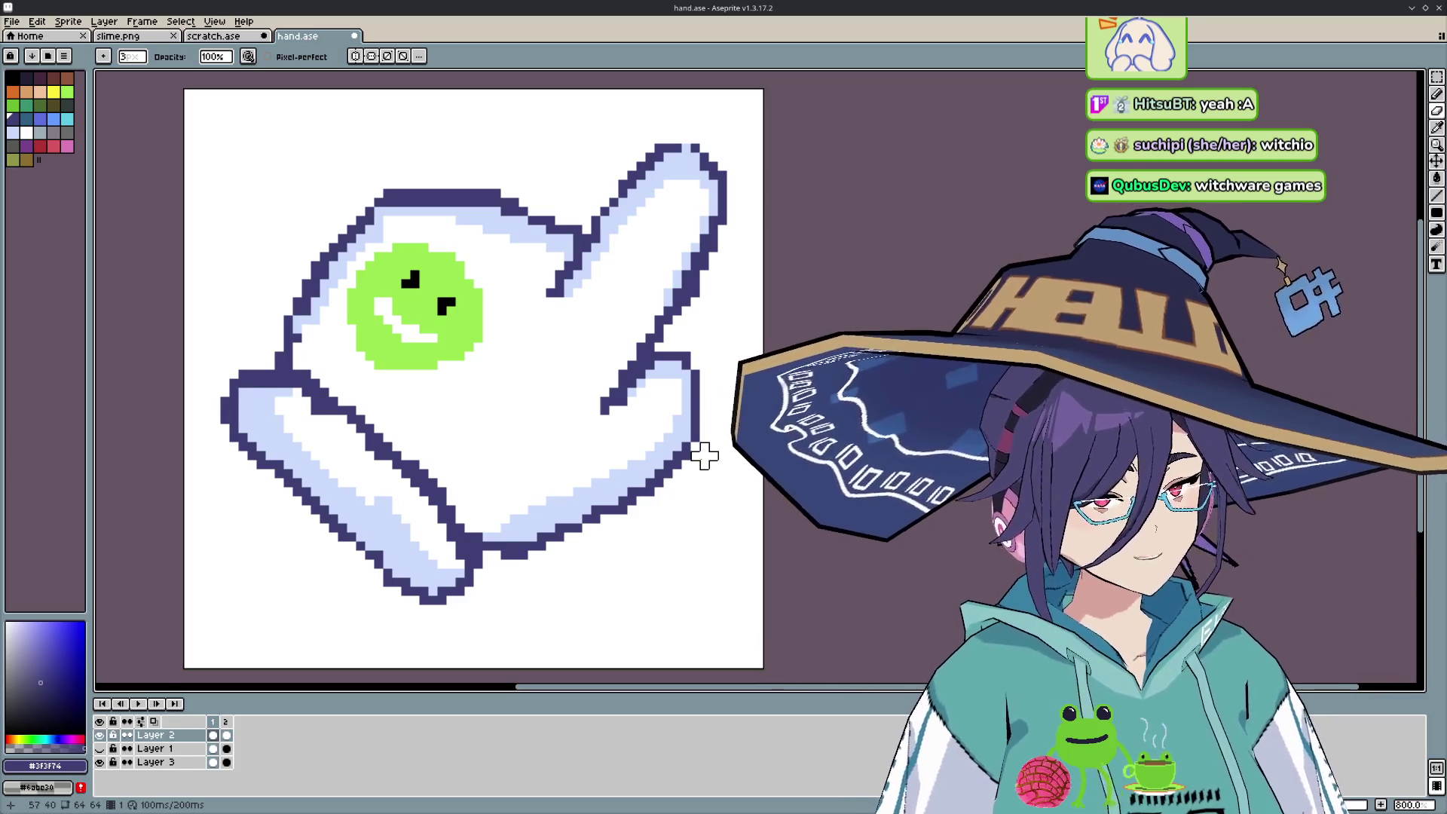
key(b)
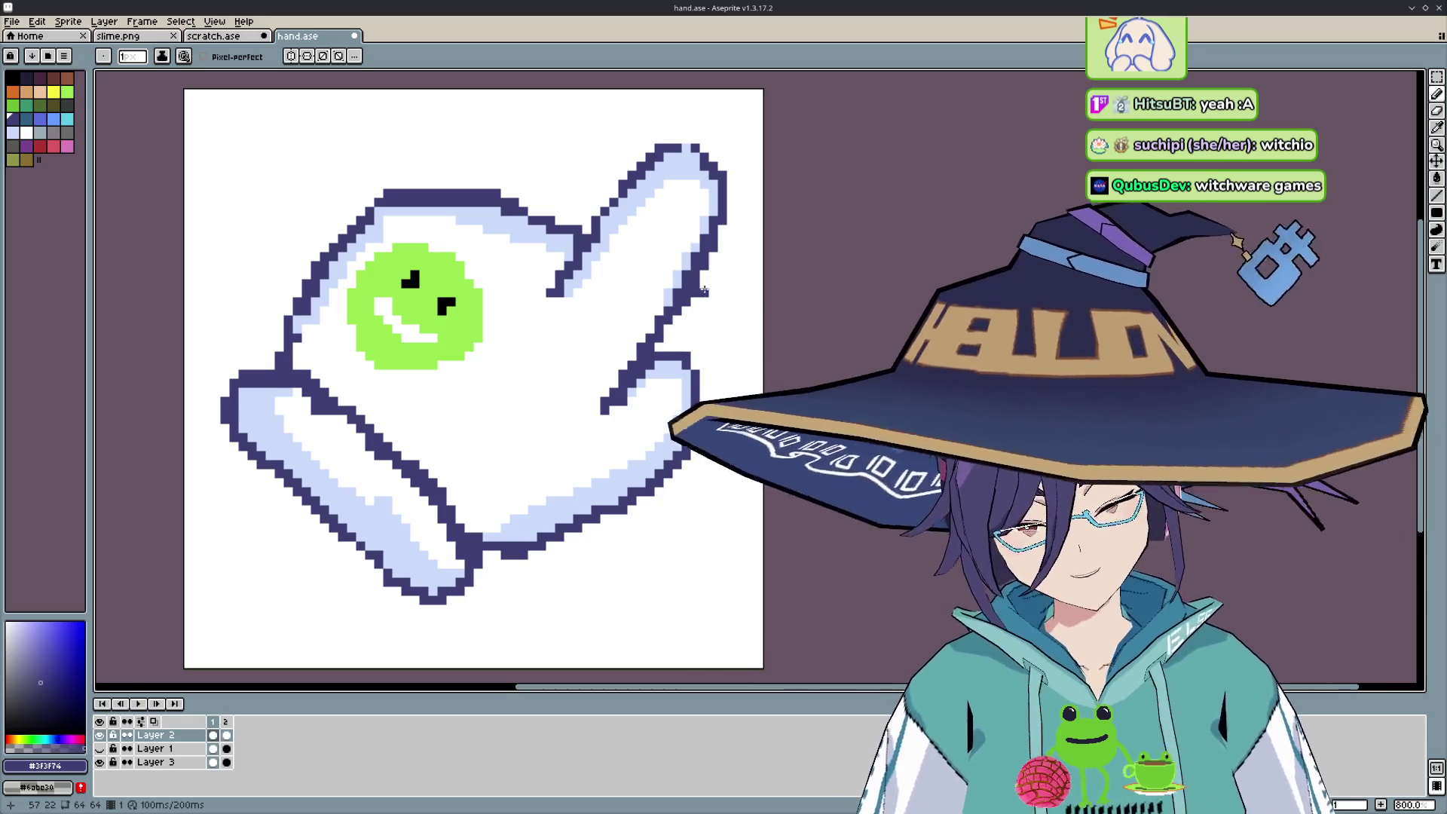
key(e)
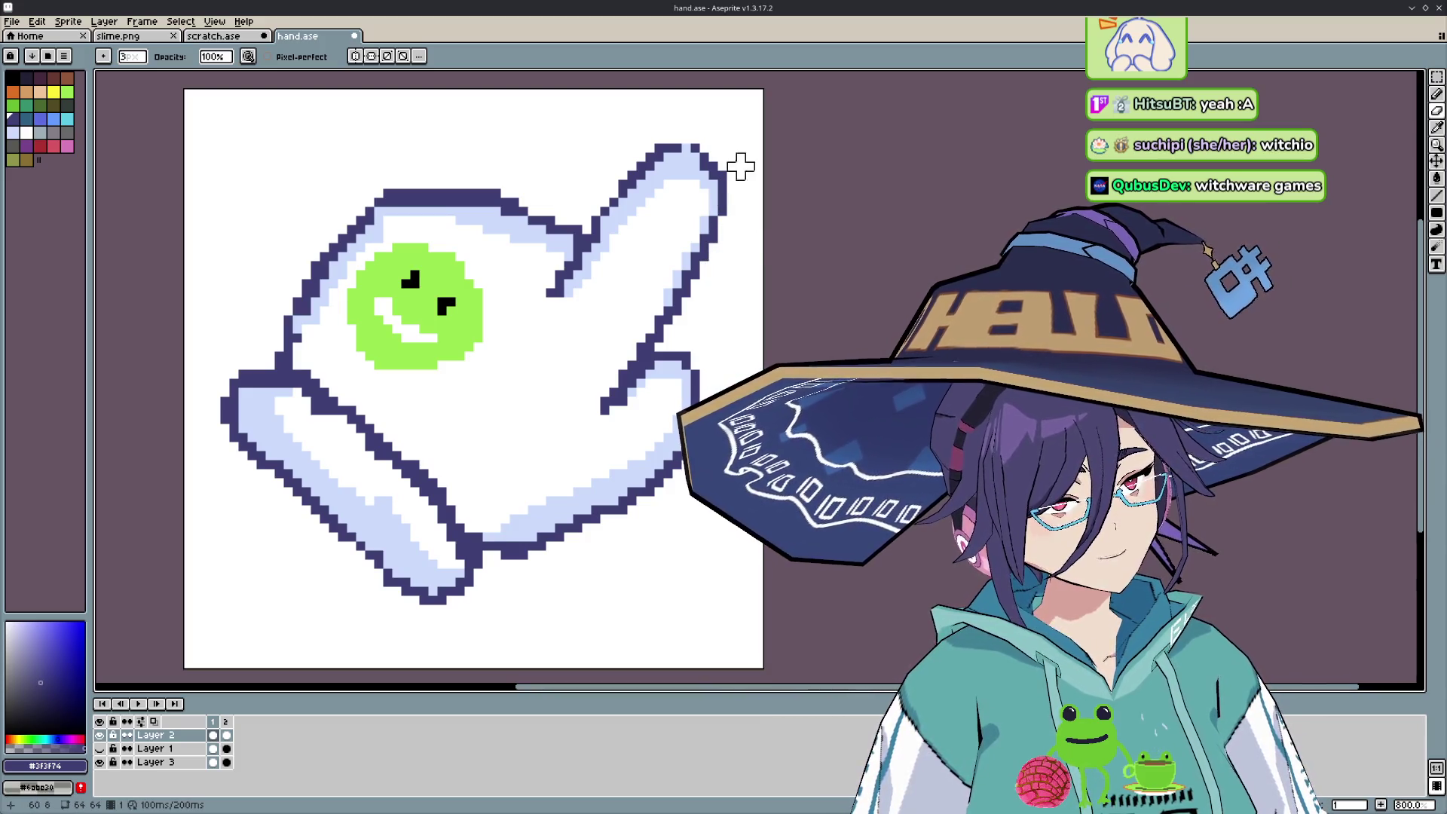
key(b)
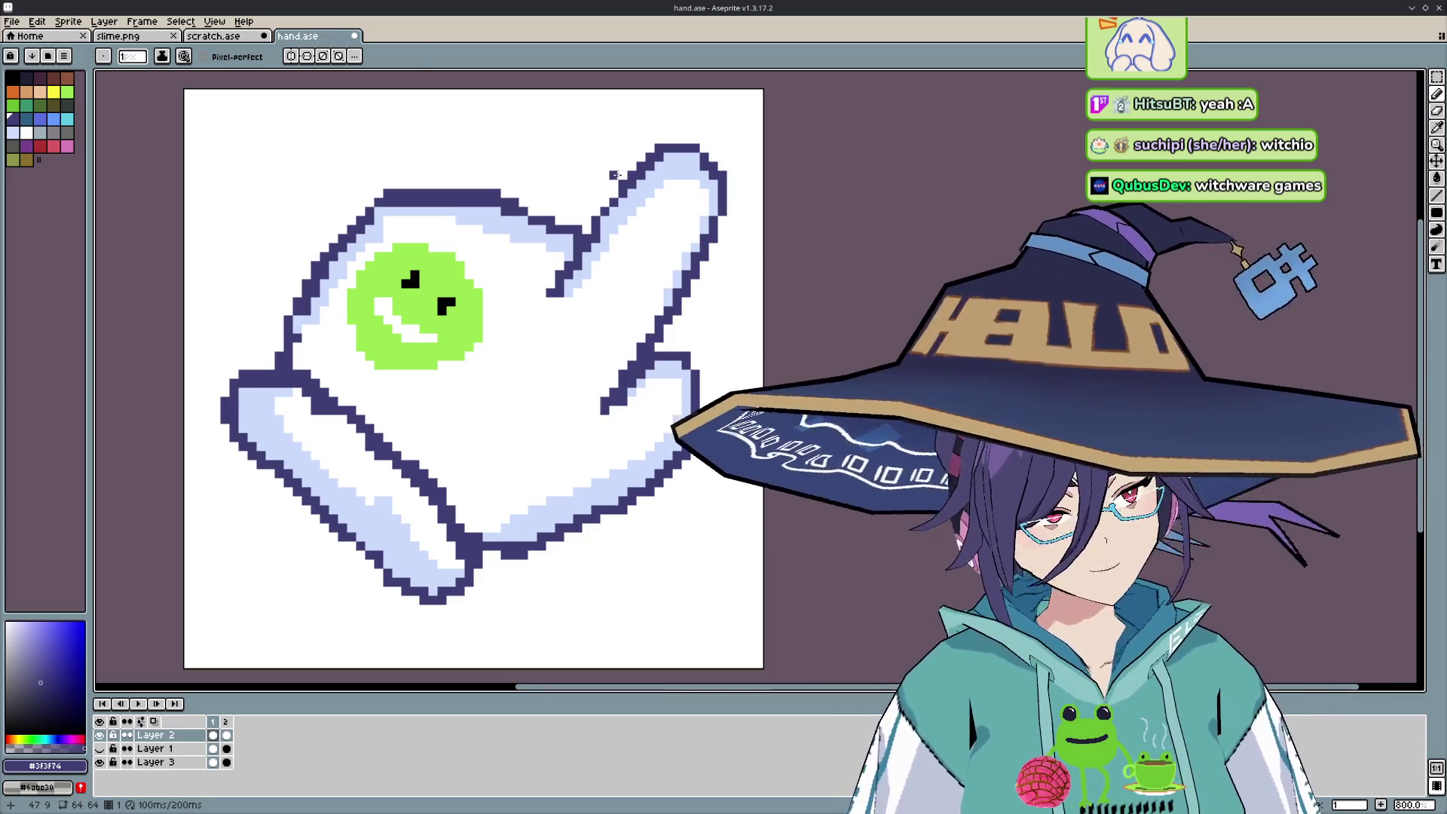
key(e)
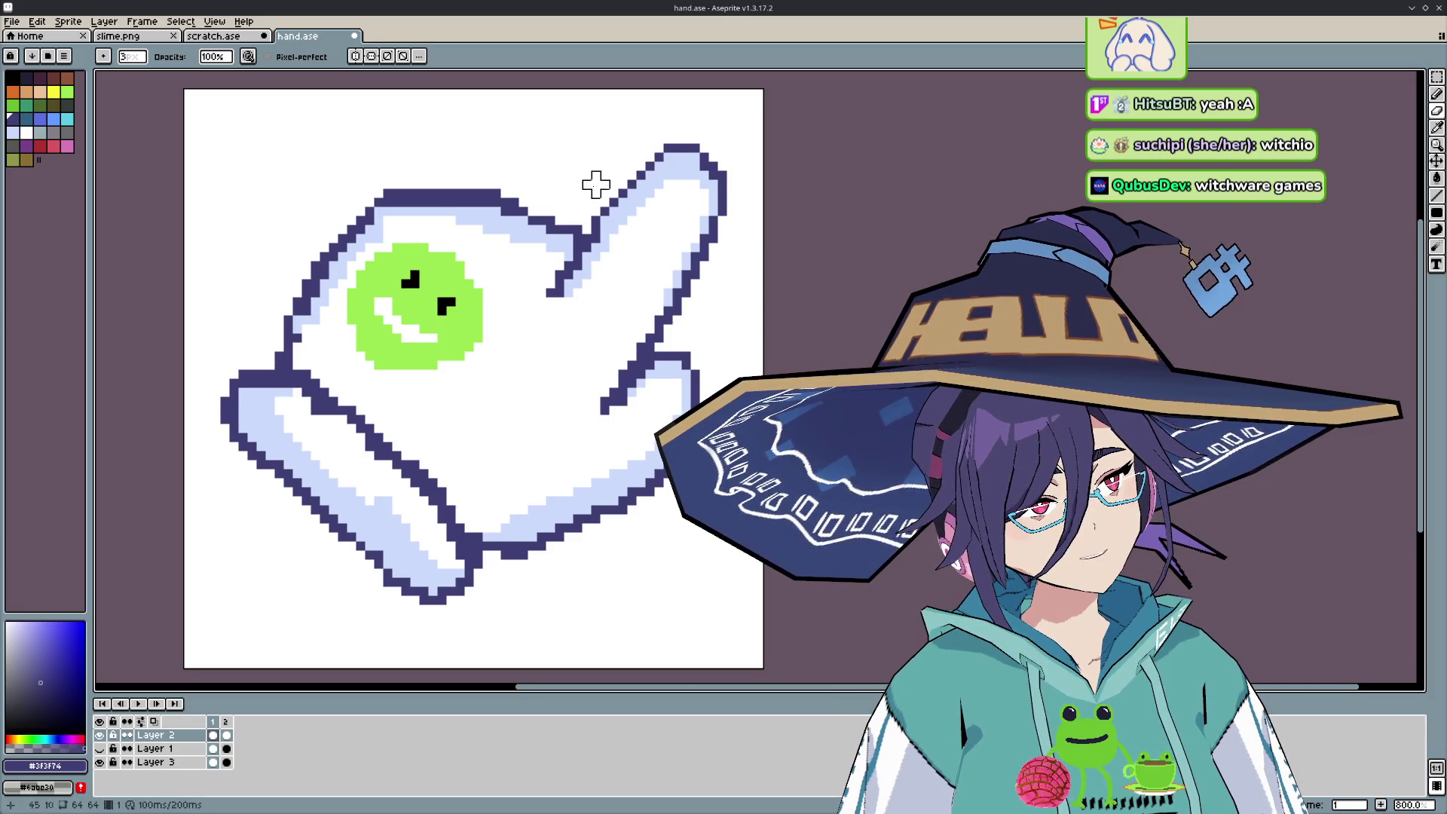
key(ctrl+z)
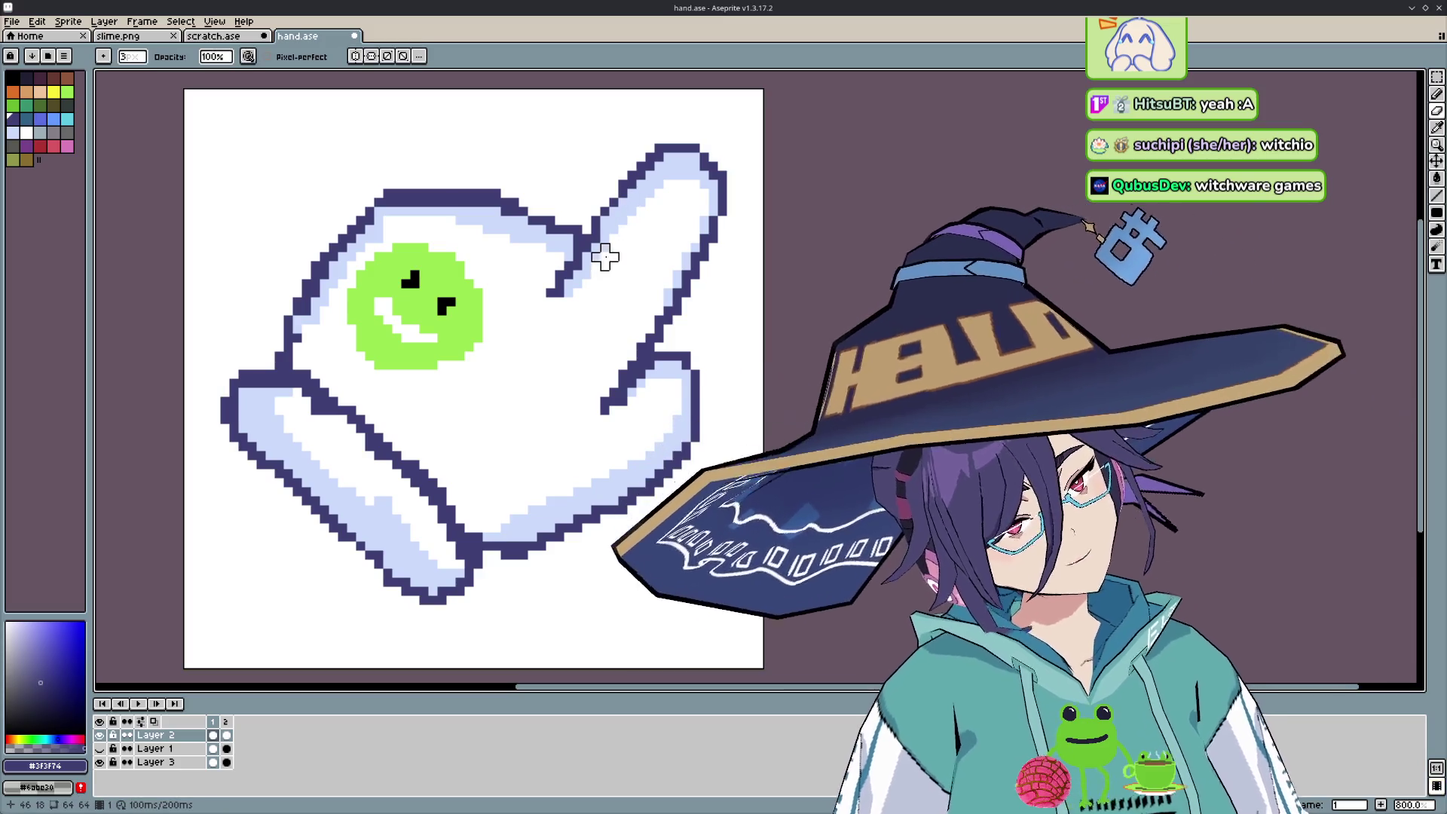
key(b)
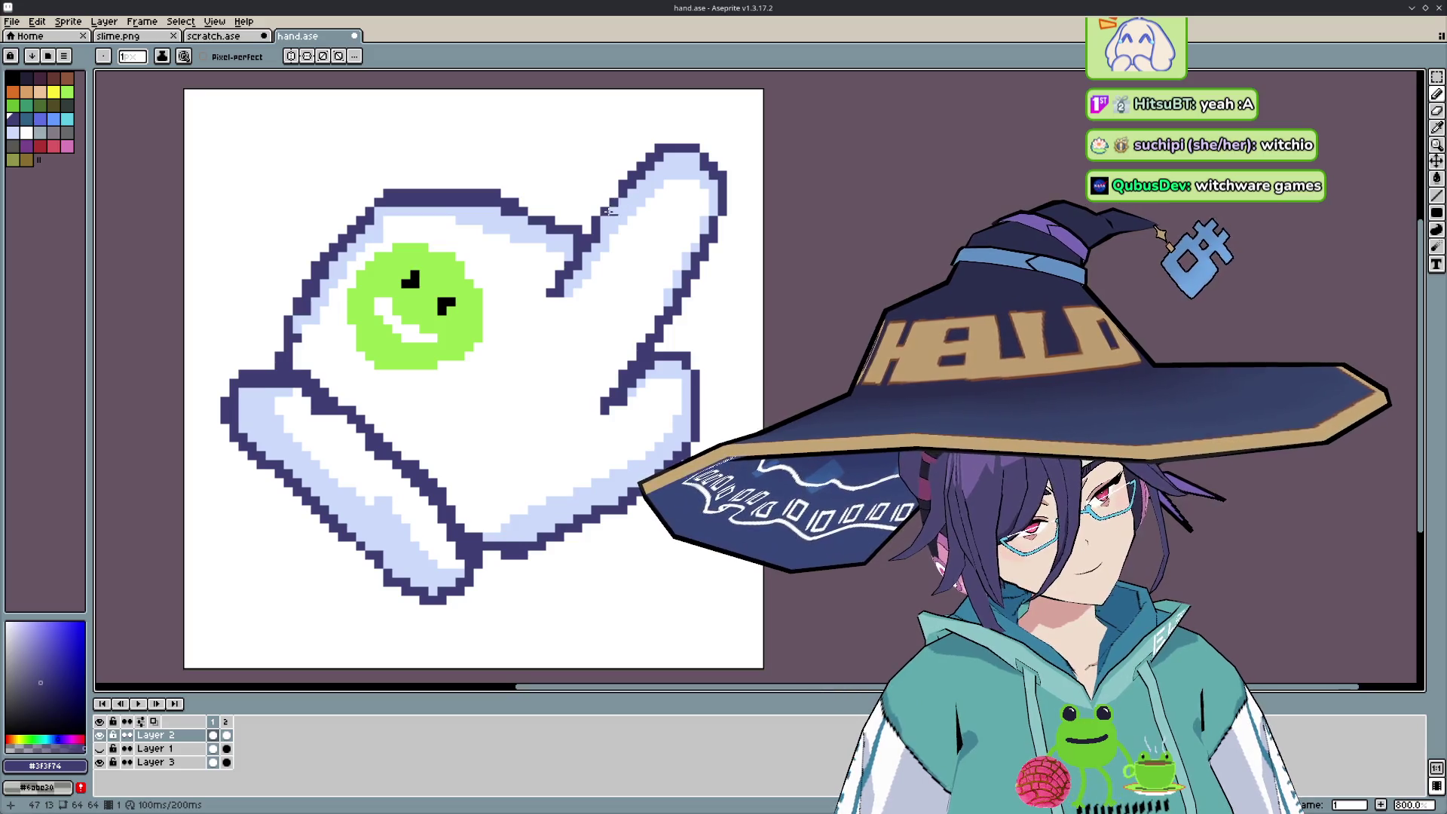
key(e)
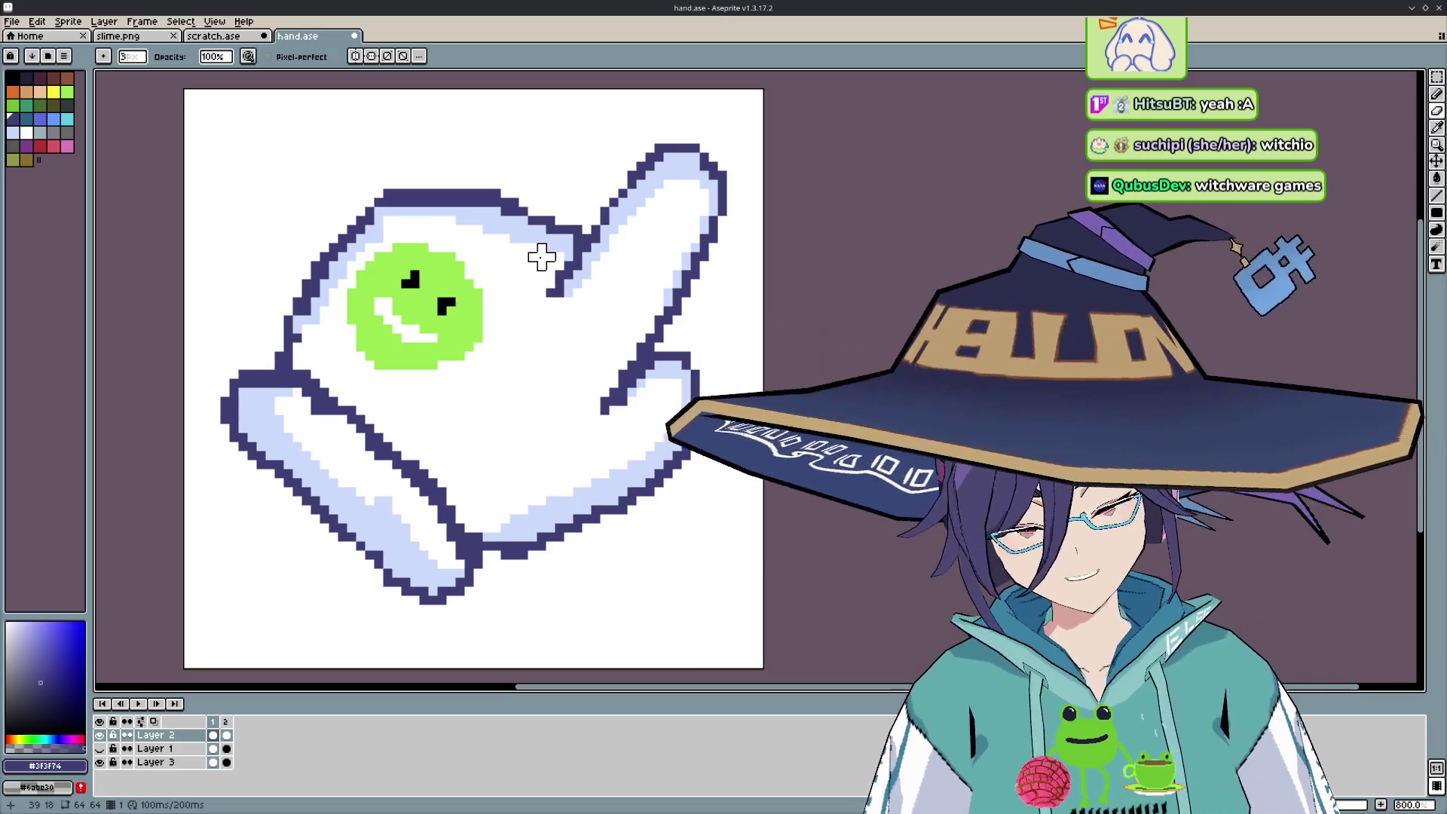
- Eyedrop the #cbdbfc shading colour and redraw the pointing glove's lavender shading, undoing the last erase
key(i)
click(539, 234)
key(b)
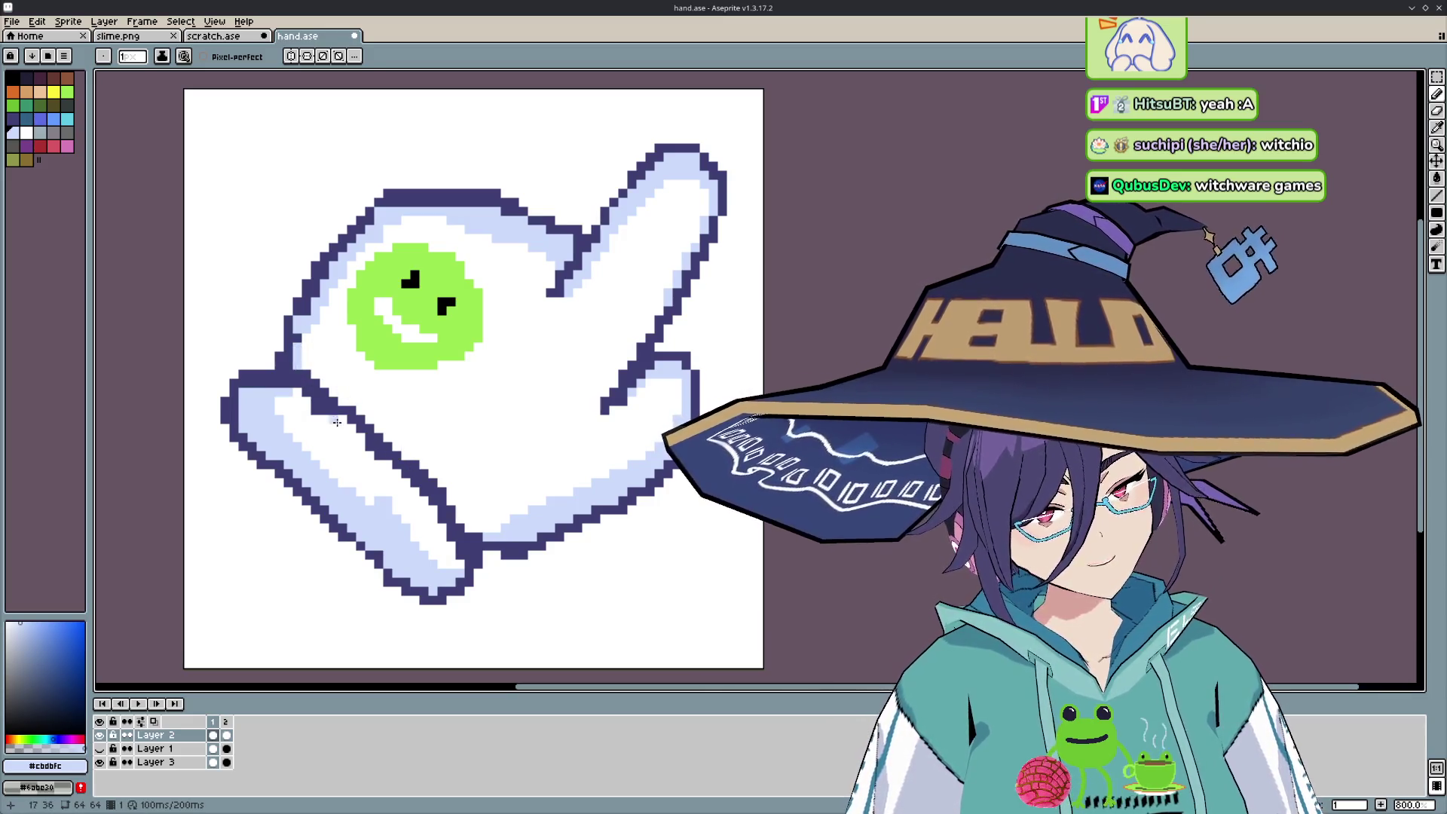
key(e)
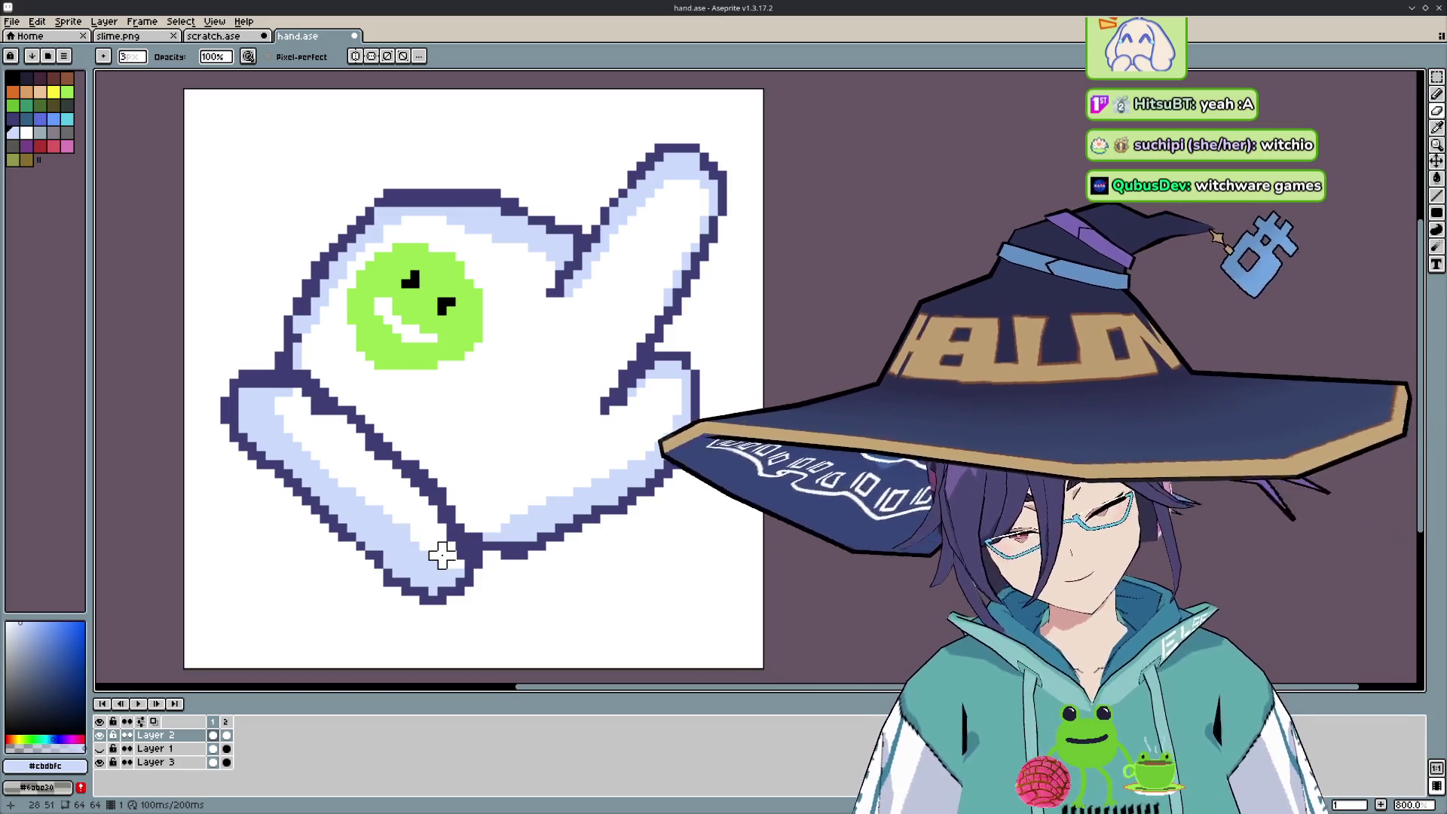
key(b)
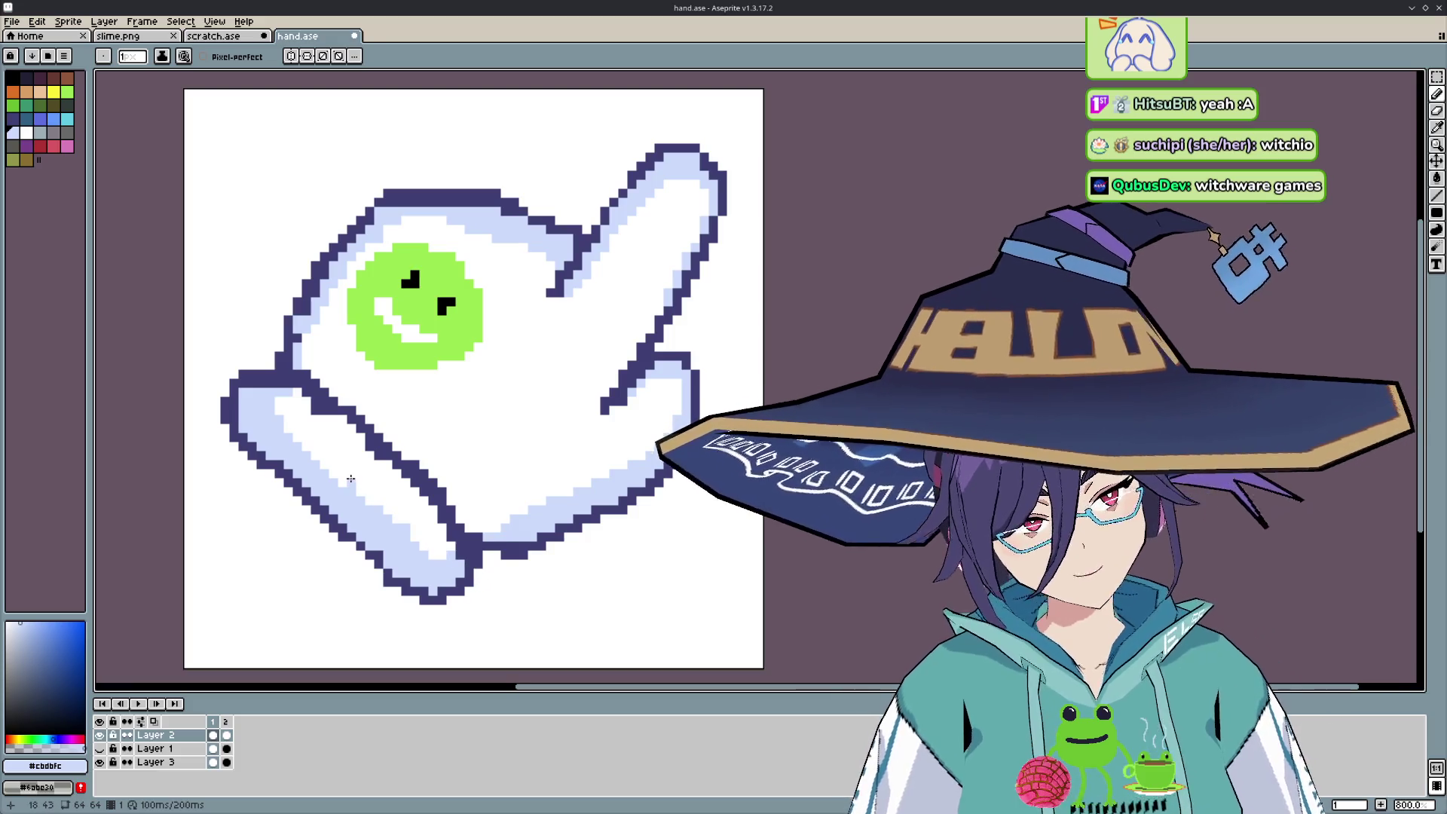
key(e)
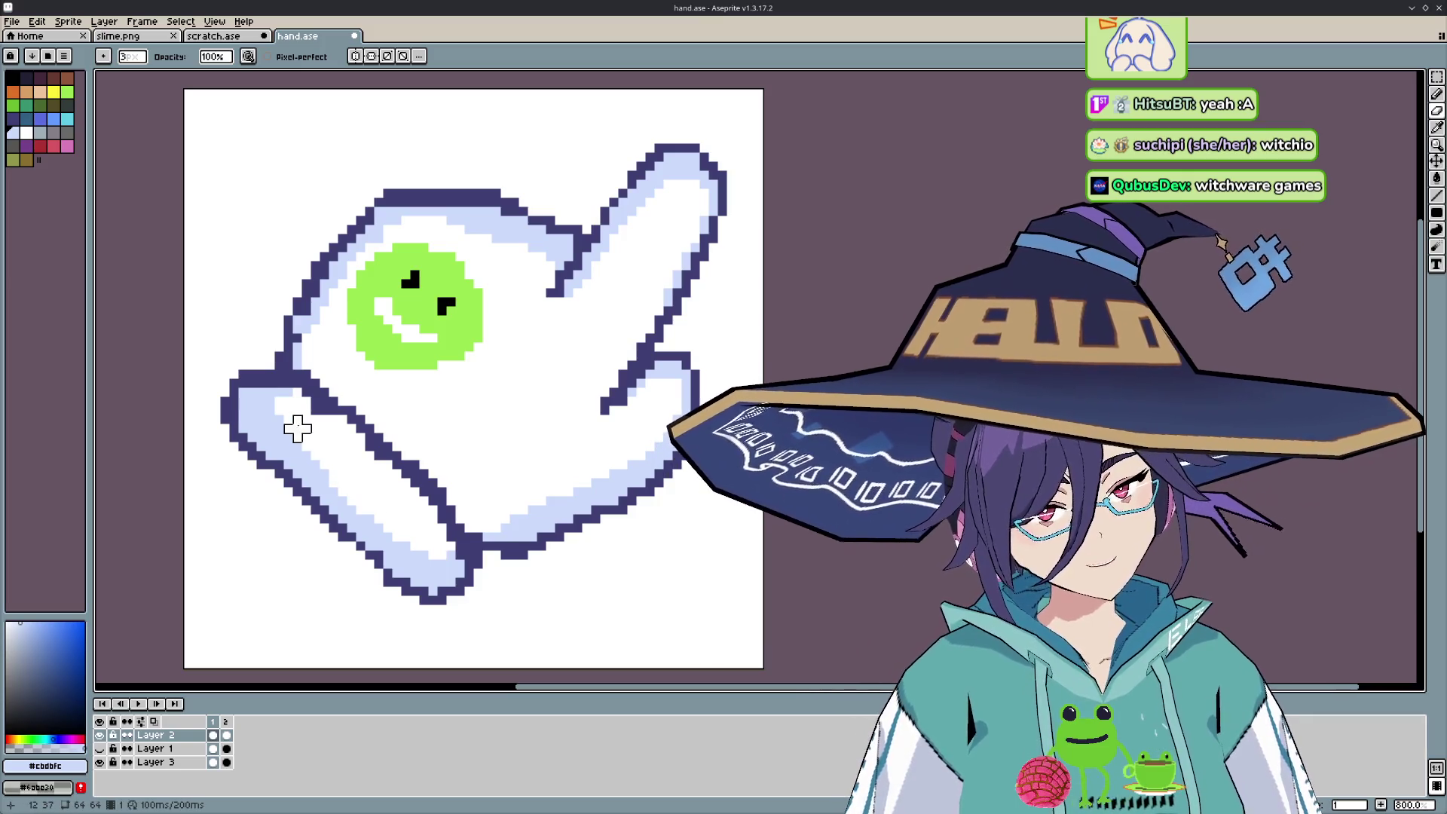
key(ctrl+z)
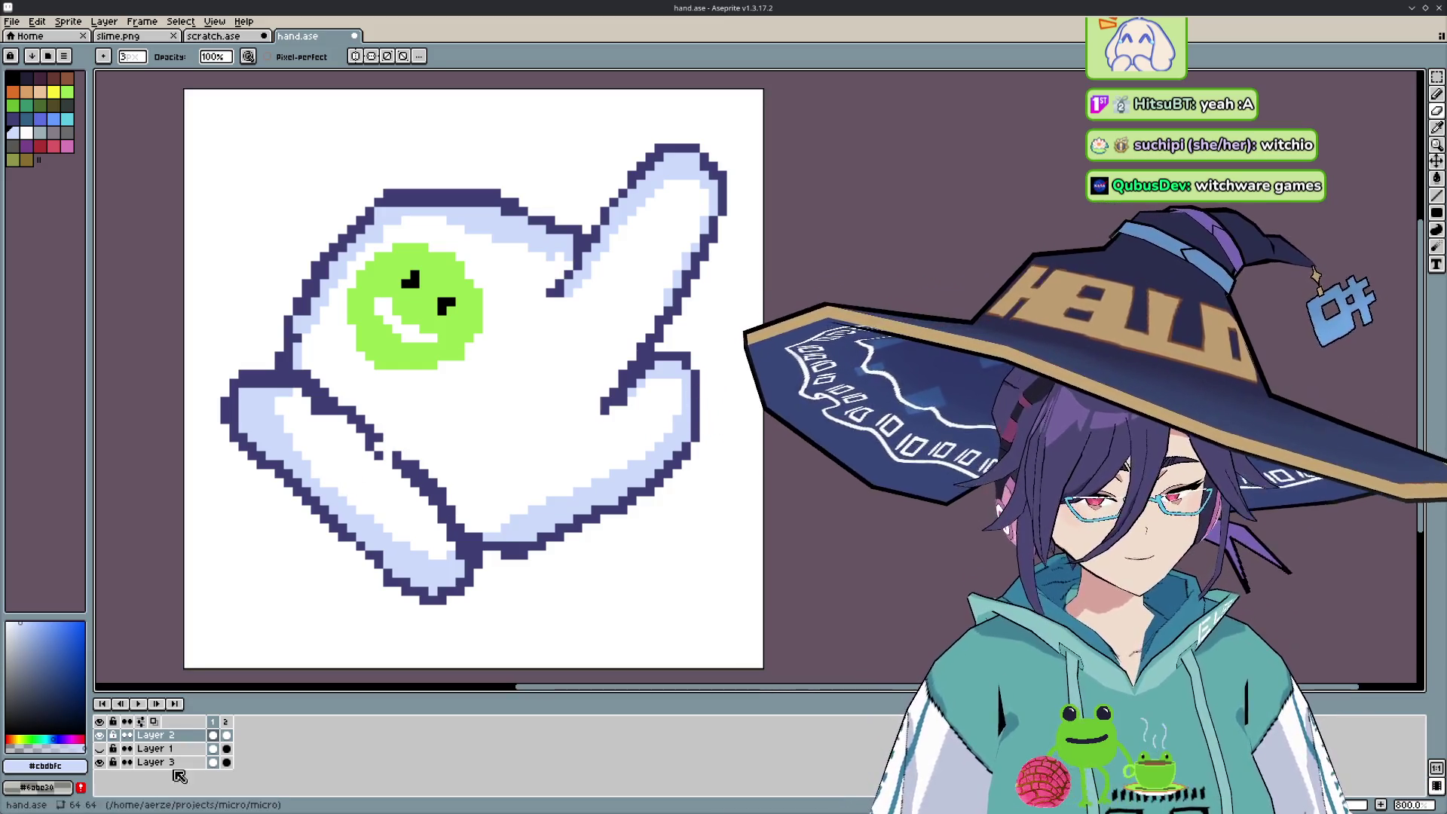
click(212, 762)
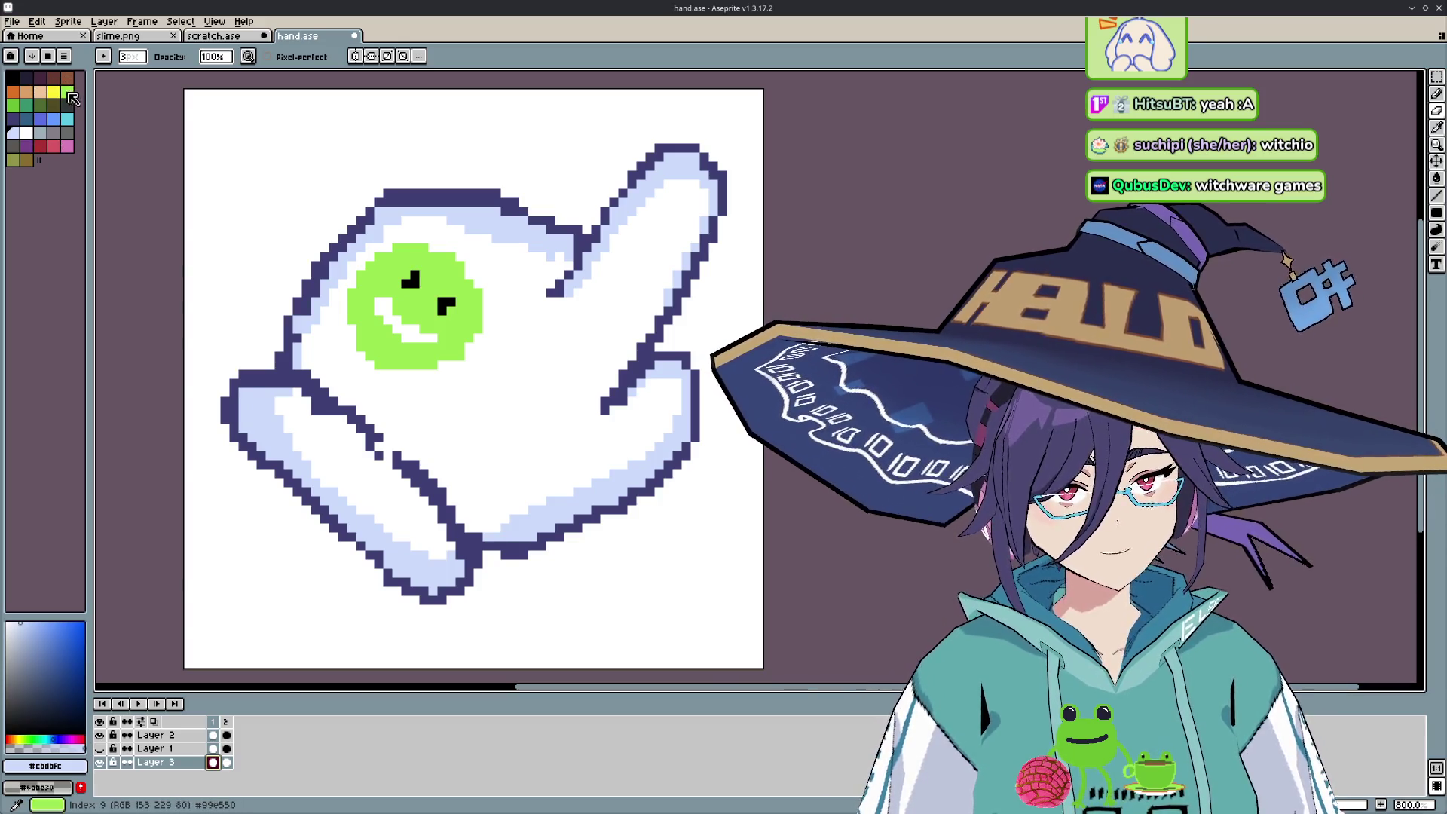
- Apply the pink background colour on Layer 3 across both frames
click(14, 120)
click(67, 145)
click(225, 762)
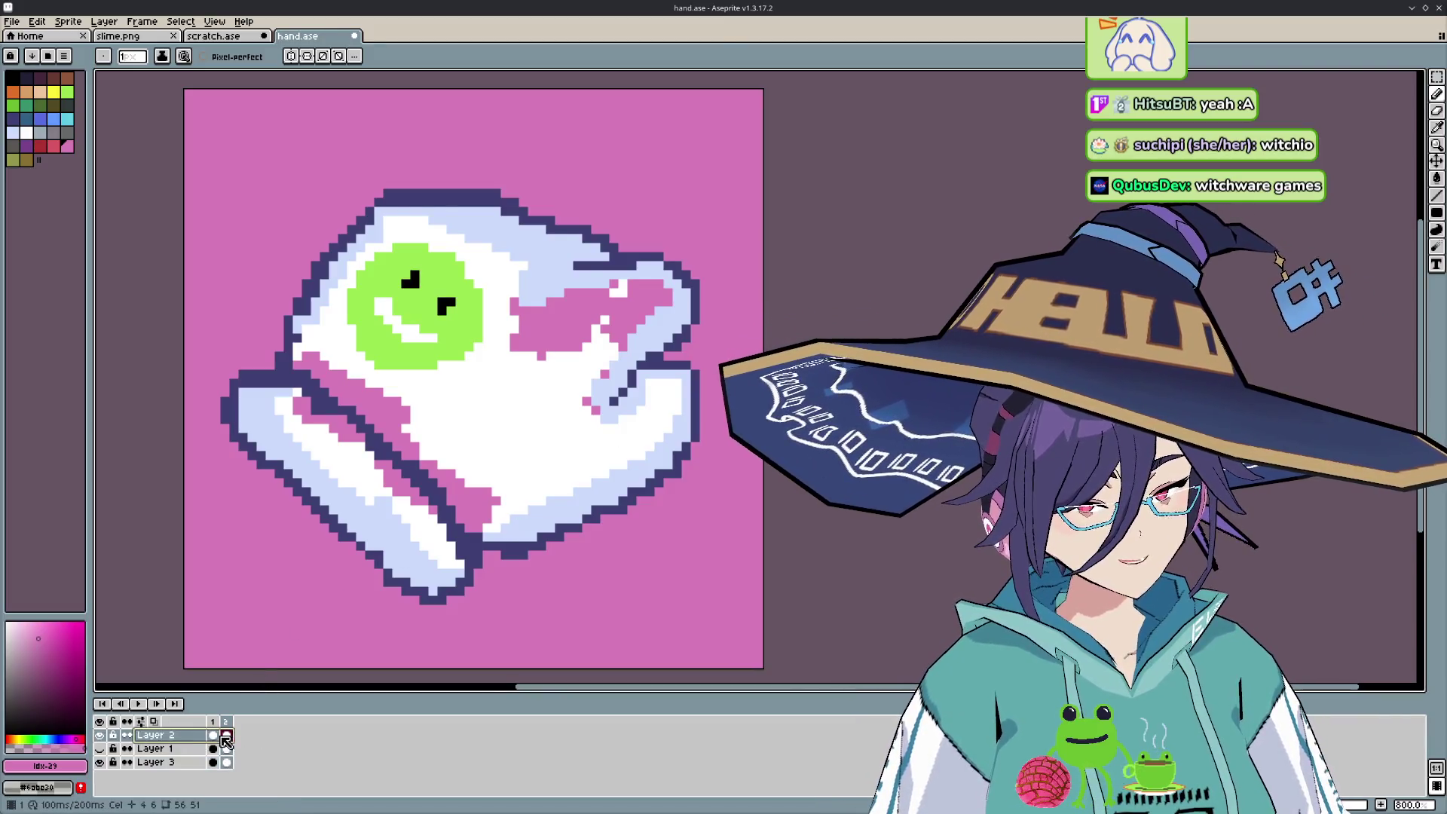
click(213, 735)
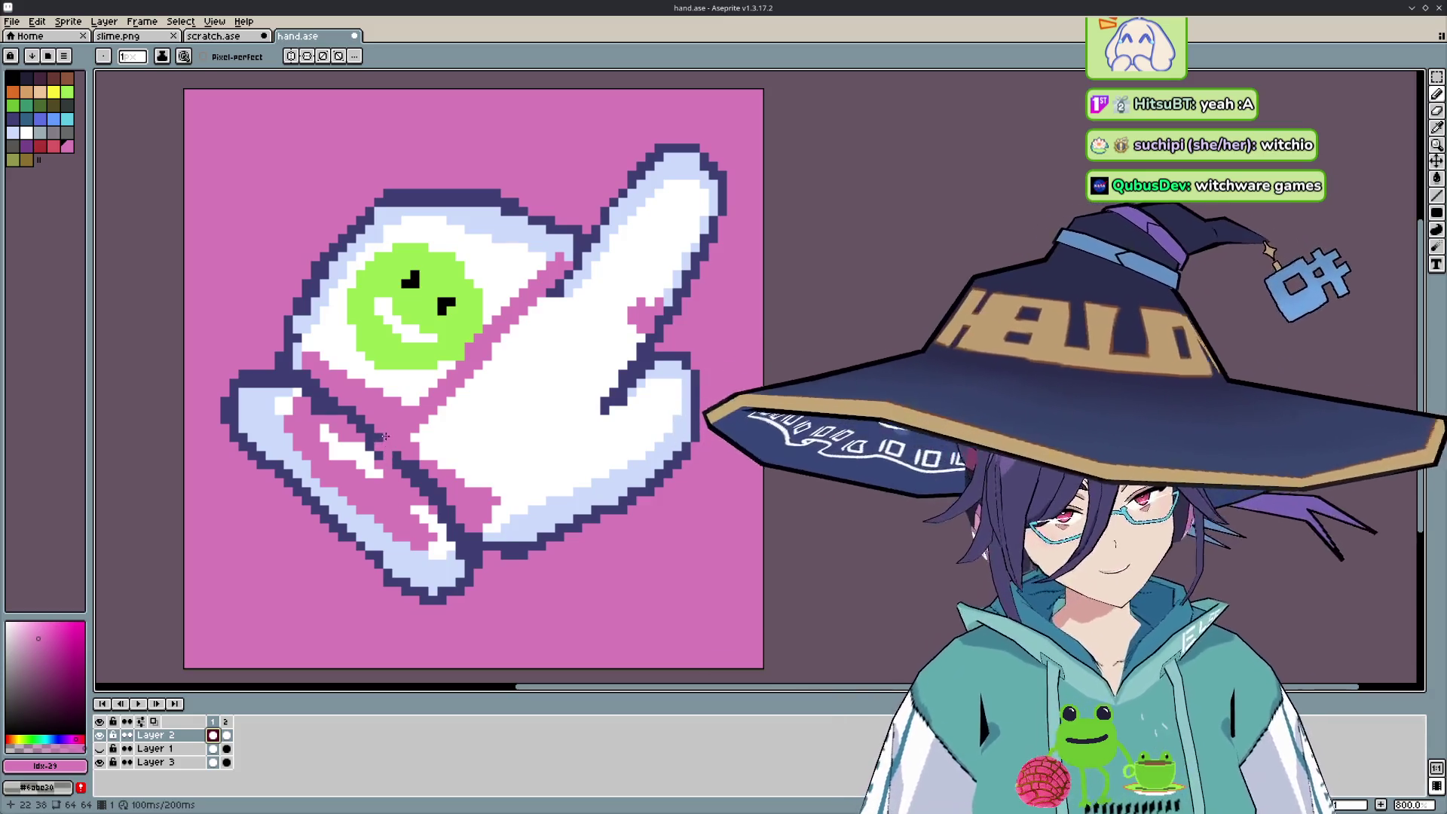
- Eyedrop the dark outline colour for the Pencil and undo the last stroke
key(u)
key(i)
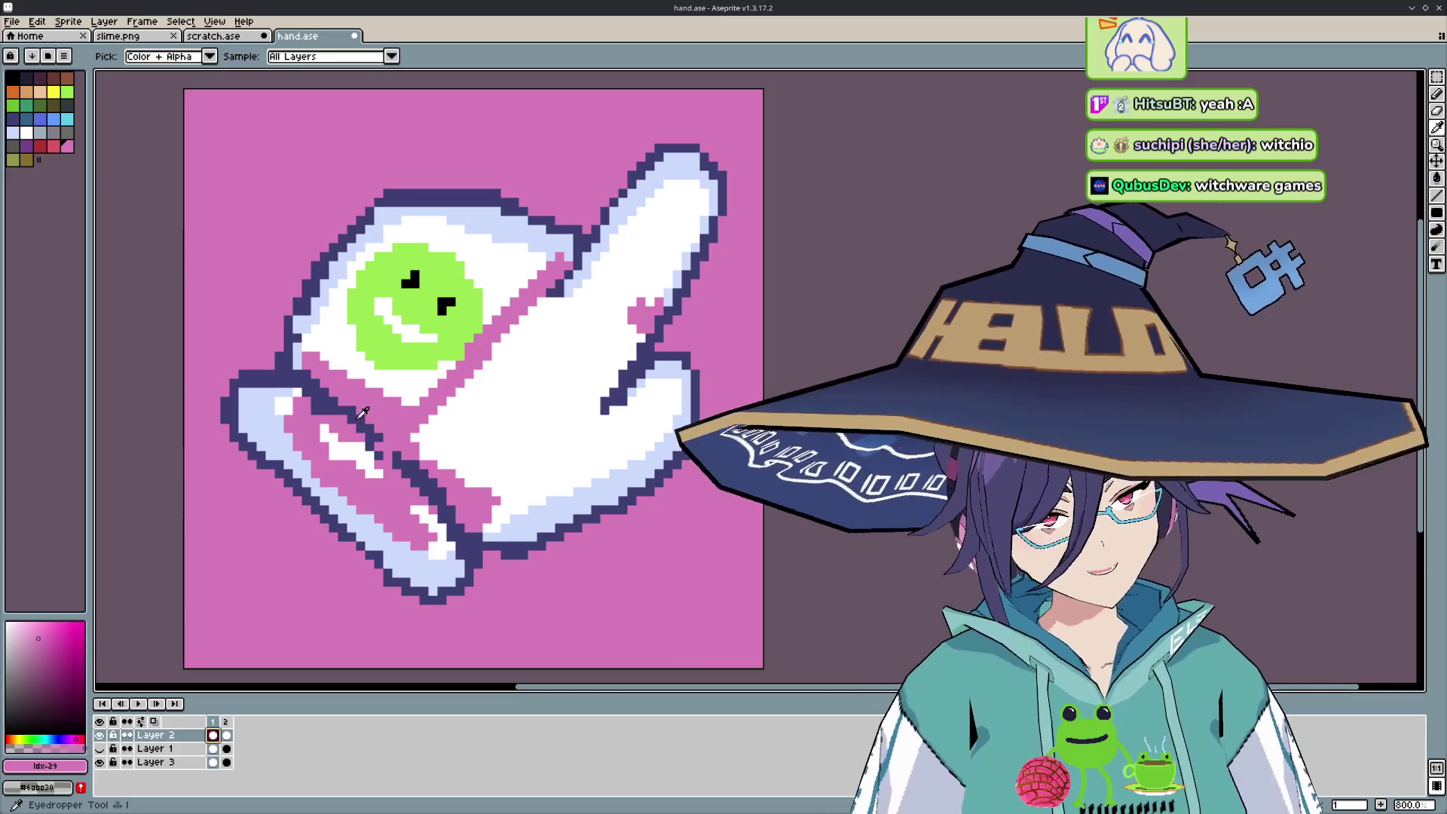
click(344, 401)
key(b)
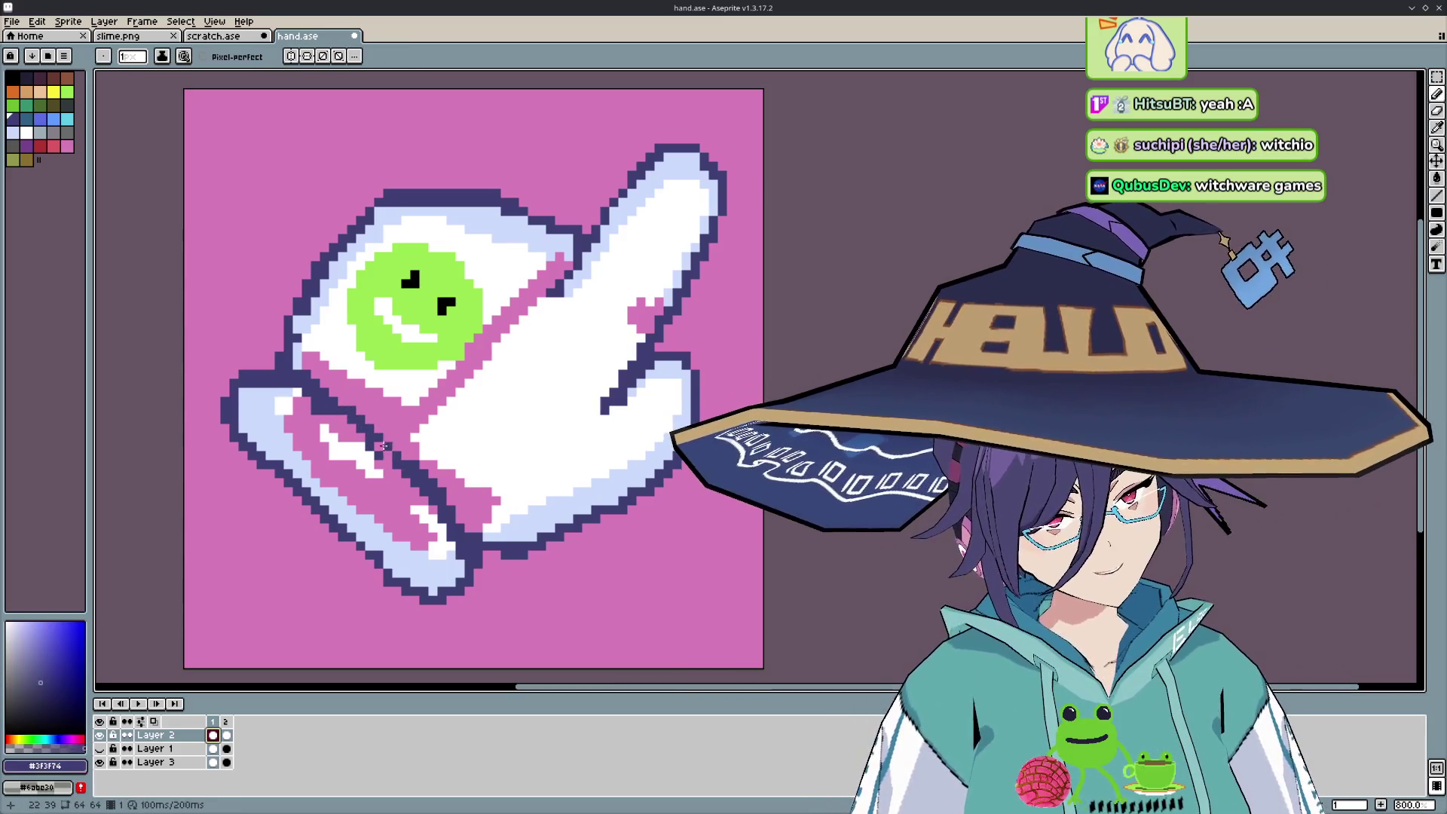
key(ctrl+z)
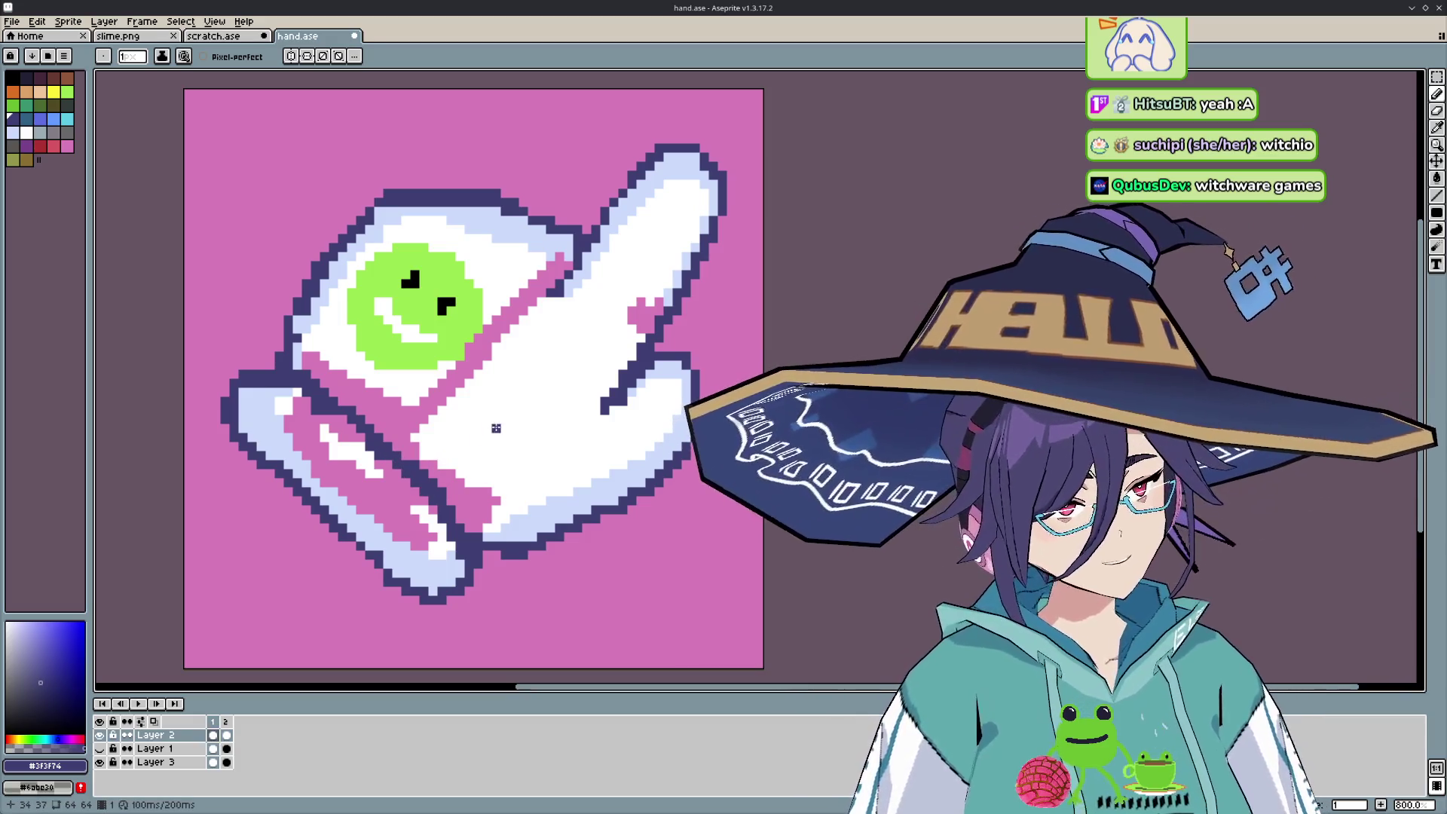
- Flood-fill the leaked pink inside the pointing hand with white
key(g)
alt+click(496, 427)
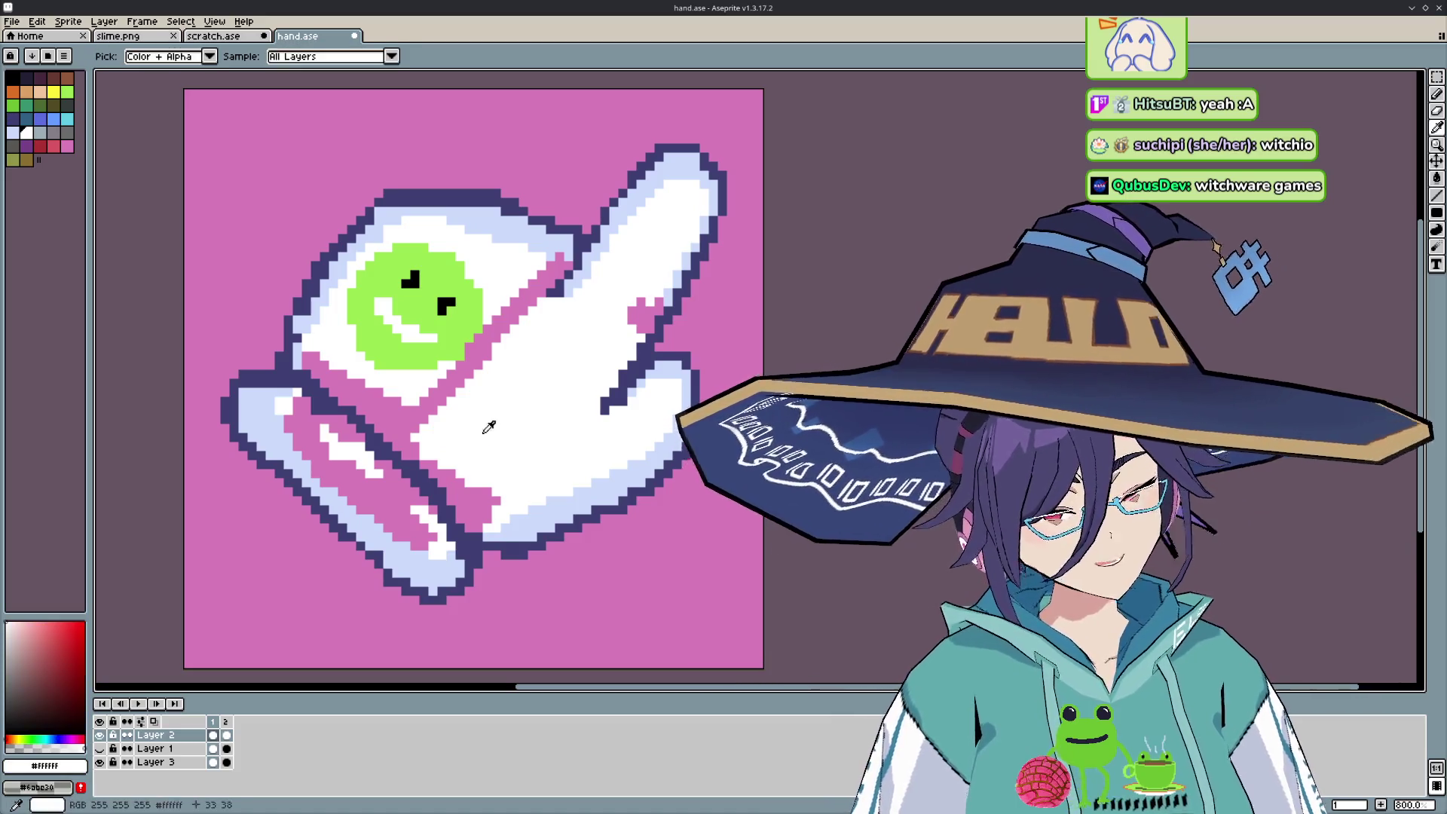
click(402, 468)
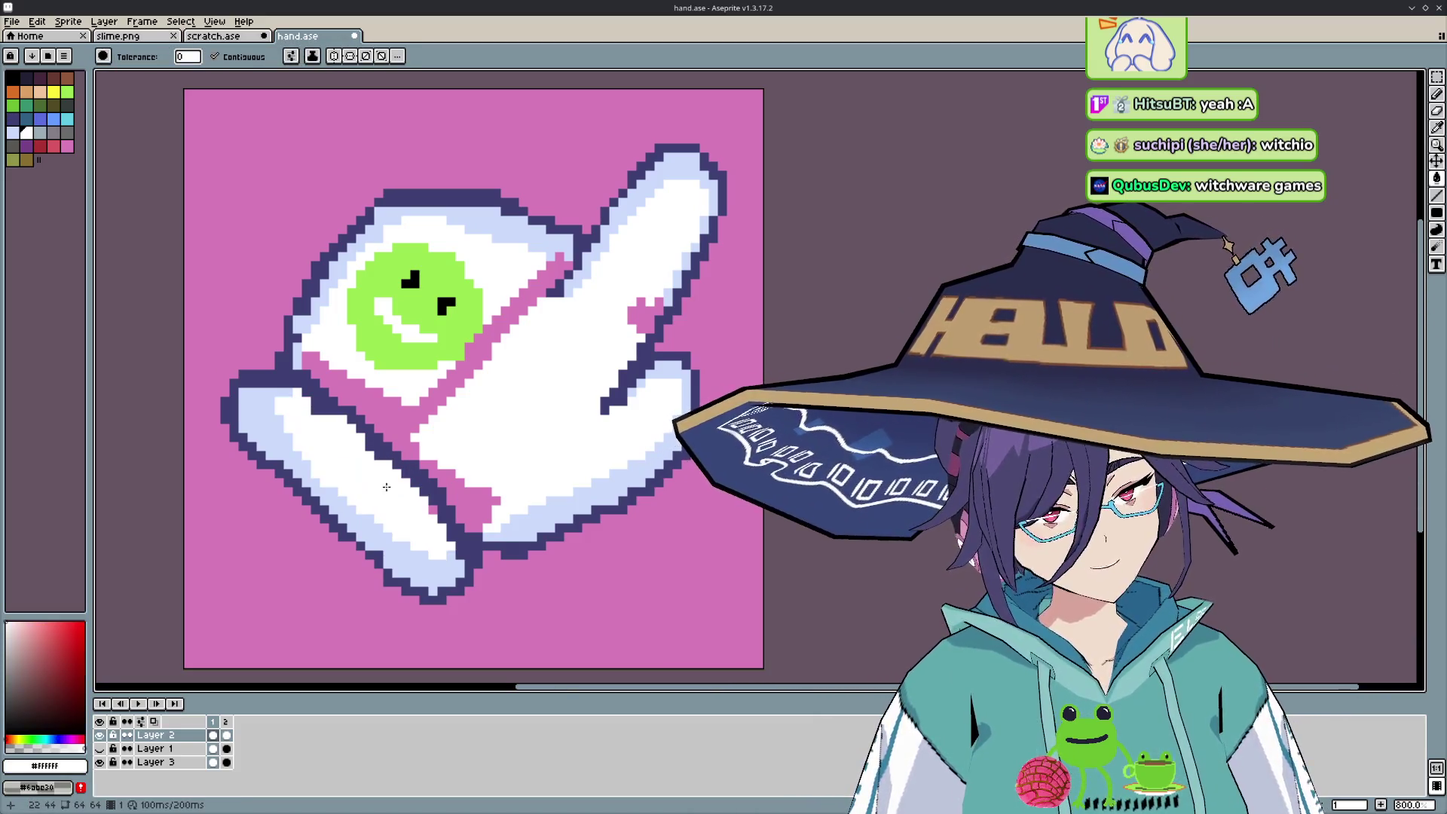
- Flood-fill remaining pink patches white on the pointing hand, then across the folded hand's fingers
click(397, 430)
click(466, 489)
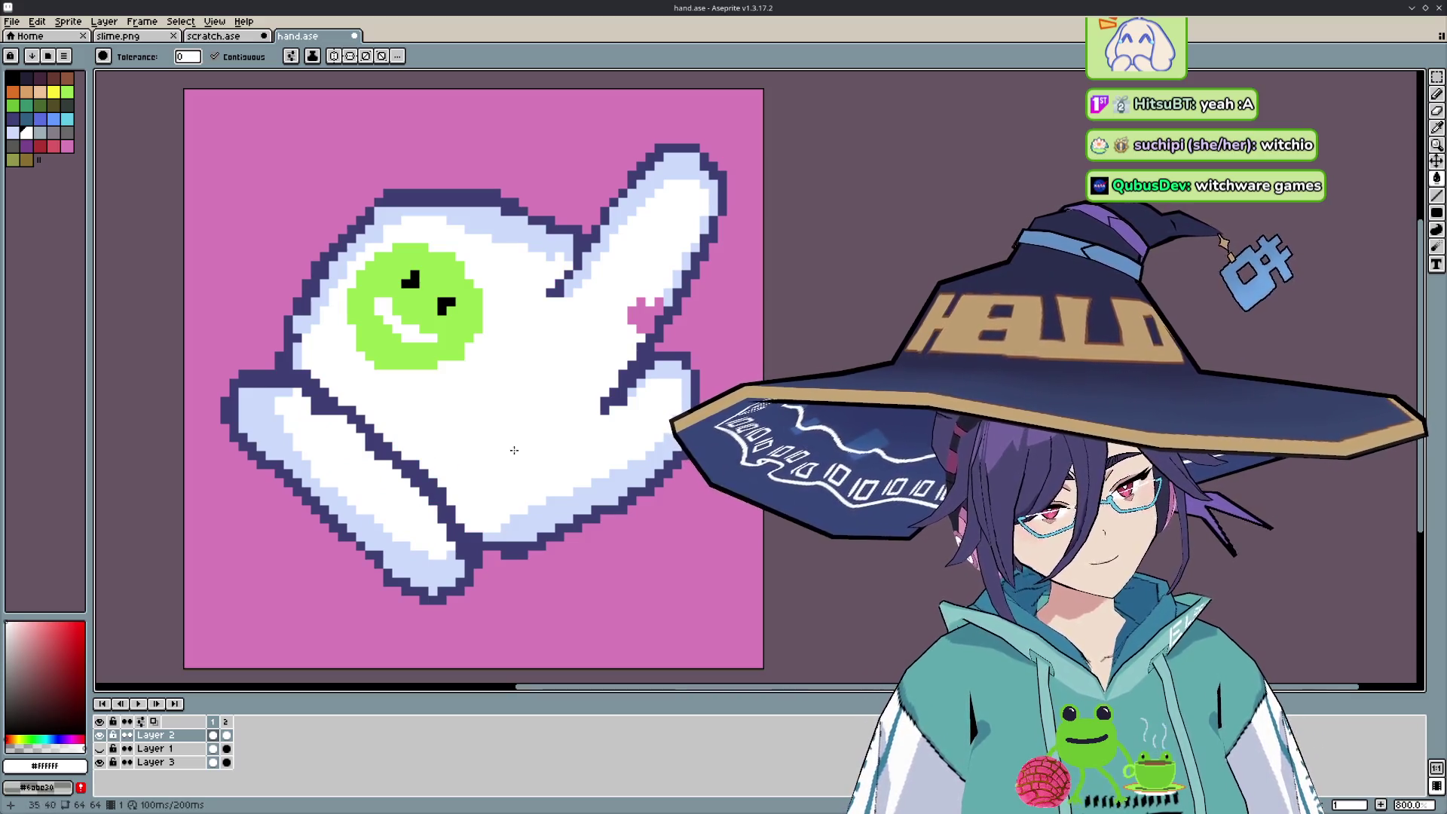
click(642, 311)
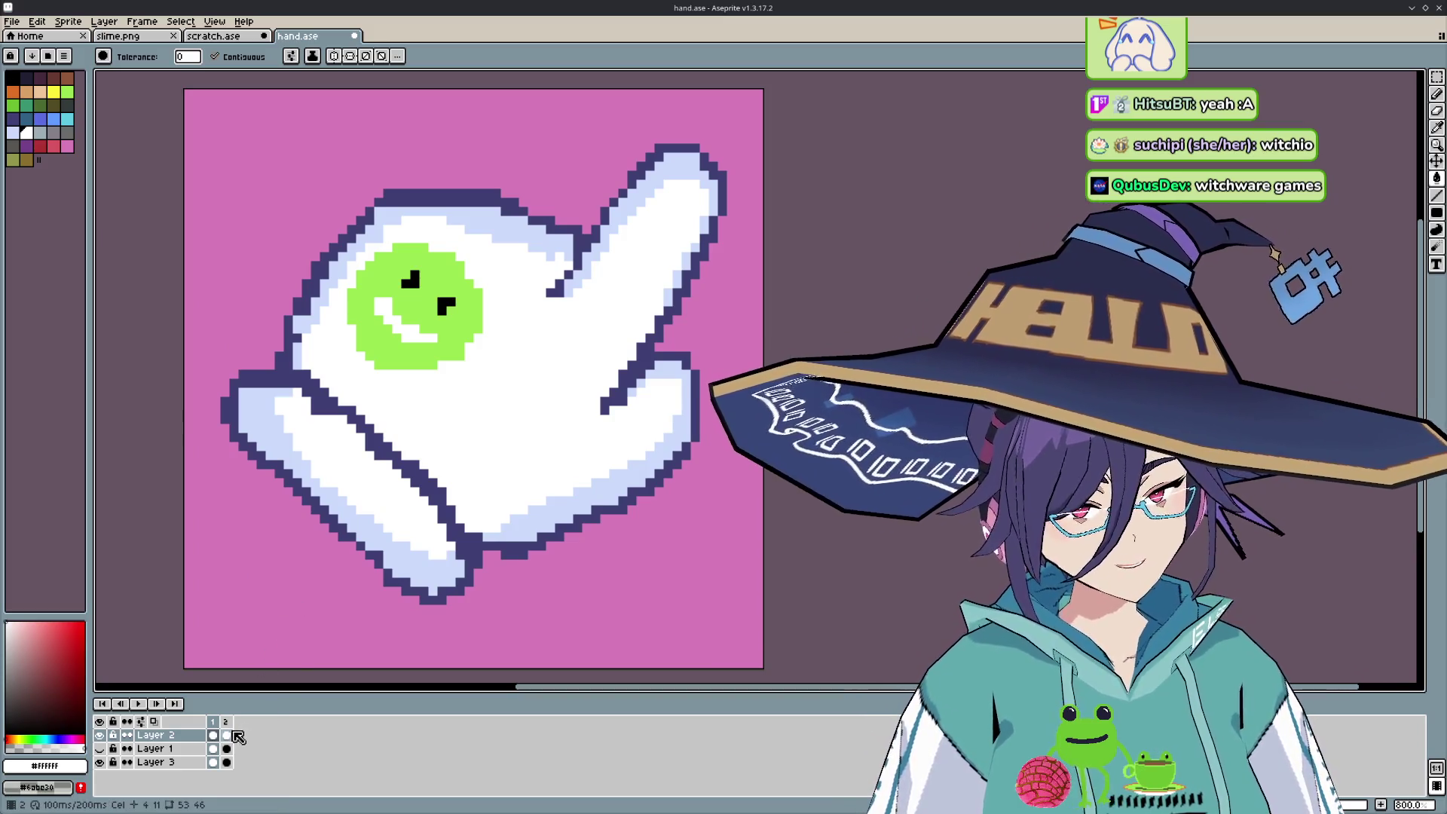
key(Right)
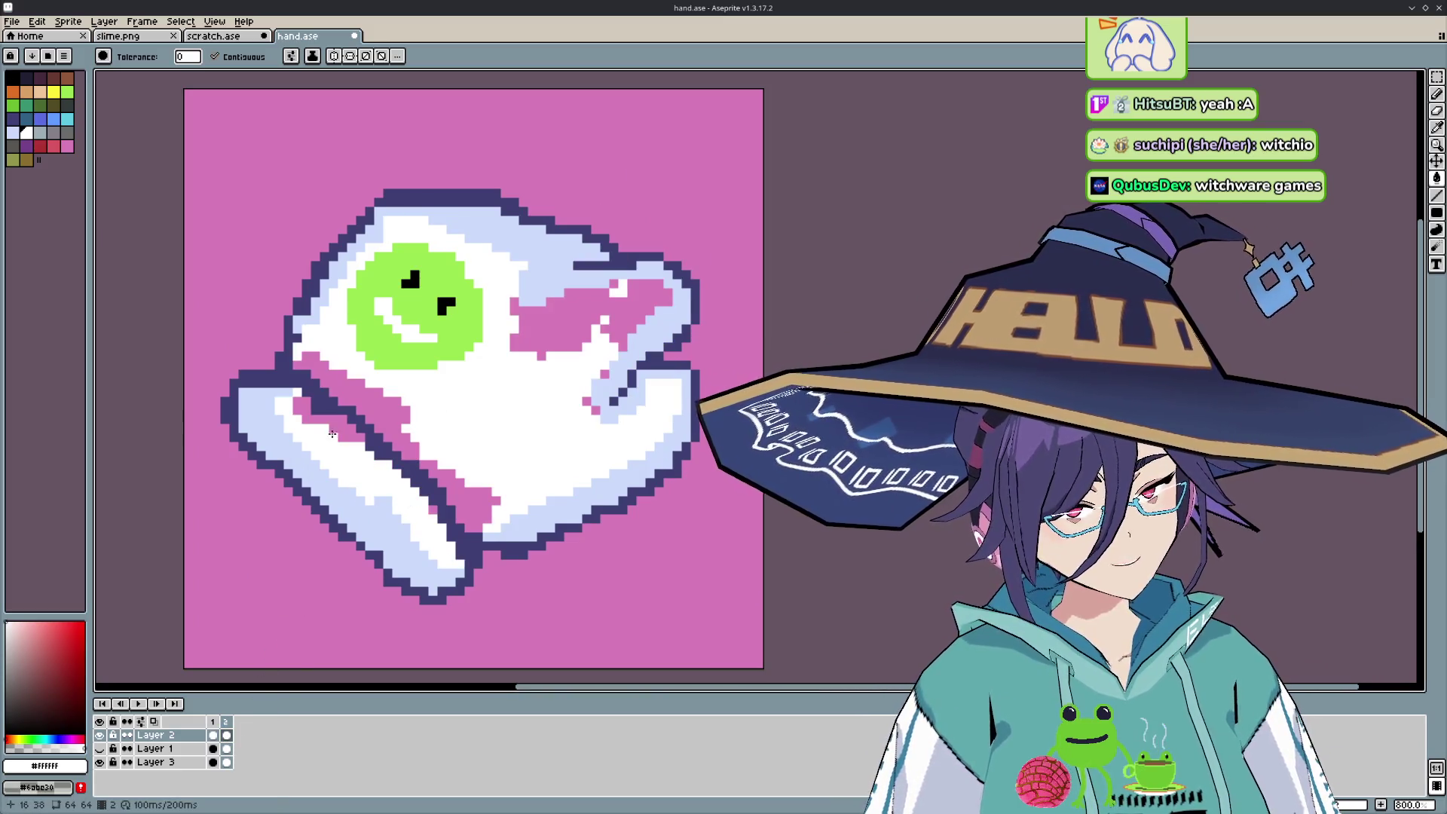
click(374, 411)
click(449, 500)
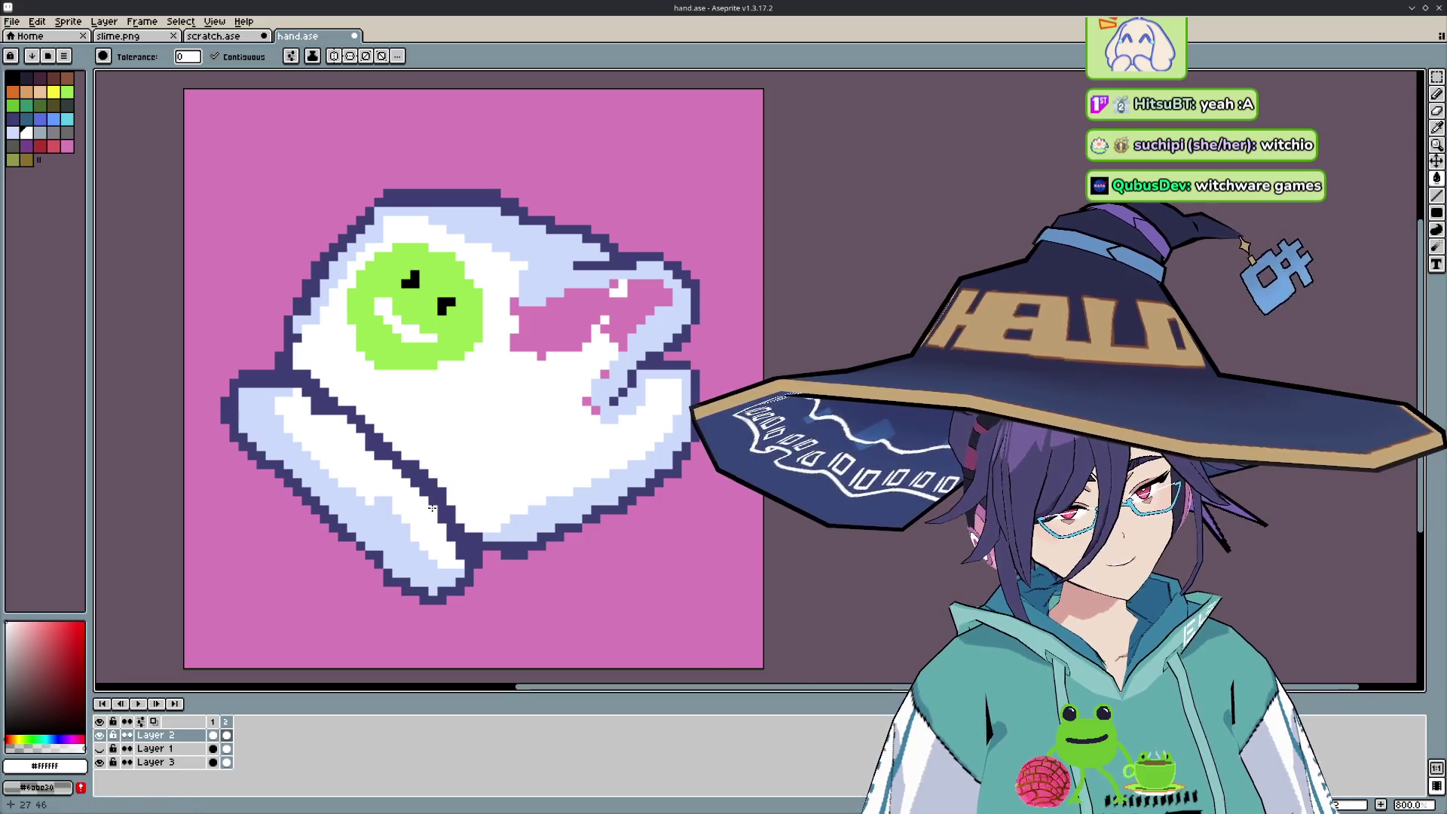
click(619, 315)
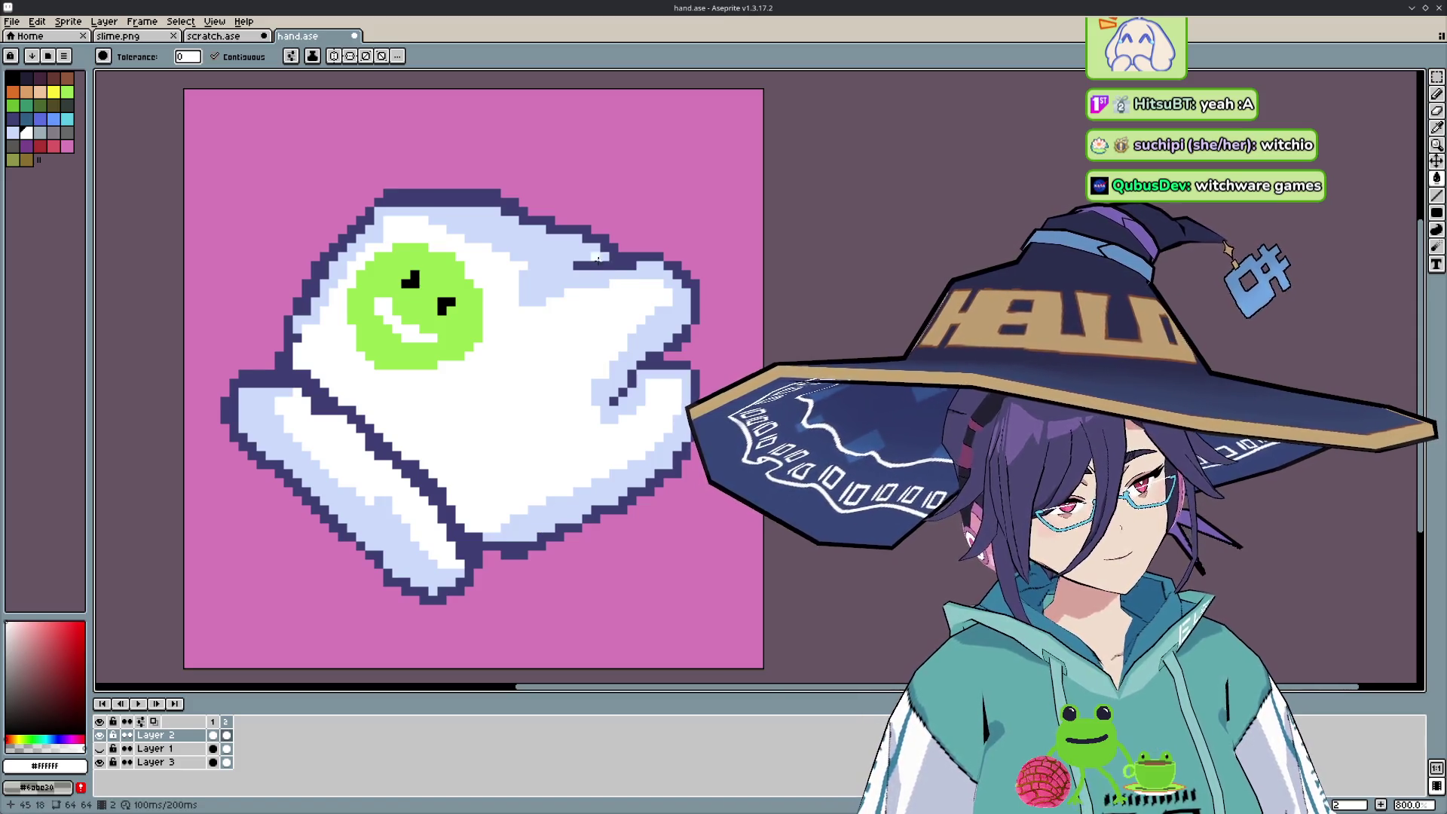
- Eyedrop the dark outline colour for the Pencil and return to the pointing-hand frame
key(i)
click(612, 267)
key(b)
click(214, 736)
click(224, 736)
click(214, 739)
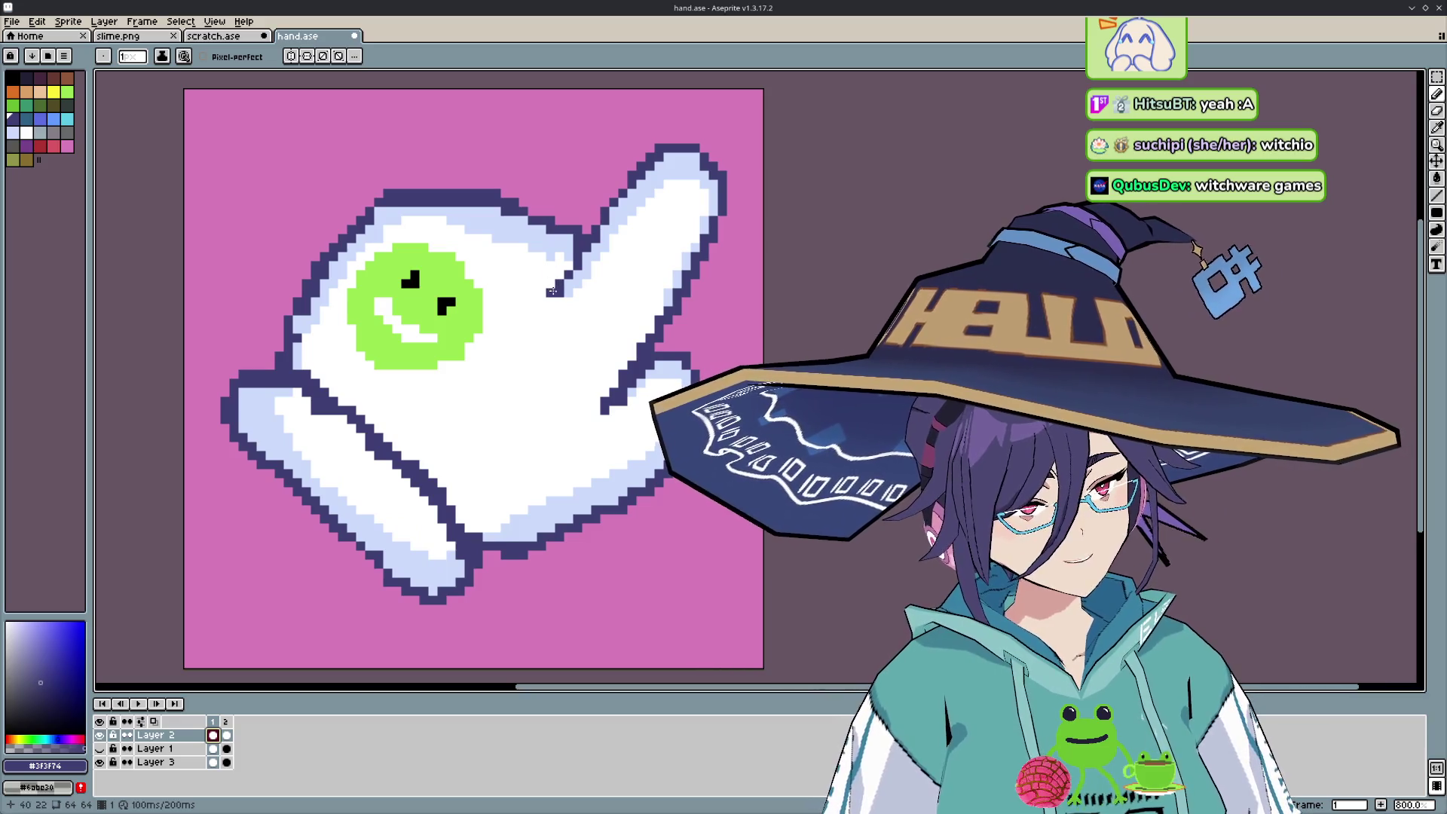
- Flip repeatedly between the pointing and folded frames, then eyedrop white from the glove
click(226, 736)
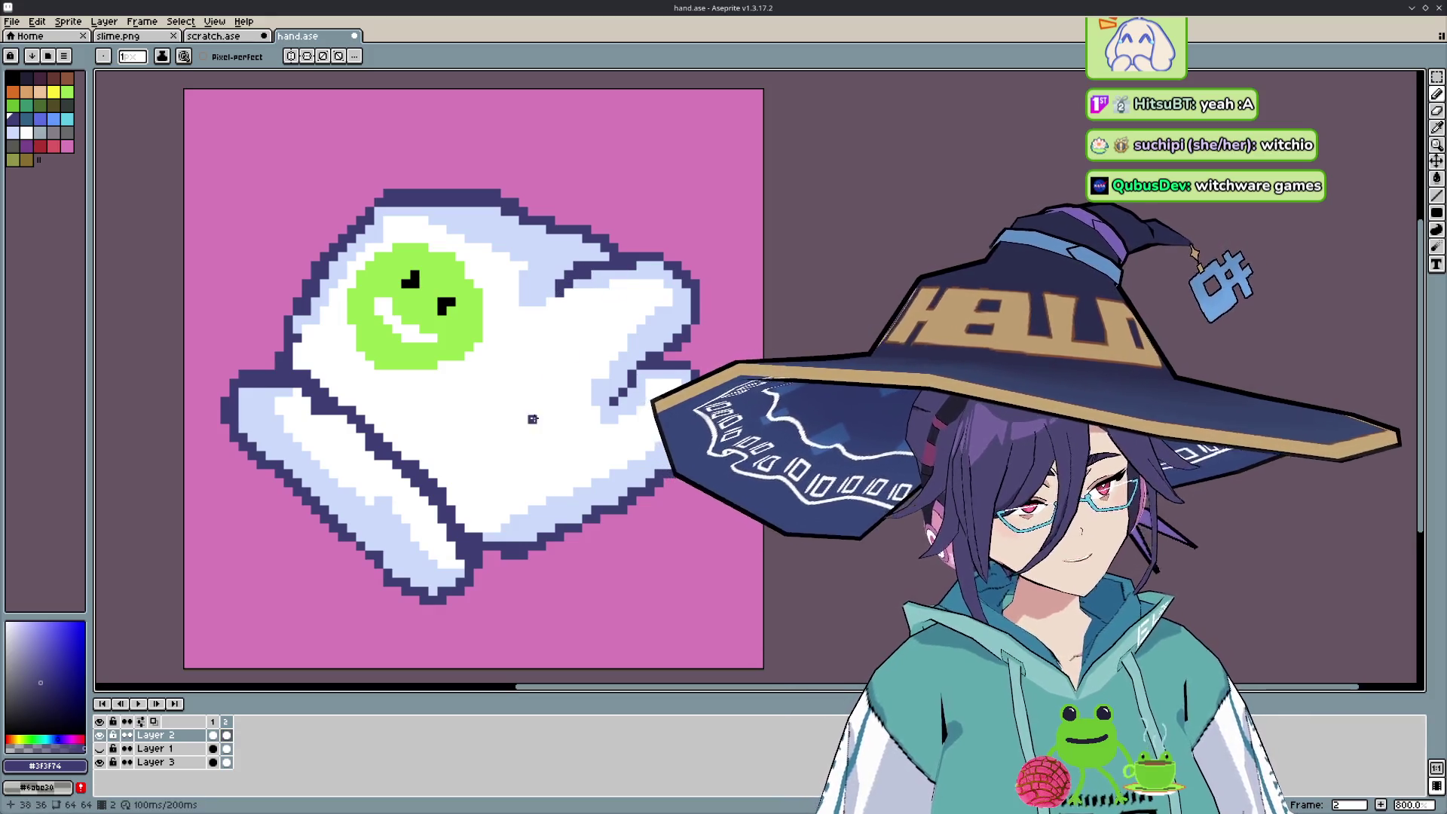
click(214, 736)
click(226, 736)
click(214, 736)
click(228, 737)
click(214, 736)
click(226, 737)
click(214, 737)
click(226, 737)
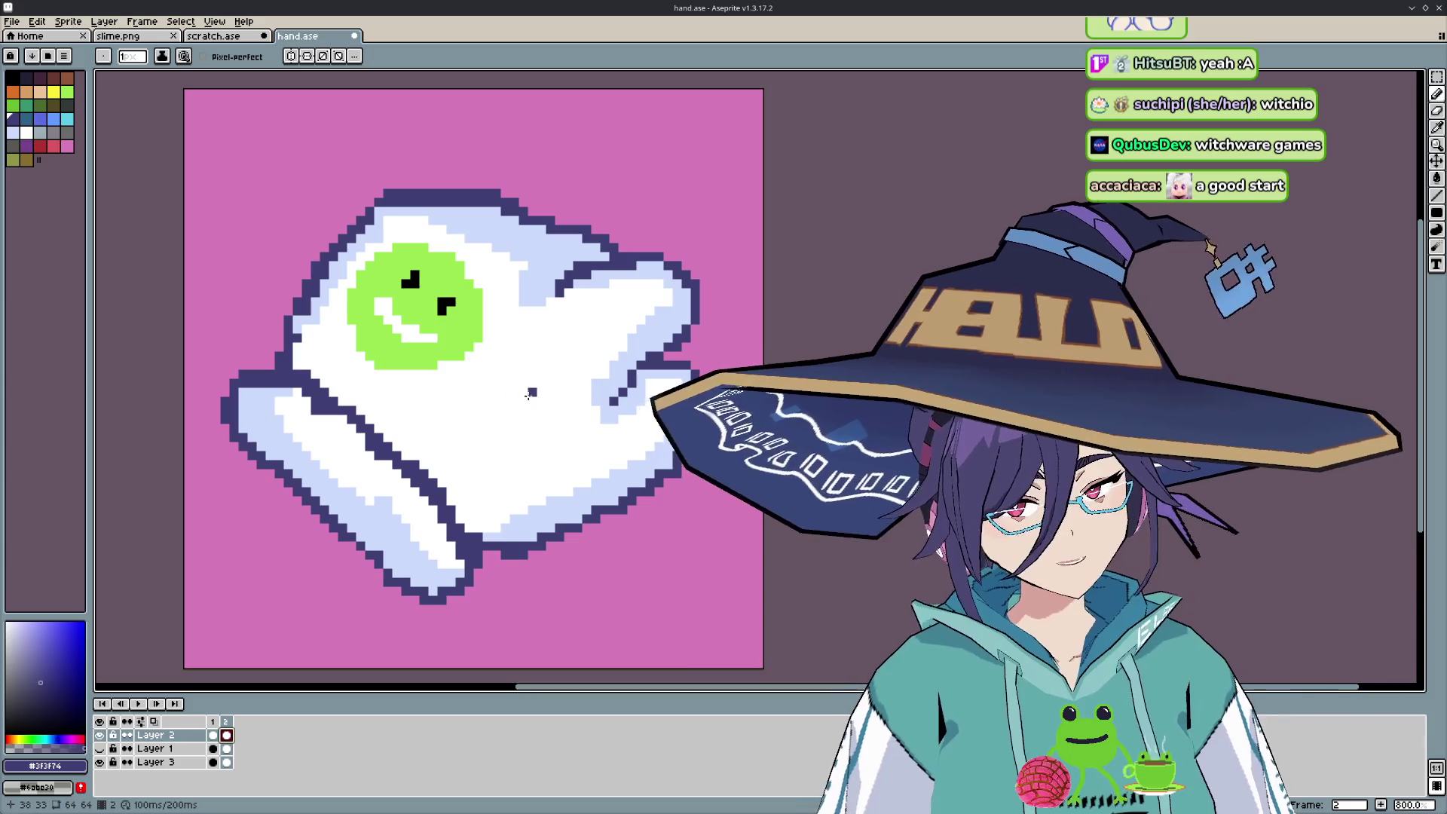
alt+click(516, 362)
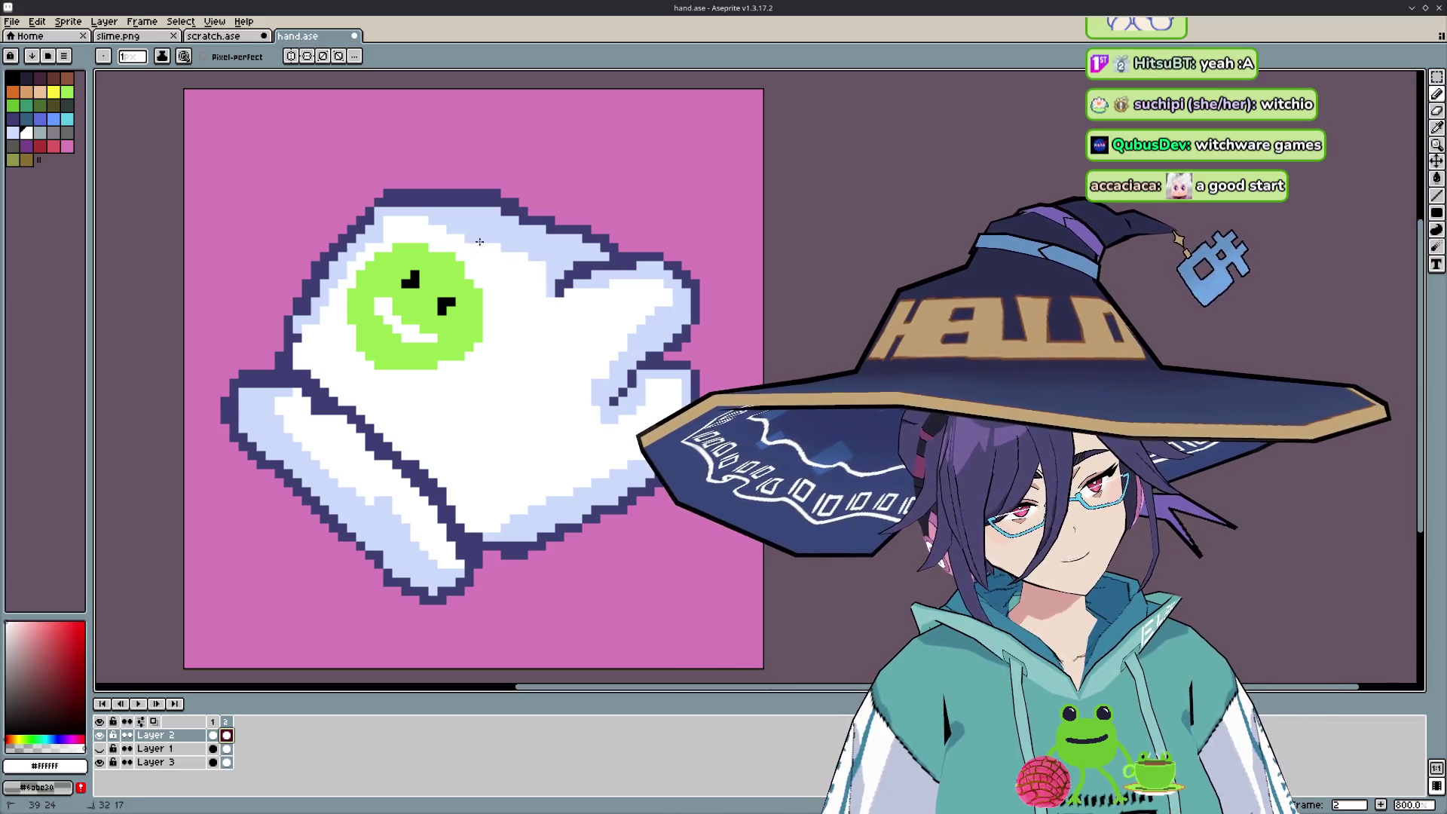
- Compare the frames again, eyedrop the light blue, and play the two-frame animation preview twice
click(214, 736)
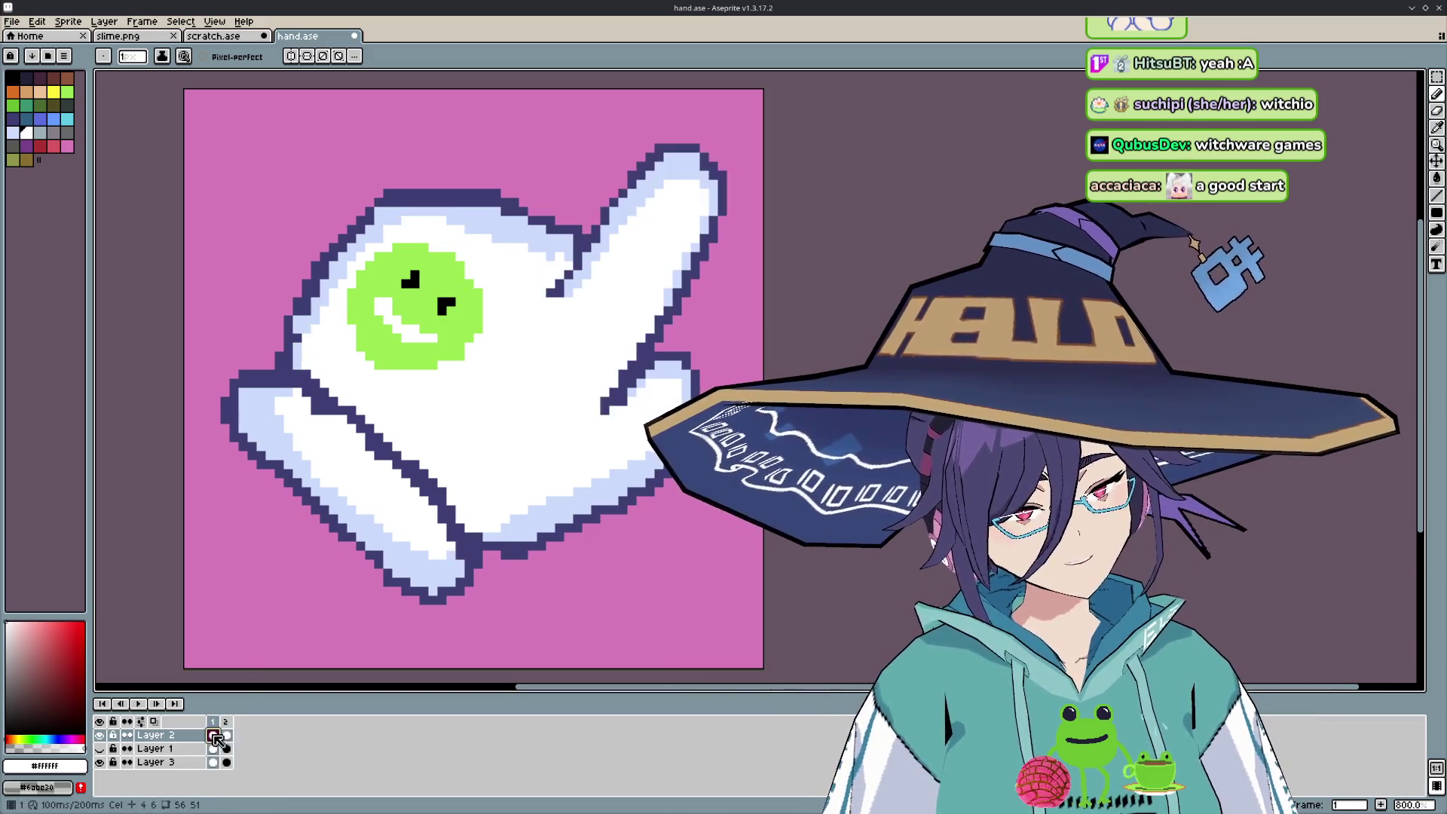
click(226, 736)
click(214, 736)
click(226, 737)
click(214, 736)
click(226, 737)
click(214, 736)
click(226, 737)
click(214, 736)
click(226, 736)
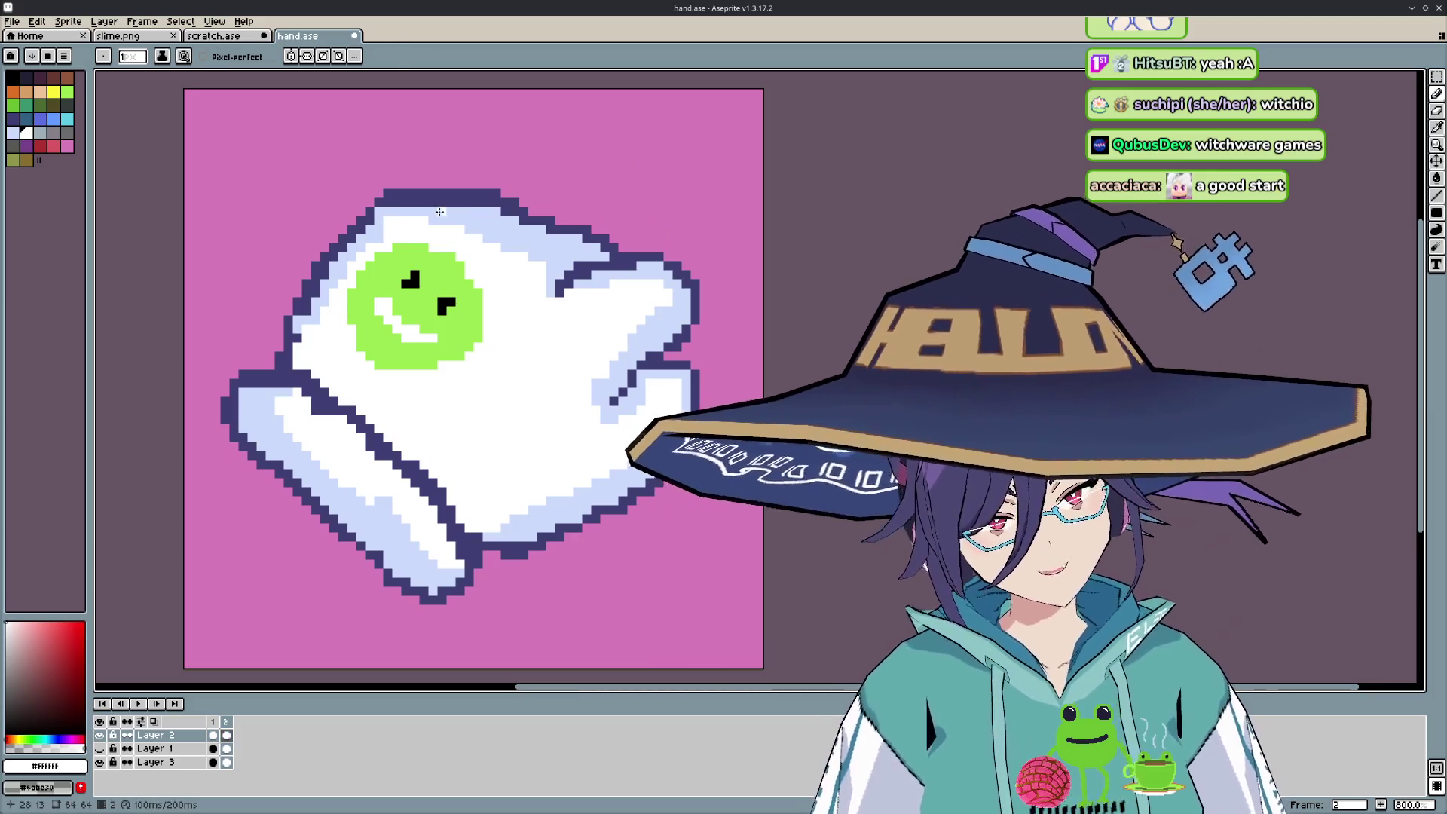
alt+click(389, 220)
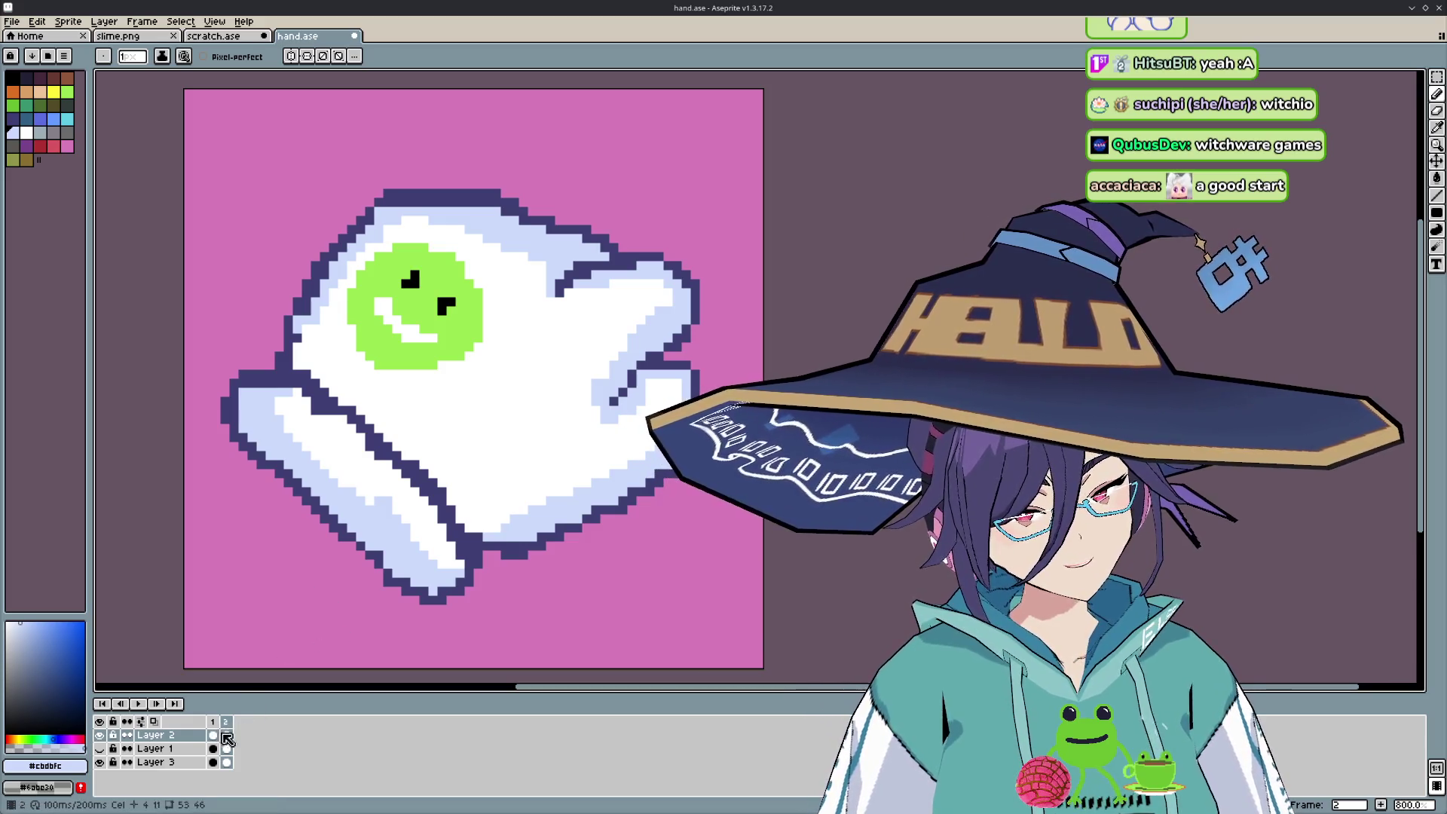
key(Return)
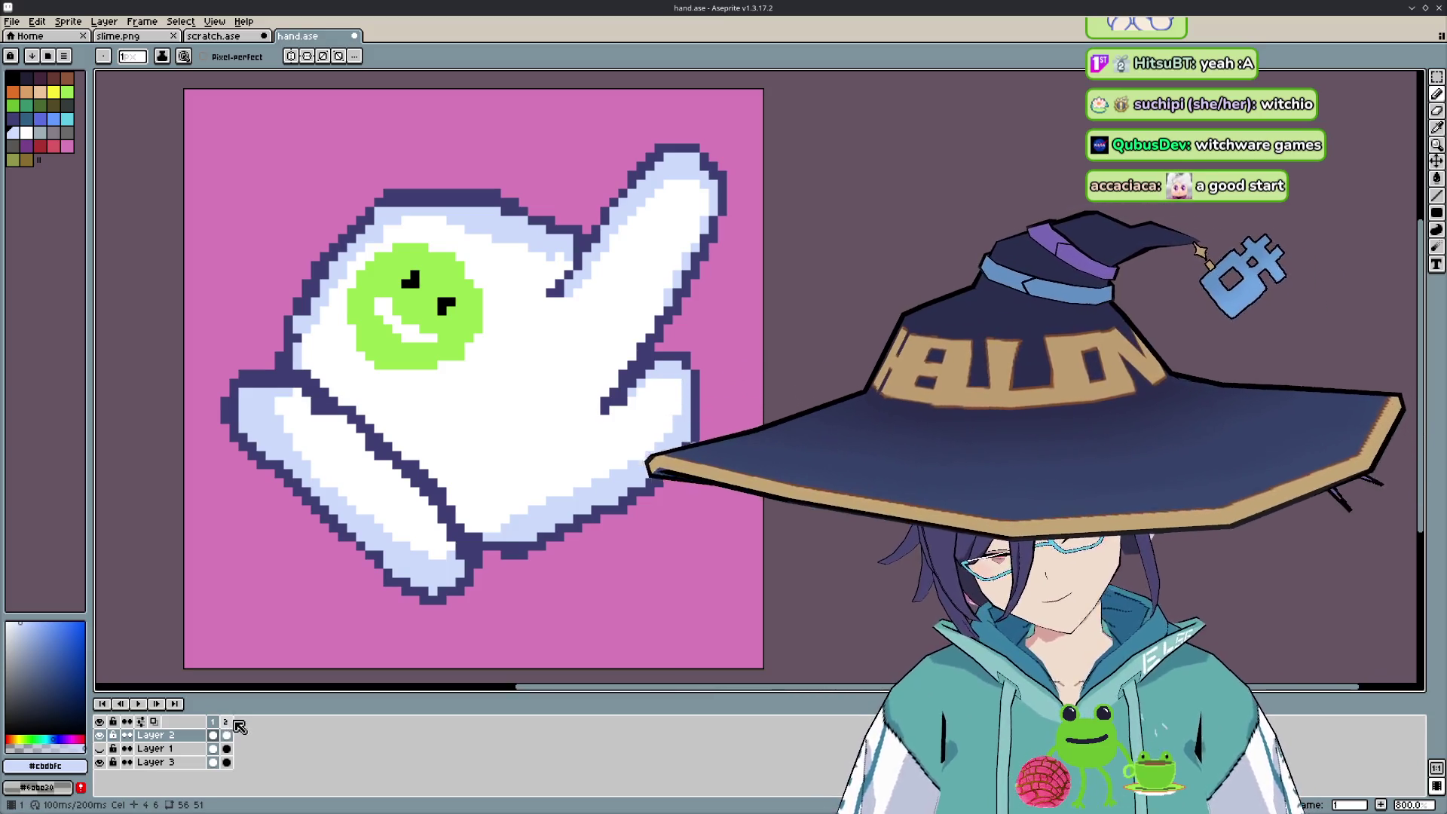
key(Return)
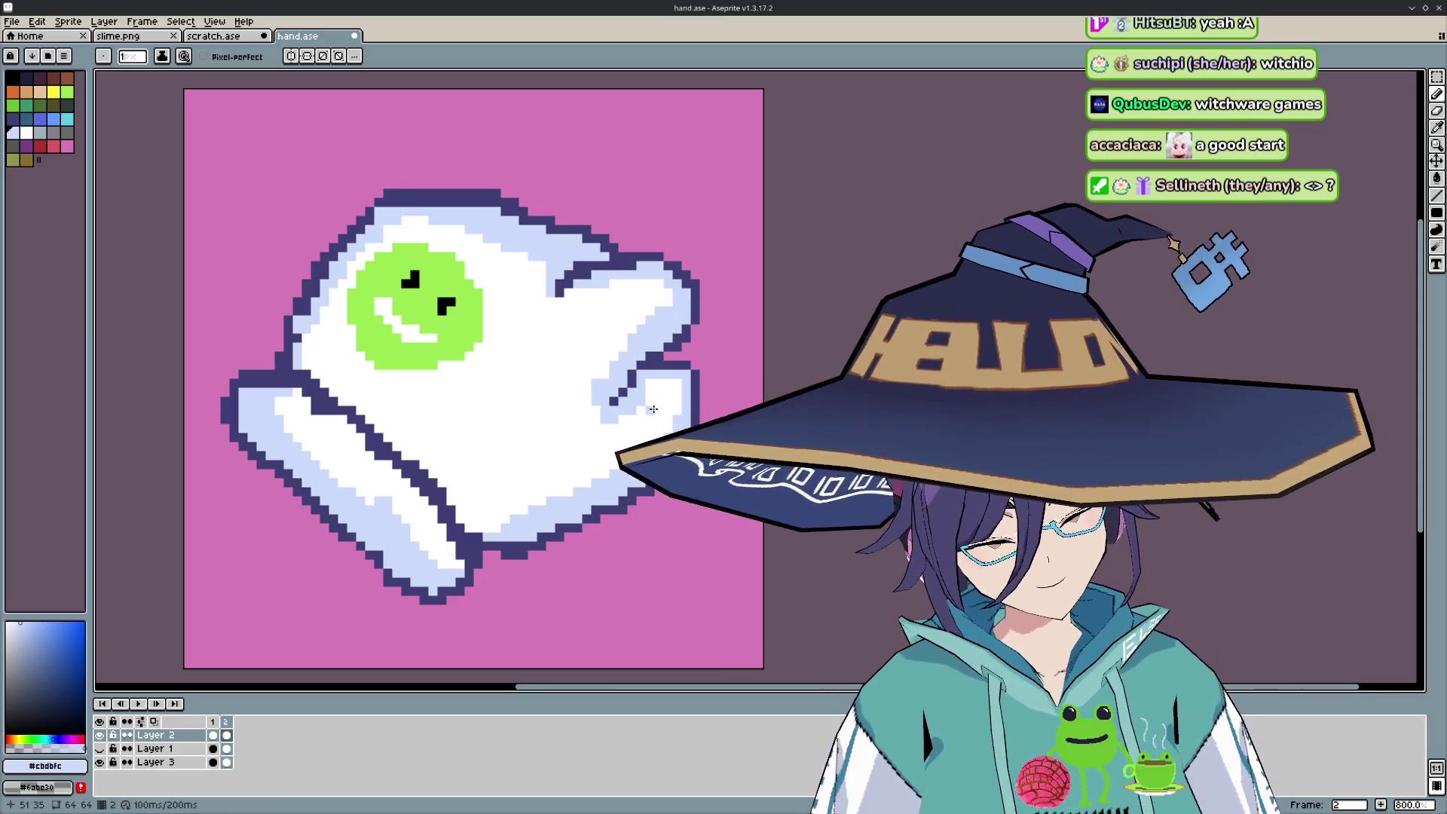
alt+click(653, 417)
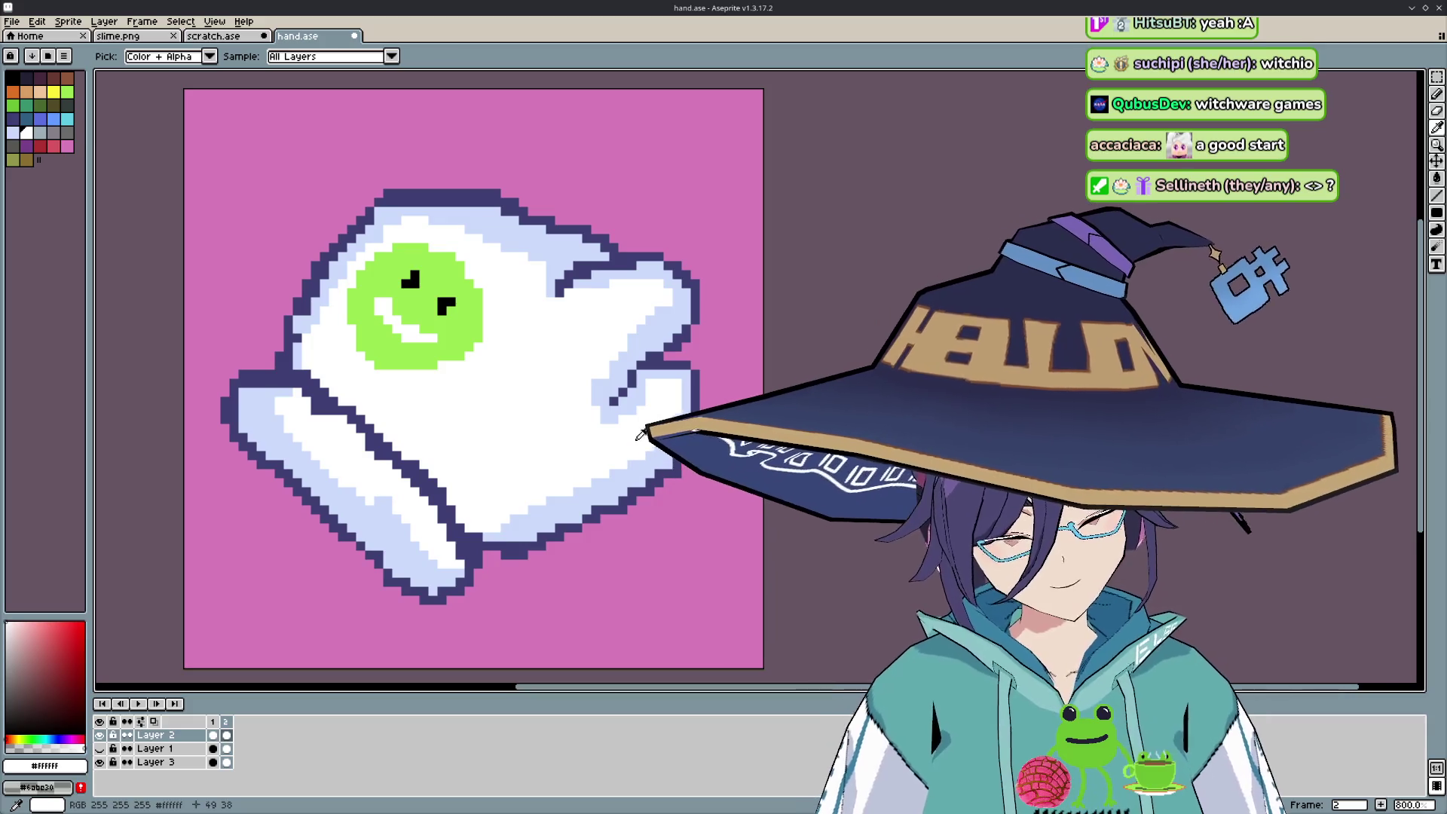
key(comma)
key(comma)
key(comma)
key(comma)
key(comma)
key(comma)
key(comma)
key(comma)
key(comma)
key(comma)
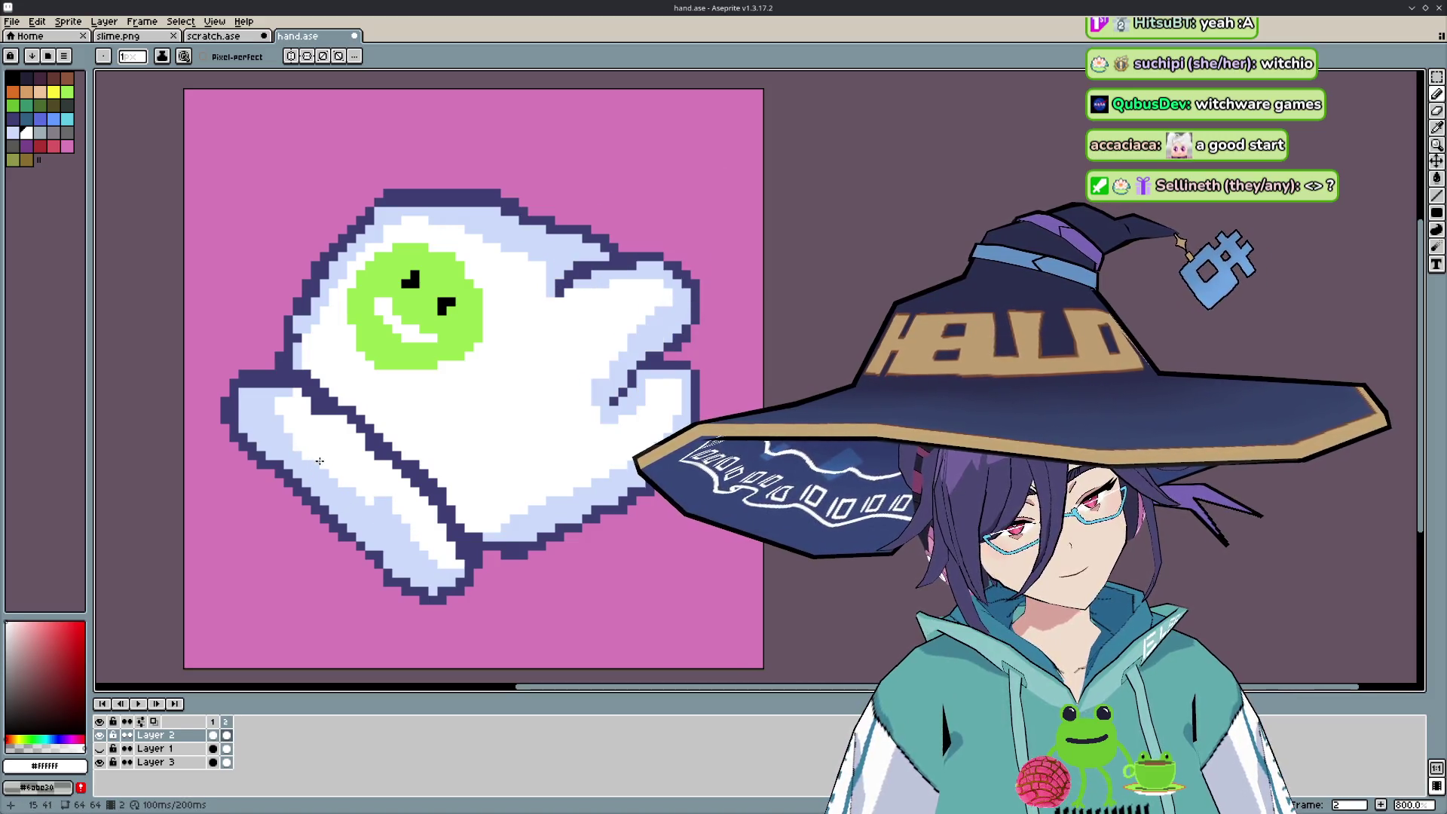
key(comma)
key(comma)
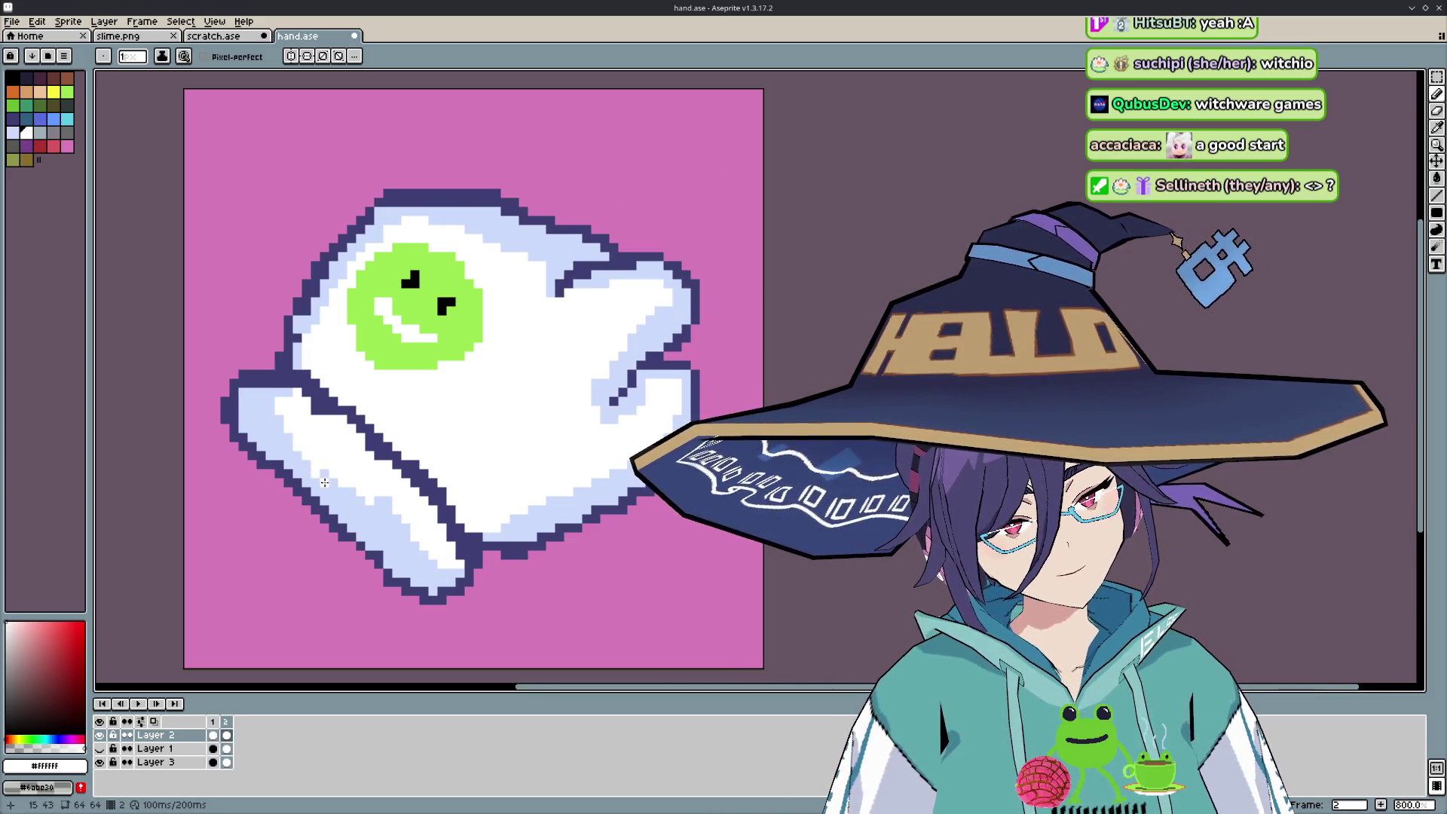
key(comma)
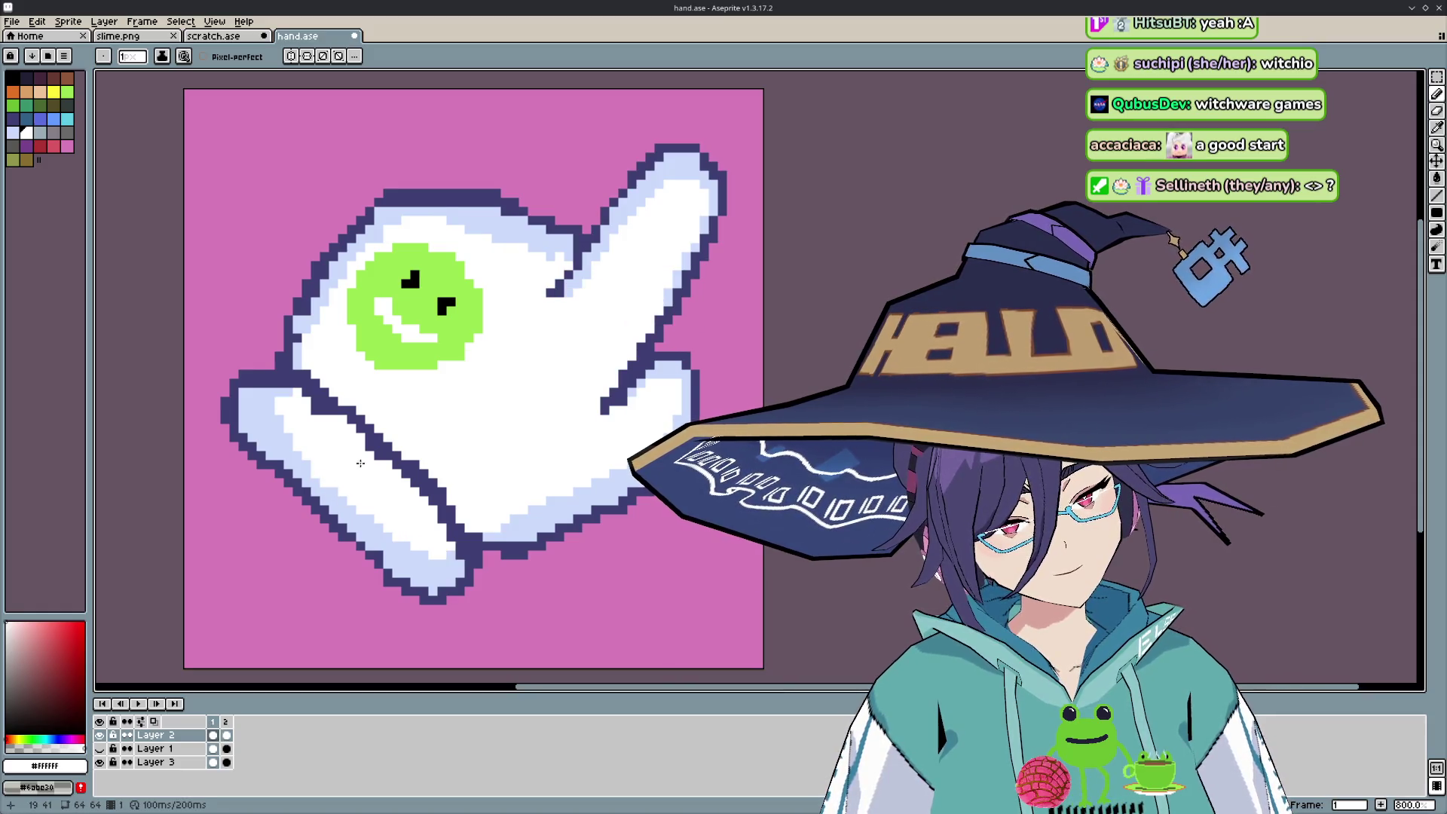
key(comma)
key(comma)
key(comma)
key(comma)
key(comma)
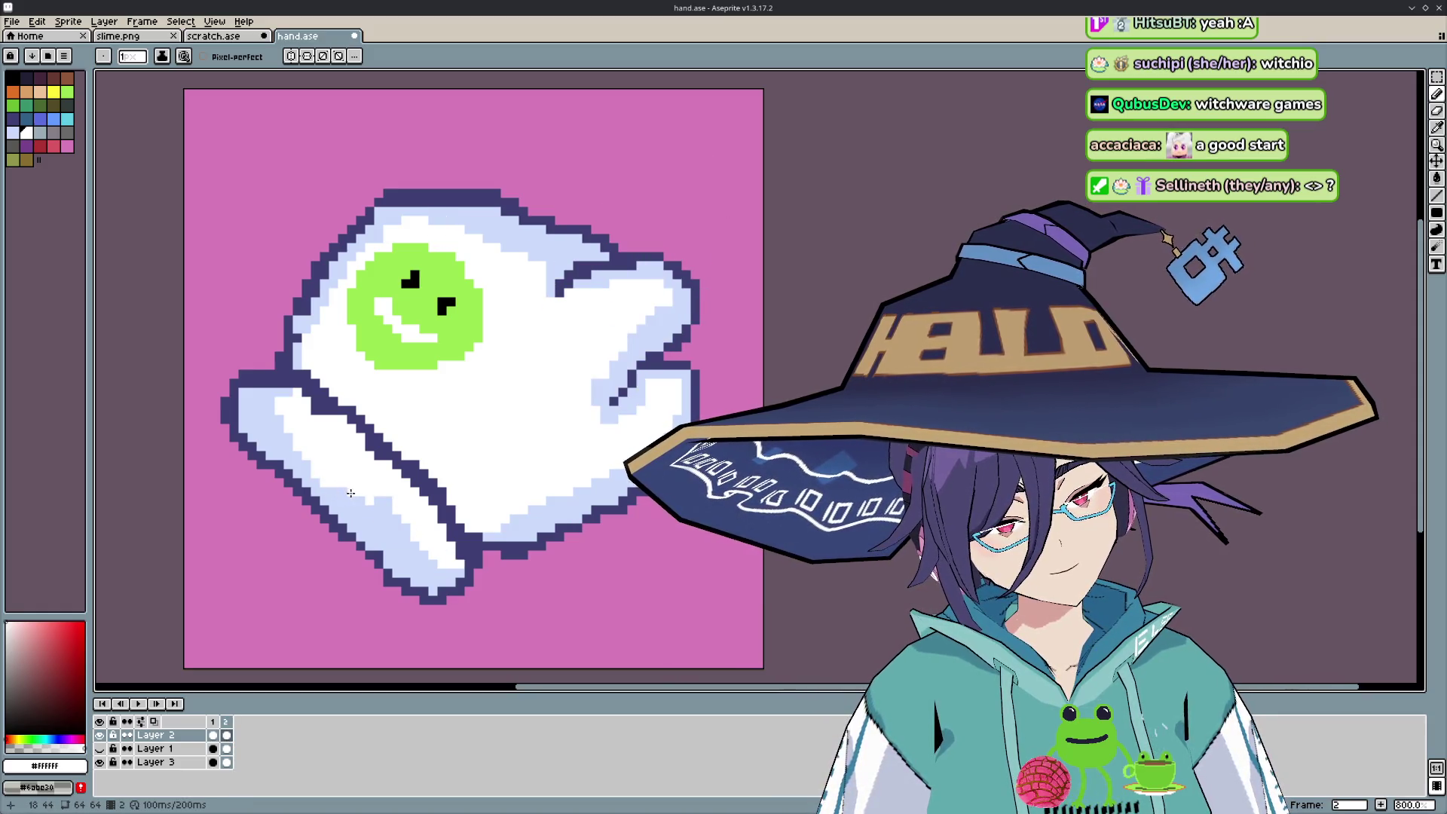
key(comma)
key(comma)
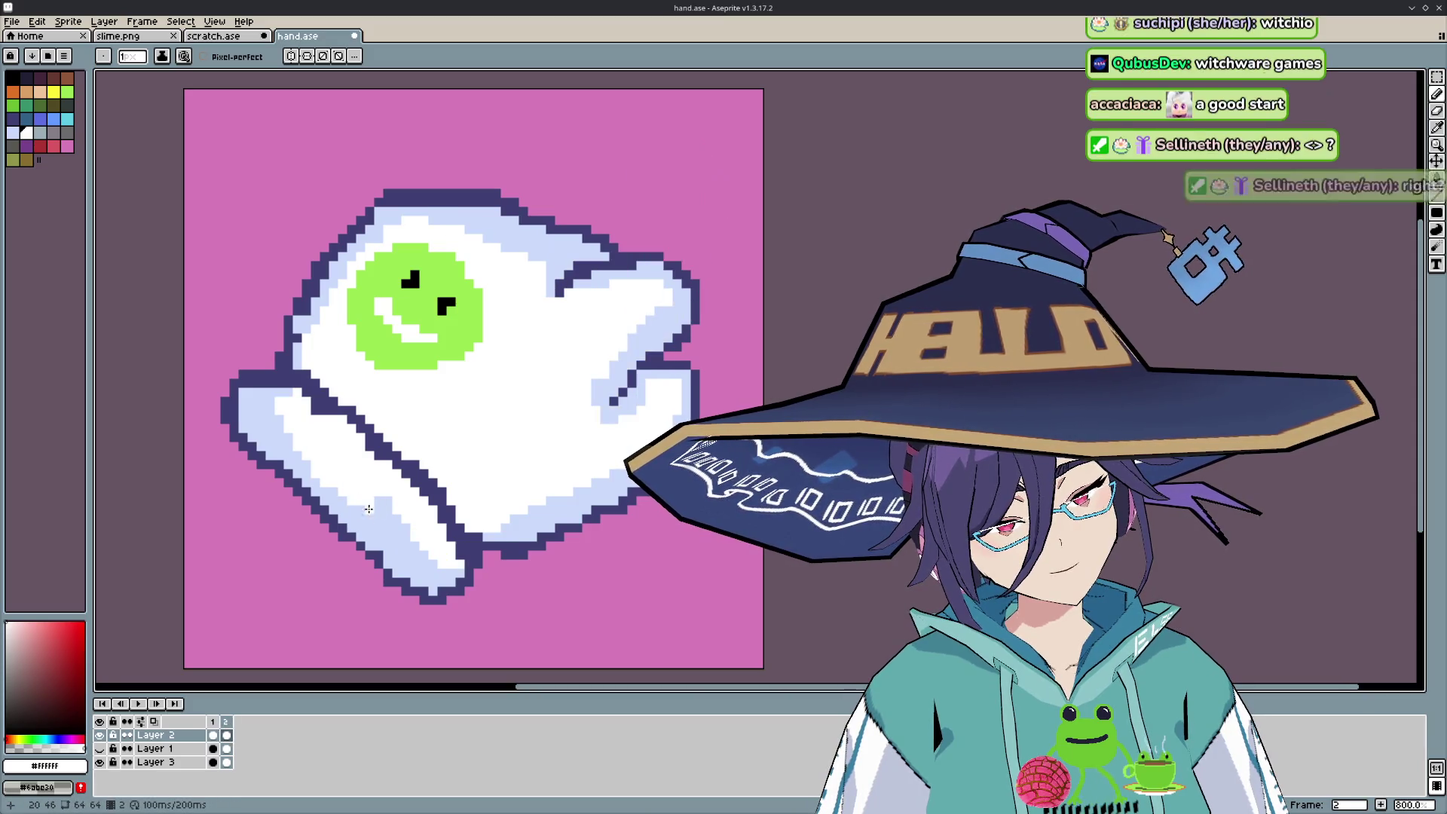
key(comma)
key(comma)
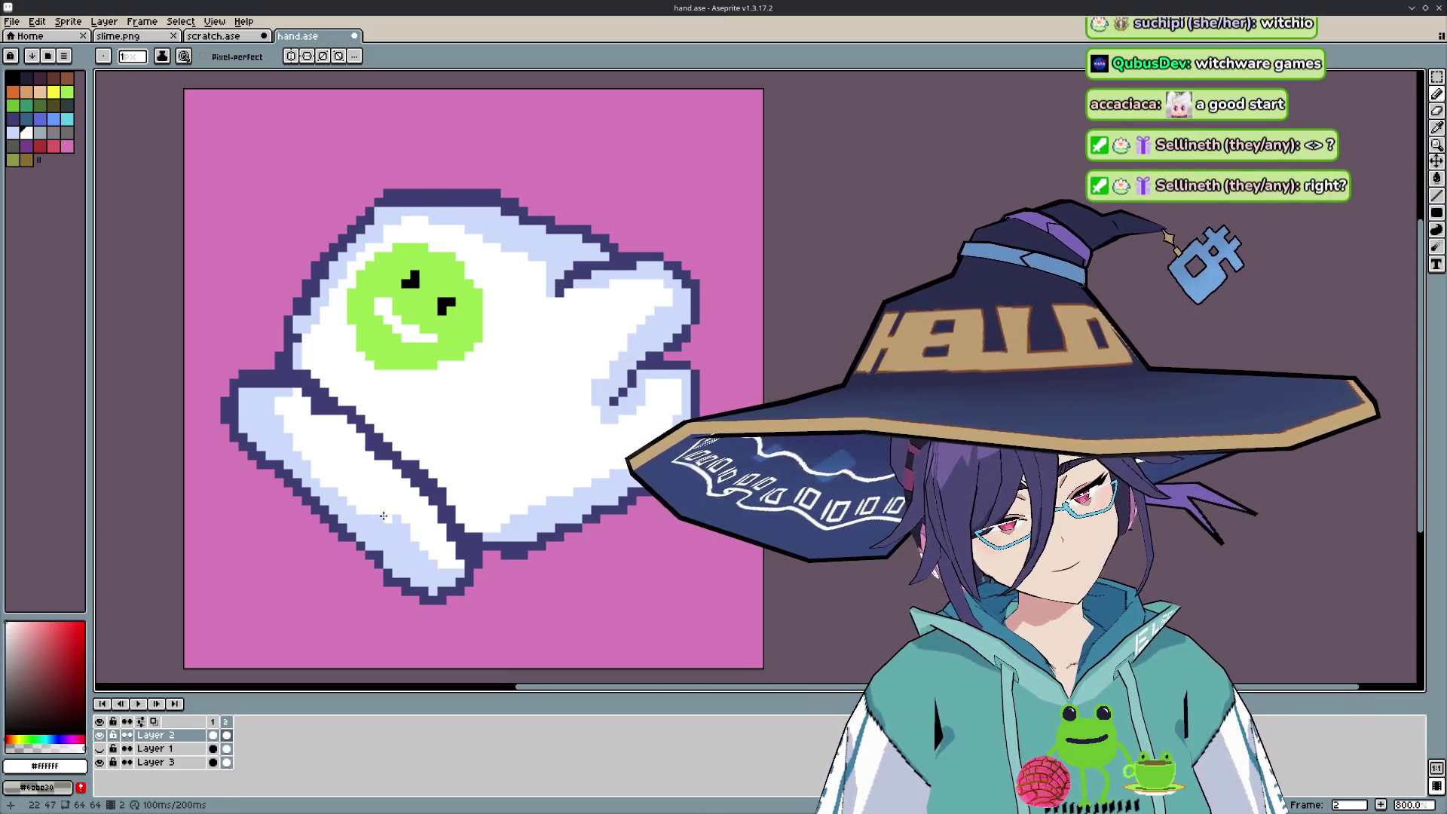
key(comma)
key(comma)
key(comma)
key(comma)
key(comma)
key(comma)
key(comma)
key(comma)
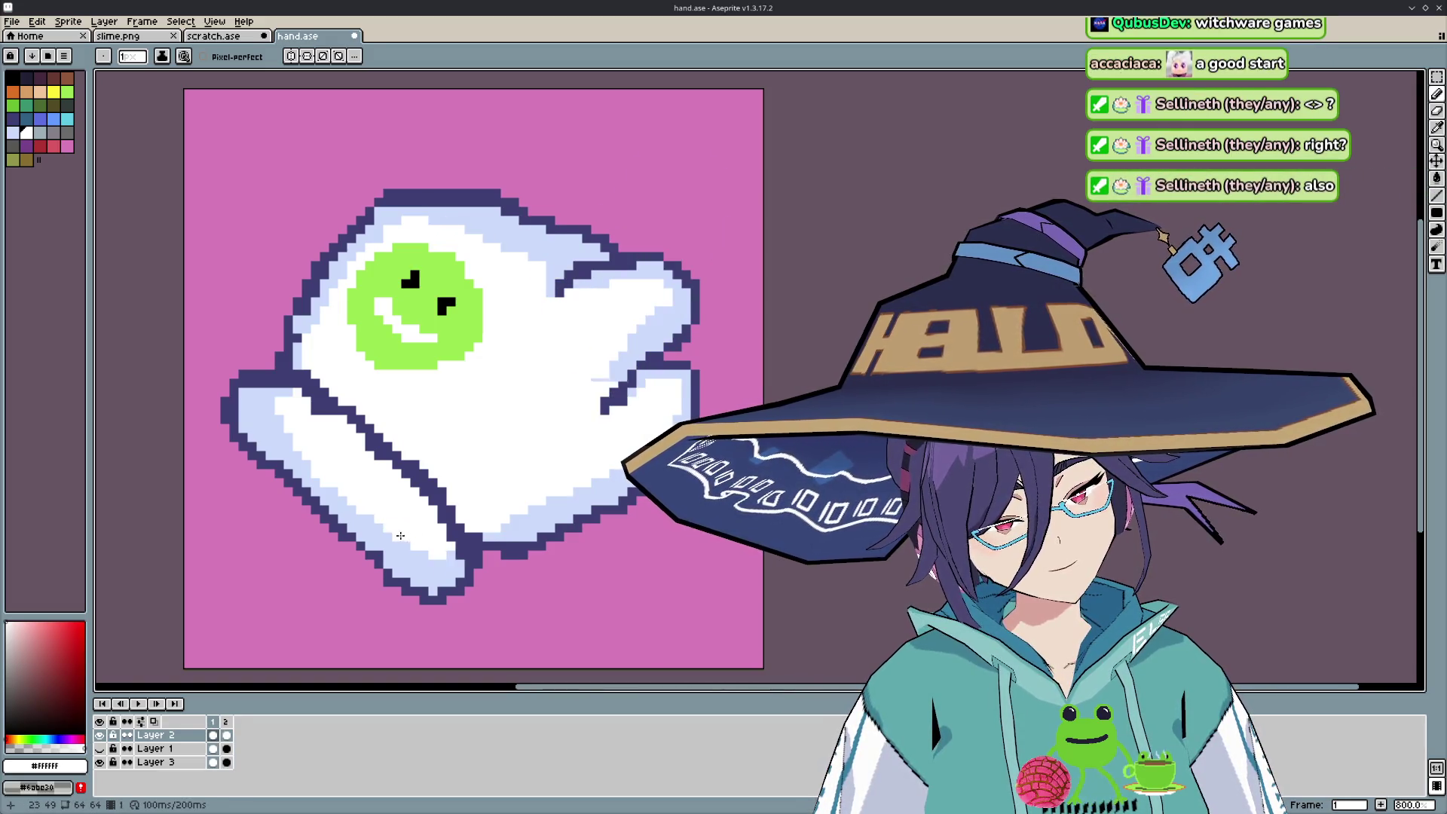
key(comma)
key(comma)
key(comma)
key(comma)
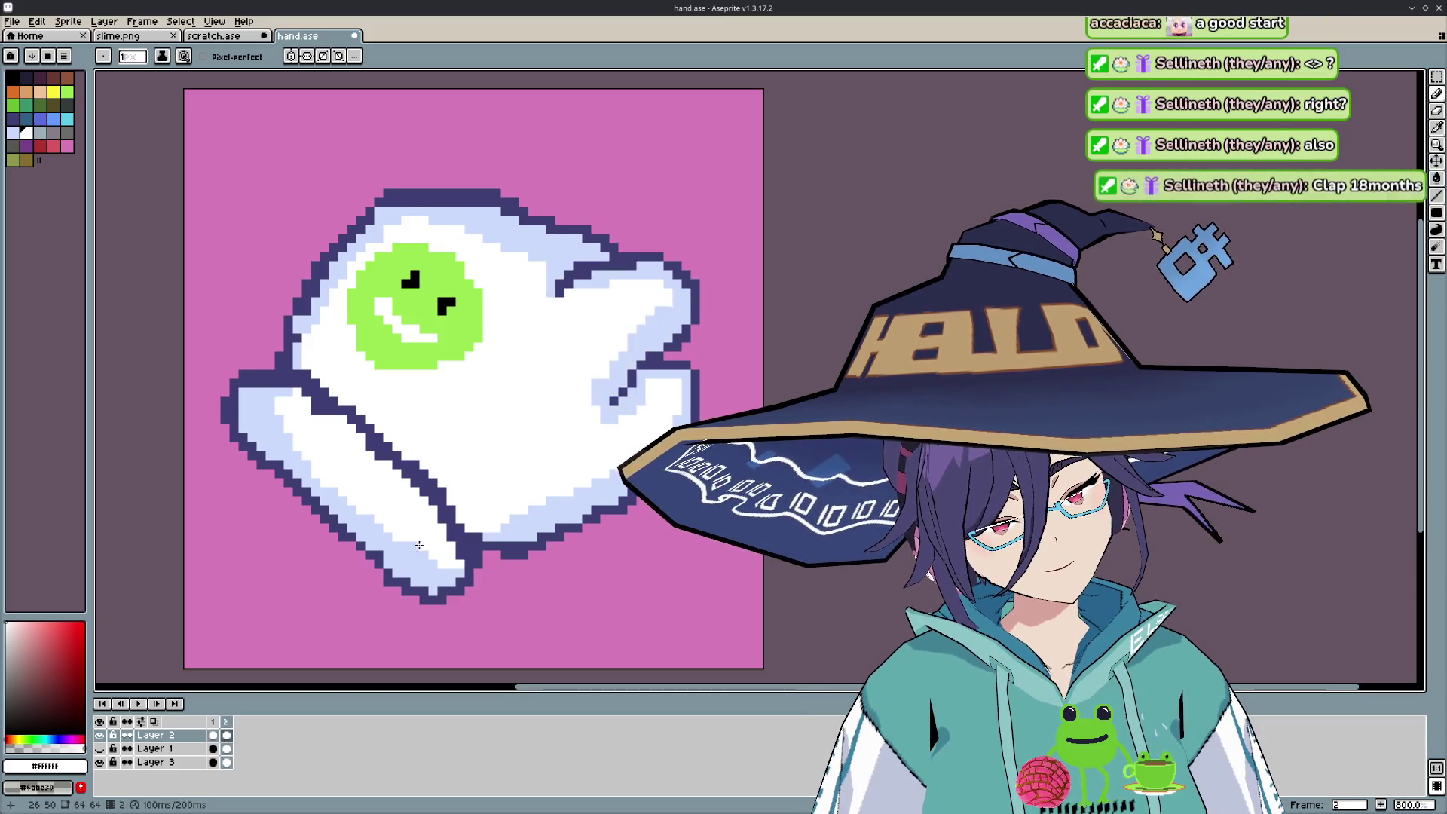
key(comma)
key(comma)
key(comma)
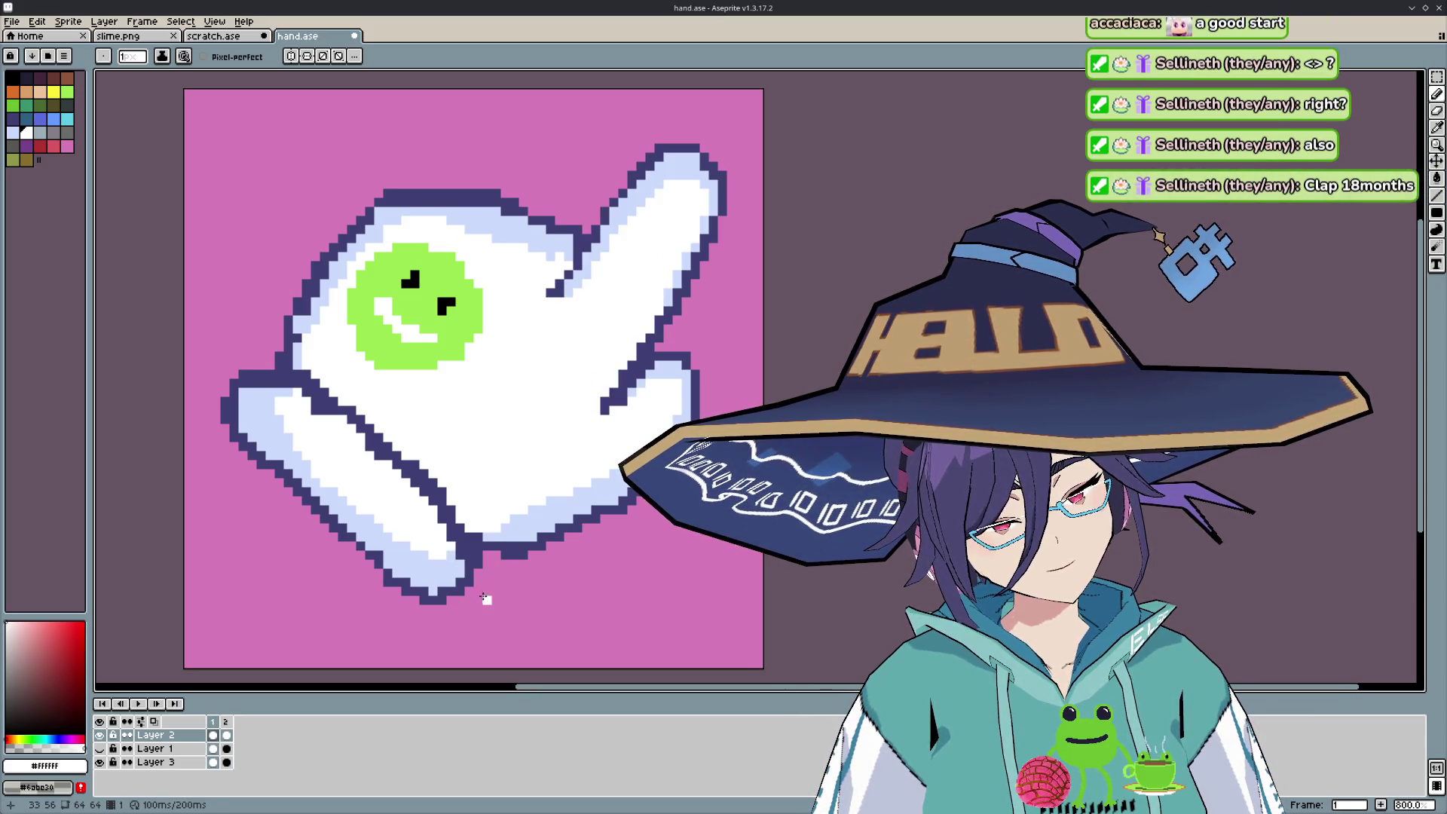
key(comma)
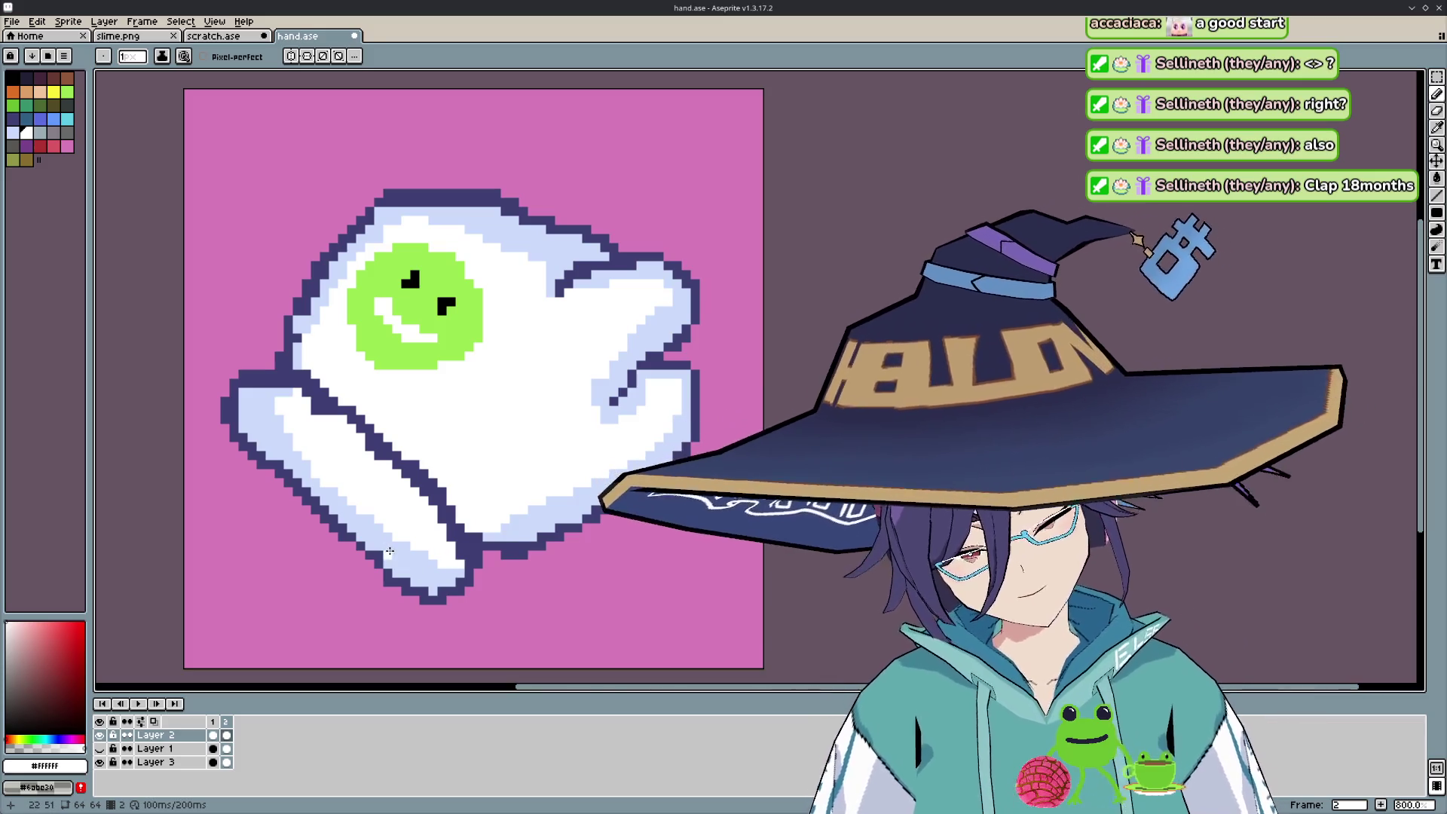
alt+click(432, 571)
key(comma)
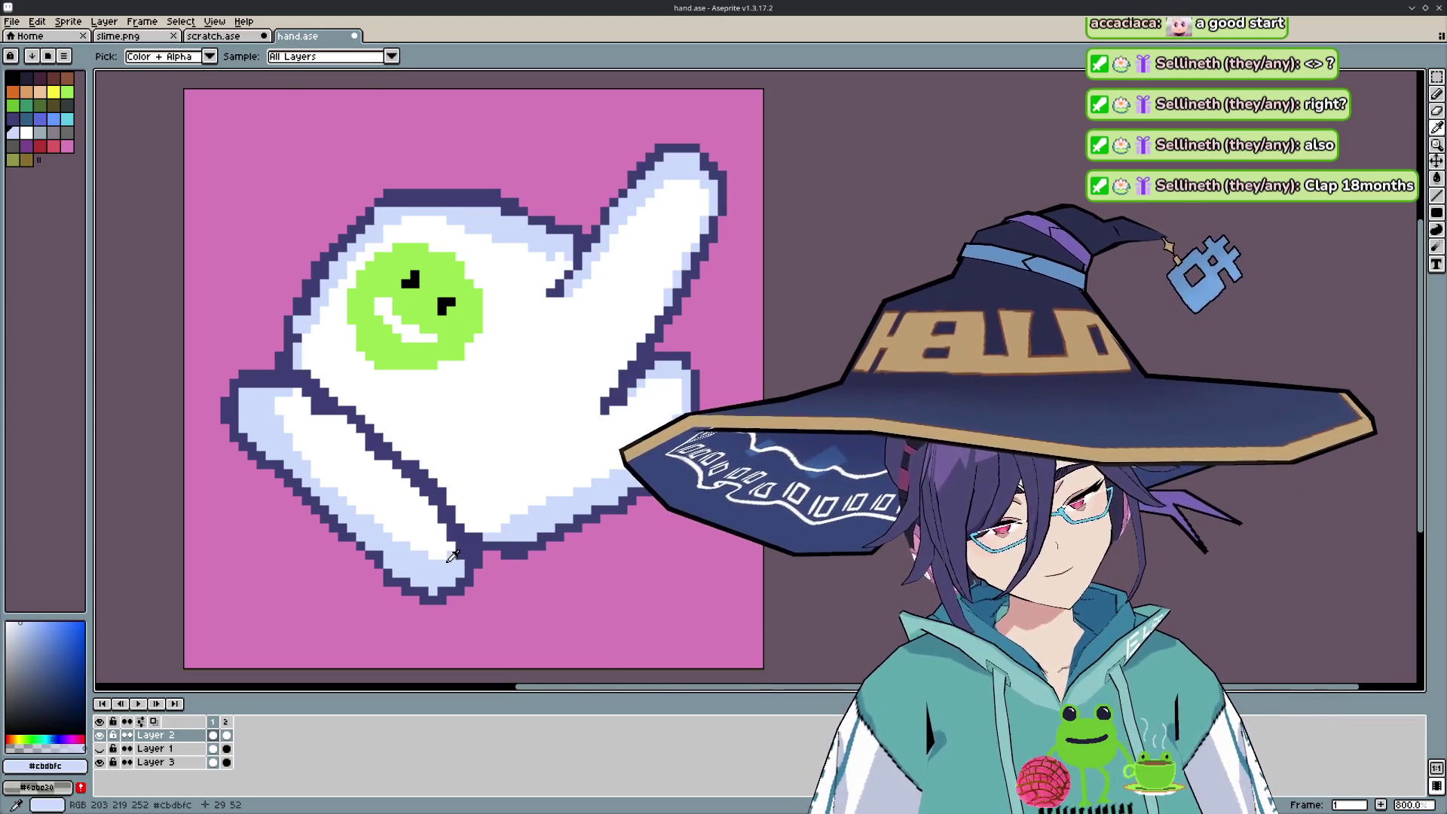
key(comma)
key(comma)
key(comma)
key(comma)
key(comma)
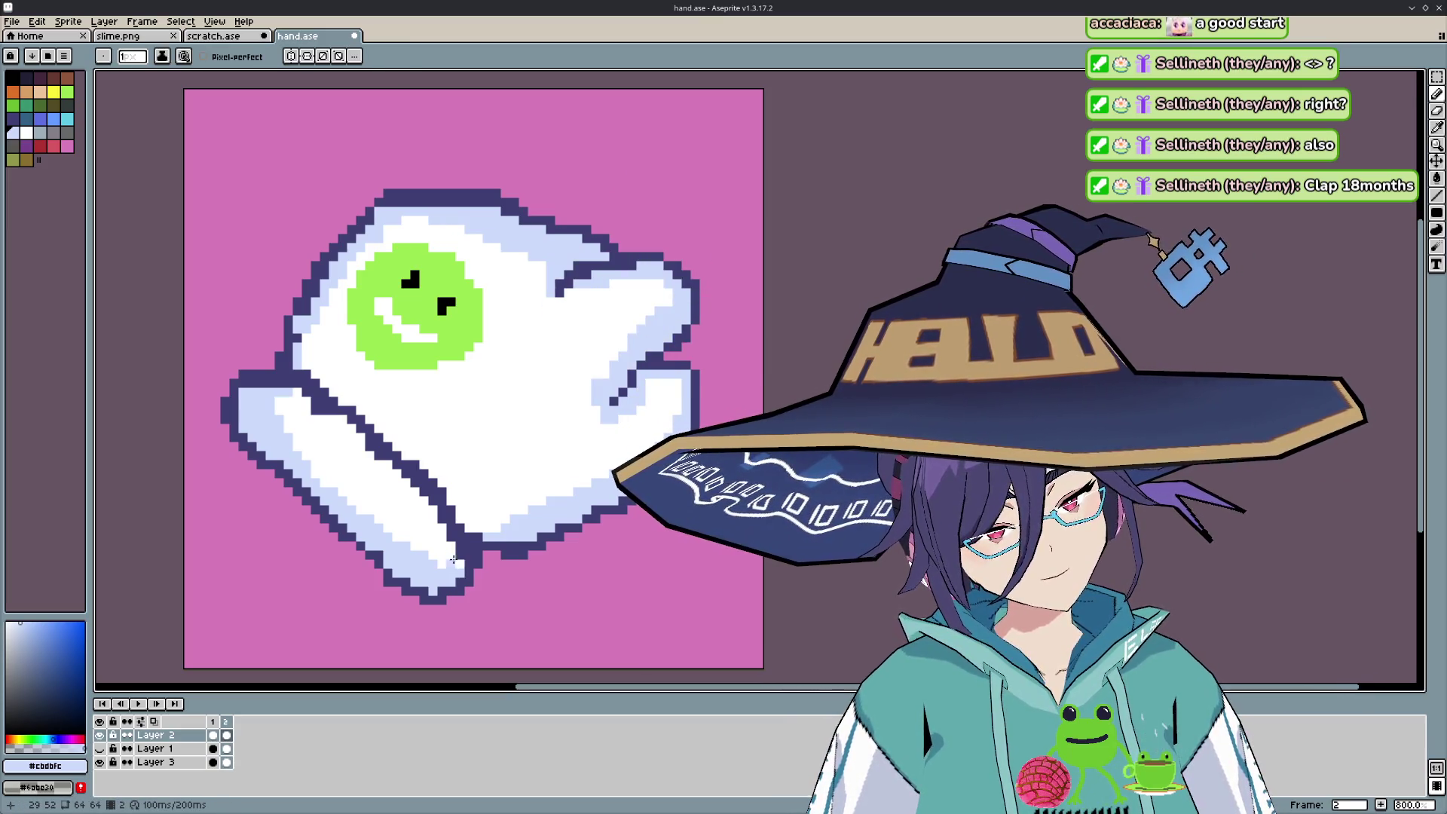
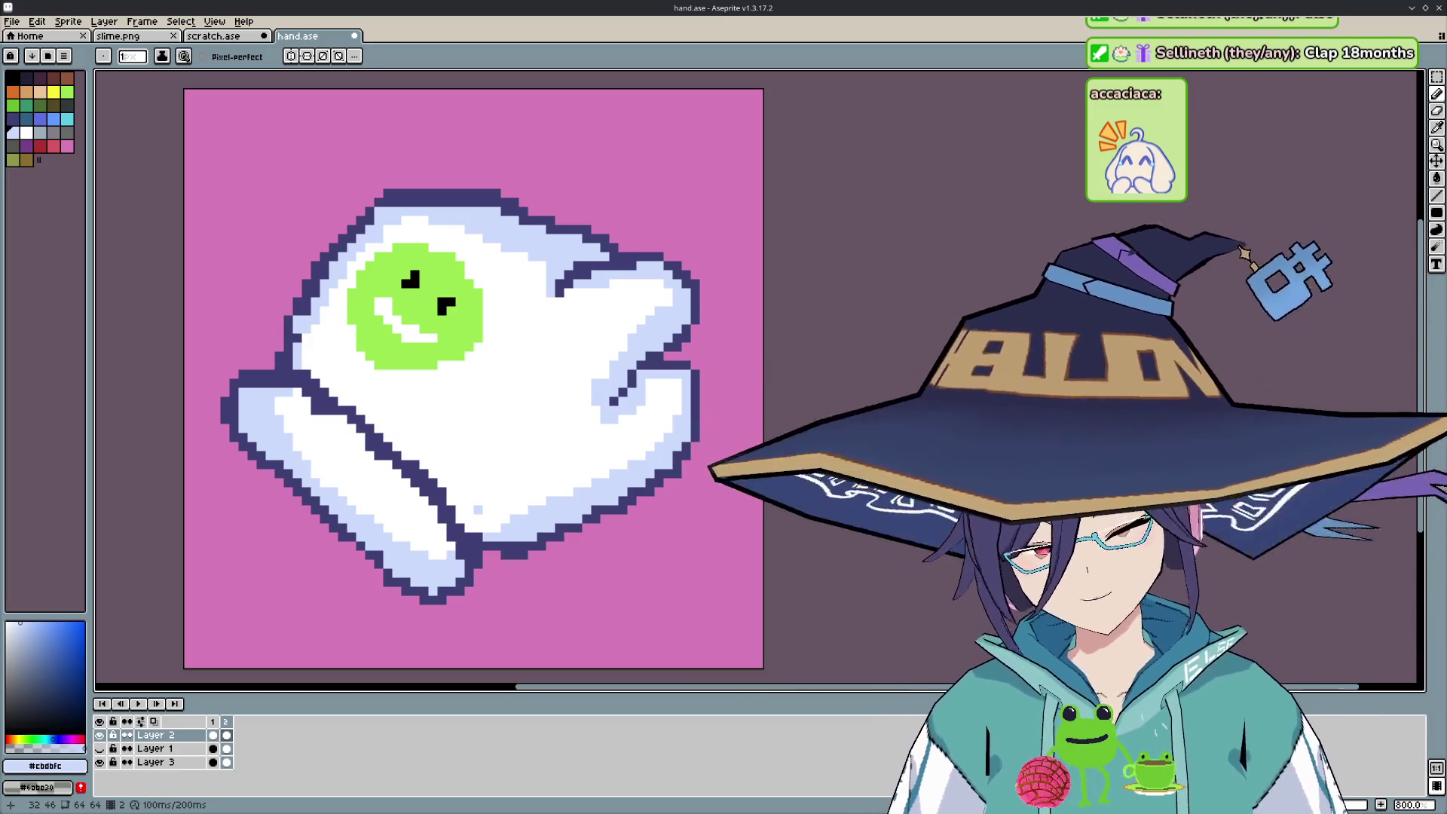
- Preview the animation from the pointing frame, then repaint the crease outline in the dark outline colour
key(Left)
key(Return)
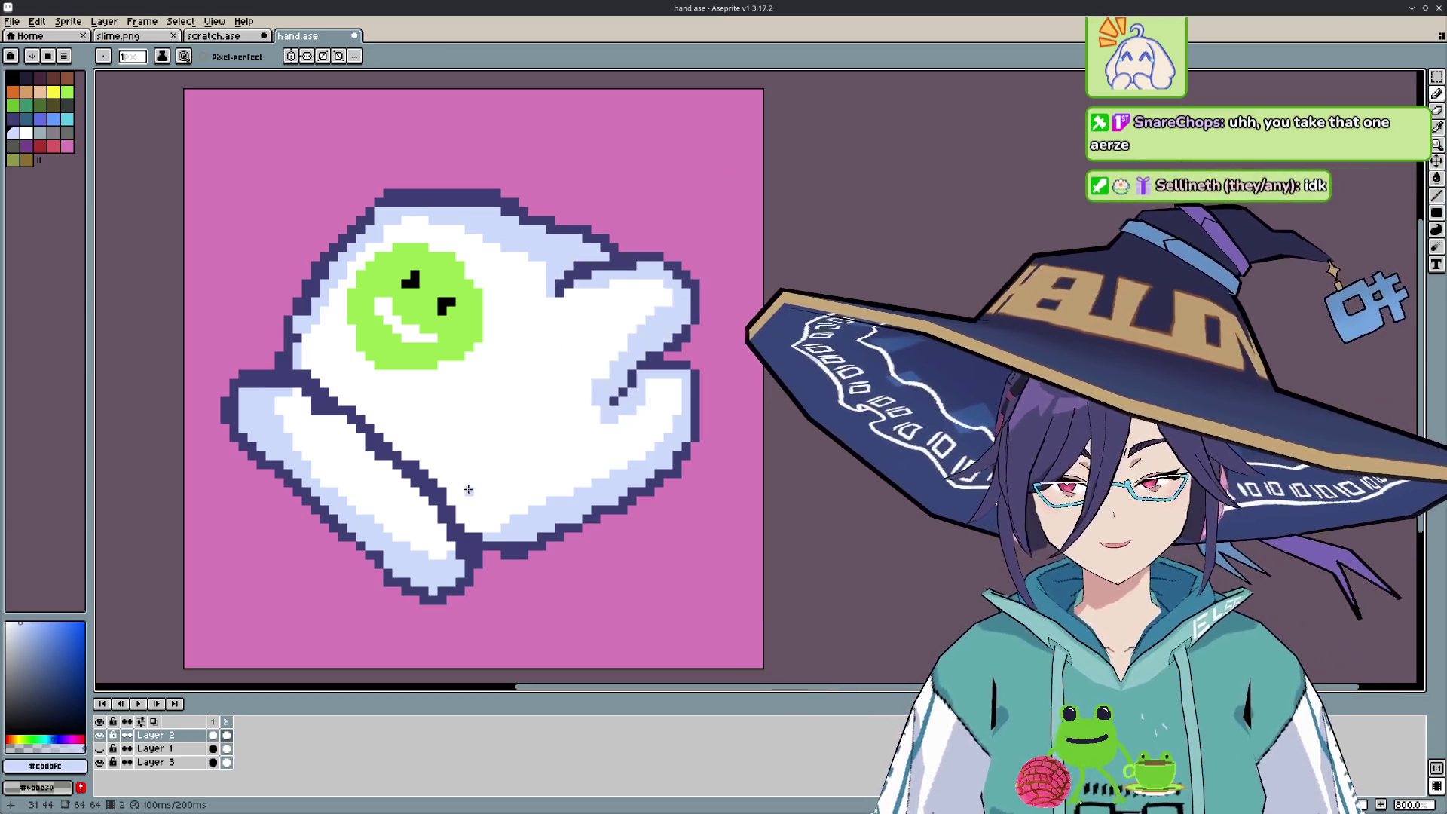
key(i)
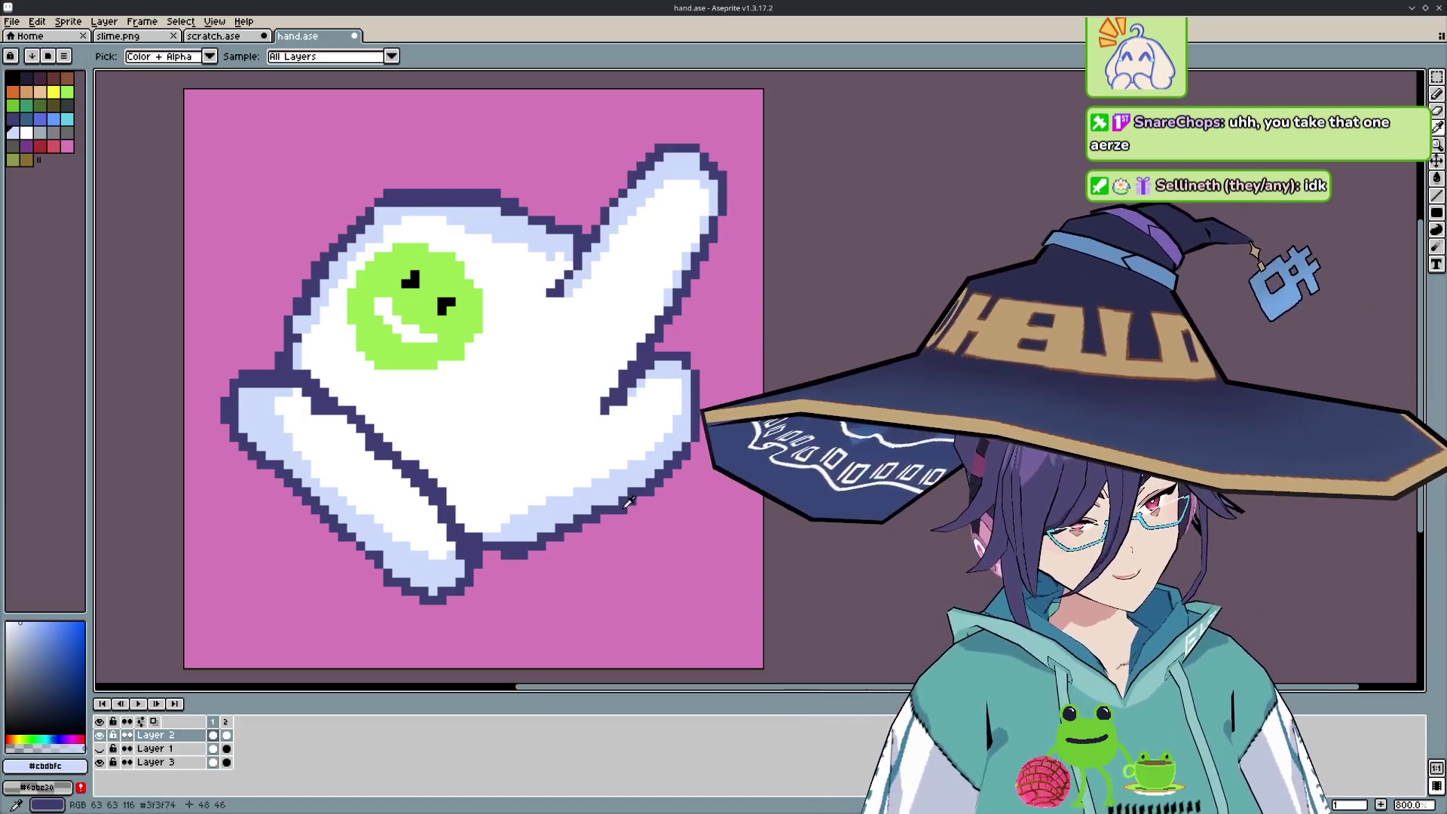
click(627, 505)
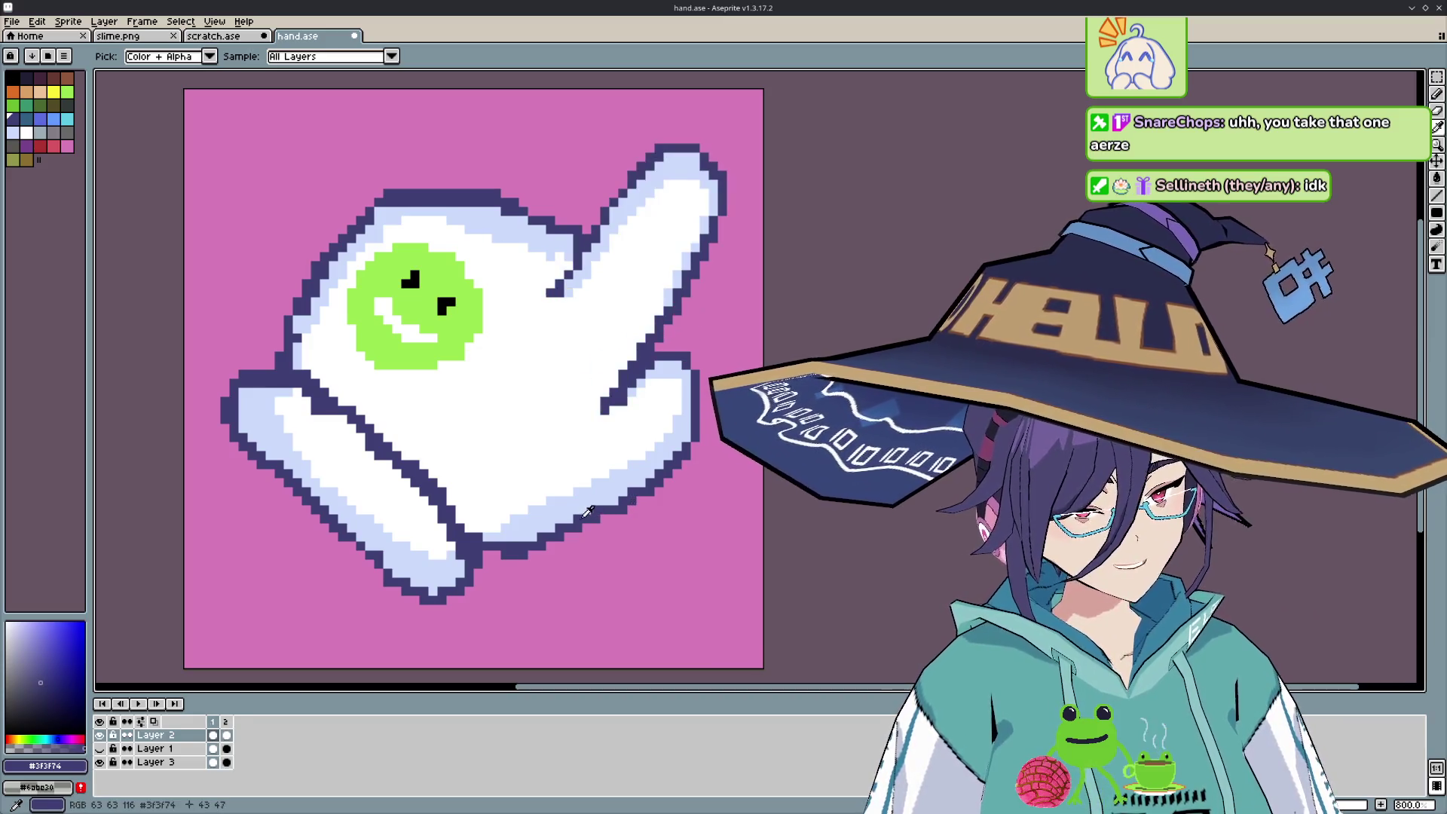
key(b)
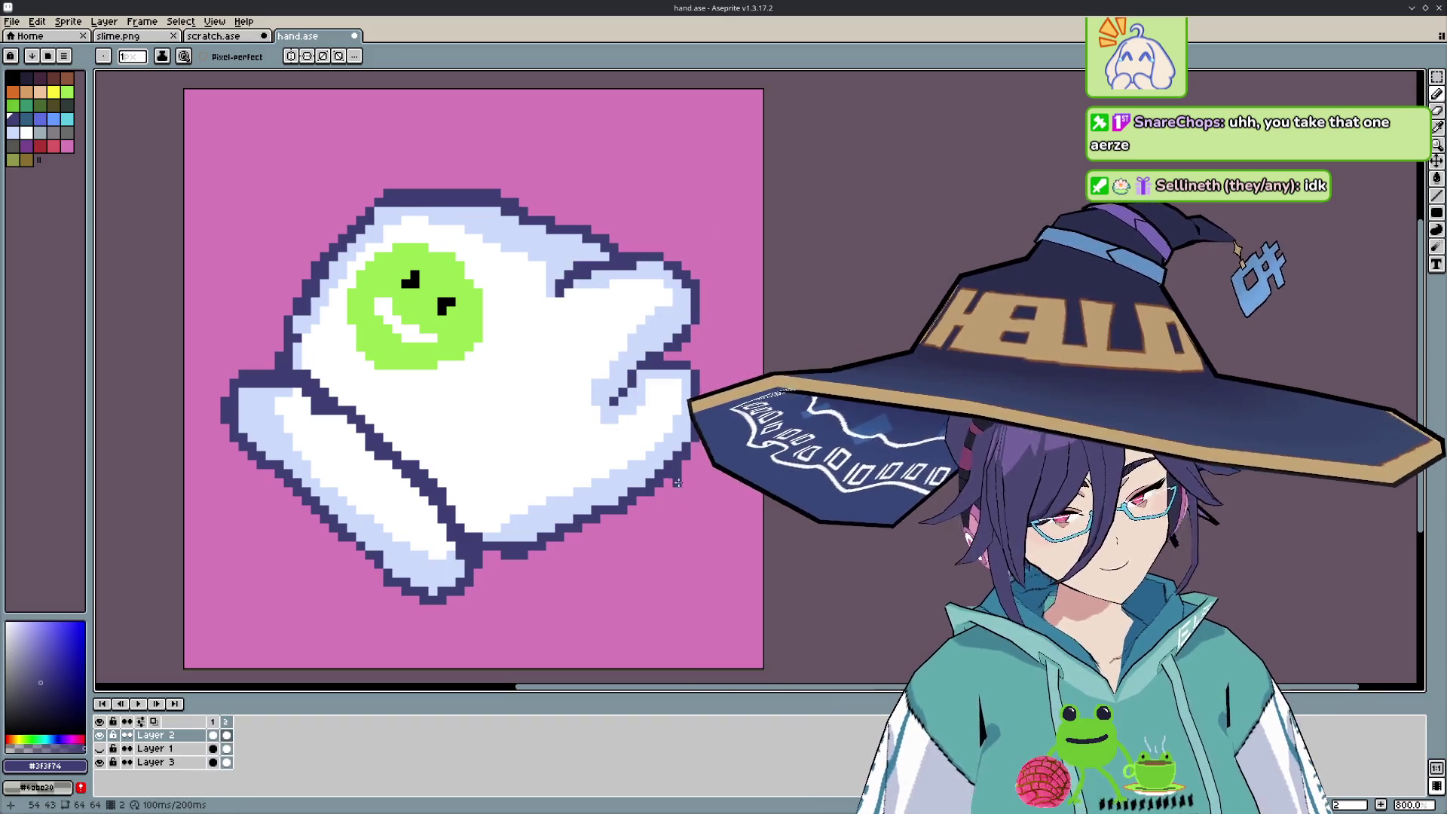
- Erase stray crease pixels, preview again, and paint the crease fill in the glove's white
key(e)
key(Return)
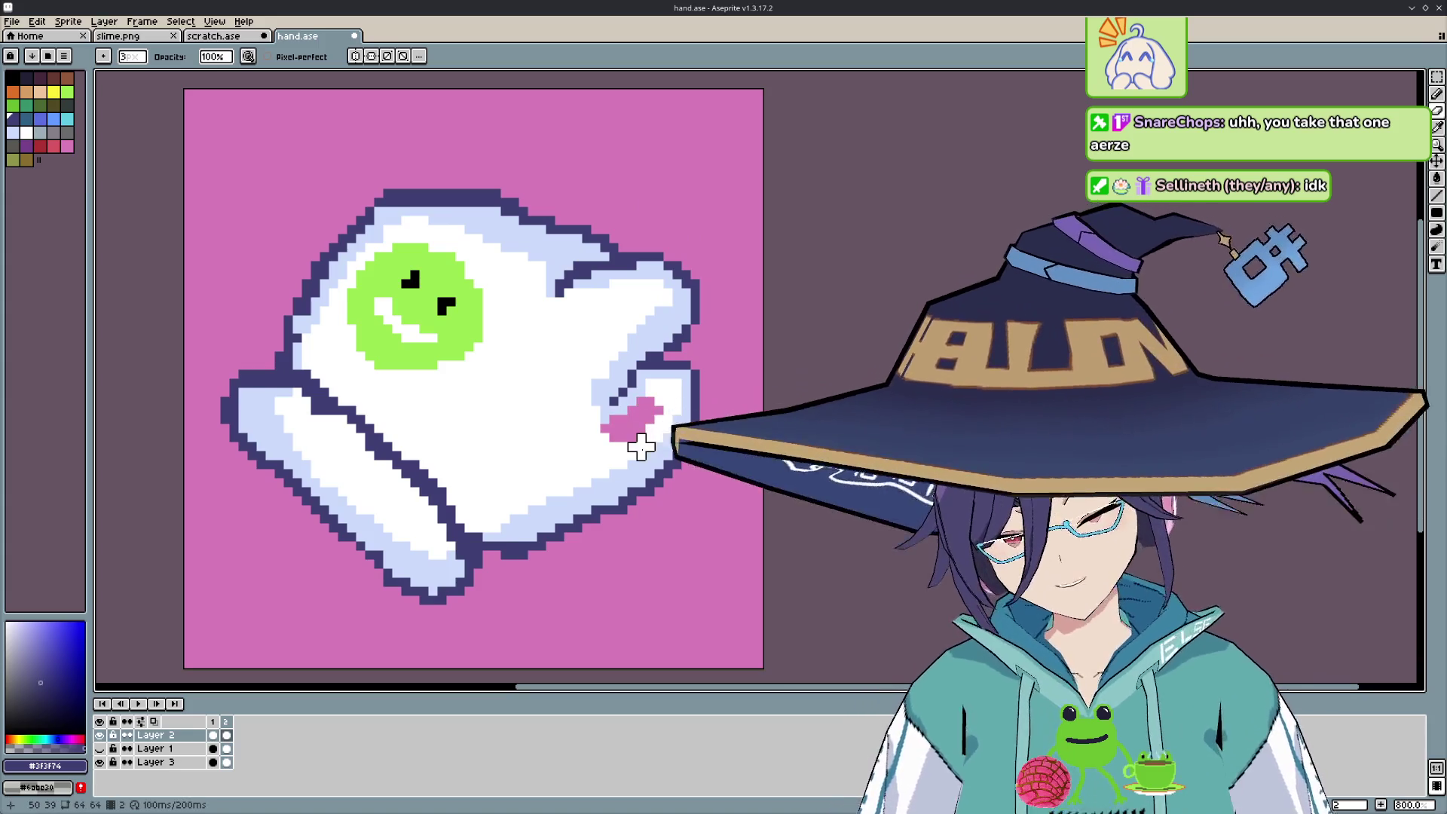
key(i)
click(575, 445)
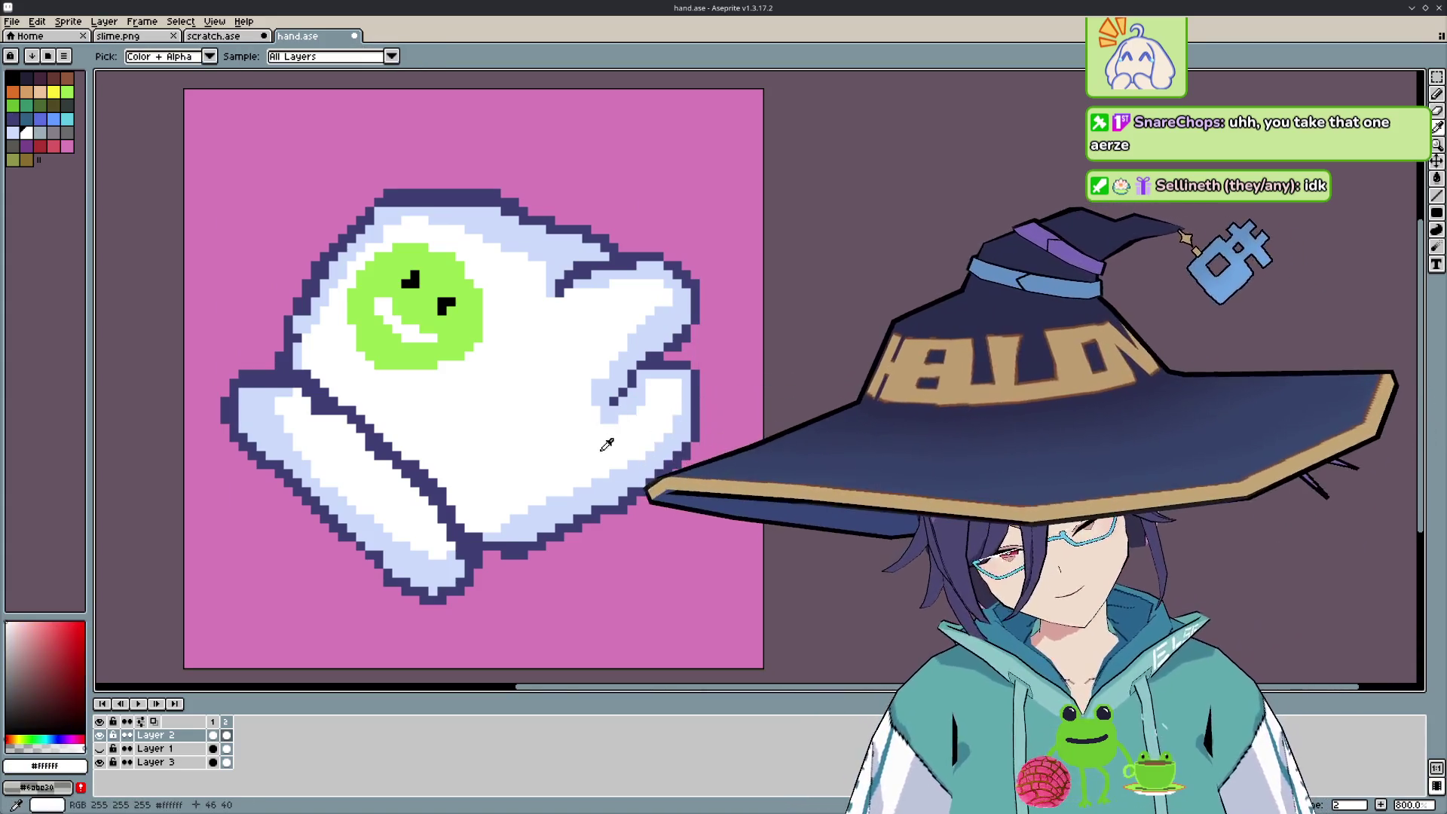
key(b)
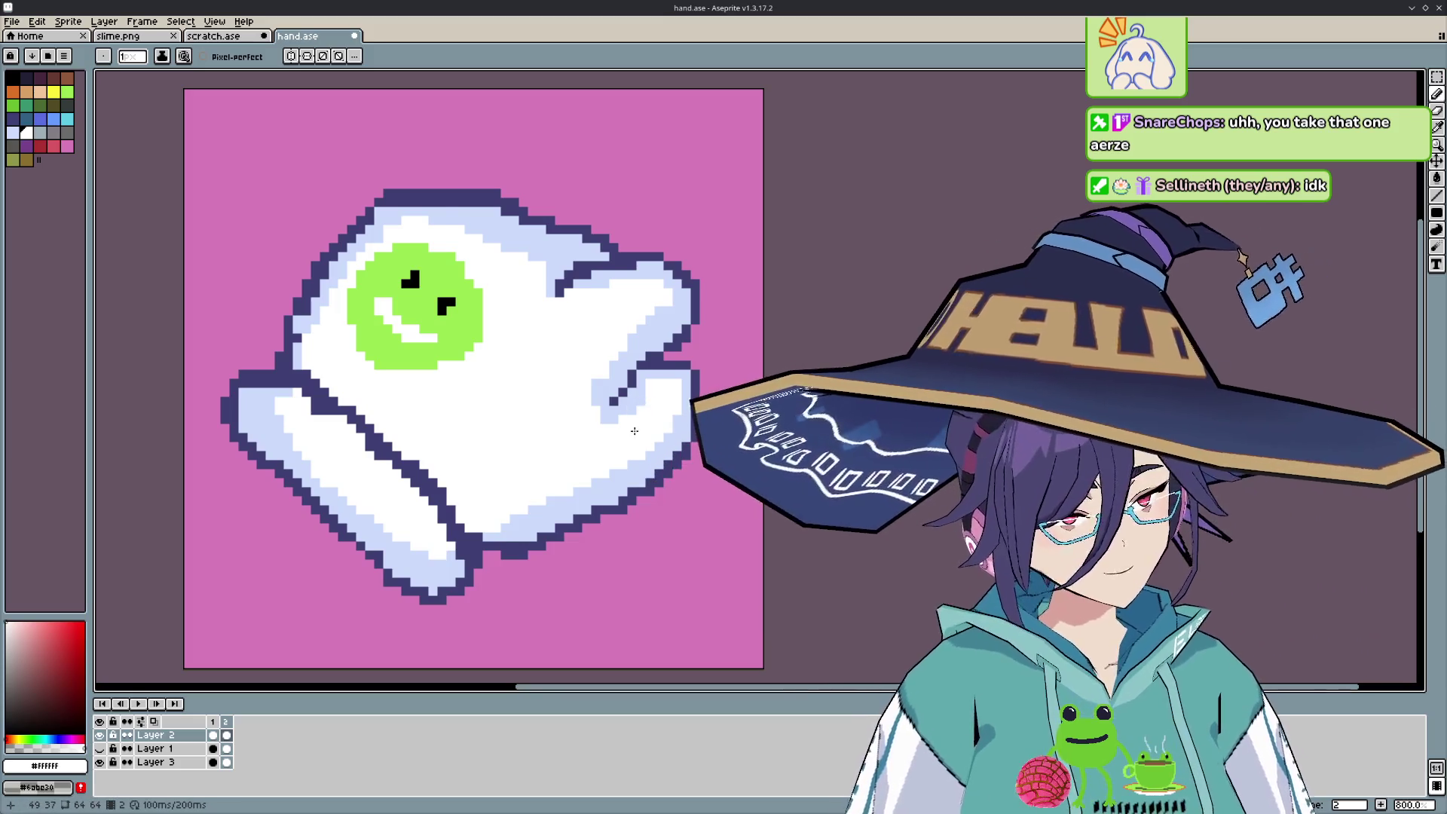
- Compare the pointing and closed hand poses, ending on the closed-fist frame
key(Right)
key(Right)
key(Right)
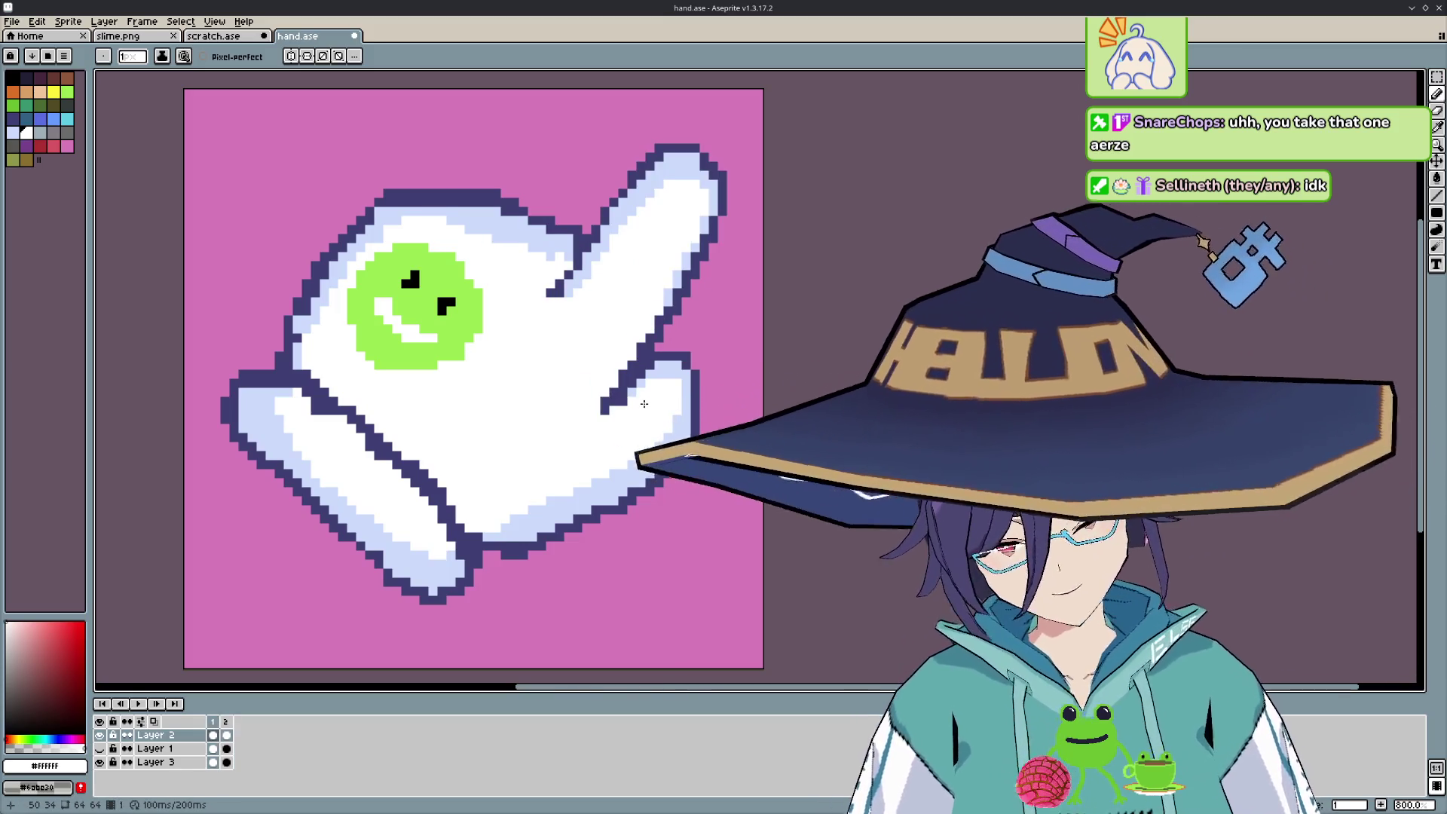
key(Right)
key(Right)
key(Right)
key(Right)
key(Right)
key(Right)
key(Right)
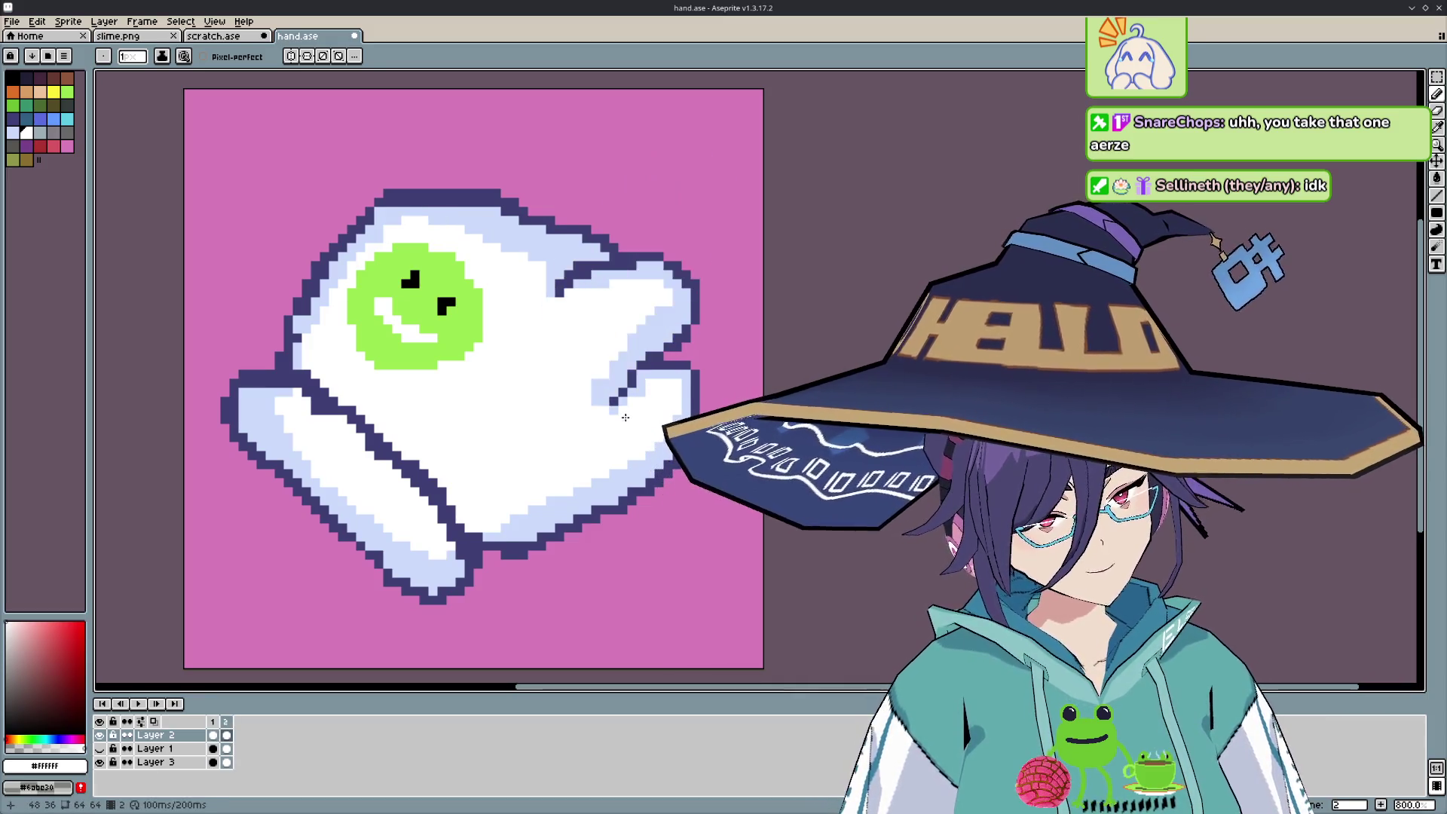
key(Right)
key(Right)
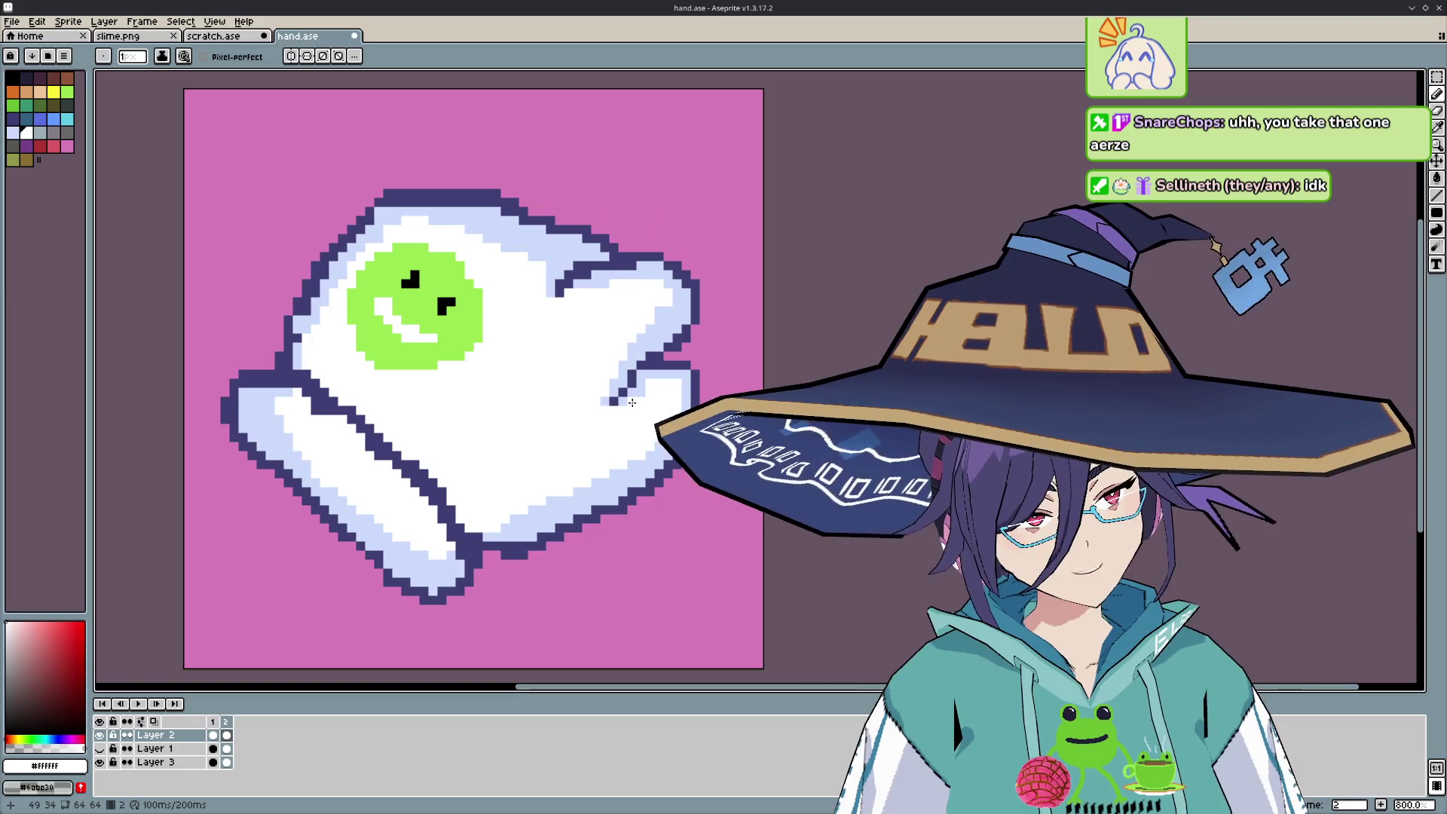
- Repaint the fingertip edge with dark outline #3f3f74, white and pale blue #cbdbfc pixels
key(i)
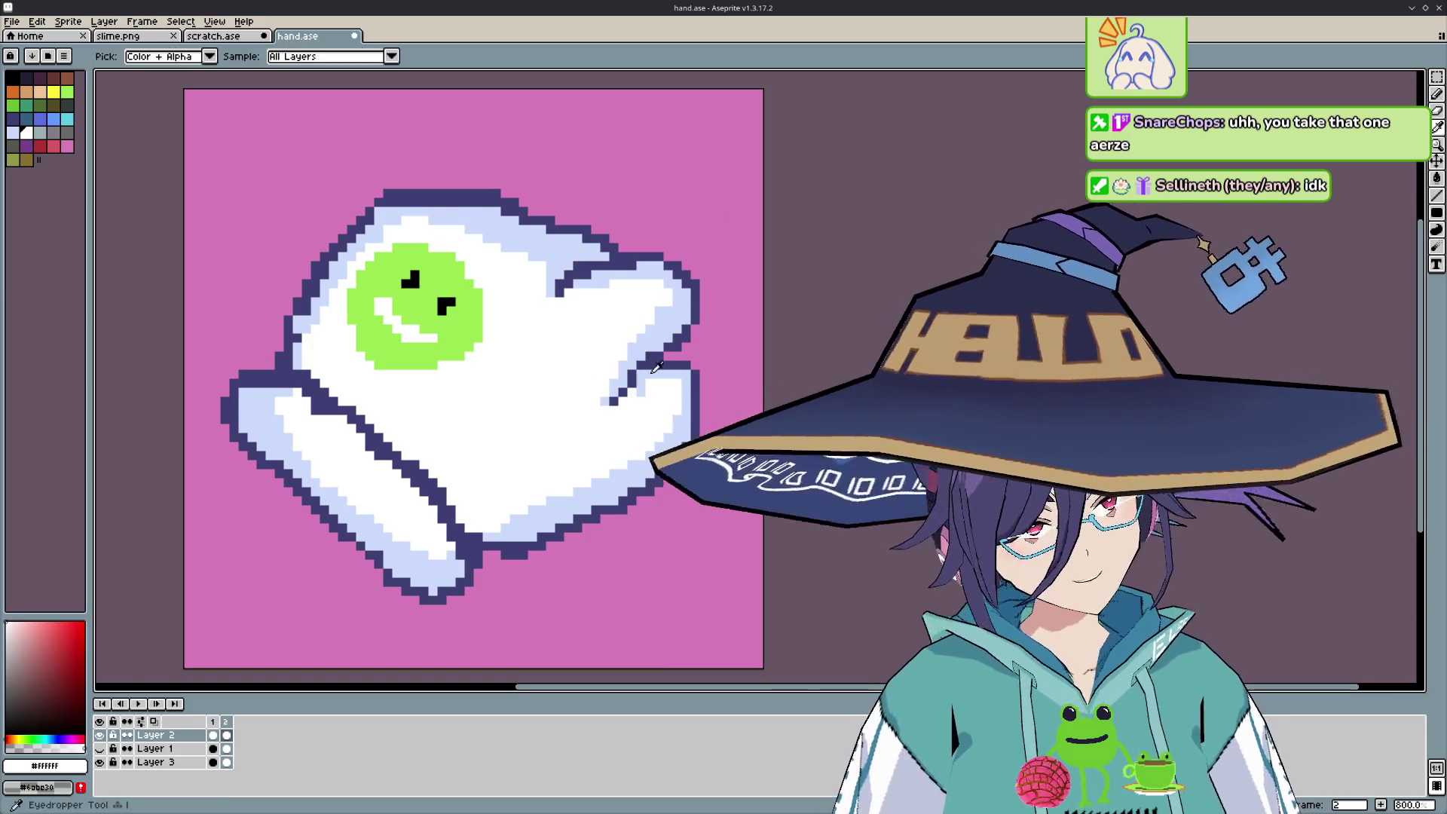
click(661, 357)
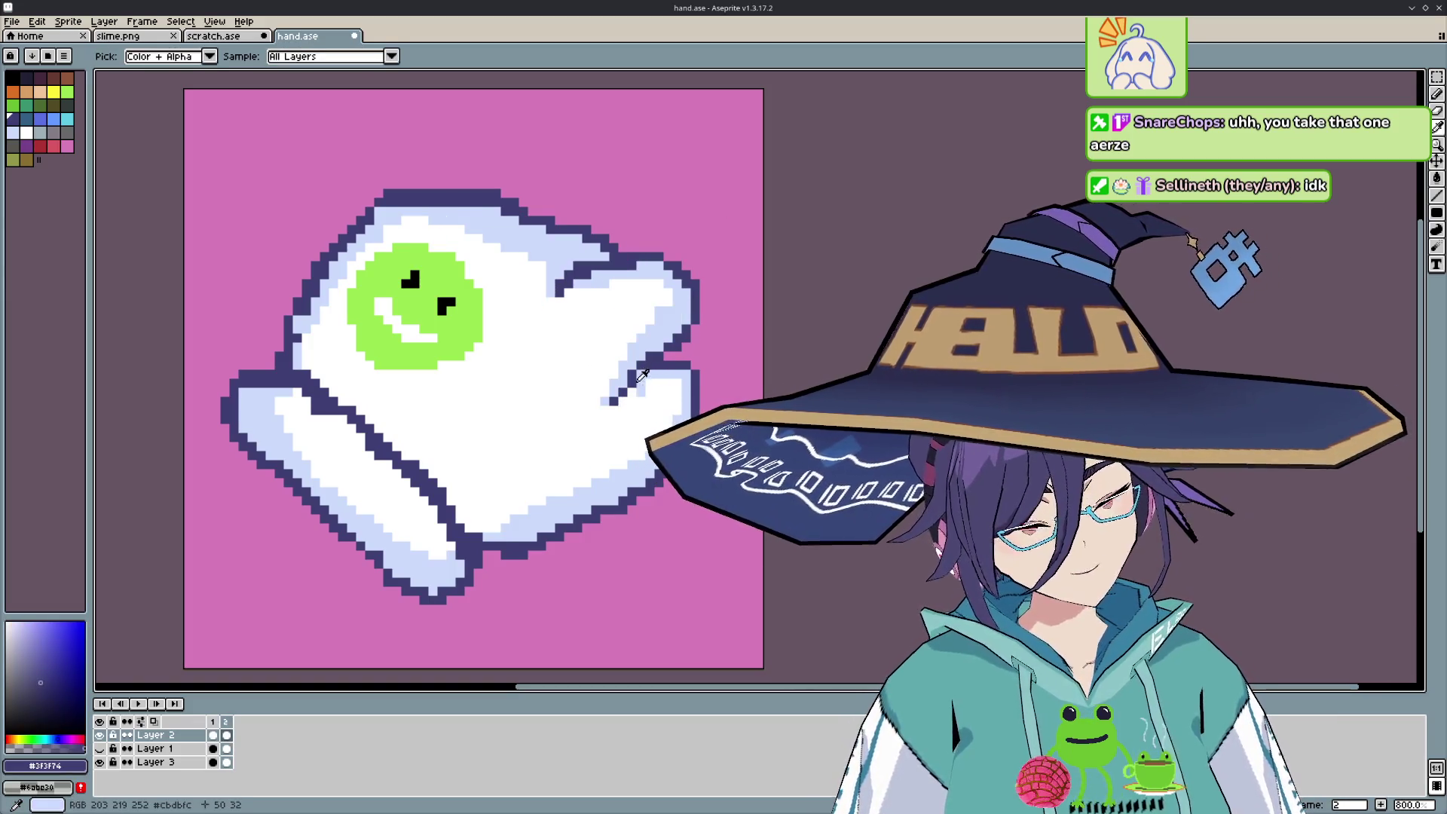
key(b)
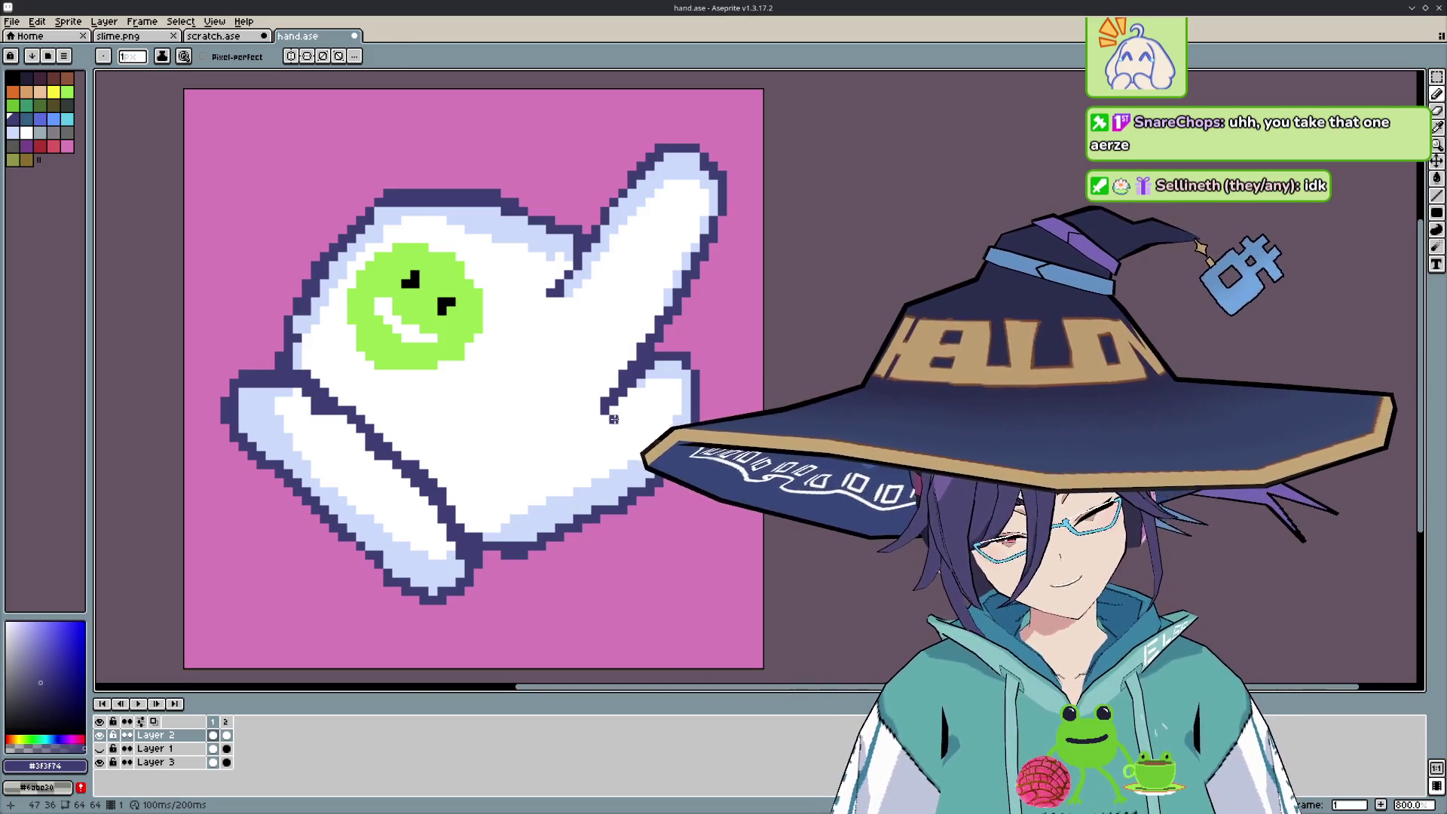
alt+click(623, 443)
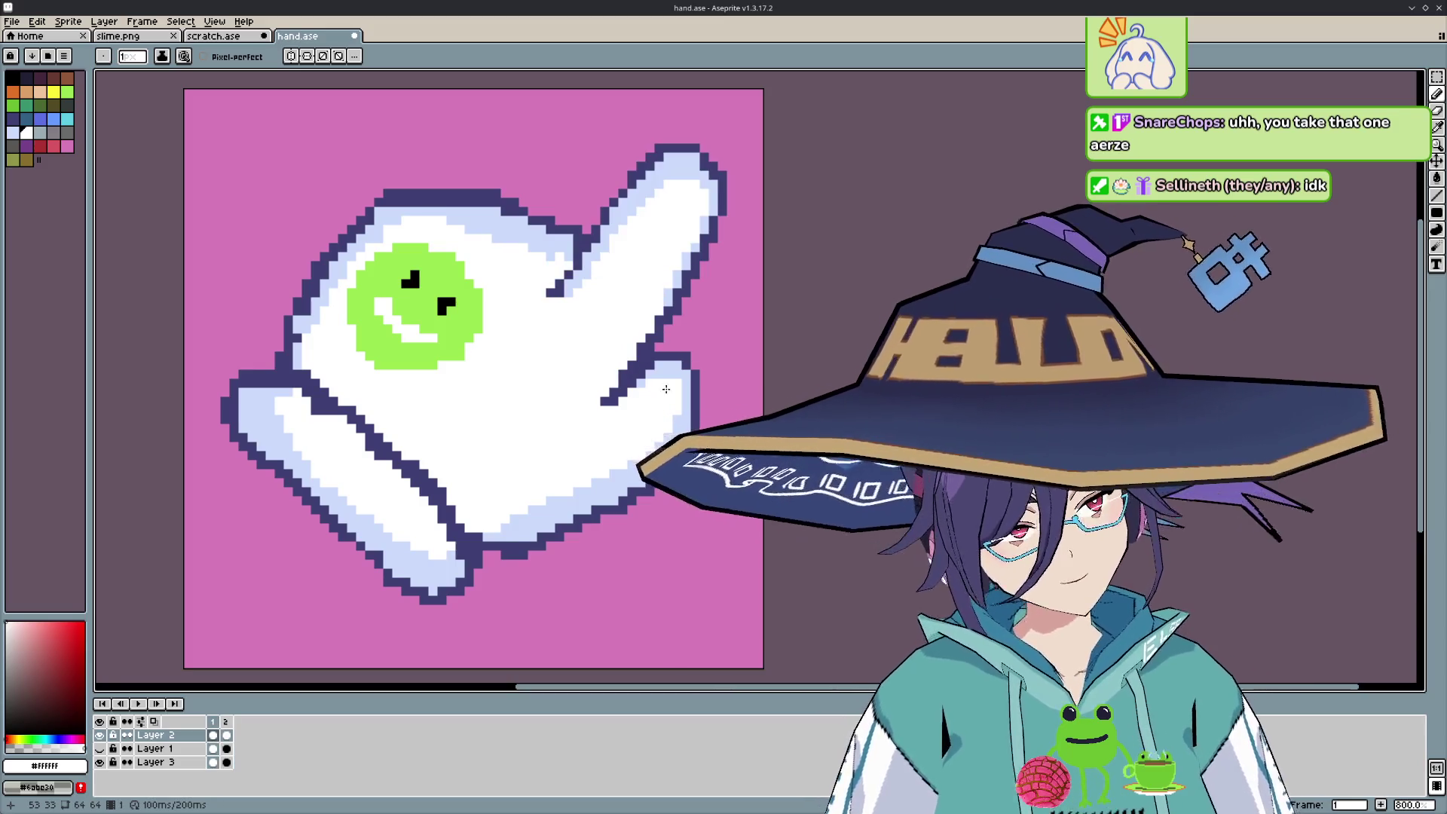
alt+click(648, 380)
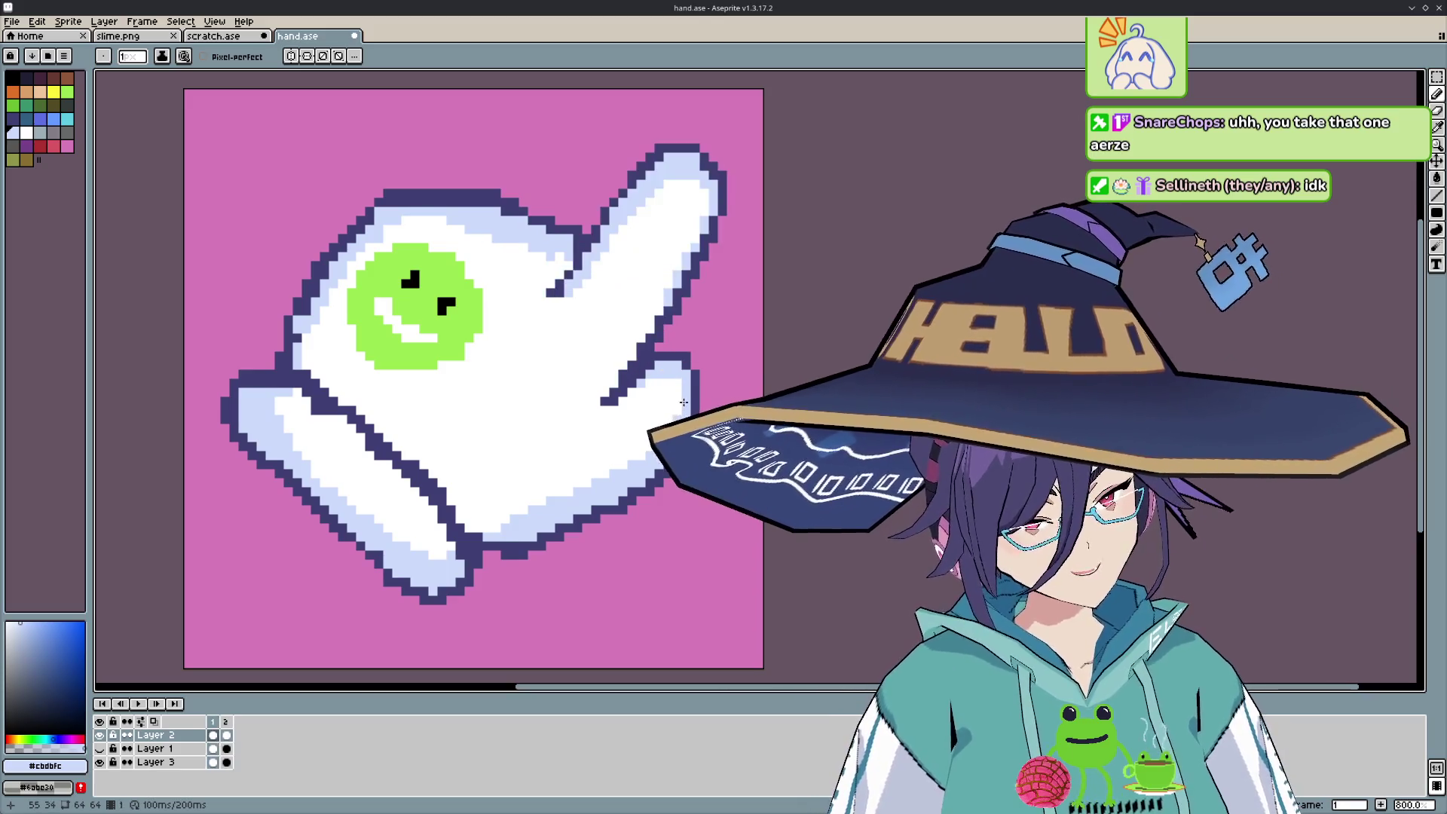
alt+click(690, 362)
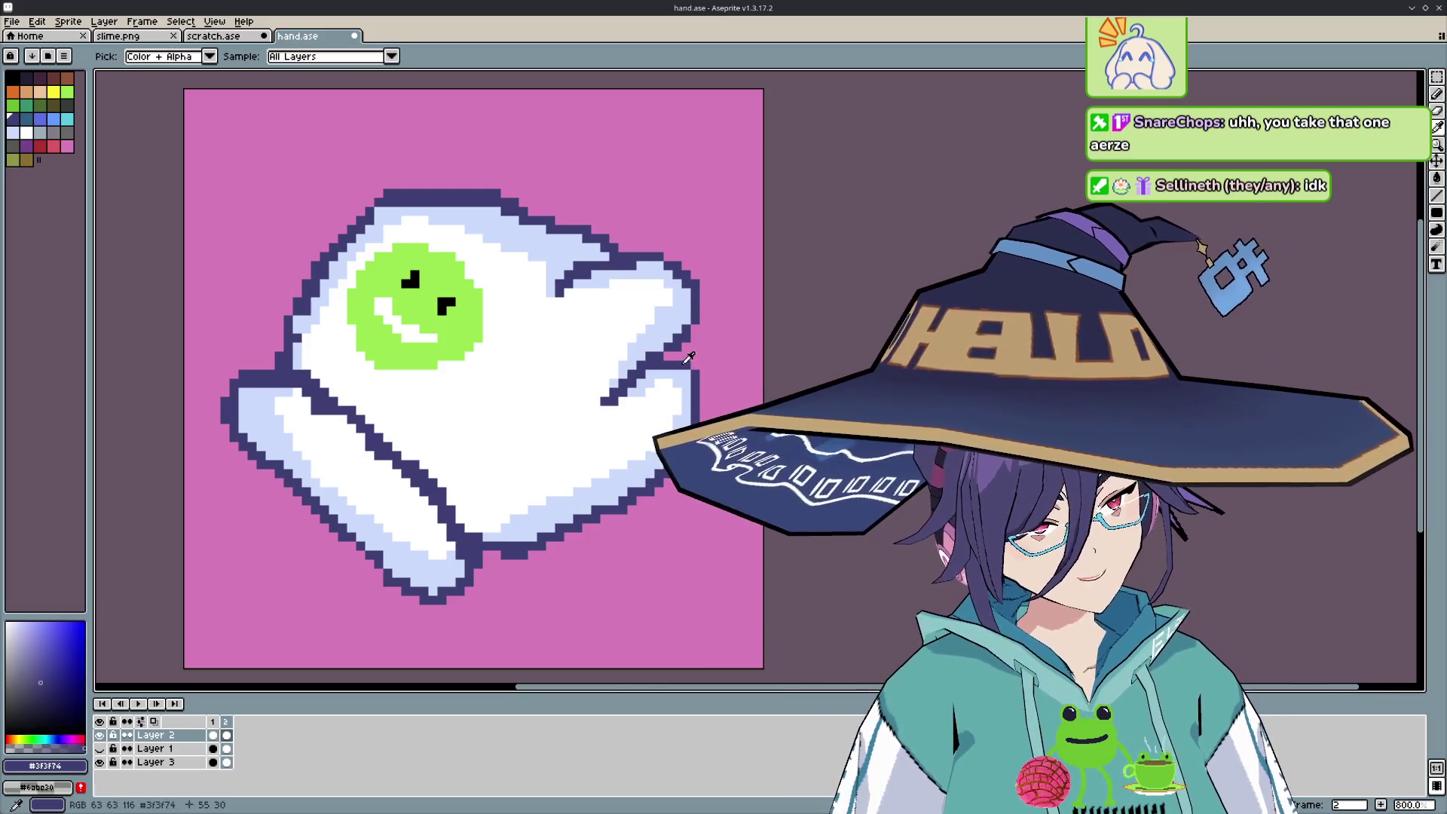
key(b)
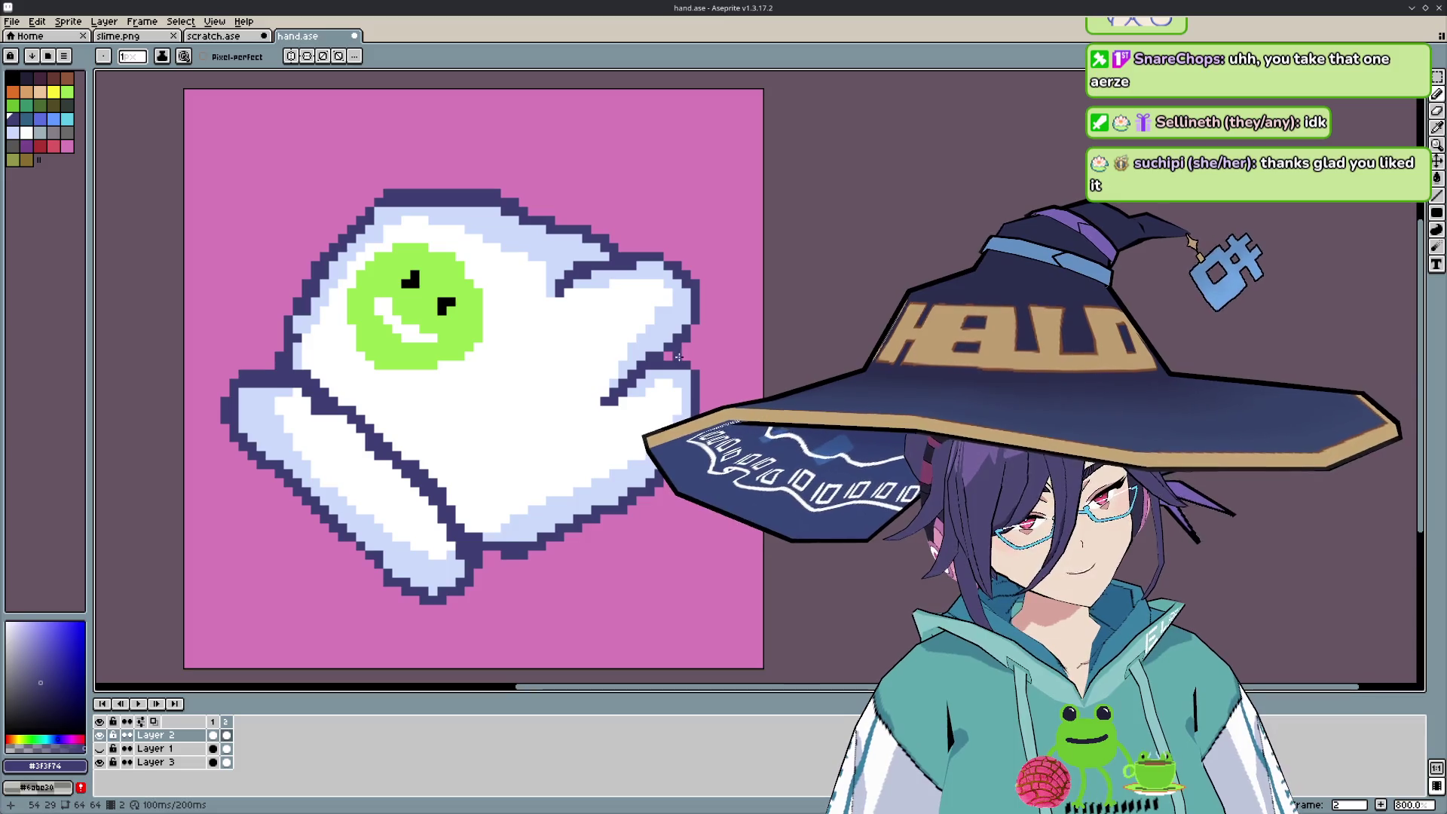
- Add pale blue #cbdbfc shading at the finger edge, erase strays, and touch up with white
key(i)
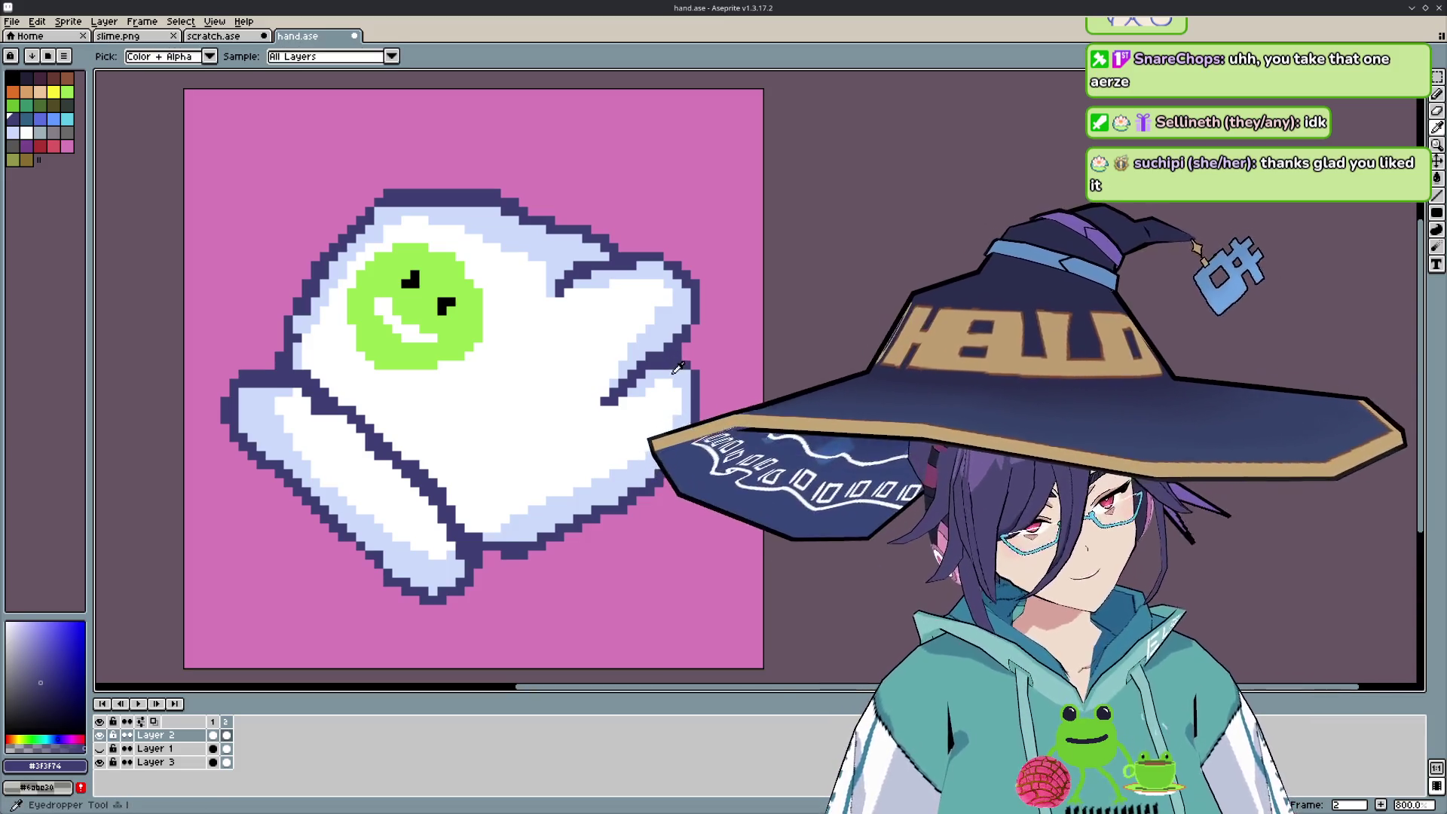
click(677, 364)
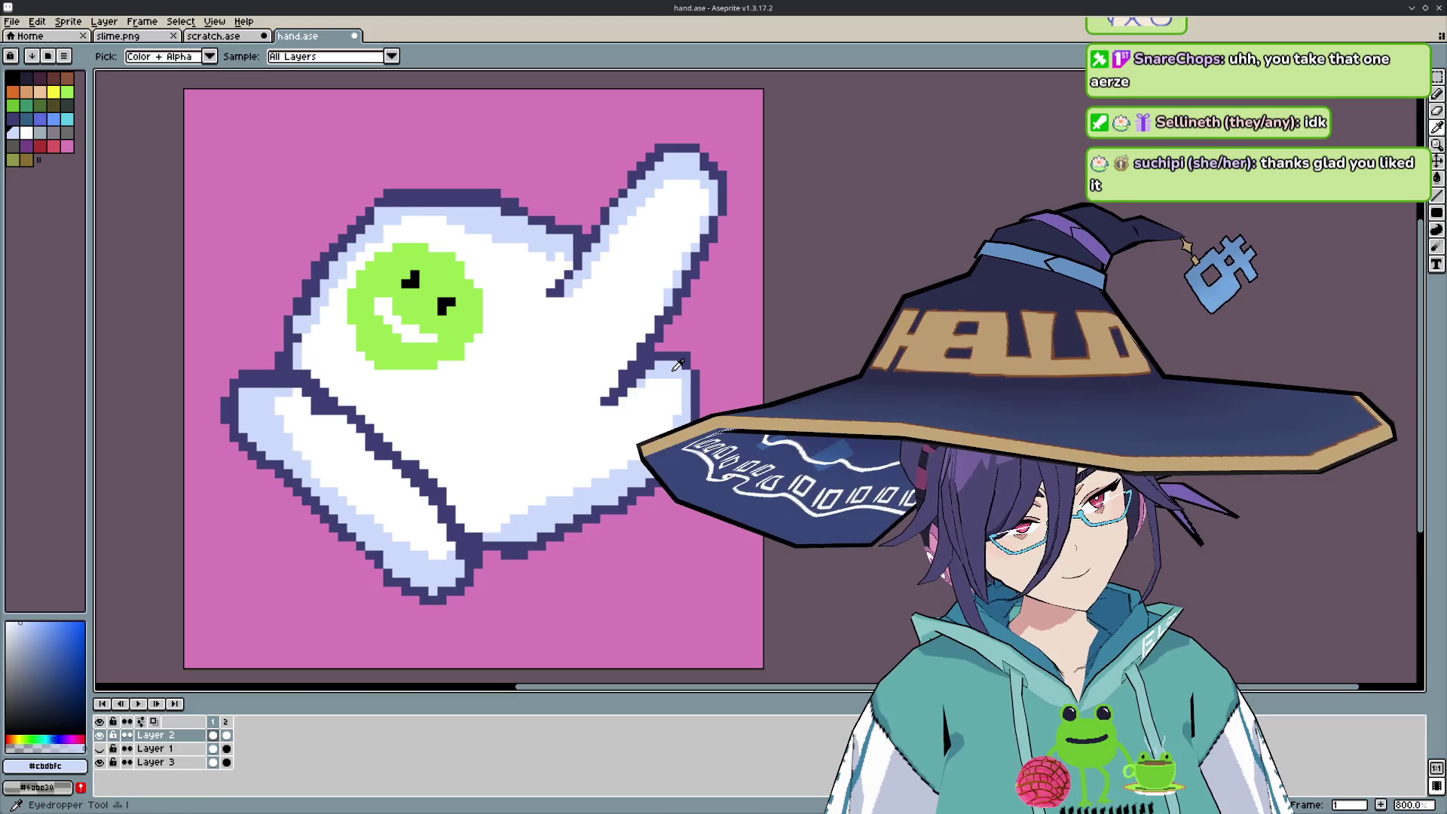
key(b)
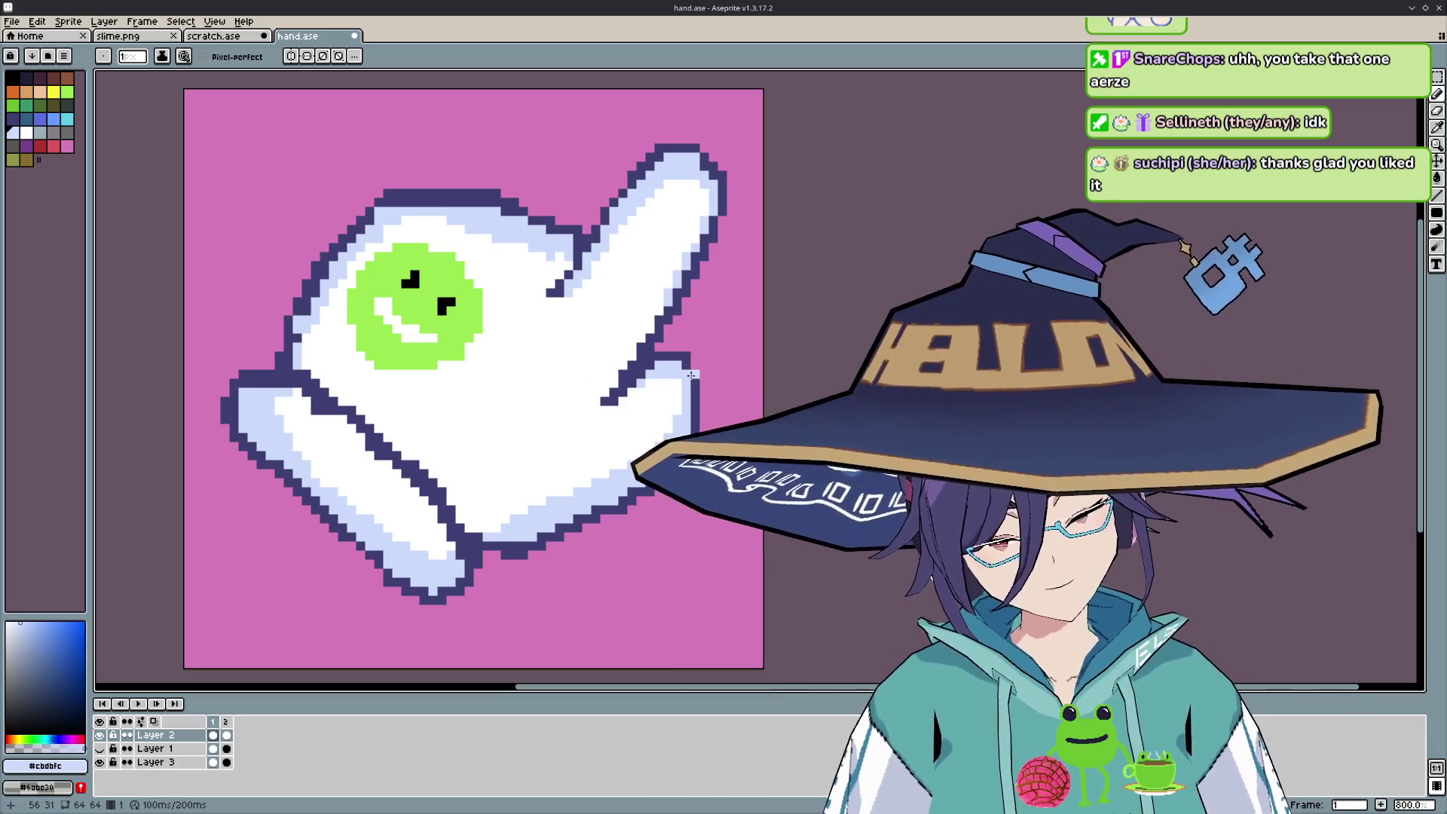
key(e)
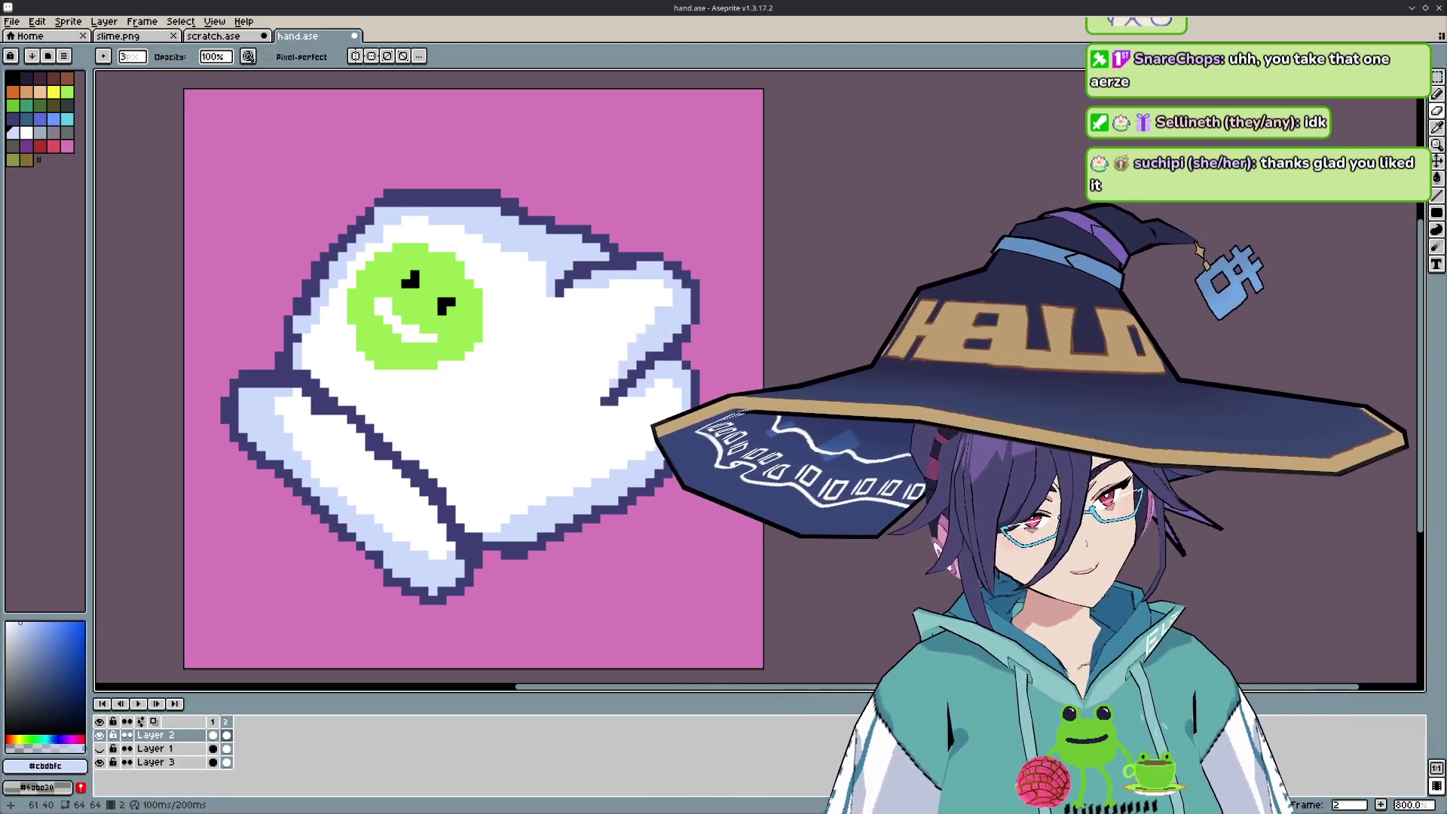
key(i)
click(679, 394)
key(b)
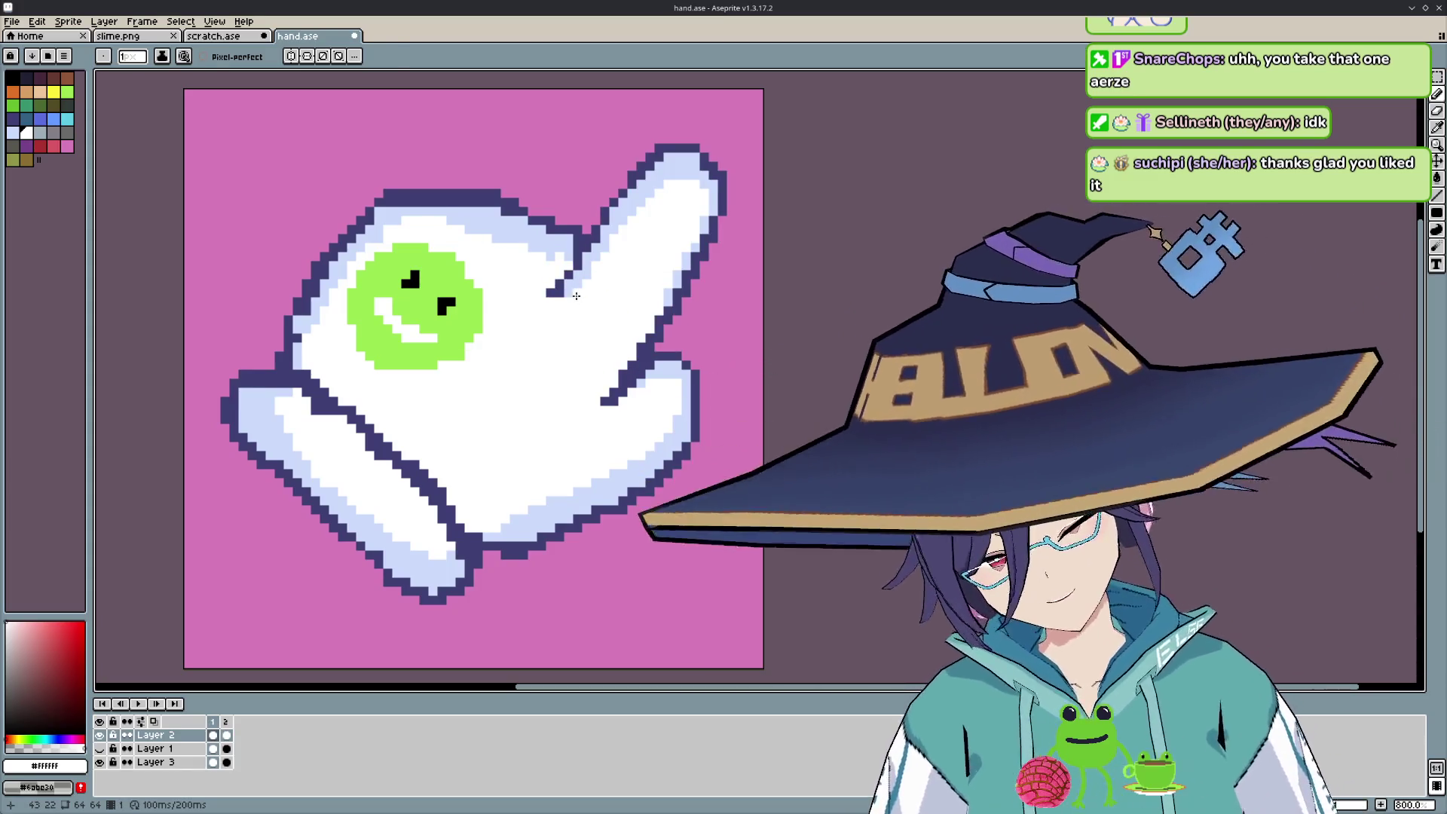
- Retouch the finger joint with pale blue shading, dark outline and white pixels, erasing stray ones
key(i)
click(565, 295)
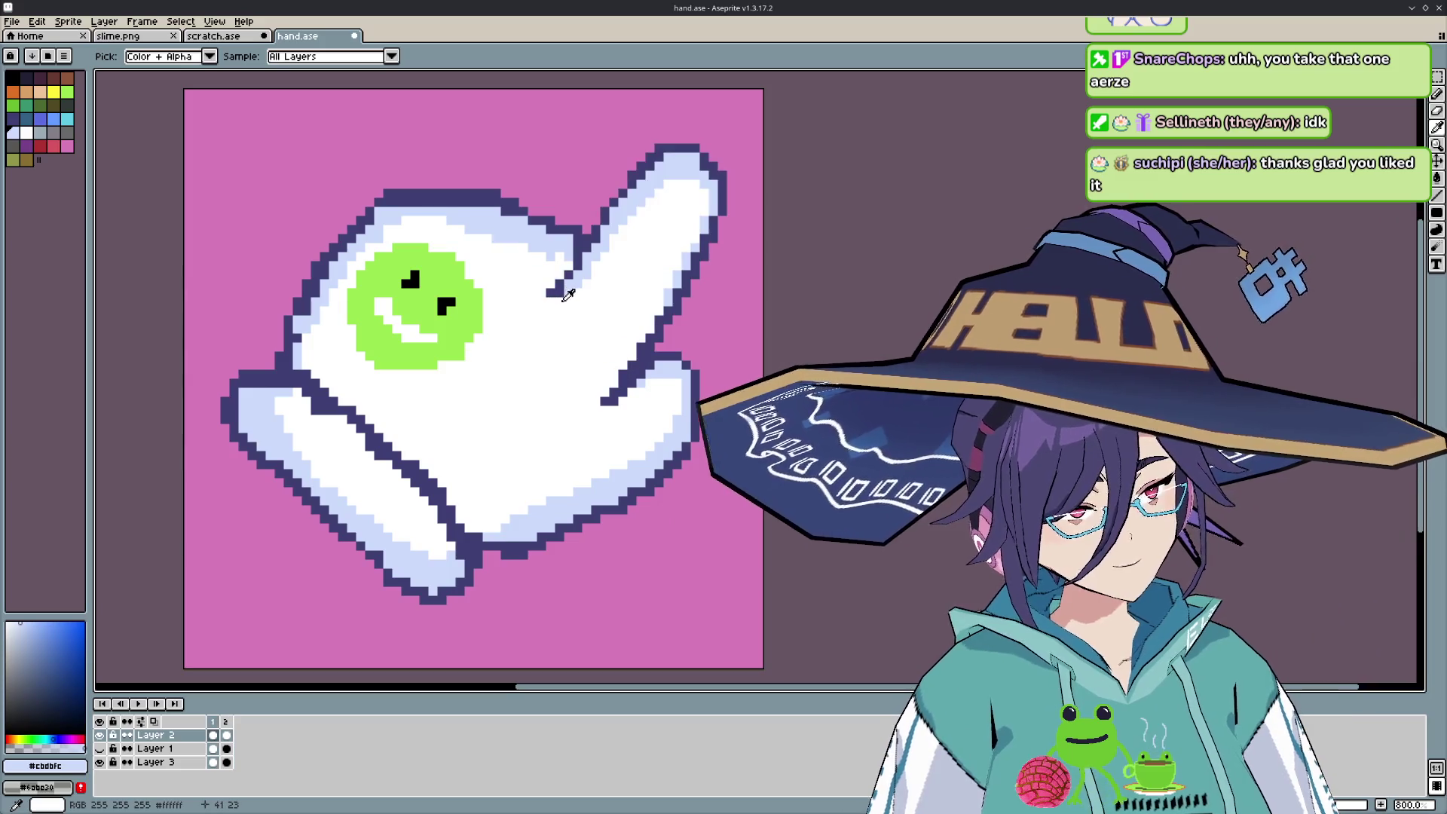
key(b)
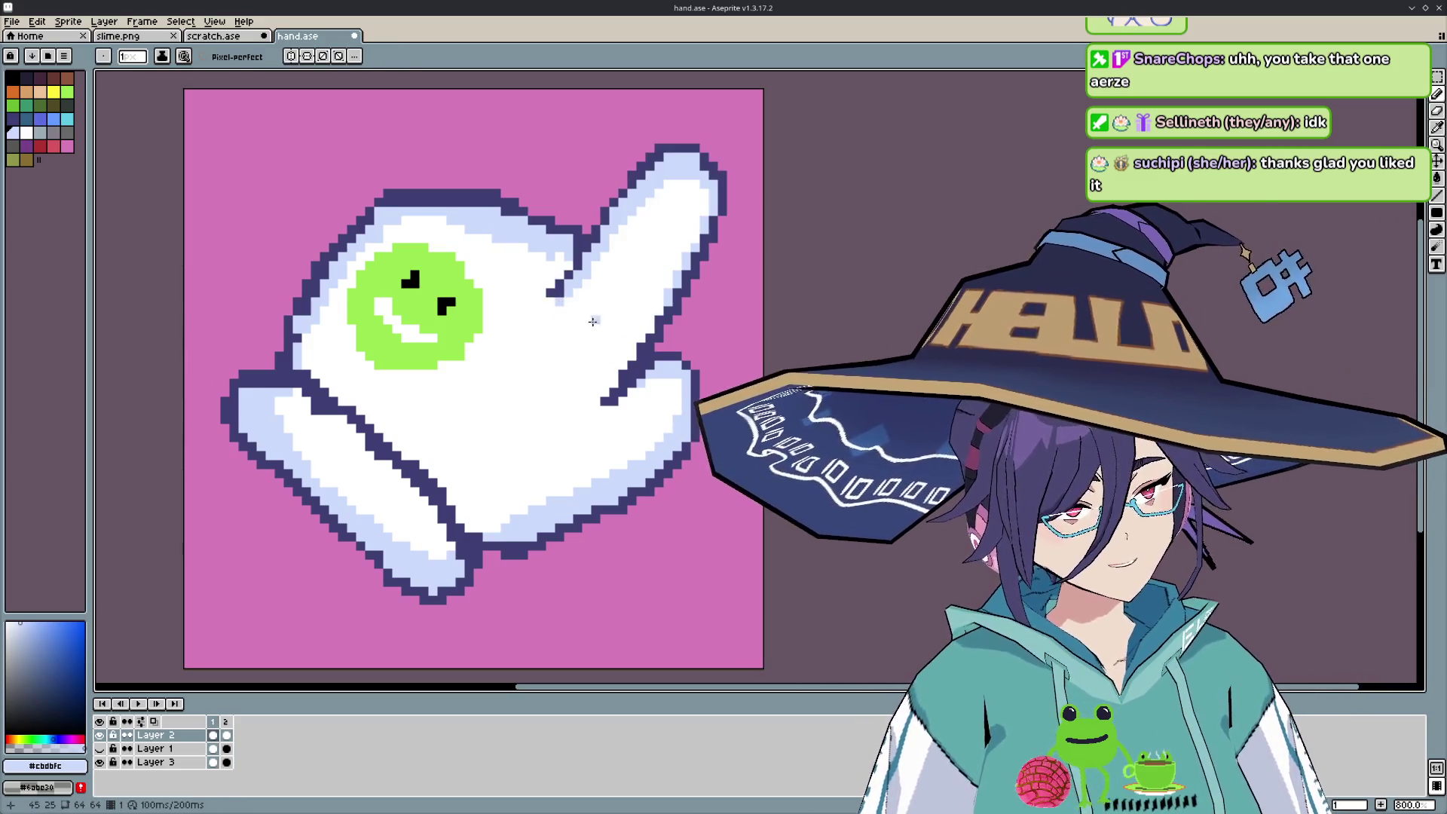
key(i)
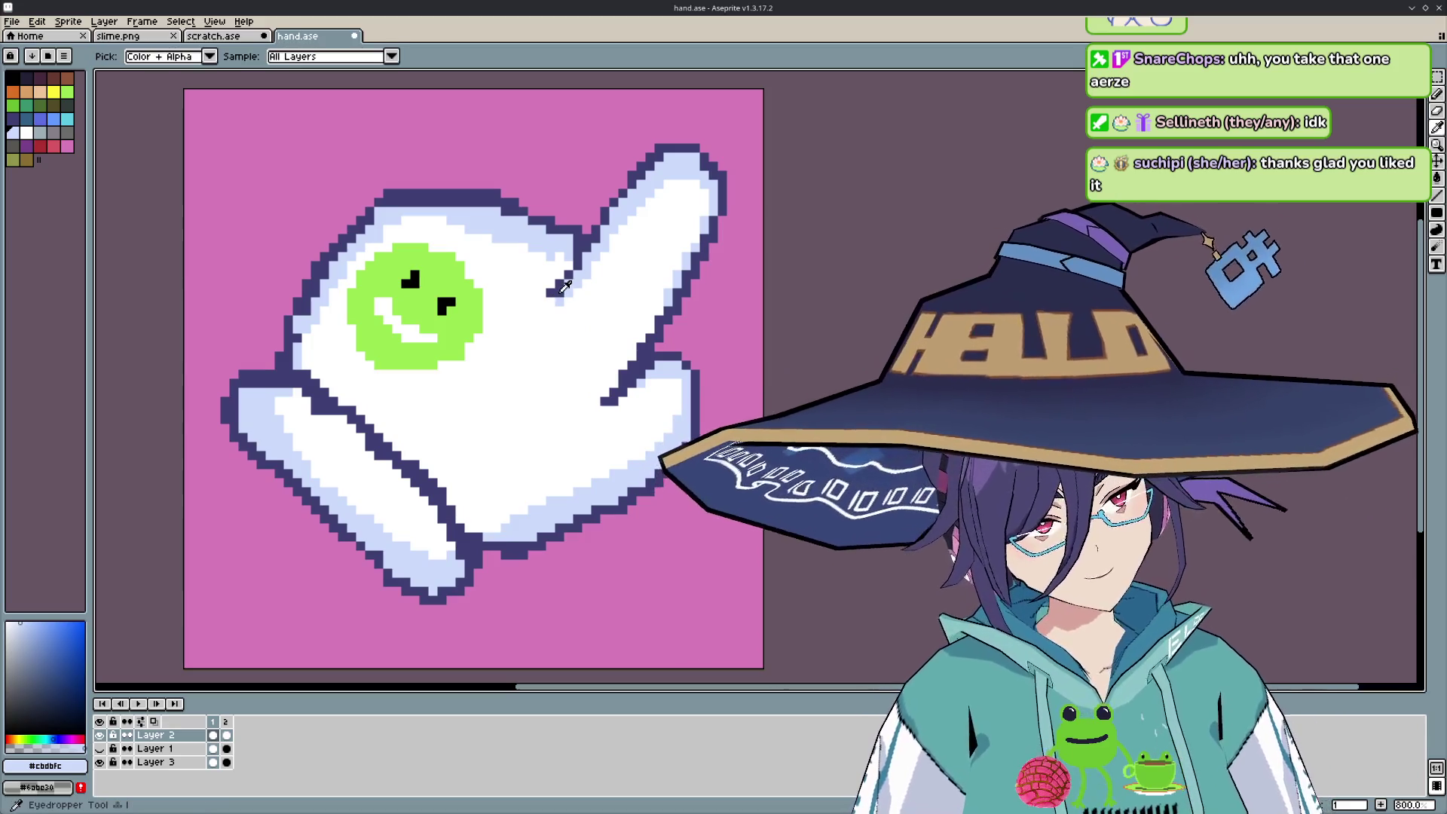
click(563, 282)
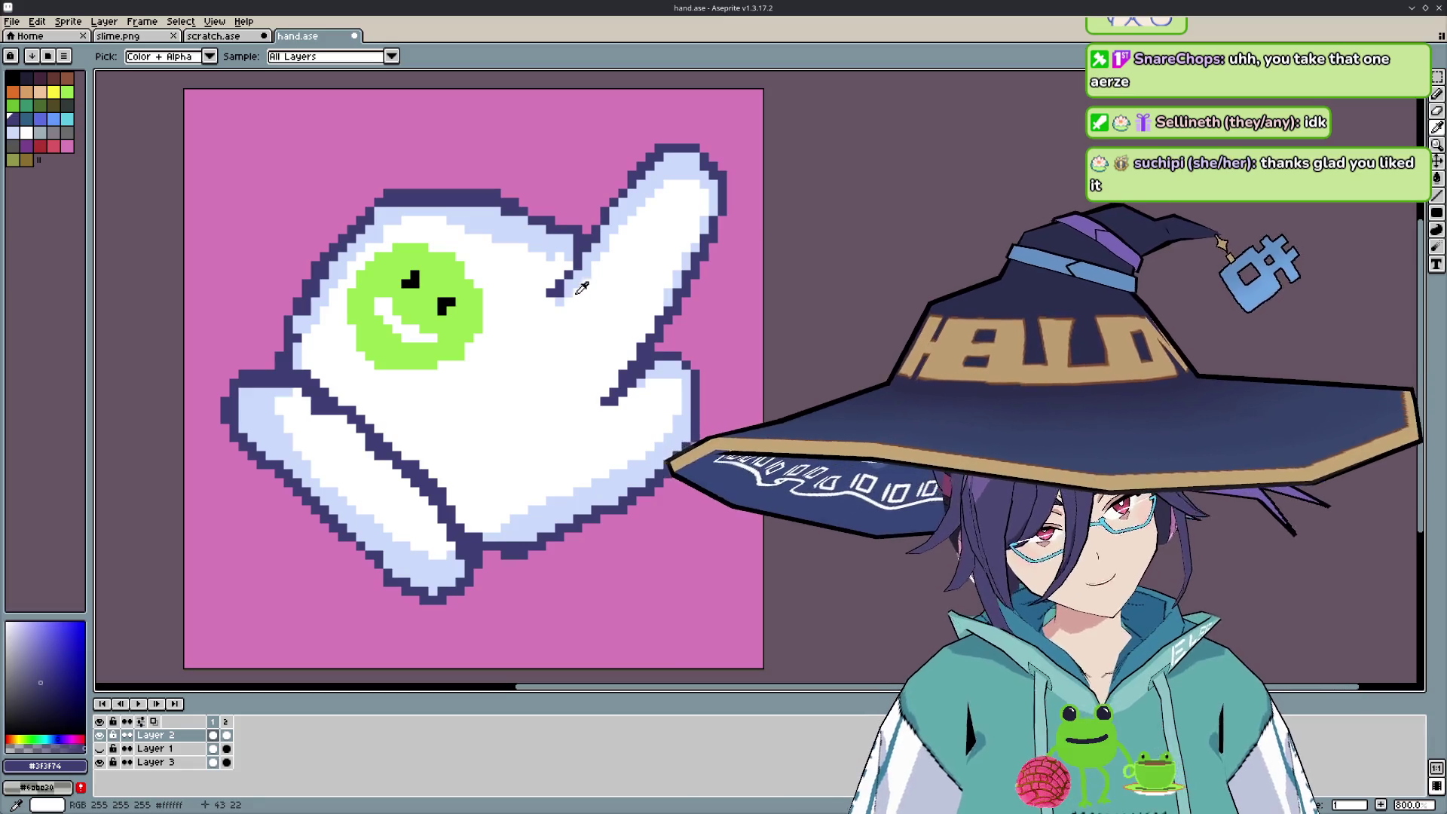
key(b)
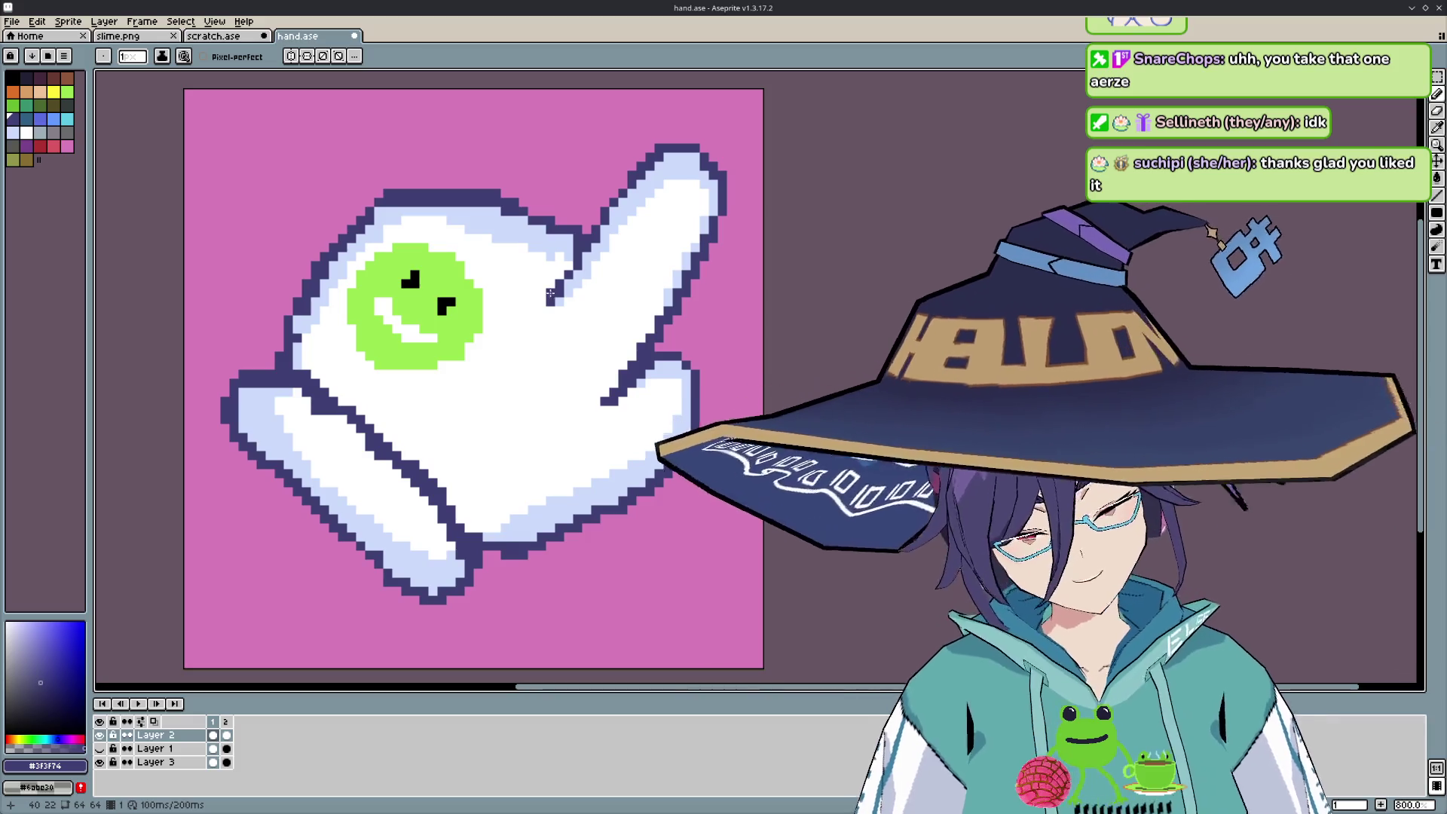
alt+click(549, 294)
key(e)
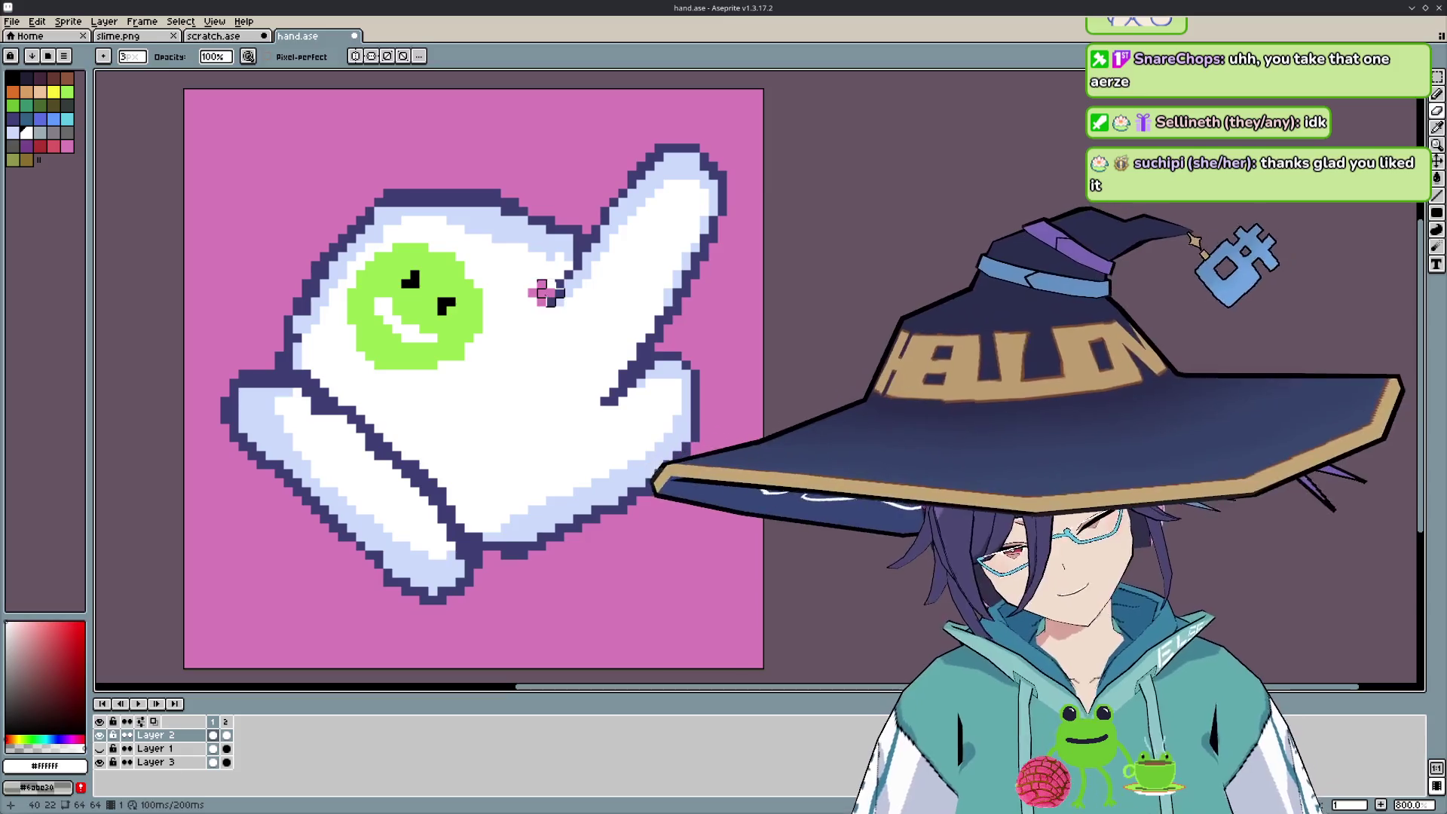
key(i)
key(b)
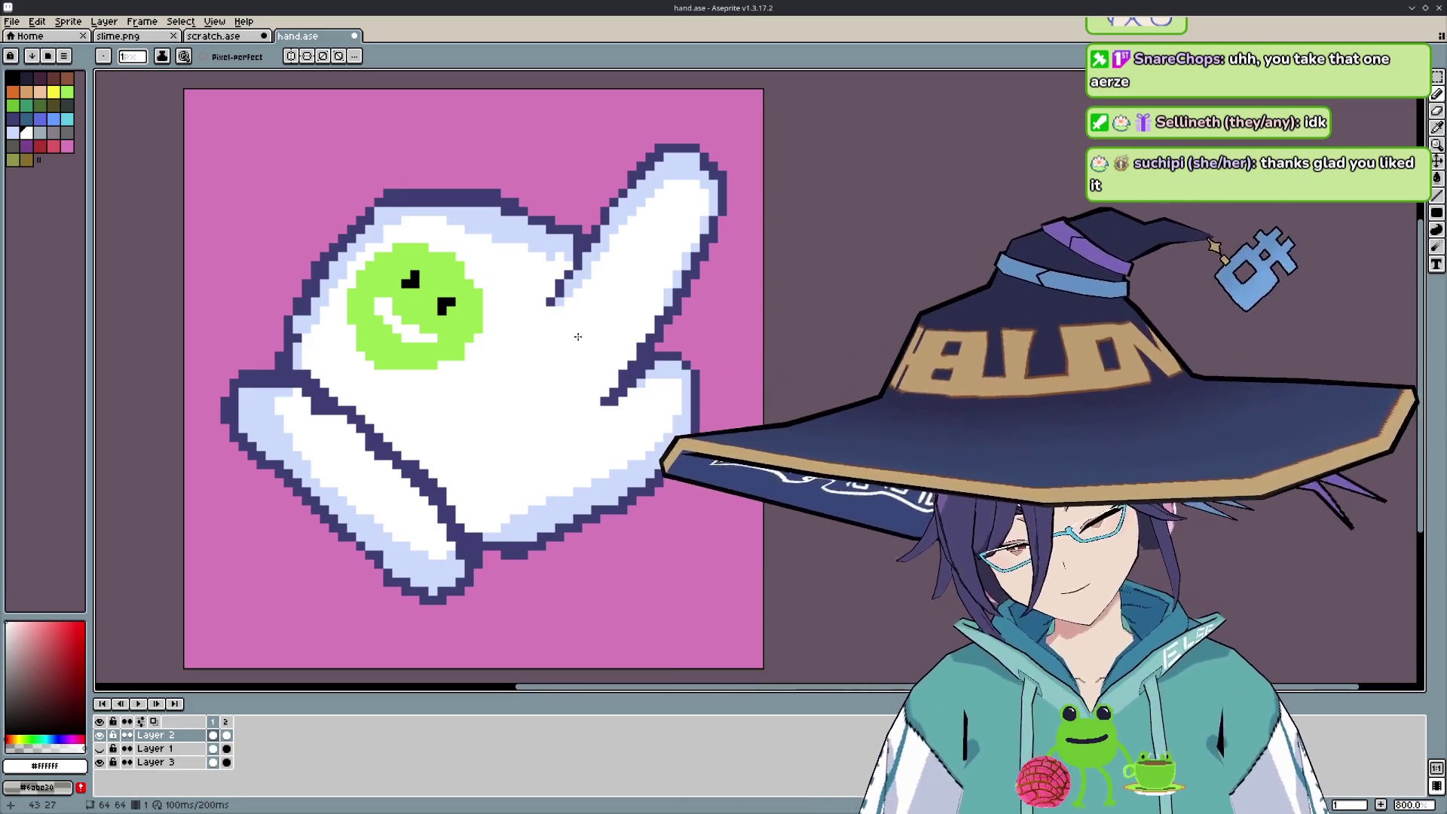
- Flip between the two hand frames, then redraw the joint outline in the dark outline colour
key(Right)
key(Right)
key(Right)
key(Right)
key(Right)
key(Right)
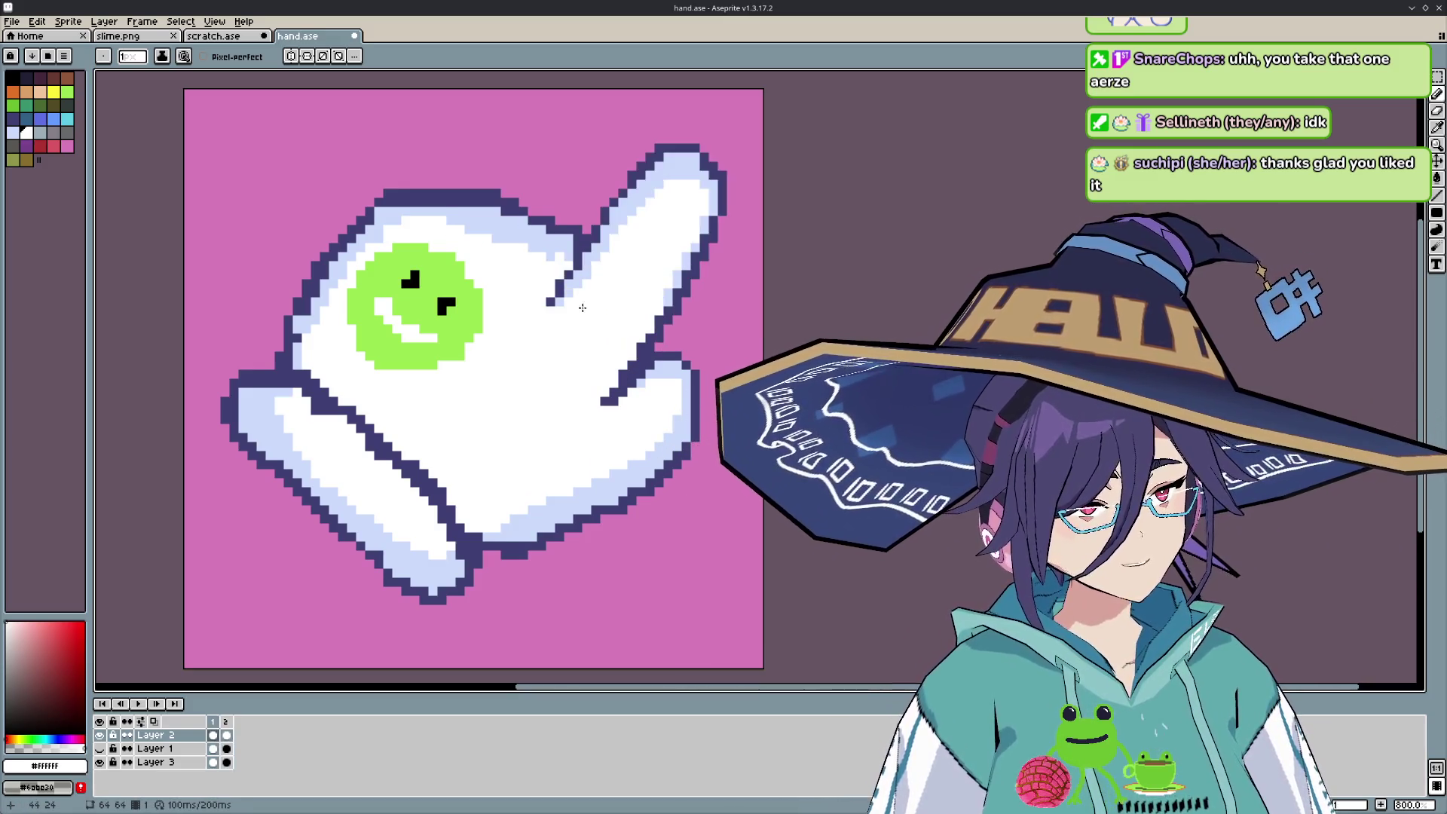
key(Right)
key(Right)
key(Right)
key(Right)
key(Right)
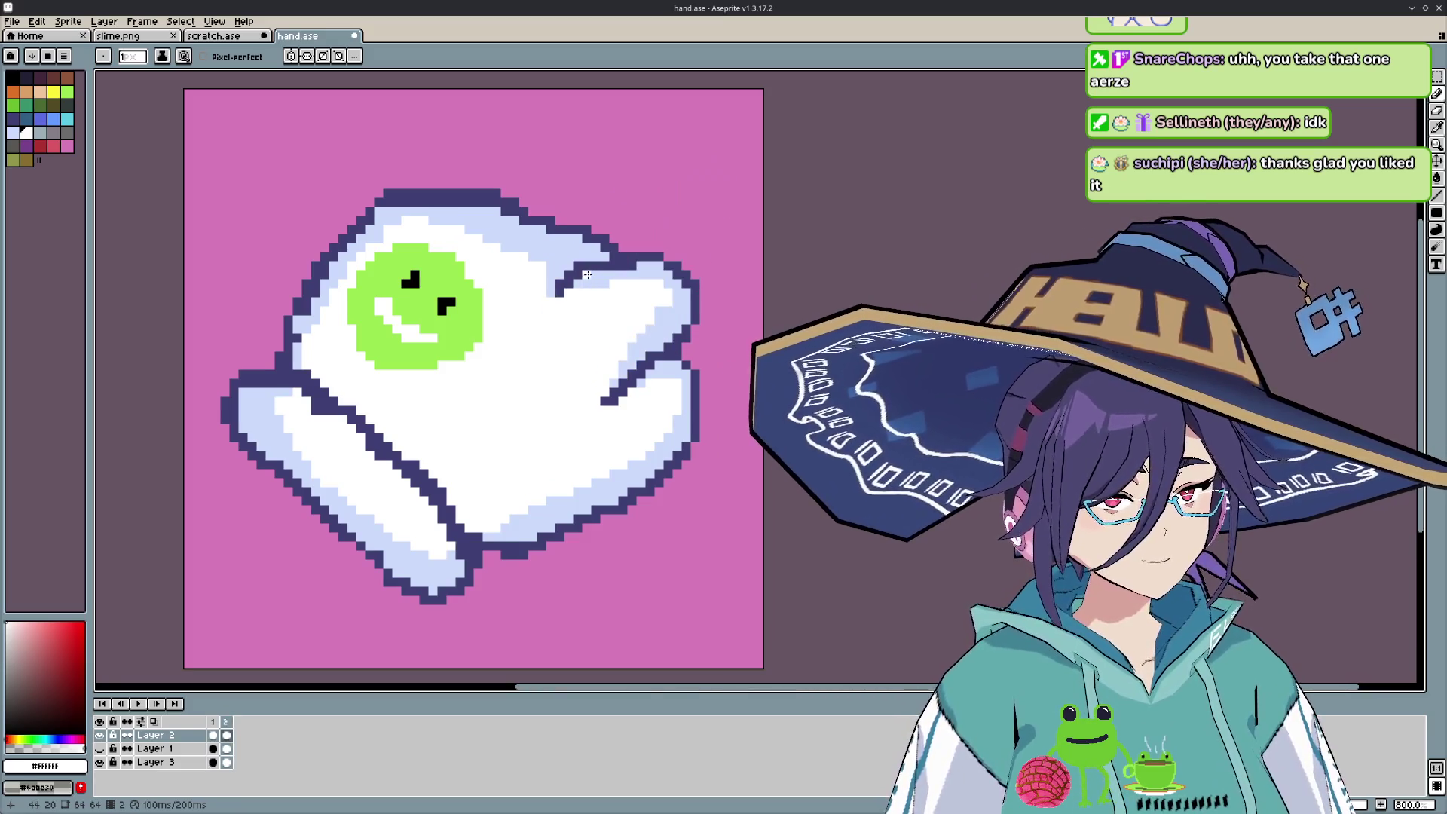
key(Right)
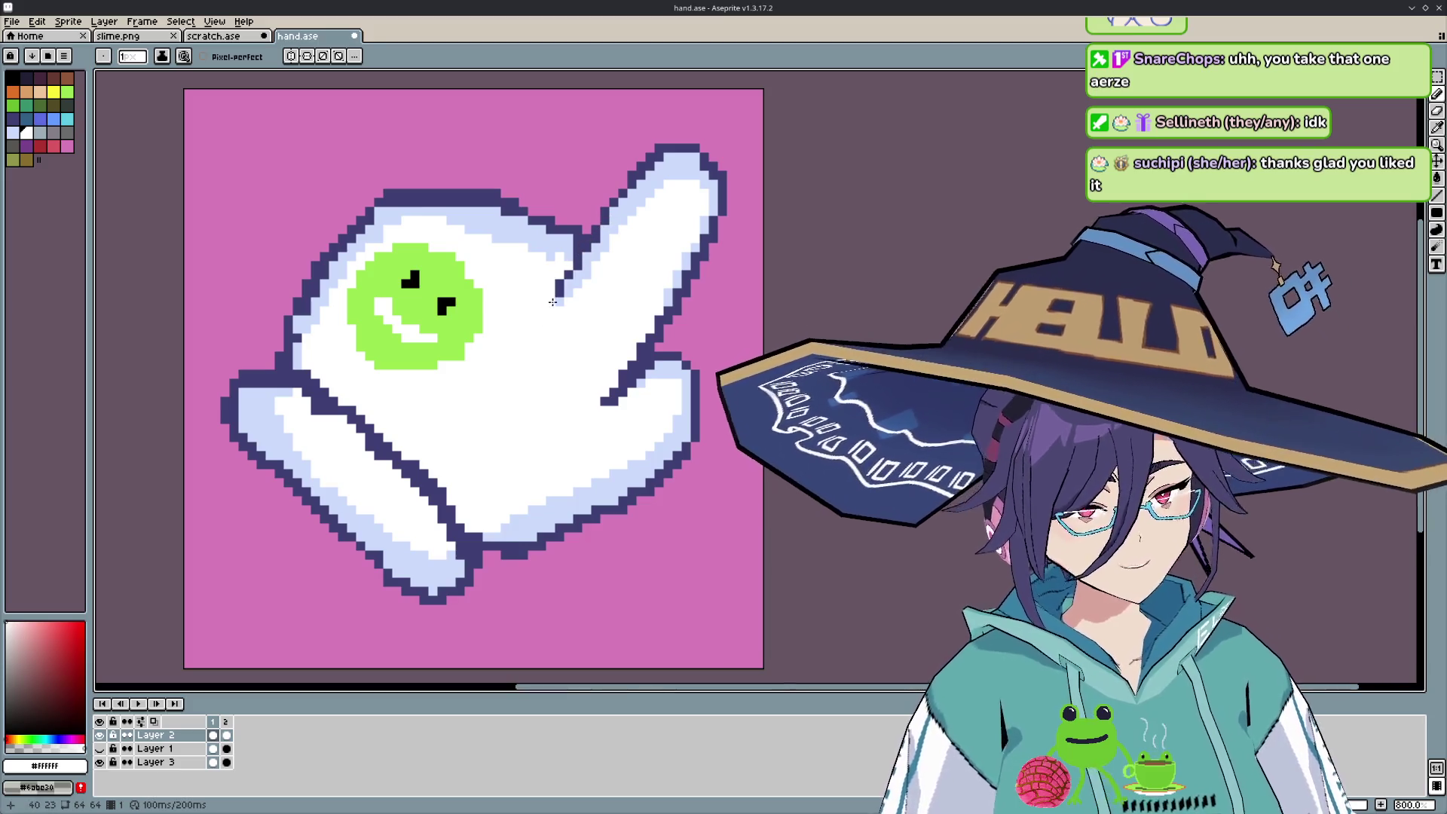
alt+click(580, 255)
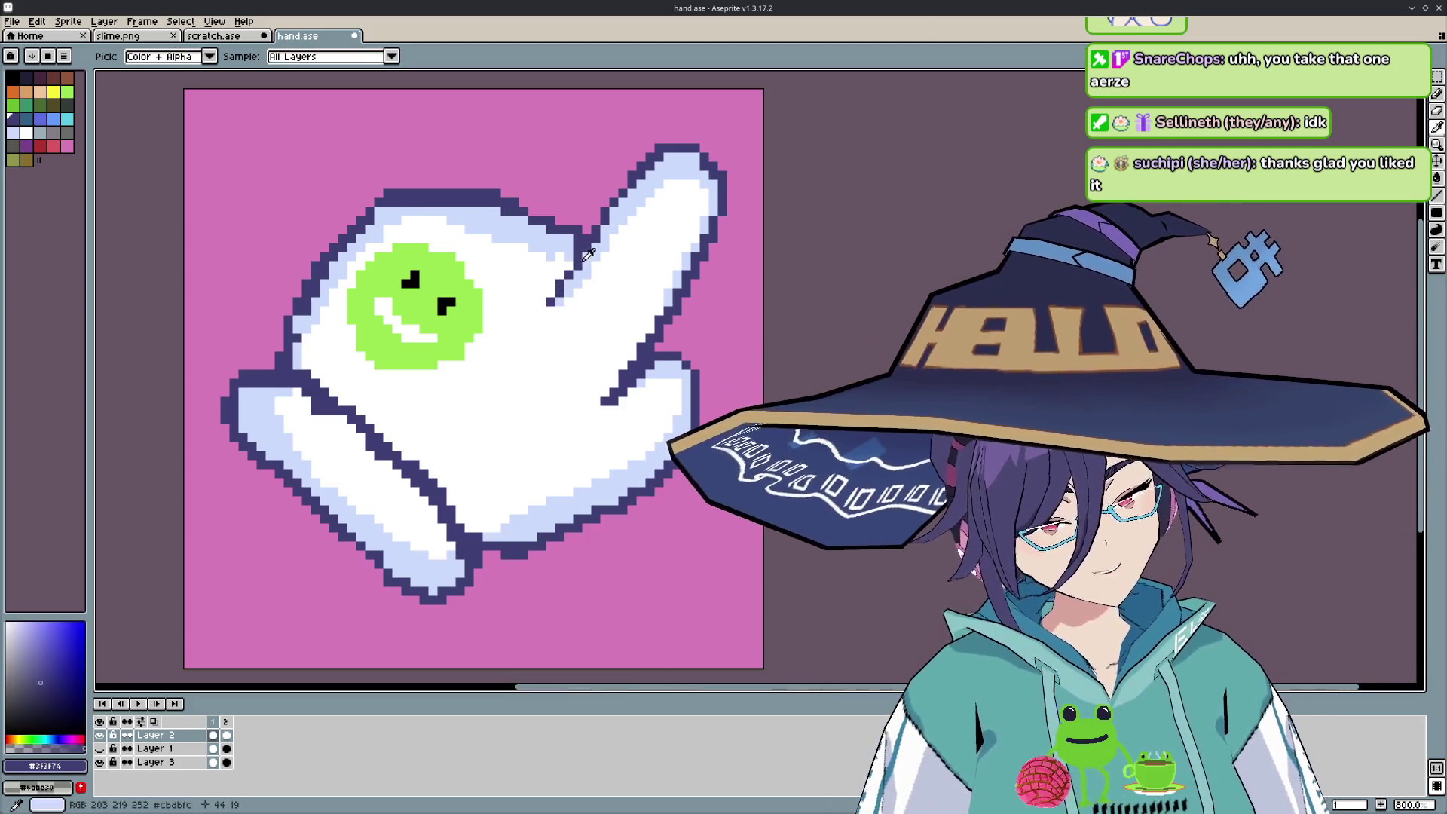
key(b)
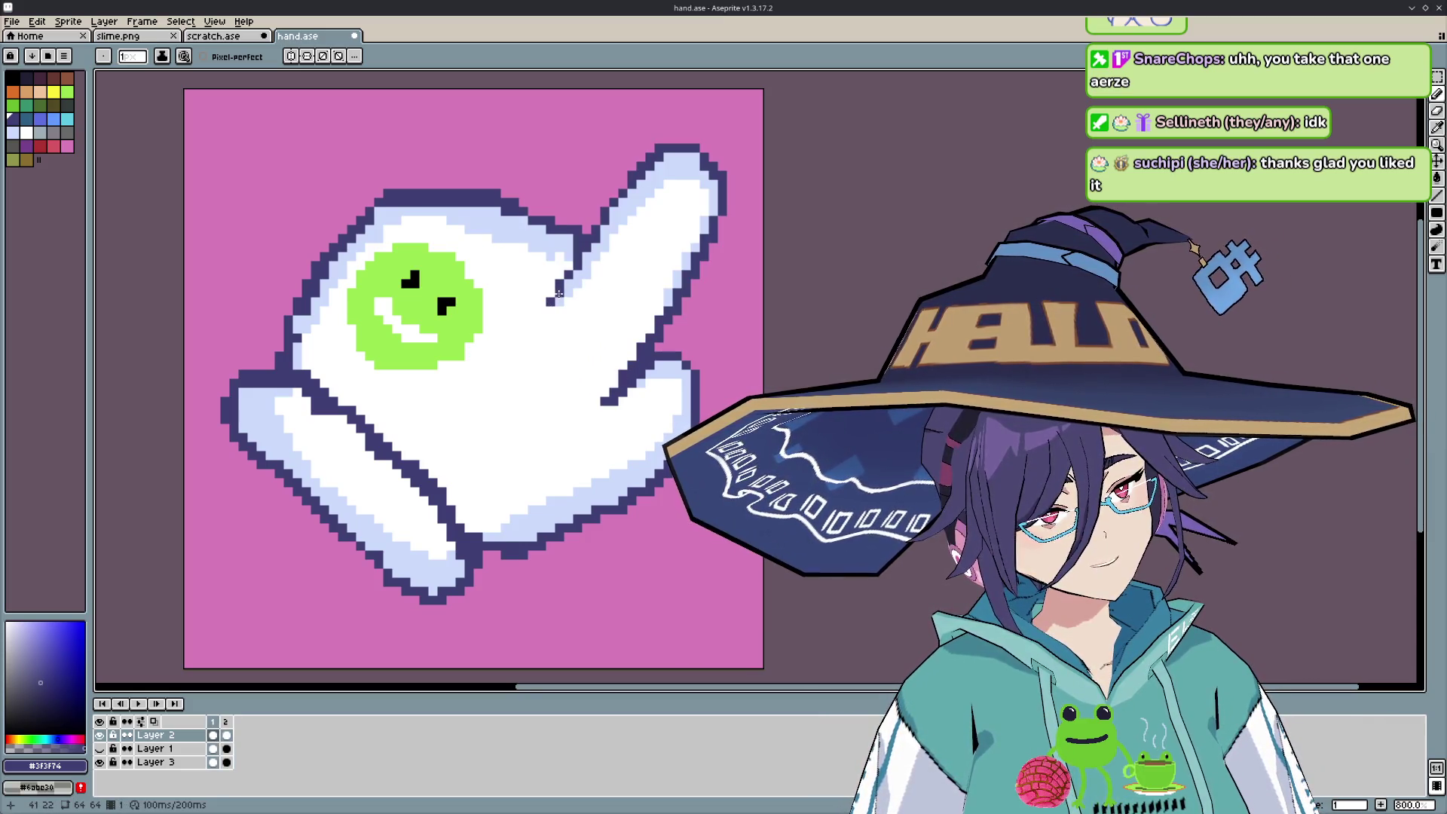
- Paint white and dark outline pixels where the index finger meets the palm
key(i)
click(548, 319)
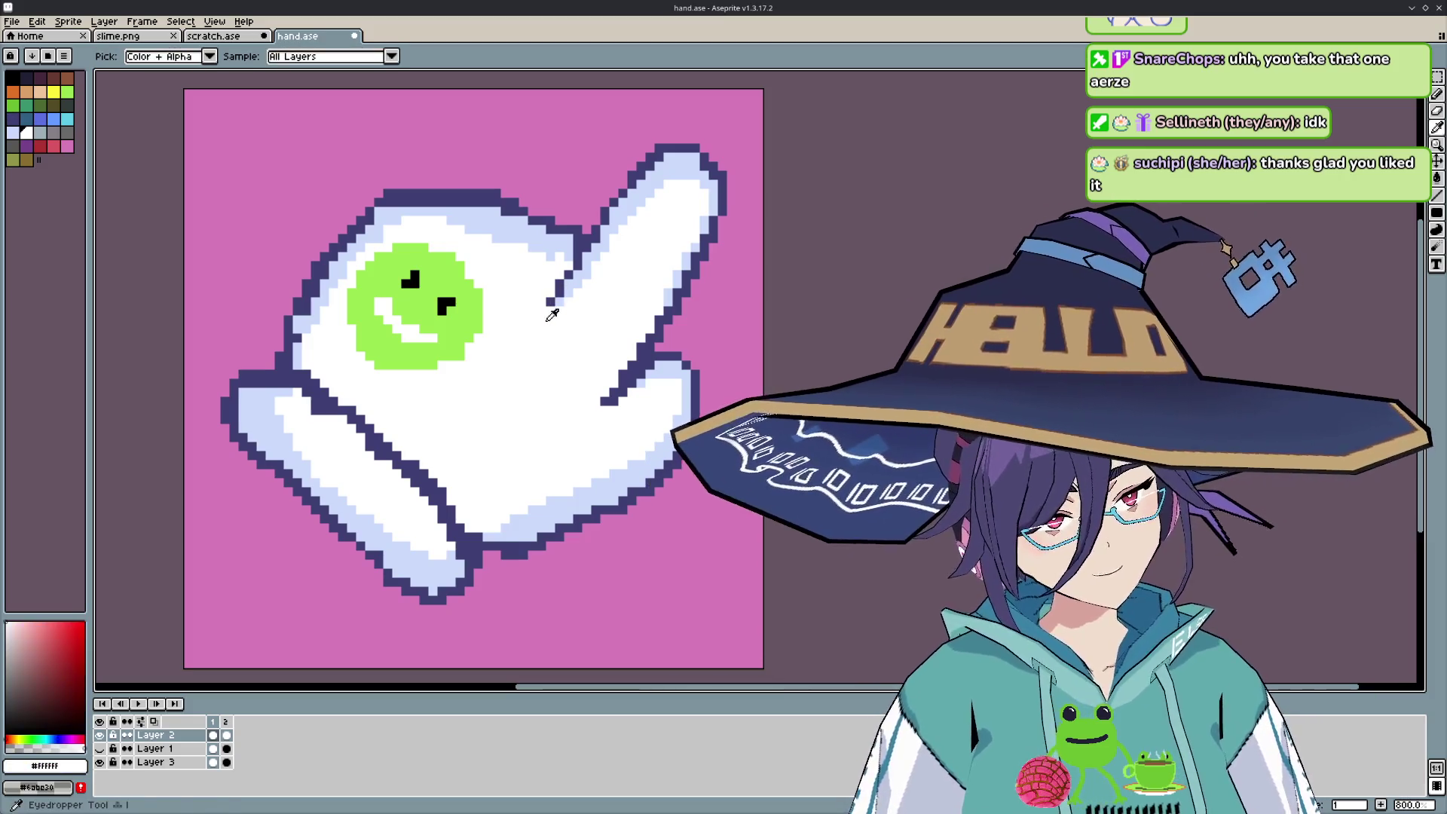
key(b)
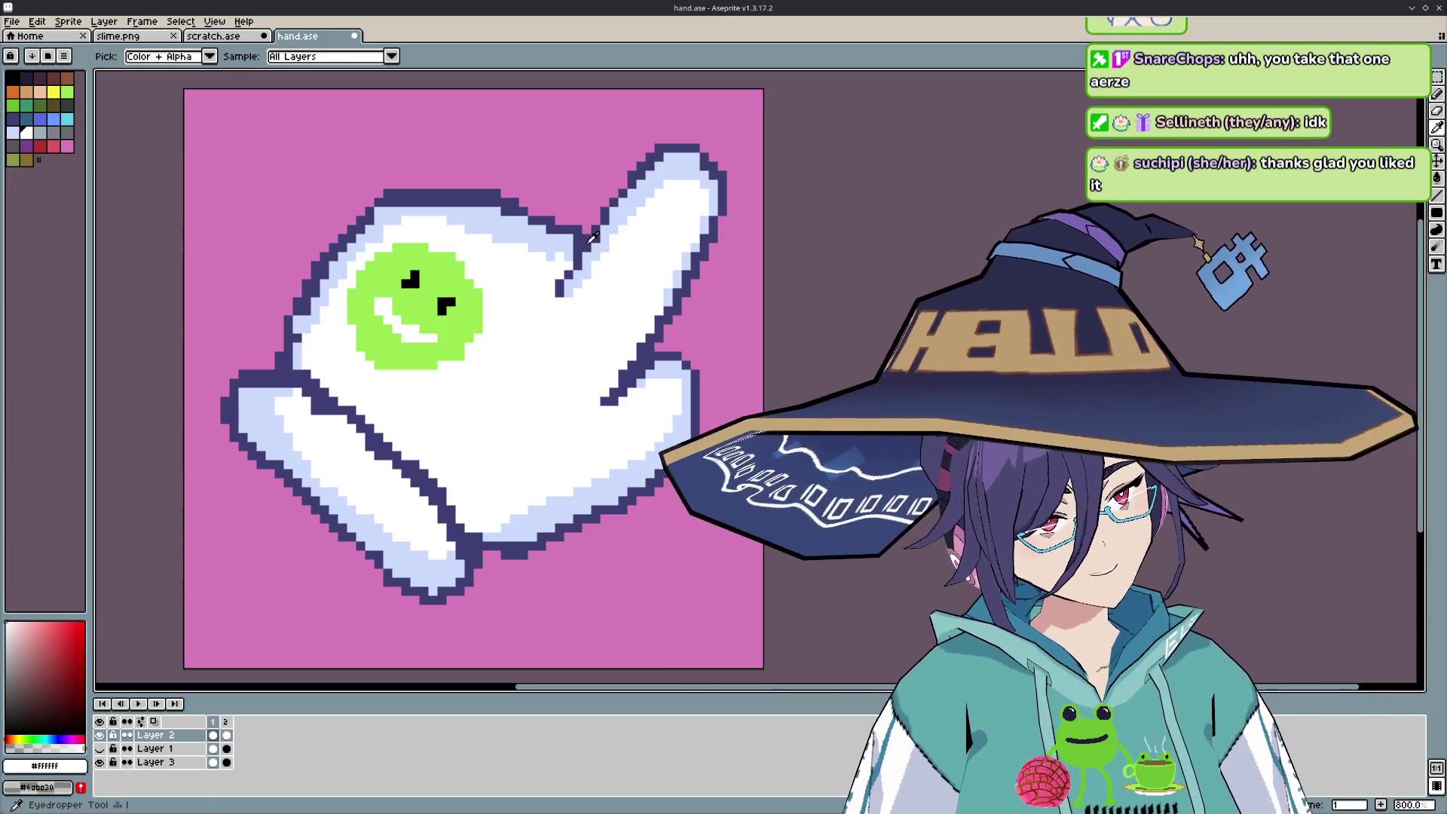
alt+click(561, 290)
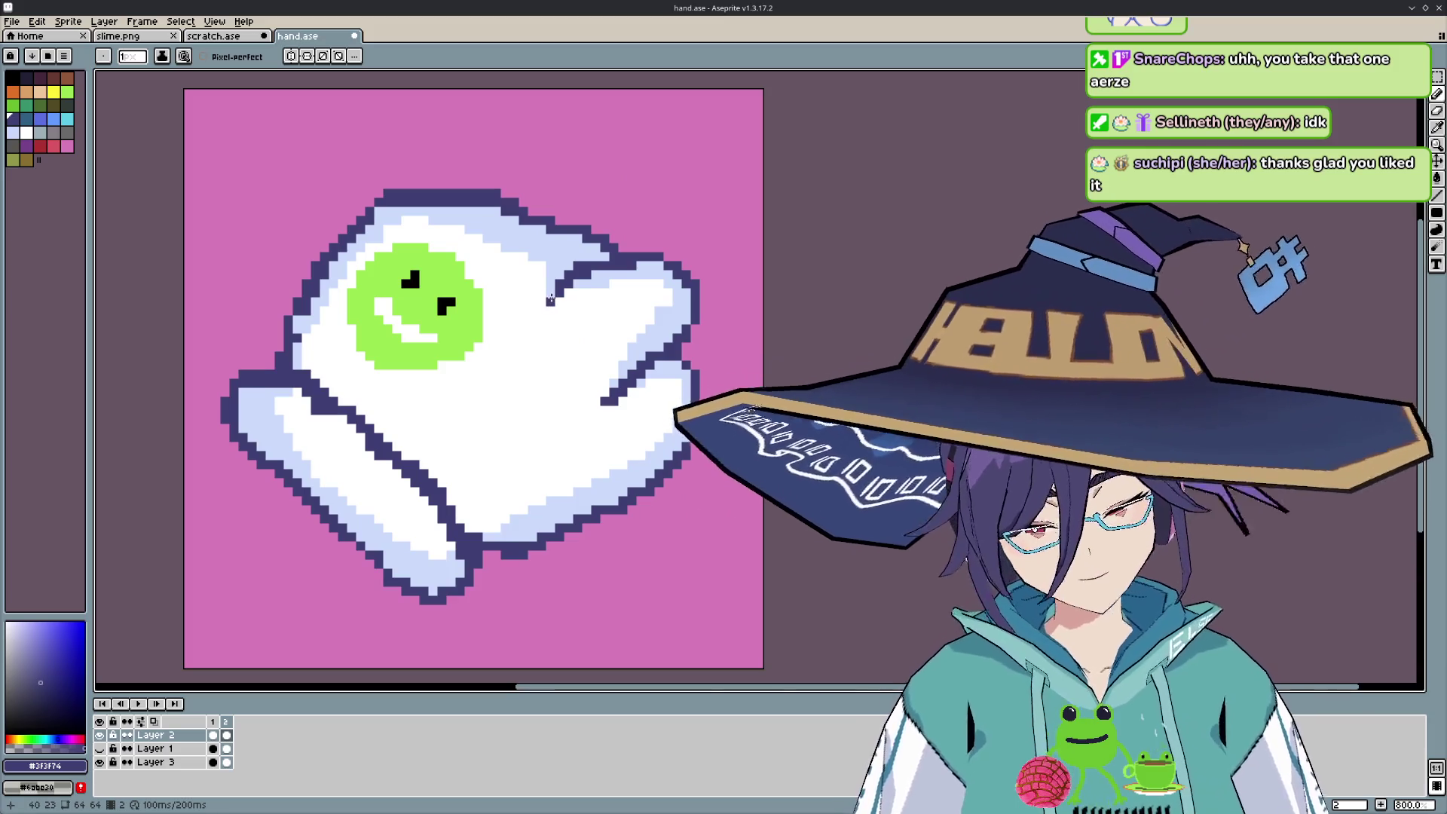
- Pick white #FFFFFF, preview the animation, and repaint the glove's light blue #cbdbfc shading
alt+click(557, 343)
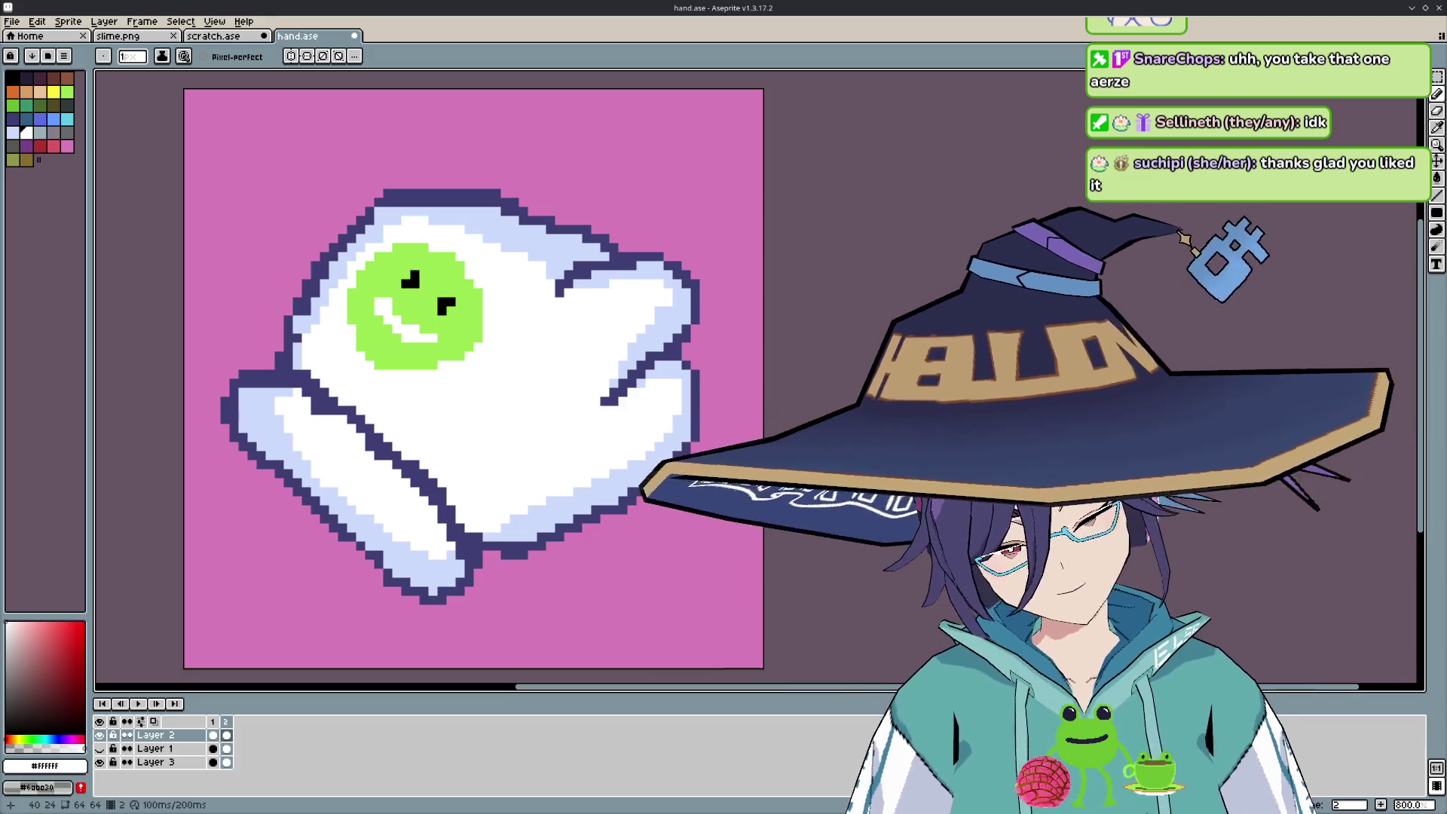
key(Return)
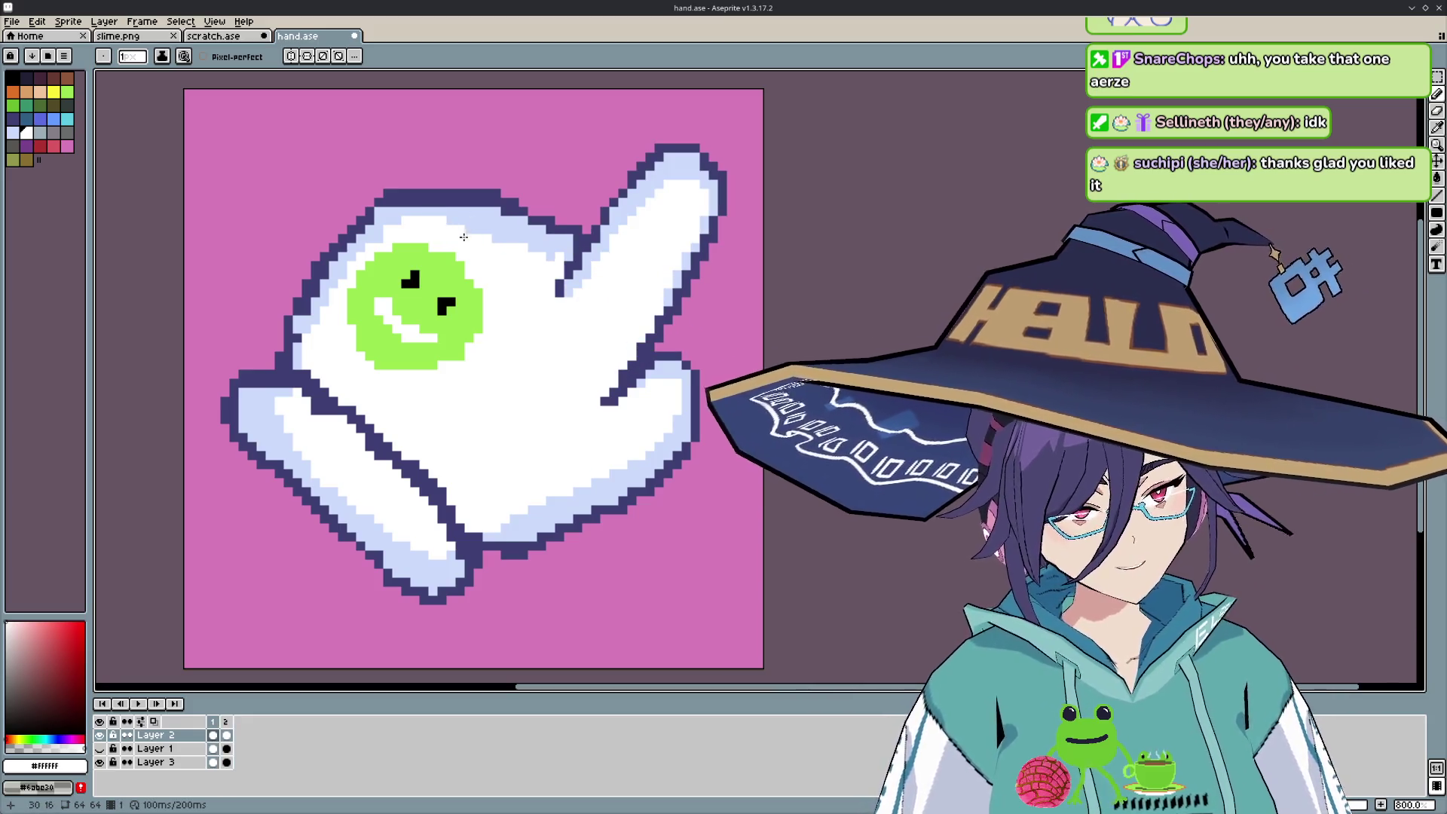
key(i)
click(489, 248)
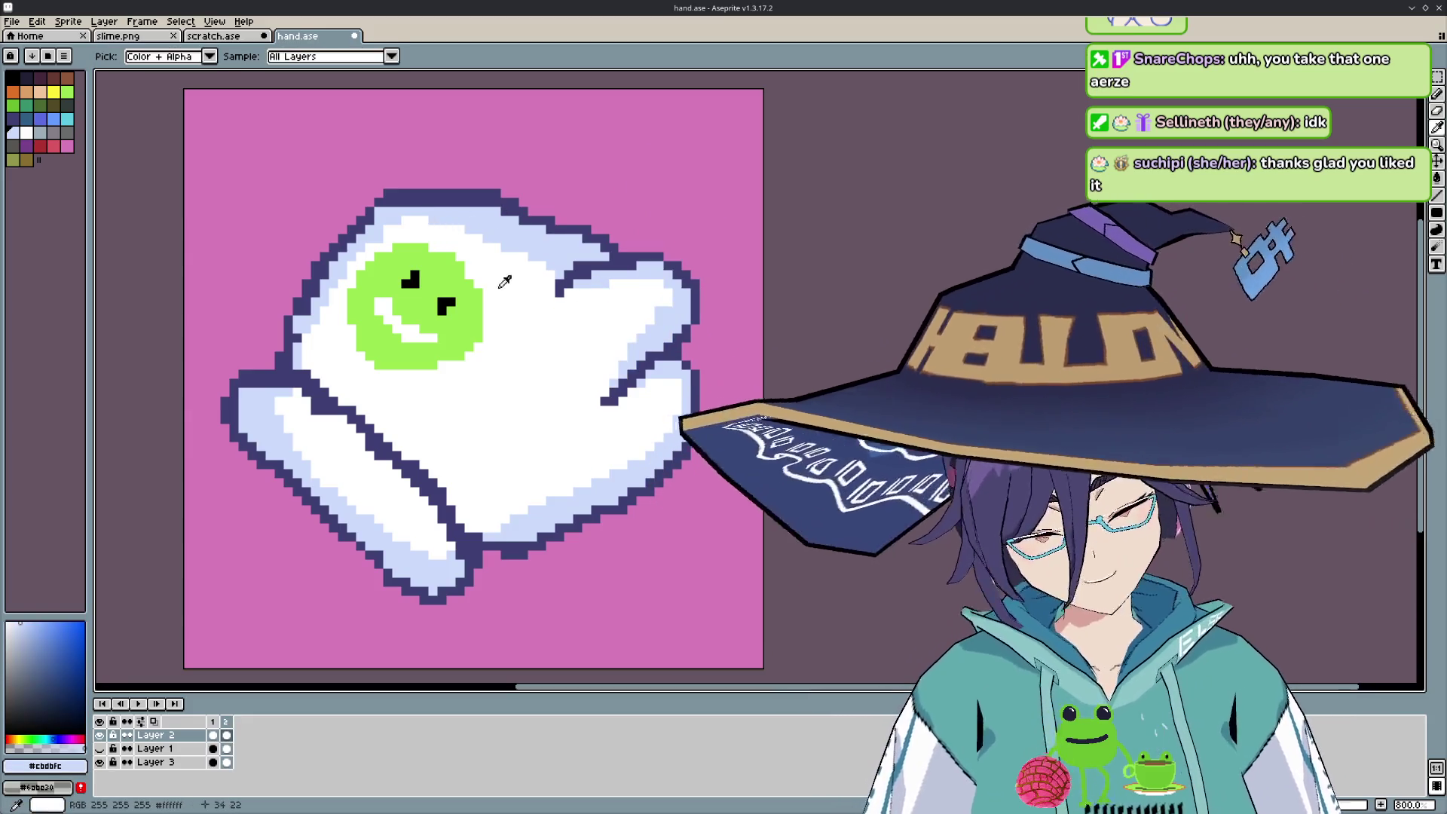
key(b)
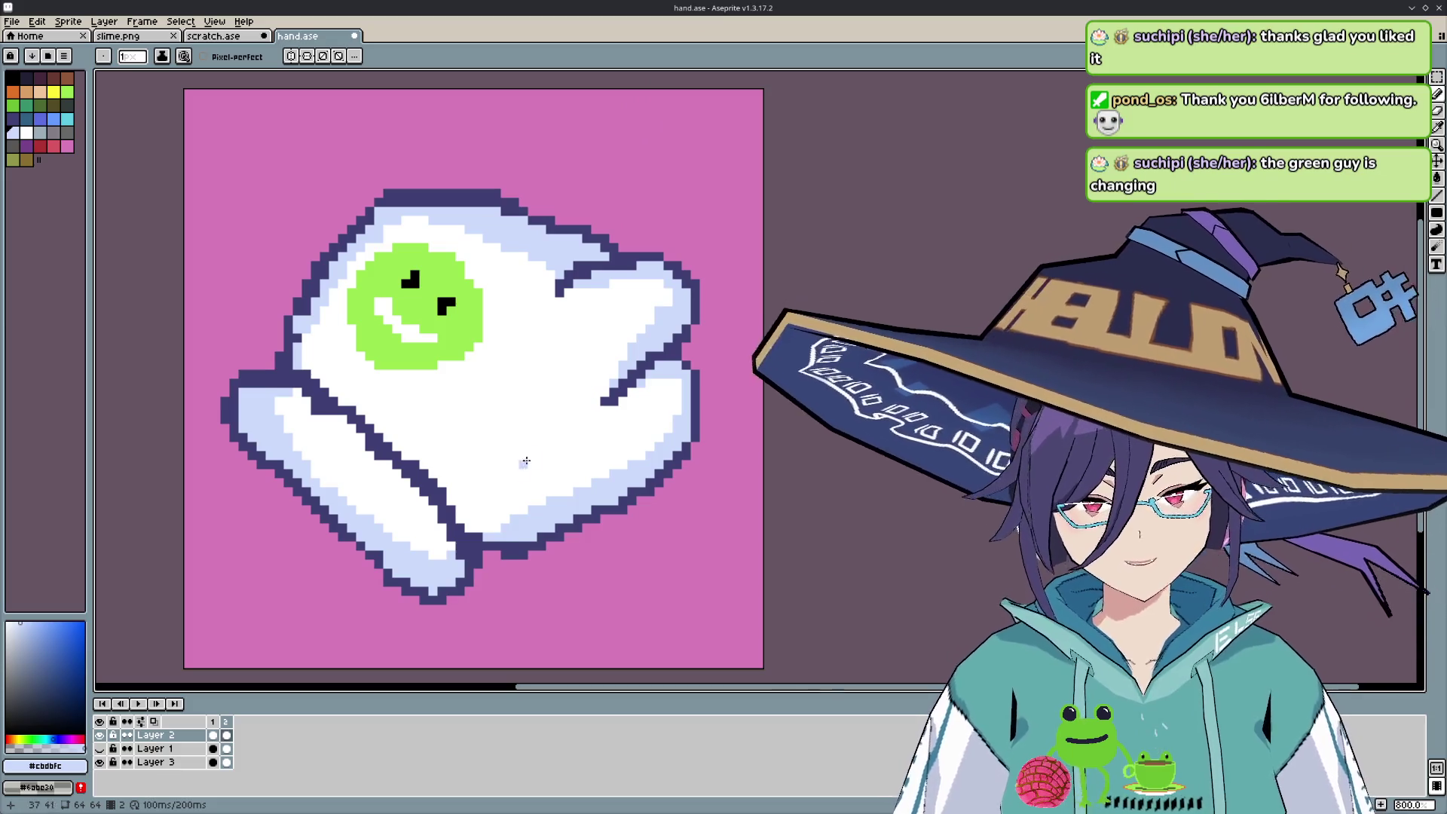
- Repaint the smiley pixels in green #99e550 and compare the fist and pointing frames
key(i)
click(476, 344)
key(b)
key(Right)
key(Left)
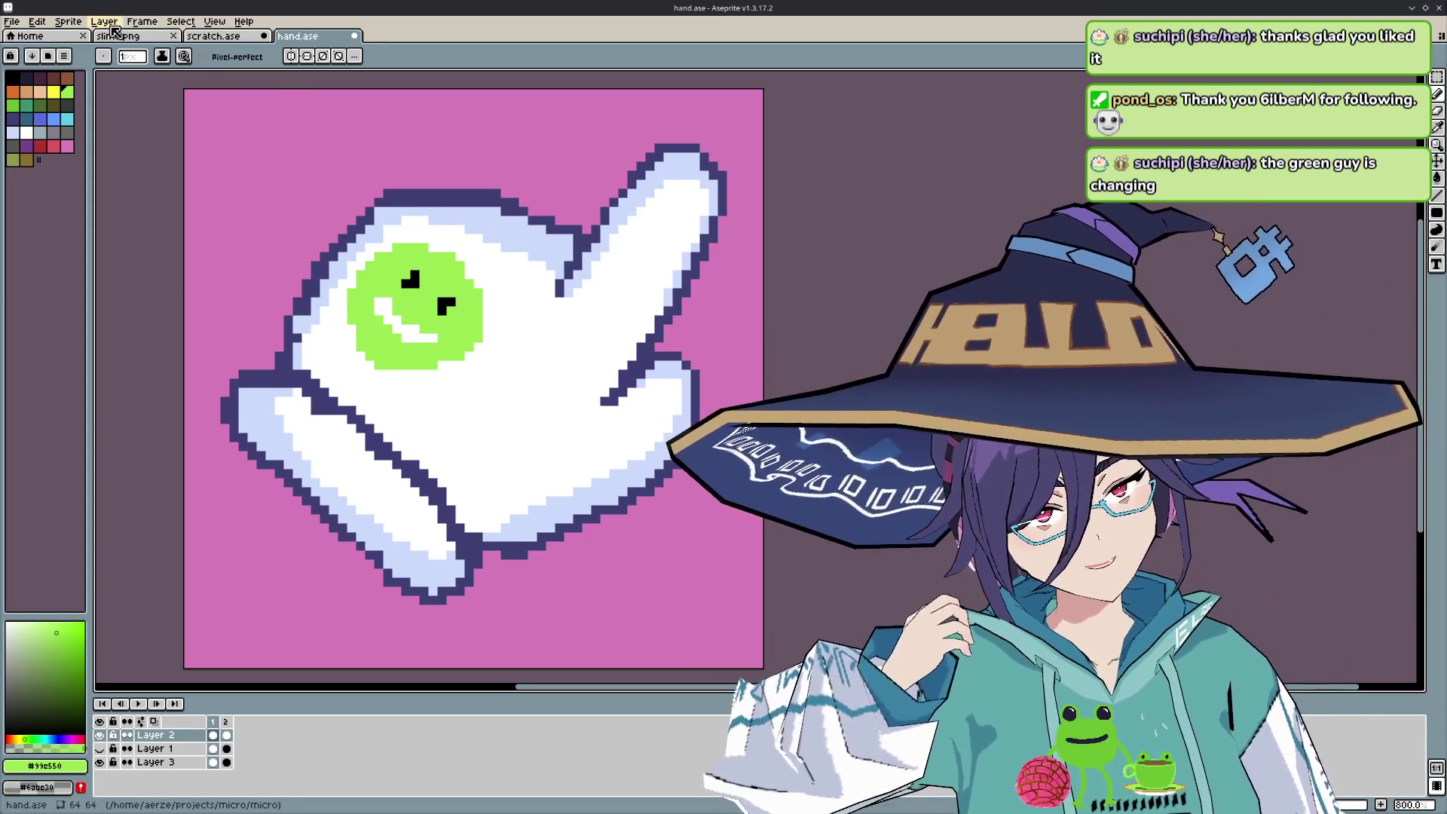
click(48, 23)
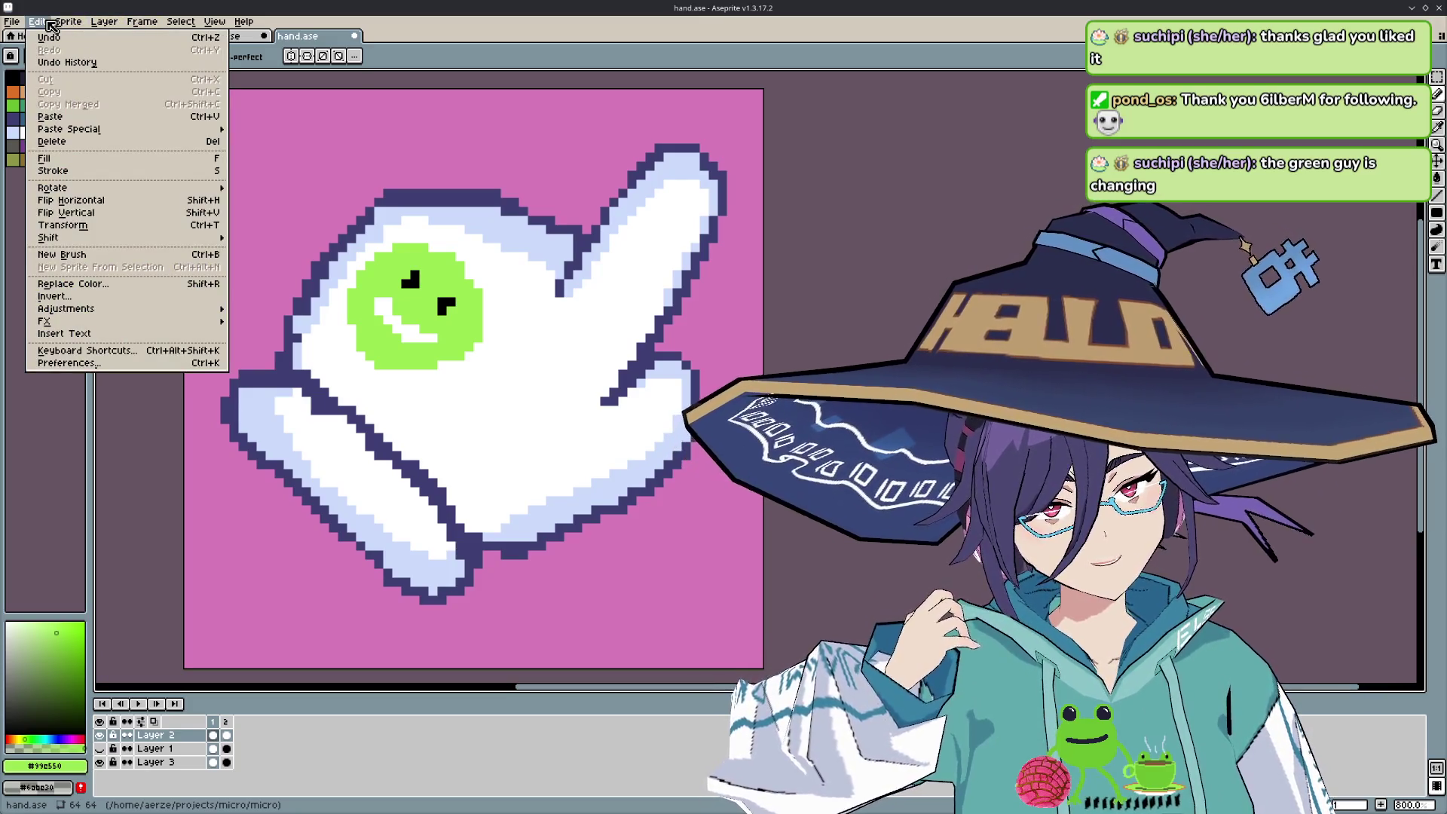
click(131, 229)
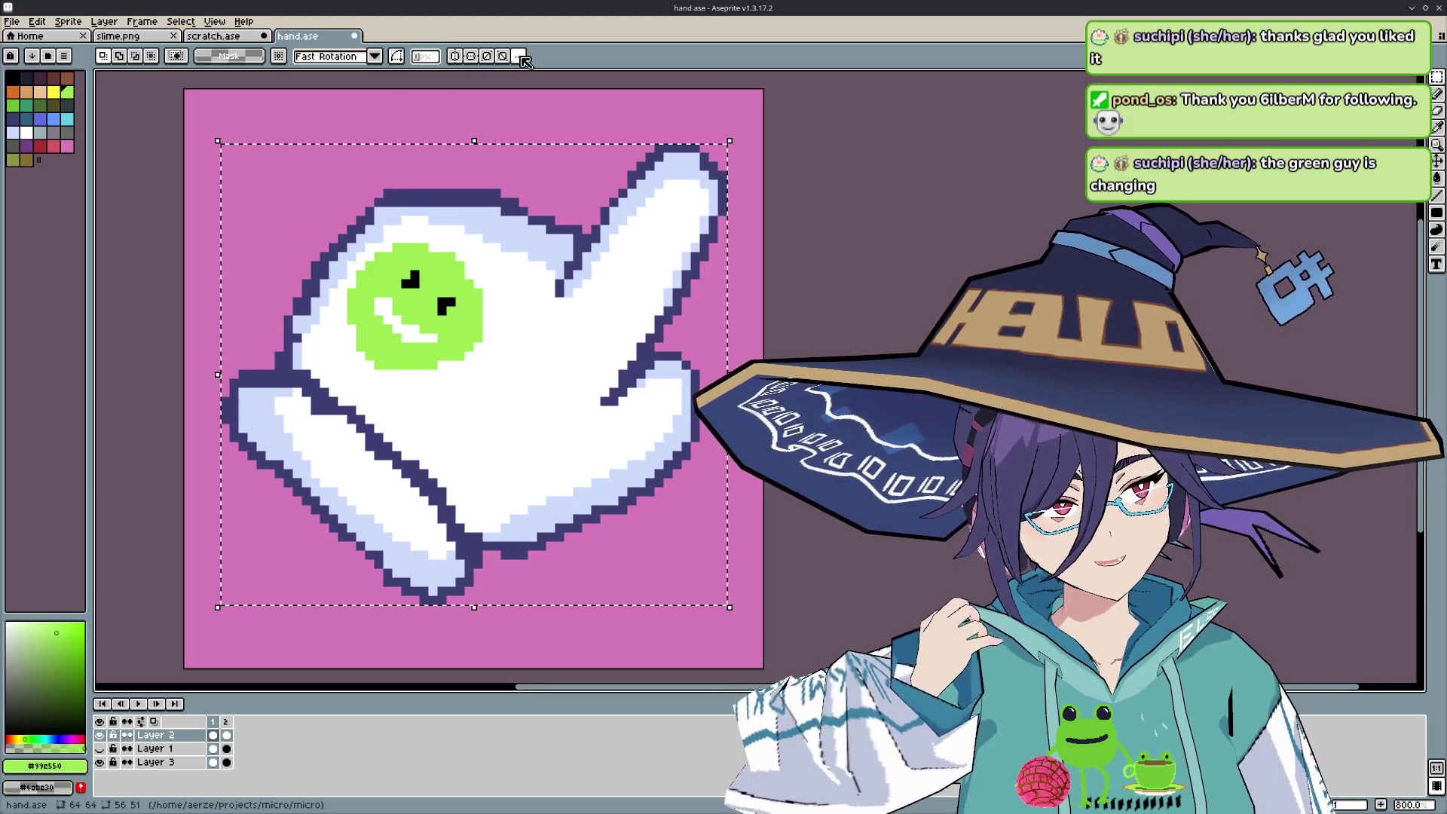
click(37, 21)
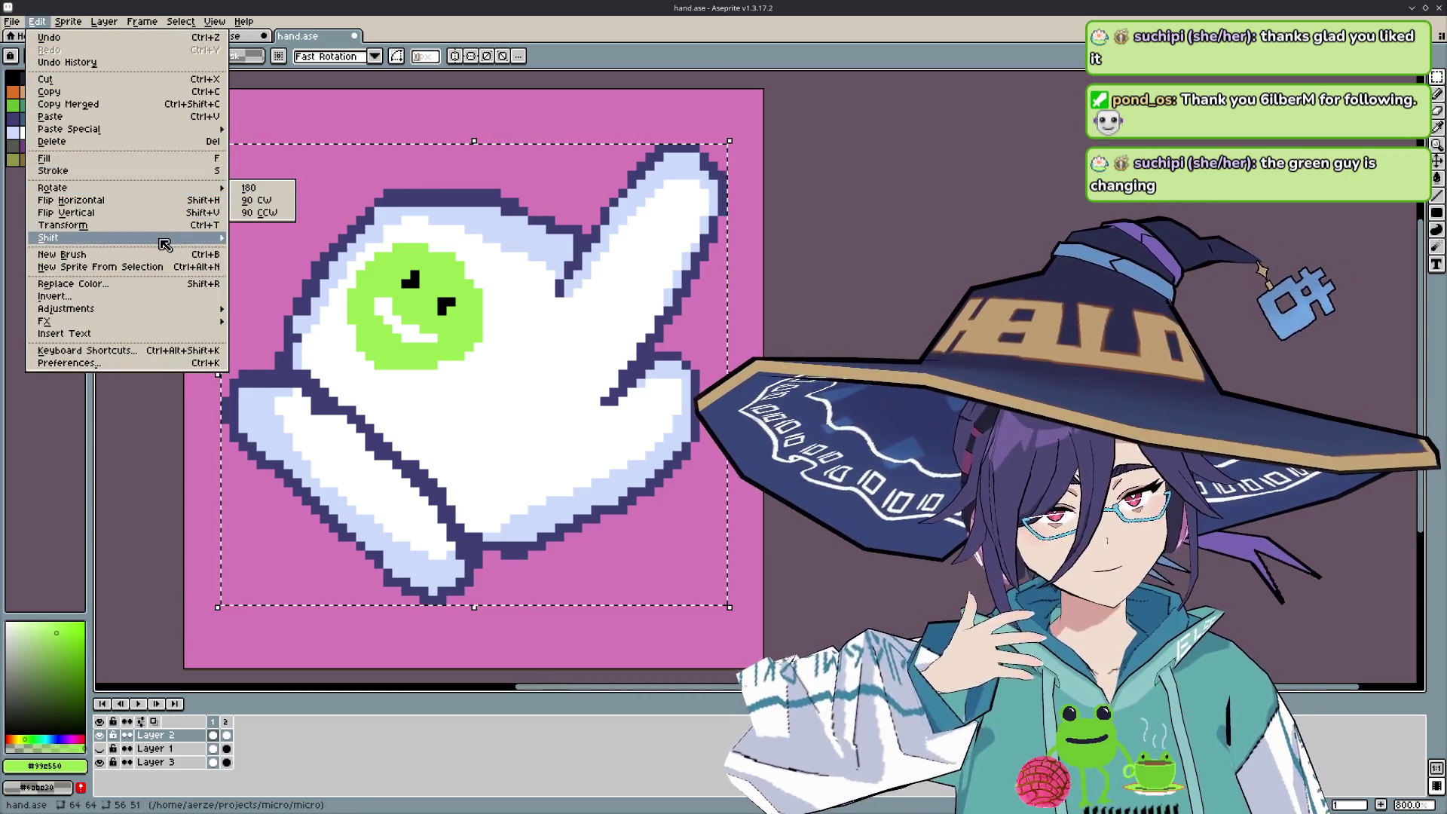
mouse_move(164, 244)
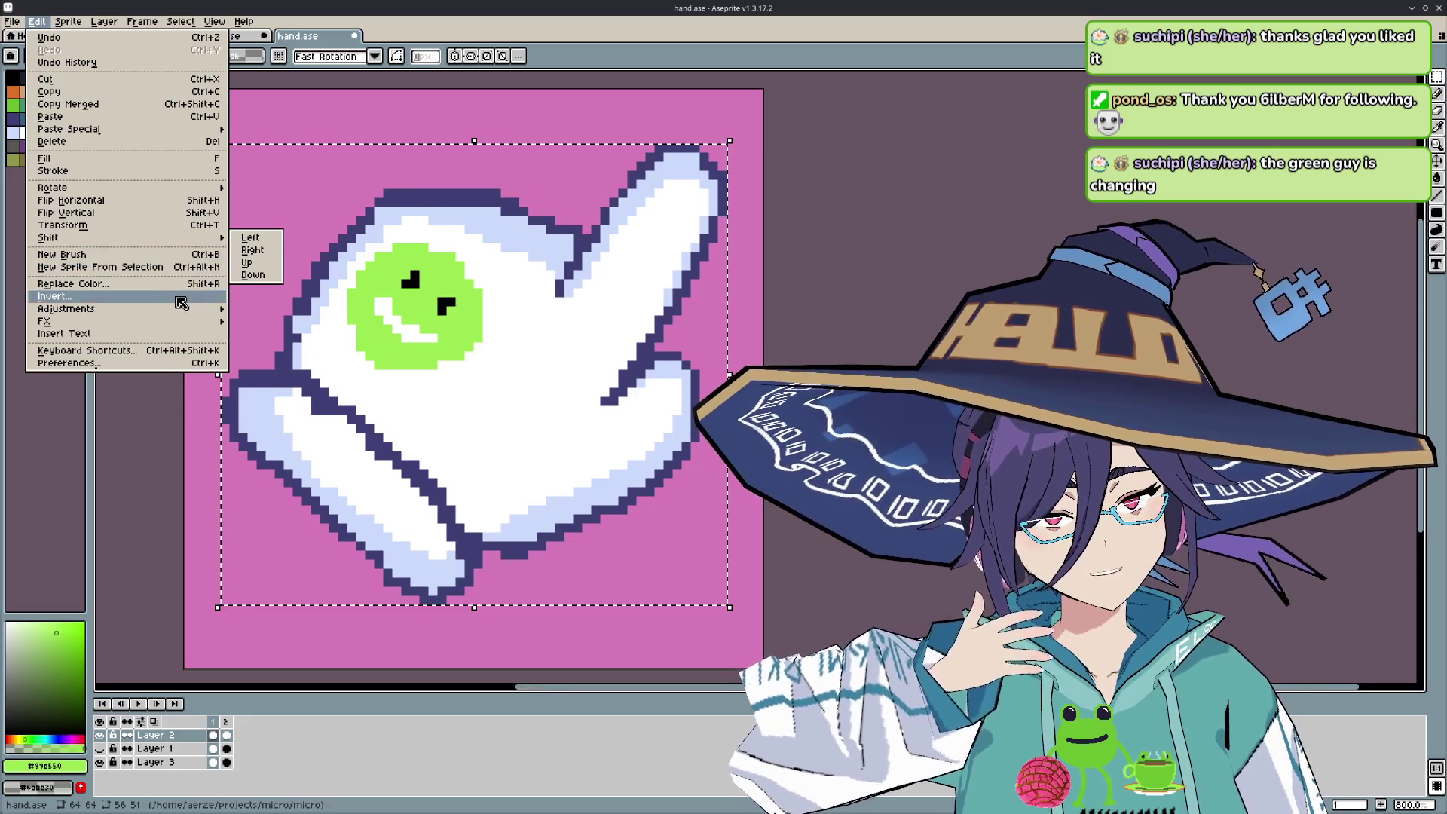
mouse_move(179, 325)
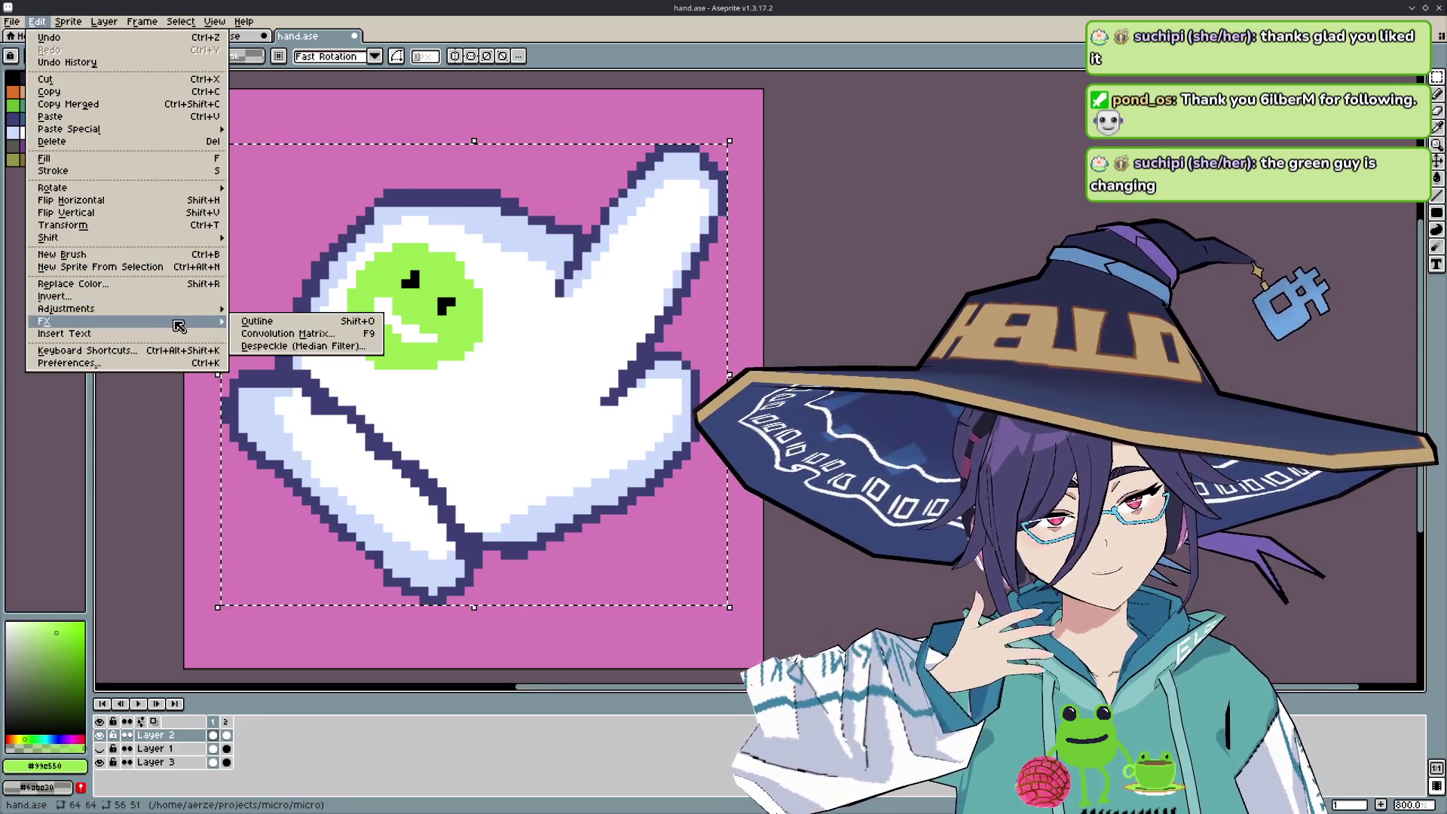
click(253, 333)
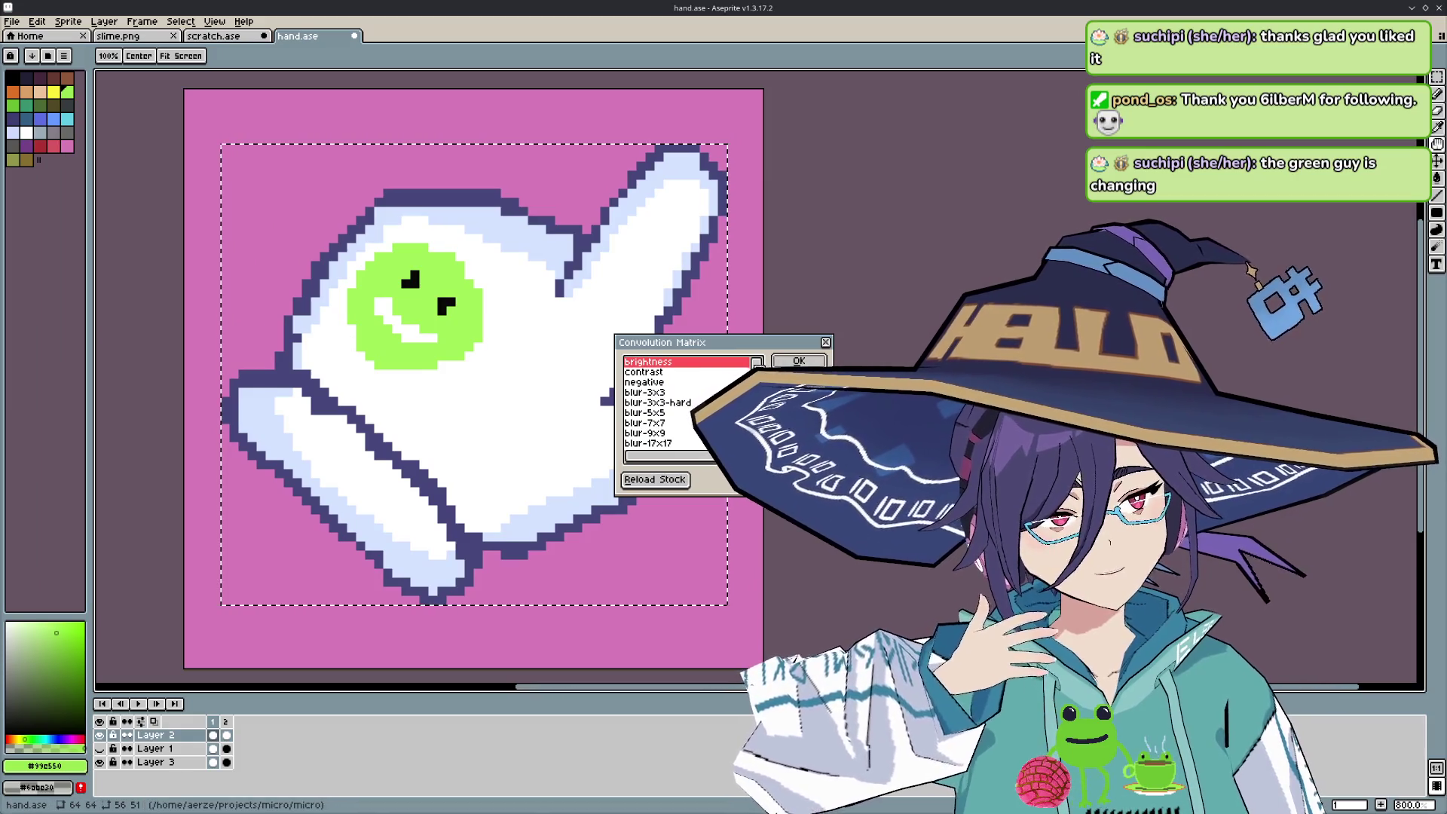
click(799, 361)
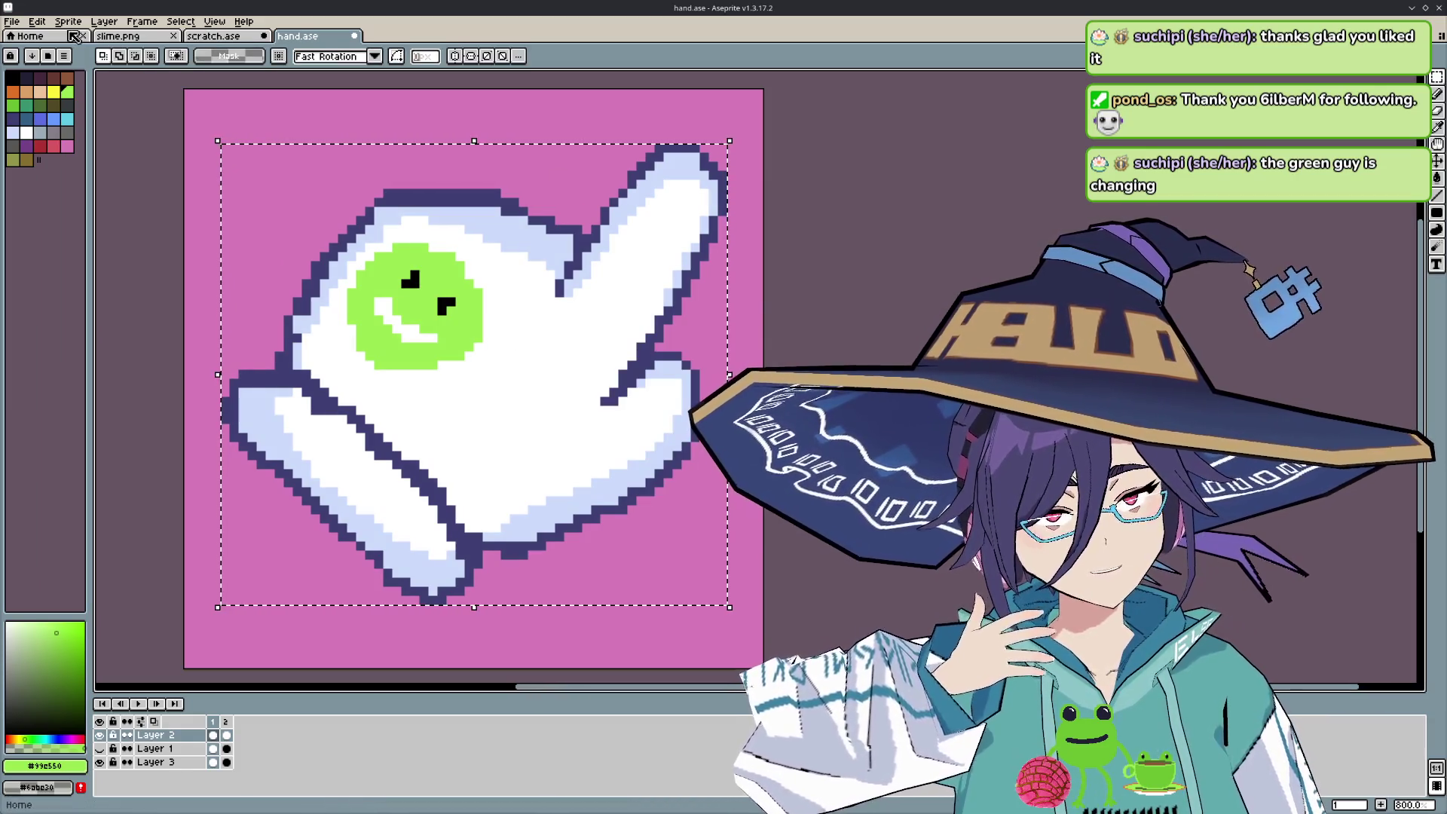
click(37, 22)
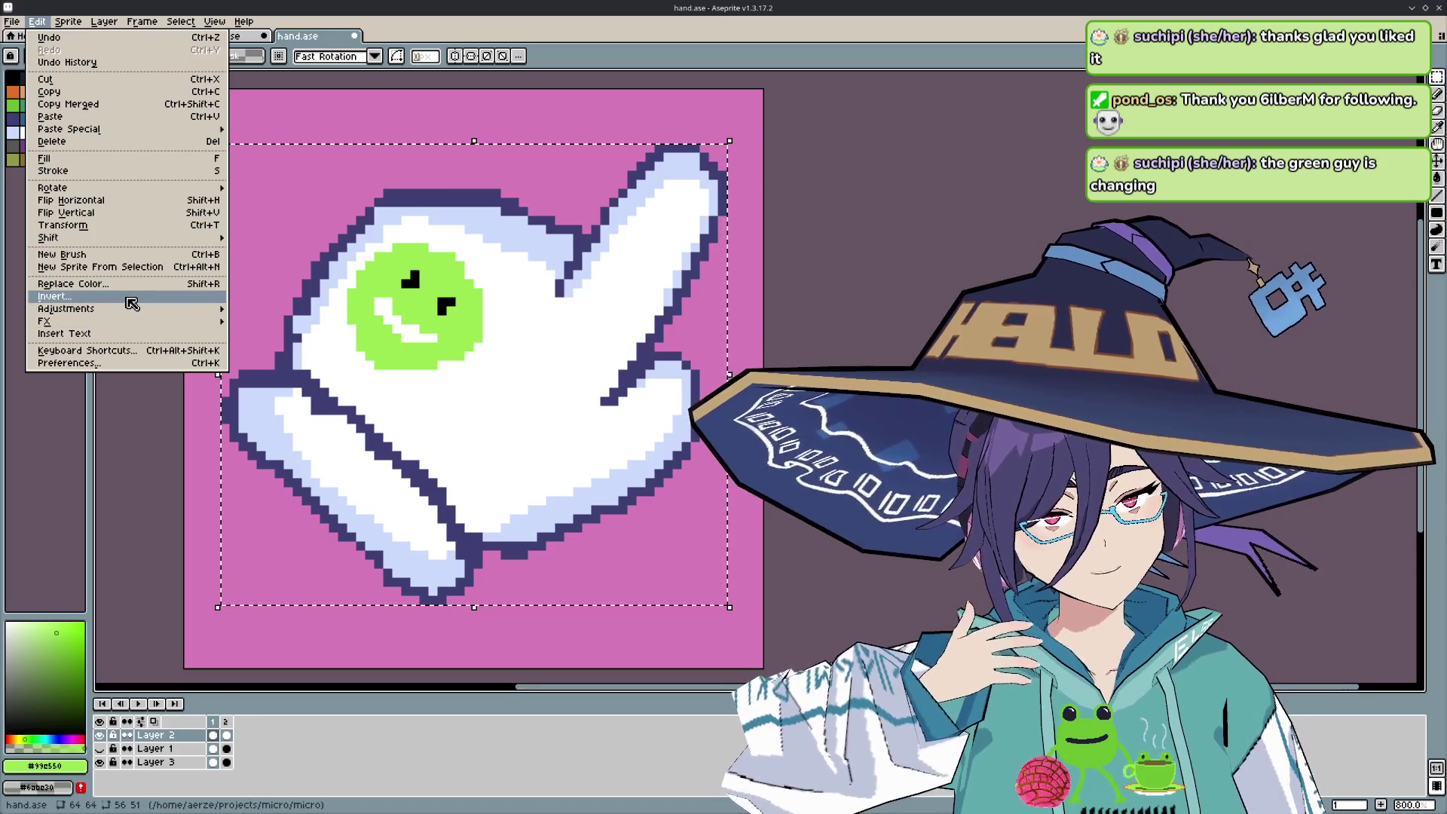
mouse_move(139, 314)
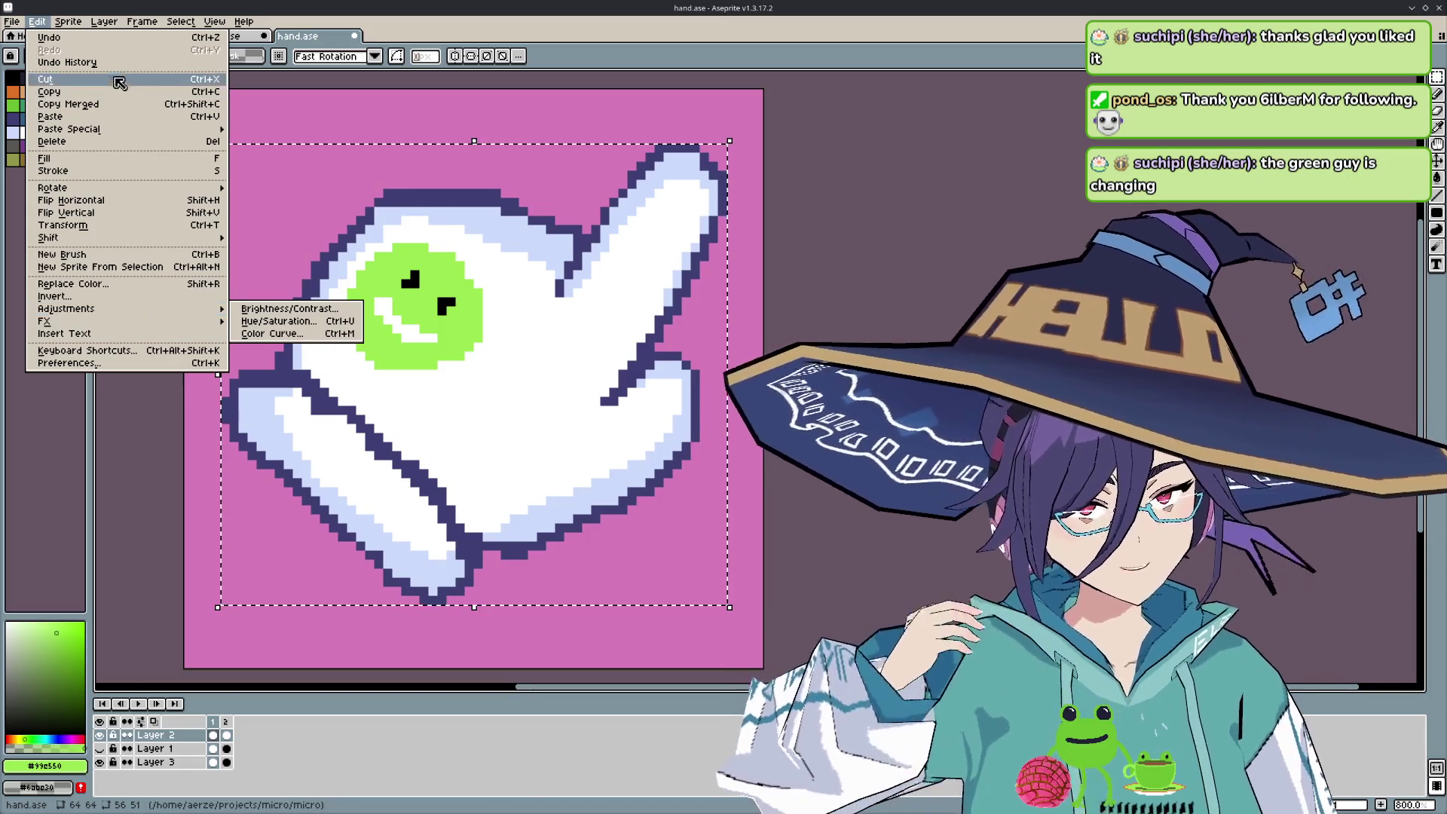
mouse_move(117, 30)
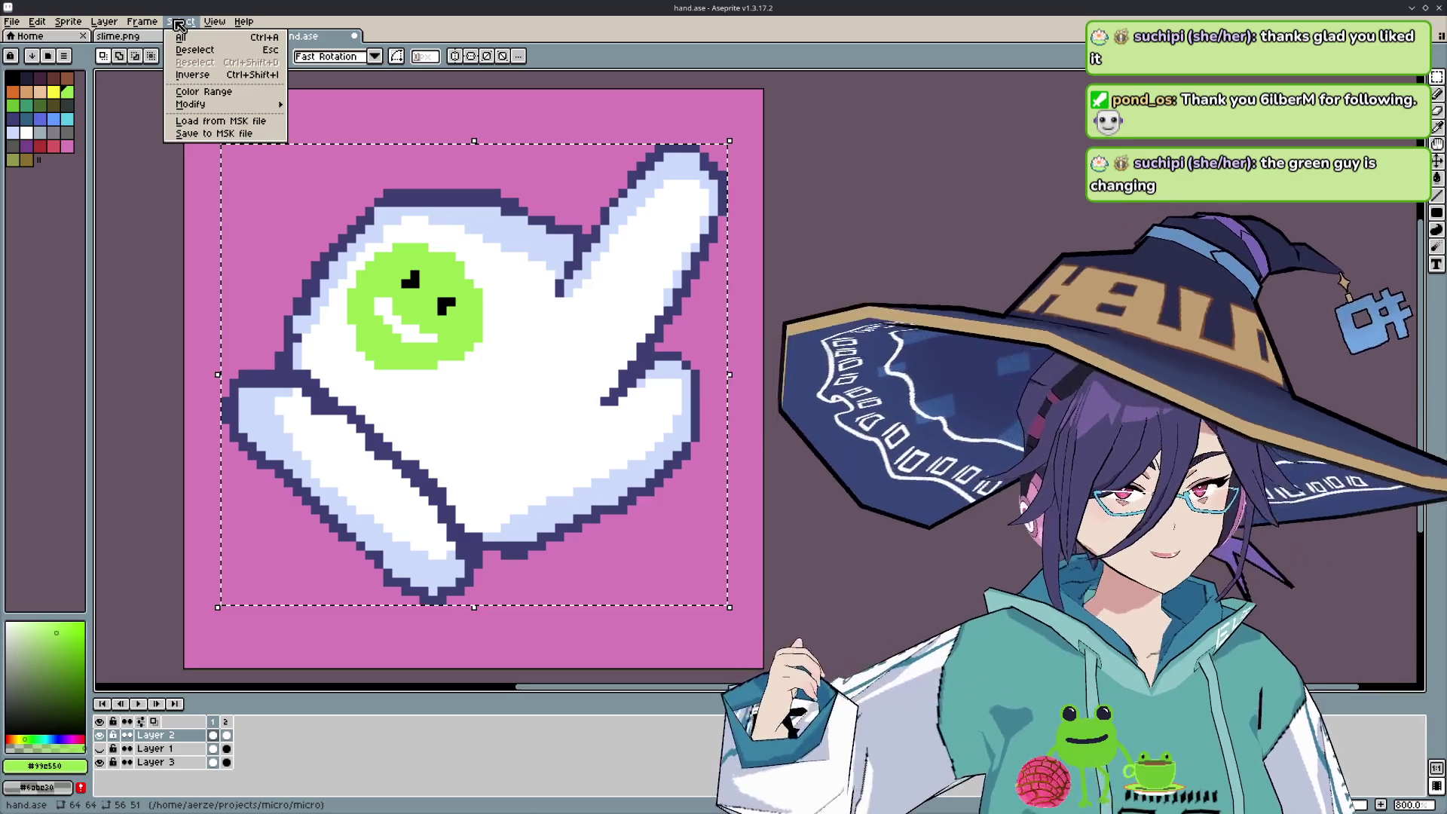
mouse_move(51, 30)
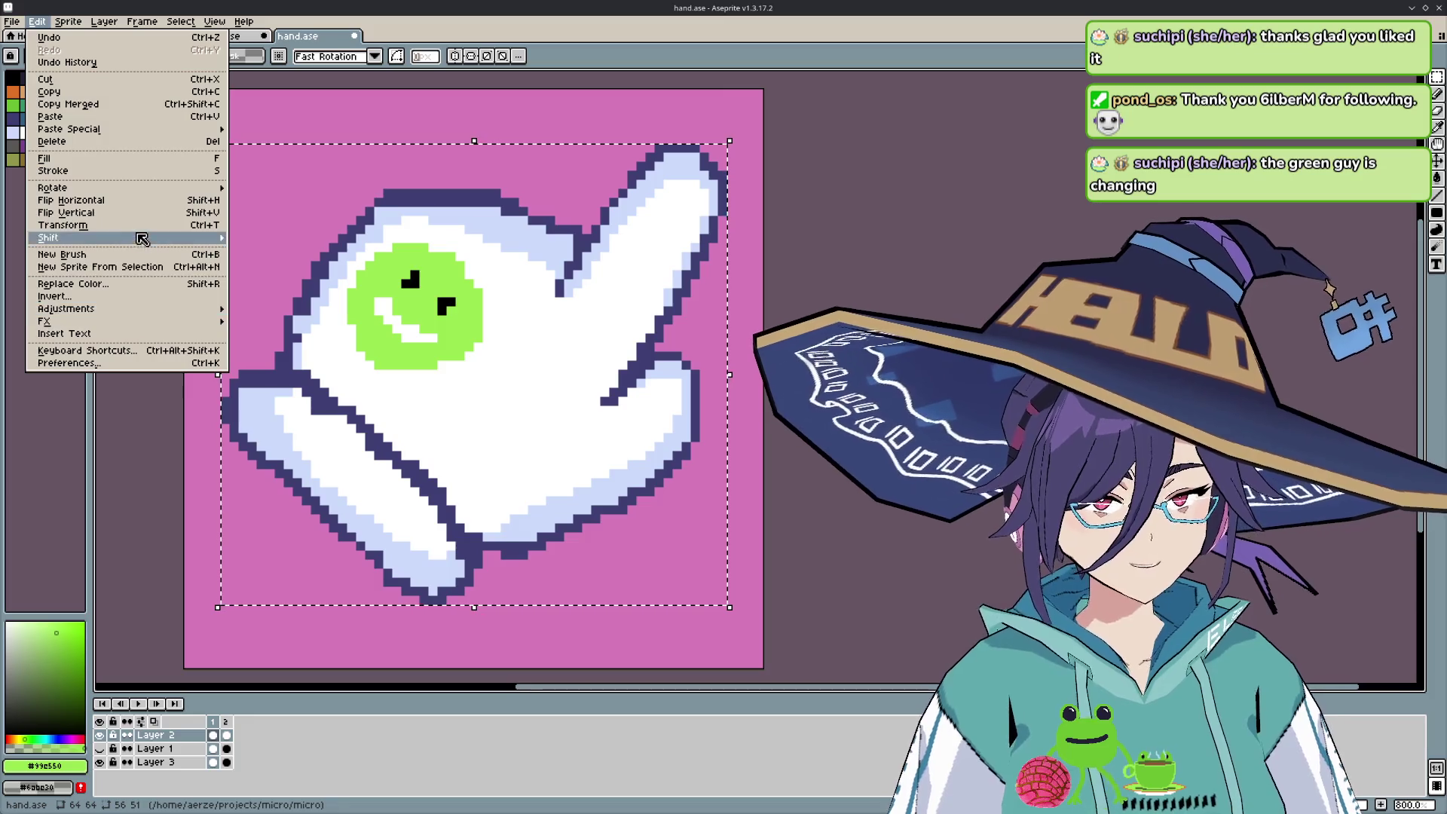
mouse_move(144, 238)
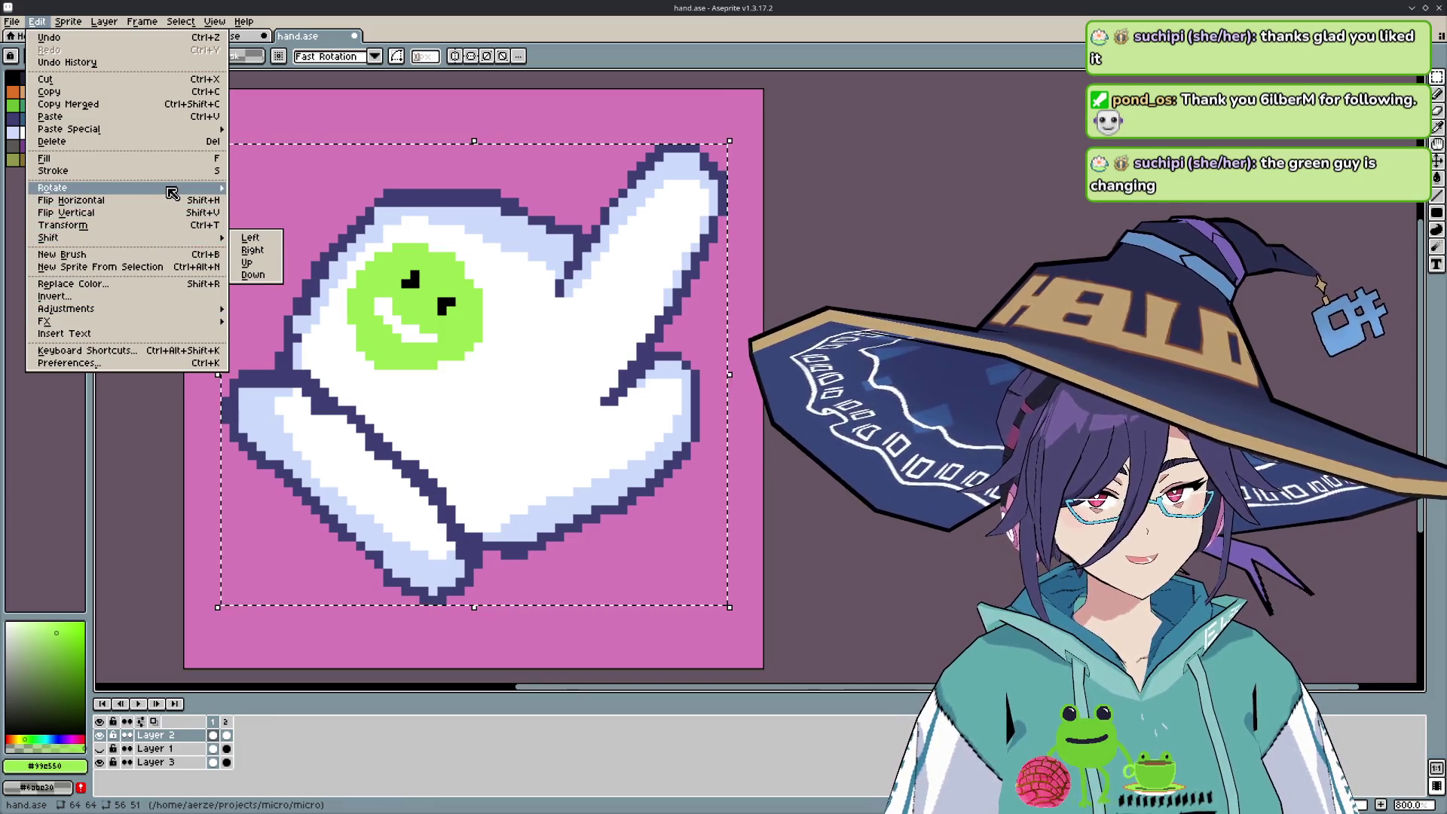
mouse_move(172, 193)
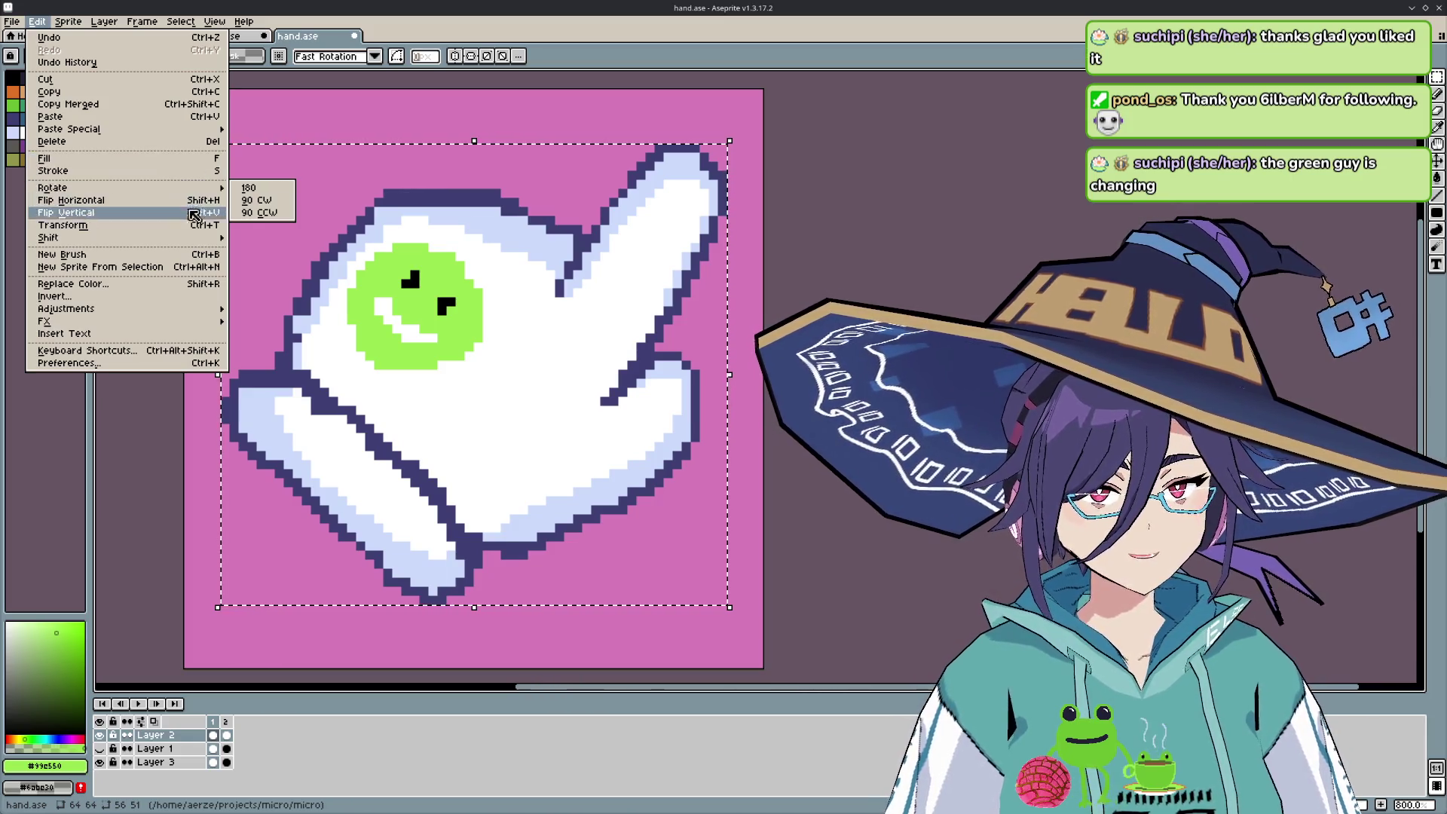
mouse_move(197, 238)
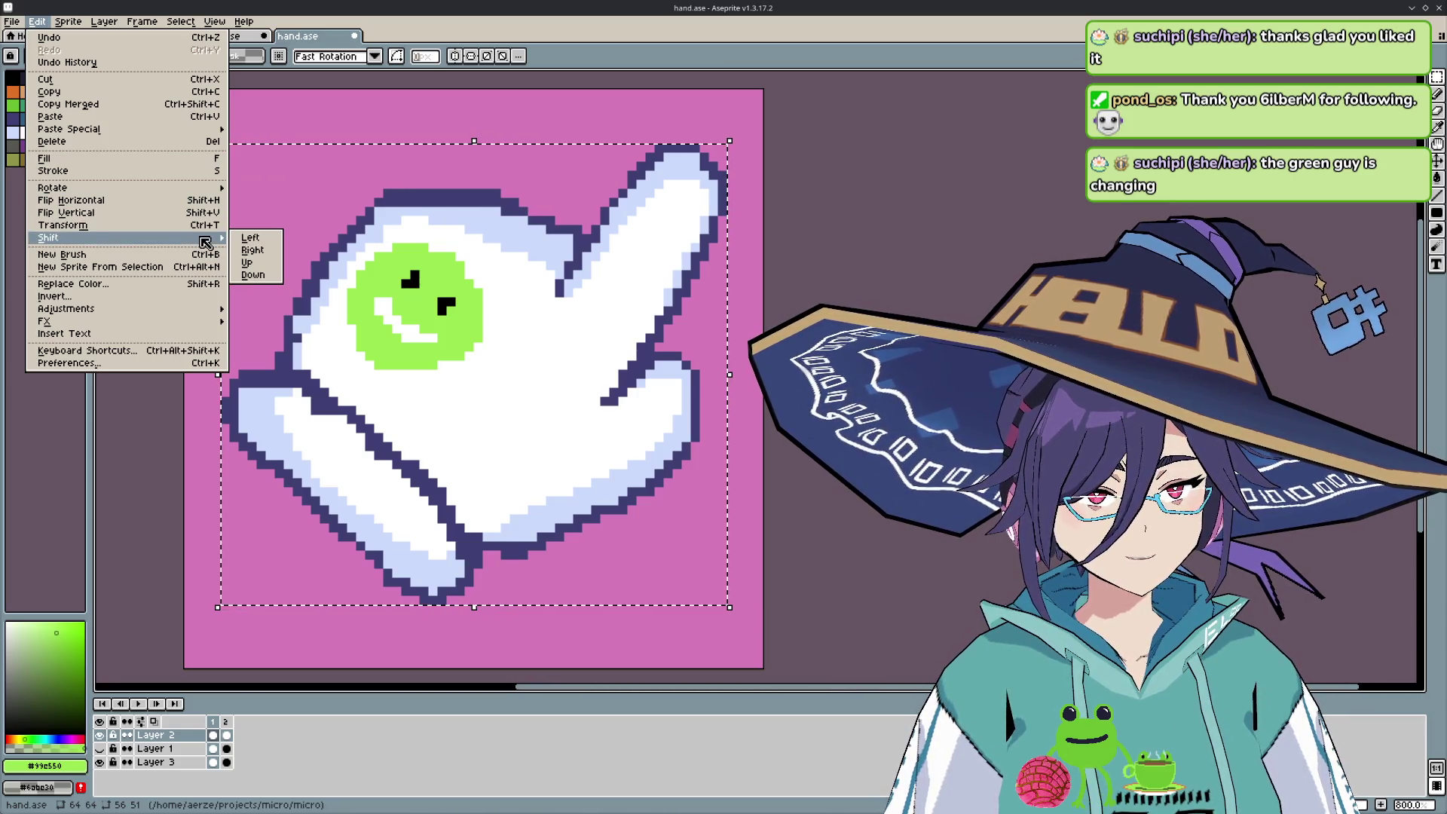
click(202, 226)
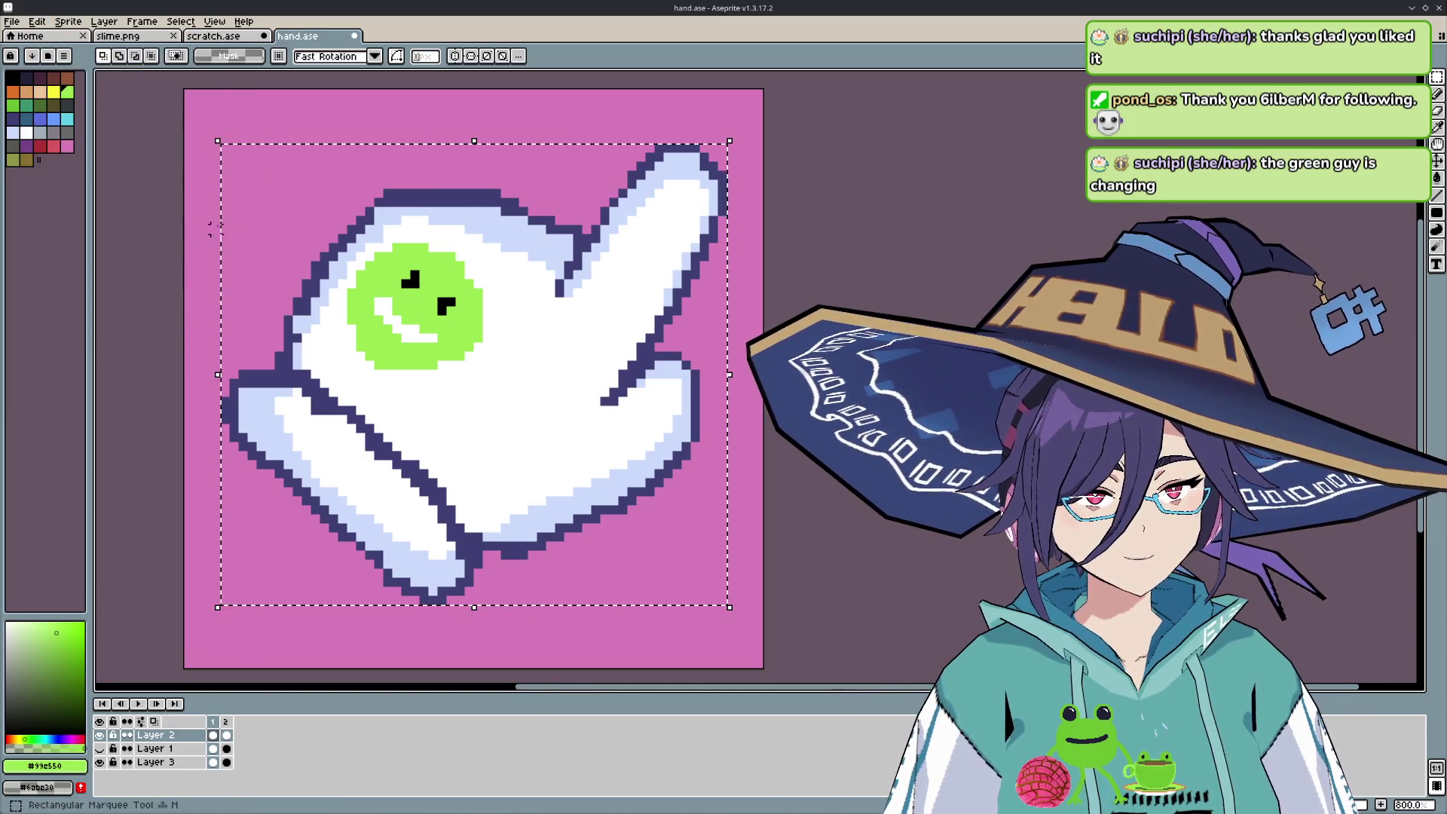
key(ctrl+d)
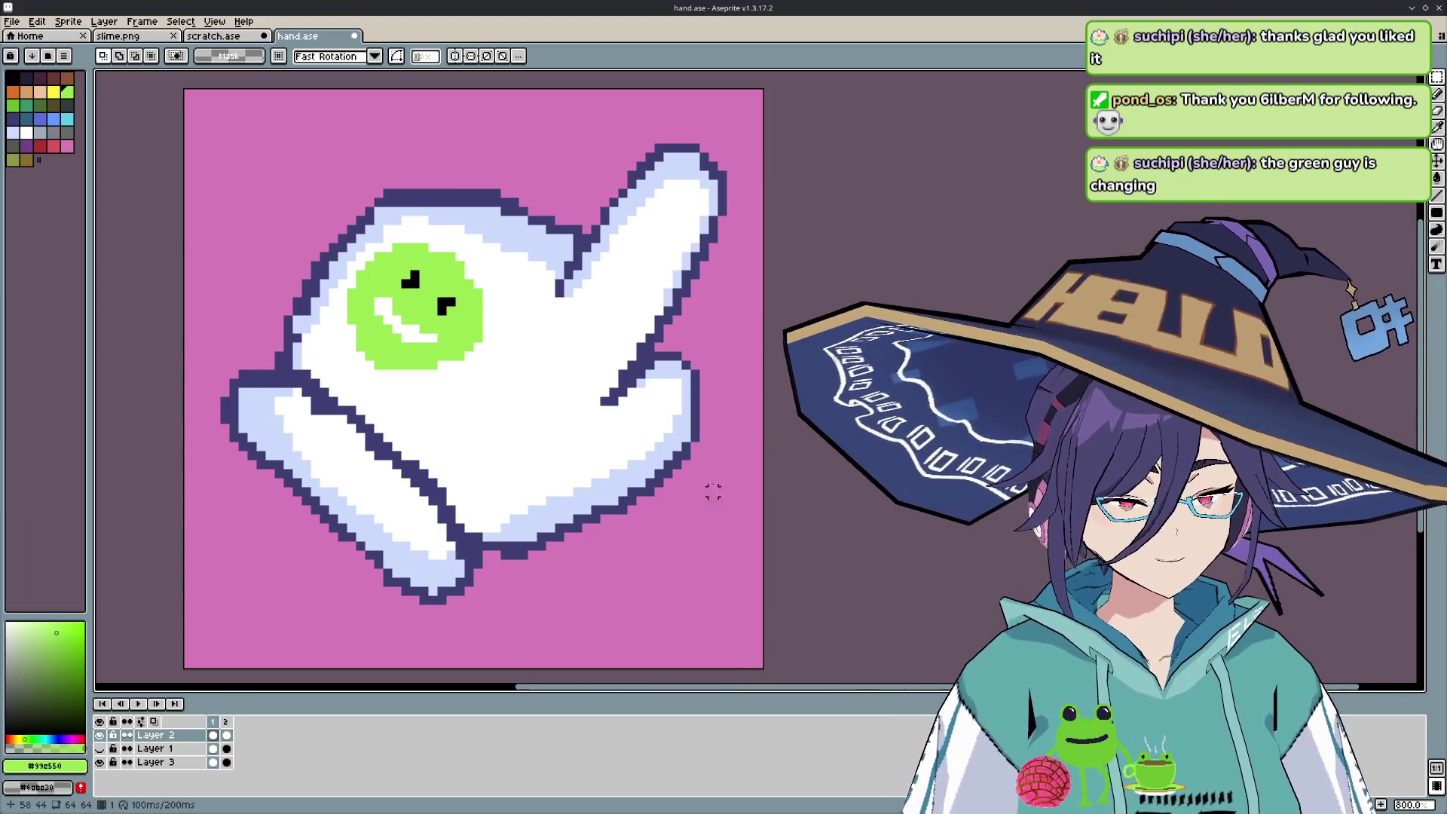
- Toggle Layer 2's visibility and hide the pink background Layer 3 to check the hand artwork
scroll(708, 479, down, 4)
scroll(707, 476, down, 1)
scroll(703, 482, down, 1)
scroll(703, 482, down, 1)
scroll(703, 482, up, 2)
scroll(703, 482, up, 1)
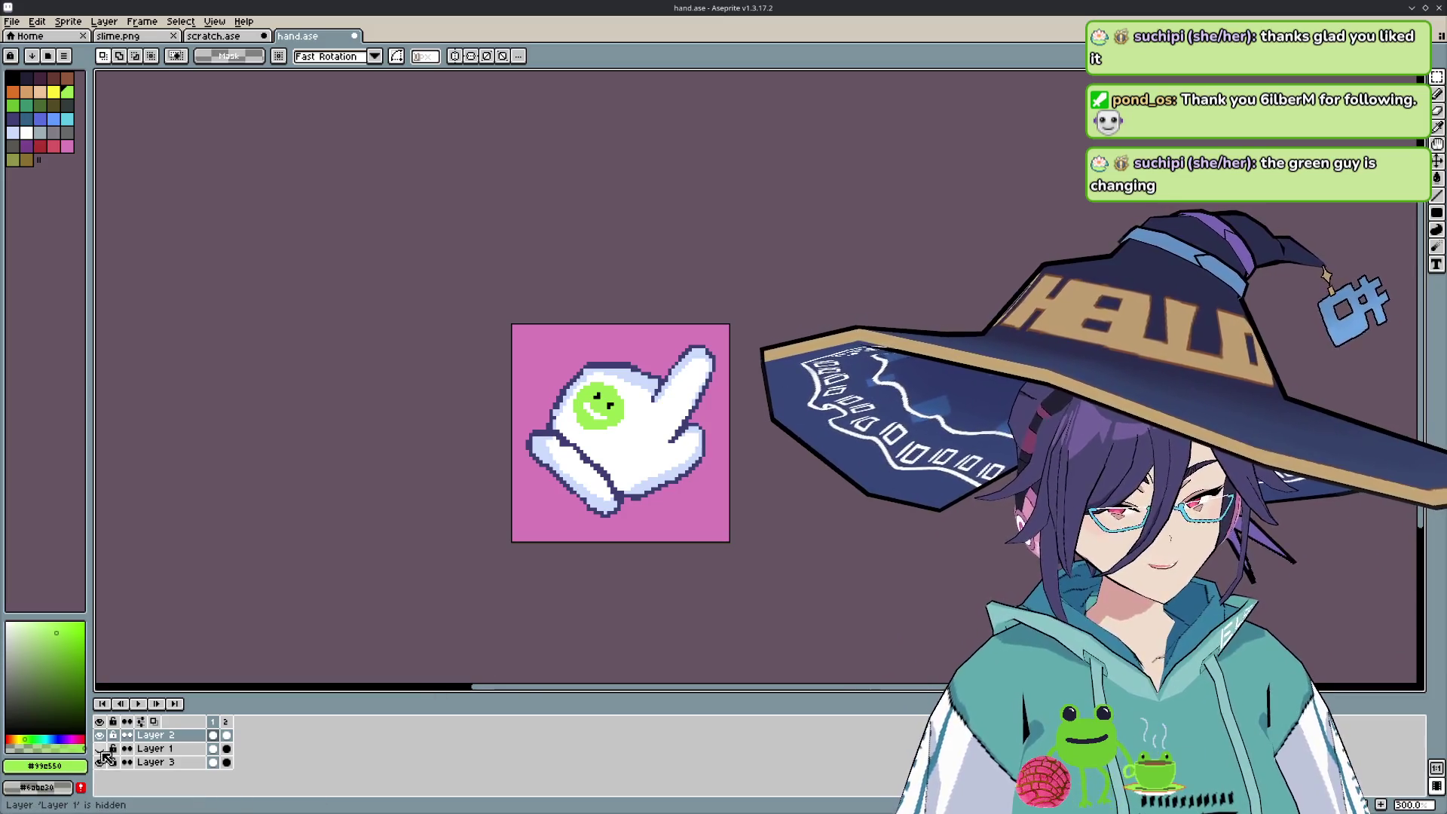
click(100, 736)
click(102, 735)
click(102, 762)
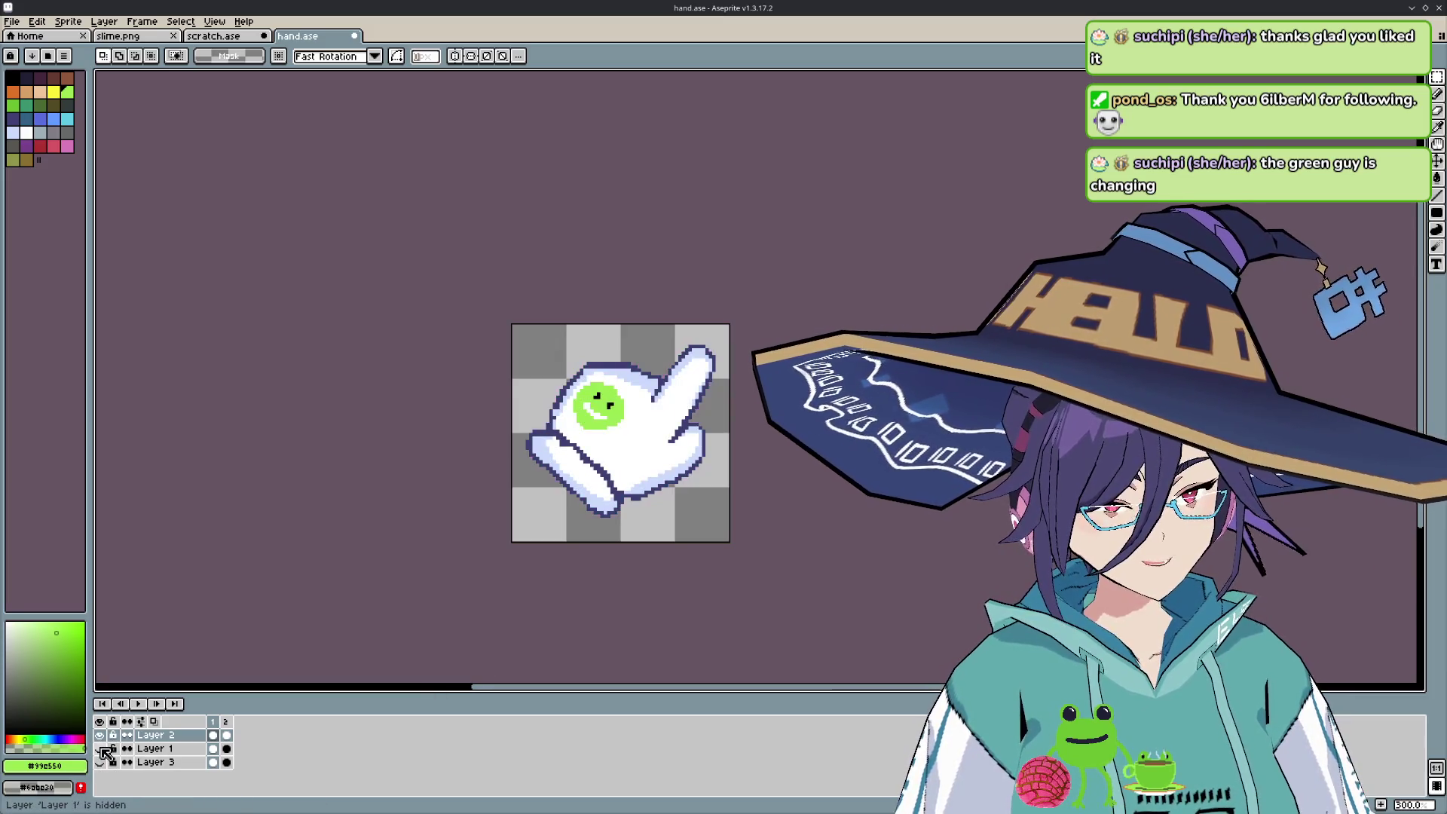
click(102, 735)
click(102, 736)
click(102, 736)
click(102, 735)
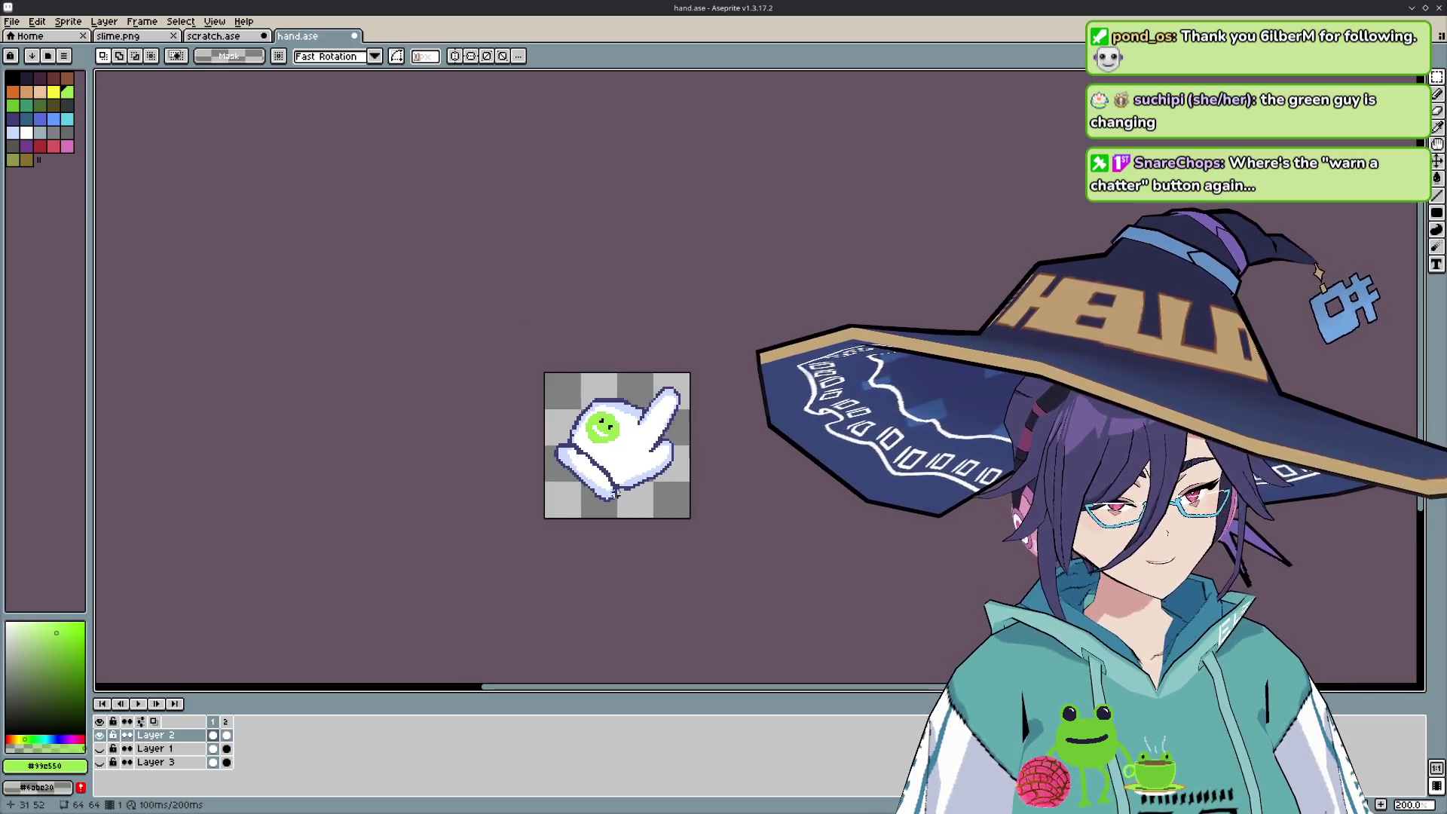
- Show the pink background Layer 3 again and zoom to view the glove on it
scroll(608, 469, up, 1)
scroll(610, 479, up, 3)
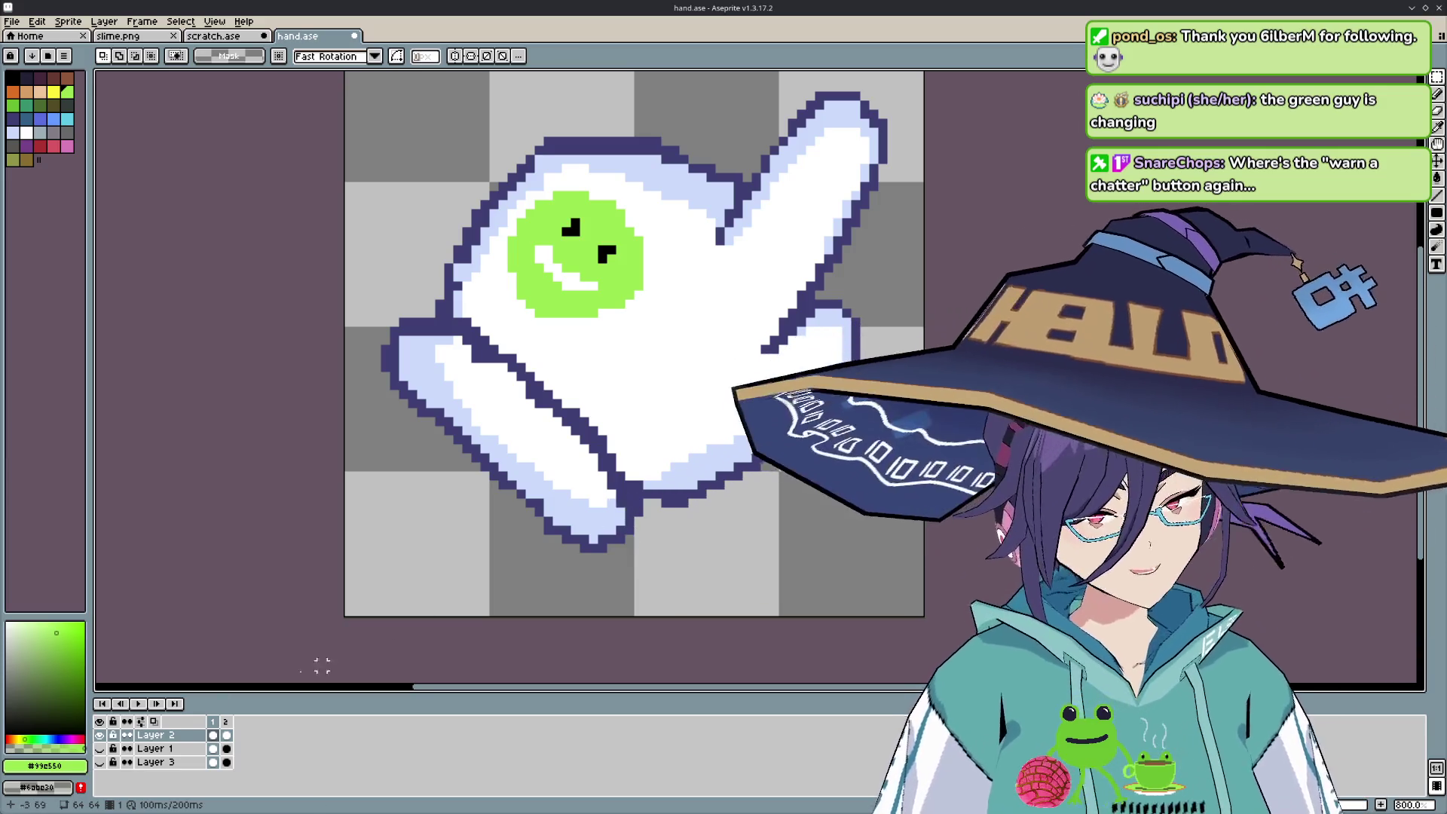
click(99, 761)
scroll(644, 556, down, 4)
scroll(645, 556, down, 2)
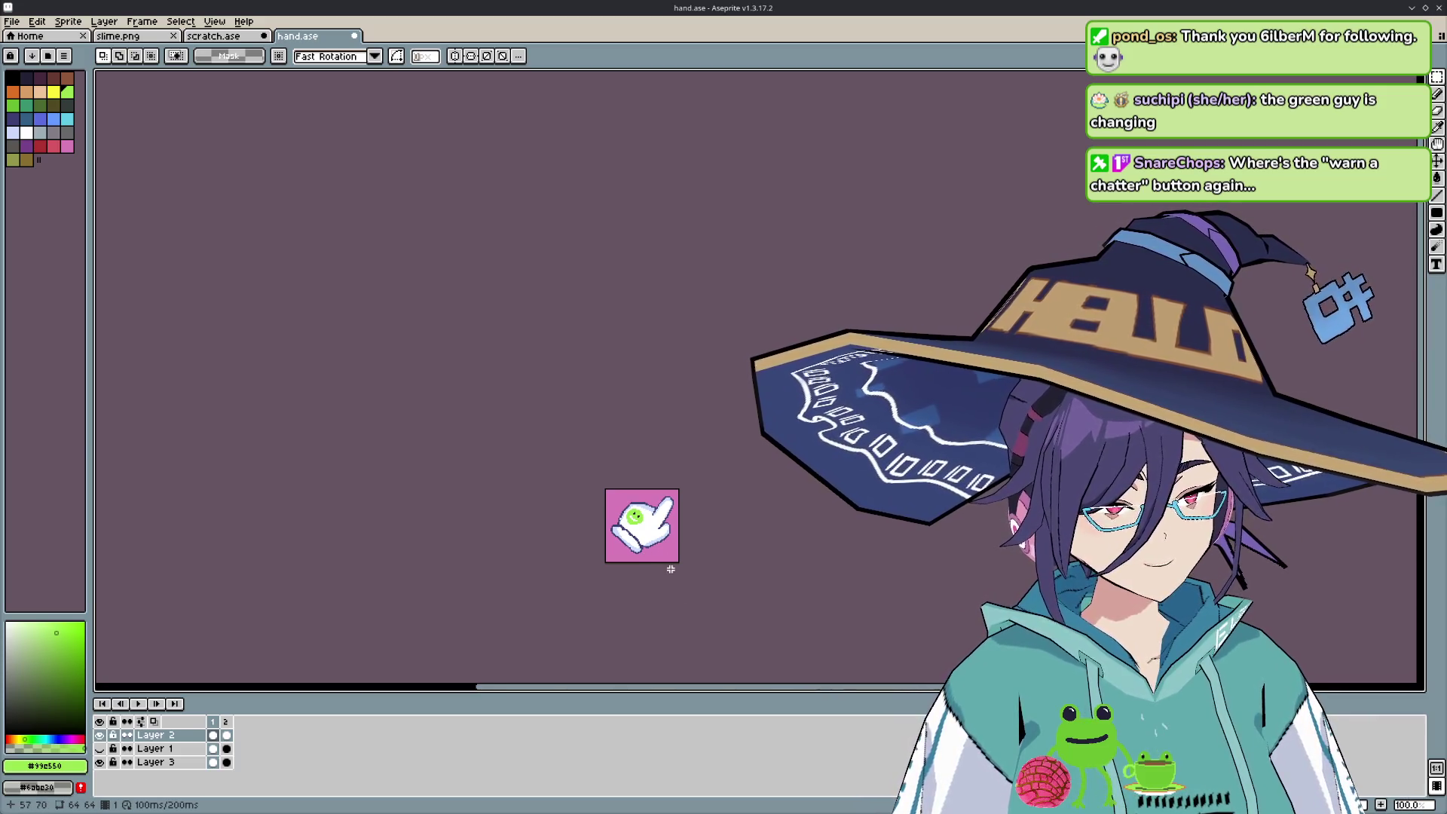
scroll(670, 569, up, 3)
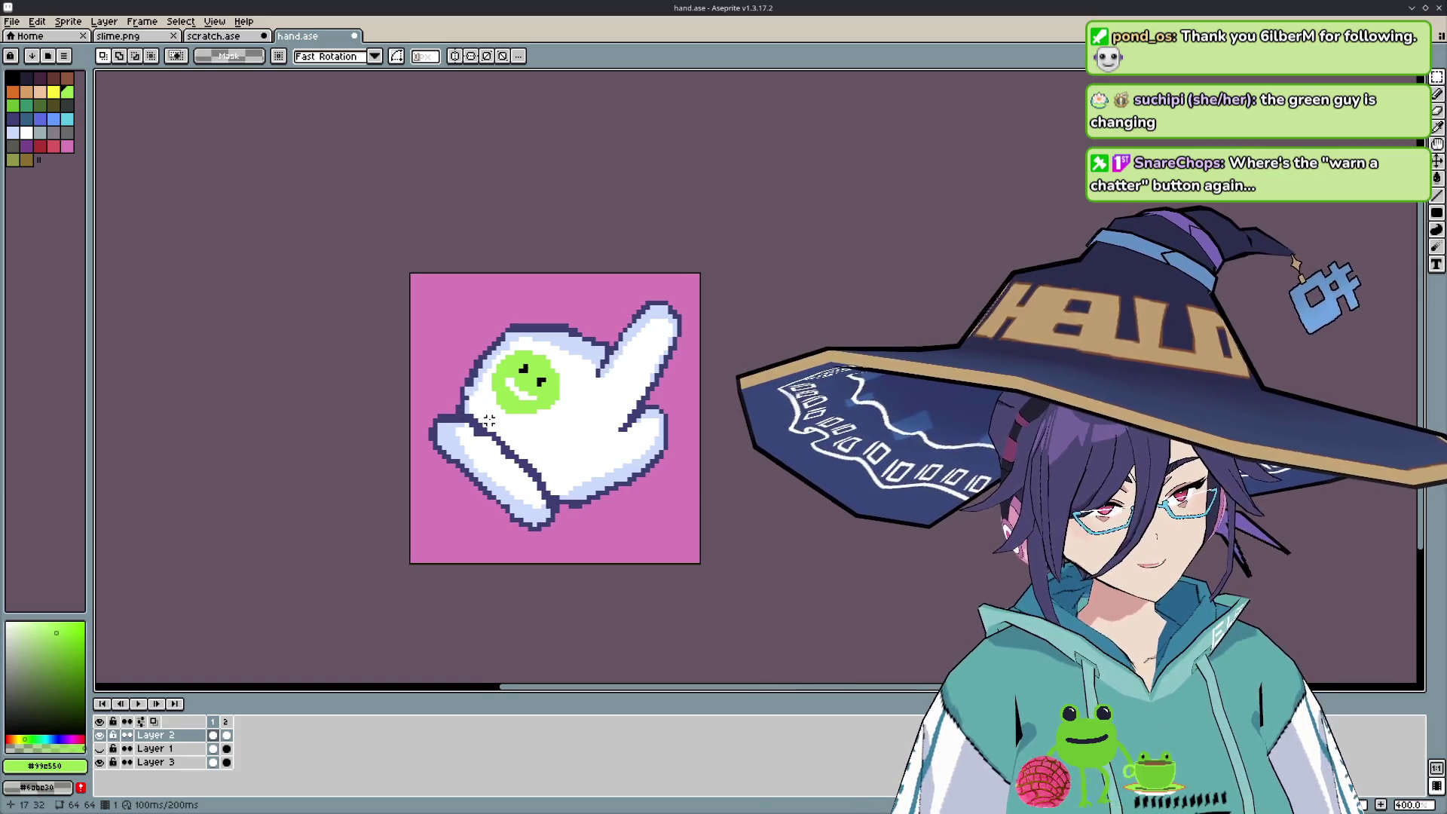
scroll(497, 420, up, 2)
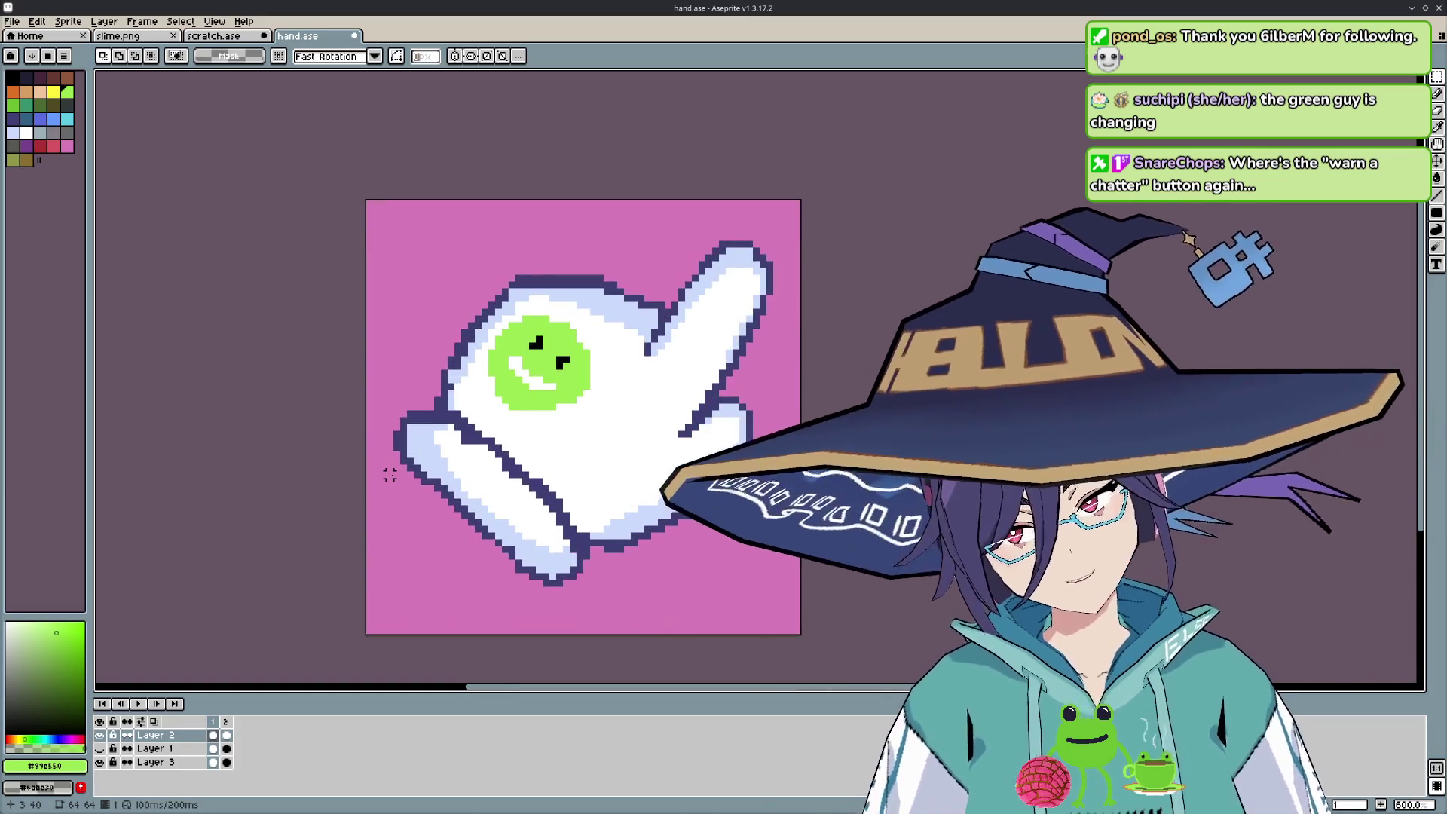
- Draw a dark blue outline pixel on the glove with the Pencil, then undo and redo it
key(b)
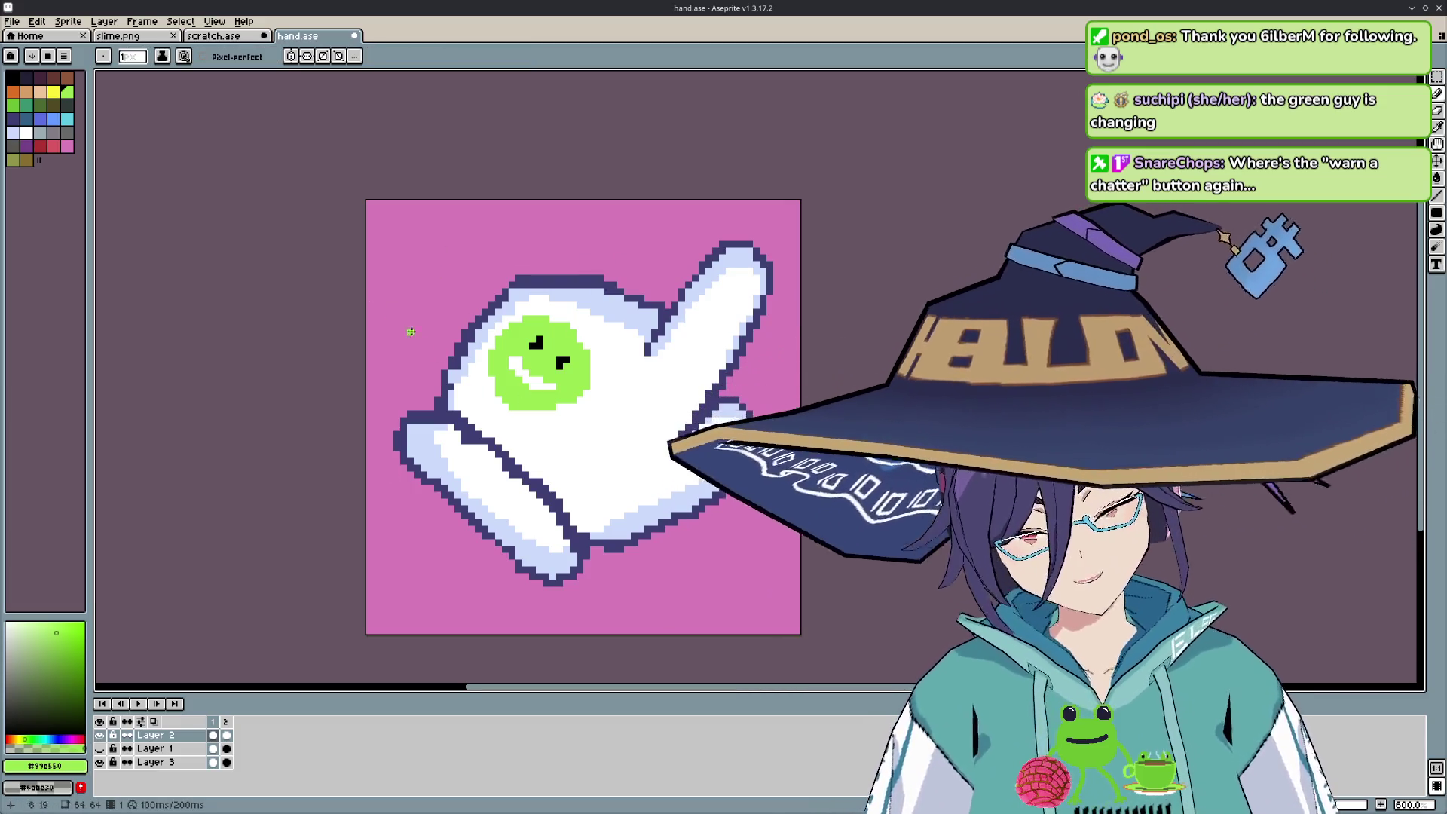
click(16, 125)
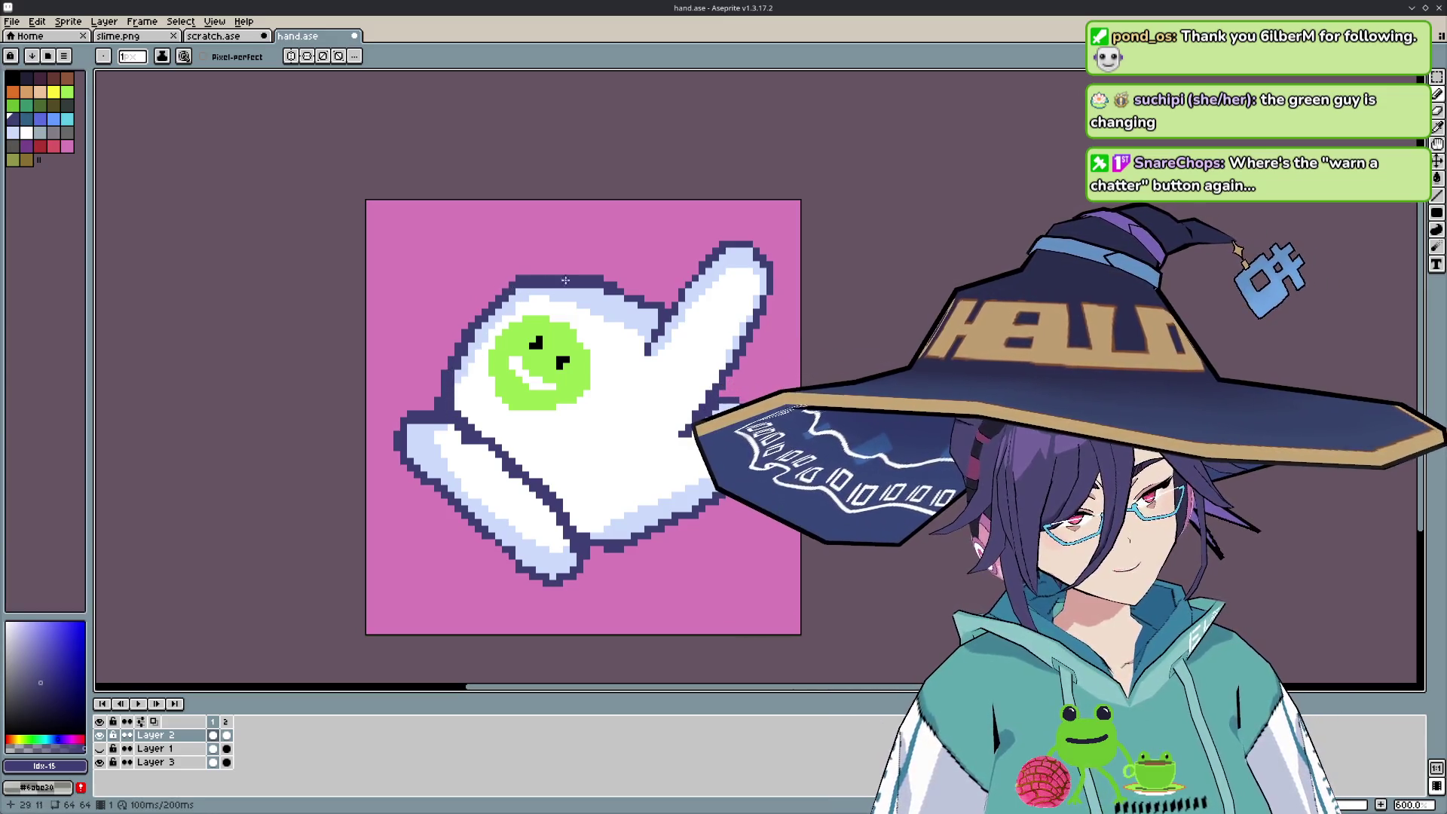
click(650, 340)
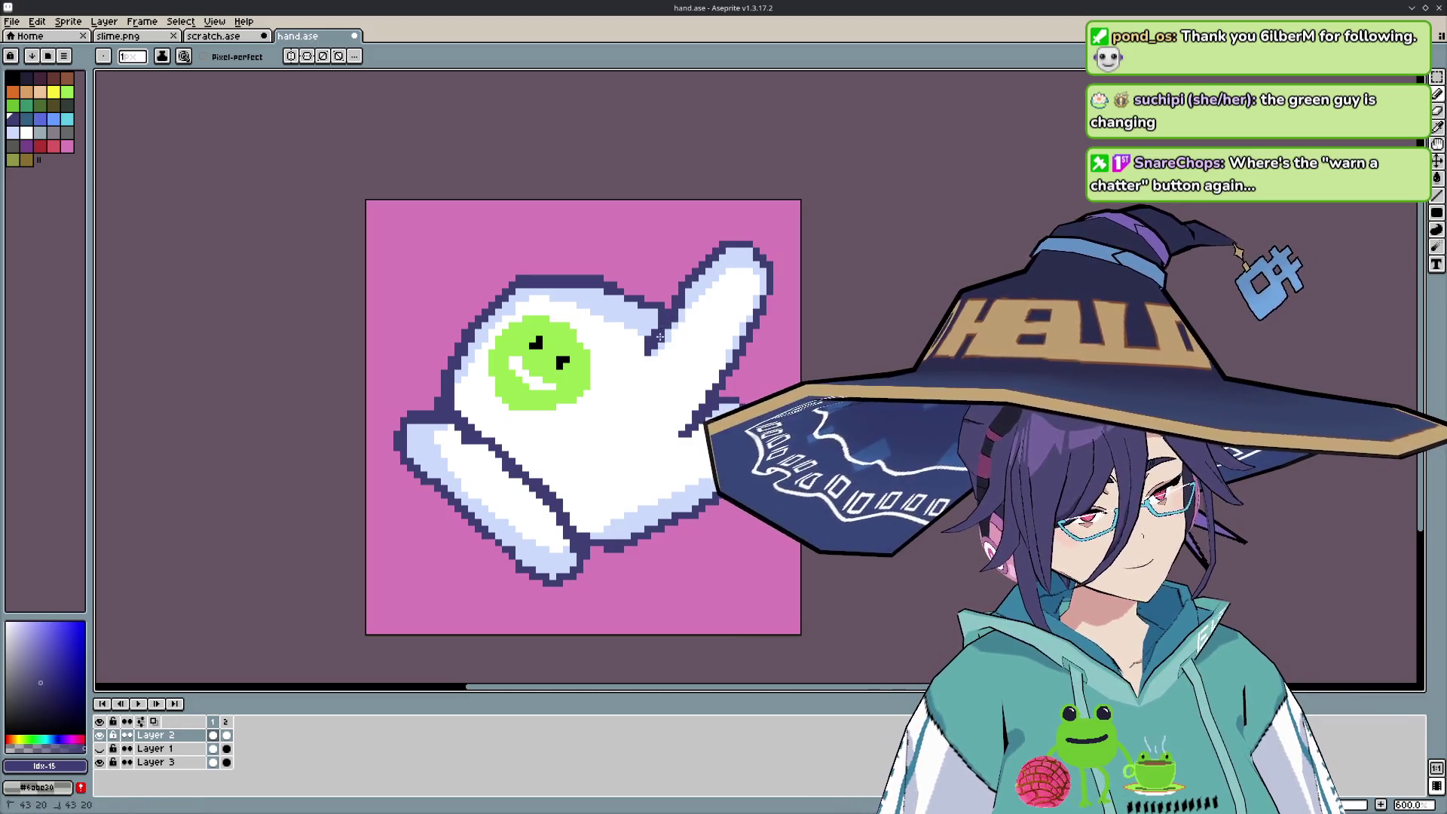
key(ctrl+z)
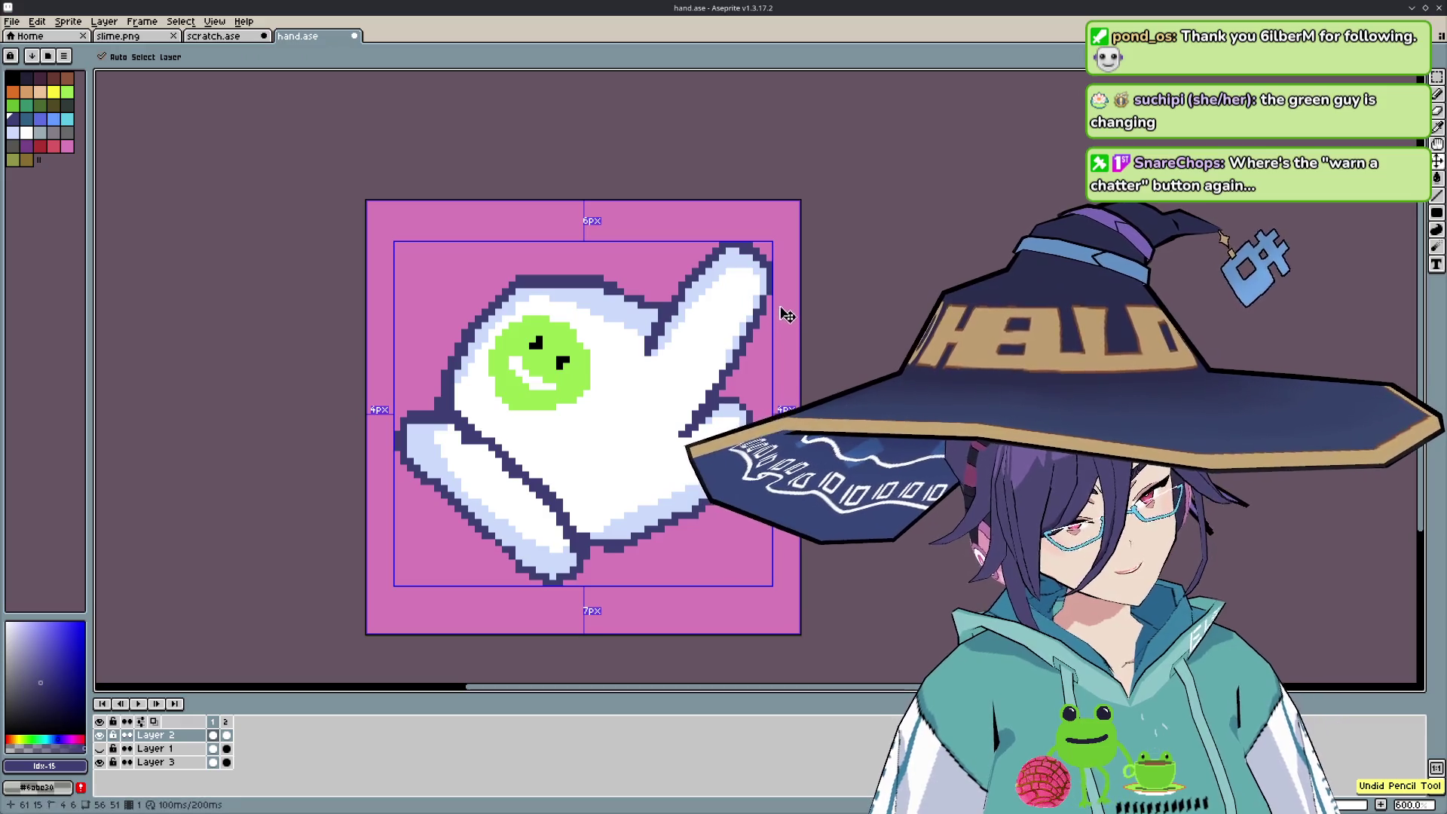
key(ctrl+y)
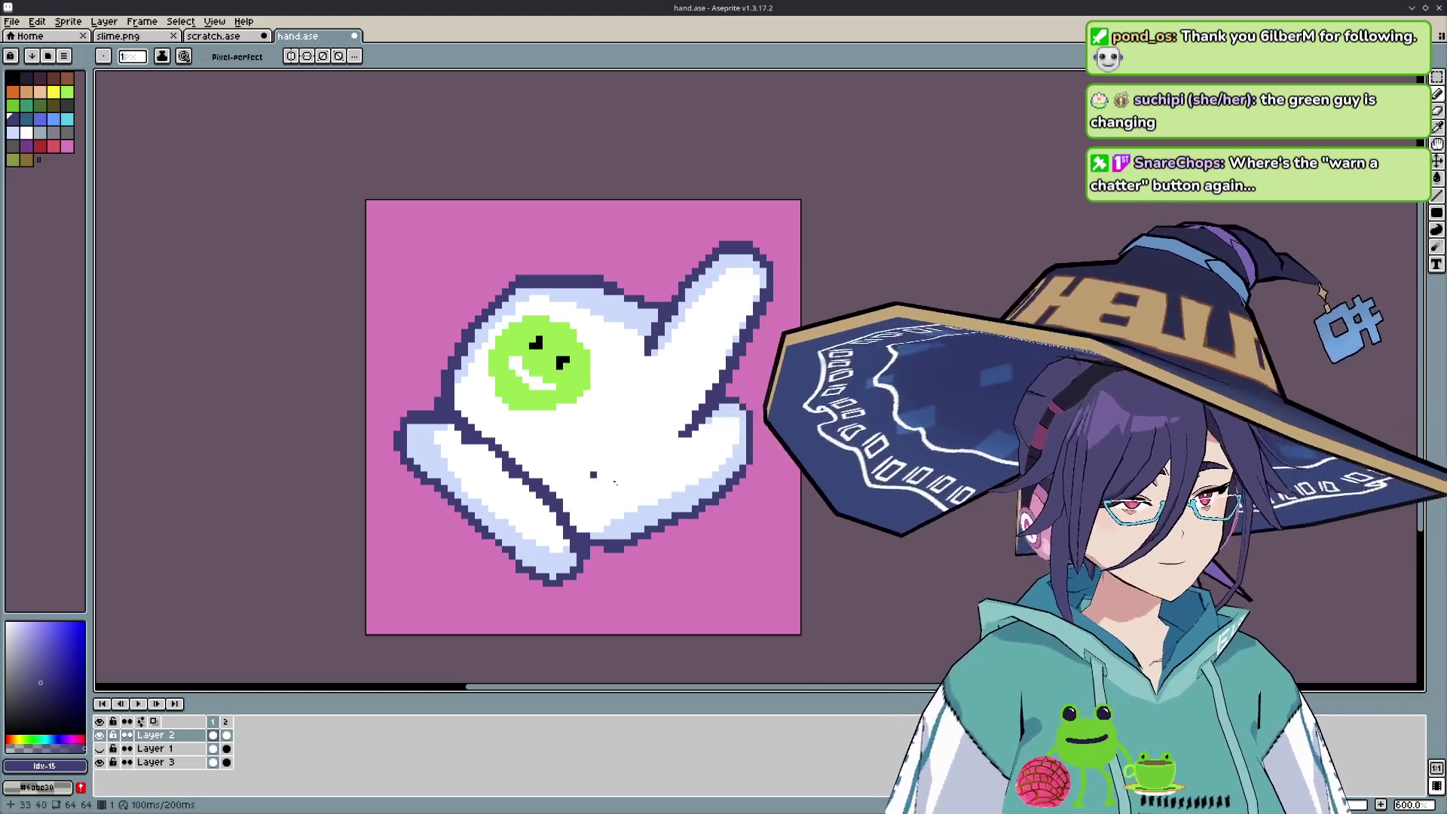
scroll(803, 518, down, 3)
scroll(802, 518, down, 3)
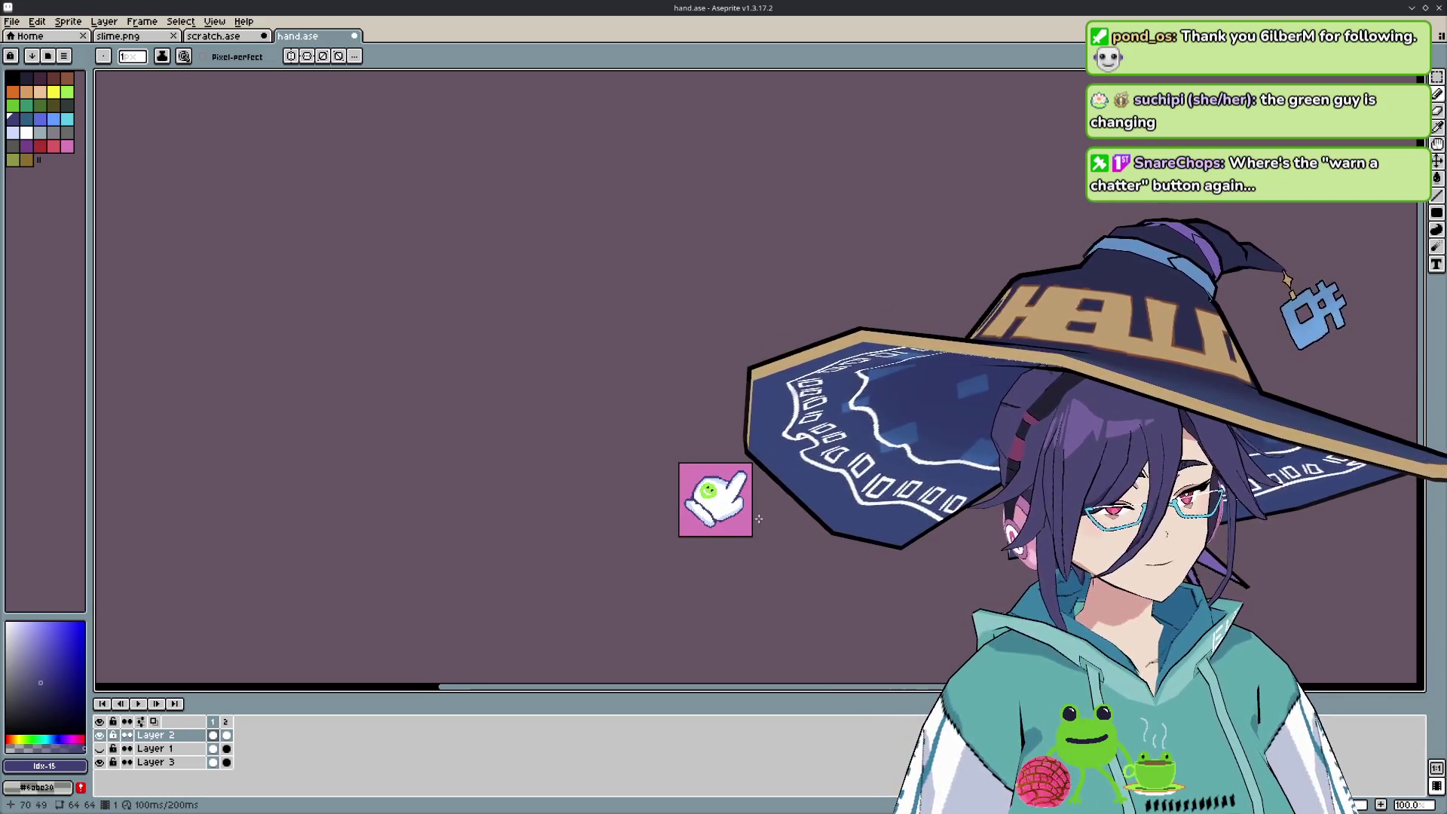
scroll(746, 508, up, 6)
scroll(698, 451, up, 2)
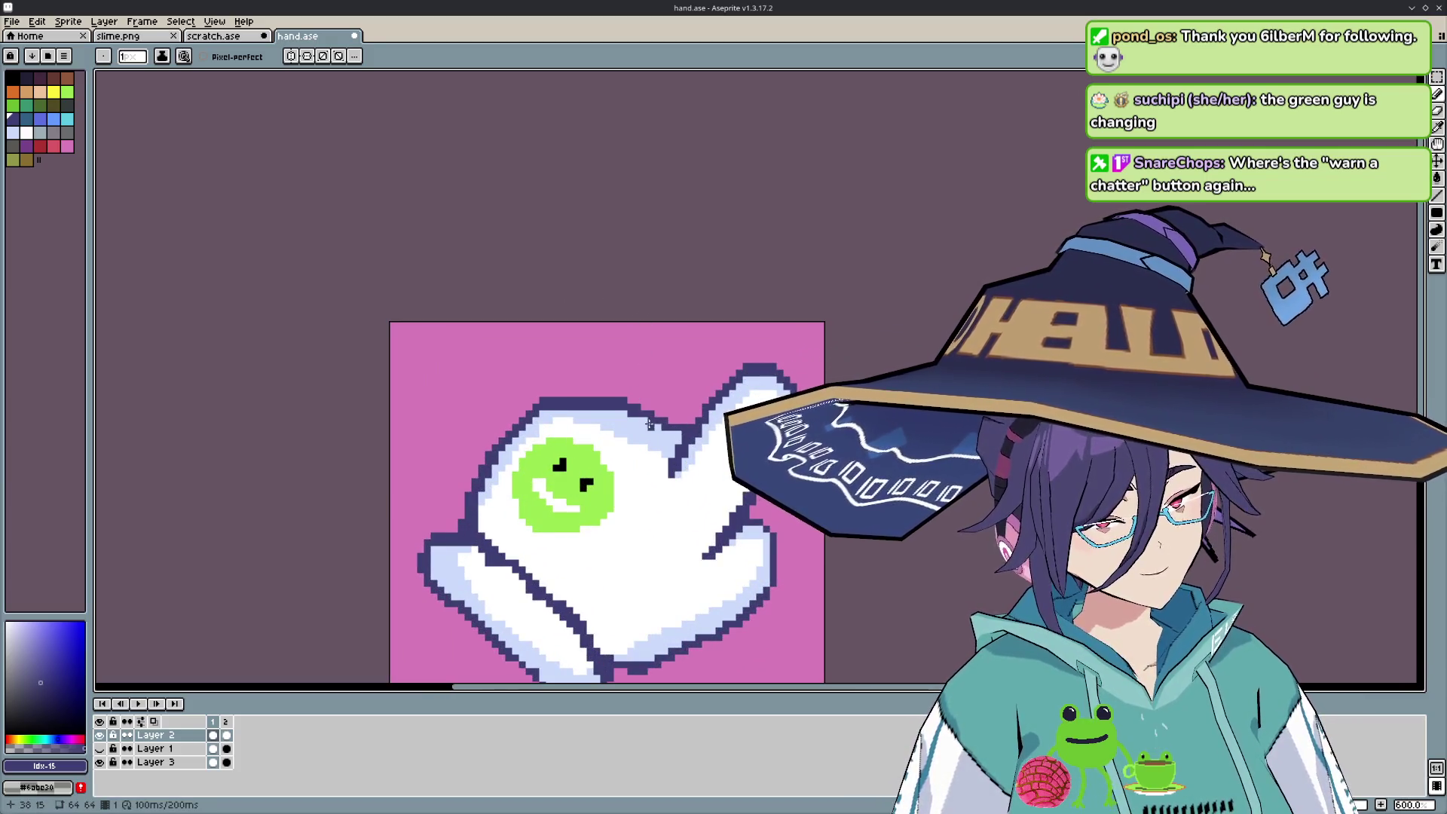
scroll(826, 422, down, 3)
scroll(826, 422, down, 1)
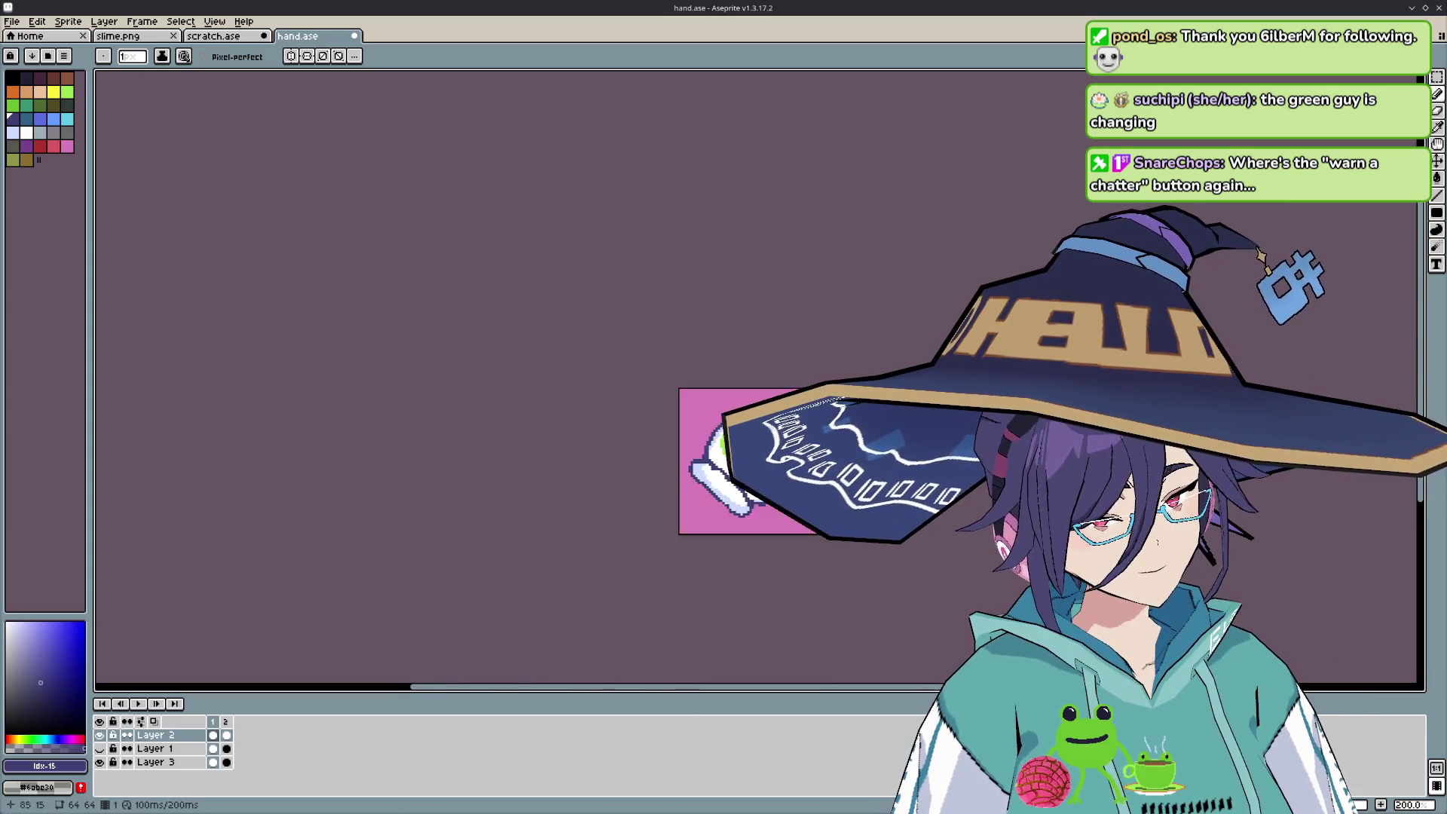
scroll(826, 422, down, 1)
scroll(780, 449, up, 4)
scroll(780, 449, down, 1)
scroll(776, 453, up, 3)
scroll(684, 532, down, 2)
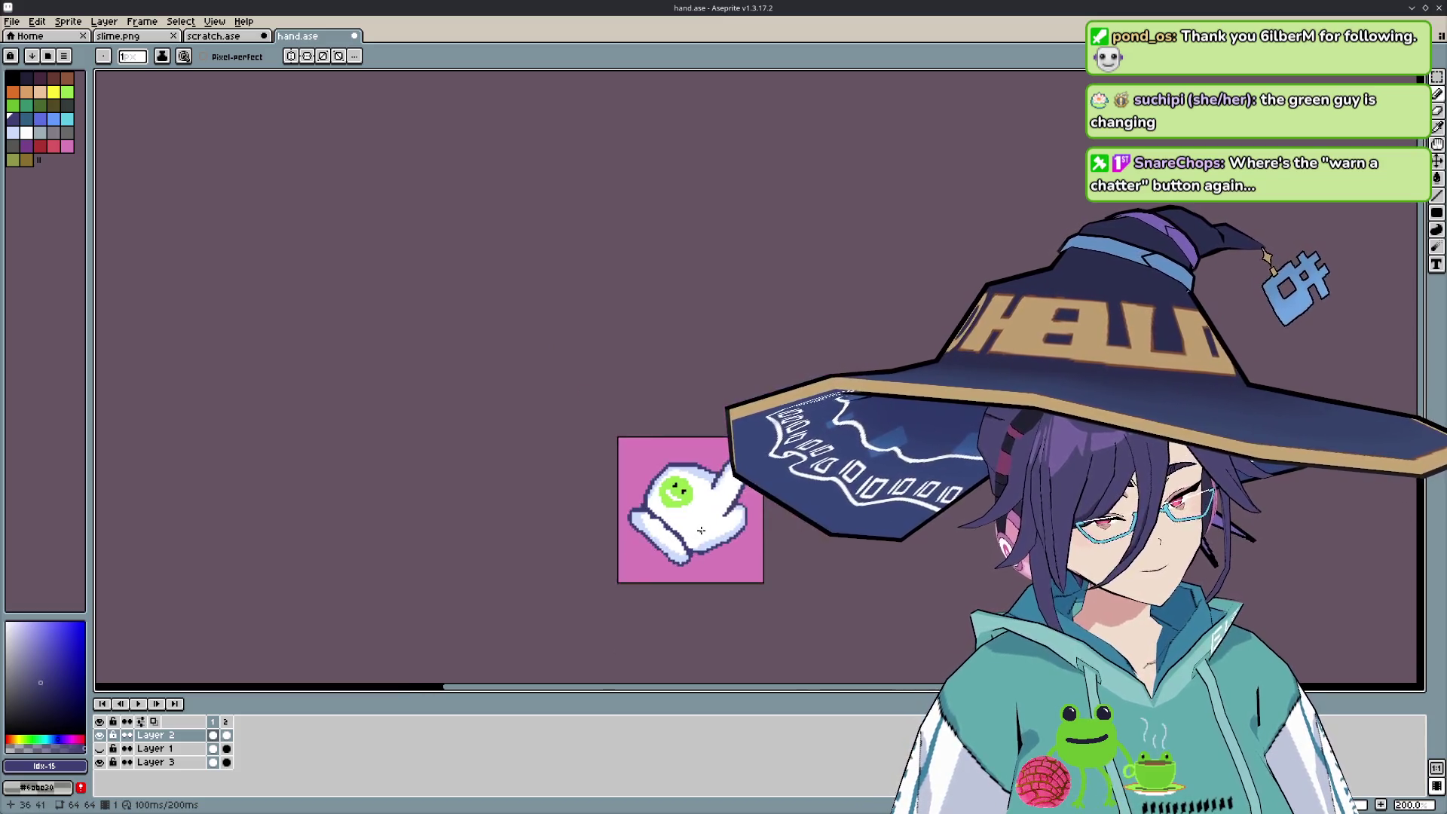
scroll(636, 642, up, 4)
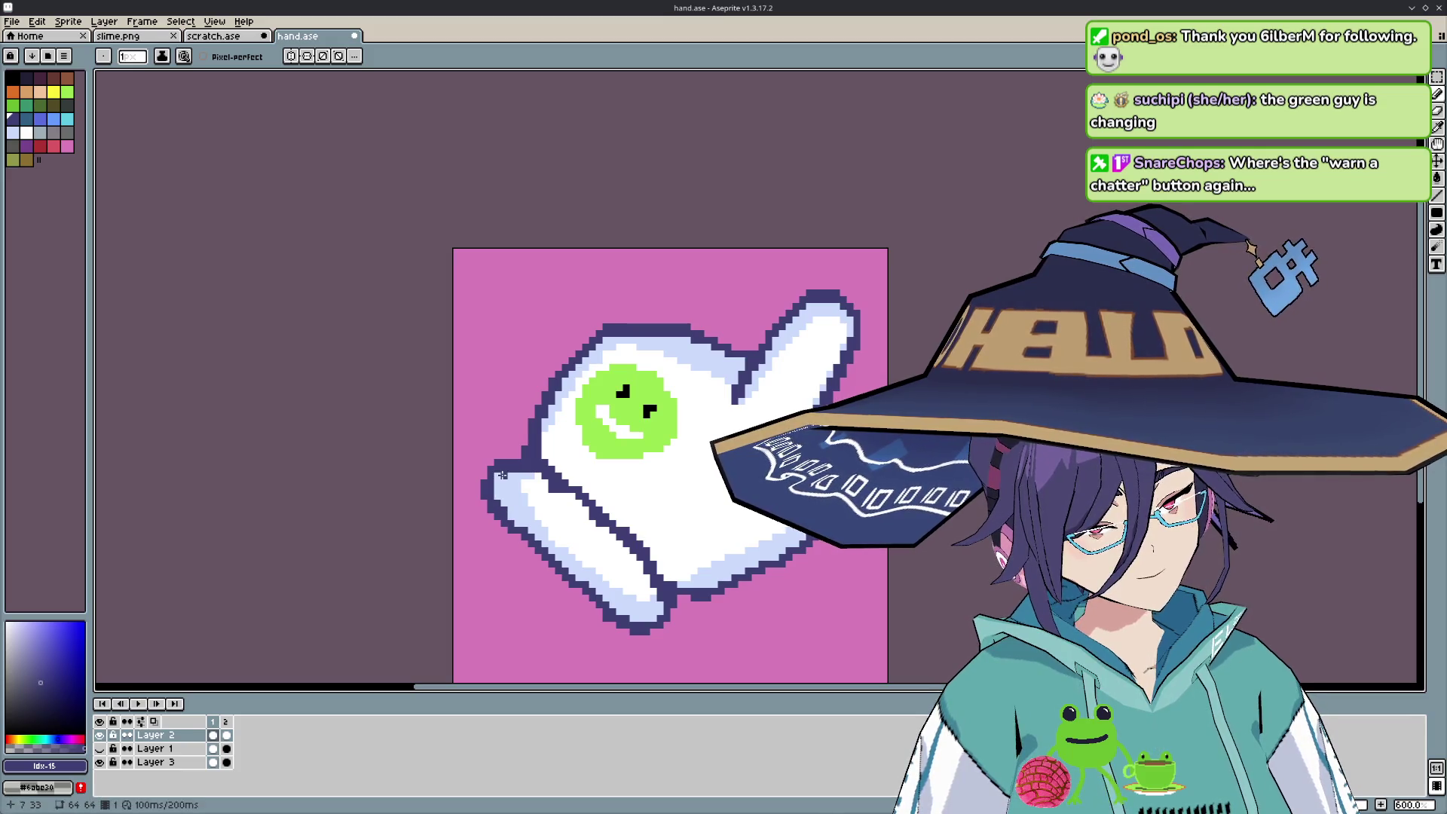
- Undo the stray white and dark outline pencil pixels near the glove's bottom
alt+click(566, 499)
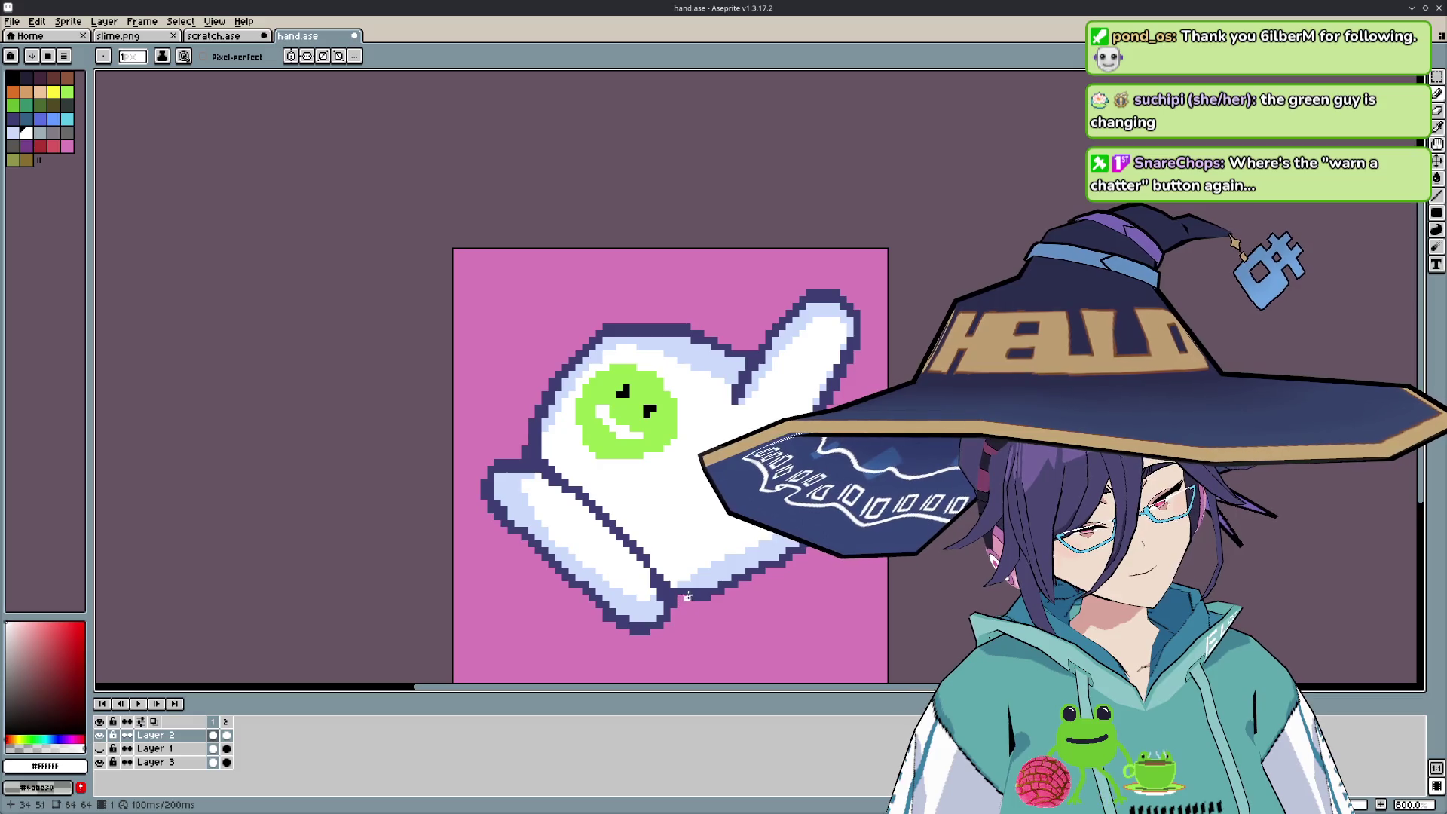
key(ctrl+z)
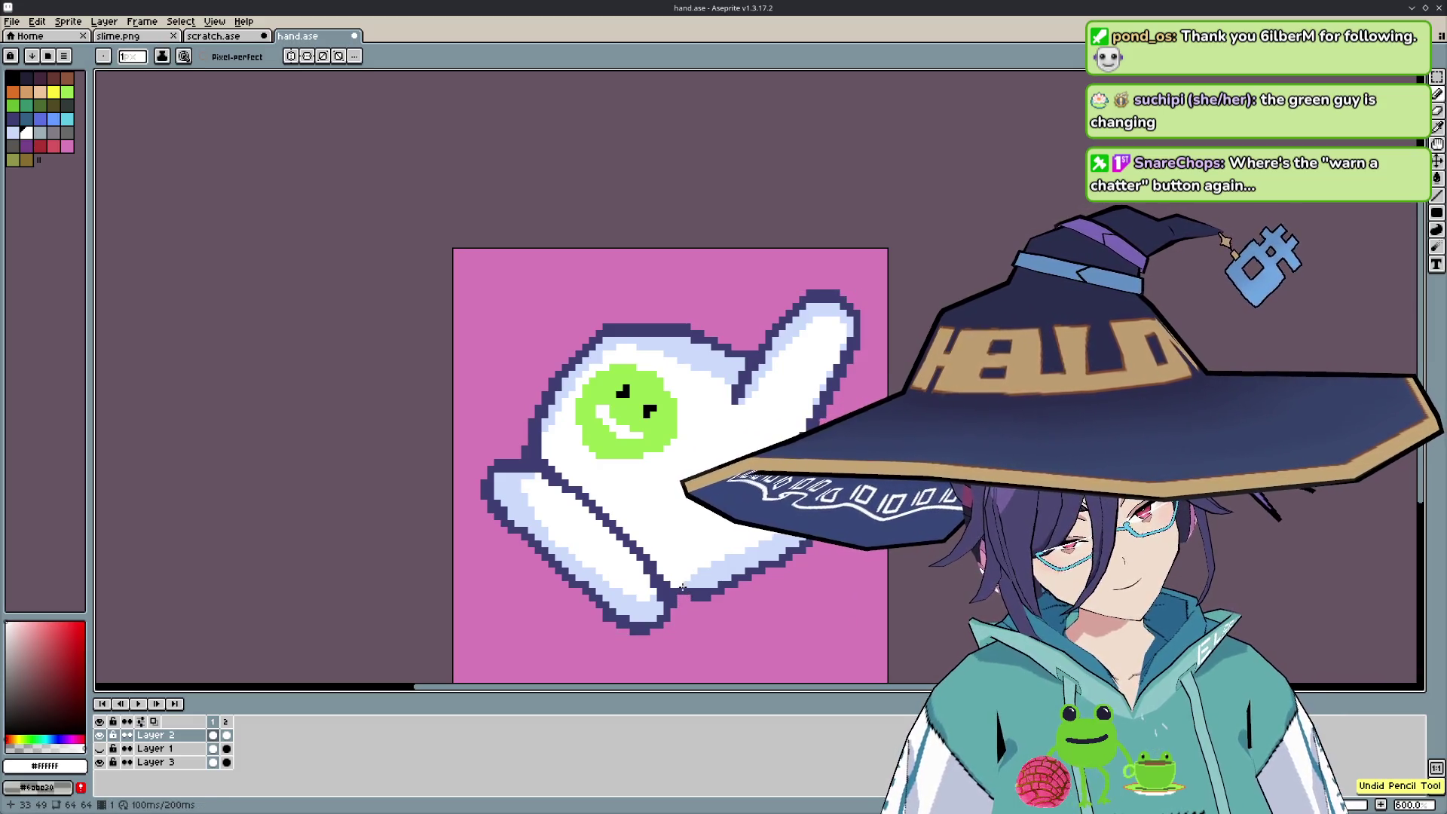
key(b)
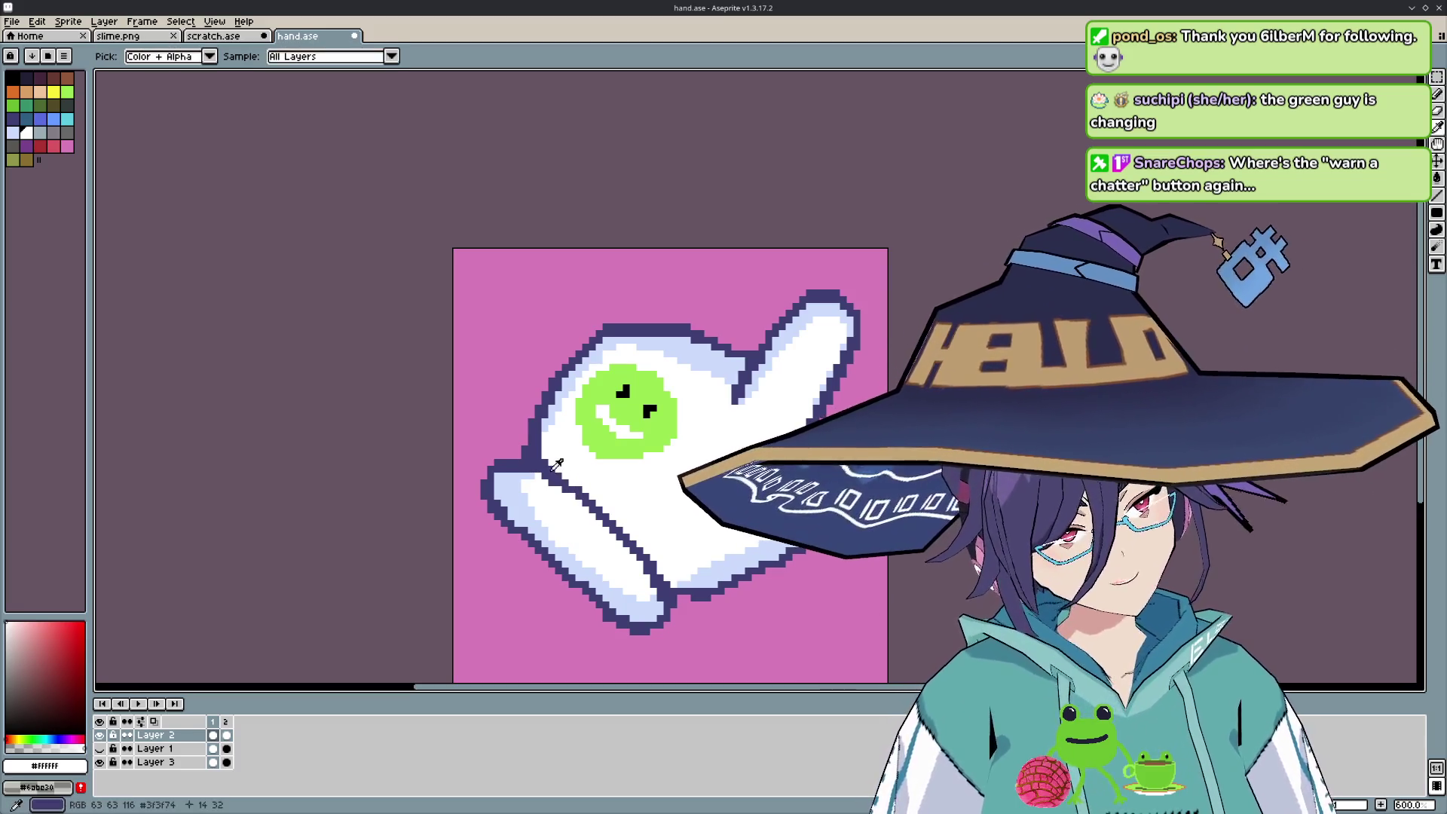
alt+click(560, 486)
key(ctrl+z)
key(ctrl+z)
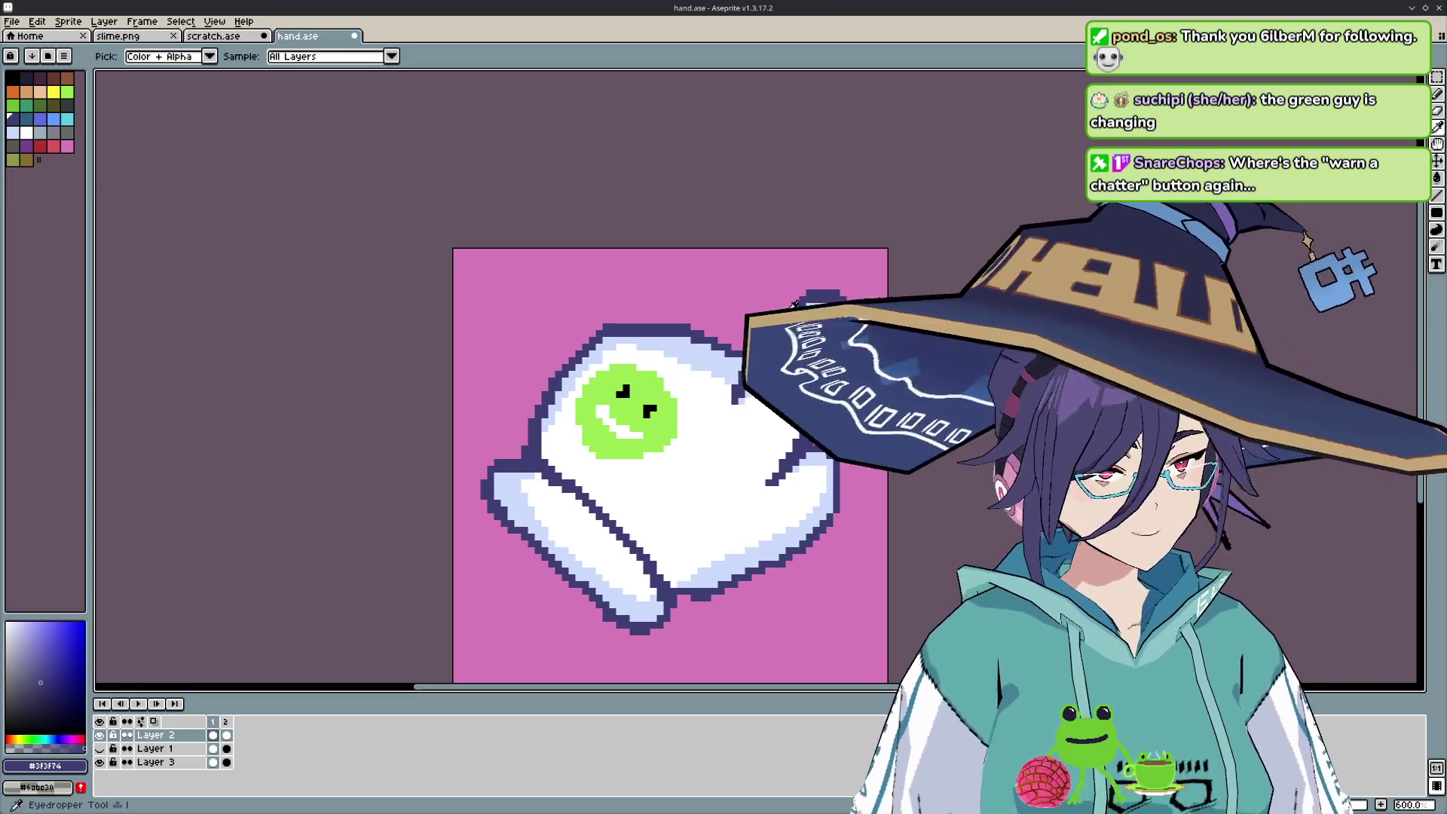
- Sample the glove's pale blue shading colour from the canvas
alt+click(788, 332)
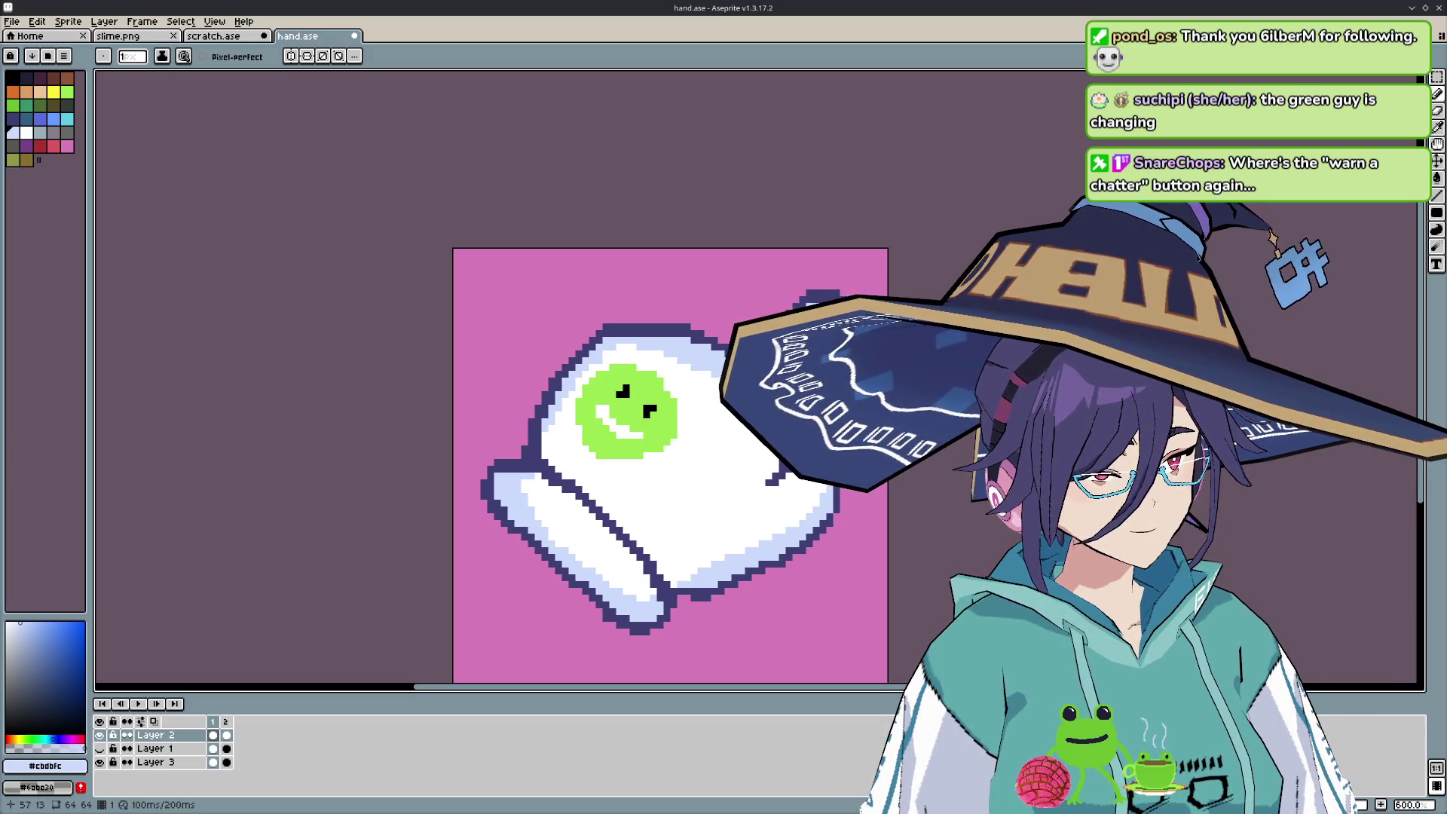
- Cycle Eraser, Eyedropper and Pencil to take the glove's white as drawing colour
key(e)
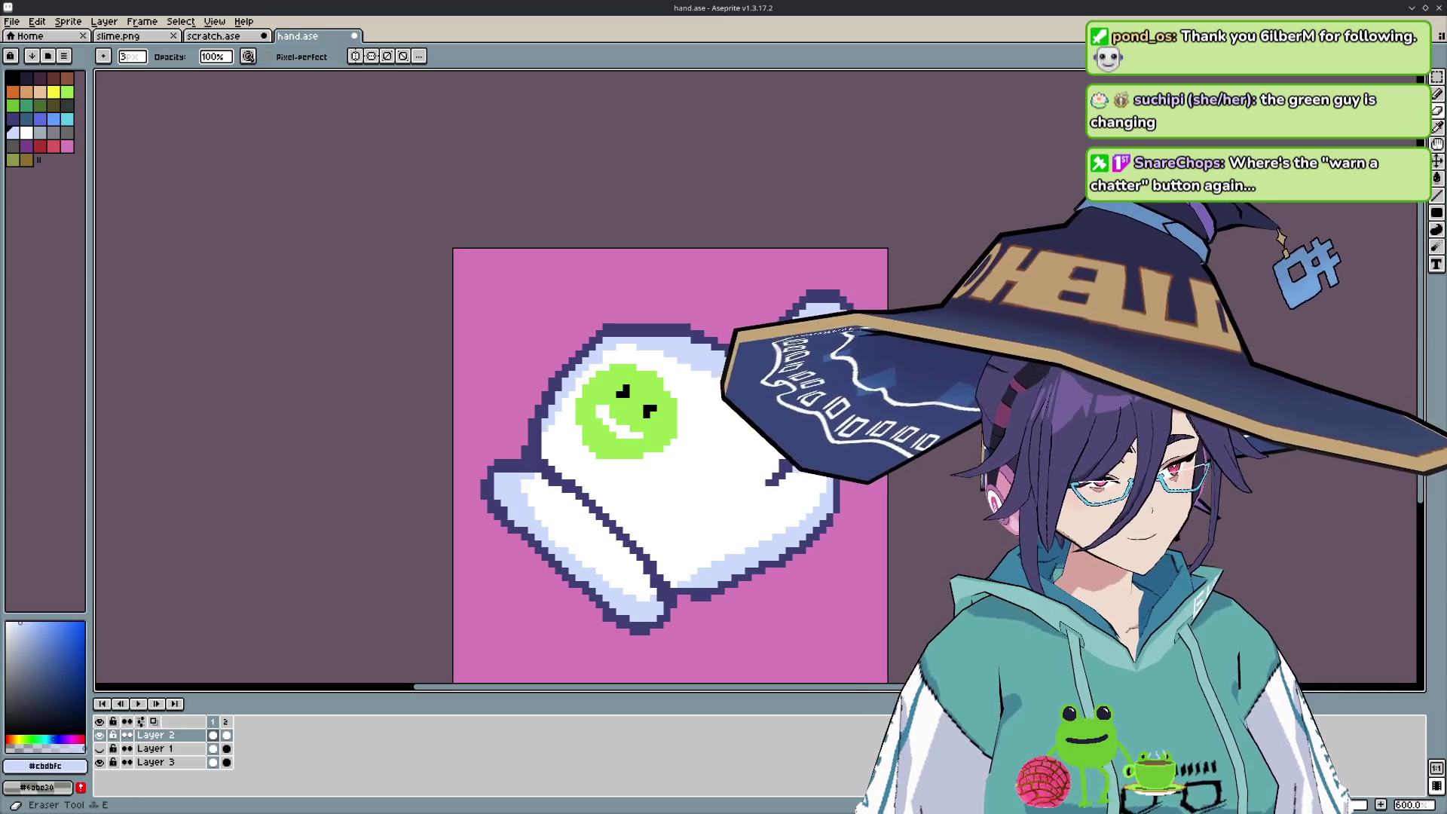
key(i)
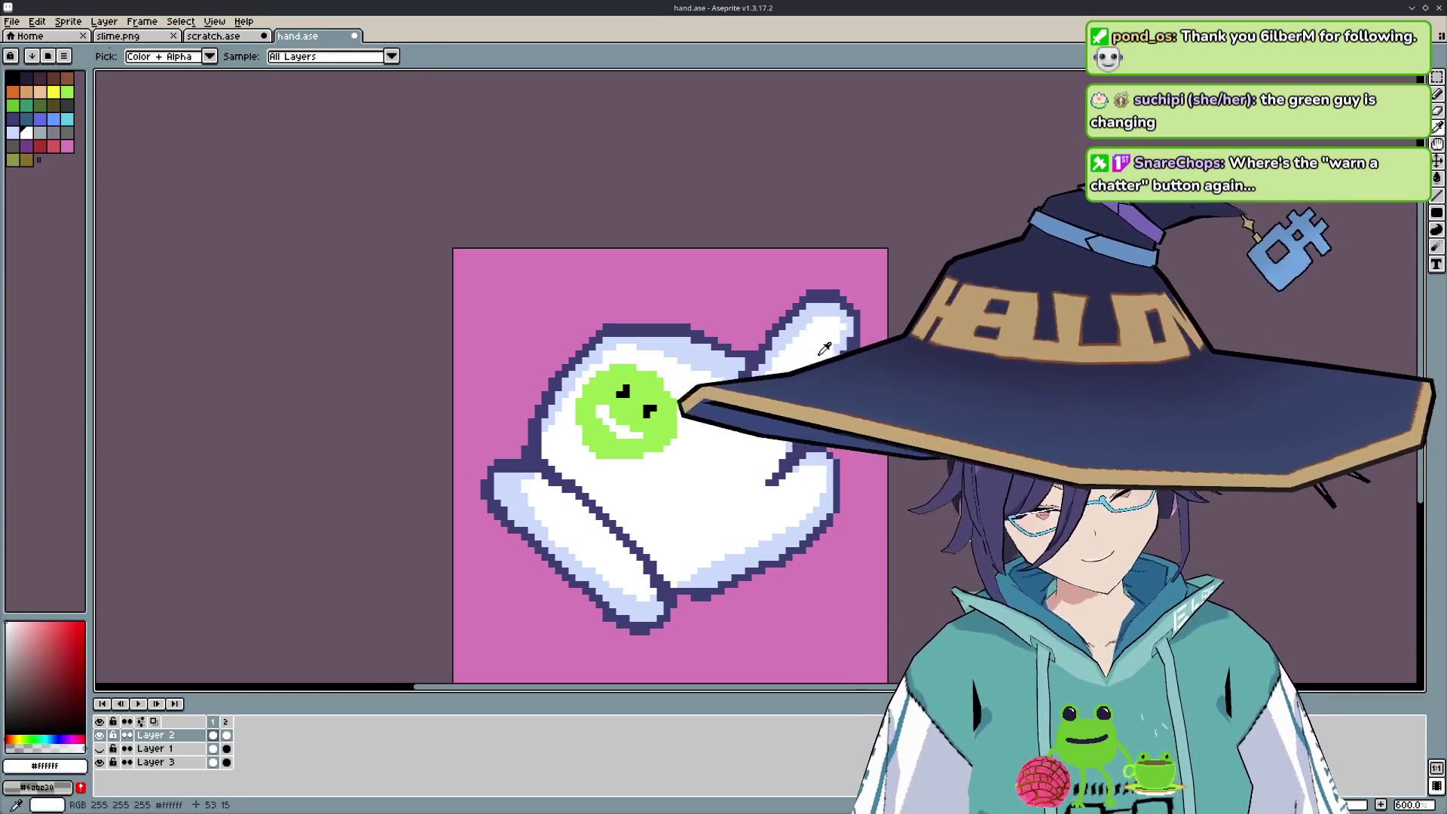
key(b)
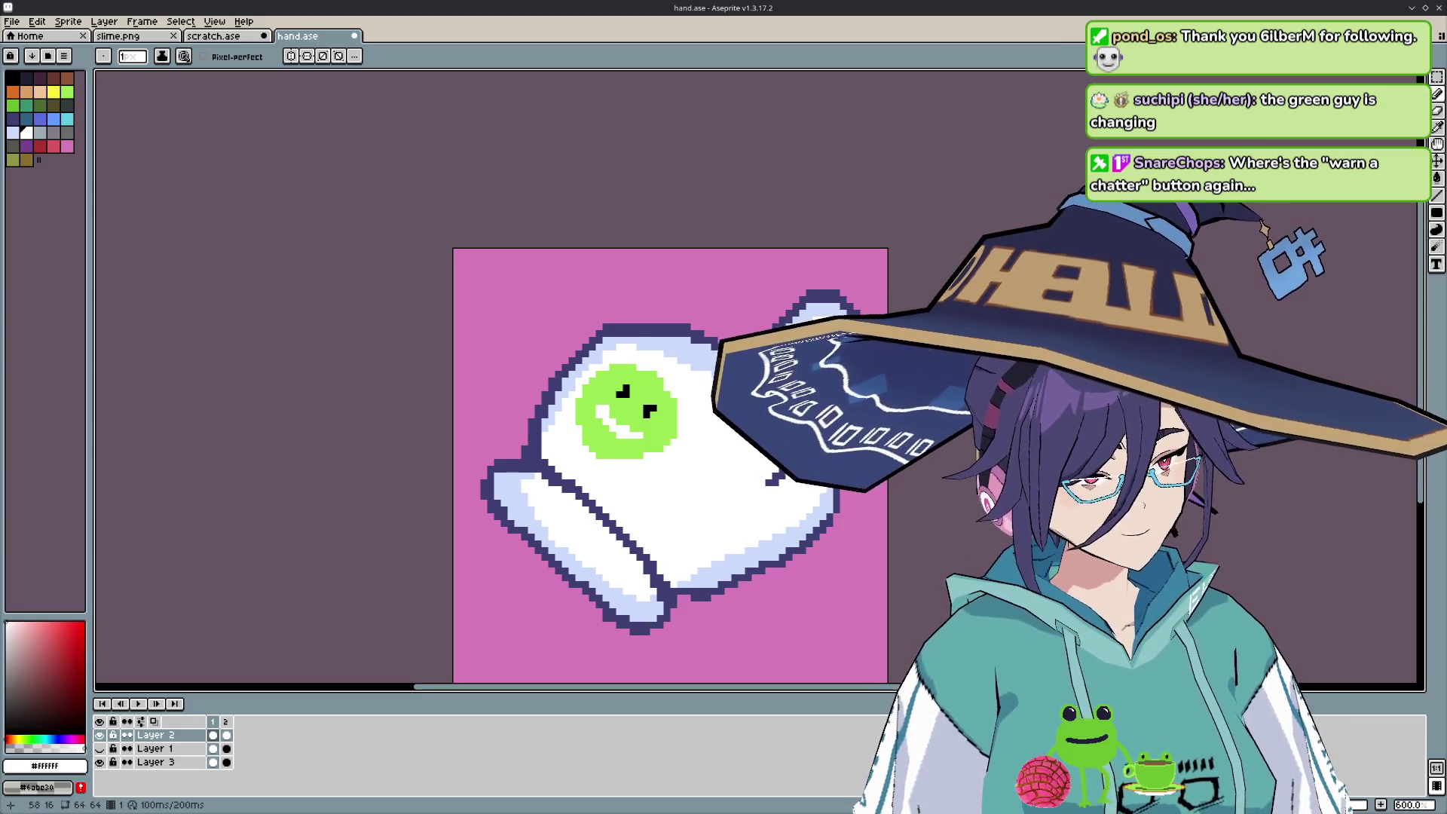
scroll(829, 355, down, 5)
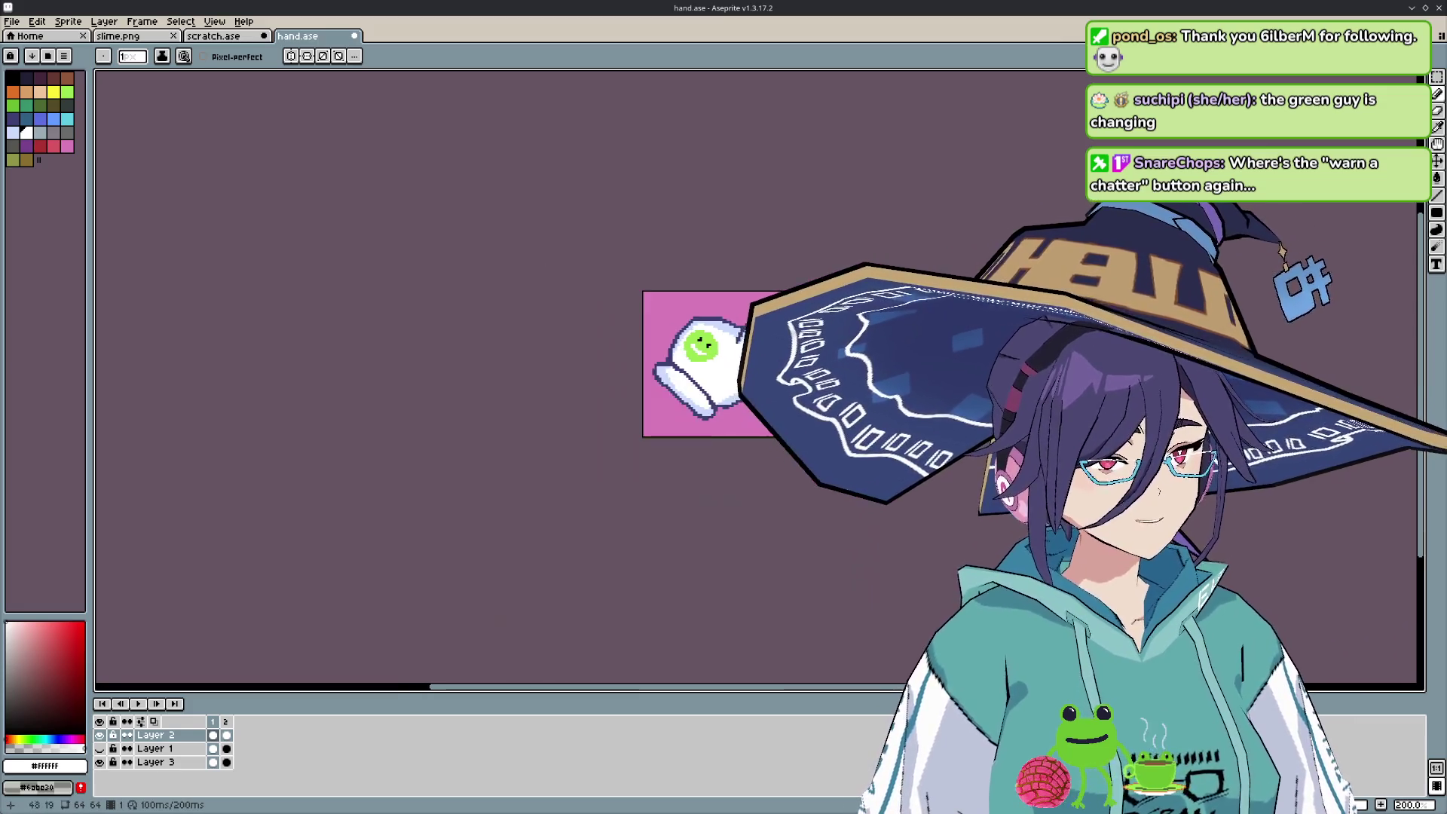
scroll(729, 373, up, 5)
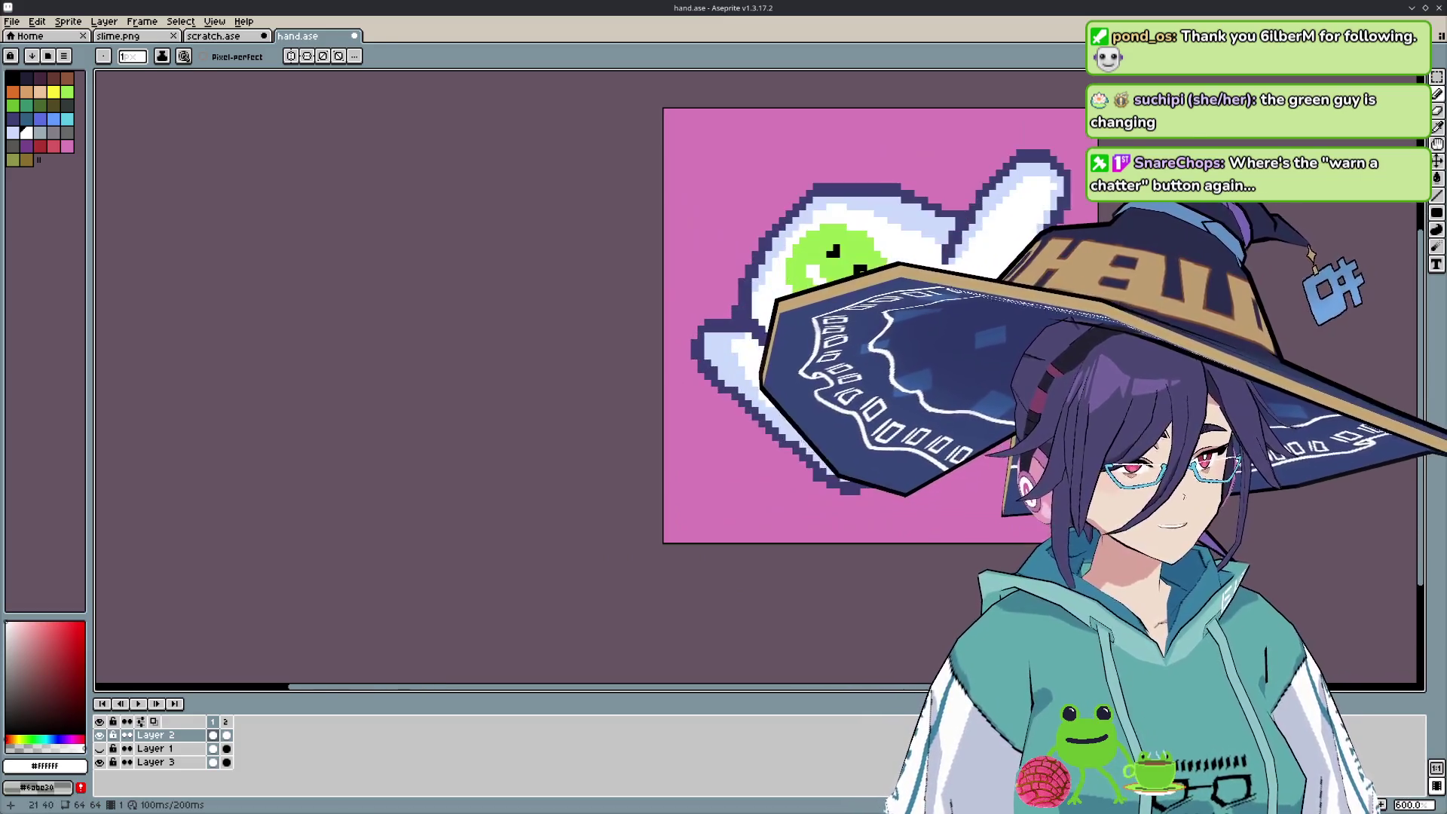
scroll(729, 373, up, 1)
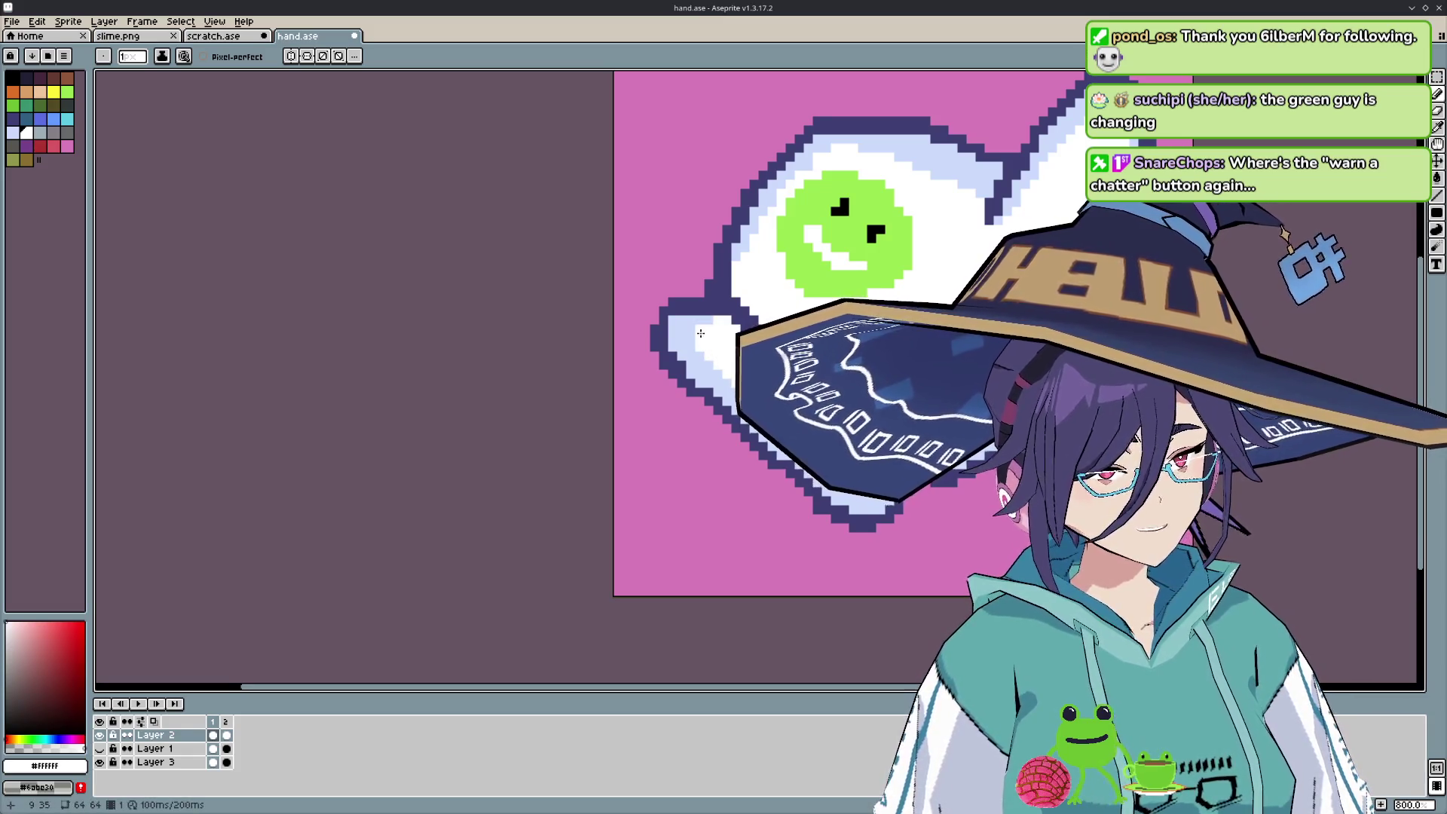
- Sample the pale blue #cbdbfc shading and zoom in on the curled lower fingers
alt+click(704, 329)
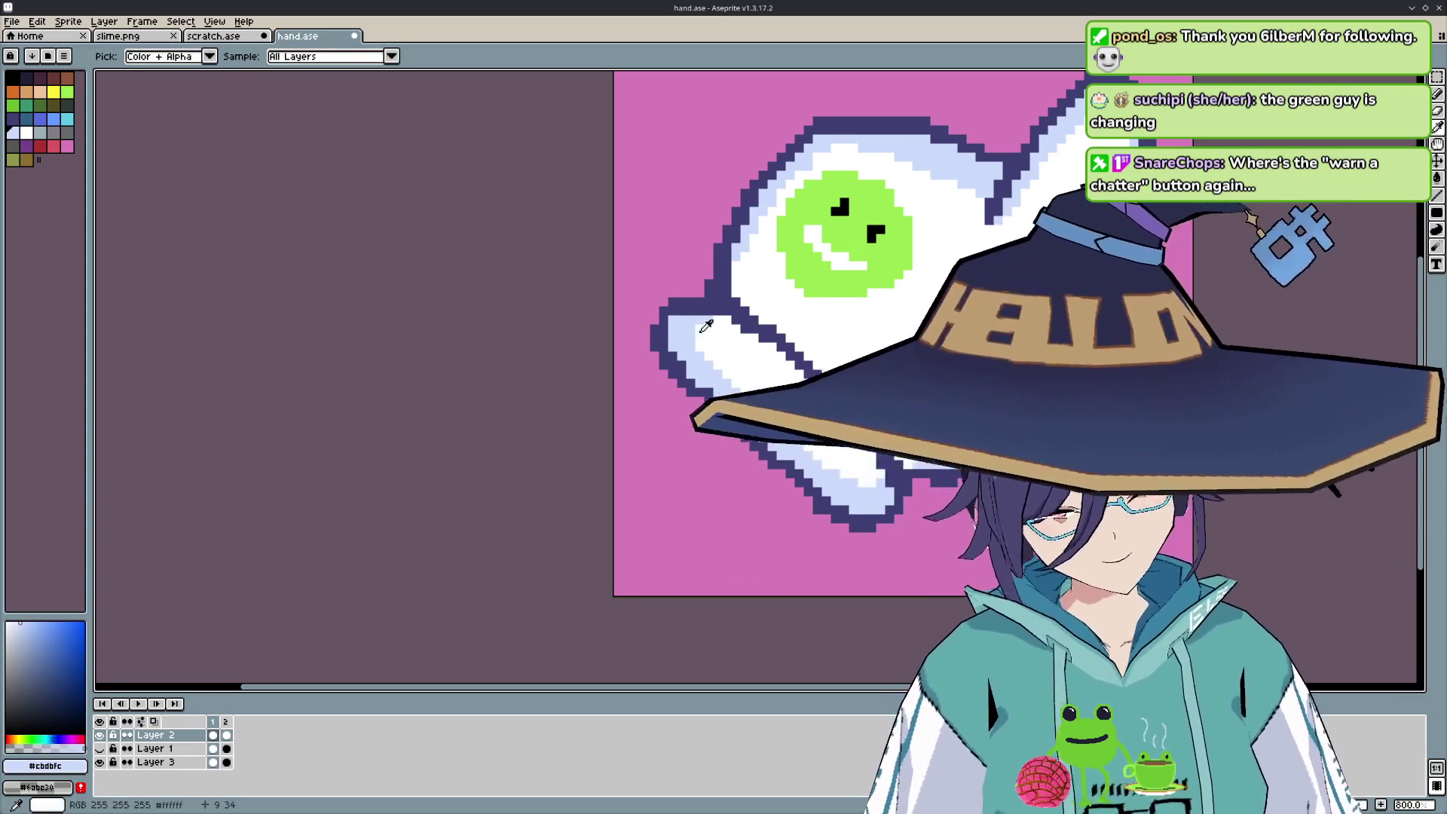
scroll(964, 347, down, 4)
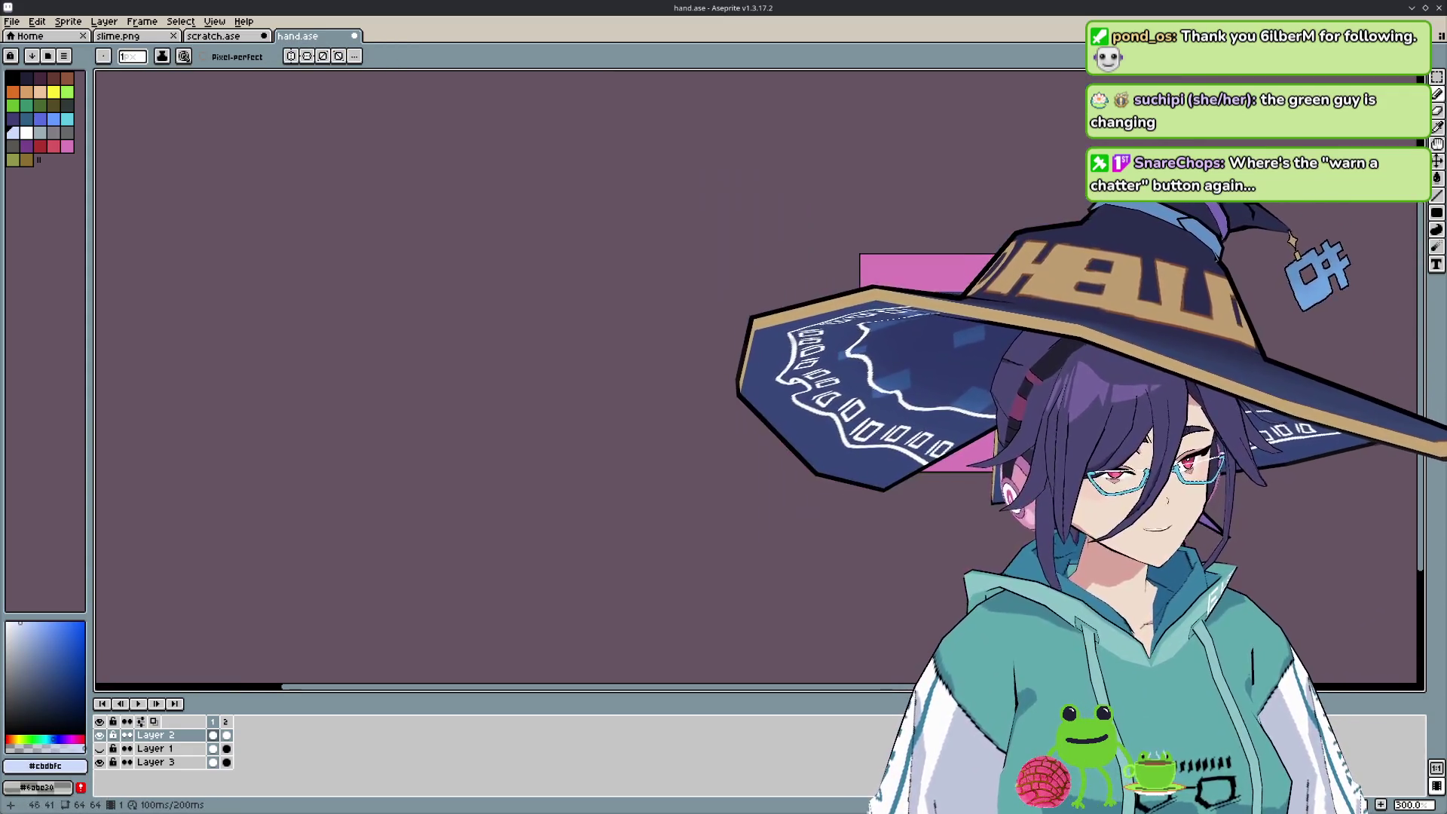
scroll(946, 365, up, 3)
scroll(946, 365, up, 2)
scroll(946, 365, up, 1)
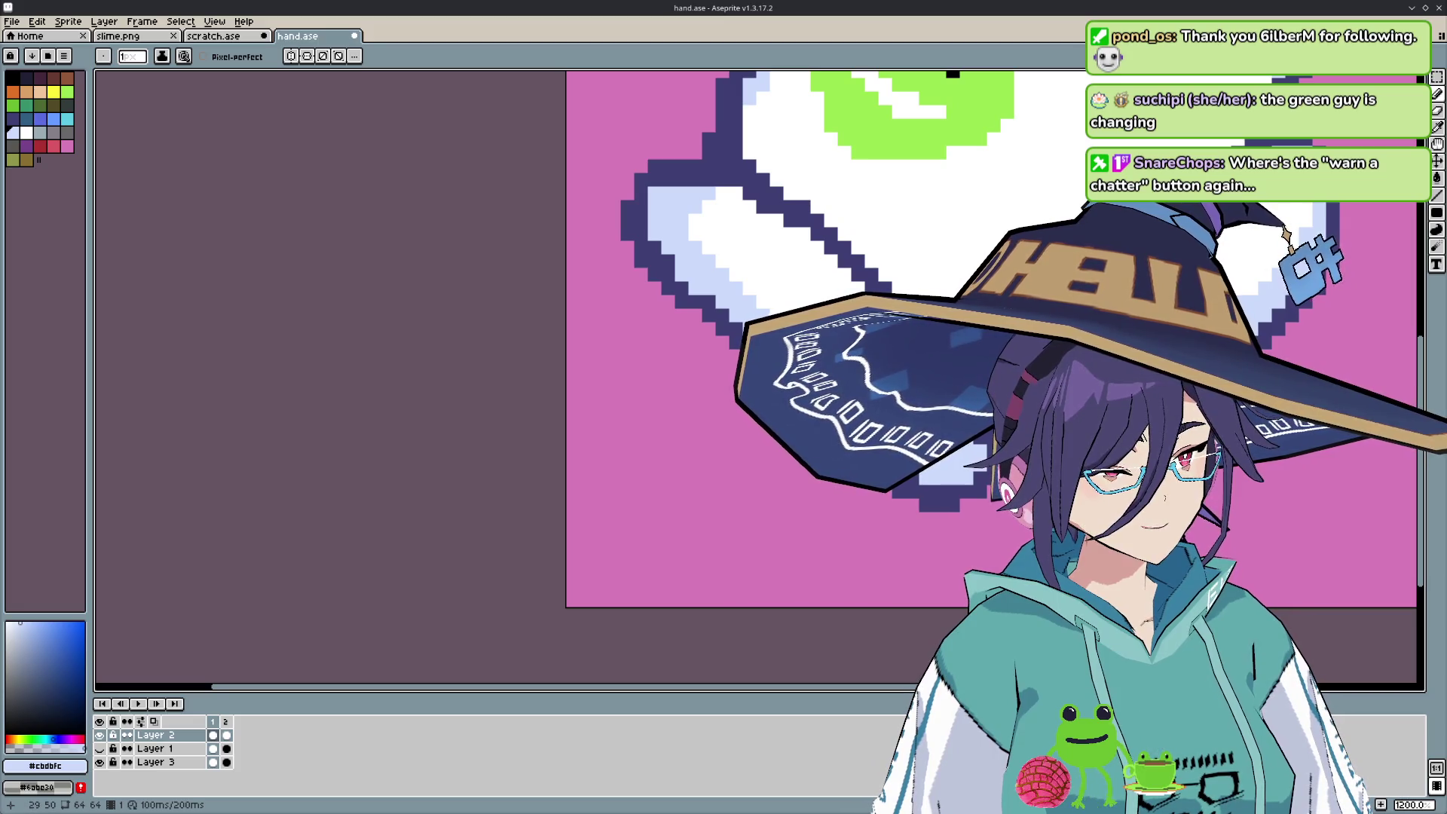
scroll(1055, 354, down, 6)
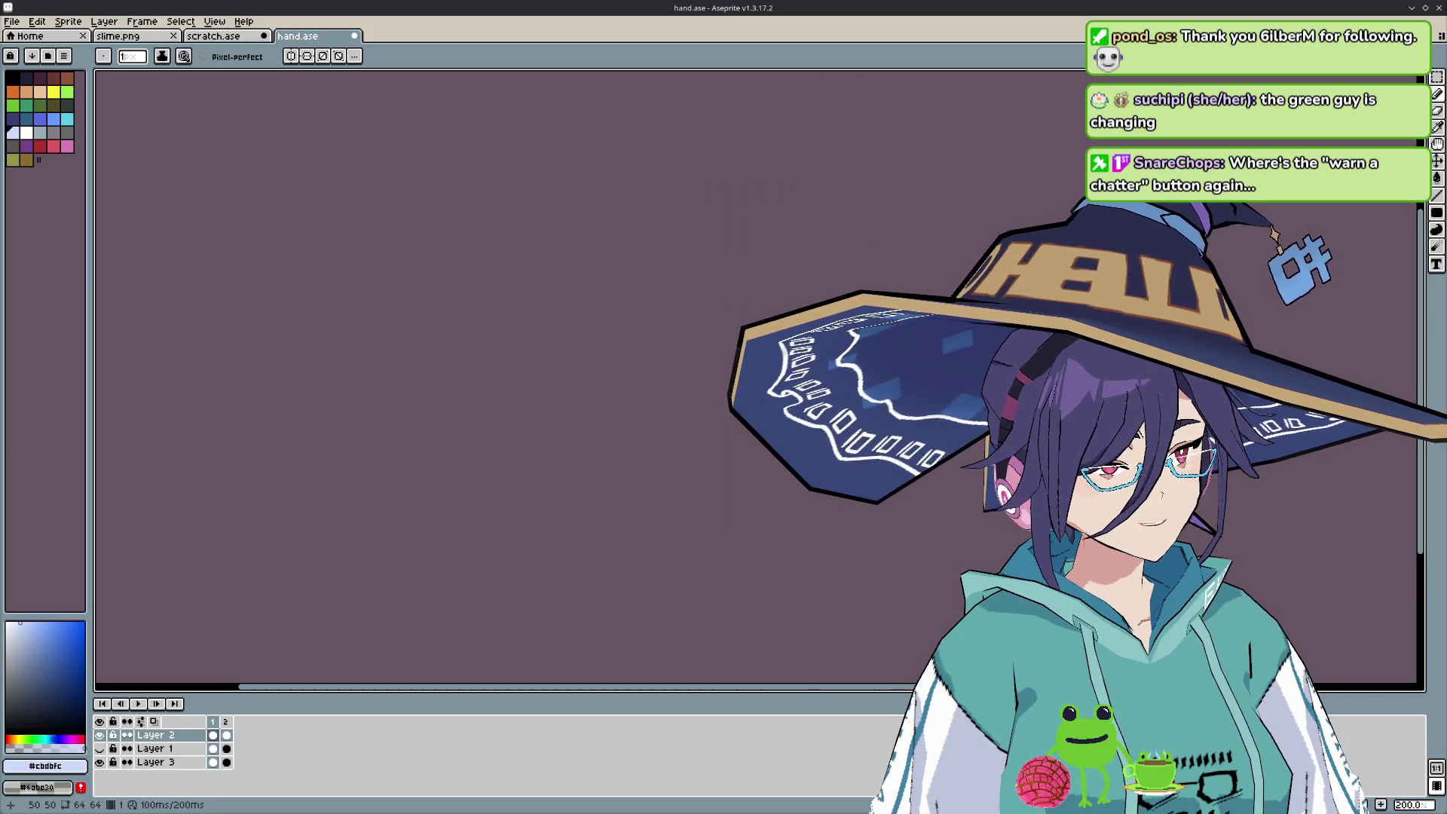
scroll(494, 419, up, 1)
scroll(494, 420, up, 3)
scroll(494, 420, up, 2)
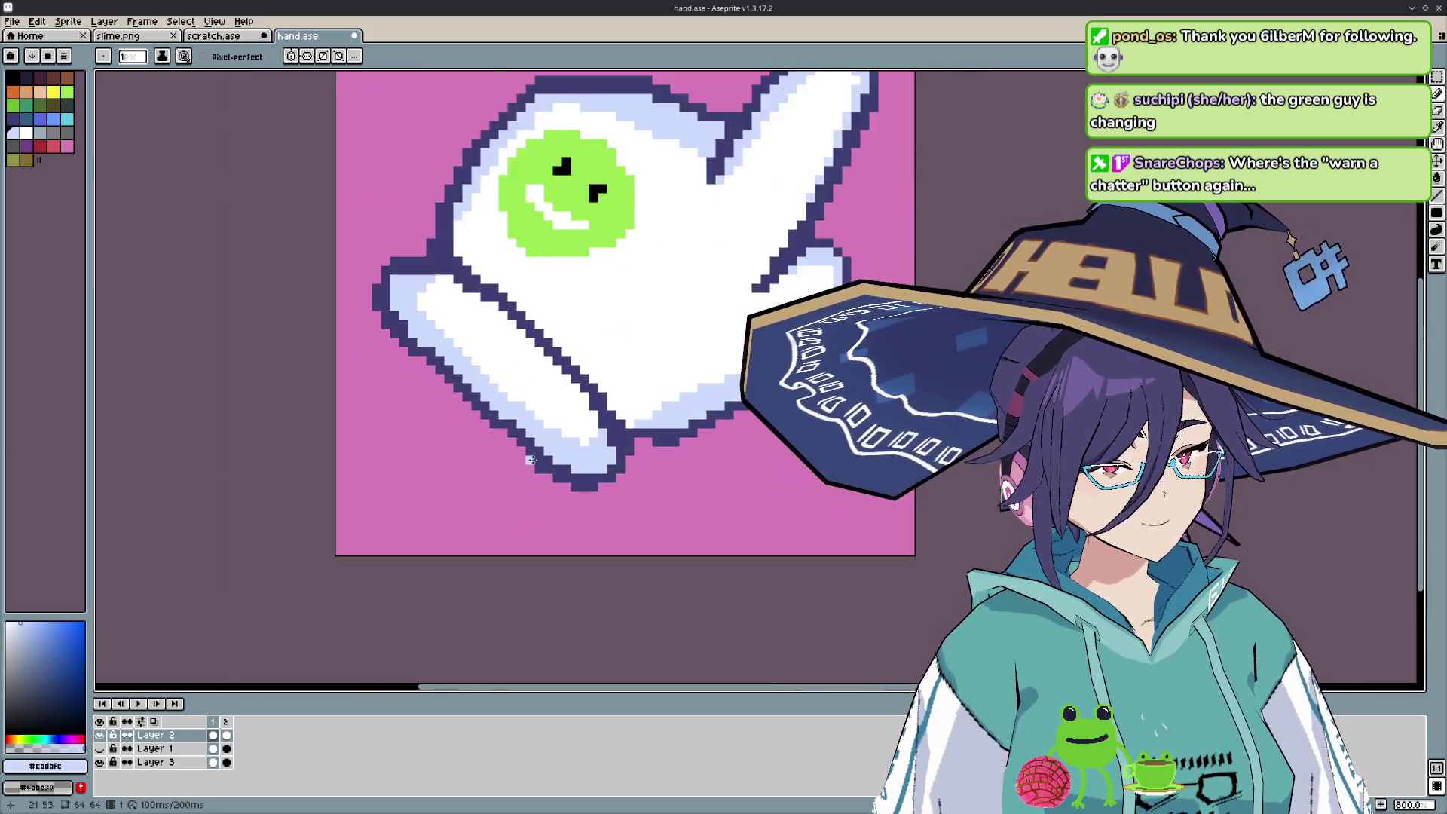
scroll(494, 420, up, 1)
key(i)
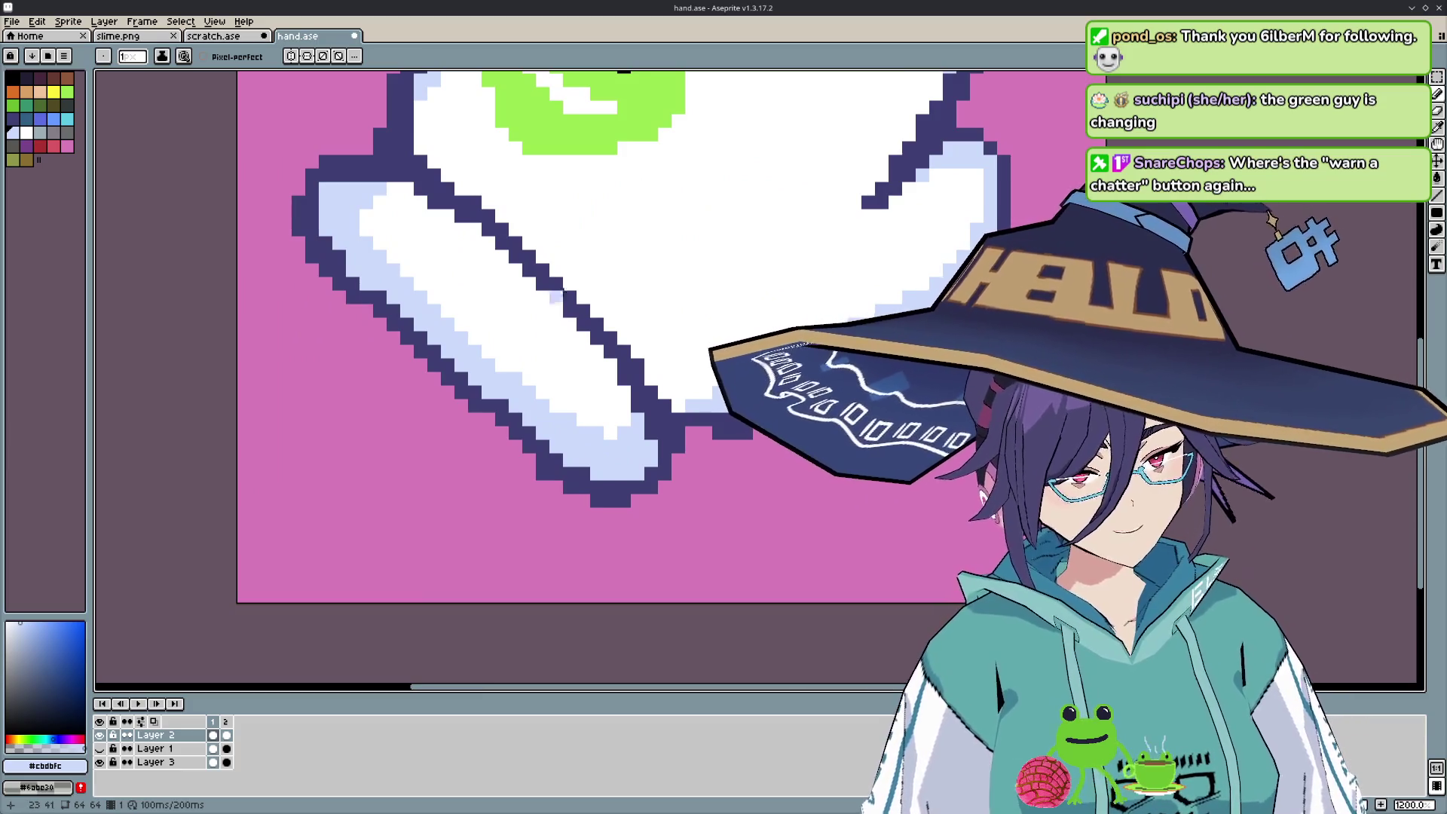
- Sample the dark outline, then the cuff's light blue #cbdbfc, zooming around the glove
click(502, 434)
key(b)
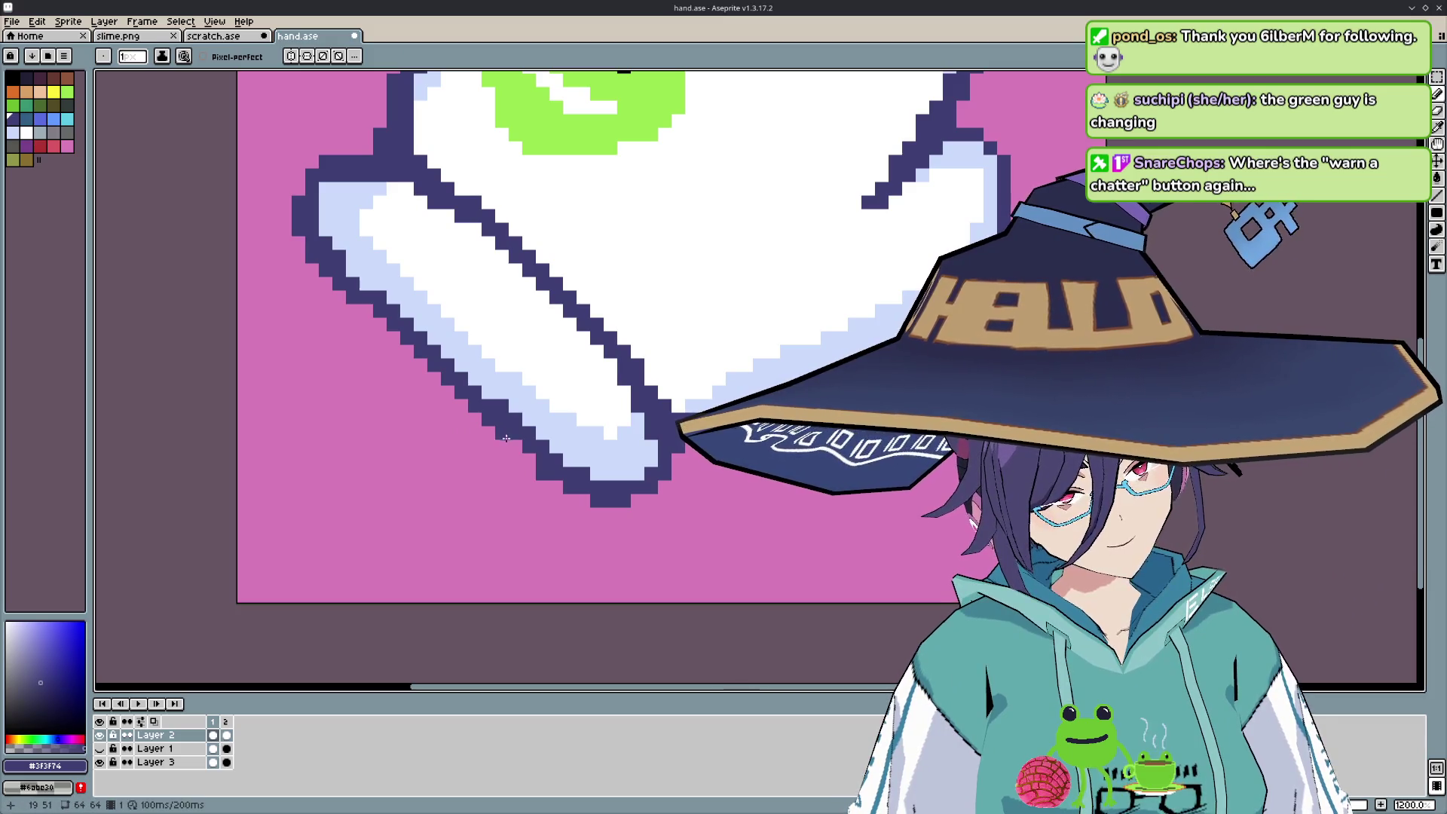
key(i)
click(550, 428)
key(b)
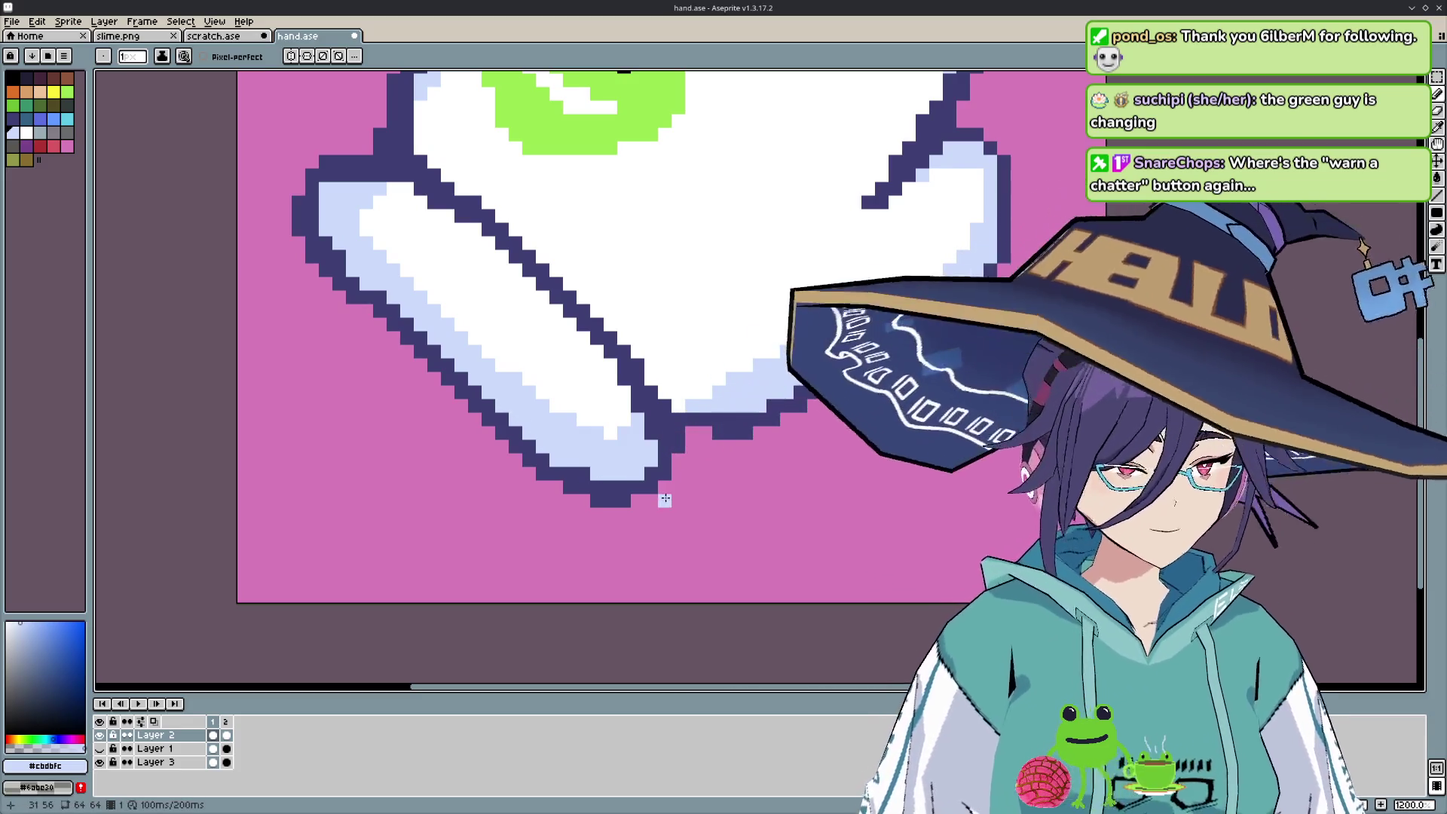
scroll(678, 501, down, 4)
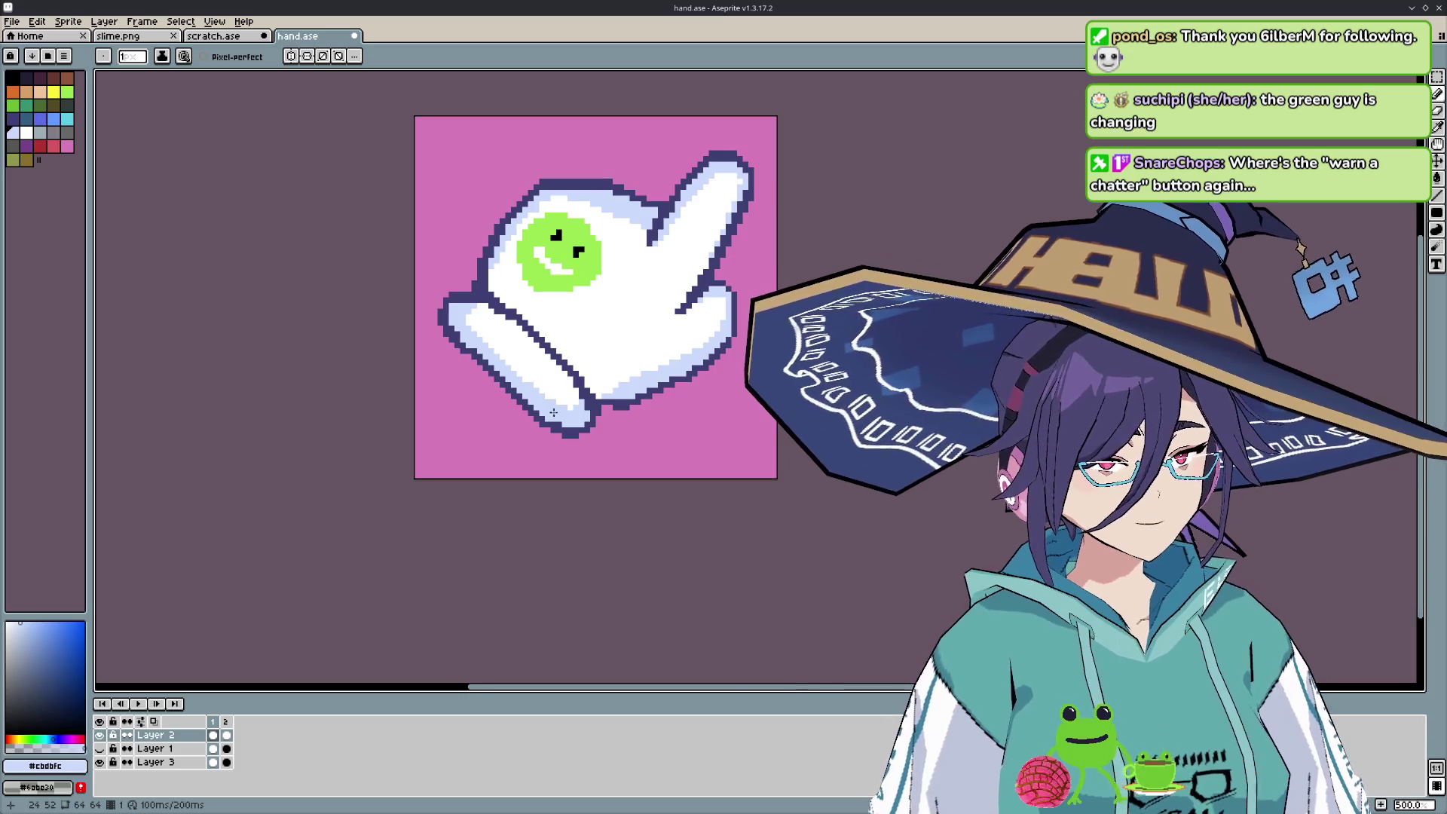
scroll(588, 420, down, 2)
scroll(626, 415, down, 1)
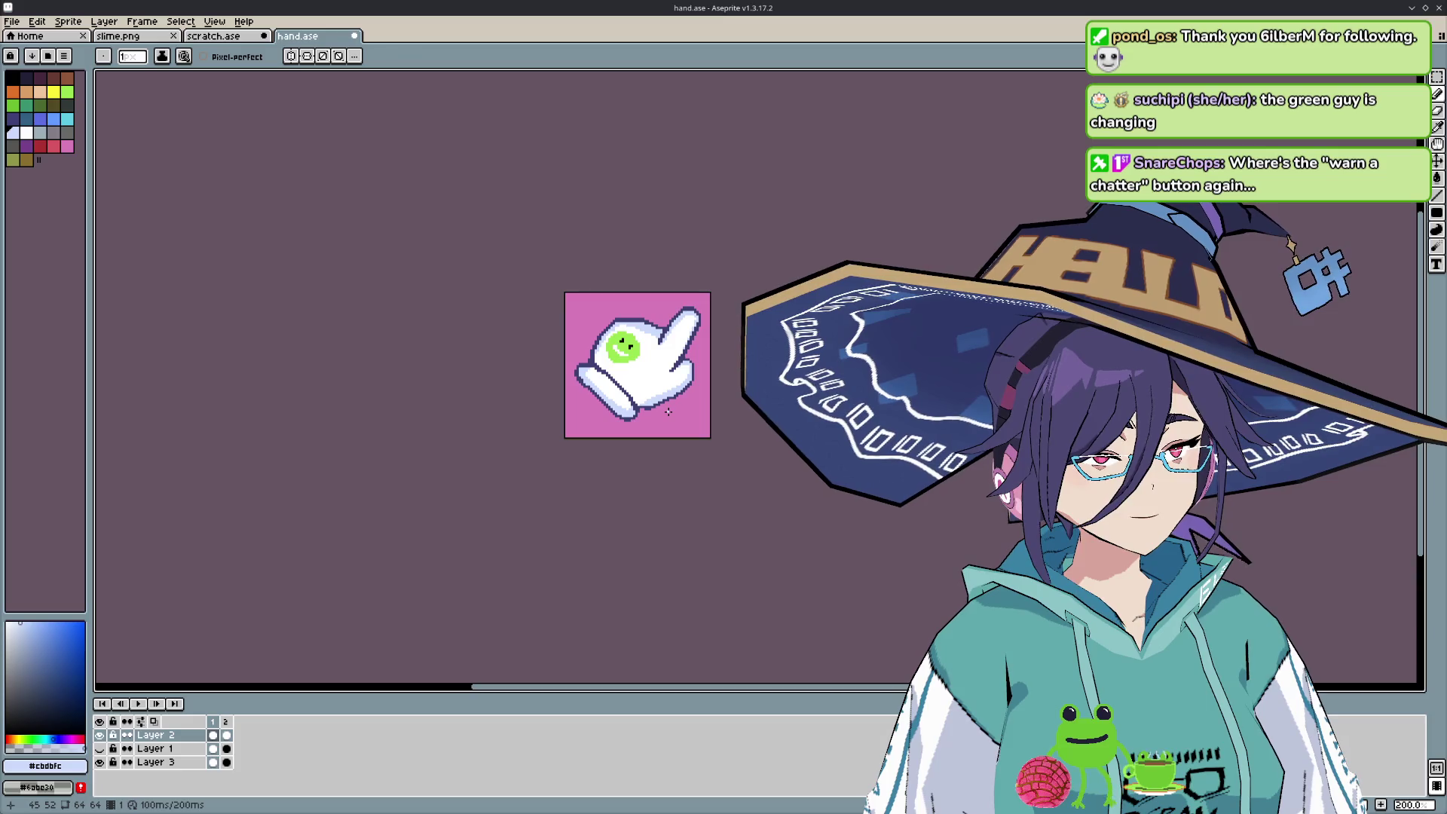
scroll(543, 369, up, 5)
scroll(562, 388, up, 2)
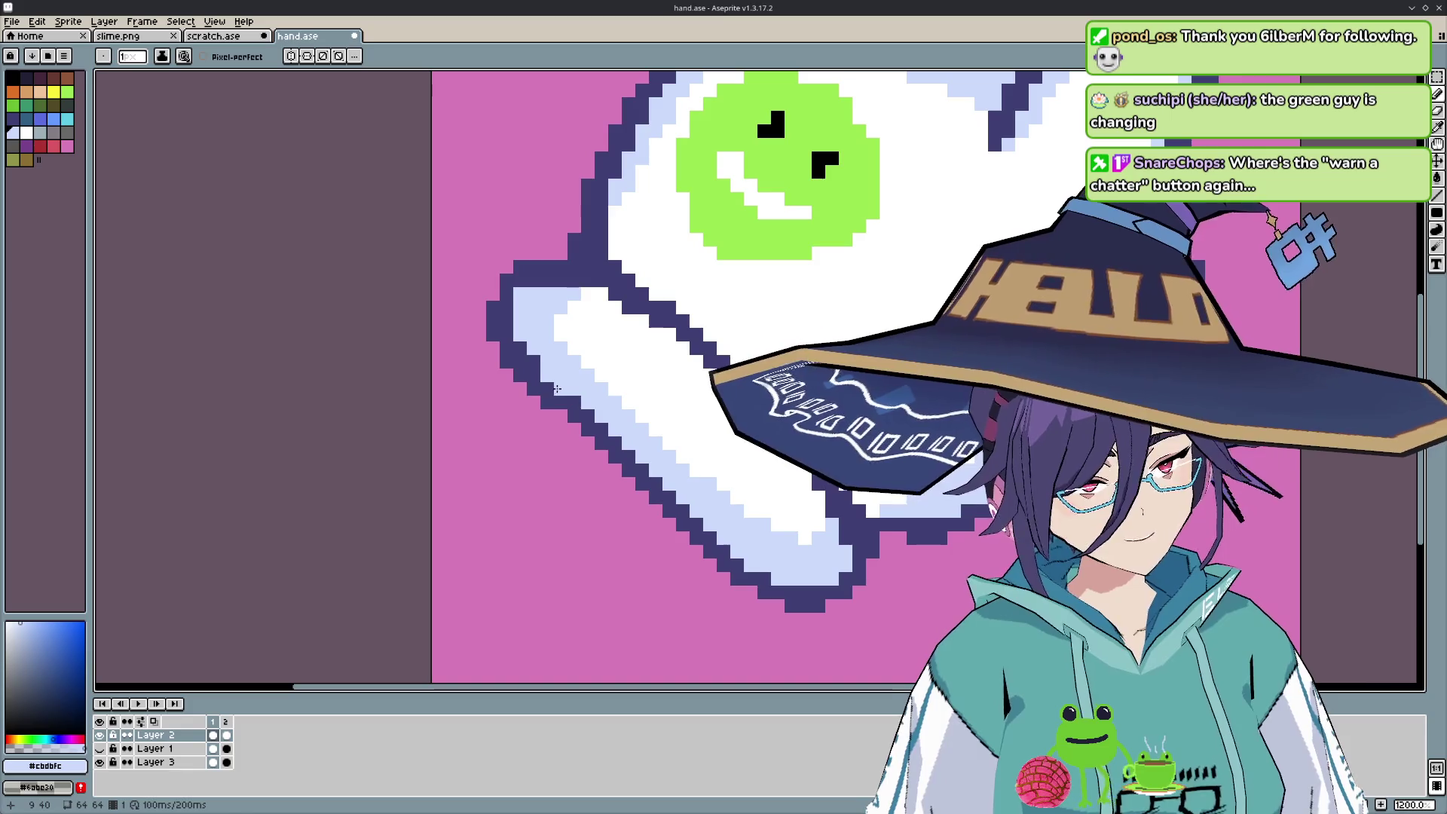
- Make the dark outline #3f3f74 the drawing colour, then switch to the Eraser
key(i)
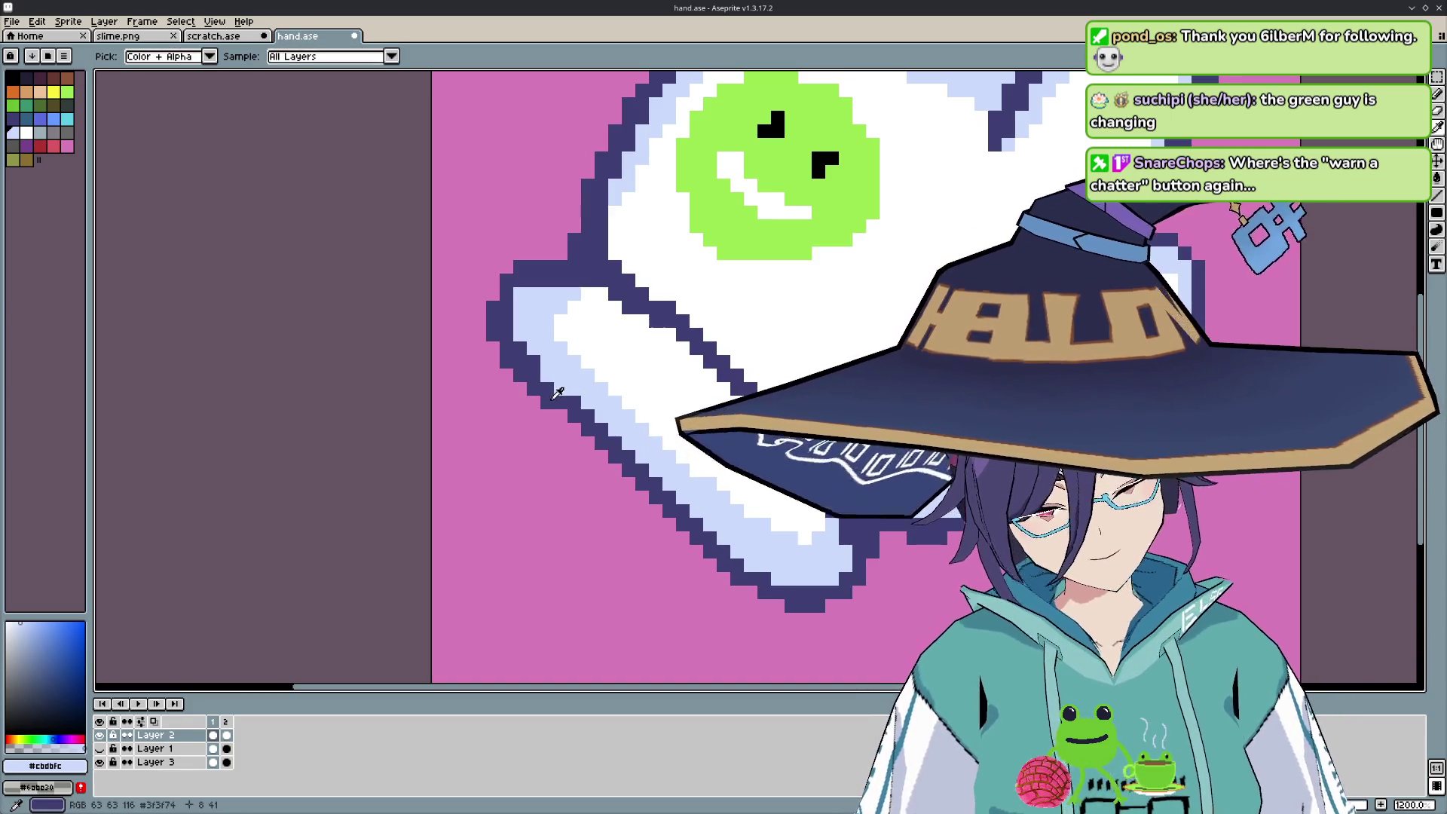
click(557, 391)
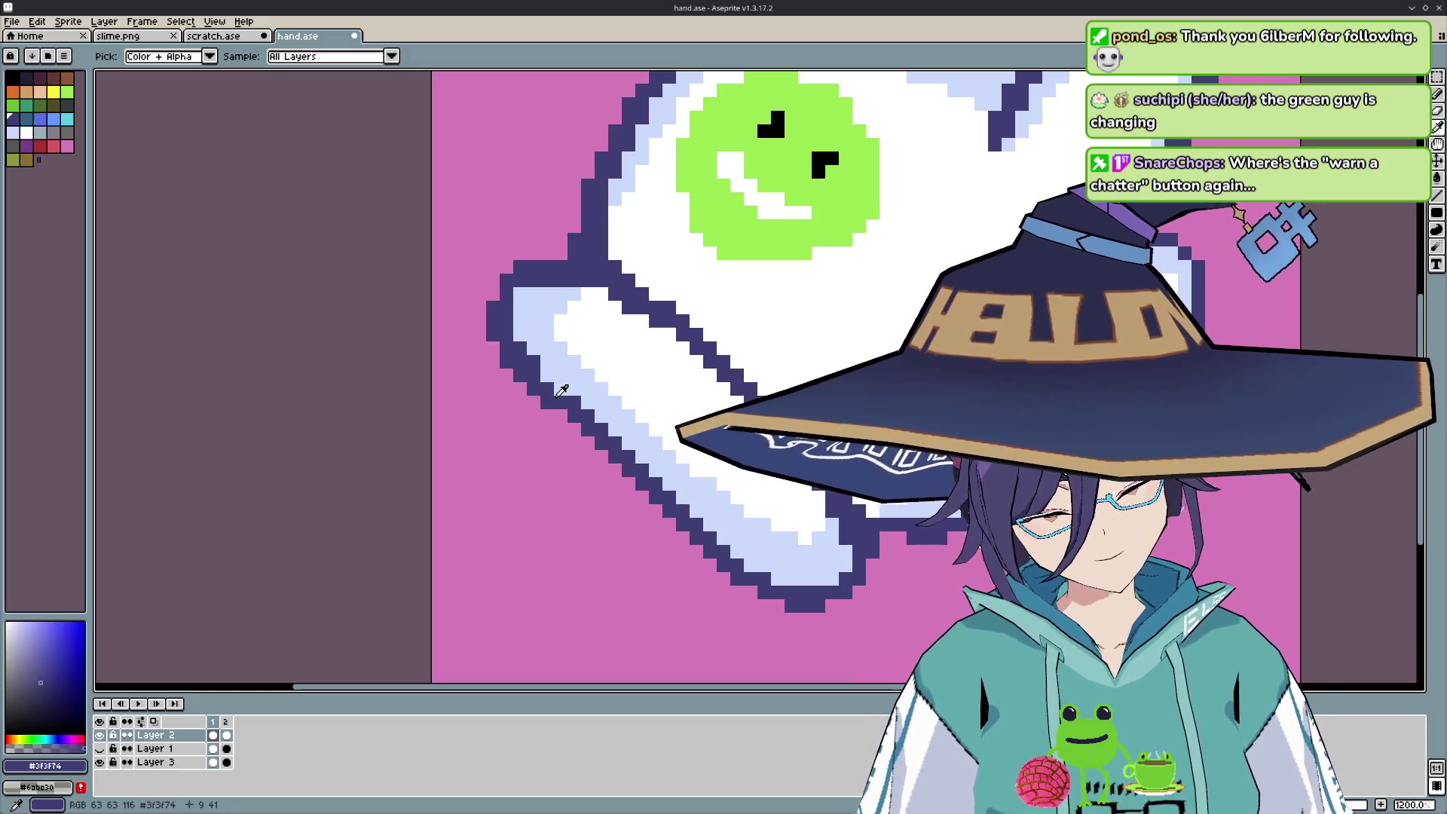
key(b)
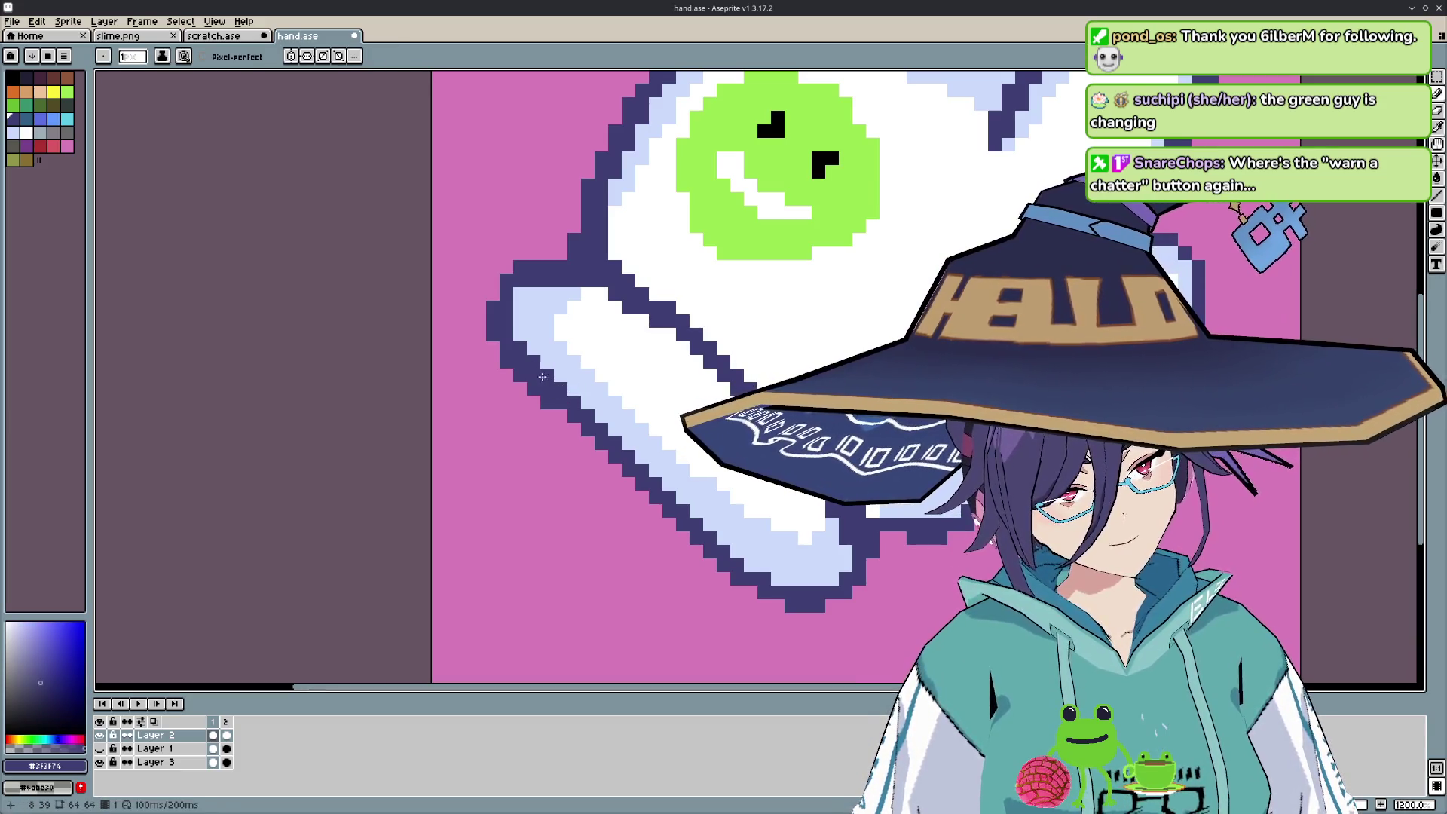
key(e)
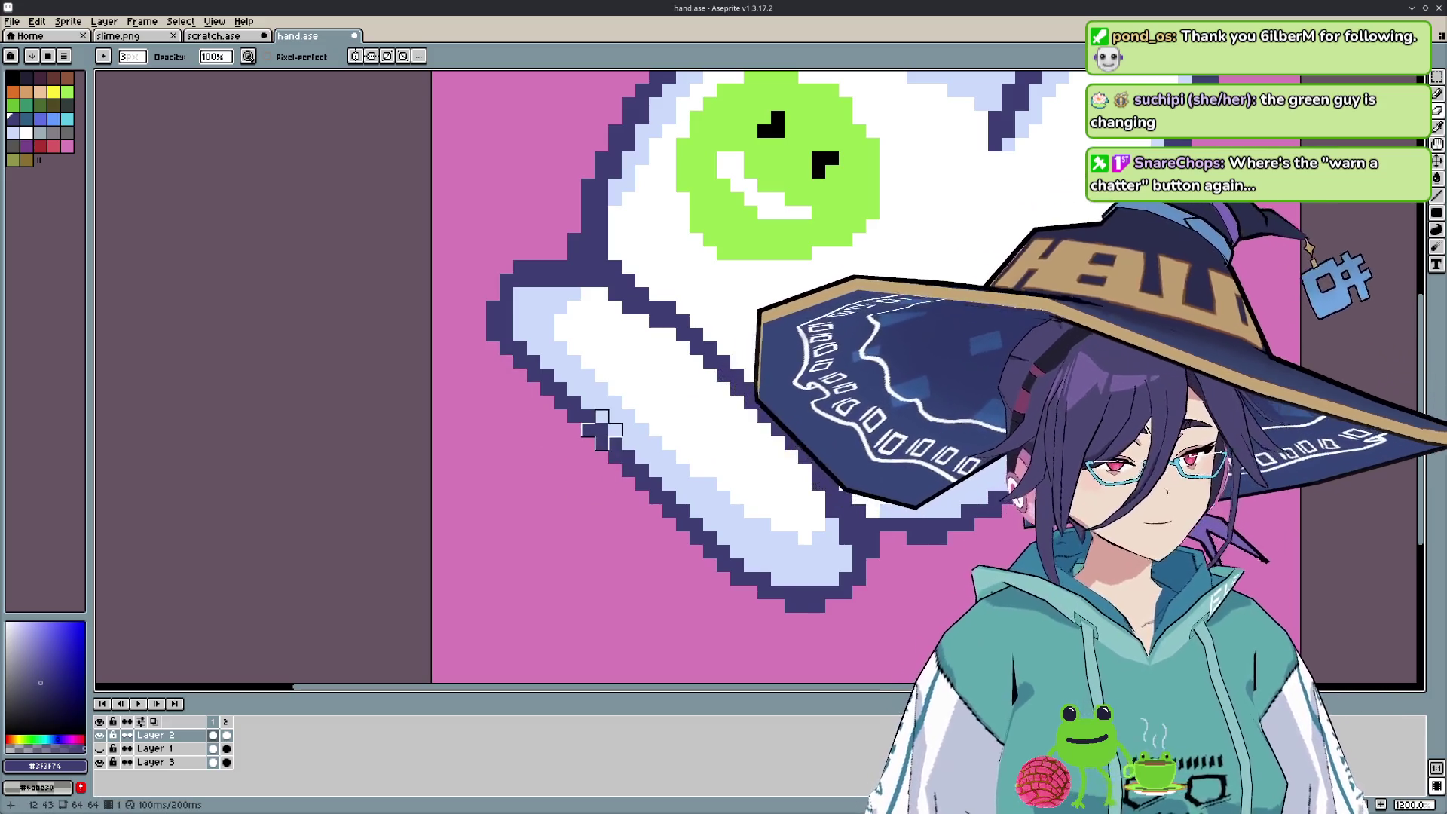
scroll(601, 430, down, 4)
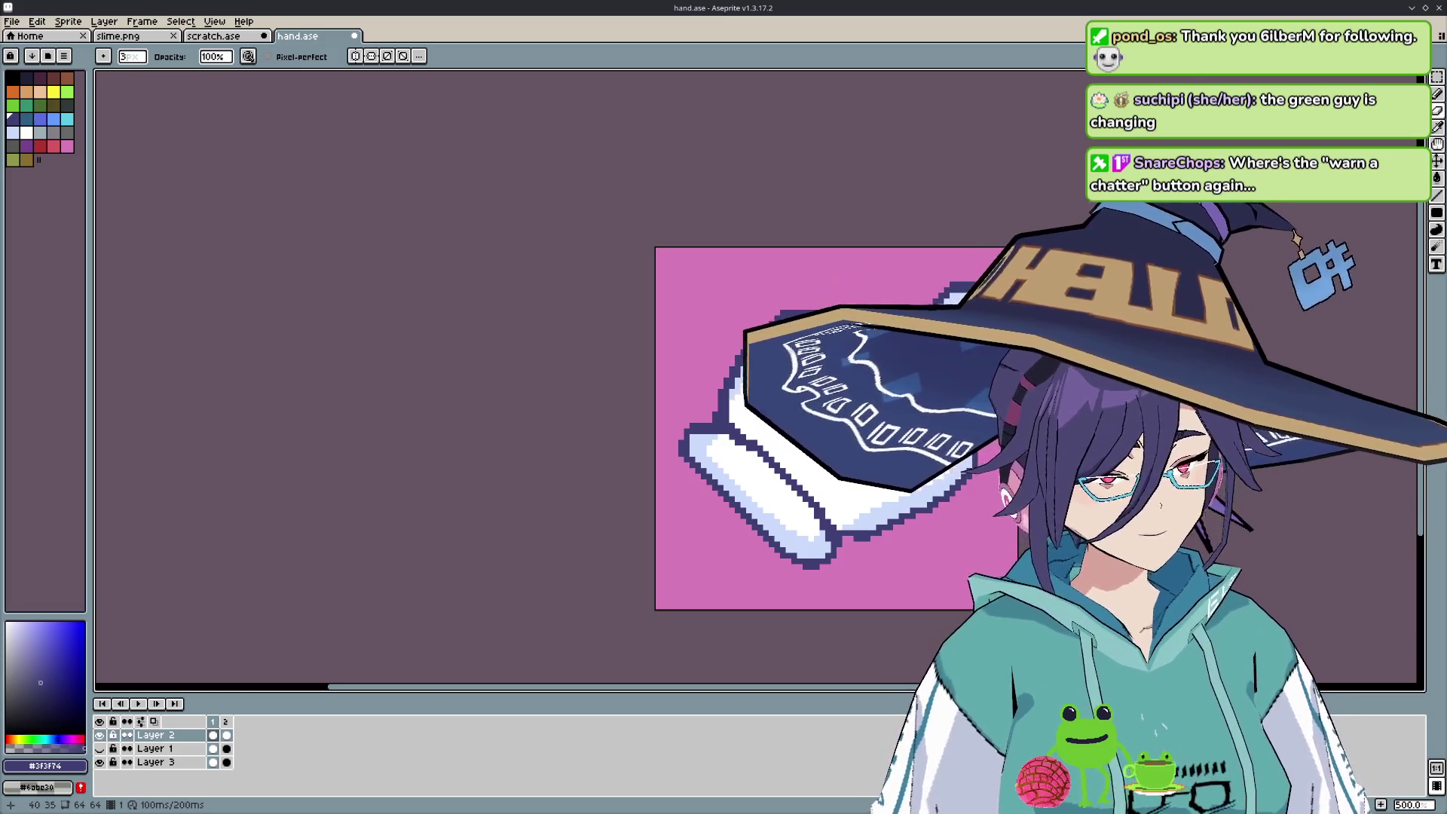
scroll(739, 452, up, 4)
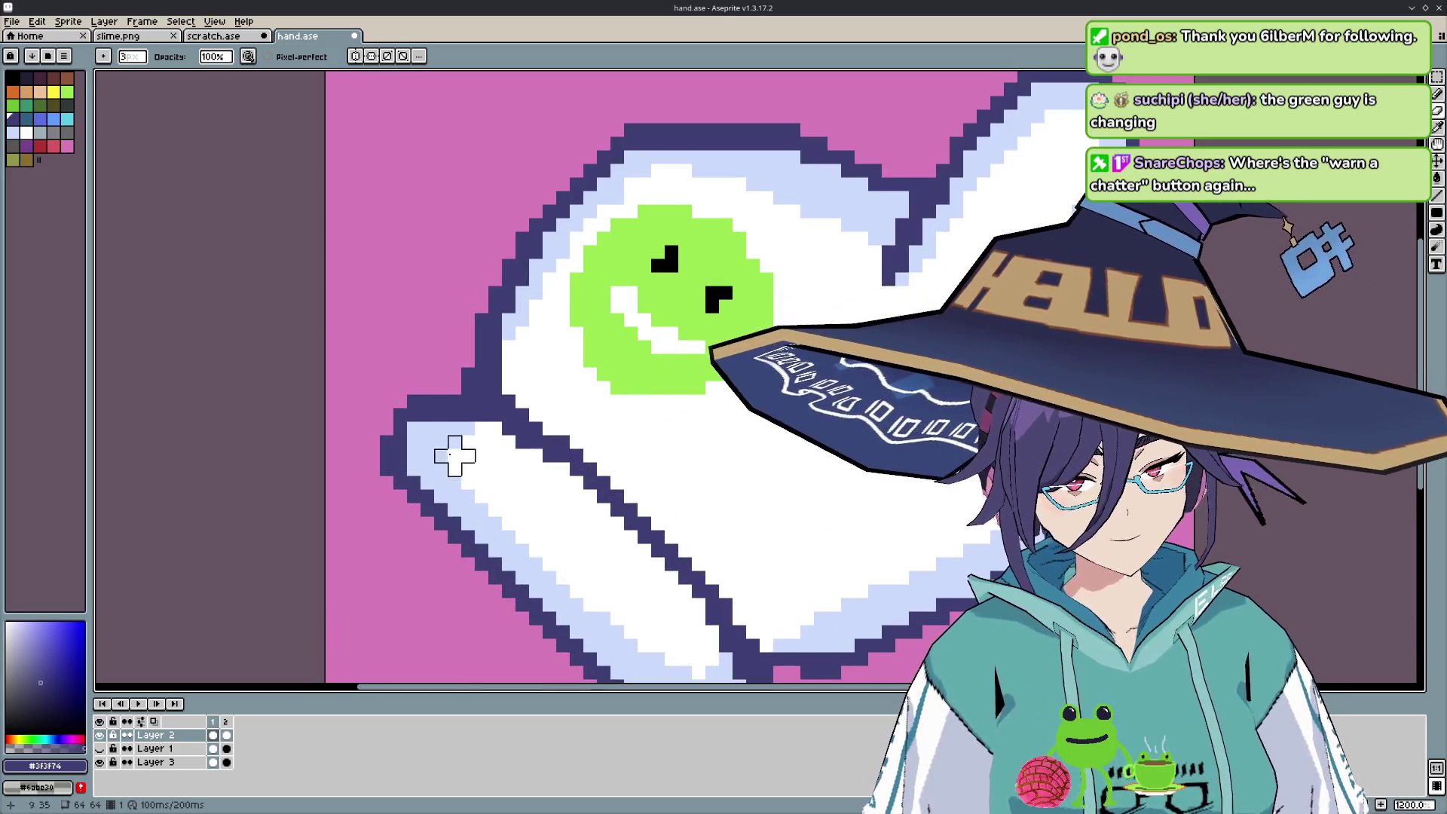
key(b)
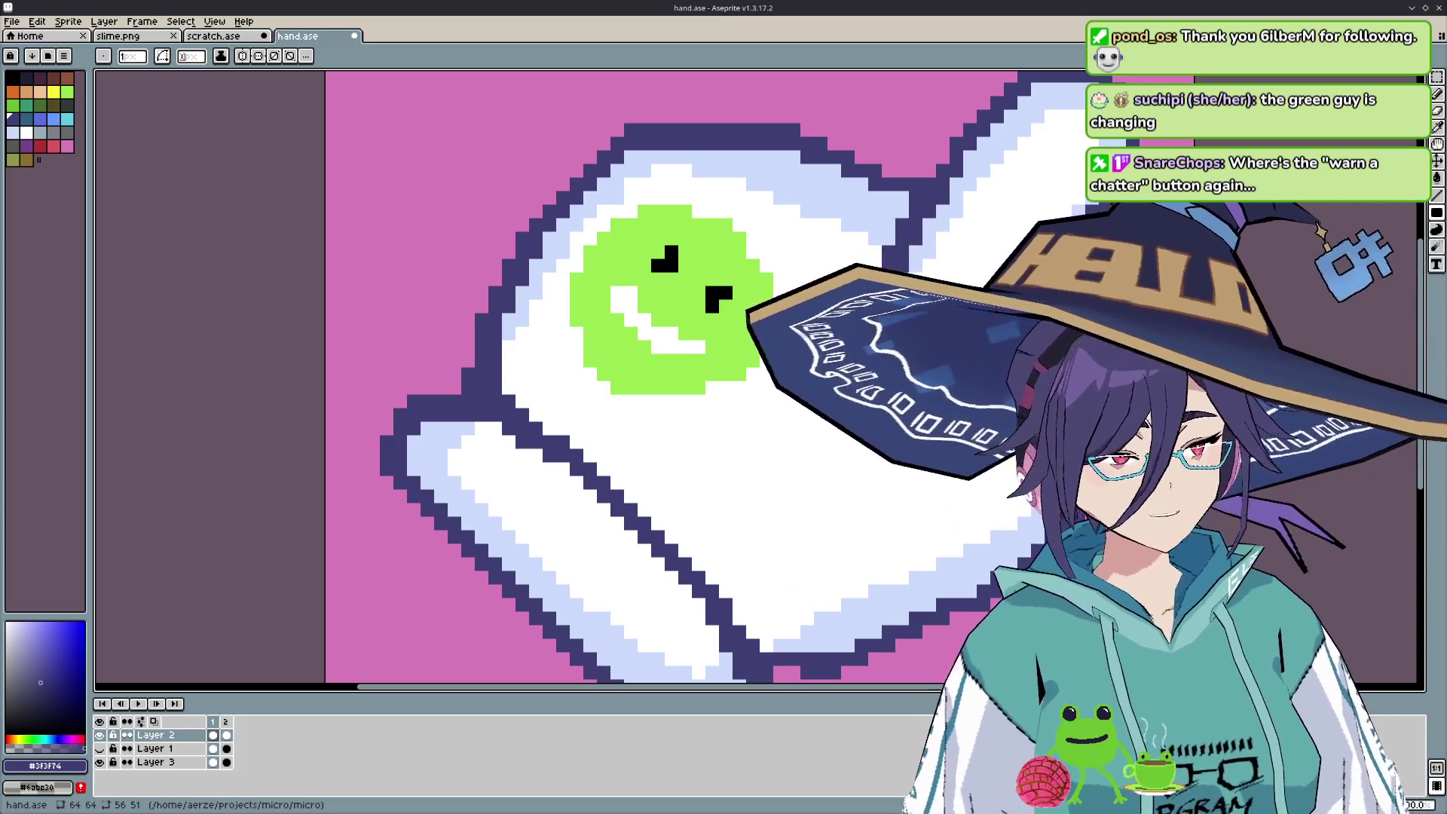
scroll(711, 507, down, 3)
scroll(710, 507, down, 2)
scroll(710, 506, up, 1)
scroll(711, 506, down, 1)
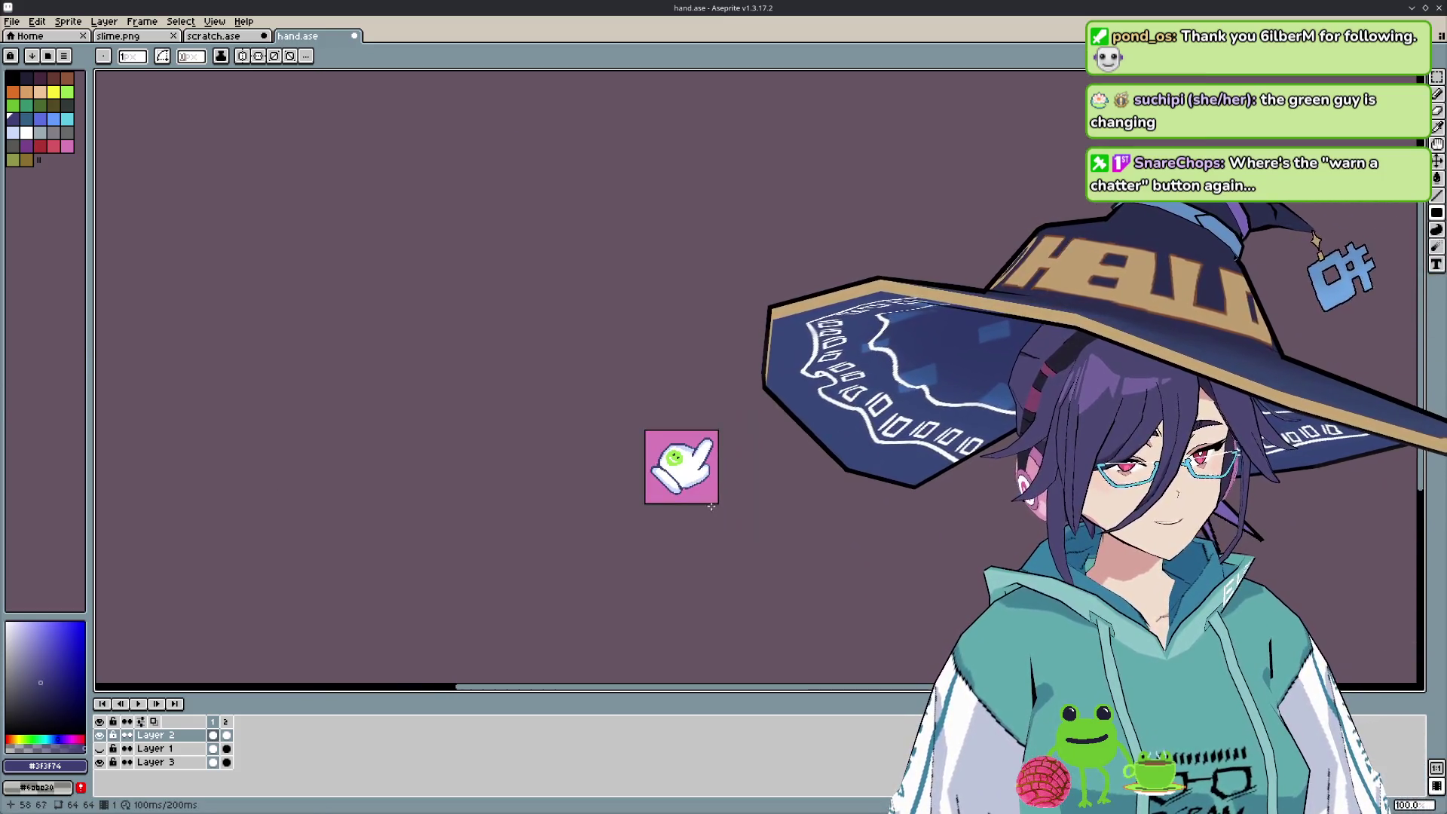
scroll(716, 532, up, 3)
scroll(682, 406, up, 2)
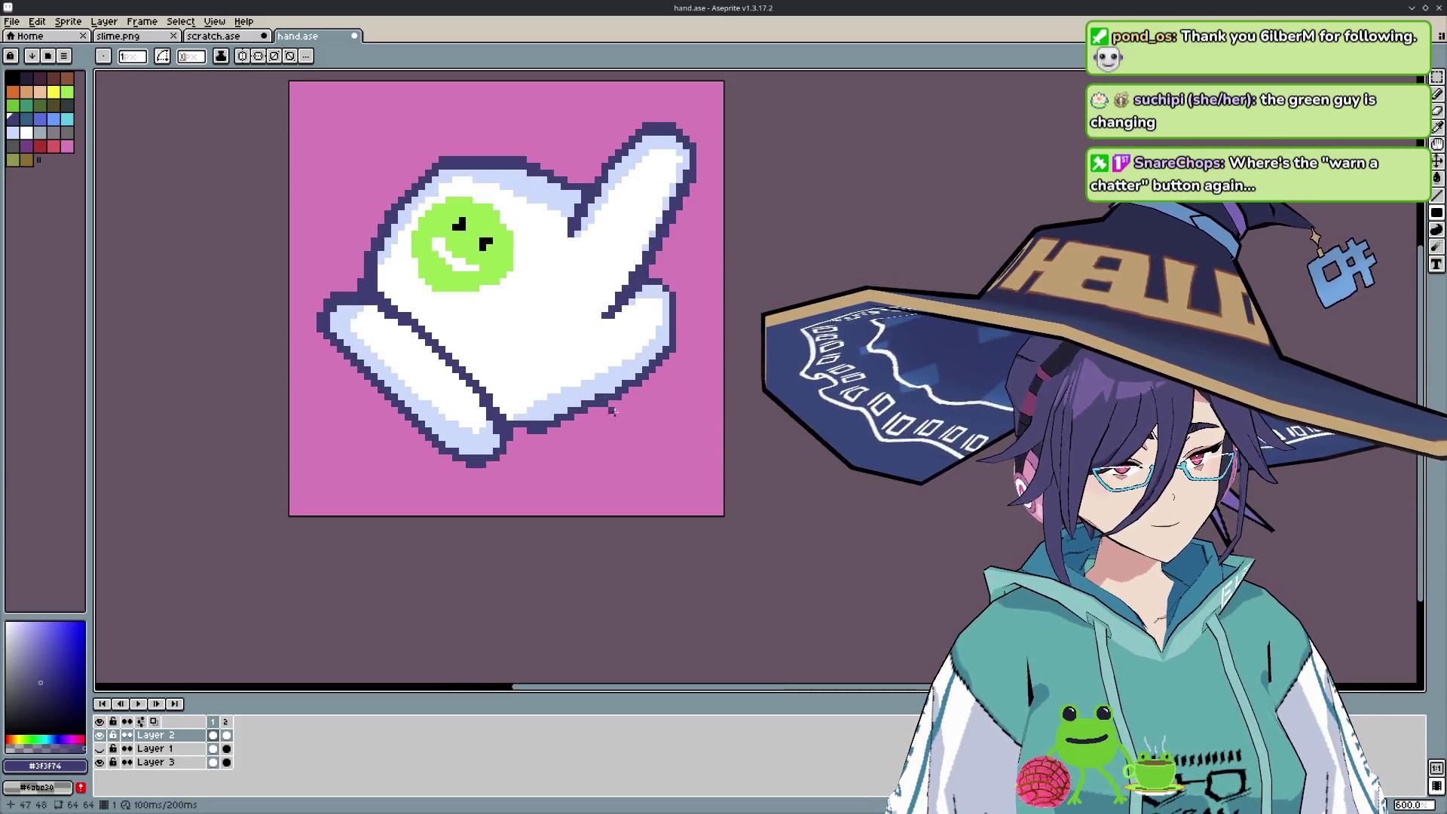
scroll(612, 411, down, 2)
scroll(642, 451, down, 3)
scroll(627, 455, up, 4)
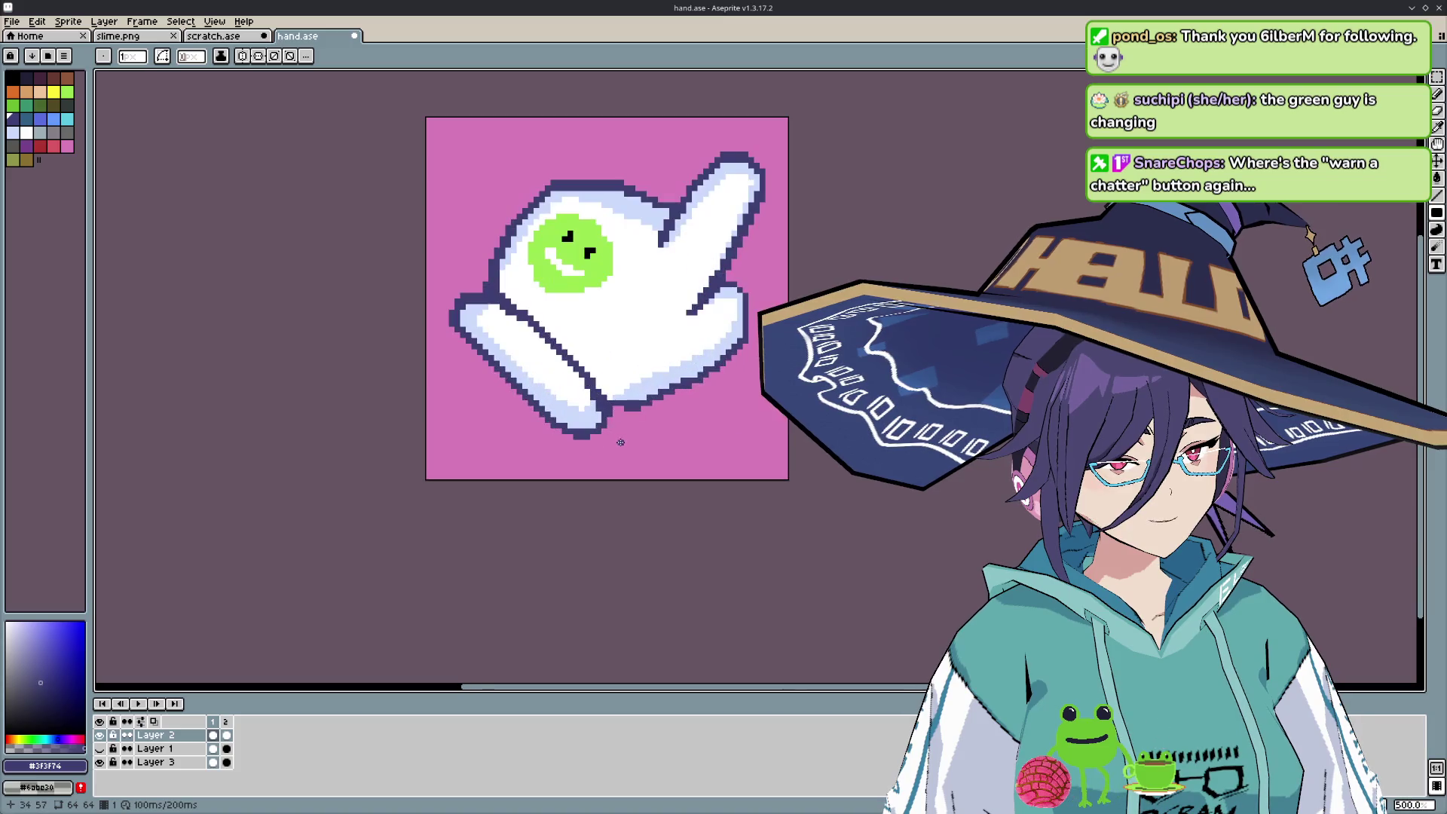
scroll(629, 419, down, 1)
scroll(640, 414, up, 2)
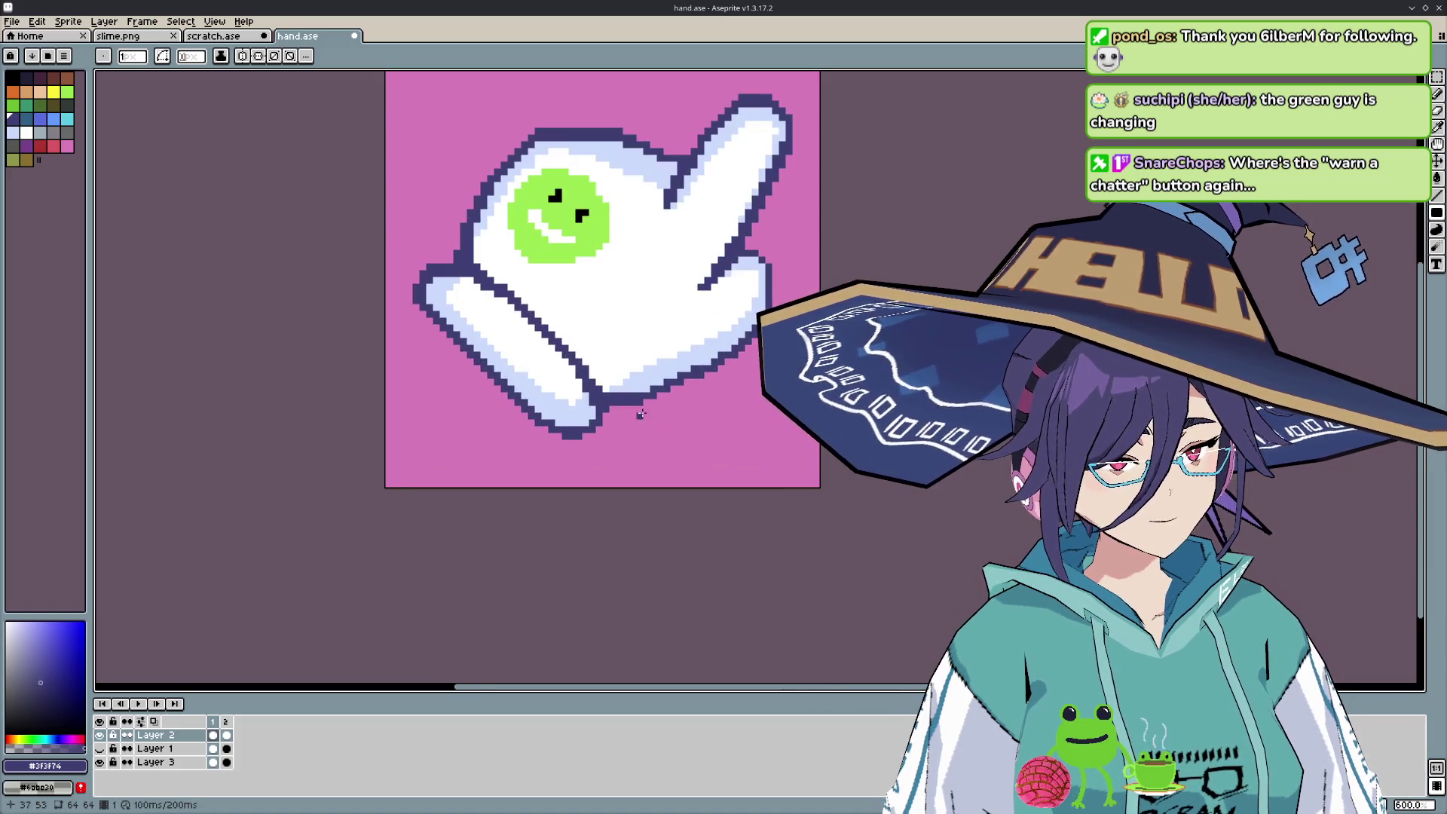
key(e)
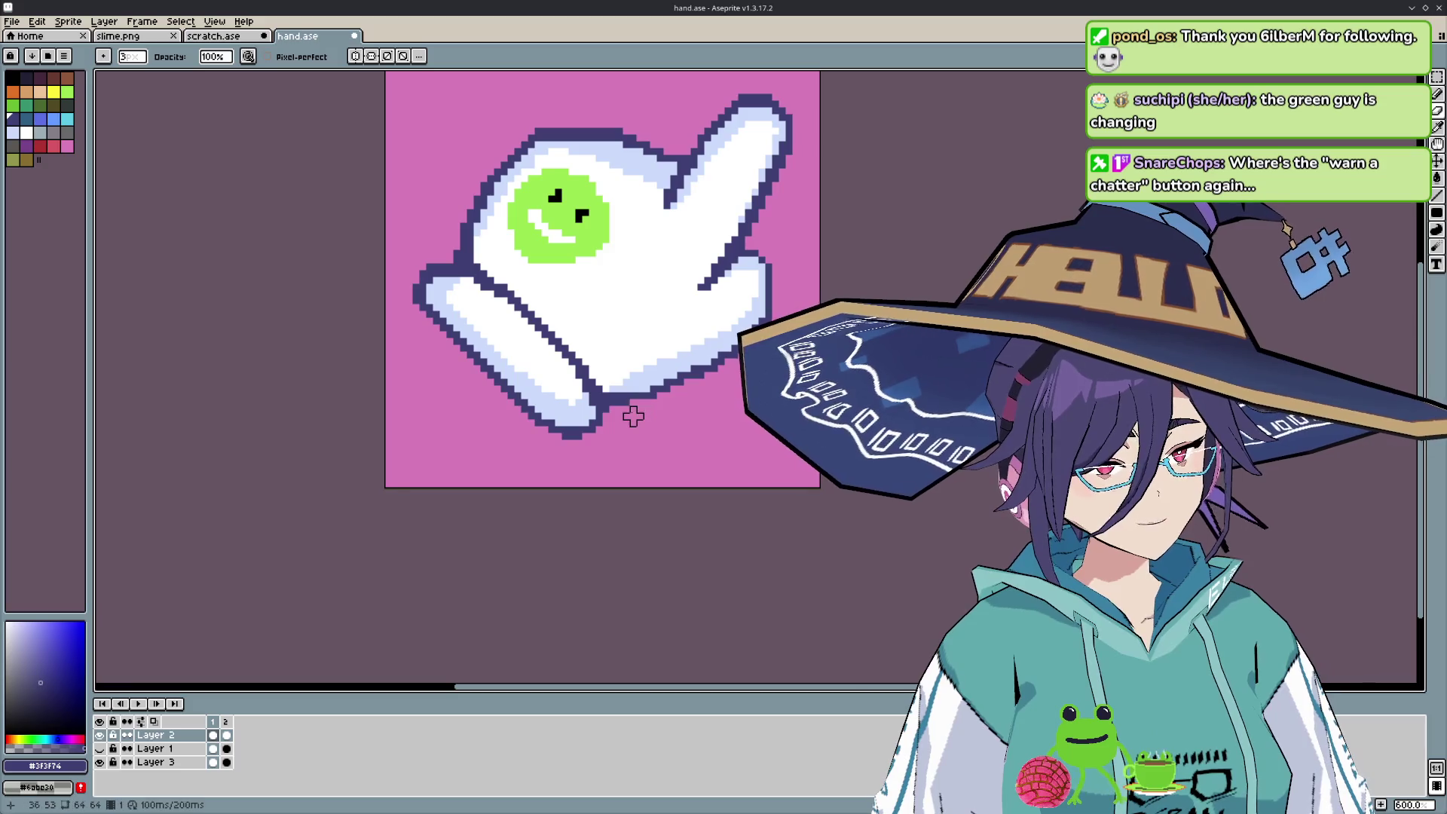
scroll(653, 437, down, 4)
scroll(669, 449, down, 4)
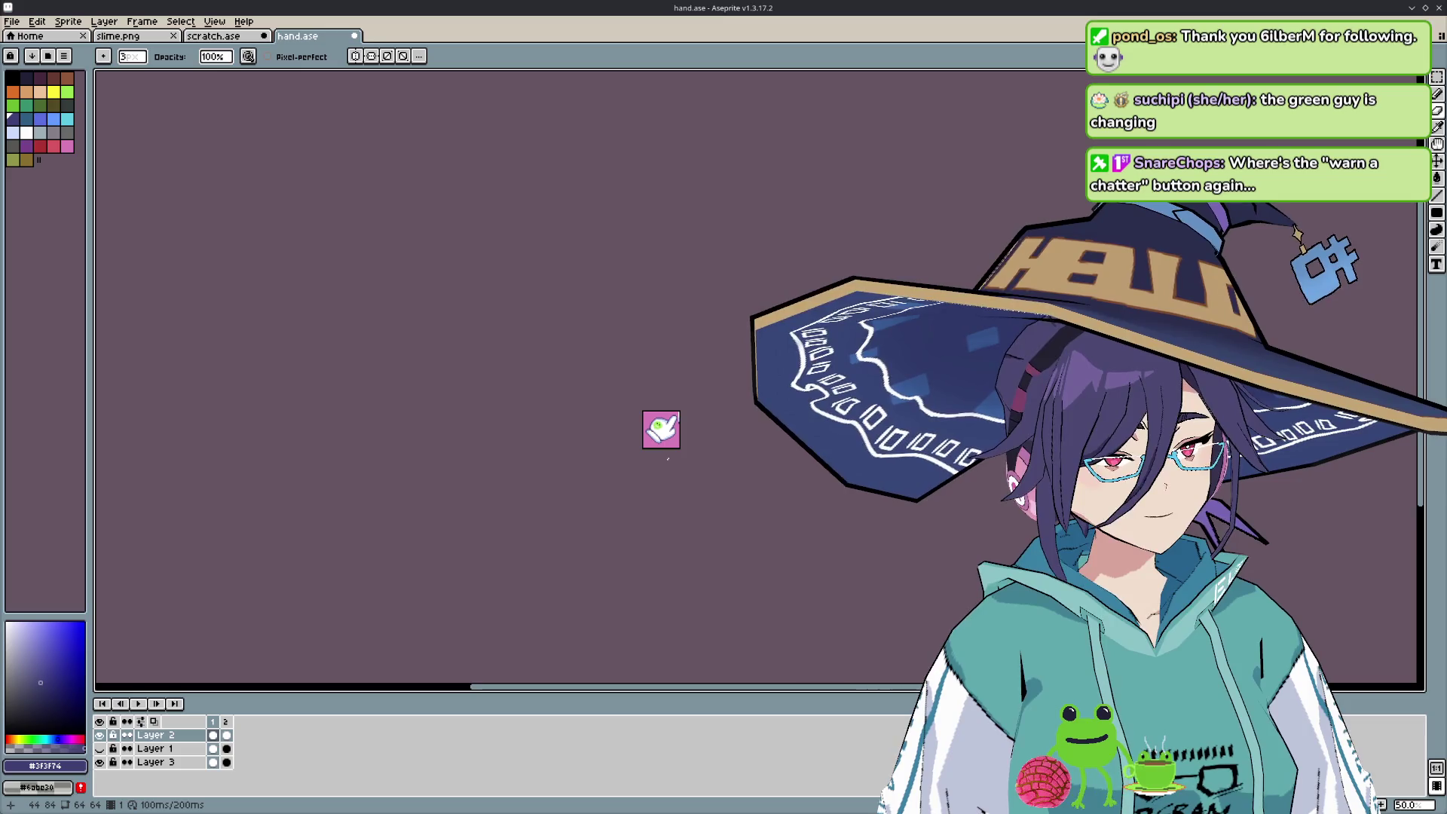
scroll(667, 457, up, 3)
scroll(667, 458, up, 2)
drag(649, 414, 634, 511)
- Zoom in on the raised fingertip and sample its white #FFFFFF as the foreground colour
scroll(687, 424, down, 2)
scroll(687, 426, down, 2)
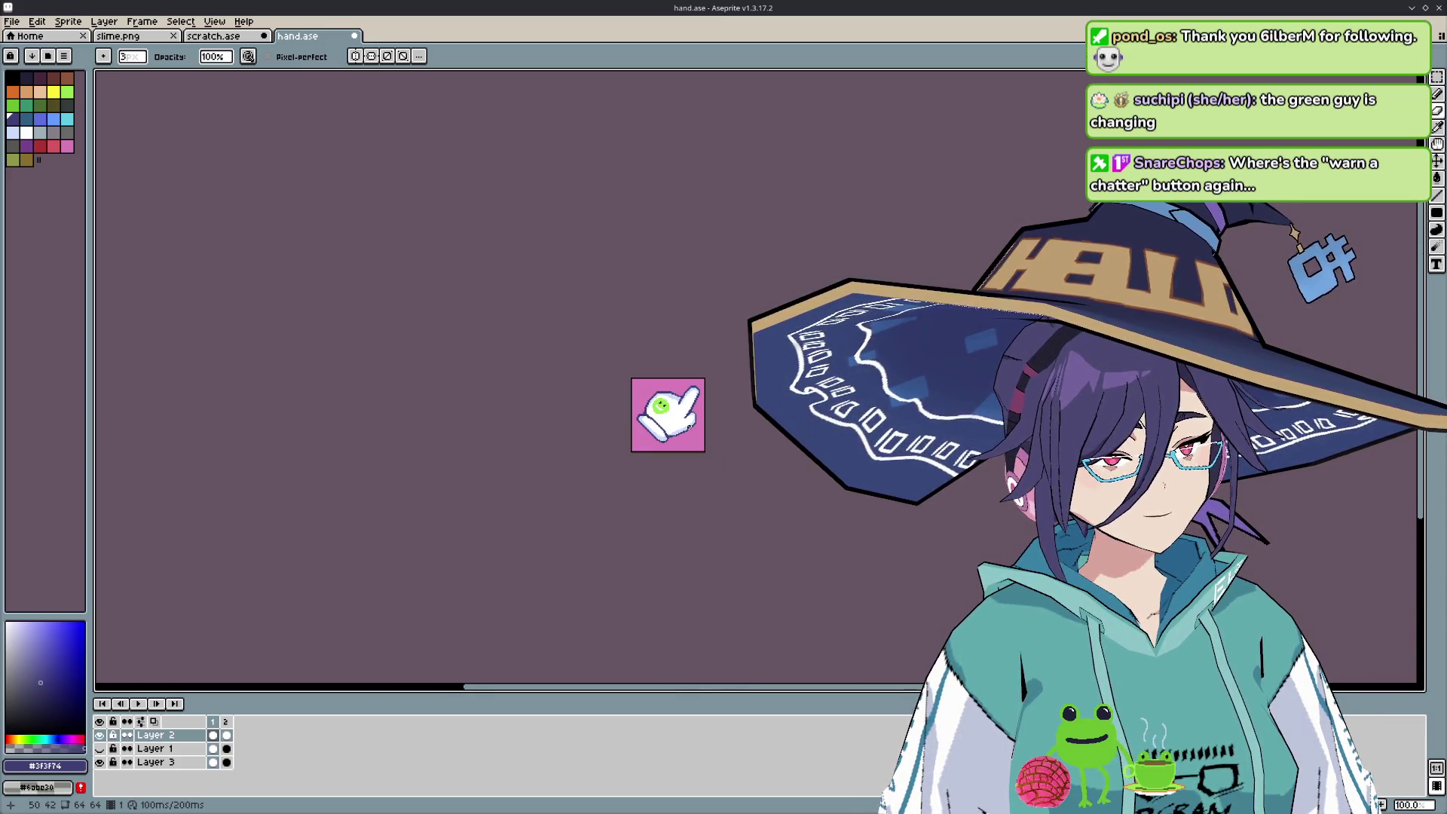
scroll(700, 415, up, 4)
scroll(690, 392, up, 1)
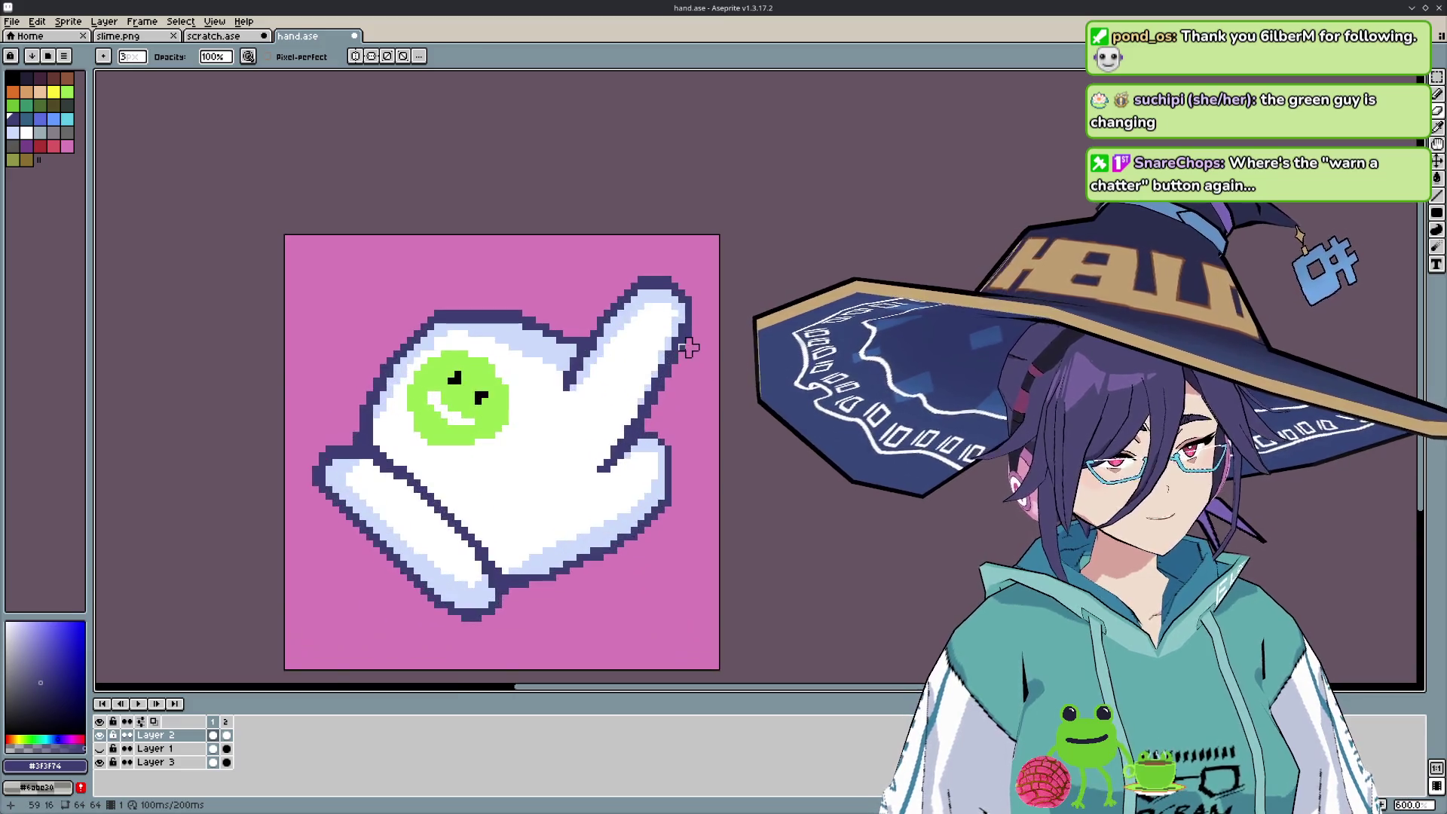
scroll(679, 347, up, 1)
scroll(669, 386, up, 2)
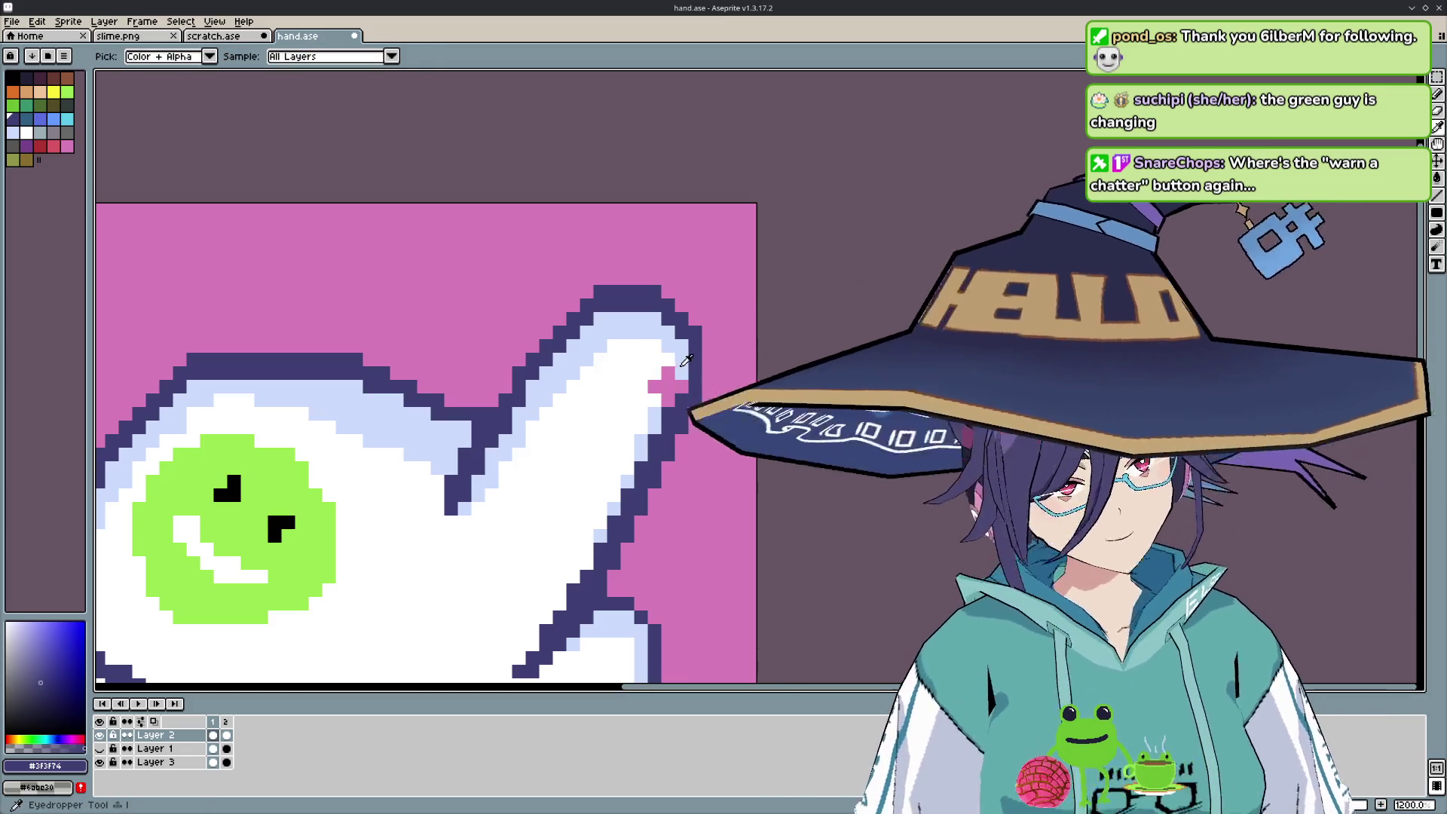
alt+click(682, 364)
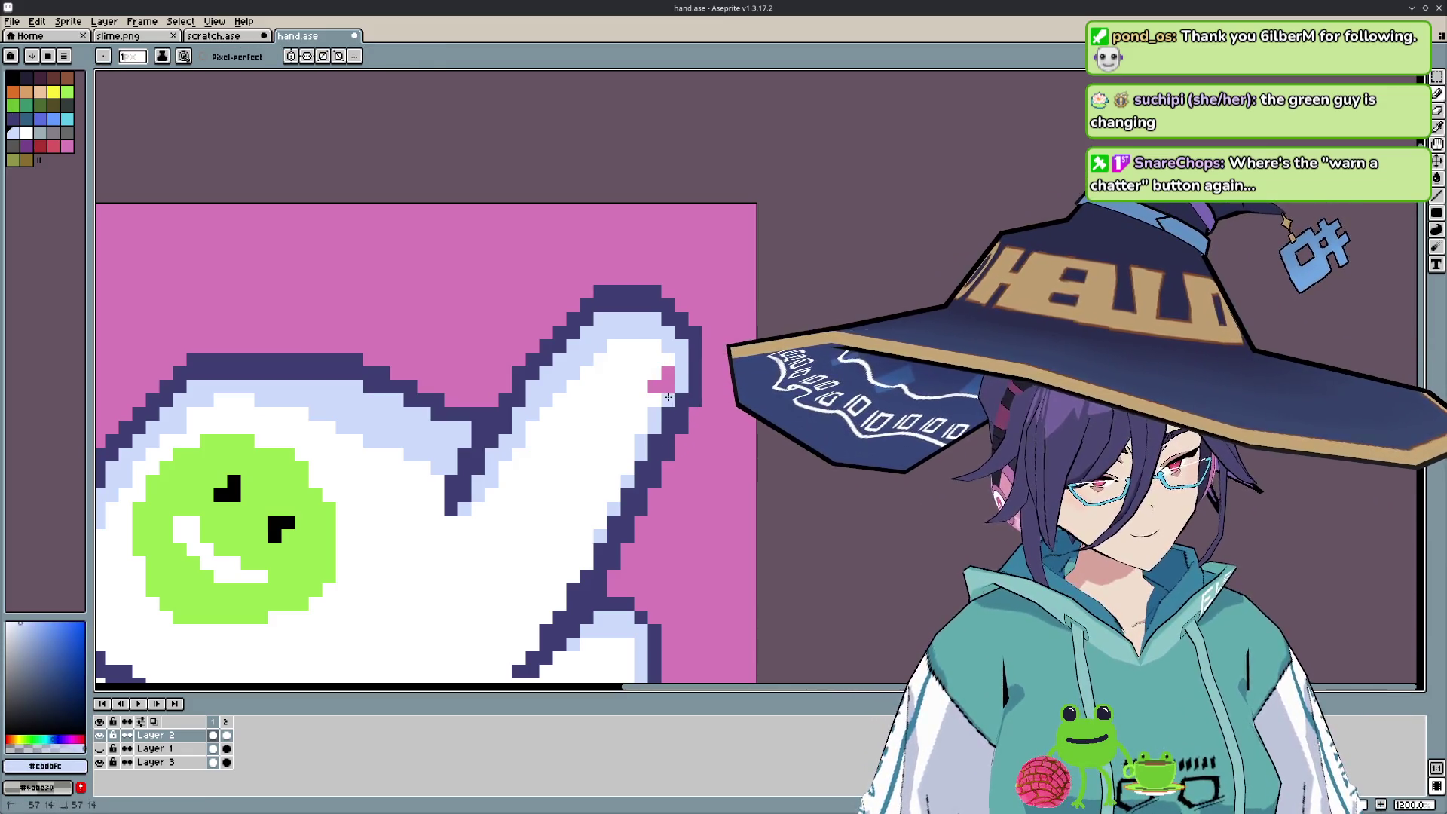
alt+click(624, 382)
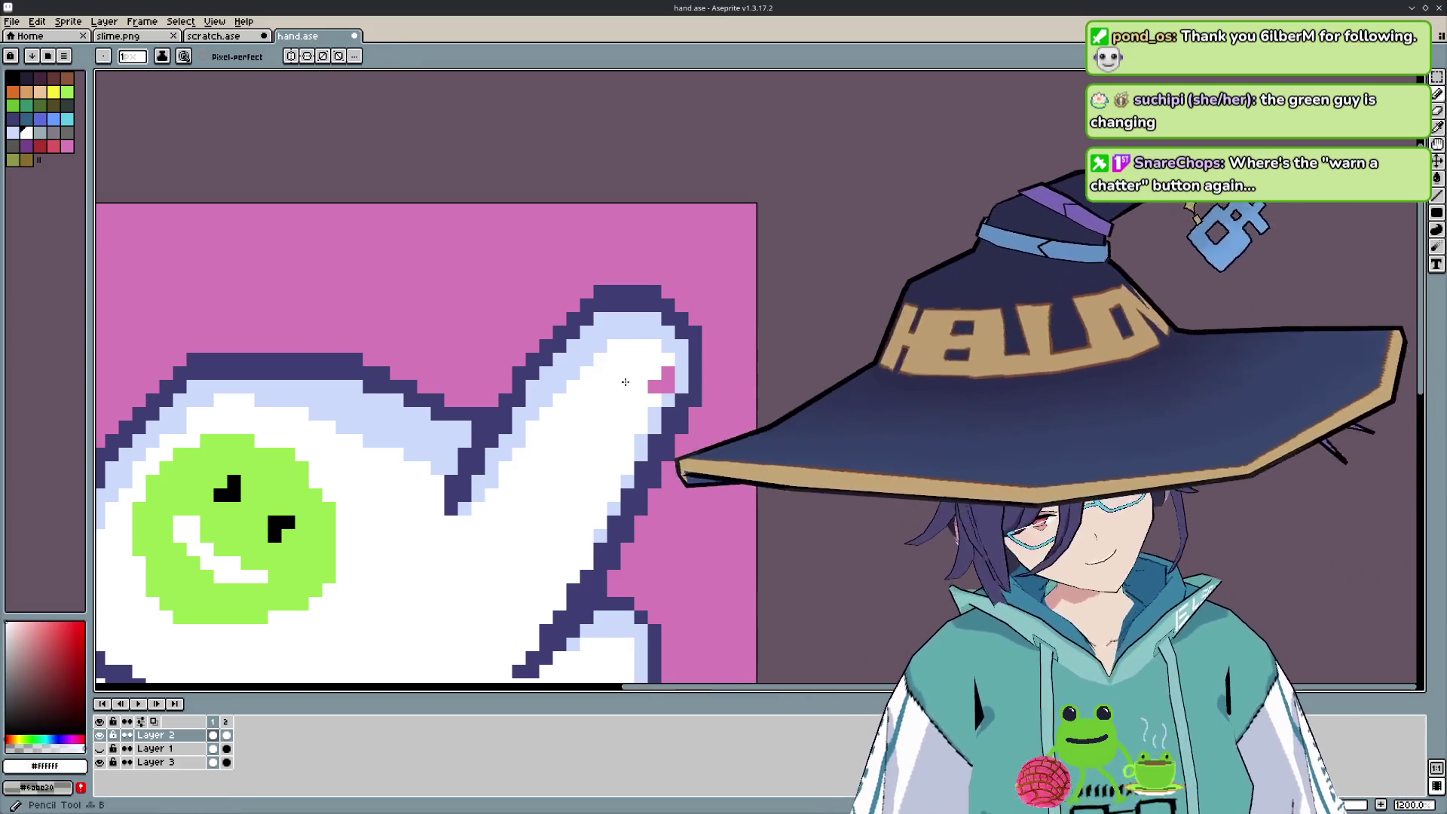
scroll(585, 452, down, 3)
scroll(585, 452, down, 1)
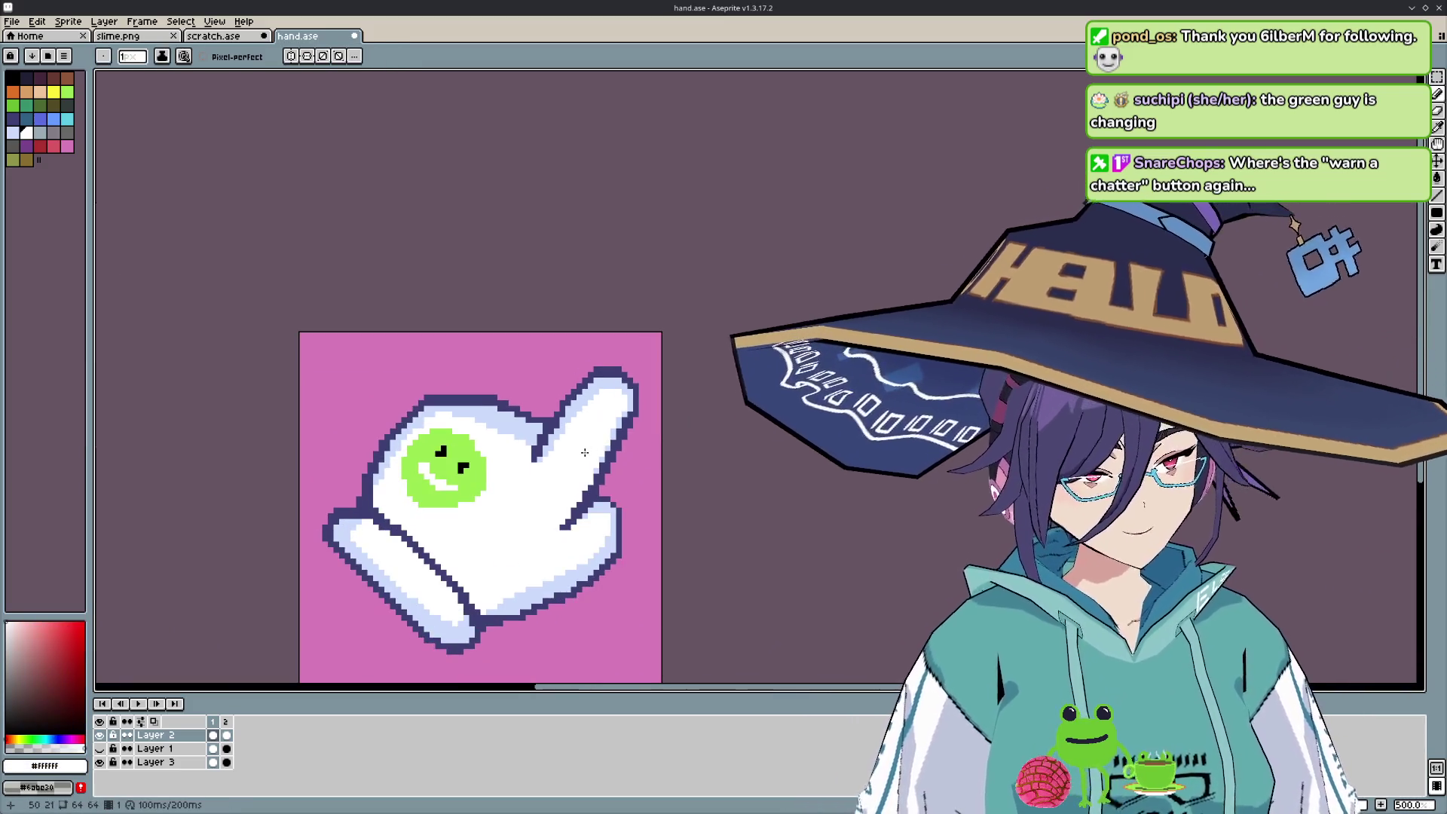
scroll(585, 453, down, 3)
scroll(531, 538, up, 3)
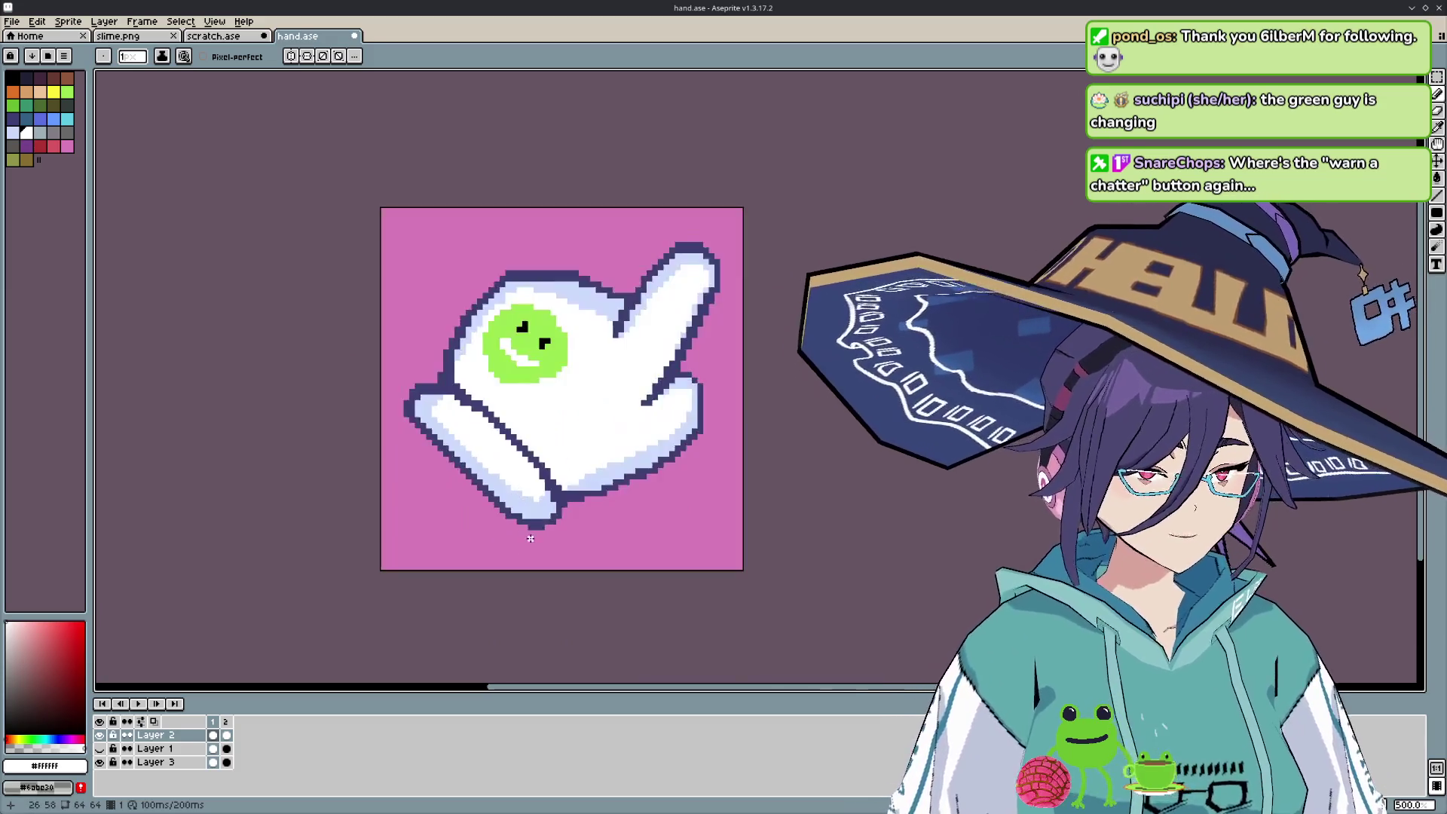
- Sample the cuff's light blue #cbdbfc as the drawing colour with the Eyedropper
scroll(531, 538, up, 4)
scroll(542, 482, up, 3)
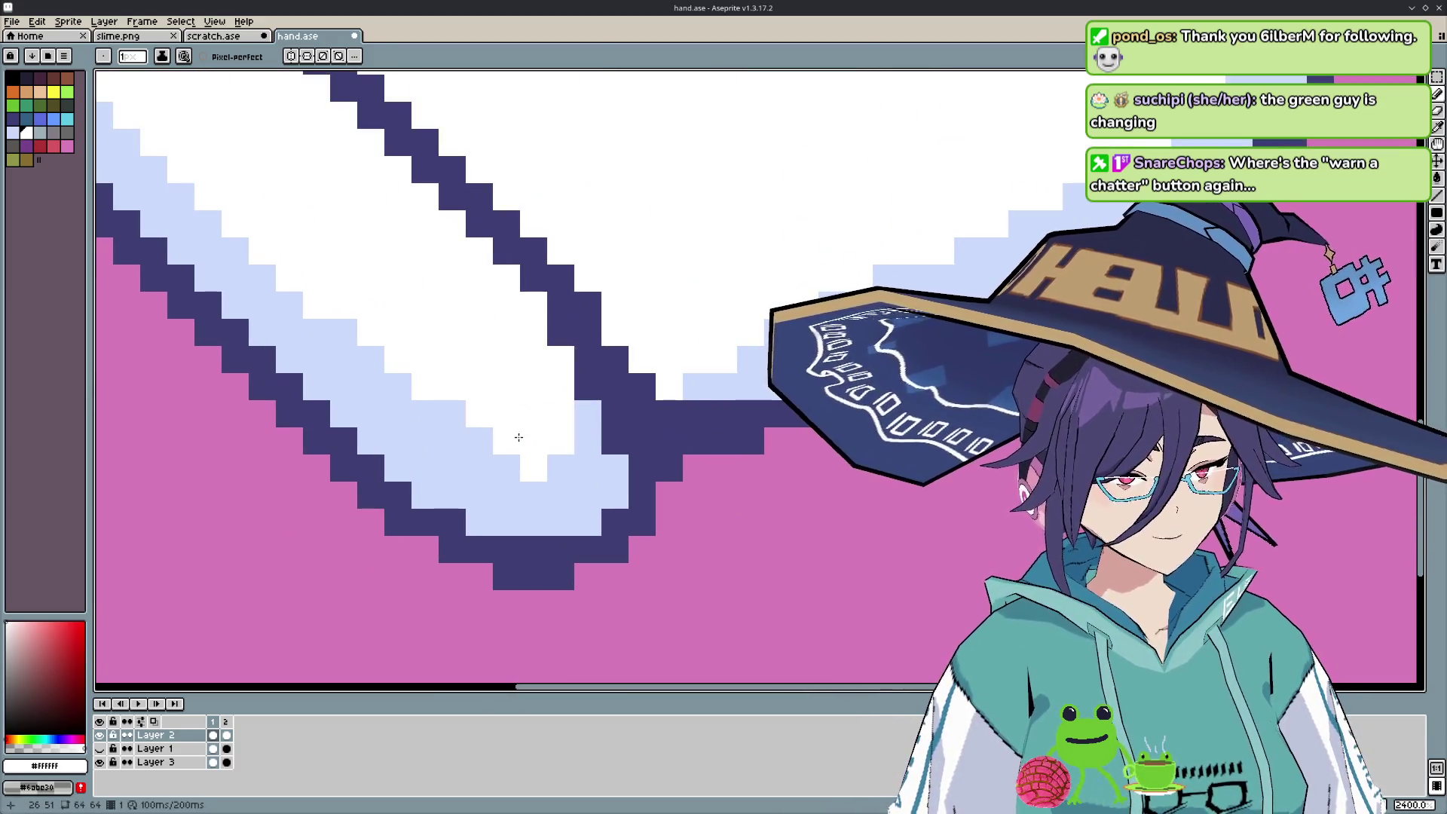
scroll(462, 411, down, 3)
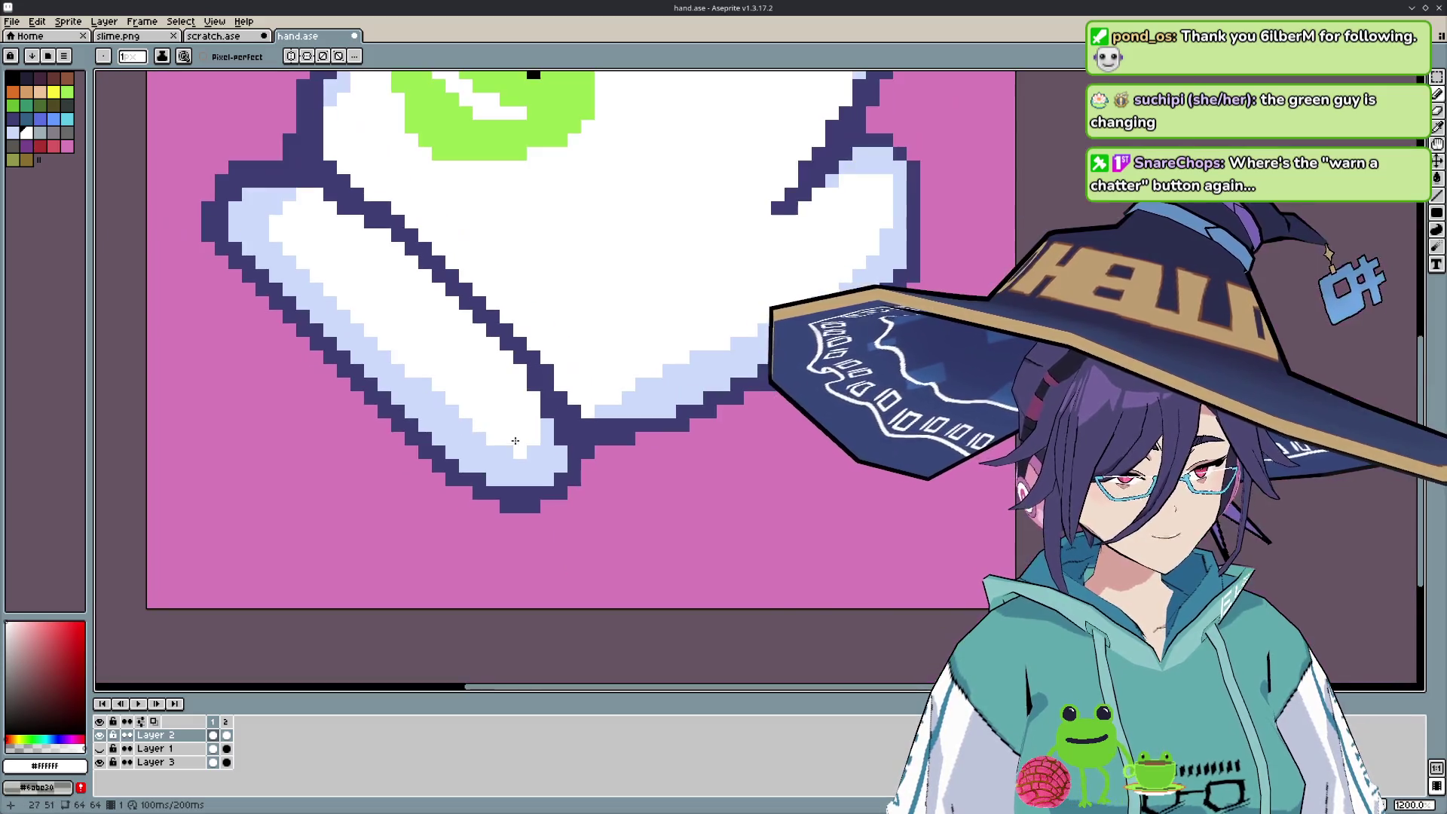
key(i)
alt+click(547, 472)
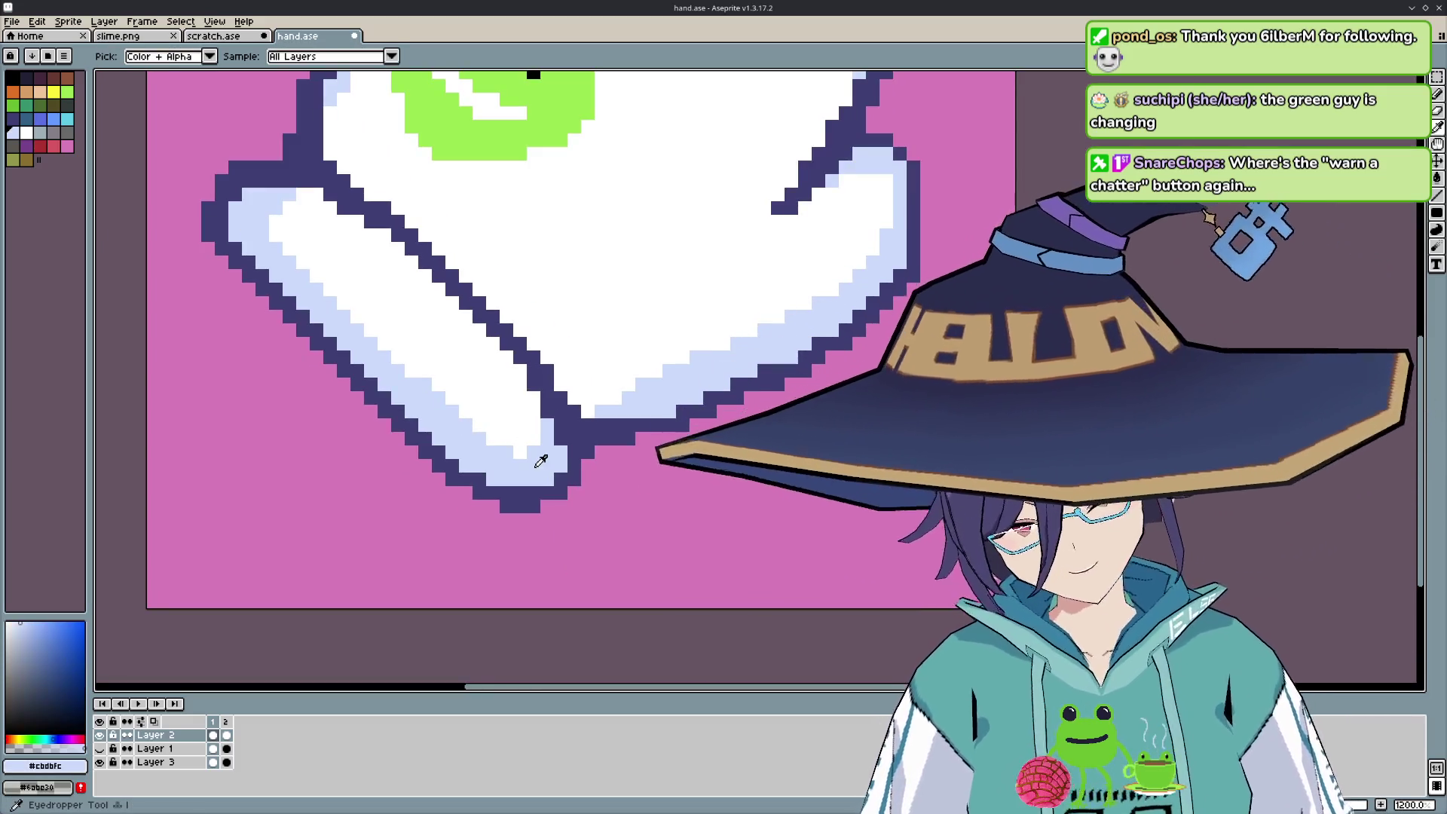
- Paint a row of light blue pixels along the cuff's bottom edge
scroll(531, 454, down, 4)
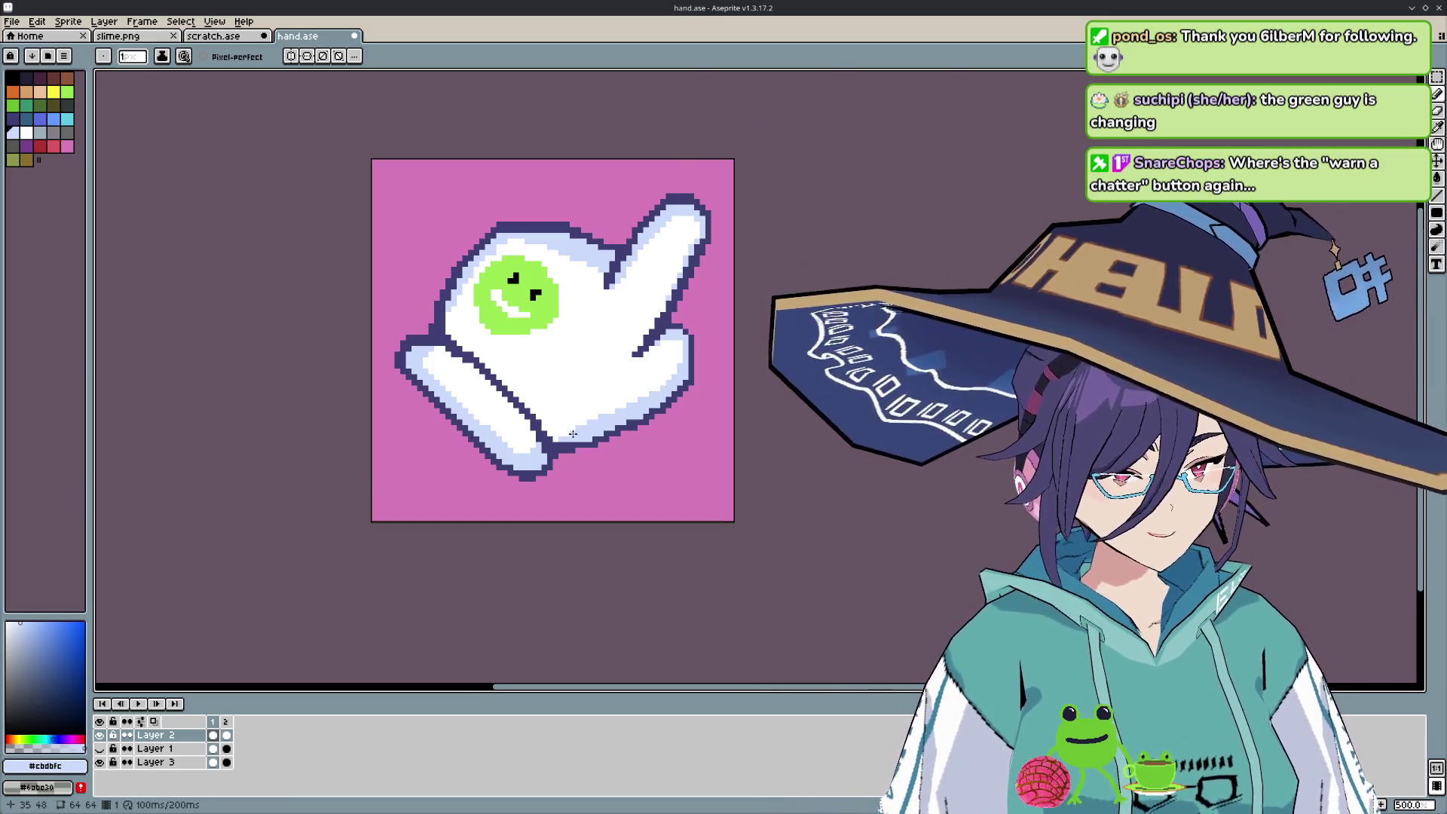
scroll(573, 433, up, 4)
drag(555, 431, 526, 432)
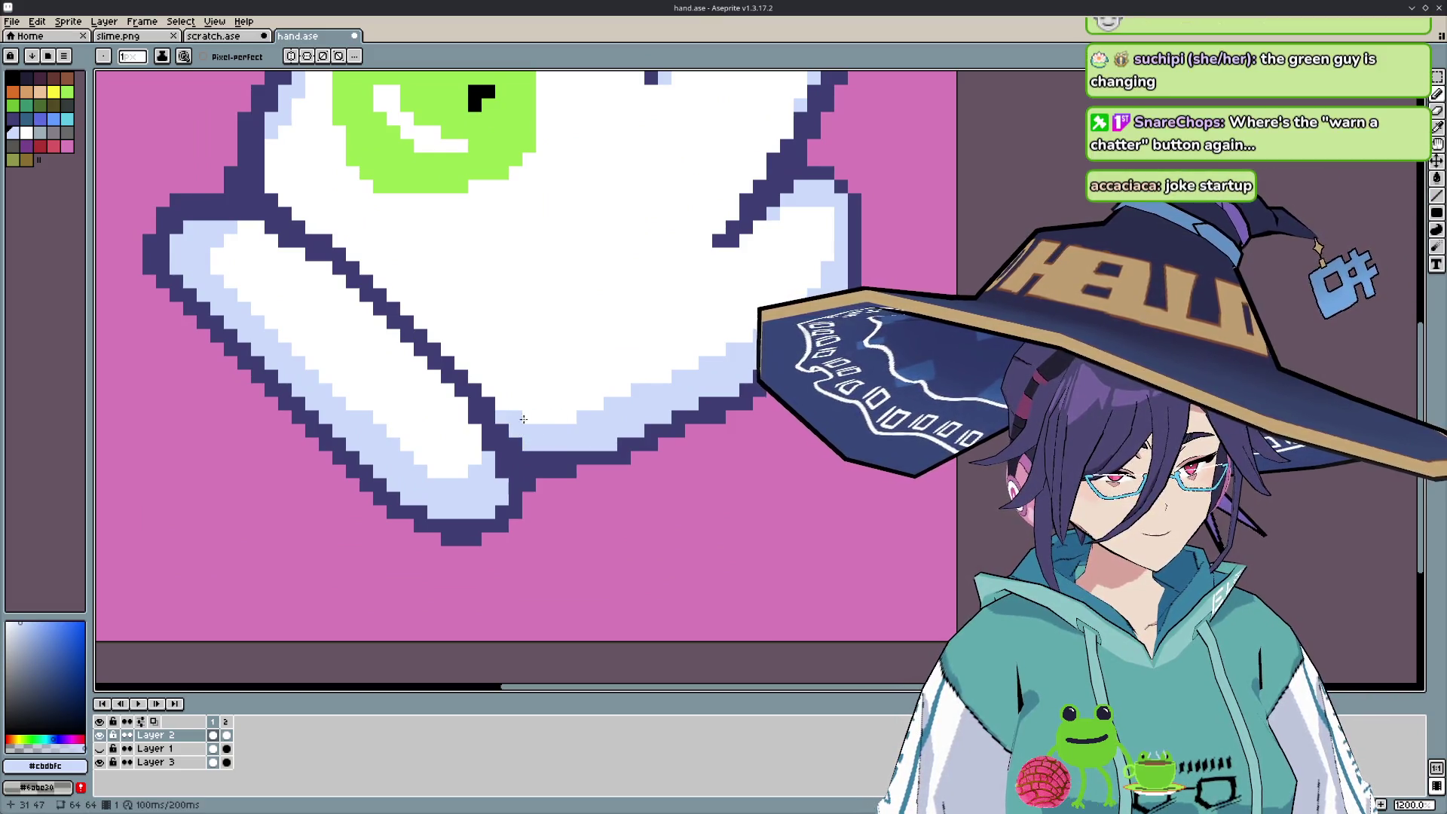
scroll(523, 419, down, 4)
scroll(616, 445, down, 5)
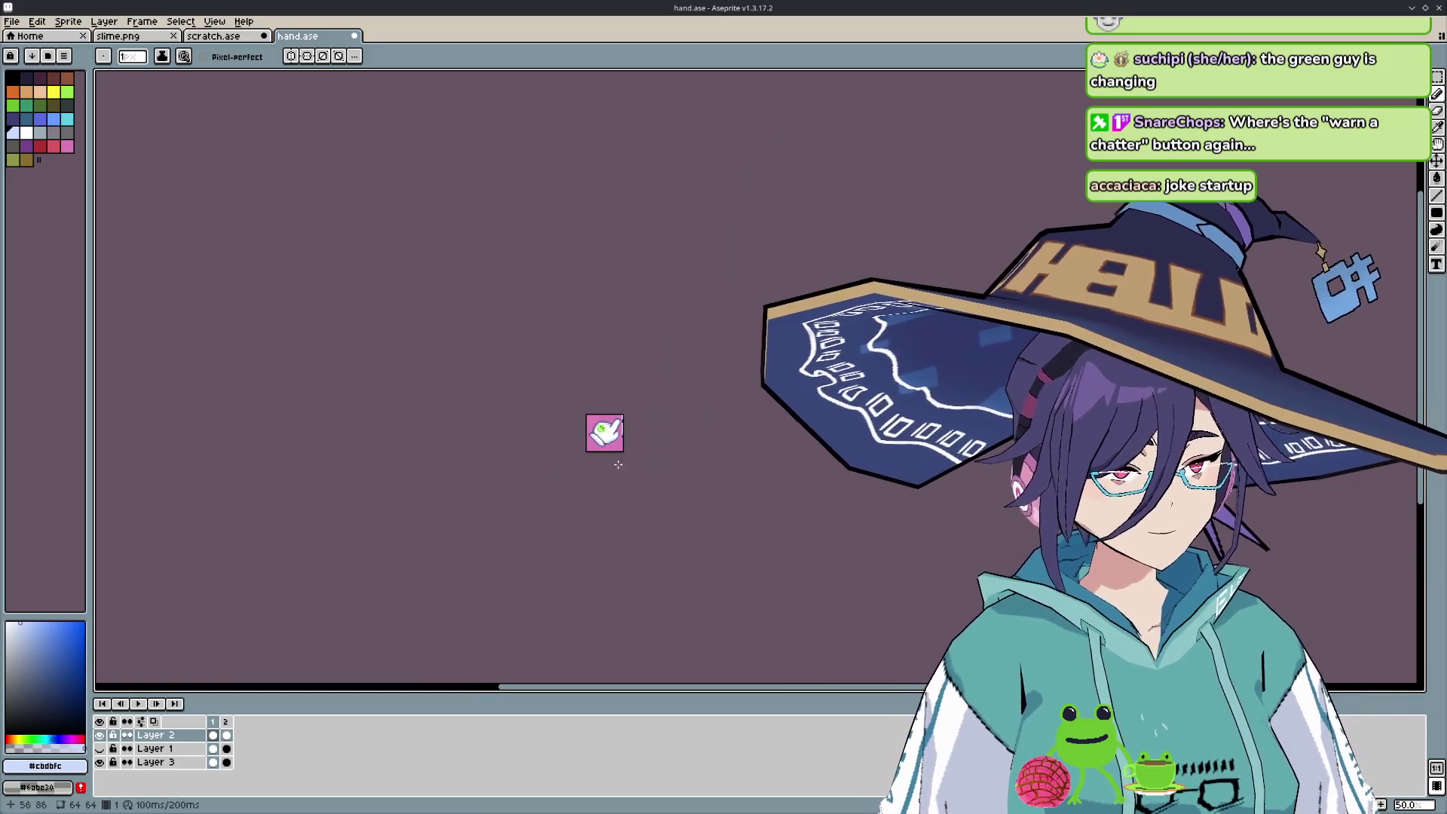
- Zoom in on the glove and flip between frames 1 and 2 to compare the poses
scroll(619, 470, up, 1)
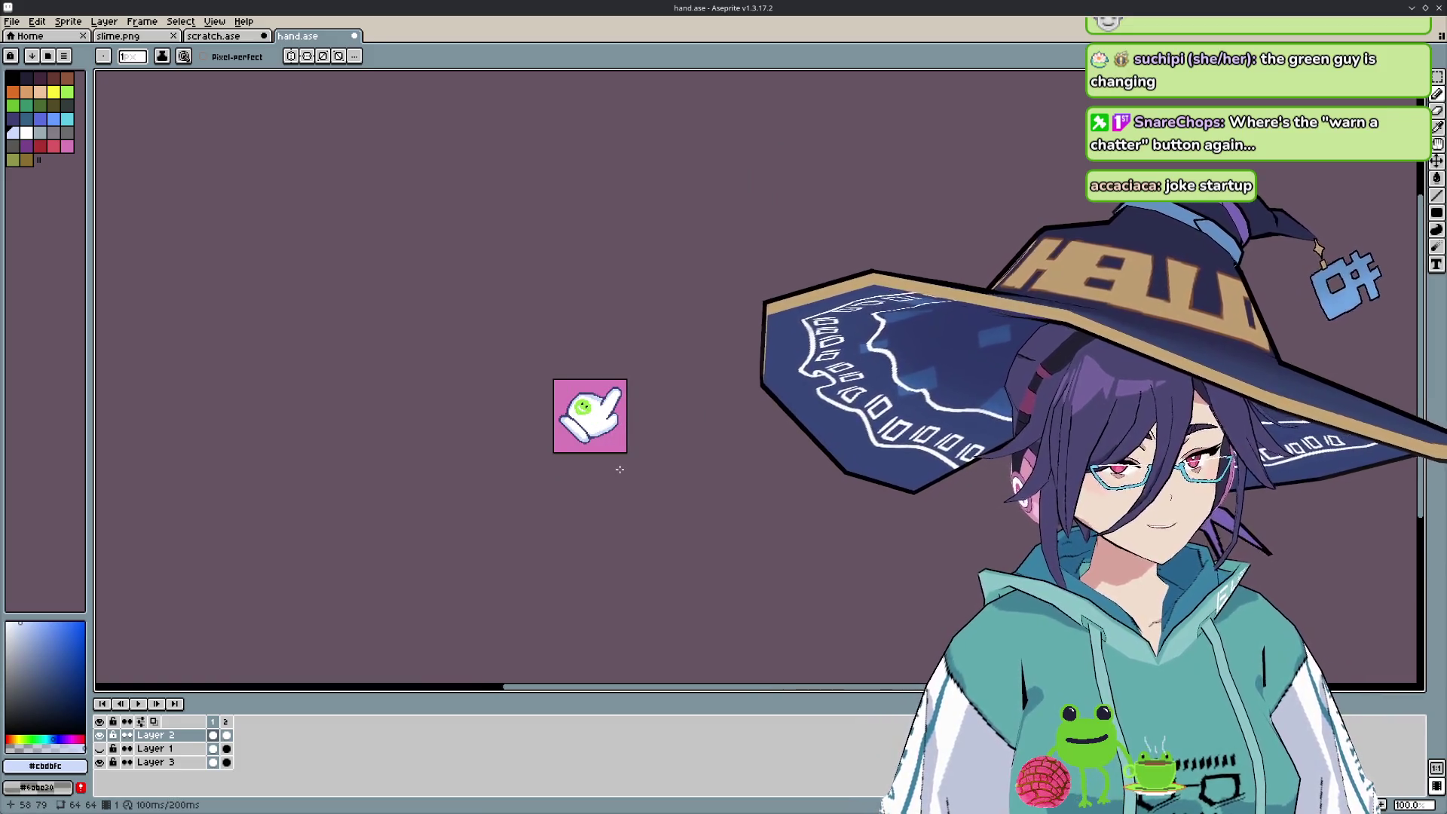
scroll(595, 459, up, 3)
drag(629, 377, 582, 440)
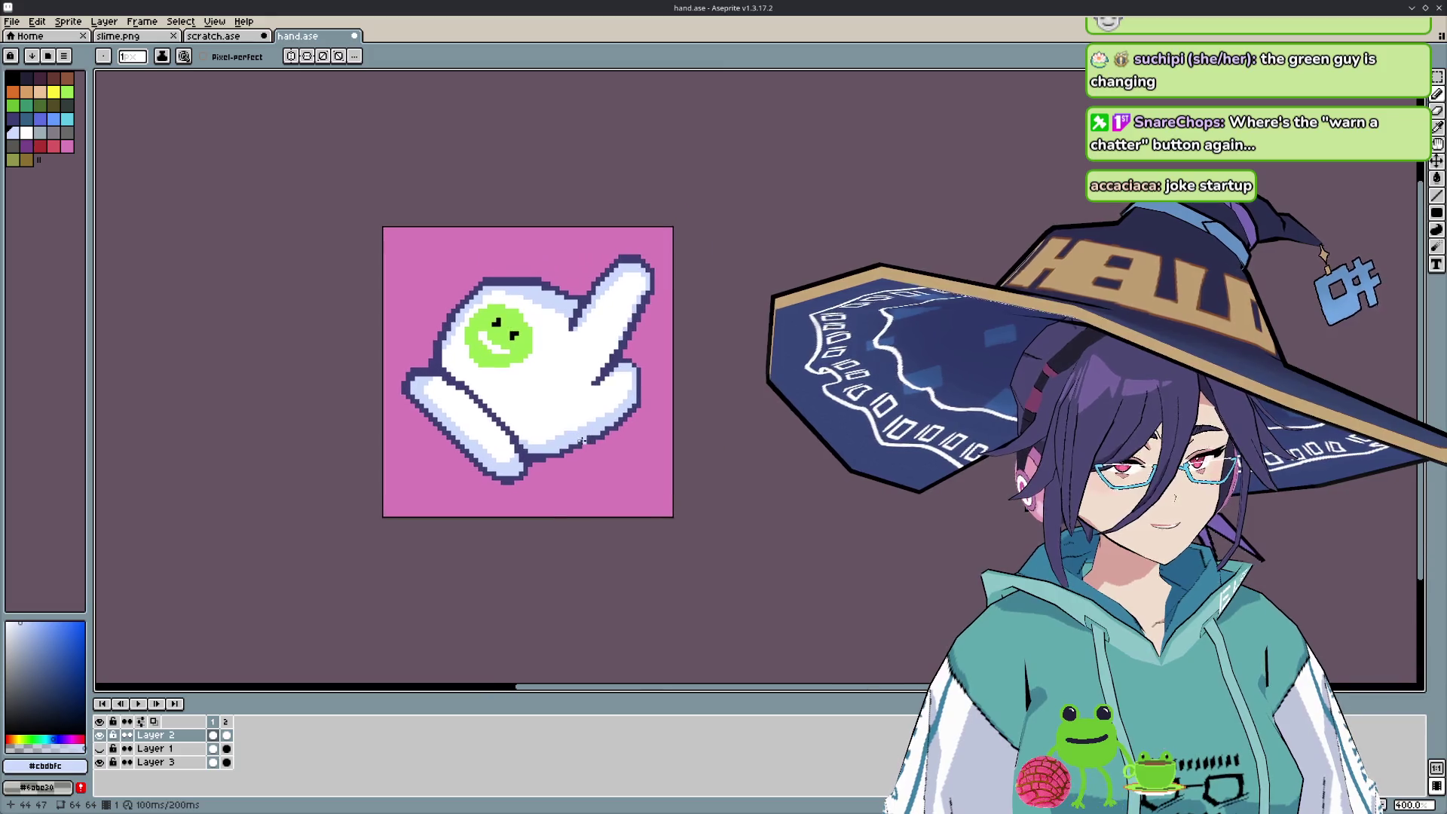
scroll(533, 452, up, 1)
scroll(528, 453, down, 1)
scroll(520, 453, up, 1)
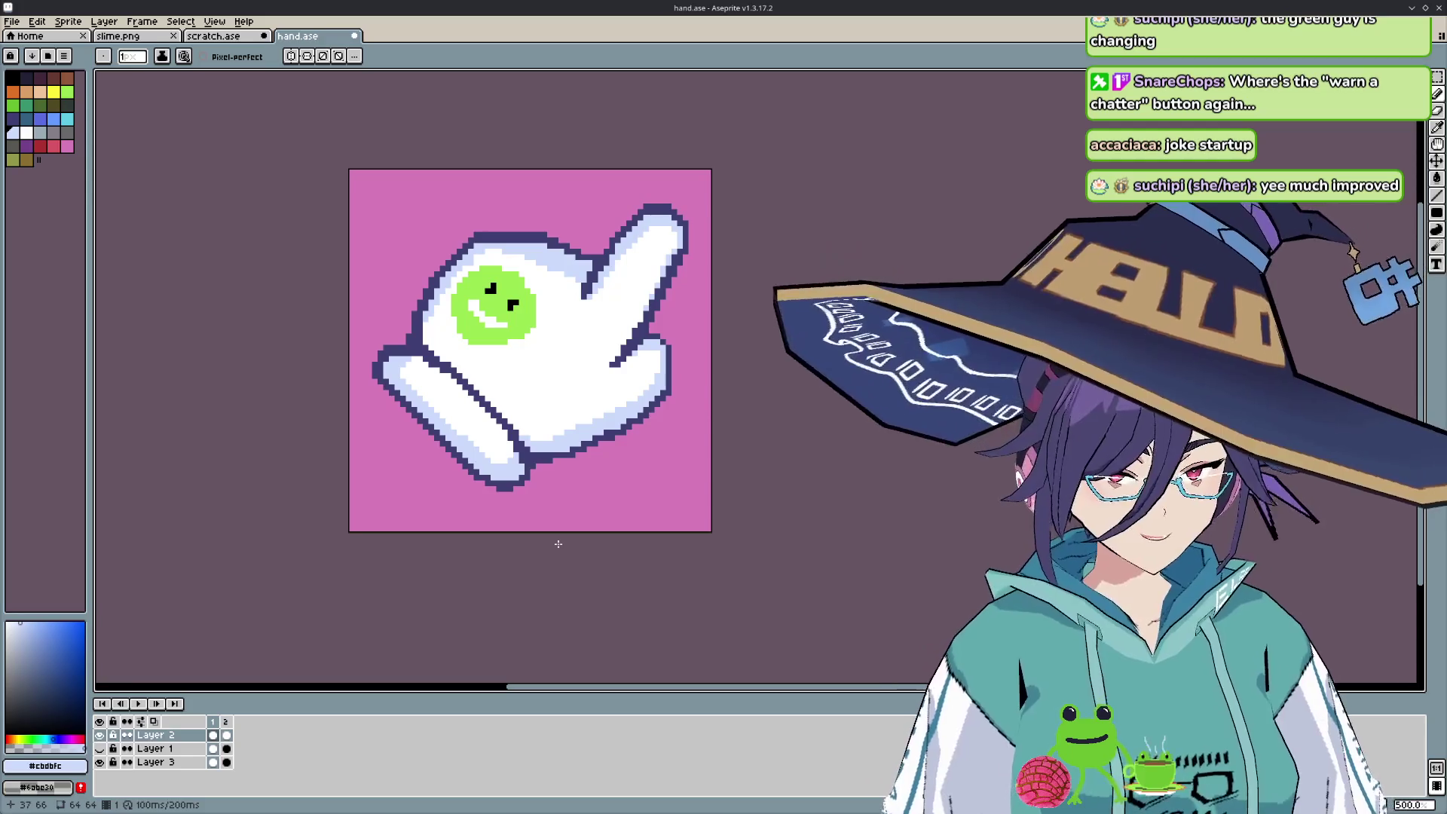
click(227, 722)
click(214, 722)
click(228, 723)
click(213, 722)
click(227, 722)
click(214, 722)
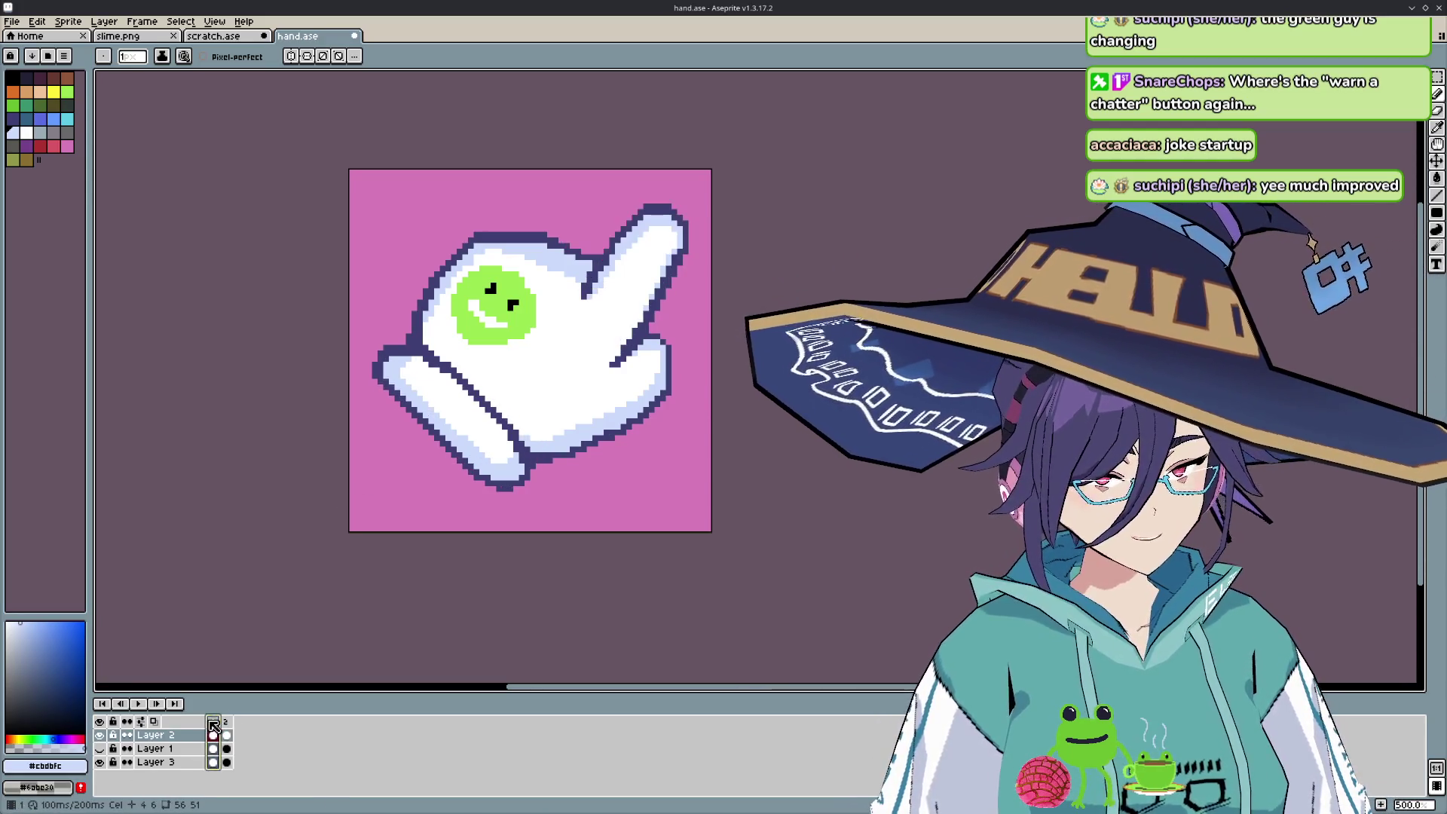
- Hide the pink background layer, keep the glove layer visible, and zoom in on the fist frame
click(99, 735)
click(99, 762)
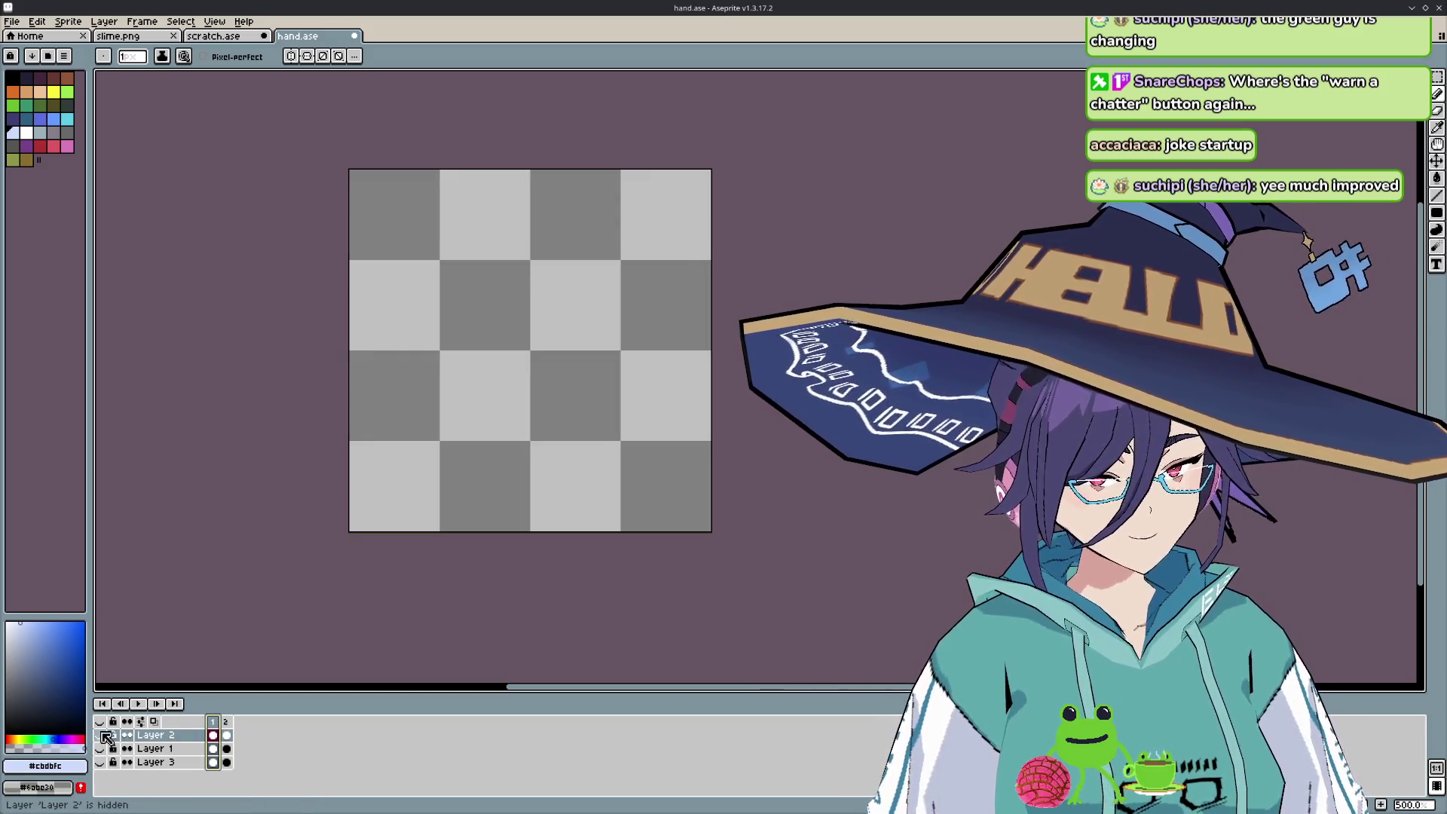
click(100, 735)
click(226, 722)
click(213, 722)
click(227, 722)
key(plus)
key(plus)
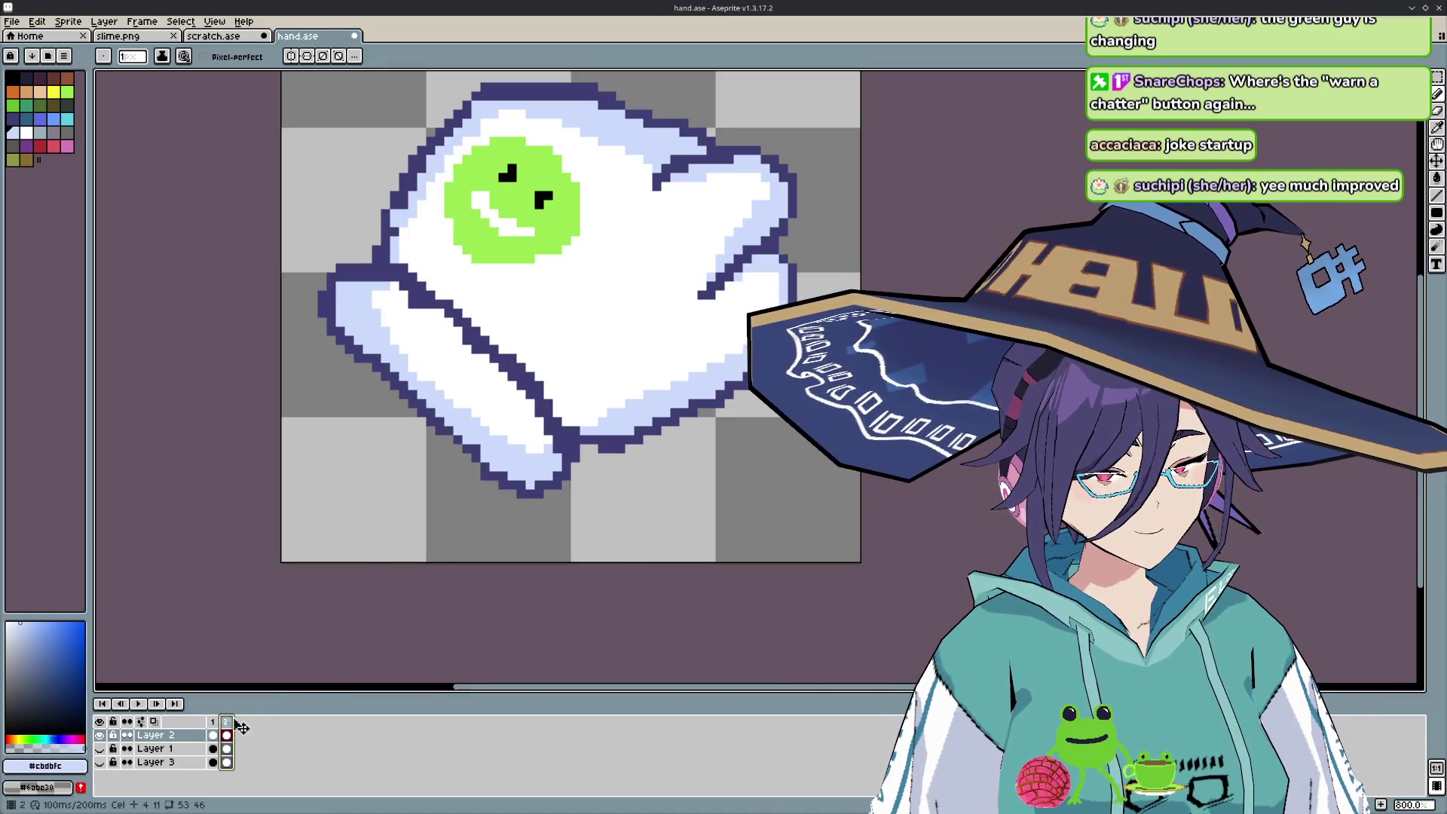
- Select the finger area on the right side of the fist frame
scroll(531, 587, down, 2)
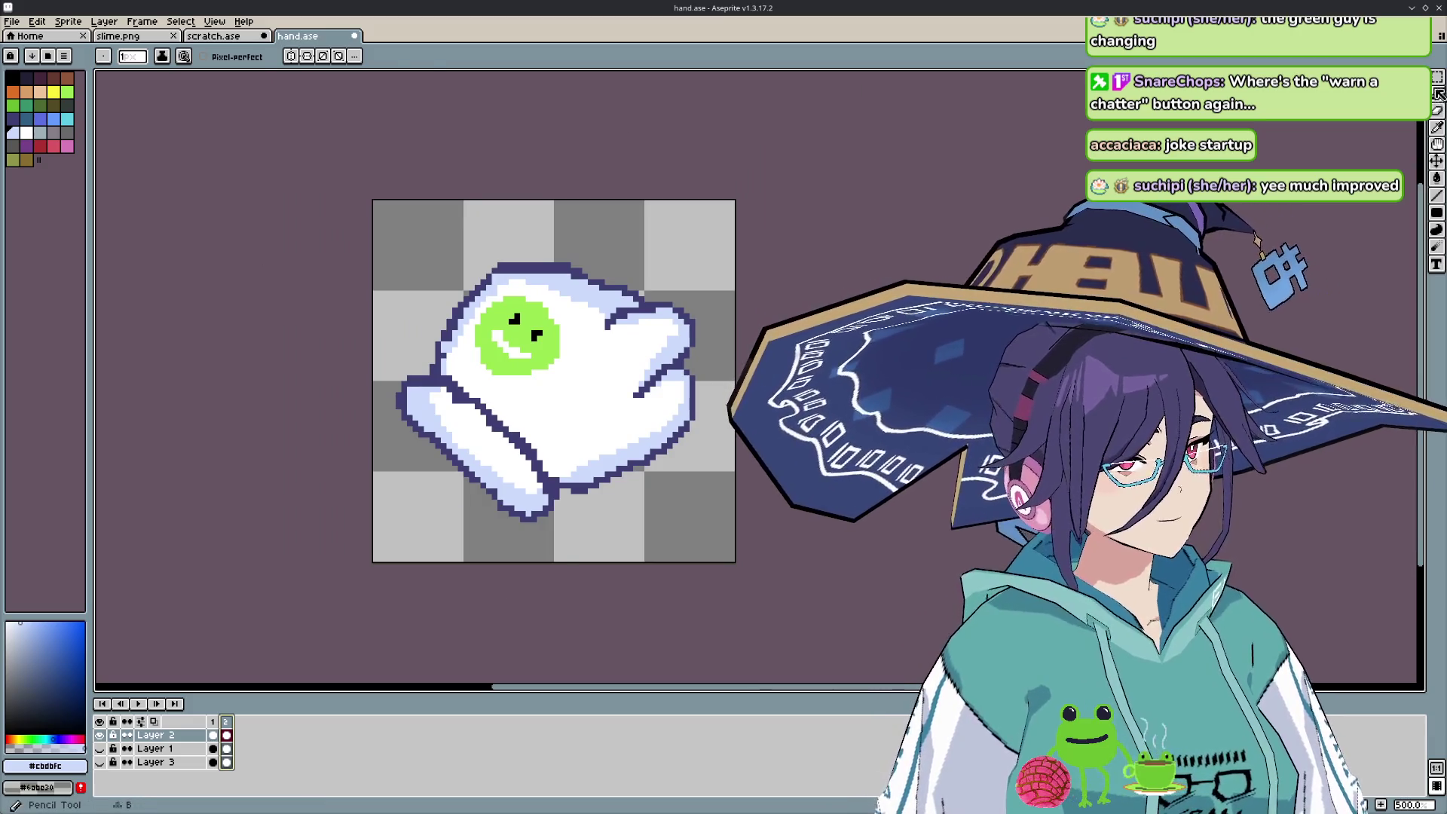
key(shift+m)
key(w)
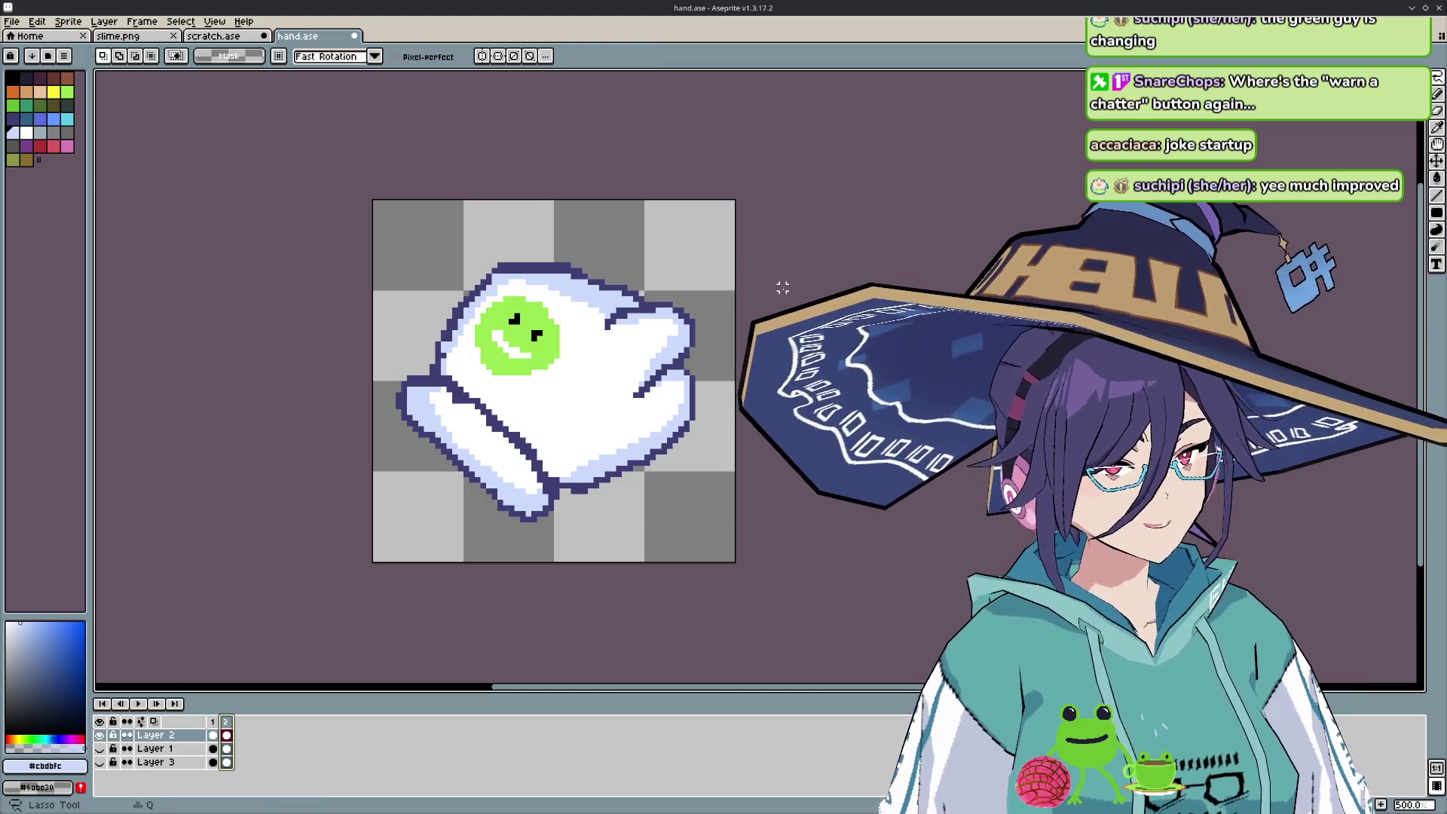
click(213, 722)
click(227, 723)
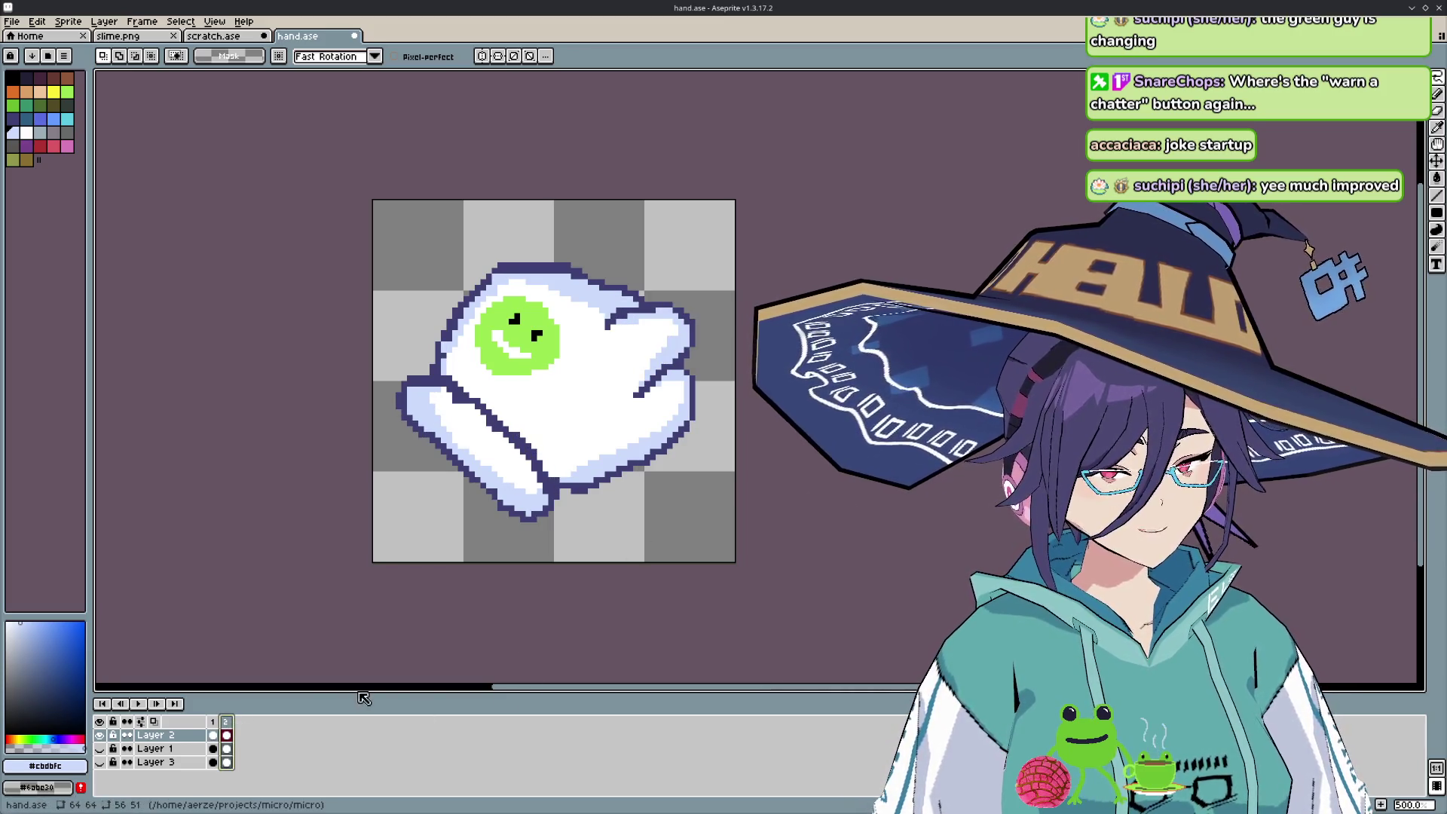
click(212, 722)
click(226, 722)
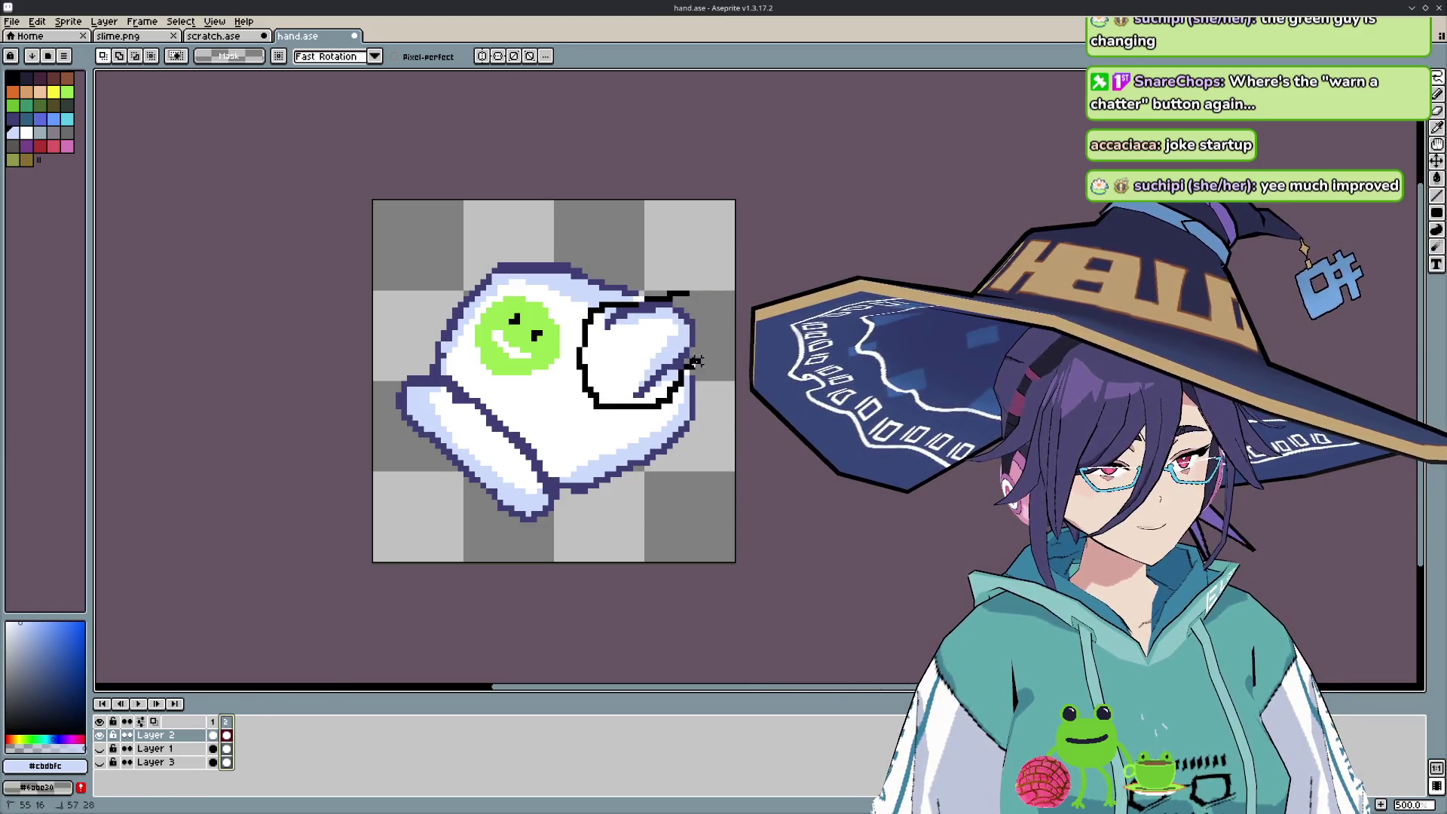
drag(698, 299, 687, 309)
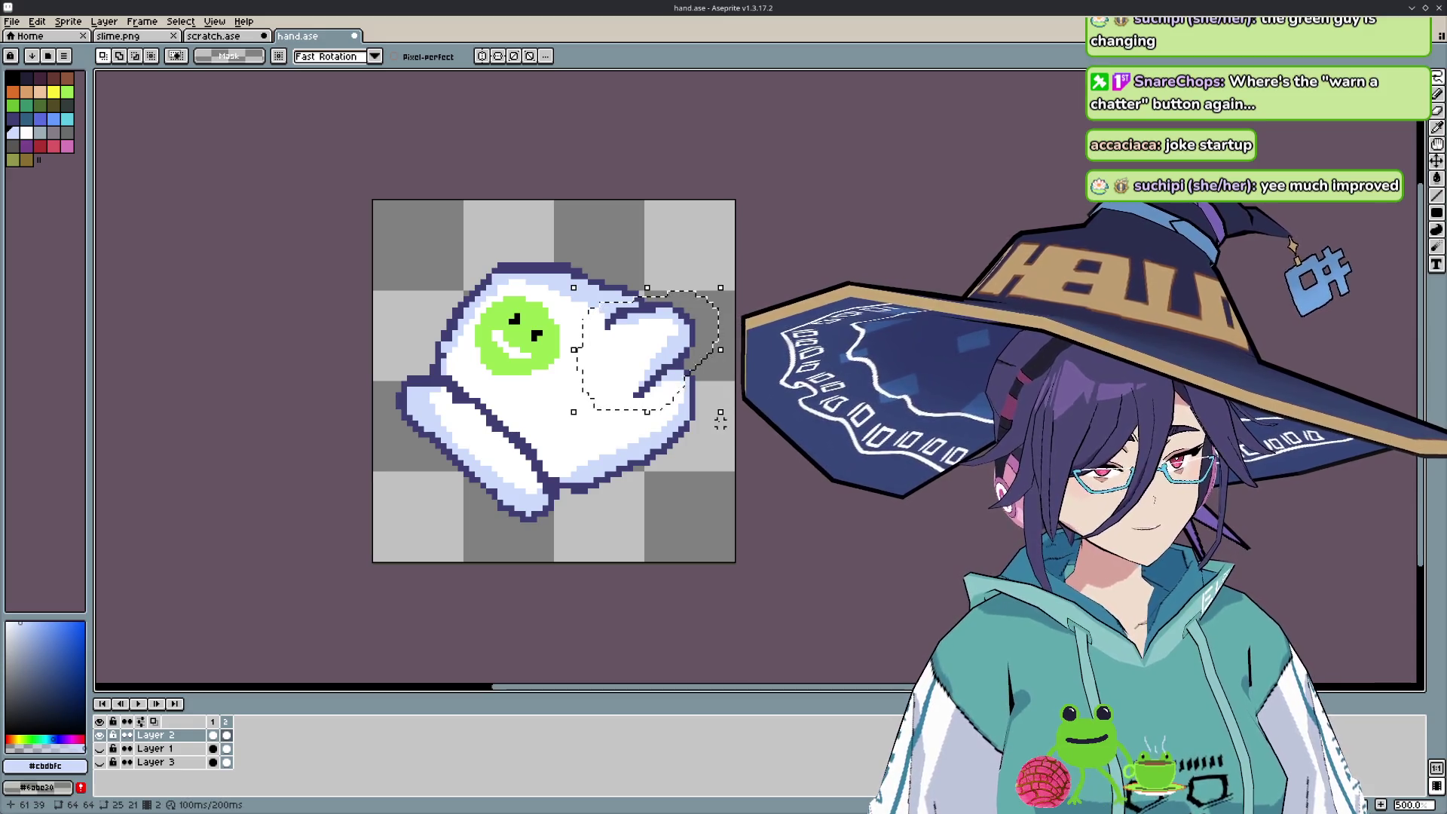
- Add a new third frame, clear the selected fingers in it, and move its cel onto Layer 1
right_click(225, 722)
click(249, 740)
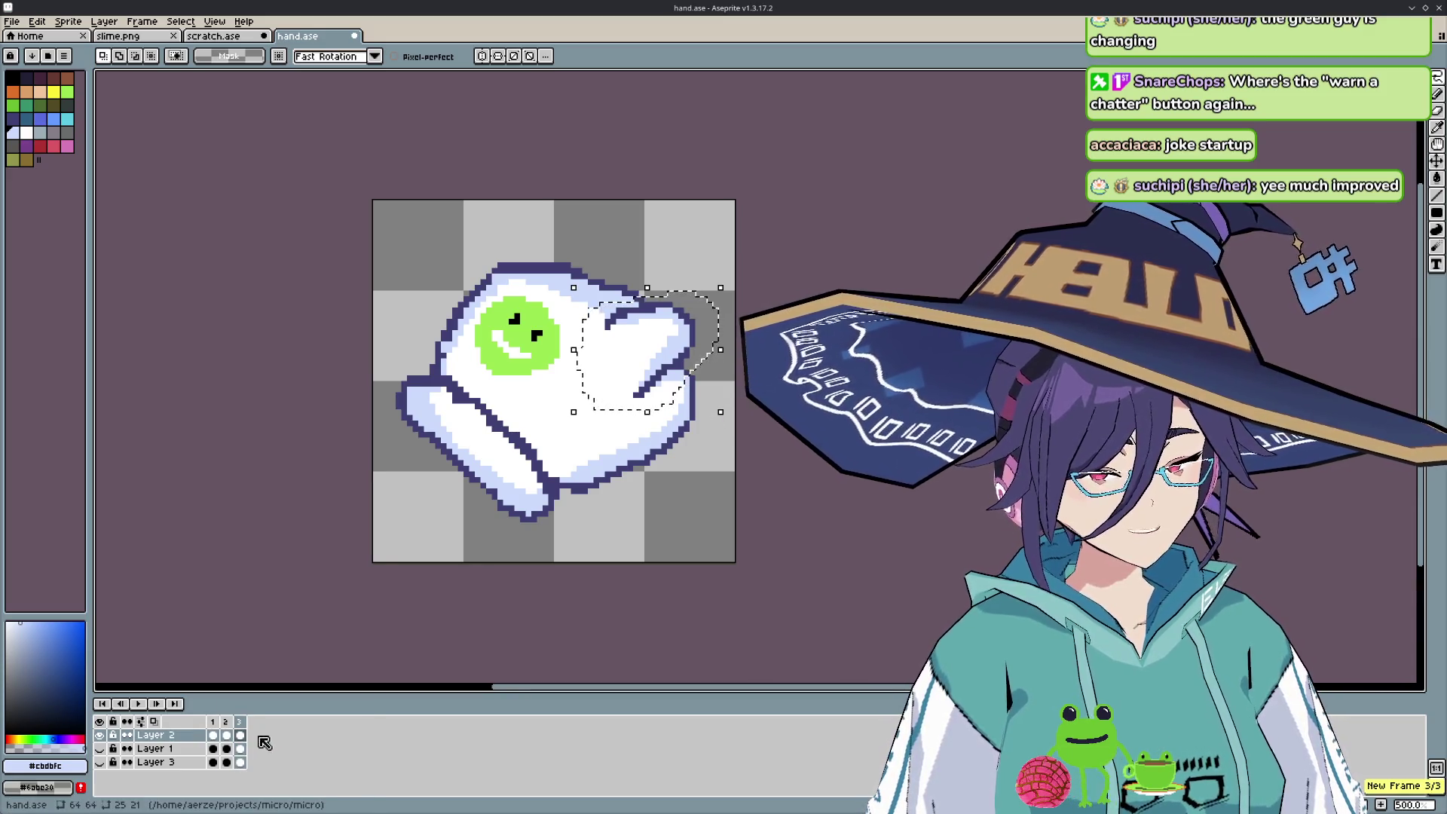
key(Delete)
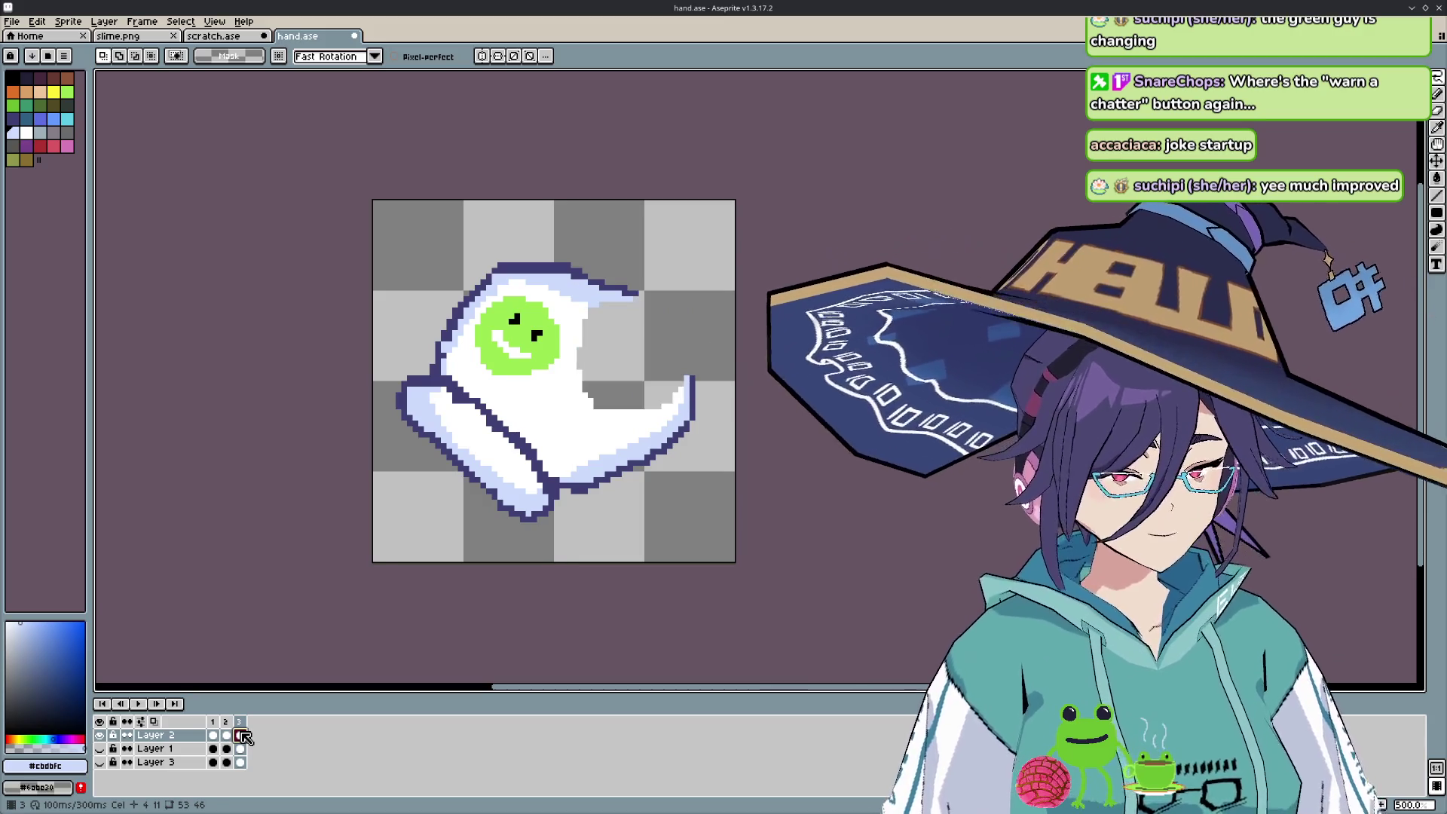
click(240, 748)
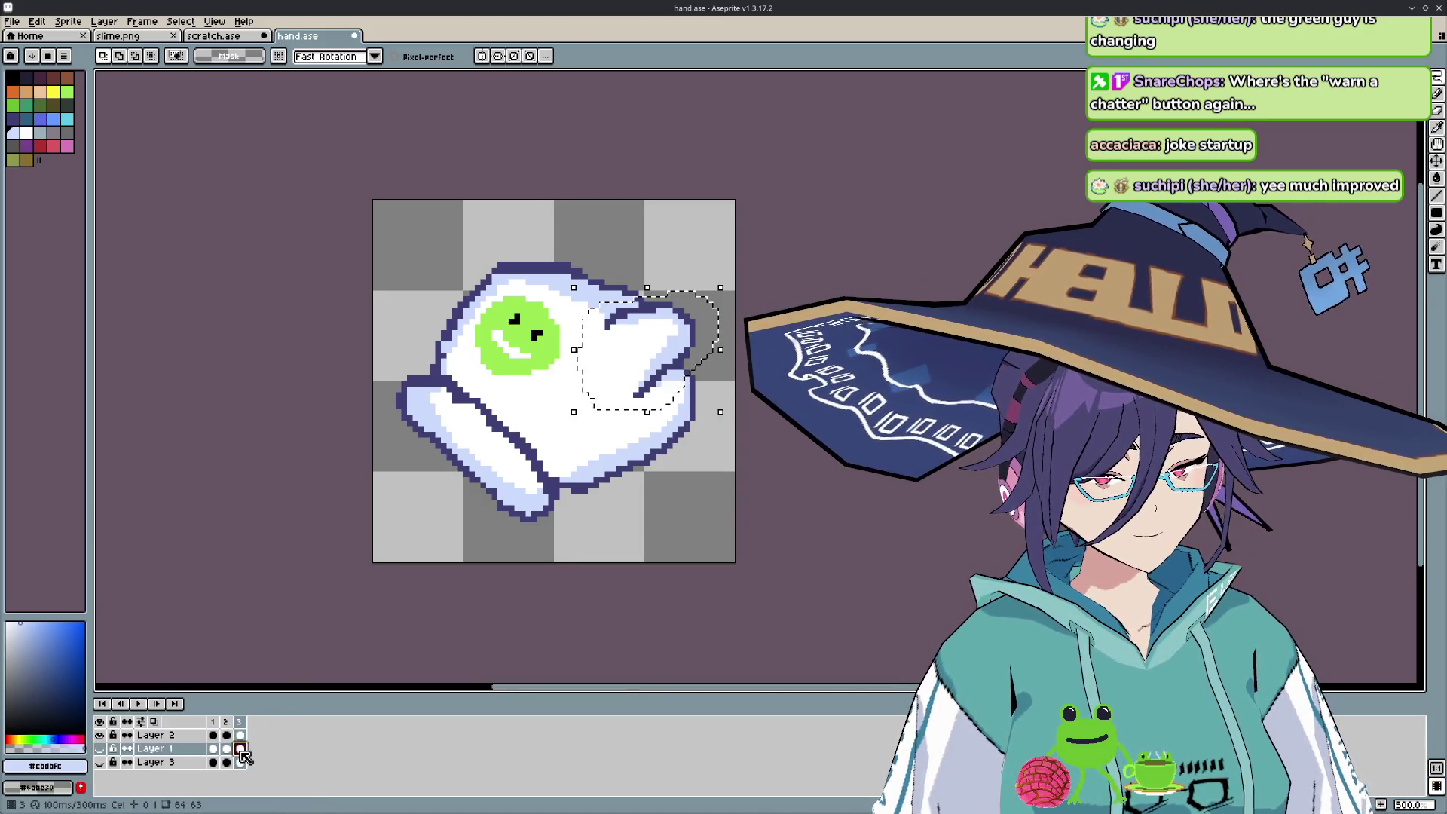
click(240, 762)
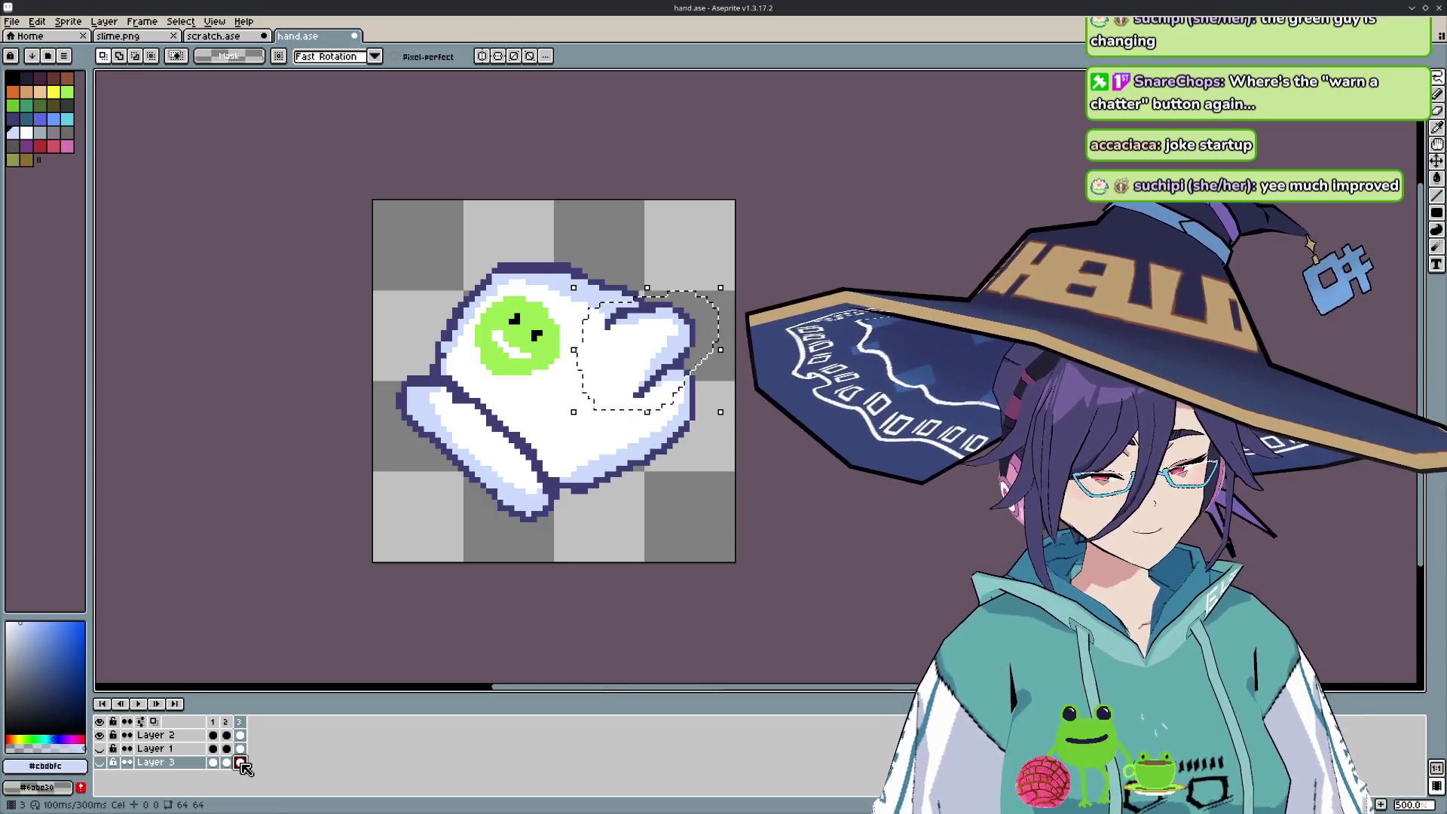
key(ctrl+d)
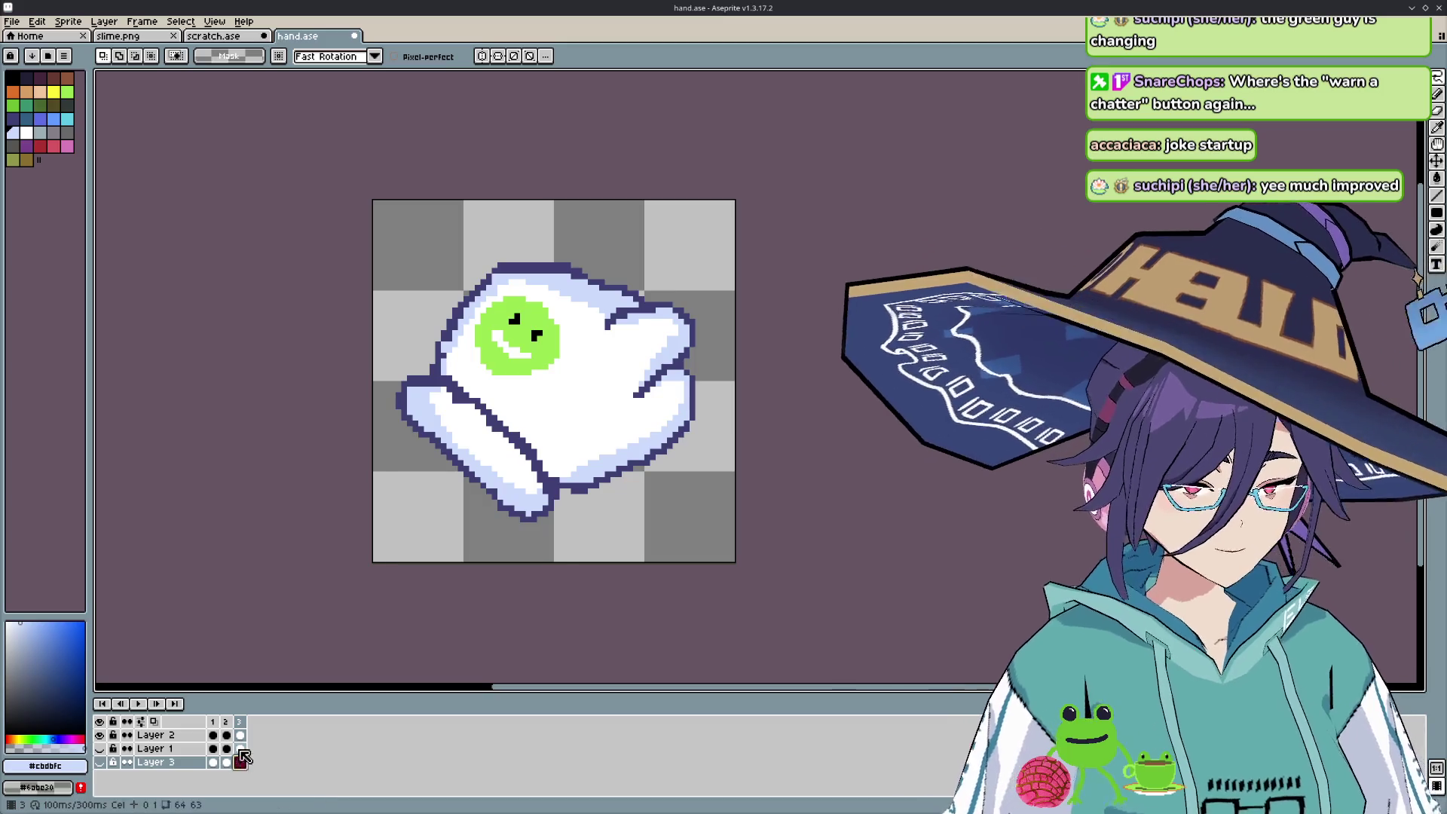
drag(242, 763, 241, 746)
click(226, 735)
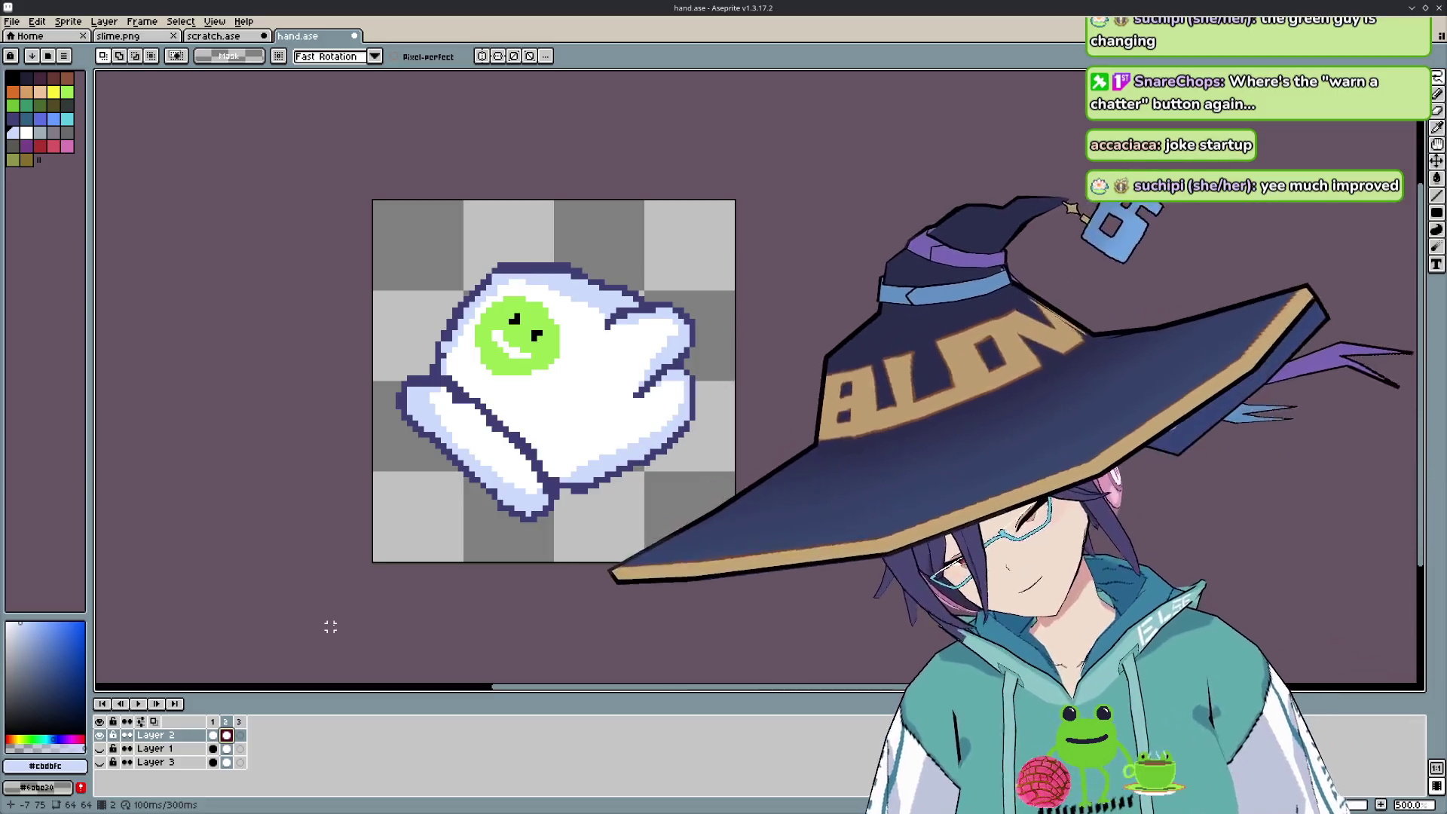
- Select the pointing finger, invert the selection, test-delete the hand pixels and undo, ending on frame 3
key(Return)
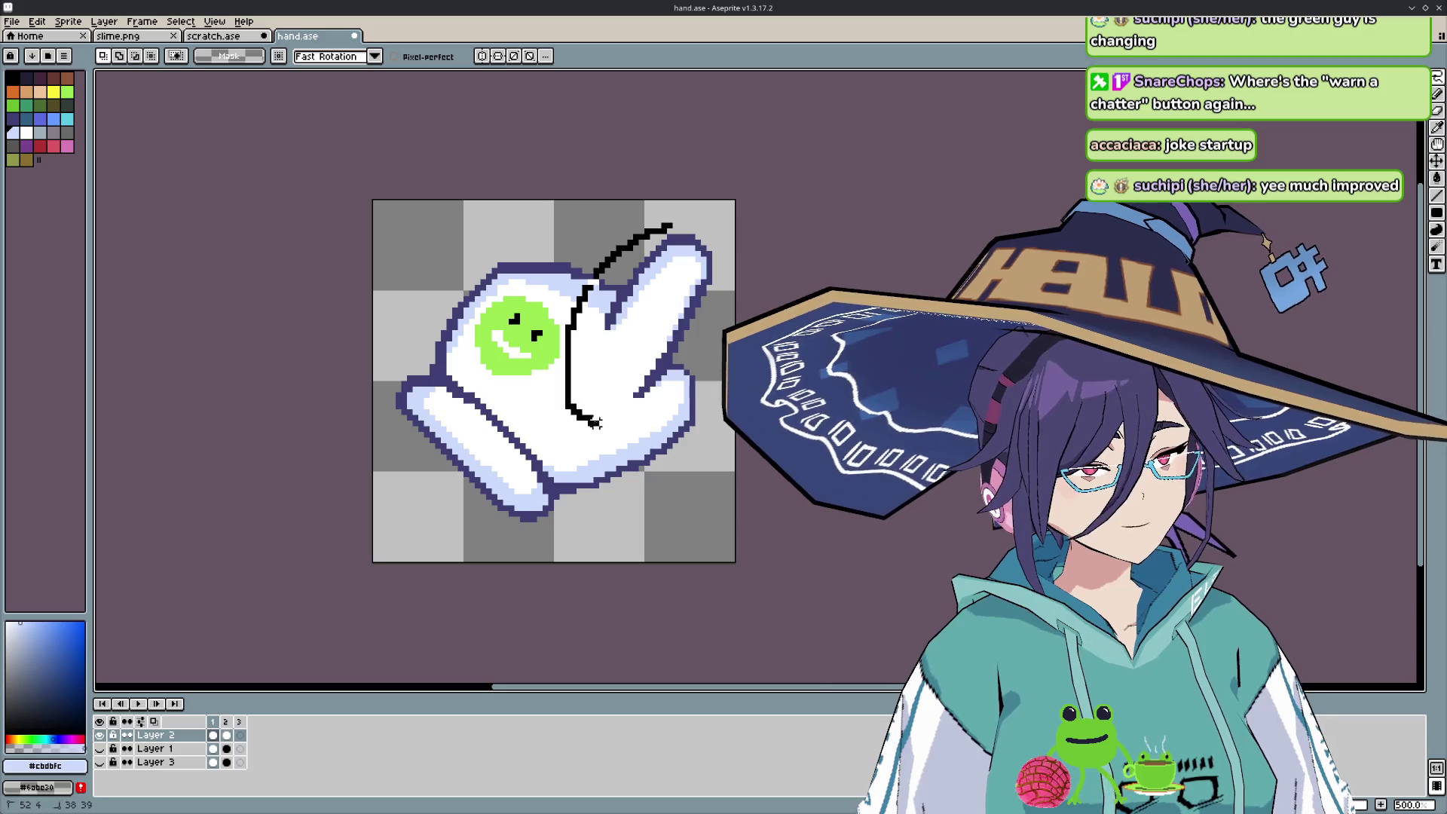
drag(651, 413, 716, 396)
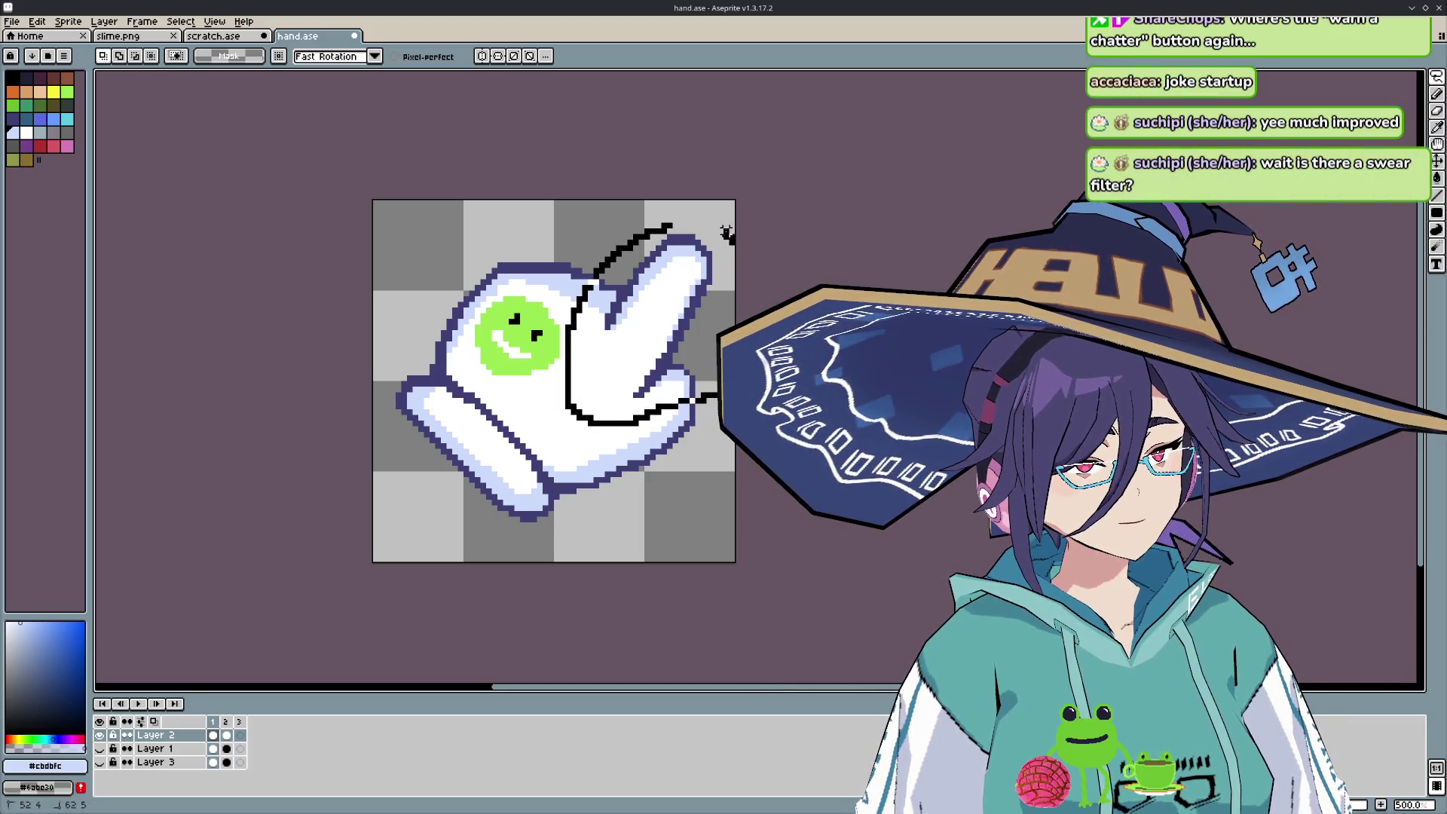
key(Return)
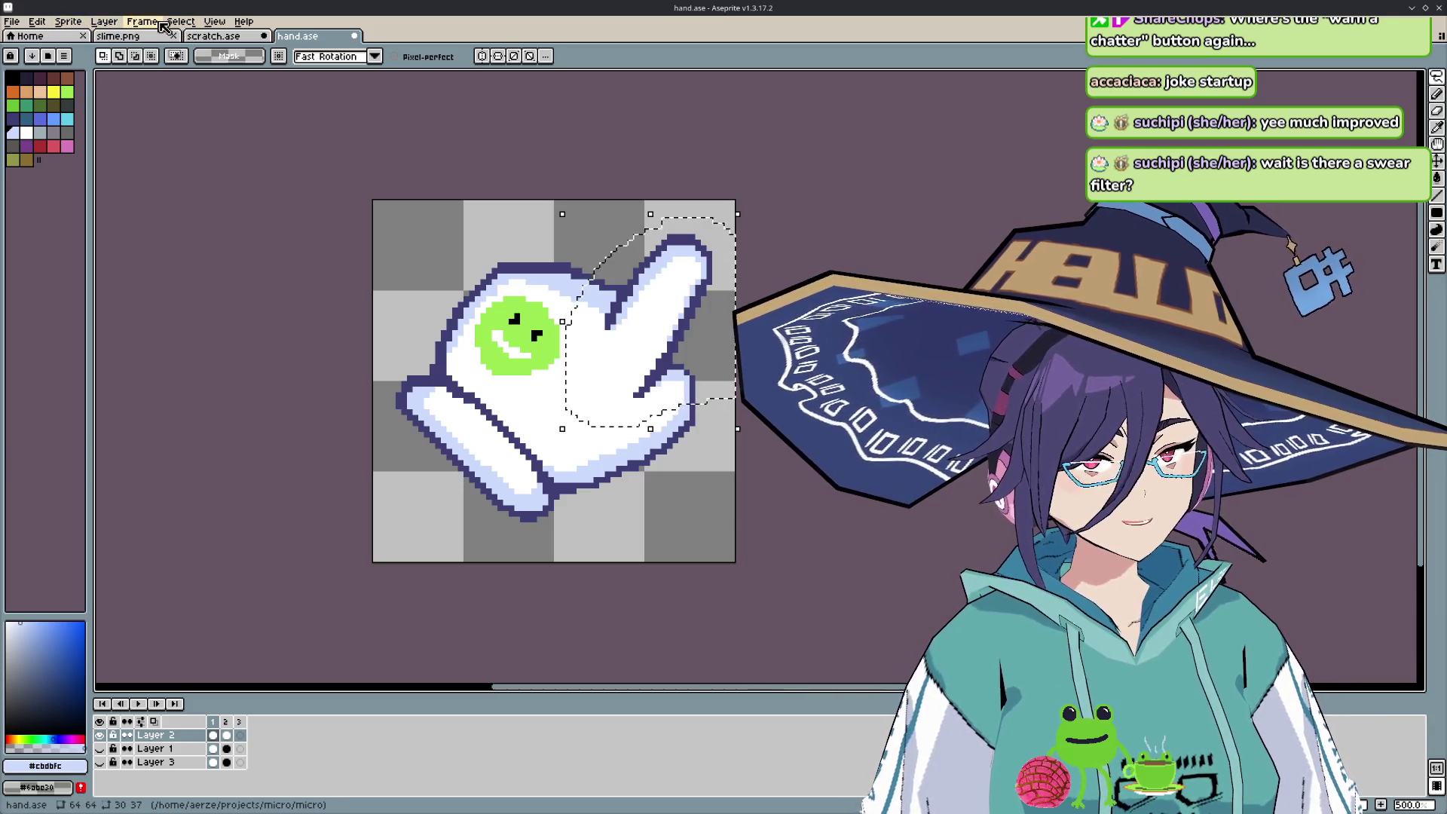
click(174, 22)
click(202, 76)
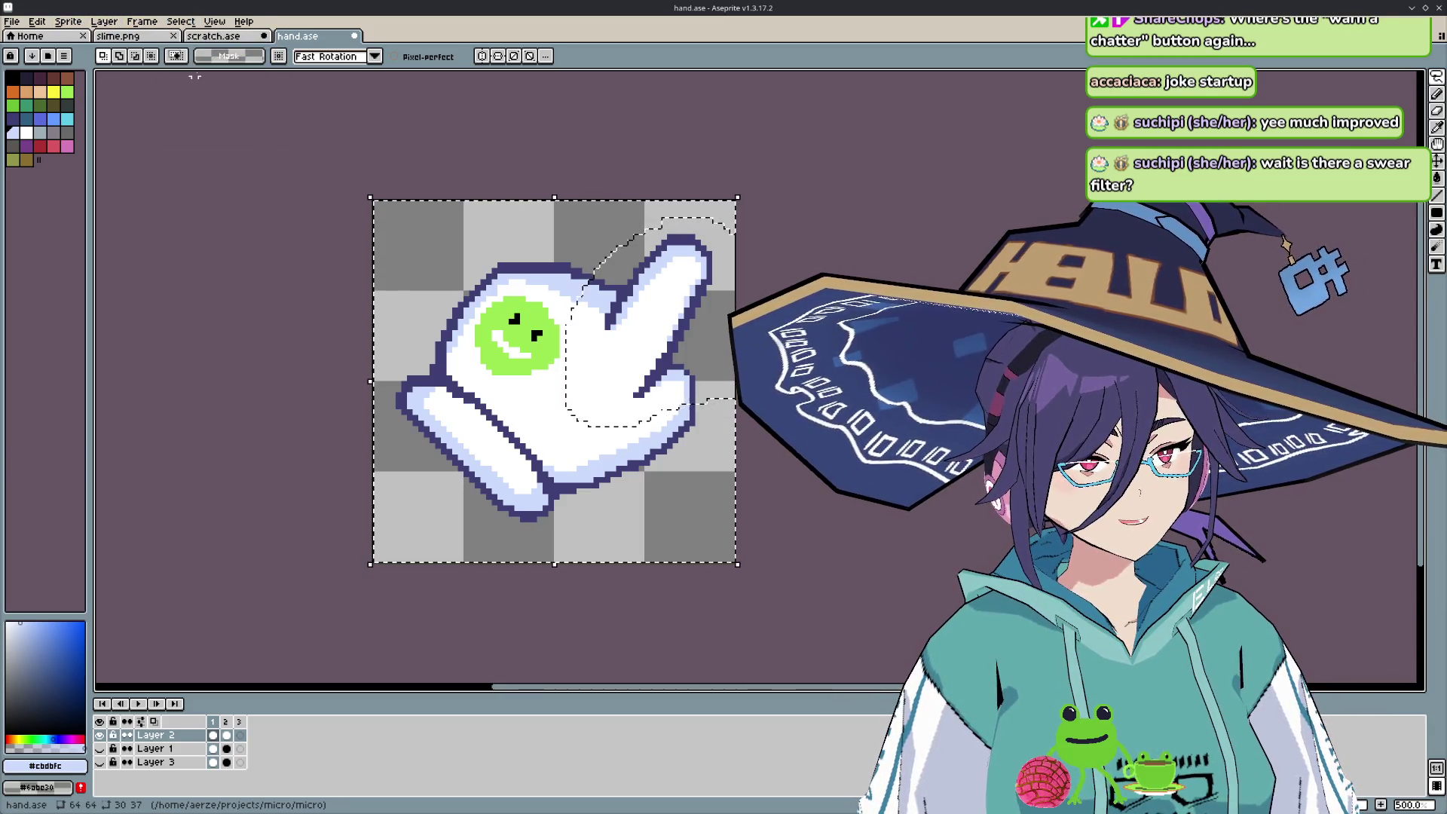
key(Delete)
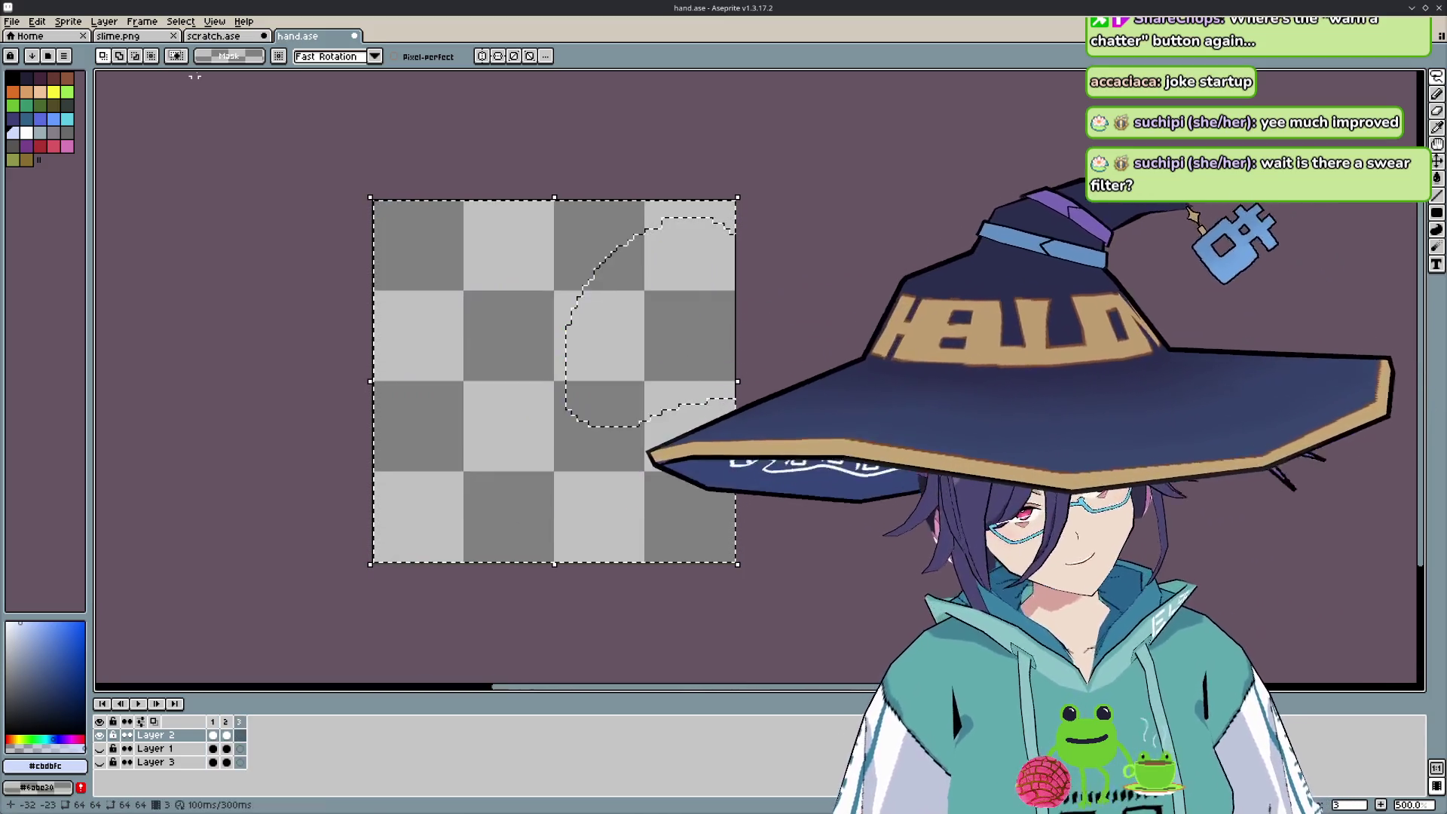
key(ctrl+z)
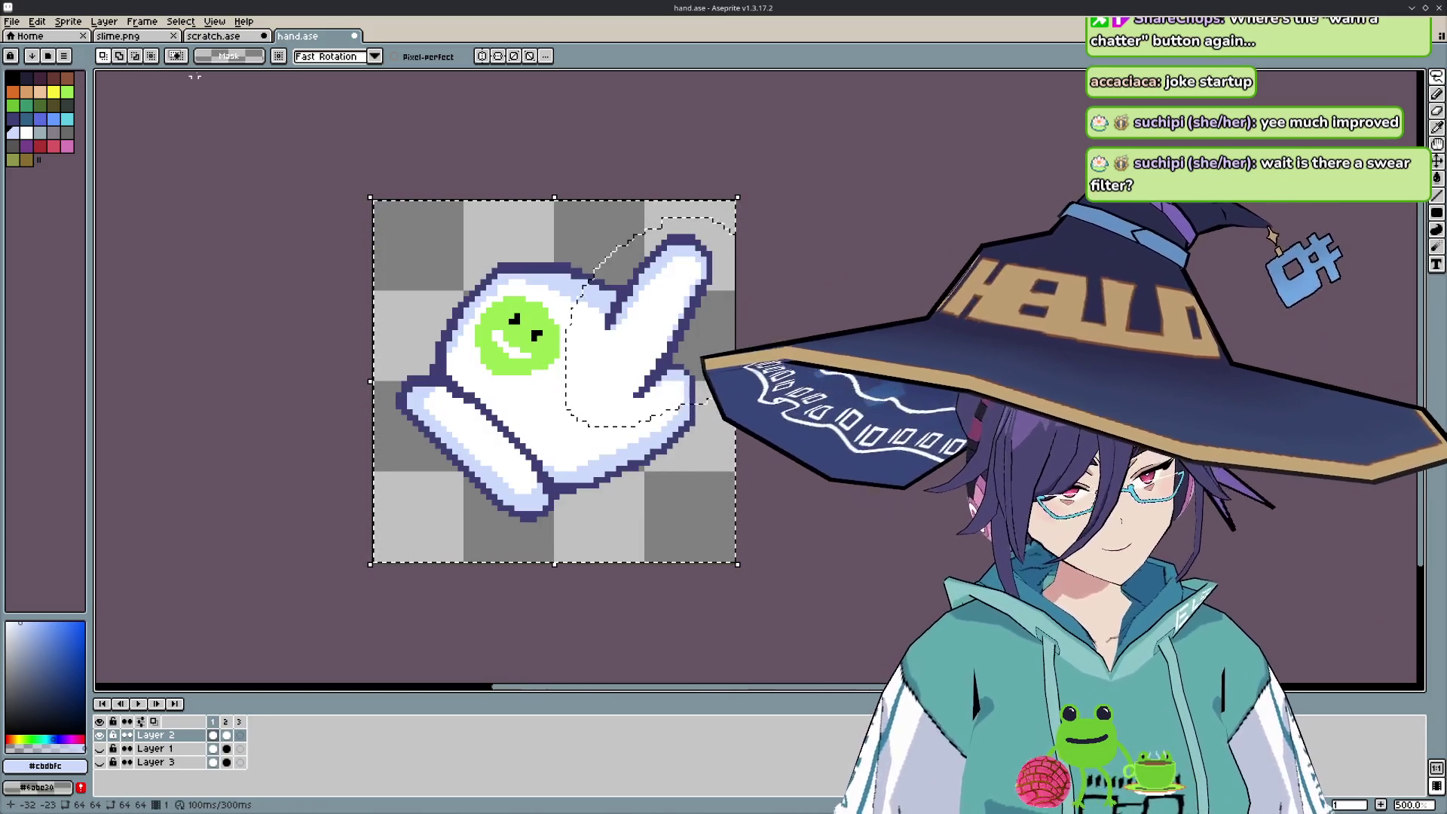
key(Right)
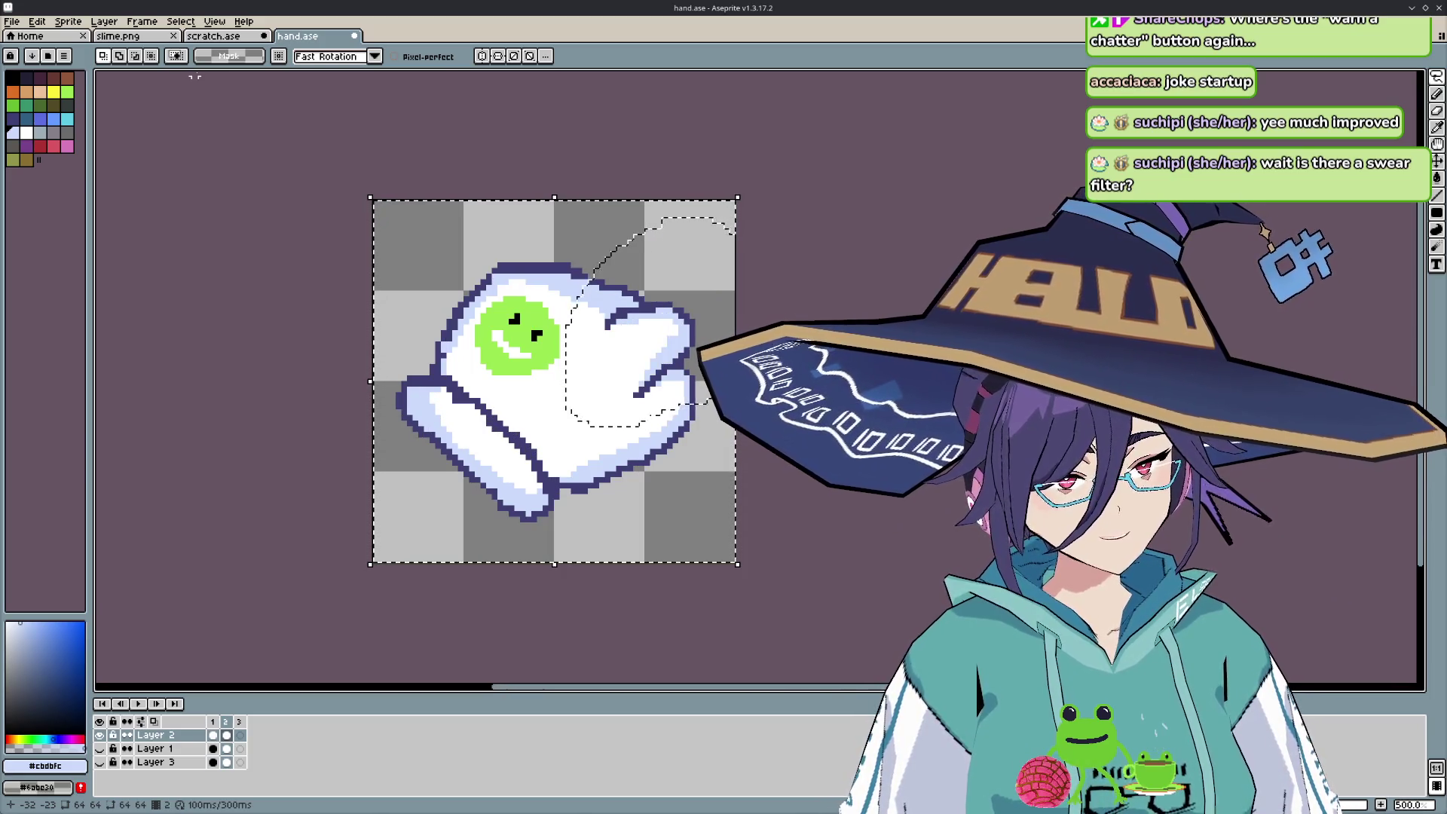
key(ctrl+t)
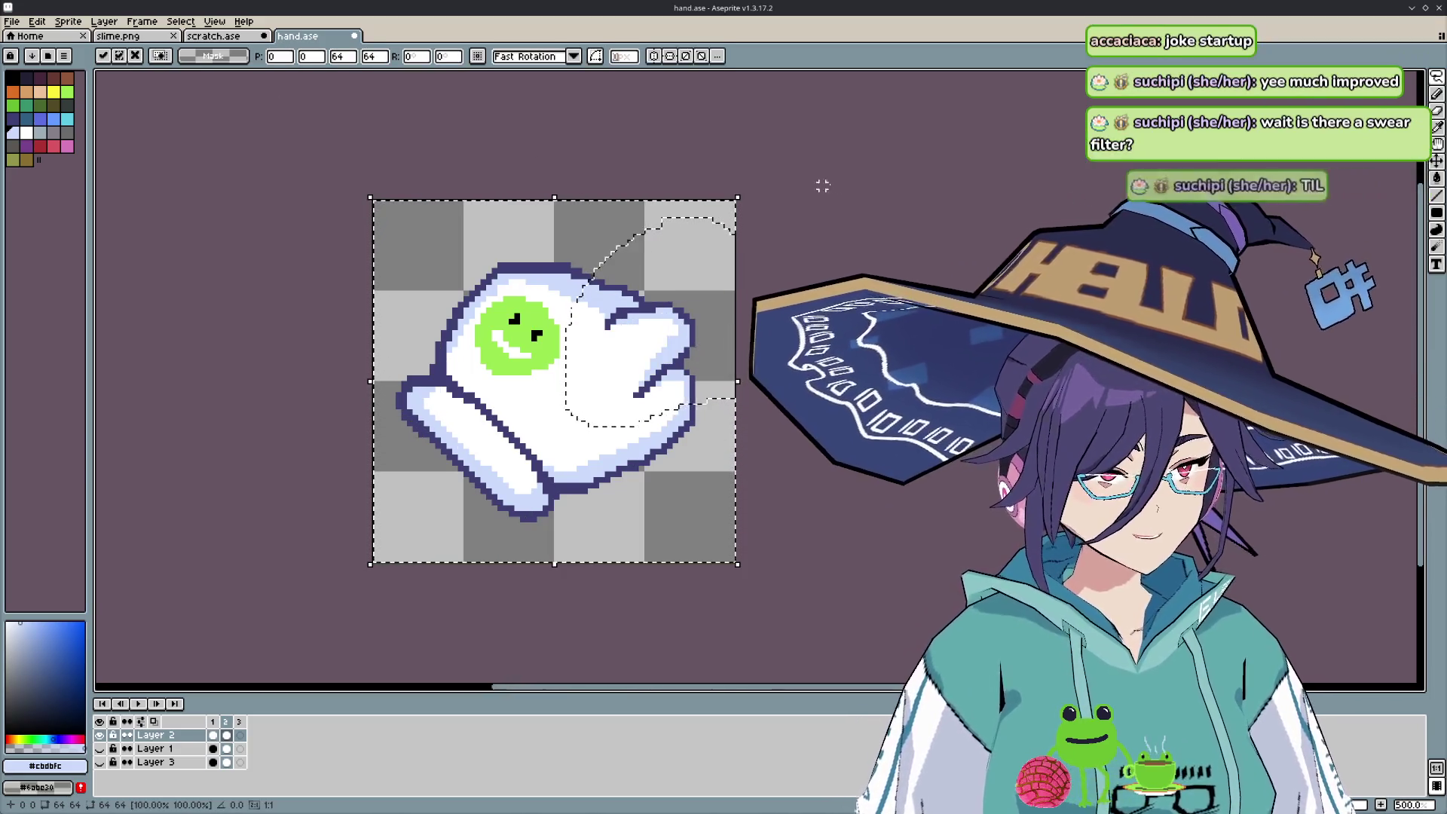
click(240, 735)
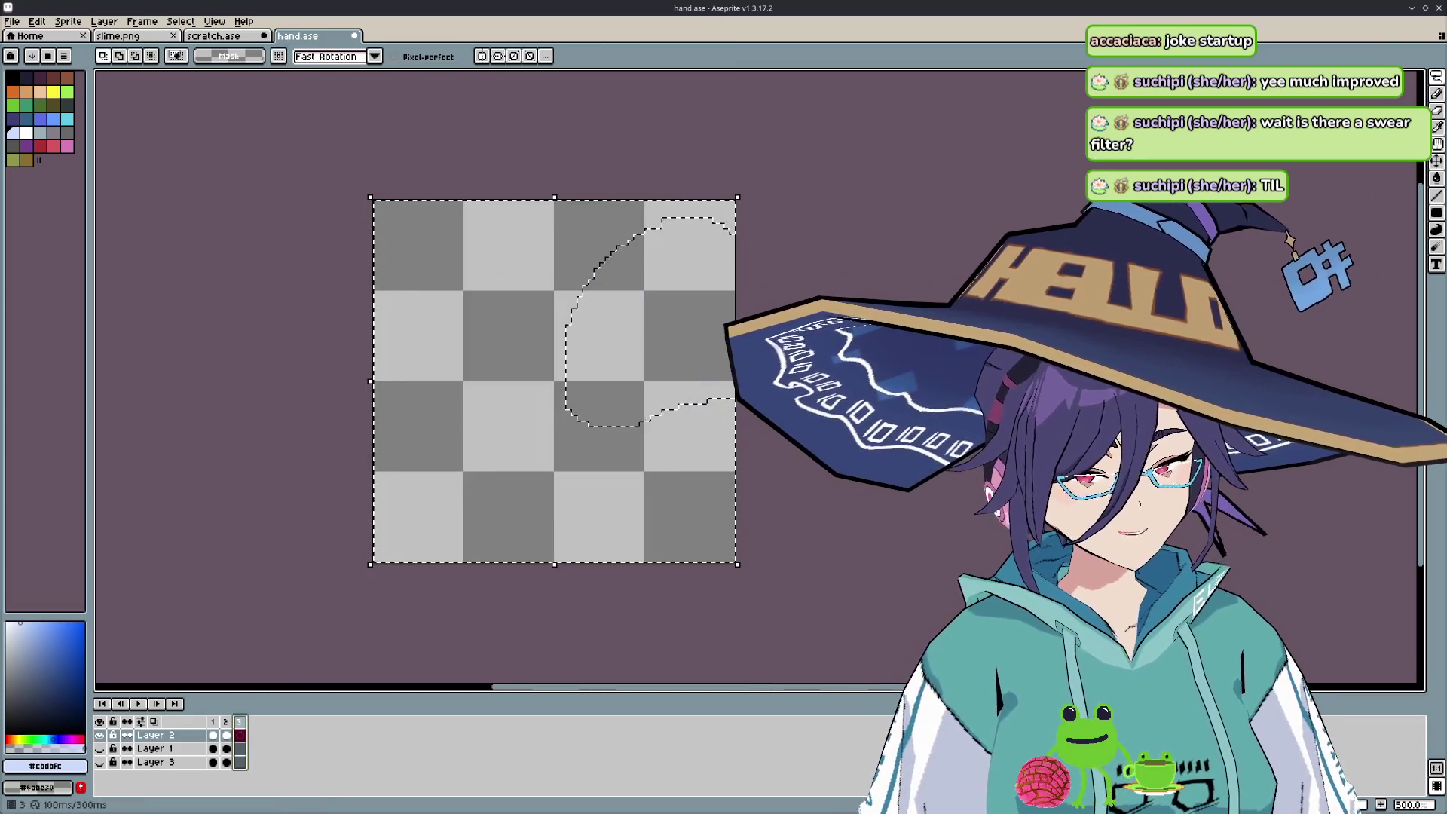
- Delete the empty frame 3 and play the two-frame animation
click(239, 722)
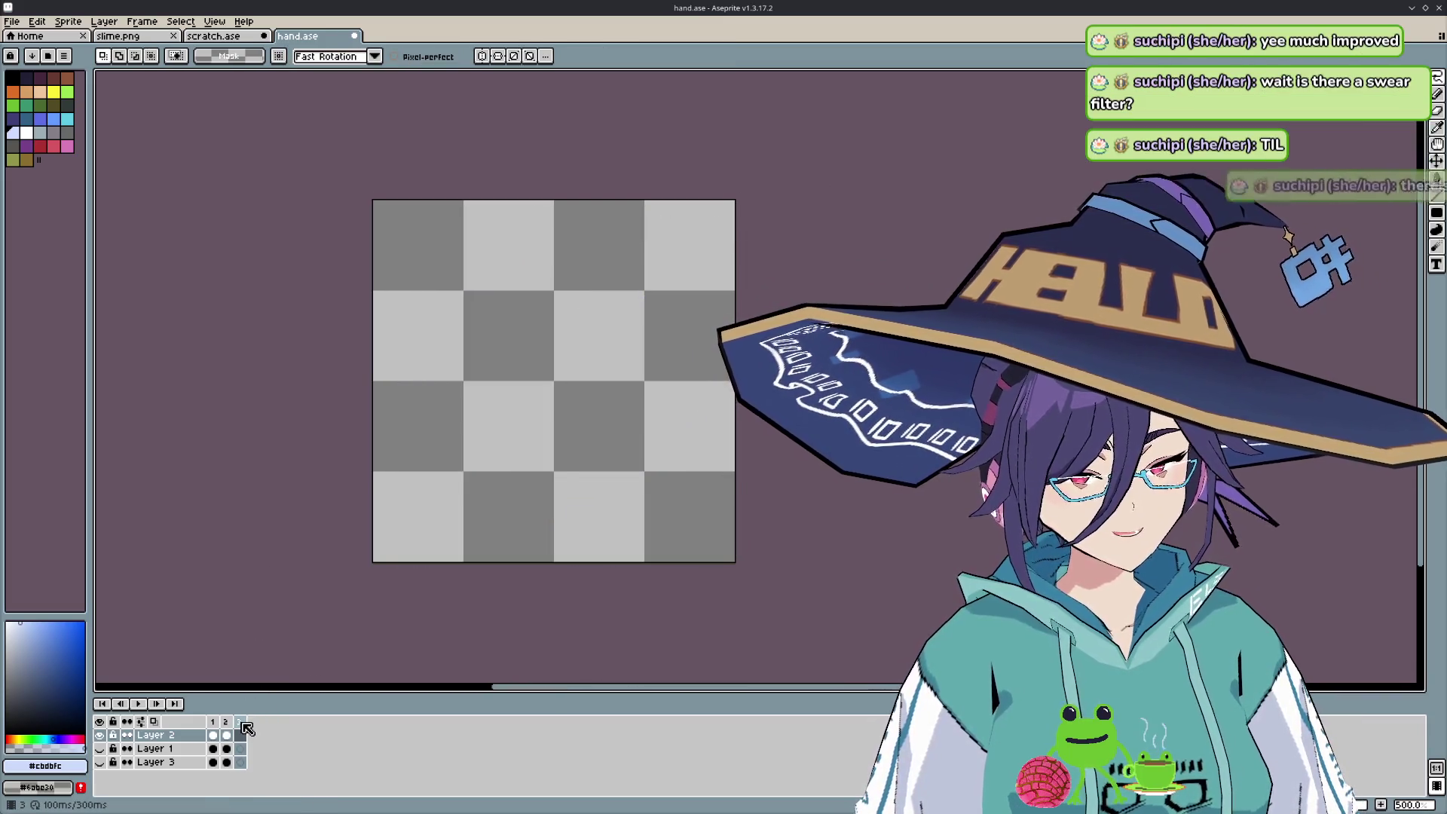
right_click(241, 721)
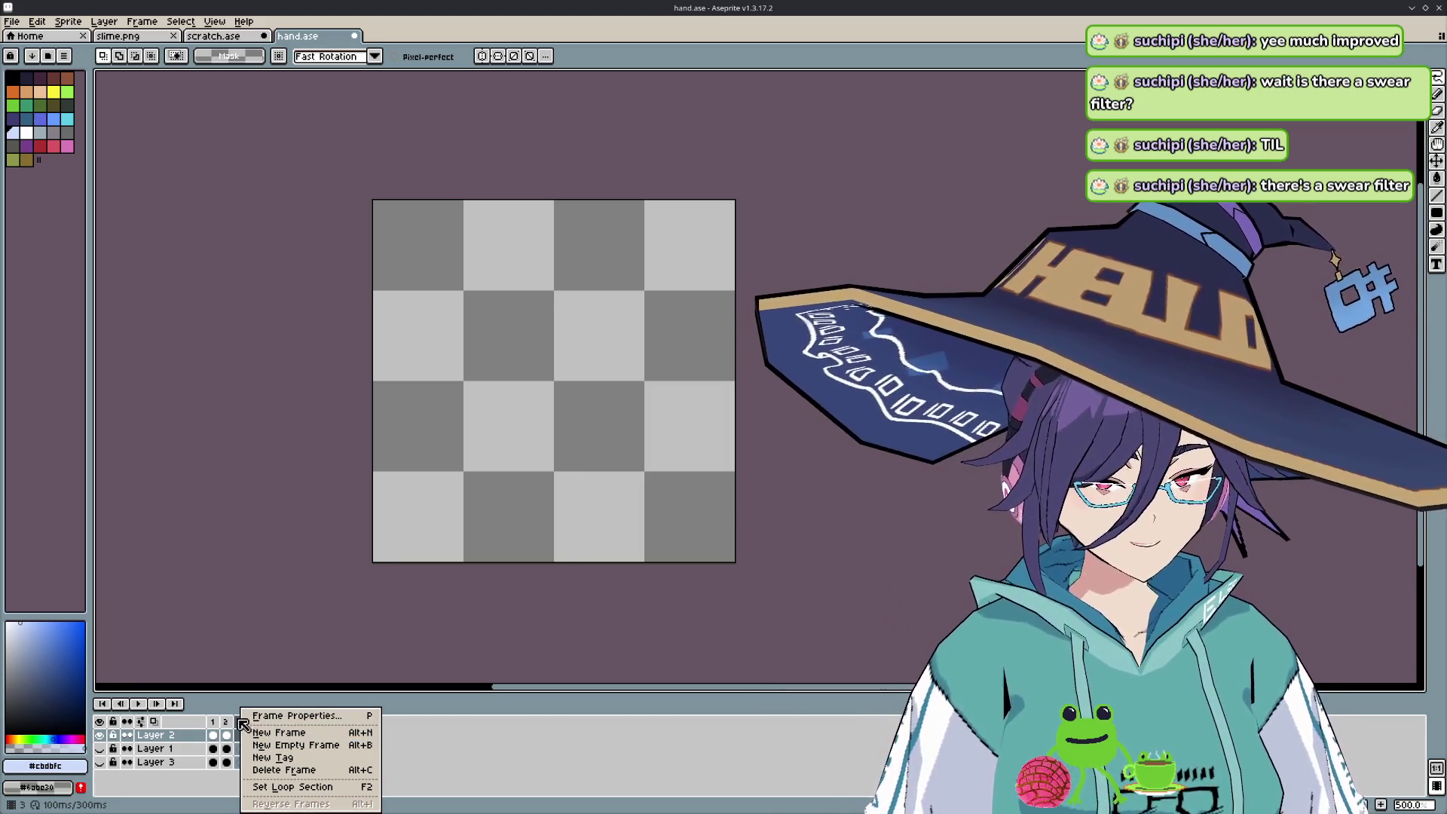
right_click(245, 720)
right_click(245, 720)
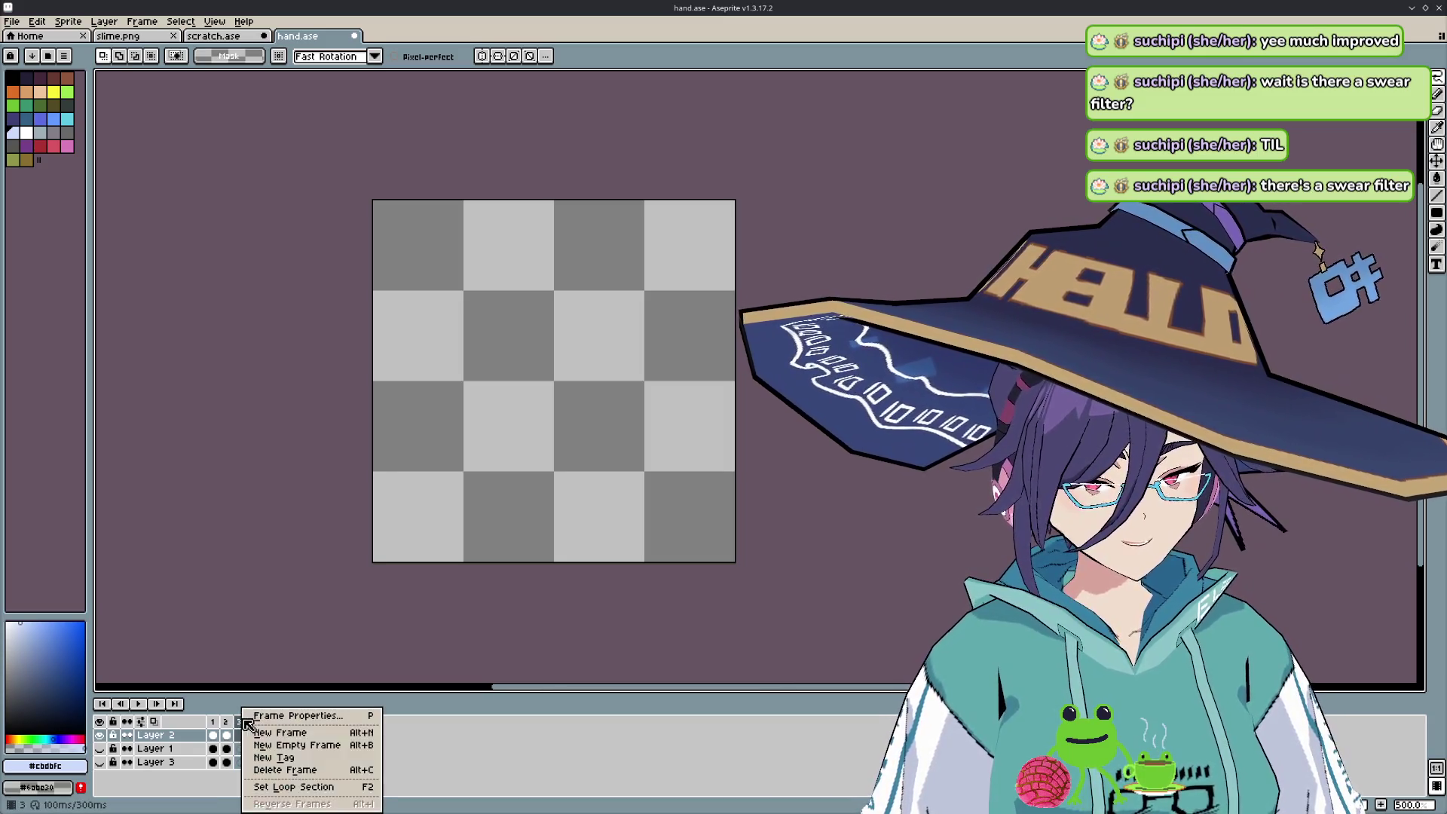
click(296, 769)
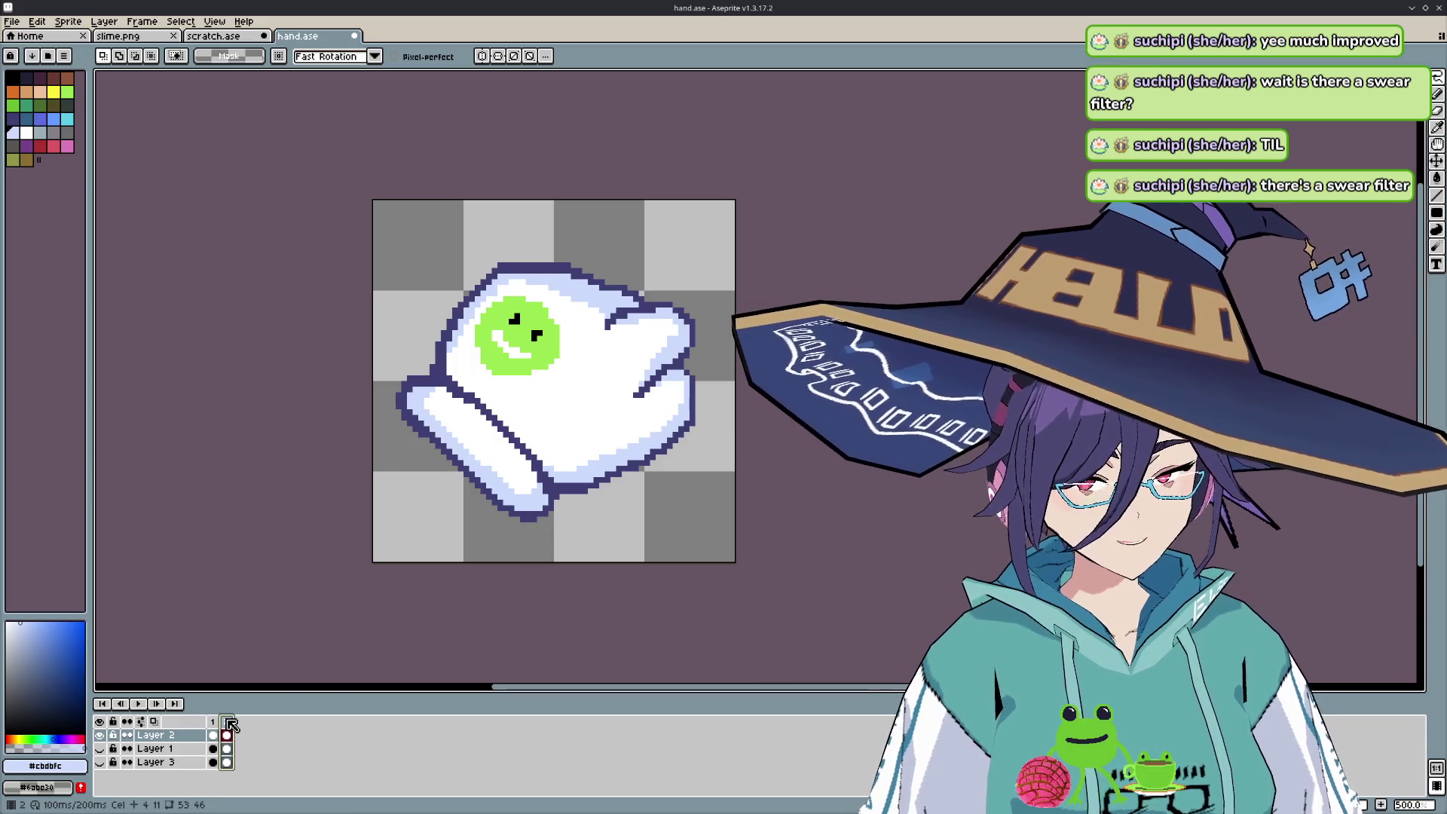
key(Return)
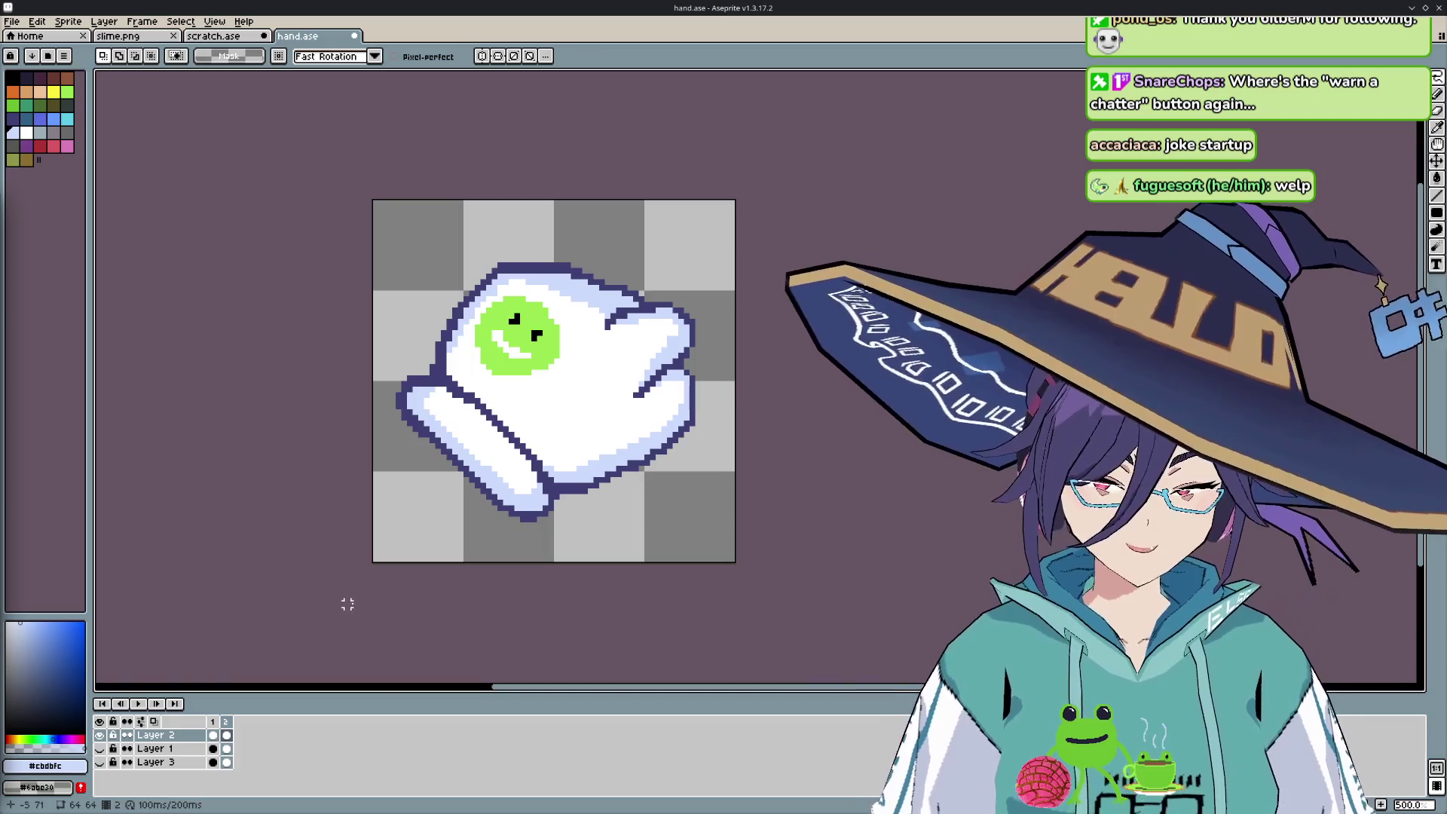
- Drag frame 2 onto frame 1 in the timeline so the pointing hand comes first
scroll(601, 423, up, 1)
scroll(595, 414, up, 2)
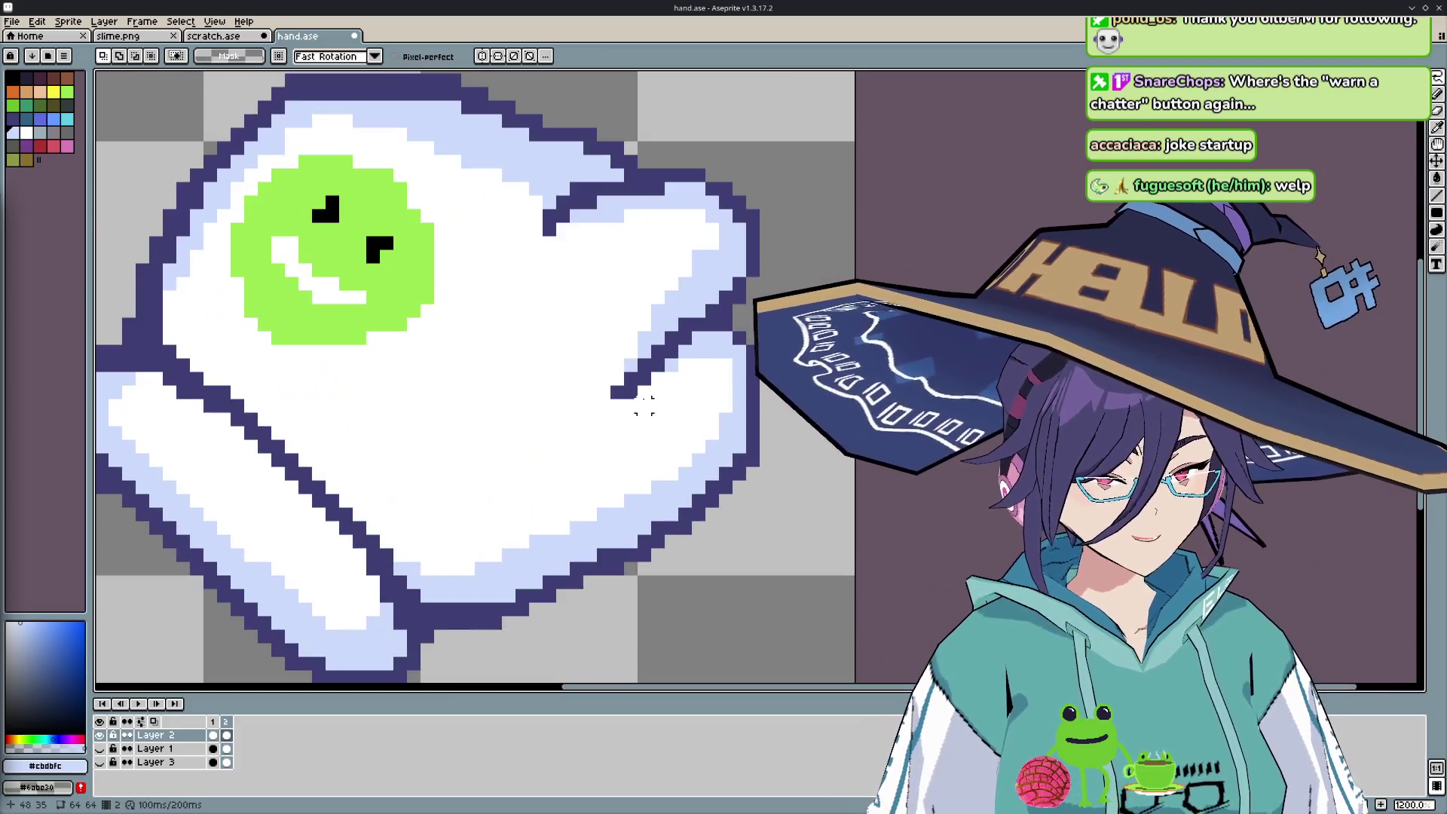
scroll(591, 407, down, 2)
drag(591, 413, 474, 427)
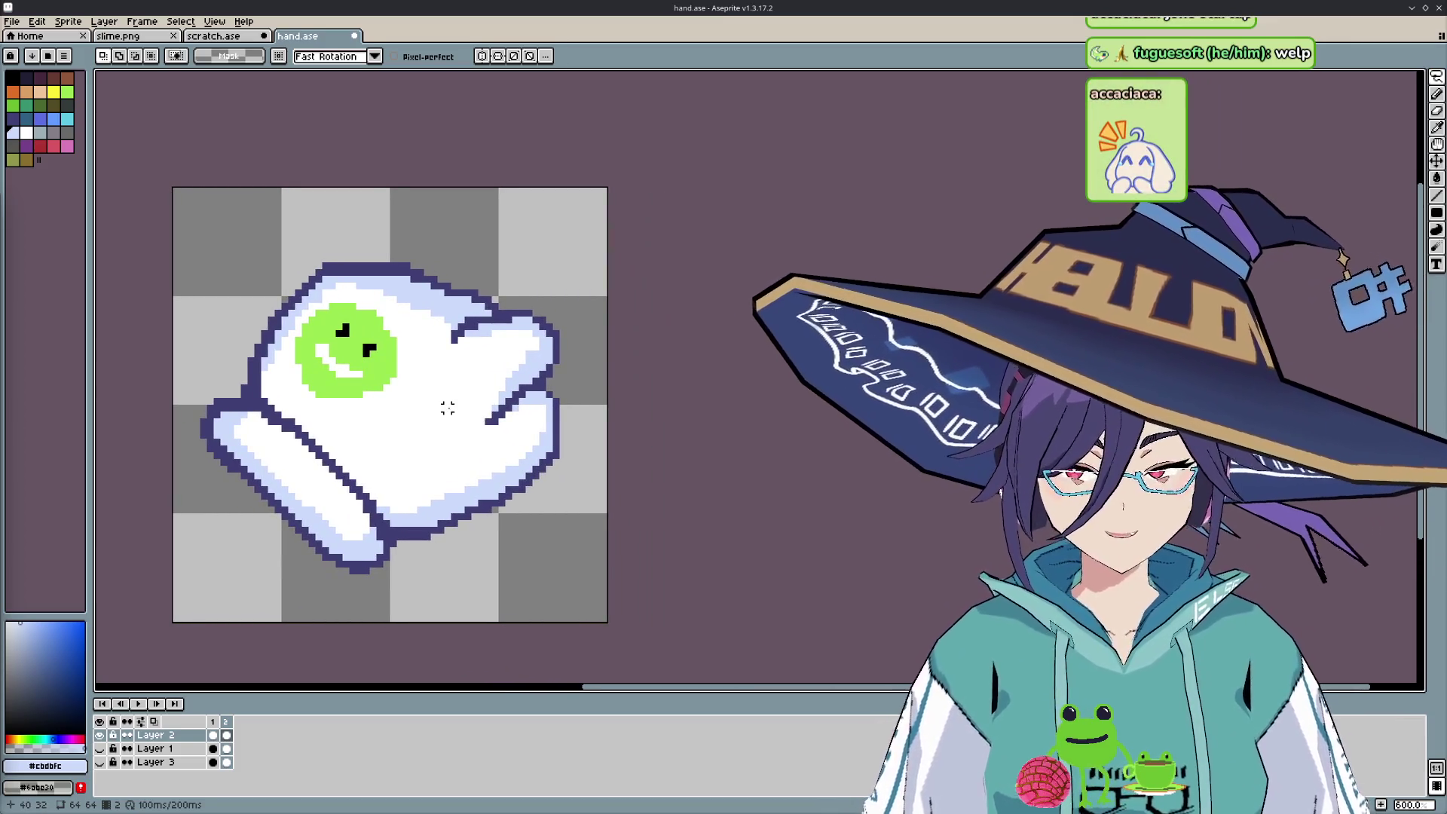
scroll(447, 407, up, 1)
drag(420, 387, 432, 407)
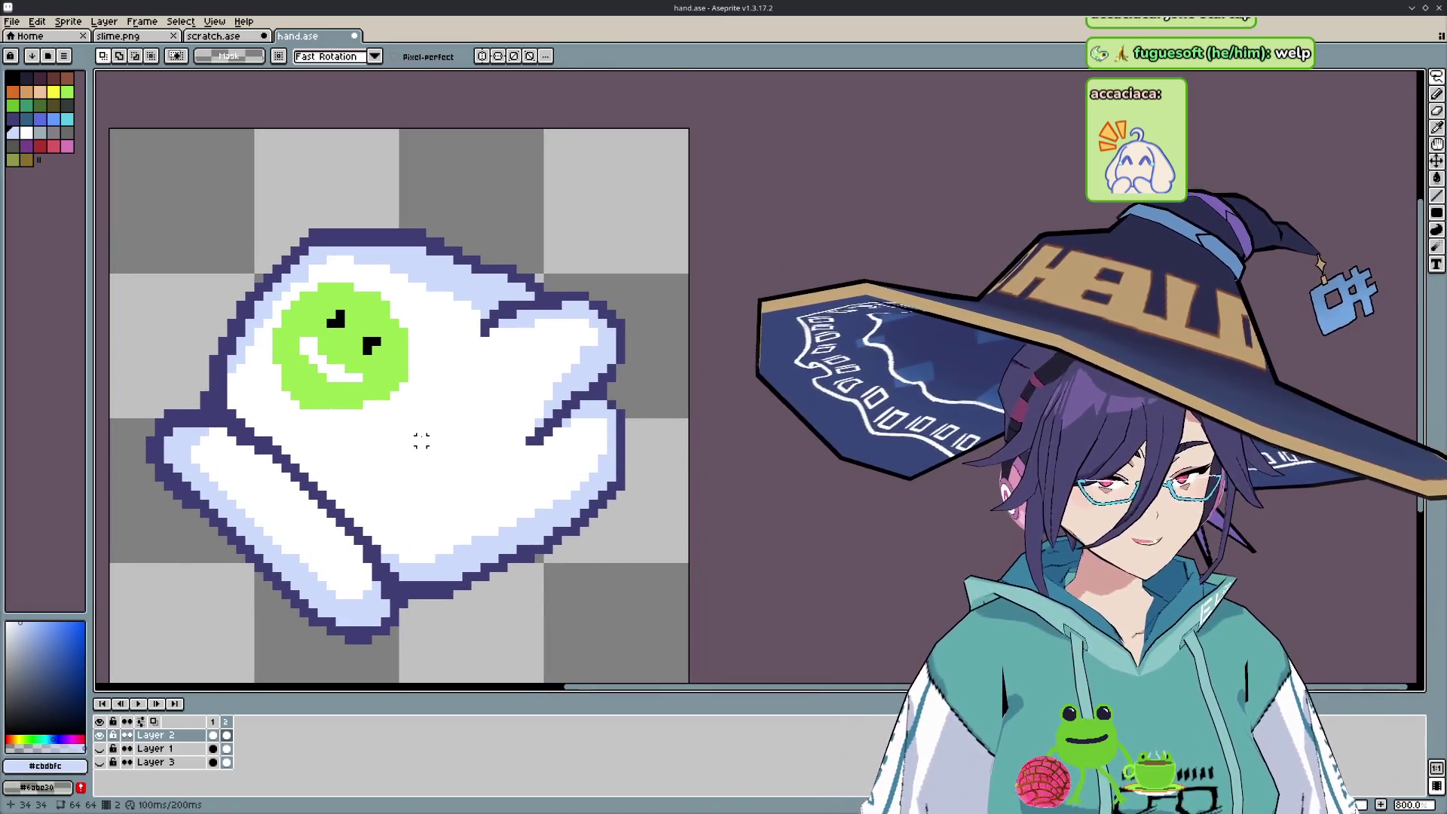
drag(215, 726, 220, 727)
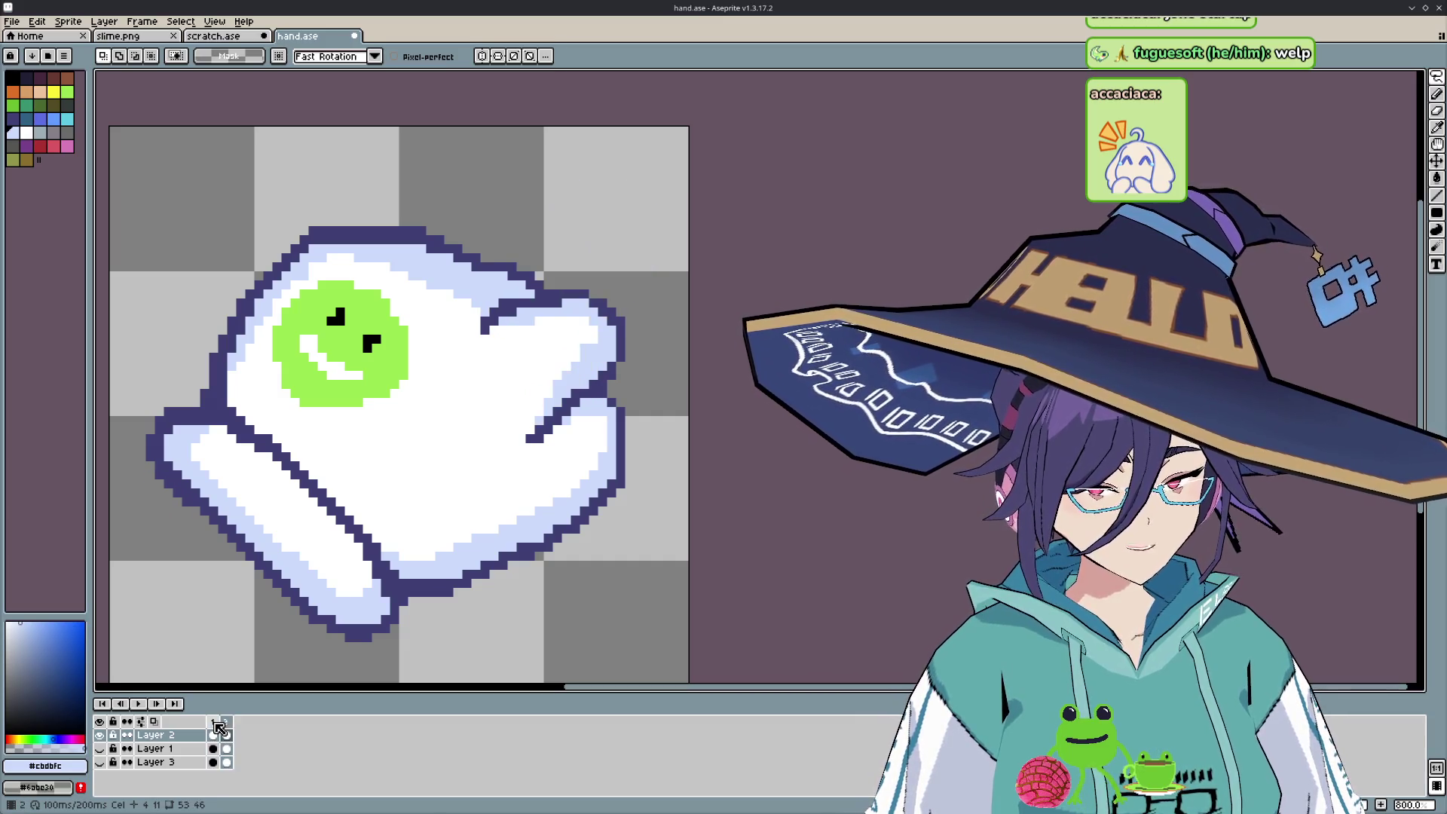
- Stop the preview and flip between the pointing and fist frames to compare the poses
key(b)
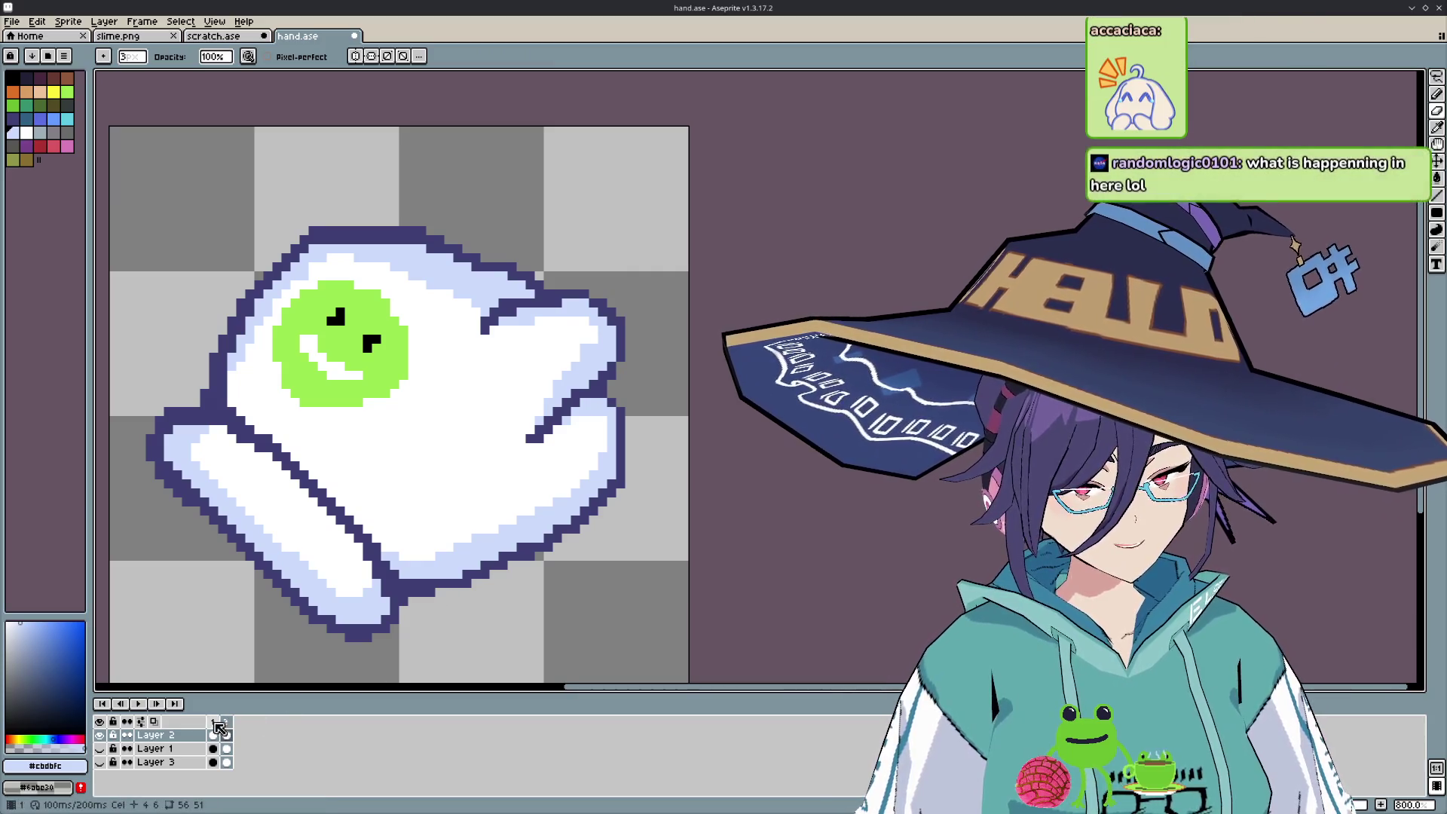
key(Left)
key(Right)
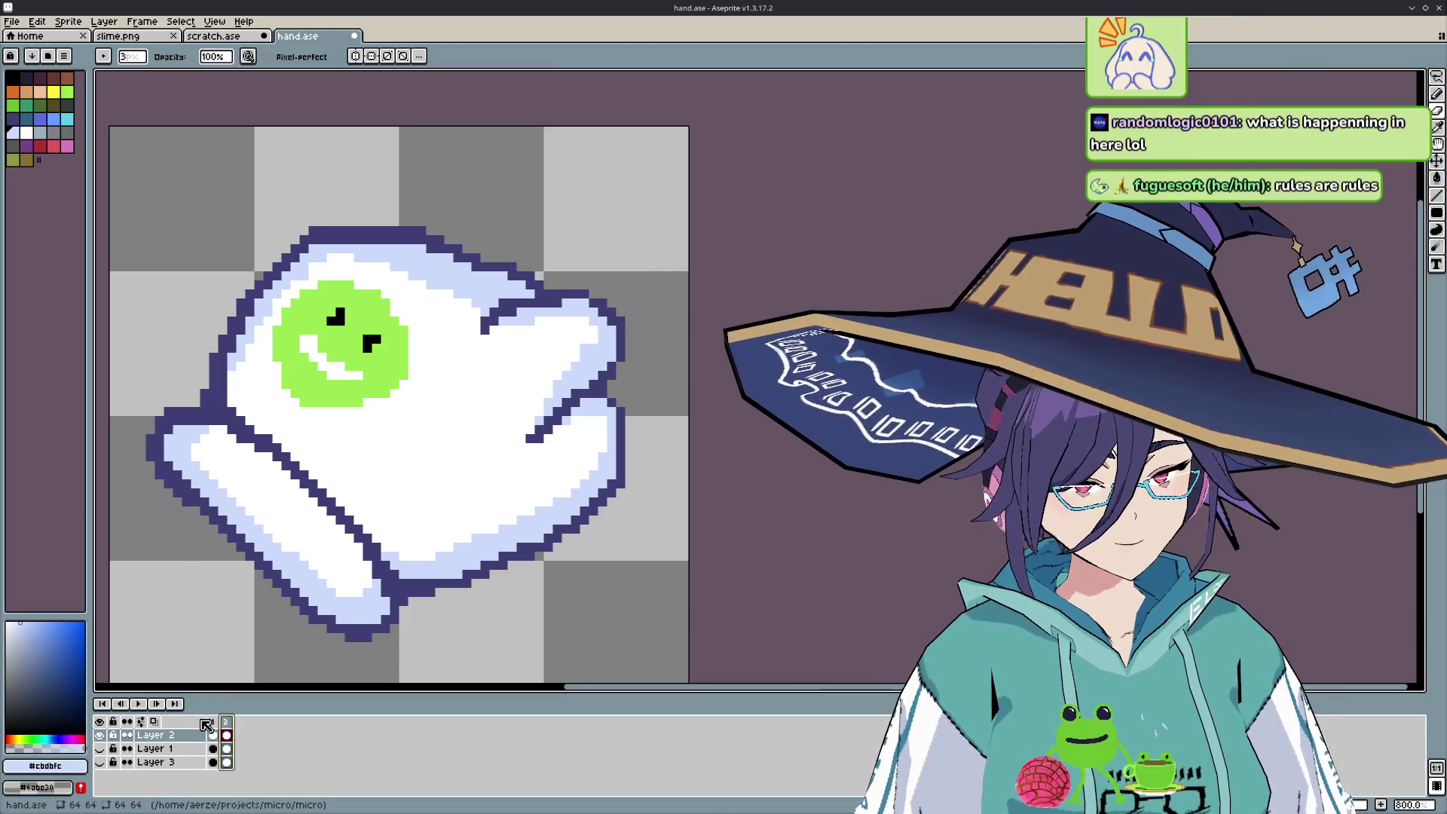
click(213, 722)
click(227, 722)
key(Left)
key(Right)
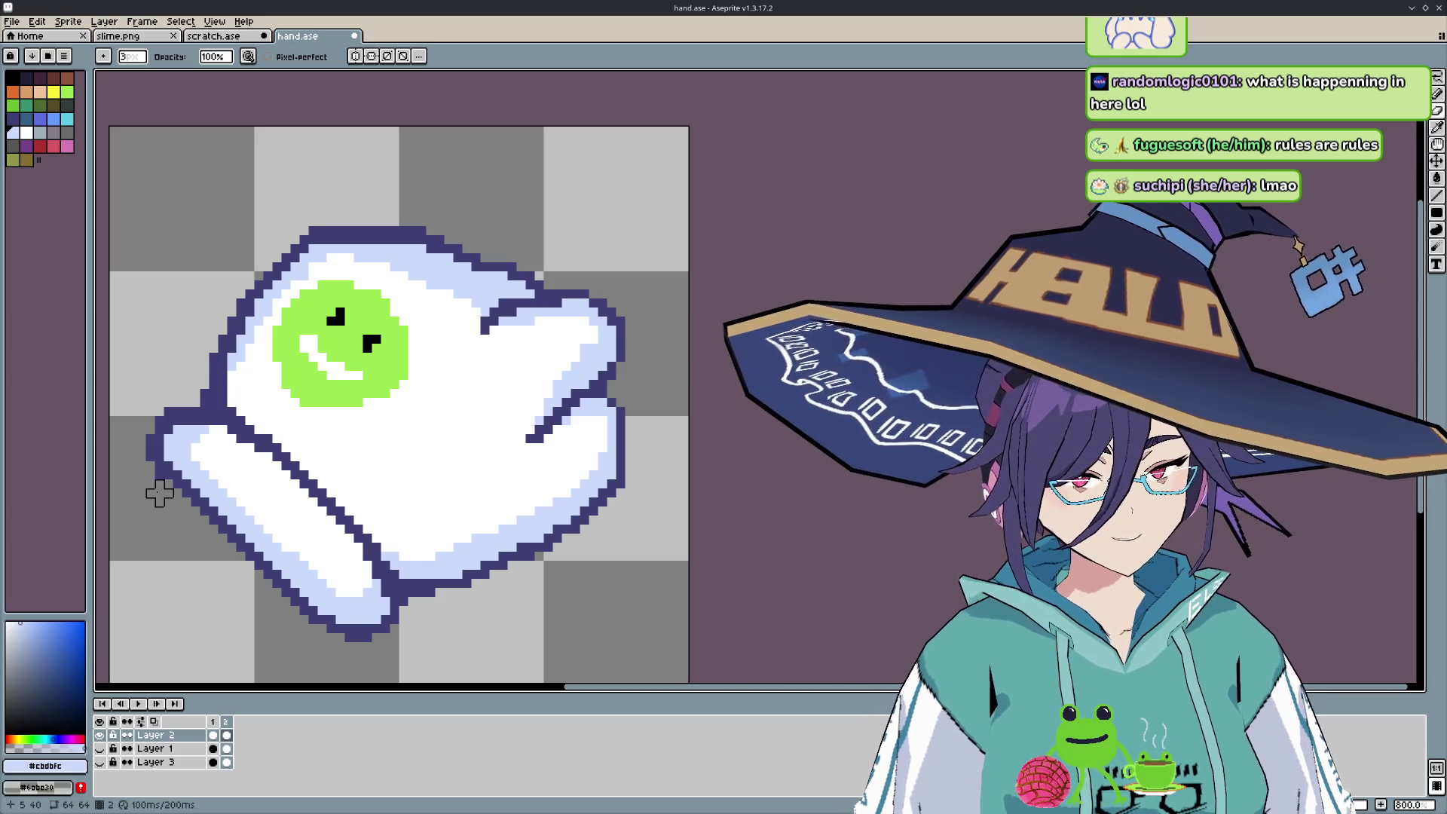
key(Left)
key(Right)
key(Left)
key(Right)
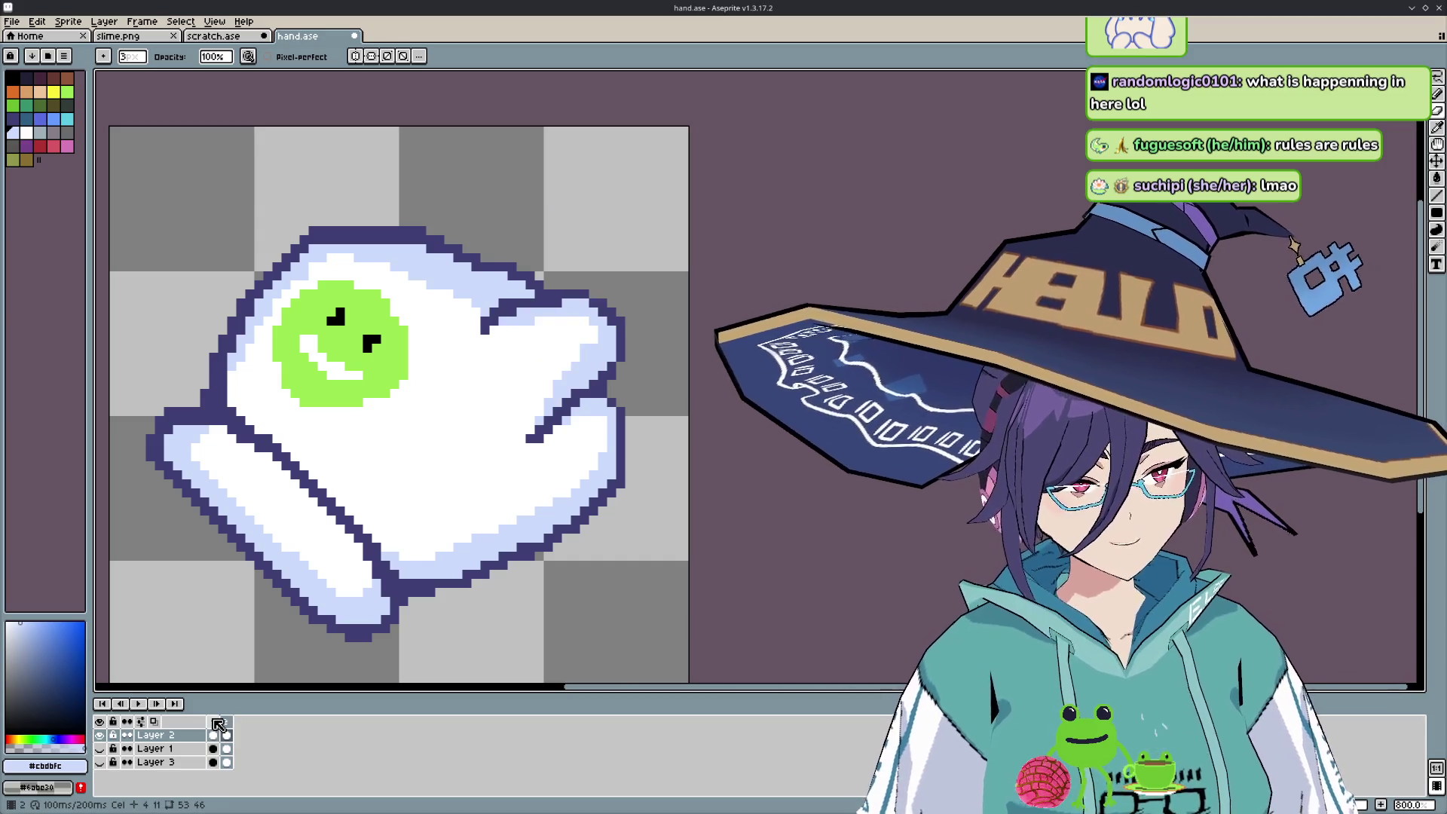
- Zoom out and check frame 1 against the fist frame, ending on the pointing hand
scroll(527, 552, down, 4)
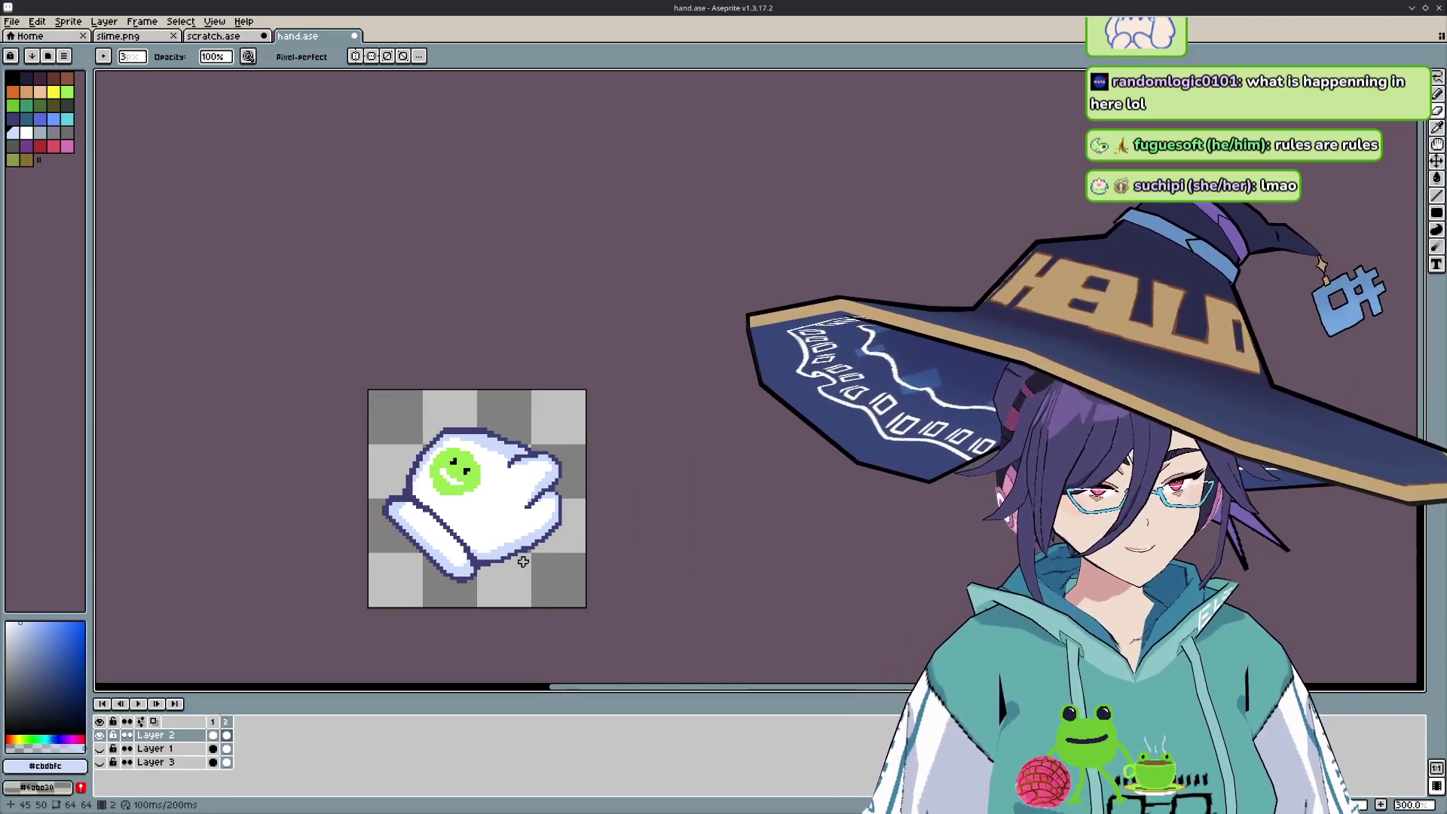
scroll(360, 612, down, 3)
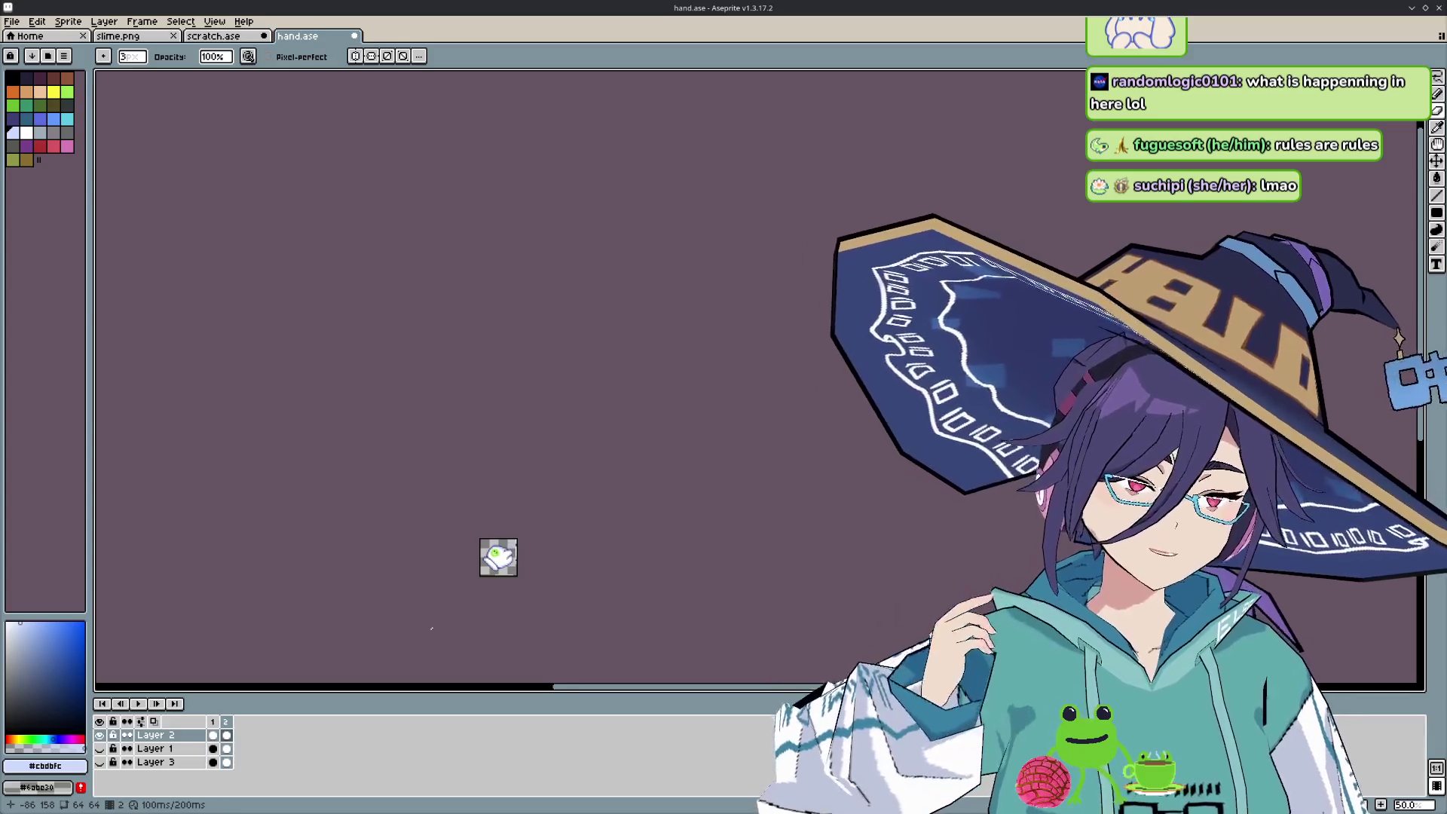
key(Left)
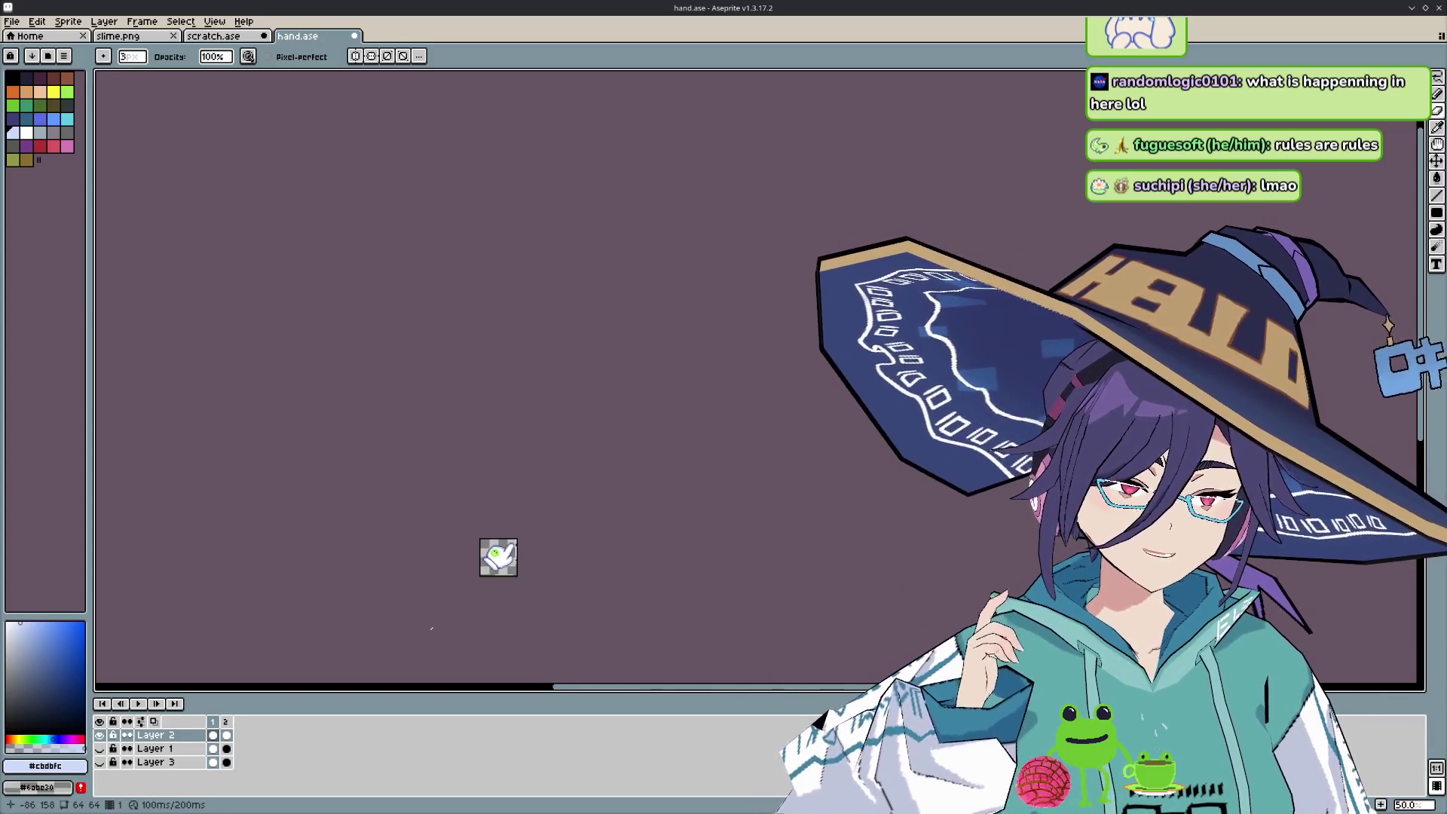
scroll(514, 571, up, 5)
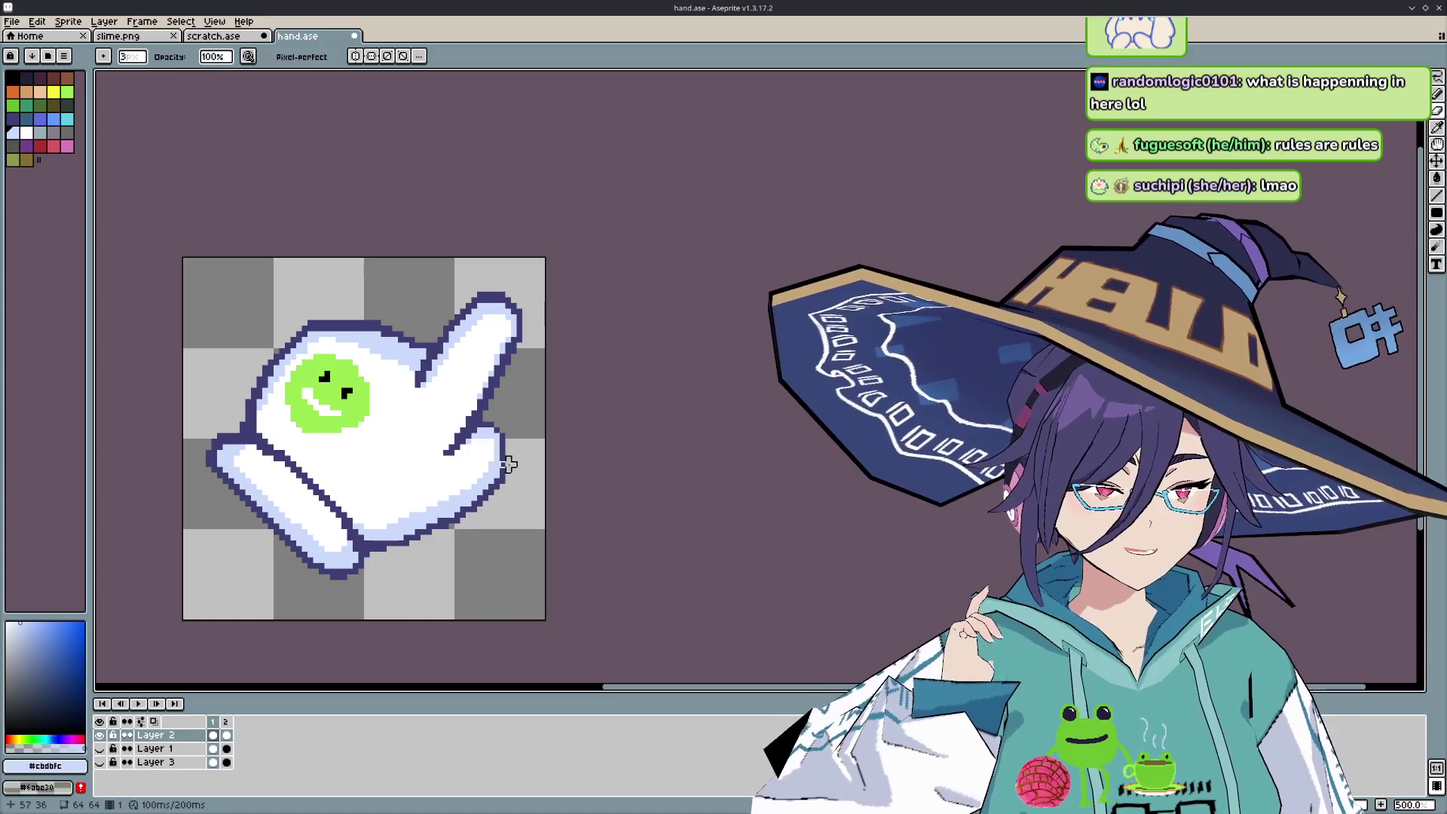
key(period)
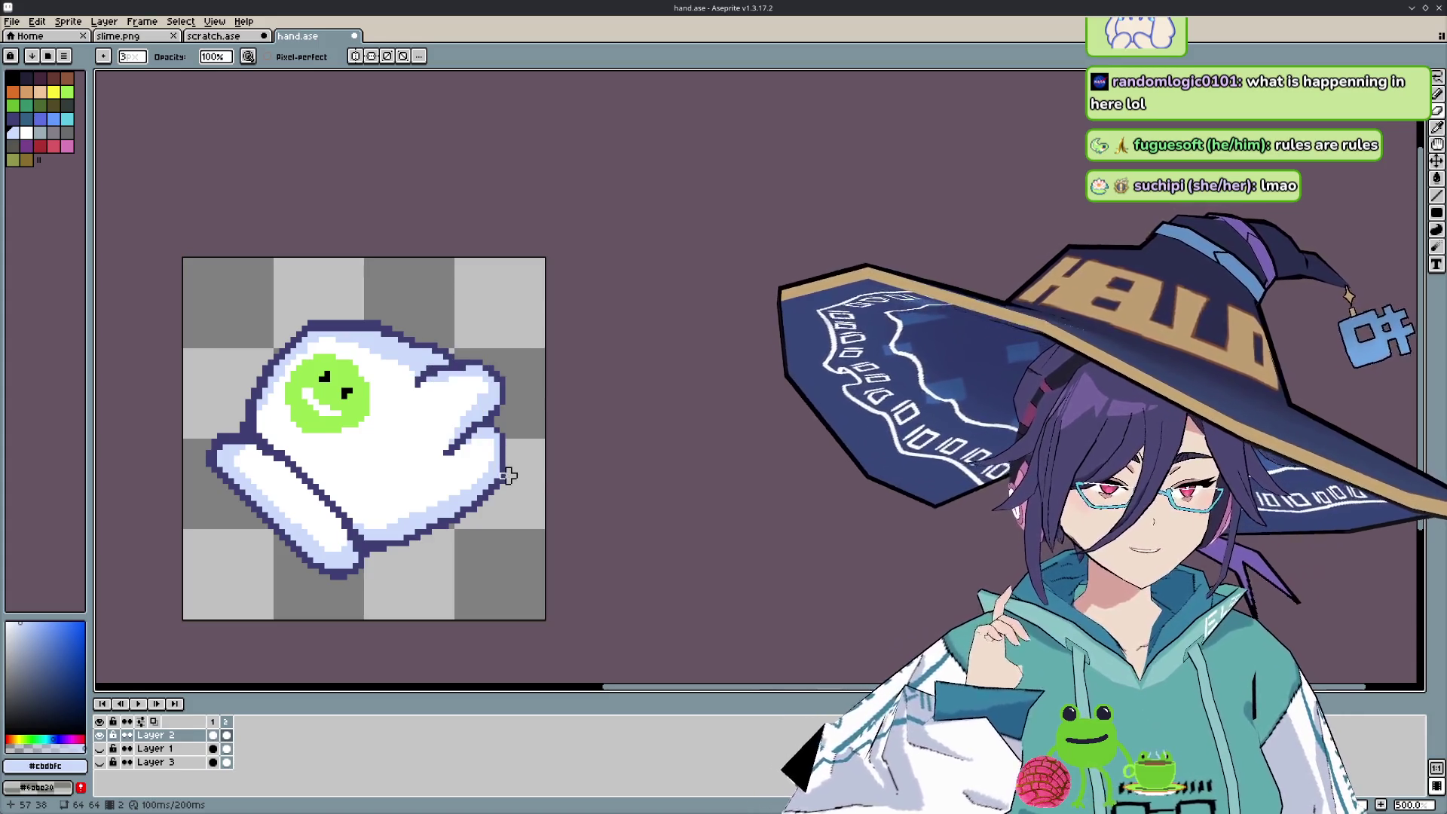
key(comma)
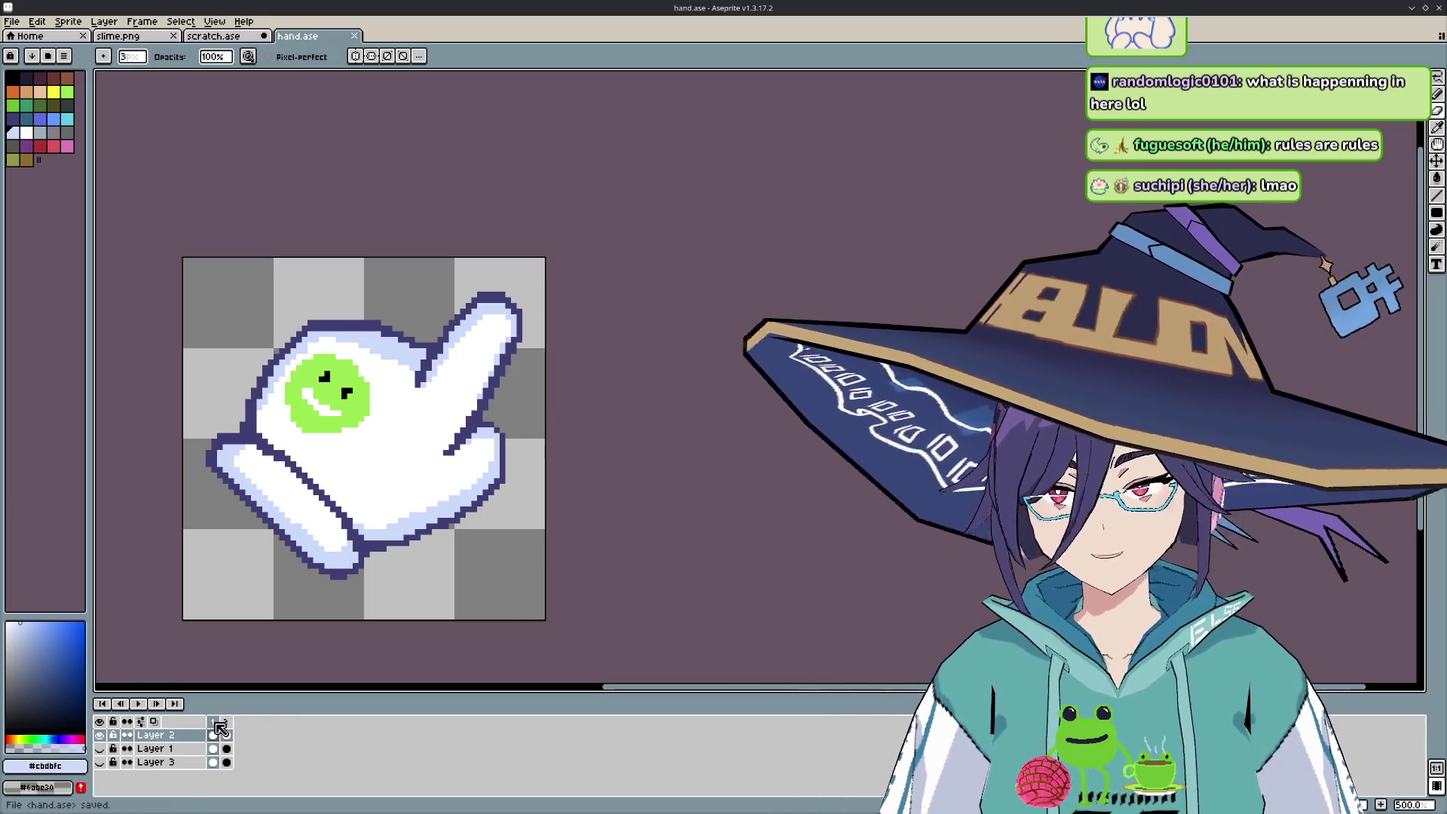
- Insert a new frame after frame 1 copying the pointing pose, then play the three-frame animation
click(227, 722)
click(214, 722)
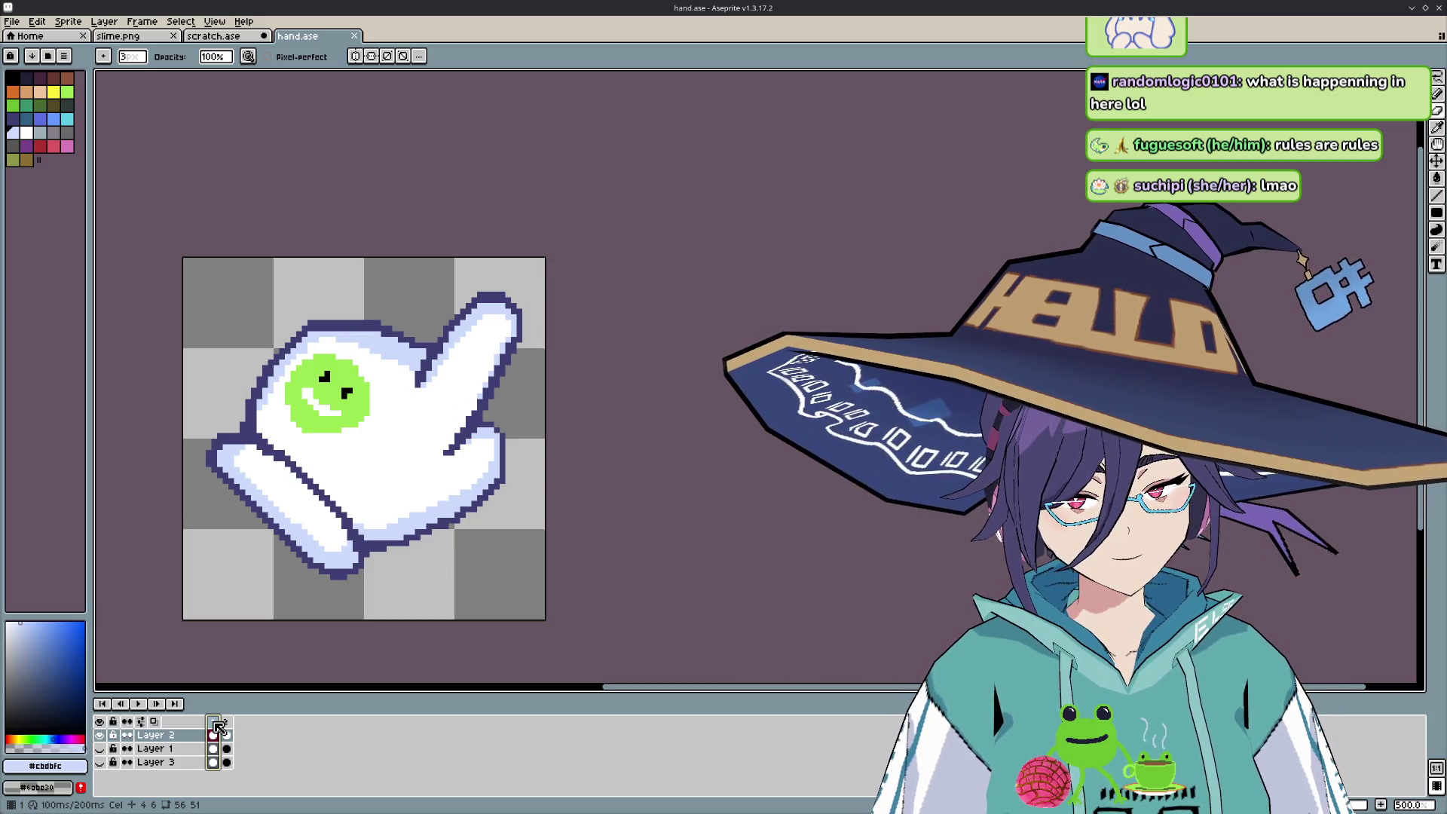
right_click(218, 725)
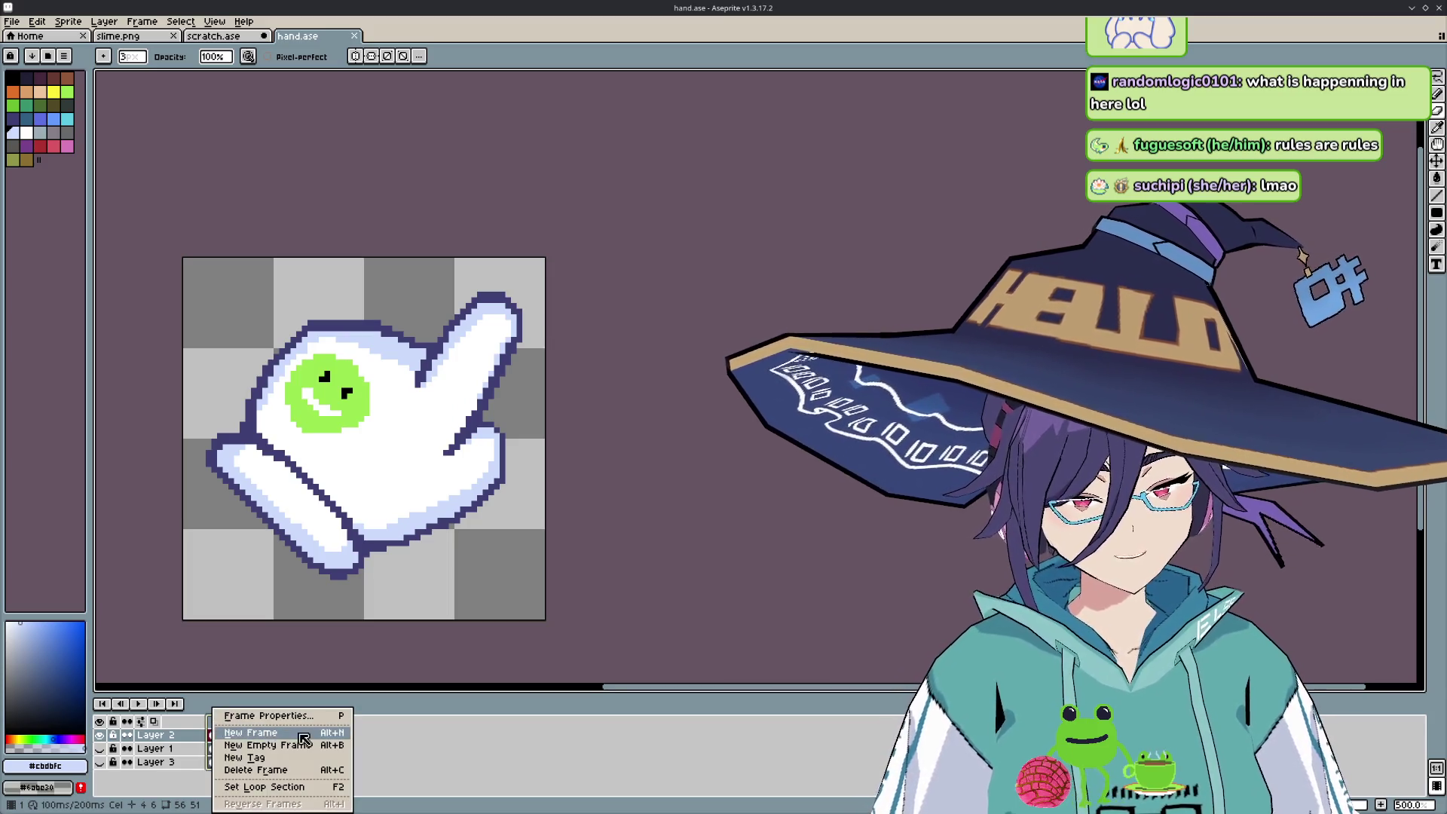
key(Escape)
right_click(218, 725)
click(271, 729)
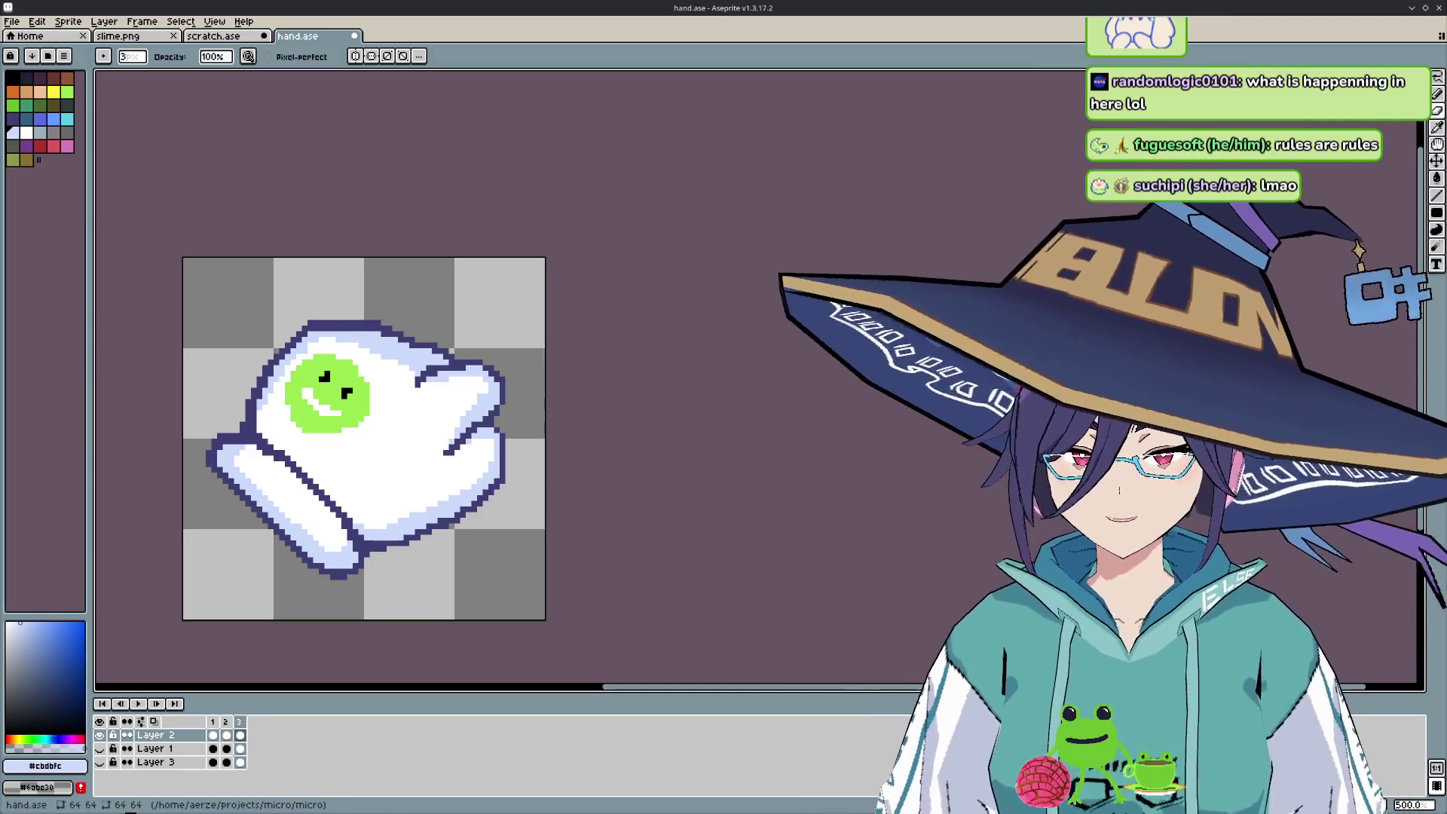
key(Return)
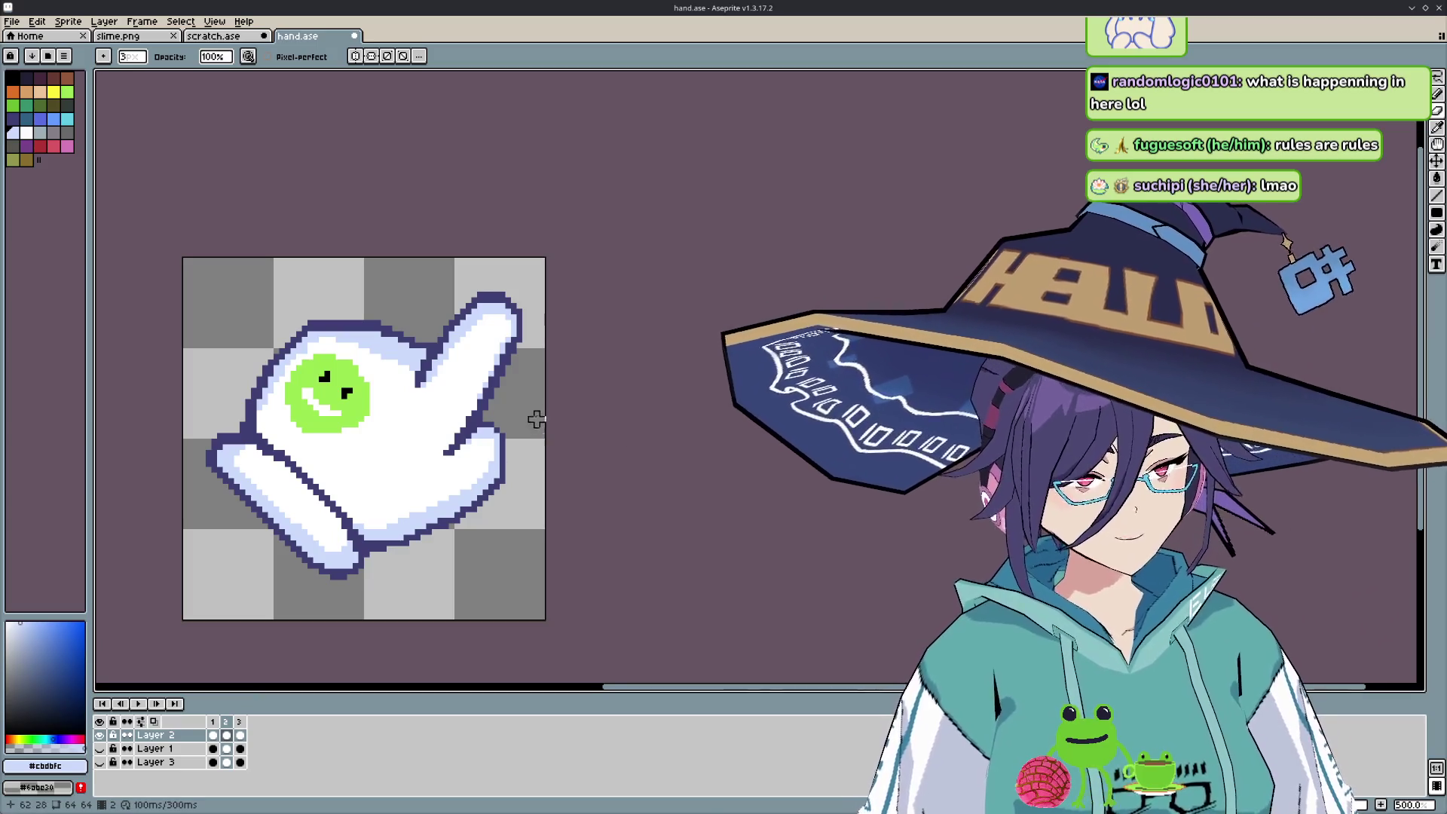
scroll(439, 414, up, 1)
- Pick the glove's dark outline blue as the Pencil colour and preview the animation
scroll(455, 397, up, 1)
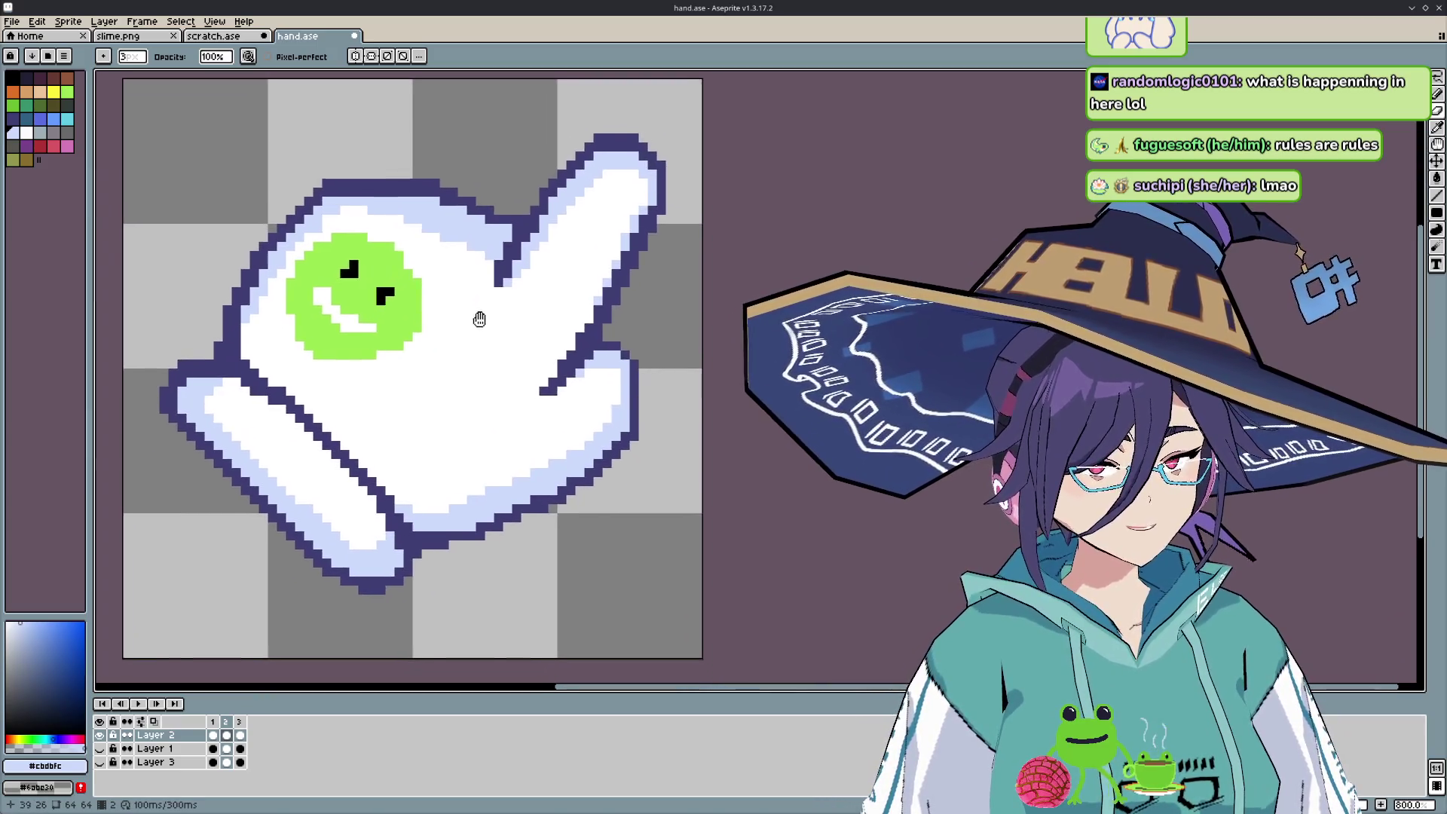
scroll(469, 326, down, 1)
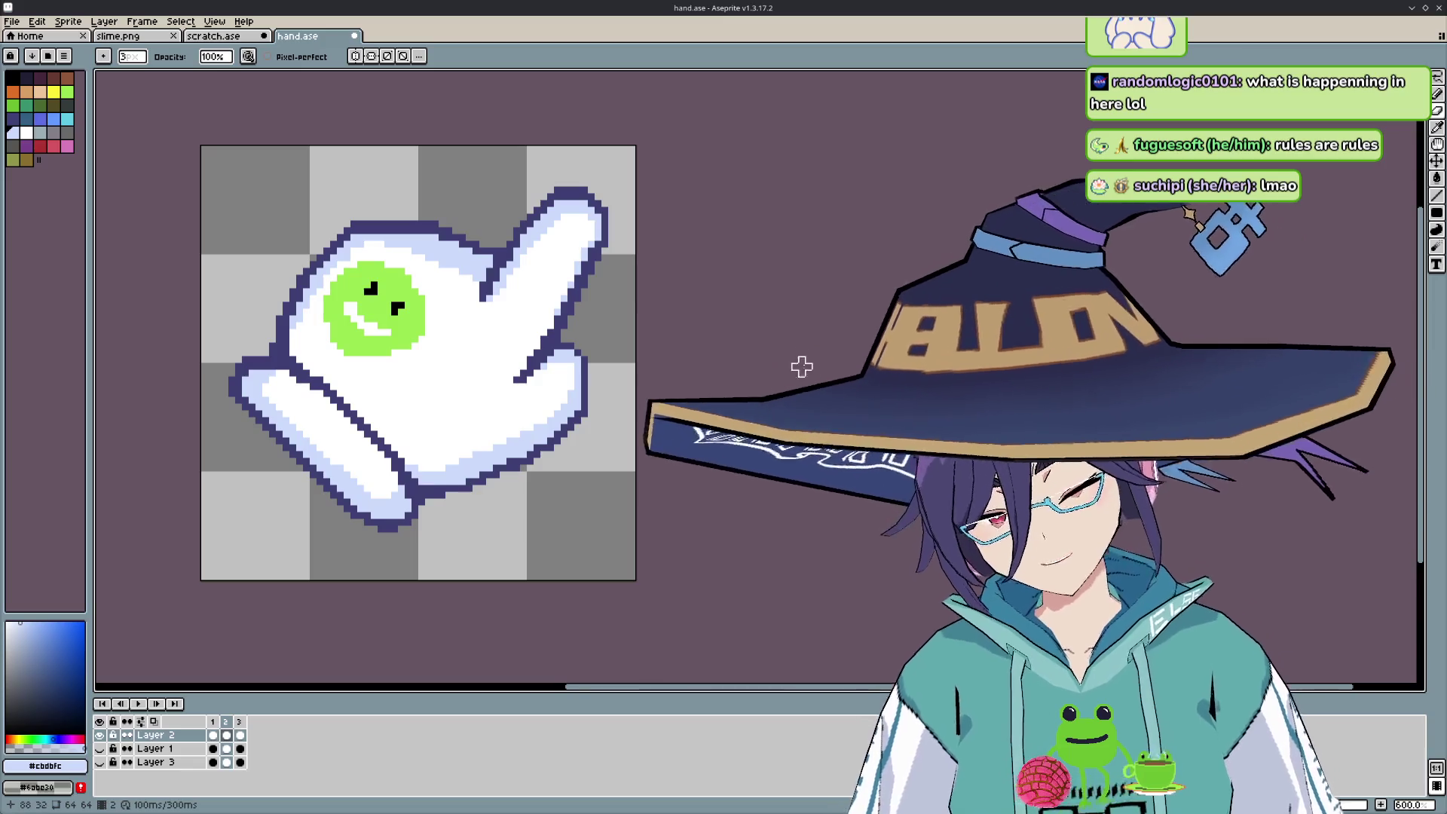
key(i)
click(603, 226)
key(b)
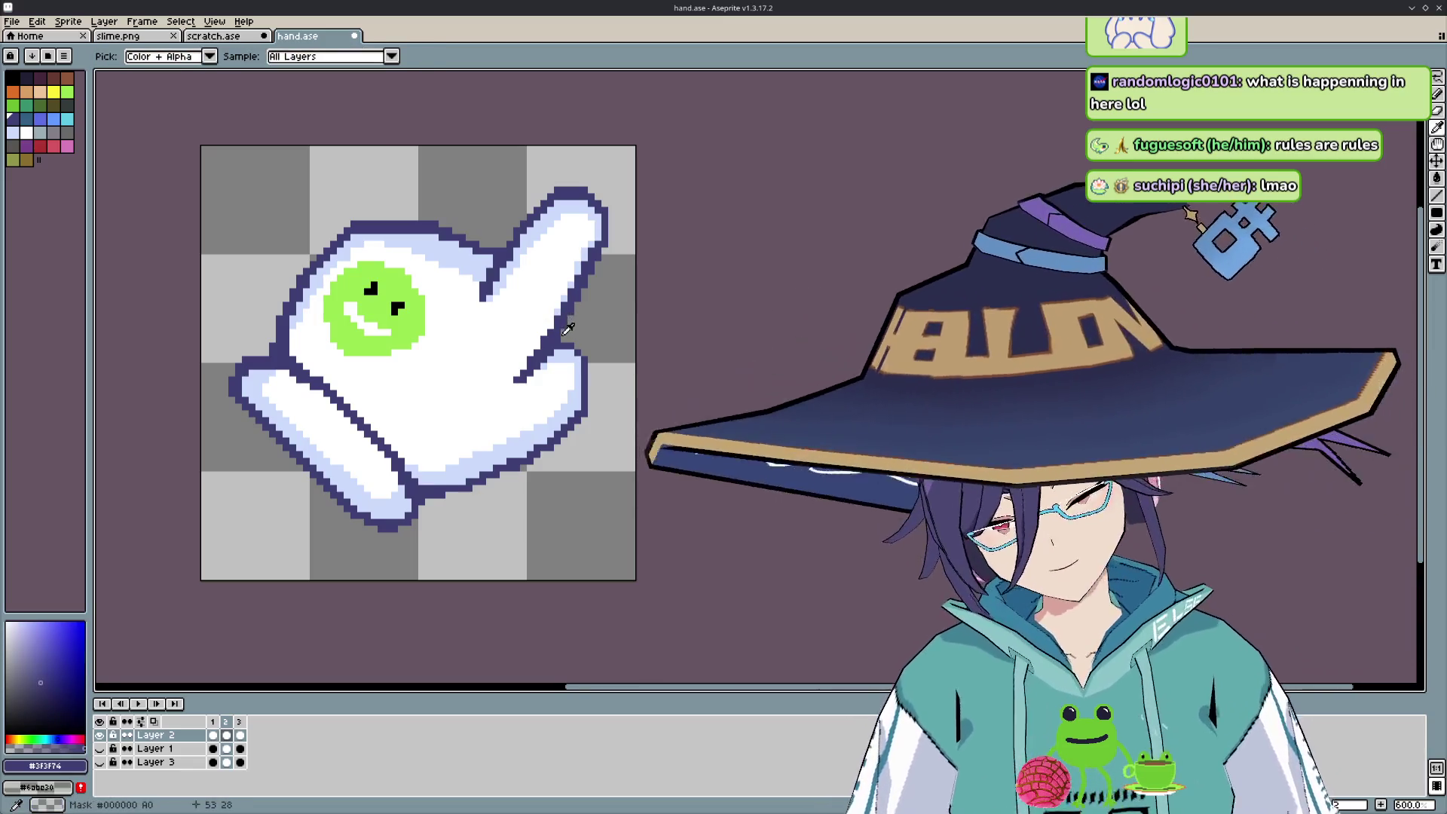
key(Return)
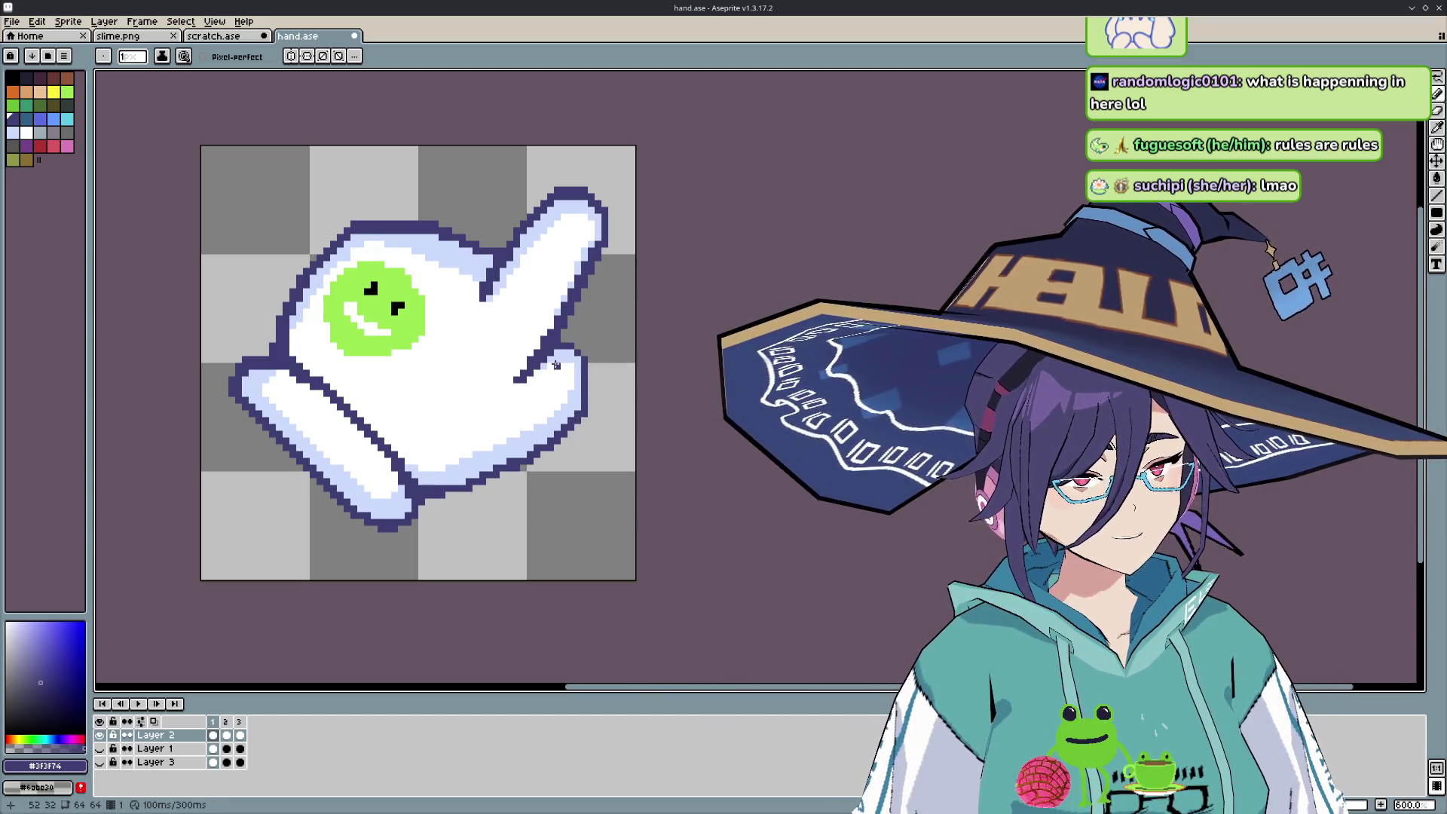
- Retouch the fingertip outline on frame 2 with Pencil and Eraser, undoing a stray stroke
key(e)
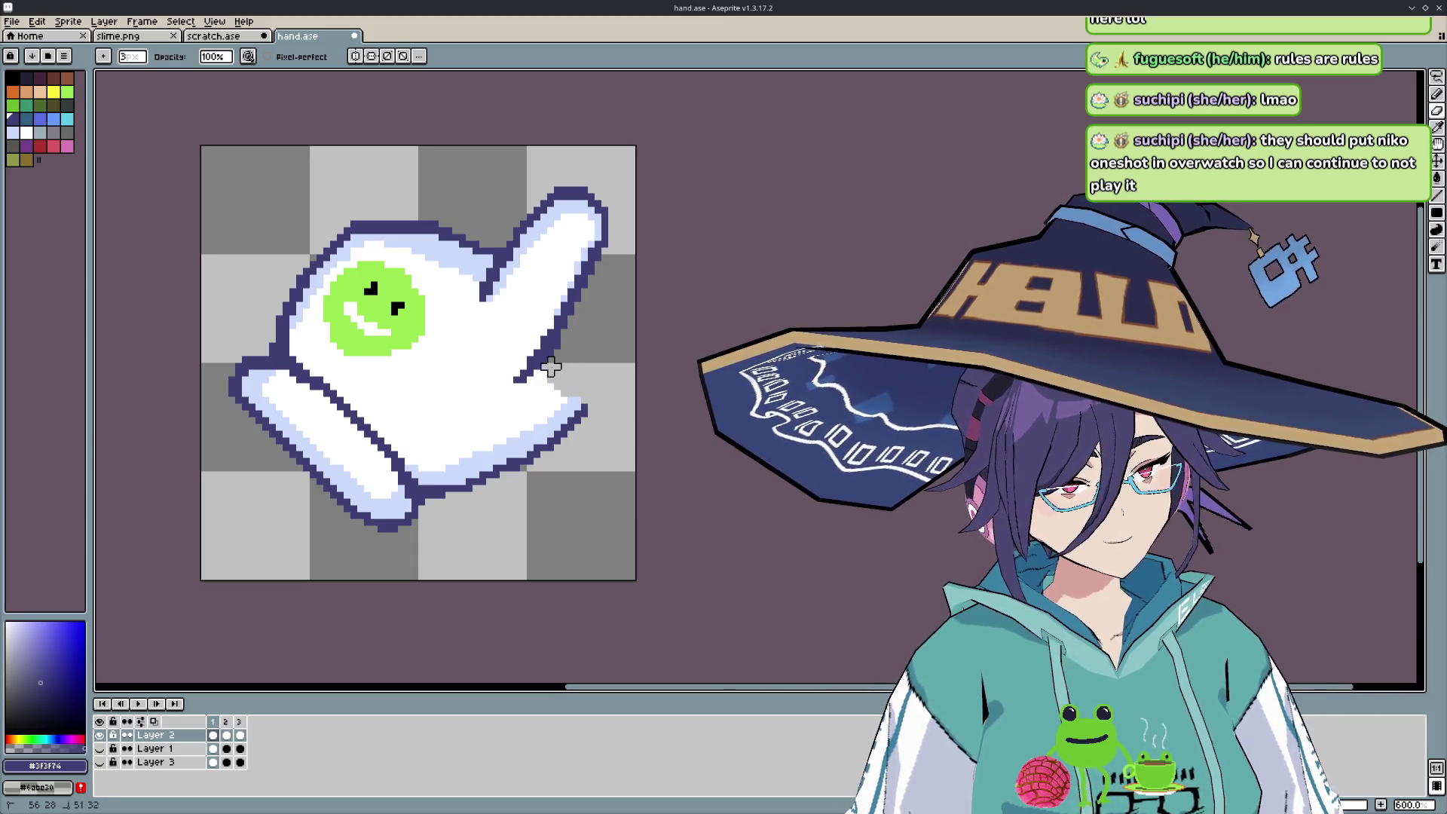
key(b)
key(Right)
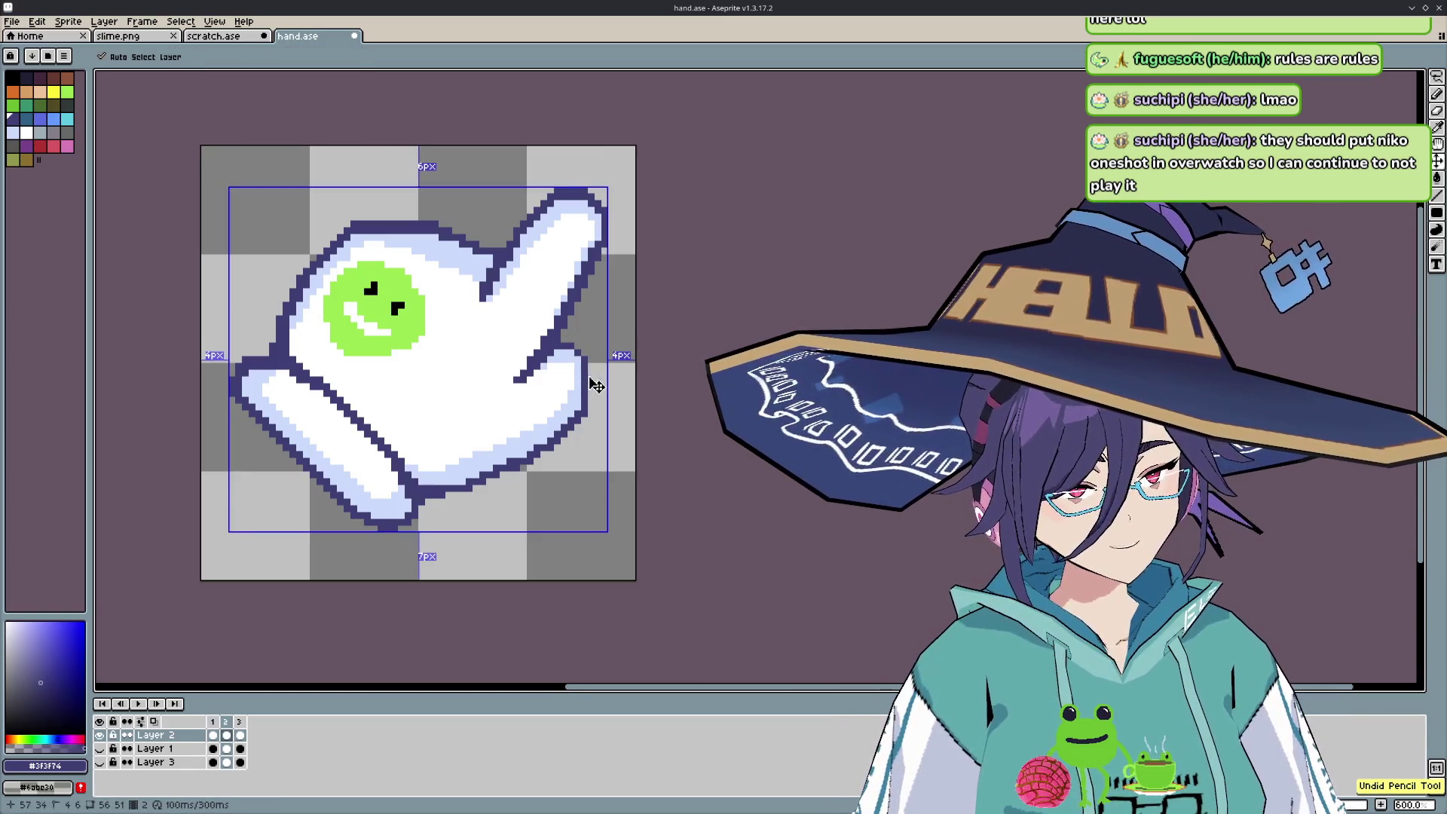
key(ctrl+z)
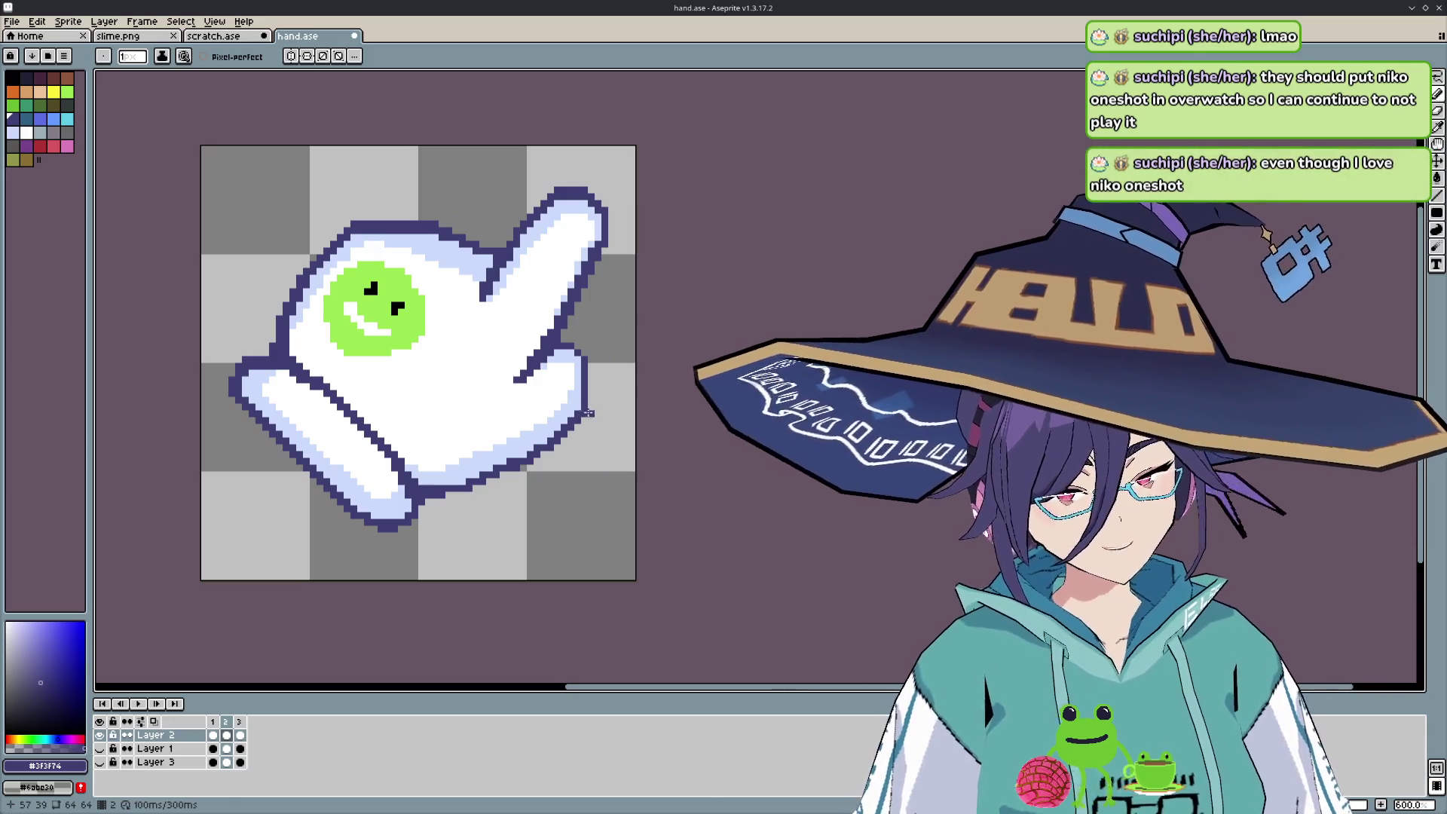
key(Return)
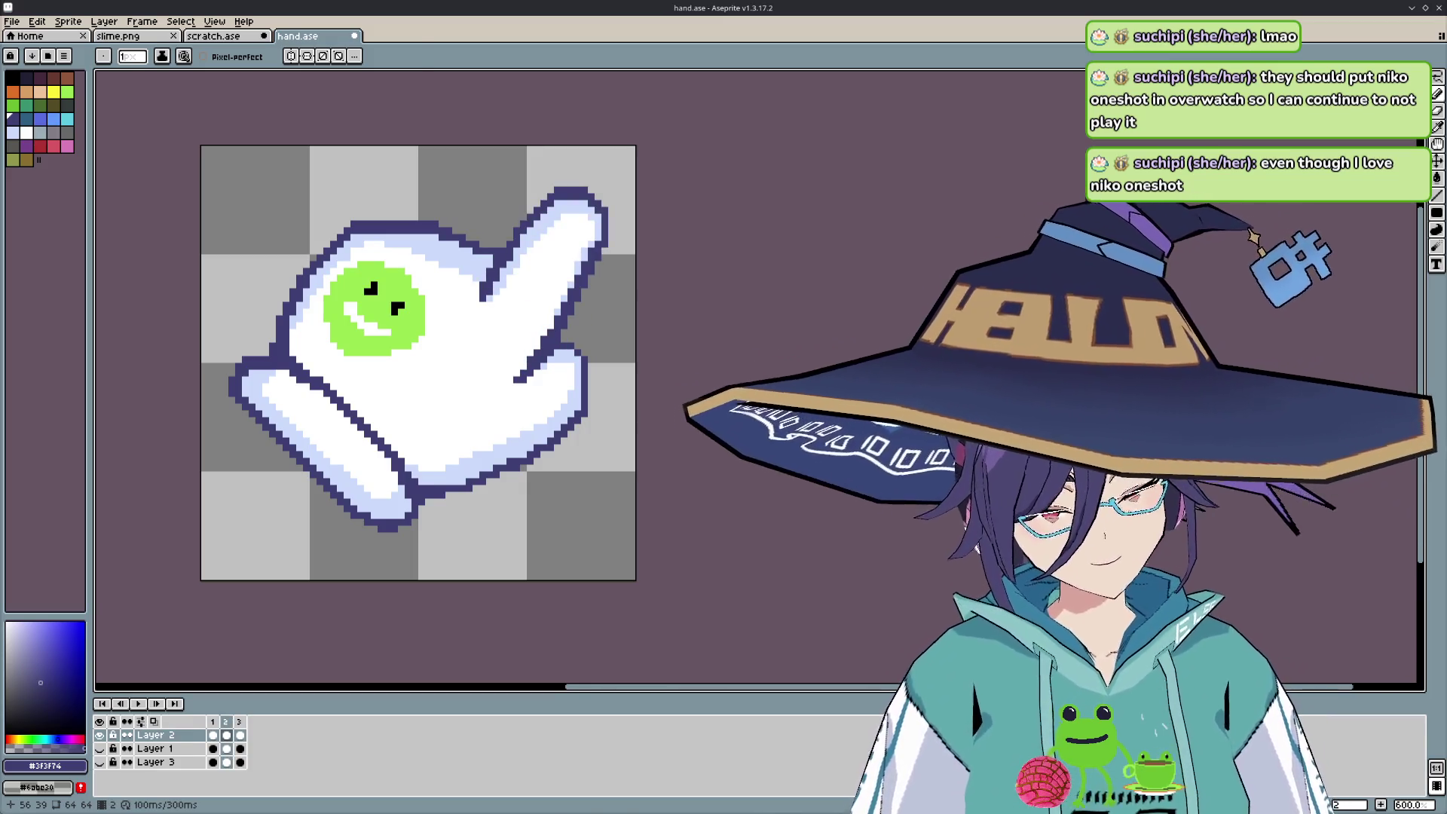
key(e)
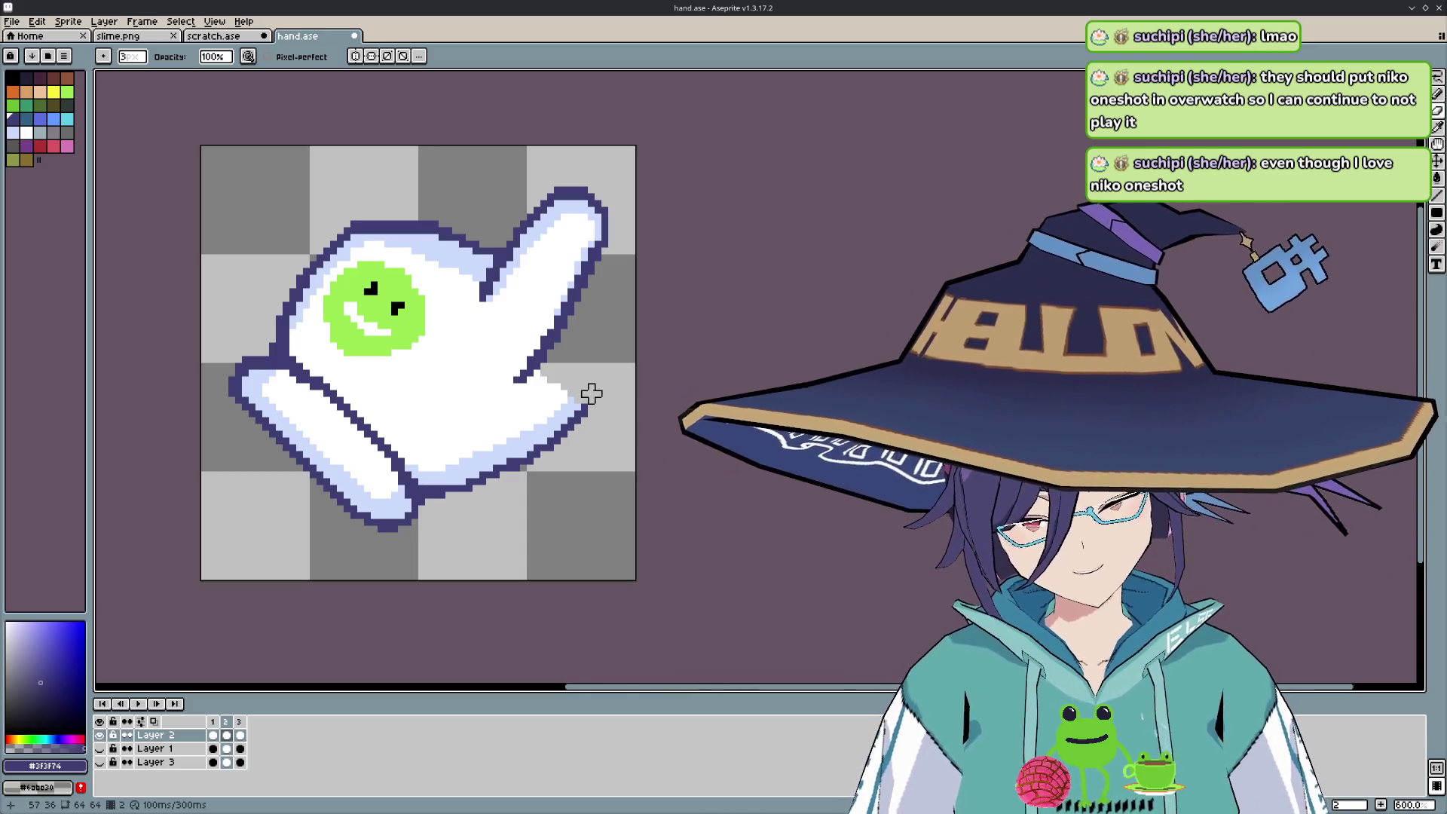
- Preview the animation, retouch outline pixels with Pencil and Eraser, and set the brush size to 1
key(b)
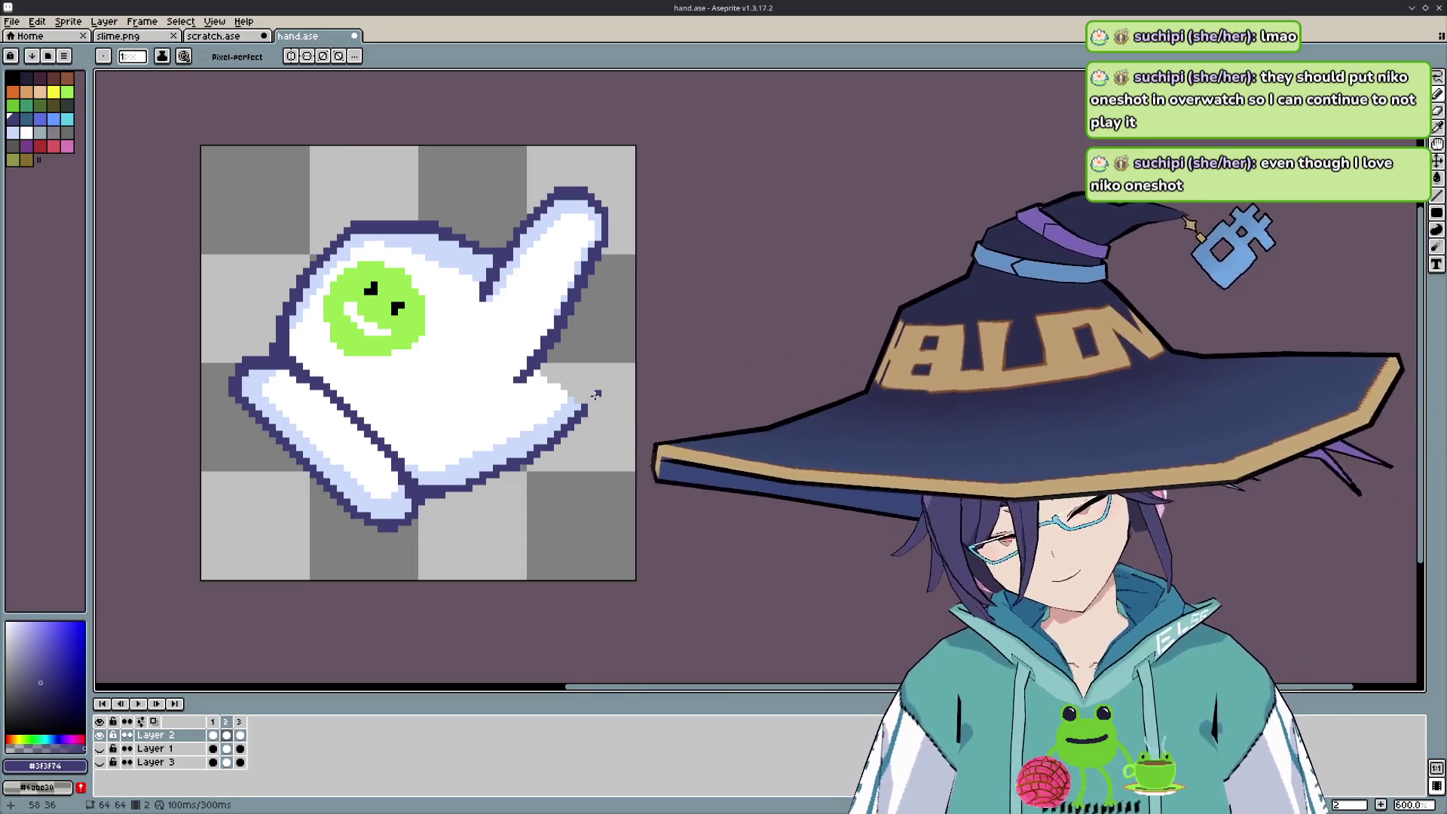
key(period)
key(Return)
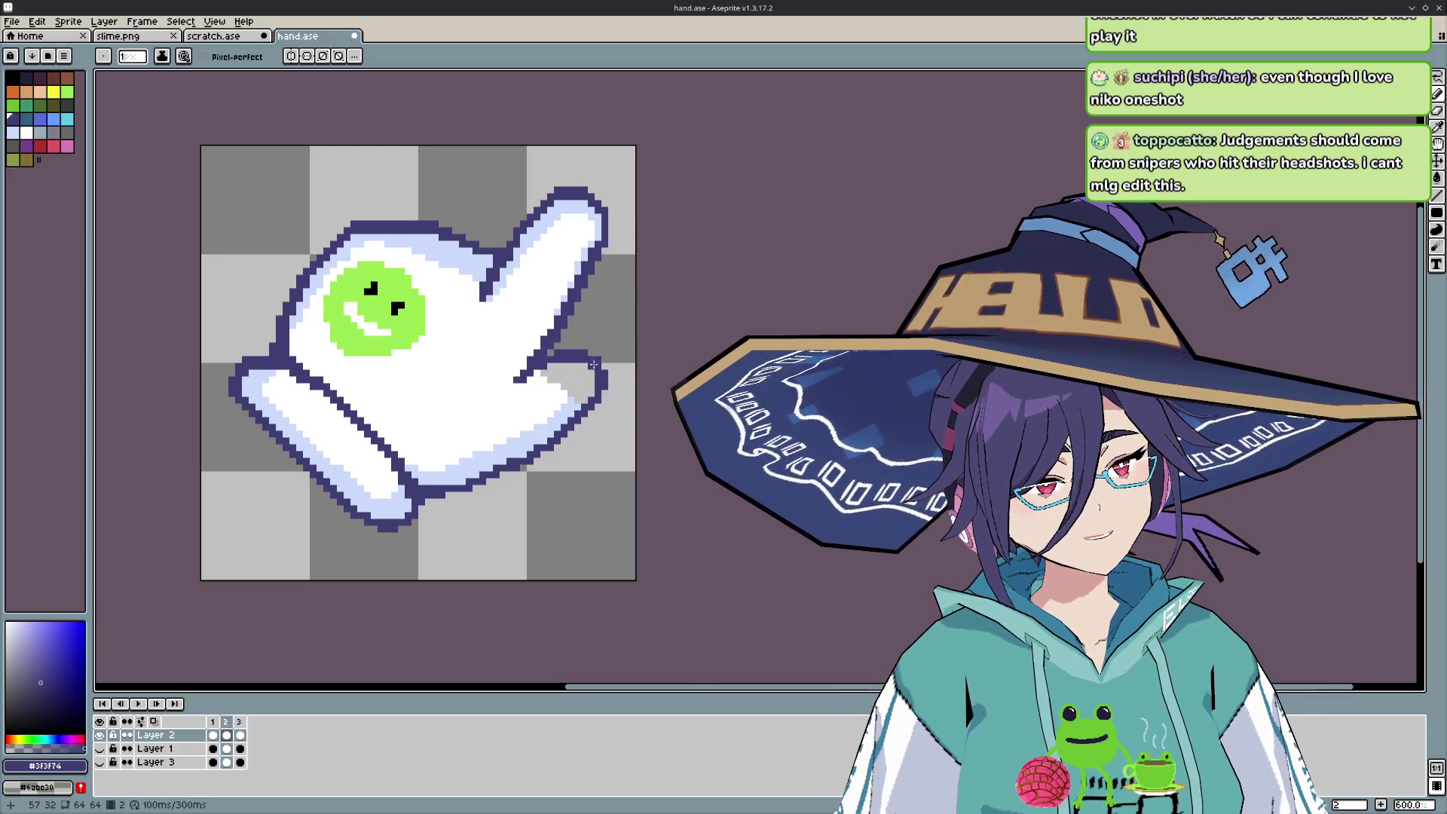
key(e)
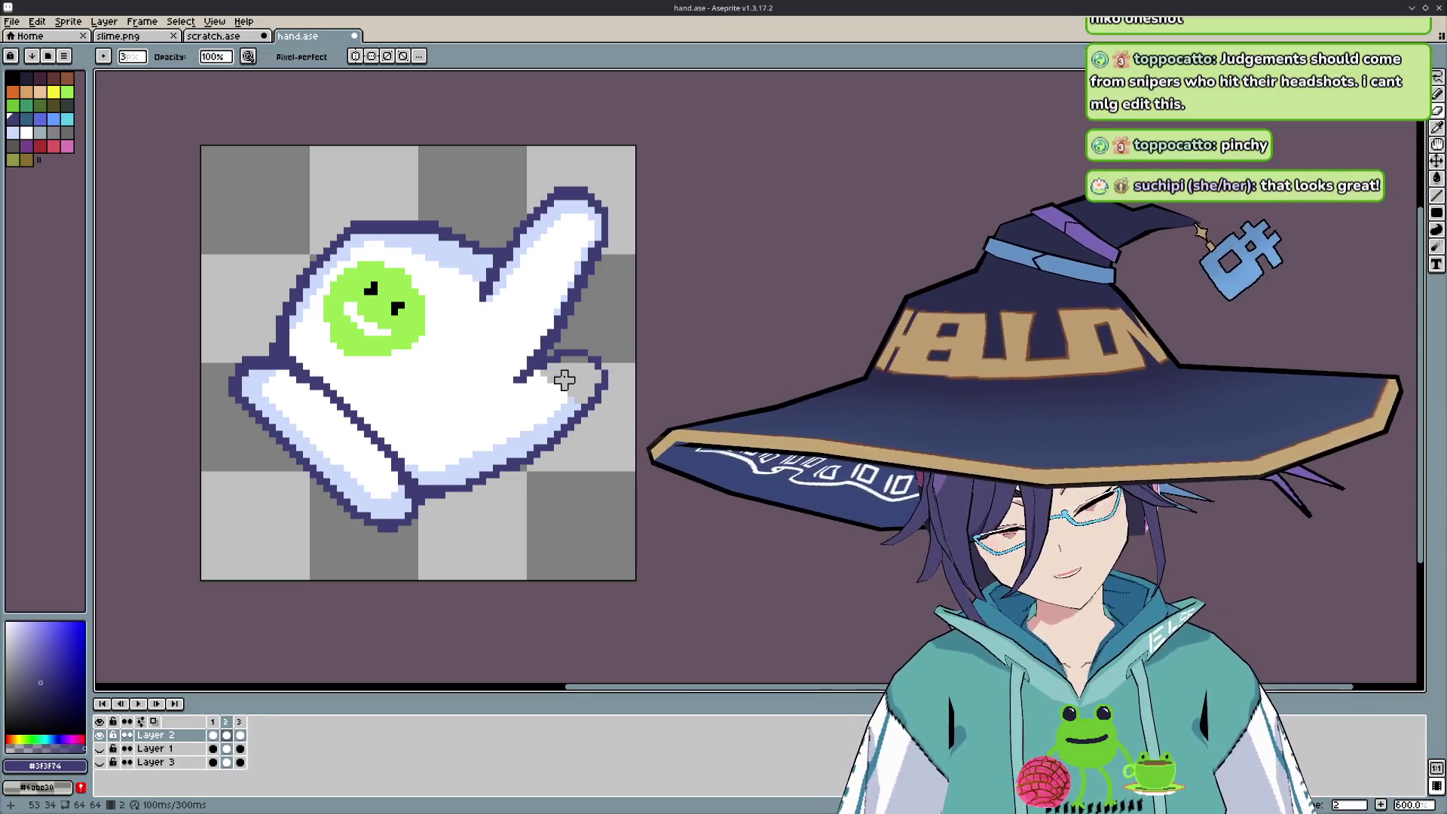
key(b)
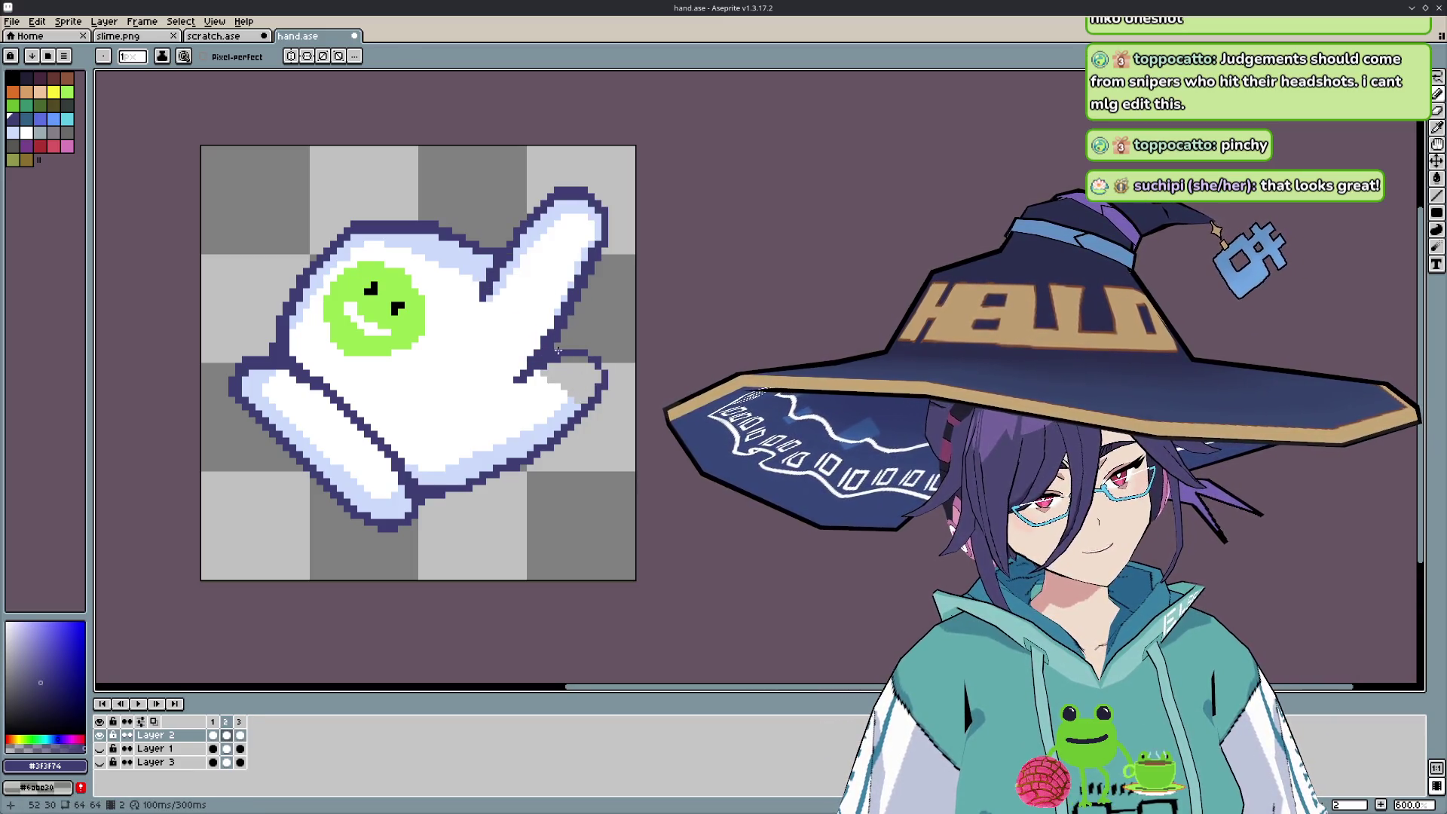
key(e)
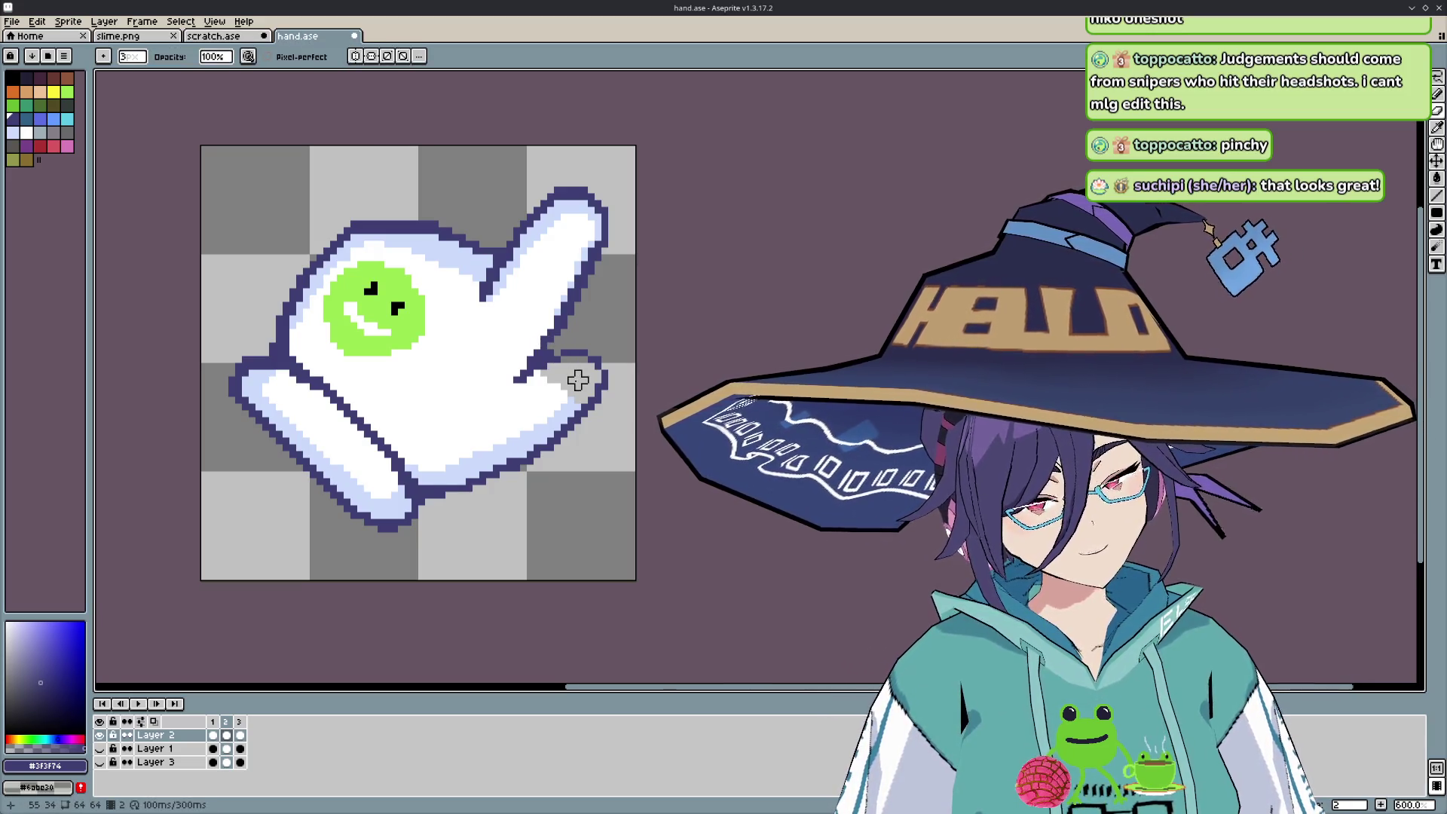
click(138, 57)
text(1)
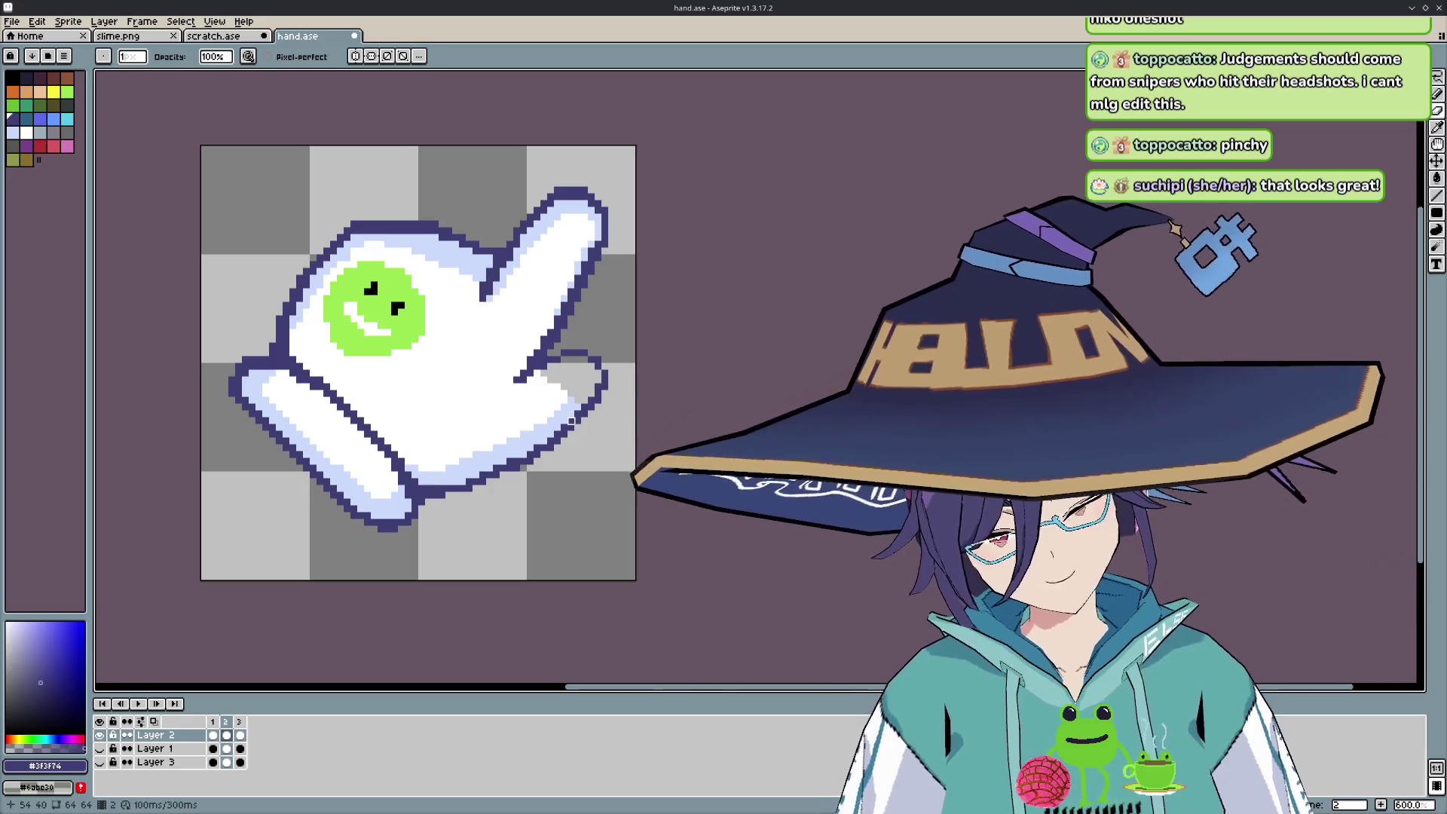
- Fill the grey fingertip gap with the glove's white, then re-sample the pale-blue edge colour
key(i)
click(573, 412)
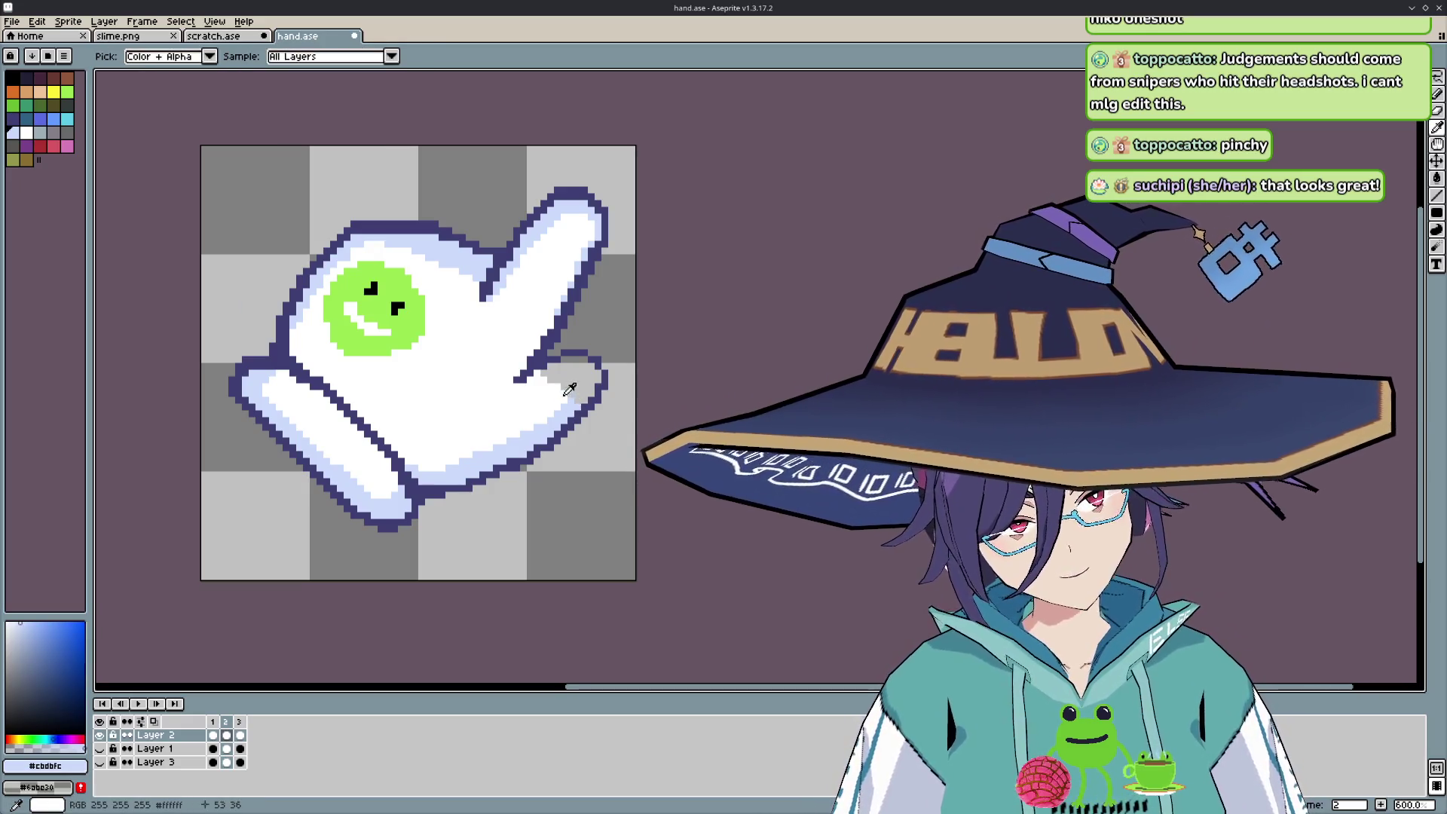
click(565, 381)
key(g)
click(581, 378)
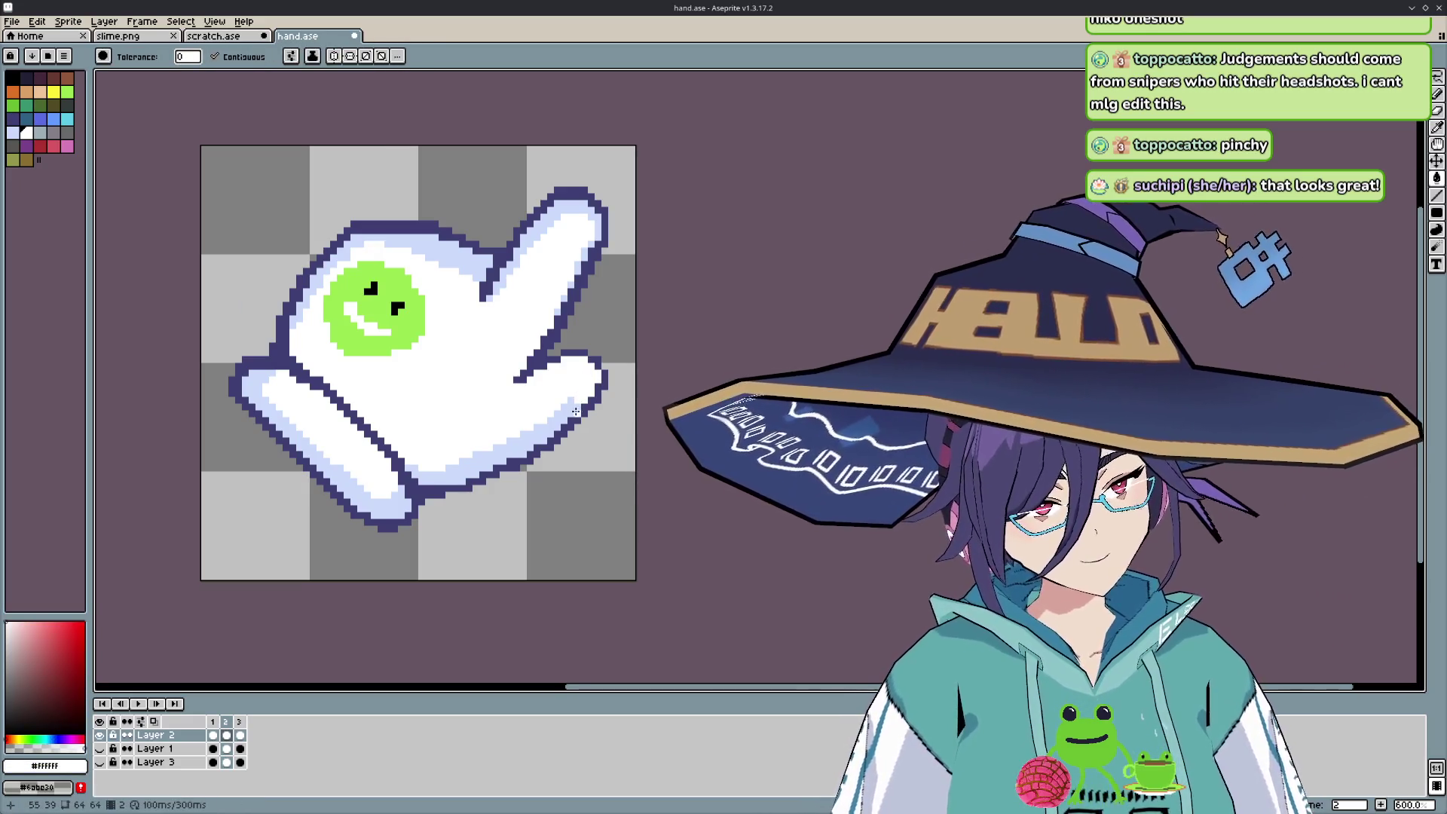
key(i)
click(573, 411)
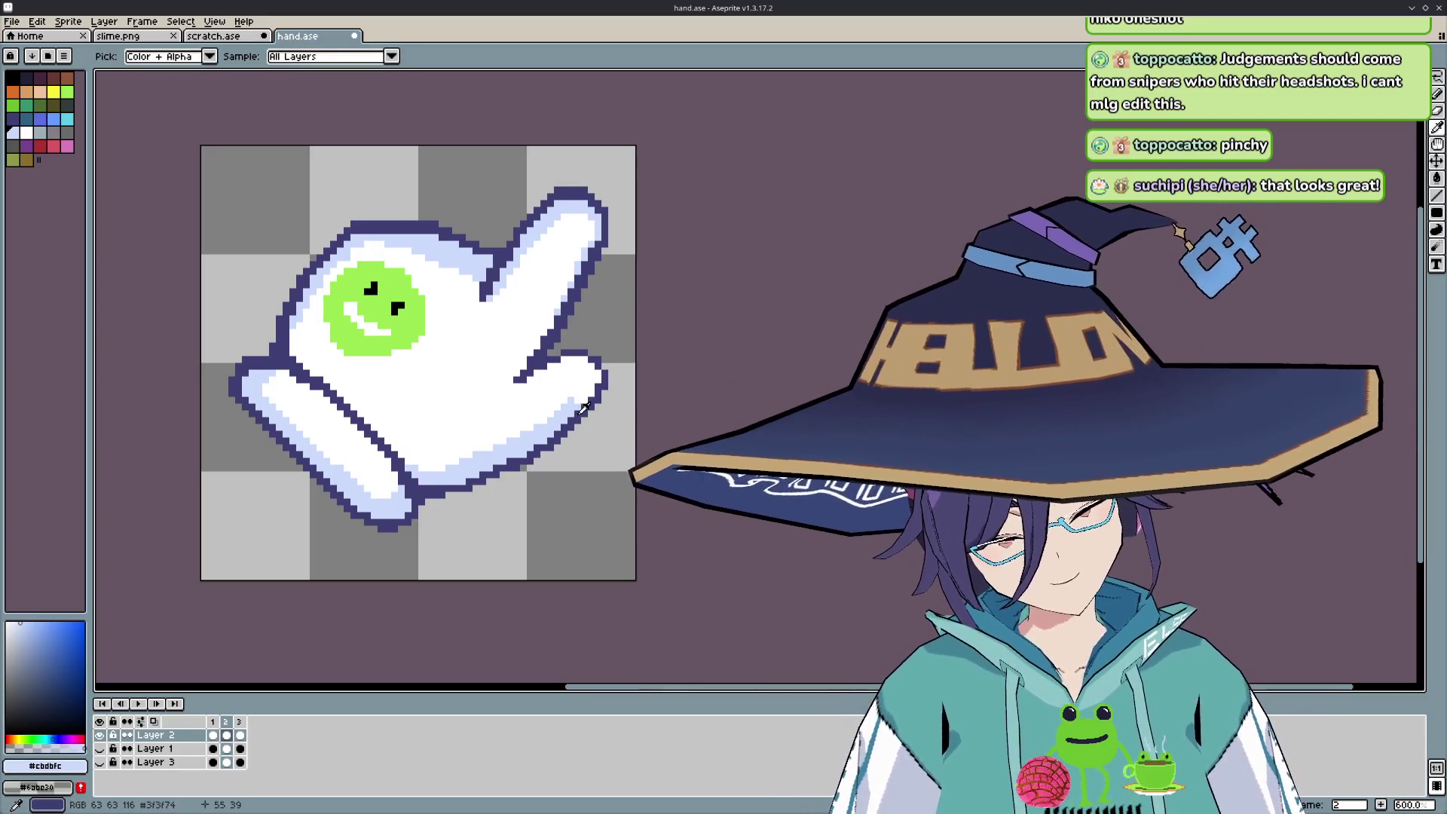
- Play the animation preview and return to the Pencil for freehand drawing
key(Return)
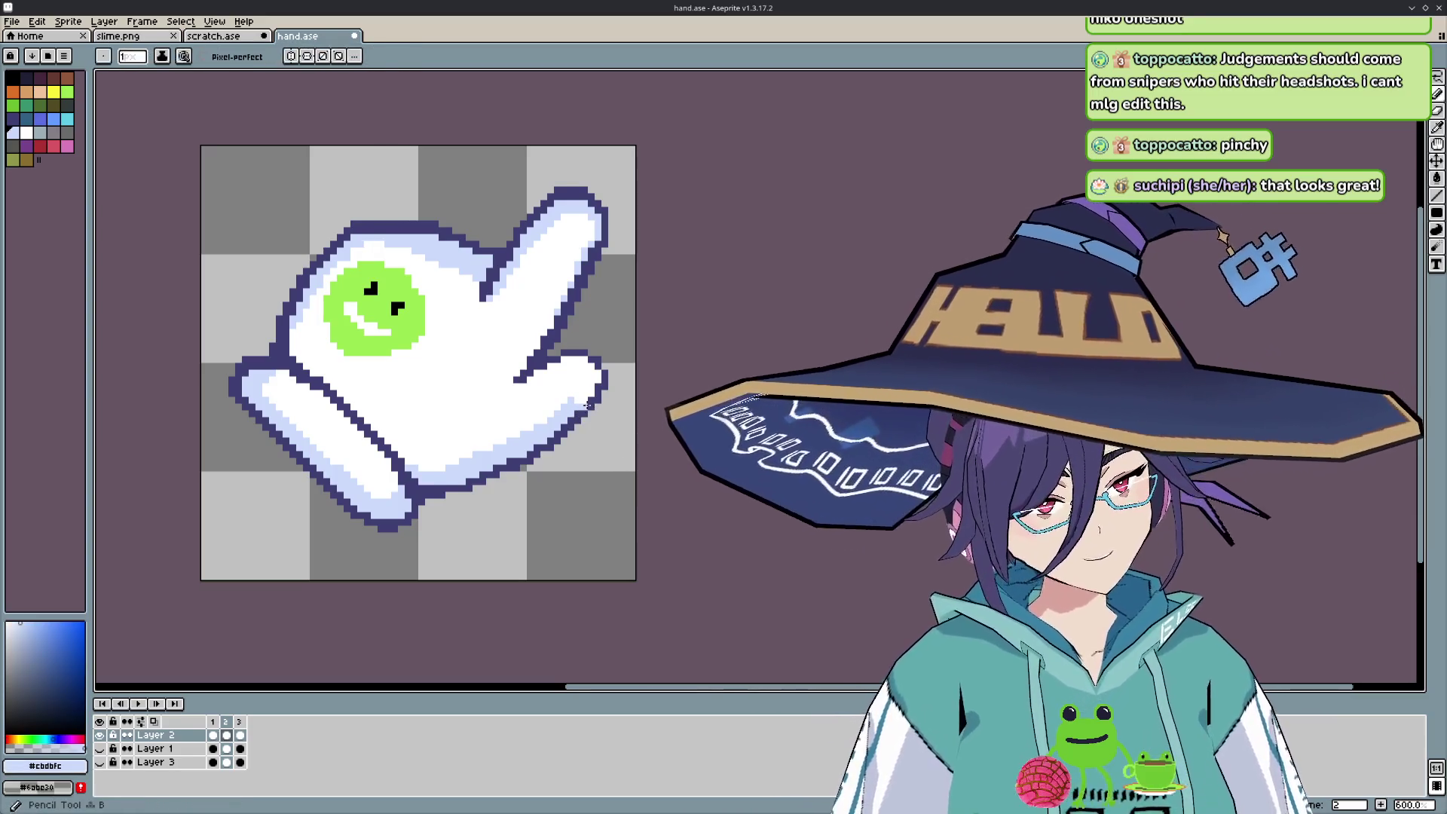
key(m)
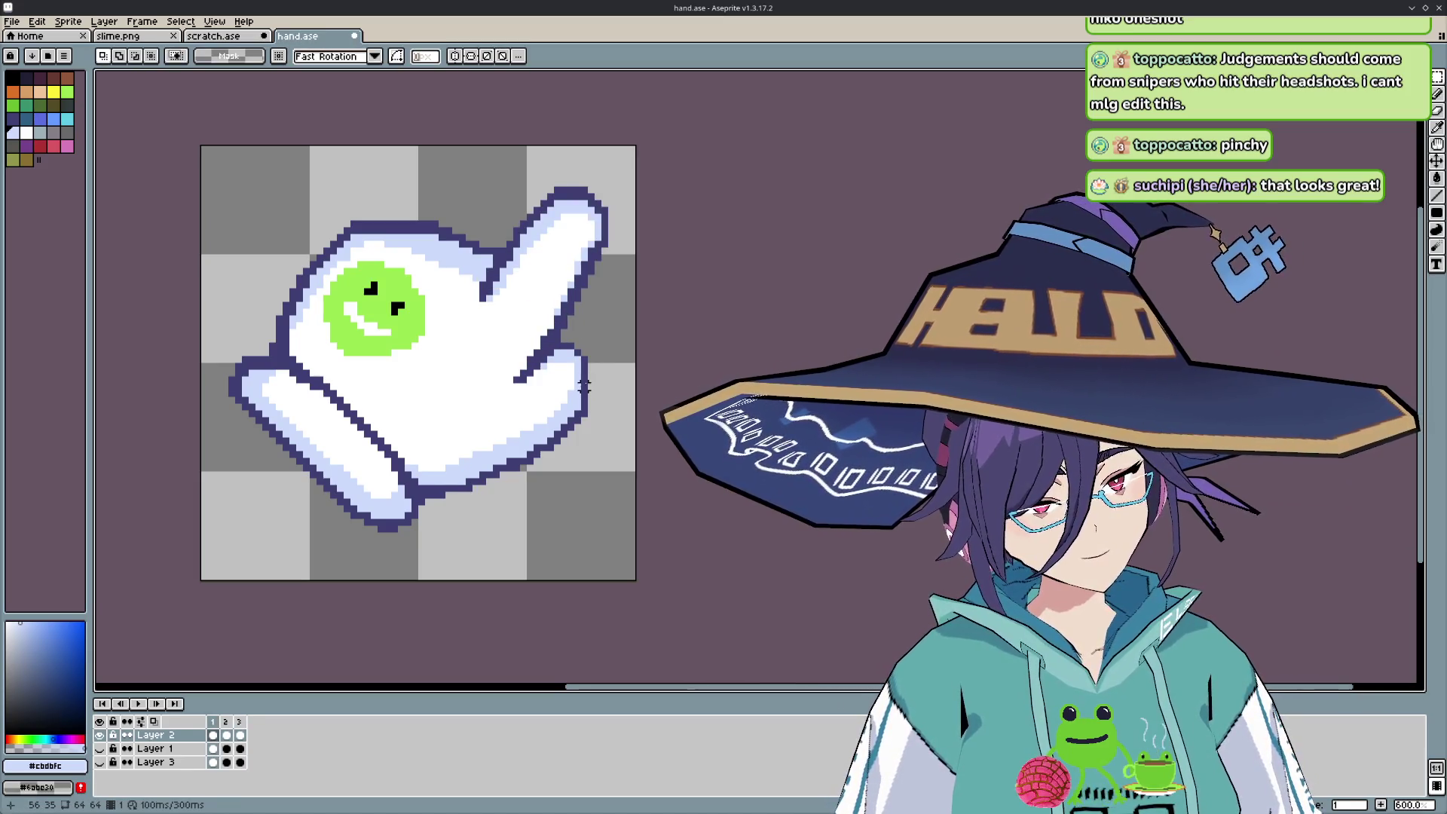
key(b)
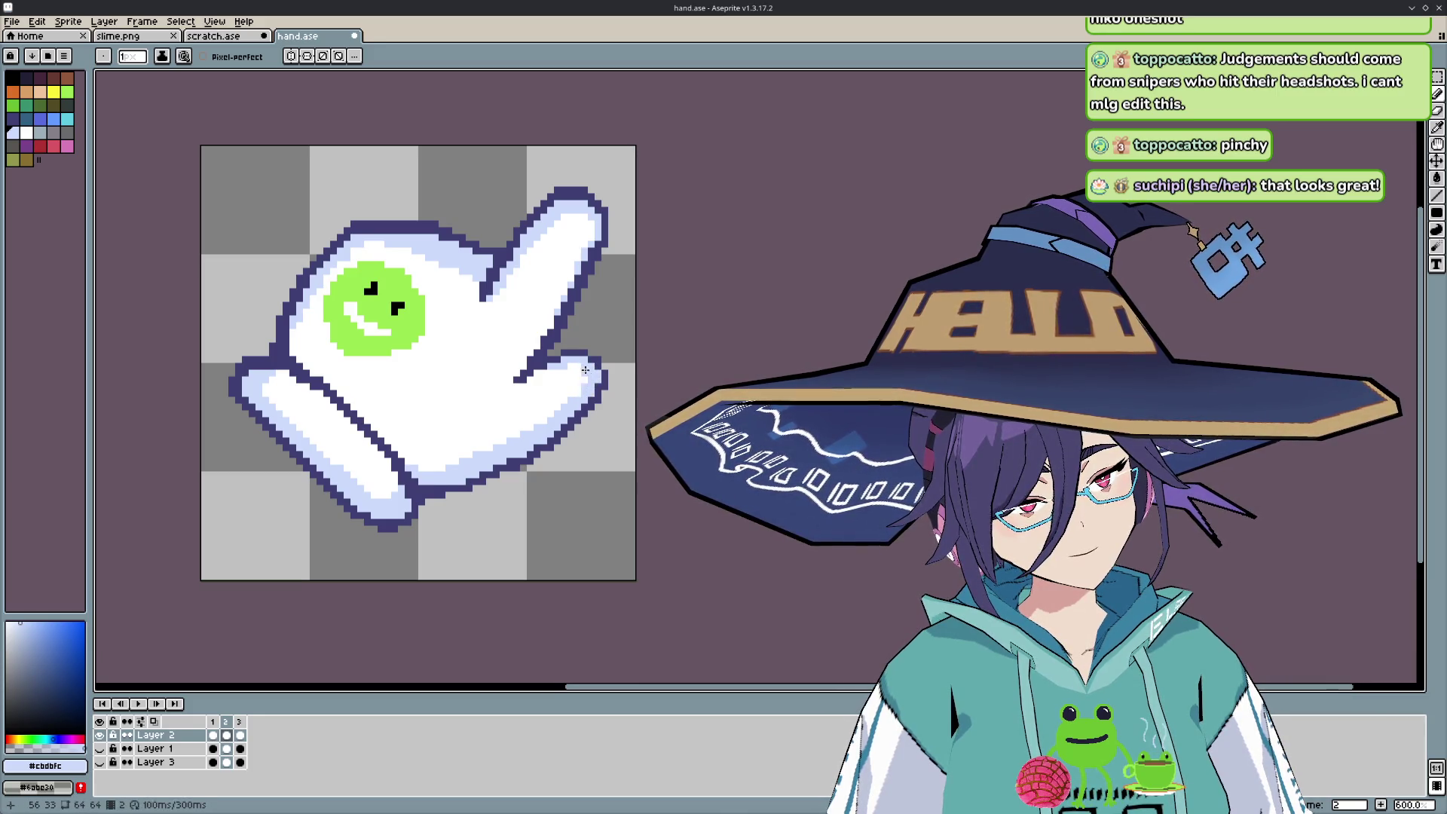
key(m)
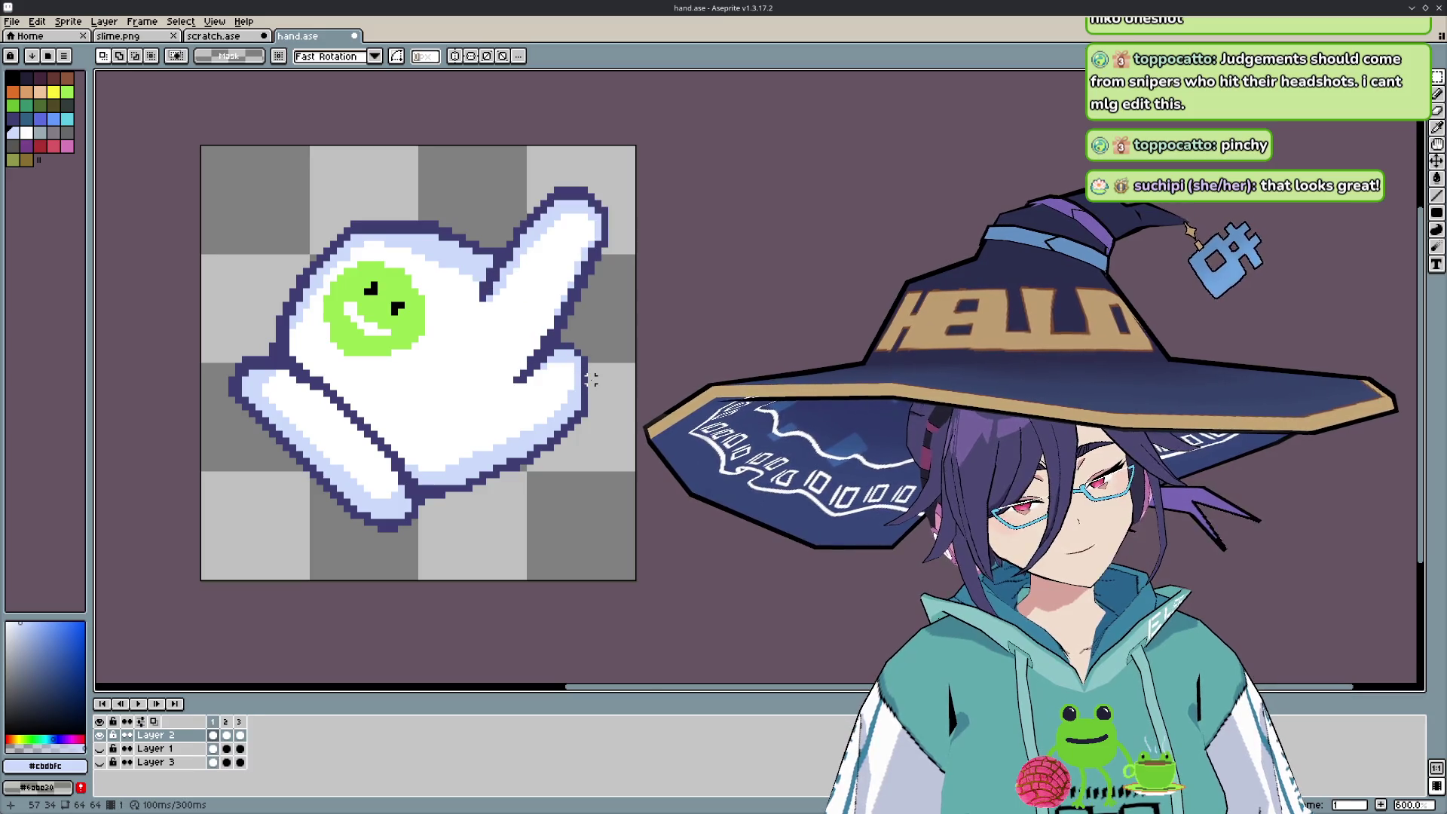
key(b)
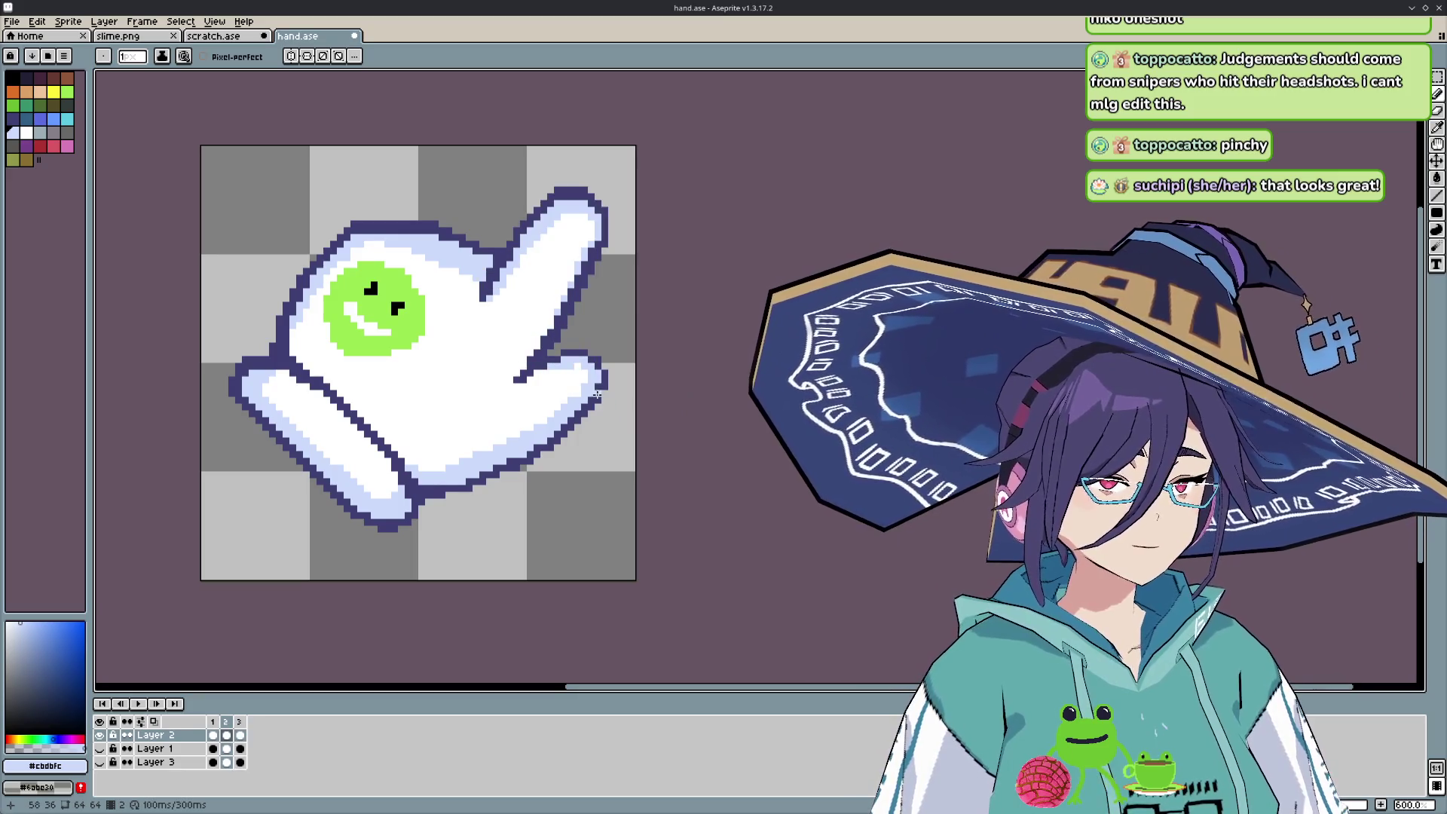
key(Return)
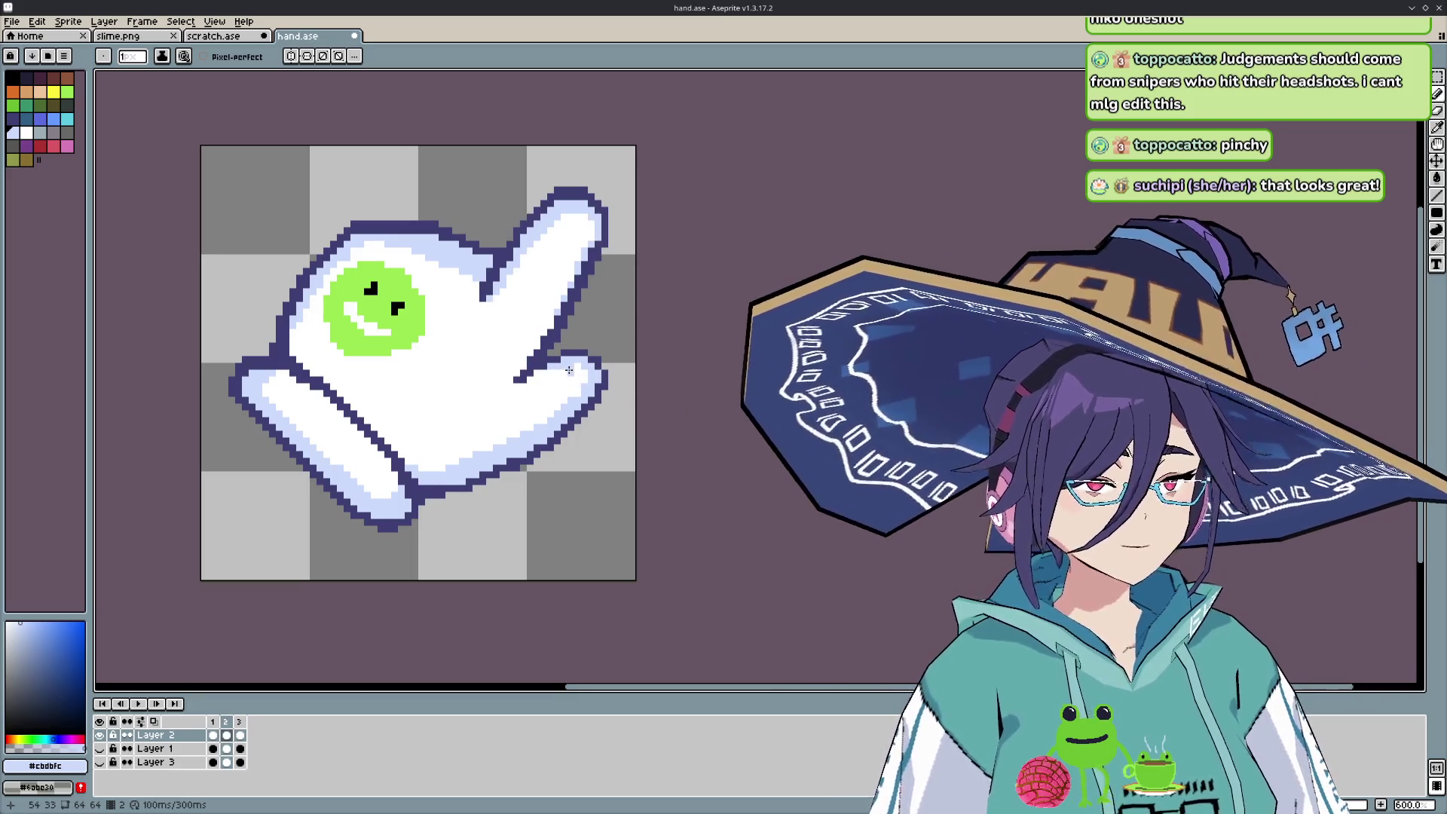
key(i)
click(576, 371)
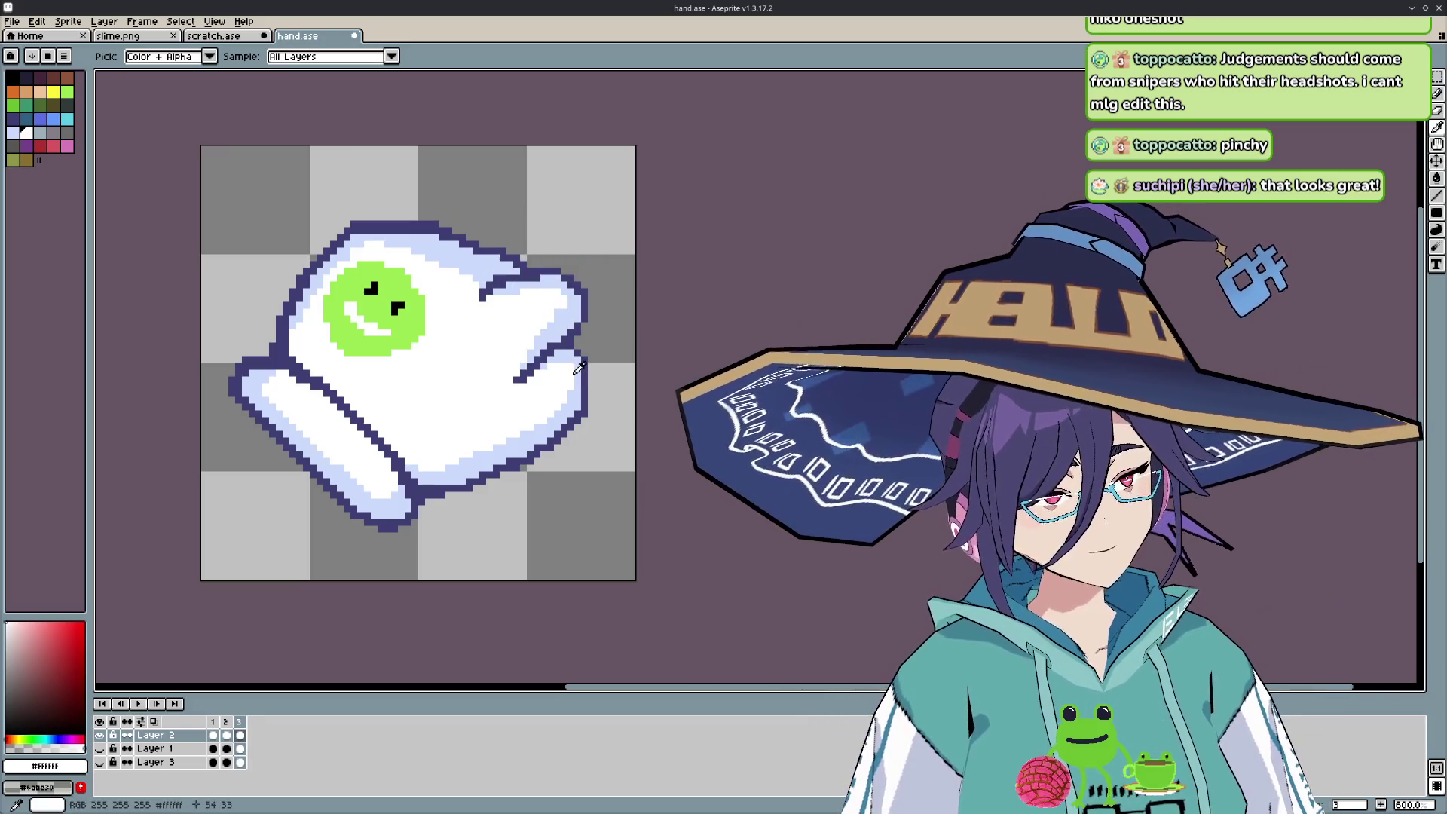
key(comma)
key(b)
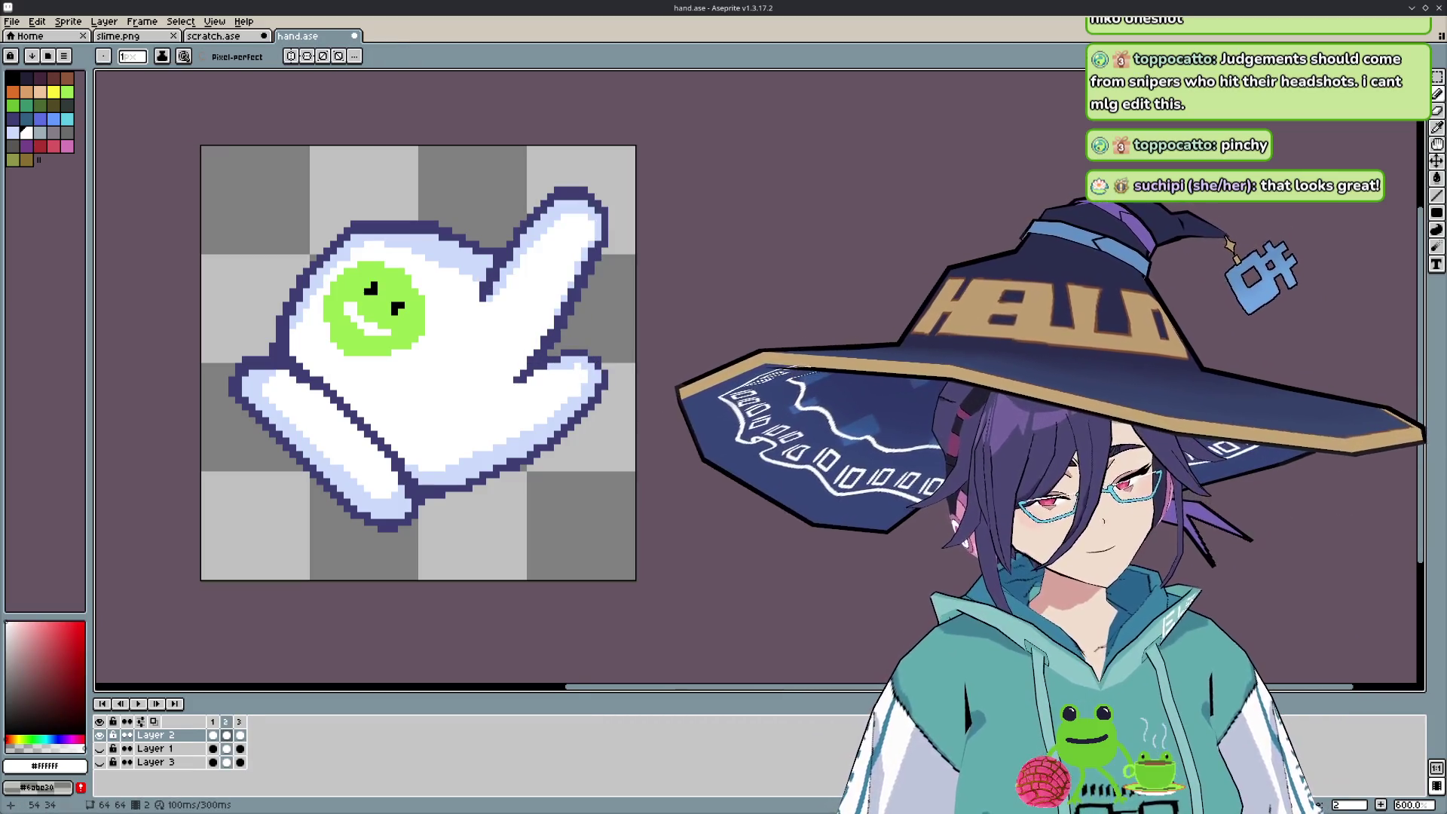
key(period)
key(comma)
key(period)
key(comma)
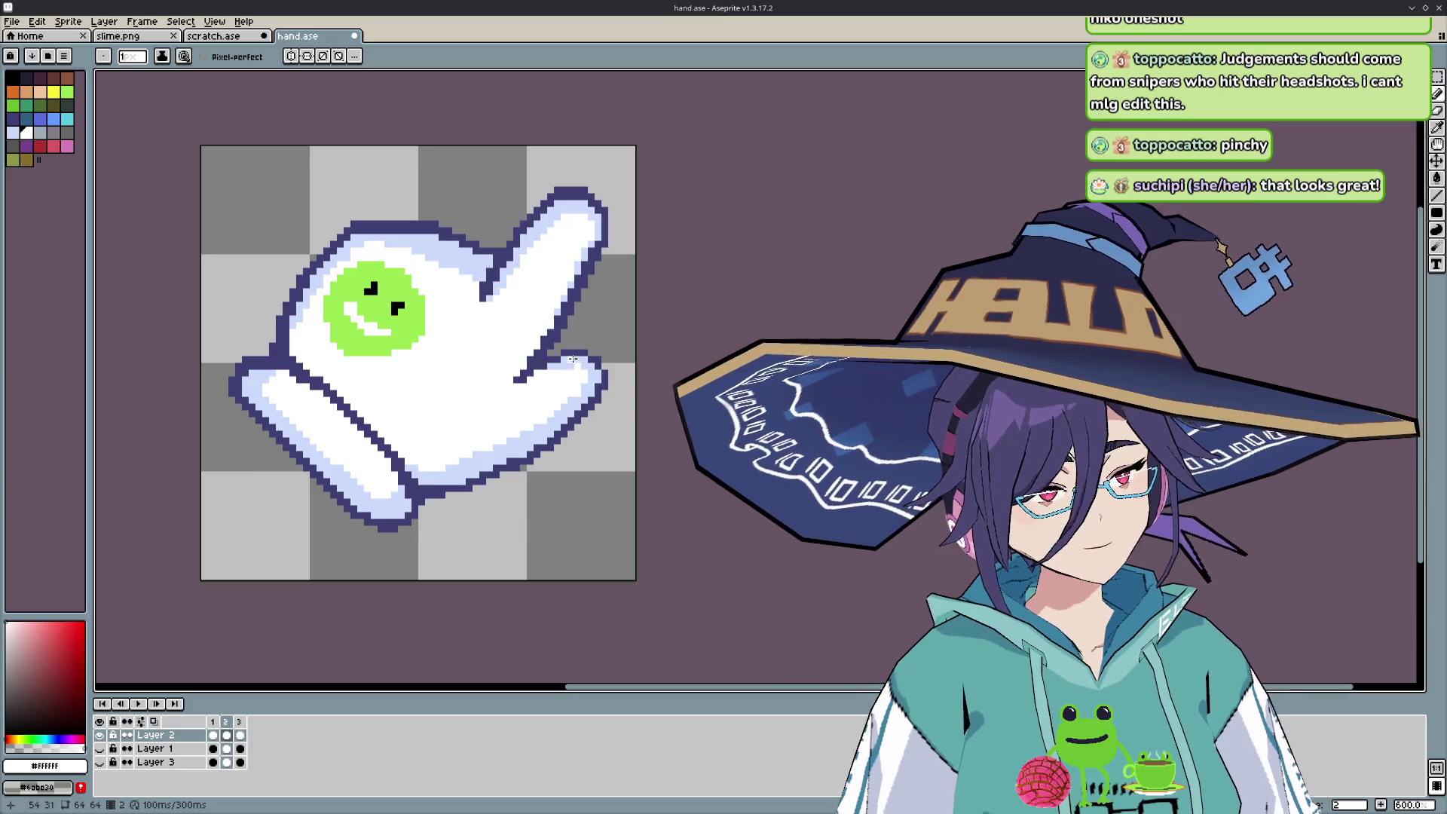
key(period)
key(comma)
key(period)
key(comma)
key(period)
key(comma)
key(period)
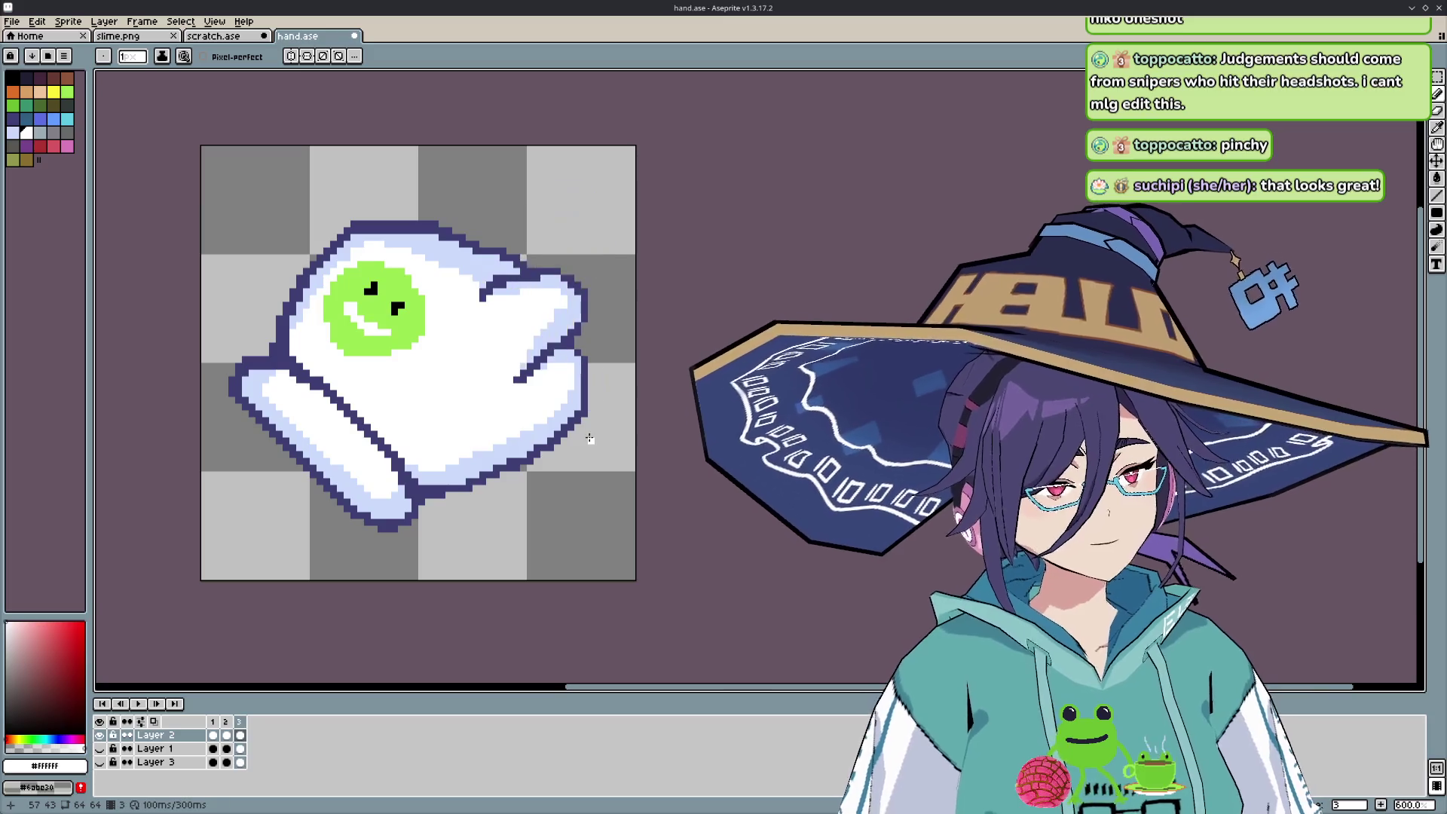
key(comma)
key(period)
key(comma)
key(period)
key(comma)
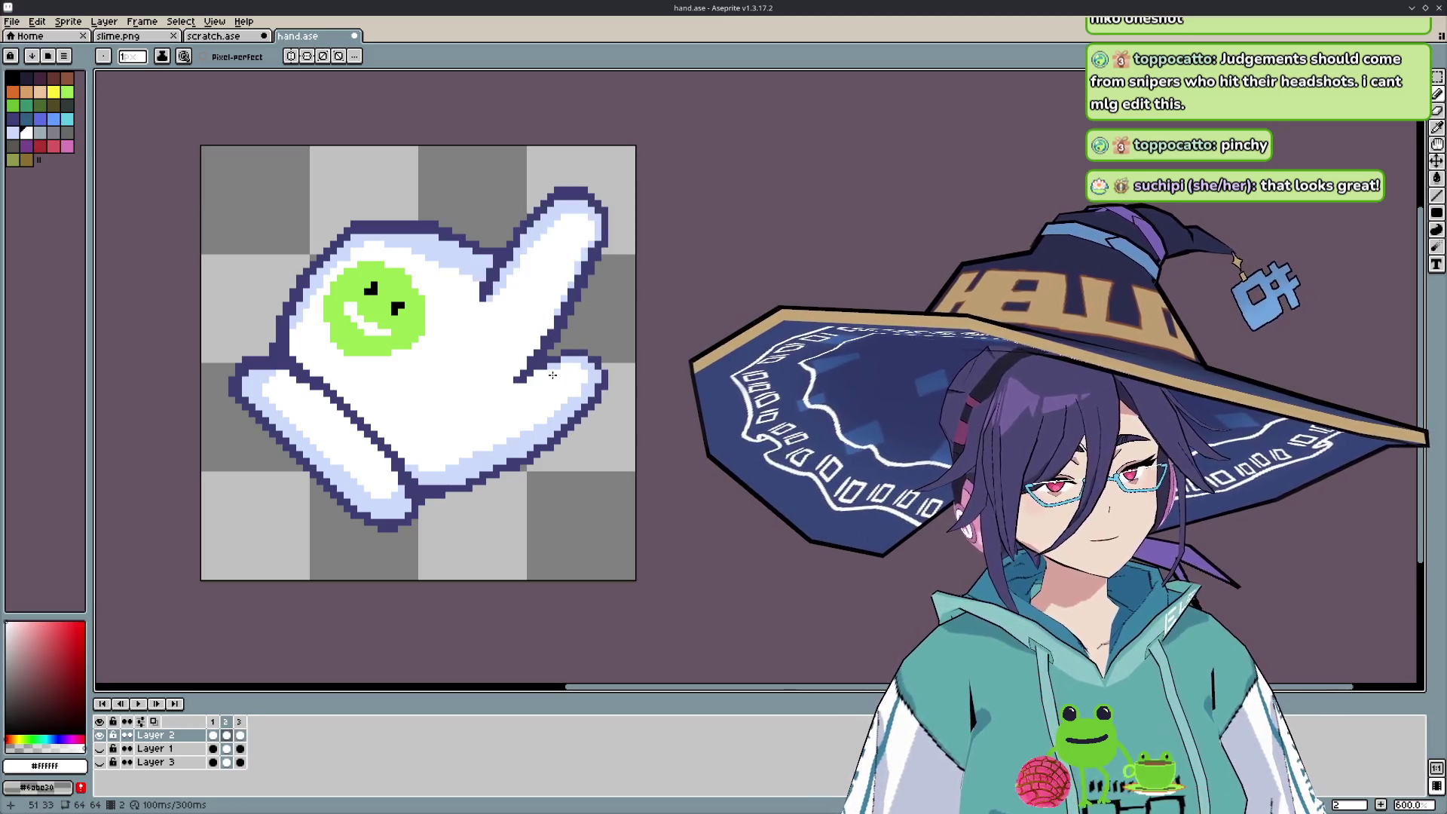
key(period)
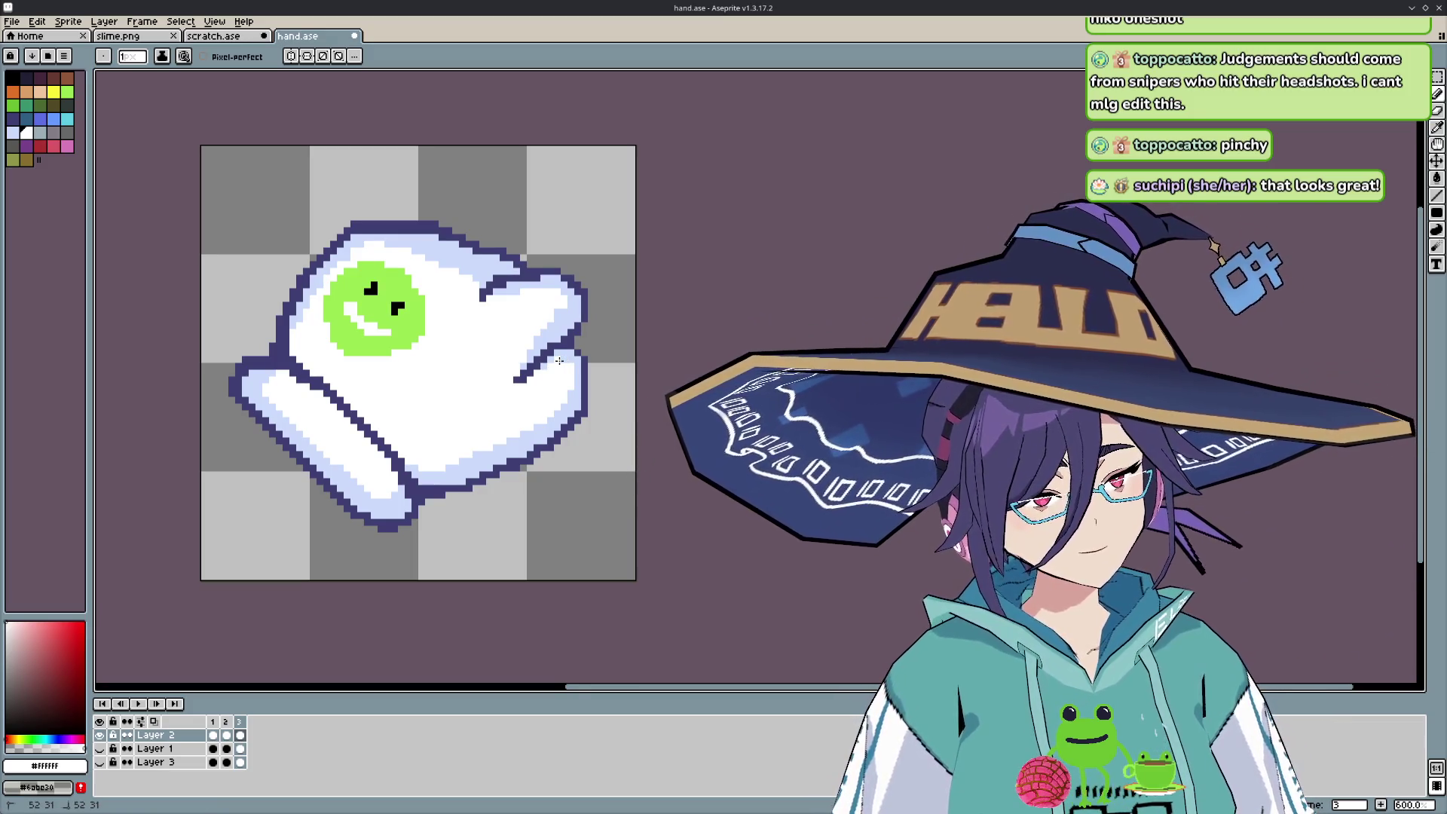
key(i)
click(578, 367)
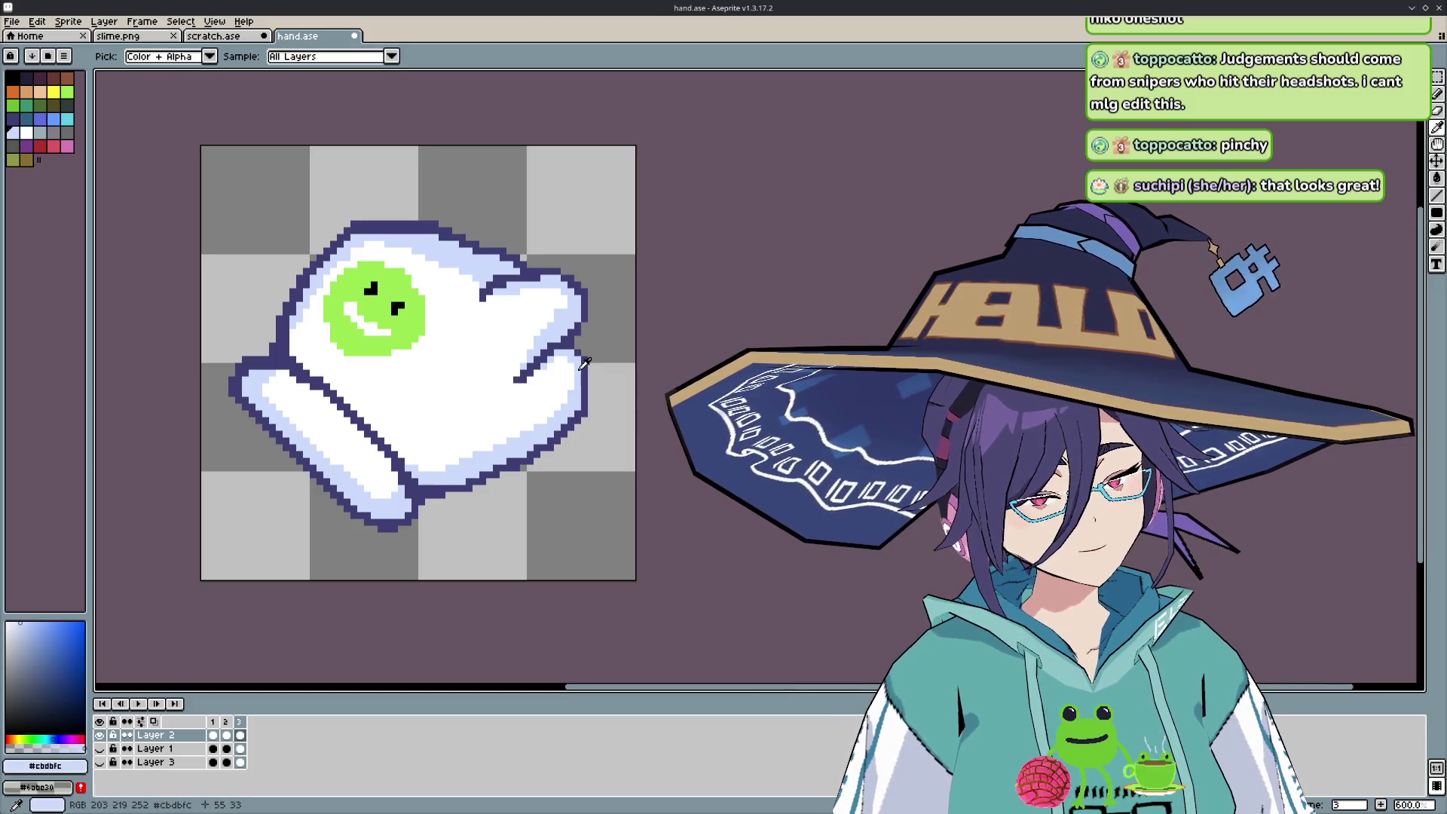
key(period)
key(b)
key(period)
key(period)
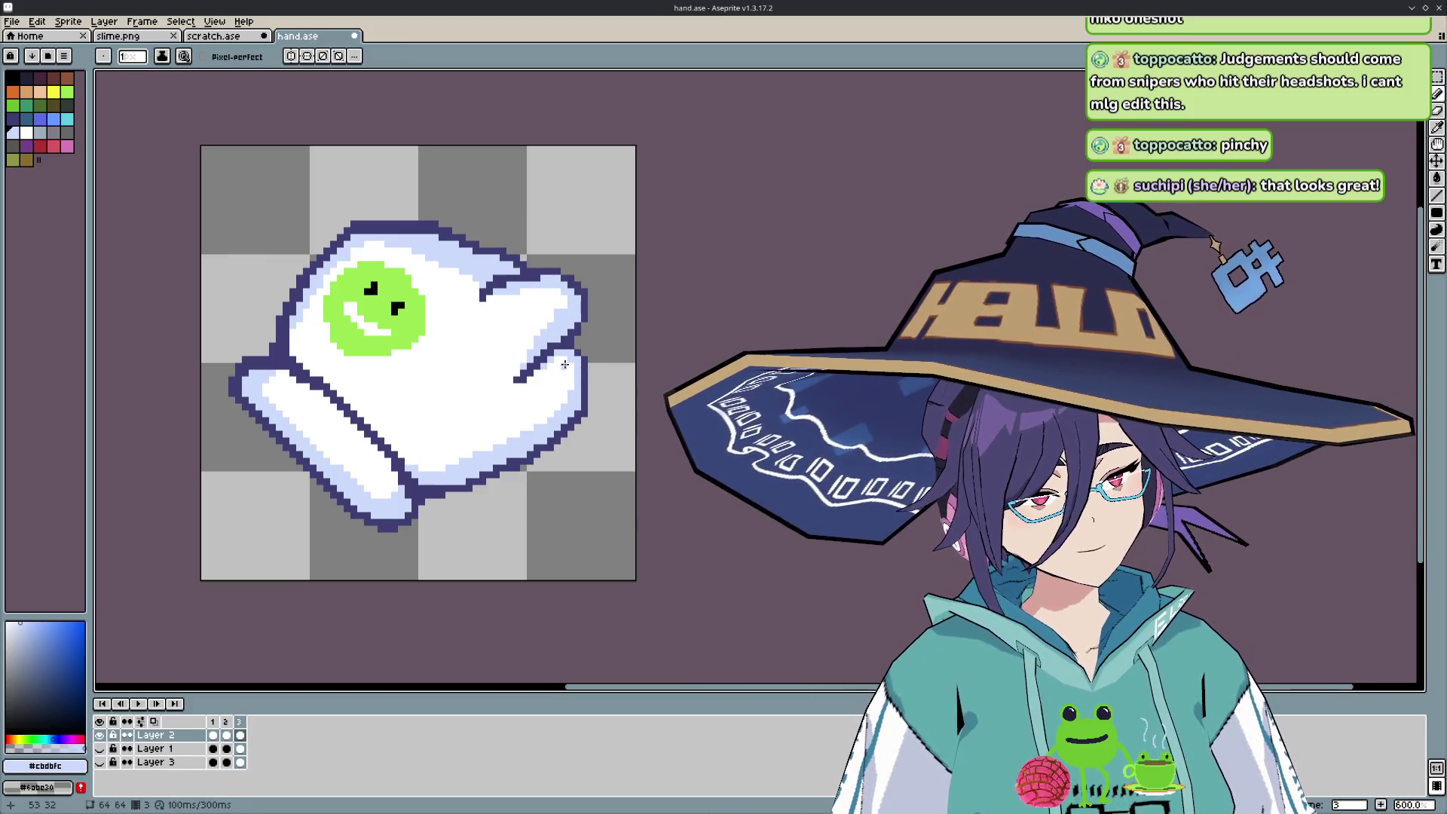
key(period)
key(comma)
key(period)
key(comma)
key(comma)
key(period)
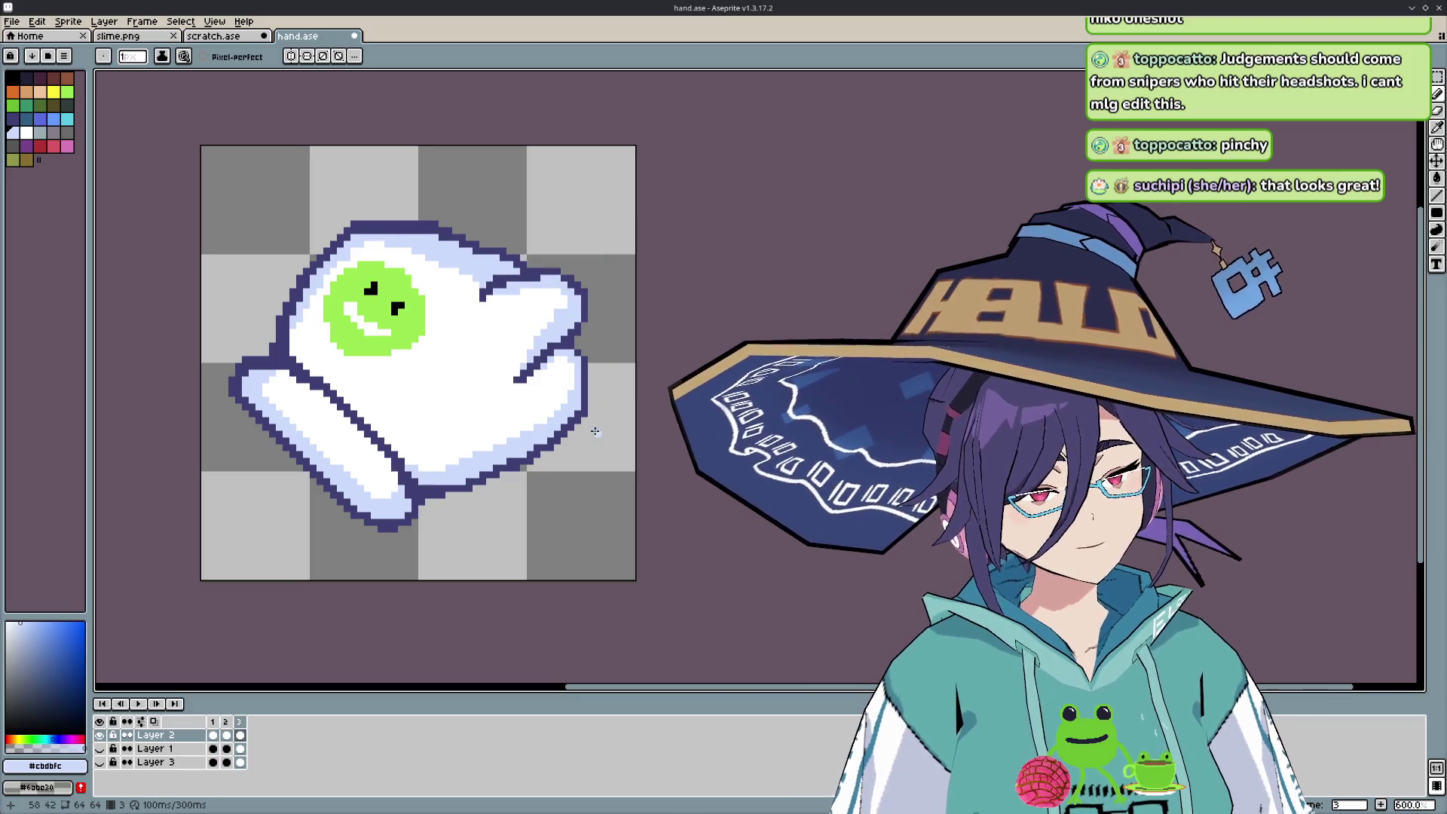
scroll(593, 377, down, 5)
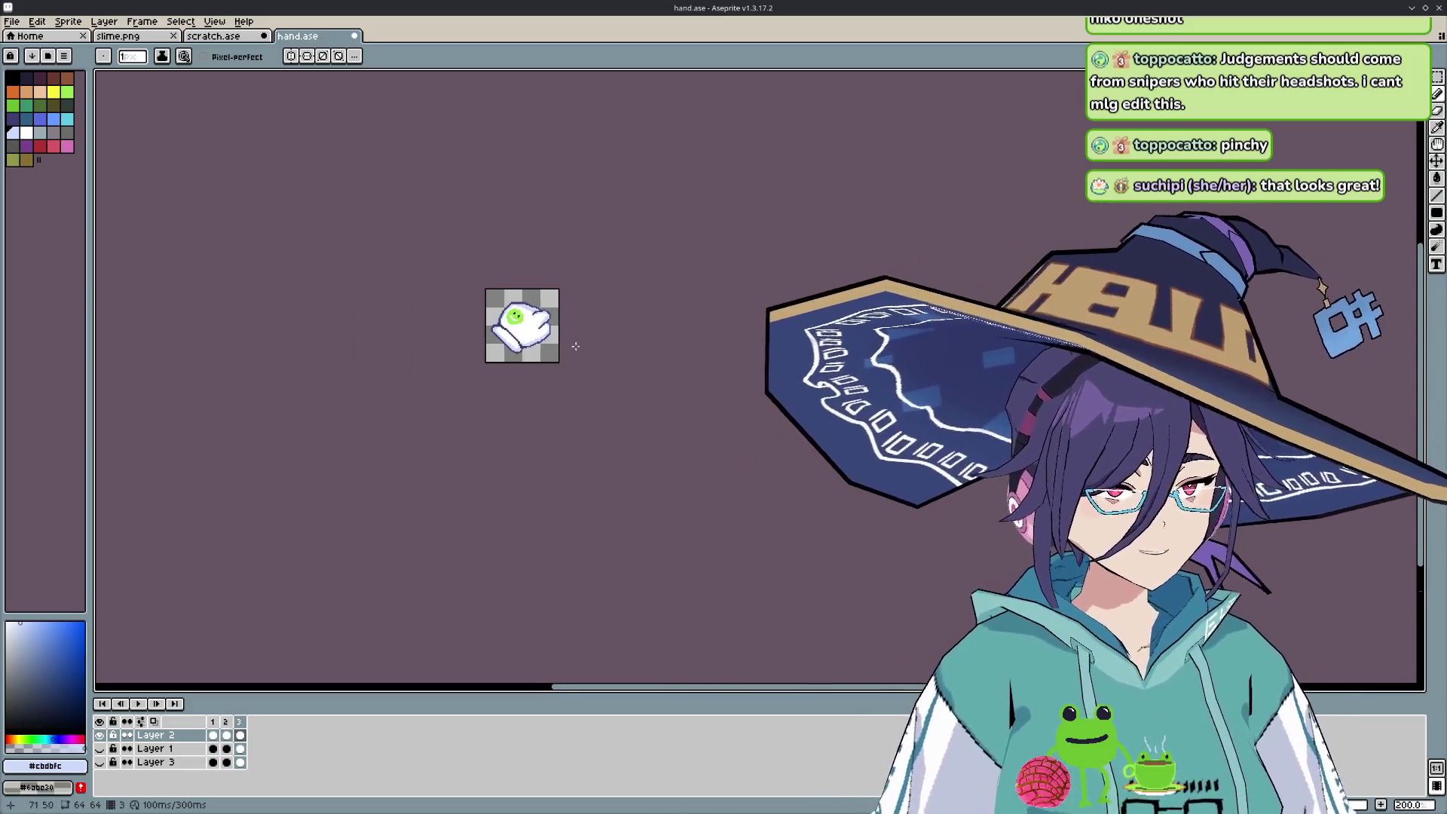
drag(591, 342, 594, 462)
key(period)
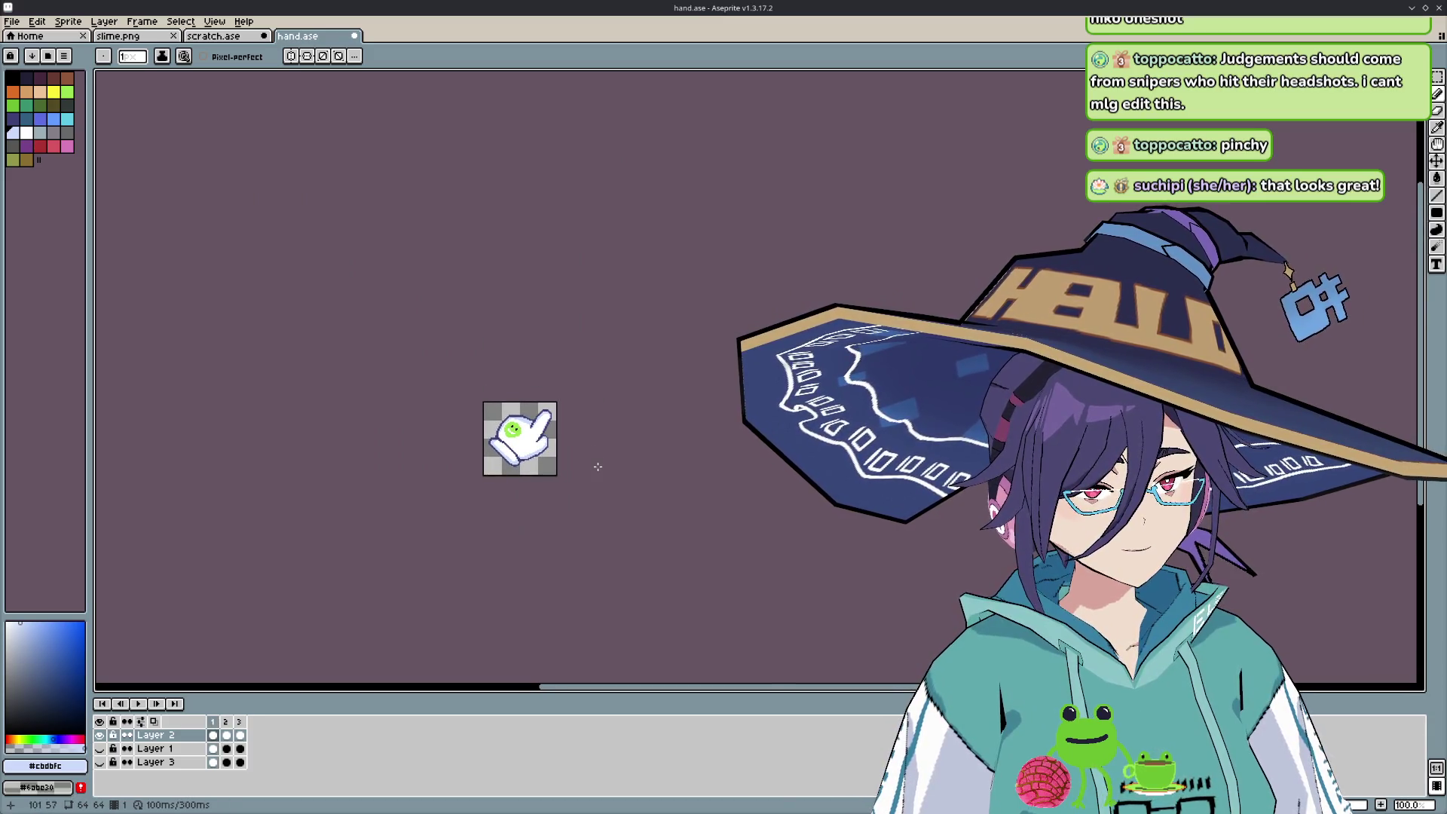
key(Return)
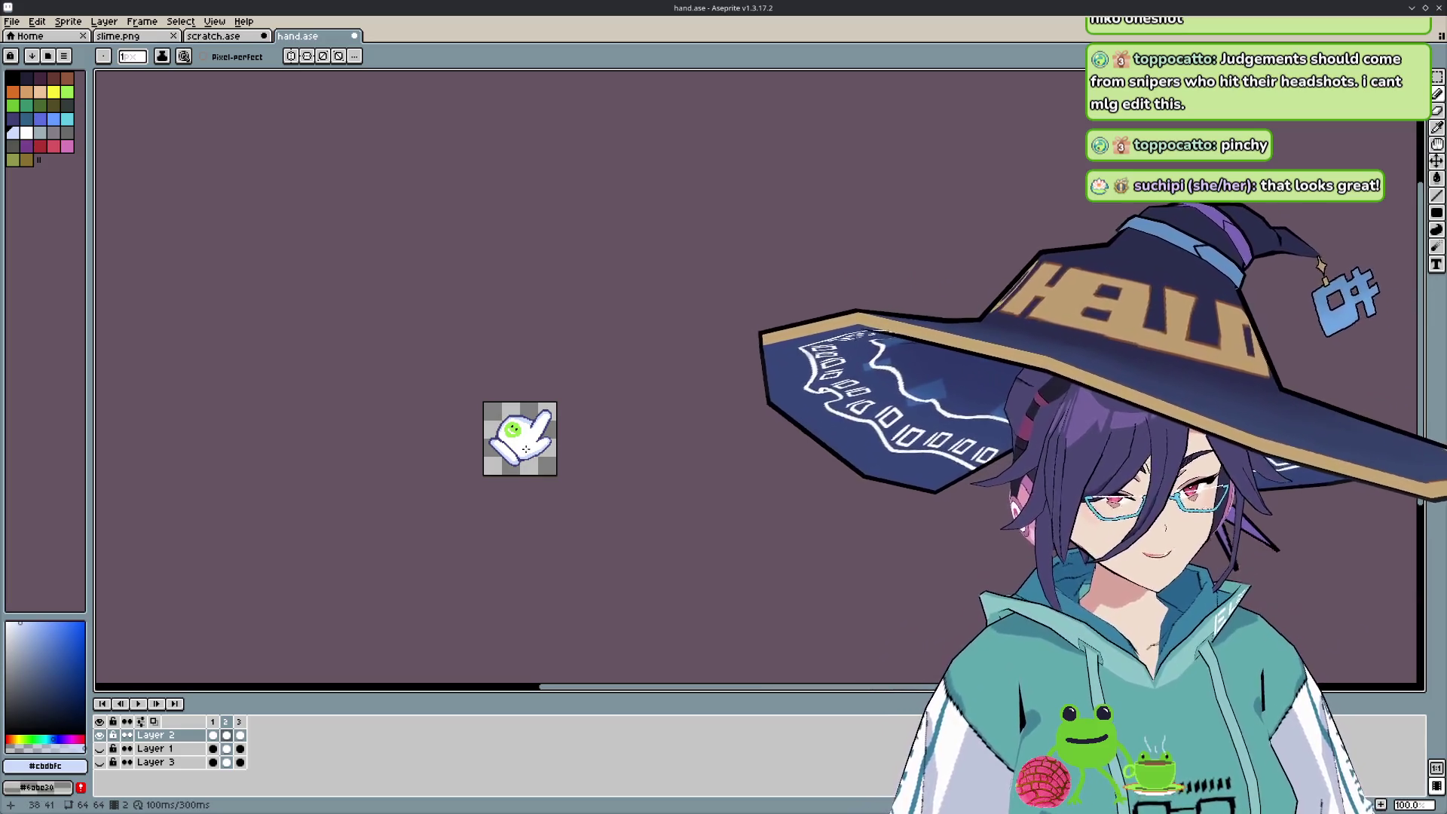
scroll(526, 449, up, 2)
scroll(558, 452, up, 1)
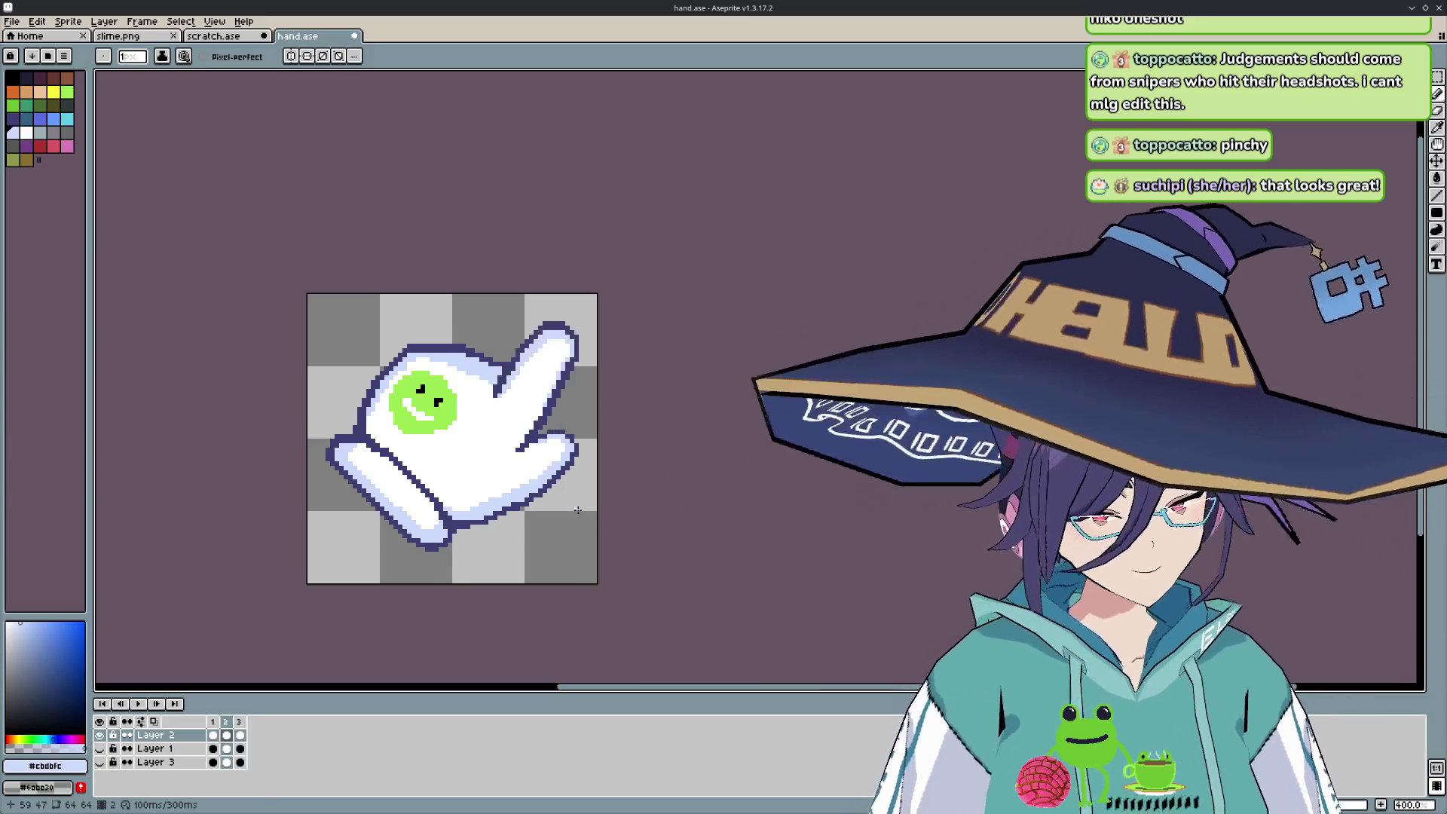
- Sample the dark outline colour from the canvas with the eyedropper, then return to the pencil
scroll(577, 510, up, 2)
scroll(556, 435, up, 1)
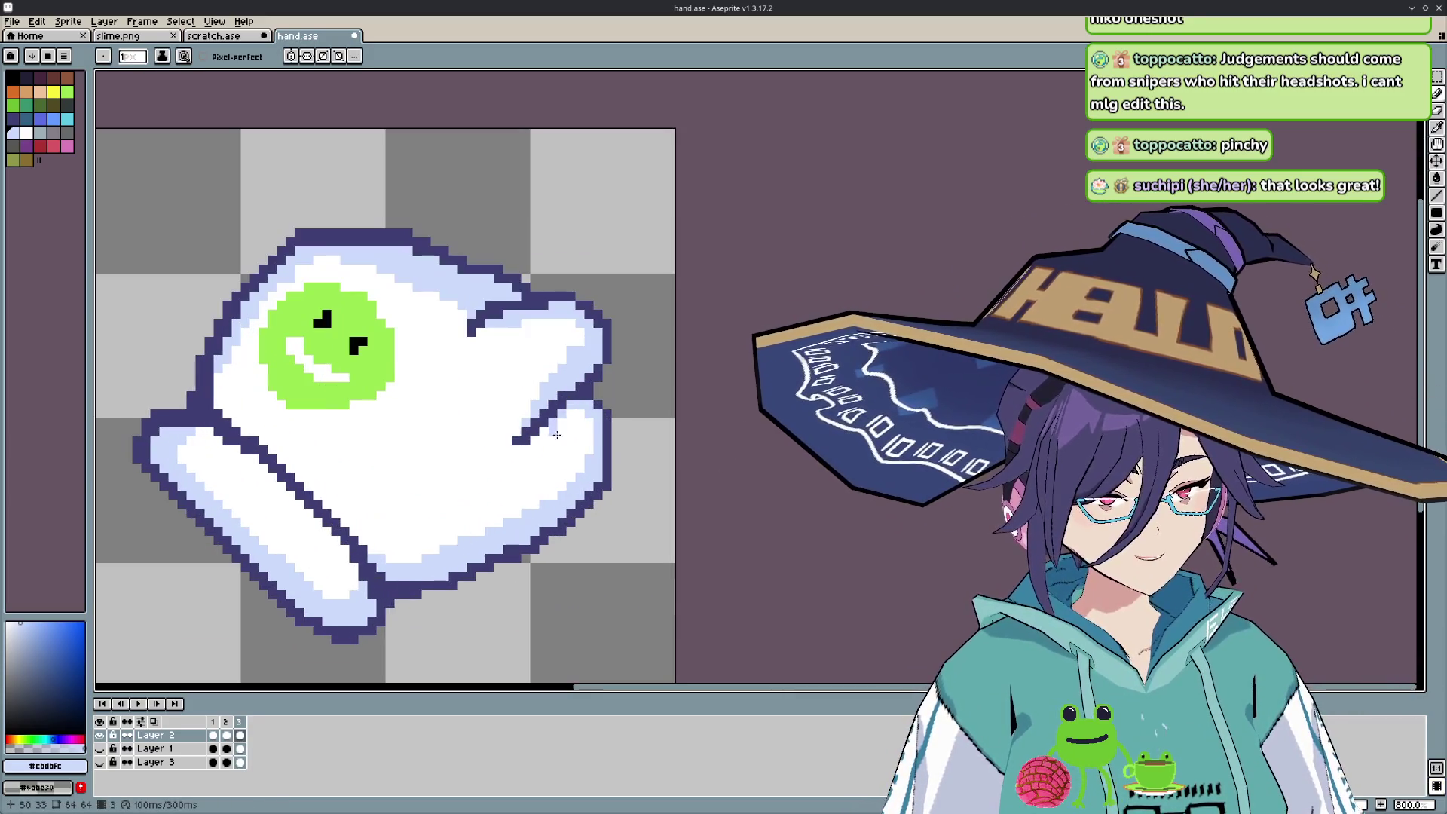
key(i)
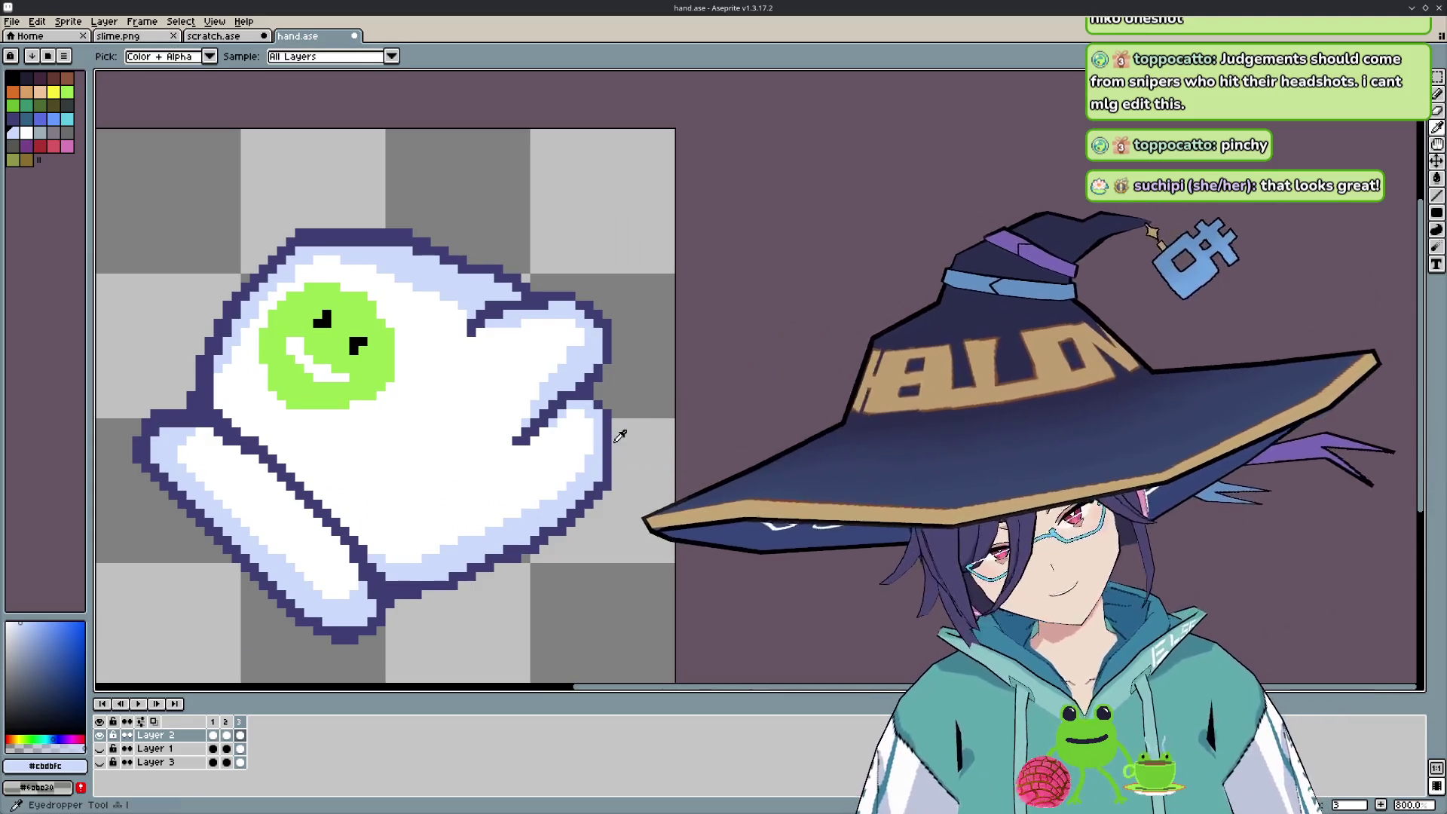
click(612, 435)
key(b)
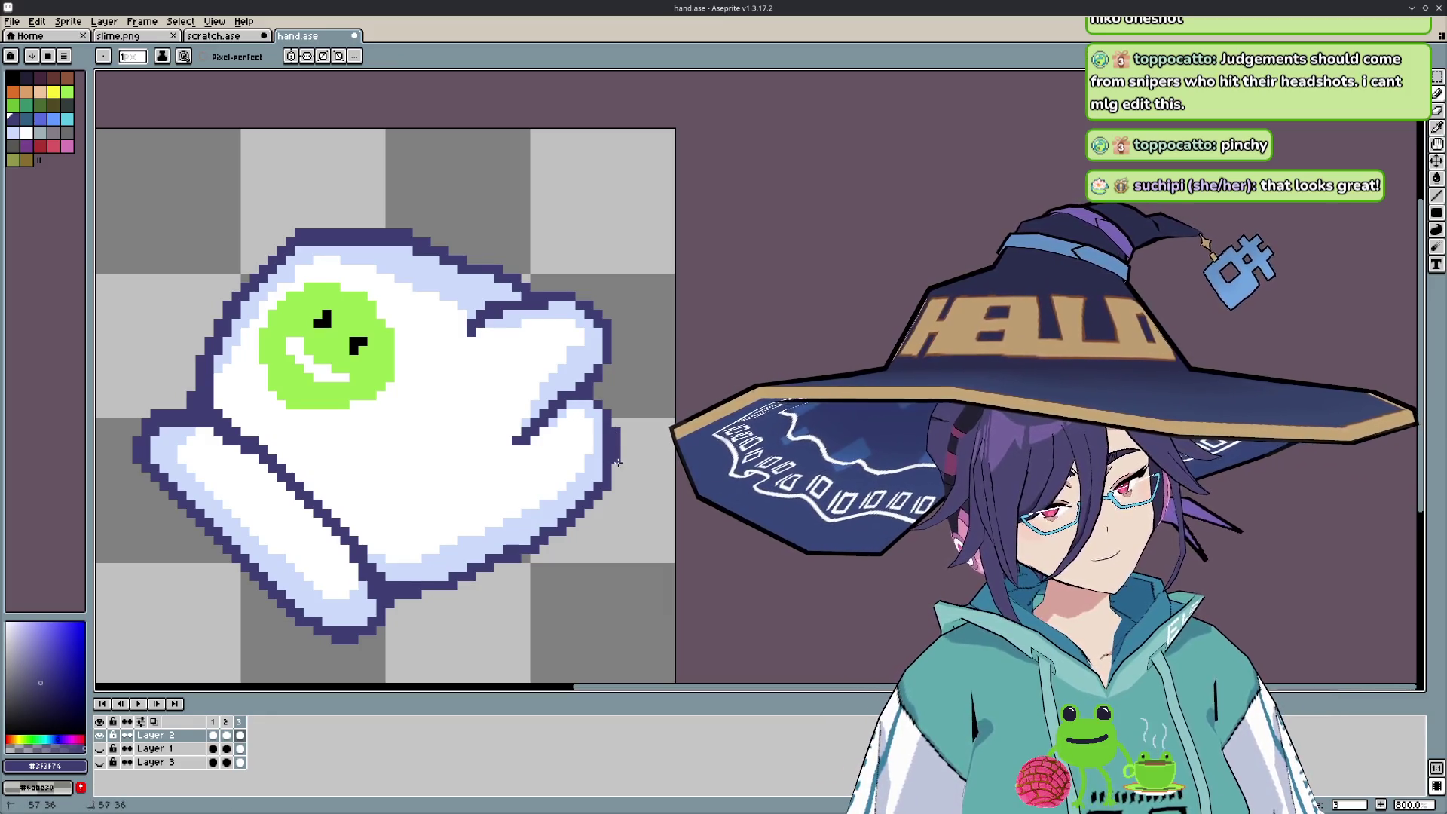
- Step back and forth through the frames to compare the thumb shape, ending on curled-thumb frame 3
key(period)
key(comma)
key(period)
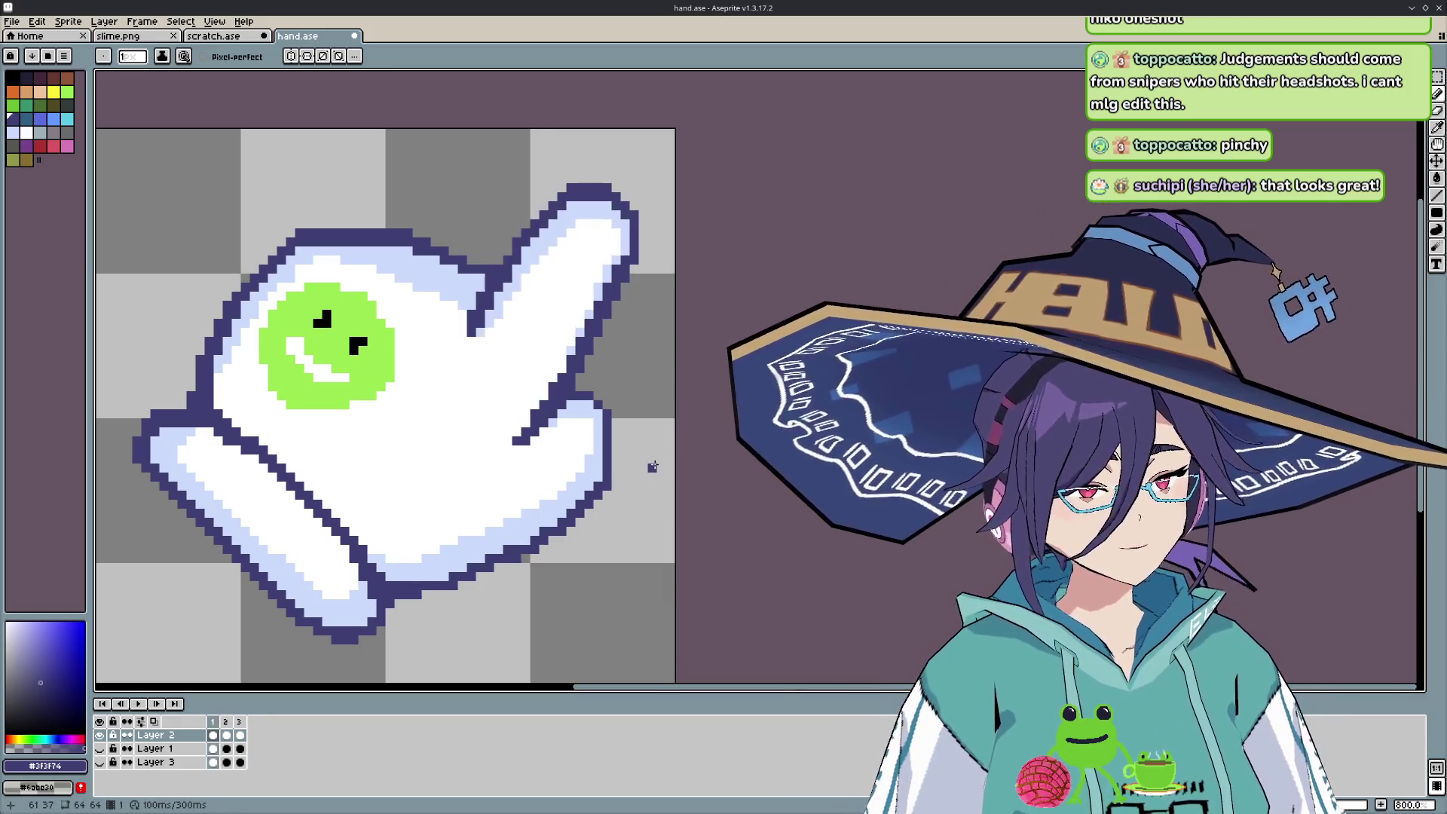
key(period)
key(comma)
key(period)
key(comma)
key(period)
key(comma)
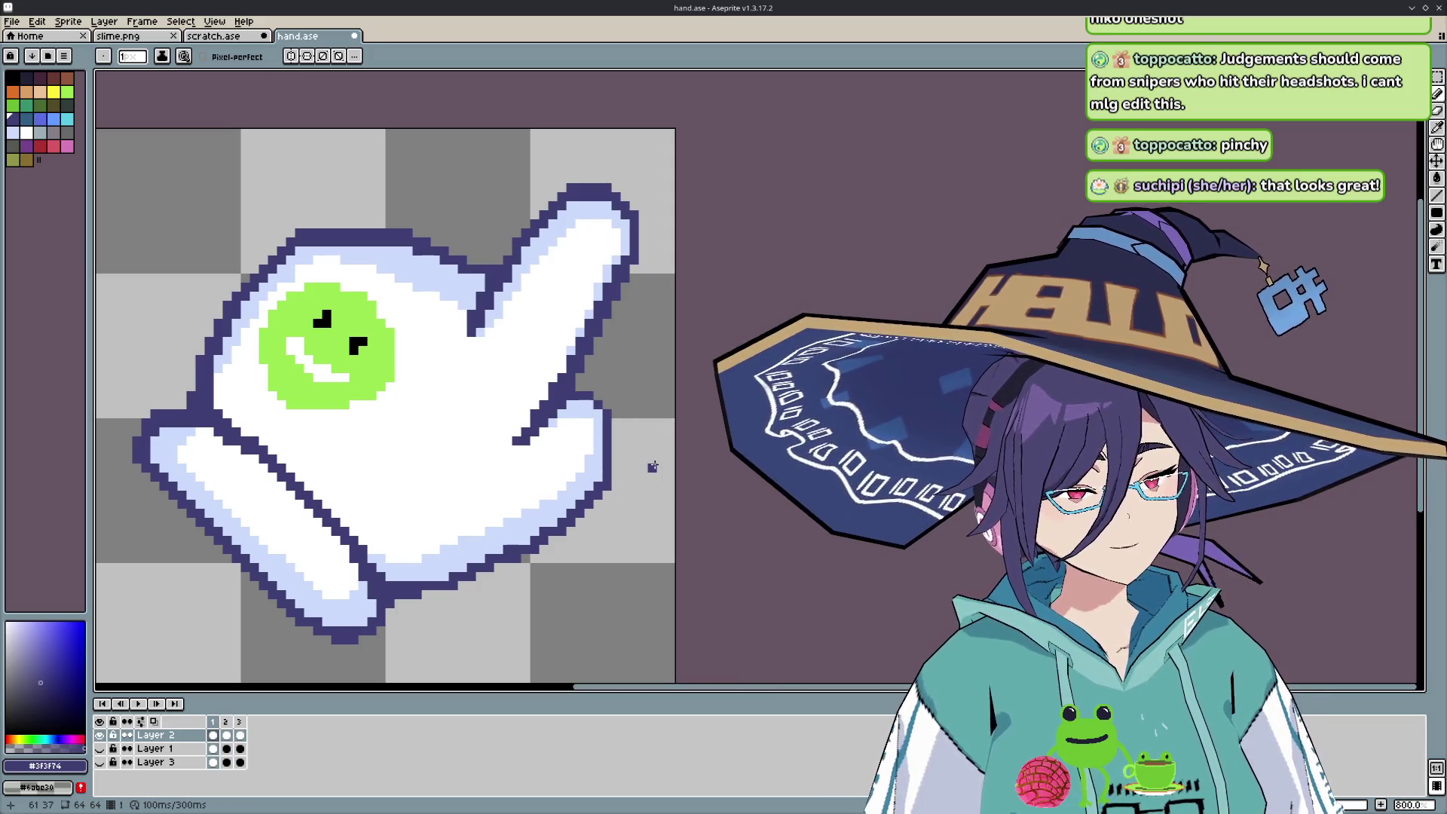
key(period)
key(comma)
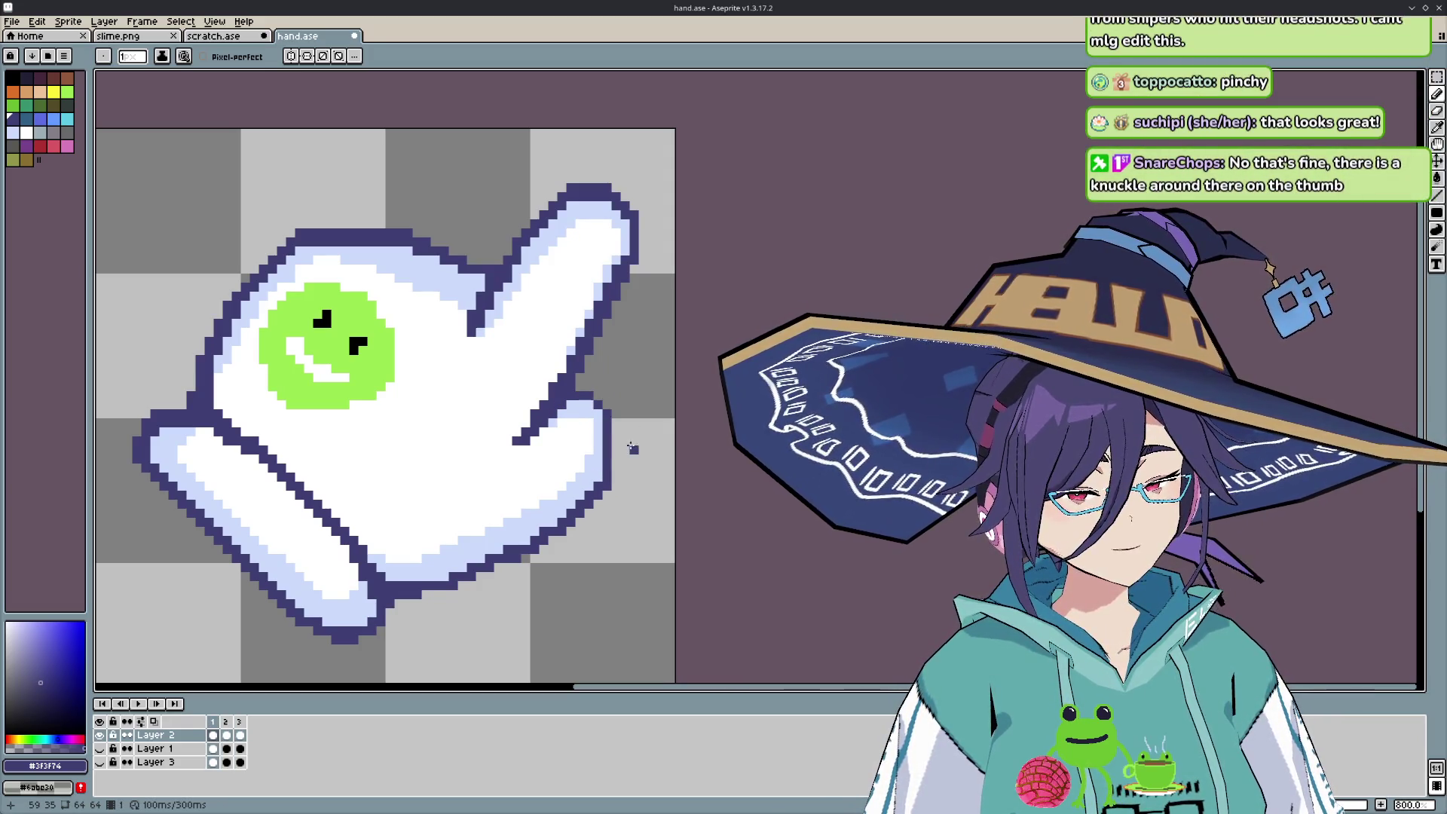
key(comma)
key(comma)
key(comma)
key(period)
key(comma)
key(period)
key(comma)
key(period)
key(period)
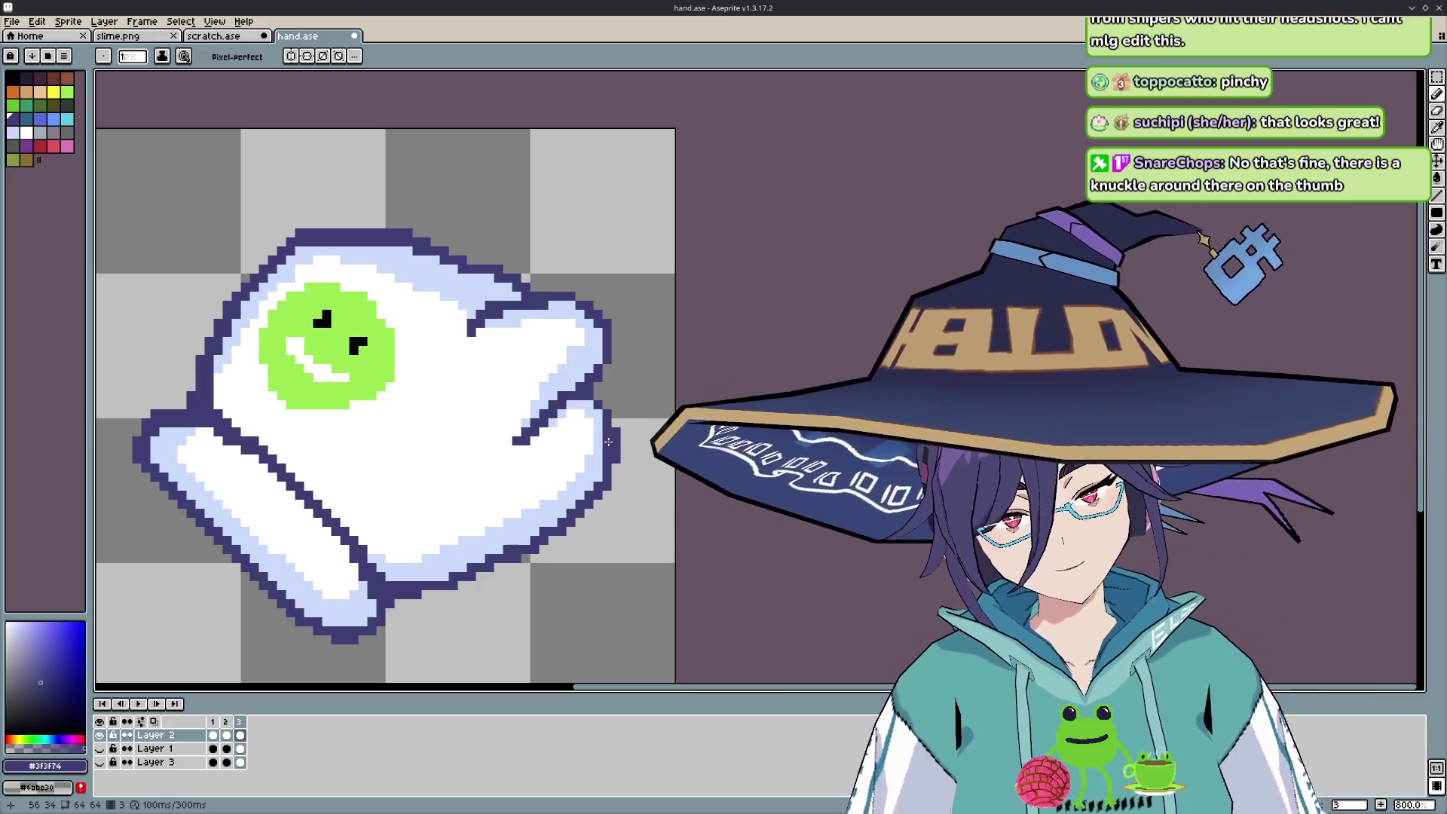
- Make pale lavender #cbdbfc the pencil colour and play the glove animation preview
key(i)
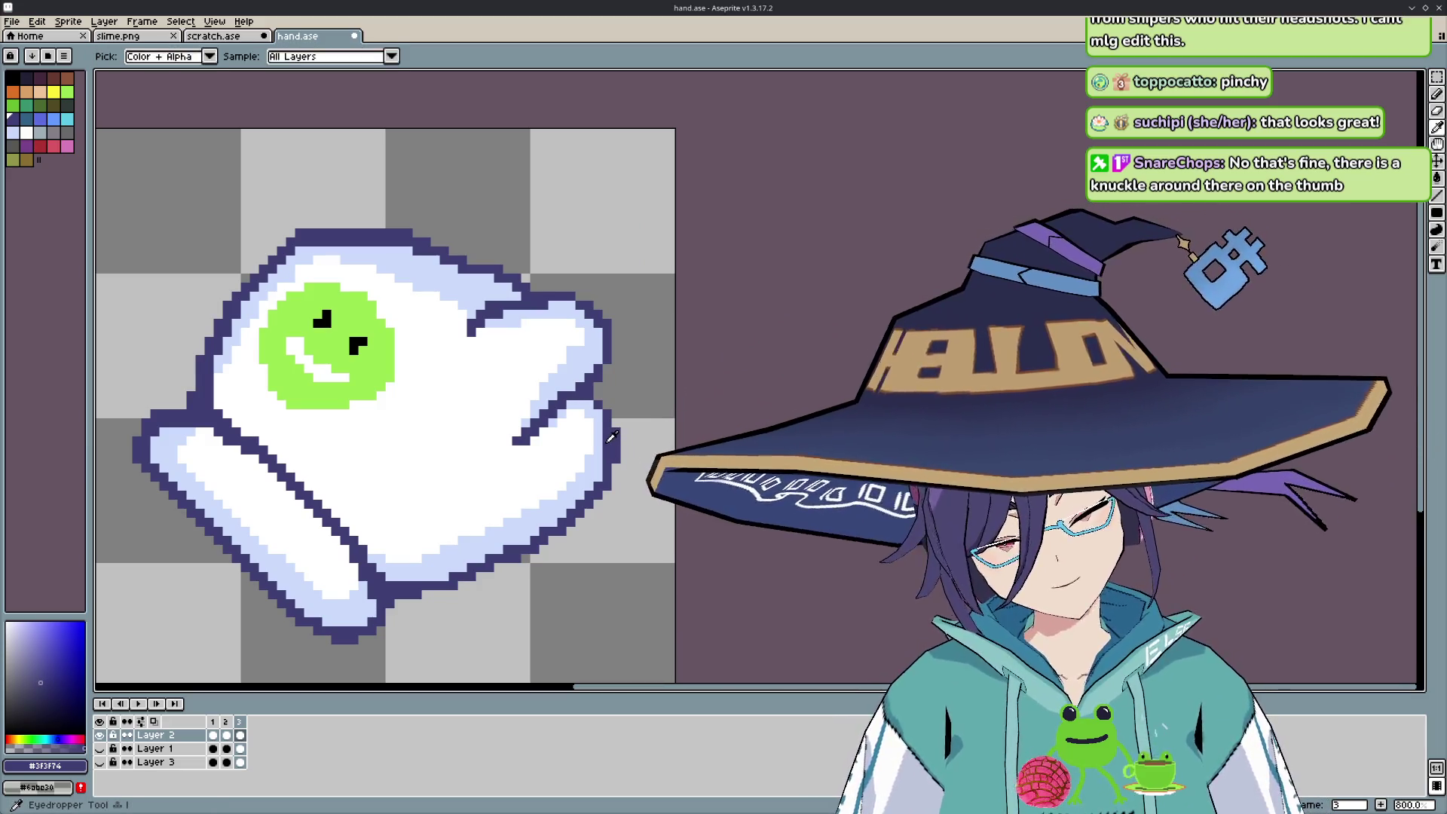
key(b)
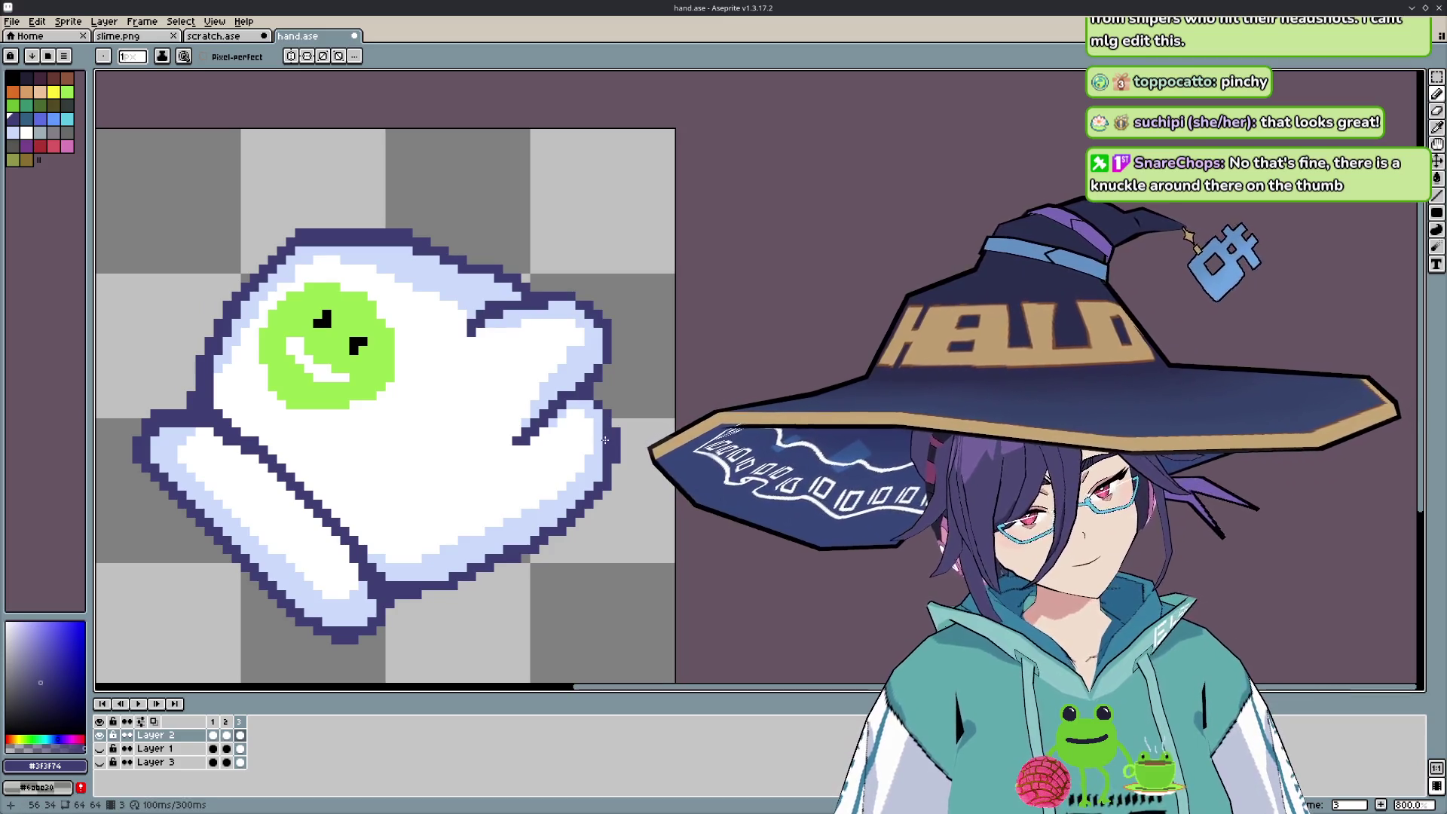
alt+click(606, 441)
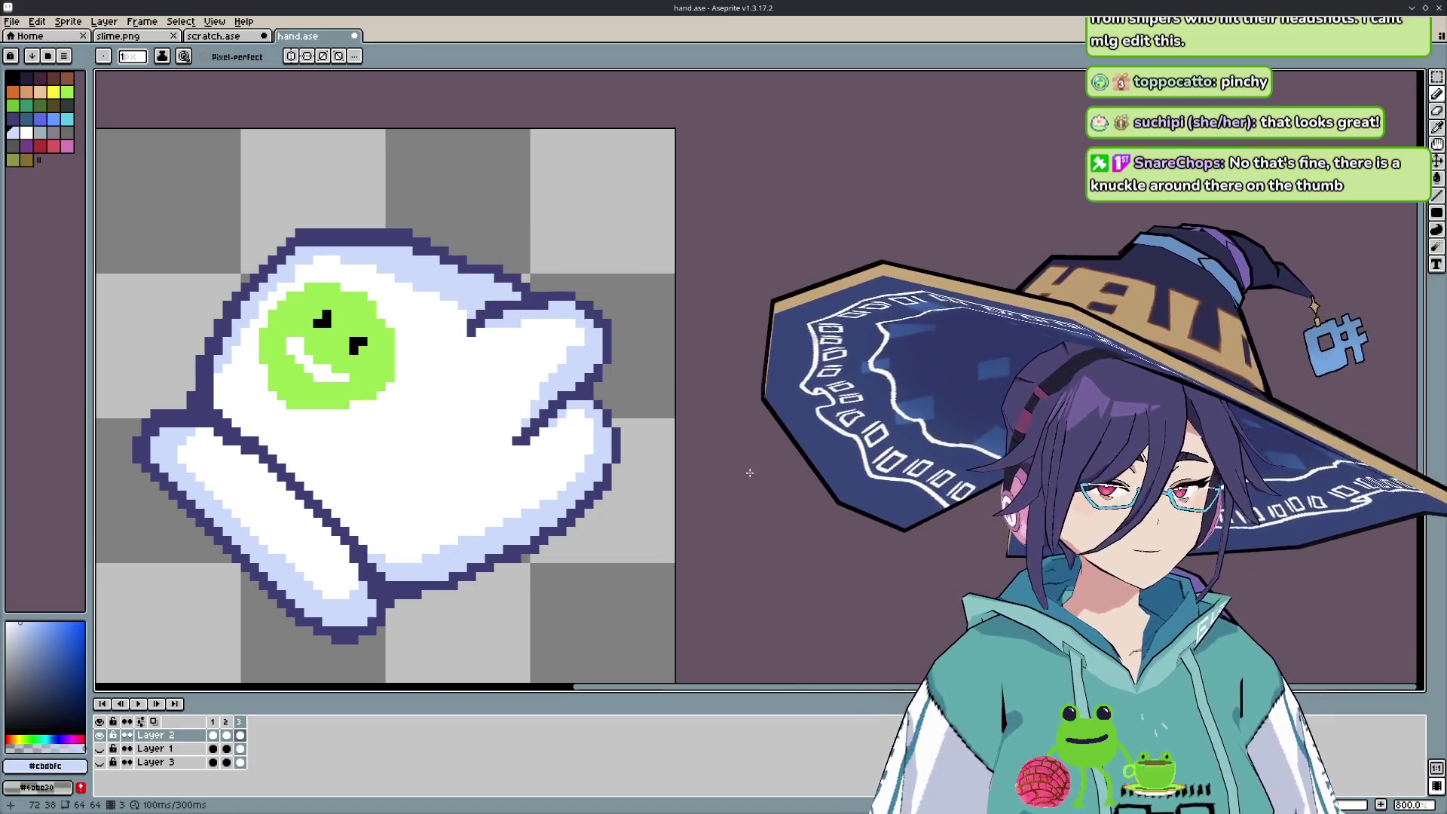
key(Return)
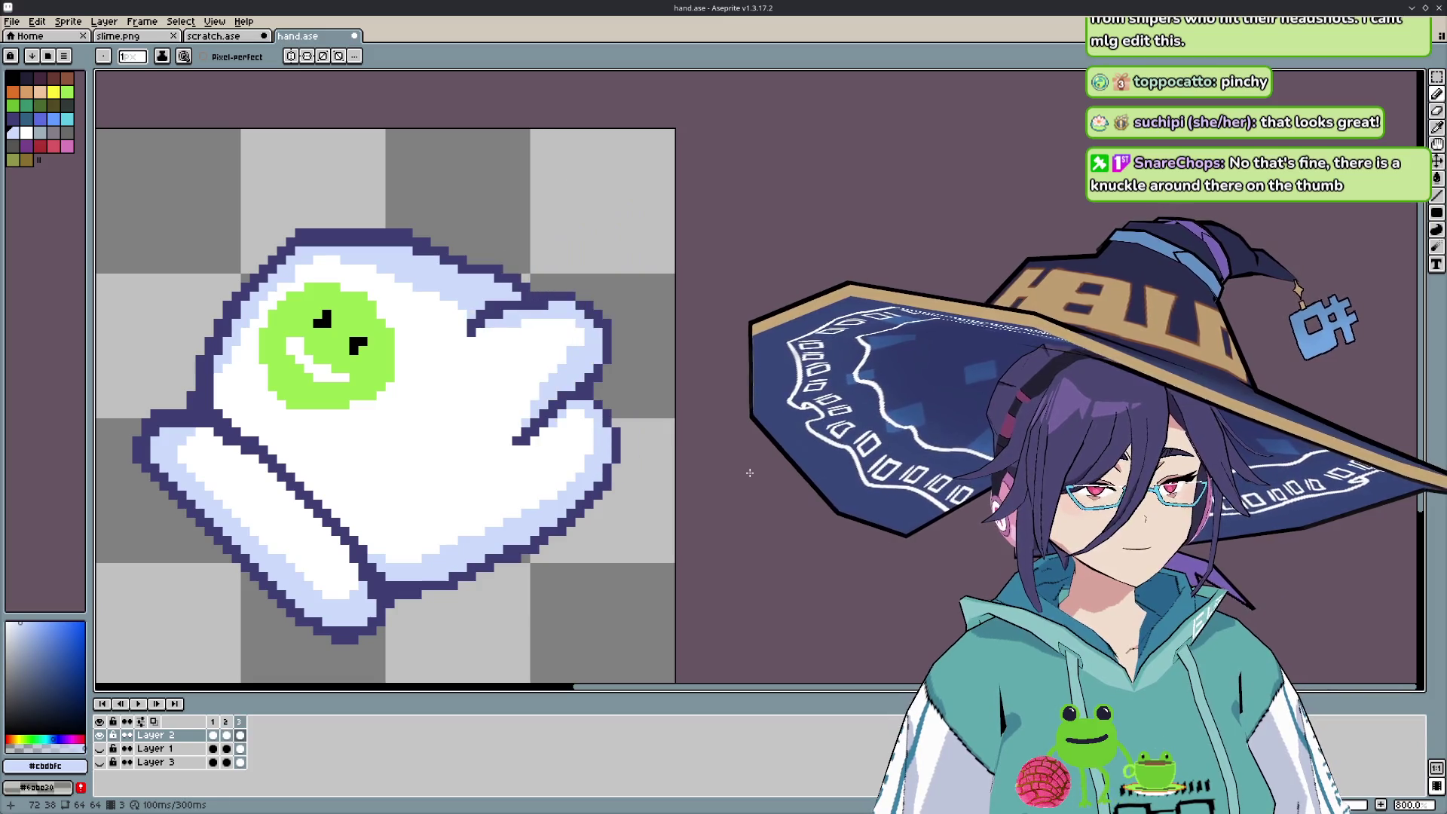
- Zoom in and sample the dark outline colour #3f3f74 from the glove for the pencil
scroll(749, 472, down, 2)
scroll(750, 472, down, 2)
scroll(637, 477, up, 6)
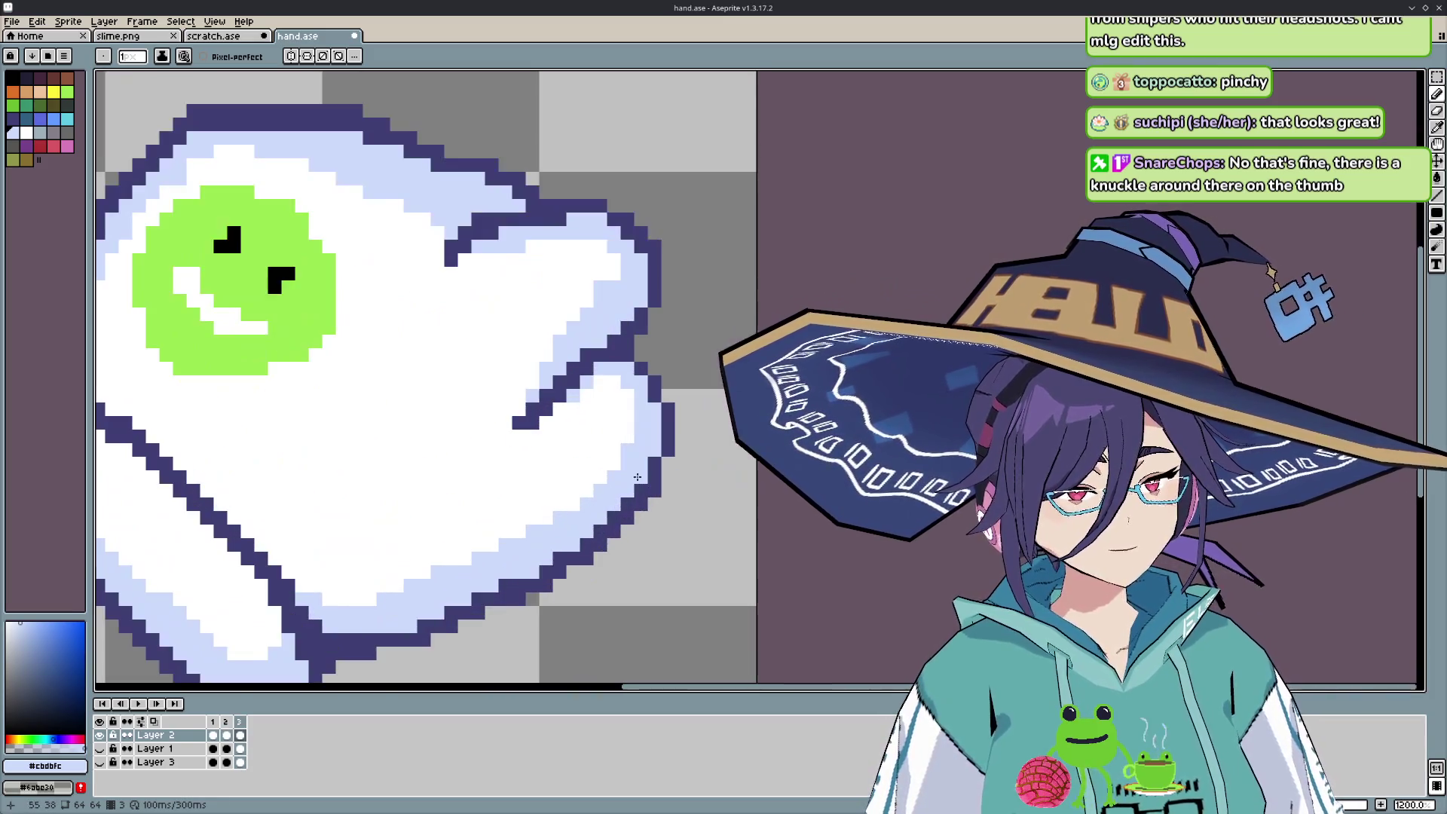
key(i)
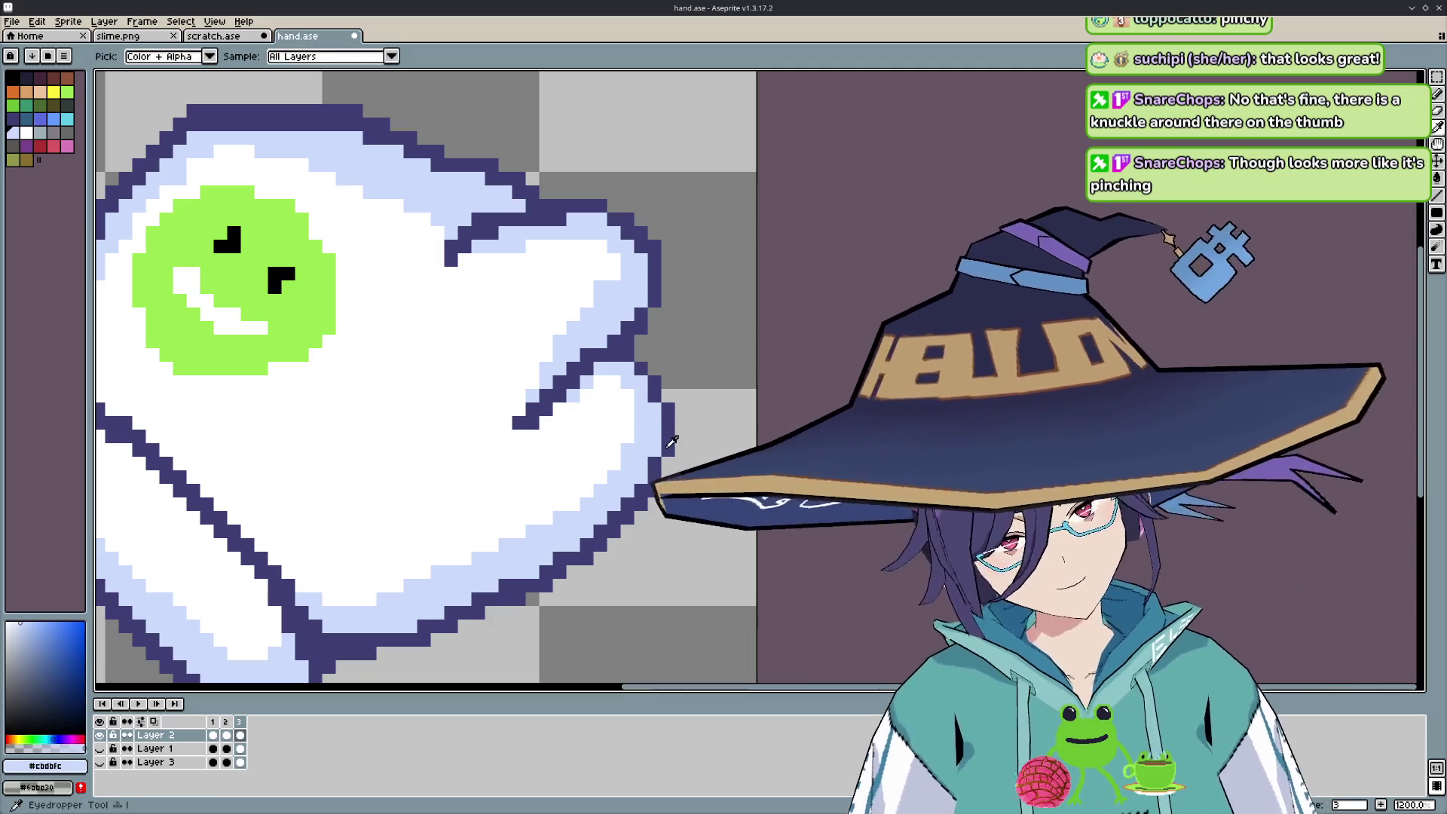
click(666, 446)
key(b)
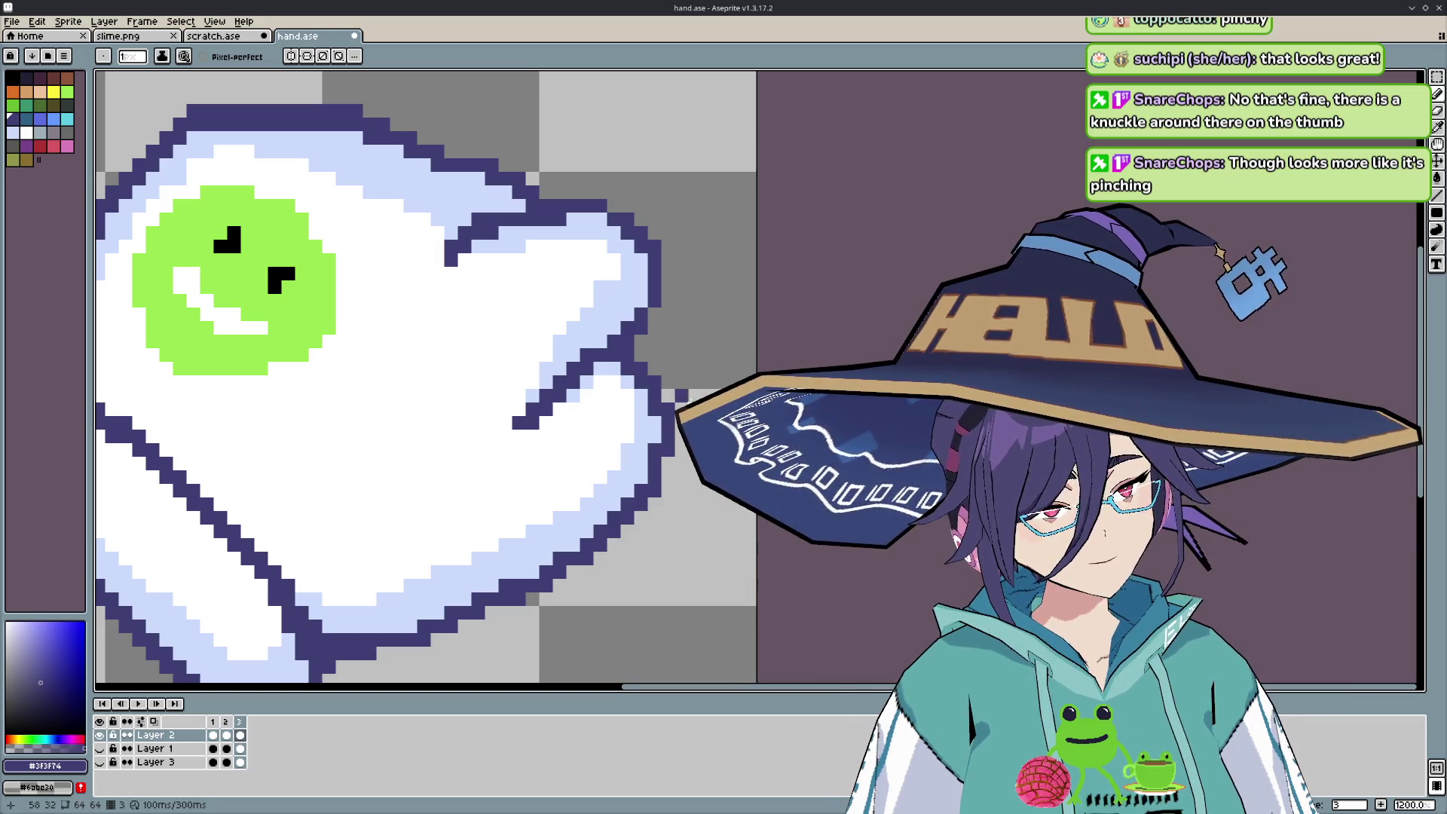
- Zoom out and play the three-frame fist-to-pointing animation
scroll(678, 393, down, 2)
scroll(678, 393, down, 2)
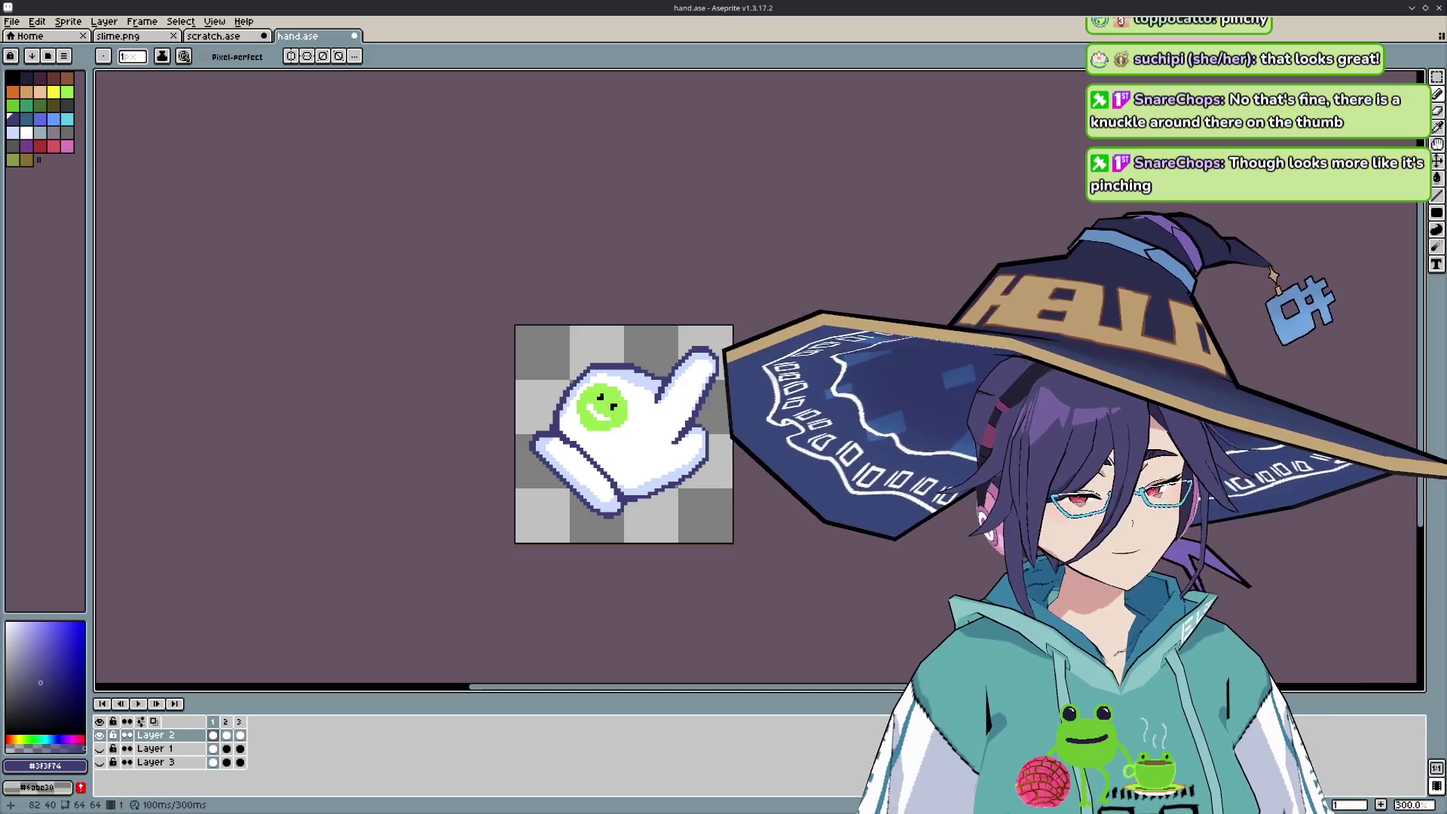
key(Return)
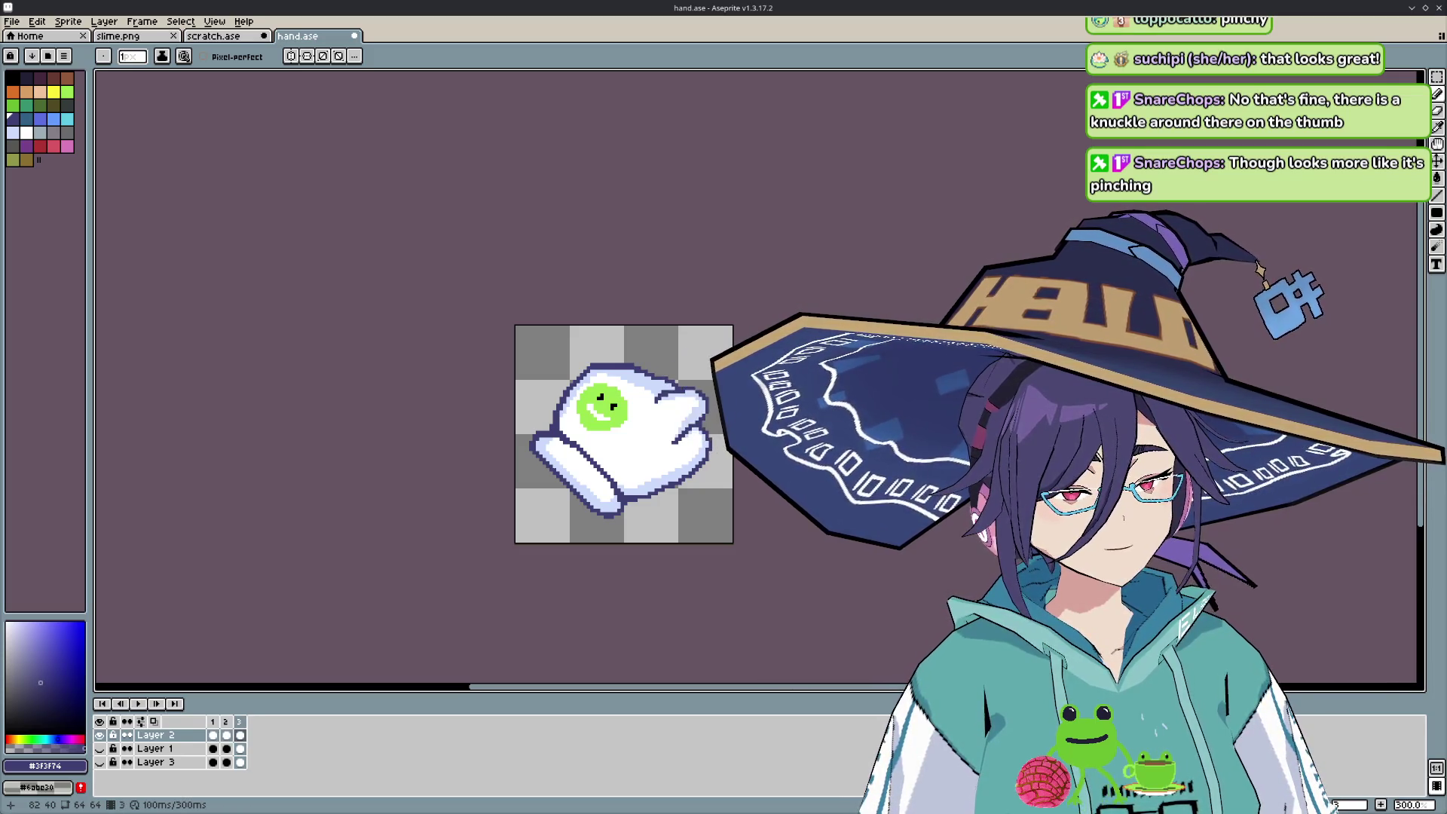
scroll(732, 460, down, 2)
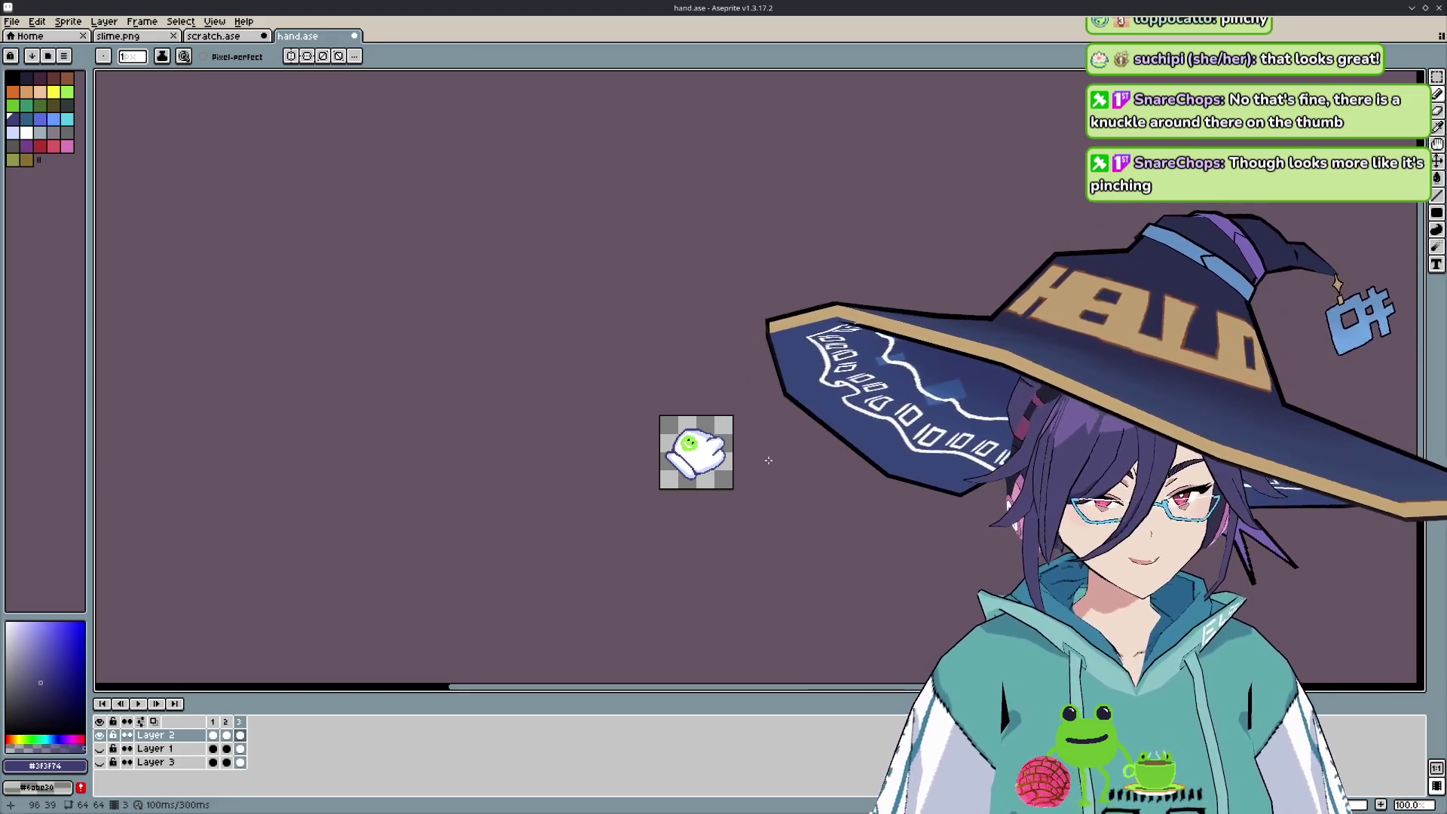
scroll(732, 460, up, 2)
scroll(757, 457, down, 1)
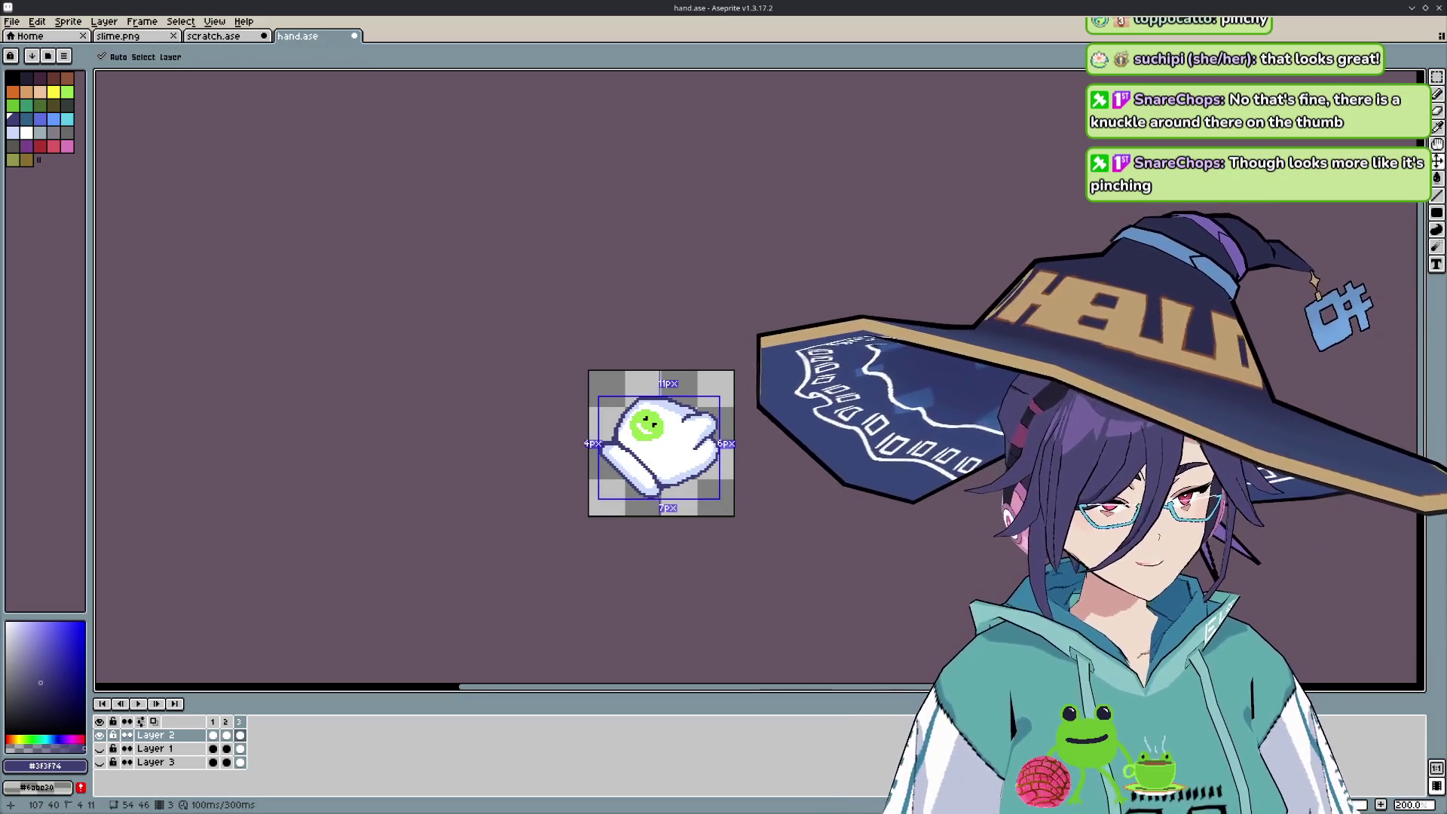
key(ctrl+z)
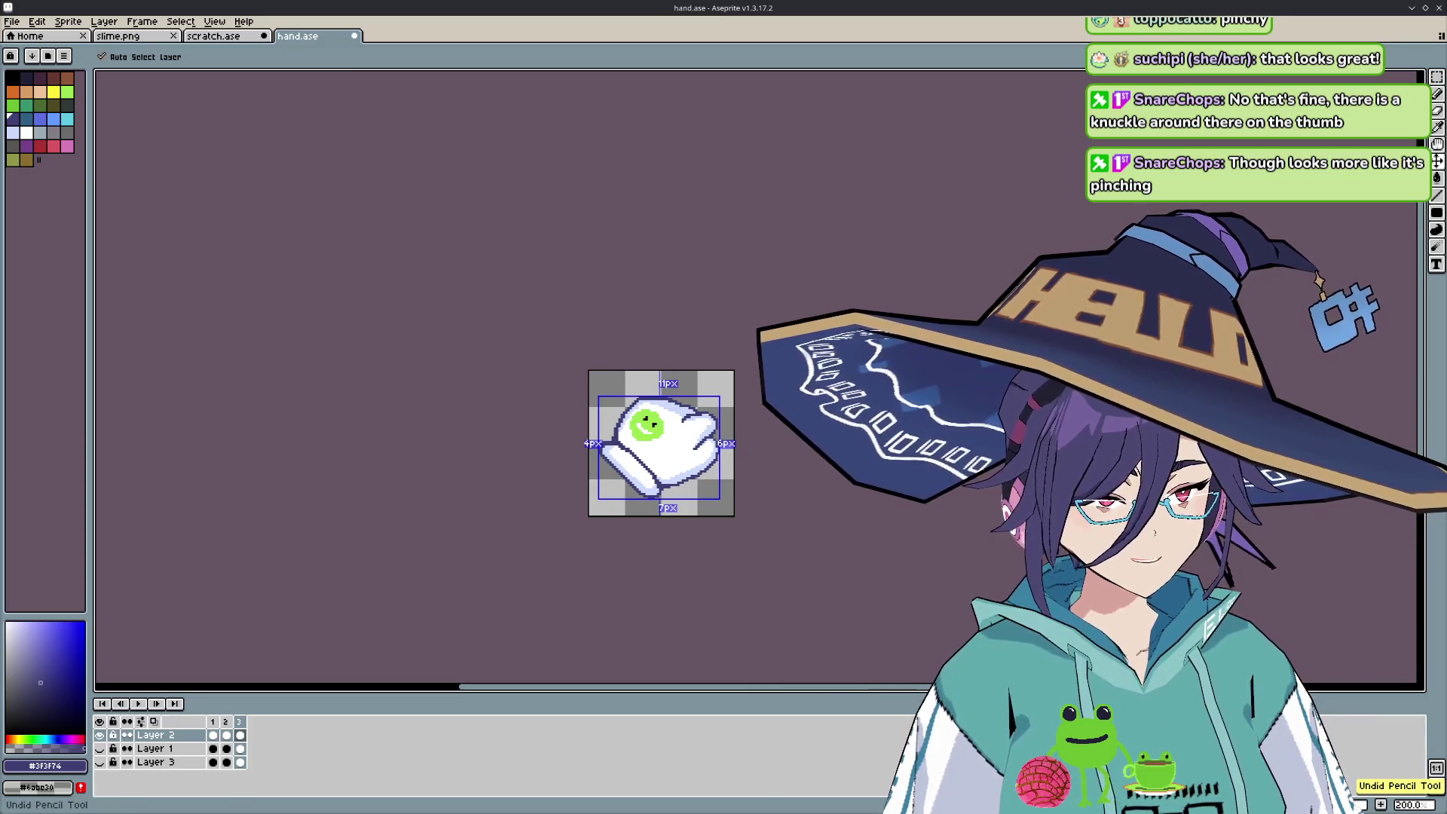
key(Left)
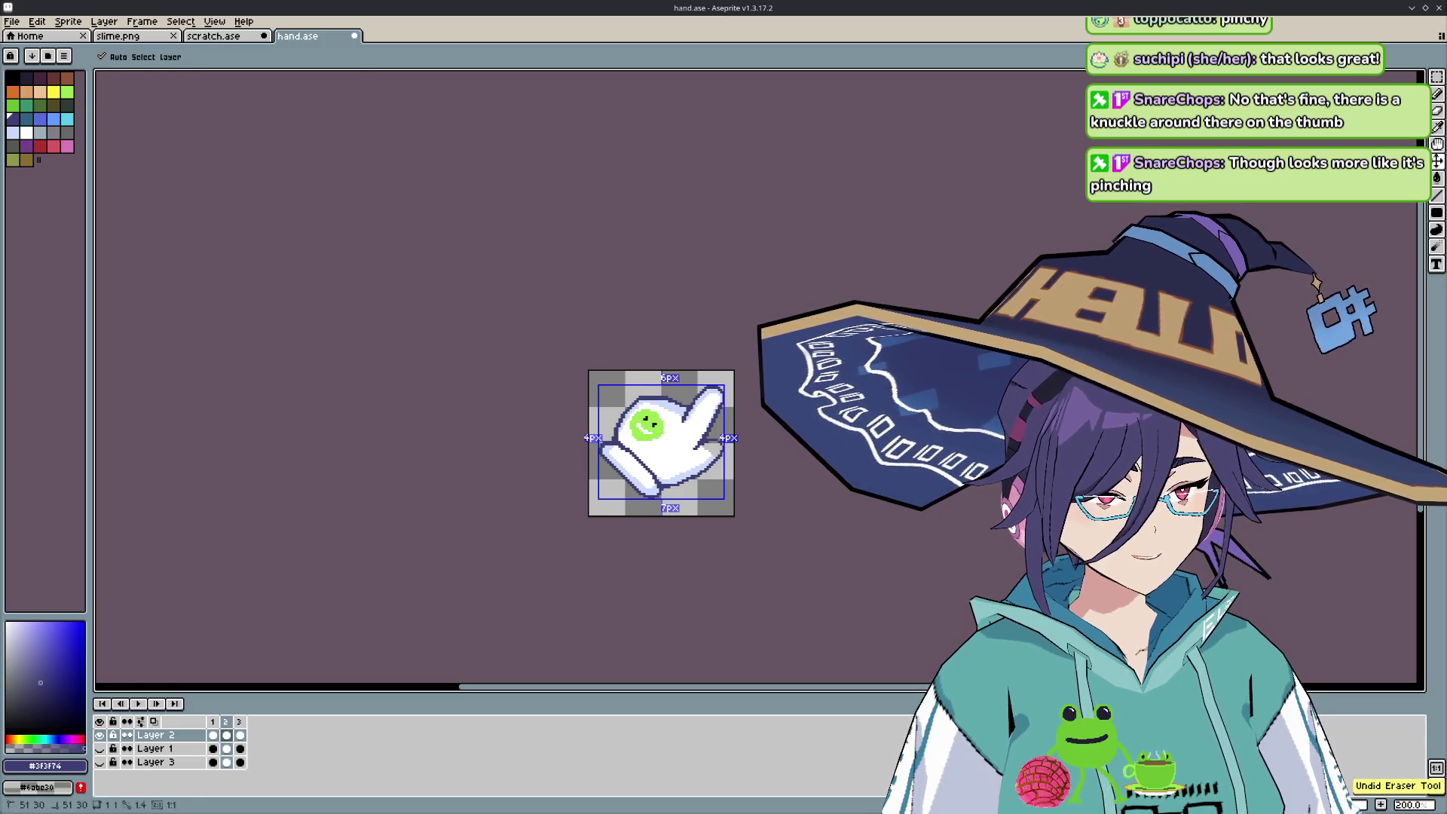
key(ctrl+y)
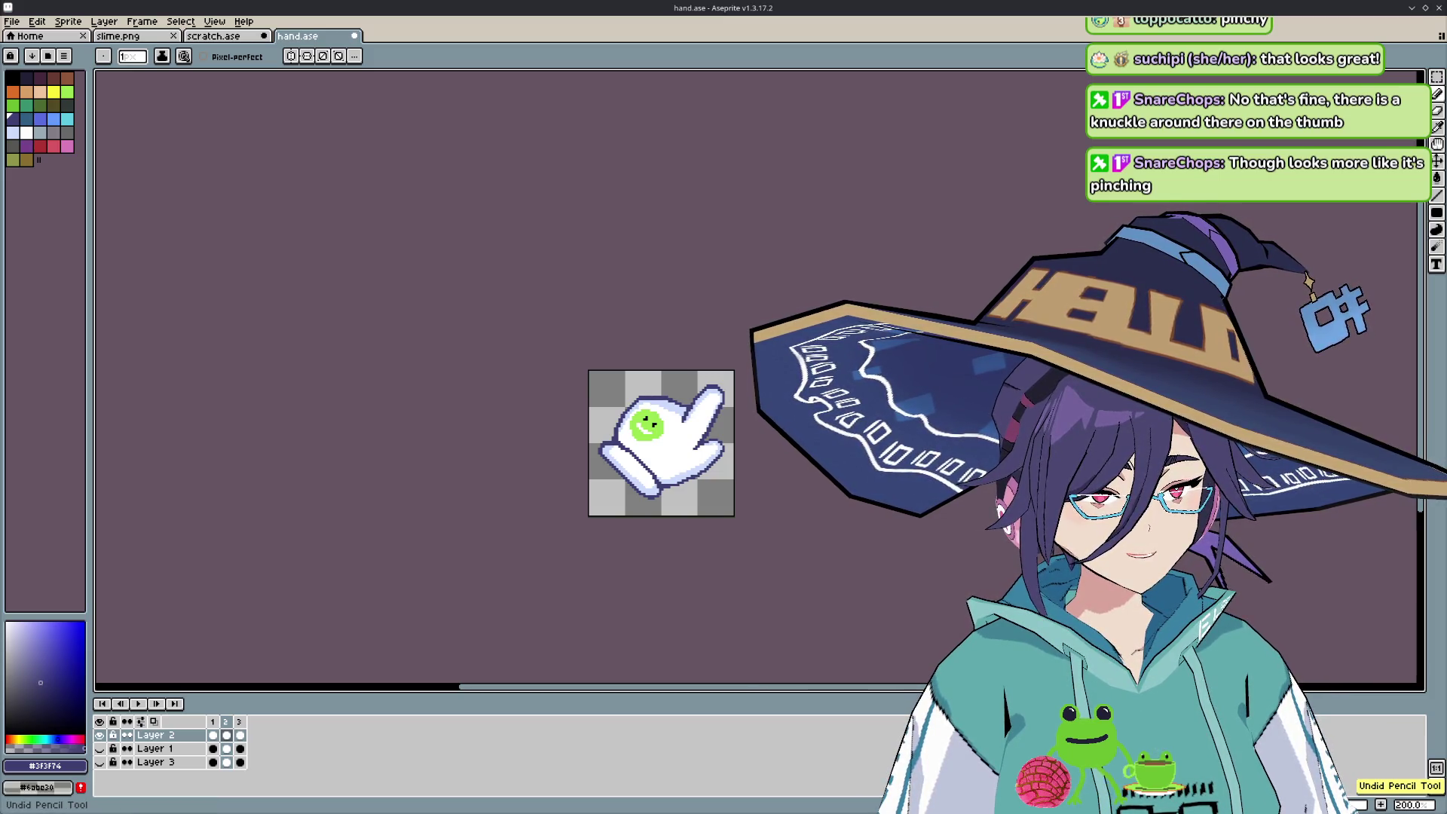
key(ctrl+y)
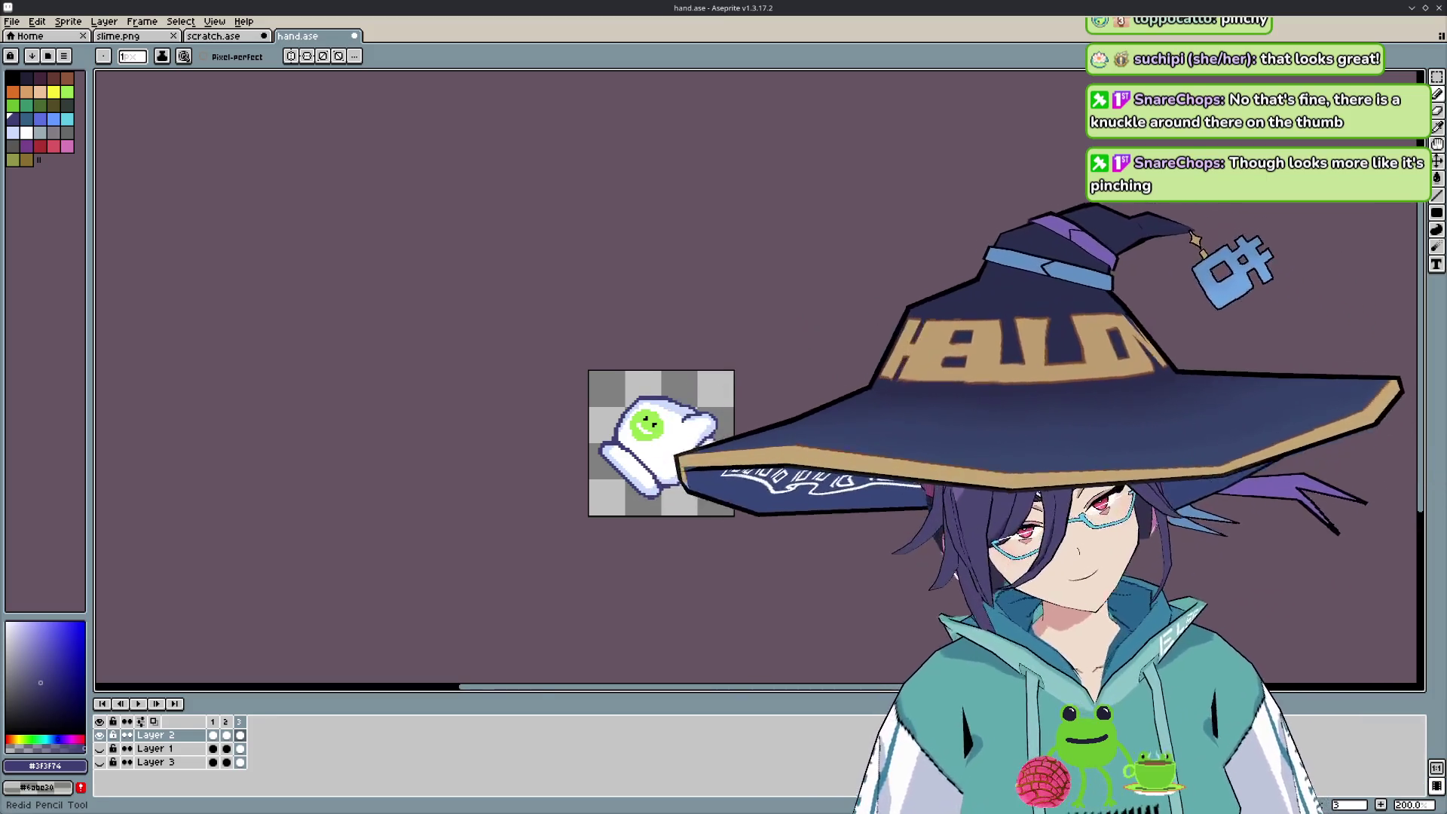
key(Return)
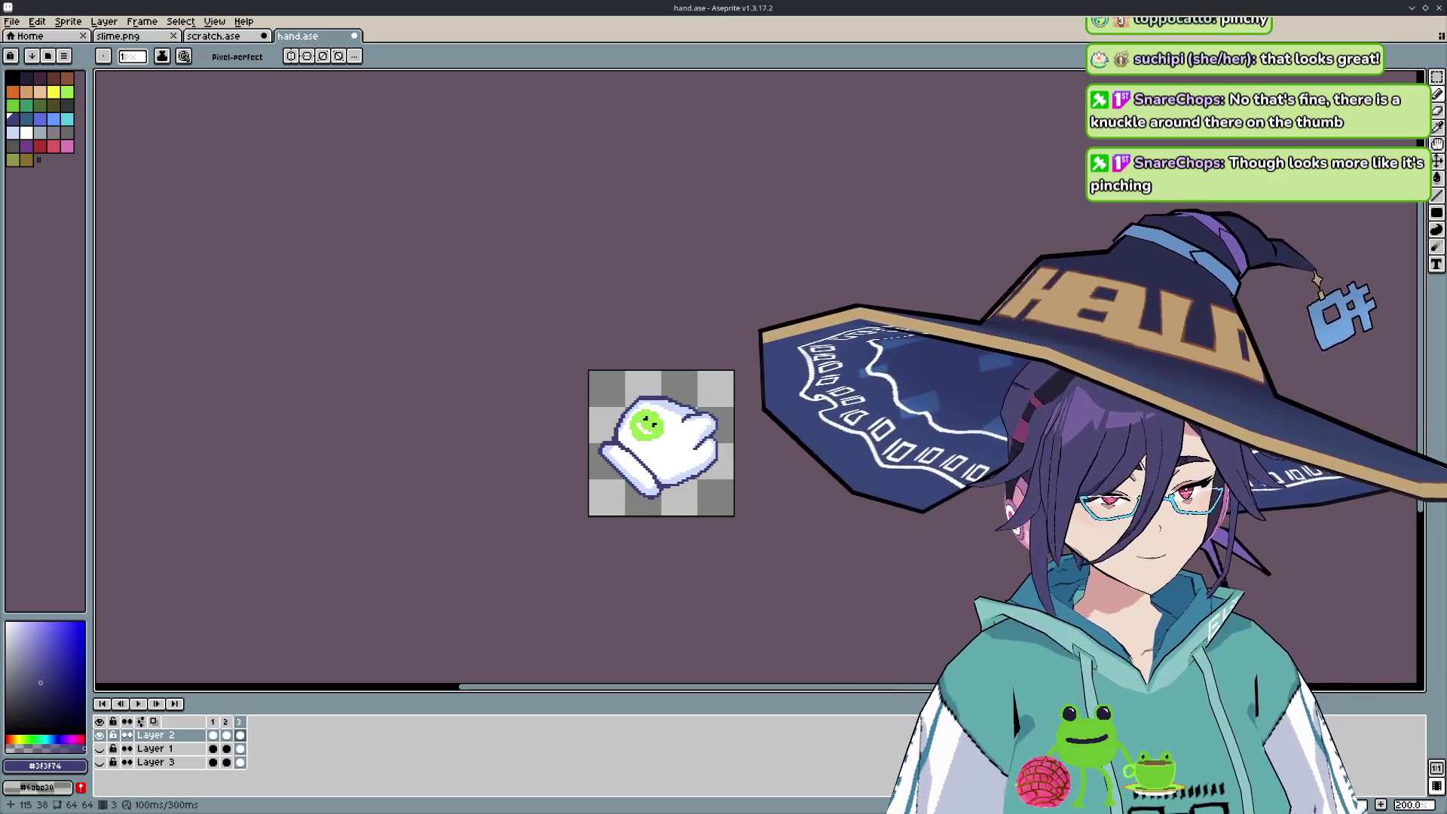
scroll(716, 431, up, 7)
- Sample the glove's white as the pencil colour, zoom out, and switch to the Konsole chat log
key(i)
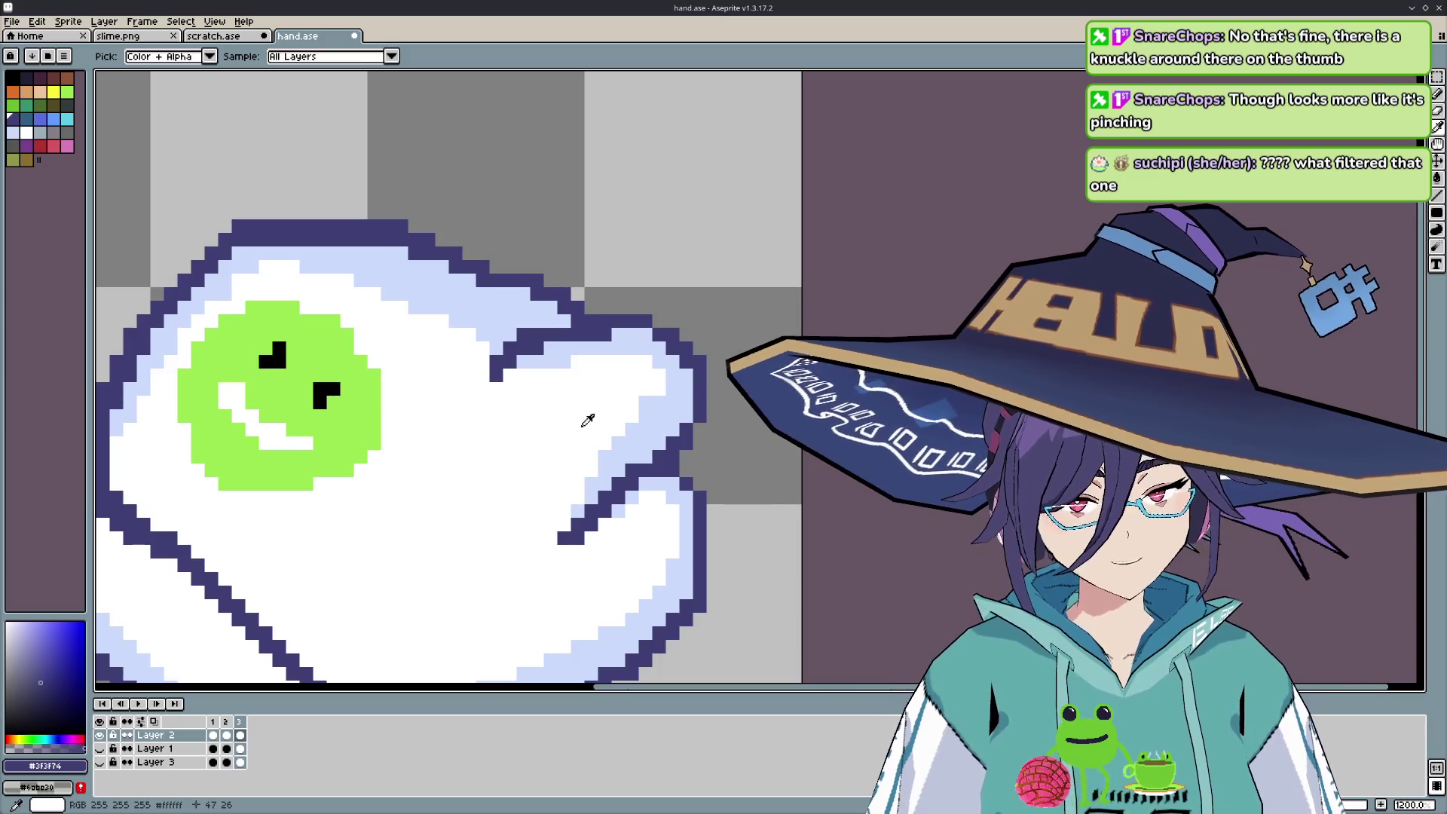
click(603, 413)
key(b)
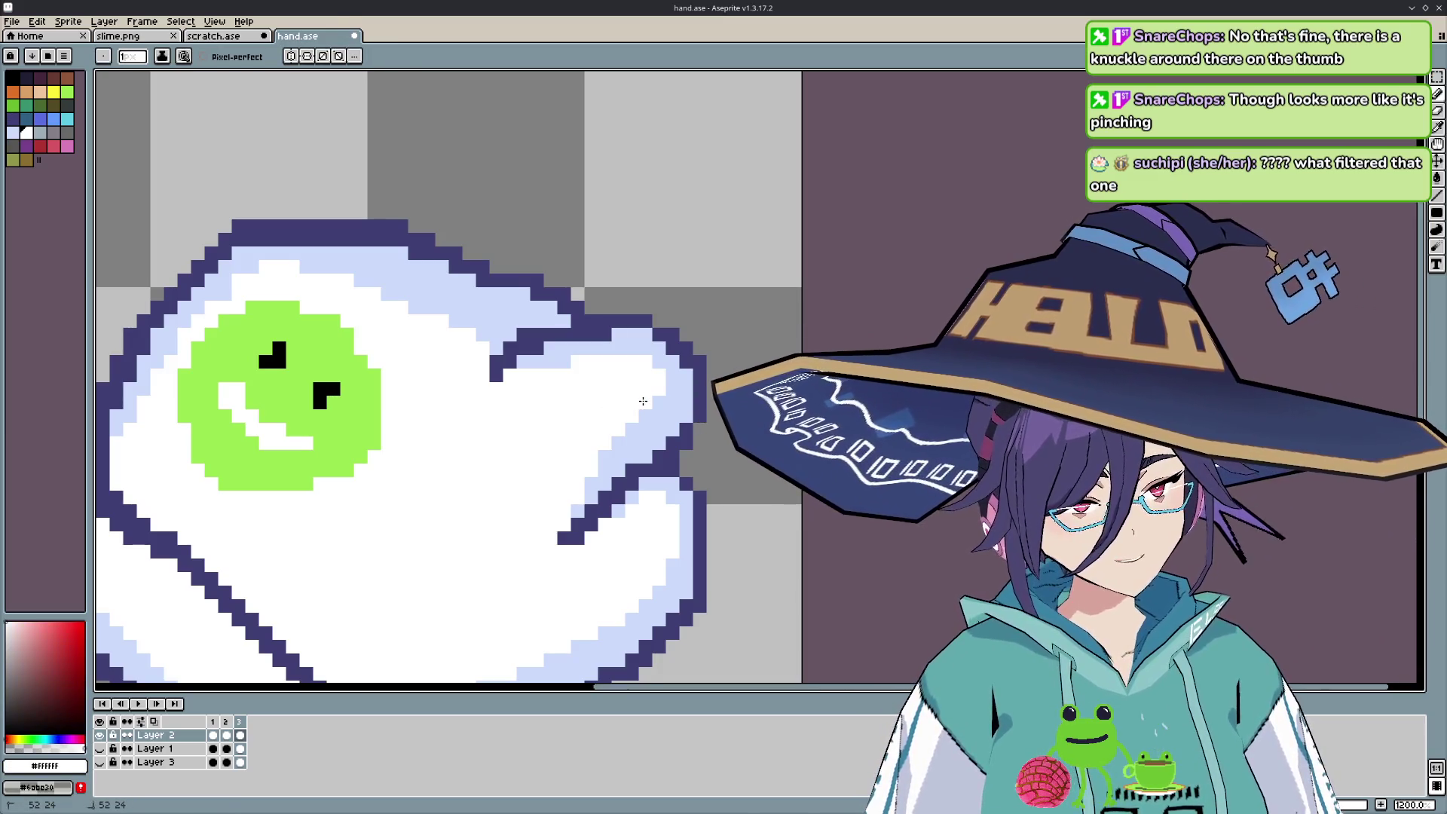
scroll(562, 365, down, 1)
scroll(589, 443, down, 3)
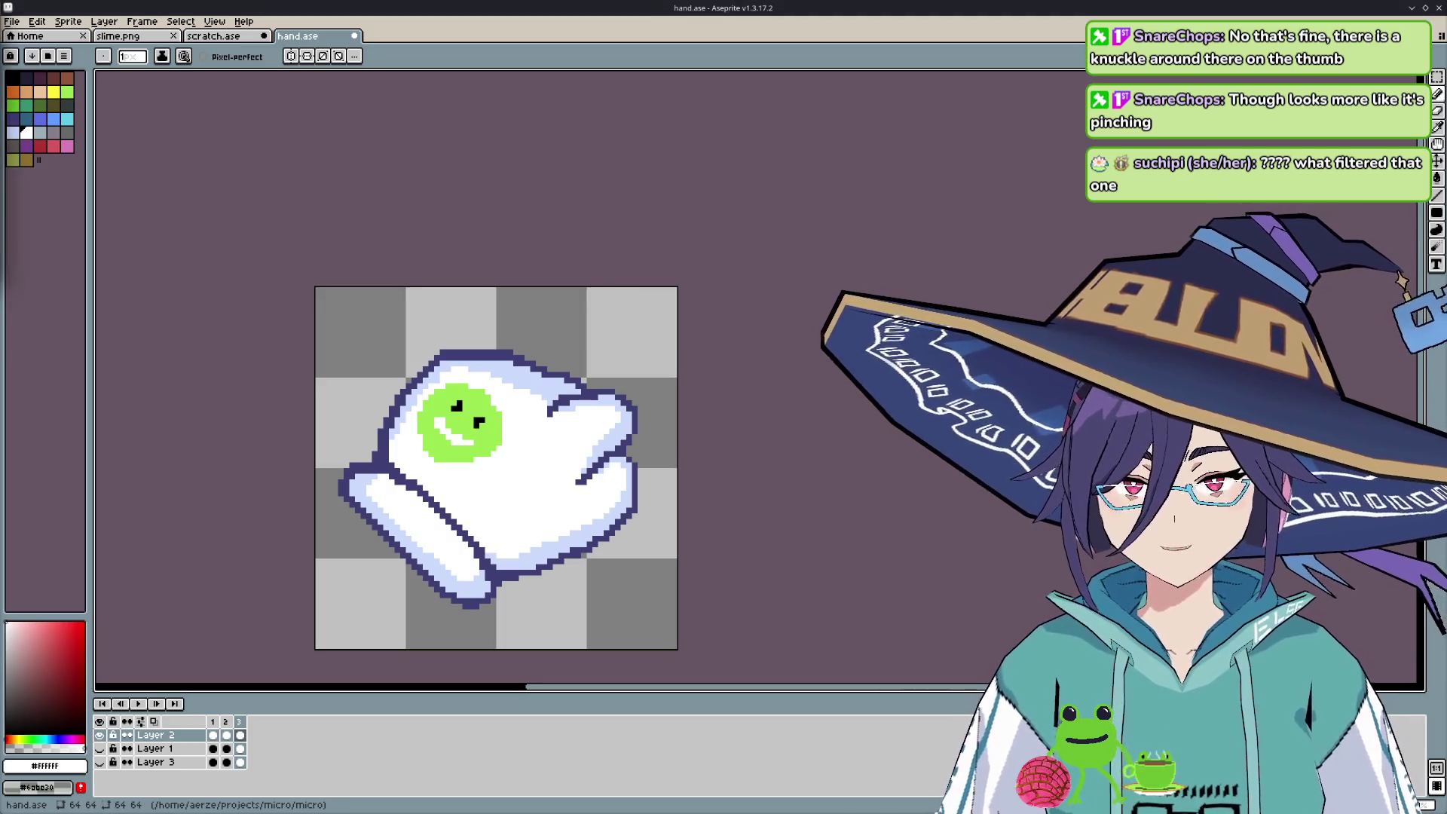
key(alt+Tab)
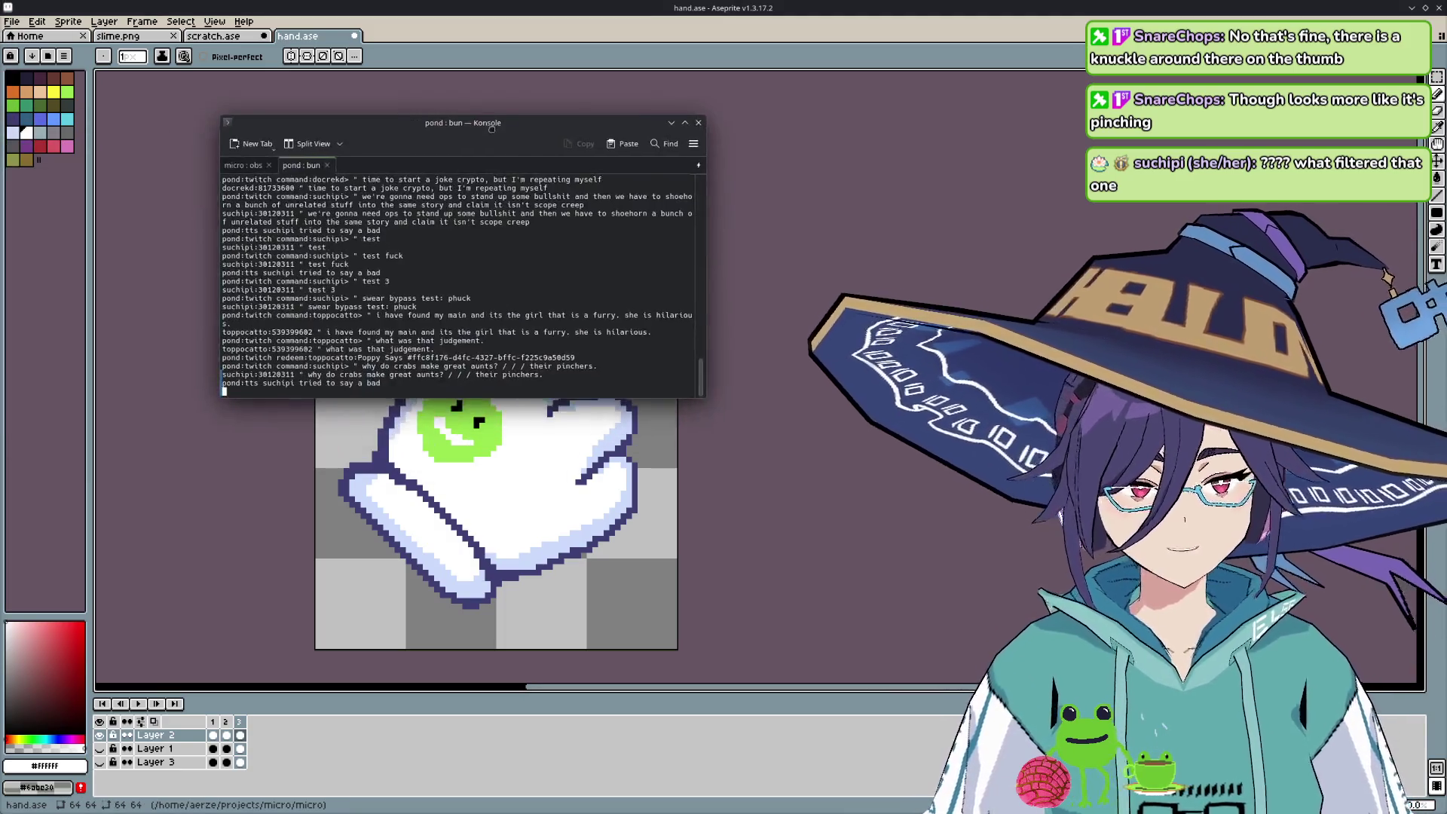
- Scroll up and down through the Konsole chat log
scroll(364, 390, up, 10)
scroll(365, 384, up, 10)
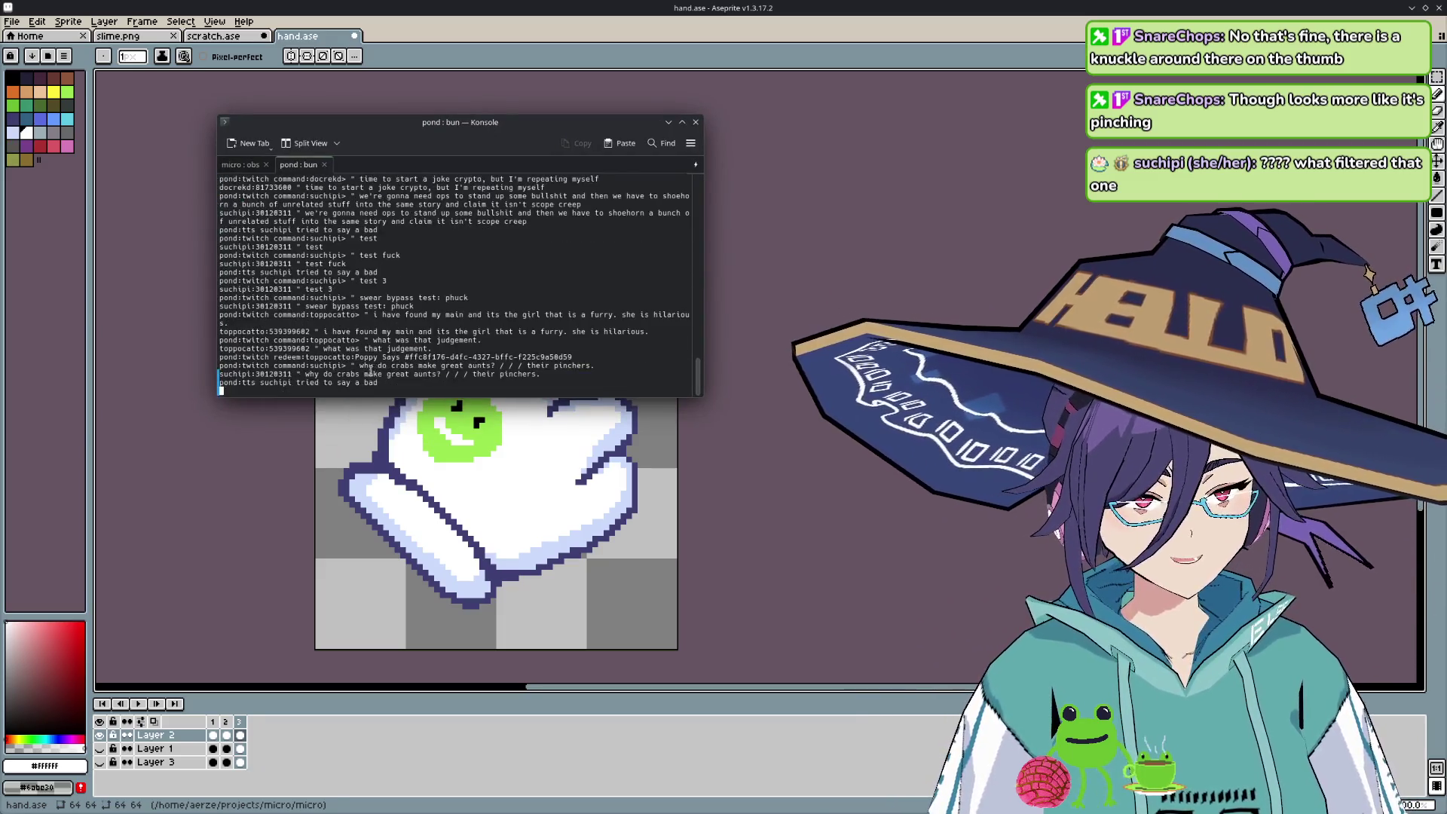
scroll(366, 377, up, 15)
scroll(367, 370, up, 5)
scroll(367, 370, down, 10)
scroll(365, 367, down, 10)
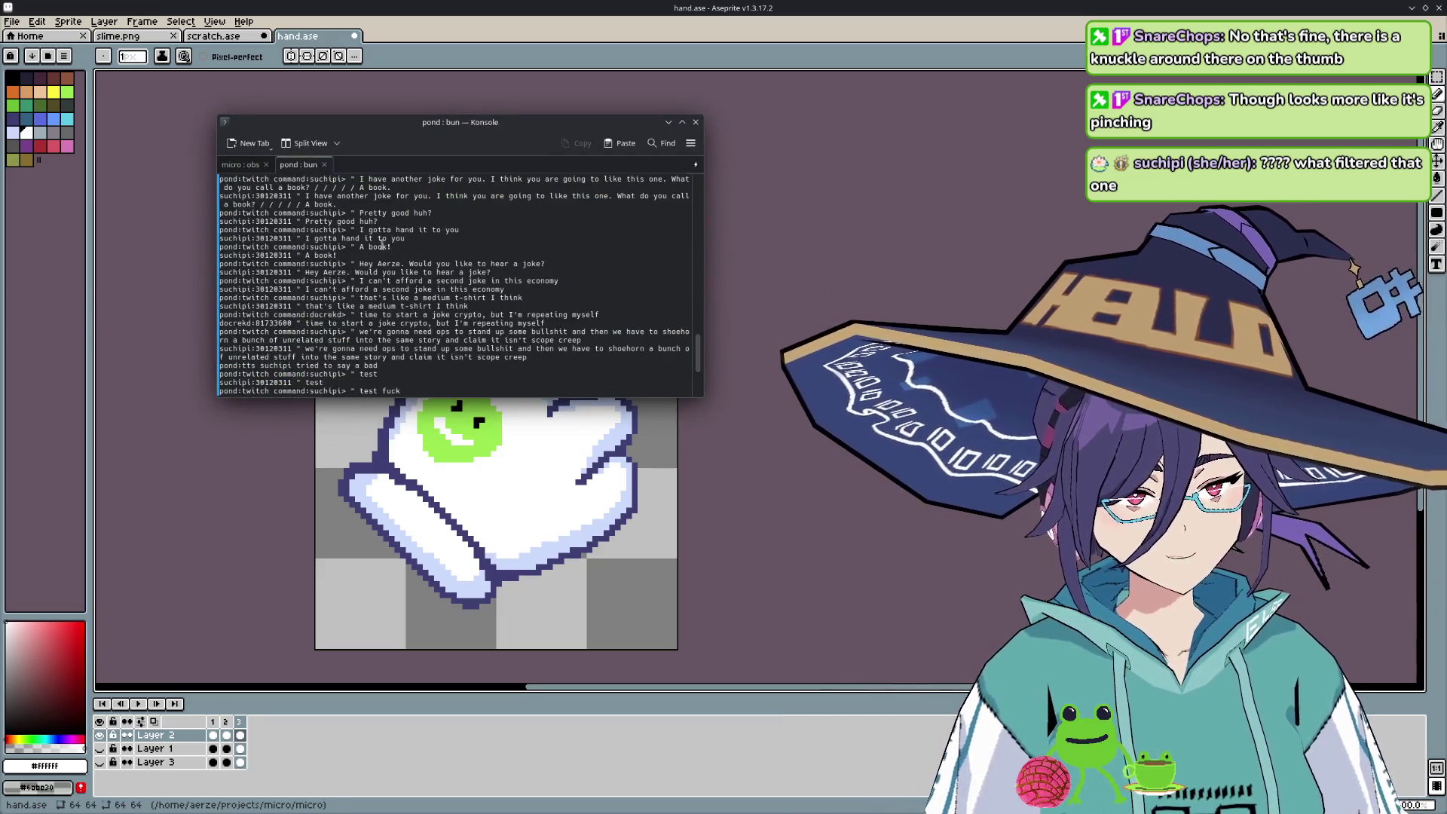
scroll(363, 364, down, 10)
scroll(362, 360, down, 10)
scroll(363, 361, up, 20)
scroll(362, 360, down, 20)
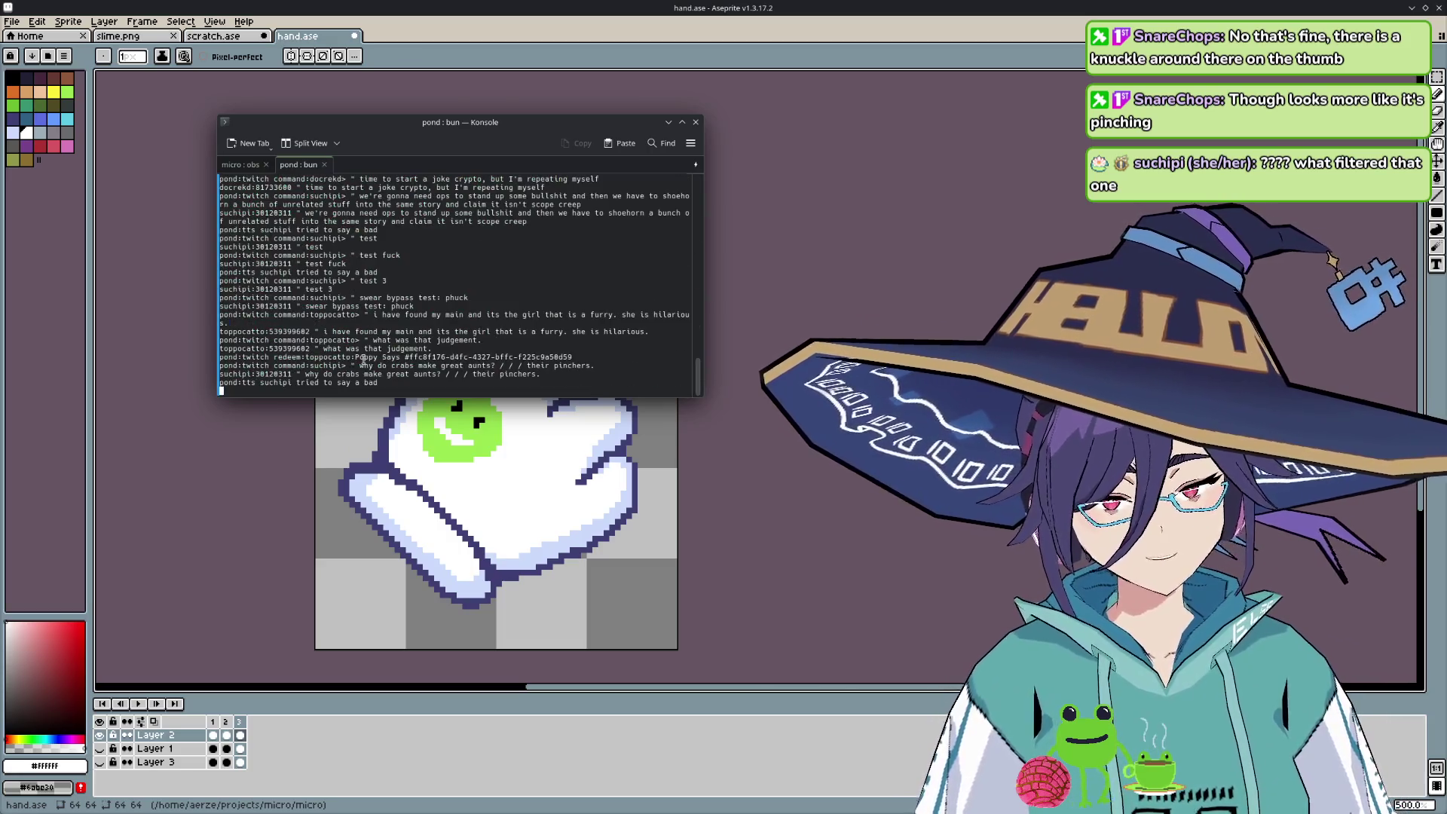
scroll(363, 360, down, 20)
scroll(389, 348, up, 10)
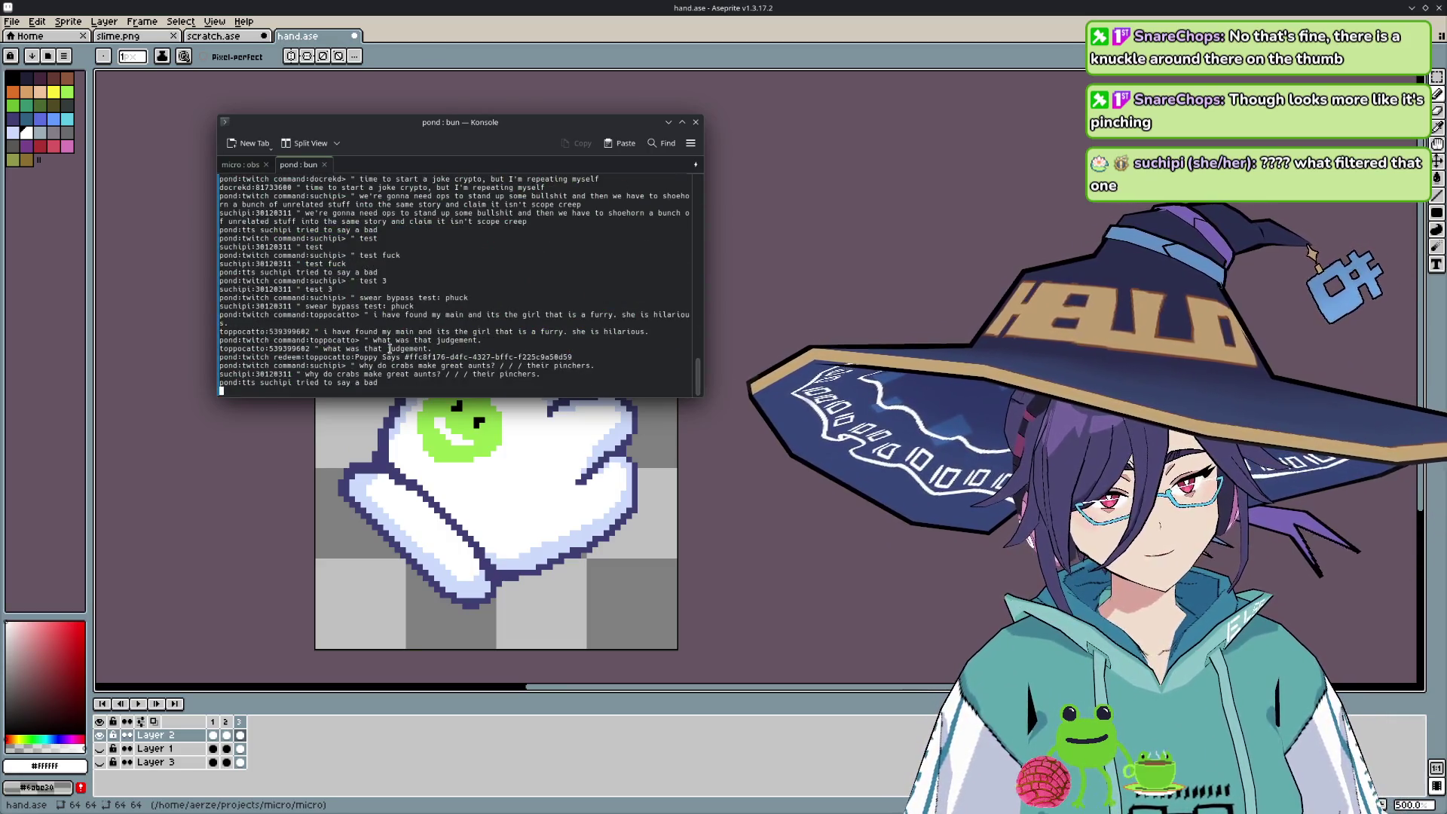
scroll(389, 348, down, 5)
scroll(390, 348, down, 3)
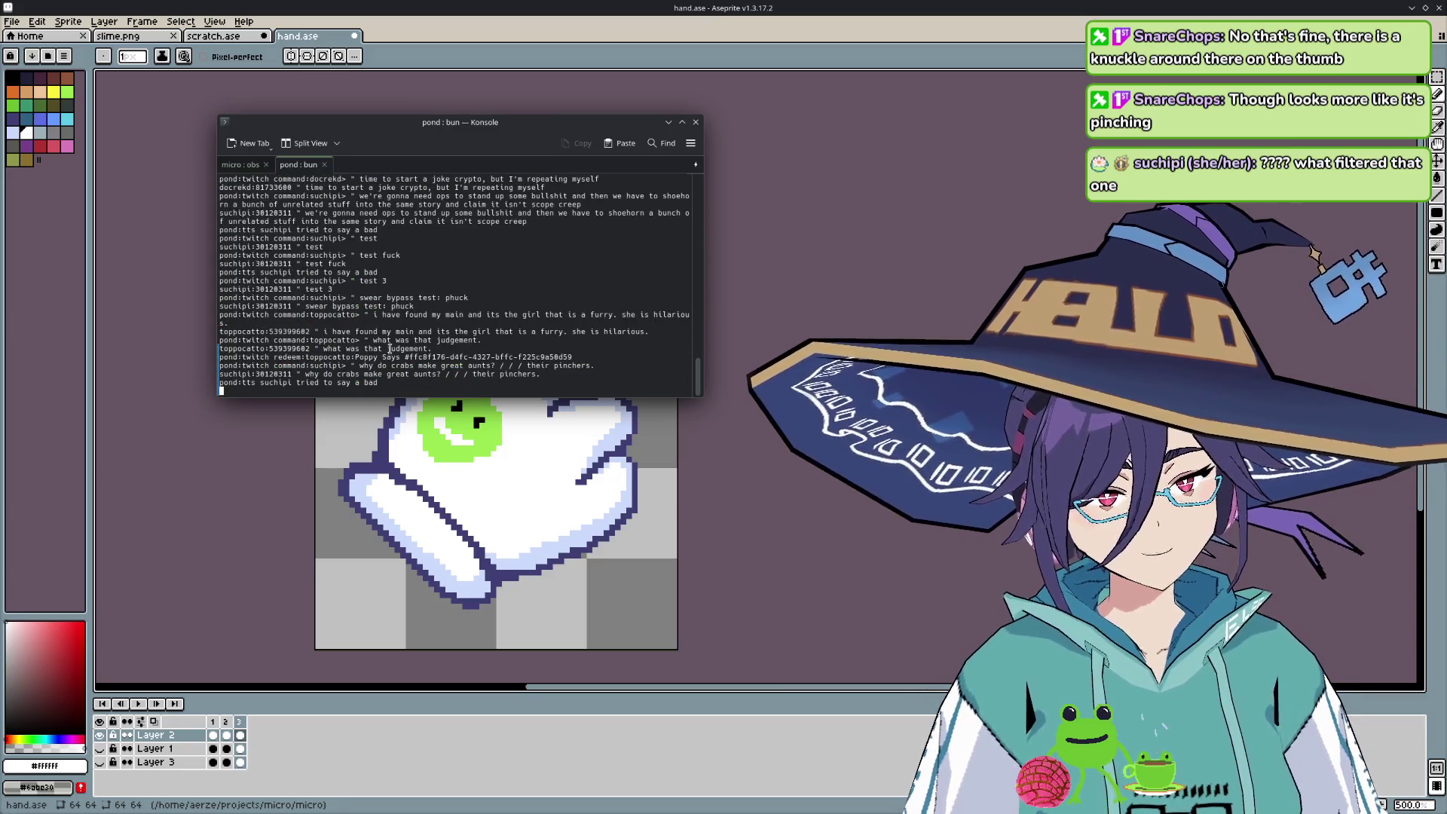
- Enlarge the log font, move the terminal down-left, then switch back to the Aseprite canvas
scroll(390, 348, up, 2)
scroll(389, 348, up, 2)
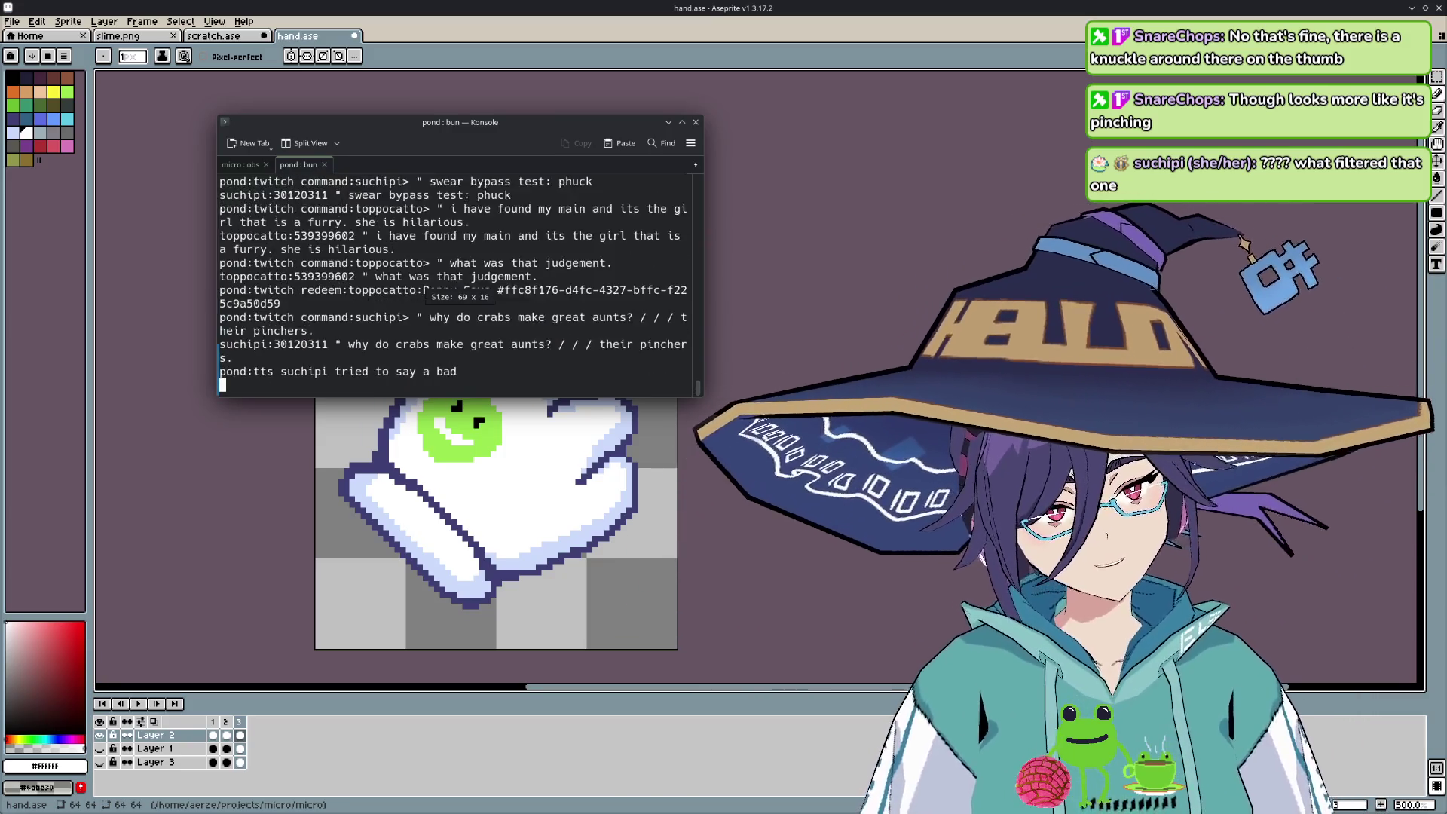
scroll(390, 348, up, 2)
scroll(390, 348, up, 2)
scroll(390, 348, up, 1)
scroll(390, 349, up, 1)
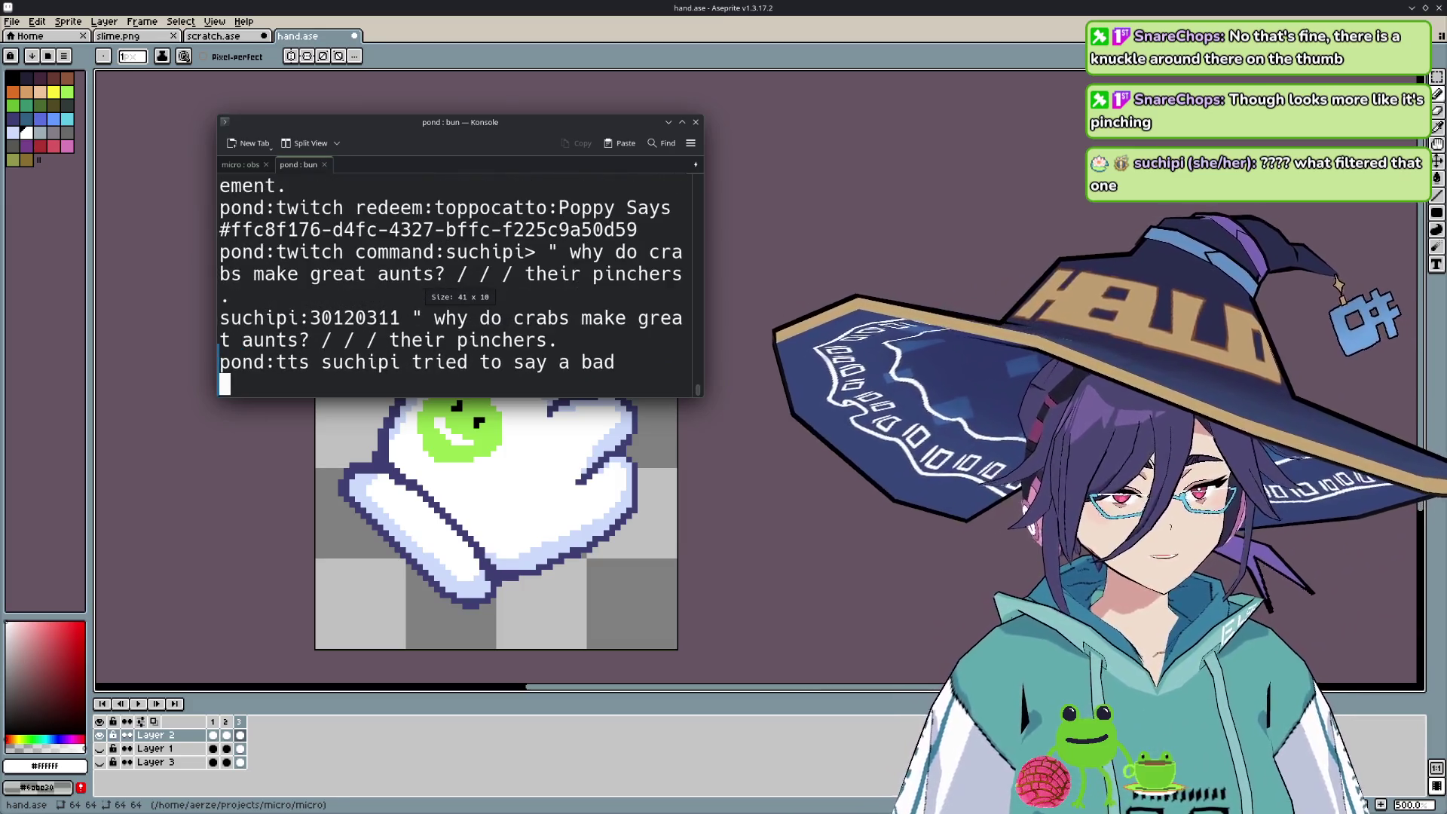
scroll(389, 348, up, 1)
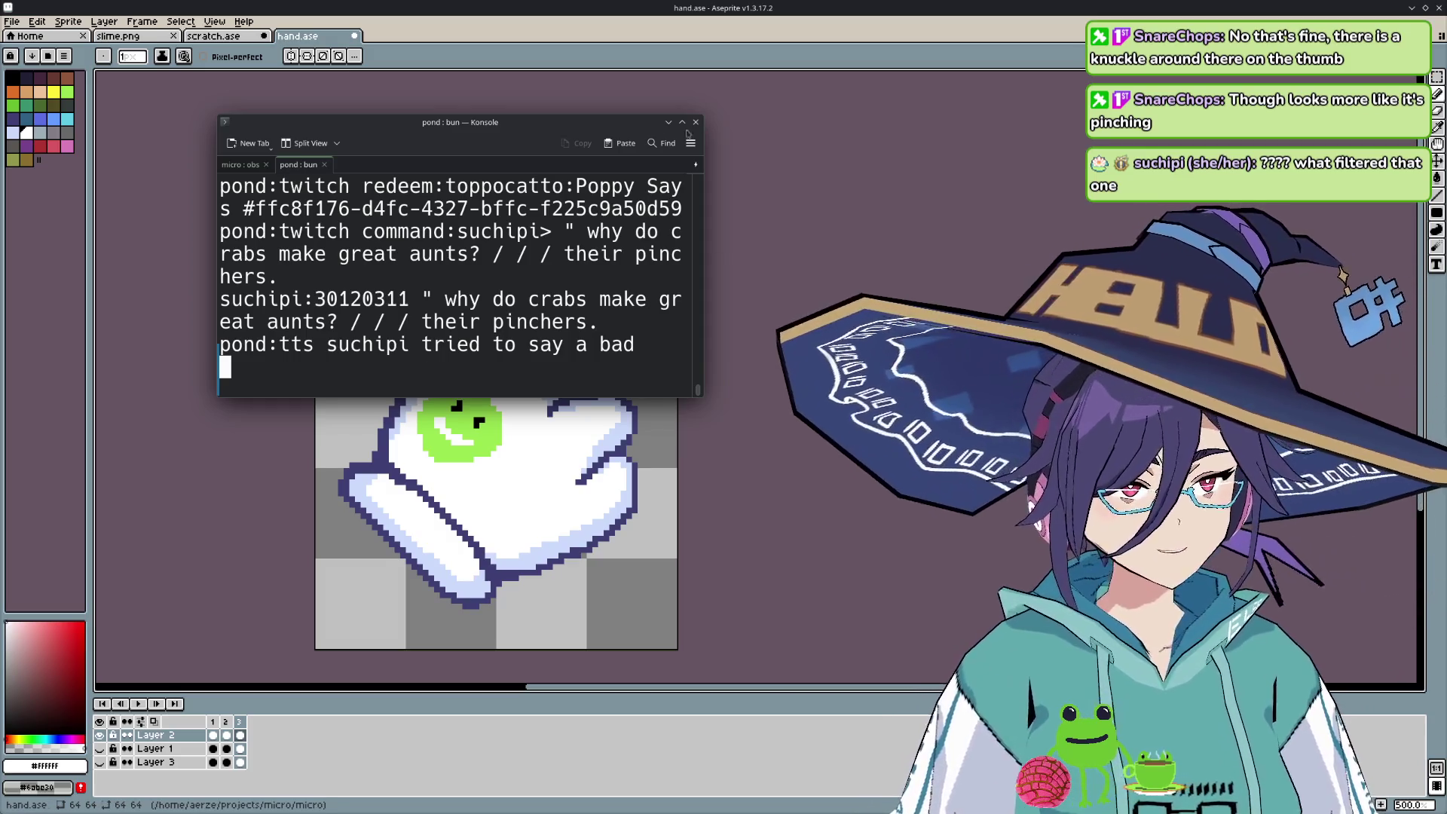
drag(620, 122, 261, 262)
key(alt+Tab)
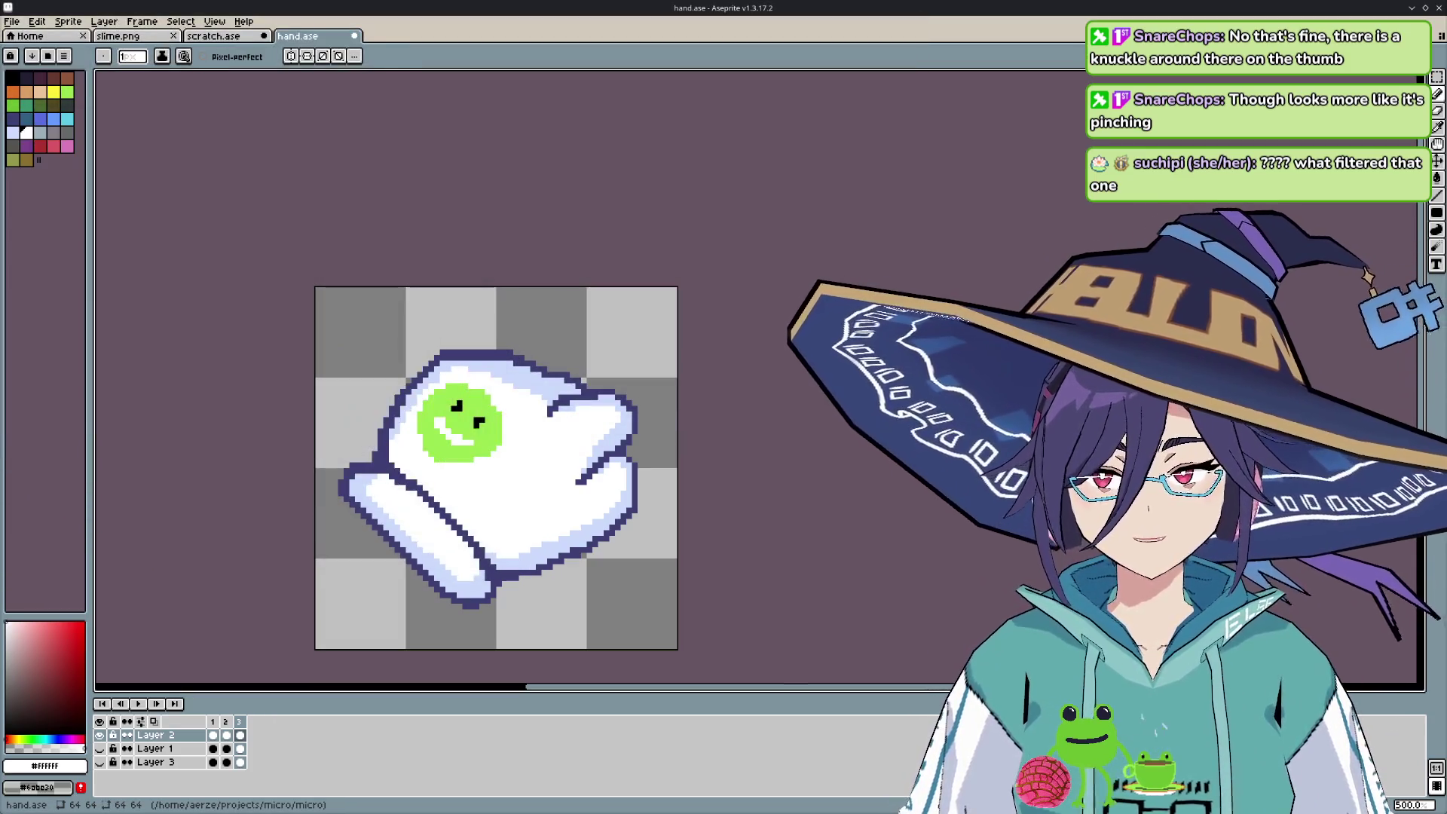
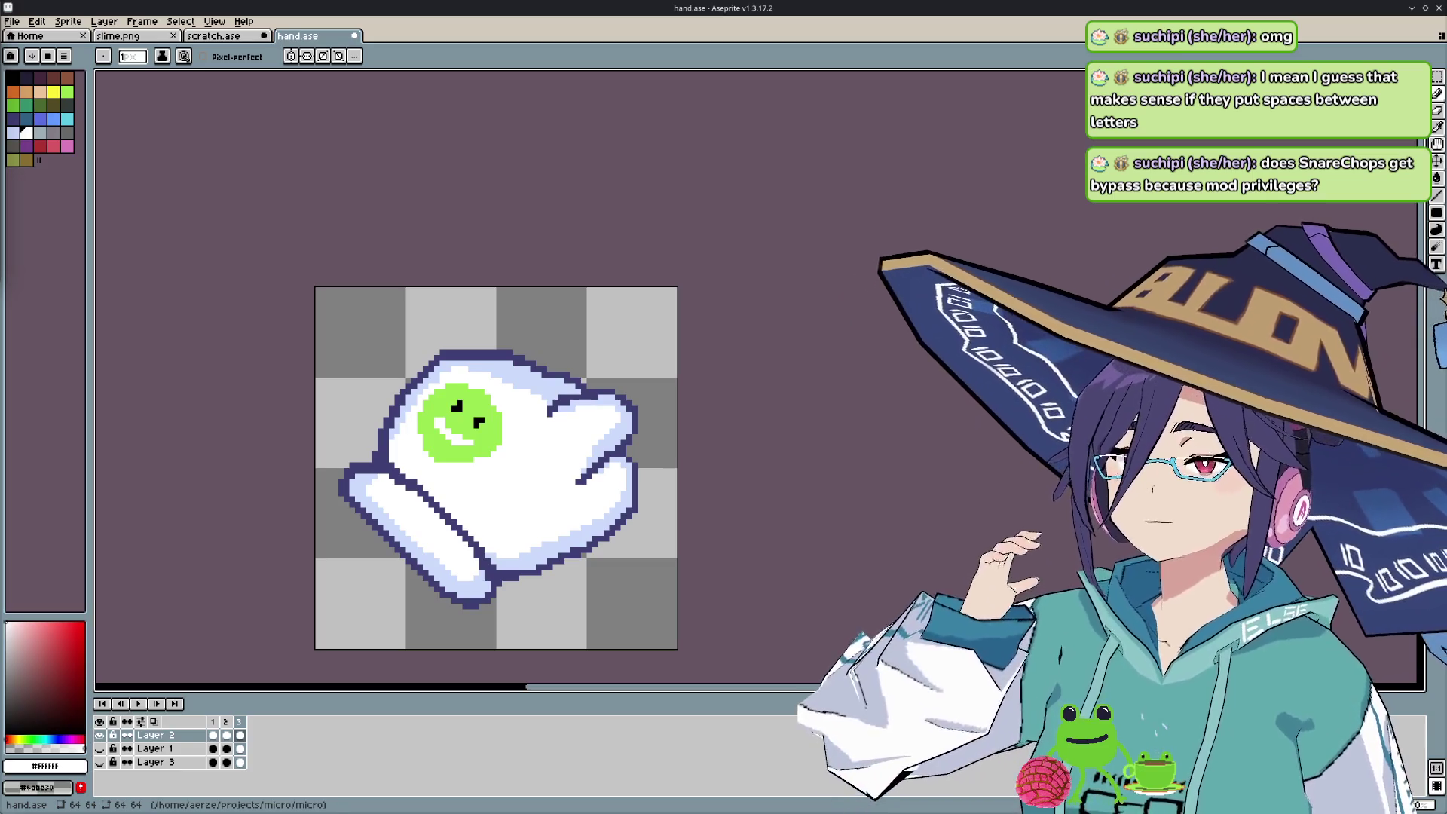
- Center the glove sprite and compare the white and W glove layers during animation playback
scroll(593, 569, down, 2)
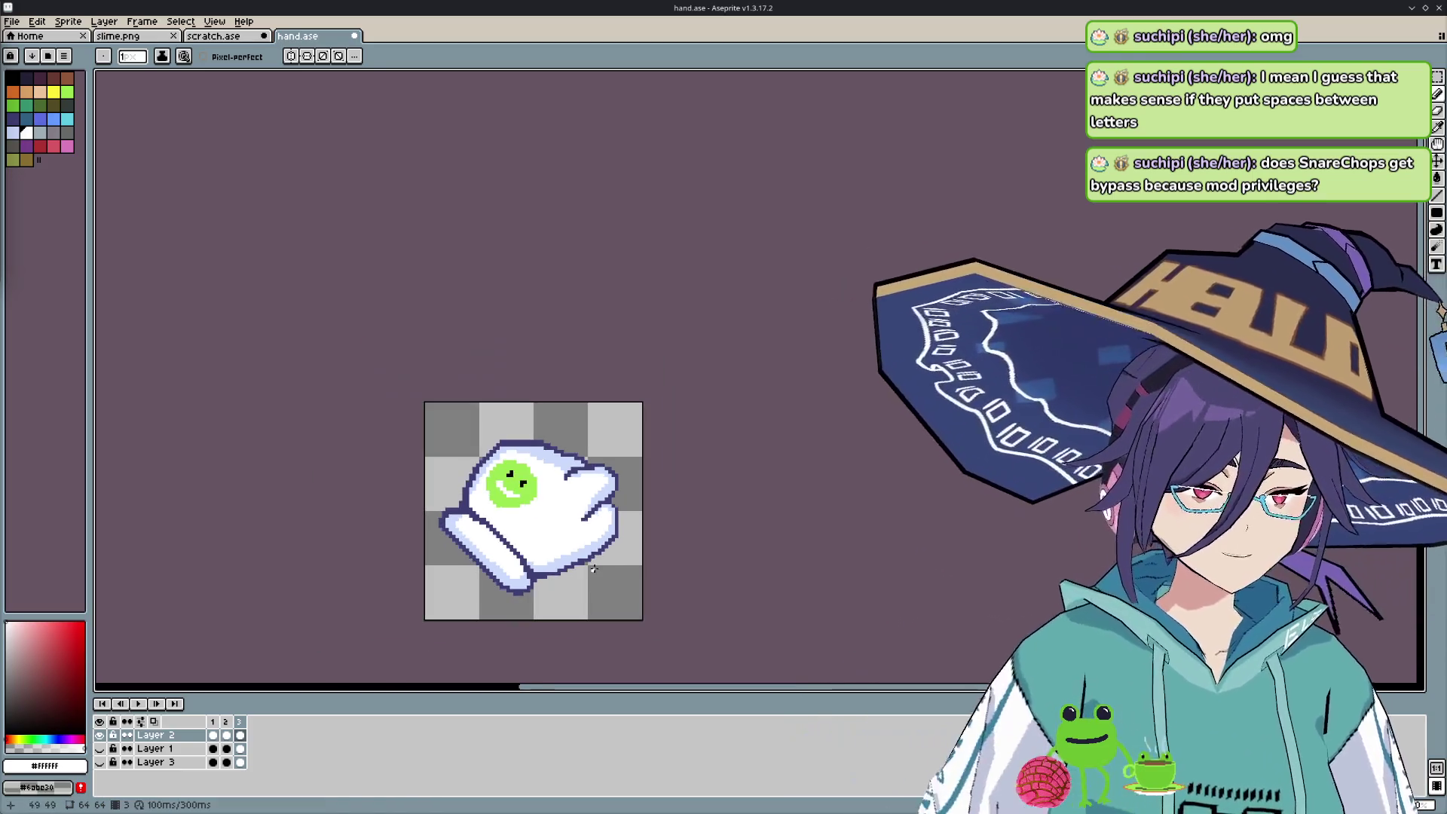
drag(593, 568, 640, 405)
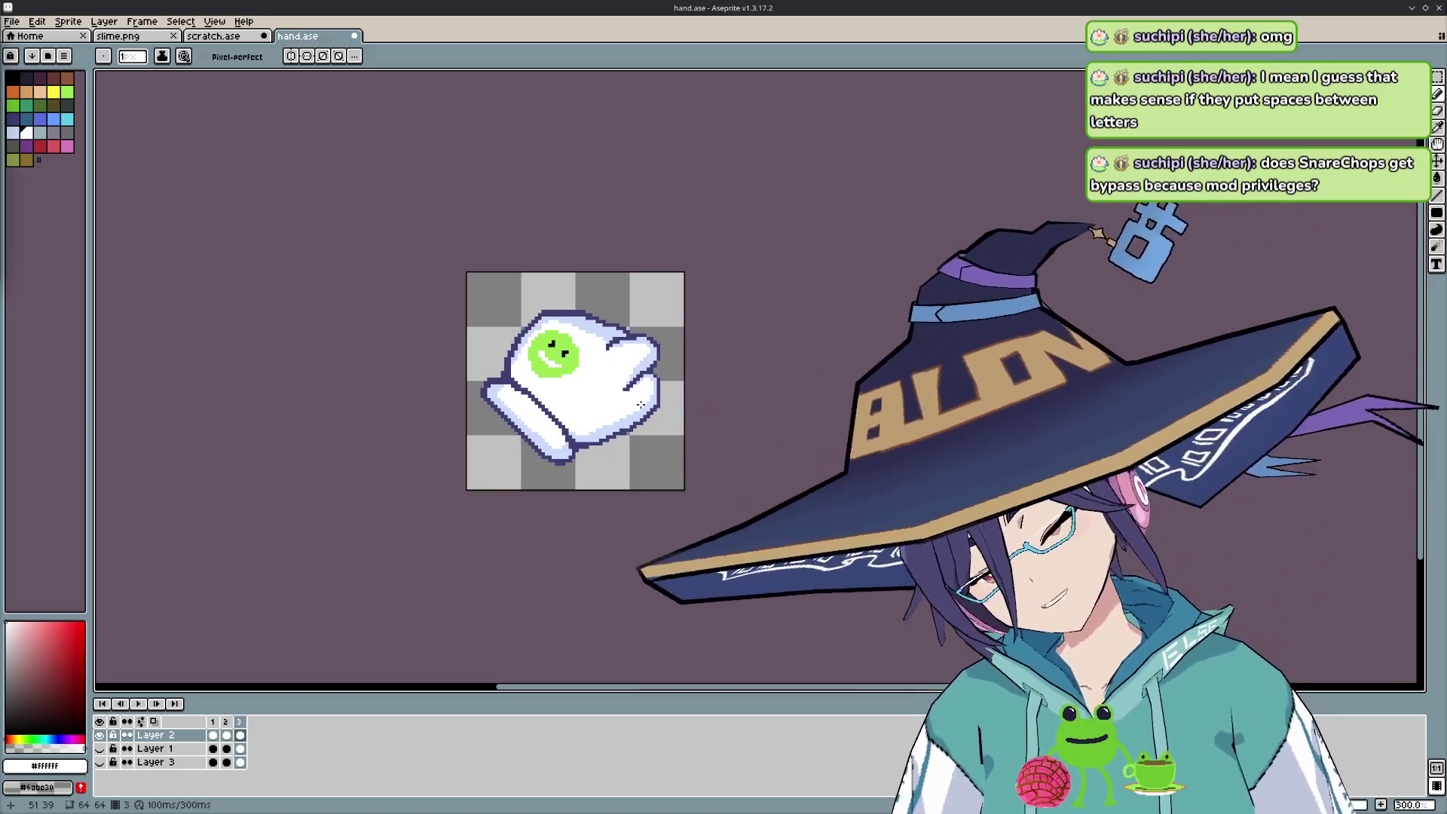
key(Left)
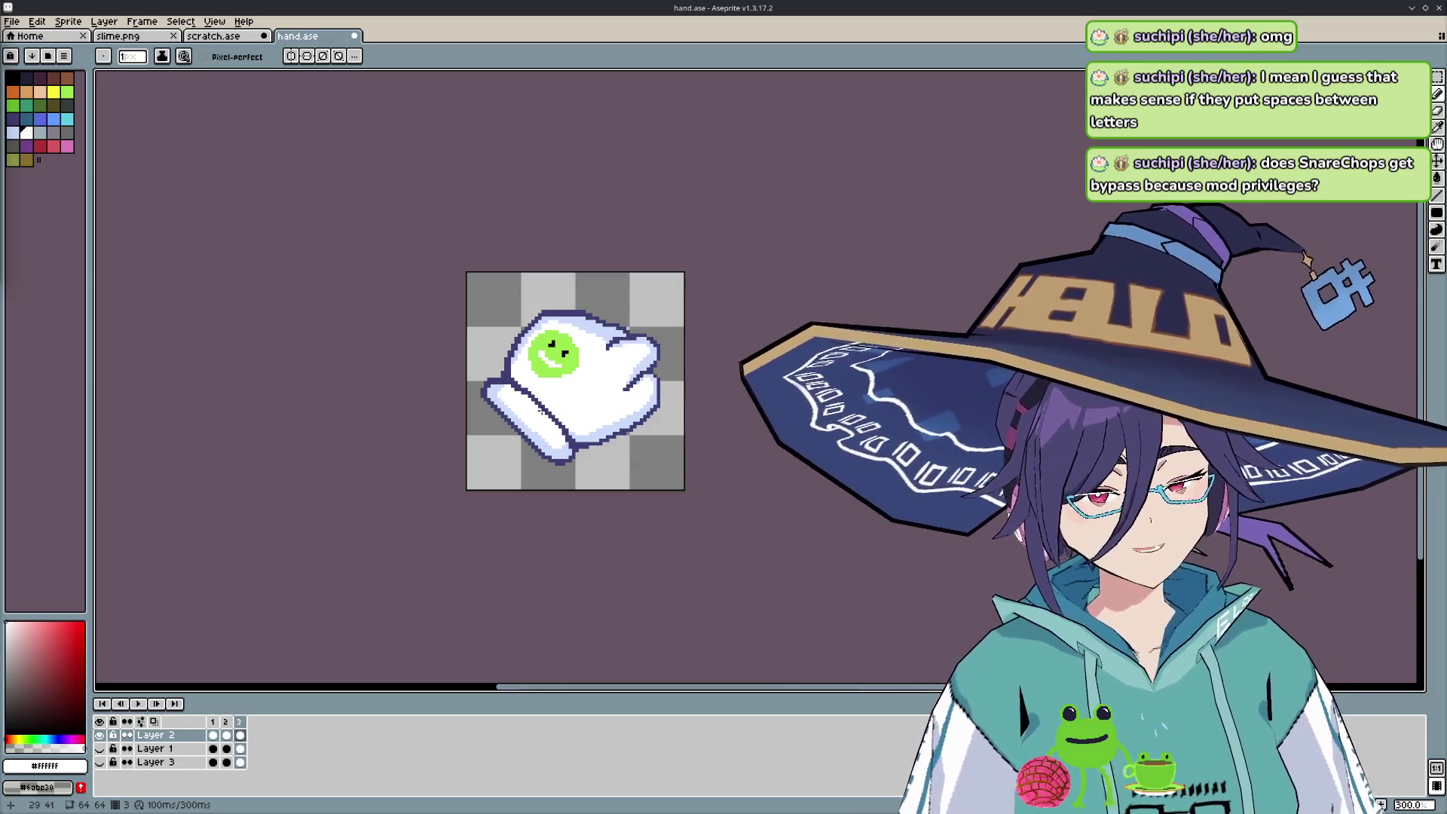
click(100, 762)
click(99, 735)
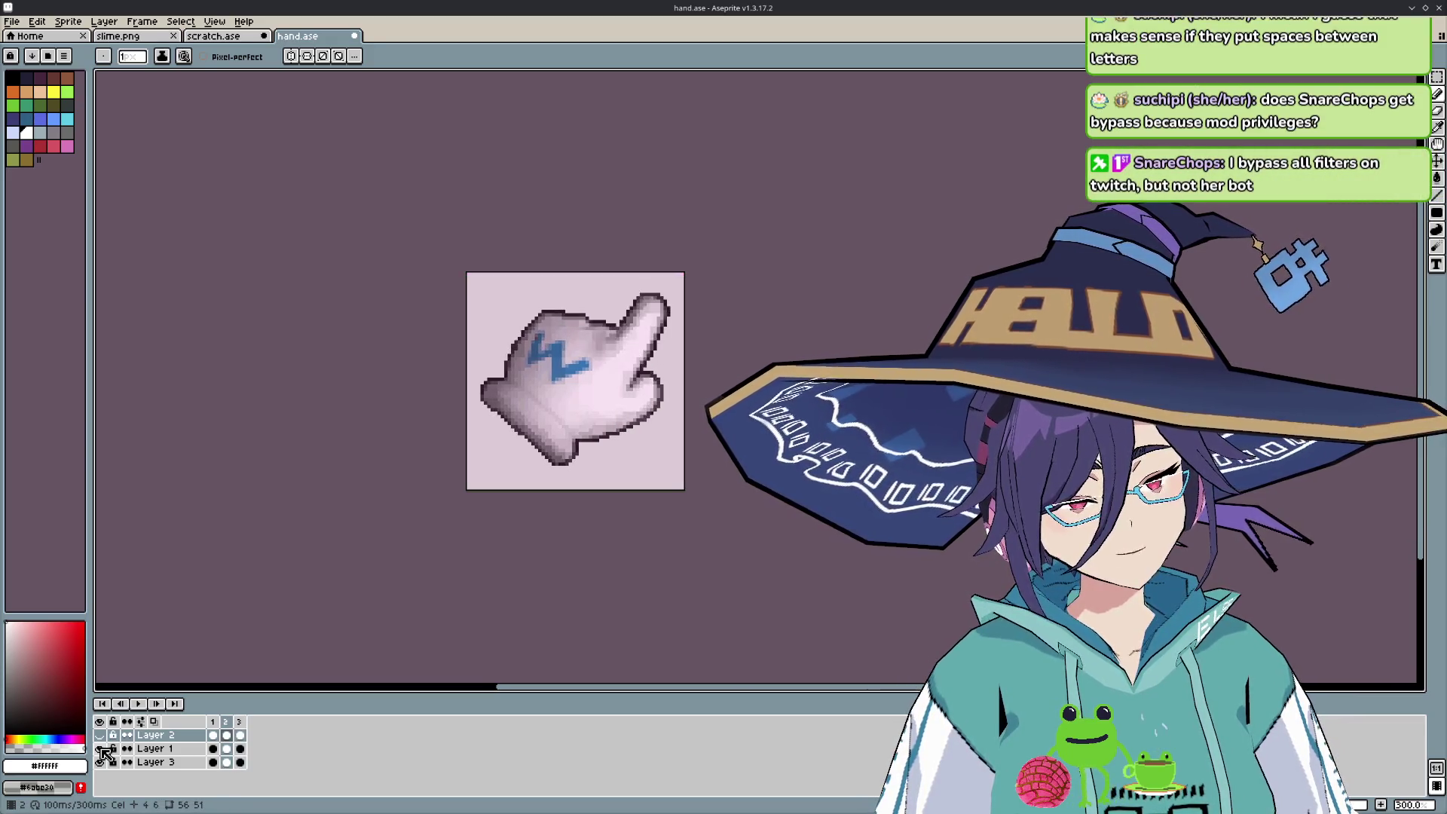
key(Return)
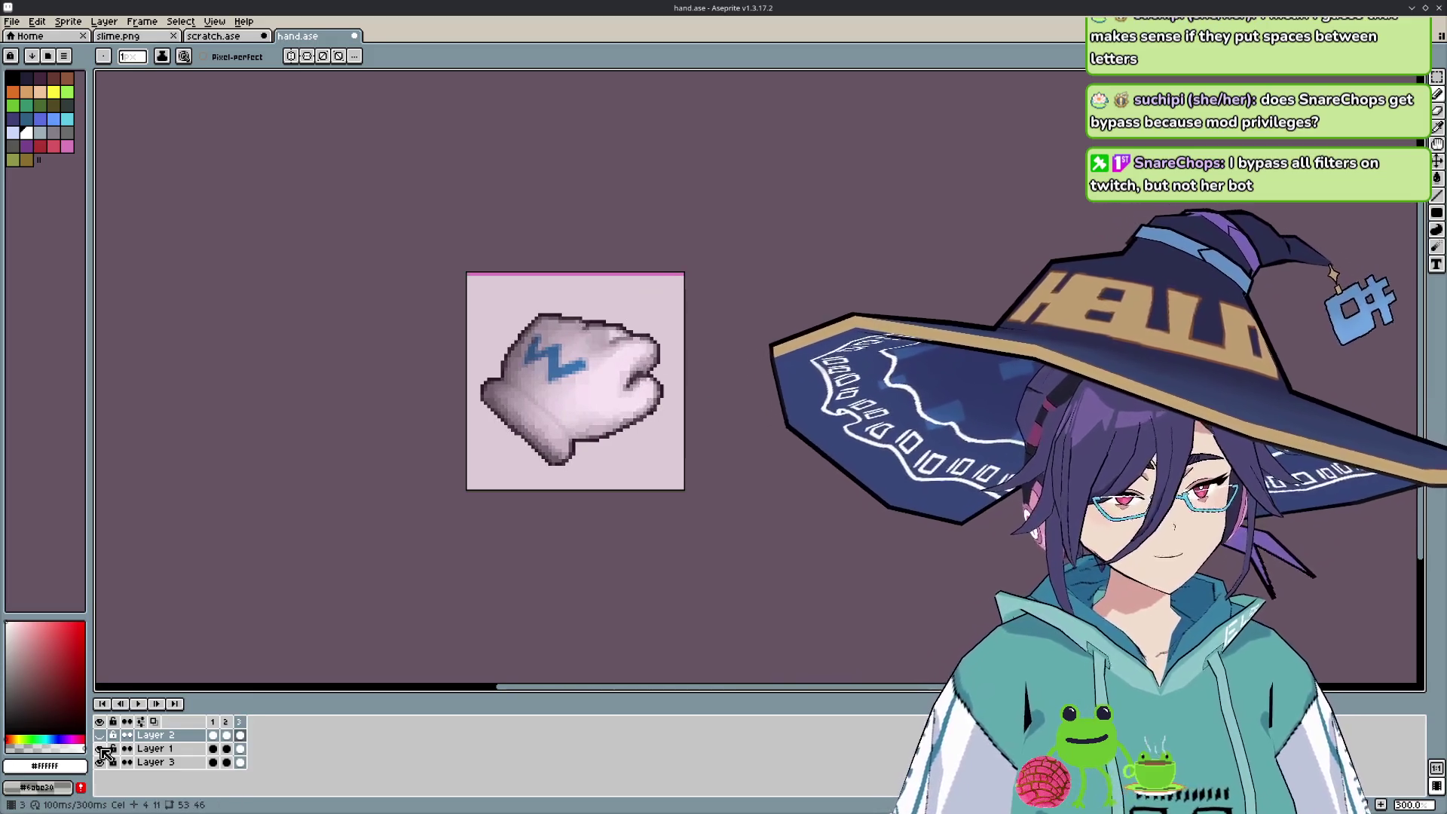
click(100, 748)
click(99, 735)
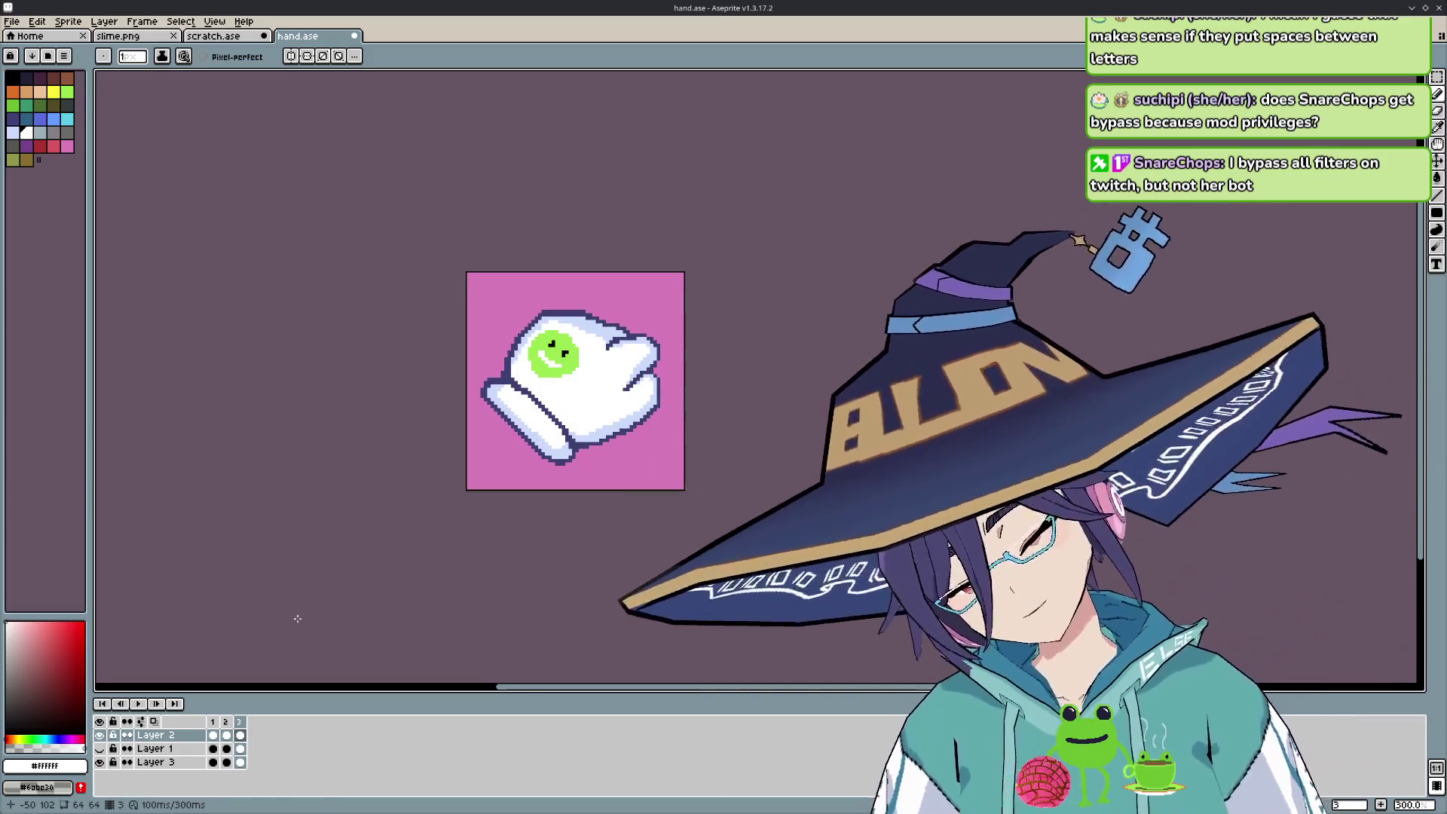
key(Left)
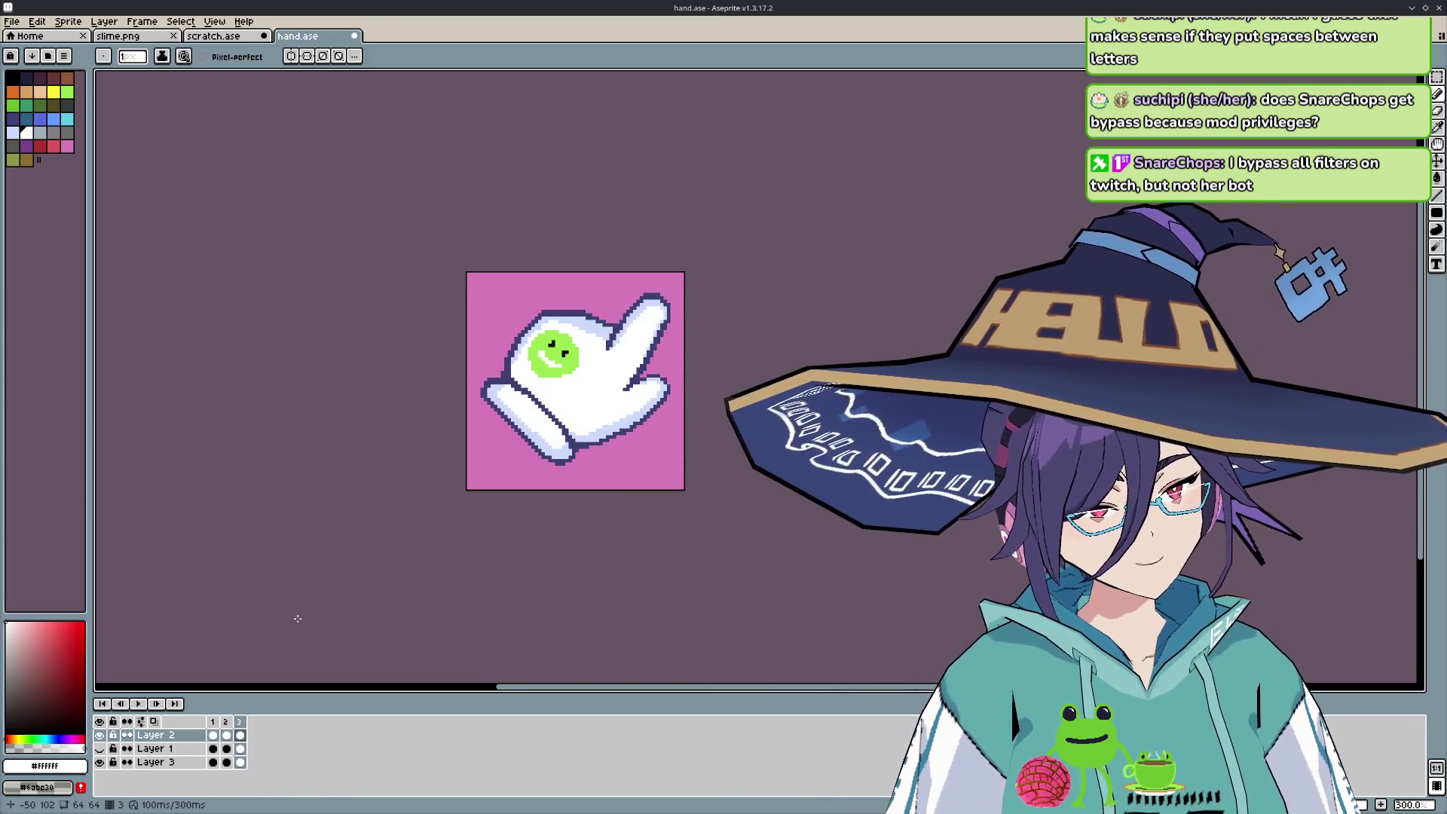
key(Return)
click(99, 762)
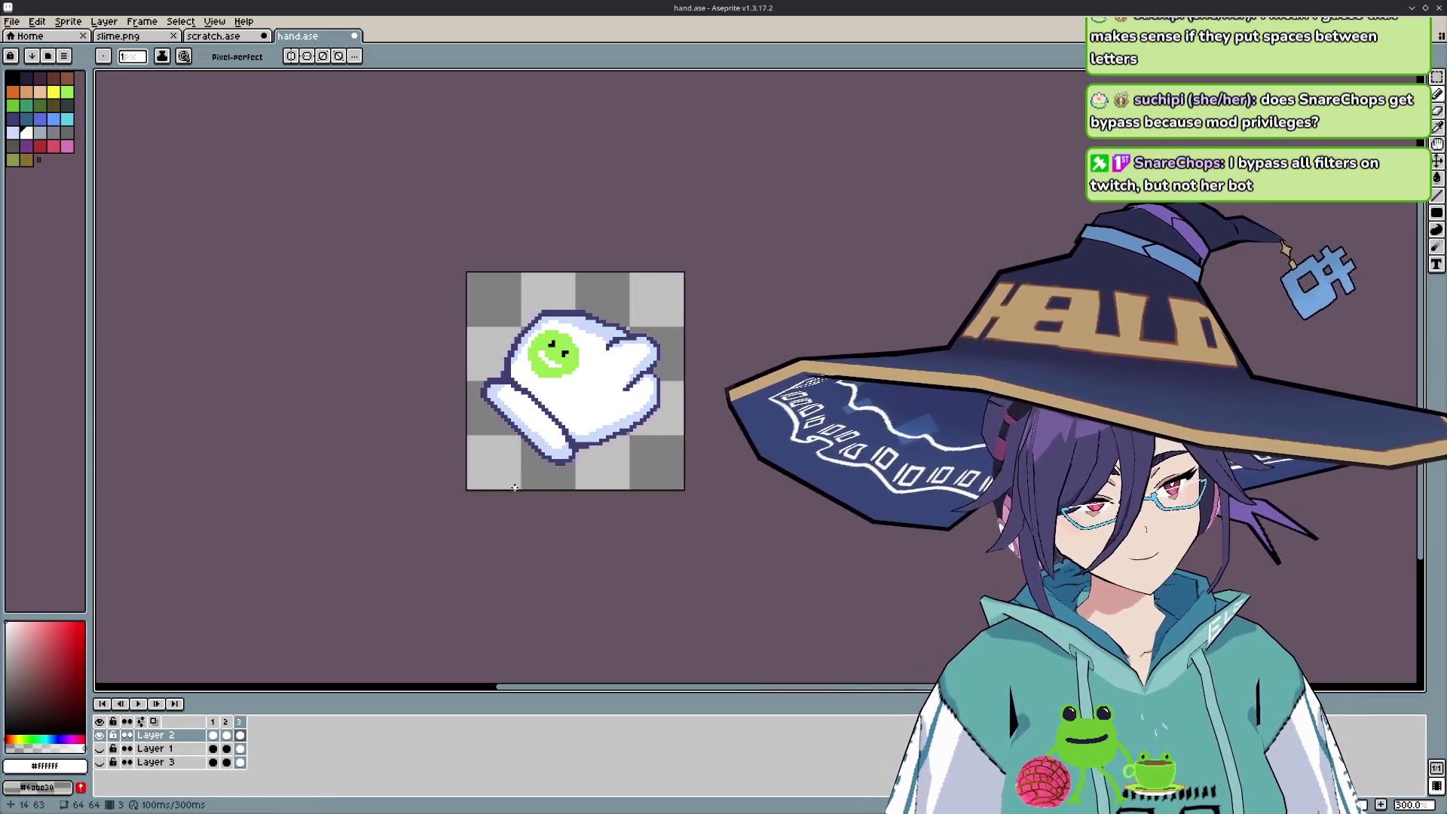
key(Return)
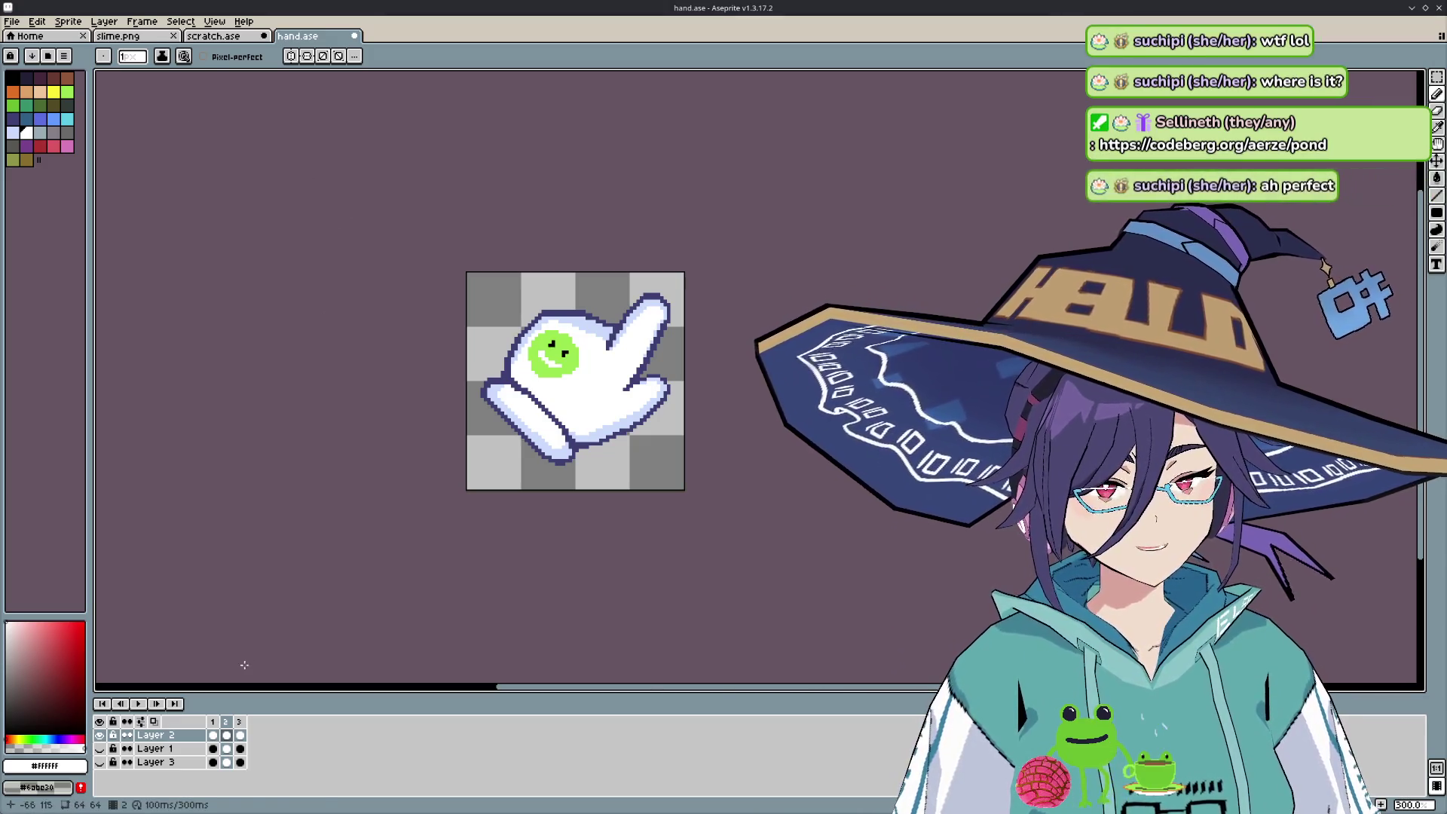
- Delete the extra frame so only the pointing-hand and fist frames remain
right_click(217, 723)
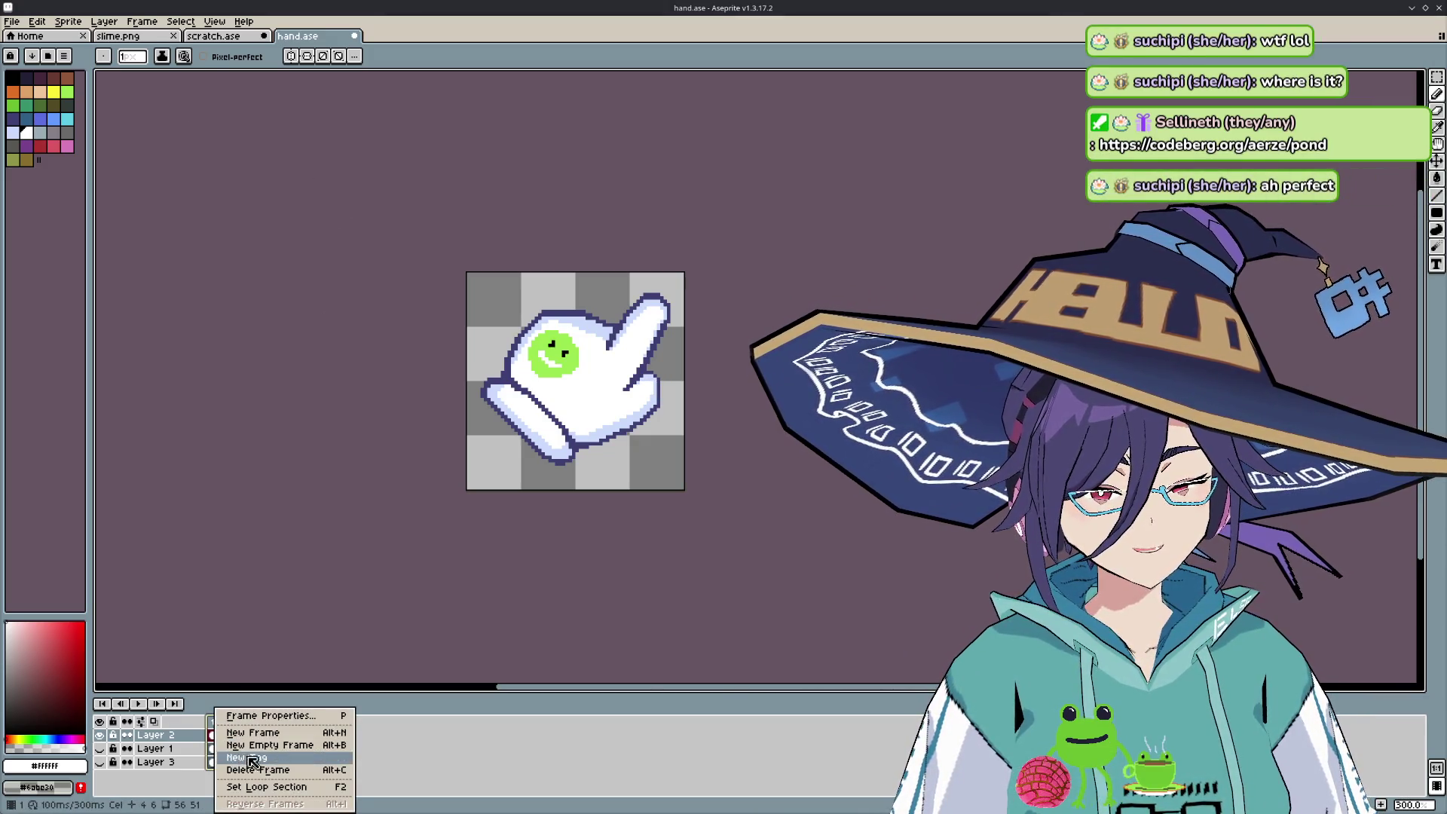
click(235, 731)
click(240, 726)
click(214, 723)
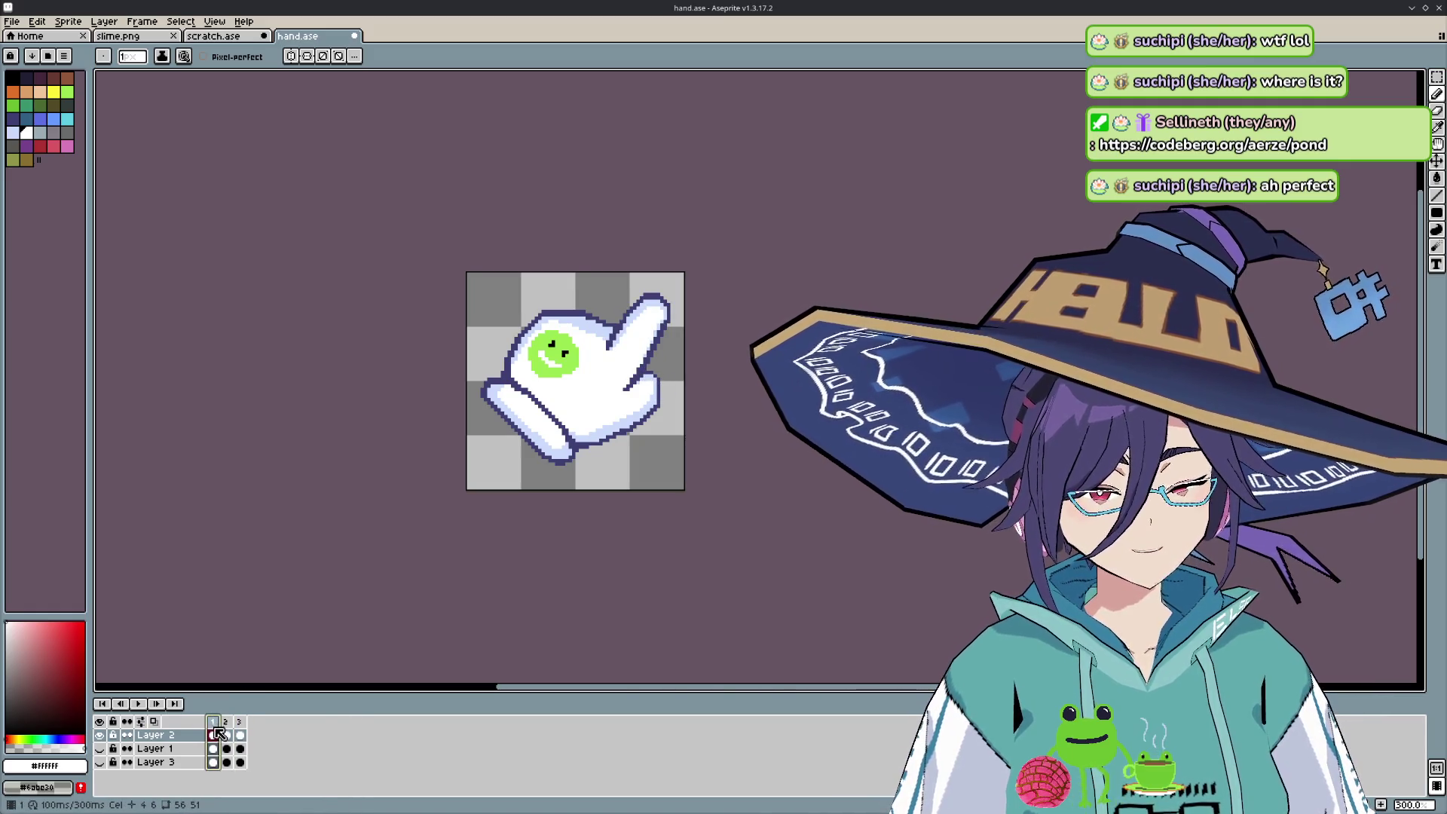
right_click(218, 724)
click(267, 764)
- Make Layer 1 visible and flip between the two remaining frames to compare poses
click(229, 748)
click(226, 723)
click(214, 723)
click(226, 724)
click(216, 725)
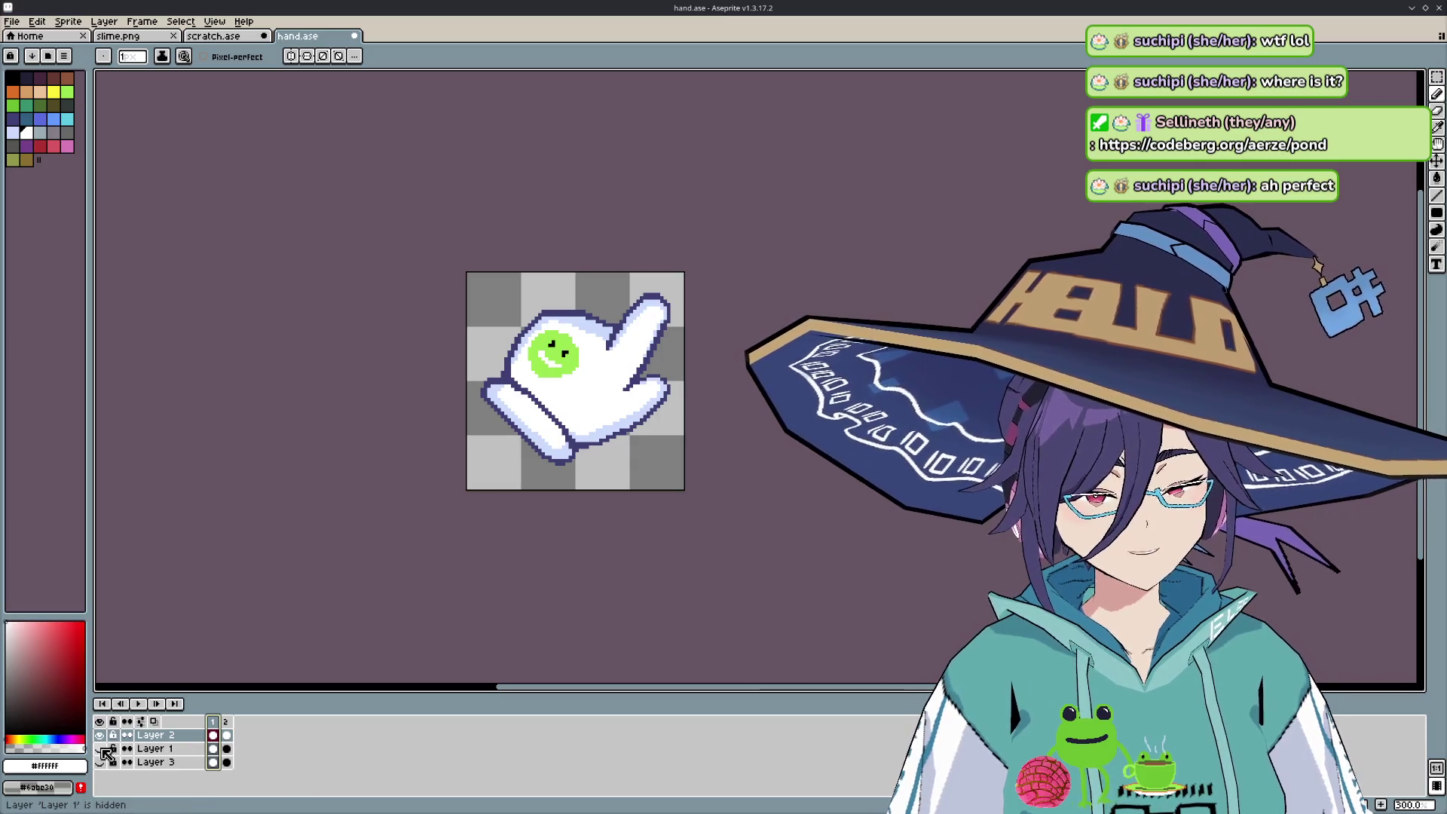
click(100, 748)
click(226, 723)
click(214, 723)
click(226, 723)
click(214, 723)
click(226, 724)
click(214, 723)
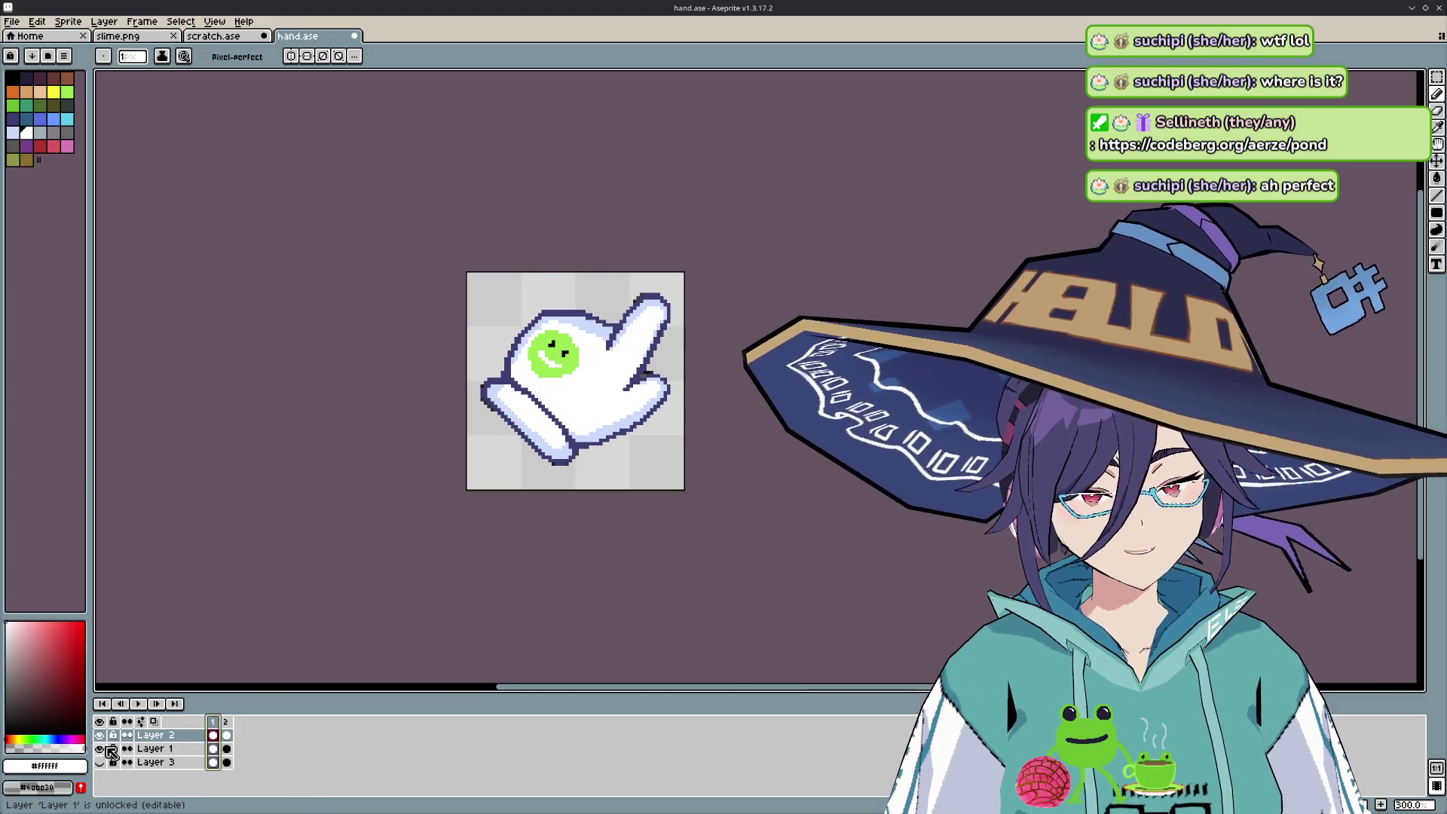
- Hide Layer 1 and play the two-frame glove animation
click(99, 748)
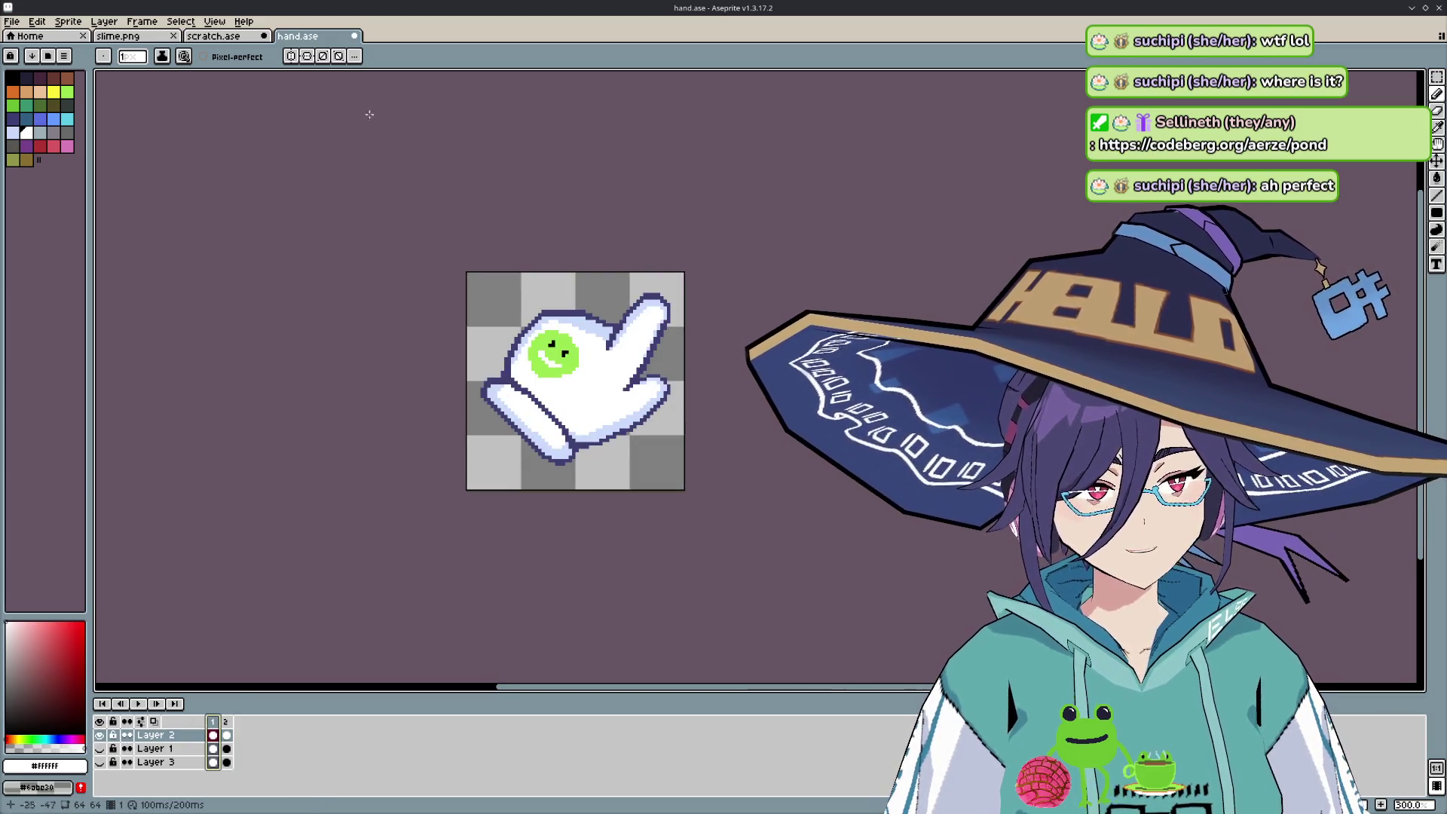
key(Return)
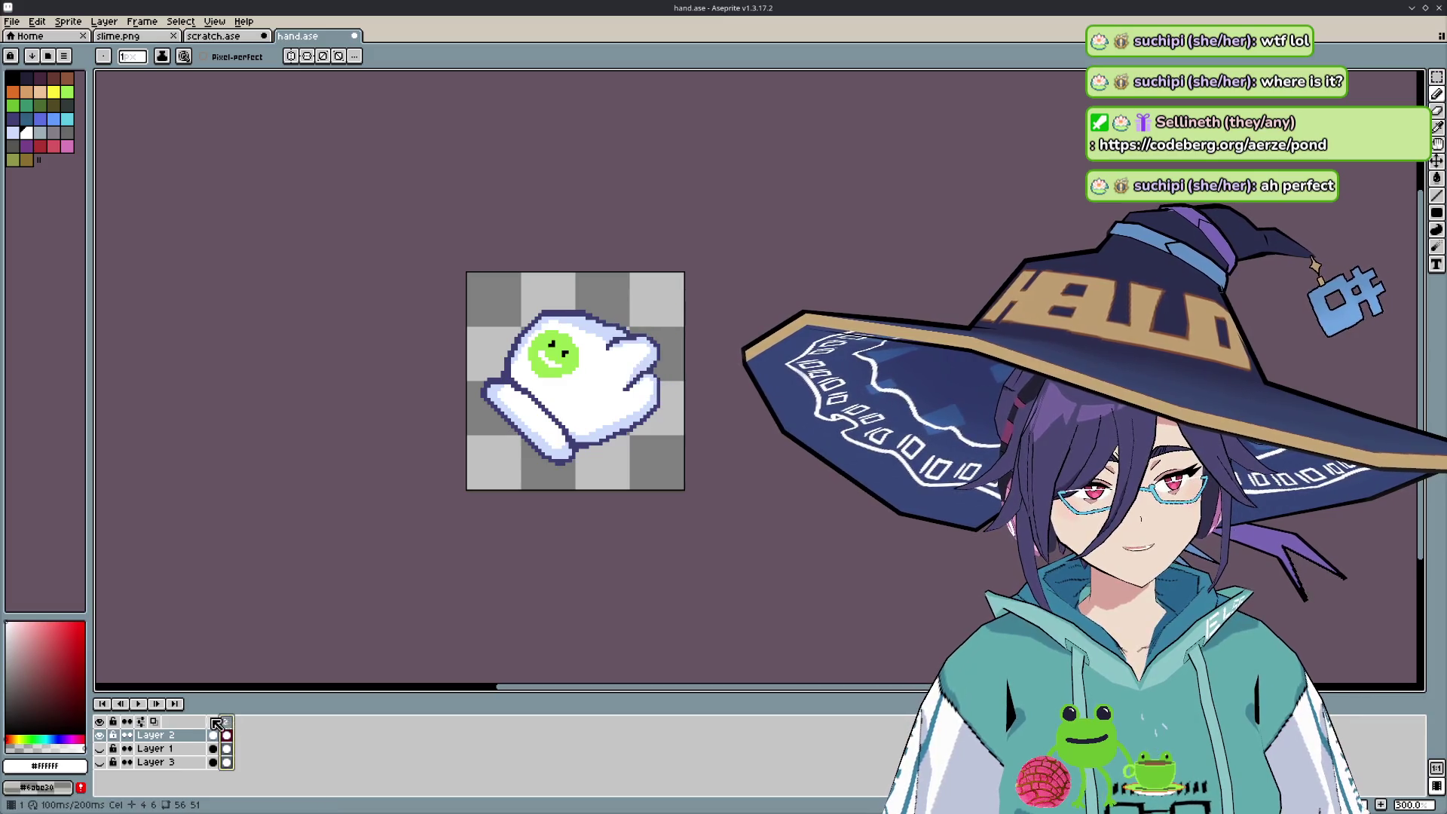
click(12, 21)
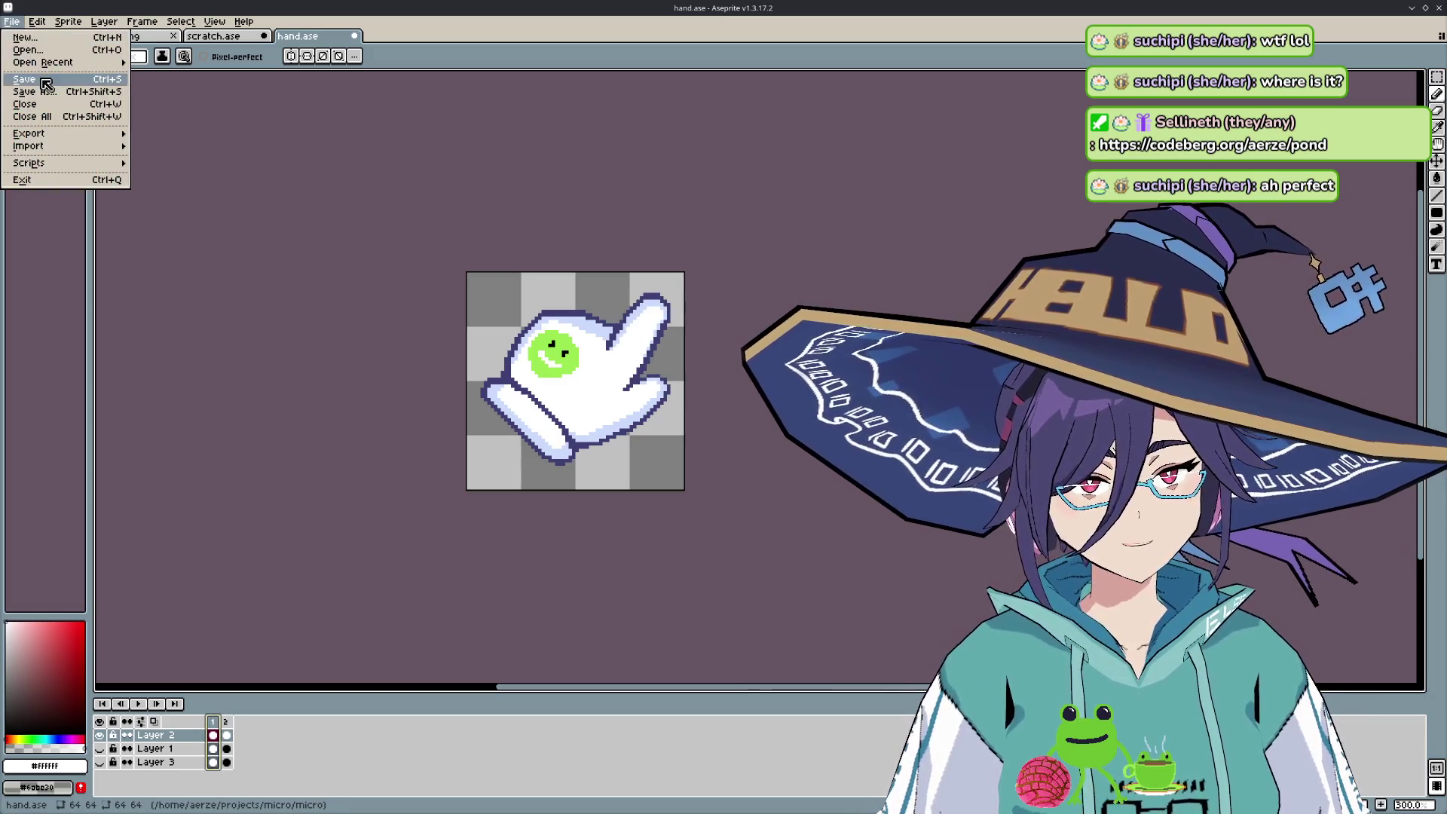
- Open Export Sprite Sheet and review its Layout, Sprite and Output settings
mouse_move(76, 133)
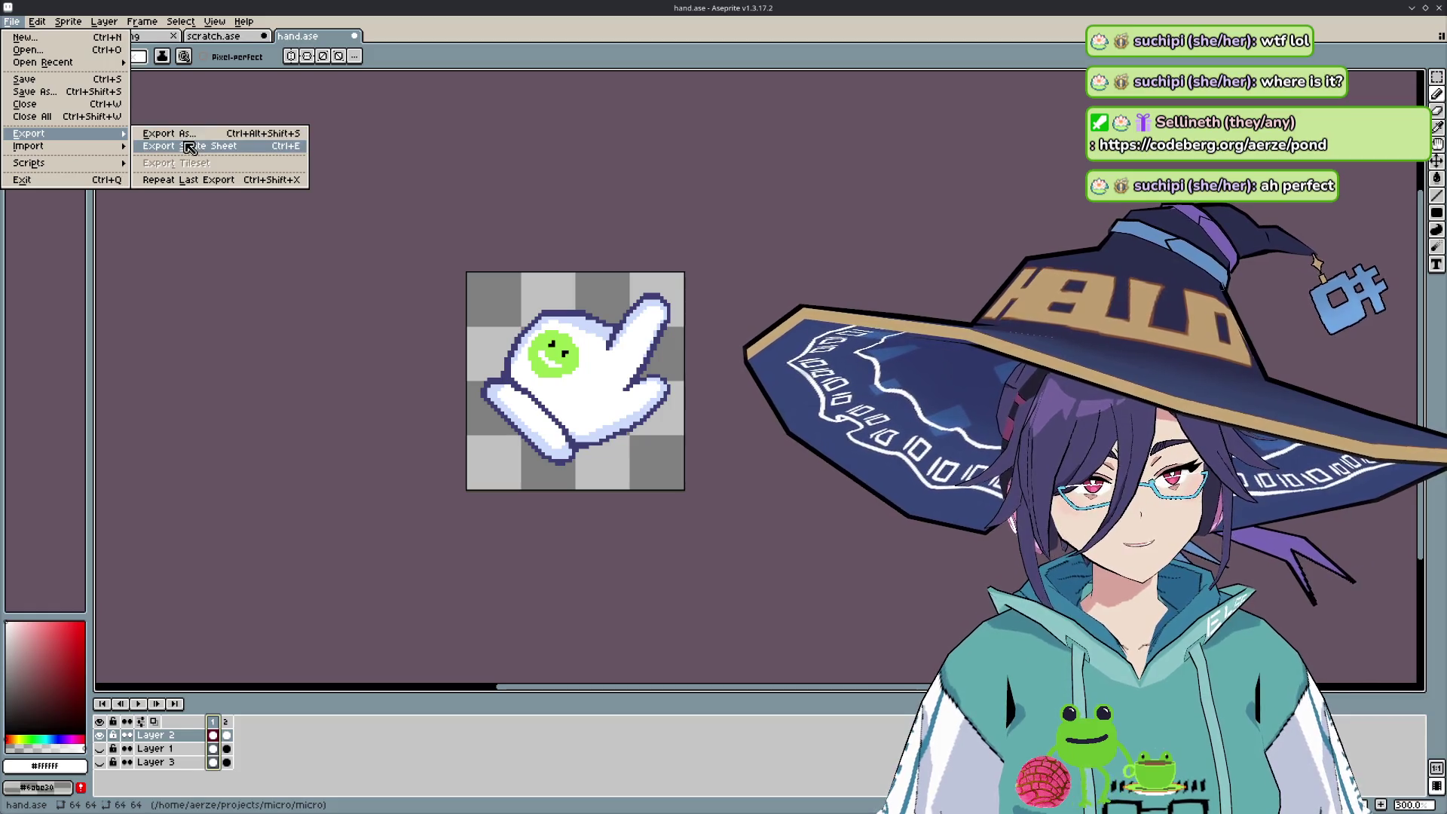
click(189, 146)
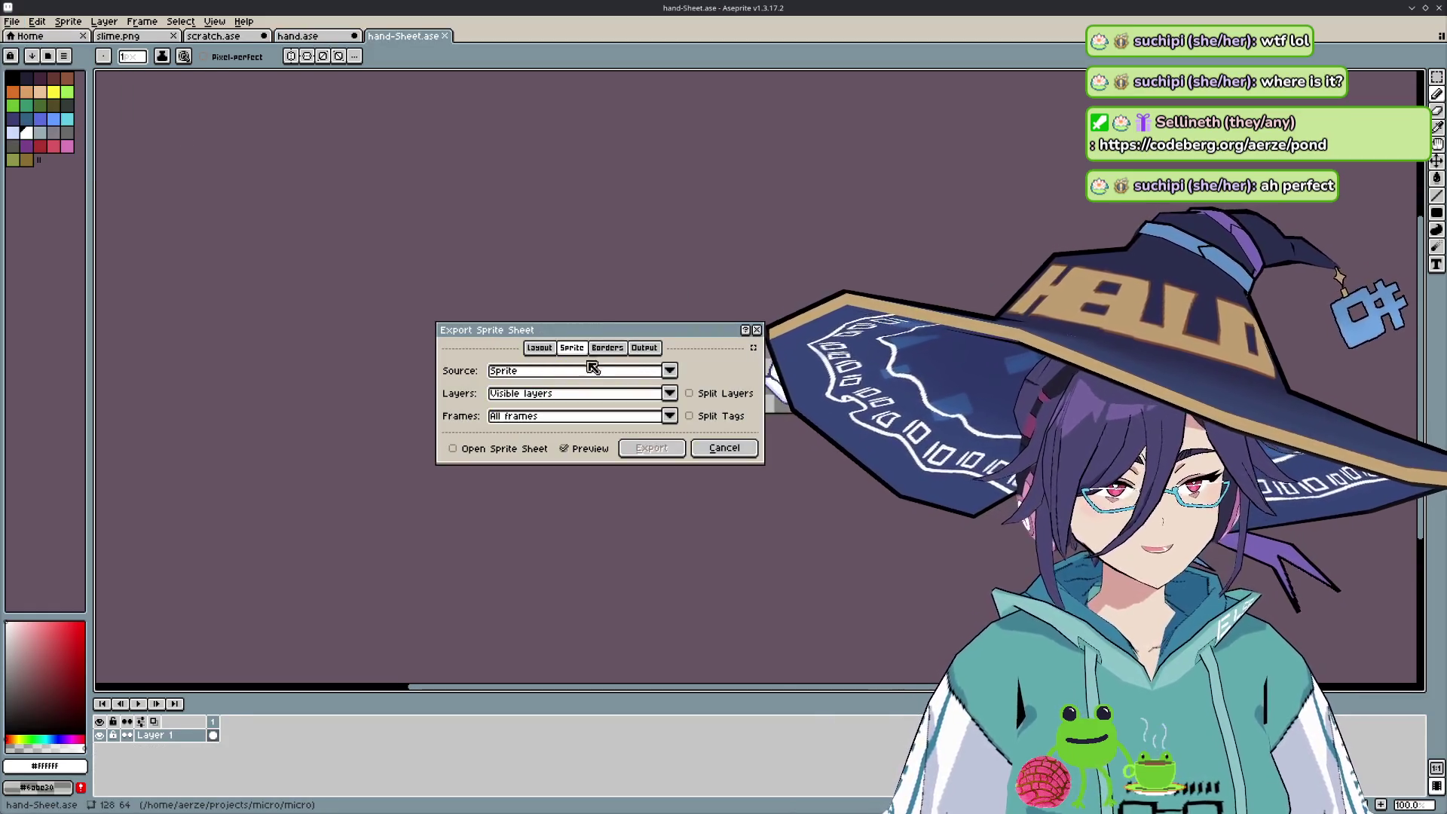
click(540, 349)
click(572, 348)
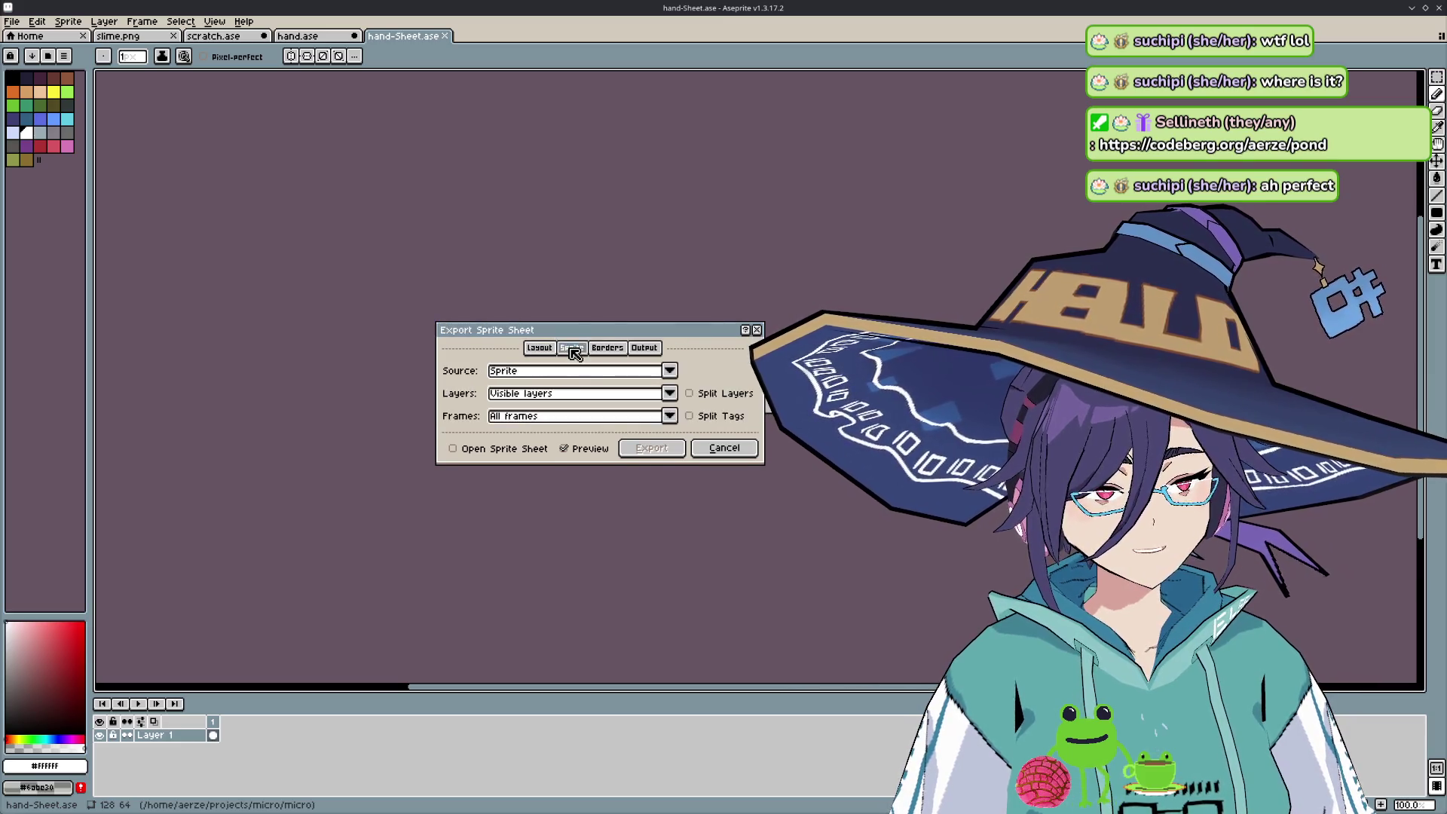
click(609, 350)
click(641, 349)
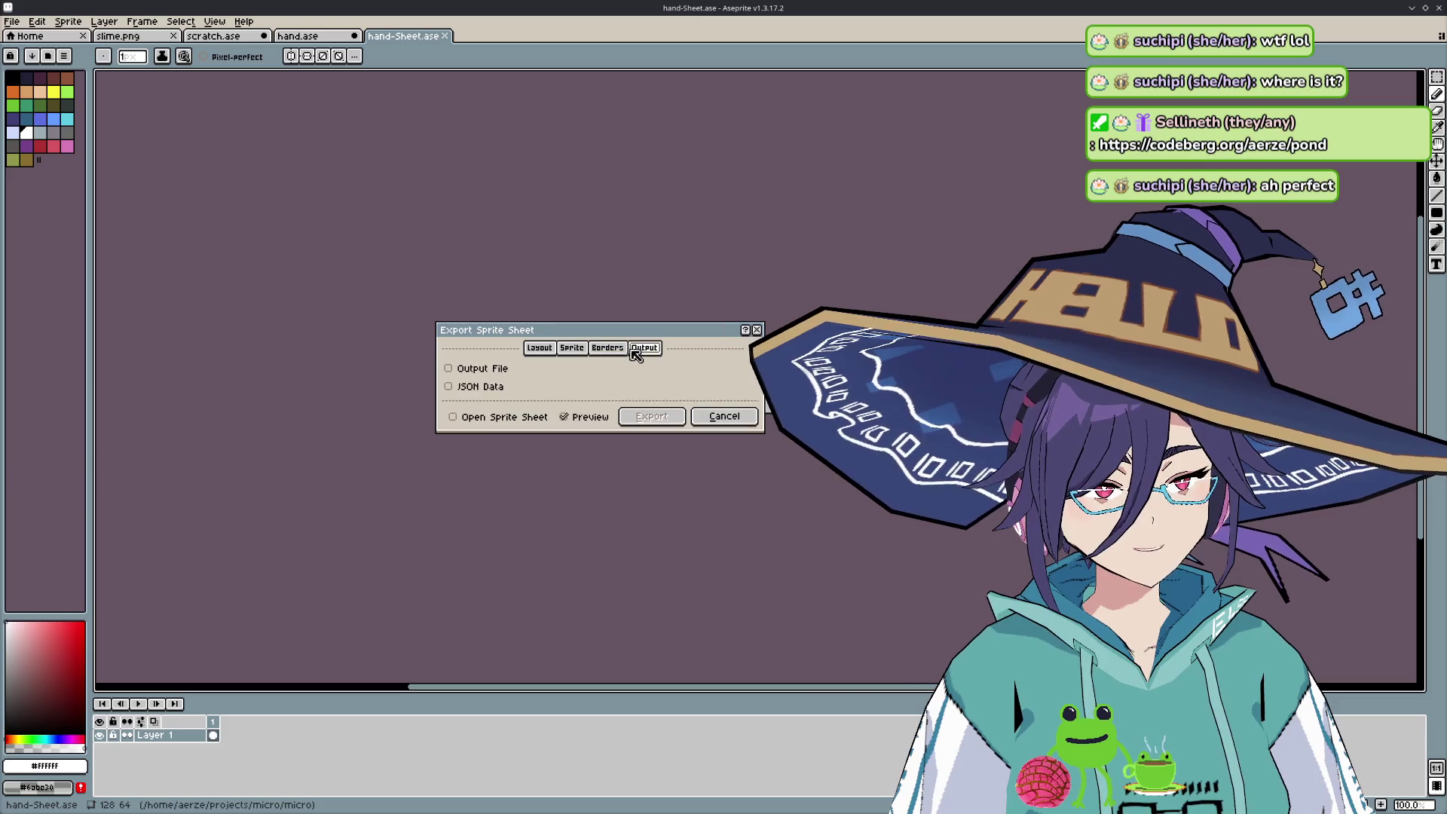
click(573, 349)
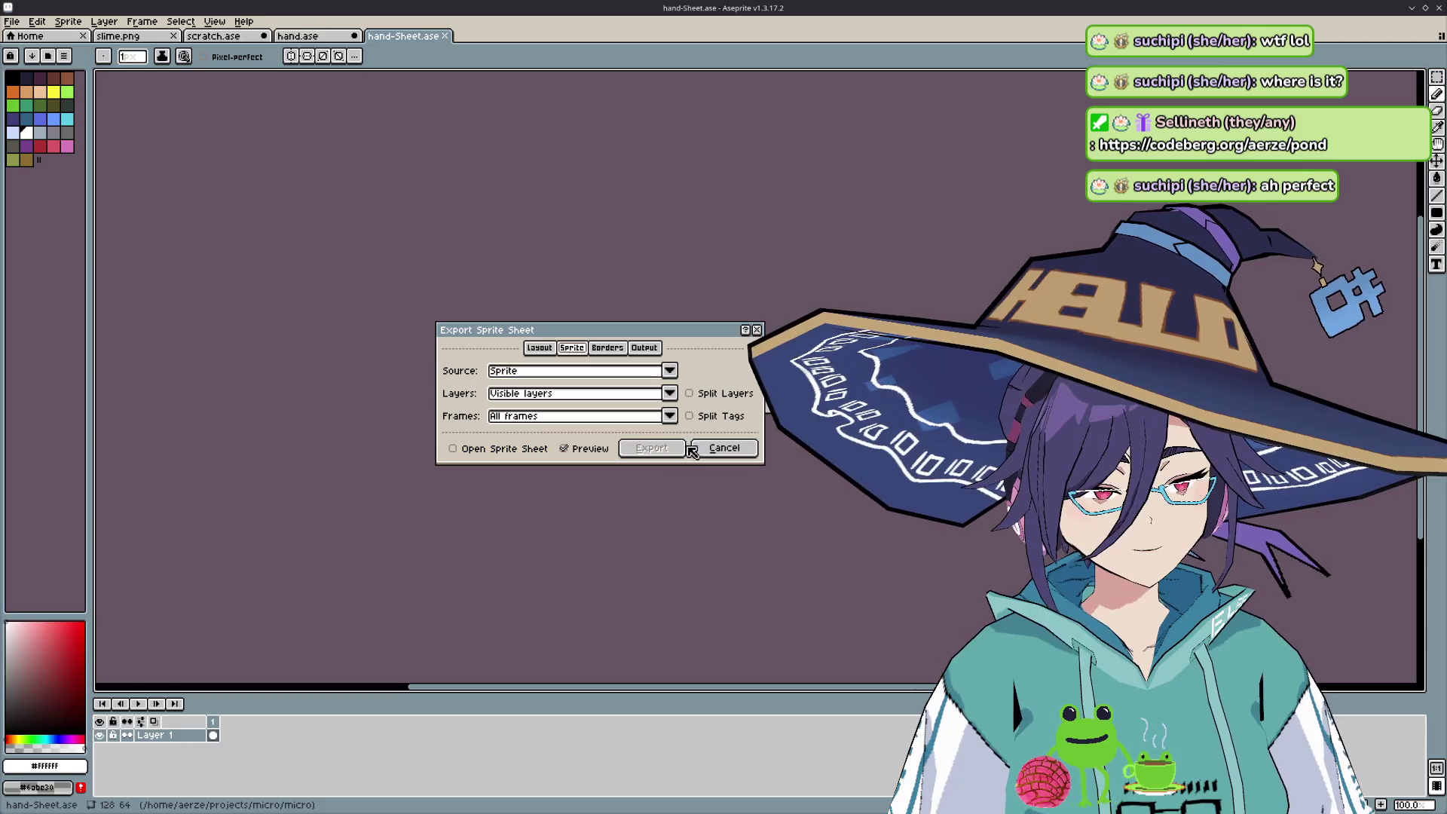
click(644, 349)
click(572, 348)
click(646, 349)
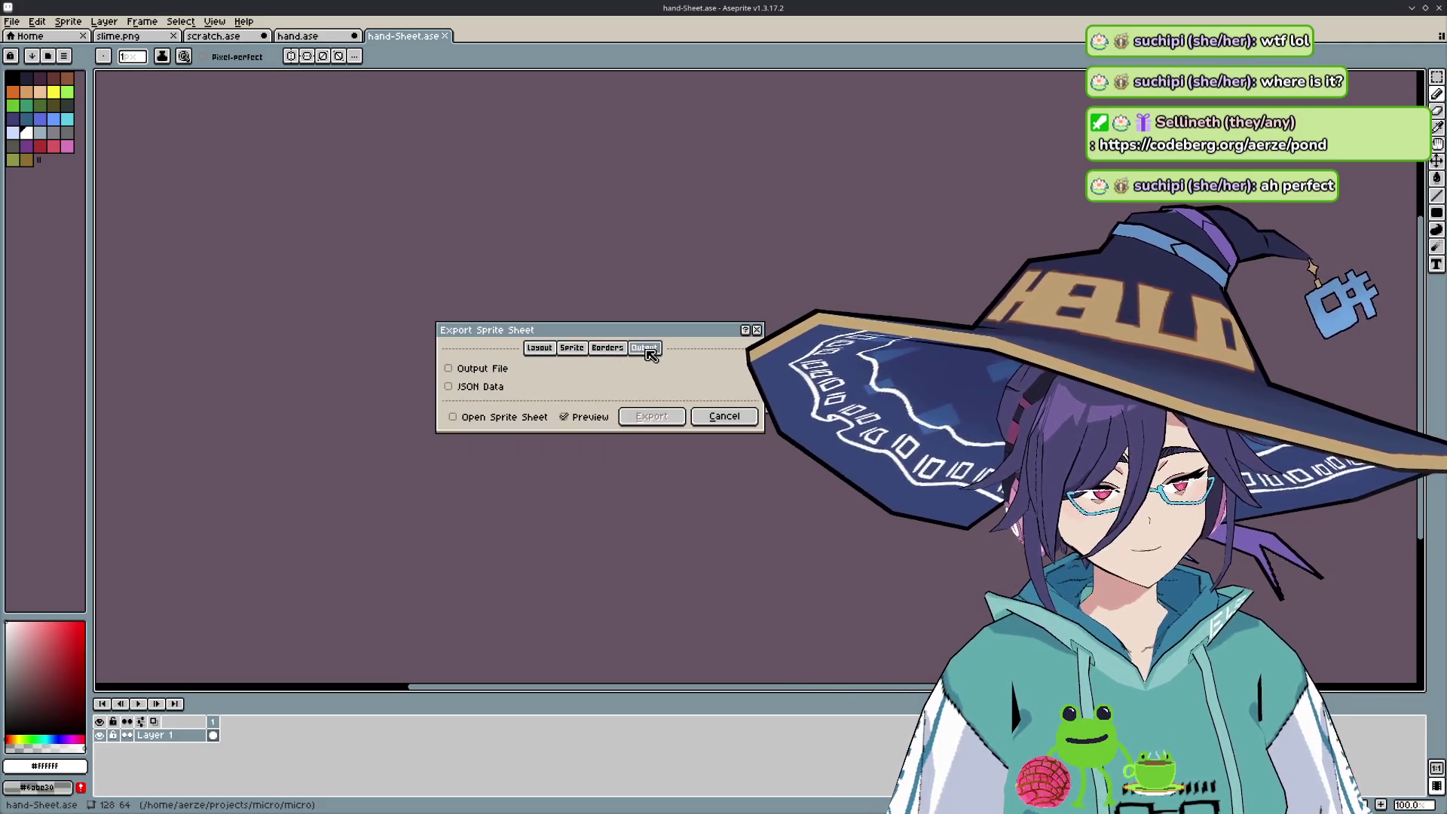
- Enable the Output File option as hand.png, keeping a relative path
click(491, 373)
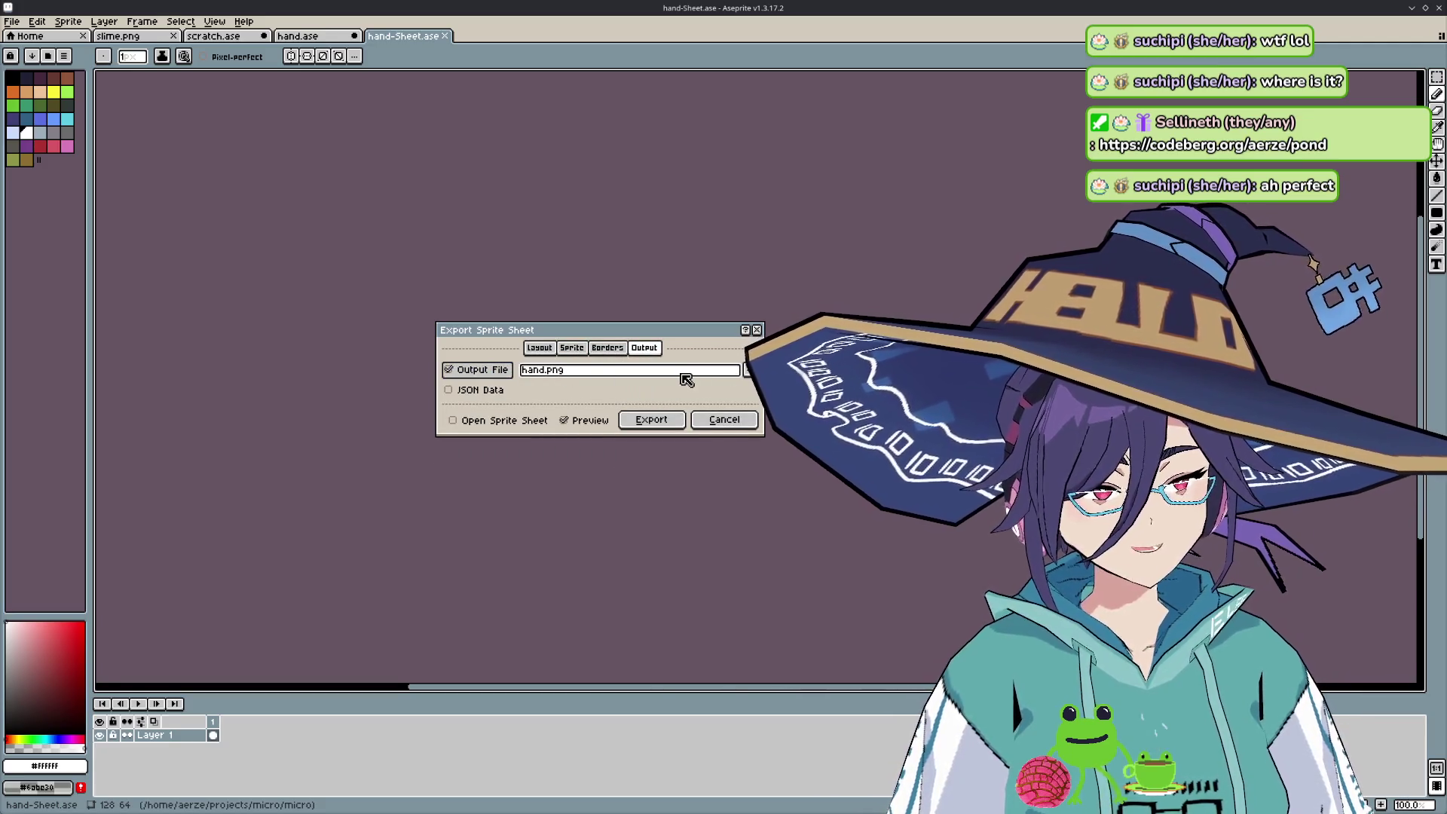
click(749, 370)
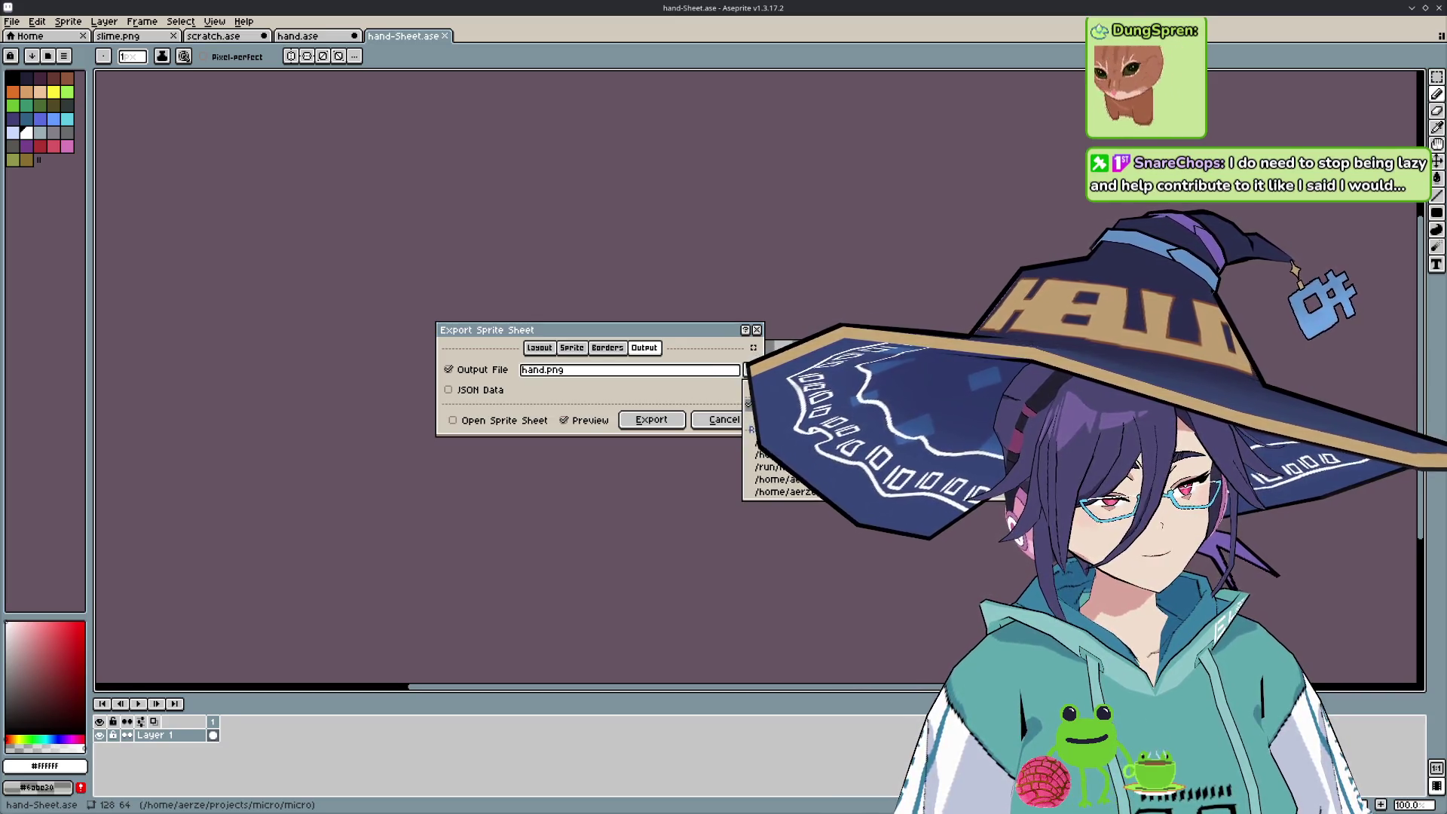
click(783, 442)
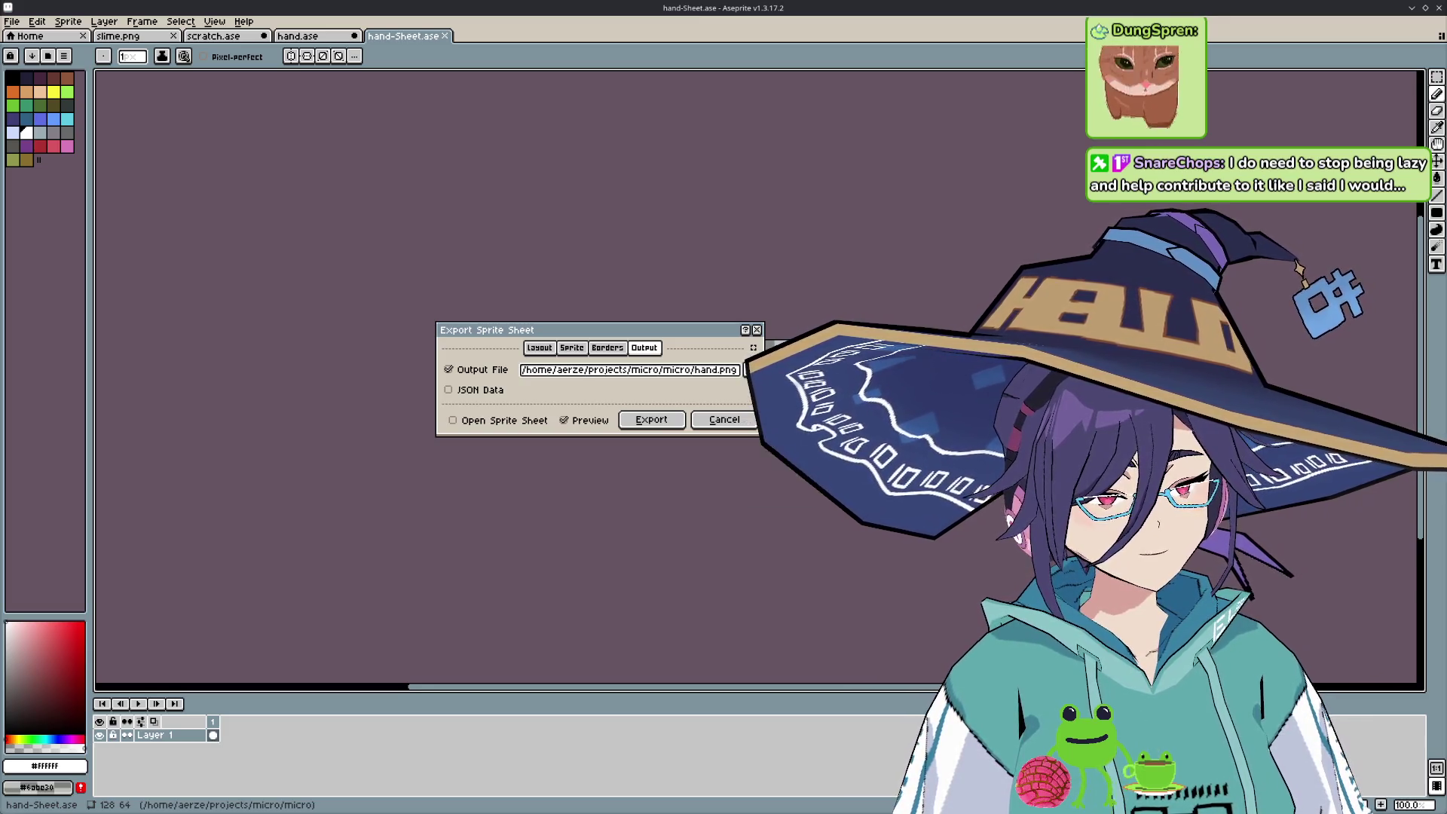
click(737, 374)
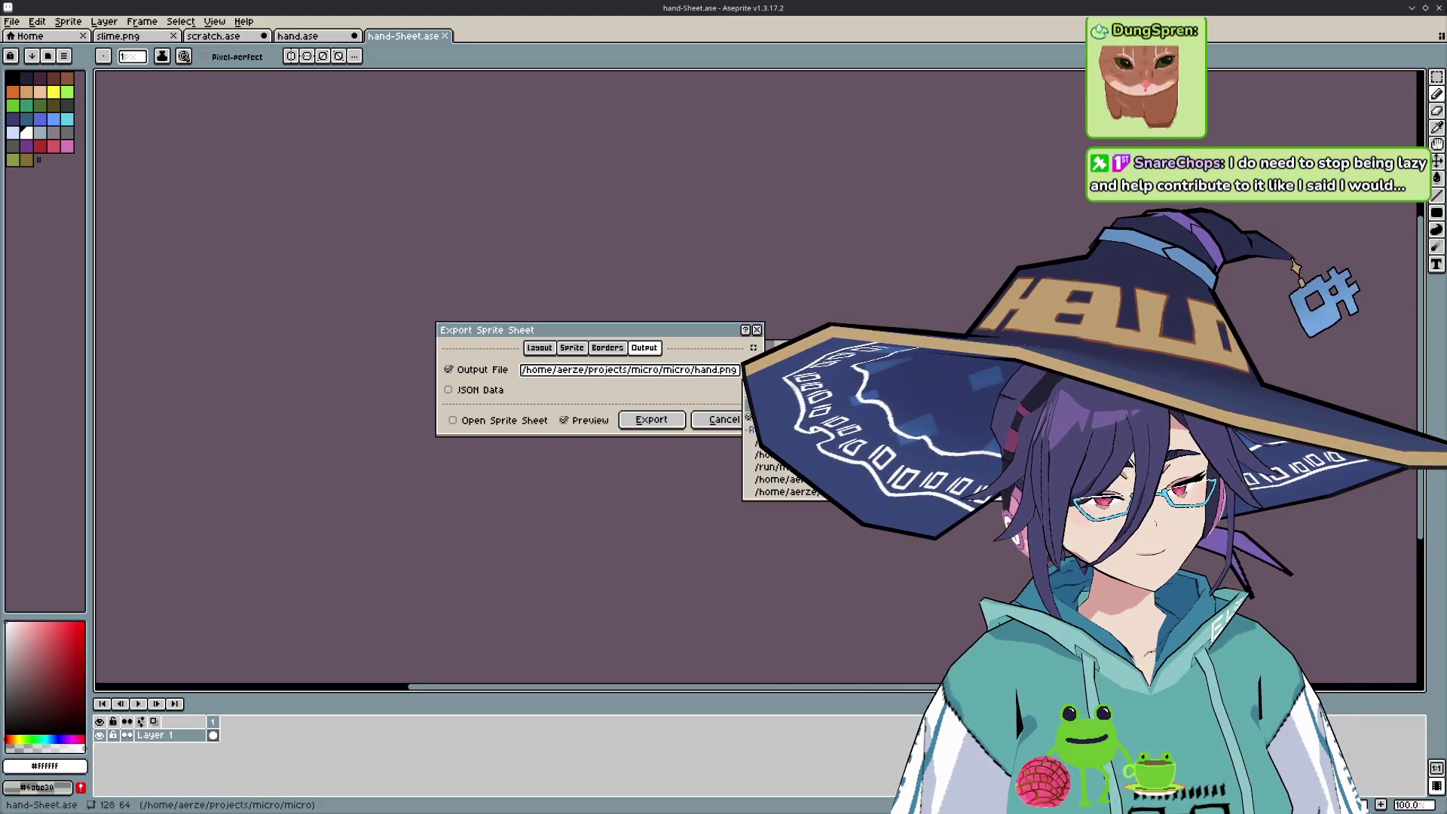
click(784, 430)
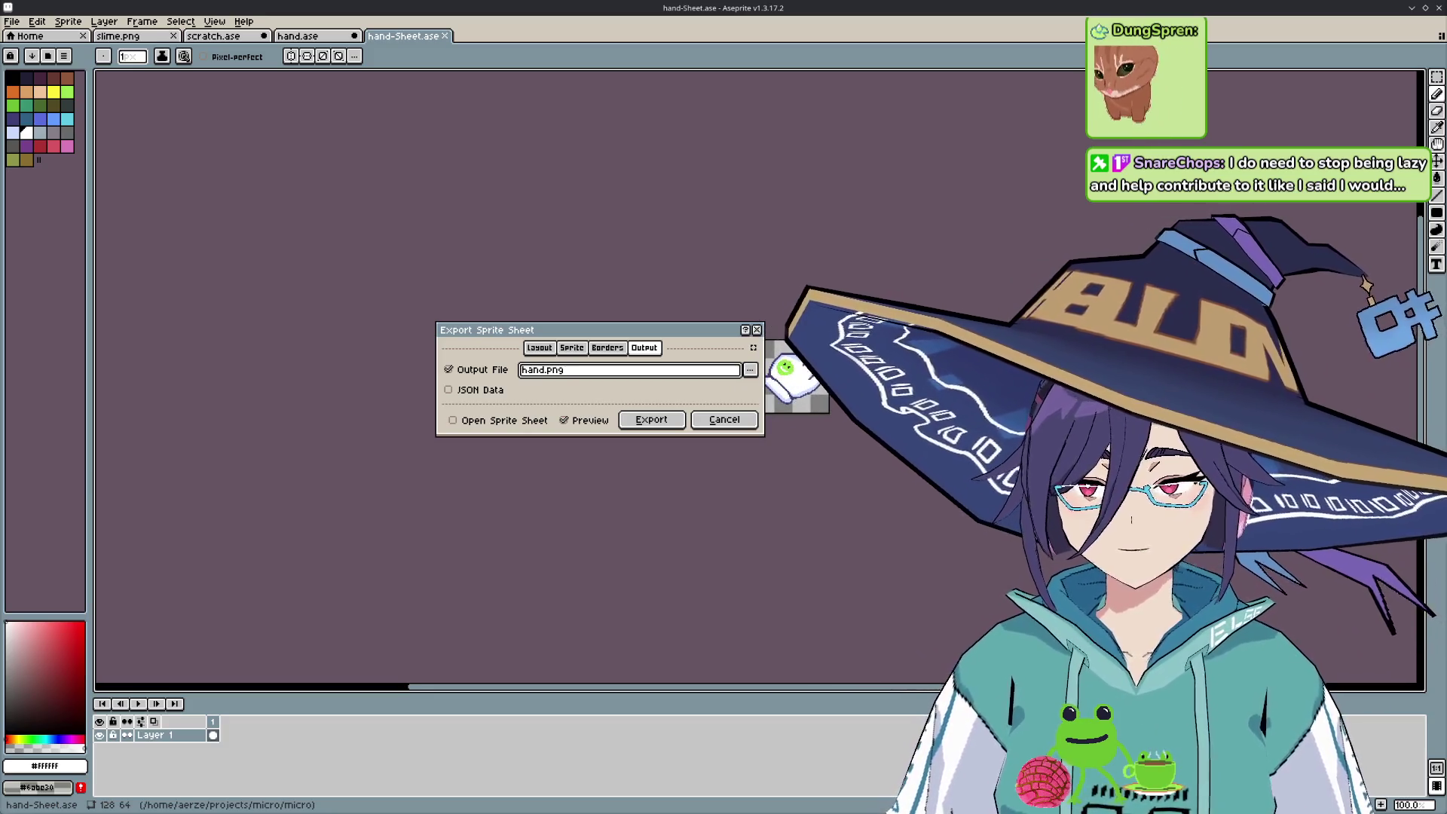
- Export the two-frame sprite sheet as hand.png
key(alt+Tab)
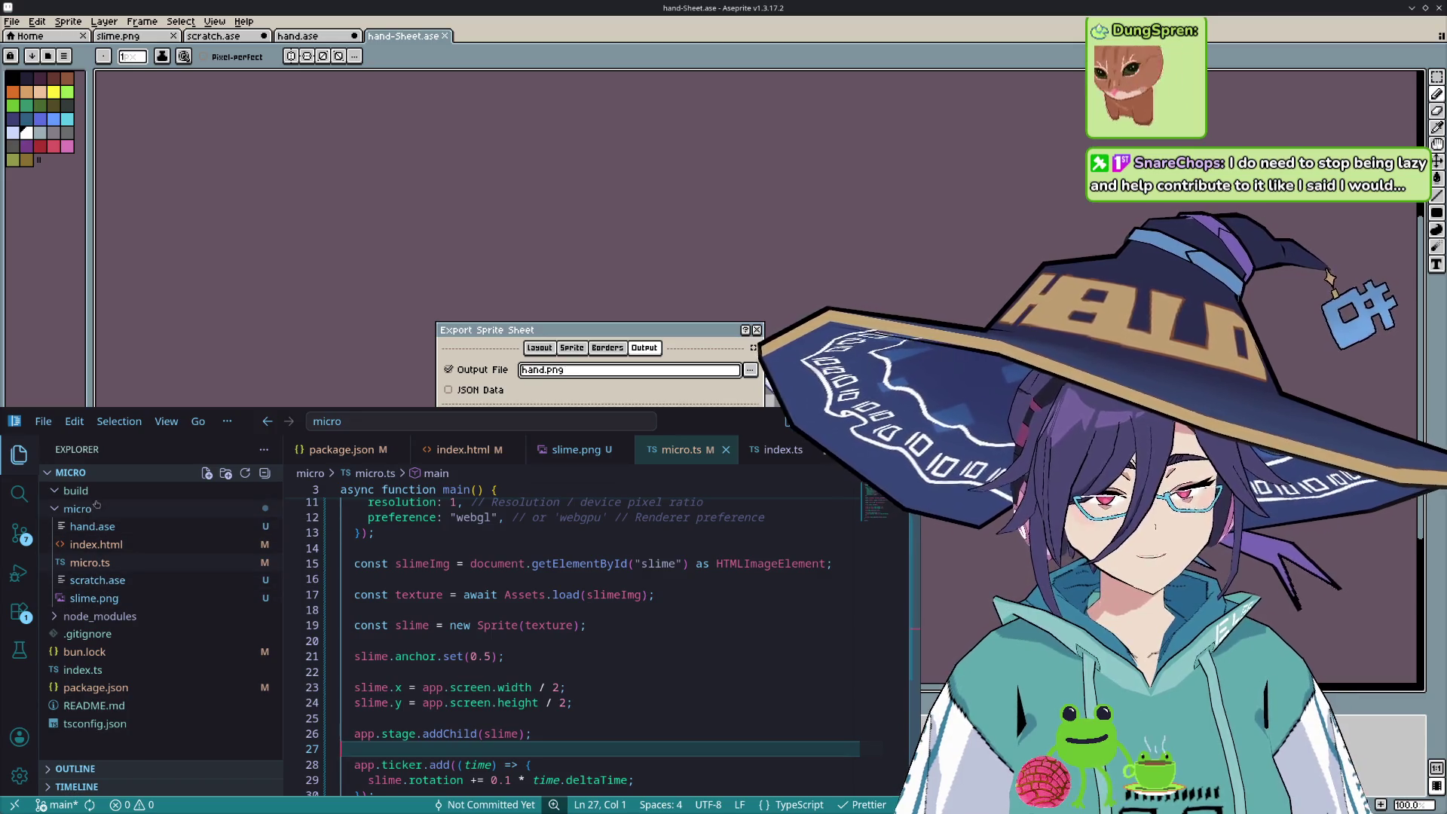
click(676, 406)
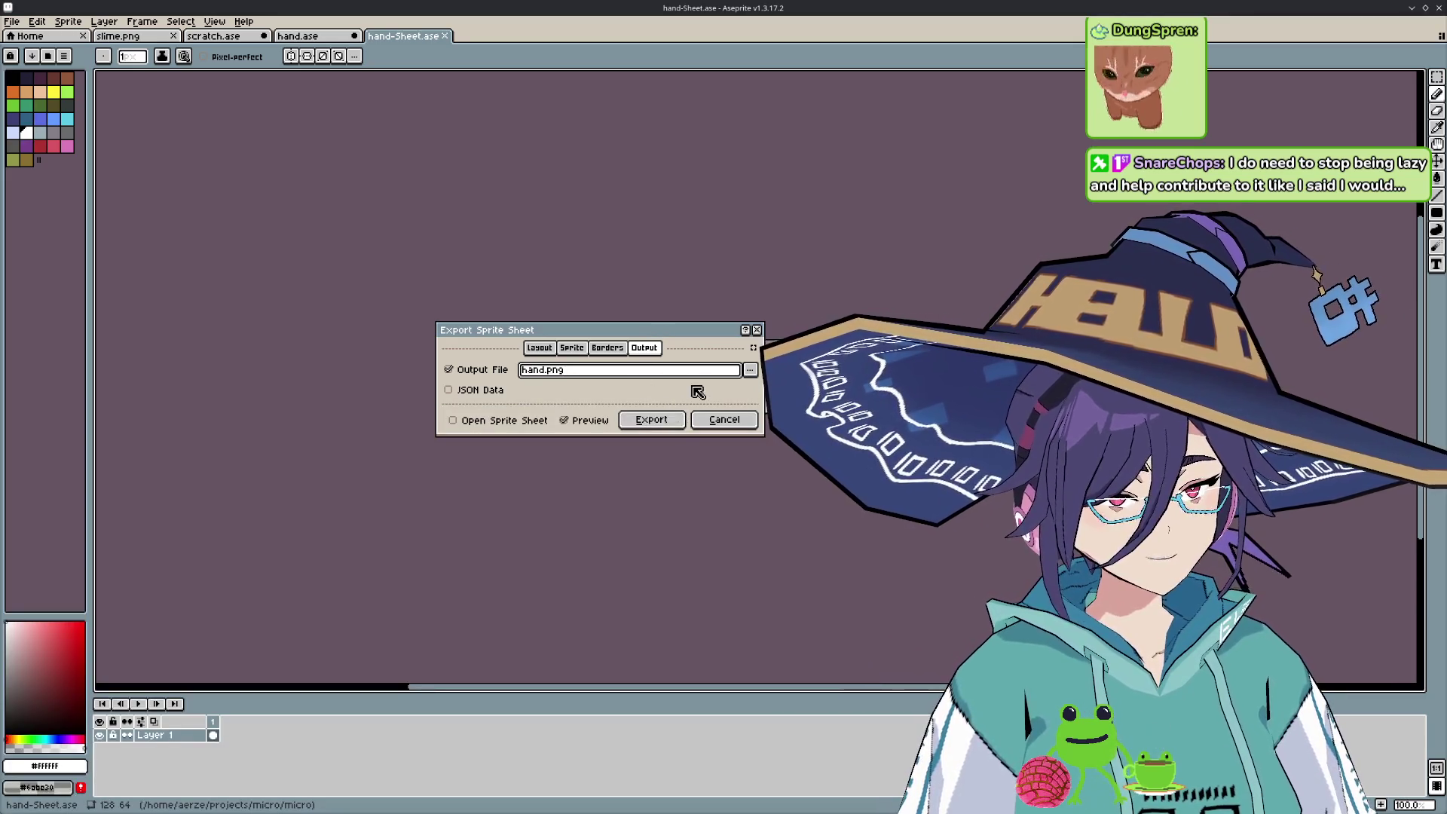
click(667, 420)
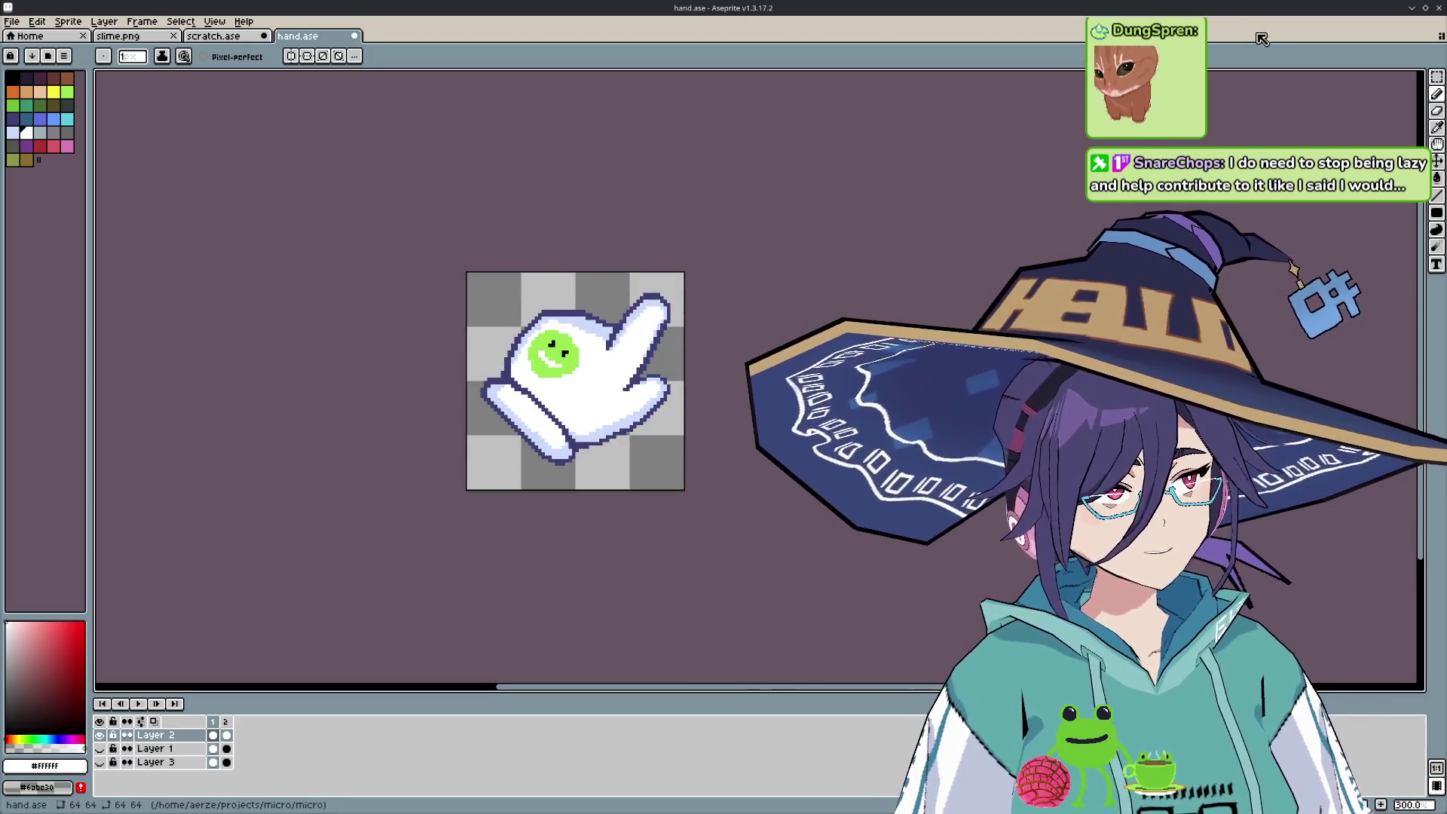
click(1412, 7)
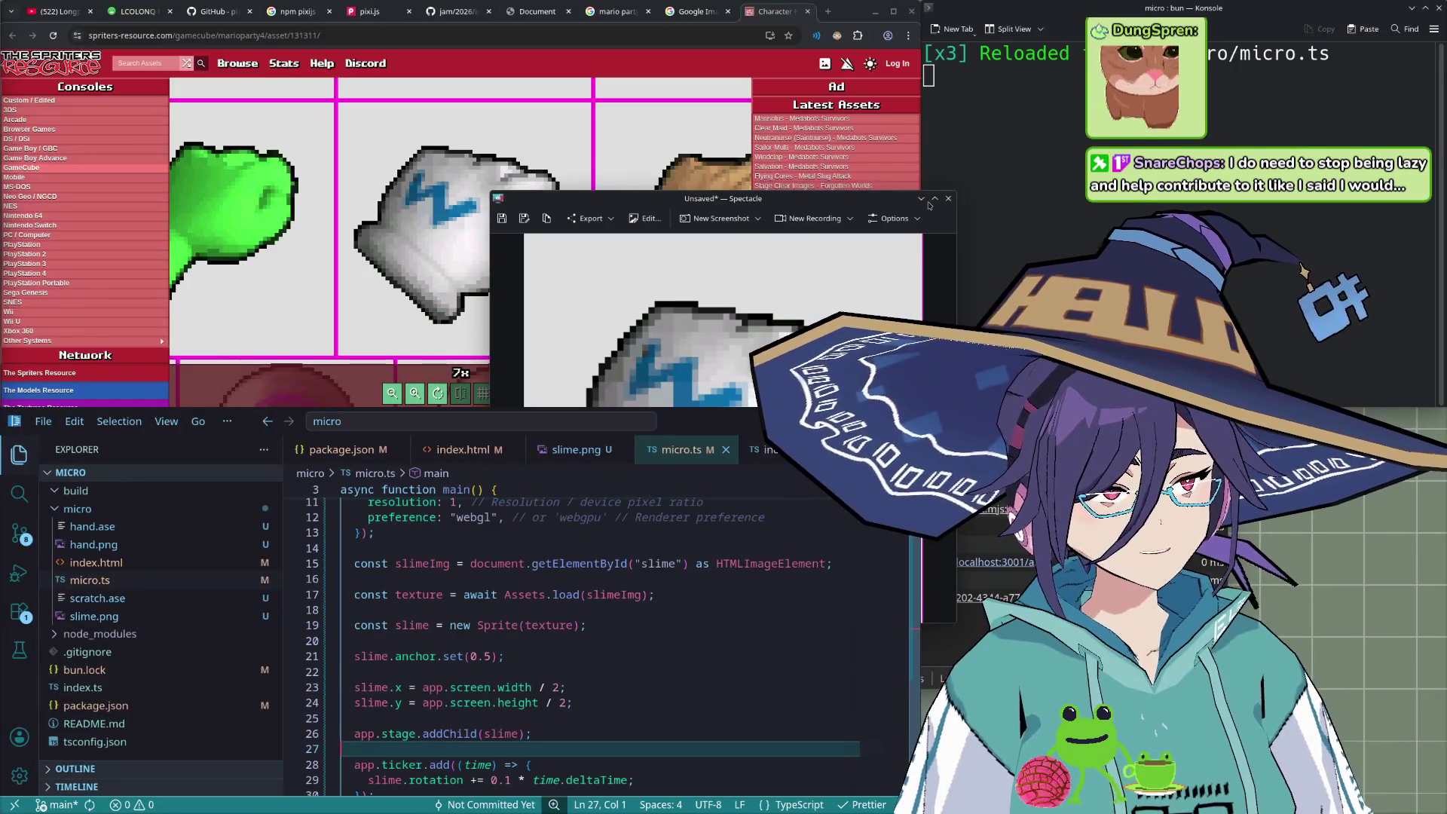
- Close the screenshot tool and reference page and bring up the running slime demo
click(948, 199)
click(807, 11)
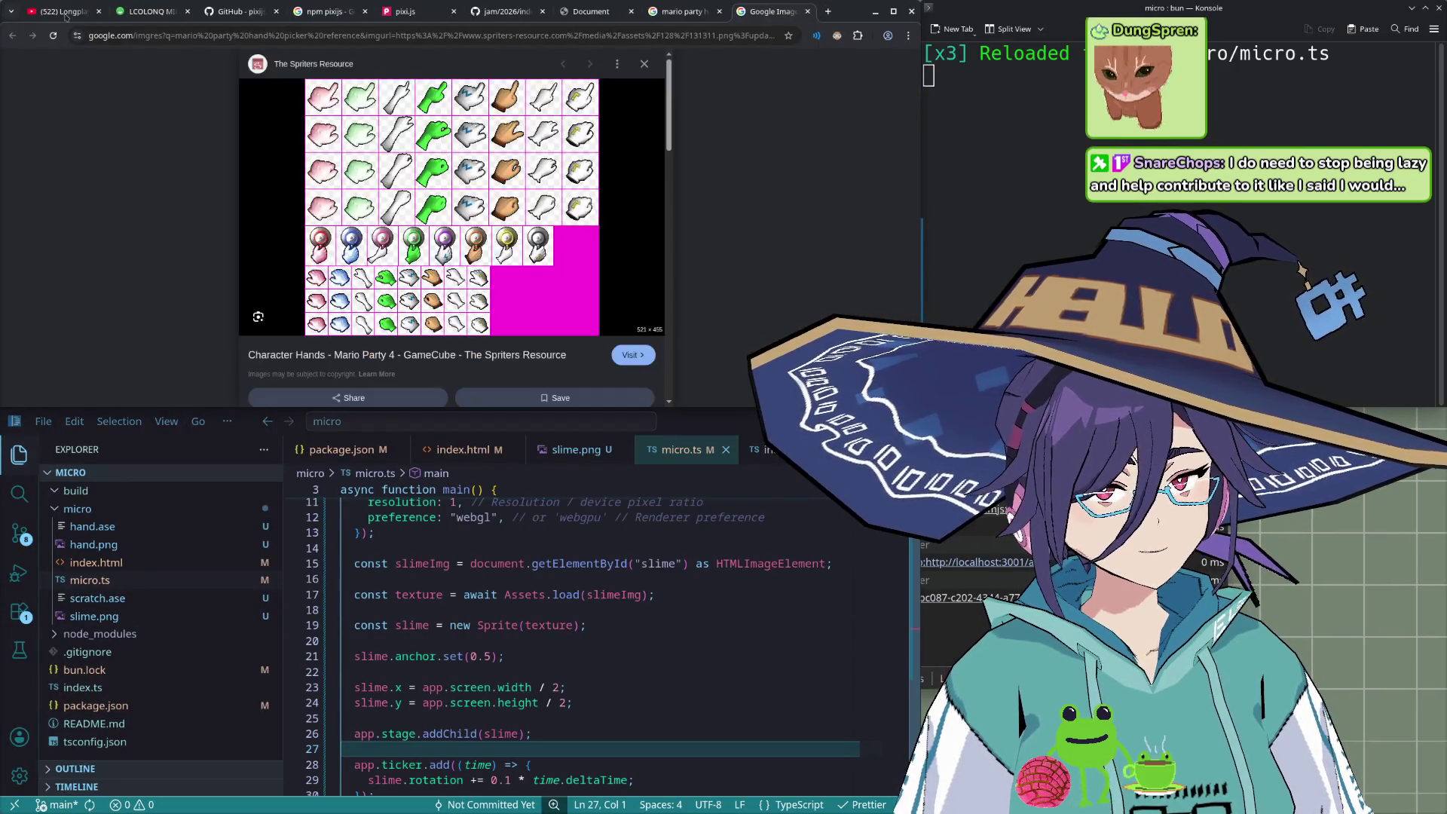
click(595, 625)
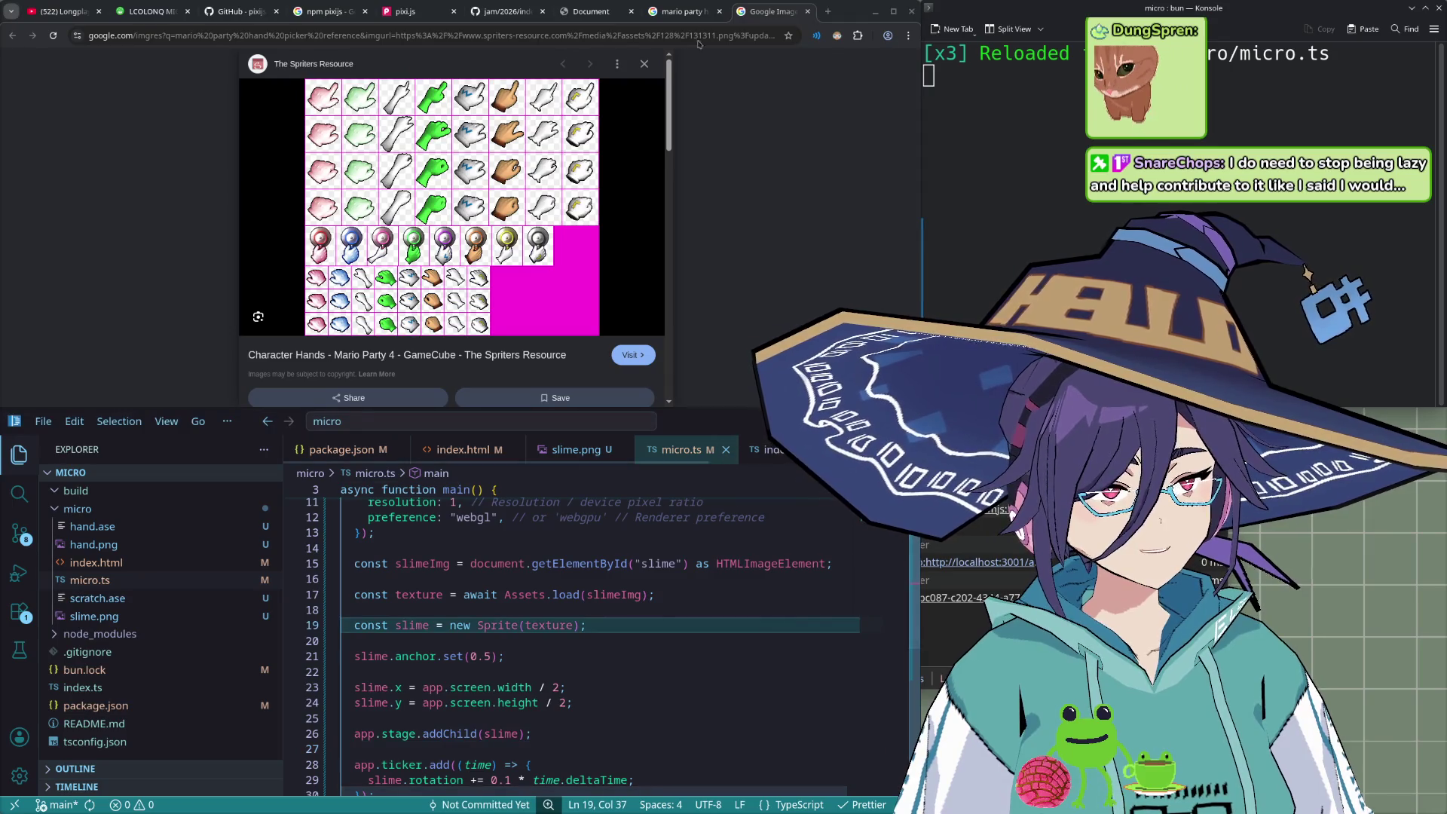
click(696, 12)
click(611, 13)
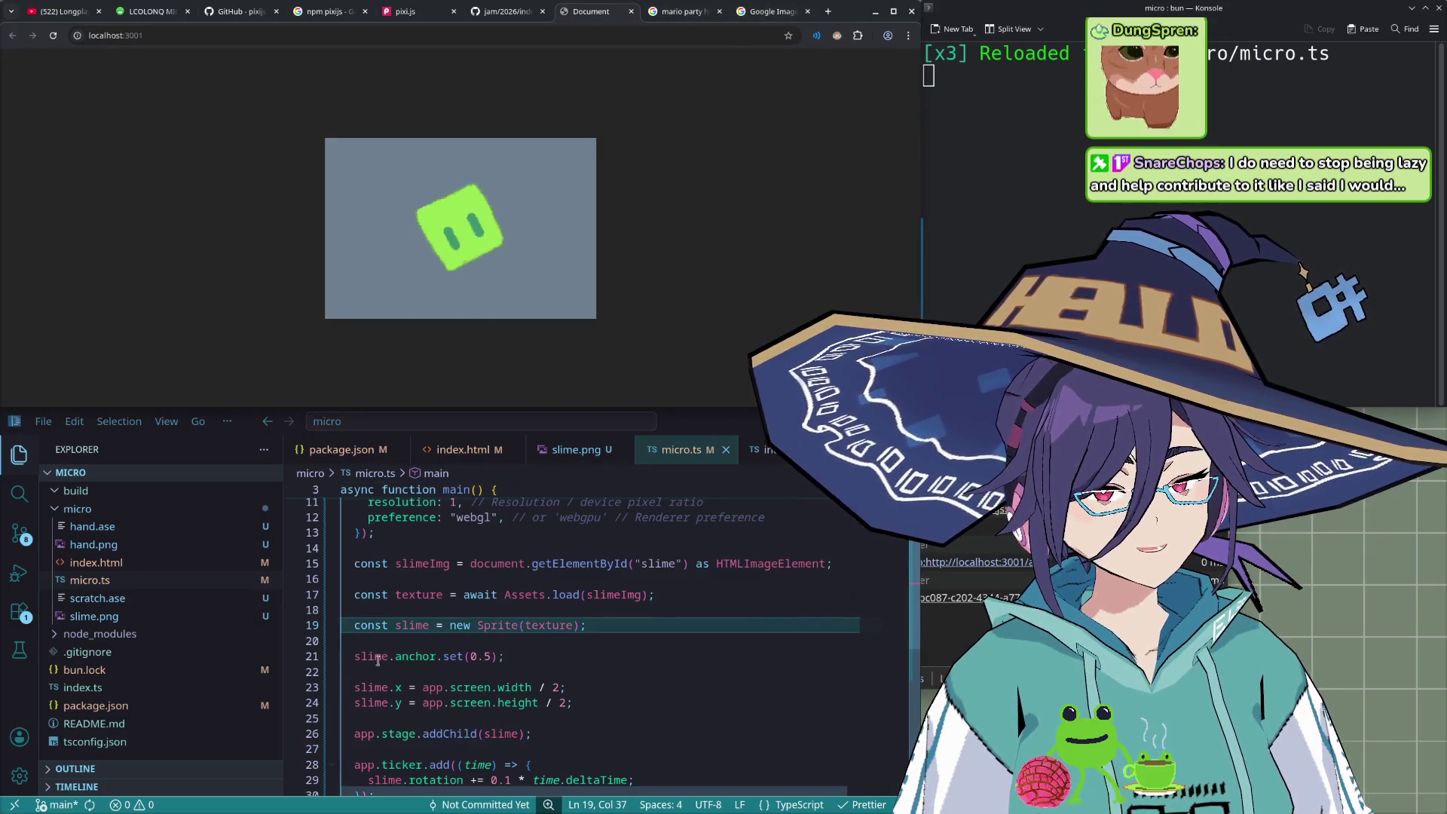
click(494, 656)
scroll(505, 603, down, 1)
- Preview hand.png and slime.png in the editor, then return to index.html
click(94, 562)
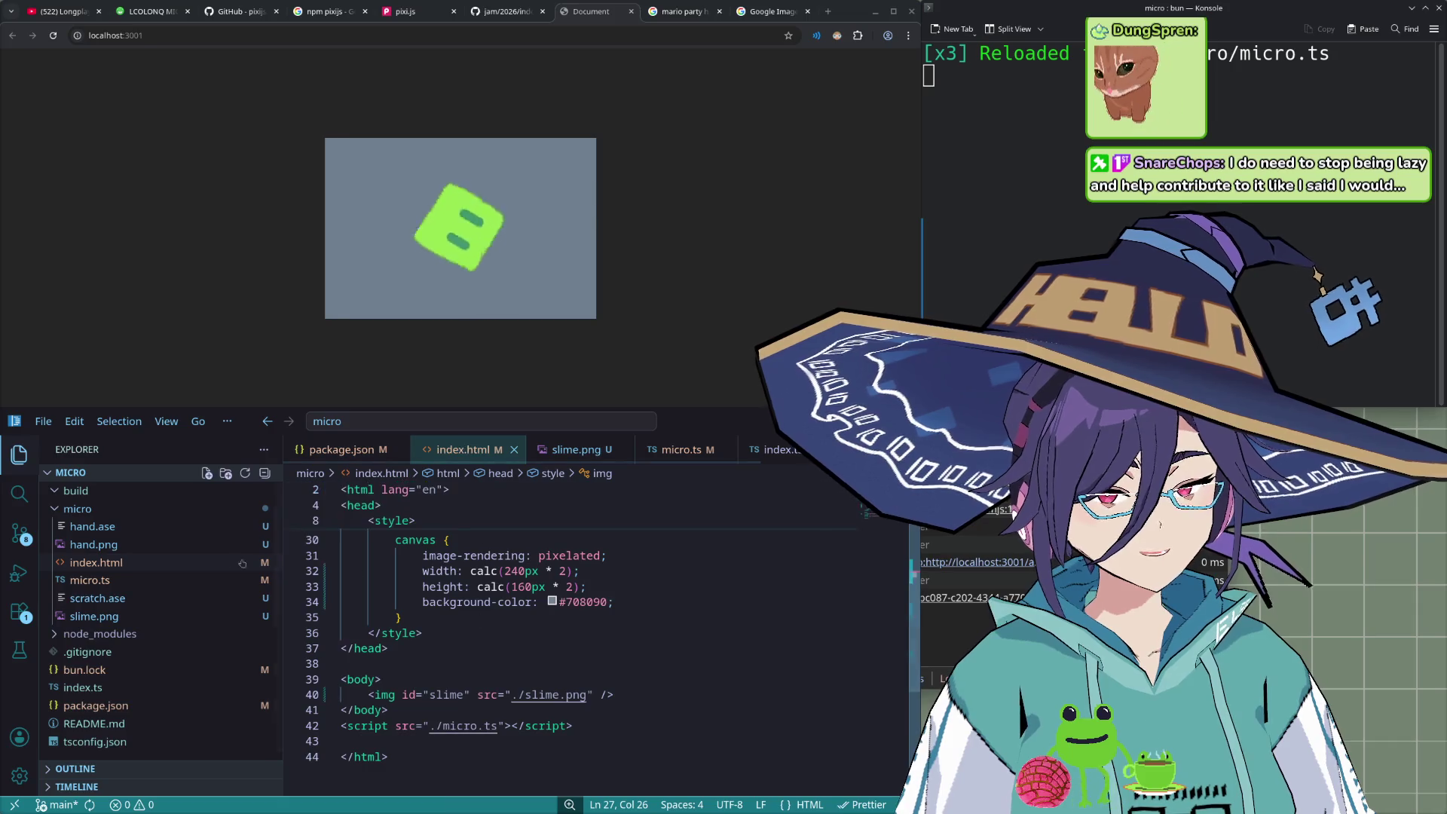
click(106, 545)
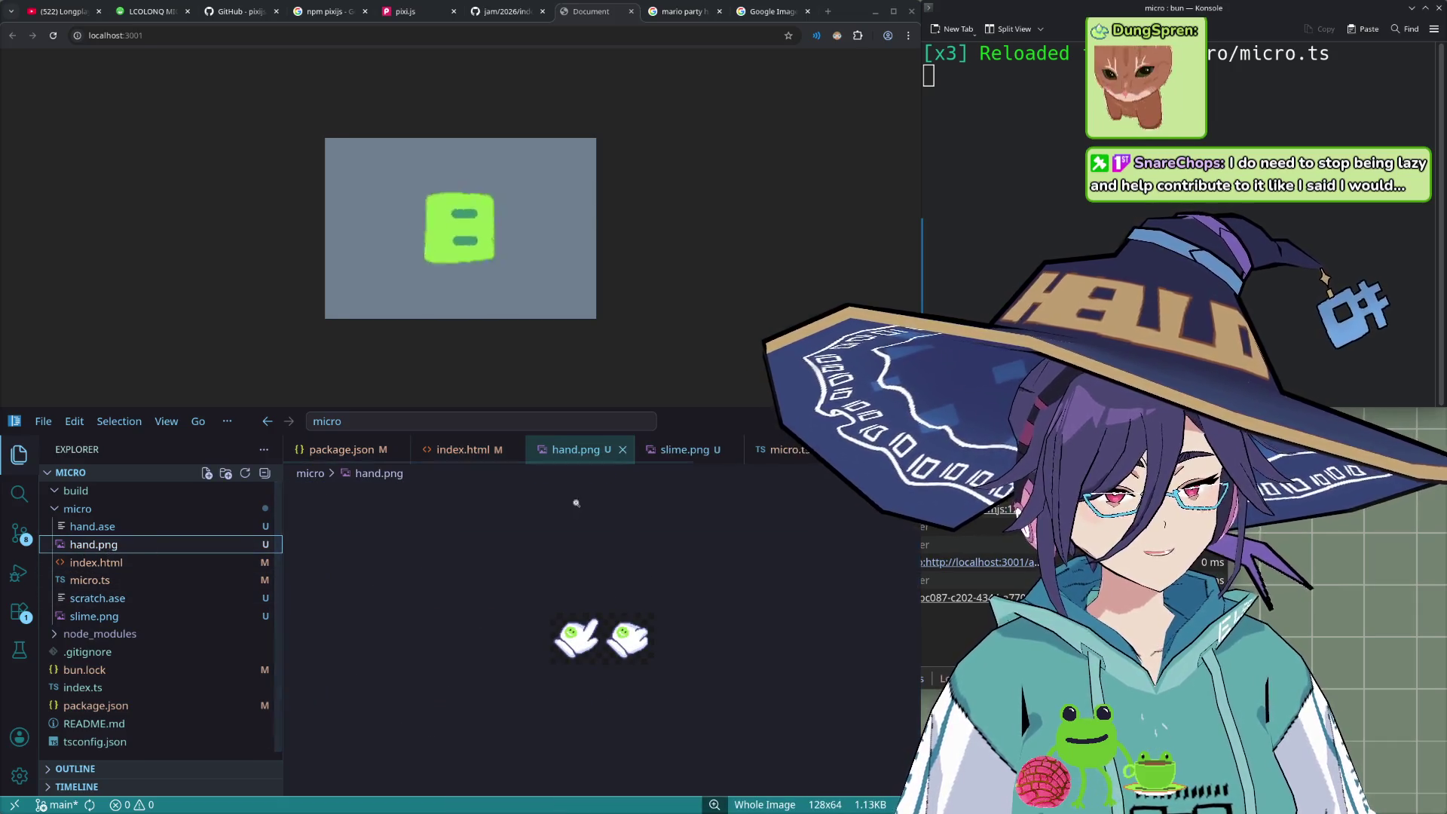
click(675, 451)
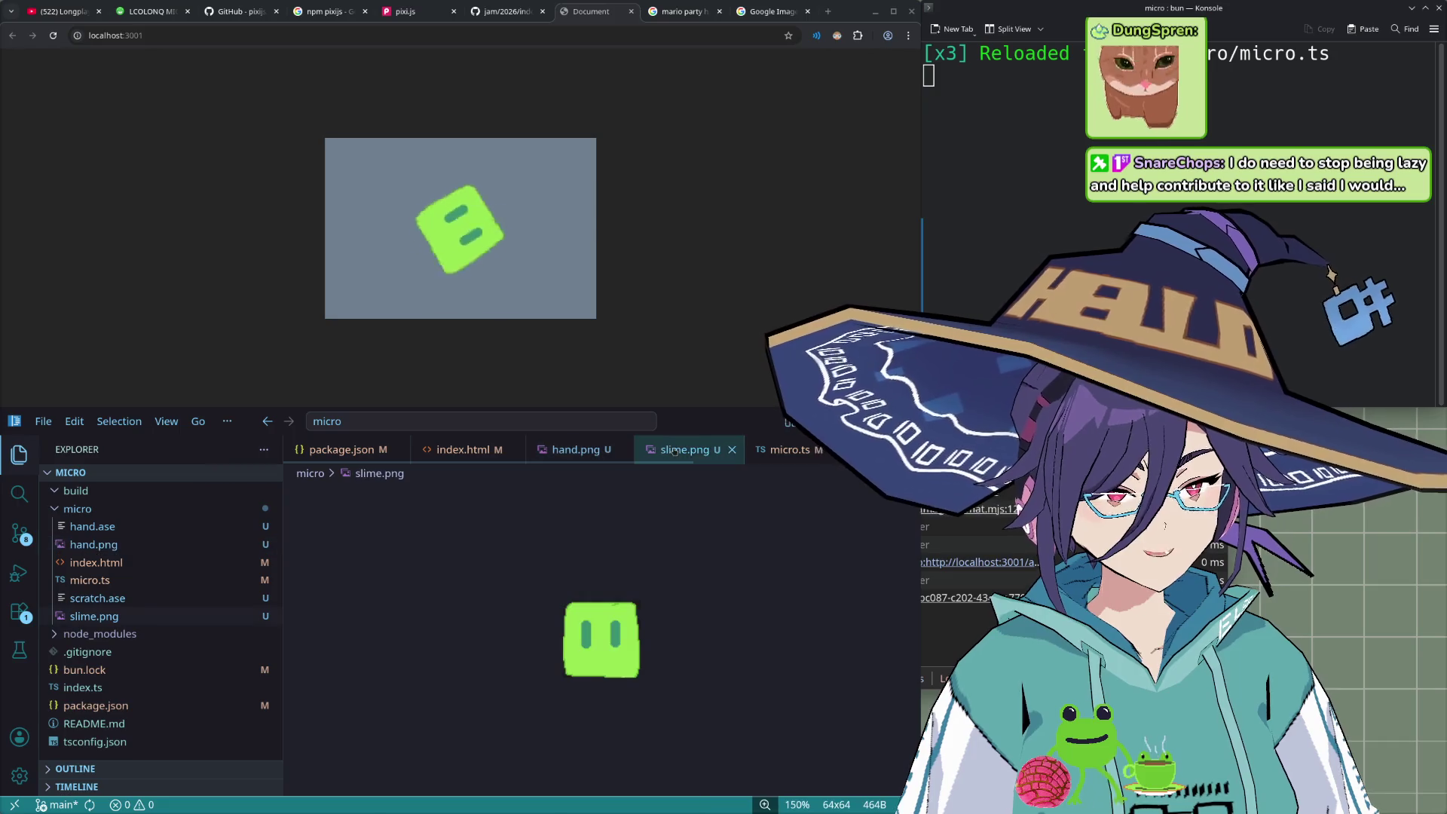
click(788, 451)
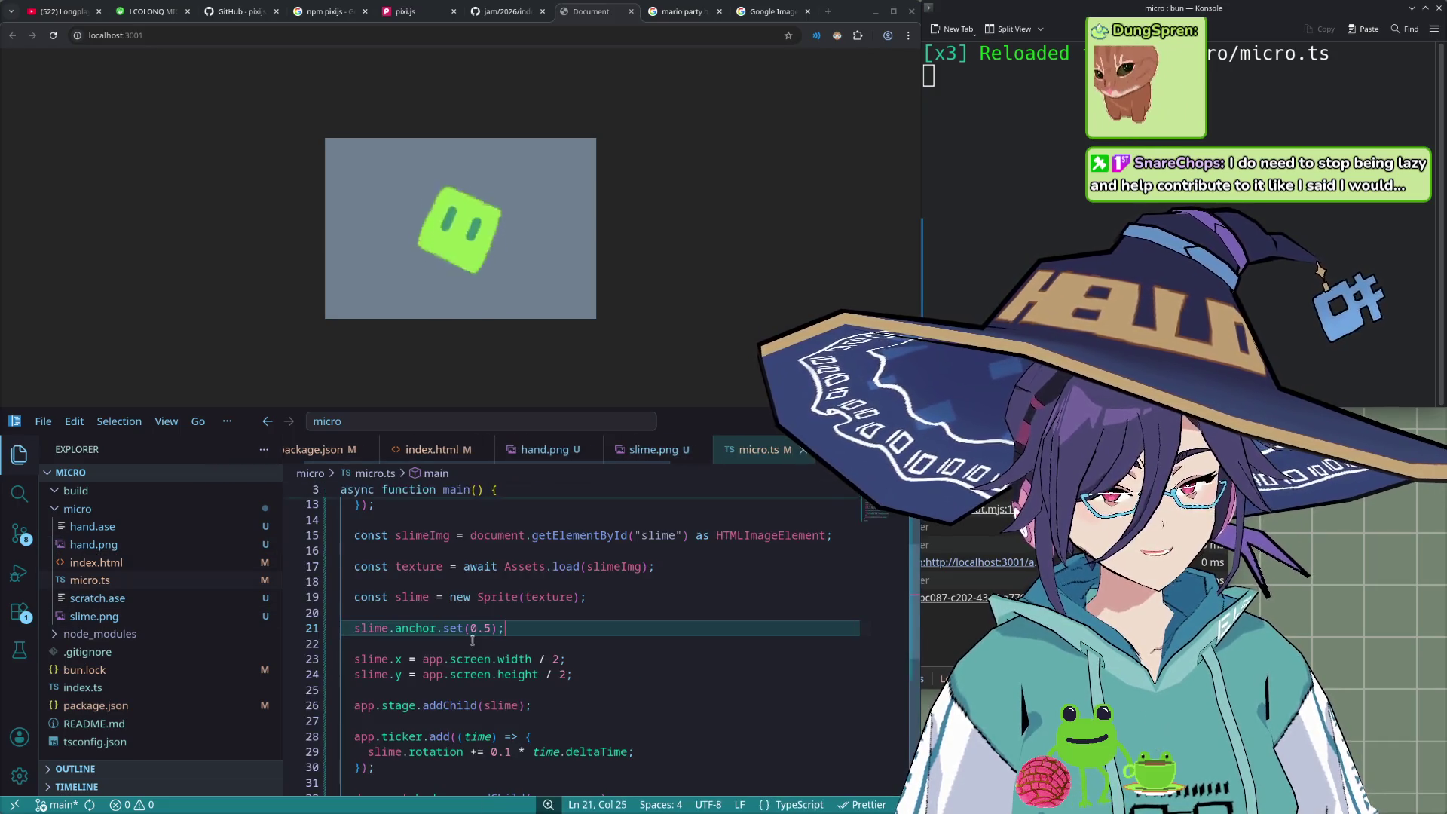
key(alt+2)
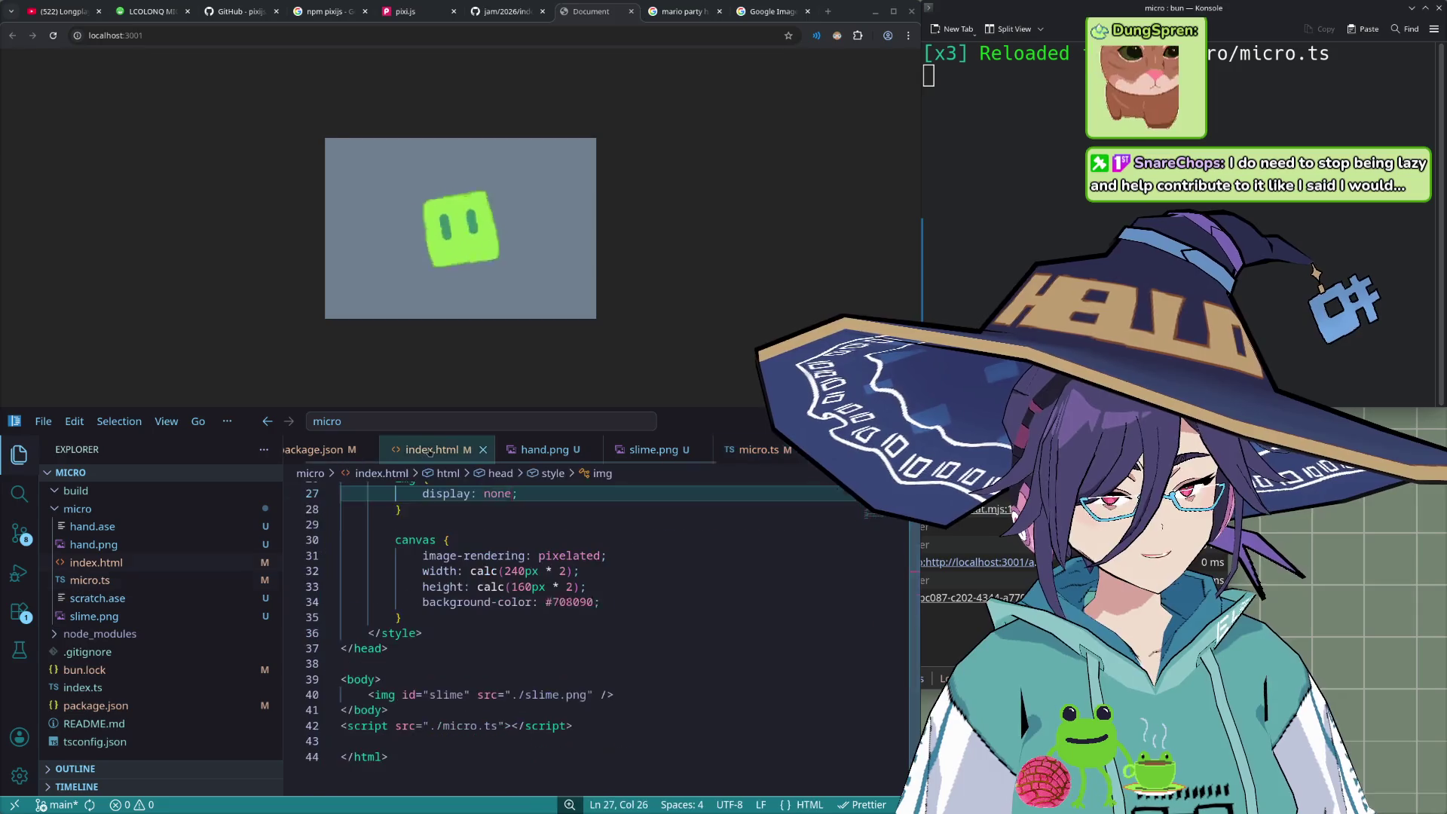
- Change the img src in index.html from ./slime.png to ./hand.png
scroll(638, 586, down, 5)
click(630, 580)
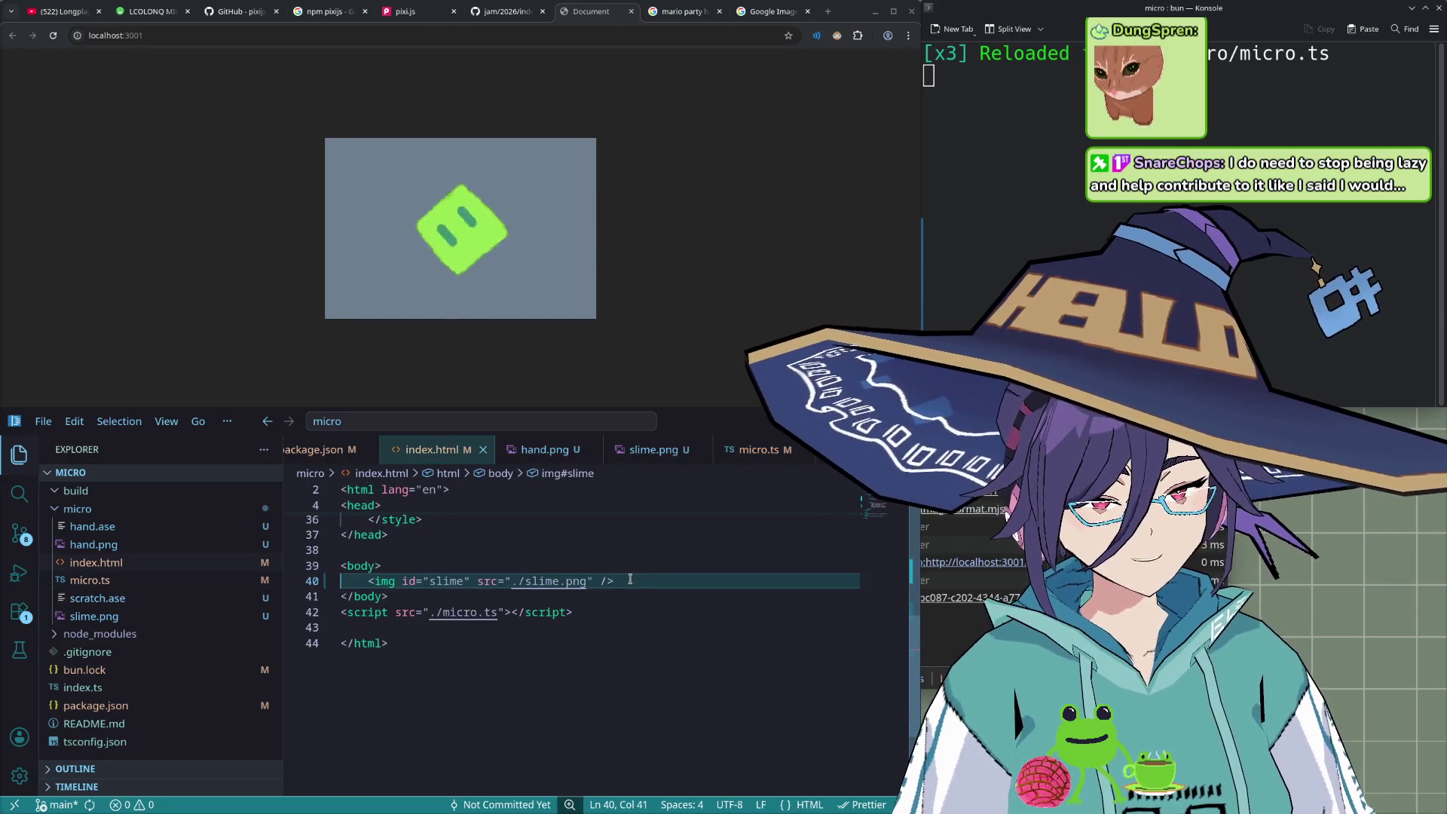
key(BackSpace)
key(BackSpace)
key(BackSpace)
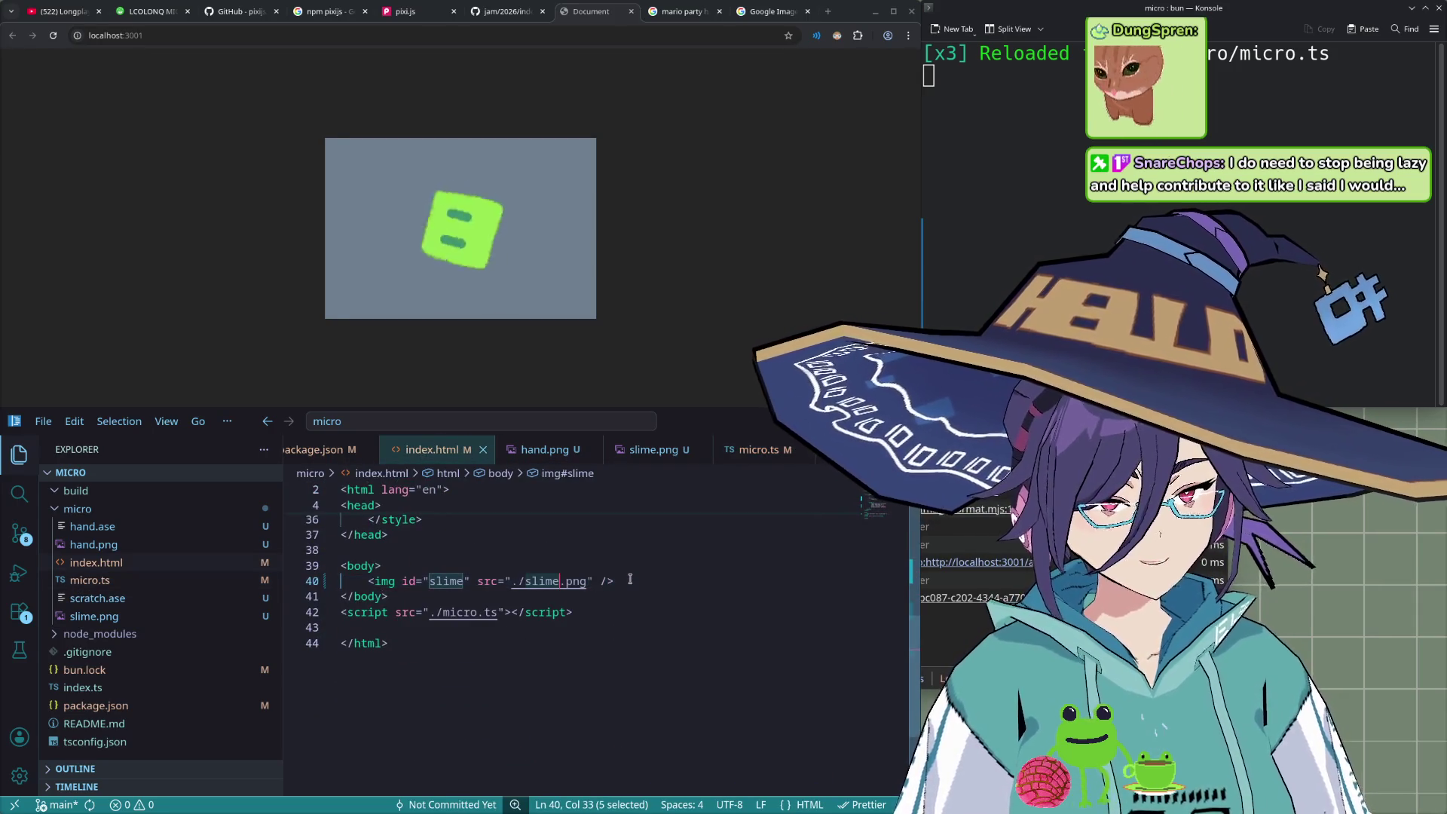
text(and)
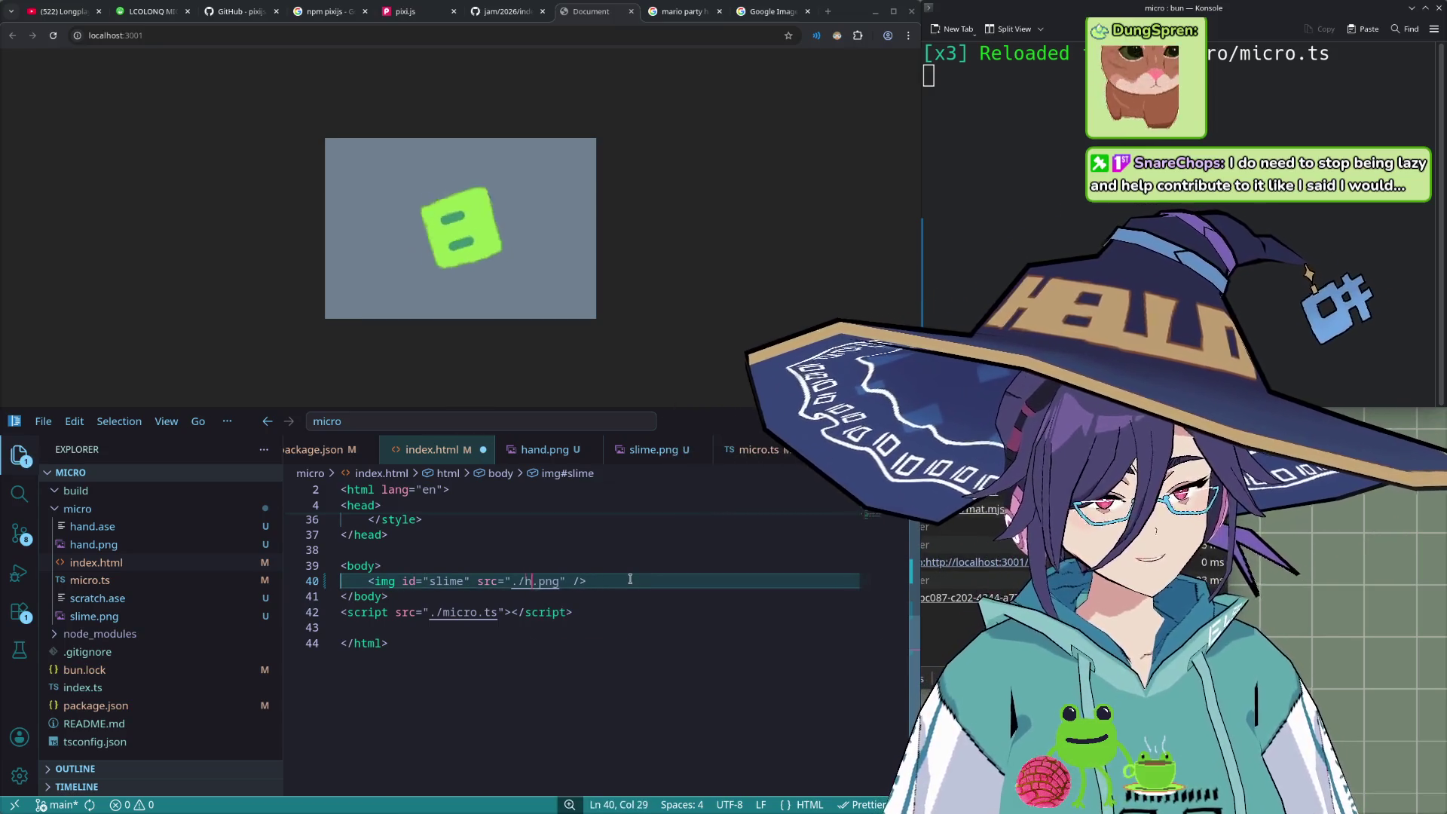
text(and)
click(630, 579)
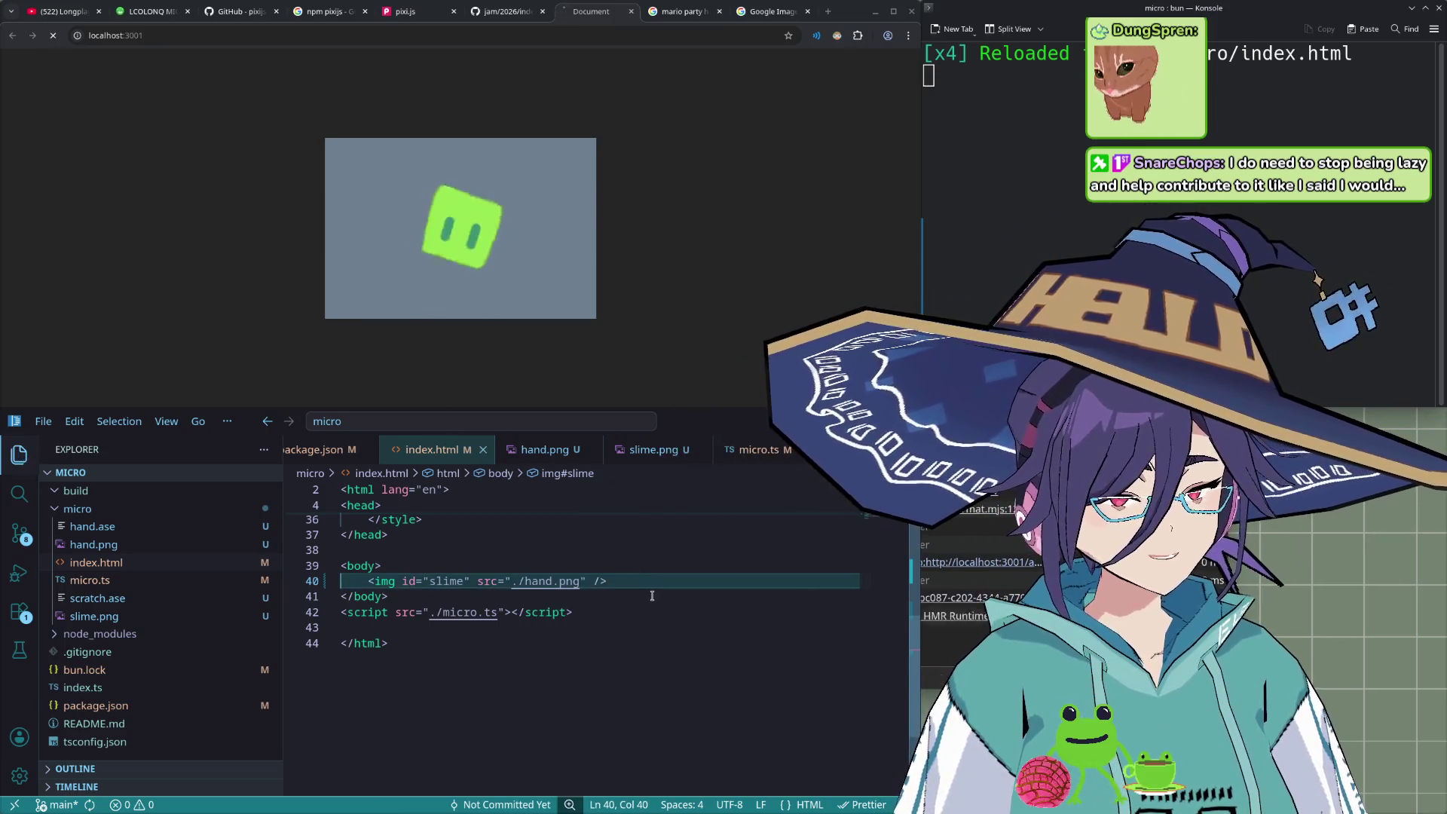
click(768, 15)
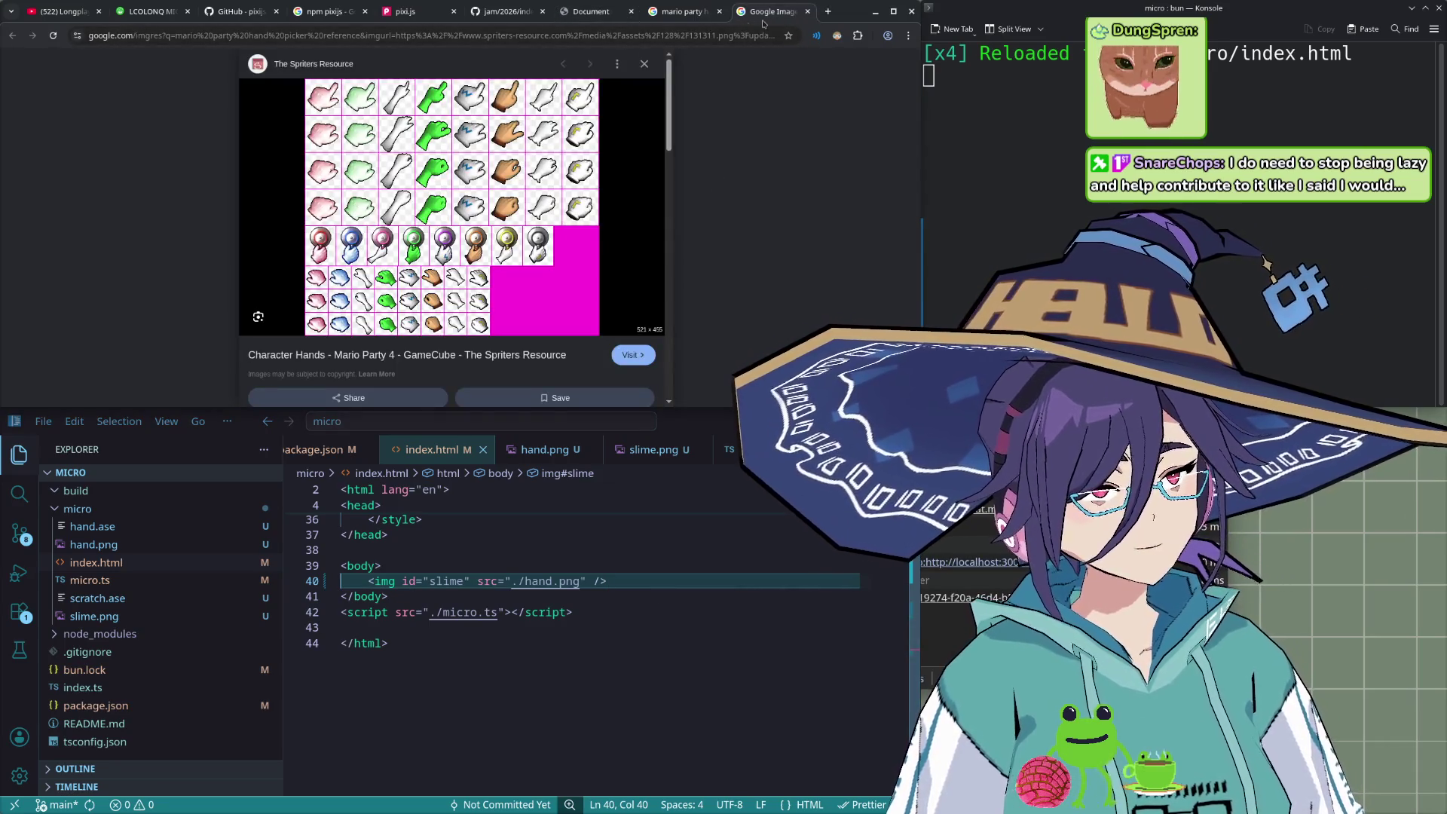
click(427, 17)
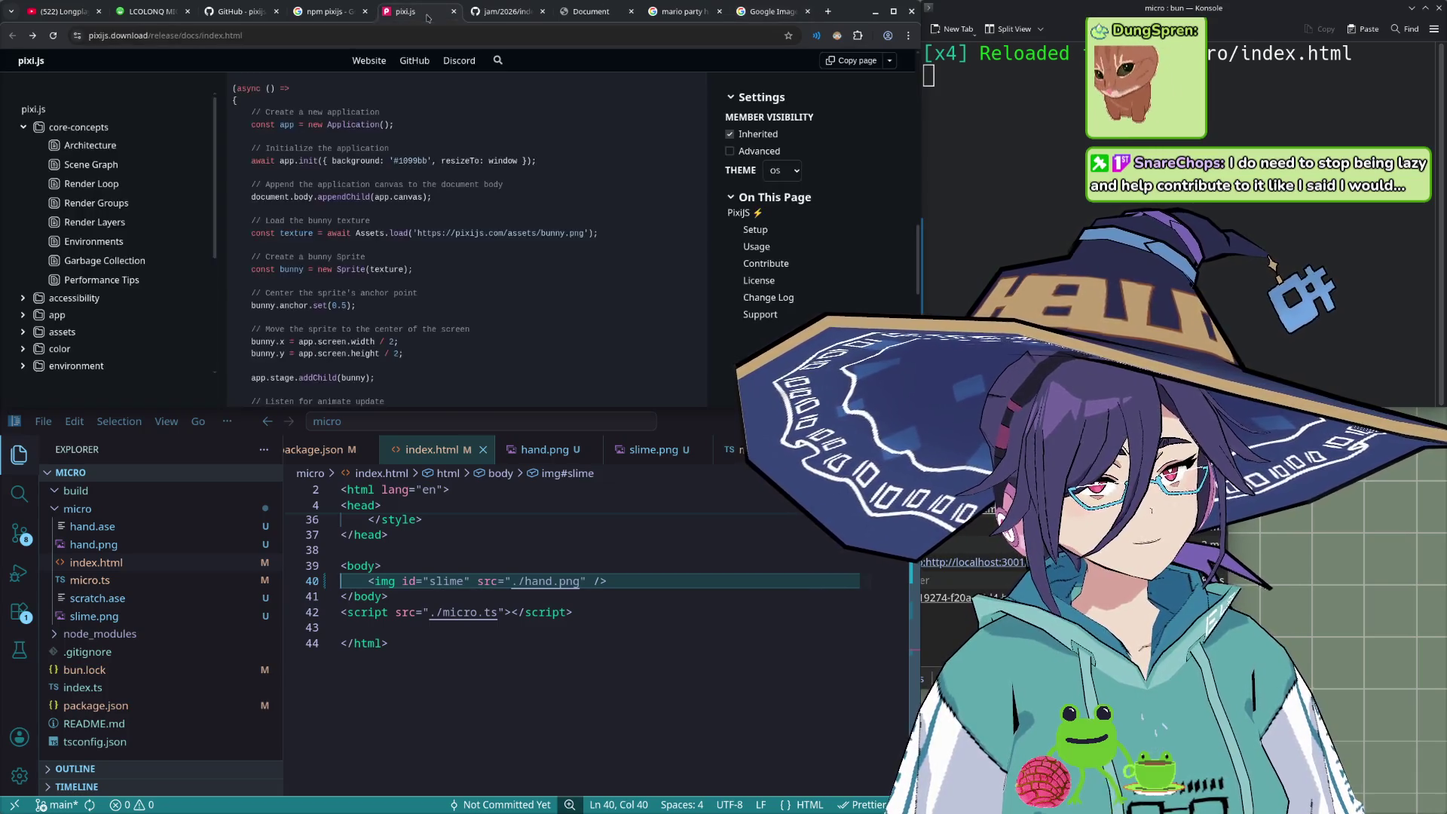
scroll(393, 185, up, 3)
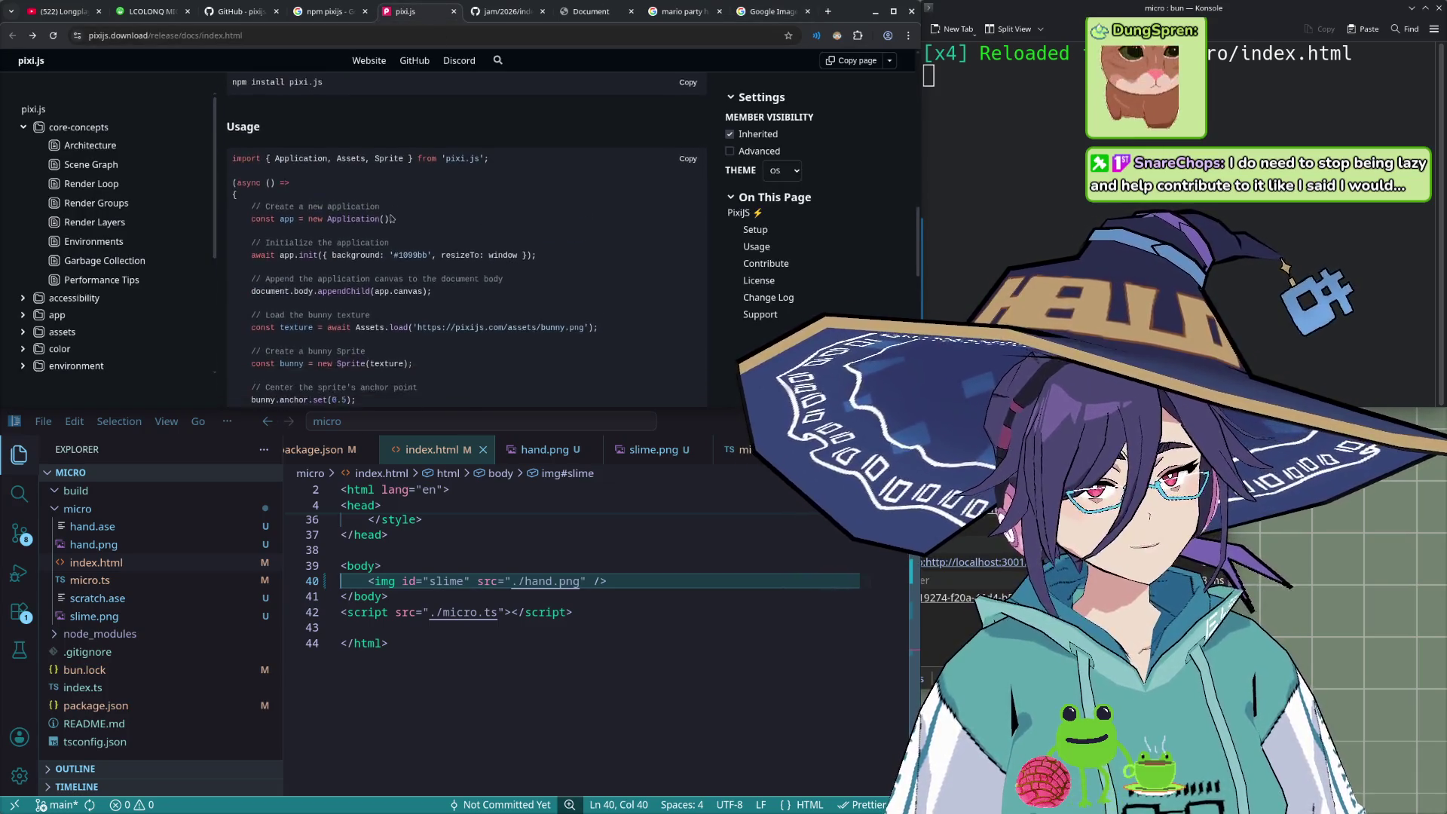
scroll(391, 228, down, 6)
scroll(405, 260, up, 1)
scroll(419, 271, up, 1)
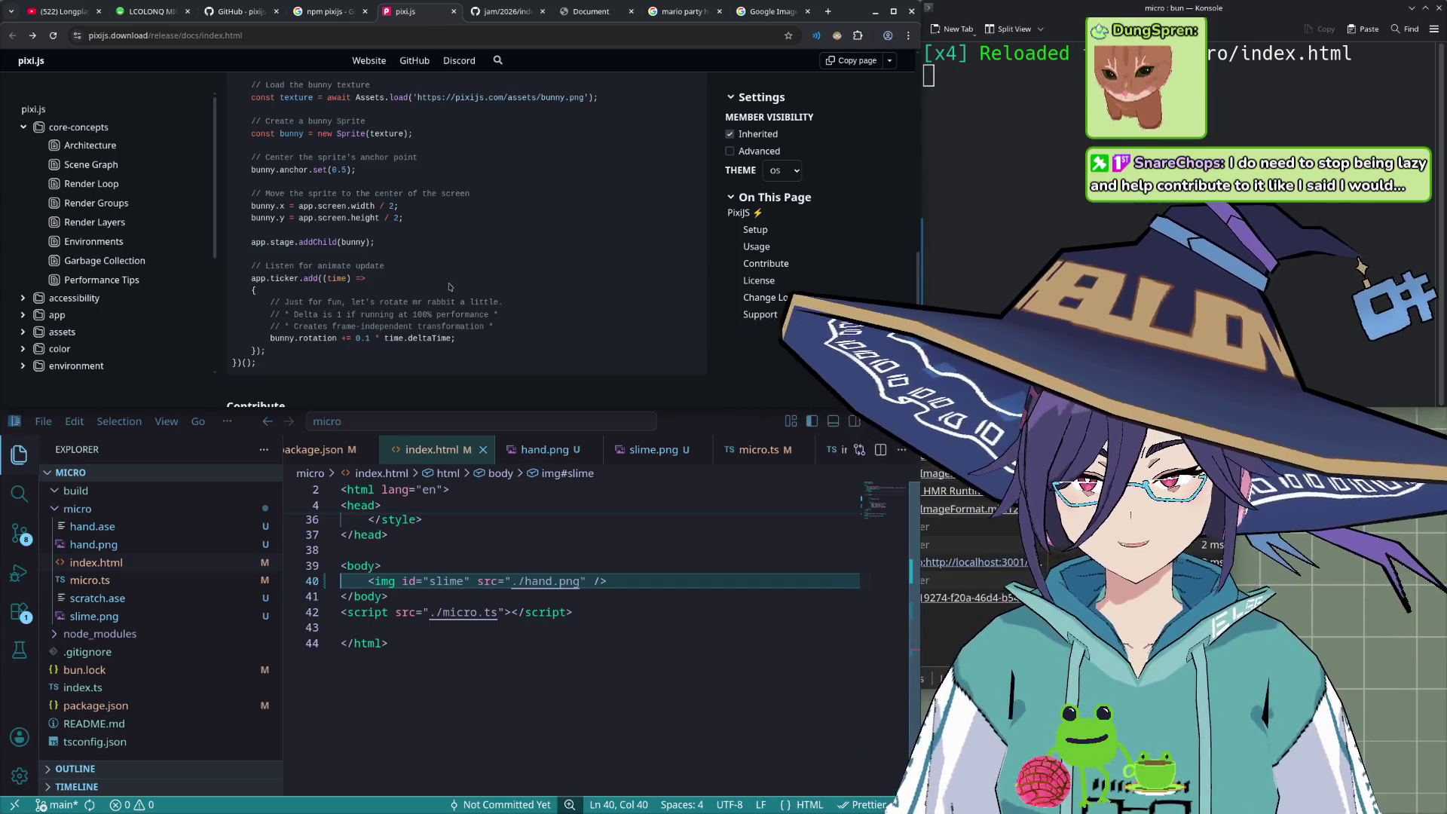
scroll(474, 245, down, 1)
scroll(489, 245, up, 1)
scroll(497, 264, up, 3)
scroll(513, 291, down, 2)
scroll(500, 258, down, 1)
scroll(510, 256, up, 3)
scroll(528, 230, down, 1)
scroll(550, 229, up, 2)
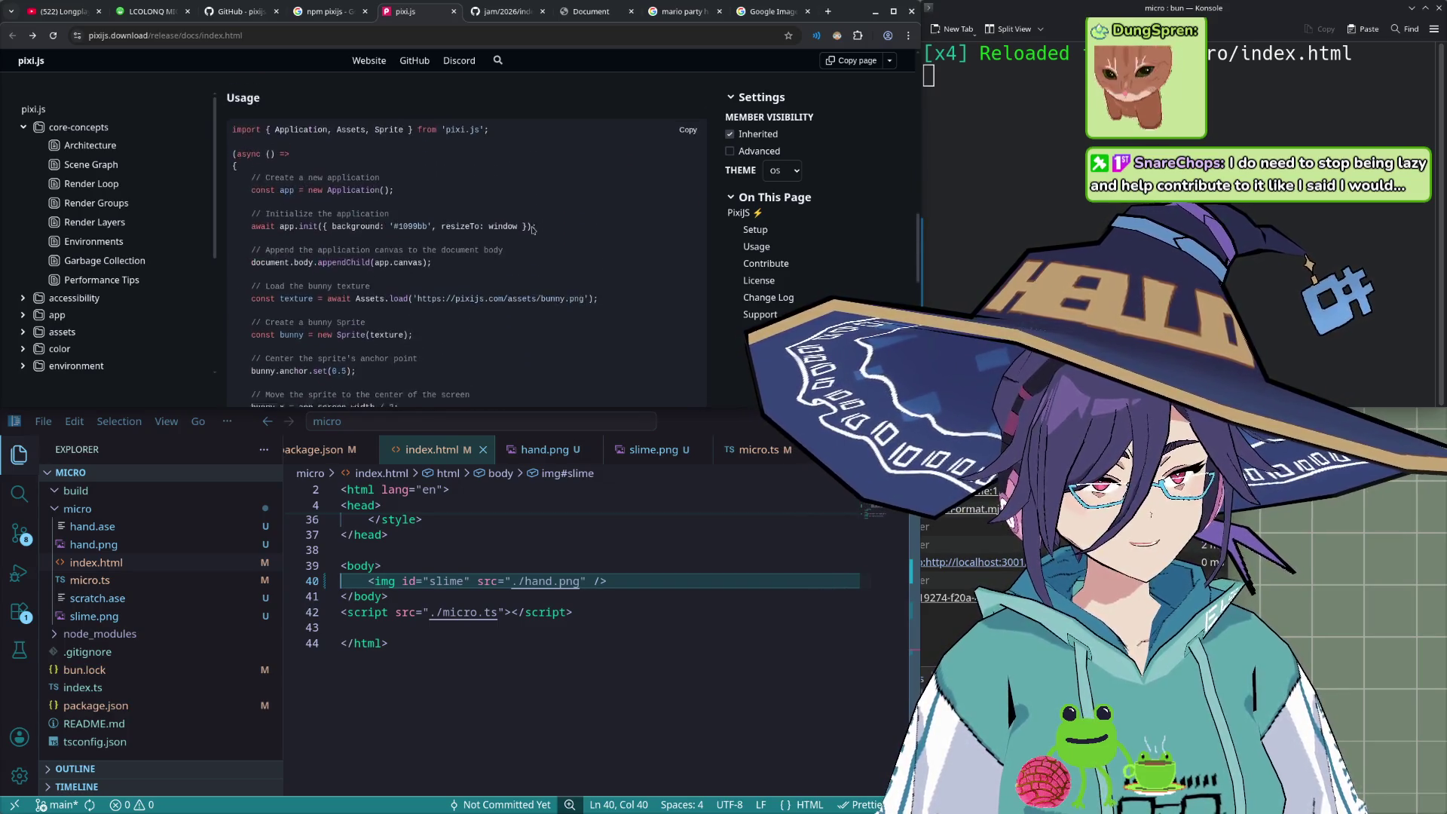
scroll(573, 228, up, 3)
scroll(603, 227, up, 3)
scroll(603, 228, up, 2)
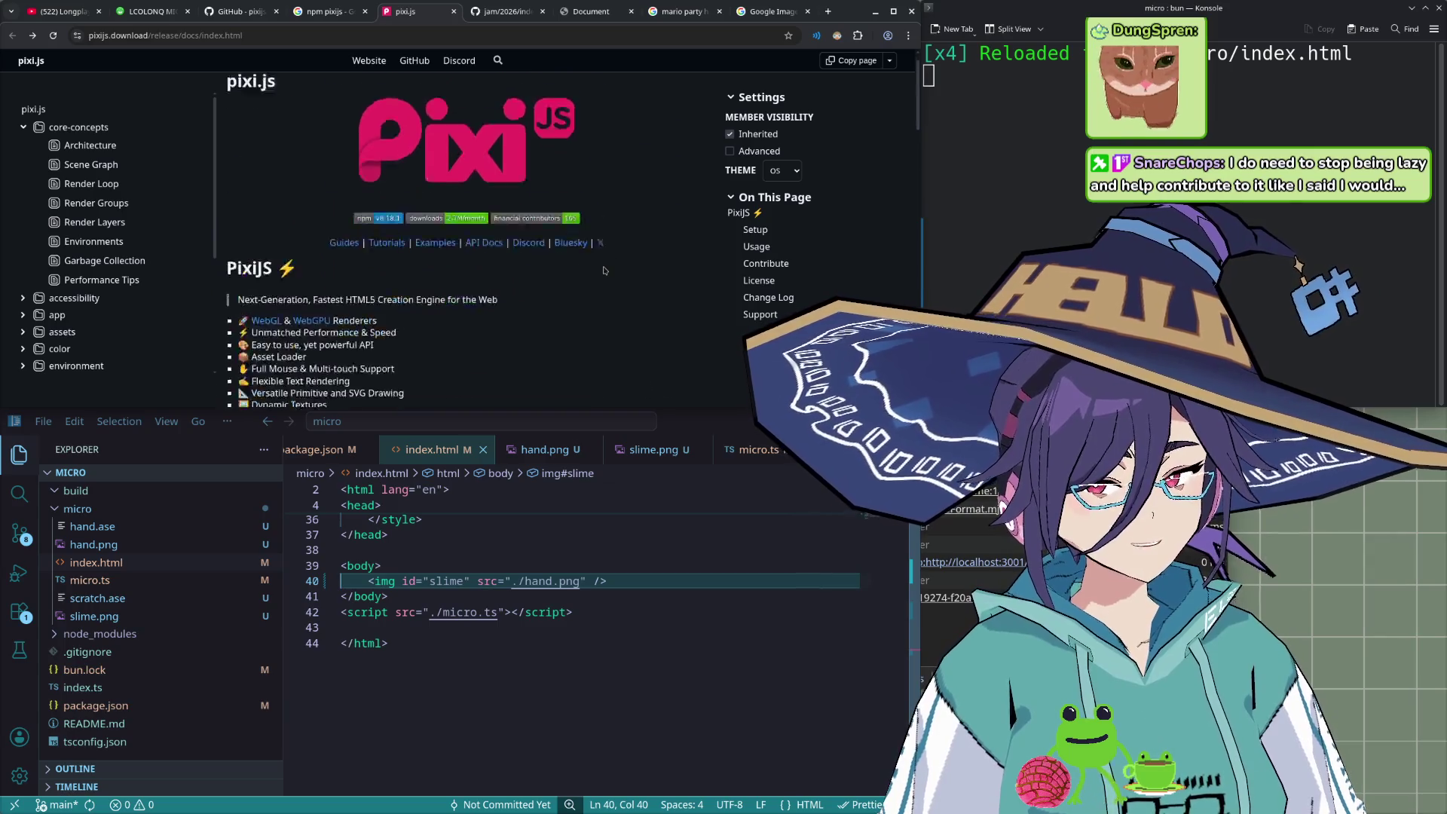
scroll(600, 256, down, 5)
scroll(596, 284, down, 5)
scroll(610, 313, up, 2)
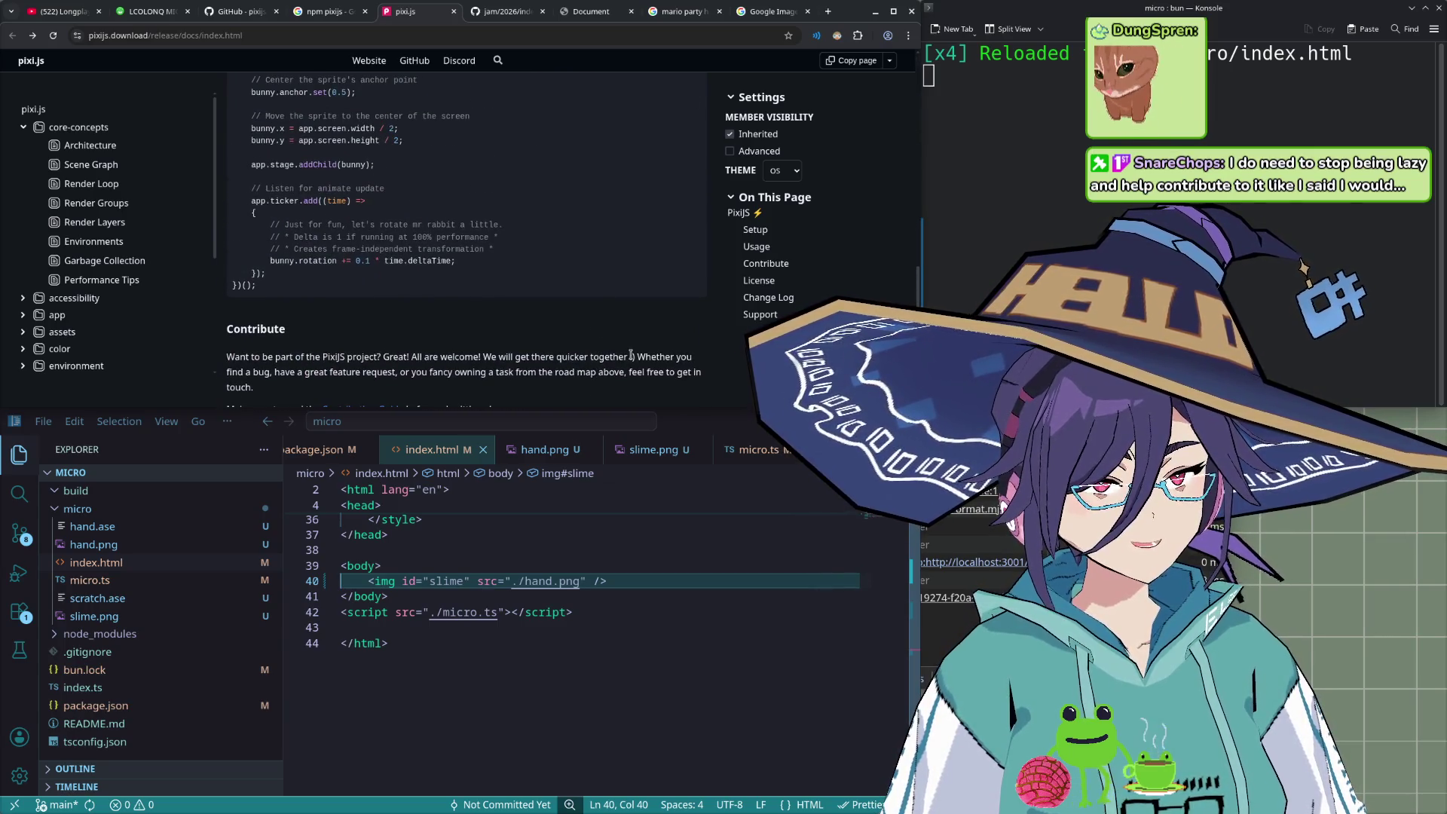
key(ctrl+s)
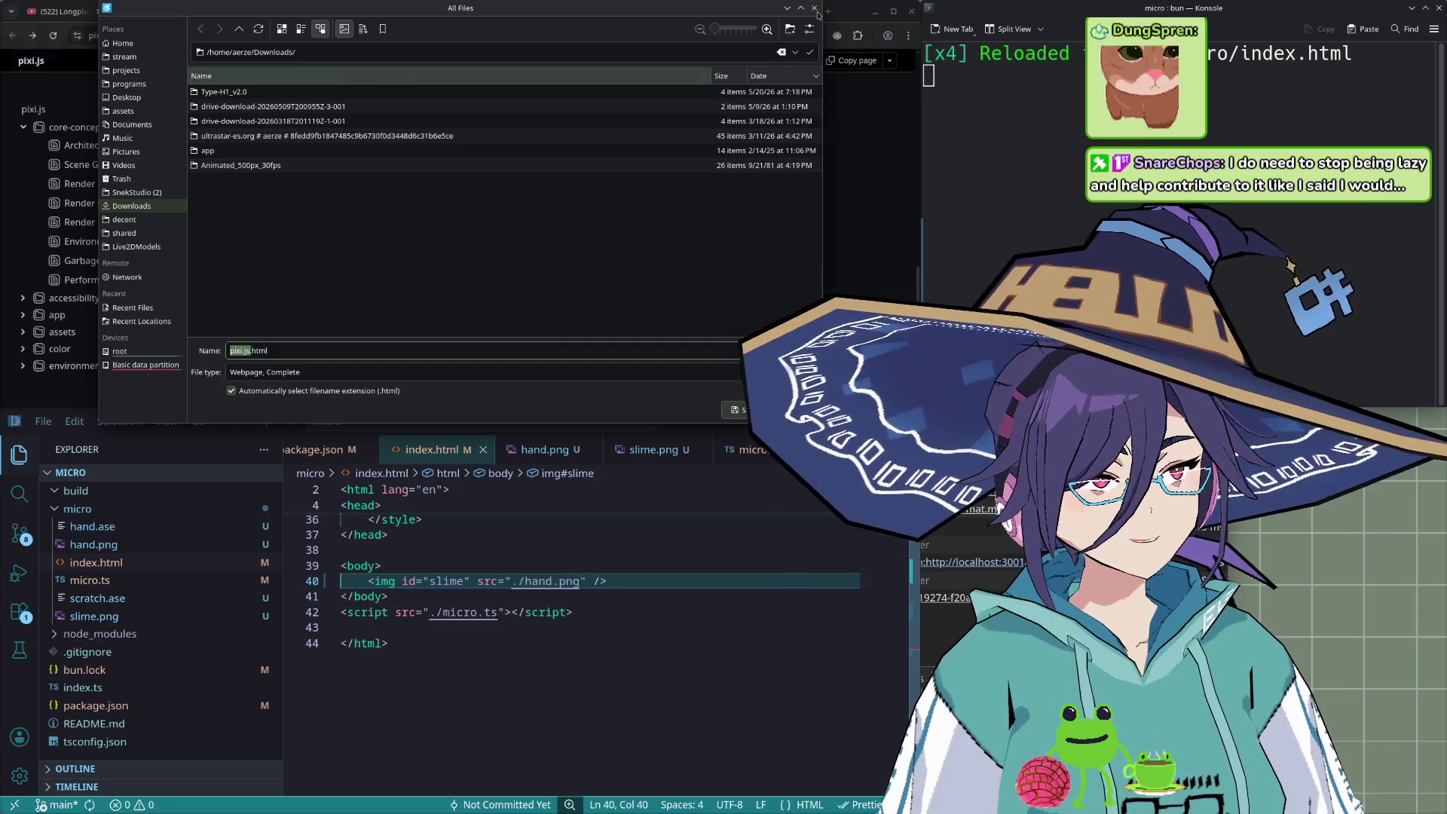
click(815, 9)
scroll(497, 335, up, 2)
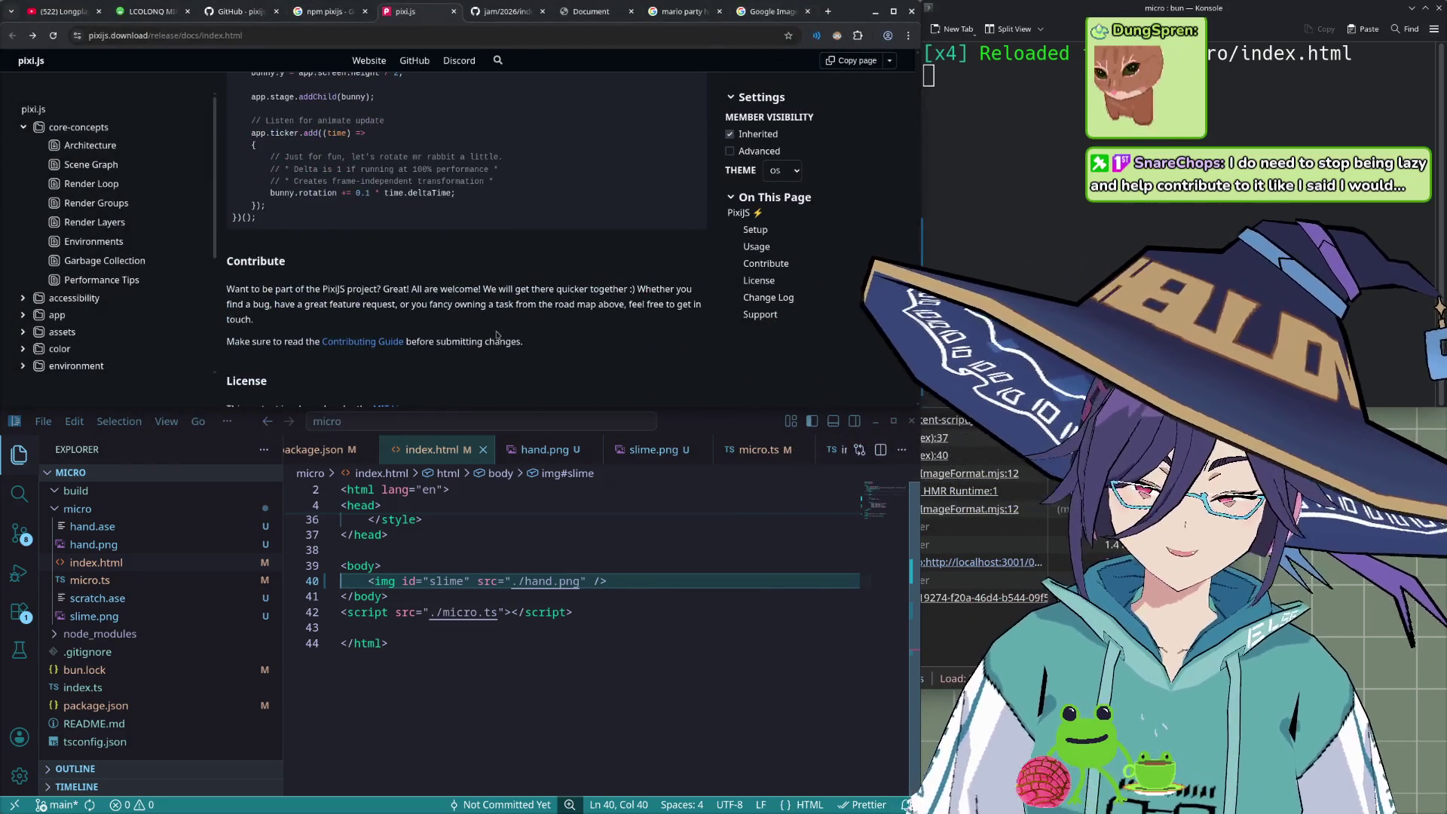
scroll(496, 335, up, 3)
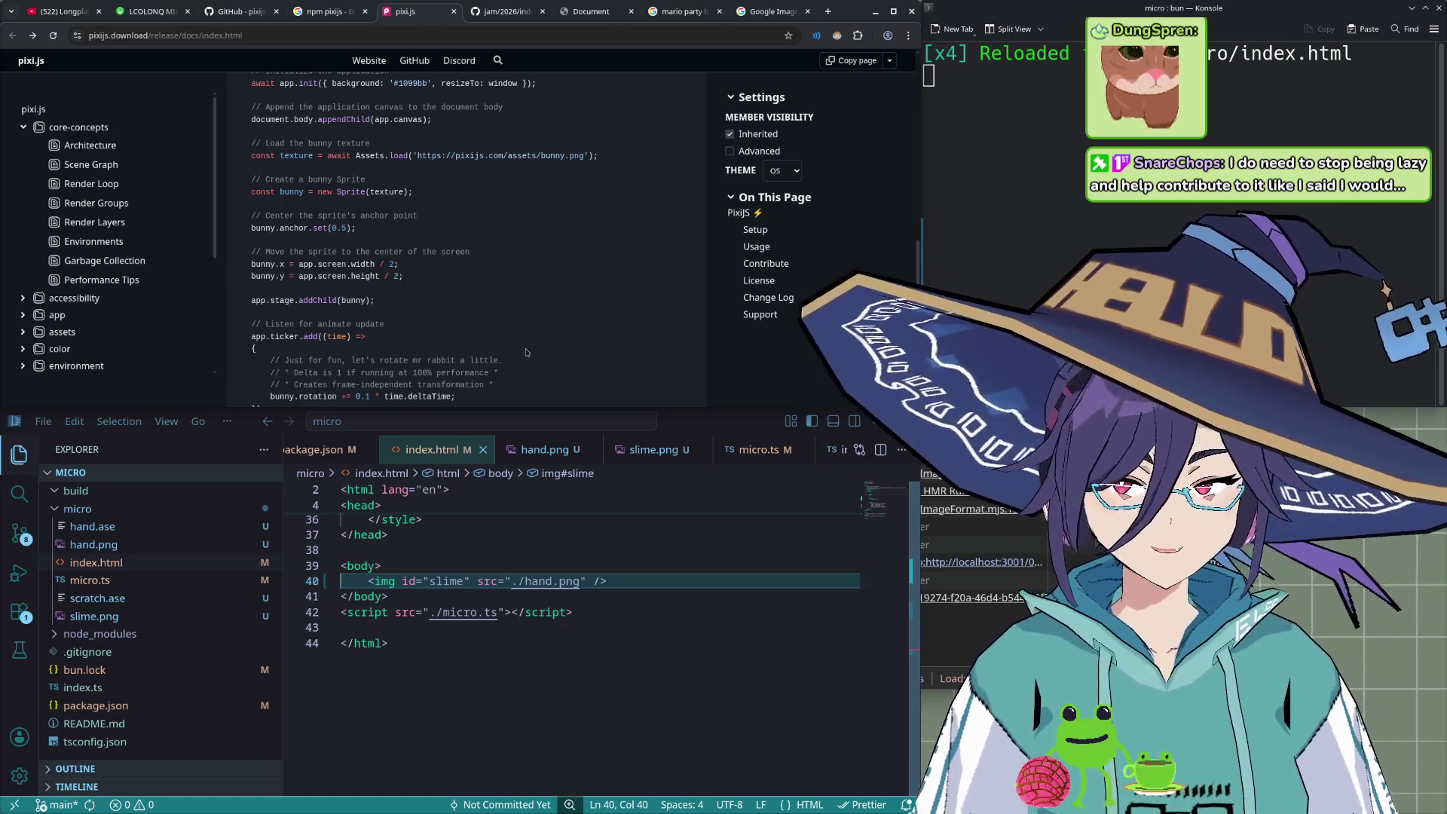
scroll(542, 316, up, 2)
scroll(566, 284, down, 3)
scroll(566, 284, up, 5)
scroll(566, 284, down, 3)
scroll(566, 284, down, 1)
click(462, 581)
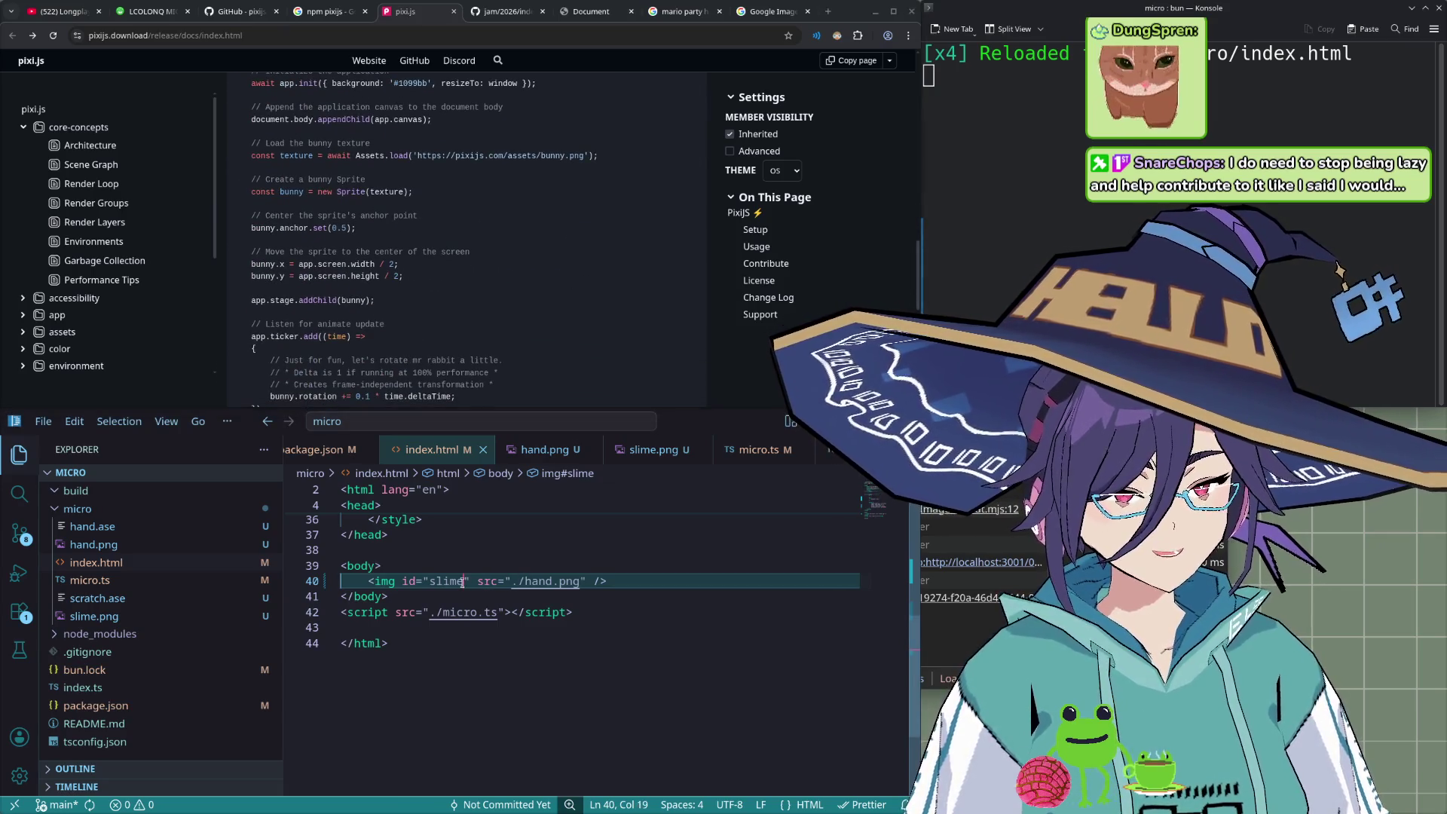
- Rename the image id in index.html from slime to hand and save
double_click(462, 581)
text(hand)
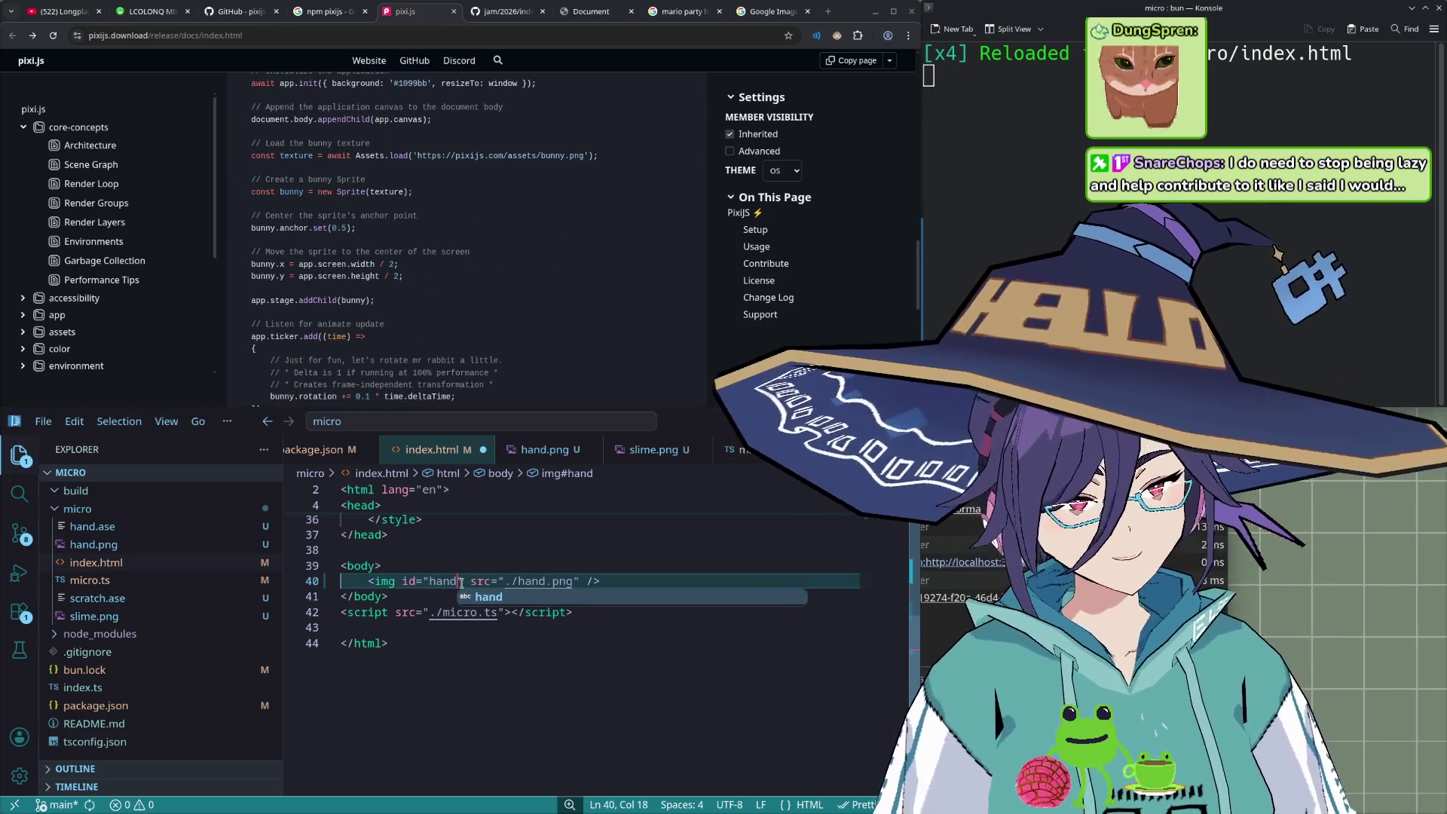
key(ctrl+s)
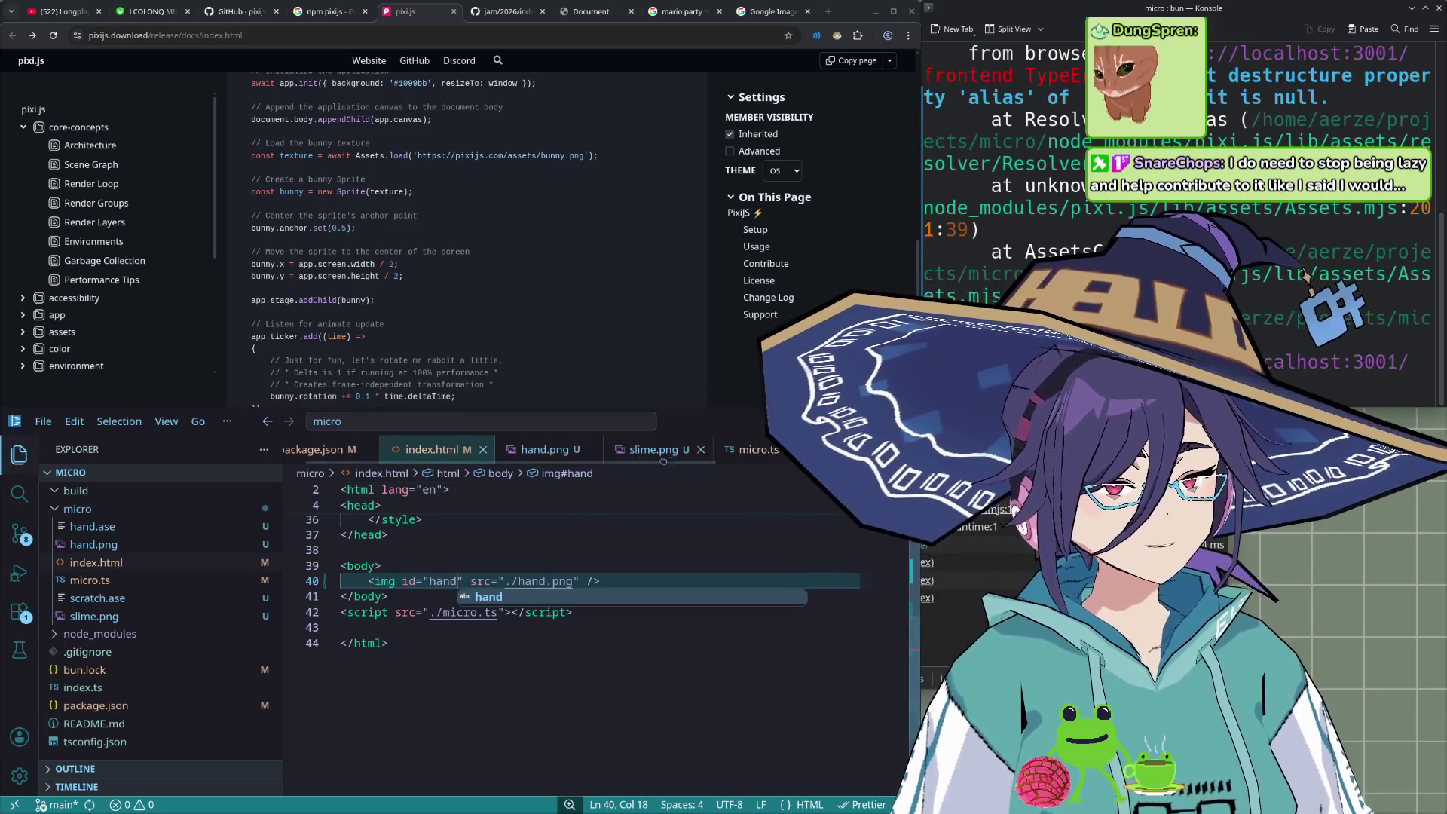
scroll(431, 452, down, 2)
- Change getElementById("slime") to getElementById("hand") in micro.ts and save
click(614, 449)
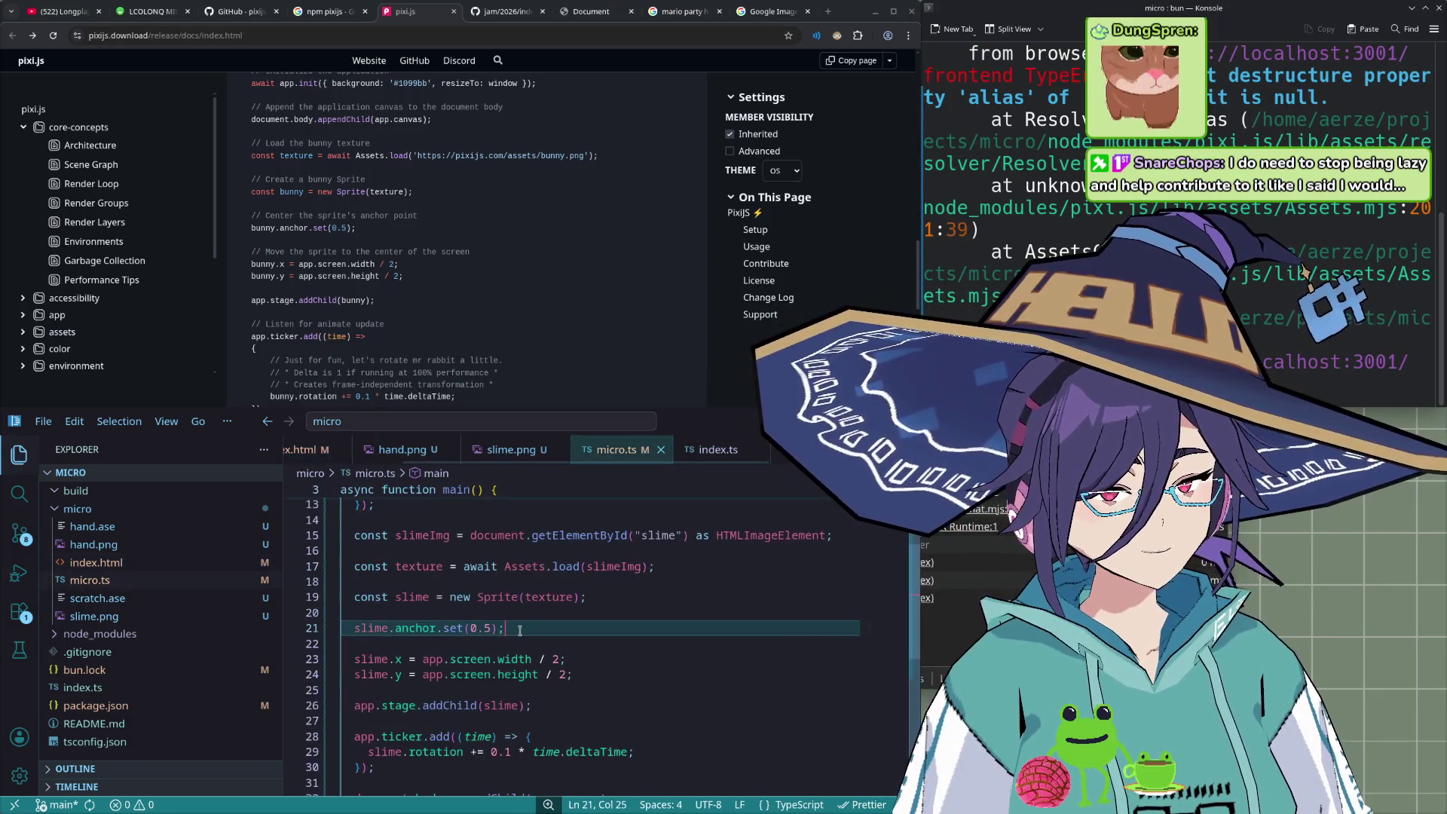
double_click(657, 535)
text(hand)
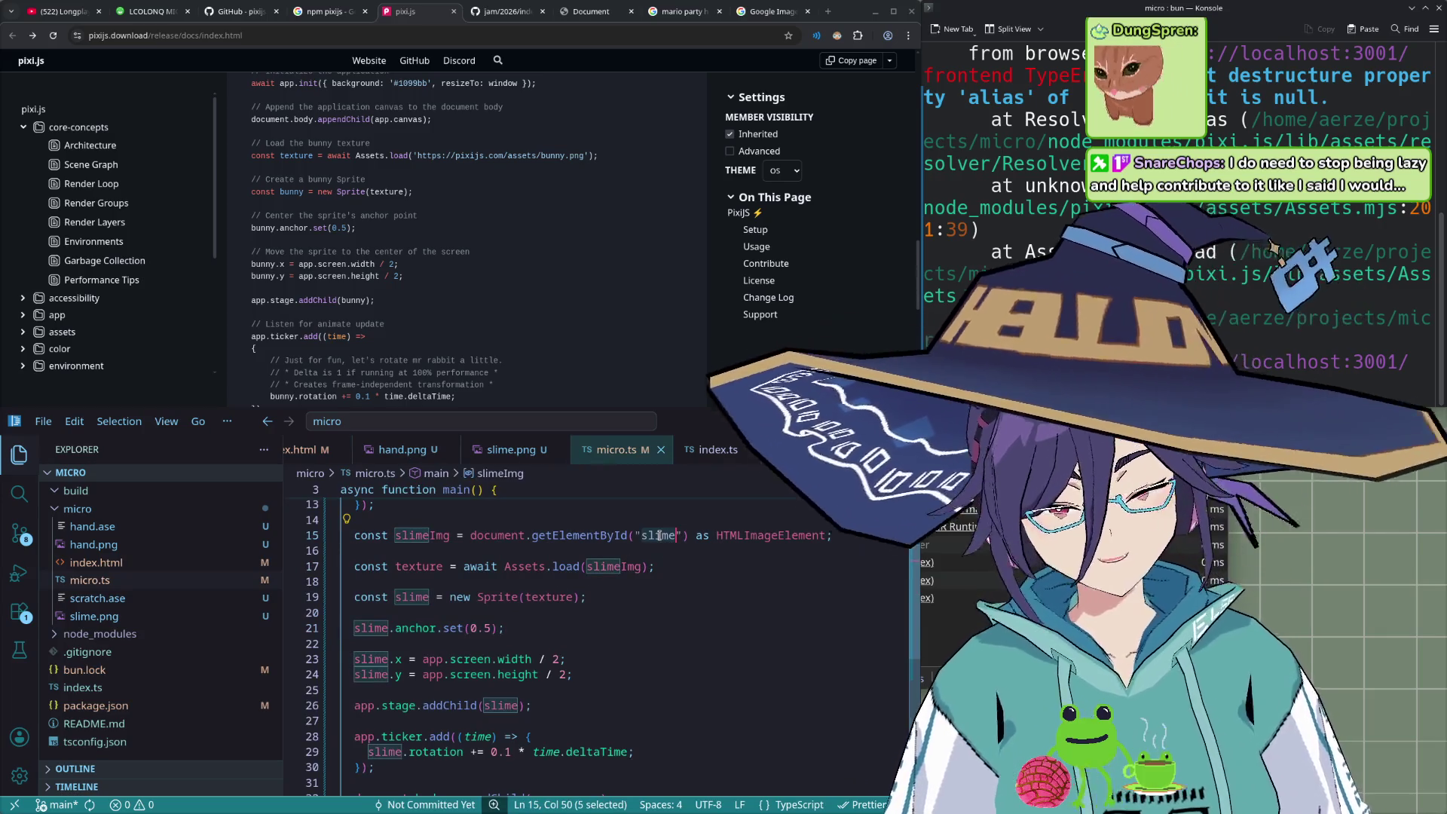
scroll(660, 535, up, 1)
key(ctrl+s)
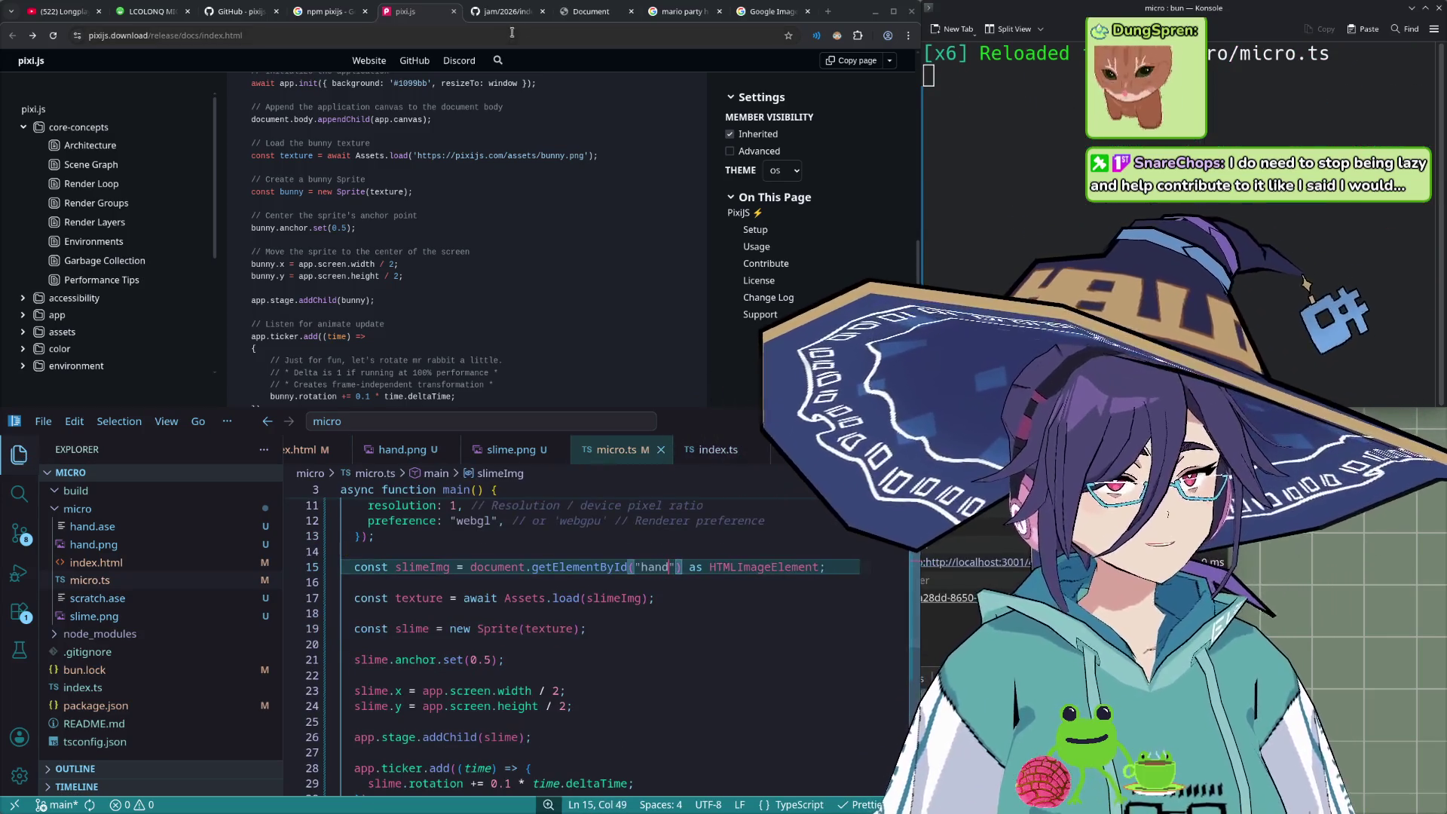
scroll(467, 226, up, 4)
scroll(61, 248, down, 1)
scroll(61, 272, down, 1)
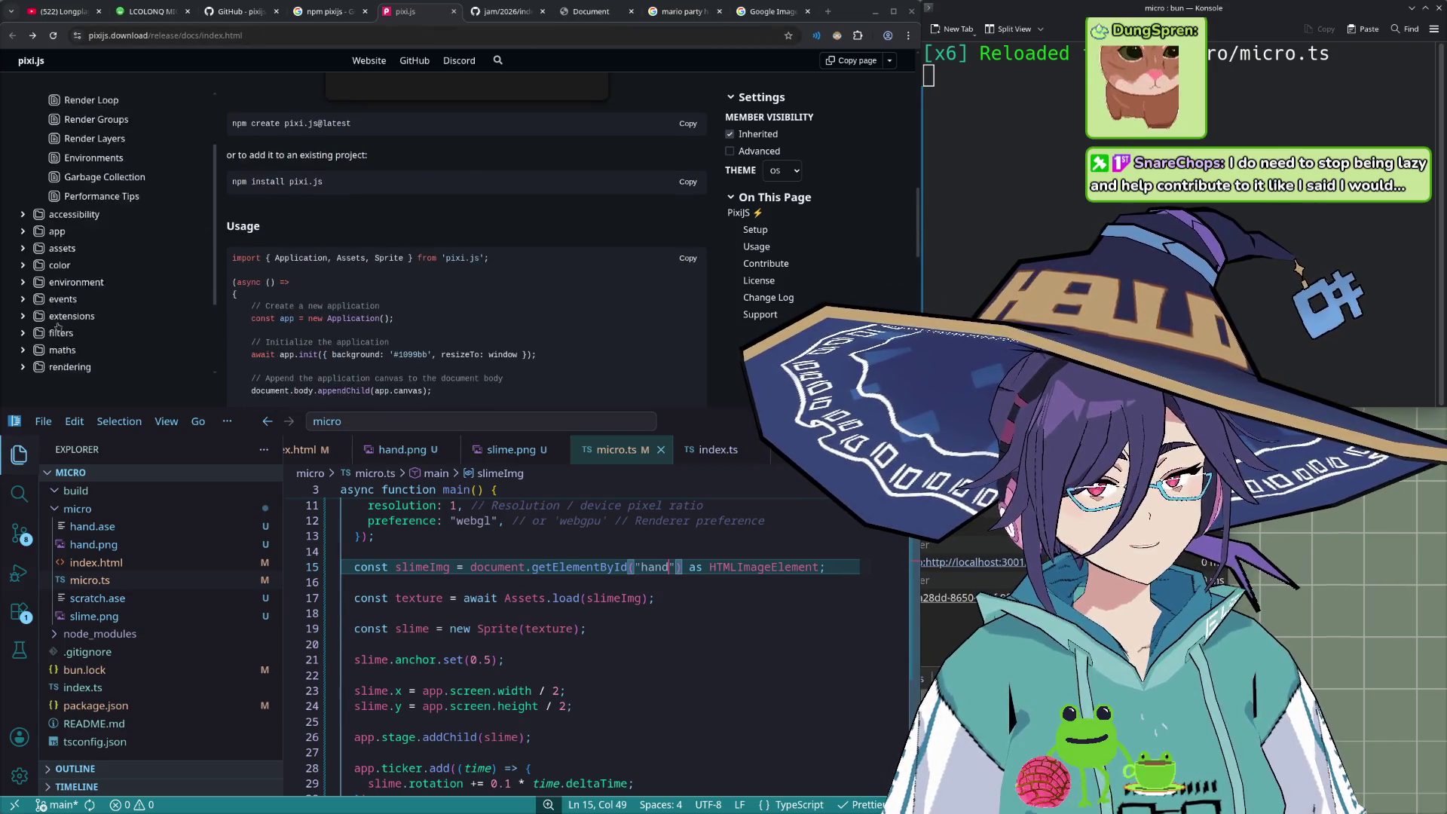
scroll(60, 302, down, 3)
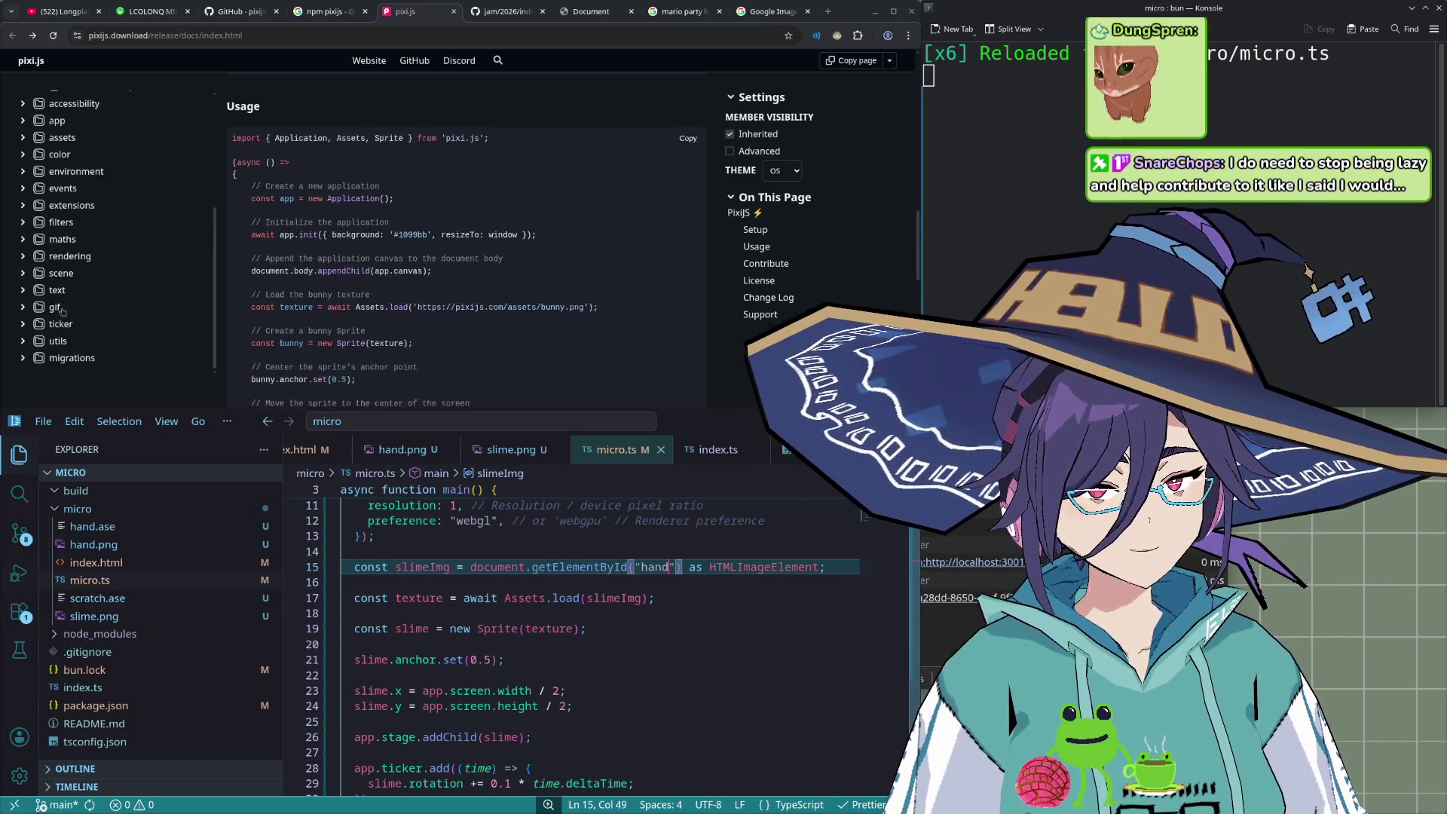
scroll(60, 331, up, 2)
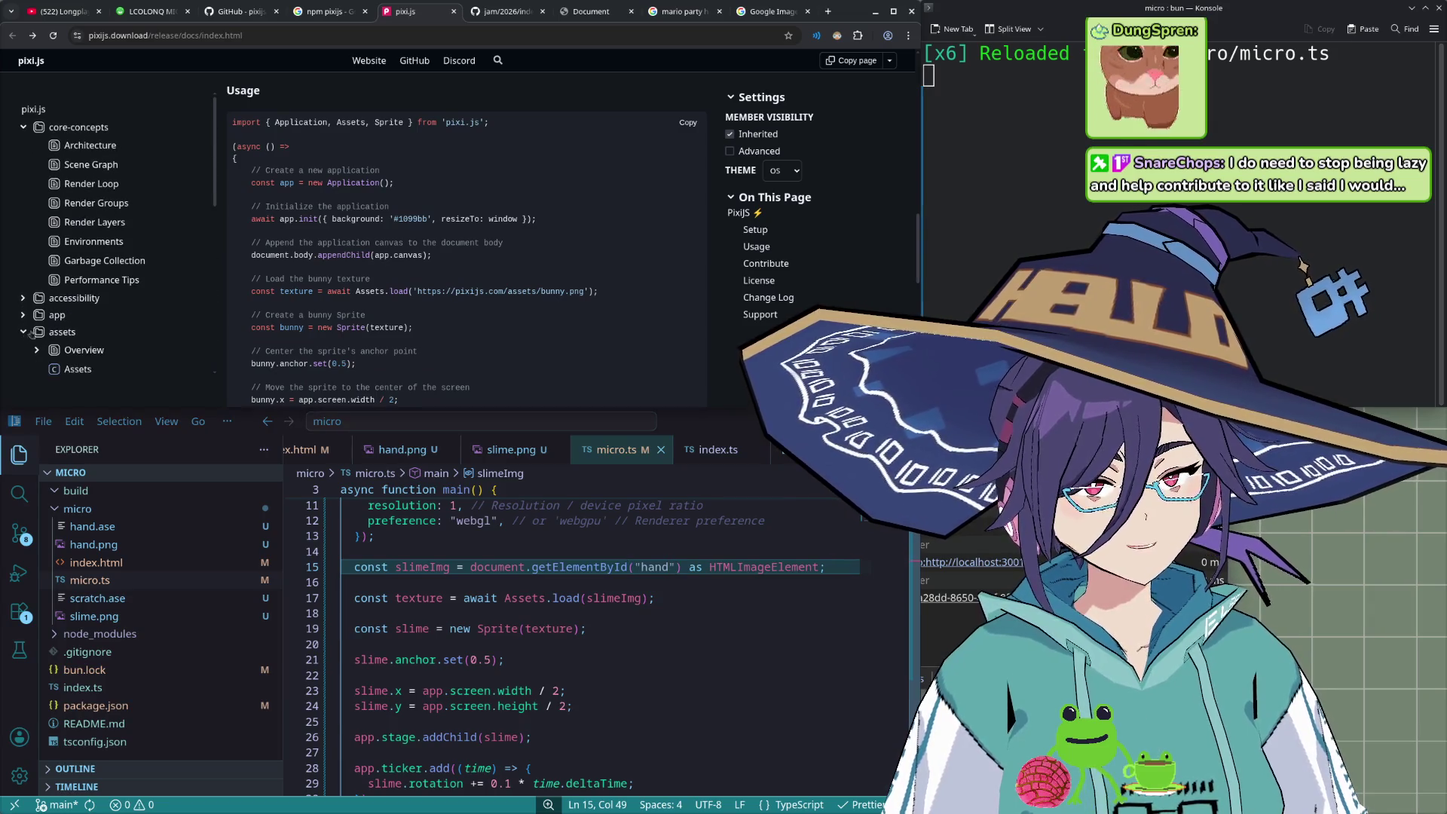
- Expand assets in the PixiJS docs sidebar and open the Spritesheet class page
click(62, 196)
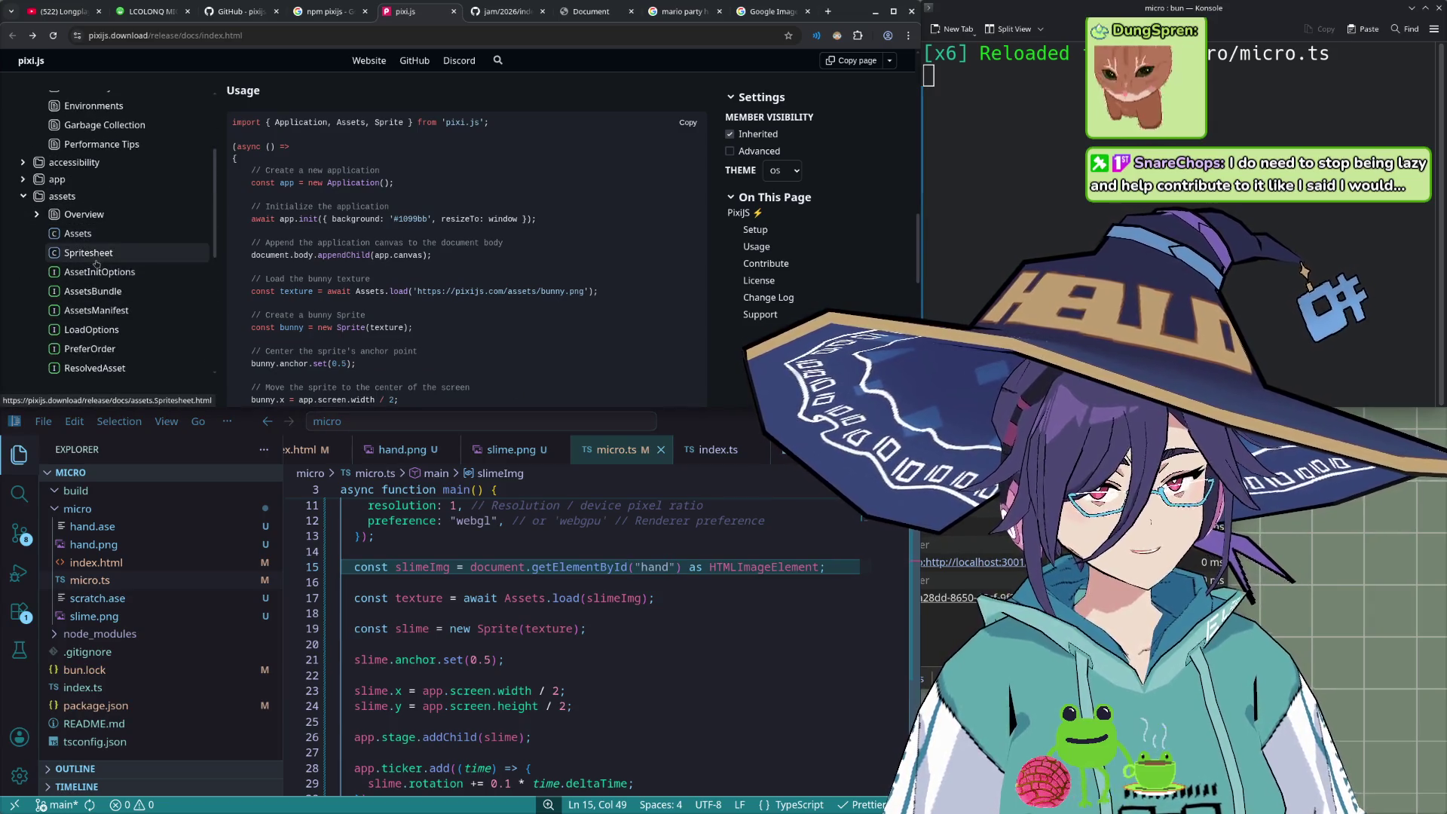
click(85, 252)
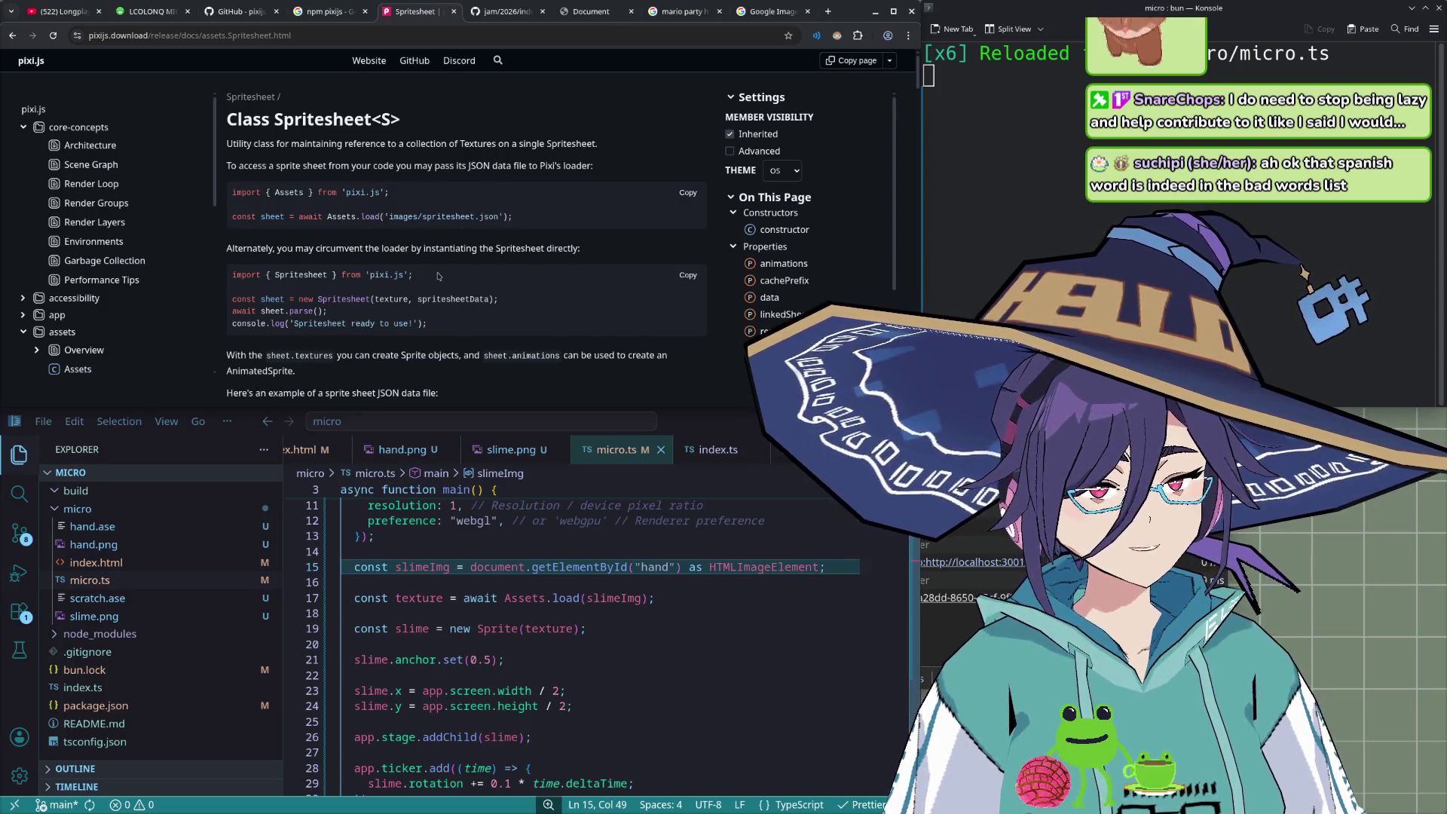
scroll(438, 276, down, 3)
scroll(453, 279, down, 3)
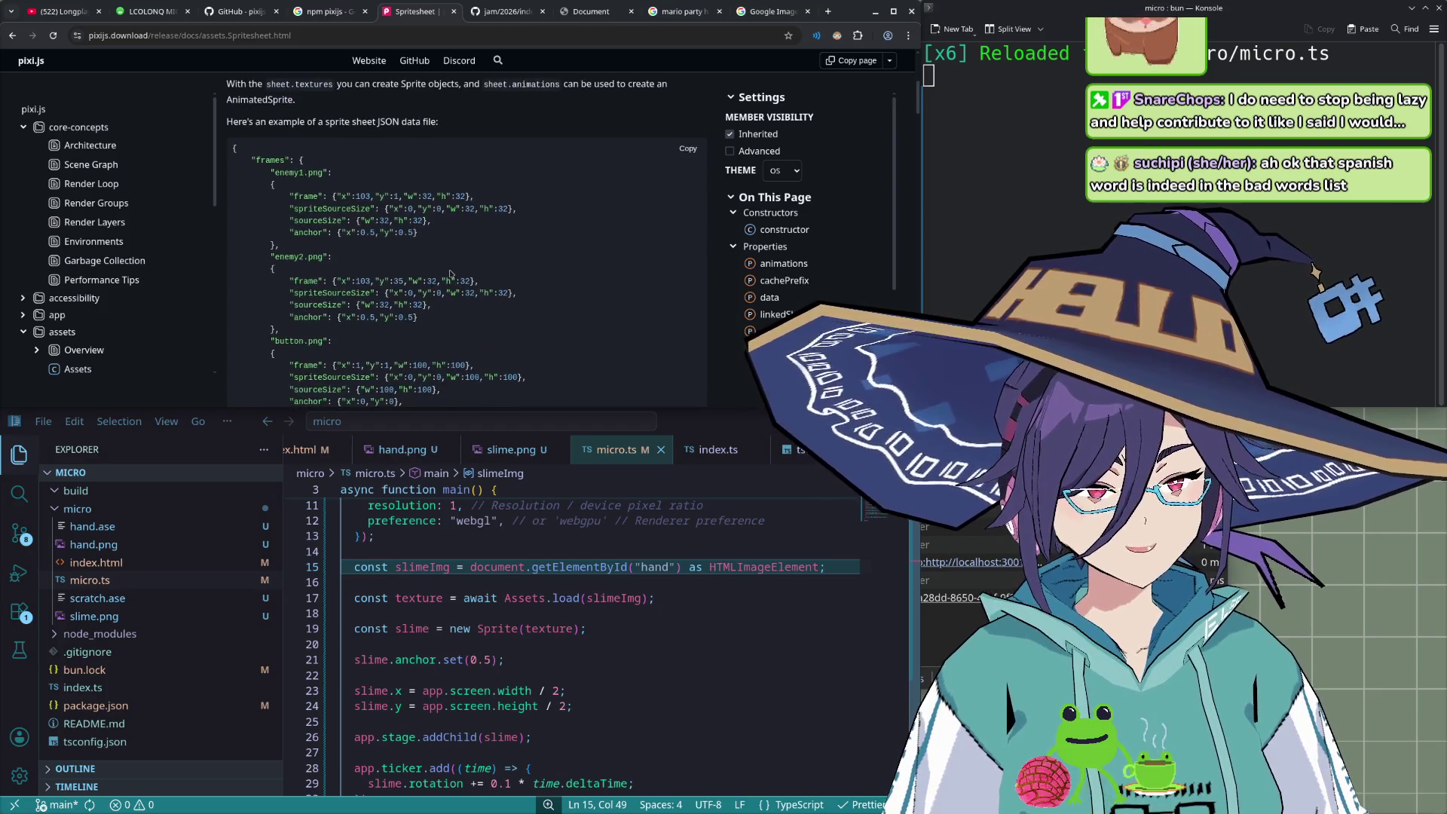
scroll(454, 277, down, 2)
scroll(456, 275, down, 5)
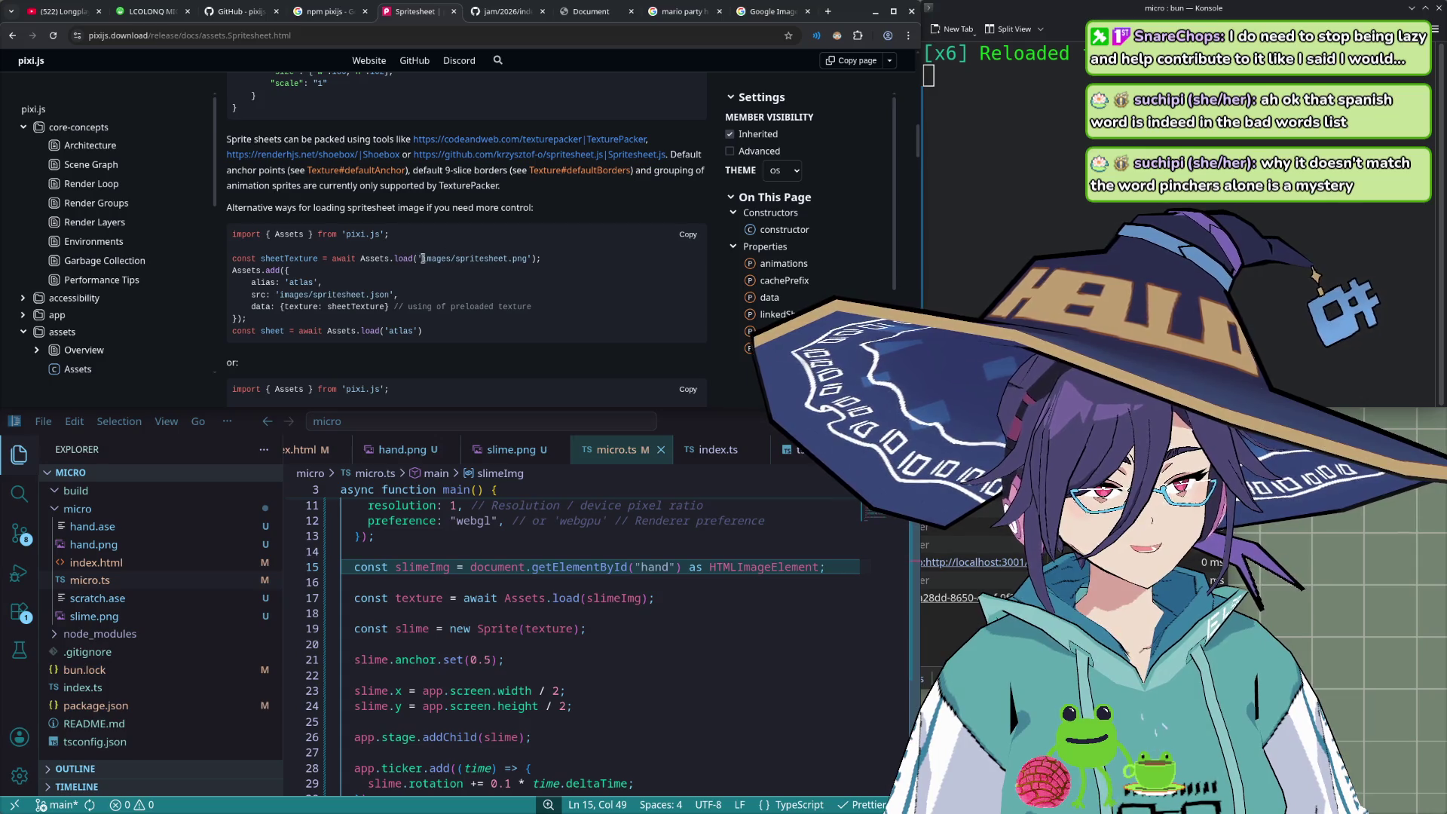
- Read through the Spritesheet constructor and JSON frame data examples
scroll(436, 260, down, 2)
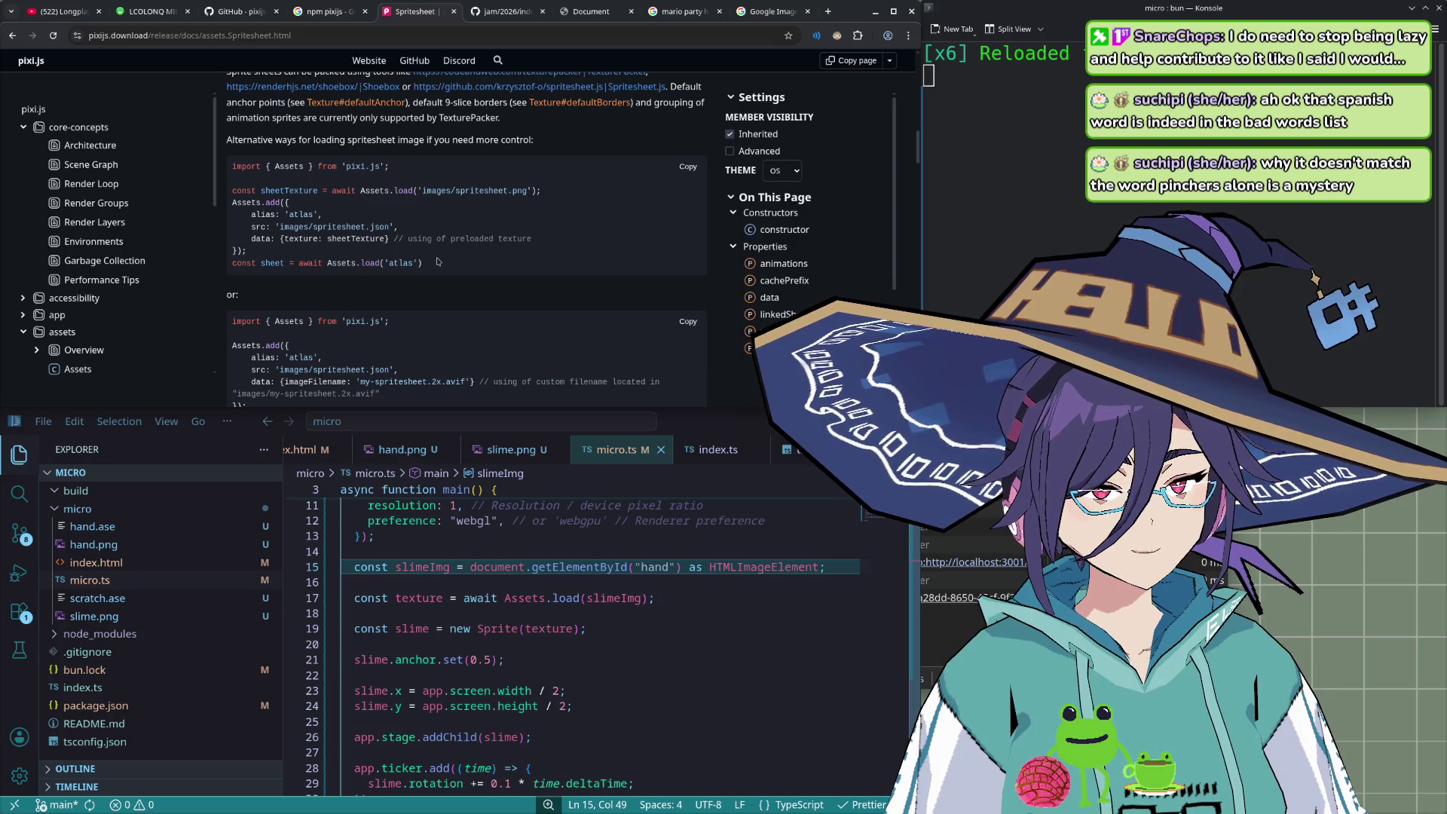
scroll(437, 260, down, 4)
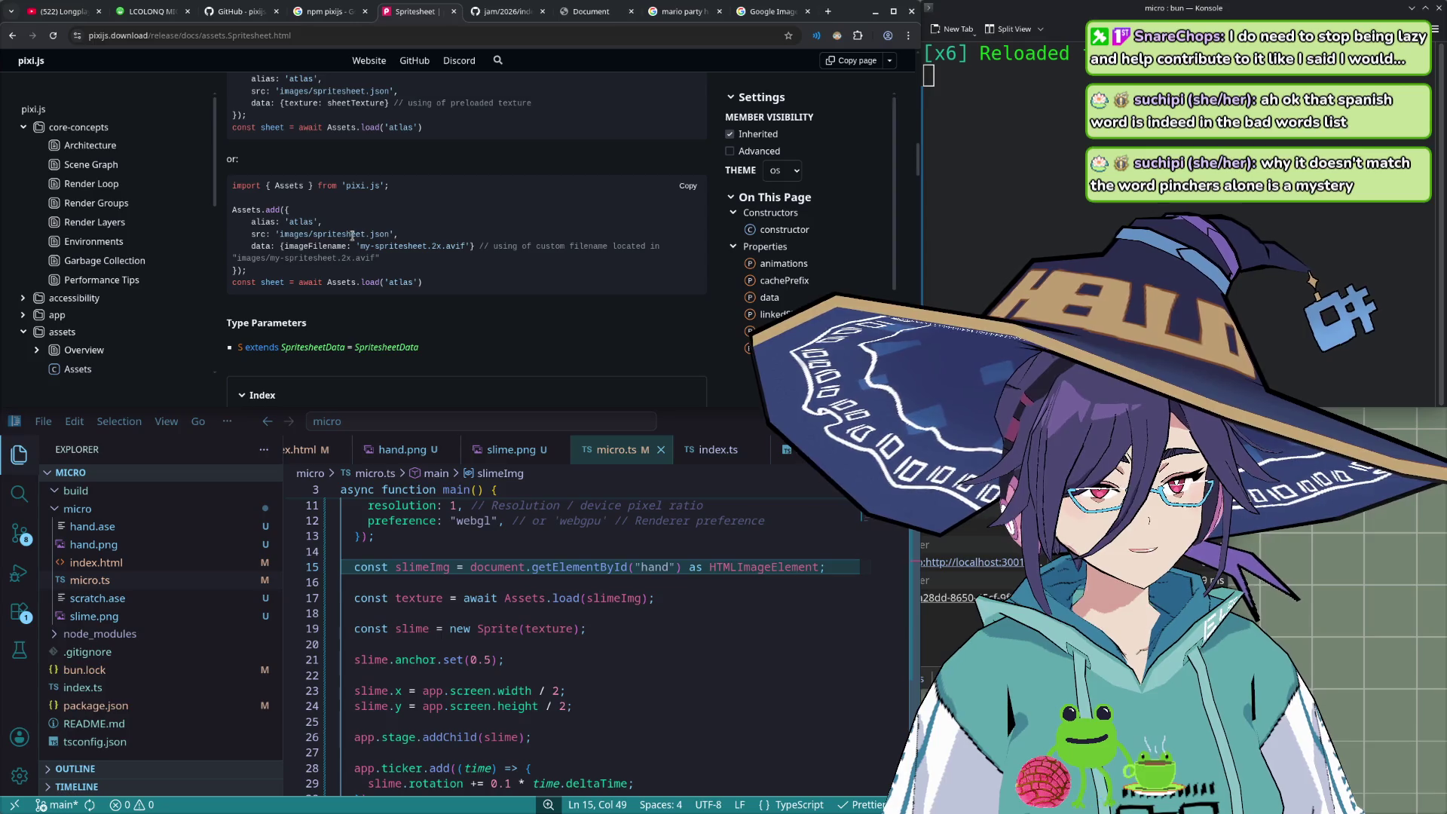
scroll(361, 235, down, 2)
scroll(361, 238, down, 4)
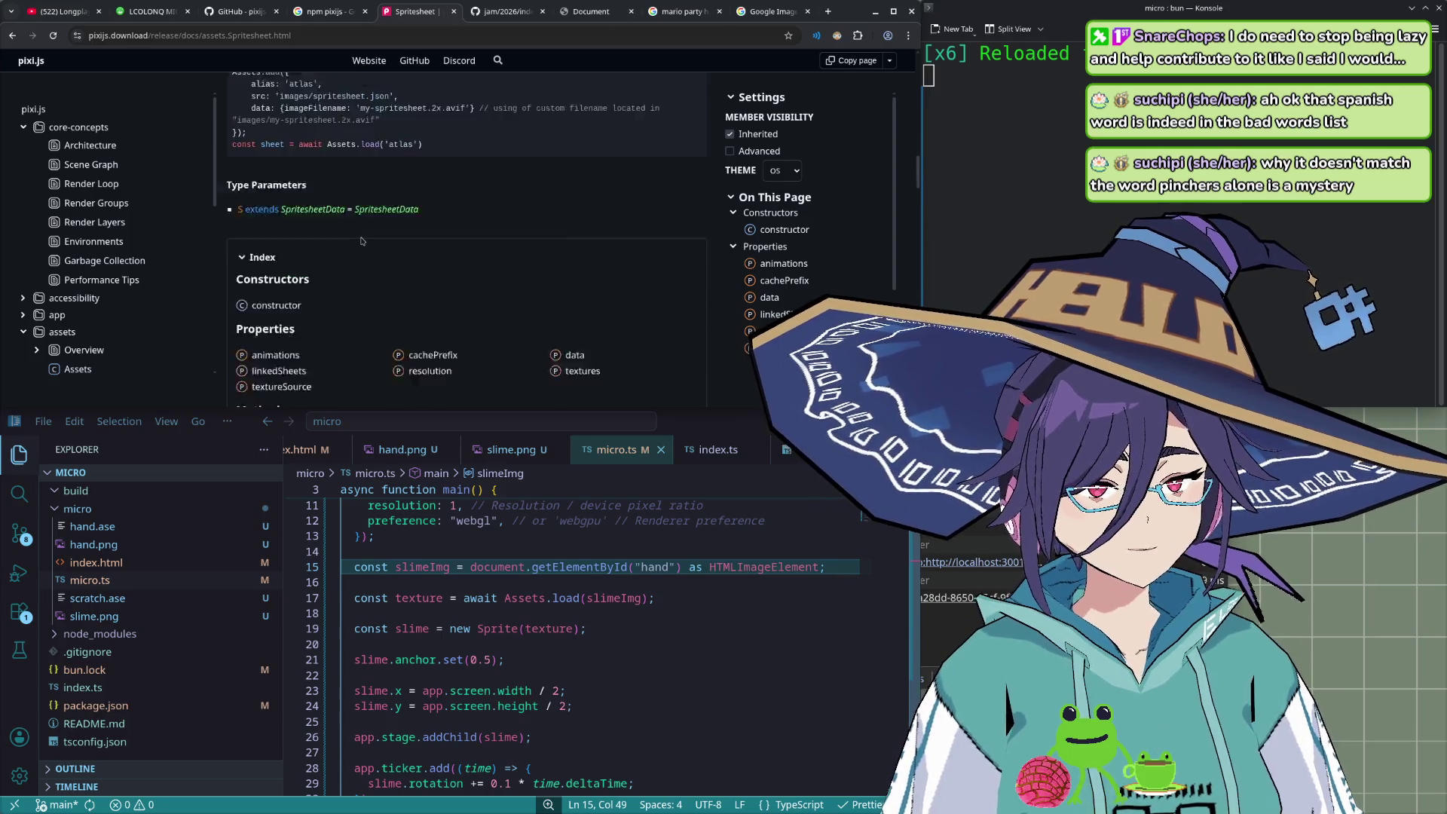
scroll(364, 241, up, 6)
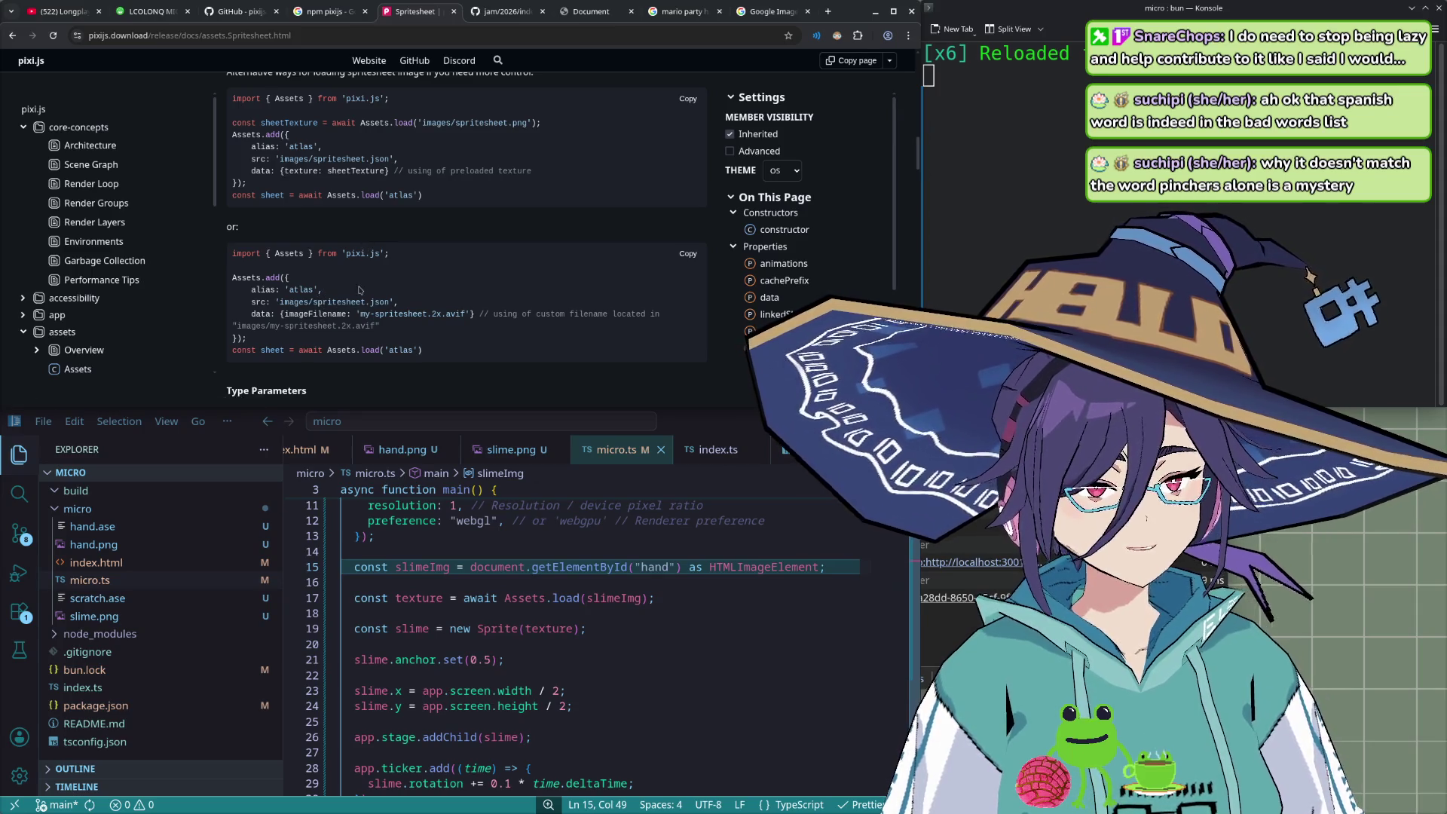
scroll(360, 289, up, 3)
scroll(361, 289, up, 2)
scroll(361, 290, up, 3)
scroll(363, 288, up, 2)
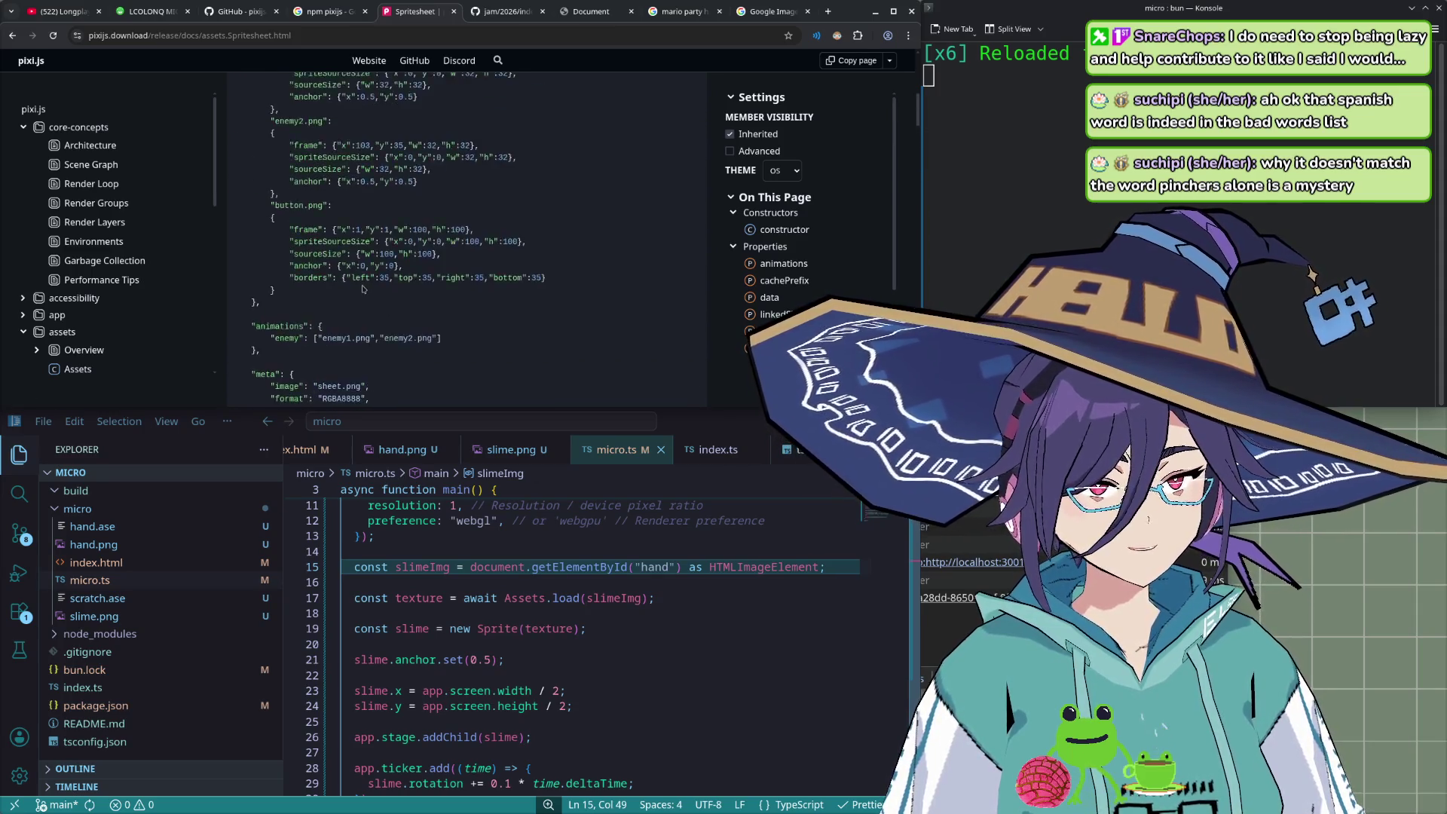
scroll(364, 290, up, 5)
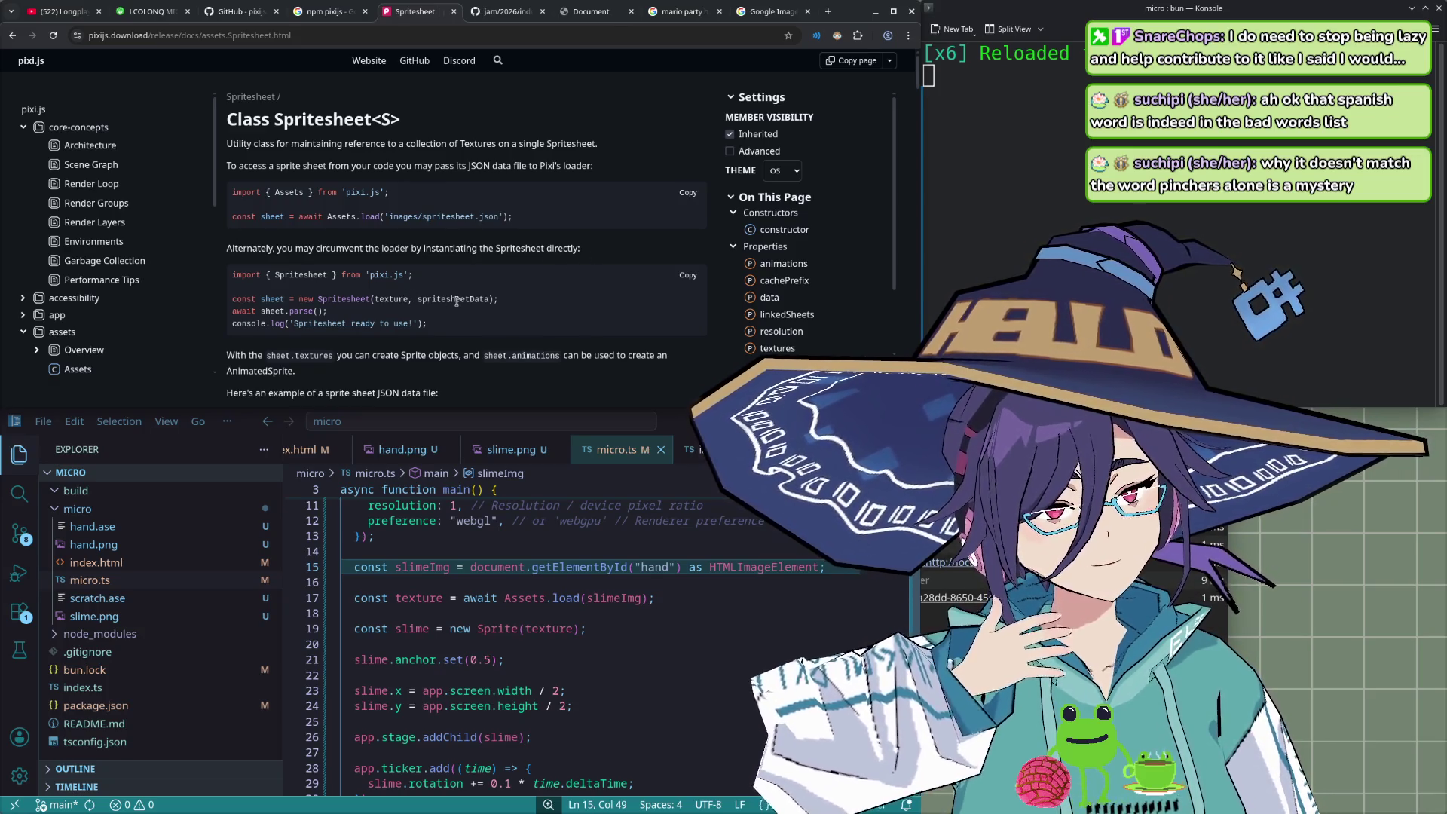
scroll(456, 301, down, 2)
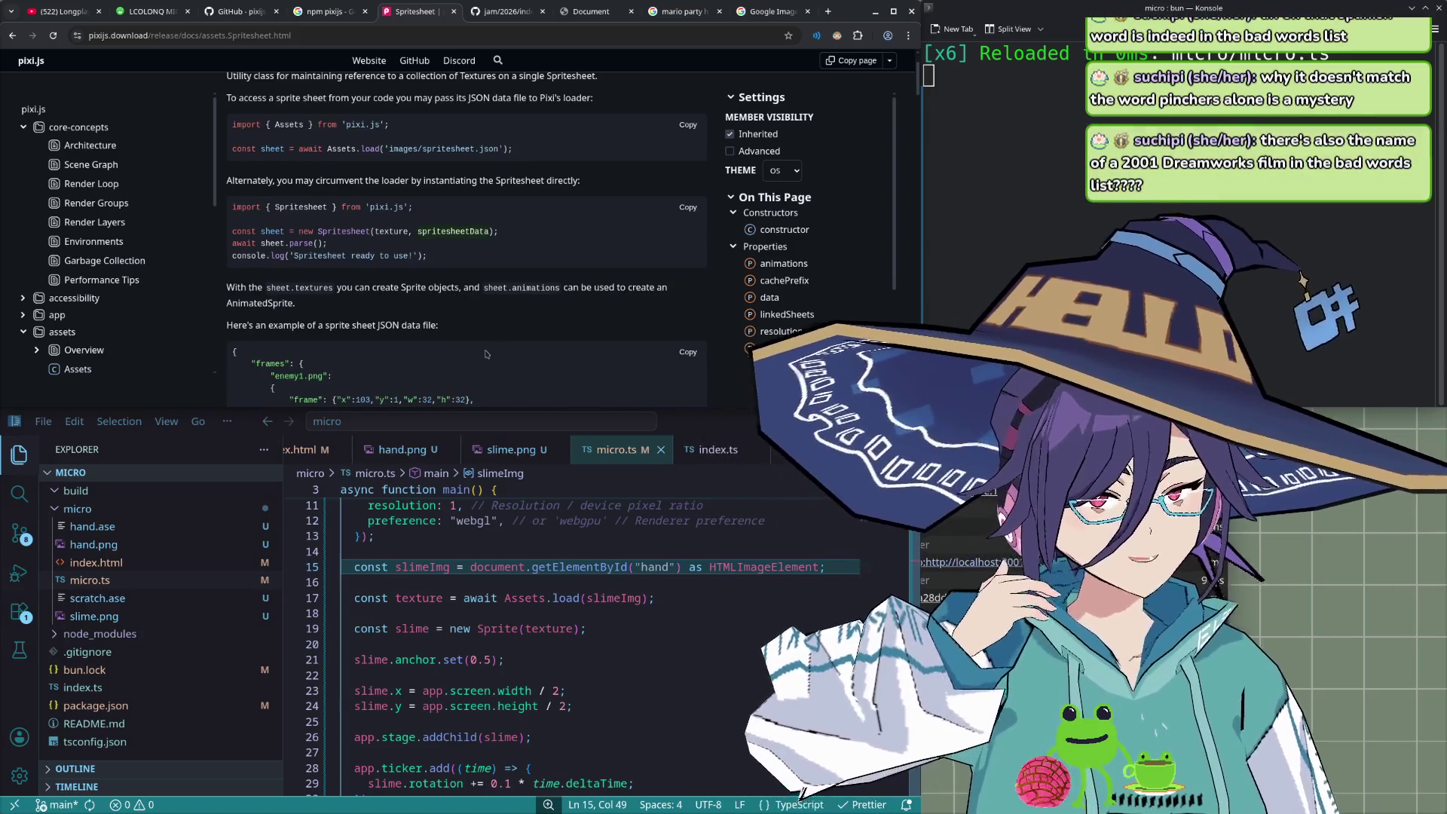
scroll(530, 363, down, 2)
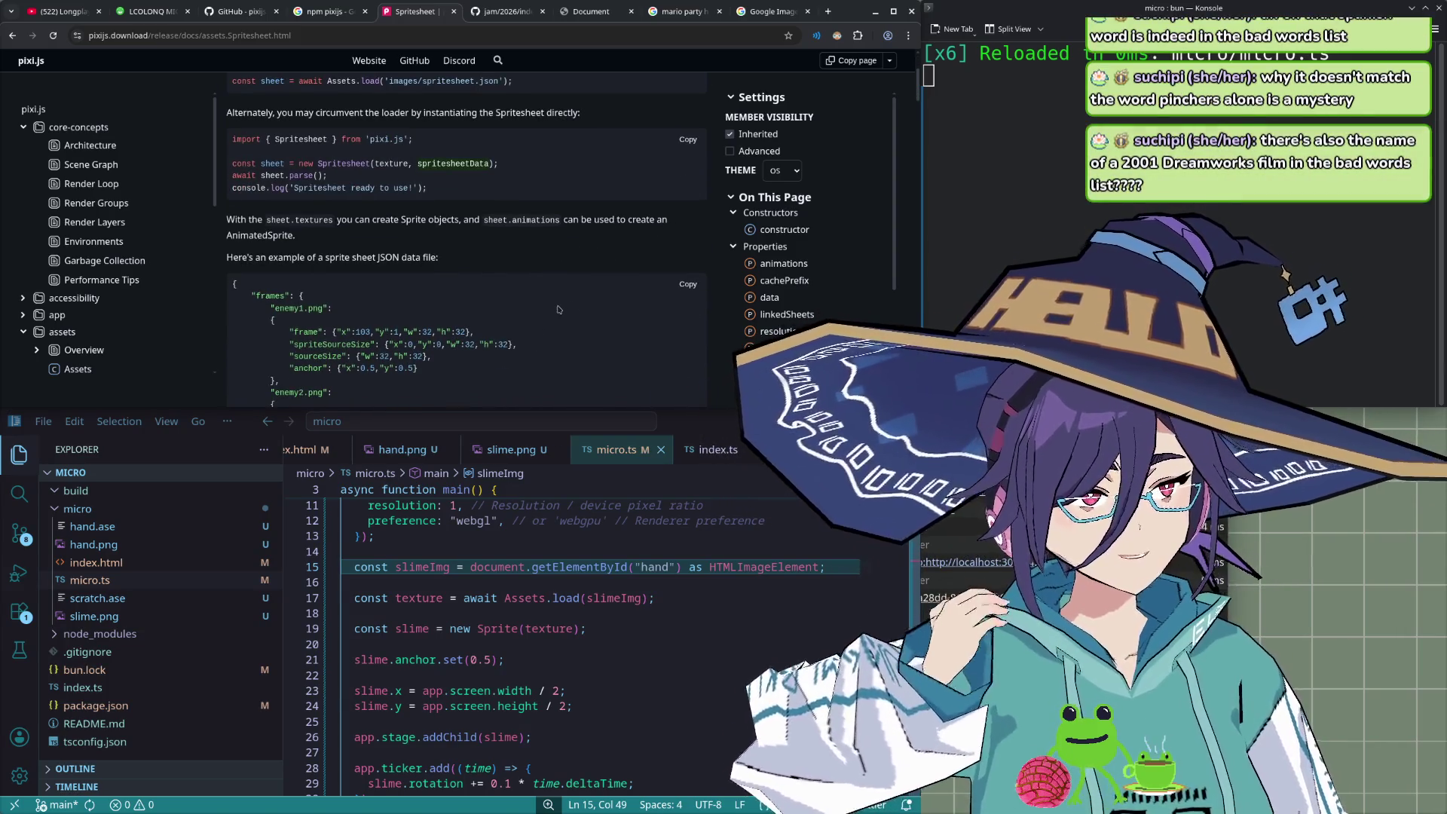
click(669, 592)
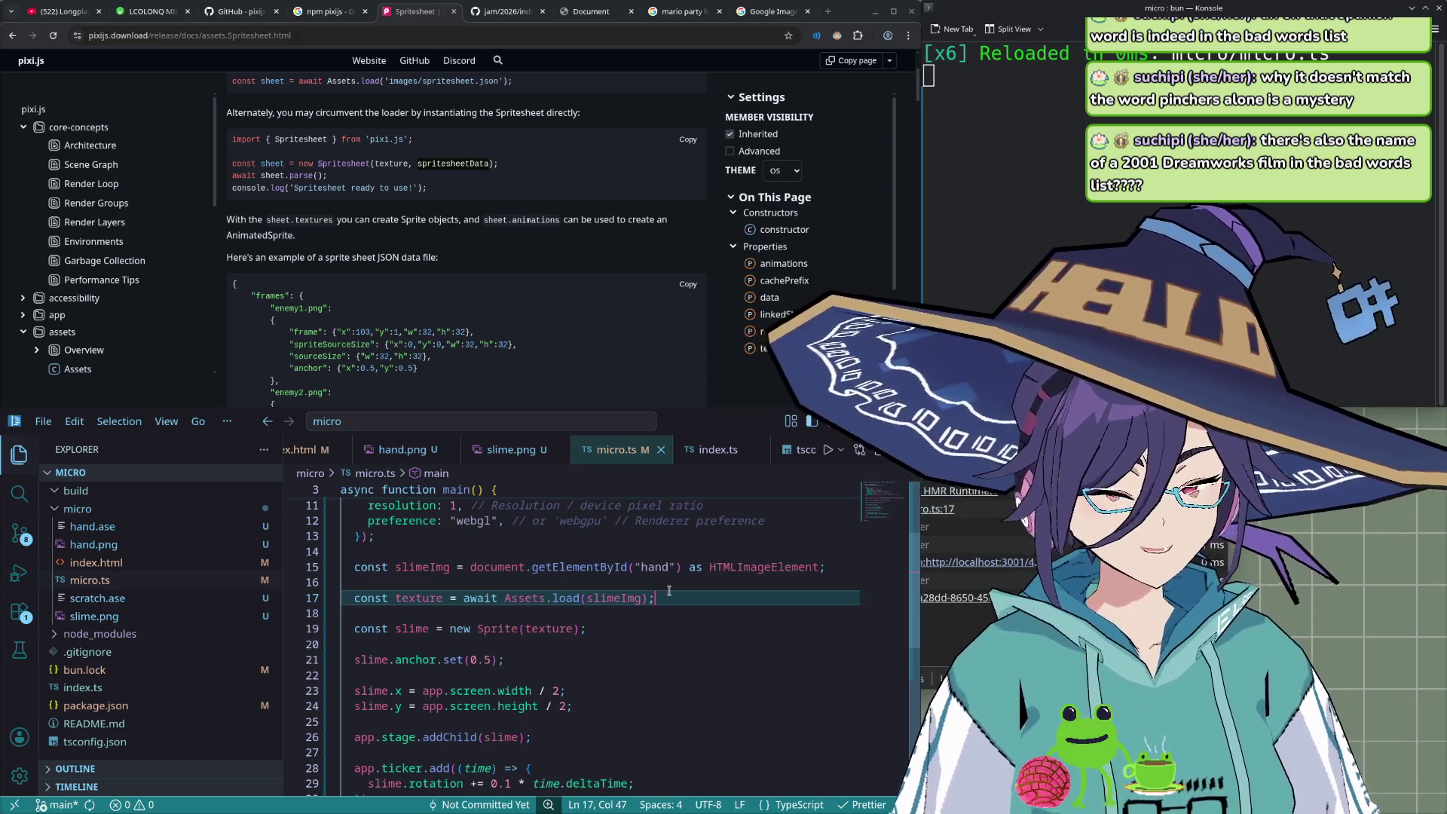
- Inspect the Assets.load call and its slimeImg argument on line 17
click(670, 591)
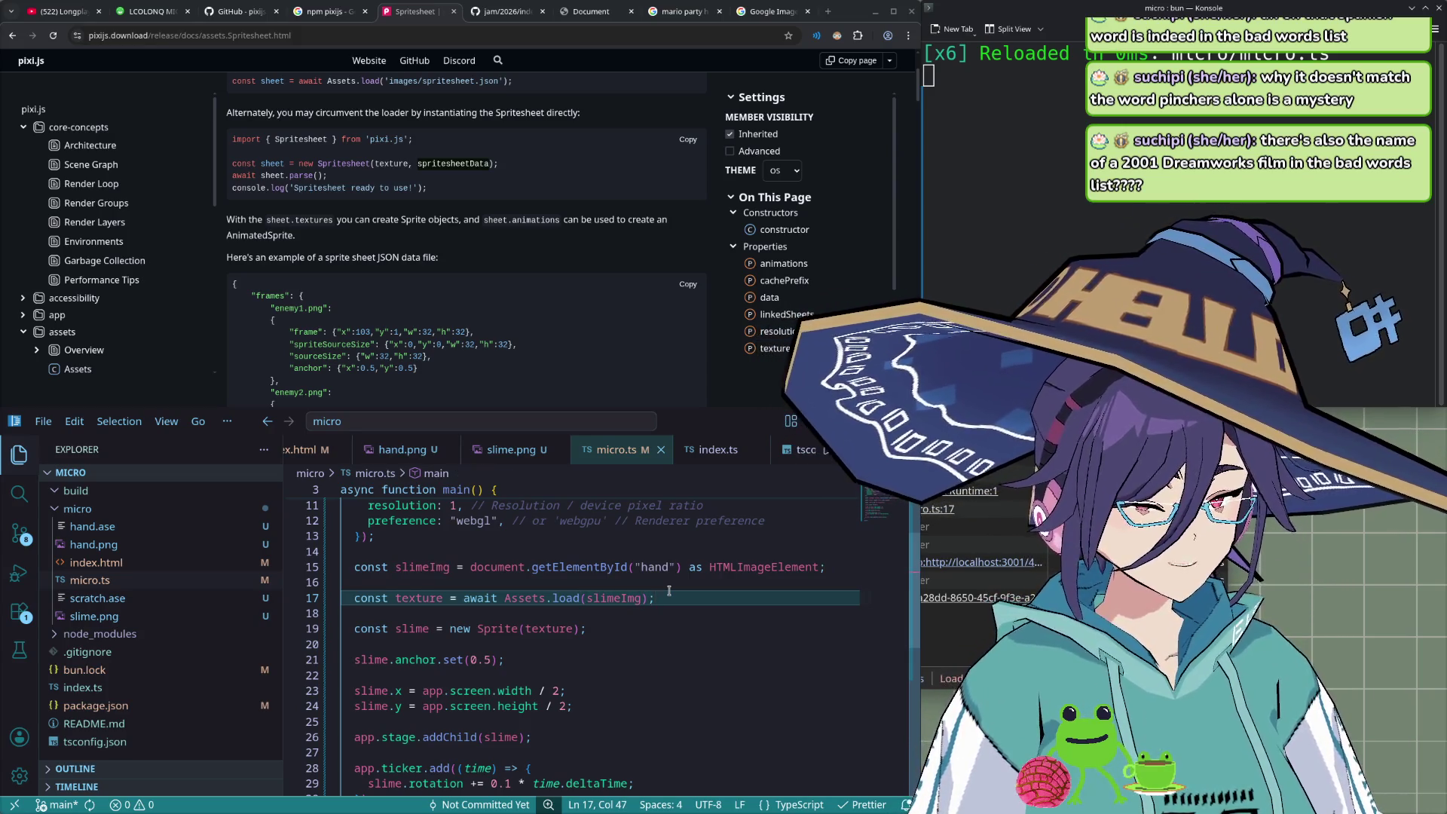
key(ctrl+shift+Left)
key(ctrl+shift+Left)
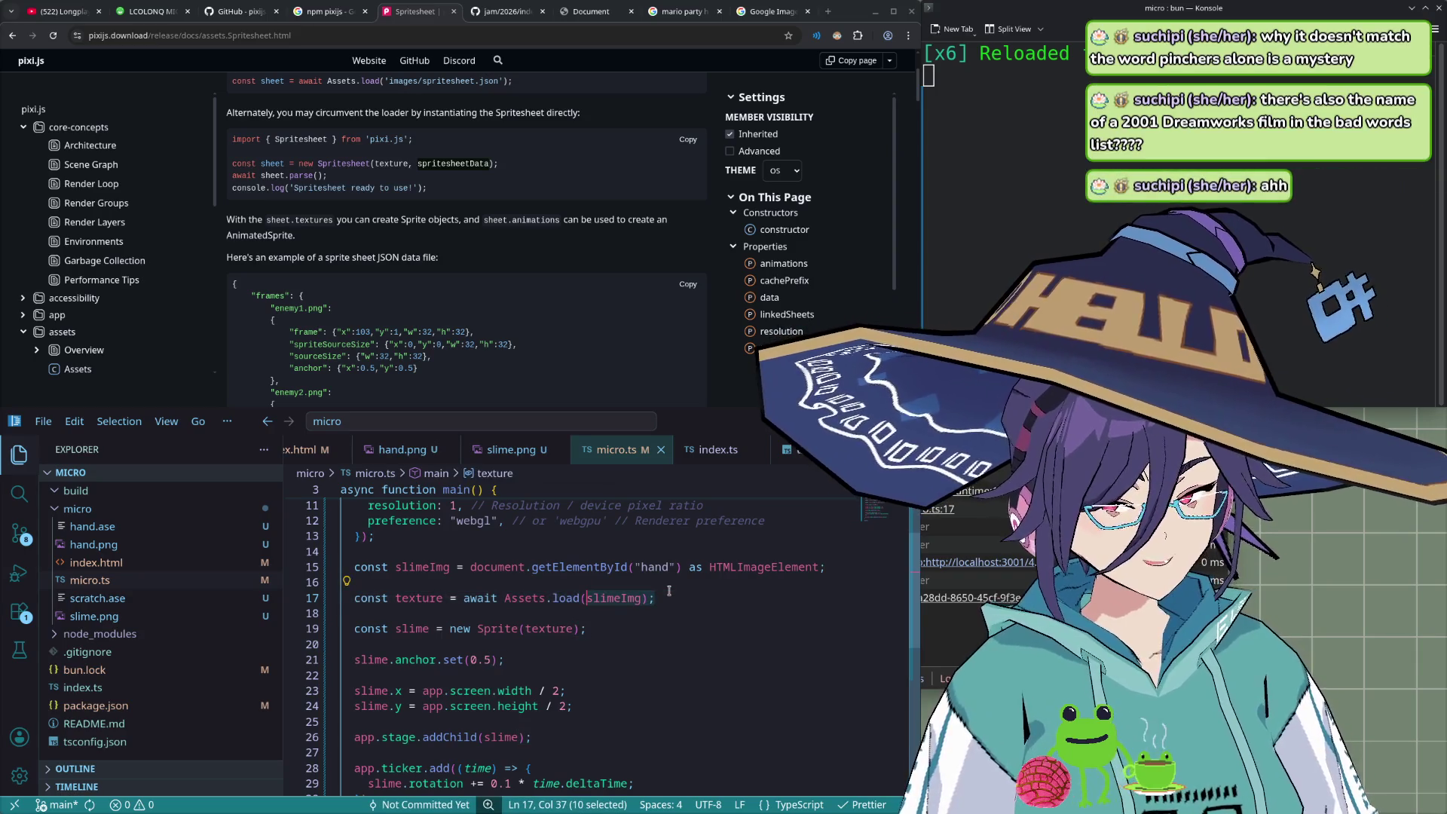
key(Left)
key(ctrl+shift+Right)
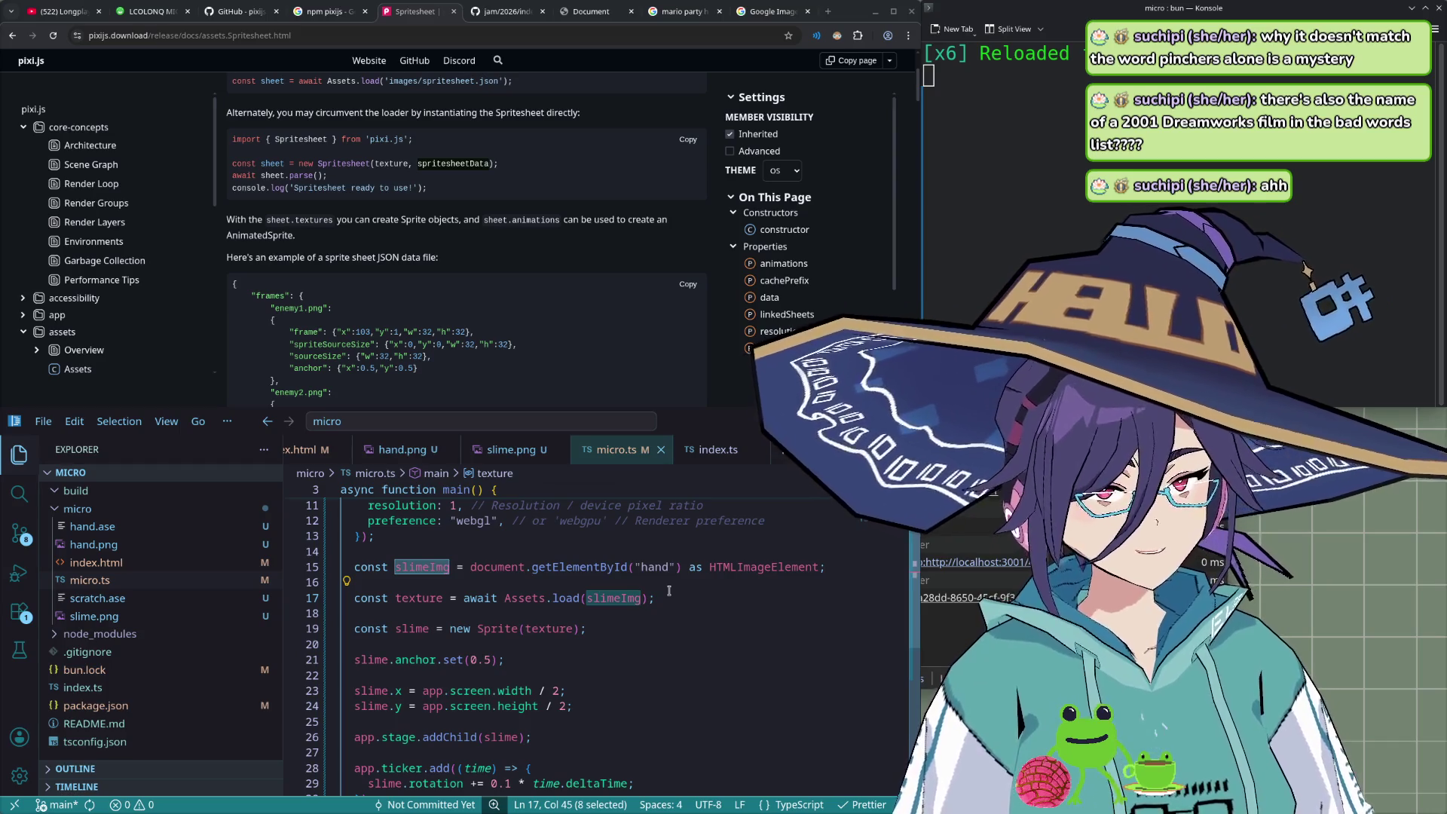
key(ctrl+Left)
key(ctrl+Left)
key(ctrl+Left)
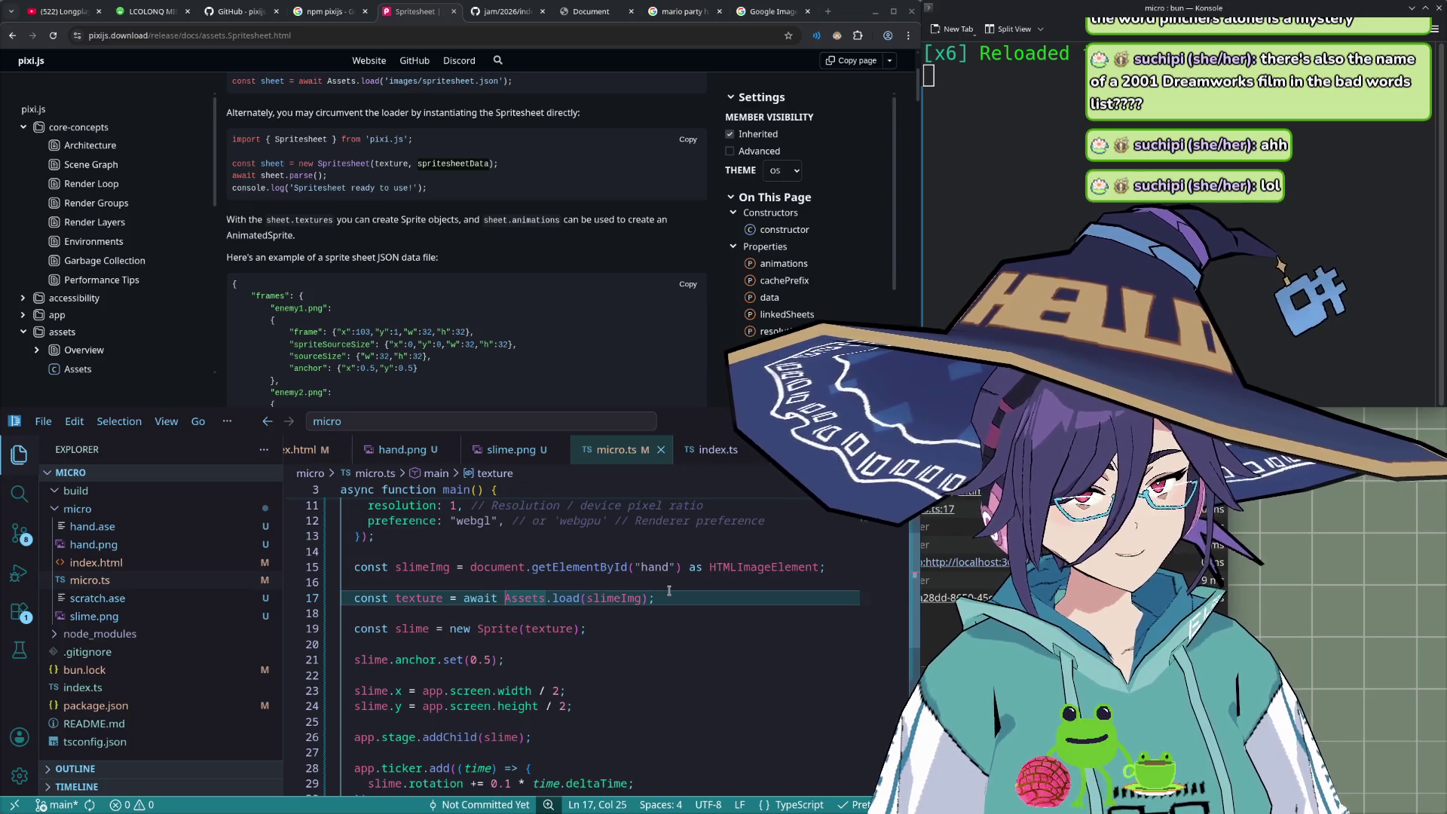
- Add a new line after the Sprite creation: const sheet = new Spritesheet(texture,
key(Down)
key(Down)
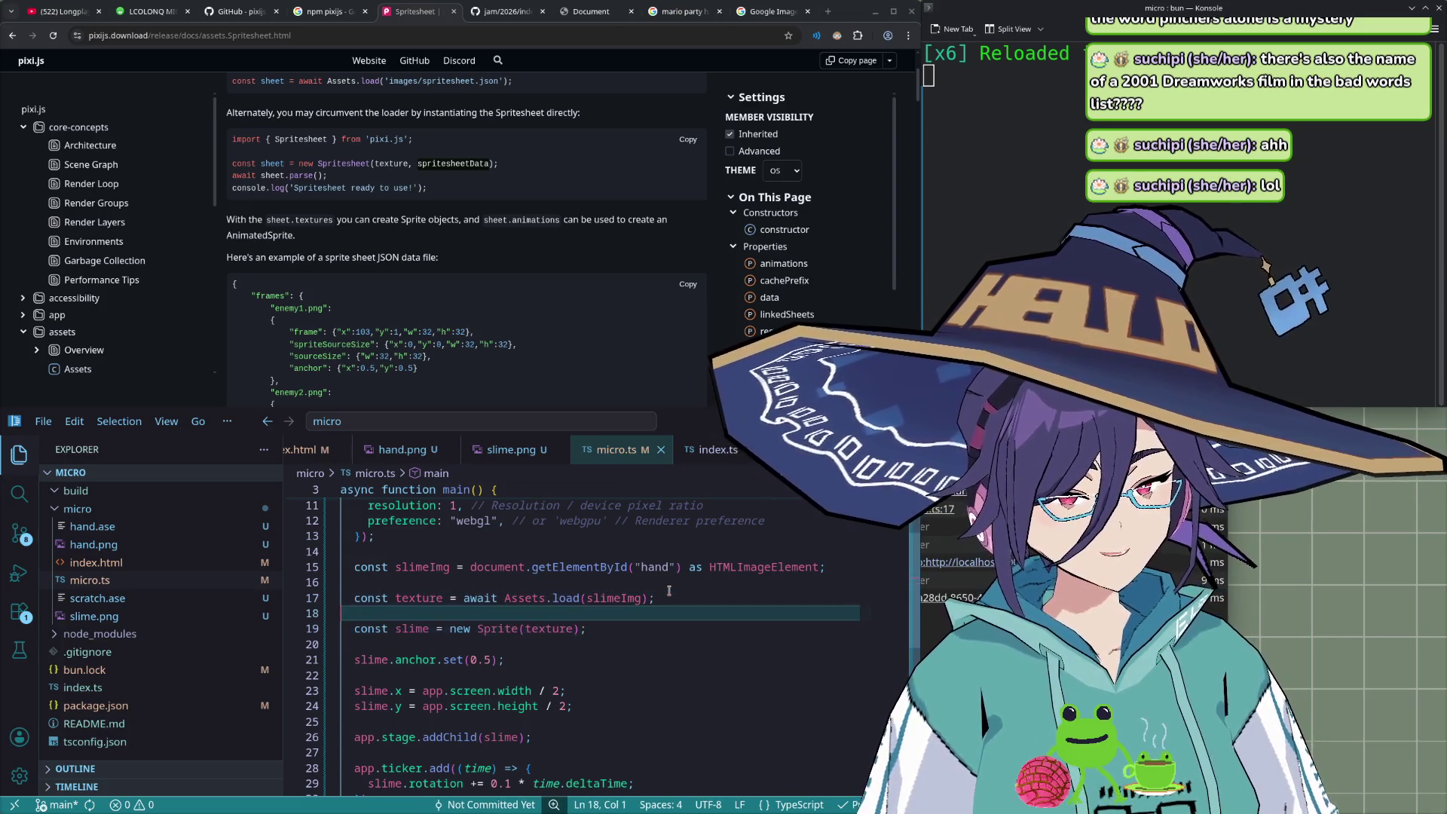
key(End)
key(Return)
text(const )
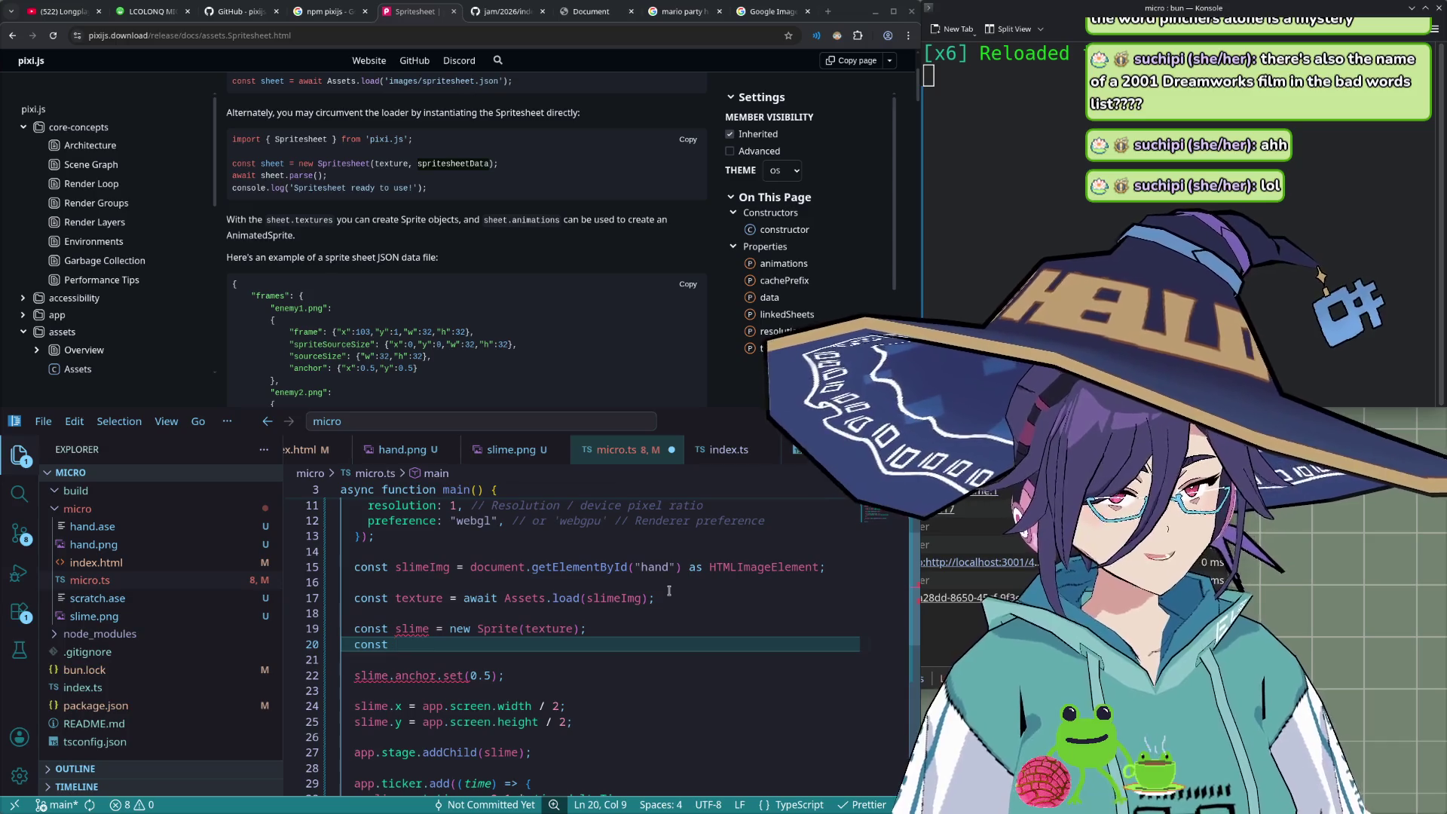
text(sheet = )
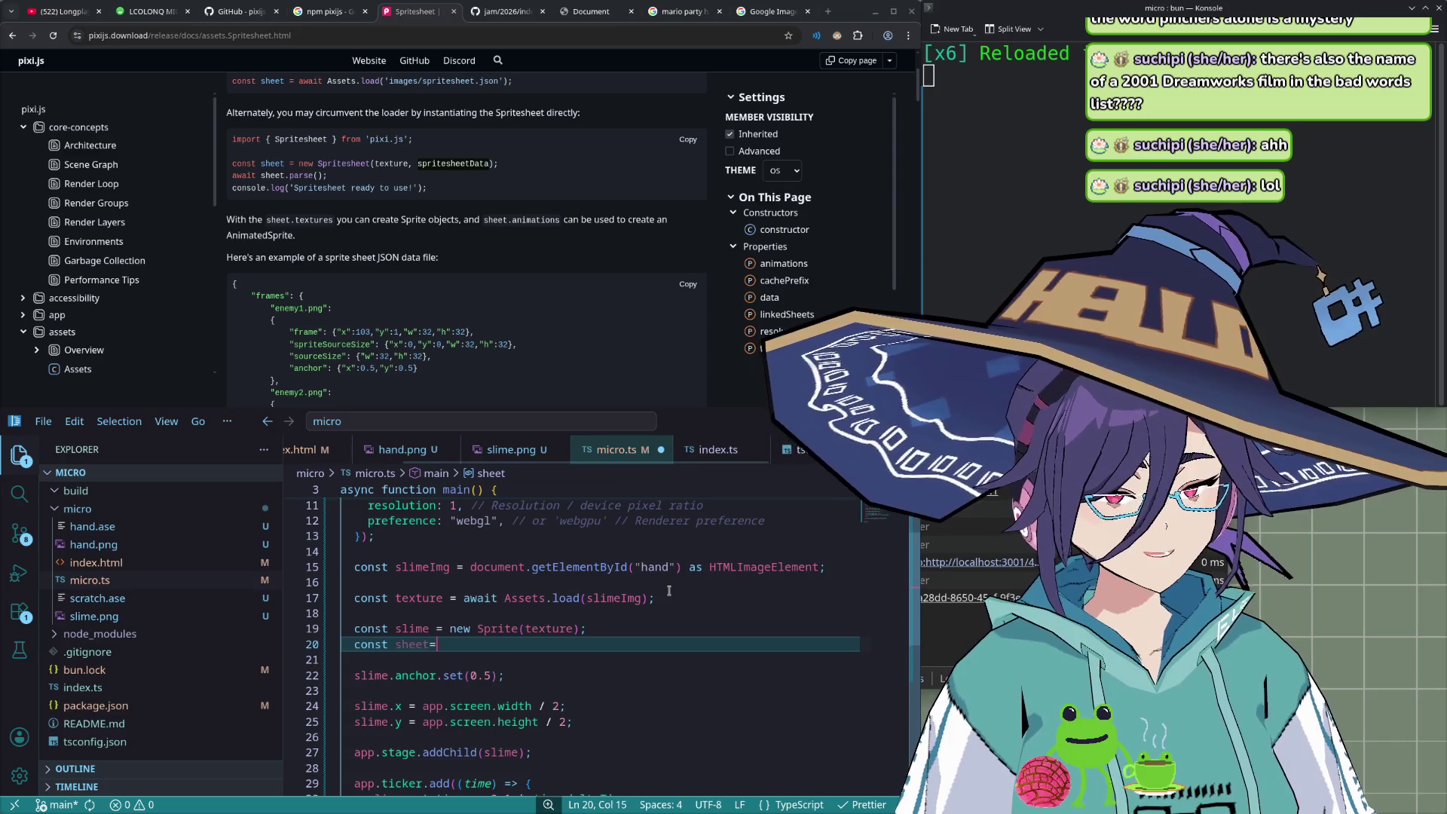
text(new S)
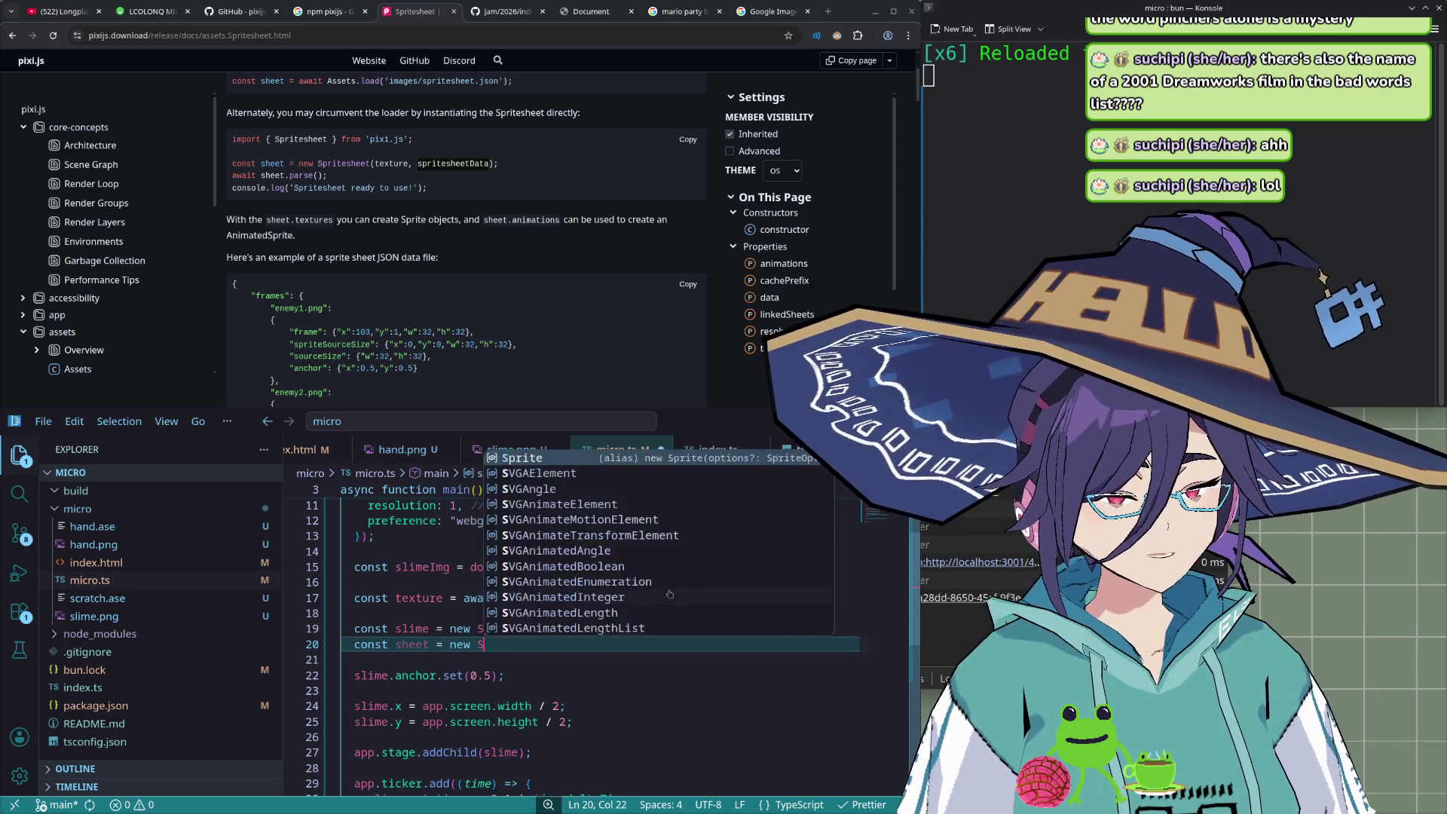
text(pritesheet)
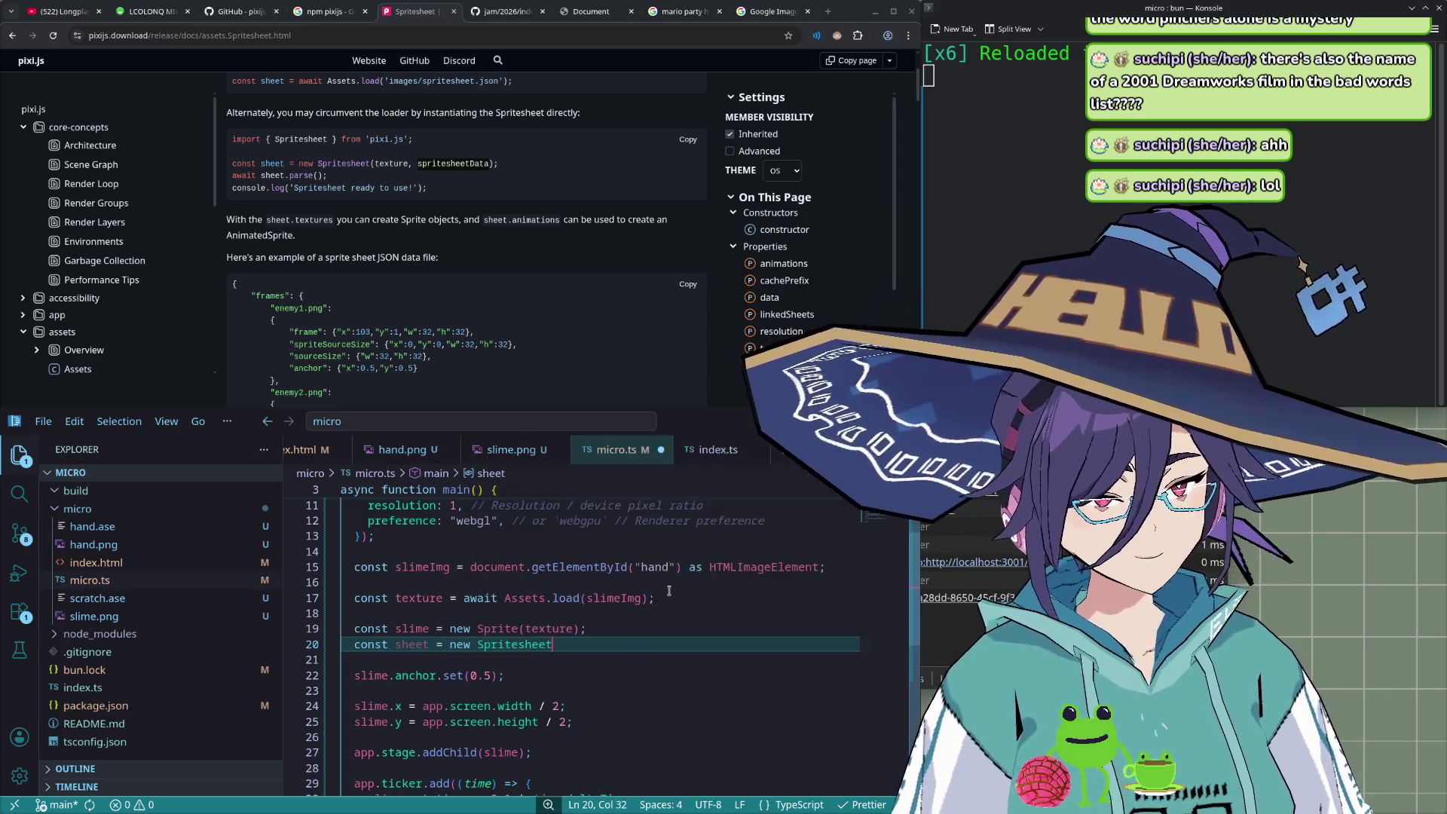
text((texture)
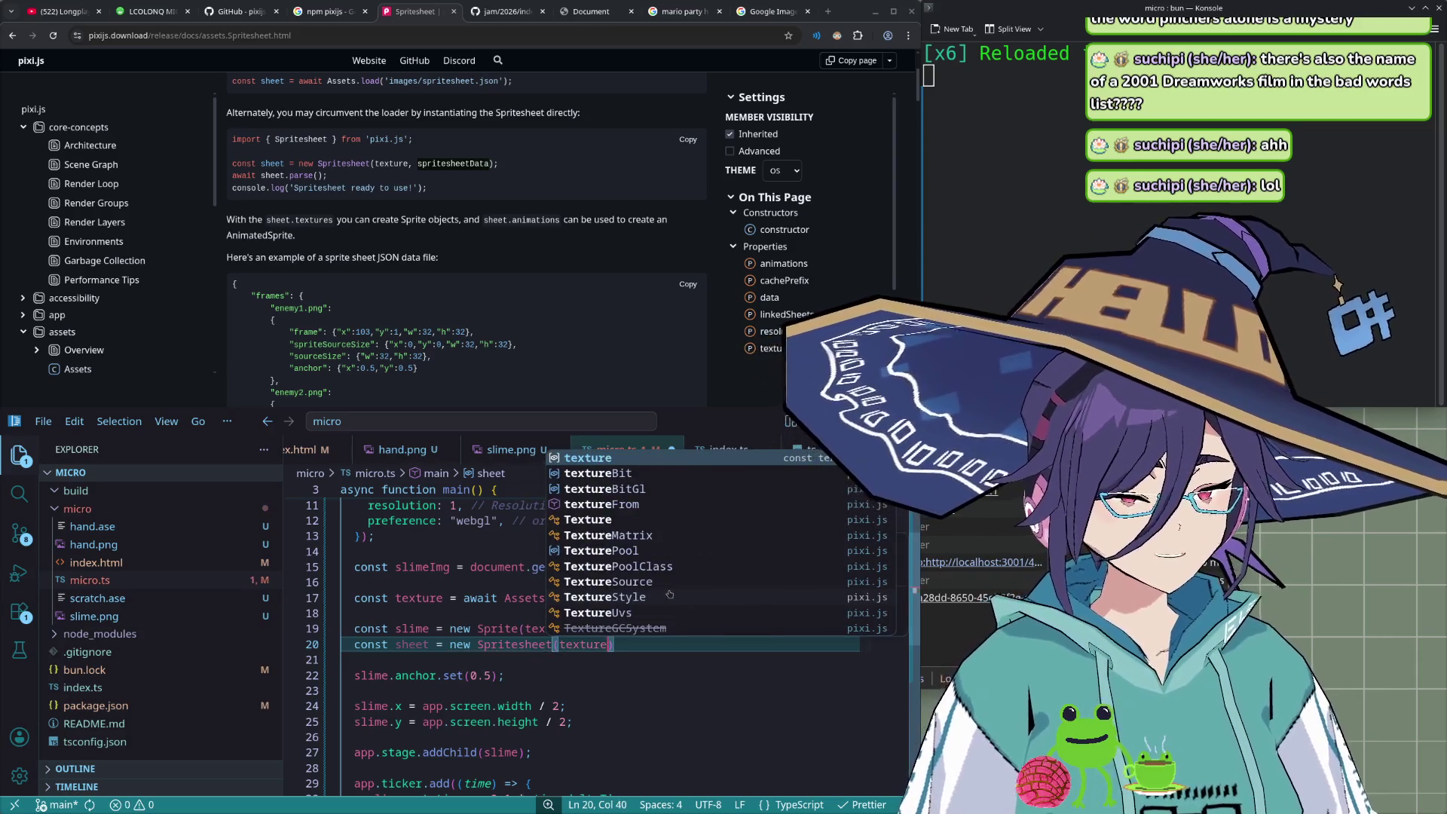
text(, {)
key(Down)
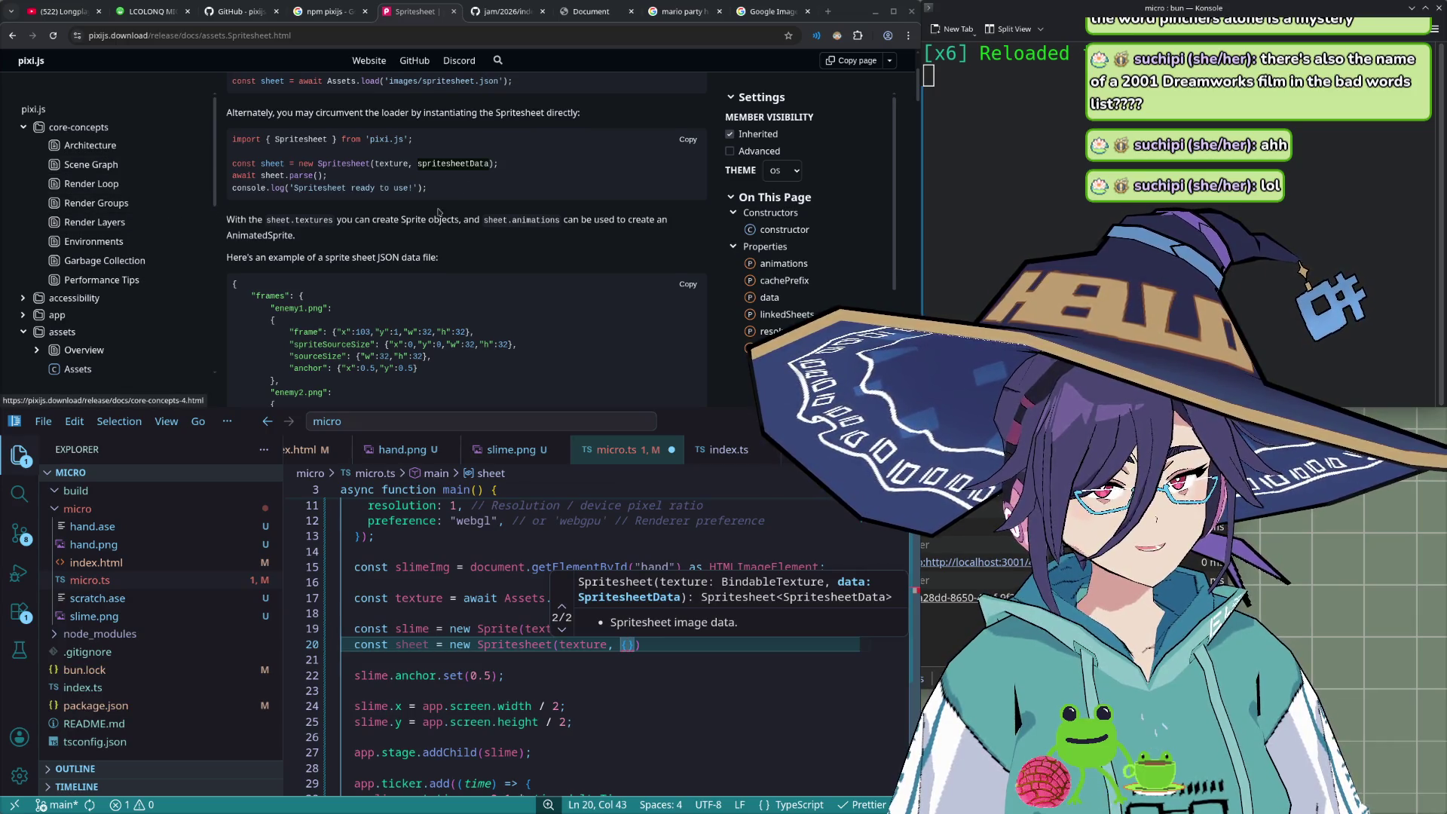
- Follow the Spritesheet constructor's SpritesheetData link through to the SpritesheetFrameData interface page
scroll(88, 302, down, 3)
scroll(88, 302, down, 3)
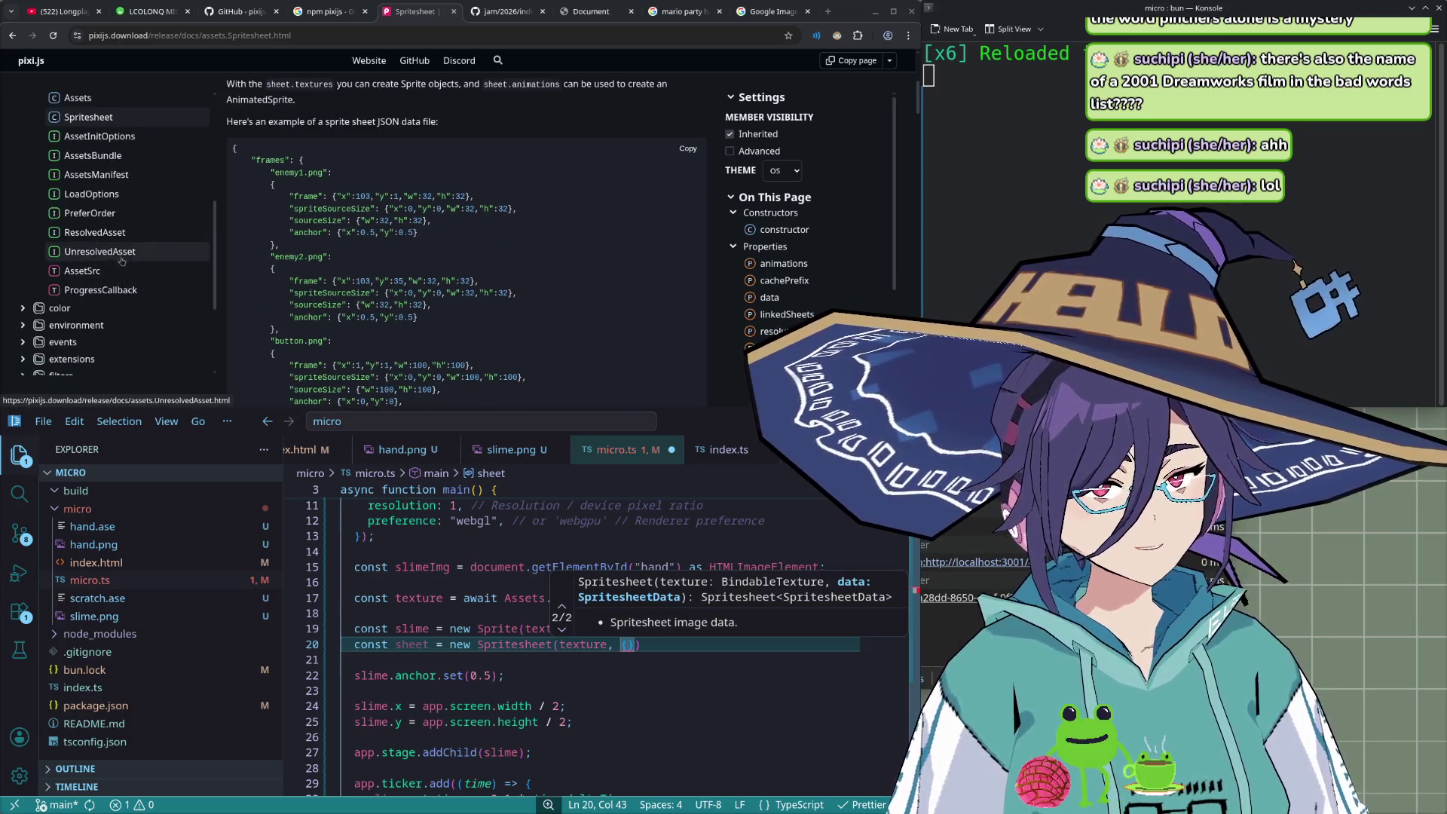
scroll(622, 238, up, 3)
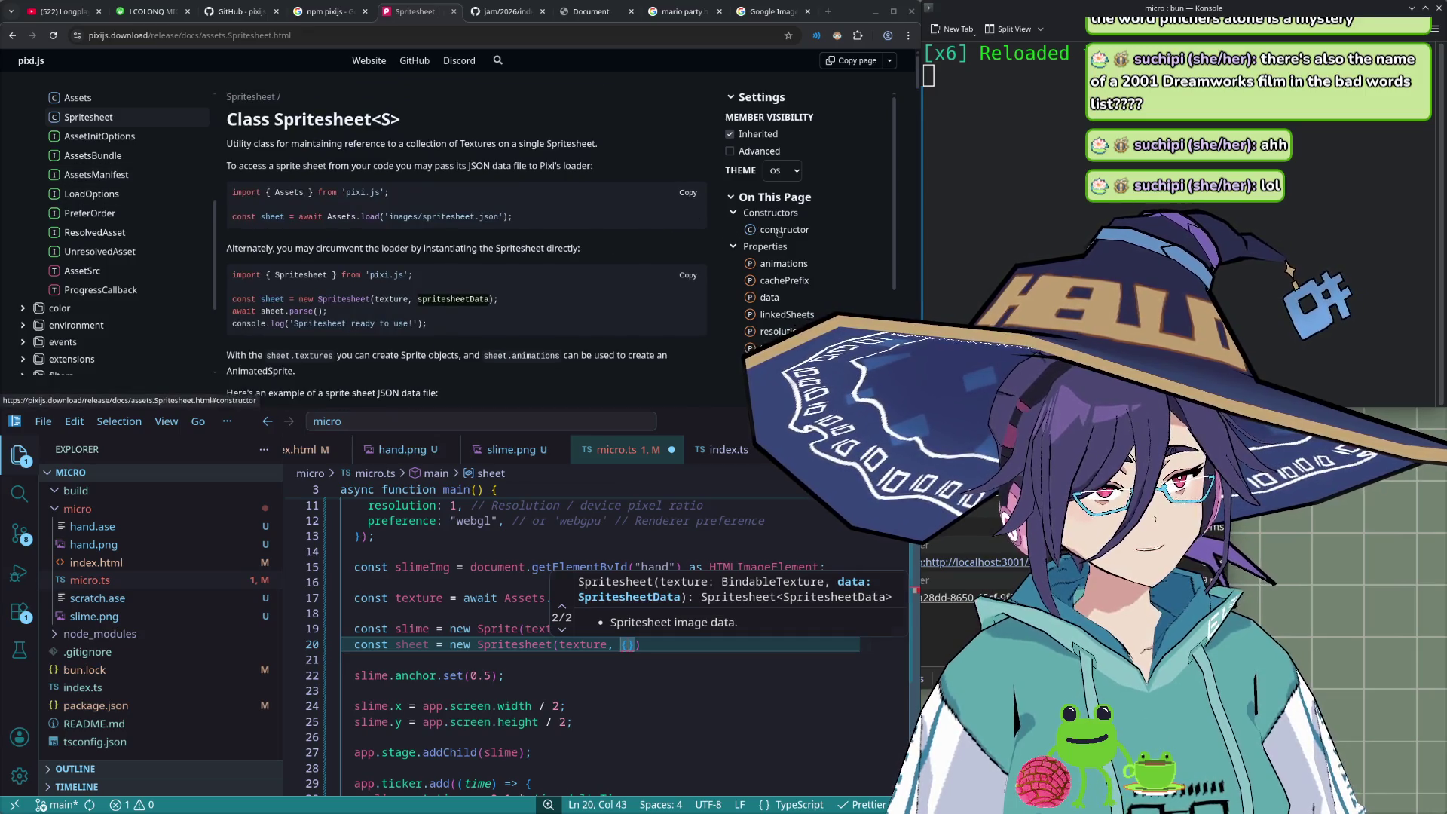
click(780, 230)
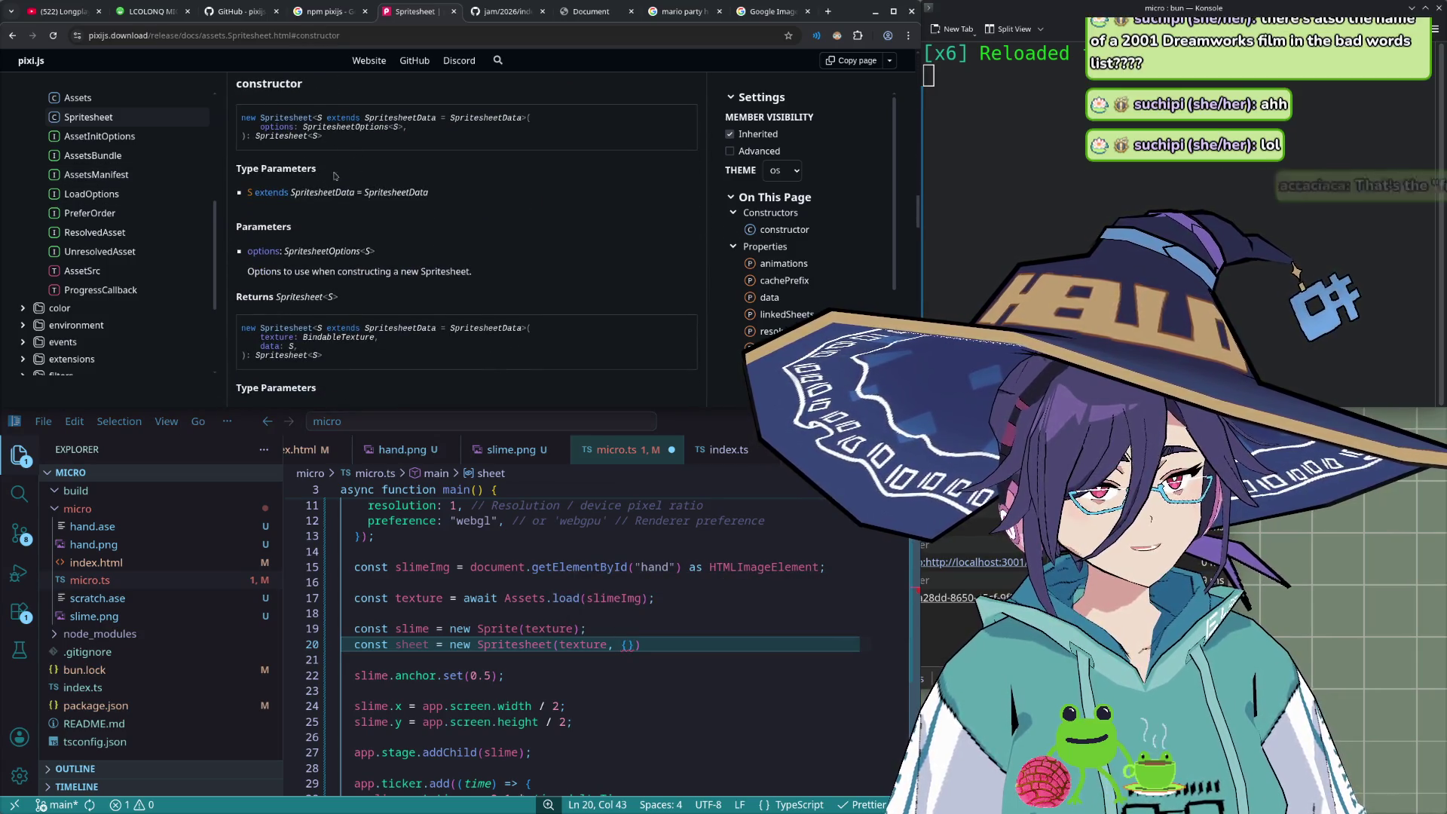
click(370, 193)
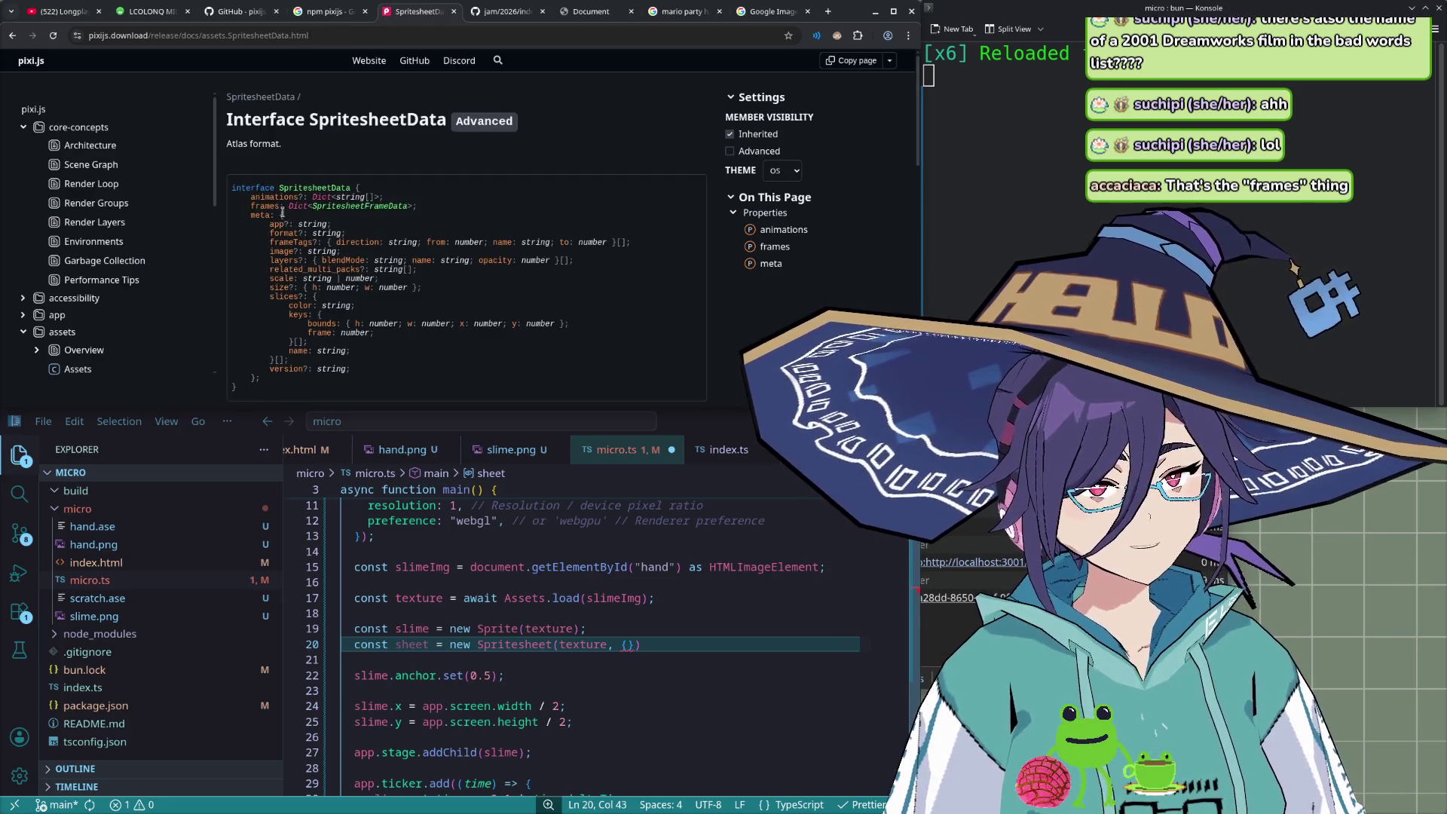
click(373, 206)
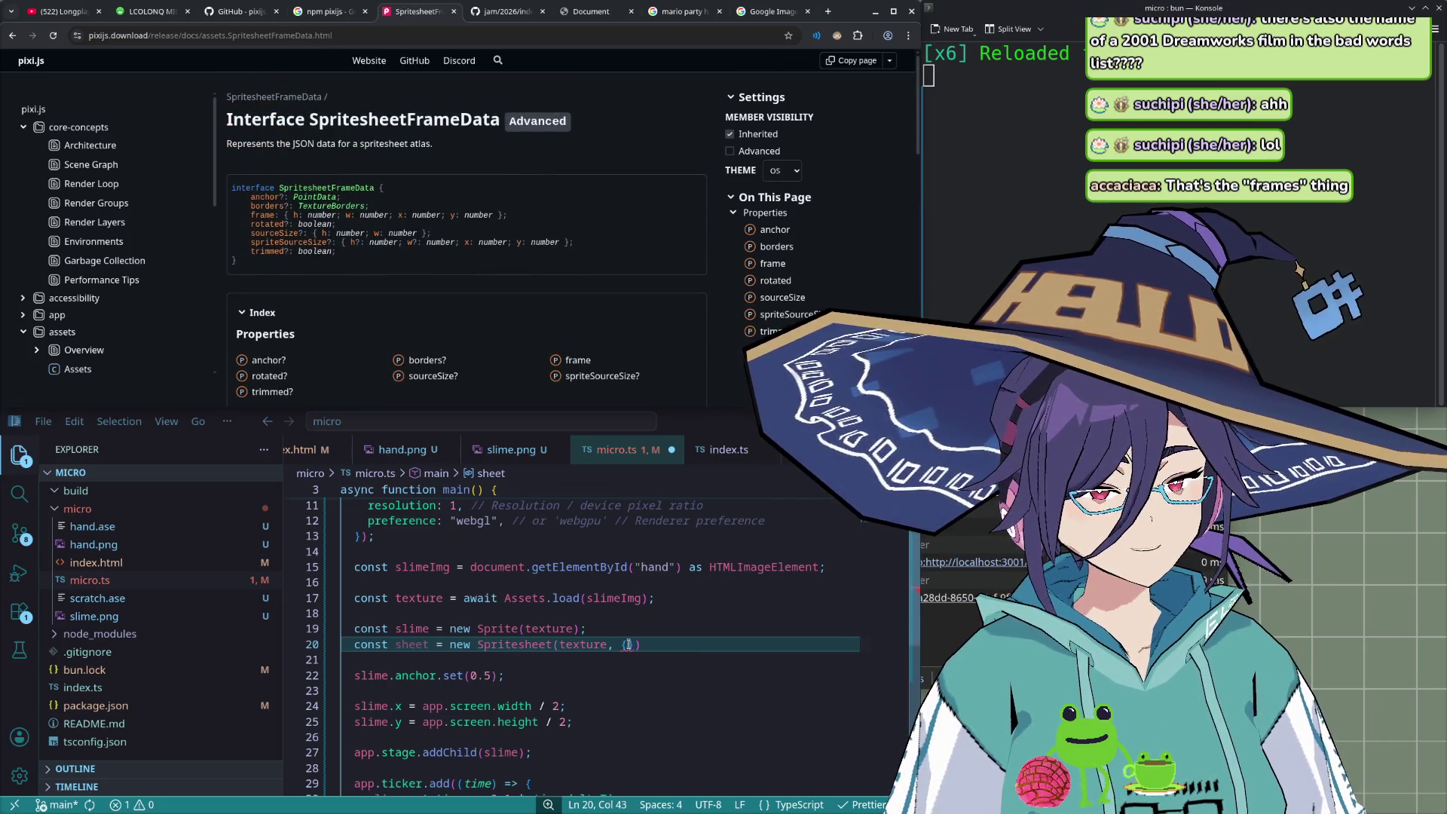
key(alt+Left)
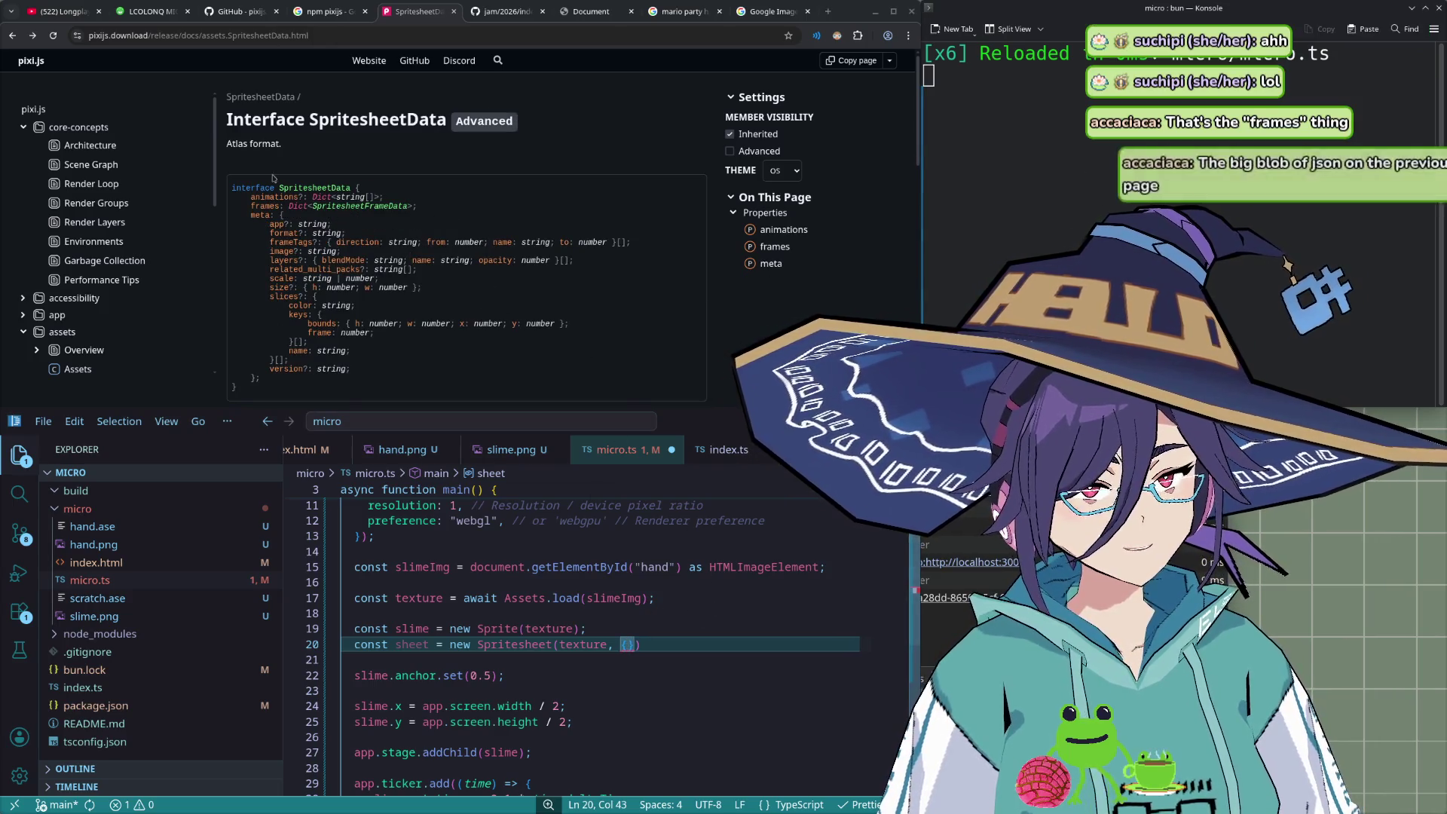
click(368, 206)
key(ctrl+space)
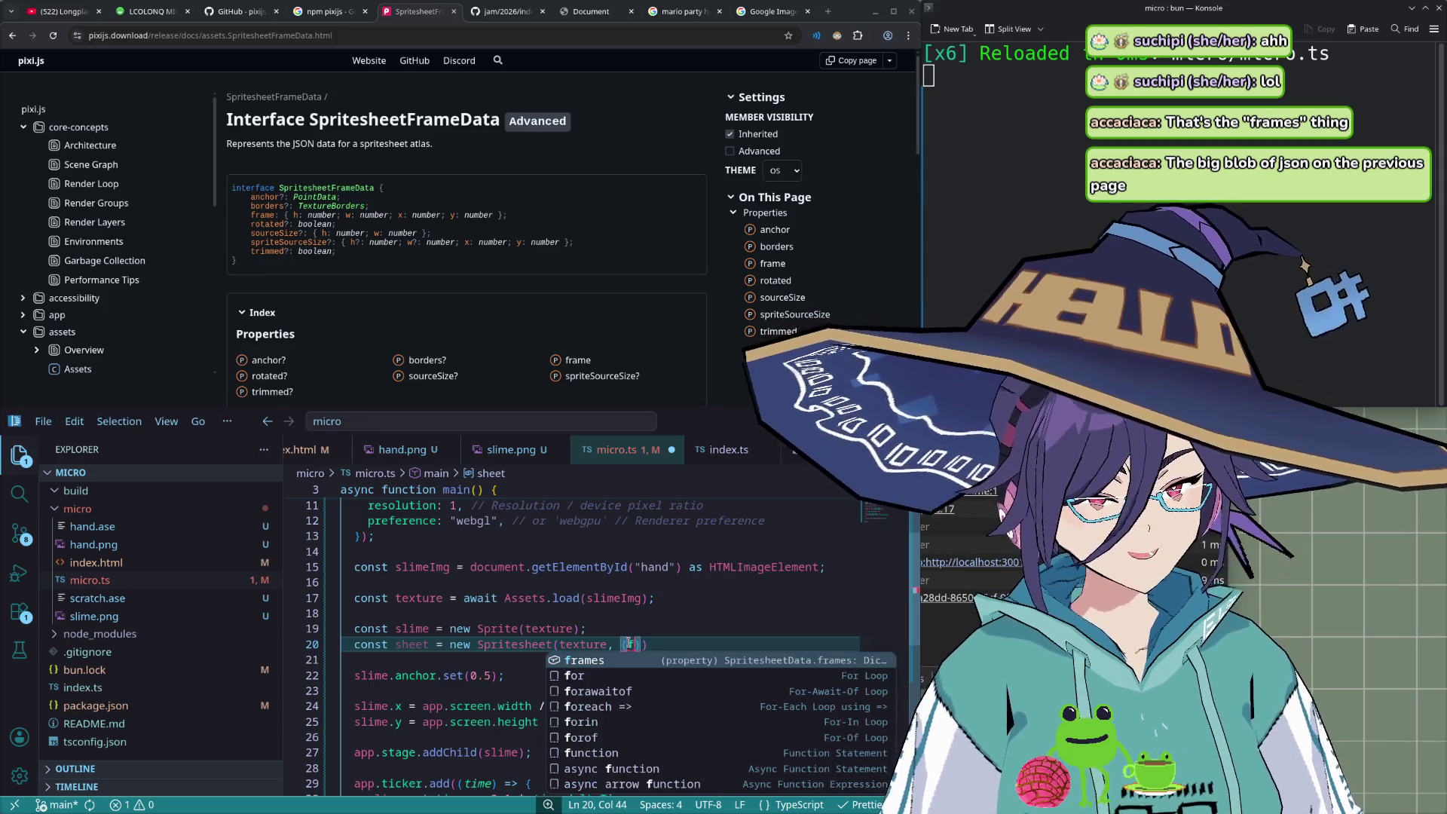
- Add a frames property to the Spritesheet data, briefly trying it as an empty array
key(Escape)
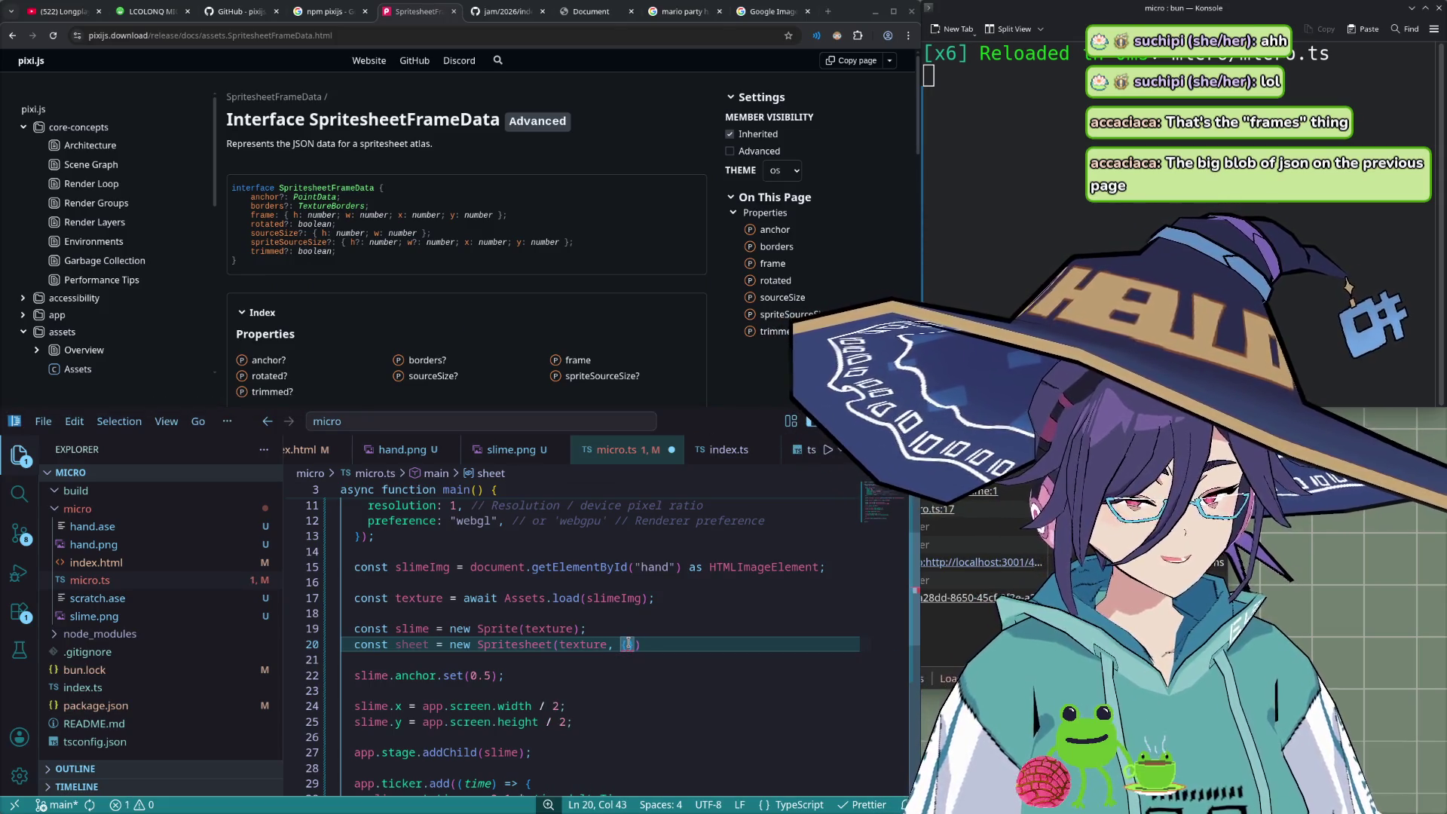
key(Return)
text(frames: {)
key(Return)
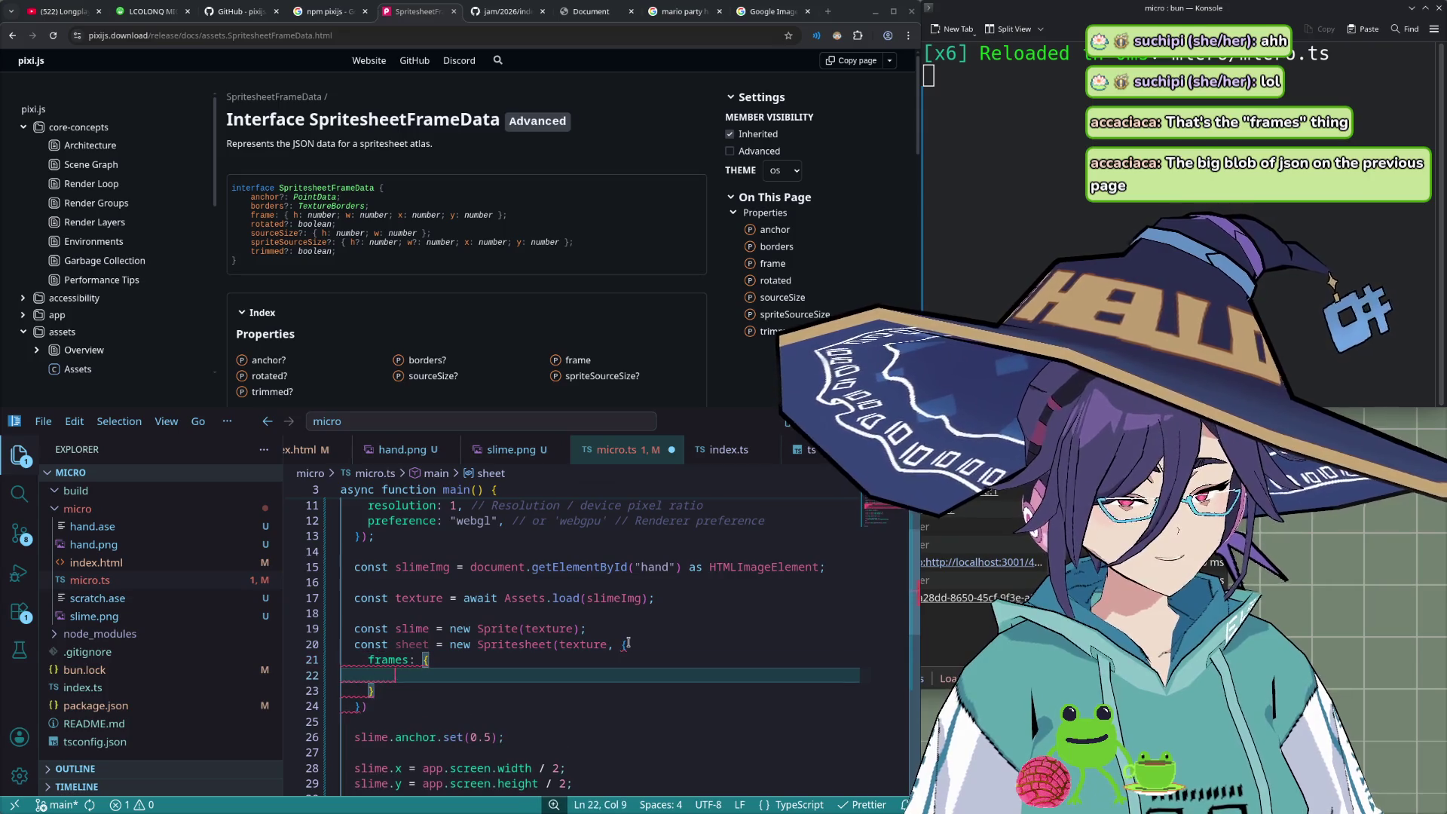
key(ctrl+z)
key(BackSpace)
text([)
key(Delete)
text([)
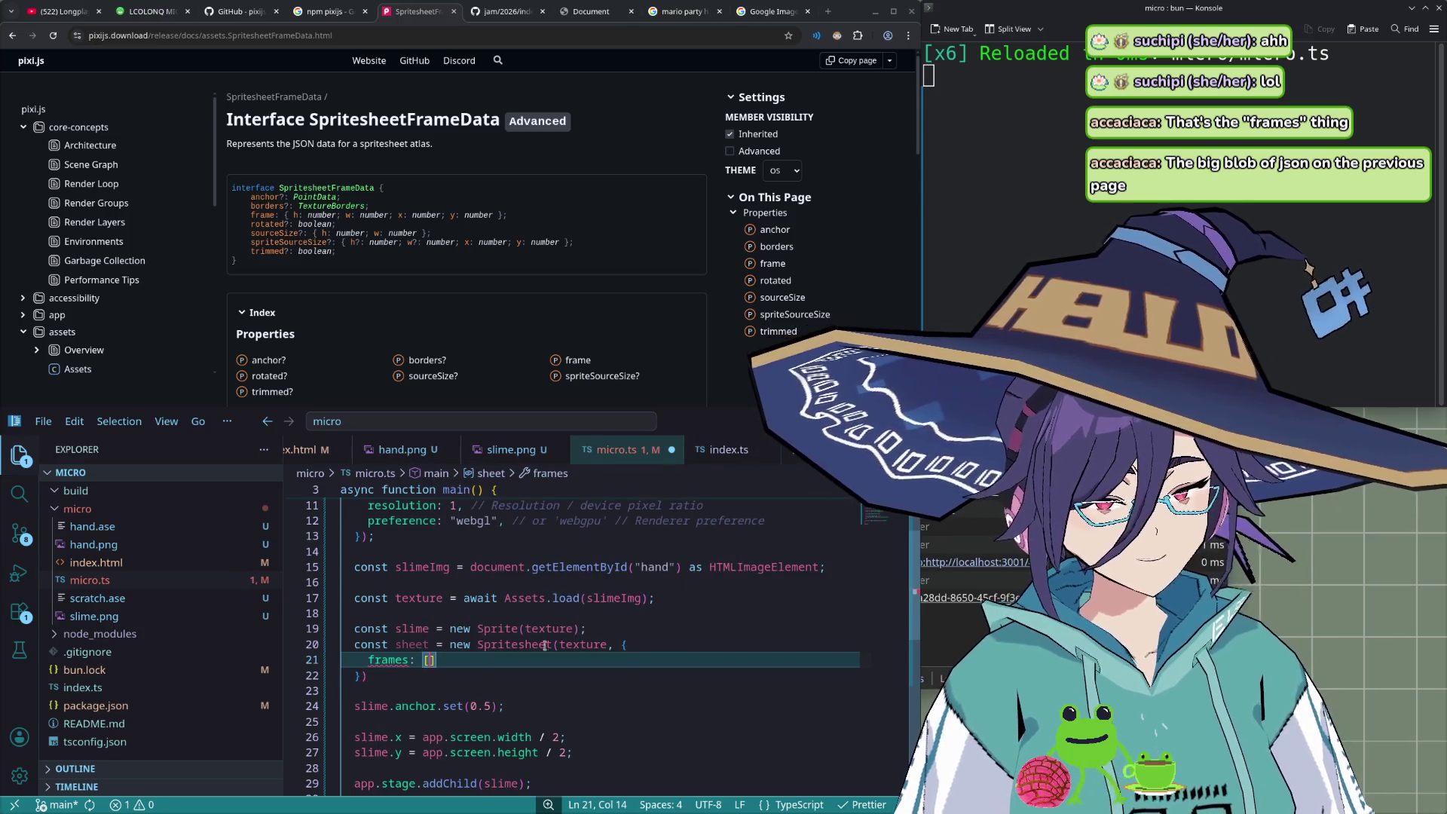
- Check the Spritesheet docs, then make frames an object holding an empty "hand_open" entry
mouse_move(401, 660)
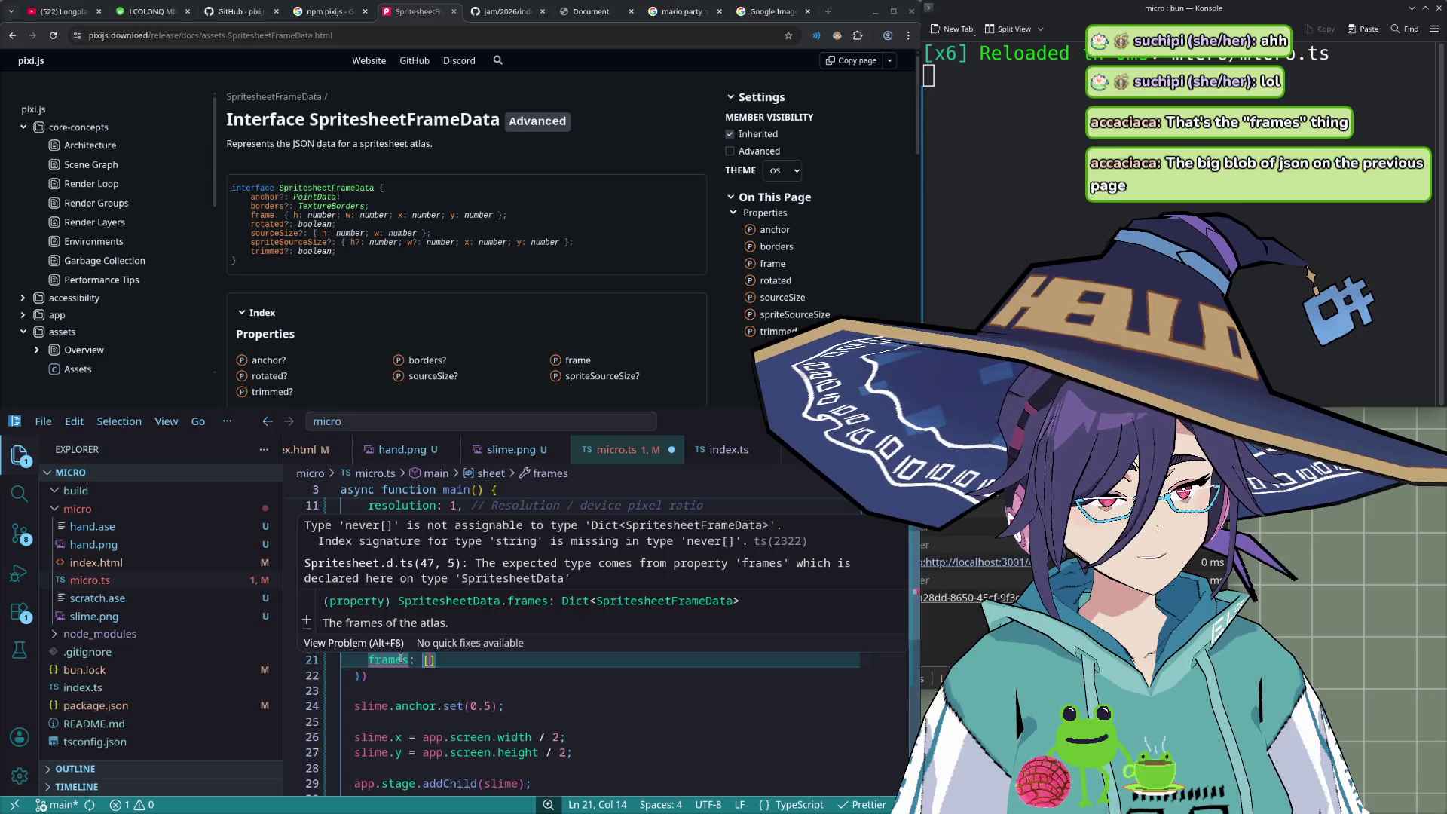
key(alt+Left)
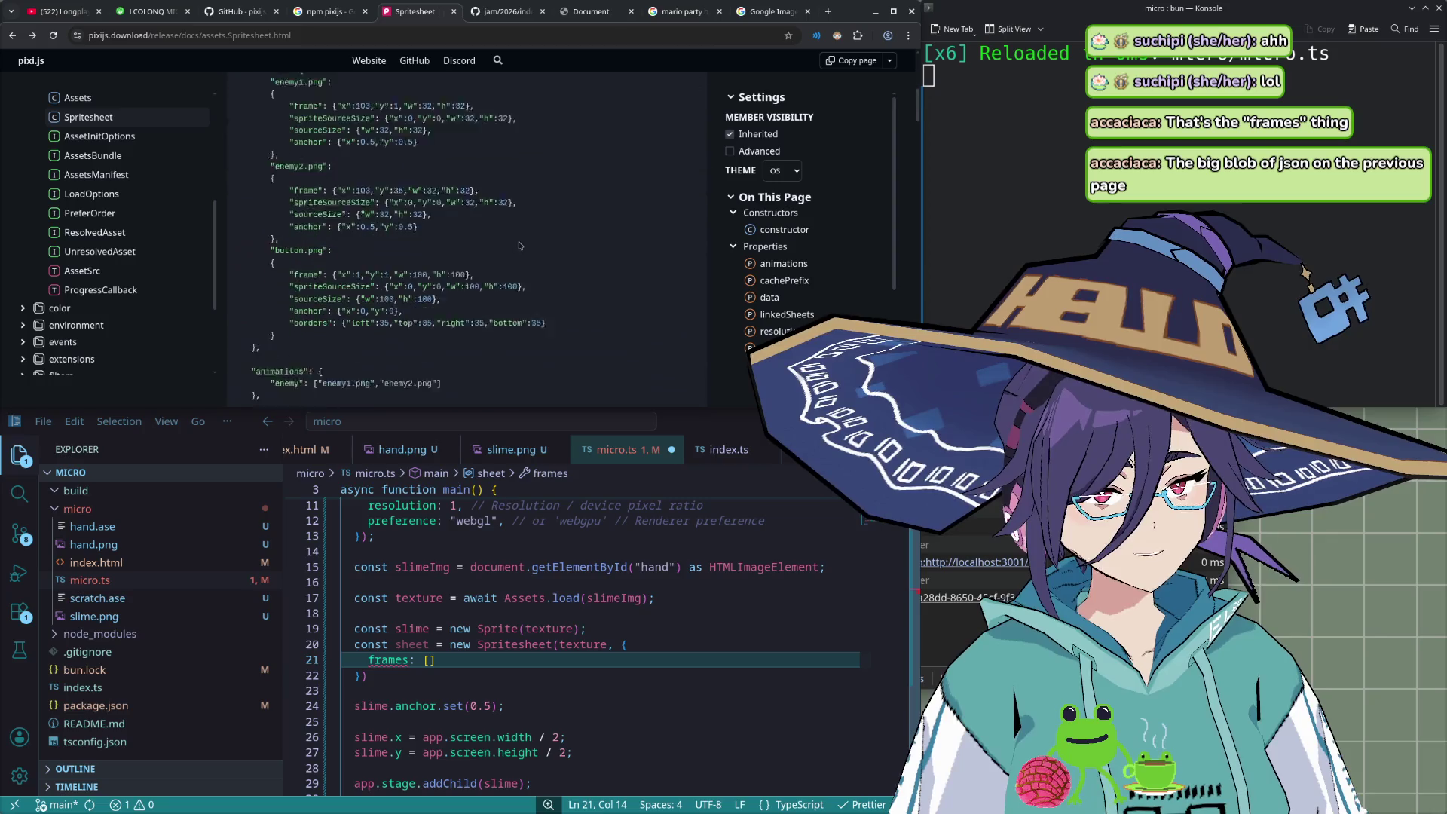
scroll(519, 245, up, 2)
key(BackSpace)
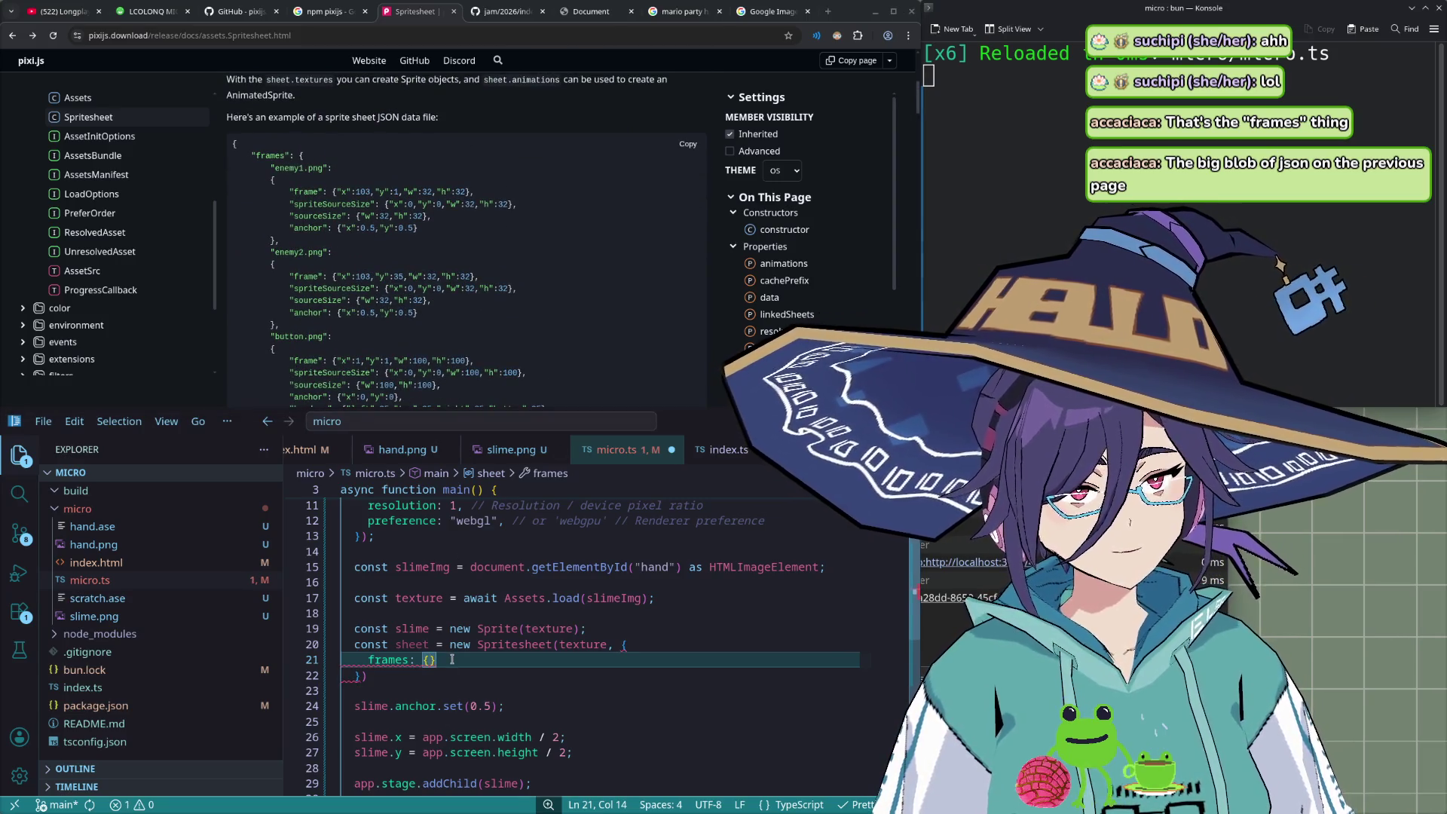
text({)
key(Return)
text("hand_)
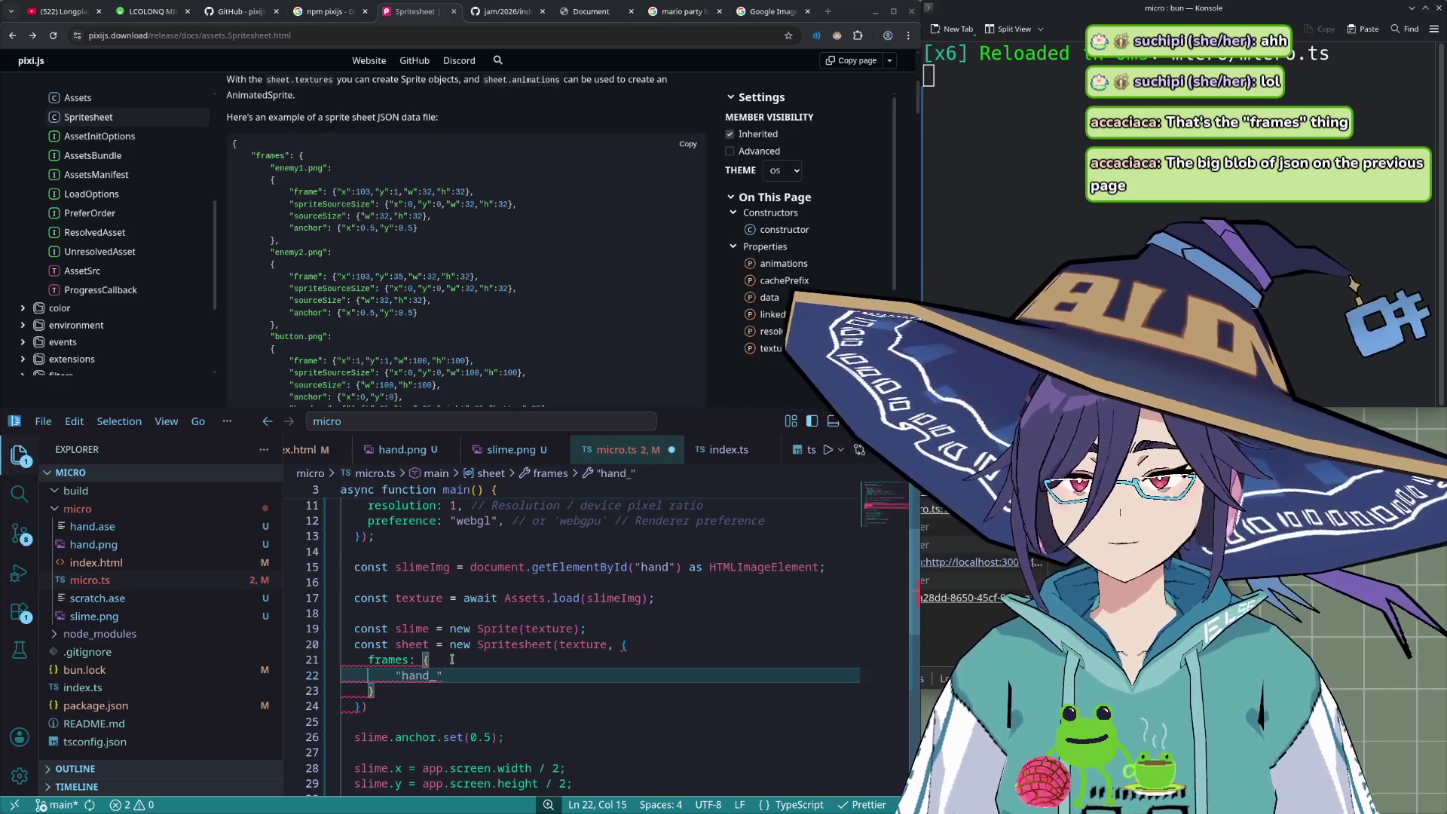
text(po)
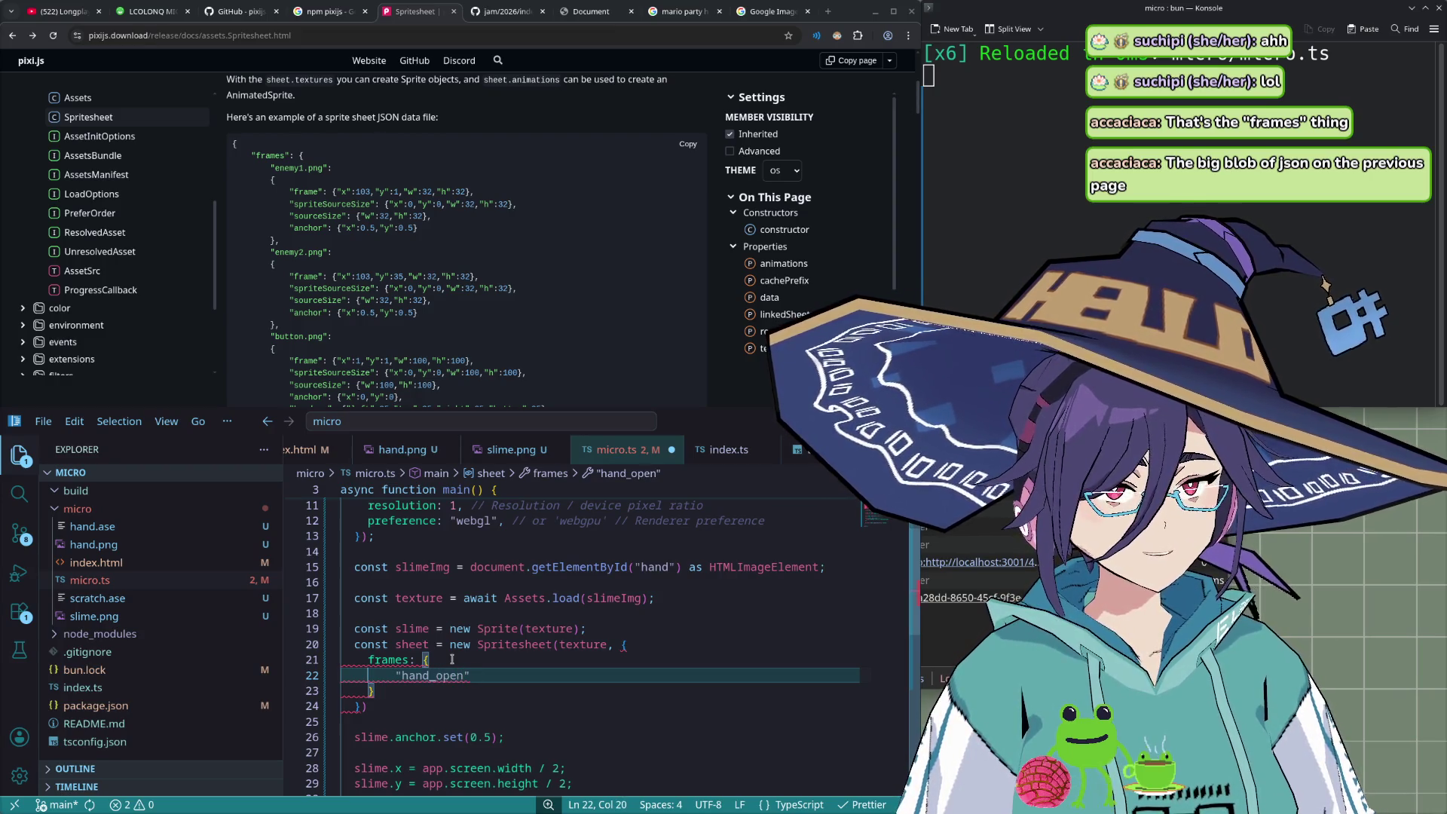
key(Return)
text({)
key(Return)
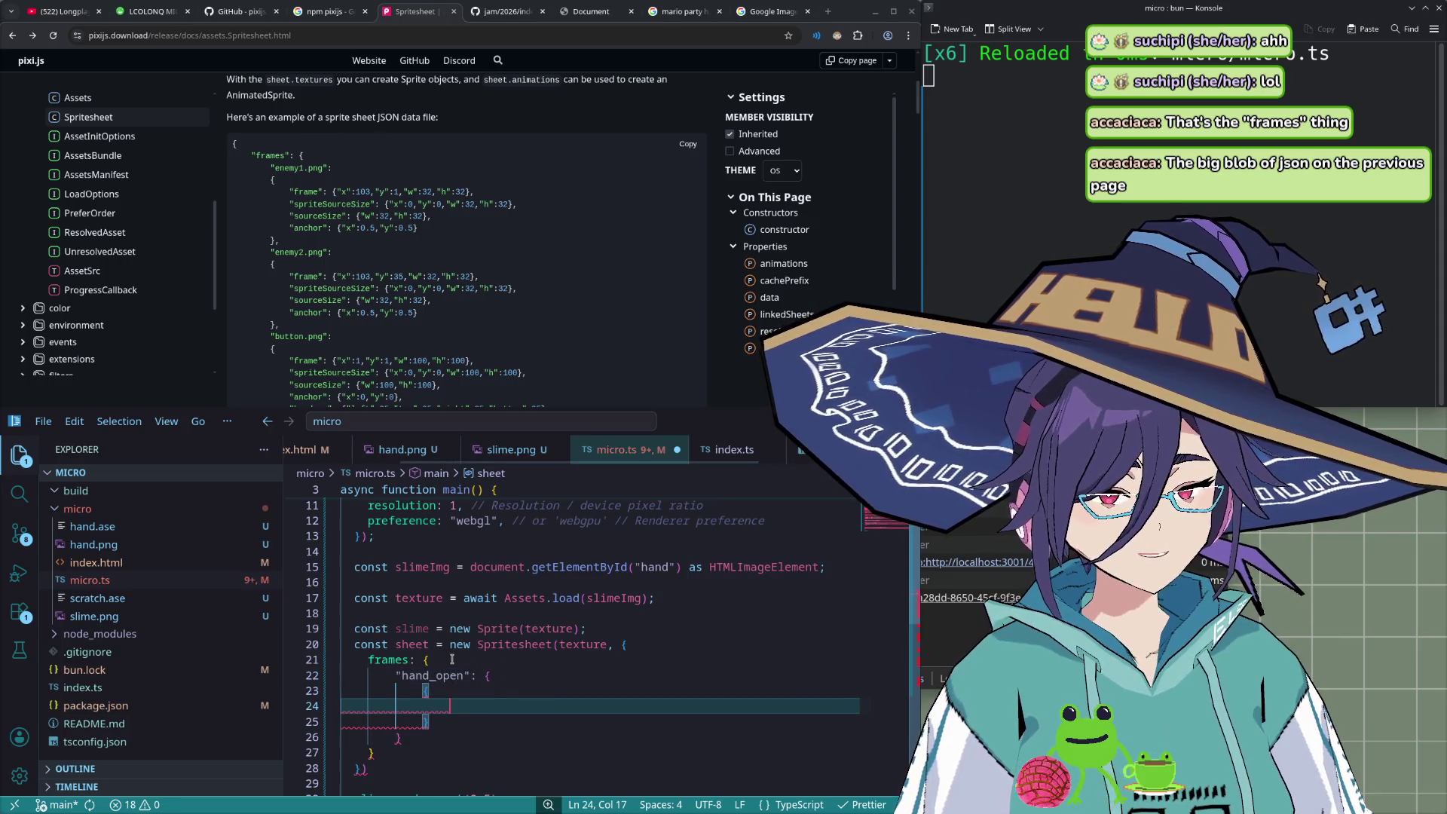
- Give hand_open a frame of x: 0, y: 0, w: 64, h: 64
text(frame: {"x)
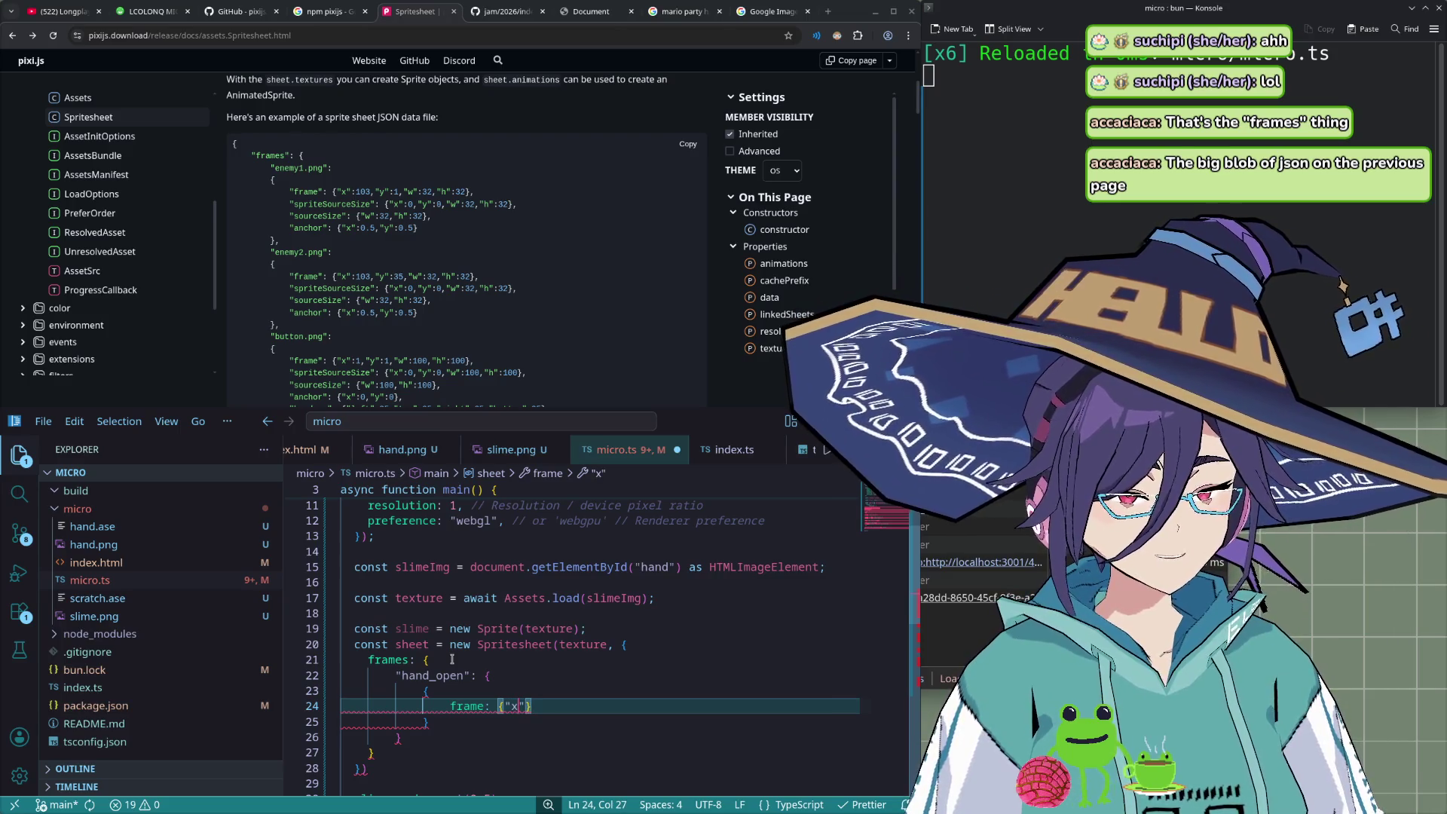
text(x: 0)
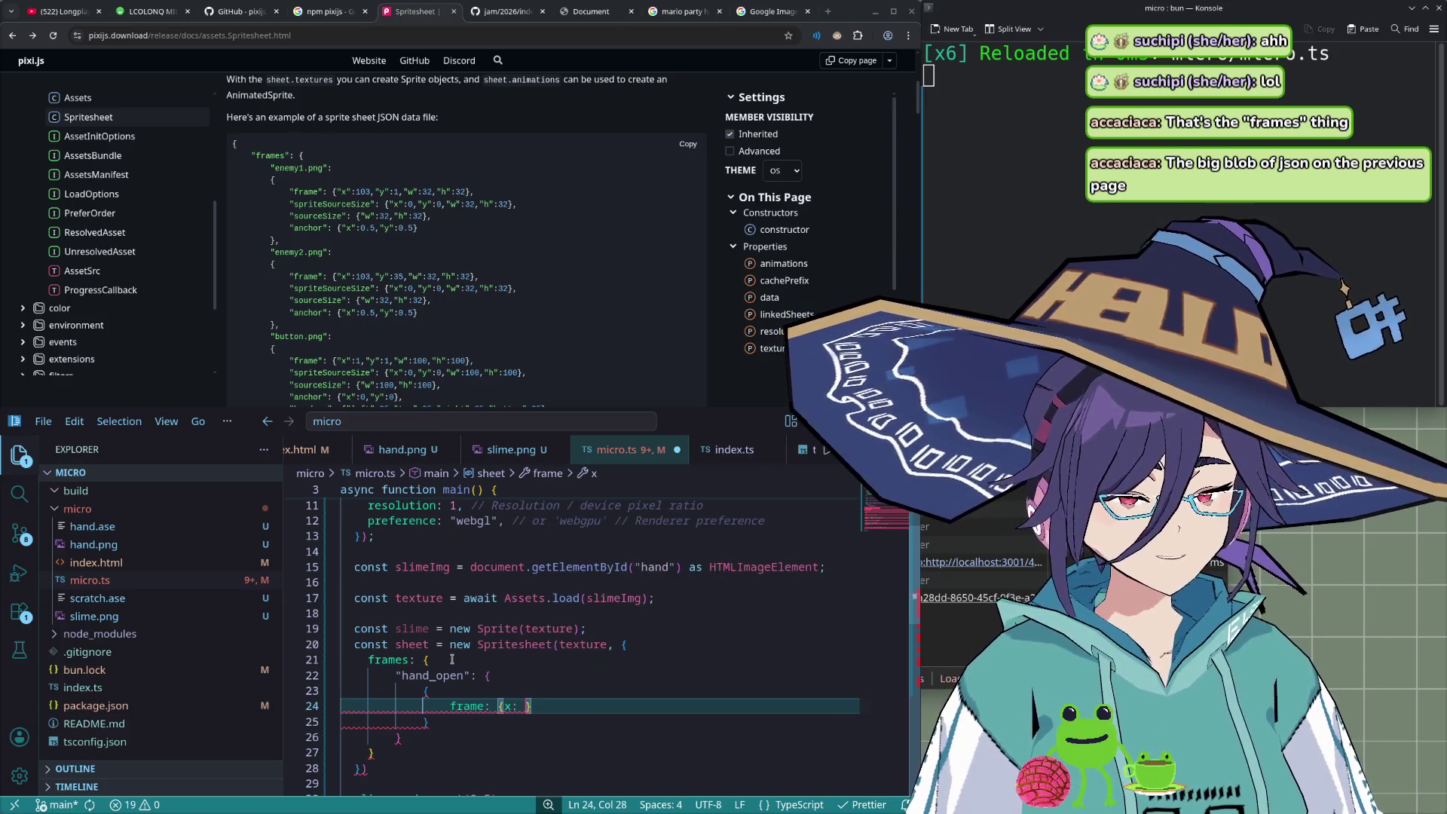
text(, y: 0, 3)
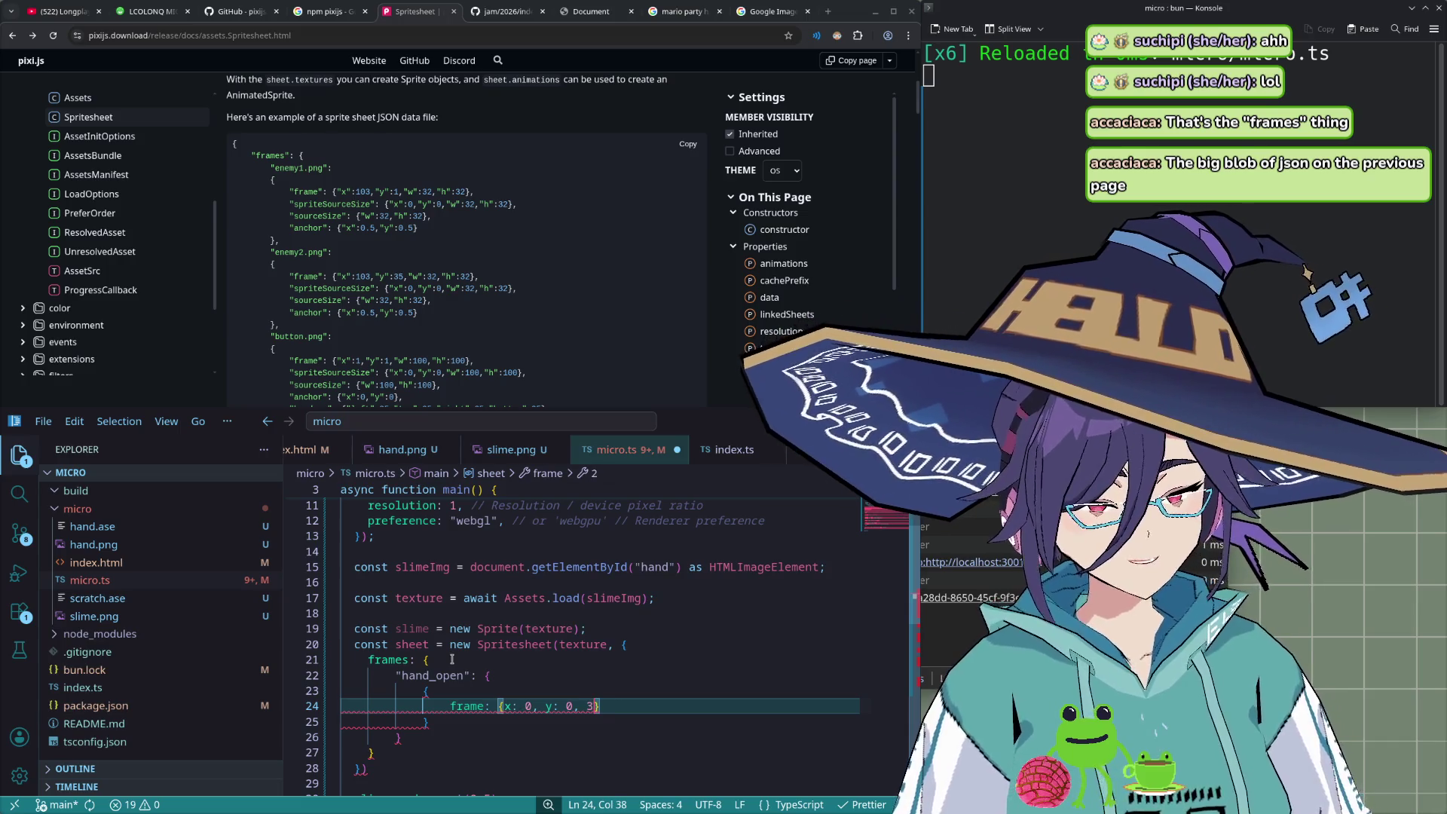
key(BackSpace)
text(w:)
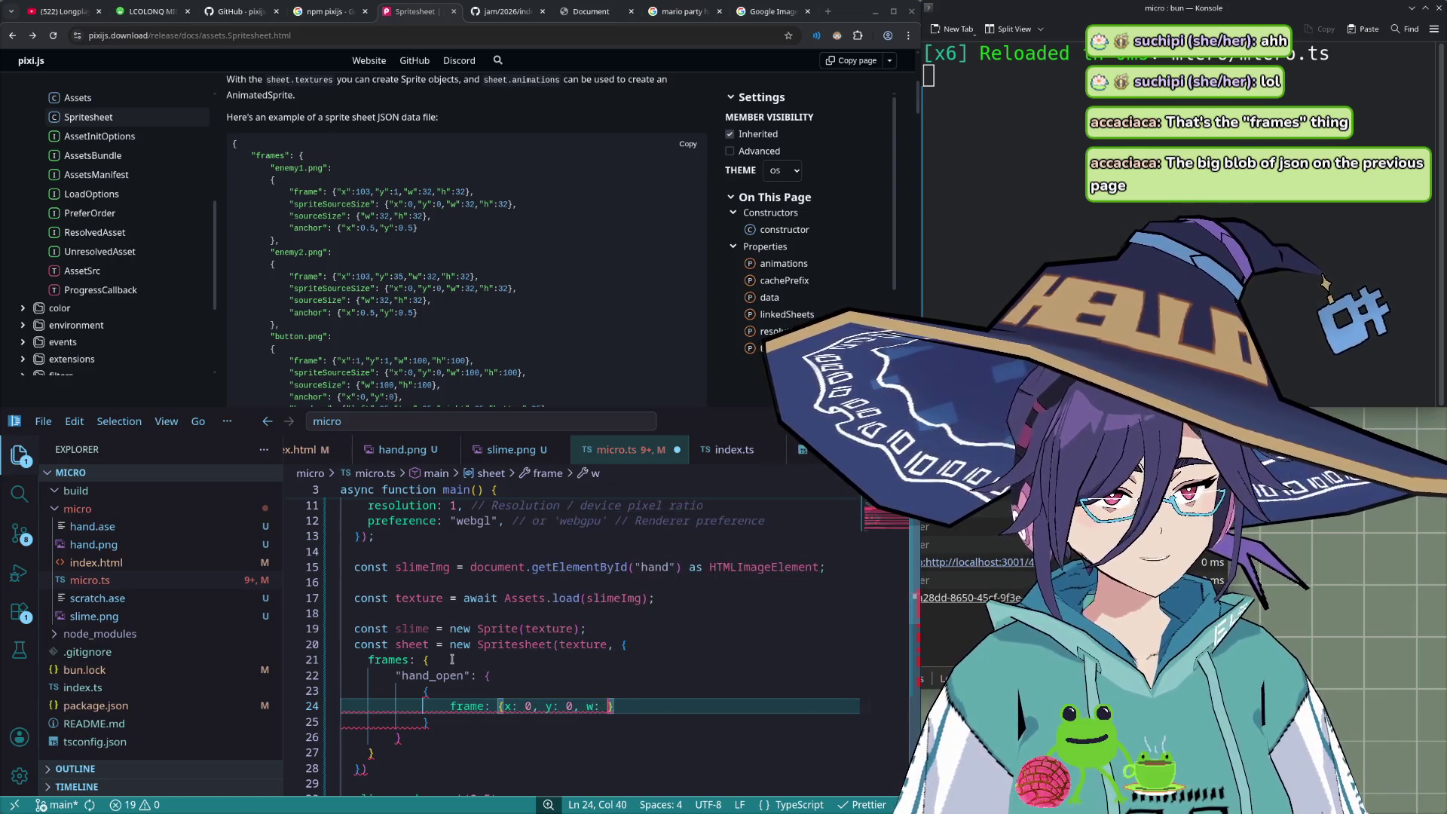
key(BackSpace)
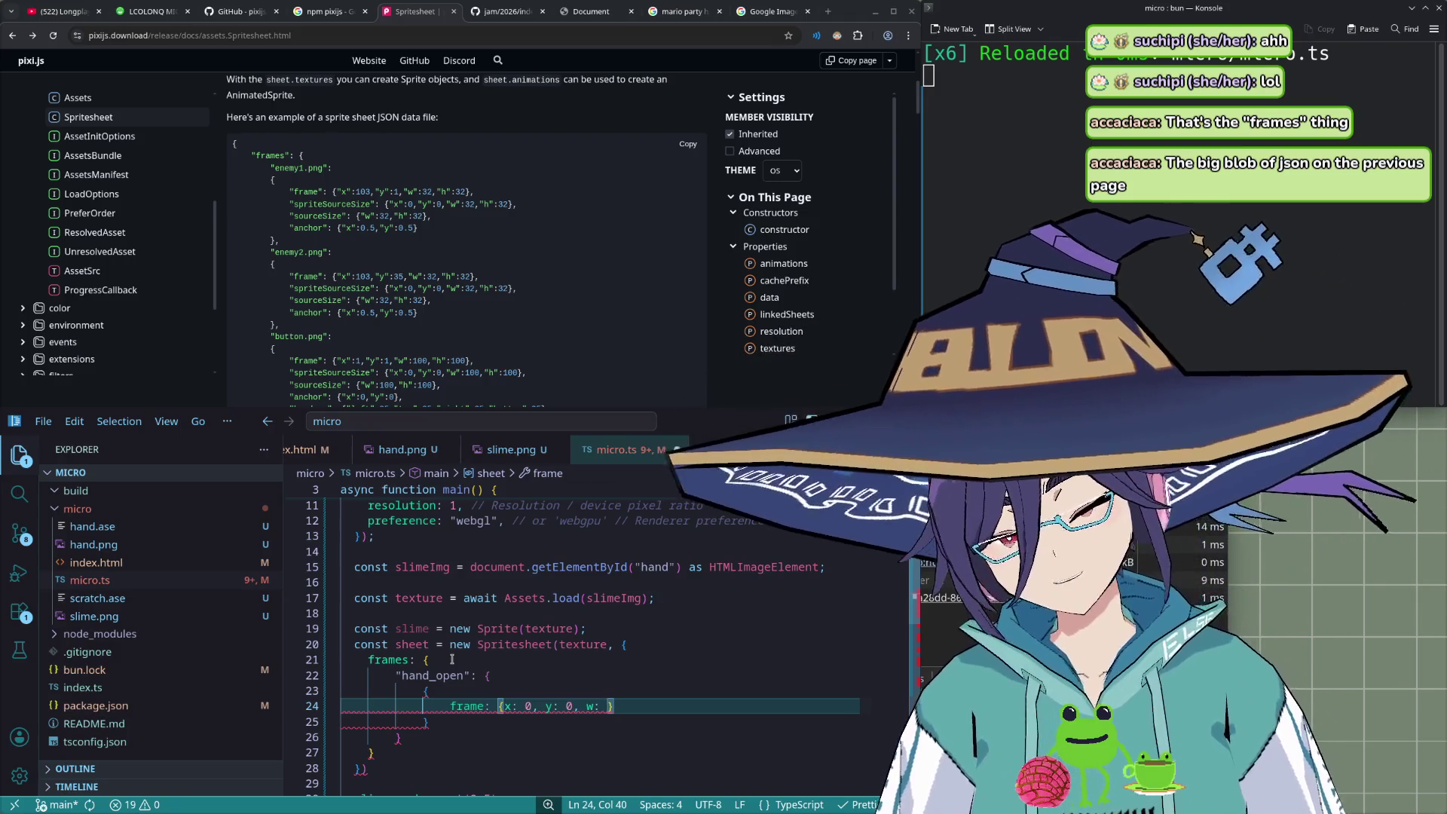
text(64, h)
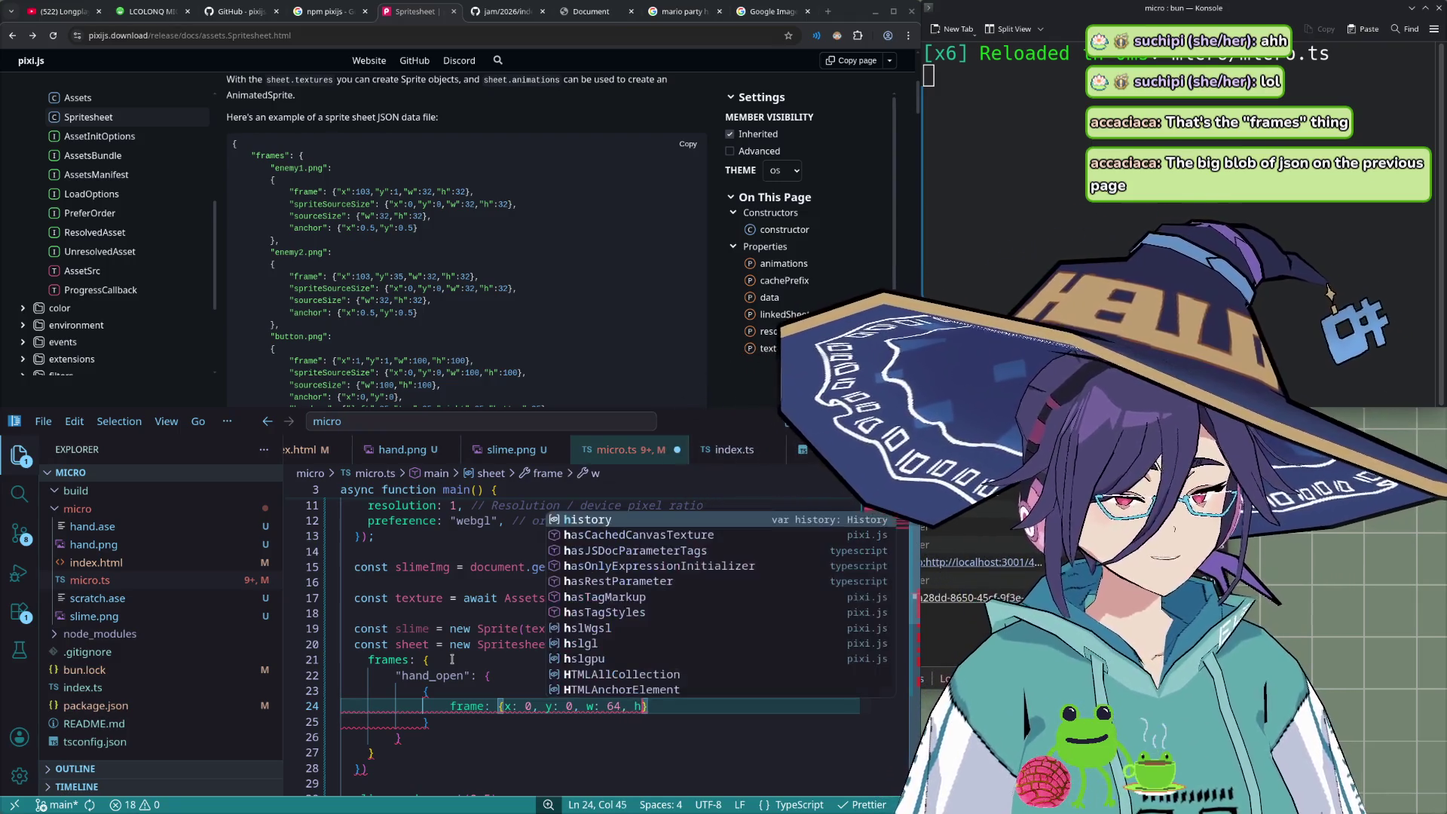
text(:64)
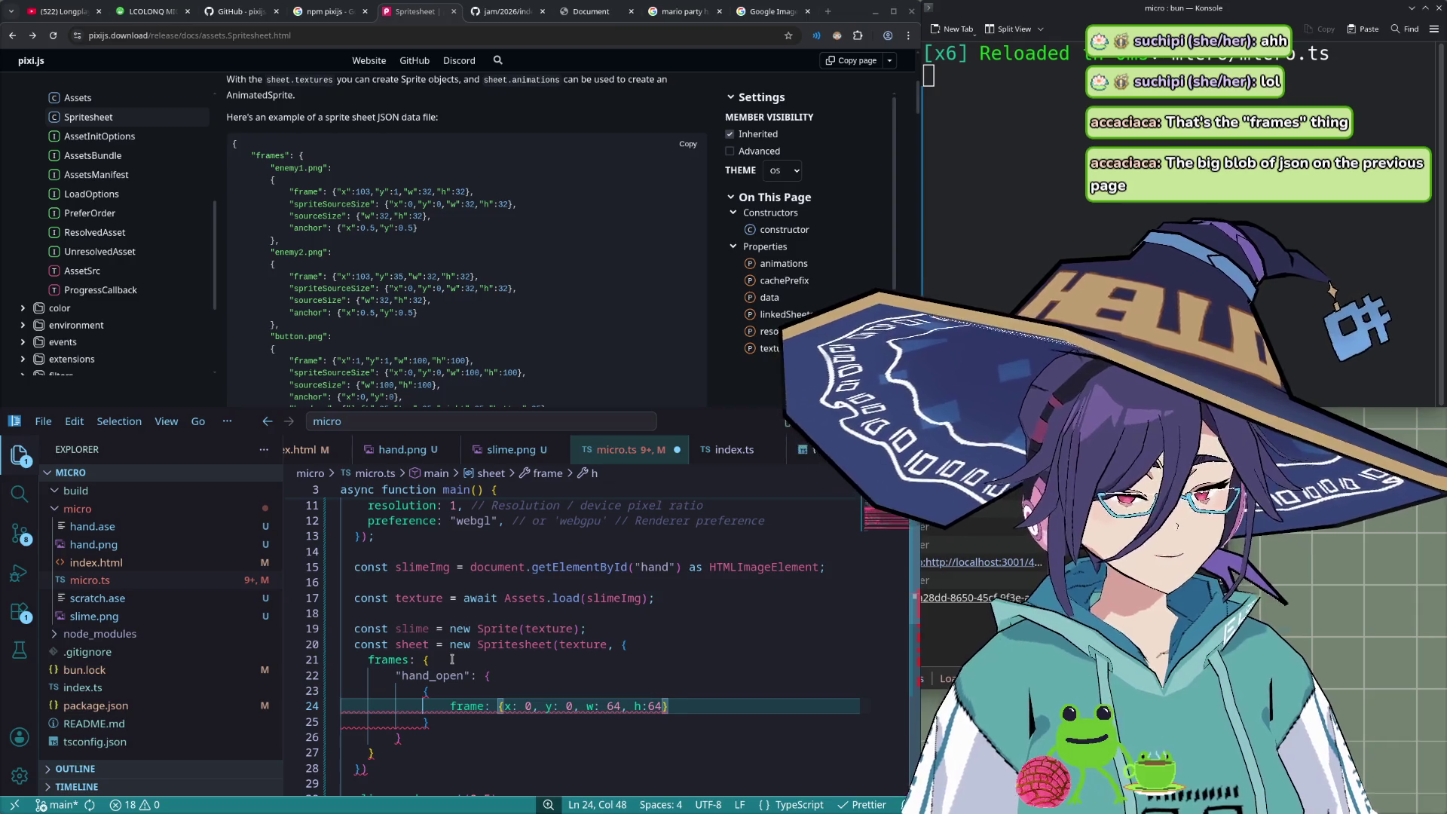
key(Right)
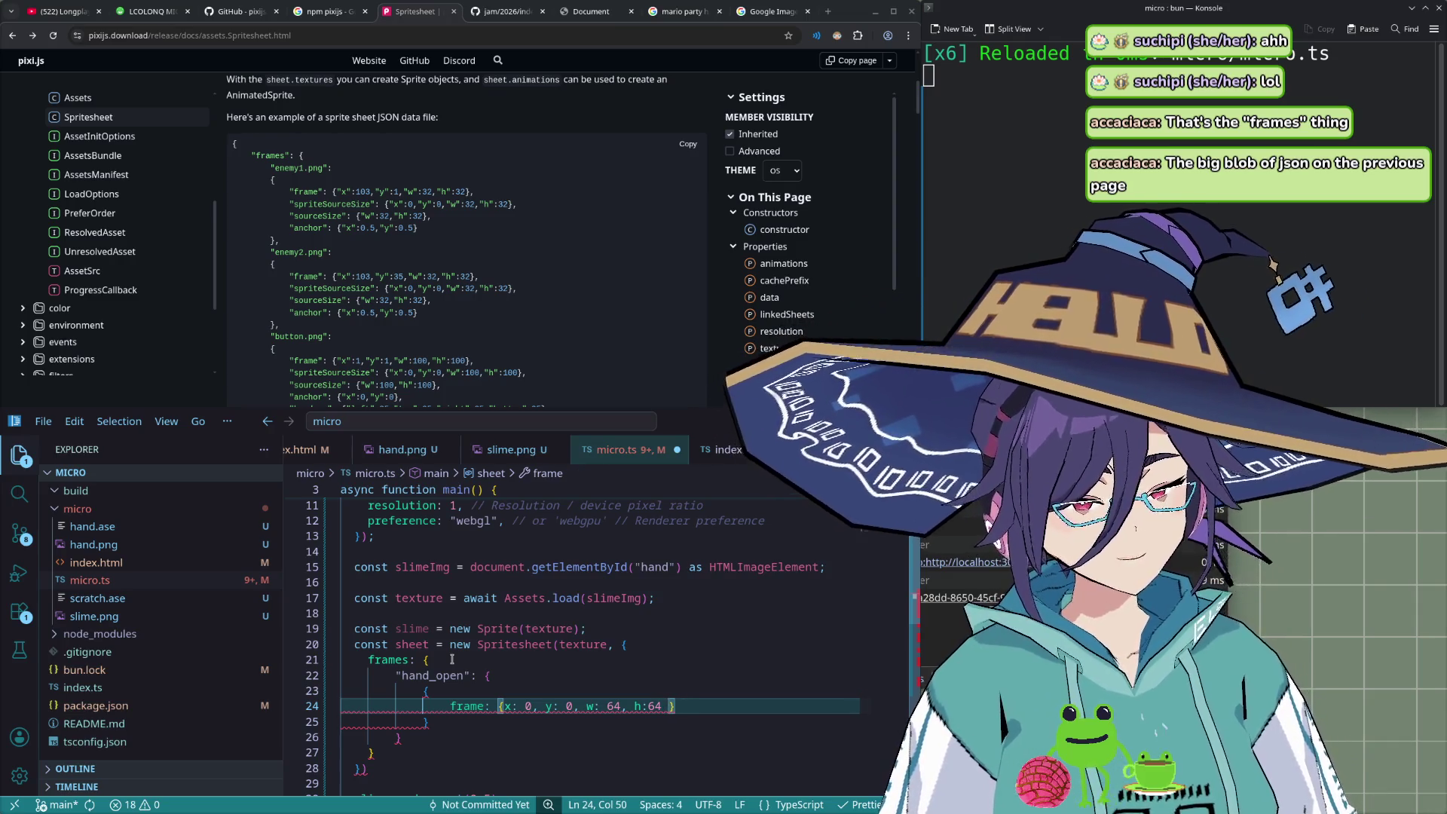
text(,)
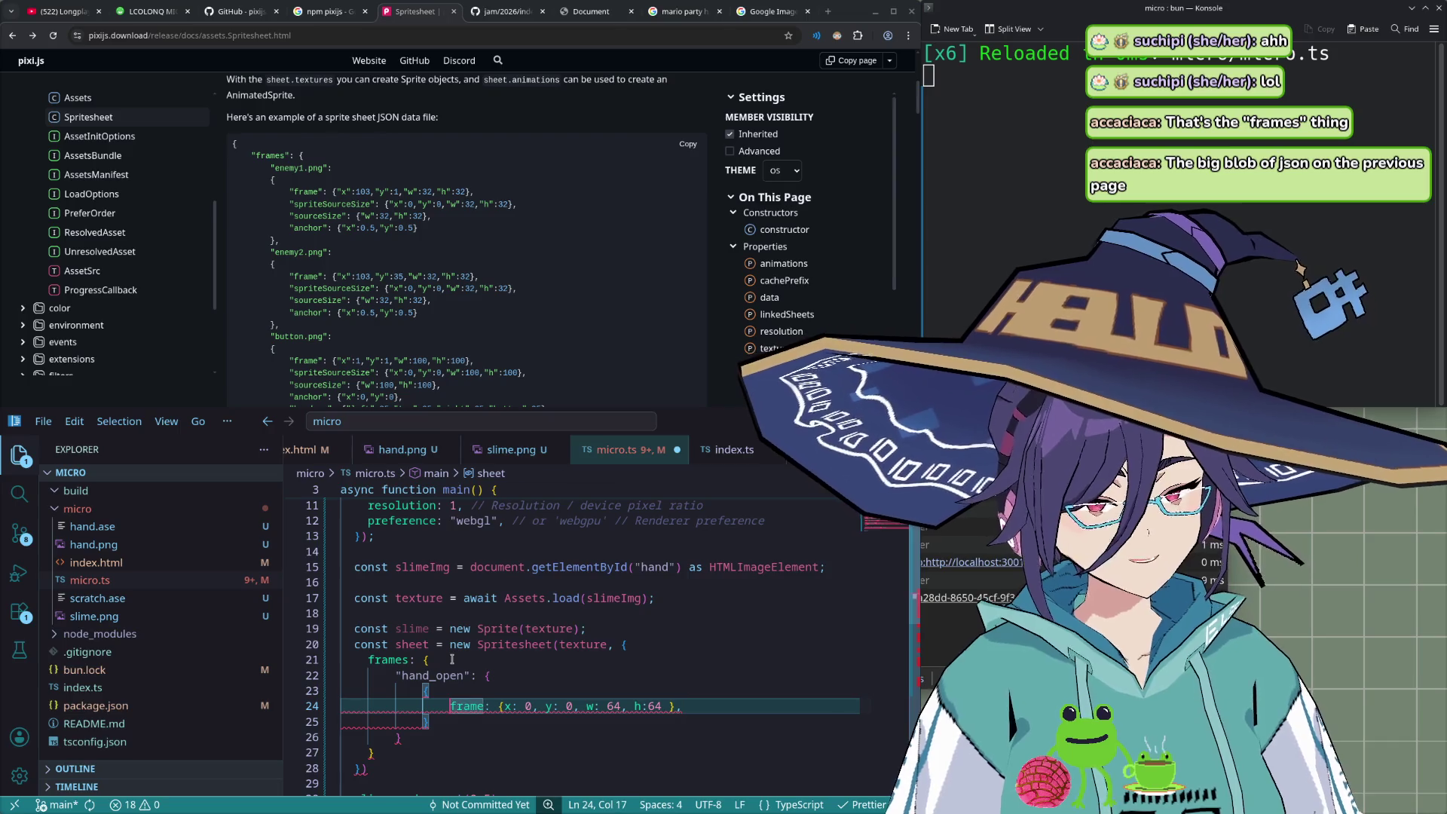
- Clean up the surplus nested braces so the frame values sit inside hand_open
key(shift+End)
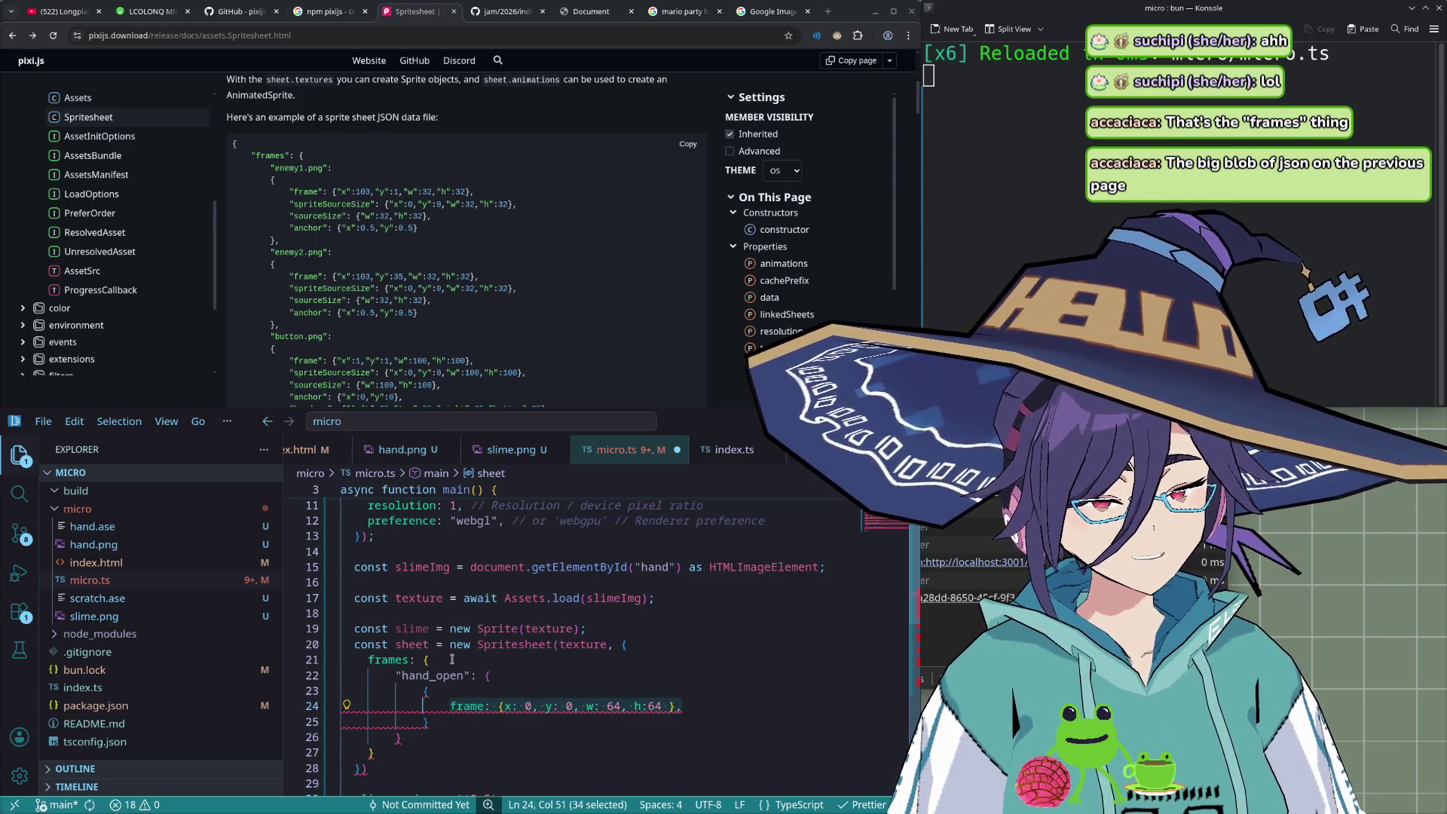
key(BackSpace)
key(ctrl+shift+k)
key(Up)
key(ctrl+shift+k)
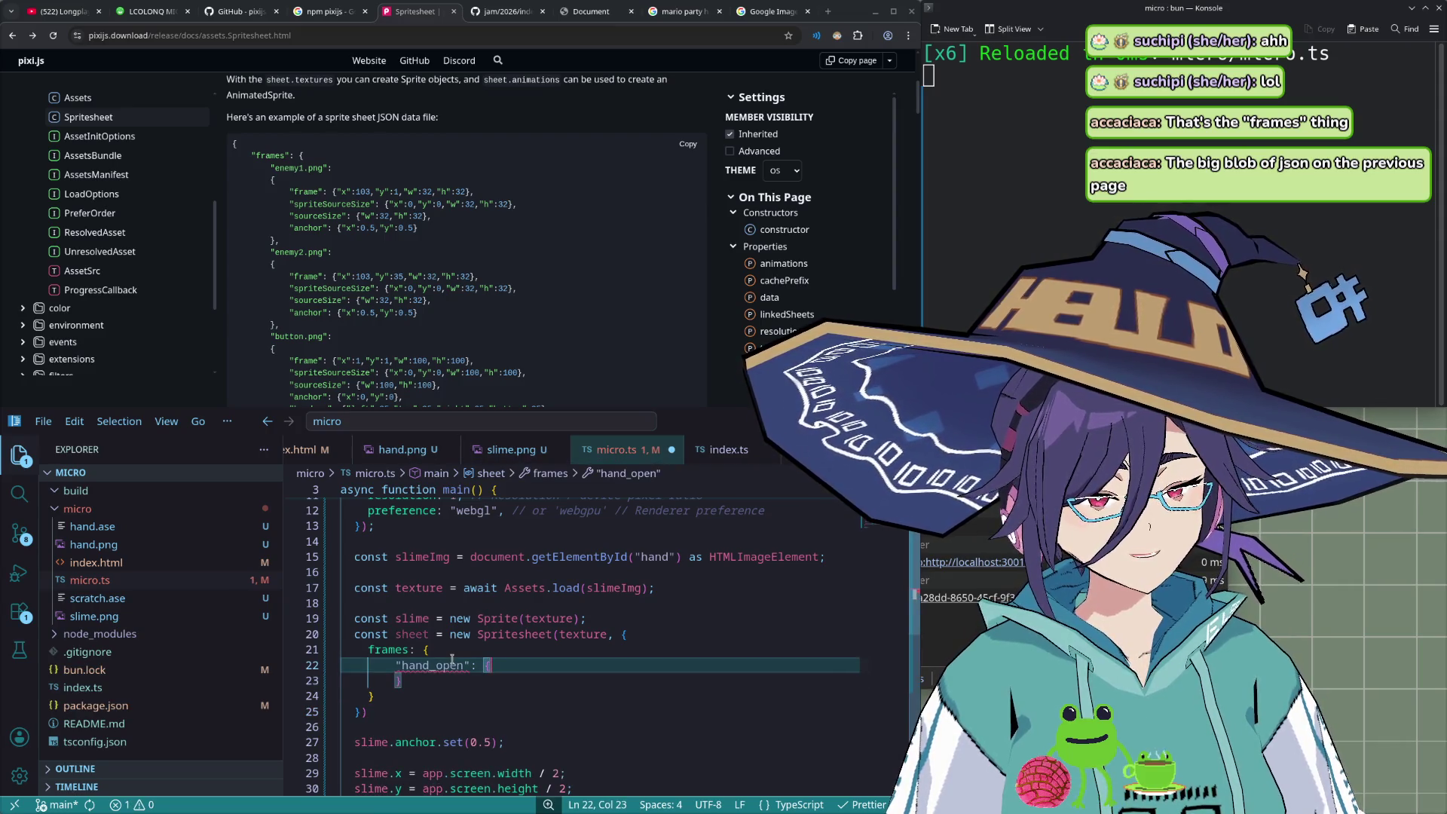
key(ctrl+z)
key(ctrl+z)
key(ctrl+z)
key(ctrl+z)
key(ctrl+z)
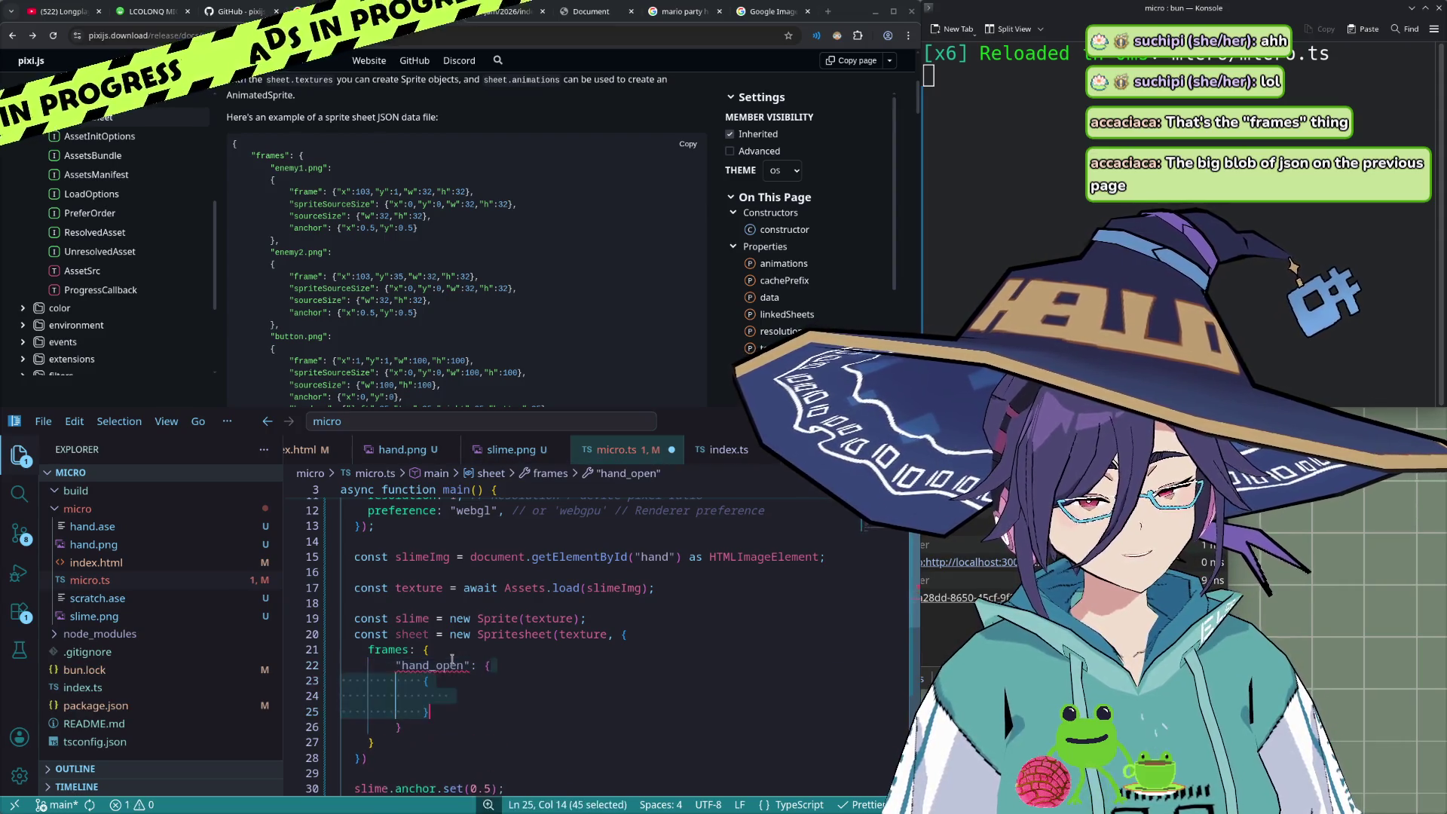
key(ctrl+z)
key(ctrl+shift+z)
key(ctrl+z)
key(ctrl+z)
key(ctrl+z)
key(ctrl+z)
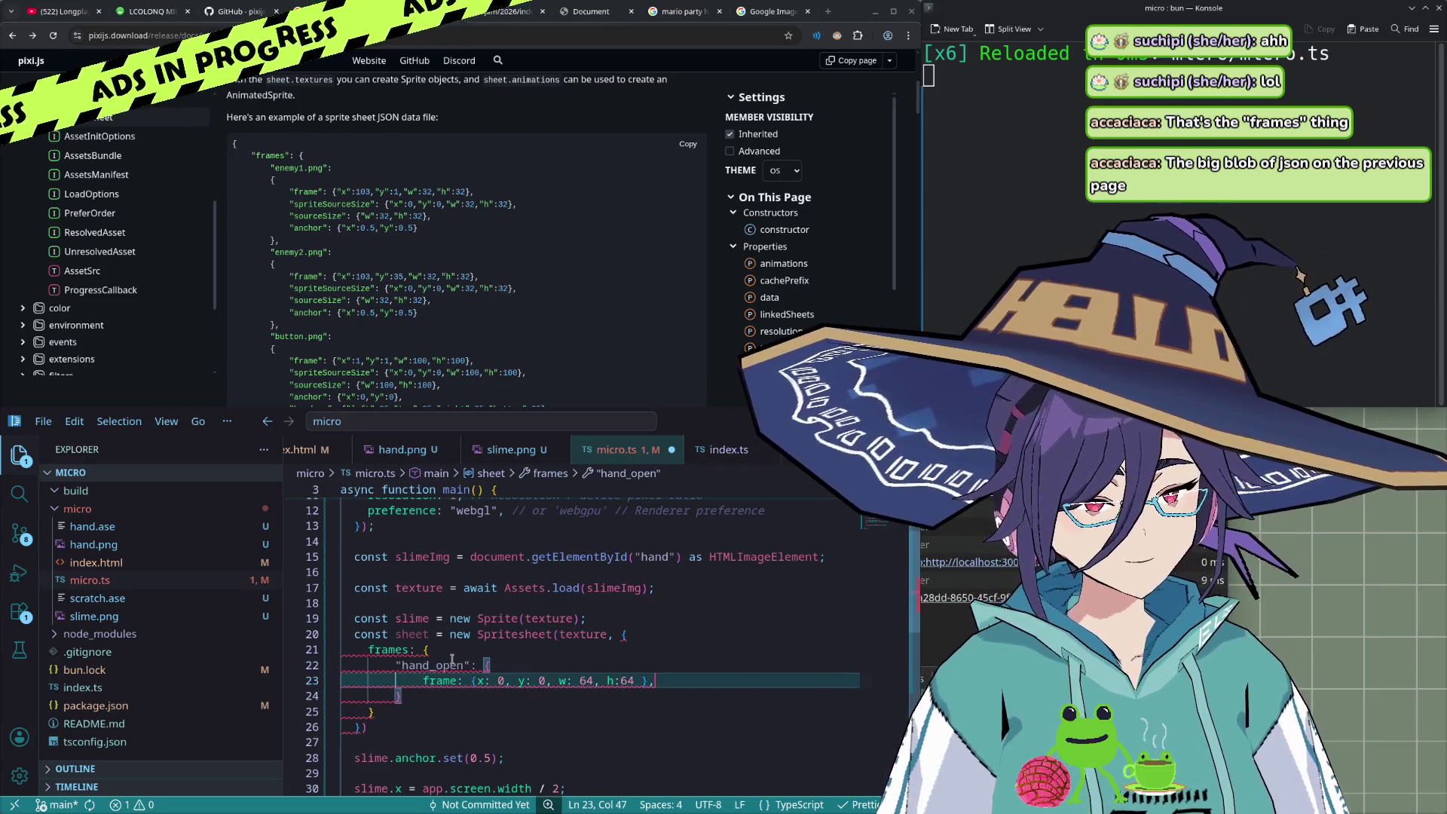
key(BackSpace)
- Add a comma after the frames object's closing brace and start a new line
mouse_move(459, 662)
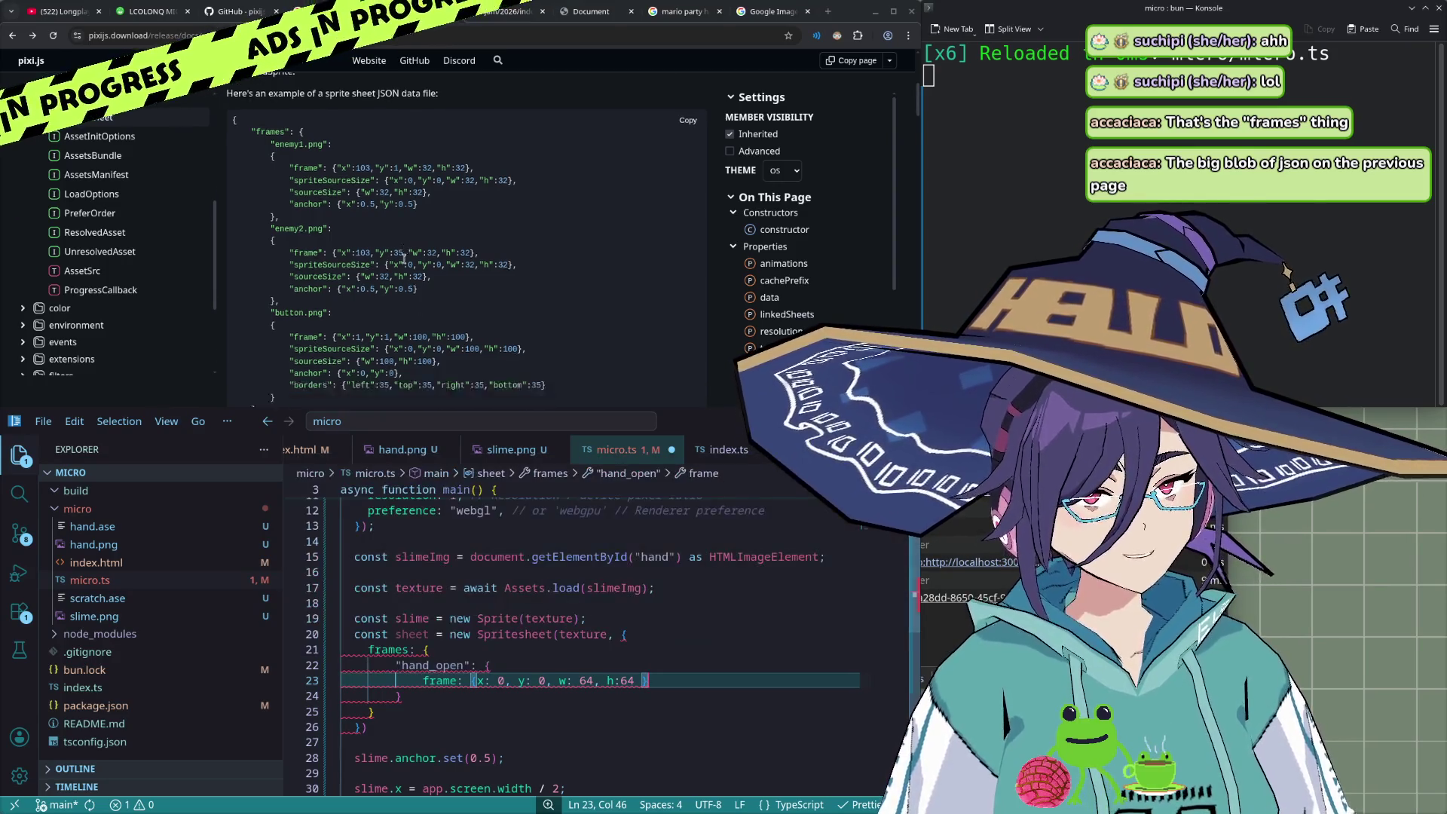
scroll(403, 262, down, 3)
click(430, 708)
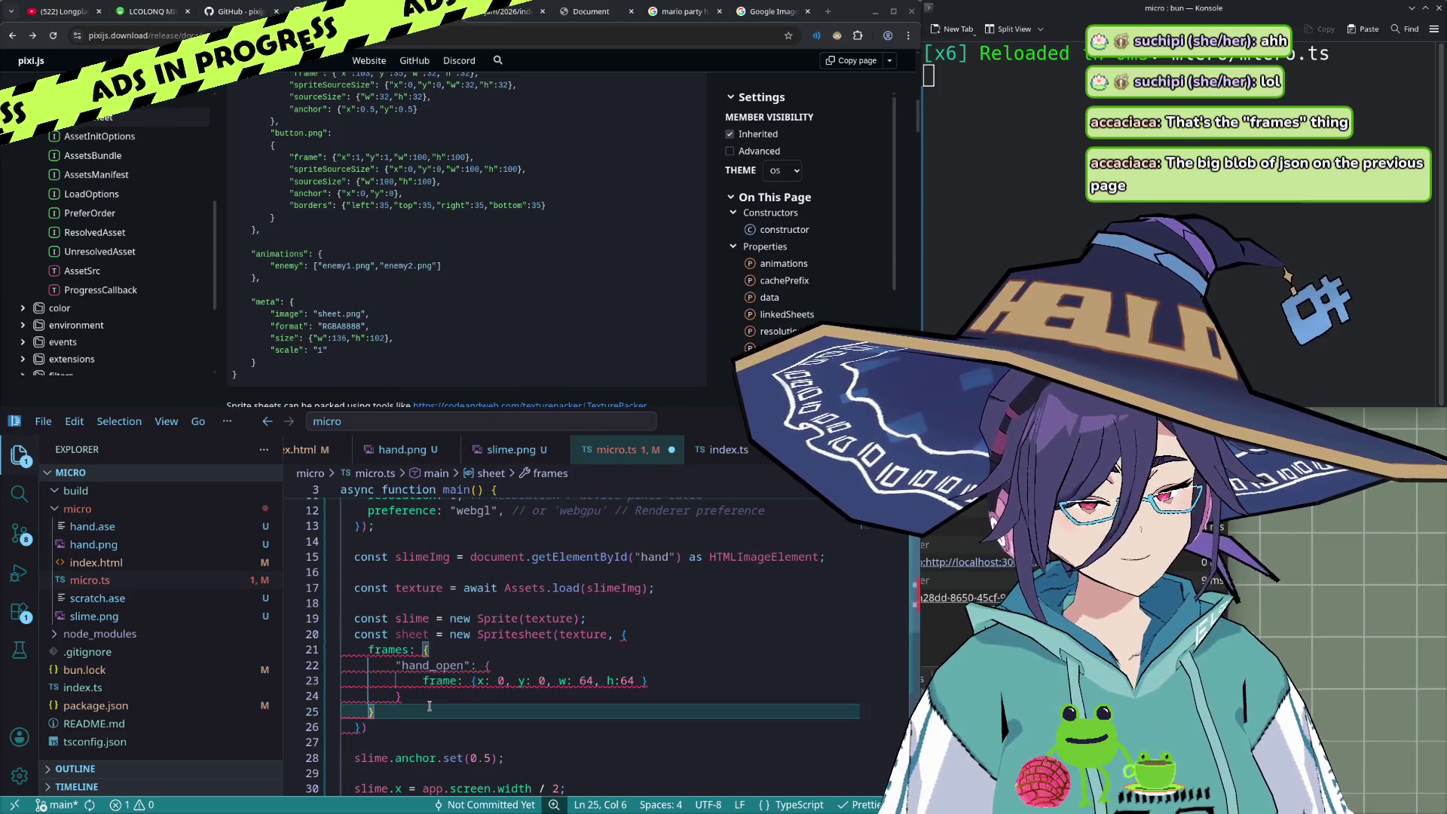
text(,)
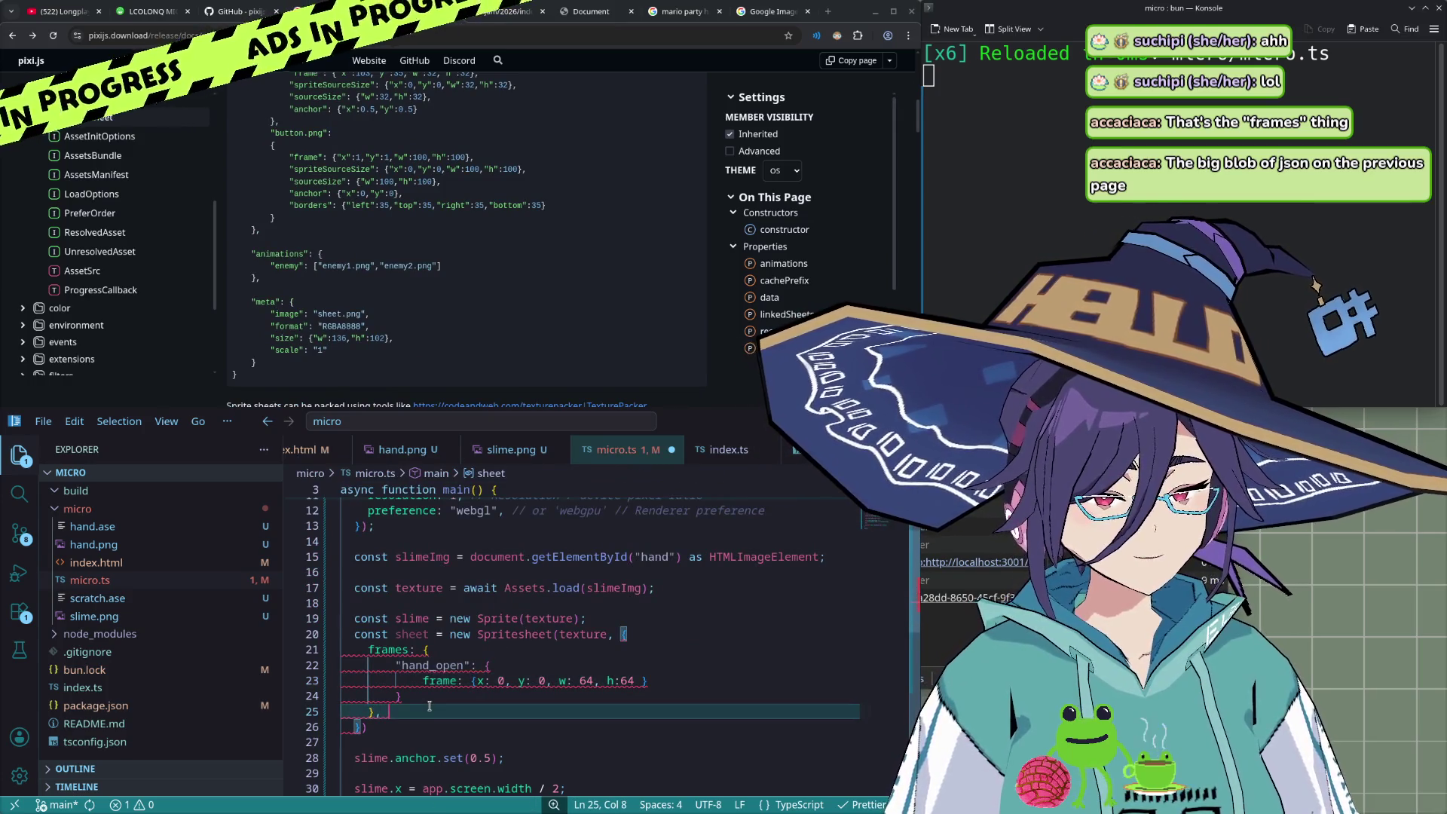
key(Return)
- Open the meta object and set its image to 'slime.png'
text(meta: )
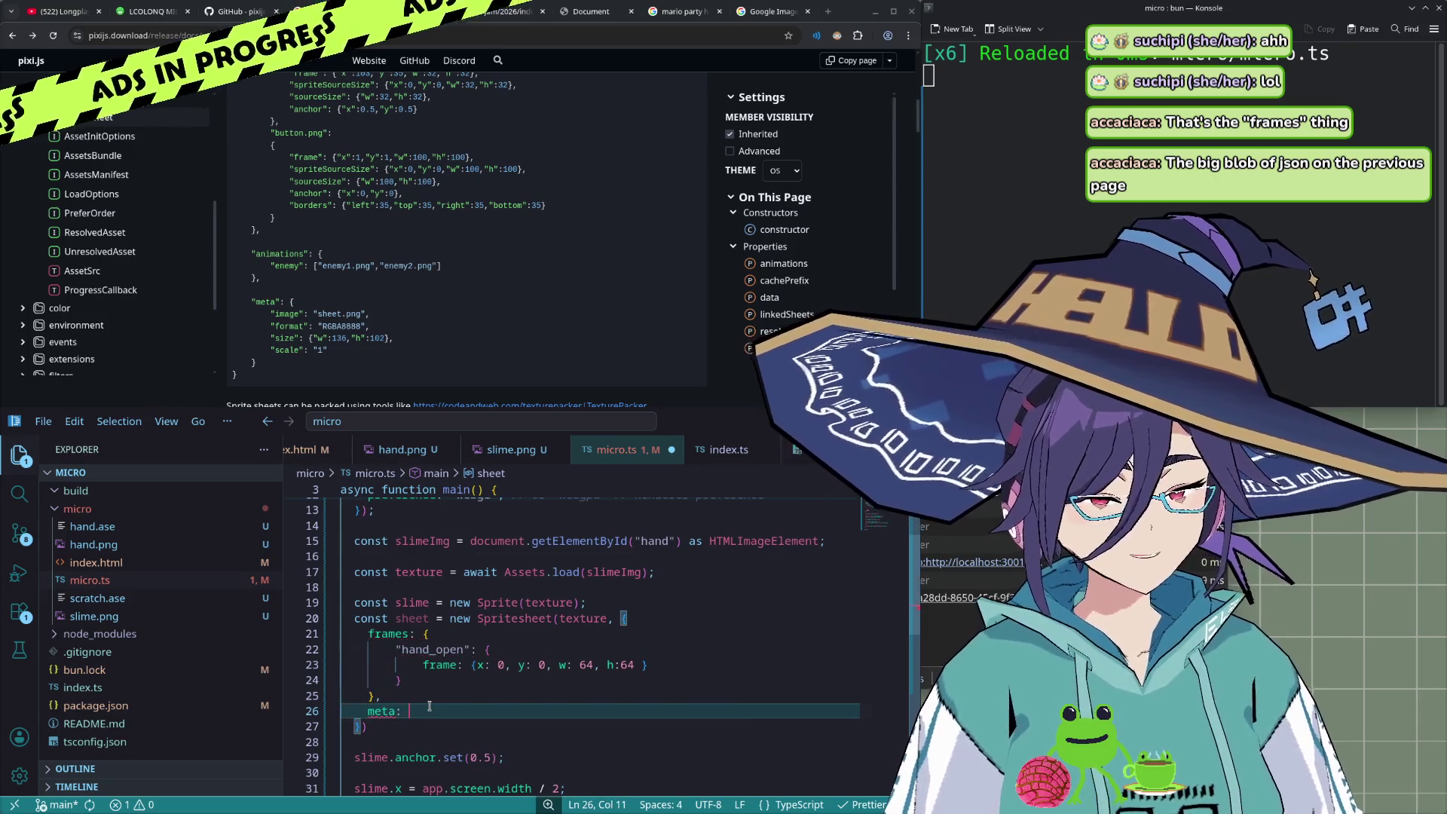
text({)
key(Return)
text(image: )
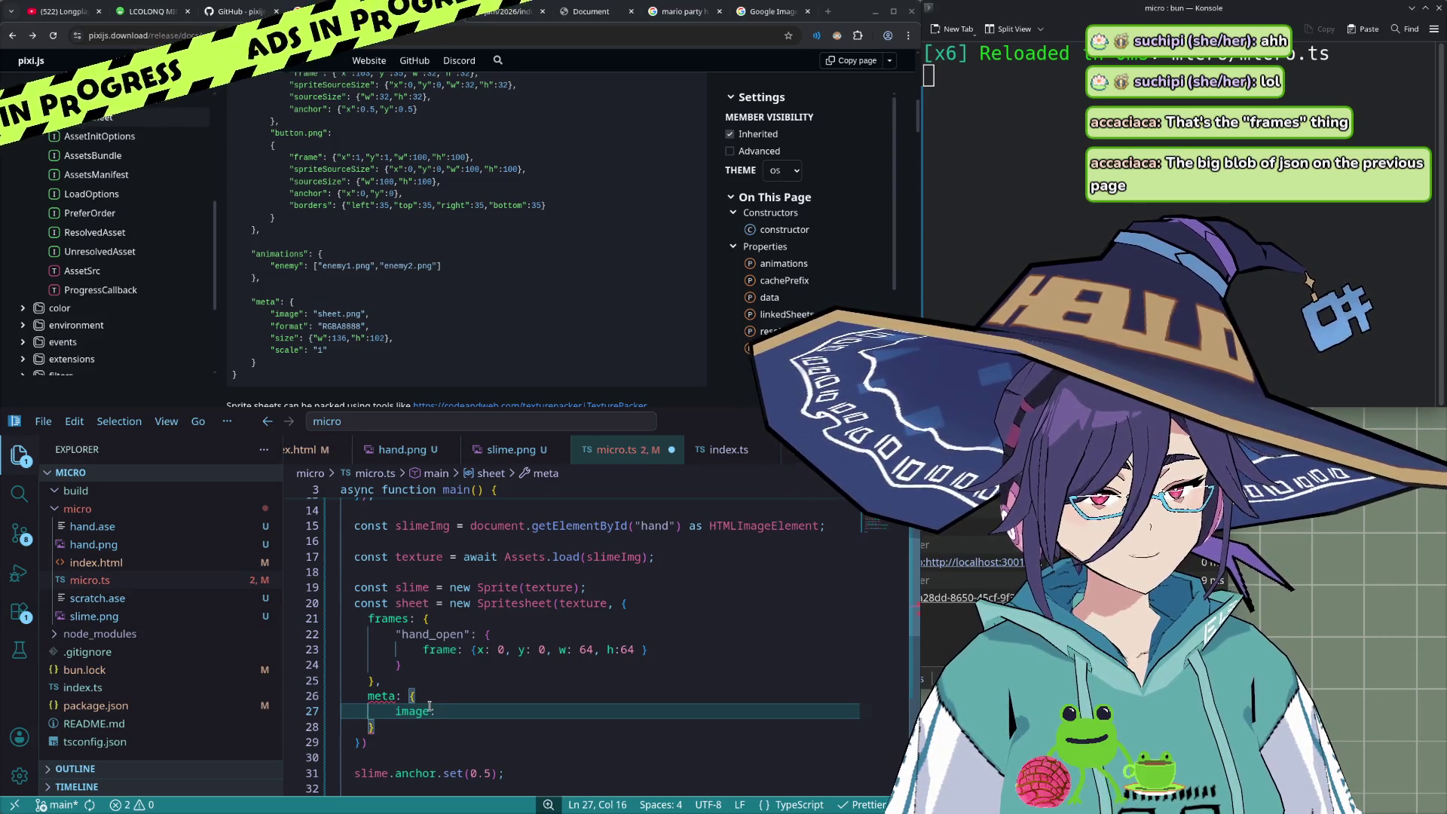
text(slimeImt)
key(BackSpace)
text(g)
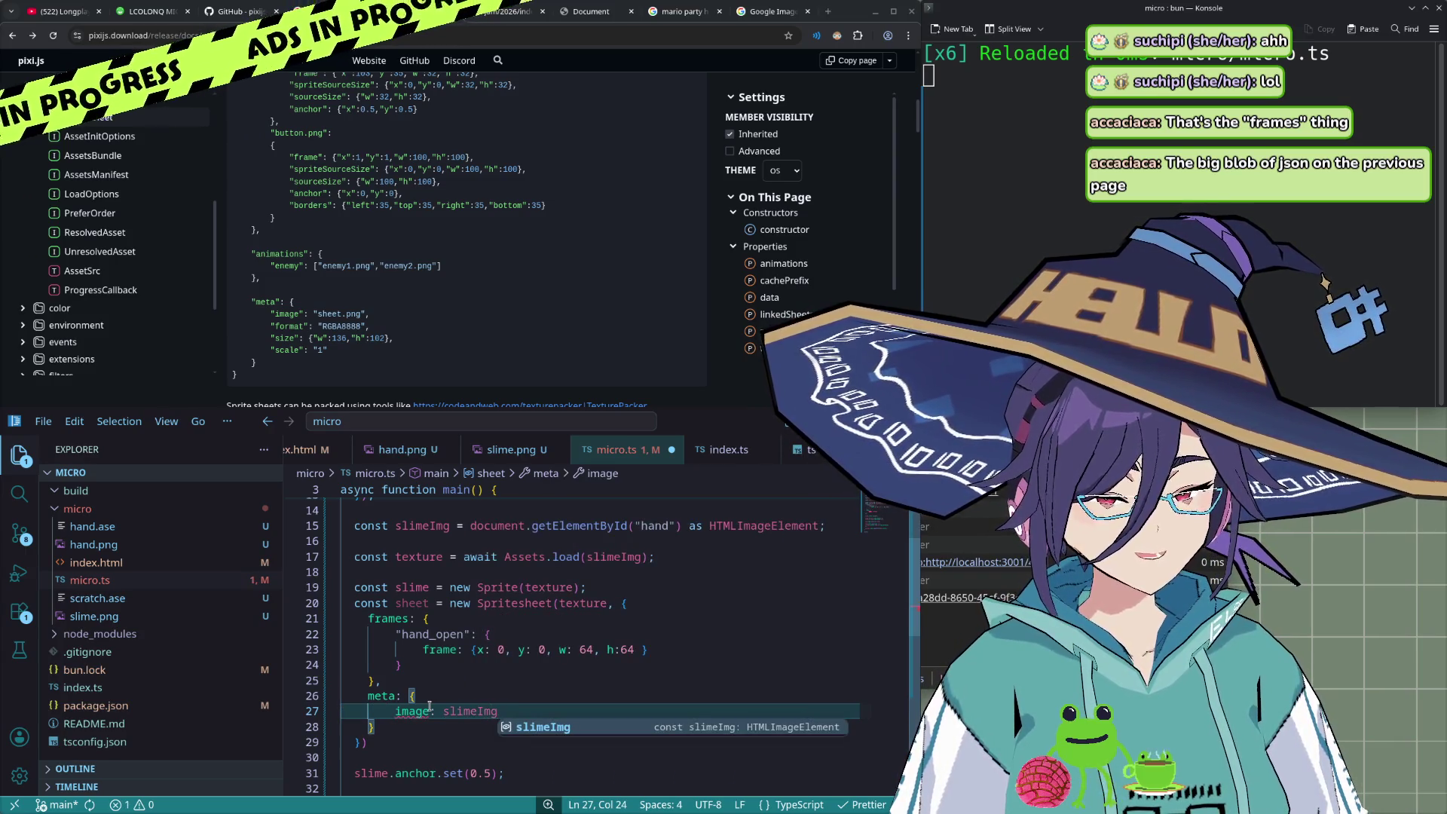
key(BackSpace)
key(BackSpace)
key(BackSpace)
key(BackSpace)
key(BackSpace)
key(BackSpace)
key(BackSpace)
key(BackSpace)
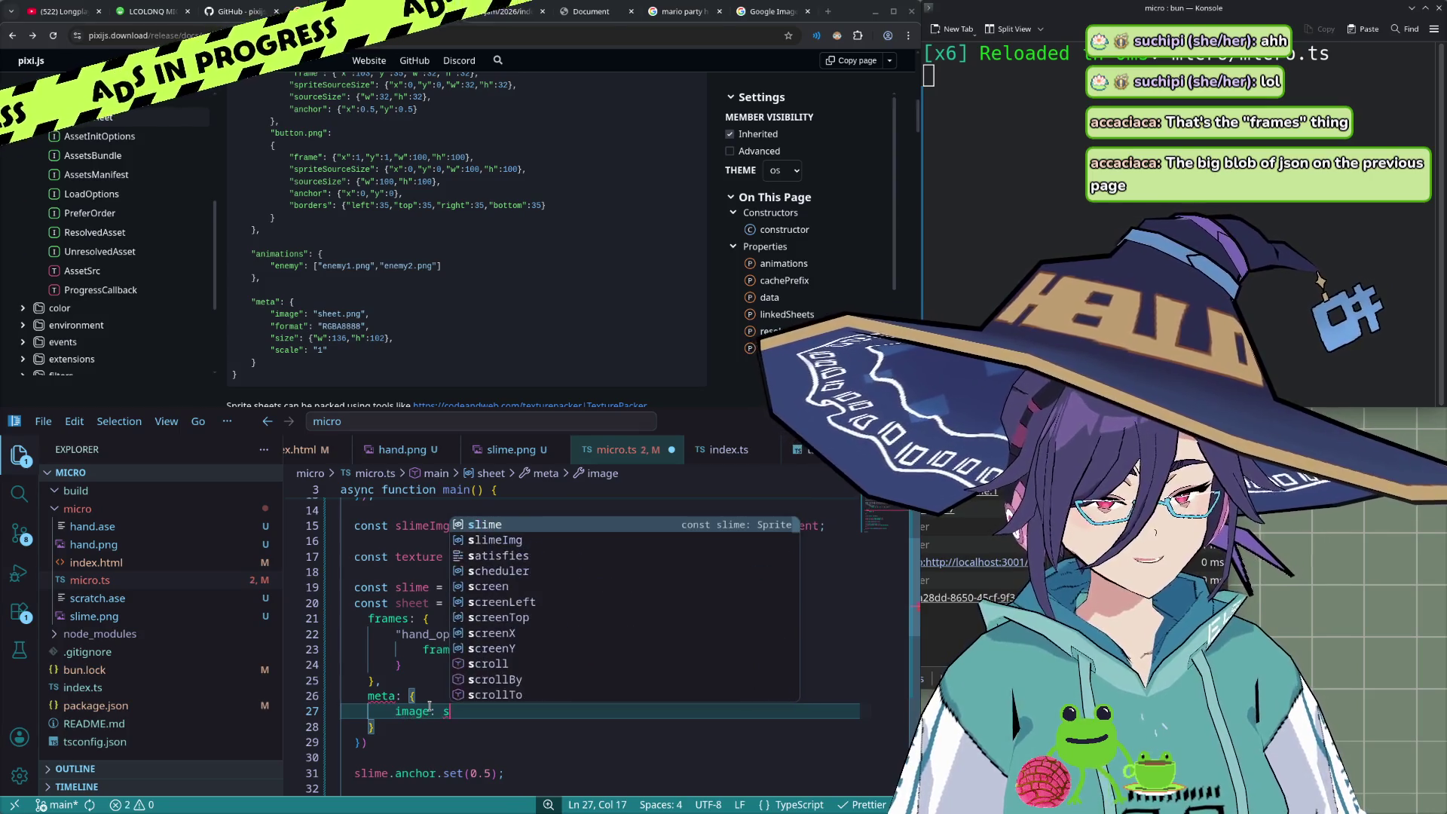
text('slime.png';,)
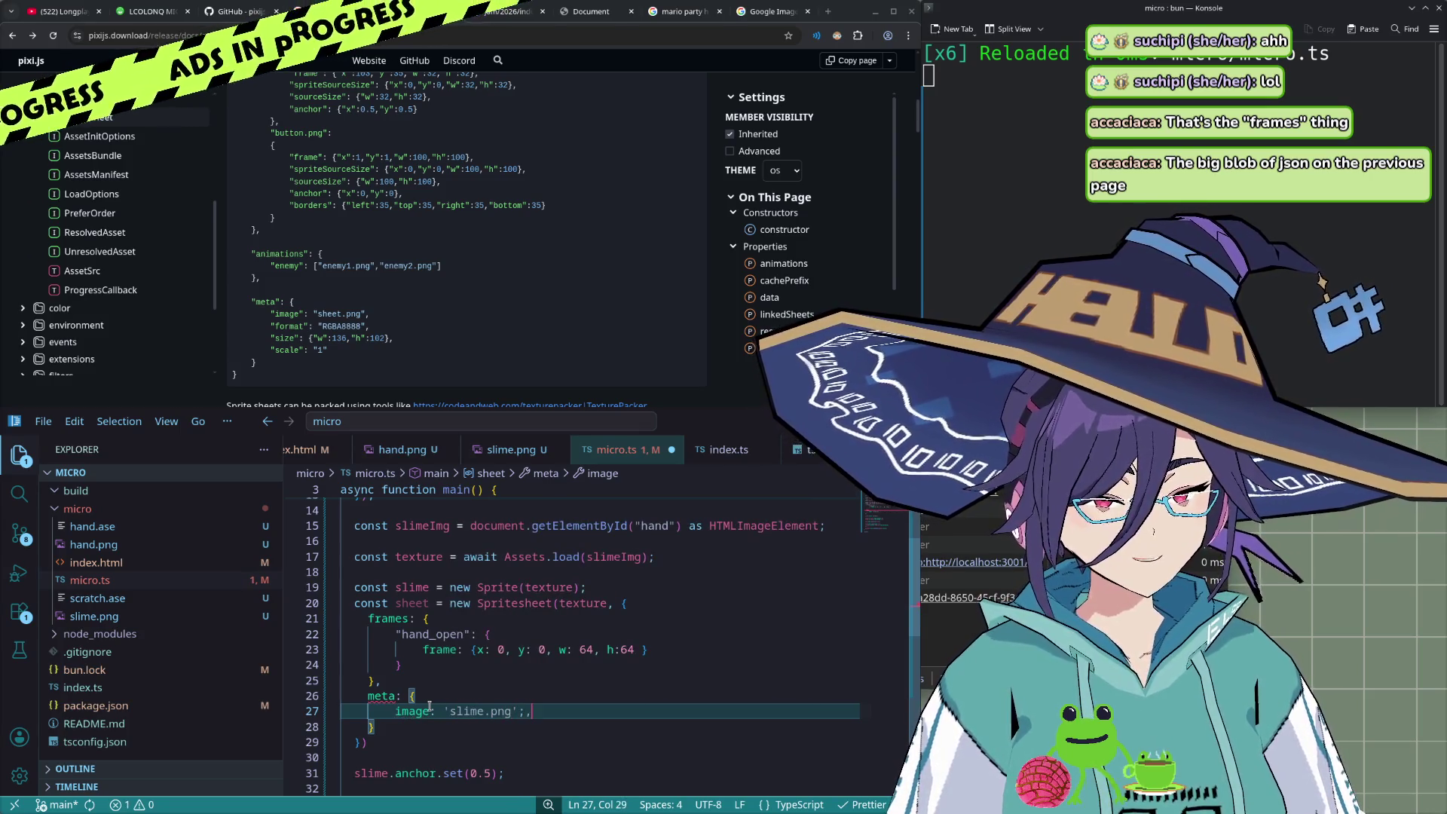
key(Return)
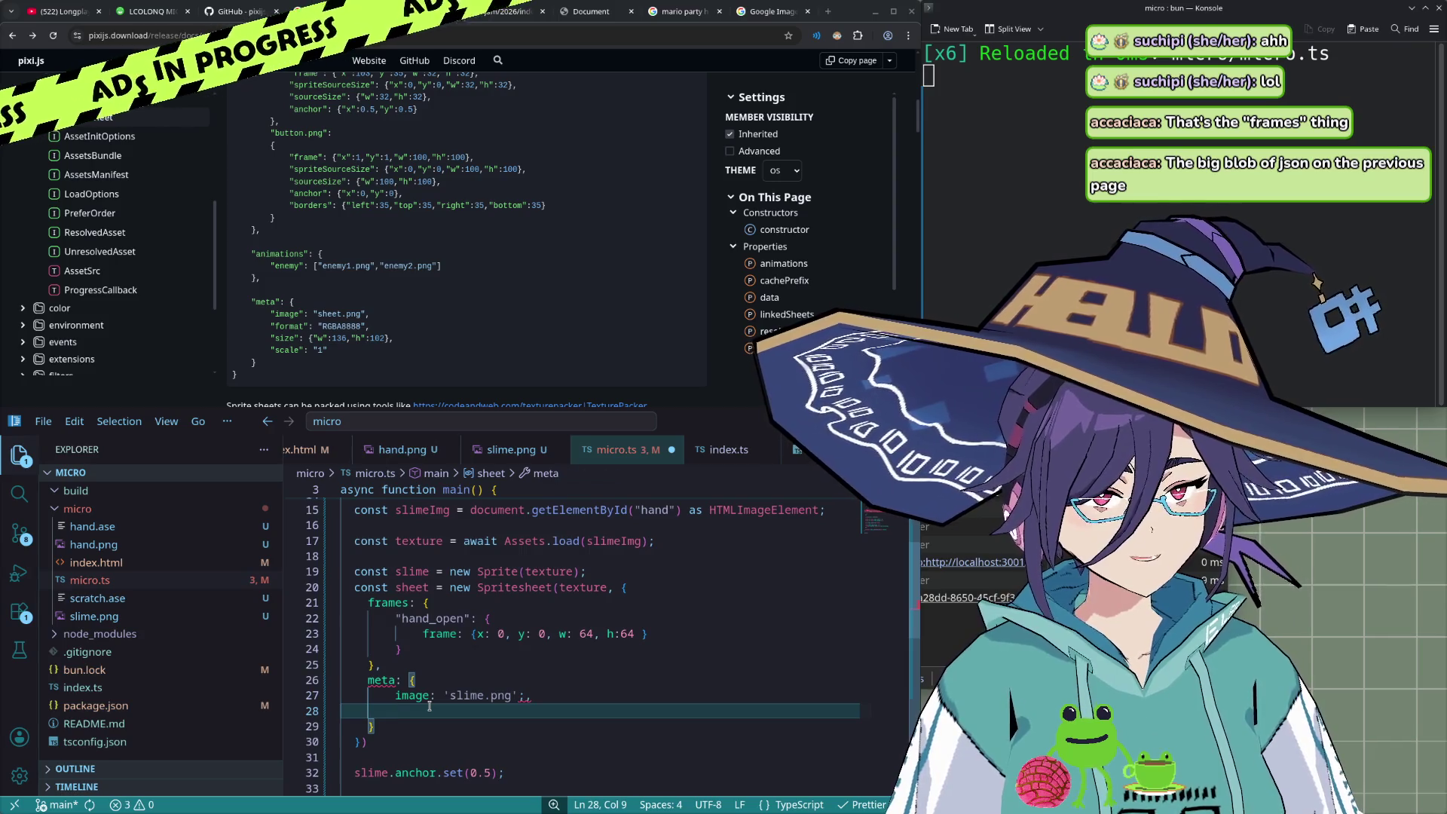
- Add scale: 1 below the image entry and remove the stray semicolon after 'slime.png'
text('format)
key(Escape)
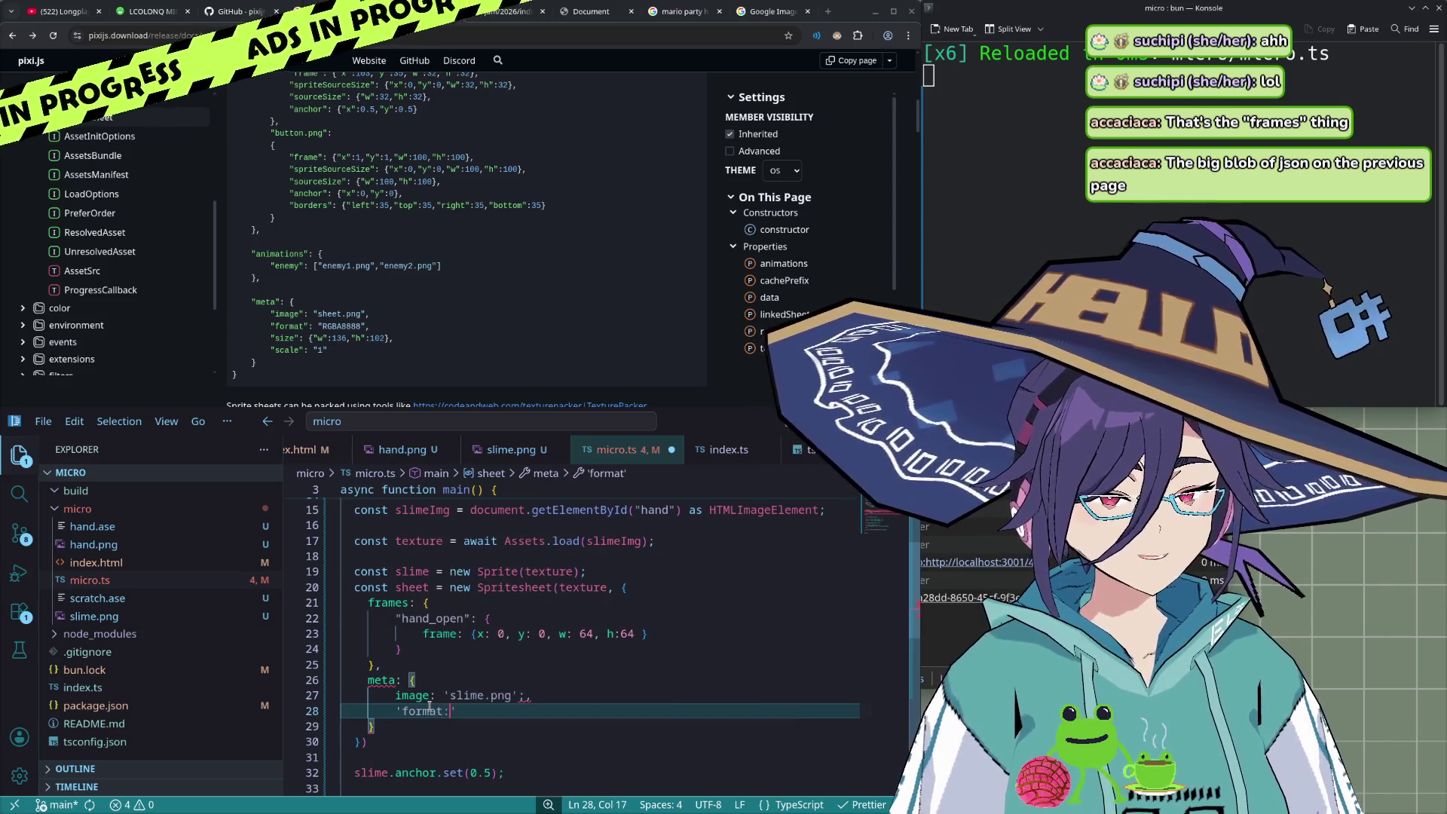
key(BackSpace)
key(BackSpace)
key(BackSpace)
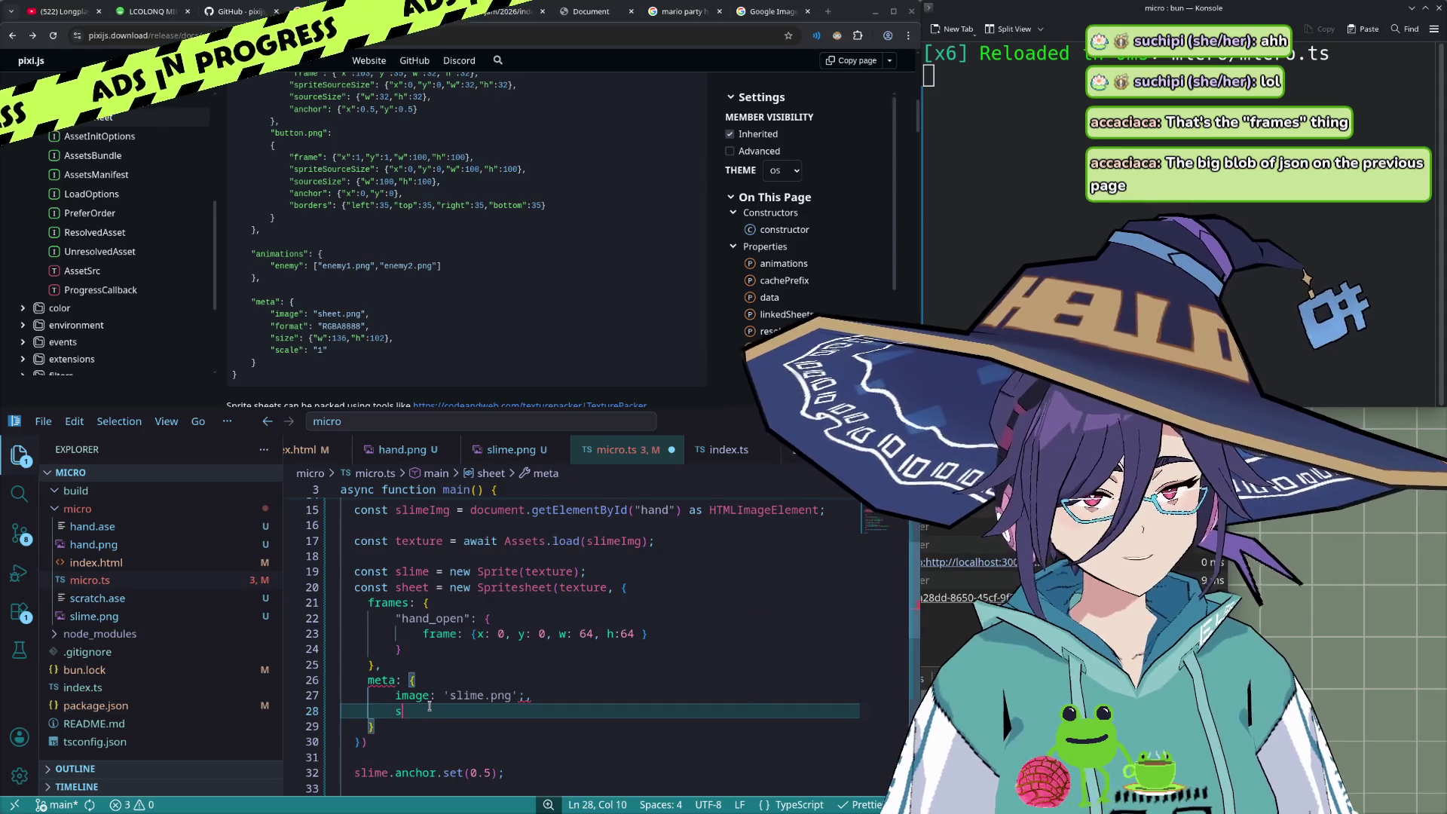
text(size)
key(BackSpace)
key(BackSpace)
key(BackSpace)
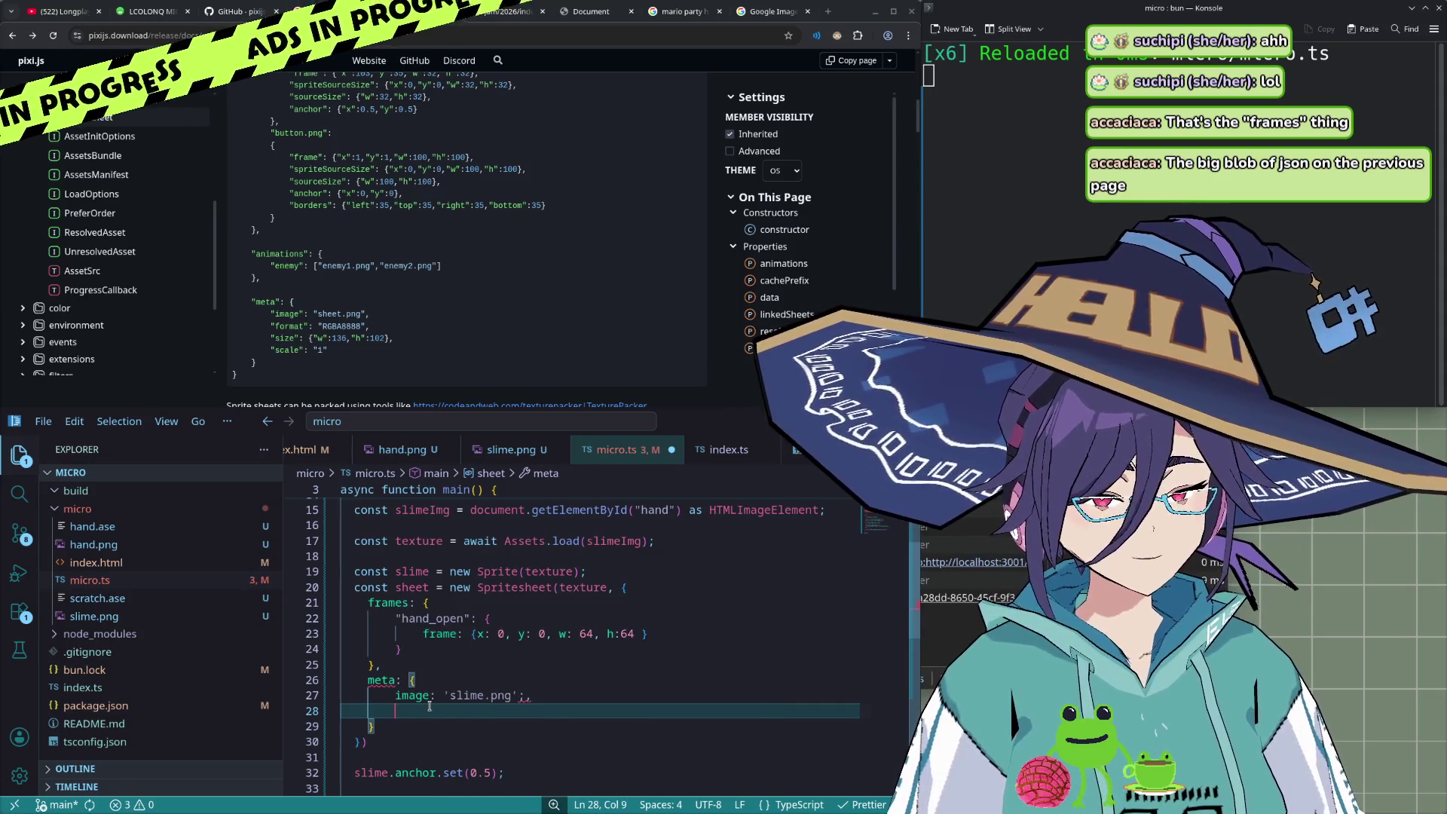
text(ca)
key(Tab)
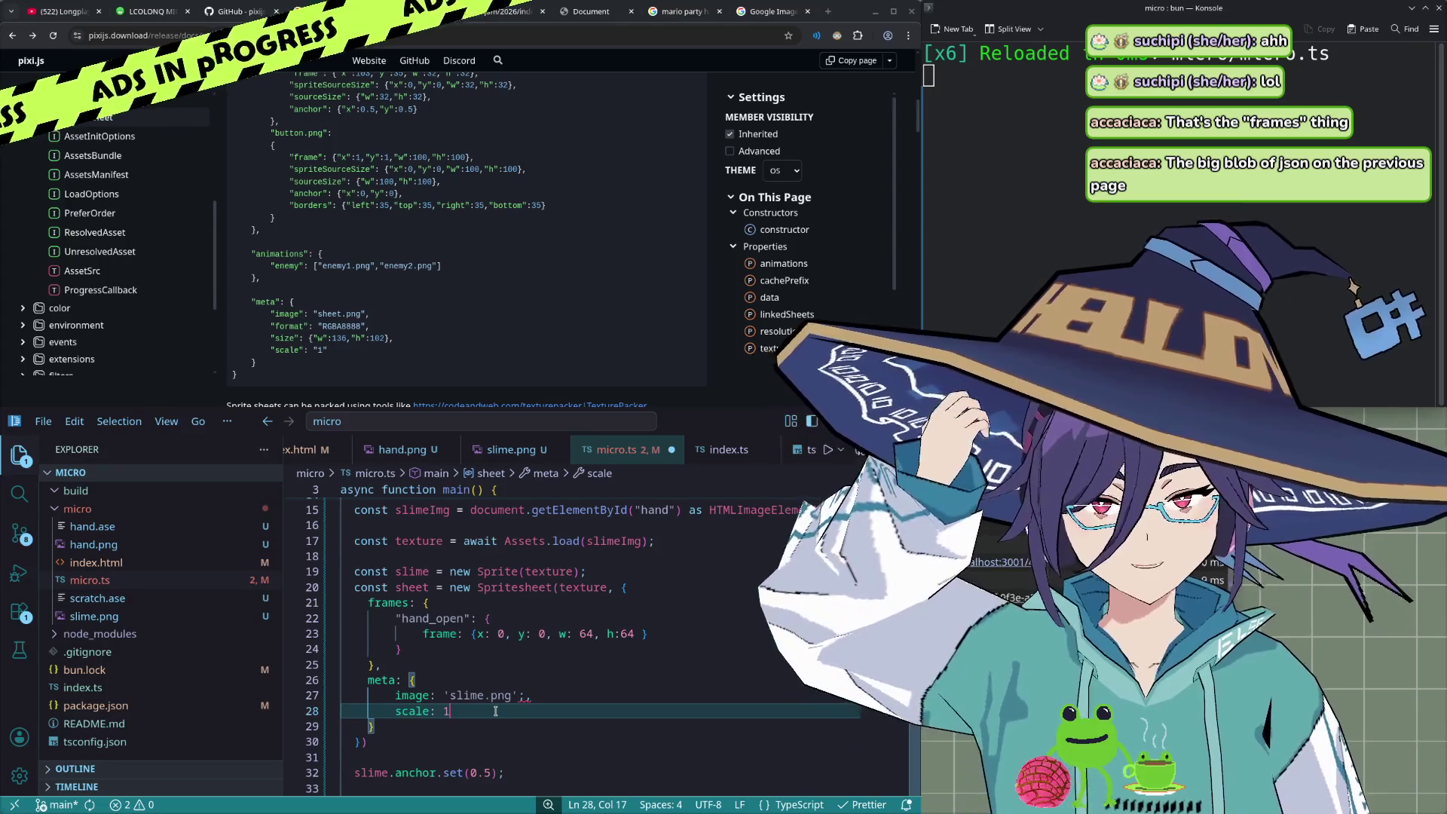
click(545, 696)
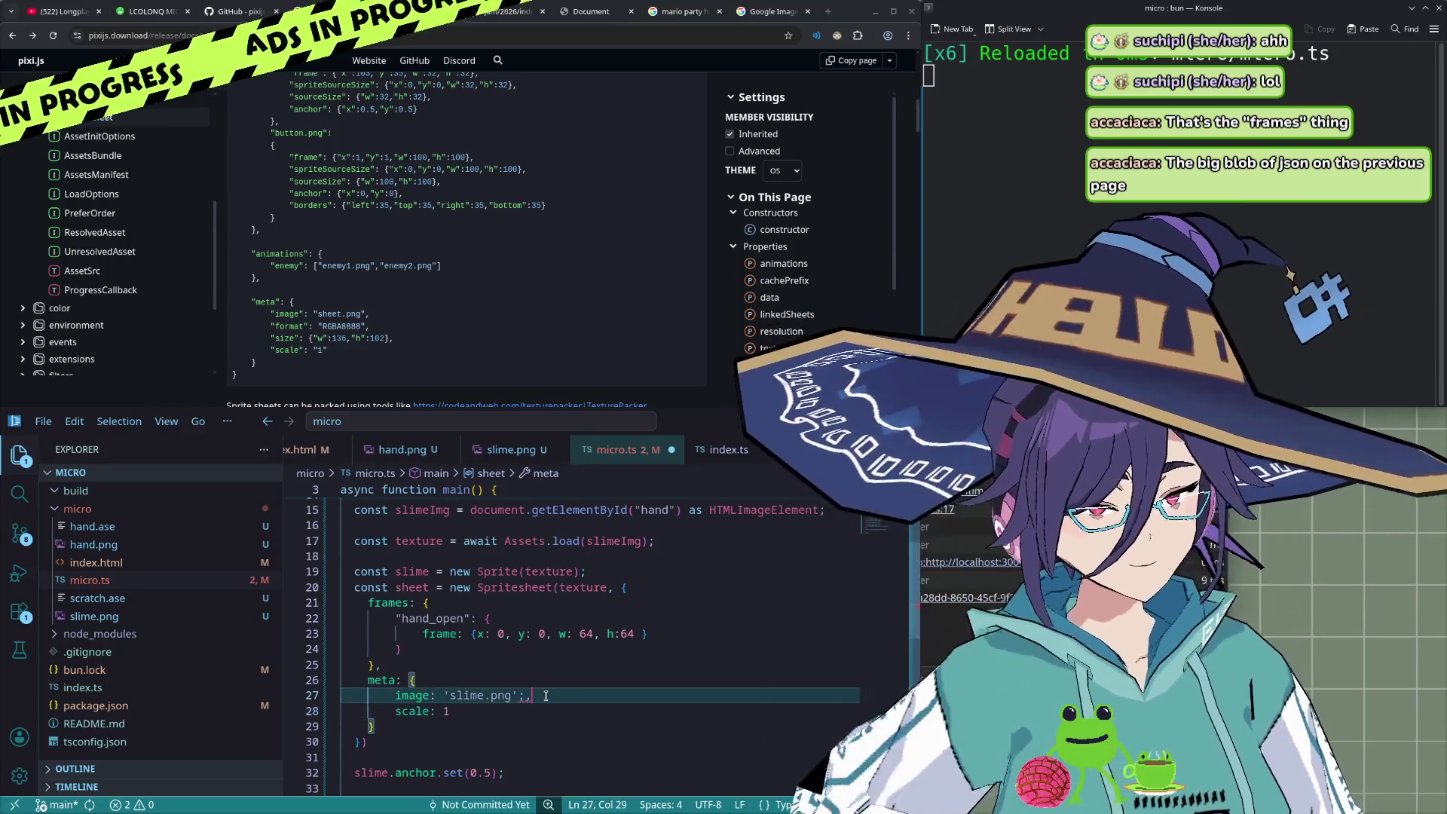
key(Left)
key(BackSpace)
- Add anchor: {x: 0.5, y: 0.5} to the hand_open entry
click(677, 634)
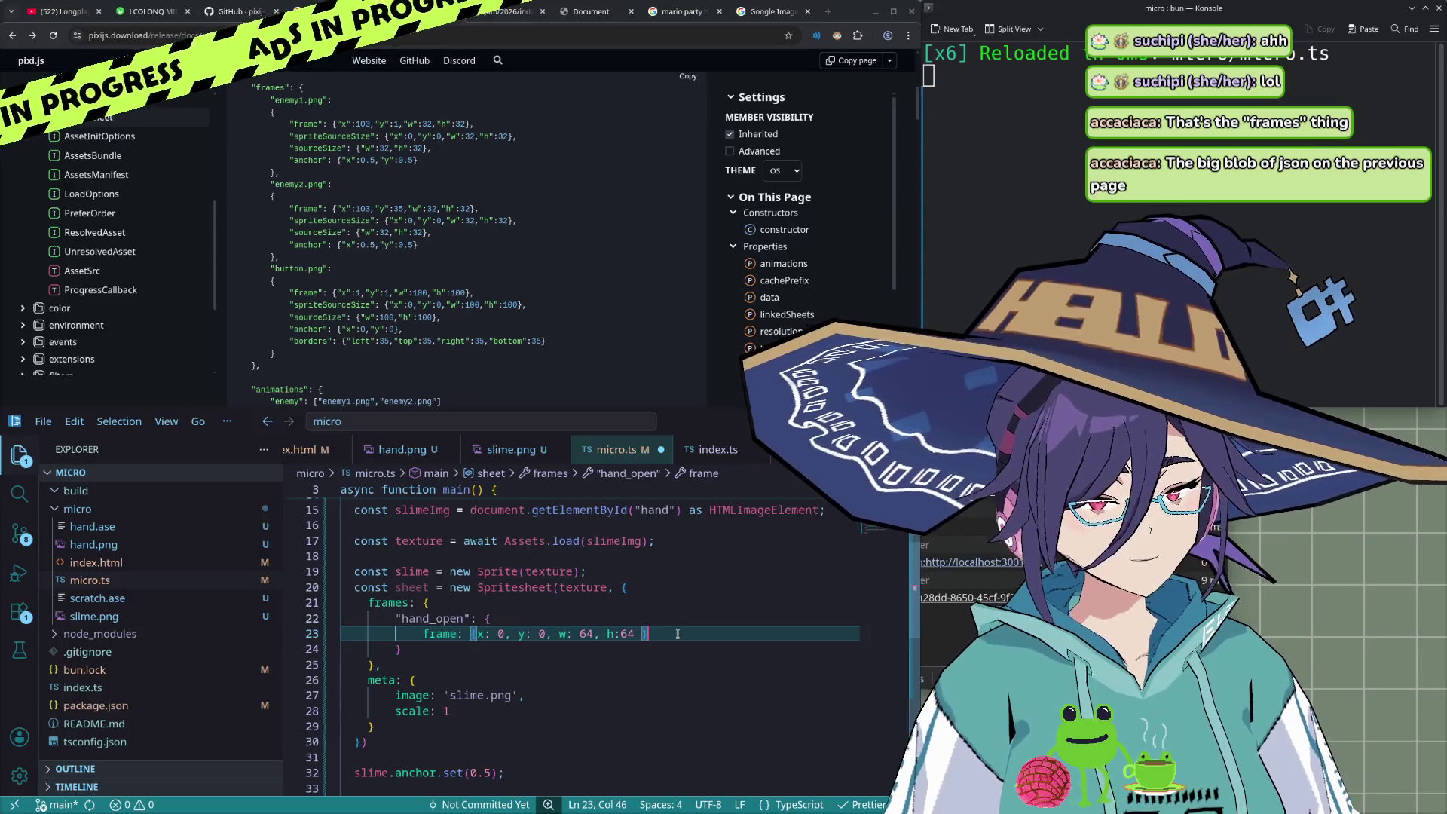
text(,)
key(Return)
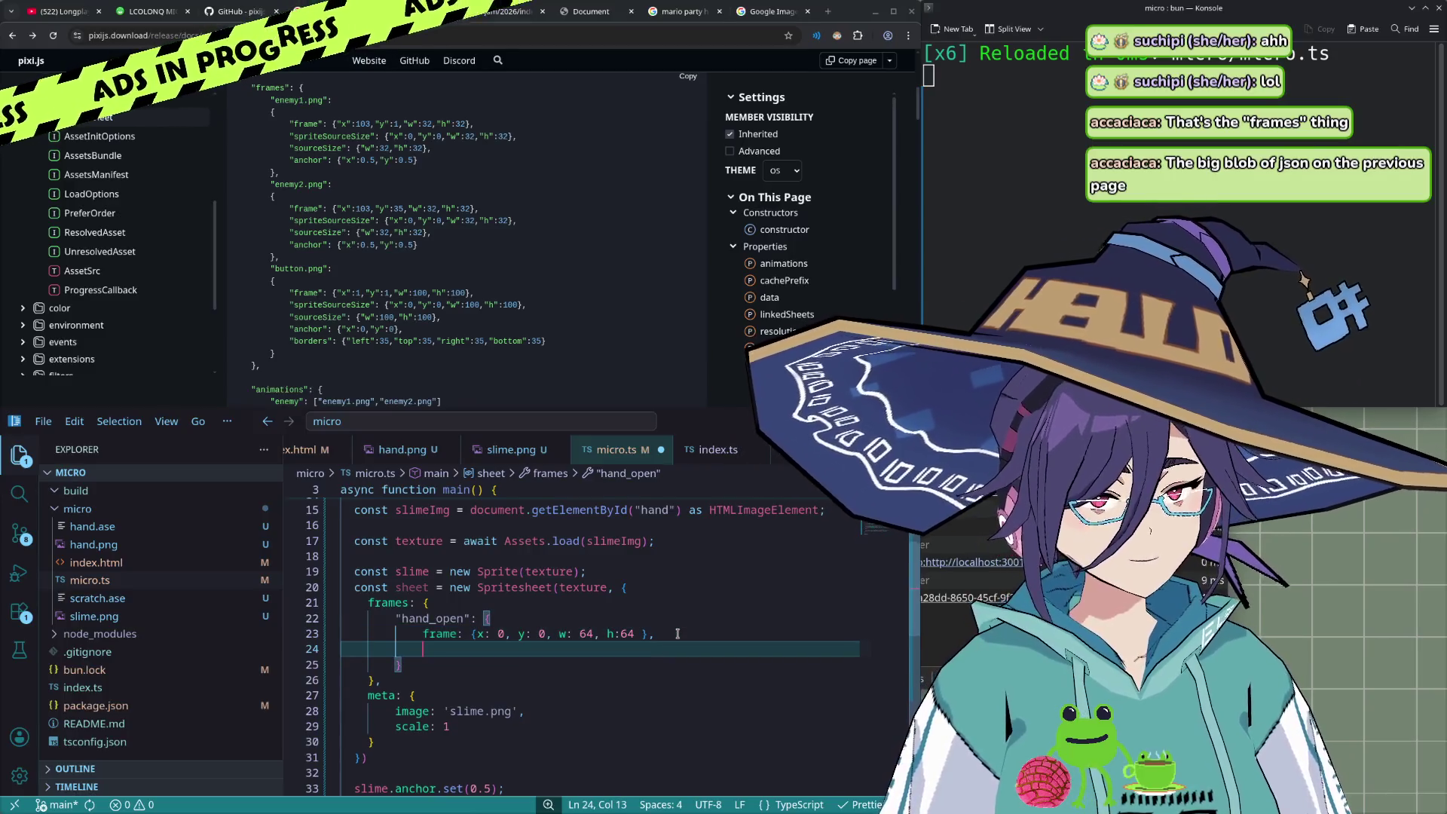
text(anc)
key(Tab)
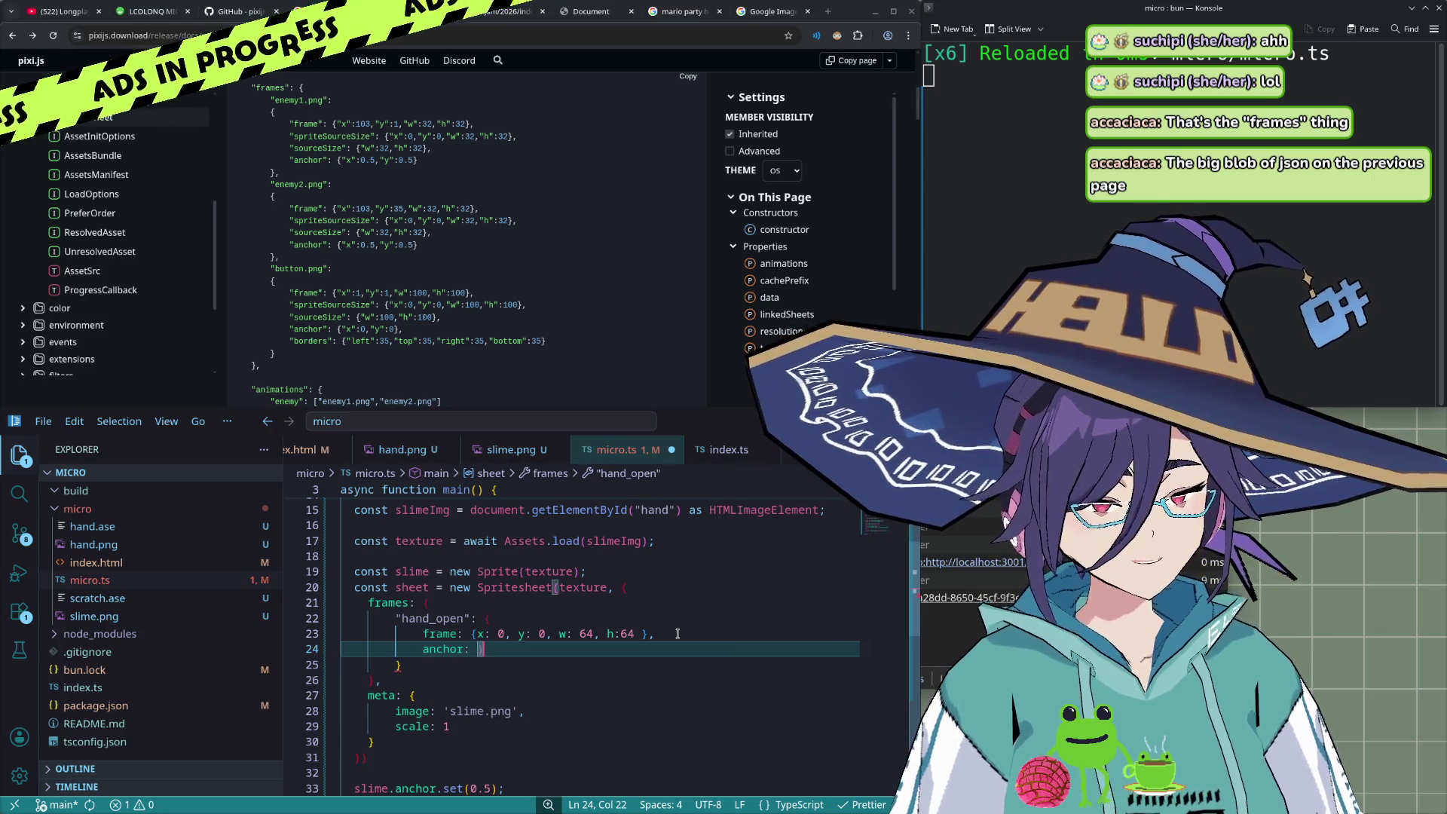
text(x)
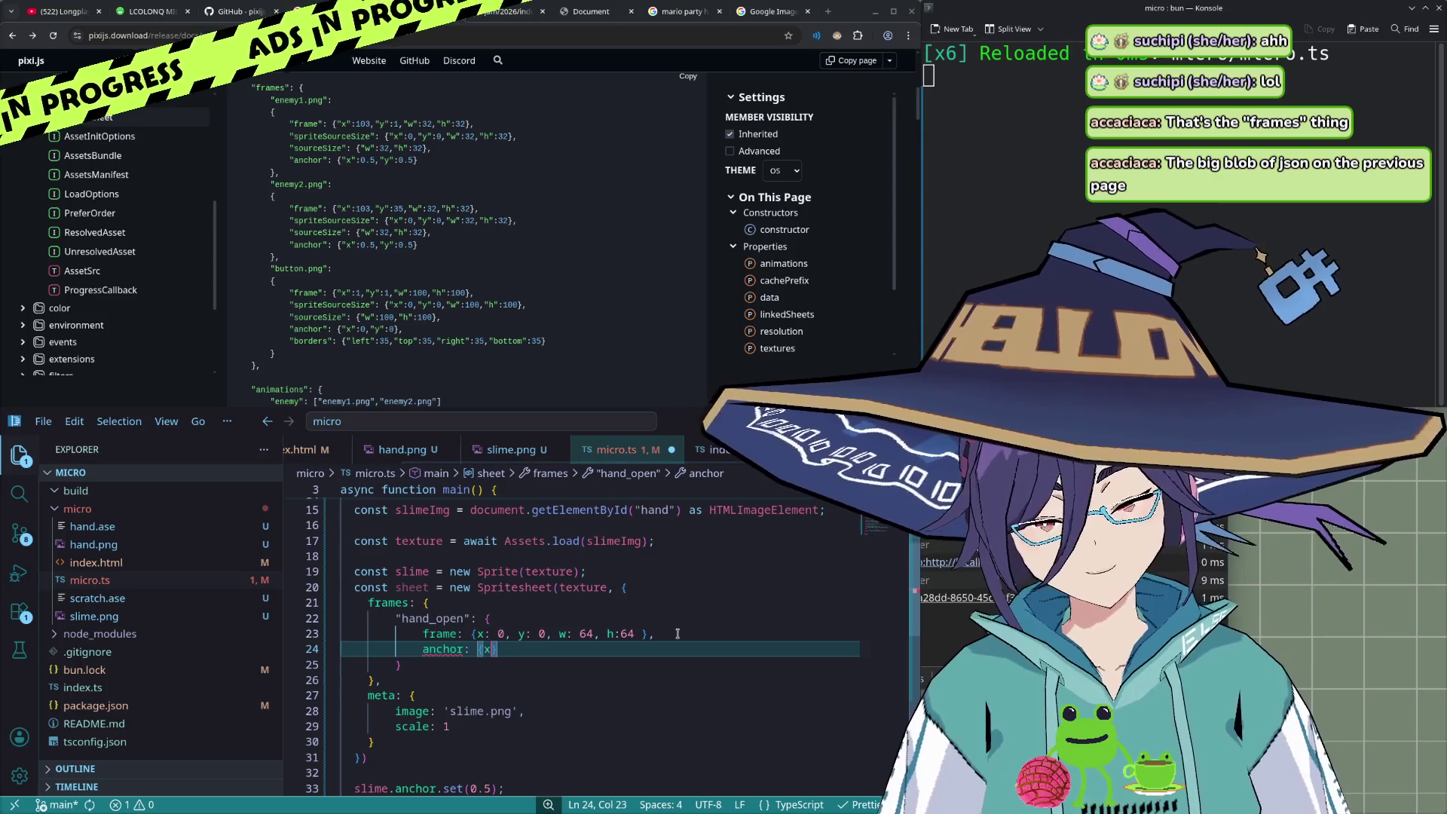
text(: 0)
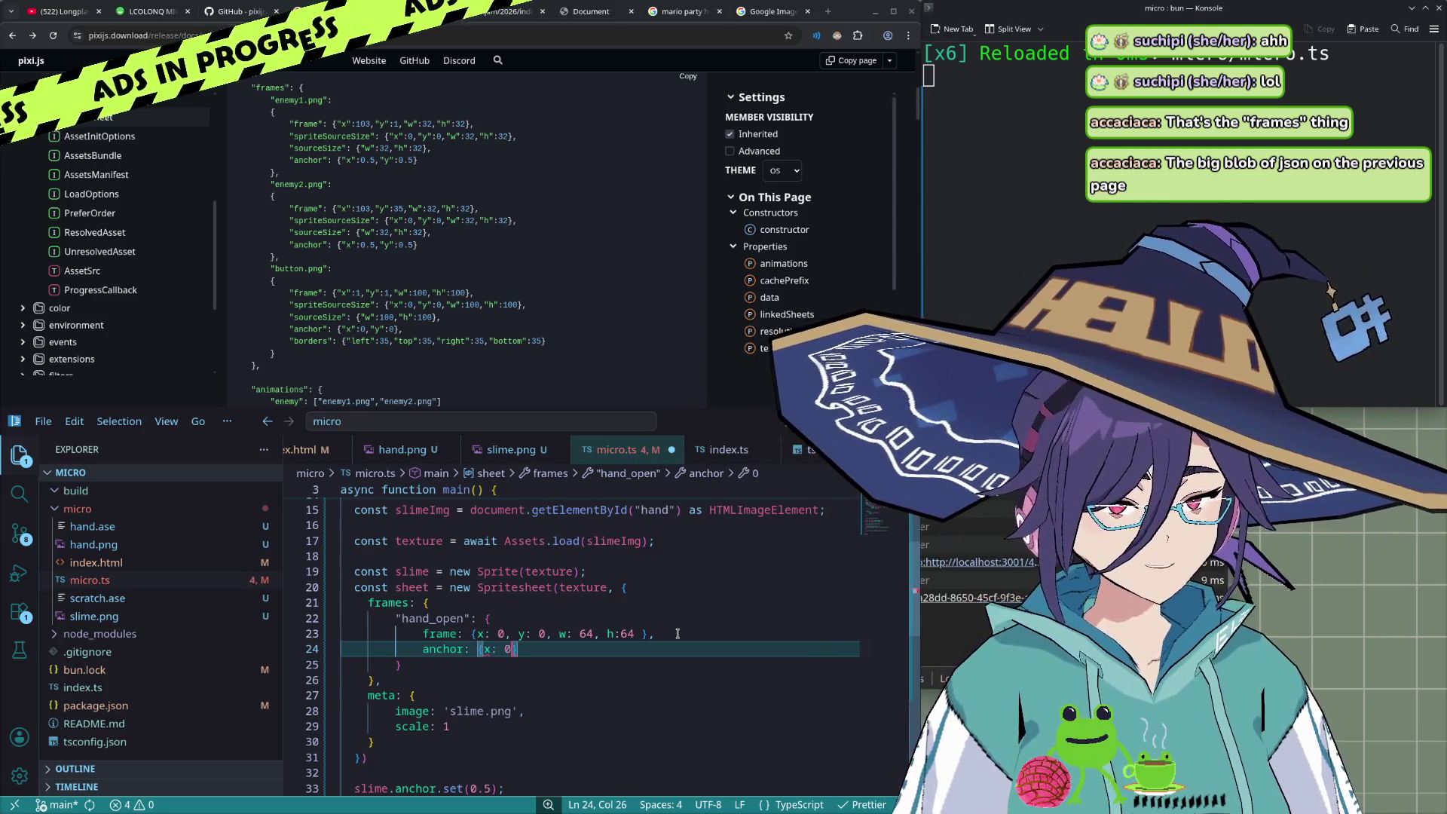
text(.)
key(BackSpace)
text(5)
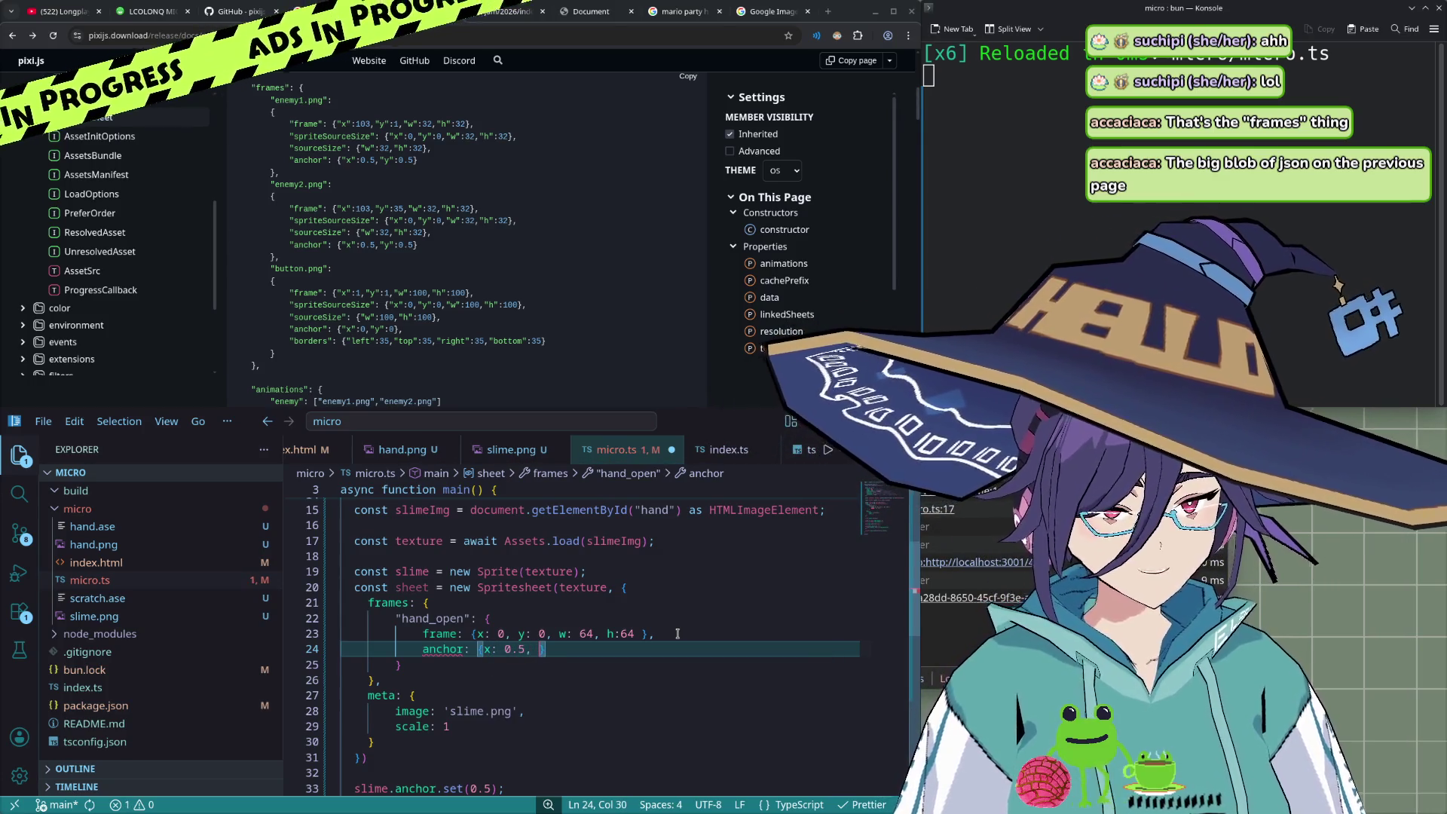
text(, y: 0.5)
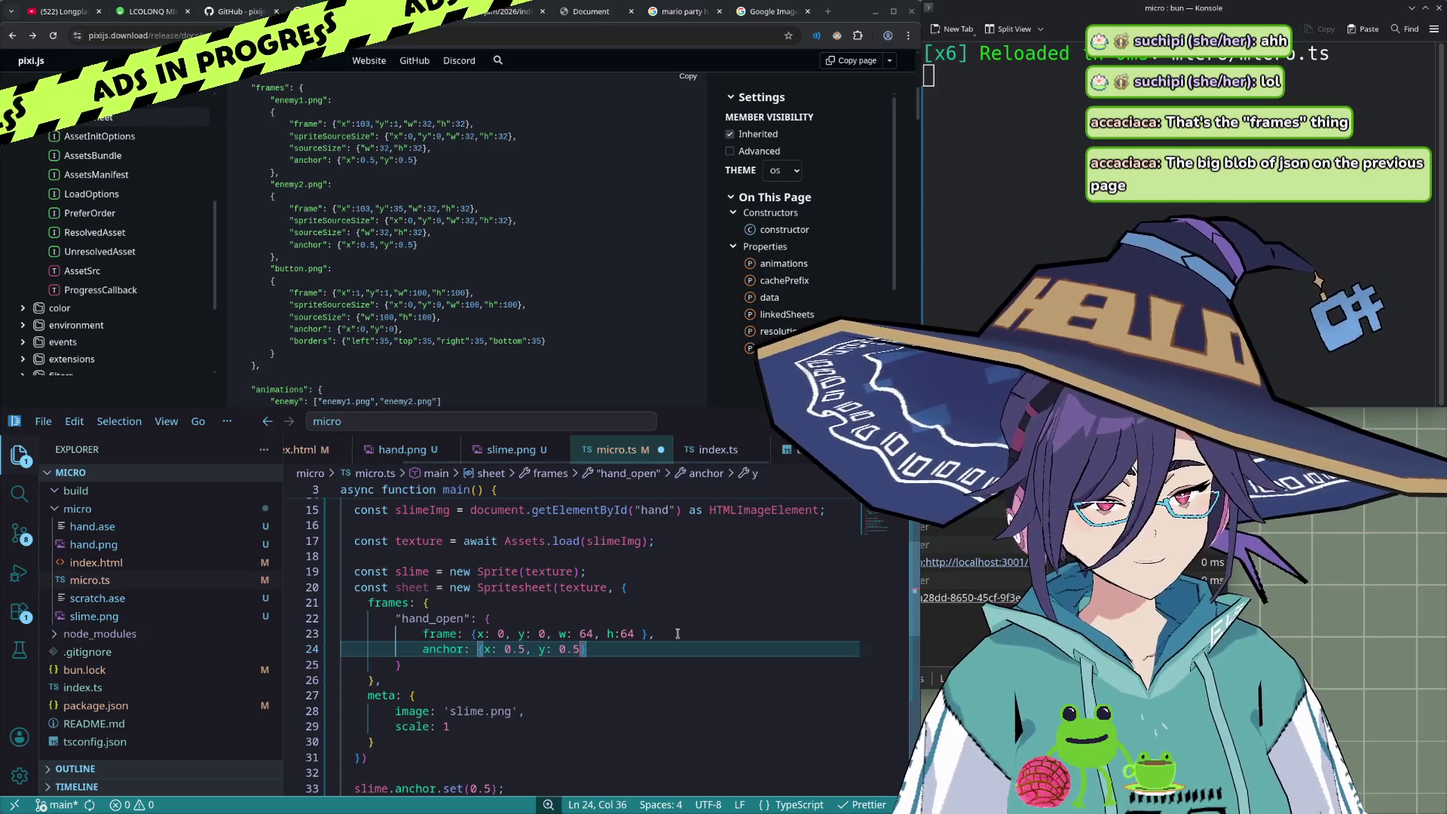
key(Down)
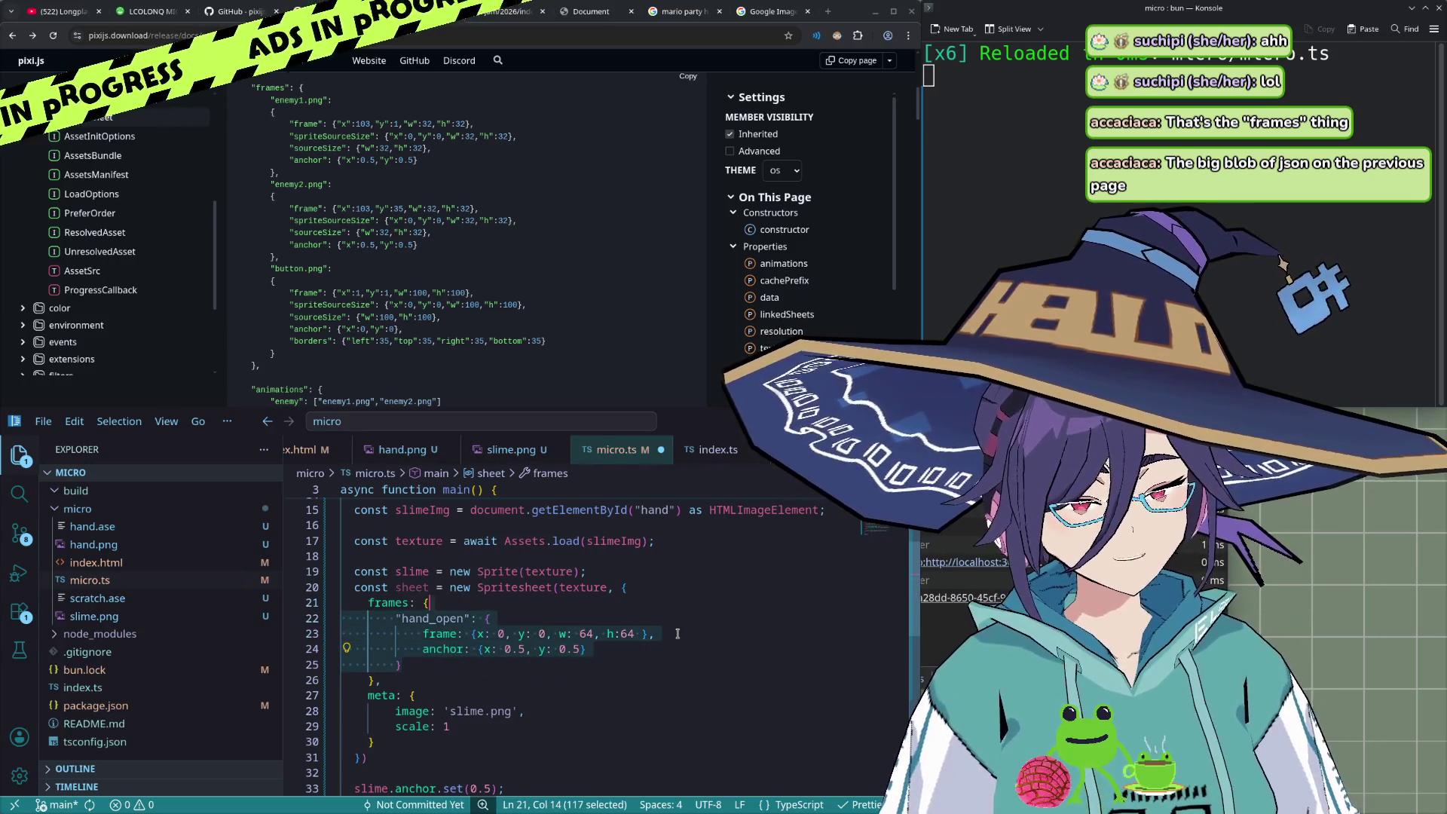
- Duplicate the hand_open entry below itself and rename the copy hand_closed
text(.anchor)
key(ctrl+BackSpace)
text(,)
key(Return)
text("hand_open": {             frame: {x: 0, y: 0, w: 64, h:64 },             anchor: {x: 0.5, y: 0.5}         })
key(Up)
key(Up)
key(Up)
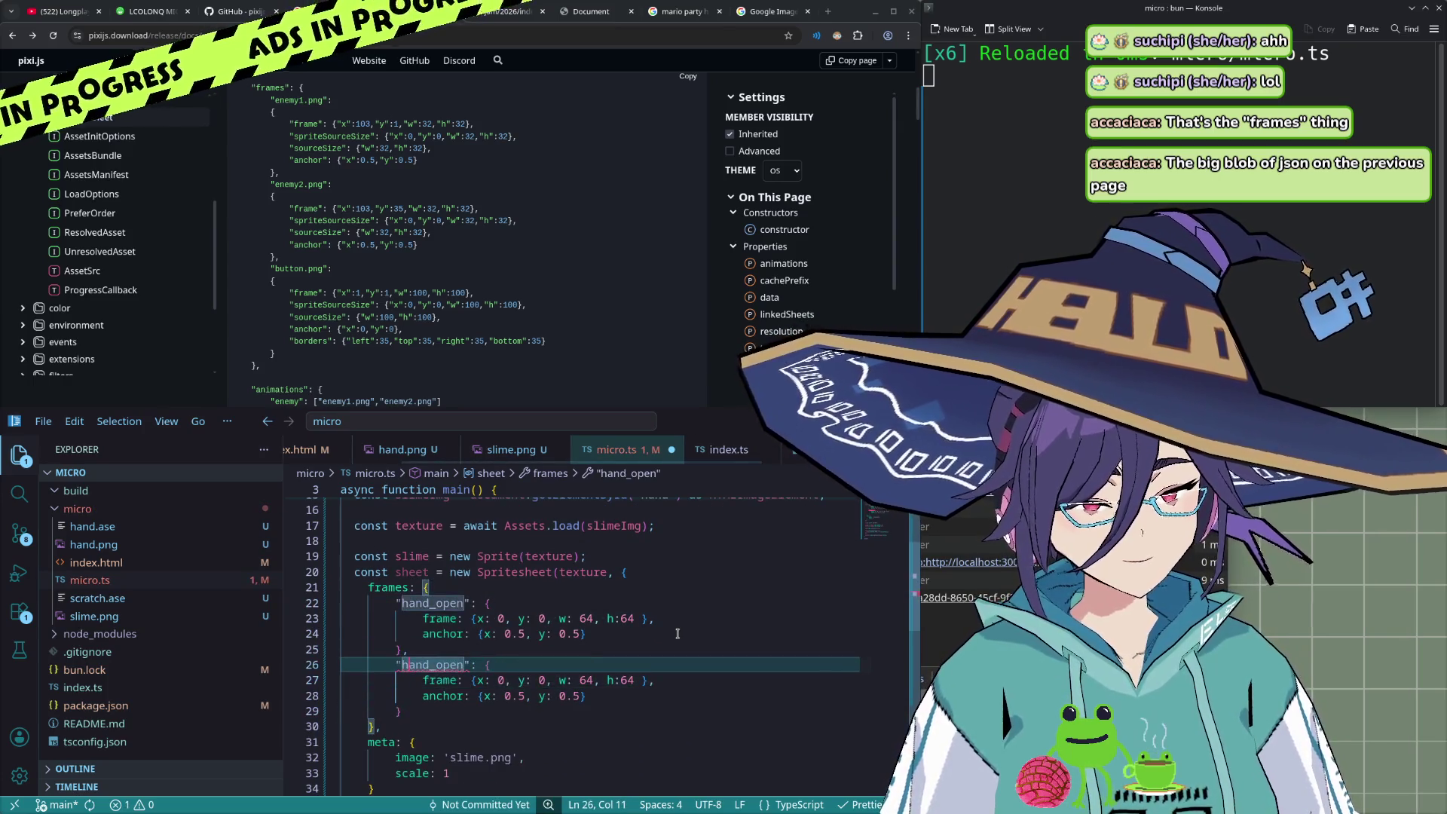
key(ctrl+Delete)
text(close)
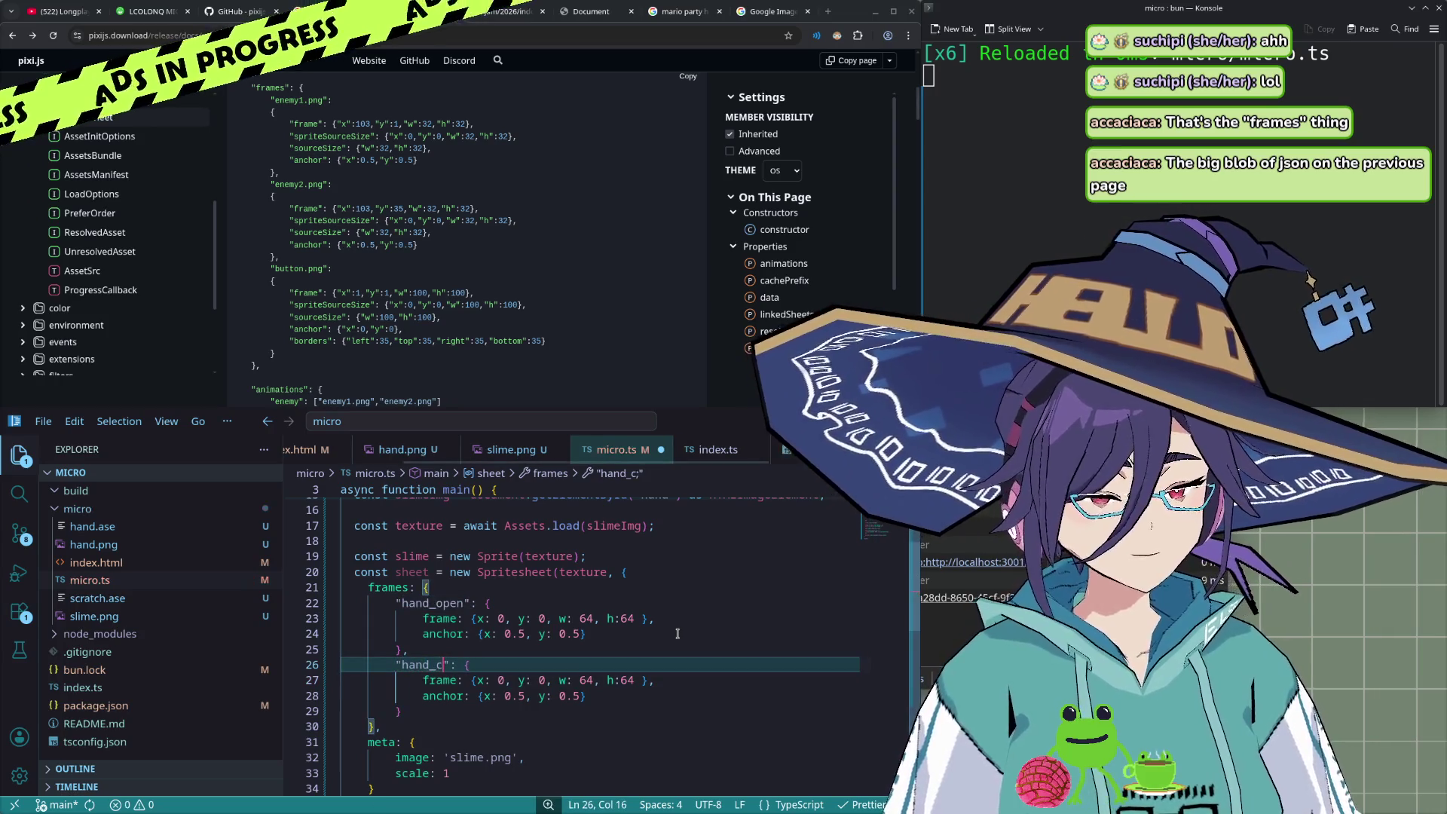
text(d)
- Change hand_closed's frame x to 64 and save micro.ts
key(Down)
key(Right)
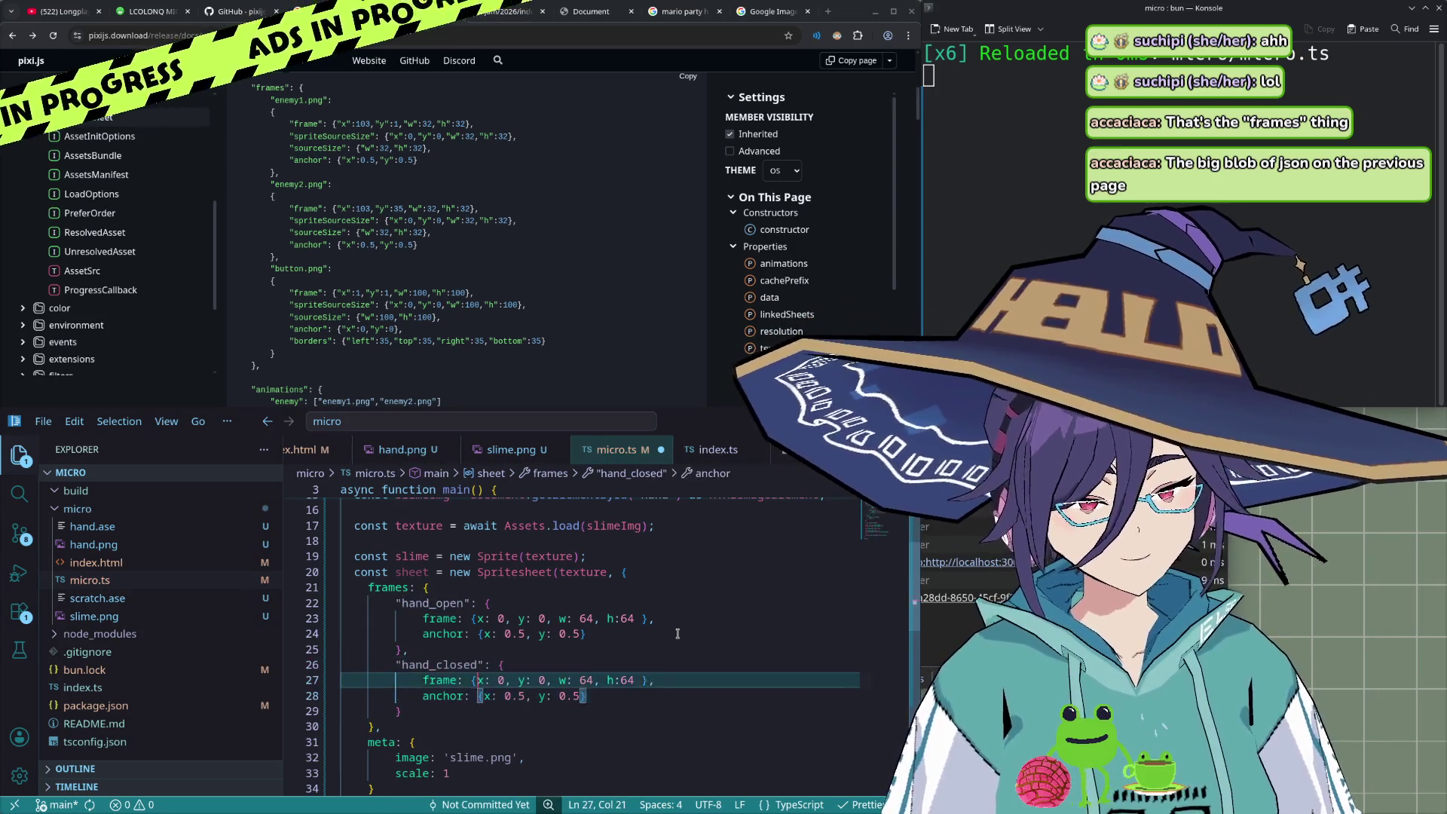
key(Right)
key(shift+Right)
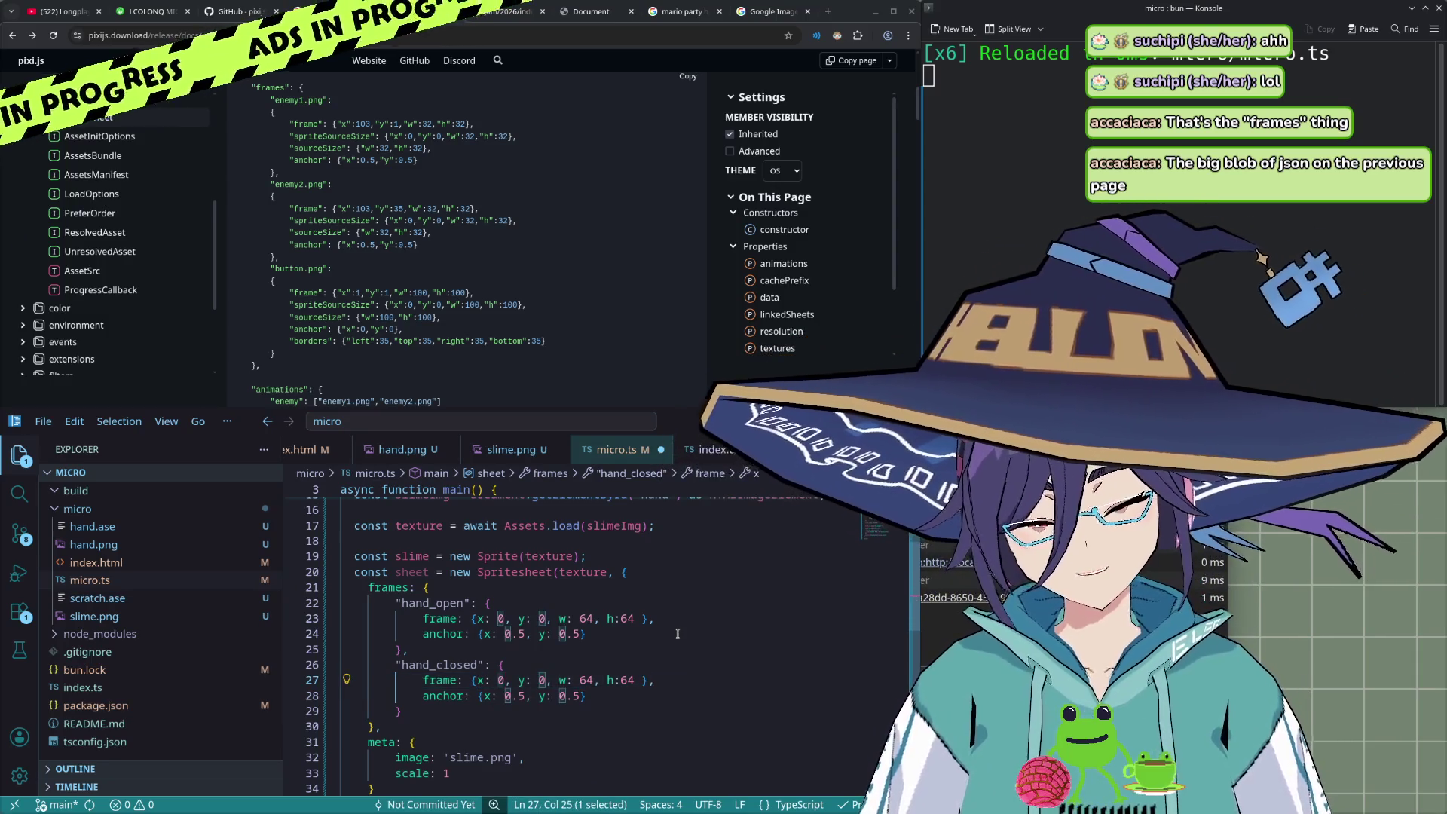
text(64)
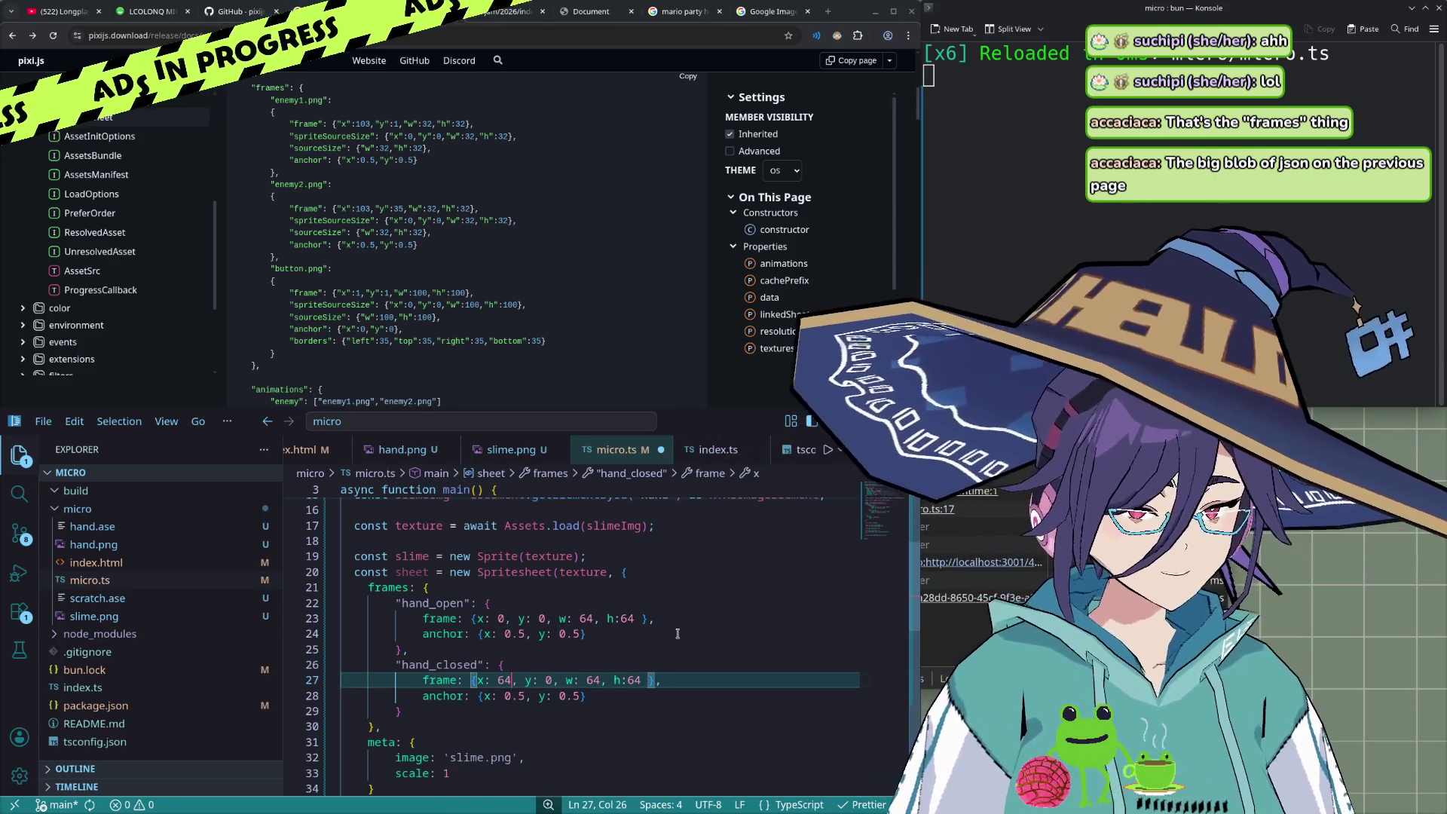
key(Down)
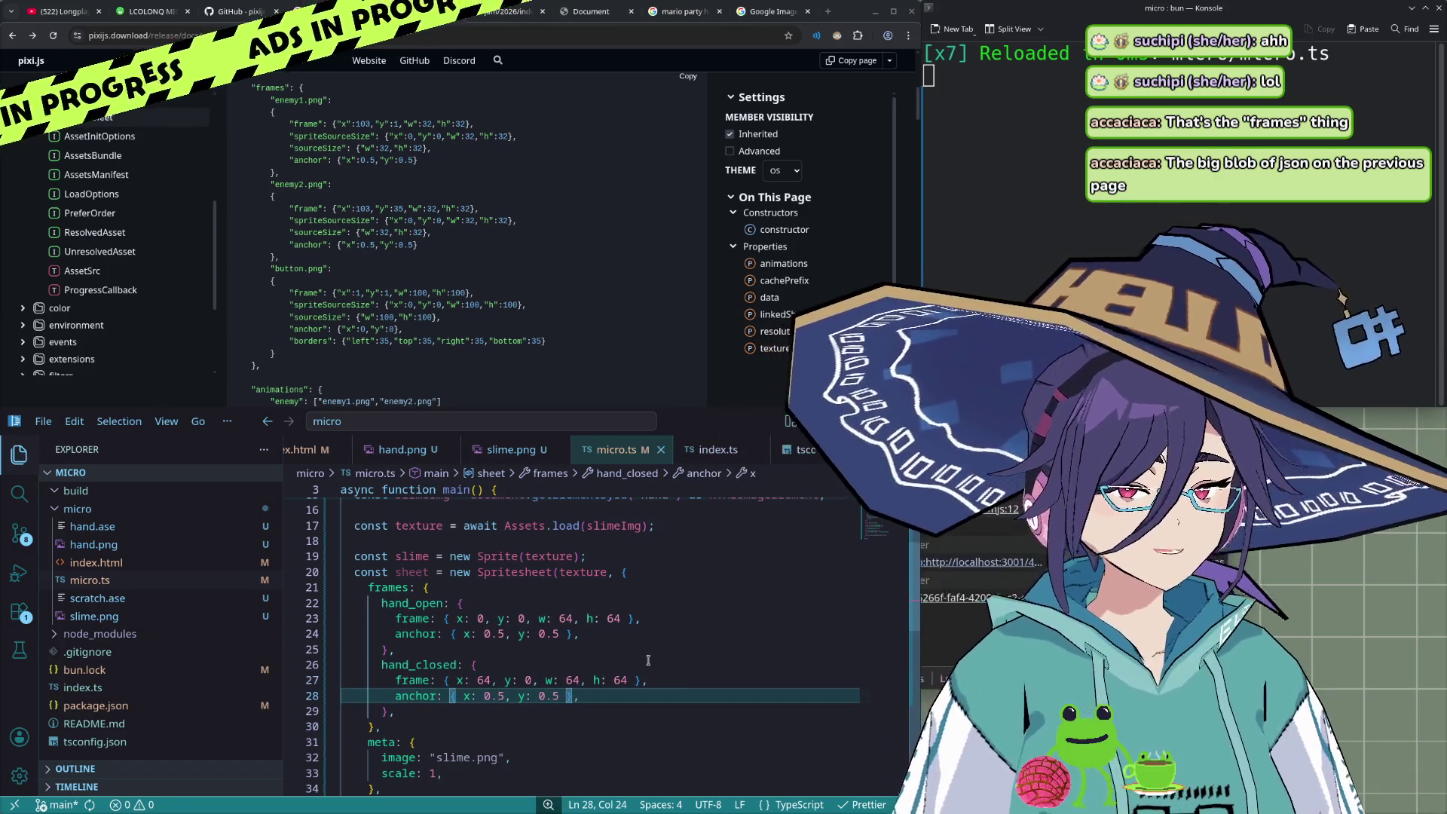
key(ctrl+s)
- Comment out the line that creates the slime Sprite
click(639, 527)
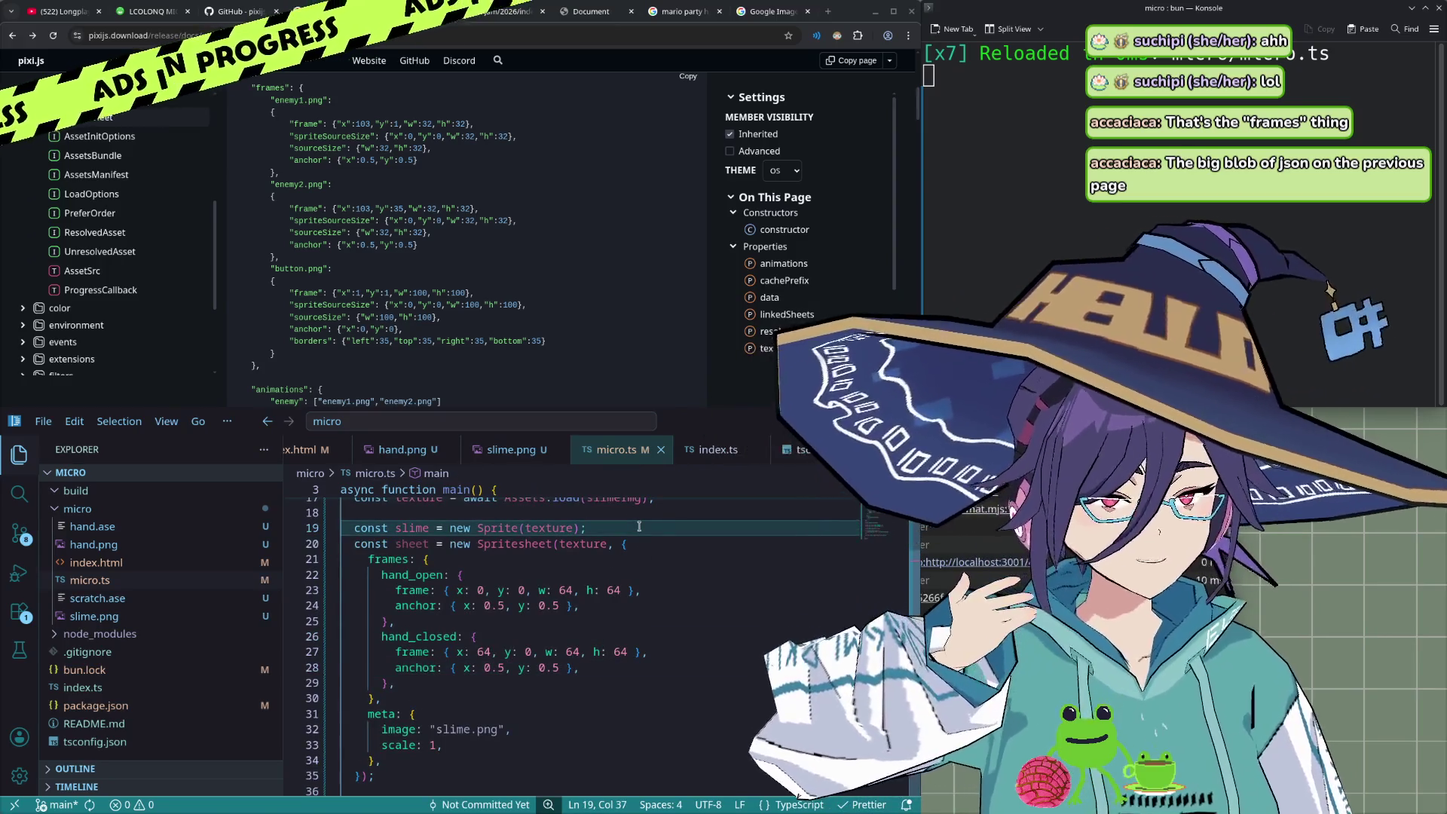
key(ctrl+slash)
scroll(639, 526, up, 1)
key(Down)
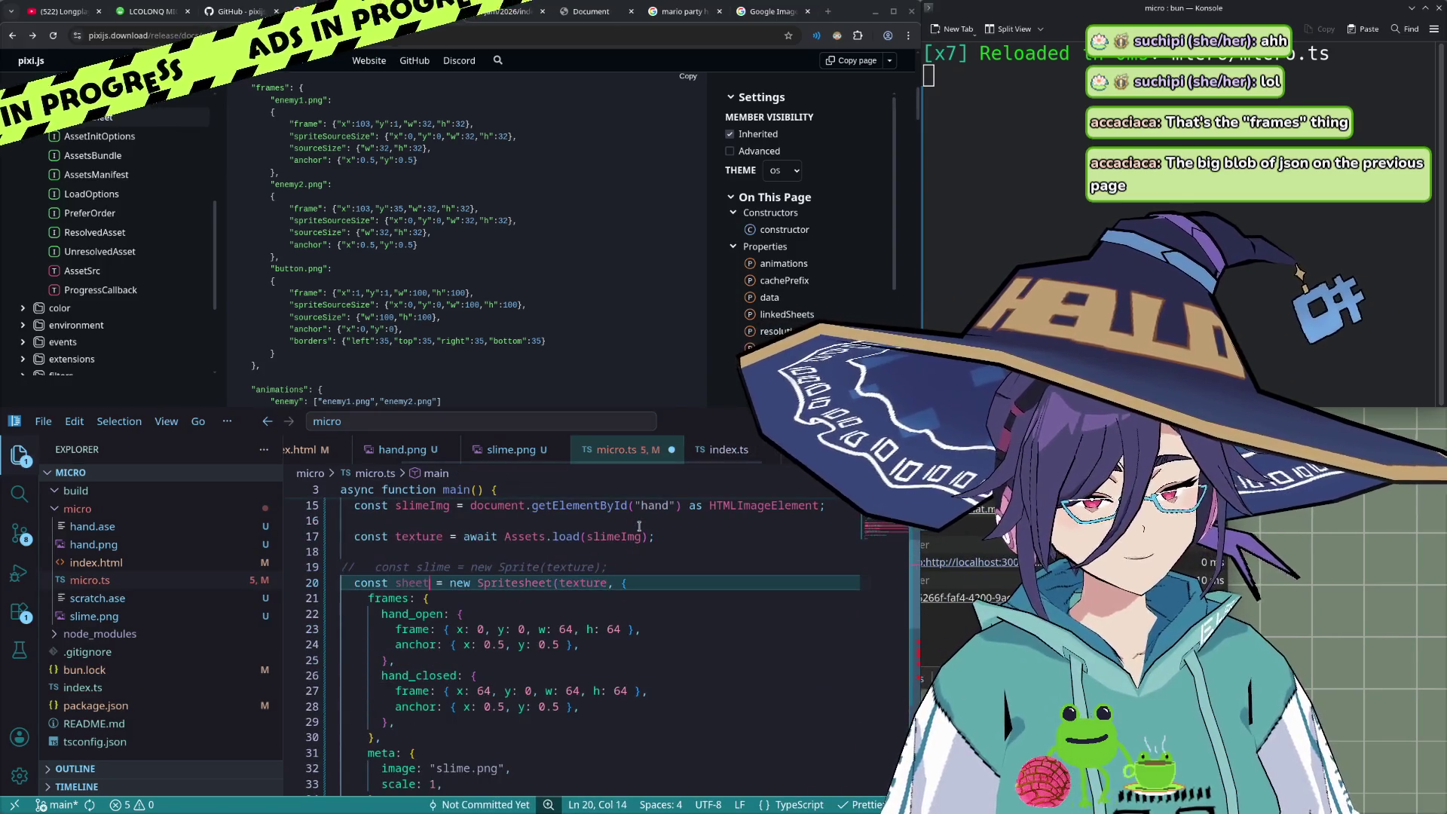
- Rename the sheet variable on line 20 to hand
double_click(411, 583)
scroll(610, 593, down, 1)
scroll(610, 592, down, 5)
double_click(375, 590)
key(ctrl+f)
click(375, 590)
scroll(384, 594, up, 4)
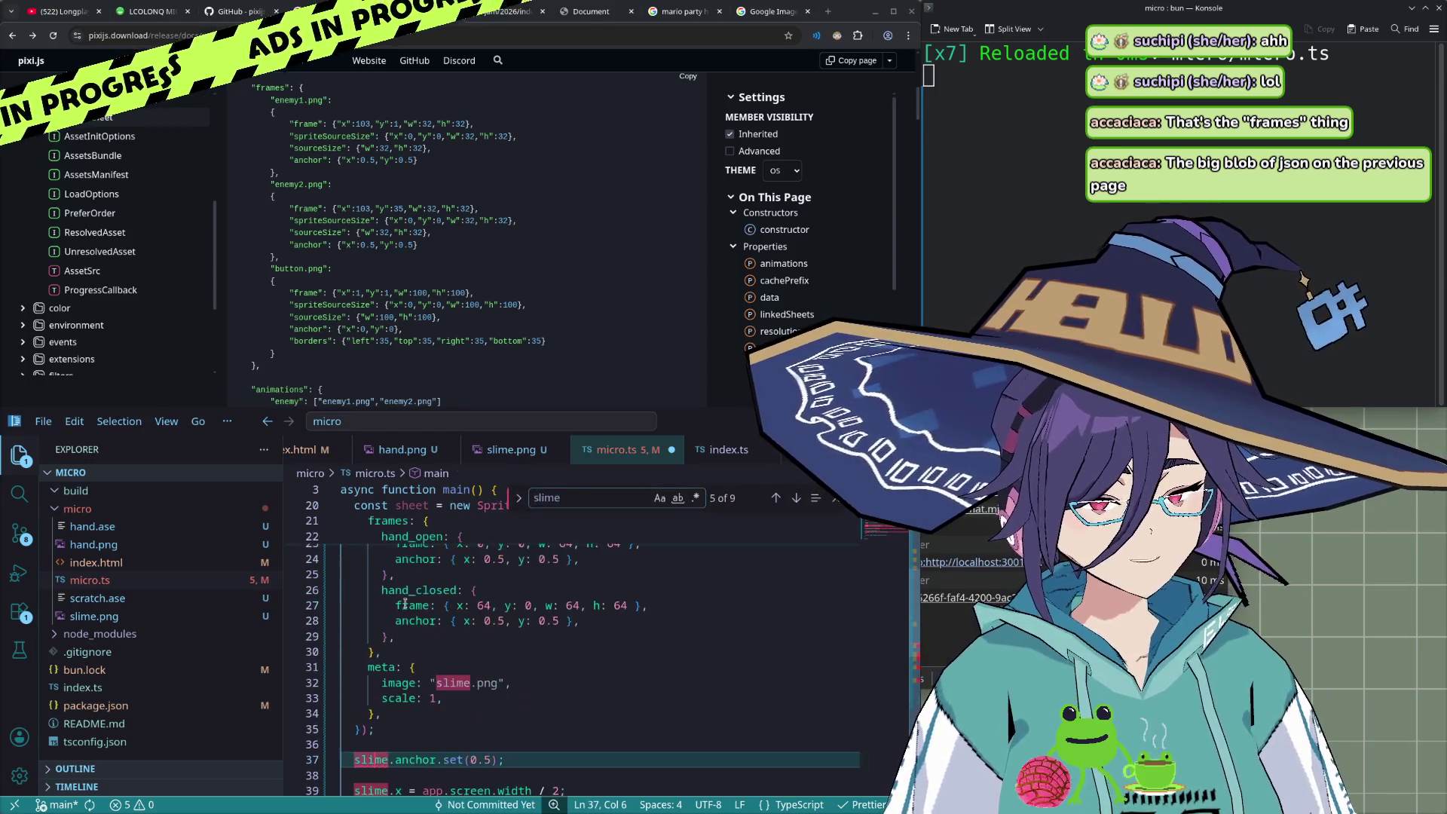
scroll(403, 601, up, 4)
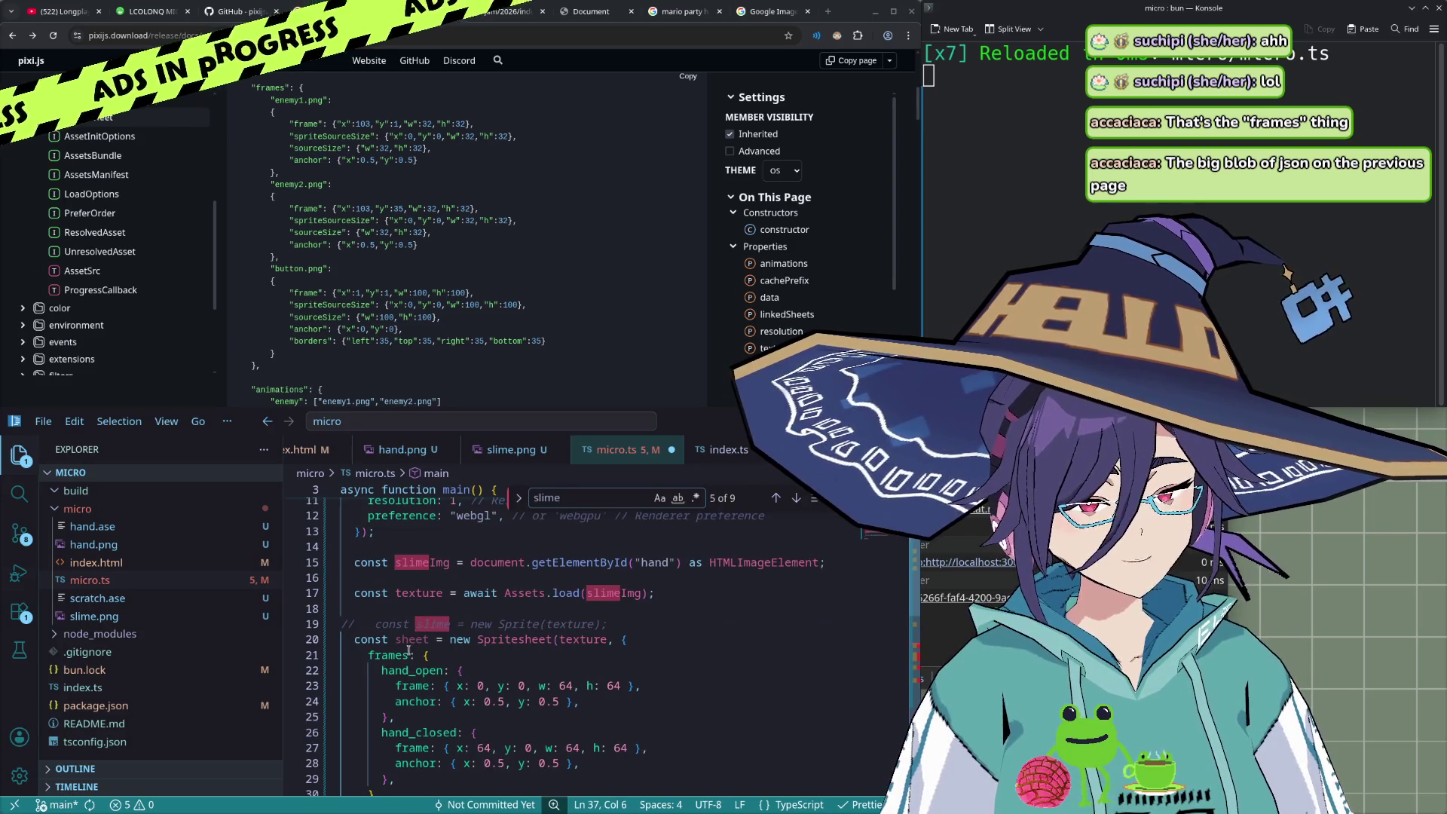
double_click(411, 640)
text(hand)
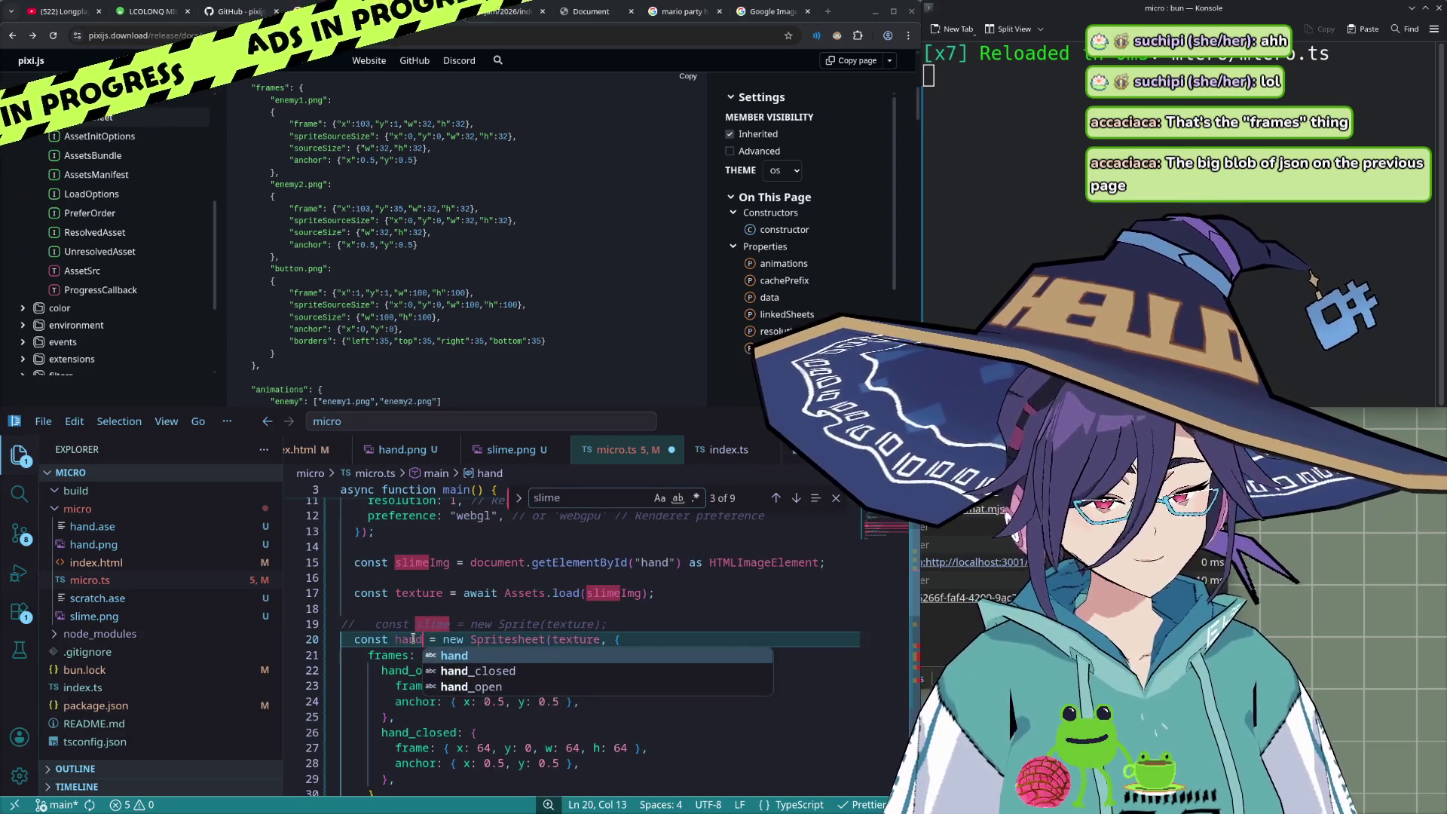
key(ctrl+shift+Left)
- Try renaming the remaining slime references to hand, then undo it
scroll(413, 680, down, 5)
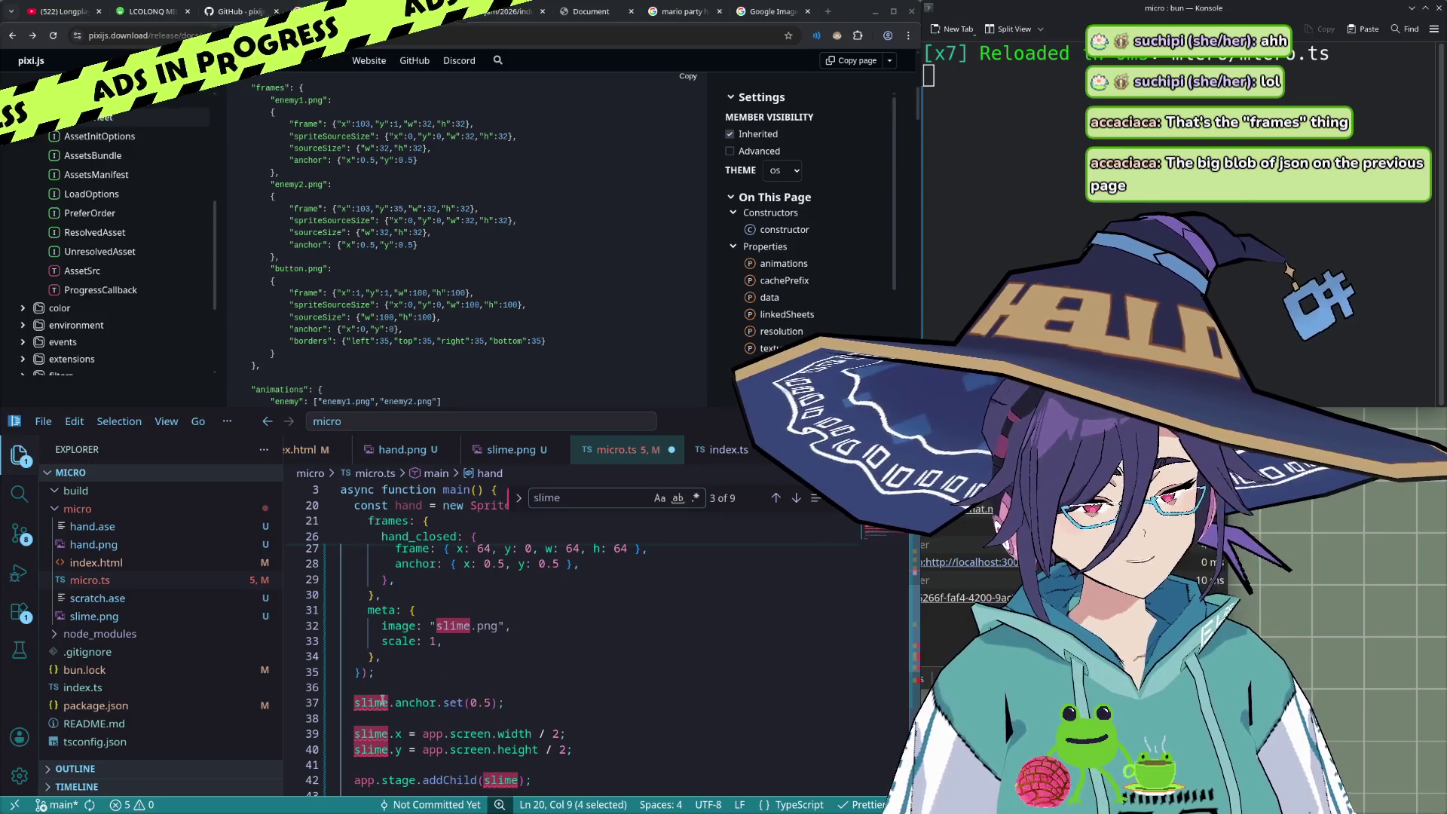
scroll(382, 700, down, 3)
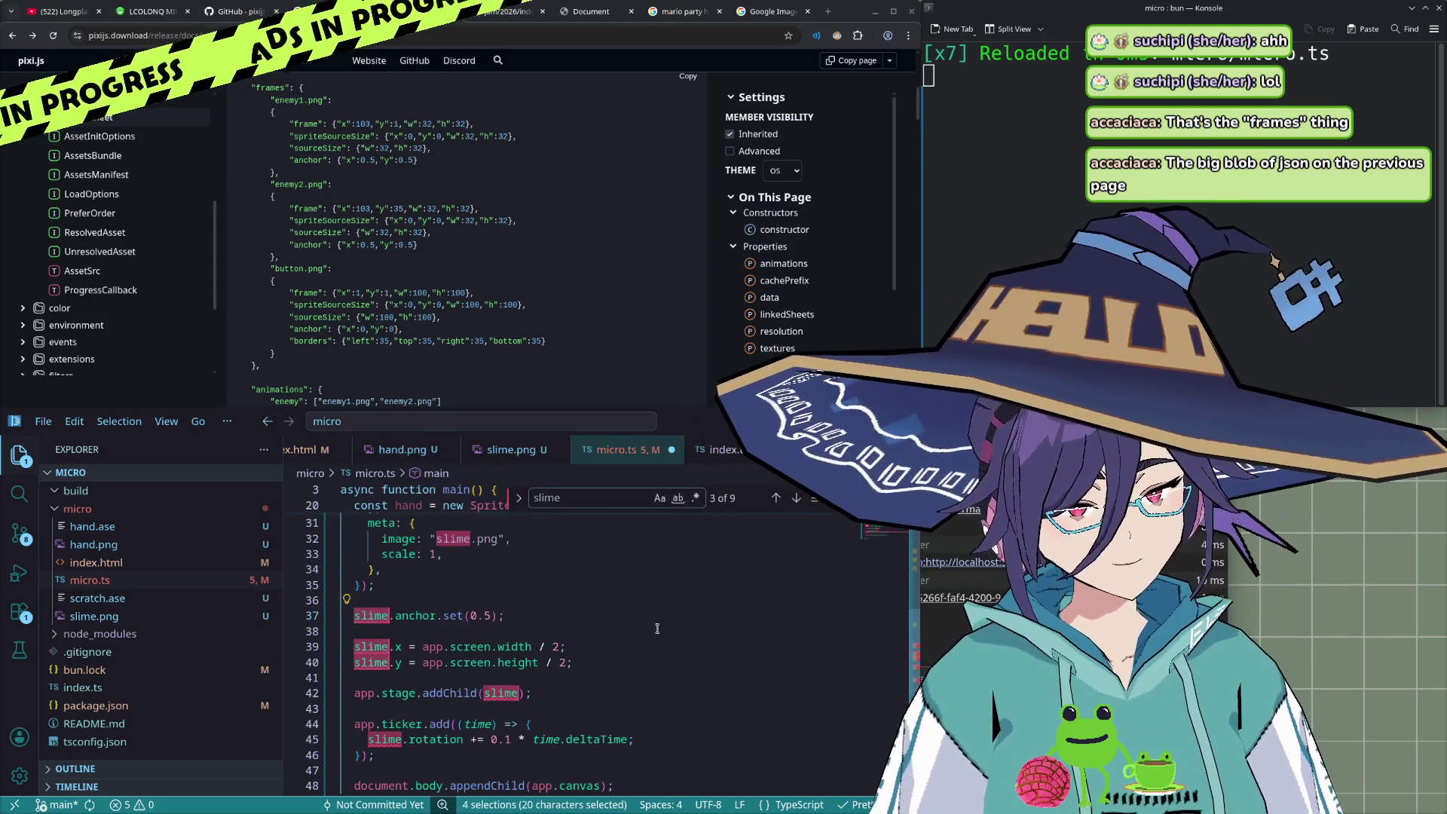
key(ctrl+d)
key(ctrl+d)
key(ctrl+d)
text(hand)
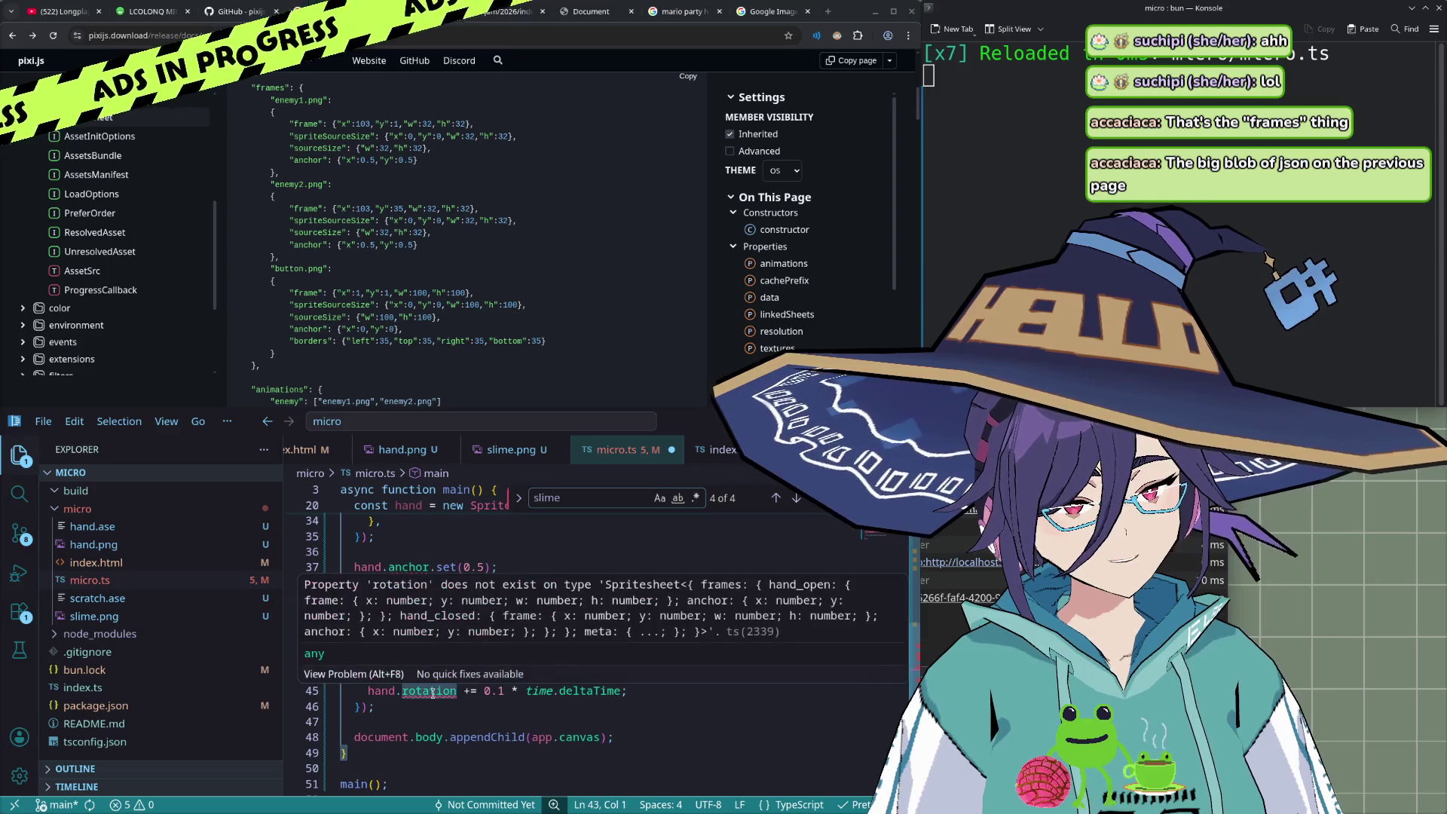
scroll(410, 538, up, 1)
click(410, 538)
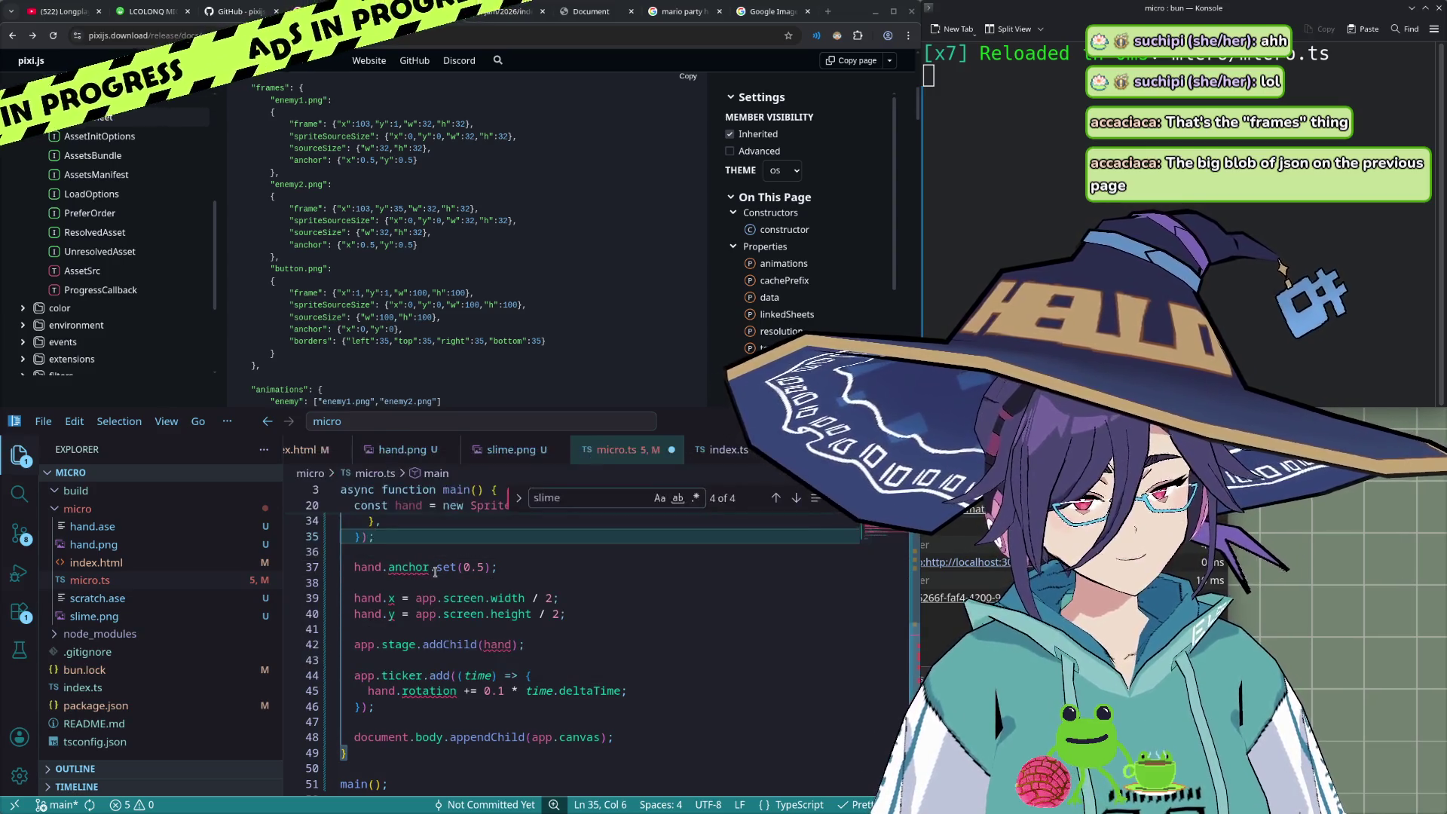
key(ctrl+z)
- Review the commented-out slime Sprite line 19
scroll(544, 658, up, 4)
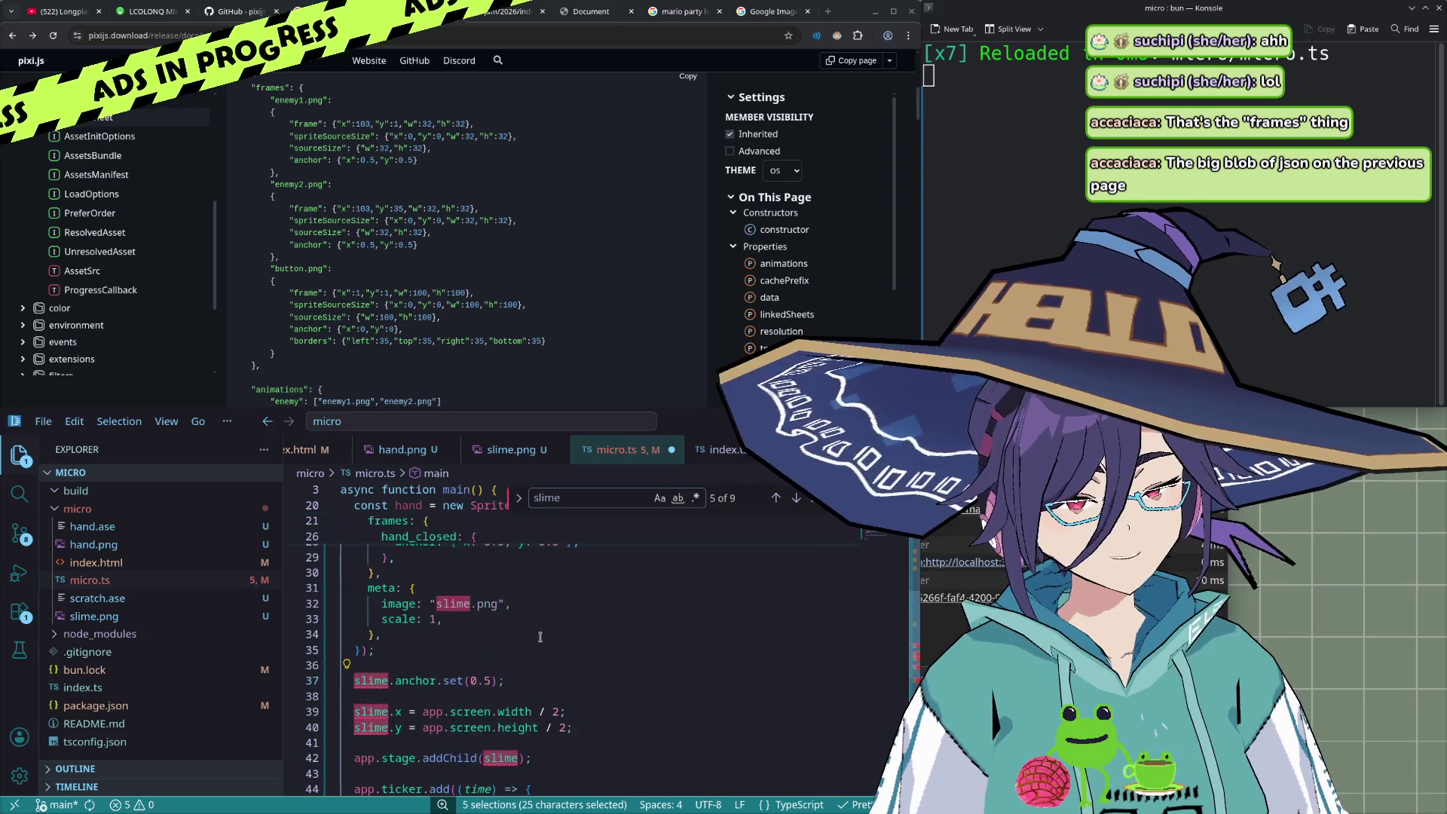
scroll(544, 658, up, 4)
scroll(546, 671, up, 5)
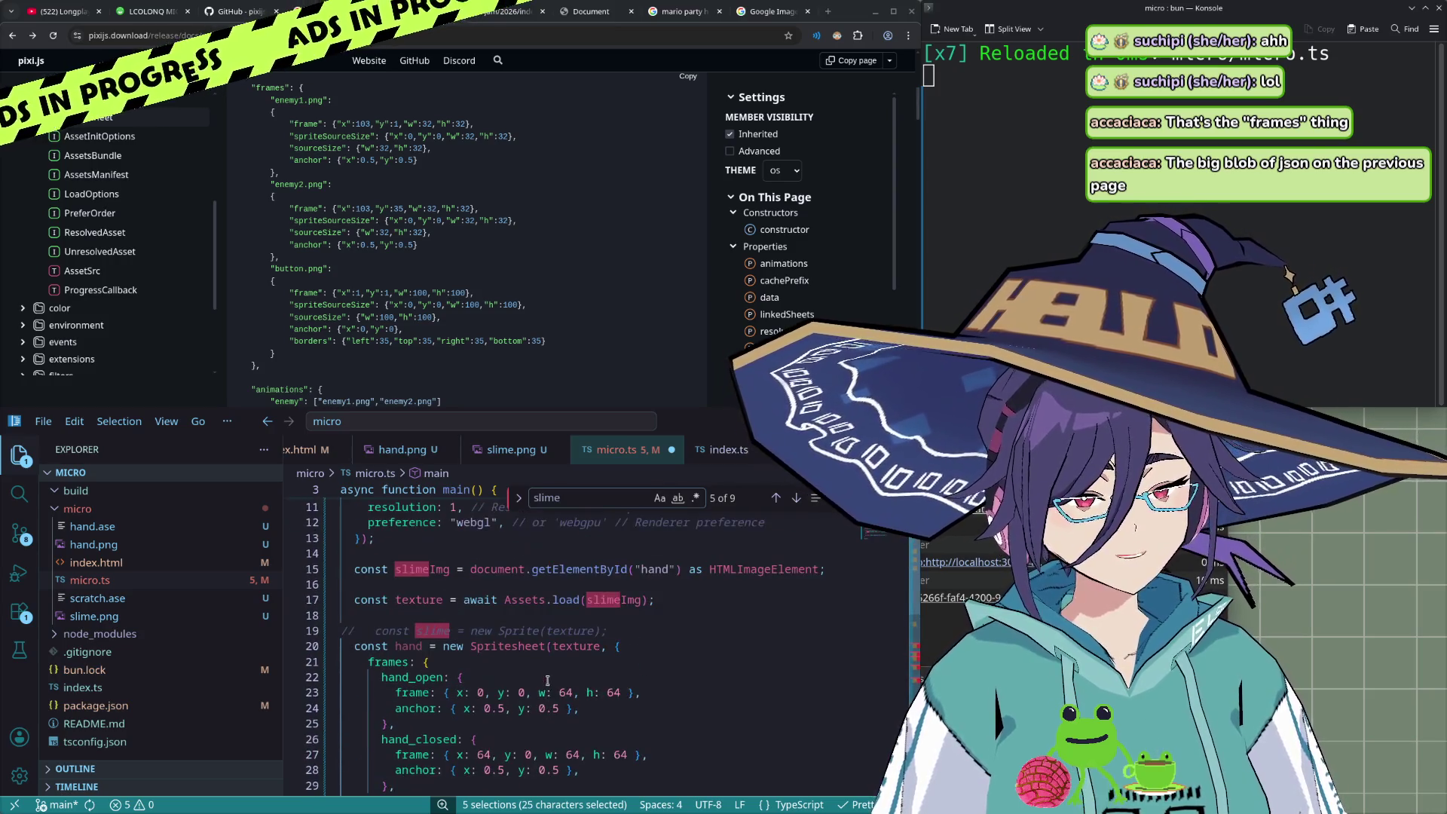
click(520, 631)
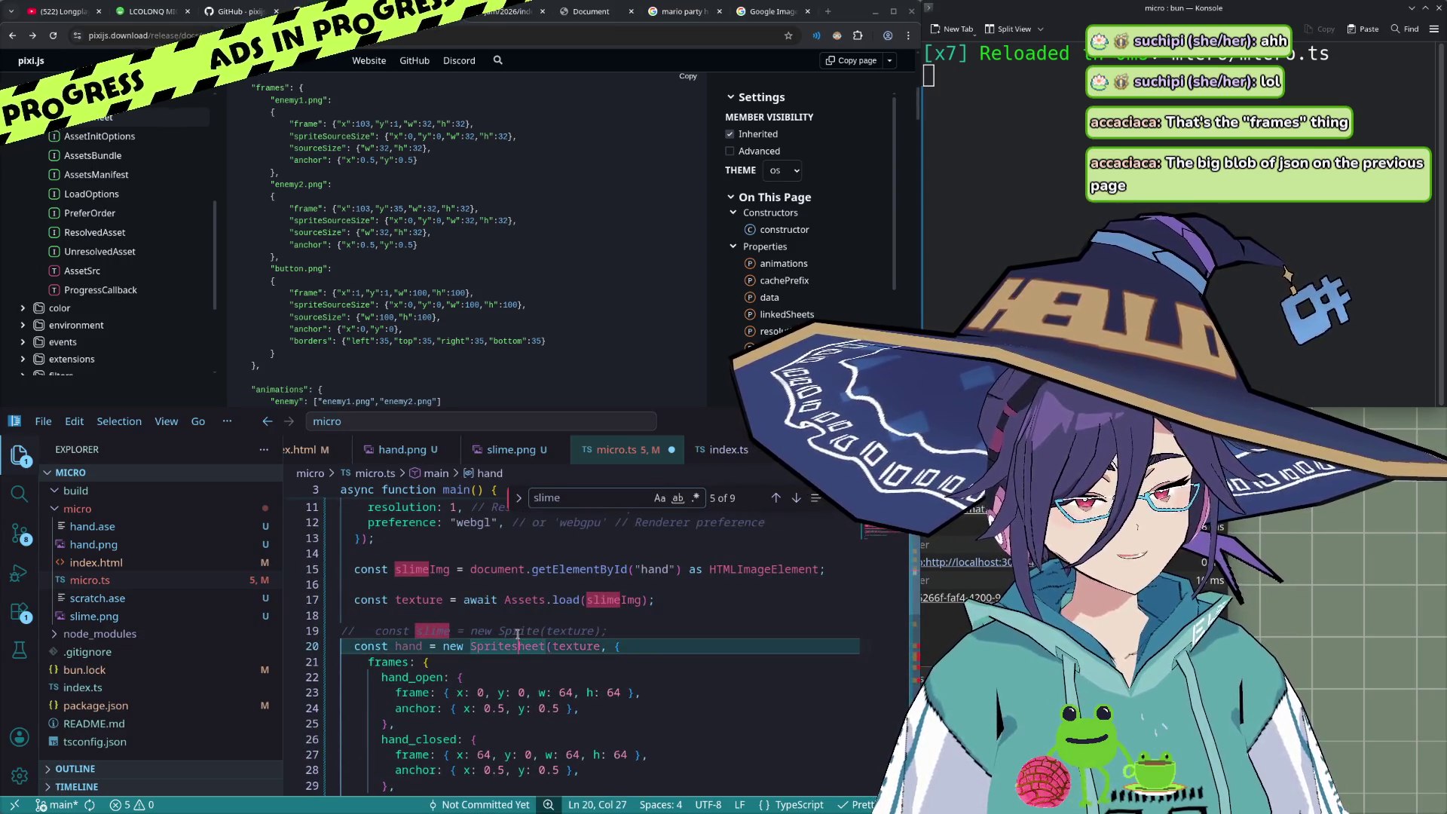
key(shift+Home)
click(655, 628)
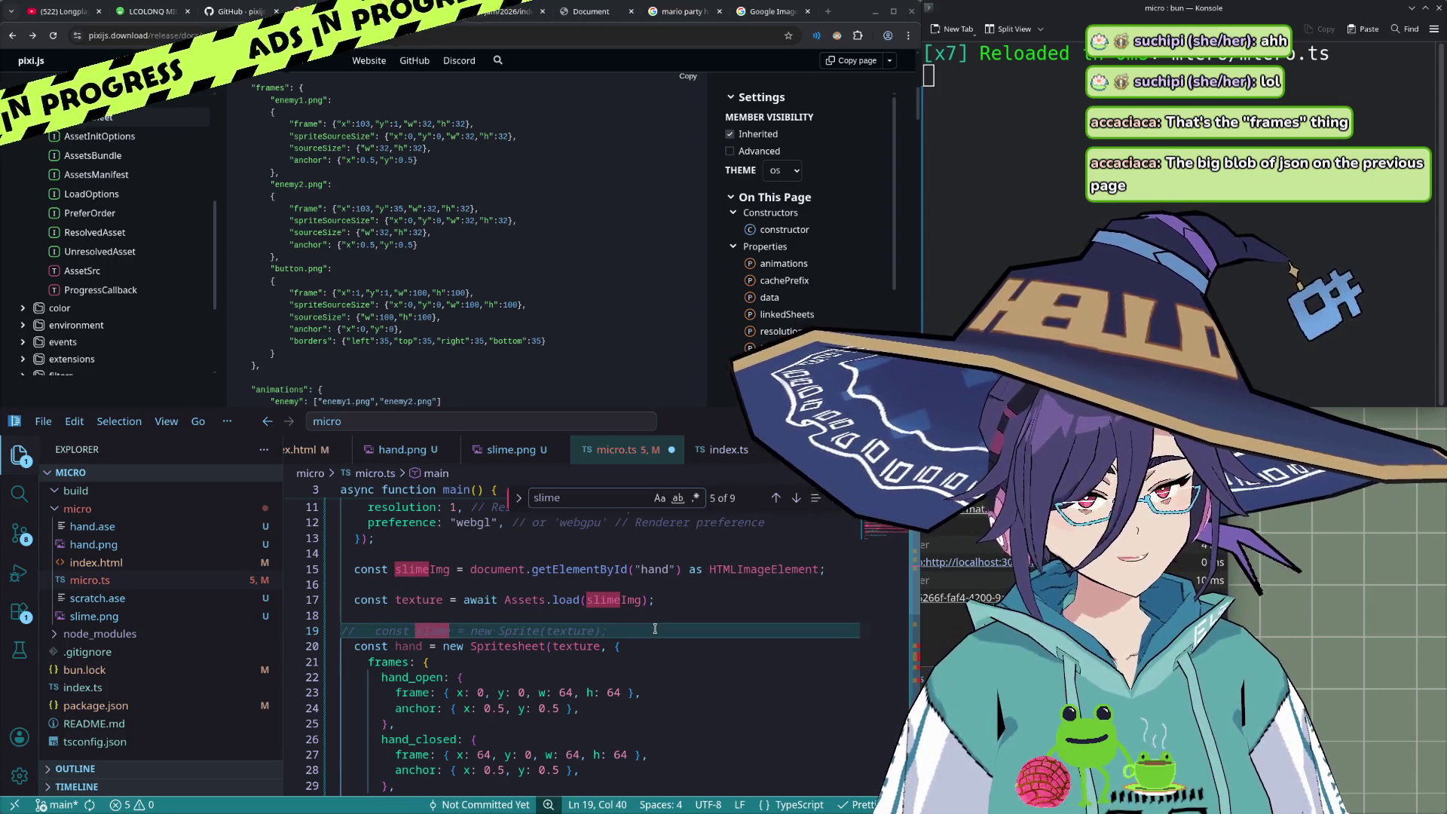
scroll(529, 320, down, 5)
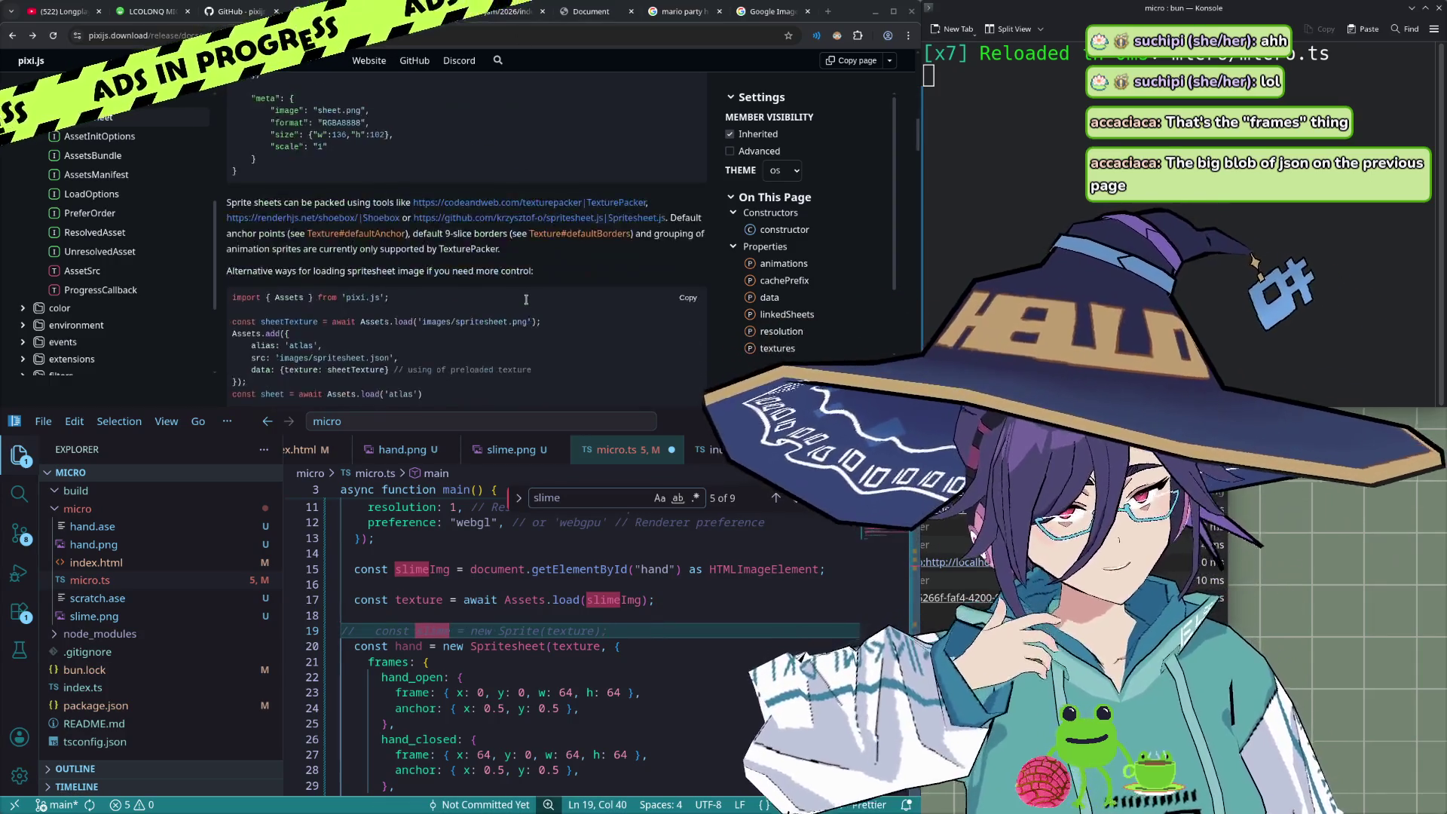
scroll(316, 226, down, 1)
scroll(352, 256, down, 1)
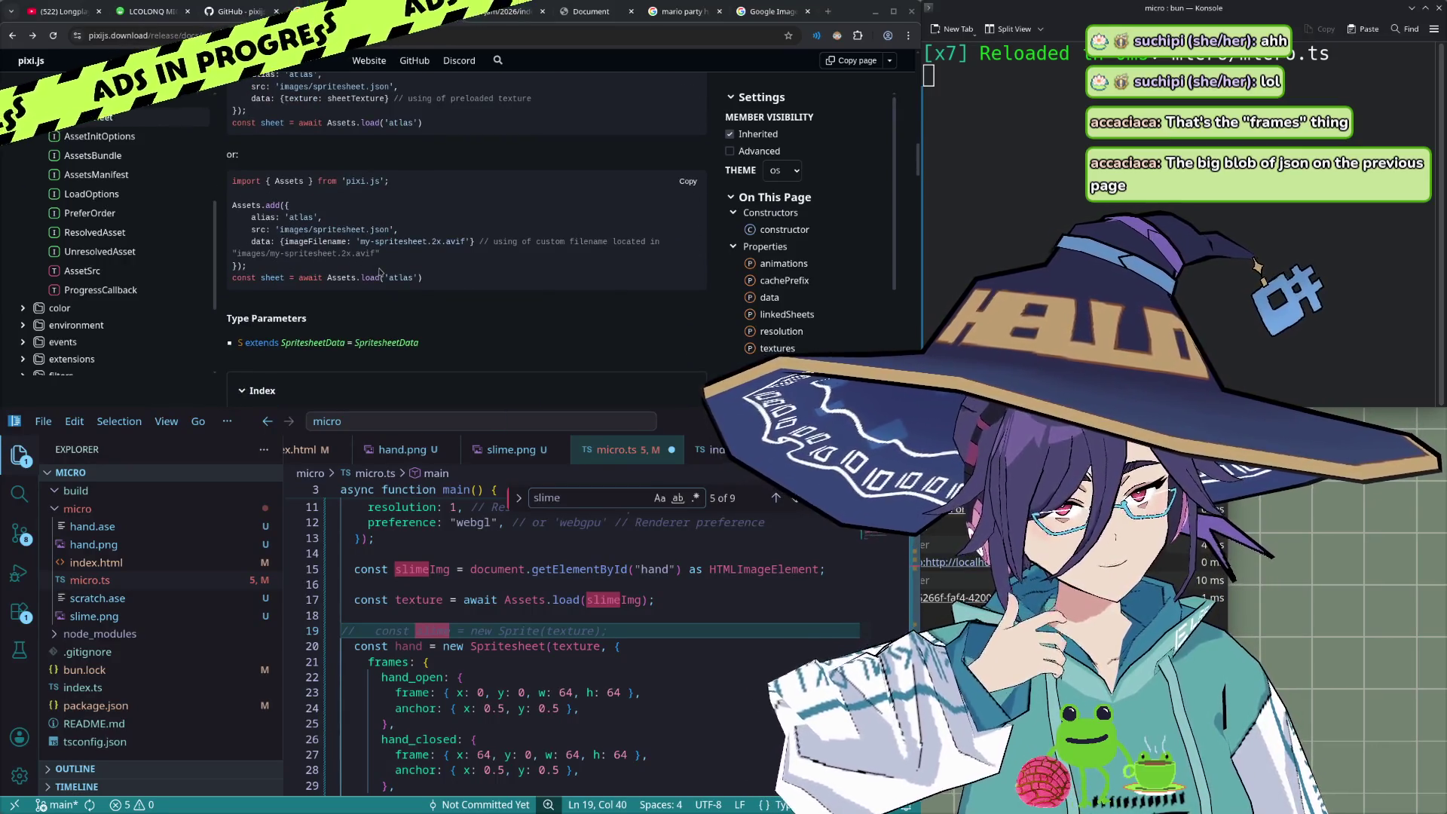
scroll(380, 273, down, 3)
scroll(380, 275, up, 3)
scroll(382, 276, up, 4)
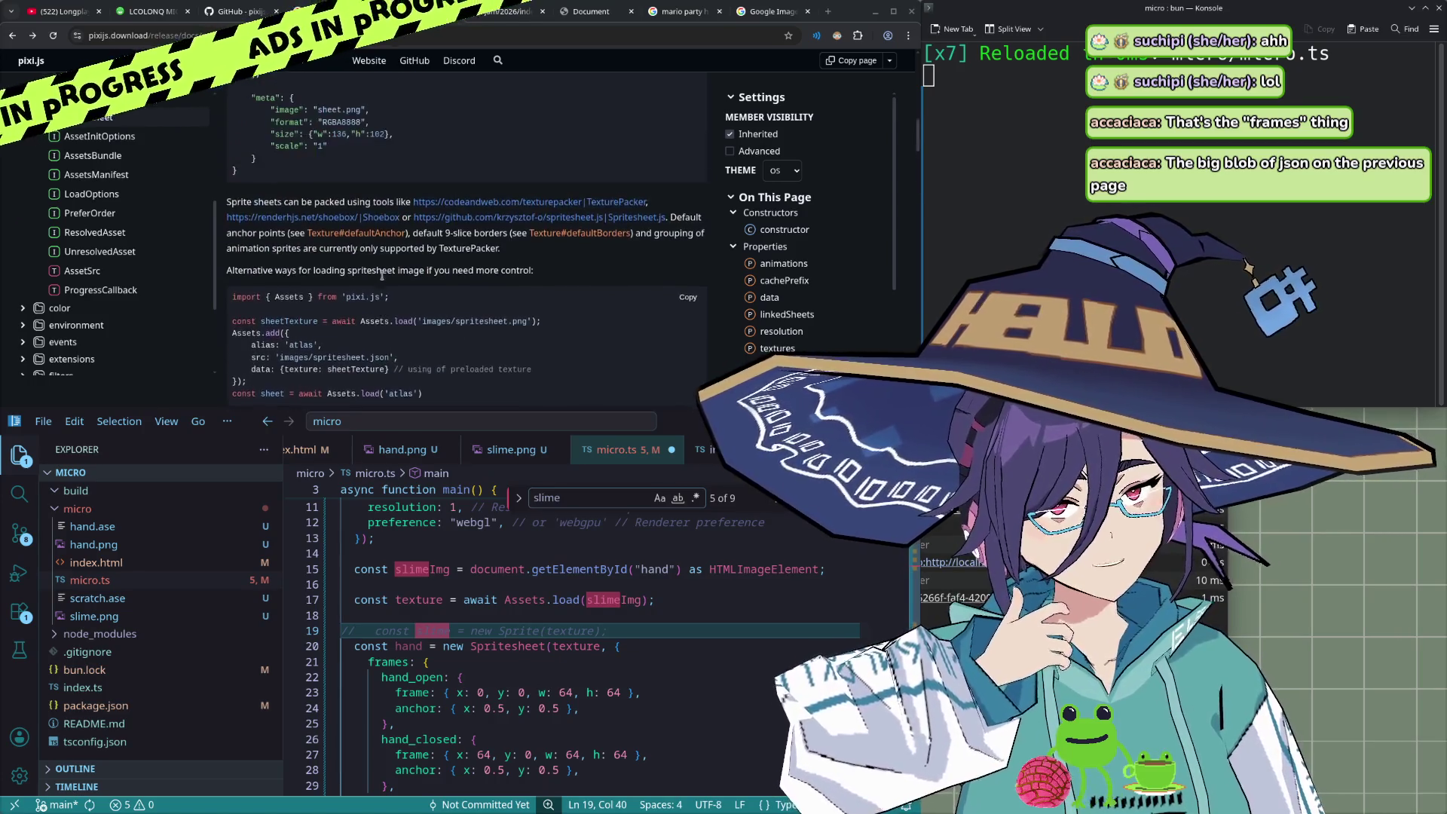
scroll(339, 281, up, 1)
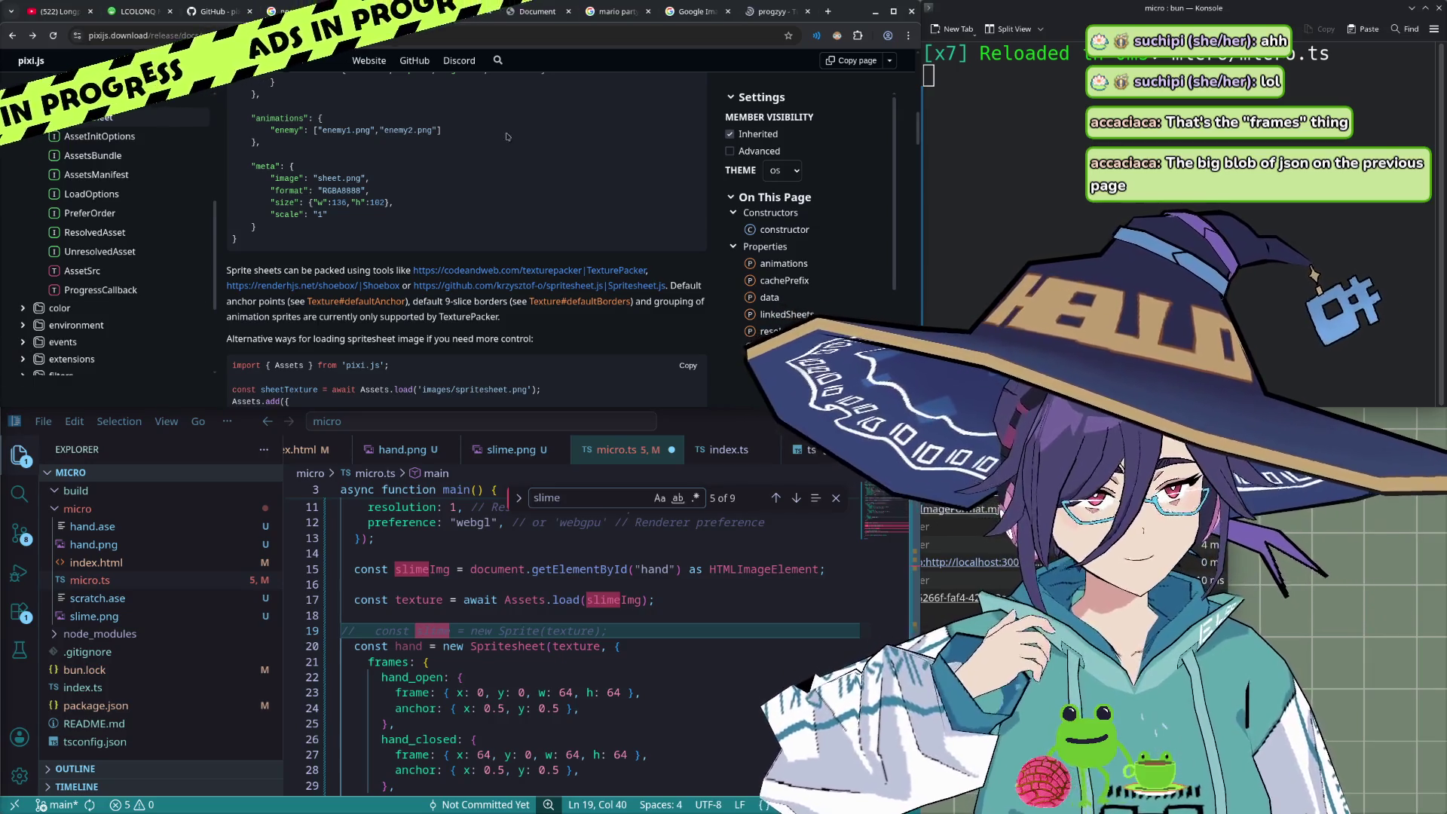
click(719, 21)
click(764, 11)
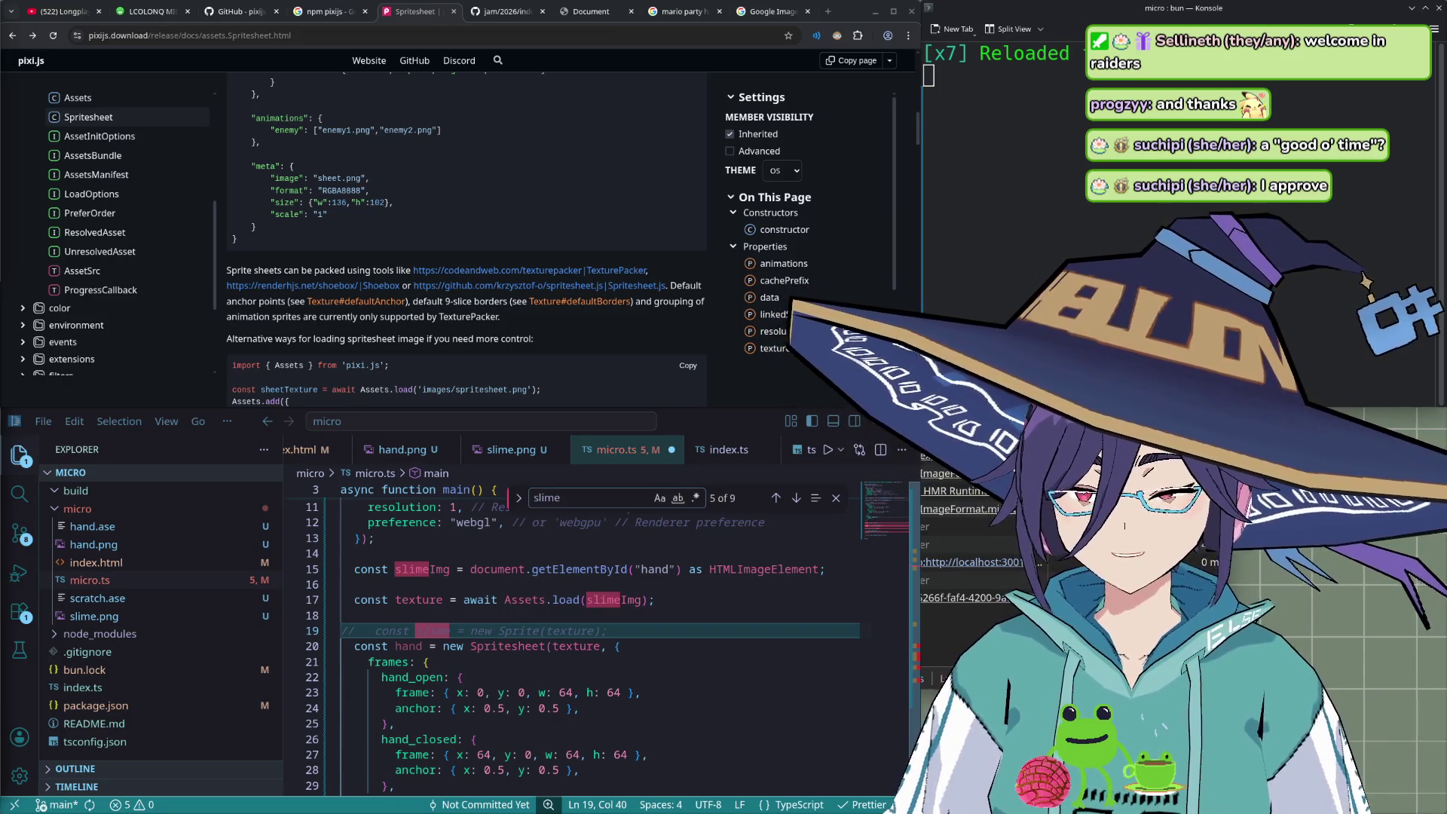
- Uncomment the slime Sprite line and move it to line 36, above slime.anchor.set(0.5)
scroll(651, 625, down, 1)
scroll(652, 615, down, 2)
scroll(651, 607, up, 2)
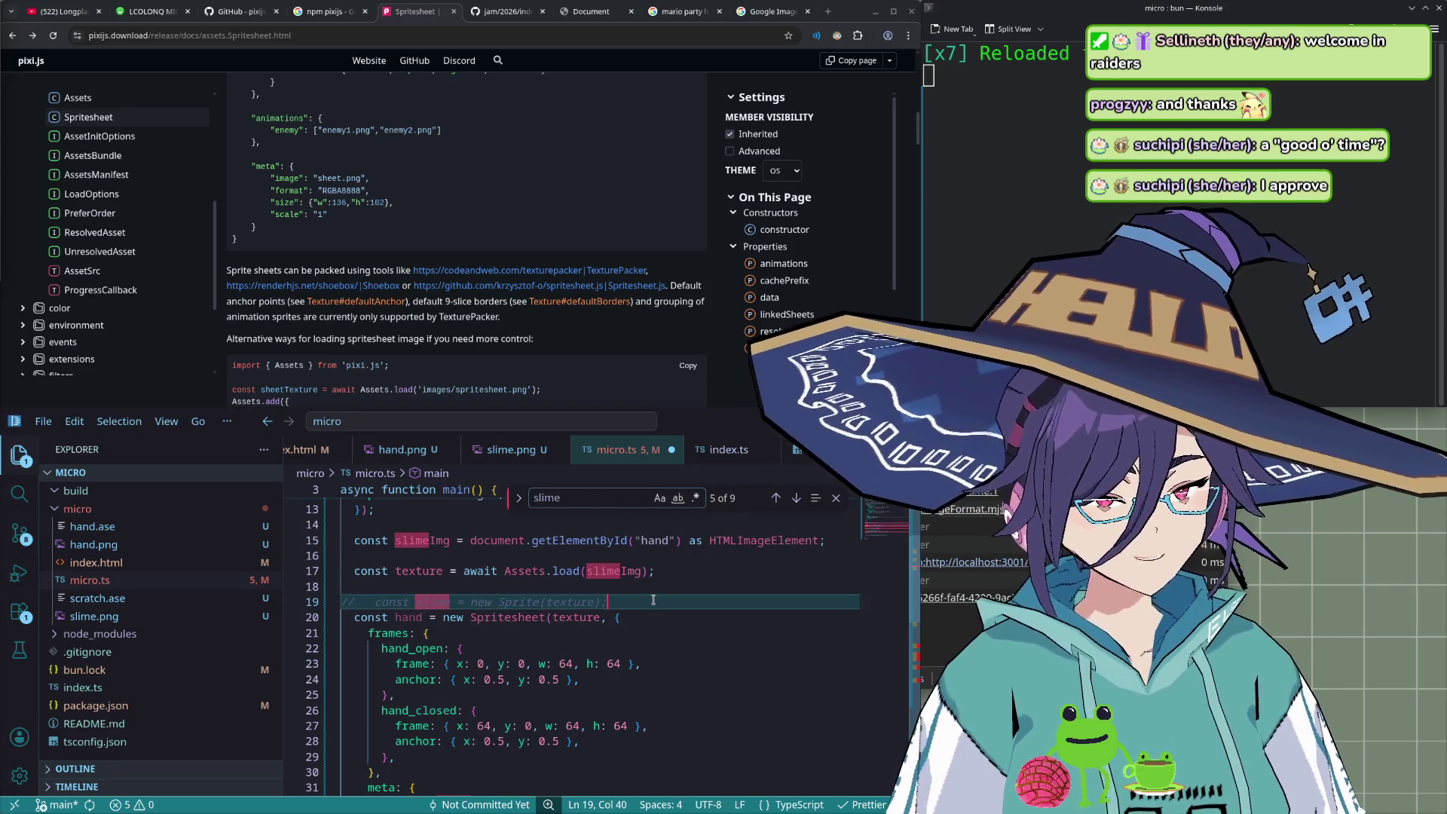
key(shift+Home)
key(ctrl+slash)
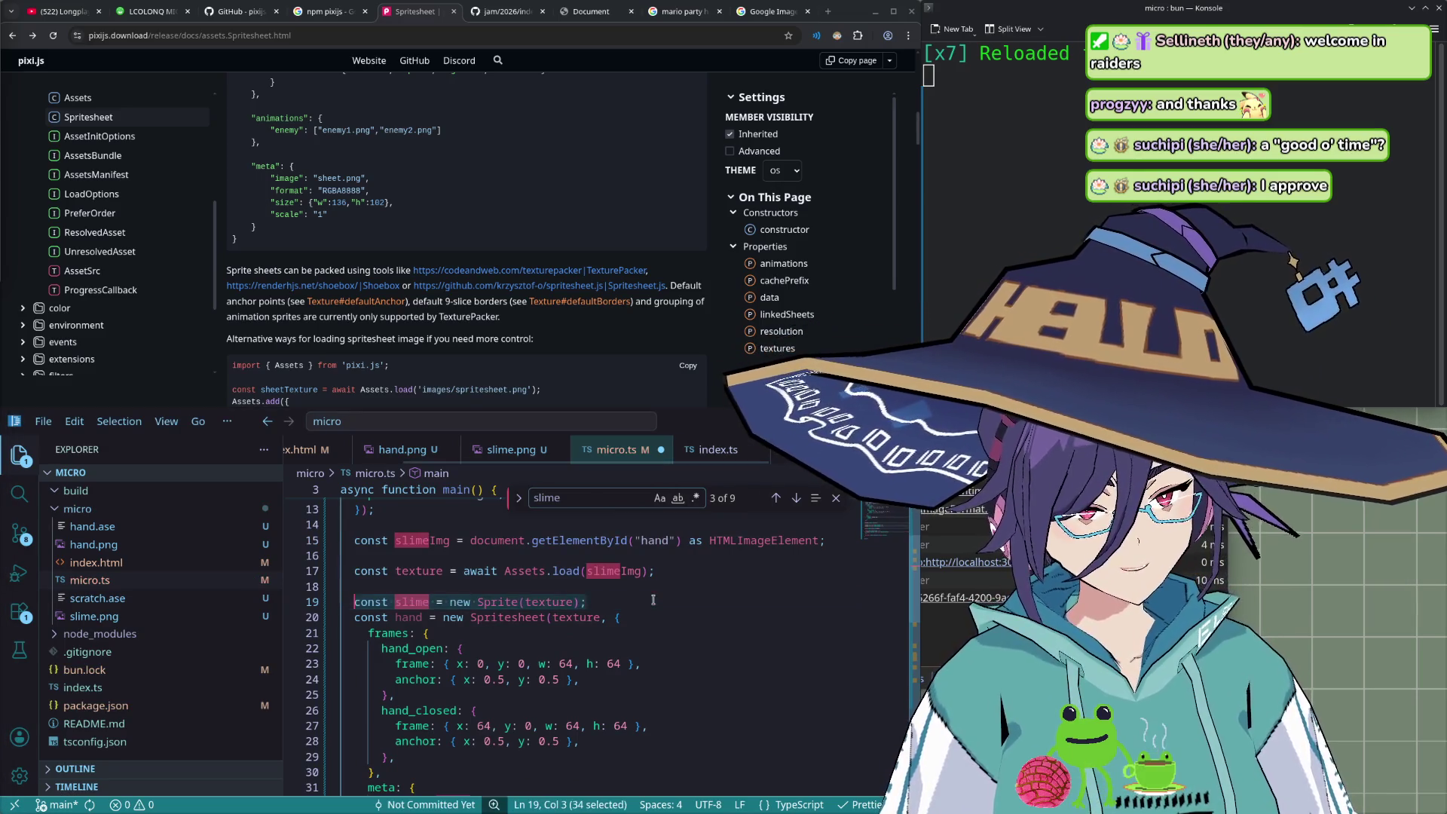
key(ctrl+x)
scroll(573, 633, down, 3)
scroll(527, 648, down, 2)
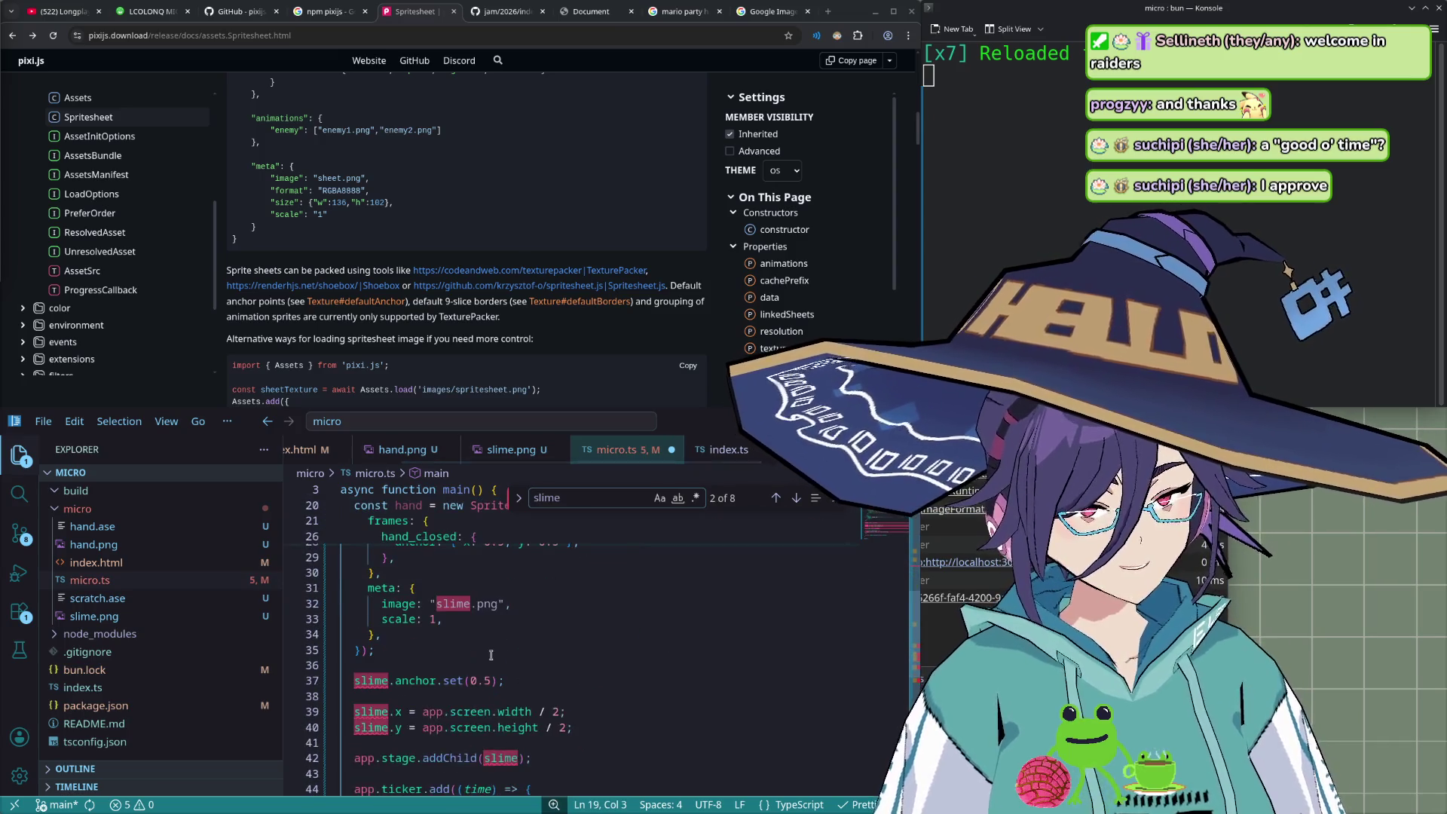
click(490, 663)
key(ctrl+v)
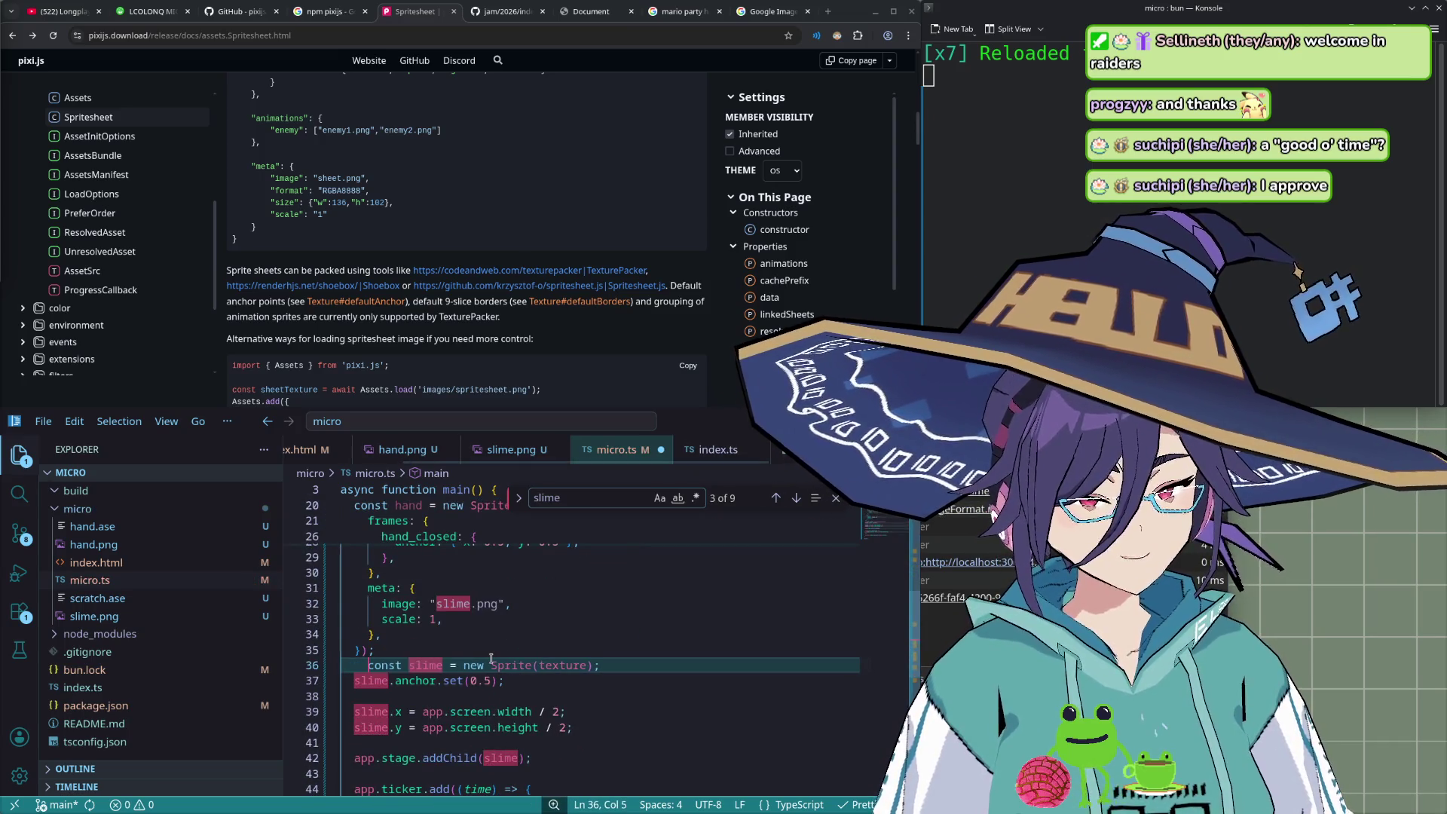
key(BackSpace)
key(BackSpace)
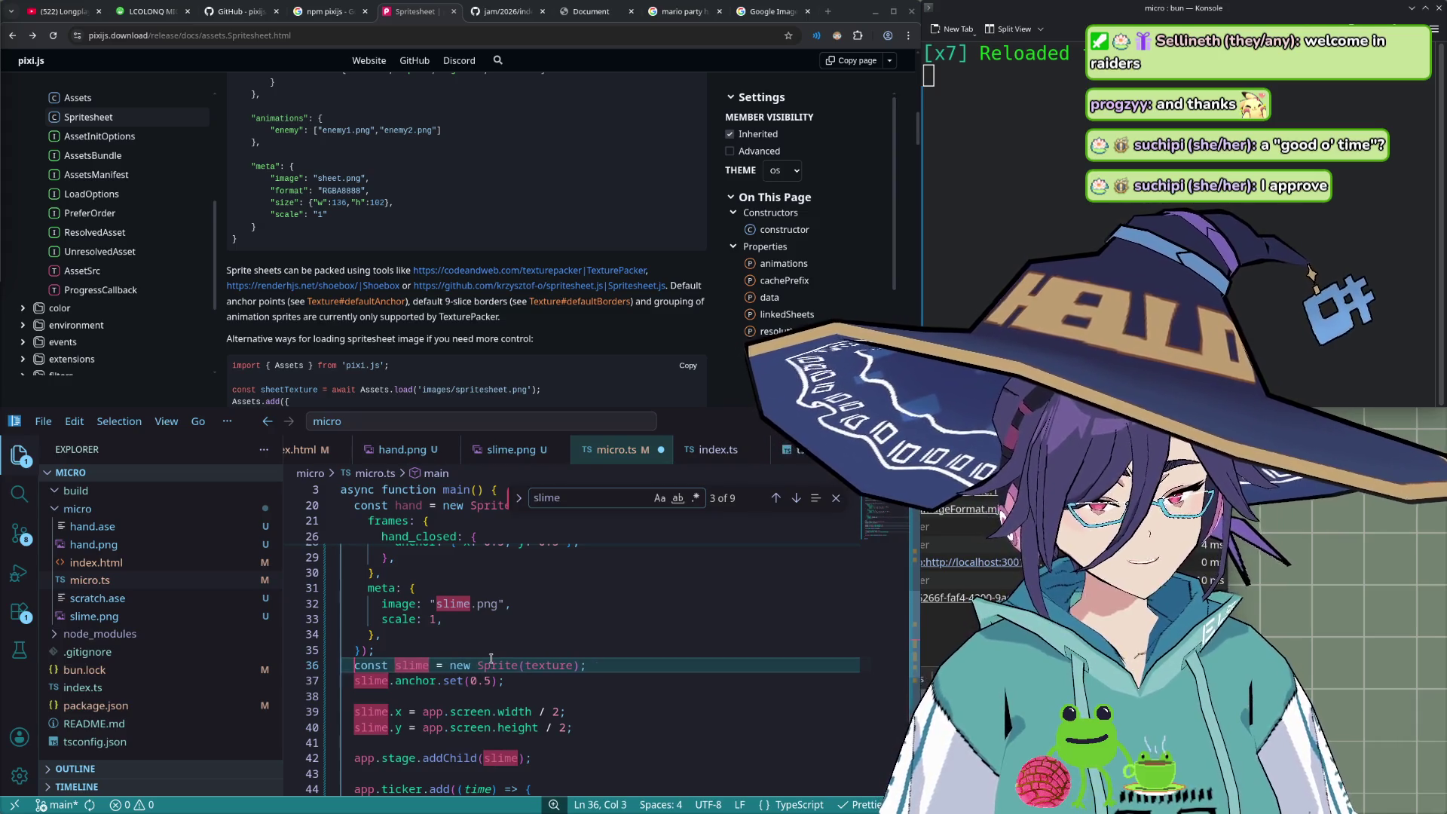
- Collapse the micro folder and bring up the project root's context menu
click(78, 509)
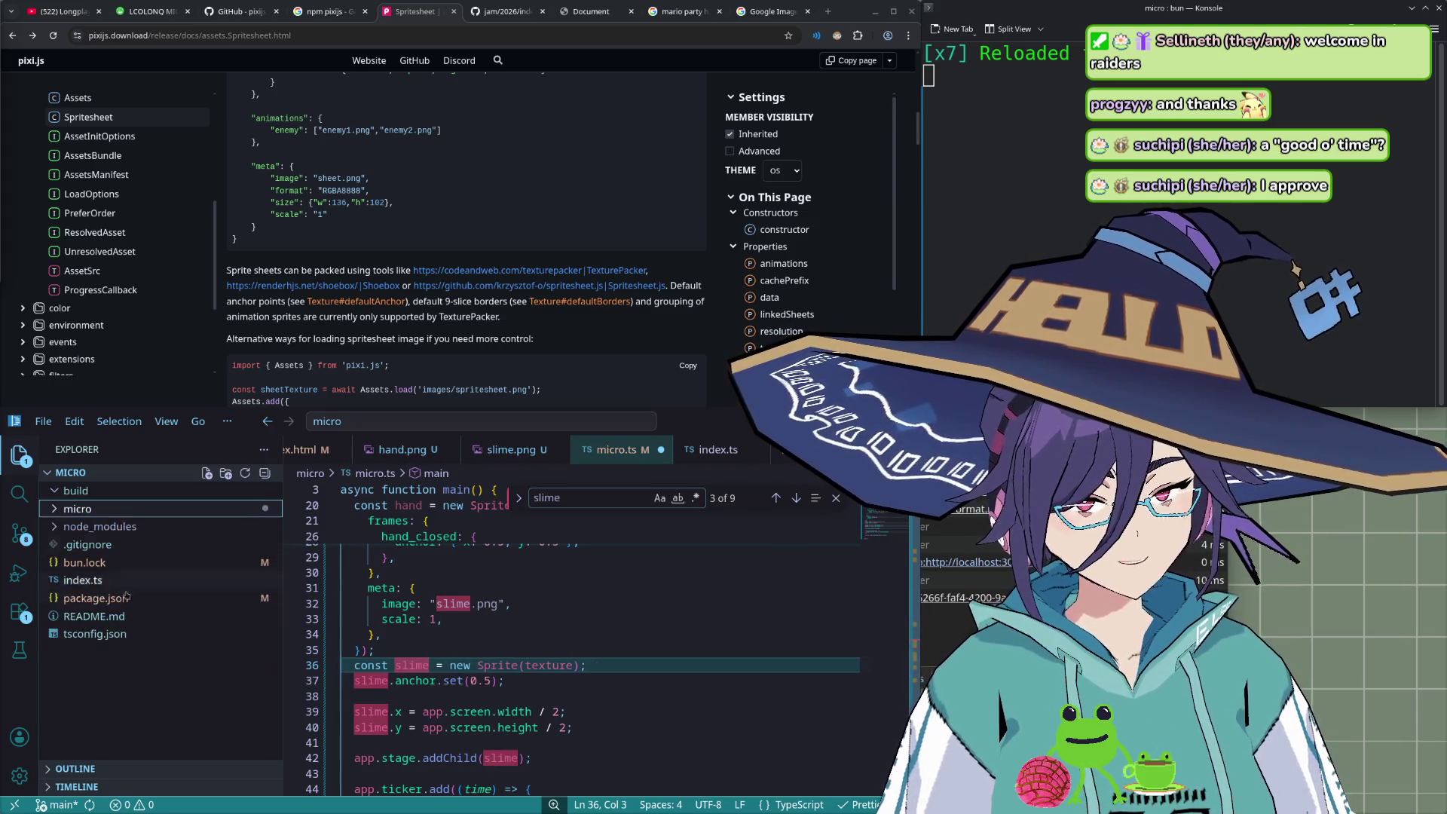
right_click(166, 670)
right_click(137, 678)
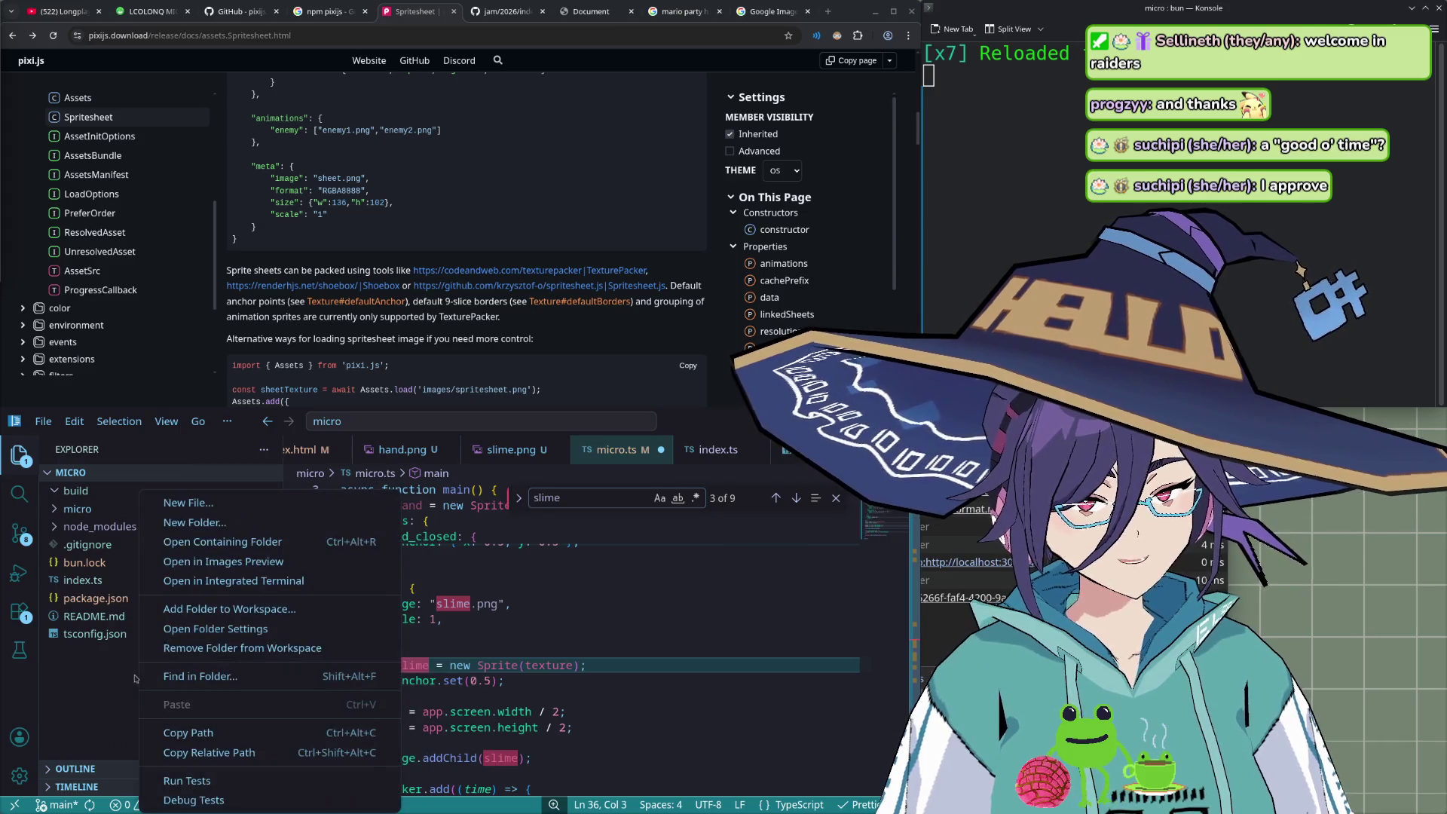
- Create a new .prettierrc file at the project root
click(127, 642)
right_click(120, 663)
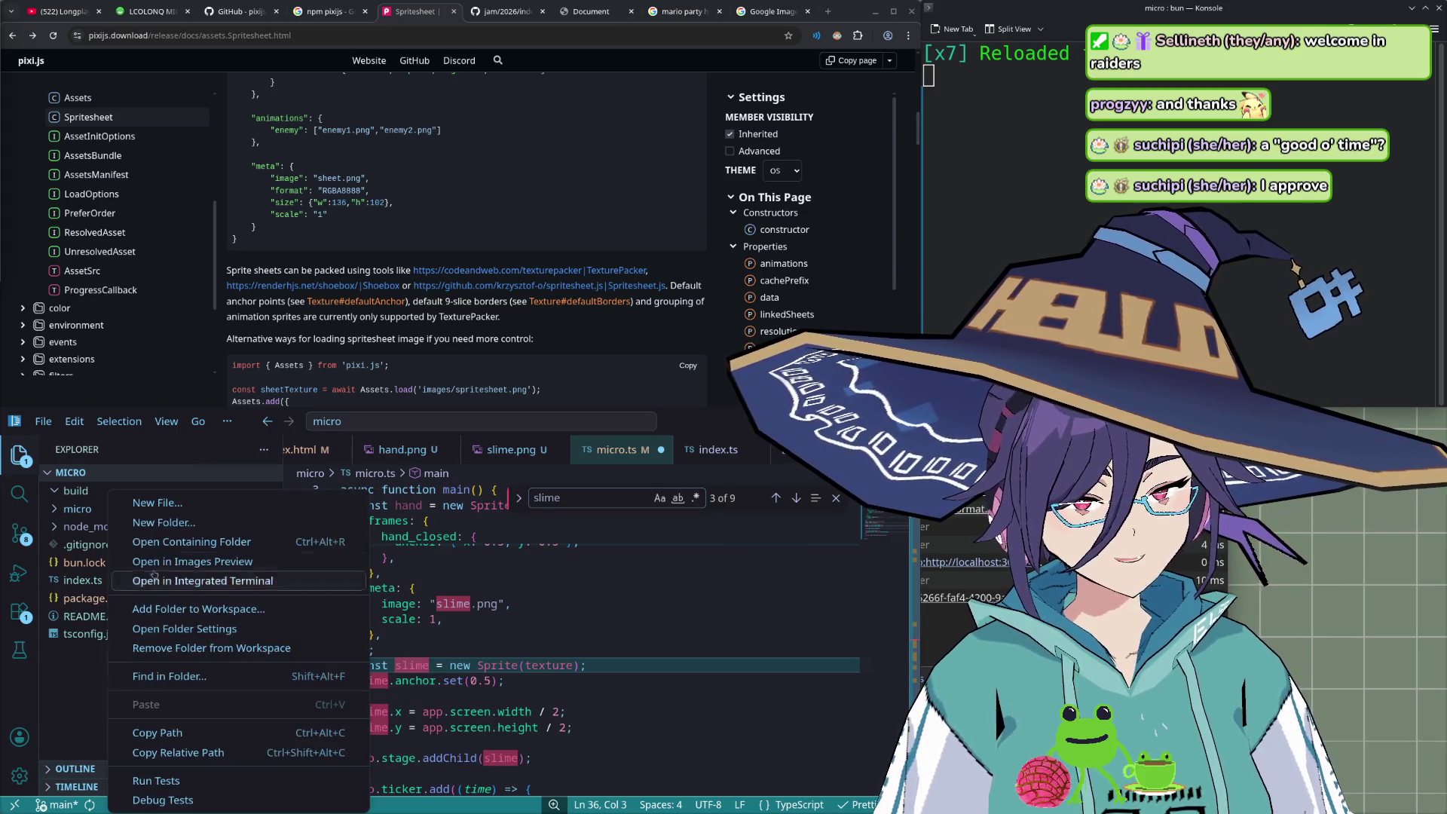
click(171, 503)
text(.pretterrc)
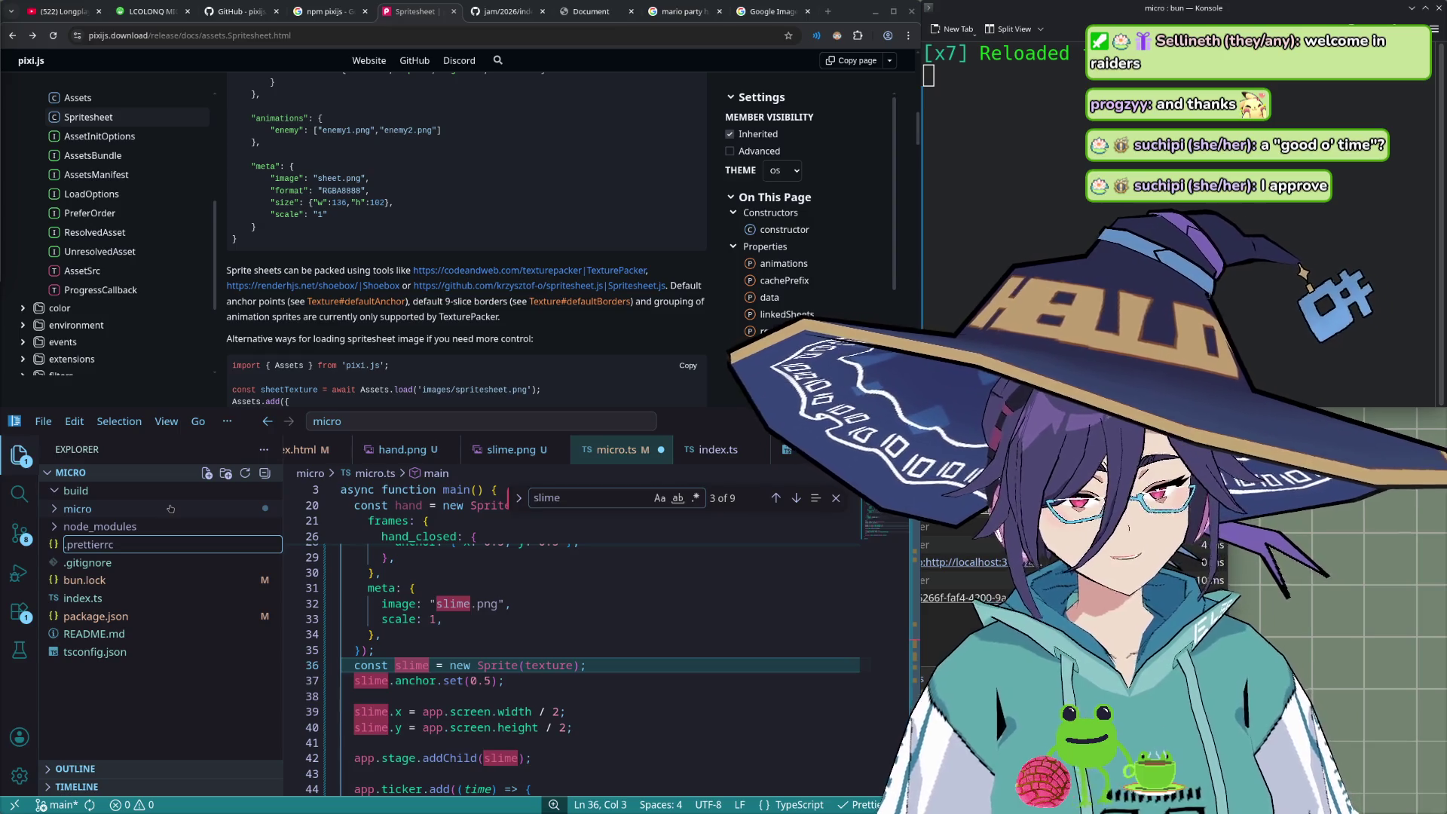
key(BackSpace)
key(BackSpace)
key(BackSpace)
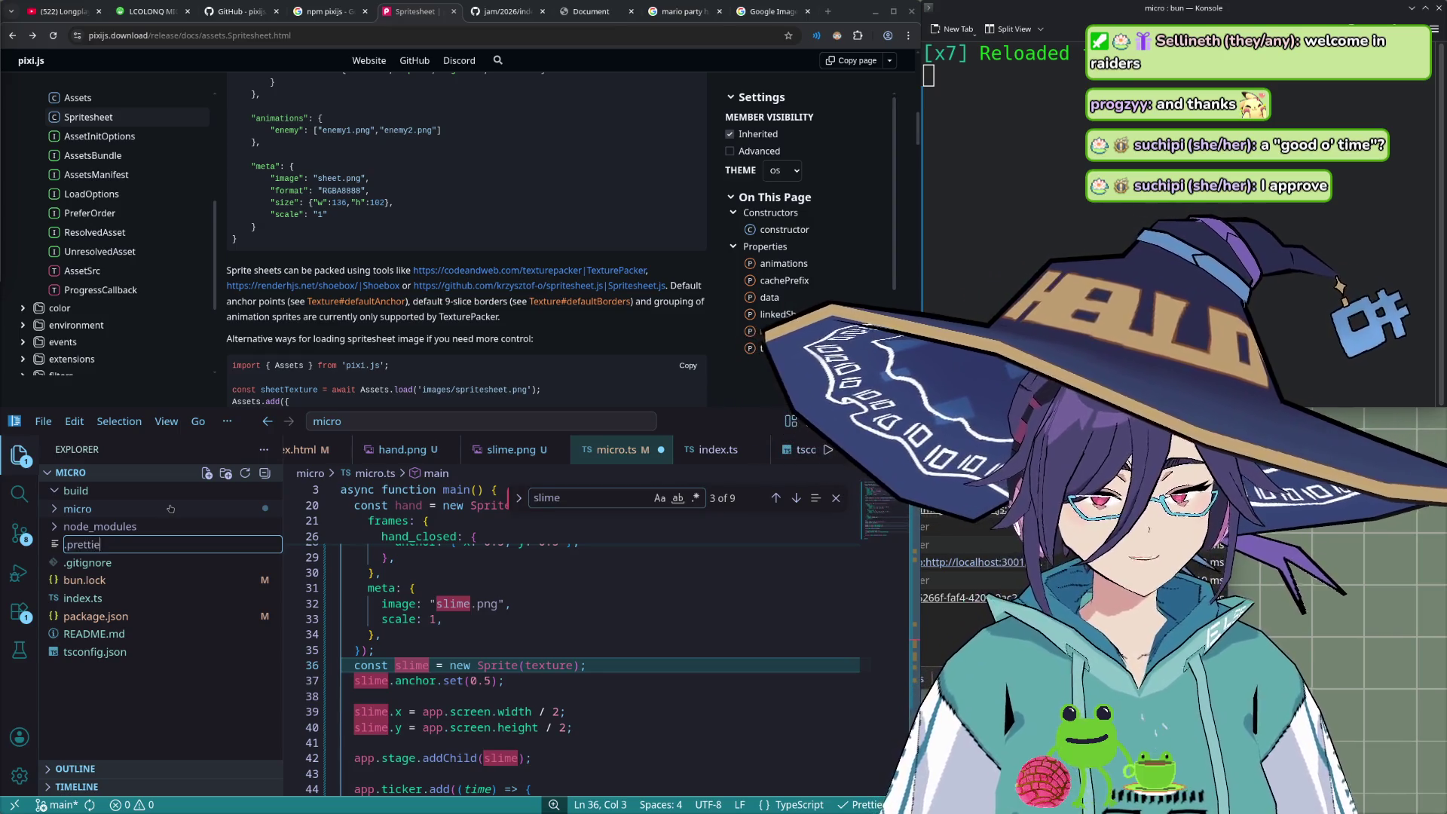
key(Return)
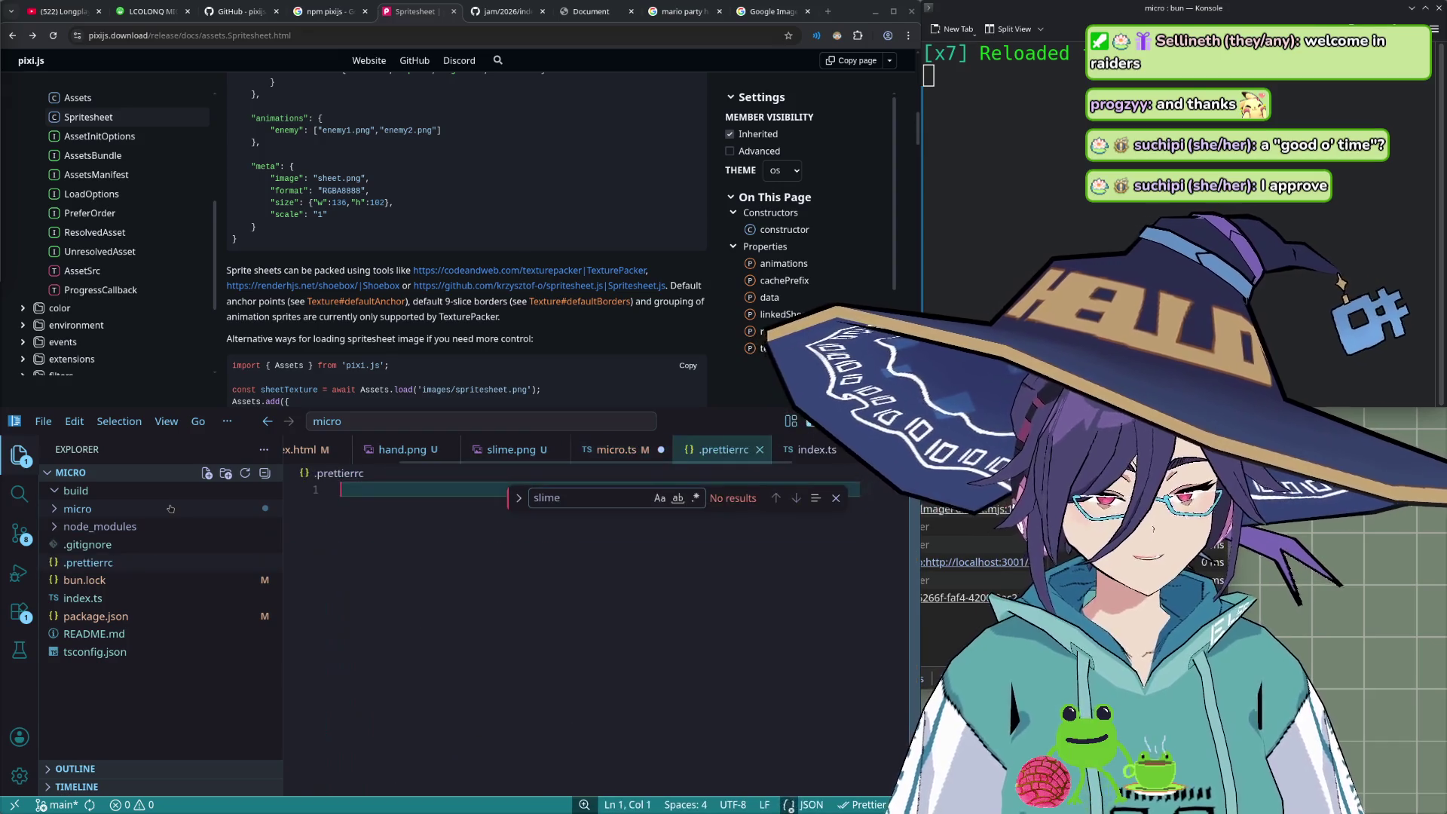
text({})
- Add the tabWidth setting with value 4 to the Prettier config
key(Return)
text(t)
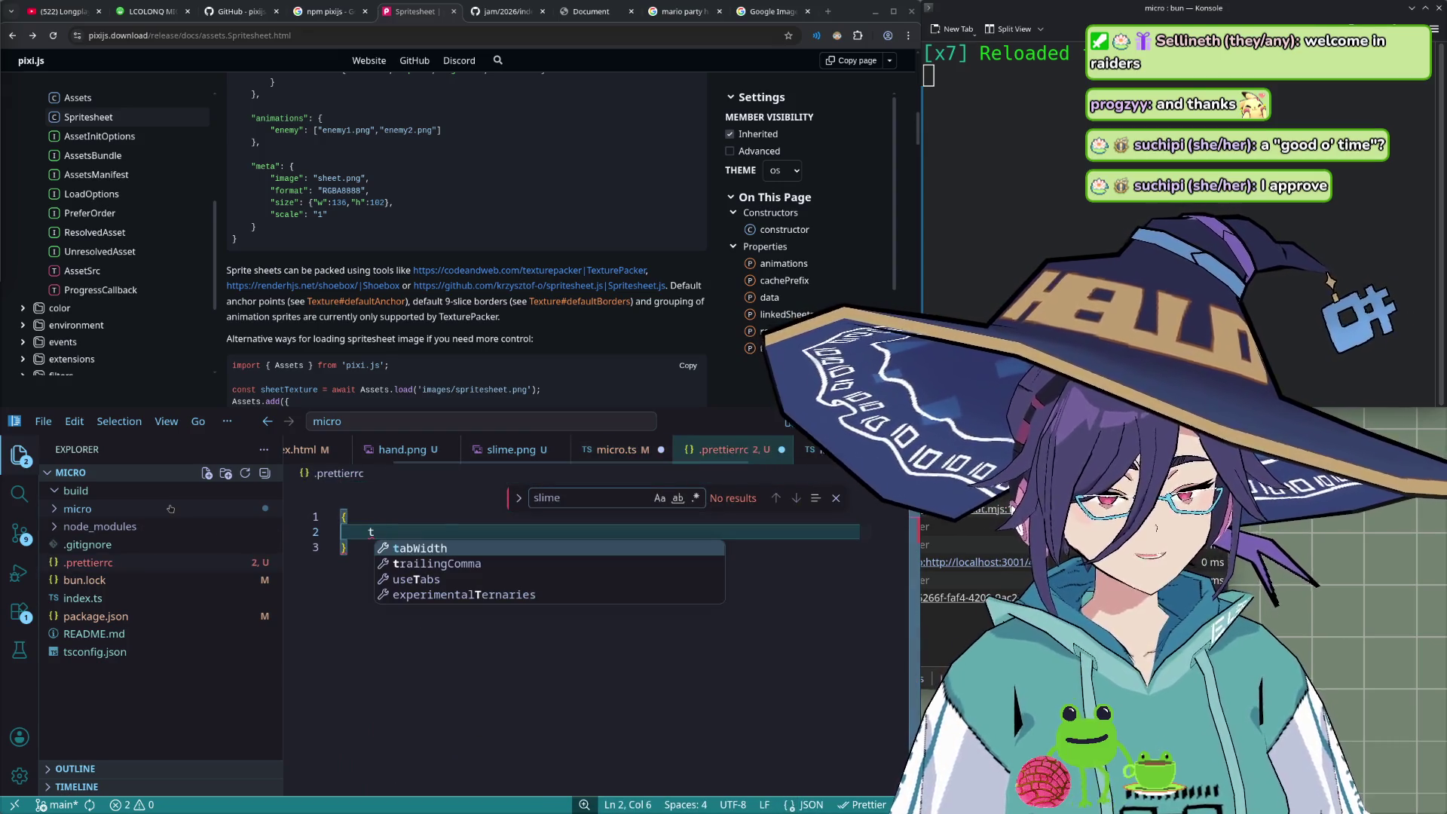
key(Return)
text(3)
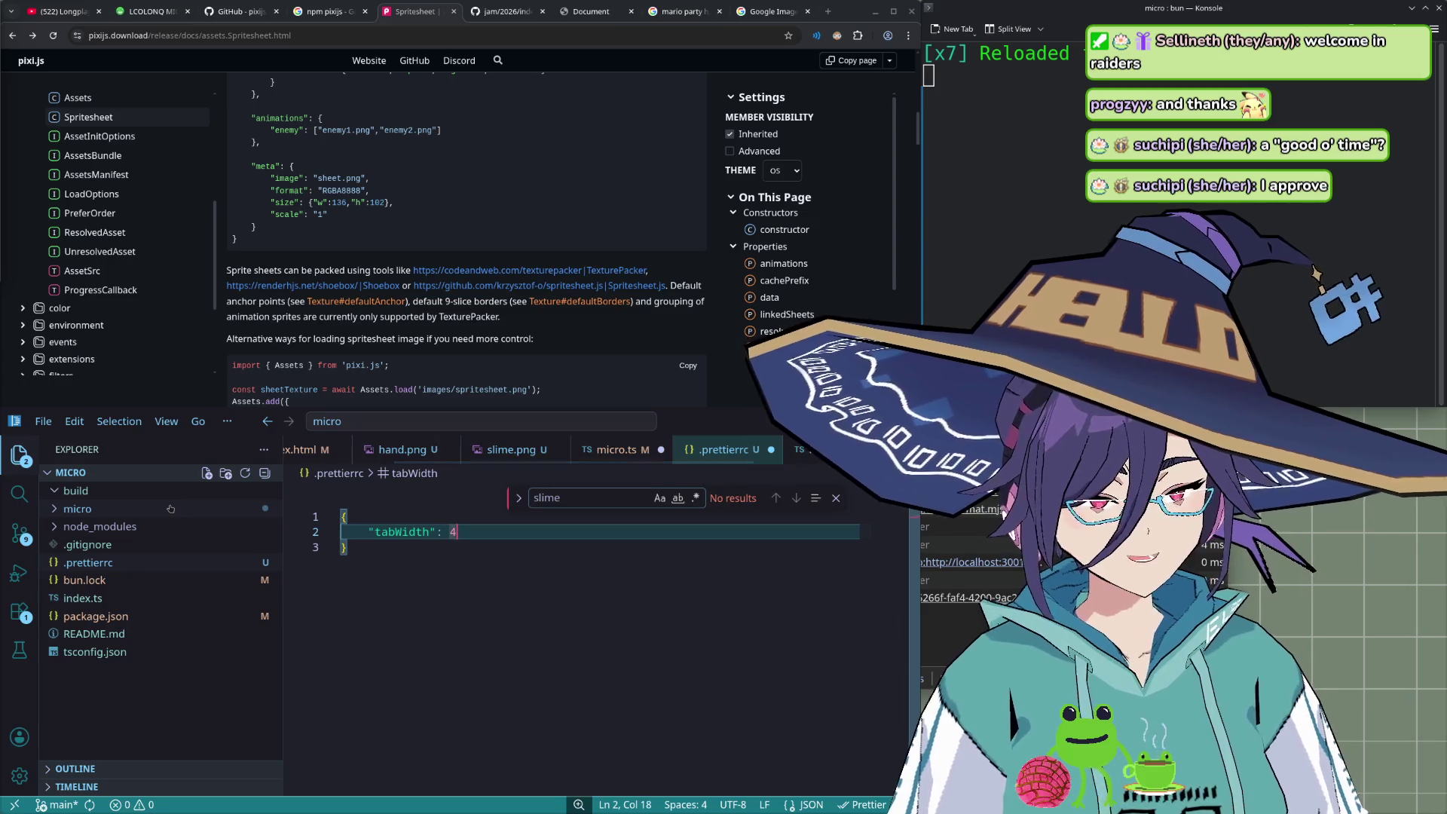
text(,)
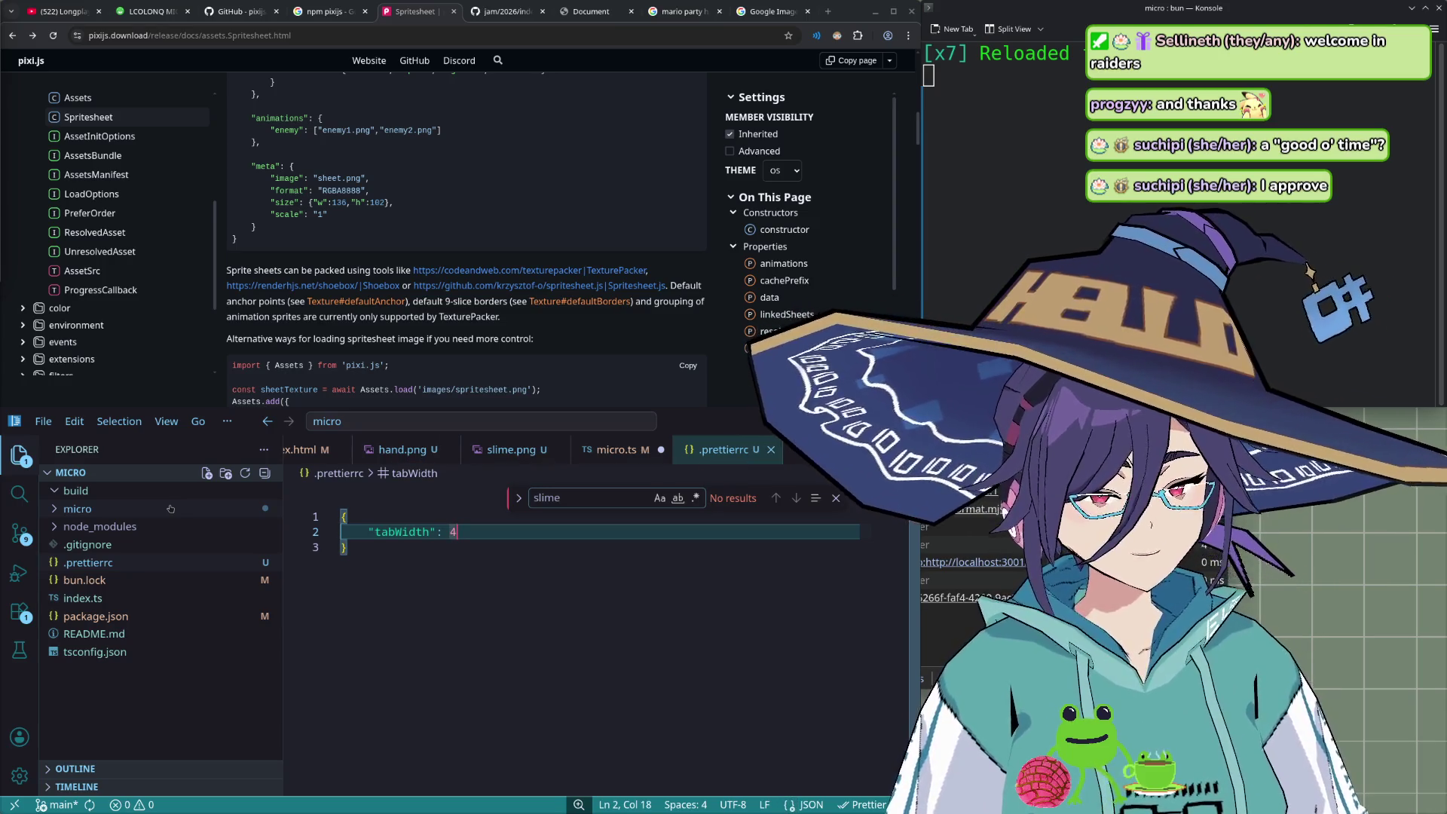
key(Return)
- Add "printWidth": 120 to .prettierrc and save it
text(")
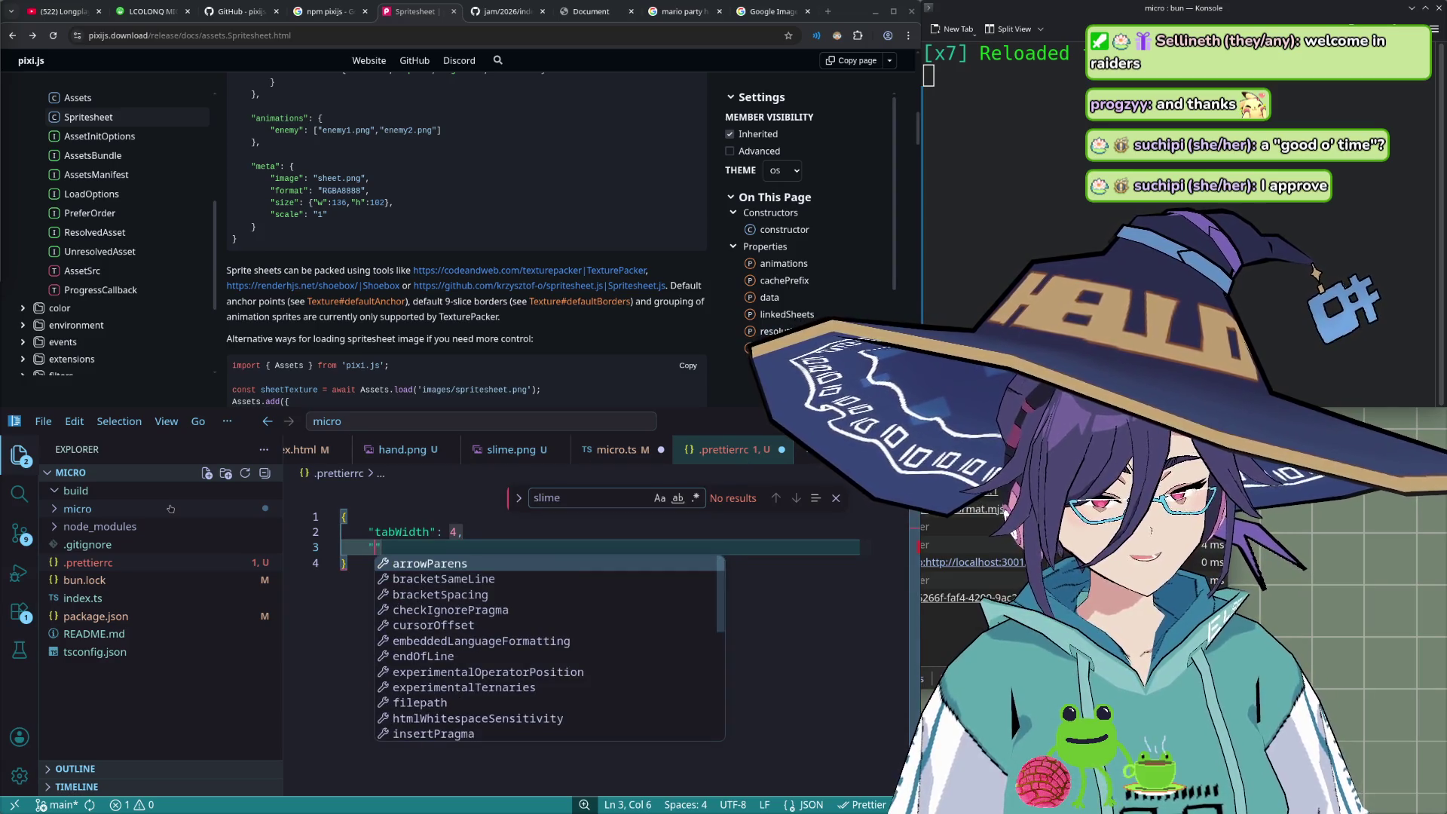
text(s)
key(BackSpace)
text(s)
key(BackSpace)
text(s)
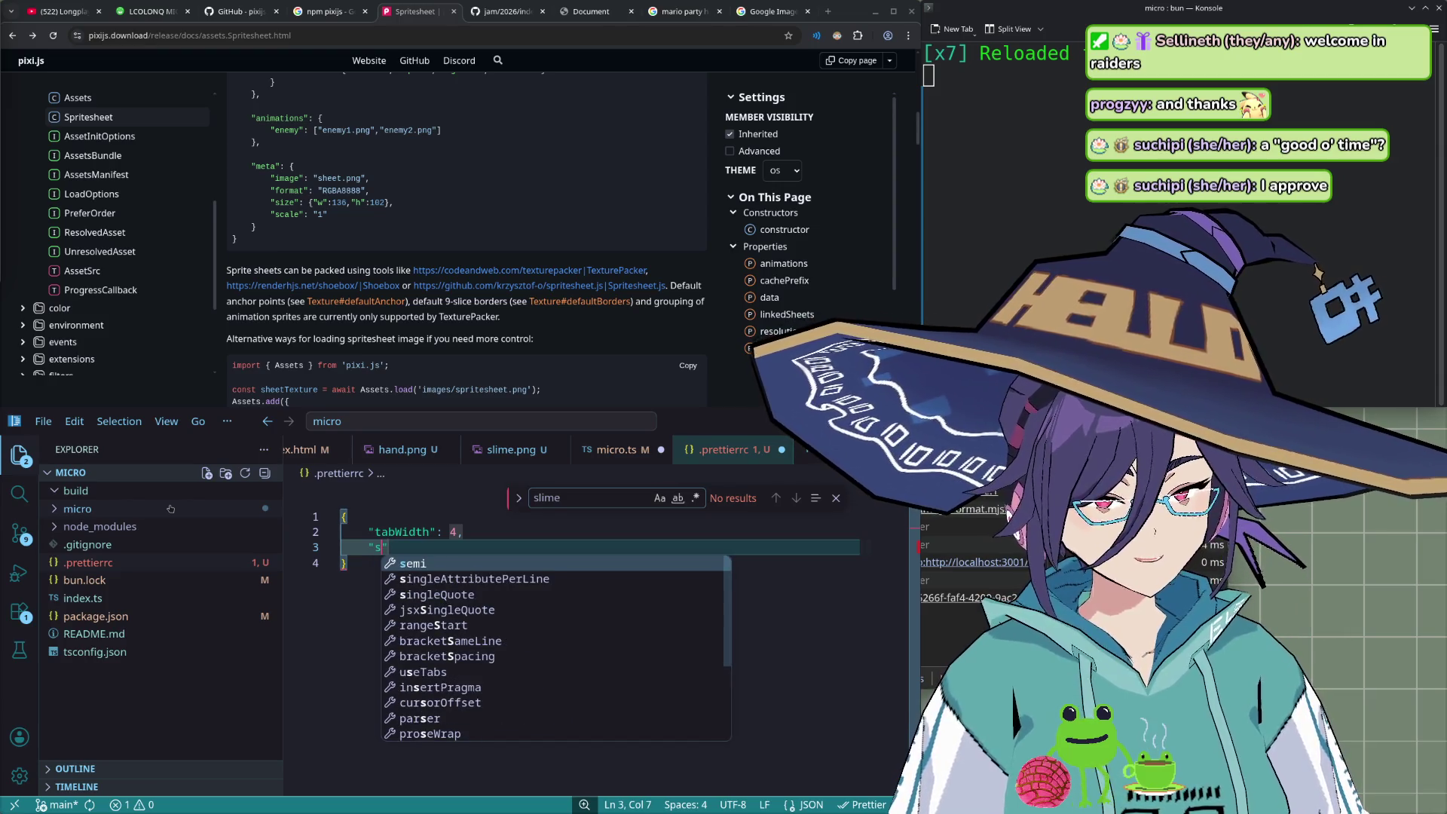
key(BackSpace)
text(e)
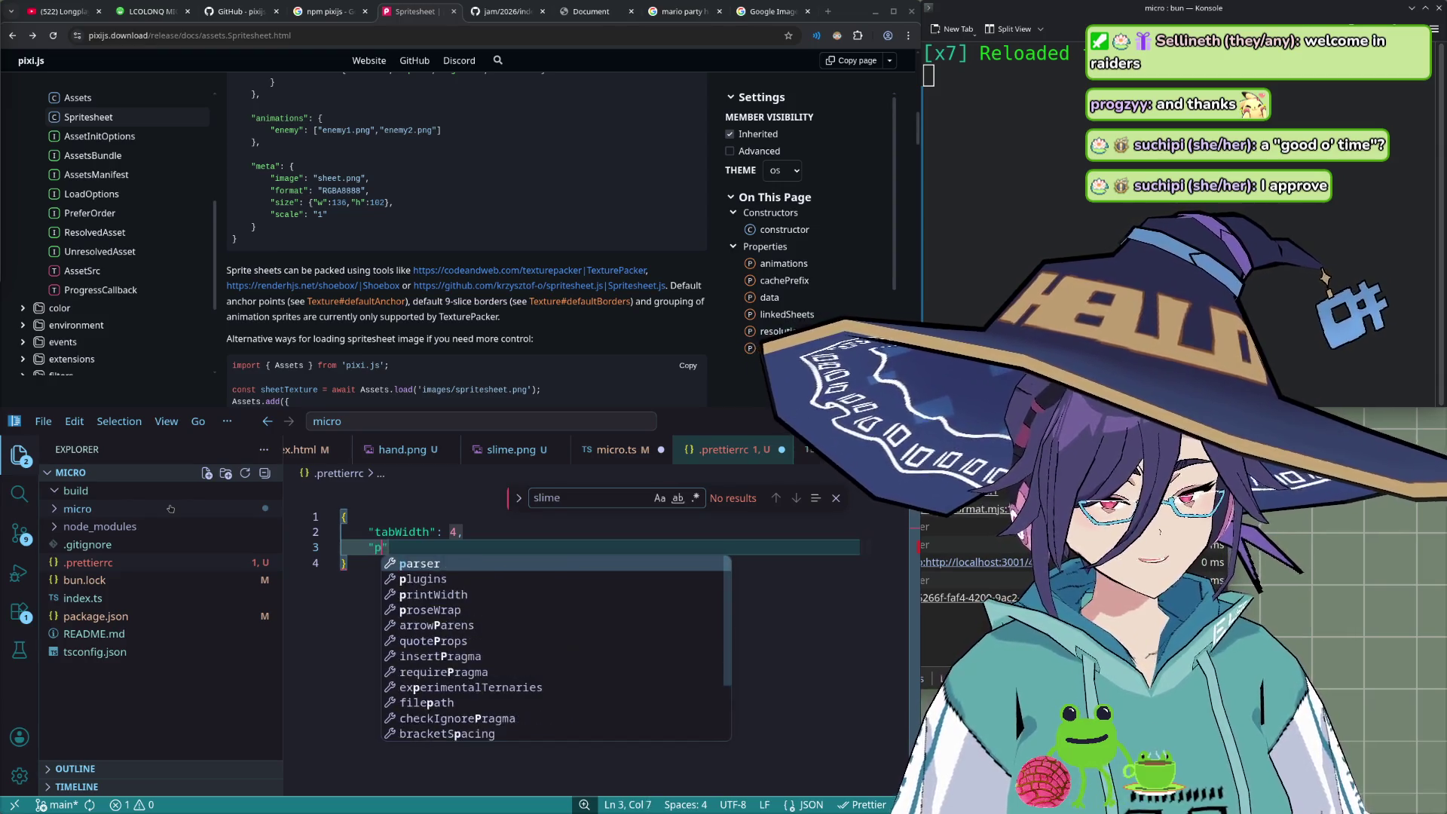
text(xp)
key(Return)
key(ctrl+z)
key(ctrl+z)
text(prite)
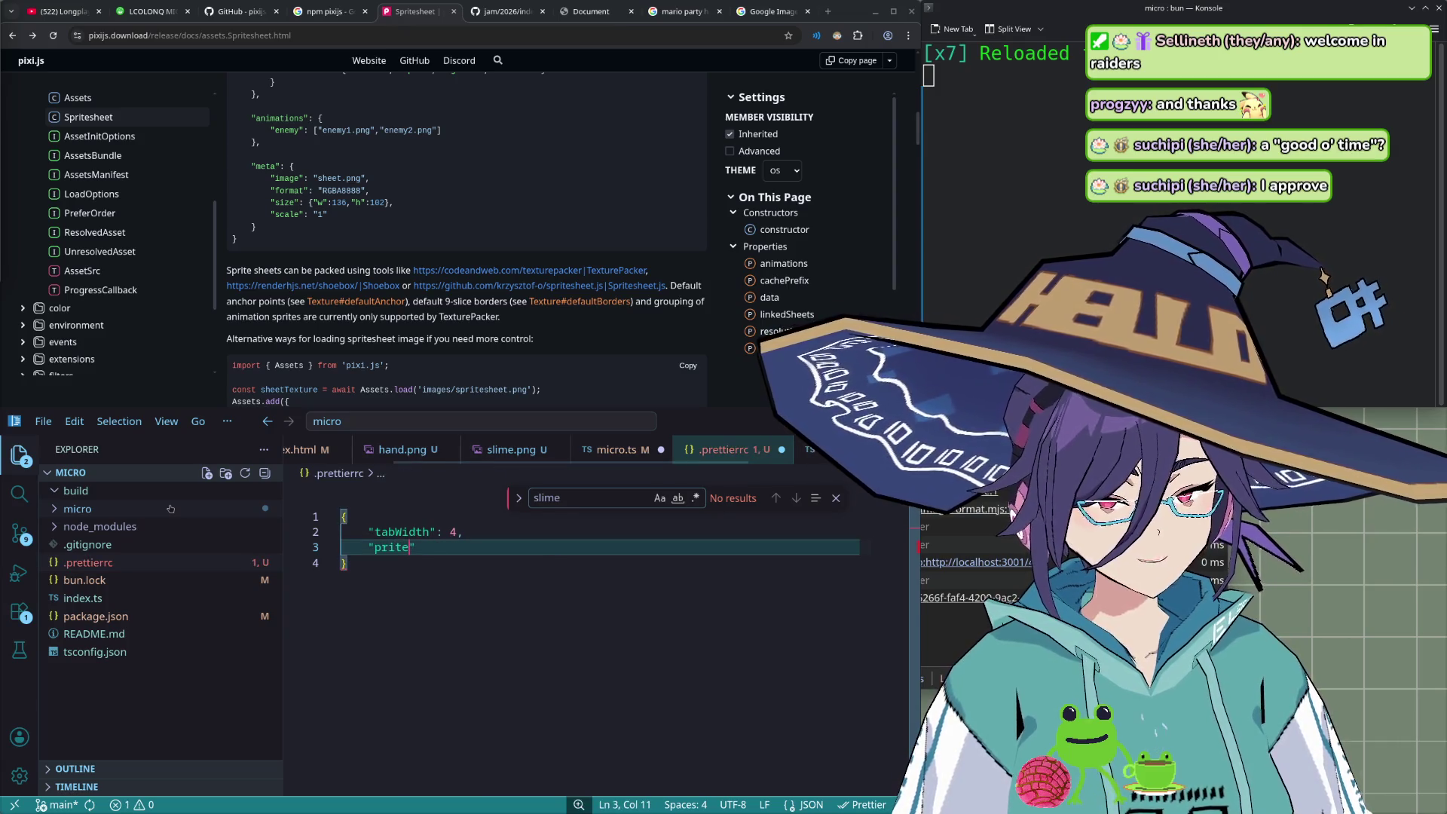
text(n)
key(Return)
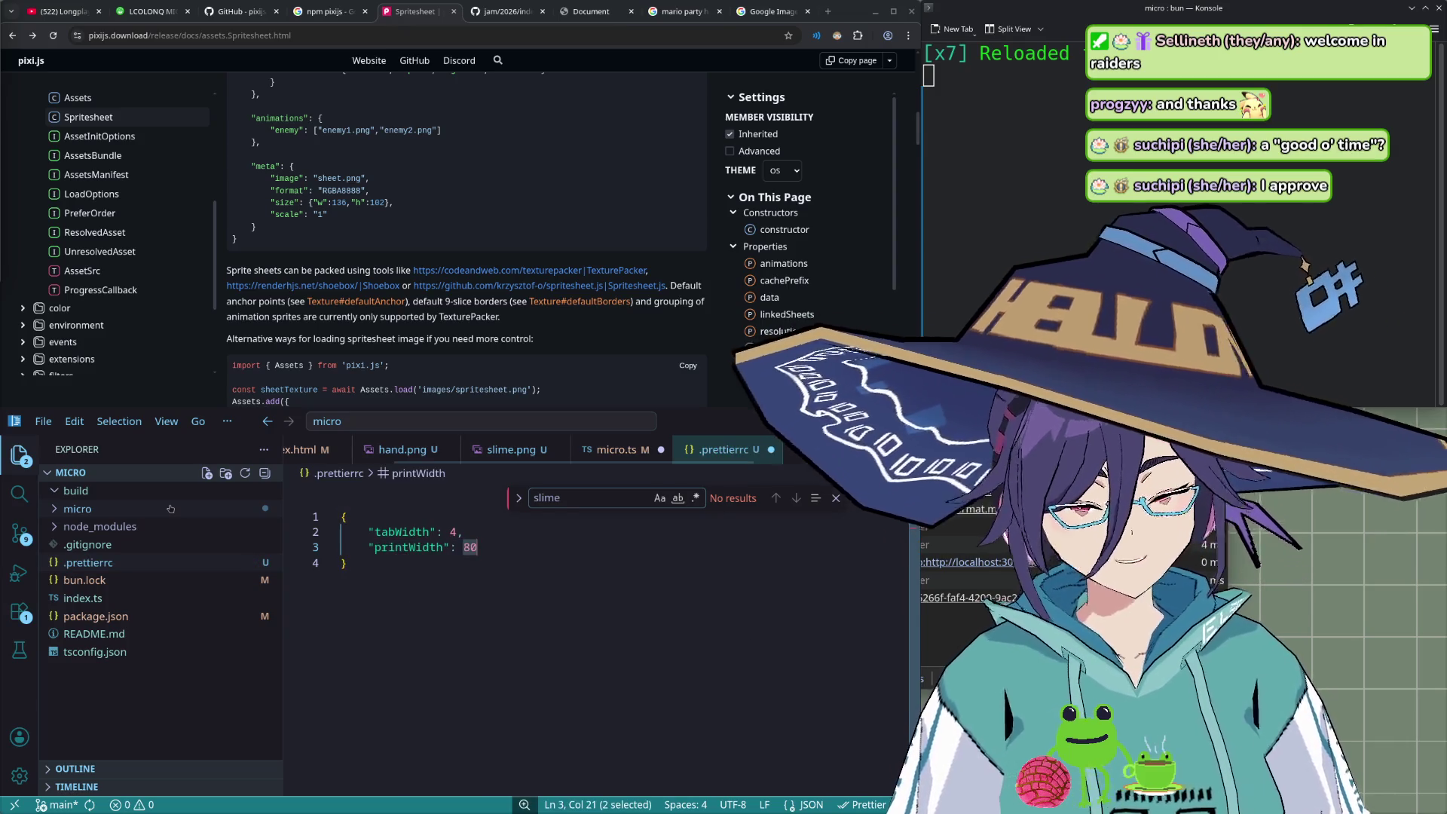
text(120)
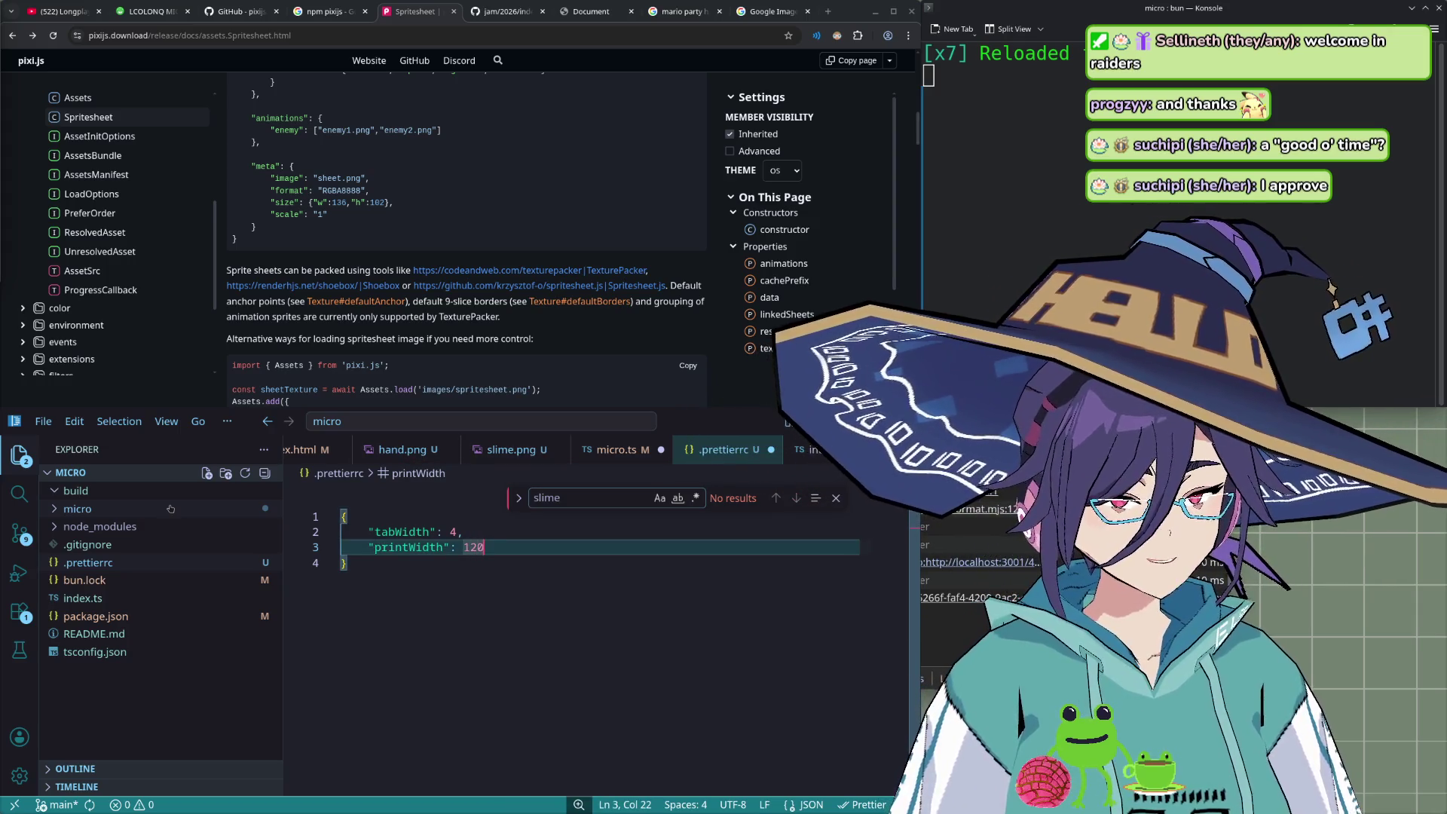
key(ctrl+s)
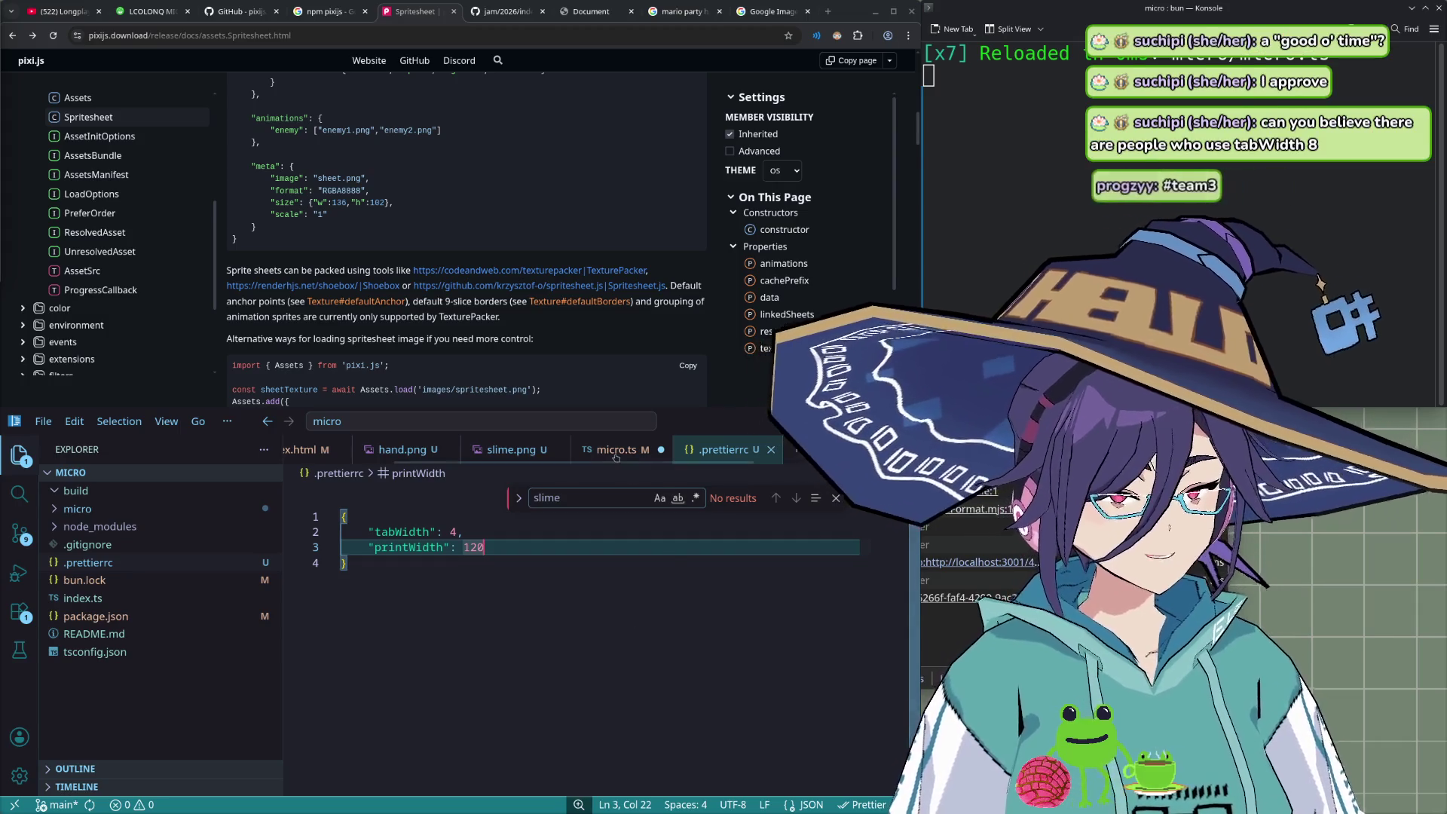
- Save micro.ts so Prettier reformats it, and make the editor window taller
click(627, 646)
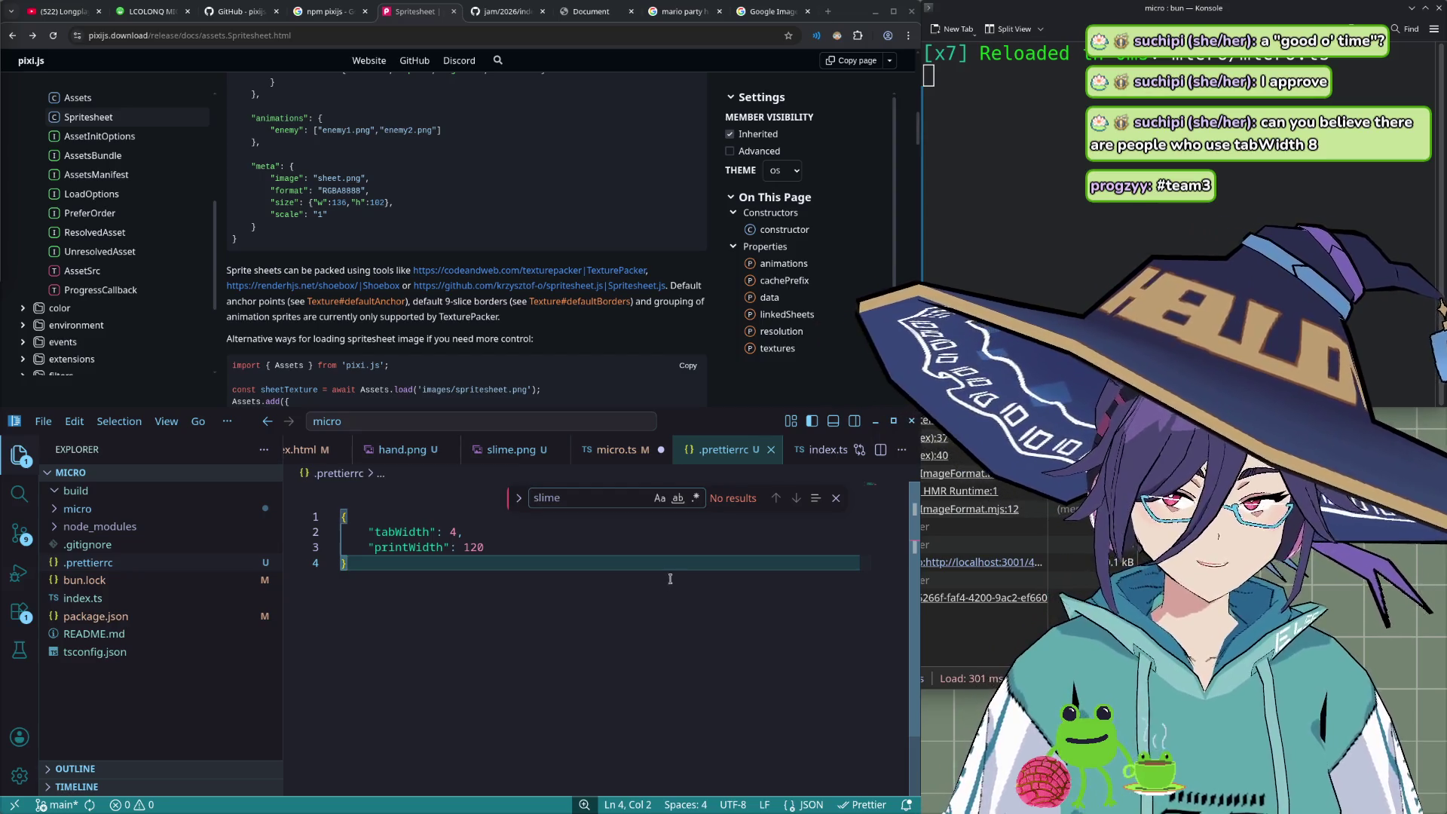
key(ctrl+Tab)
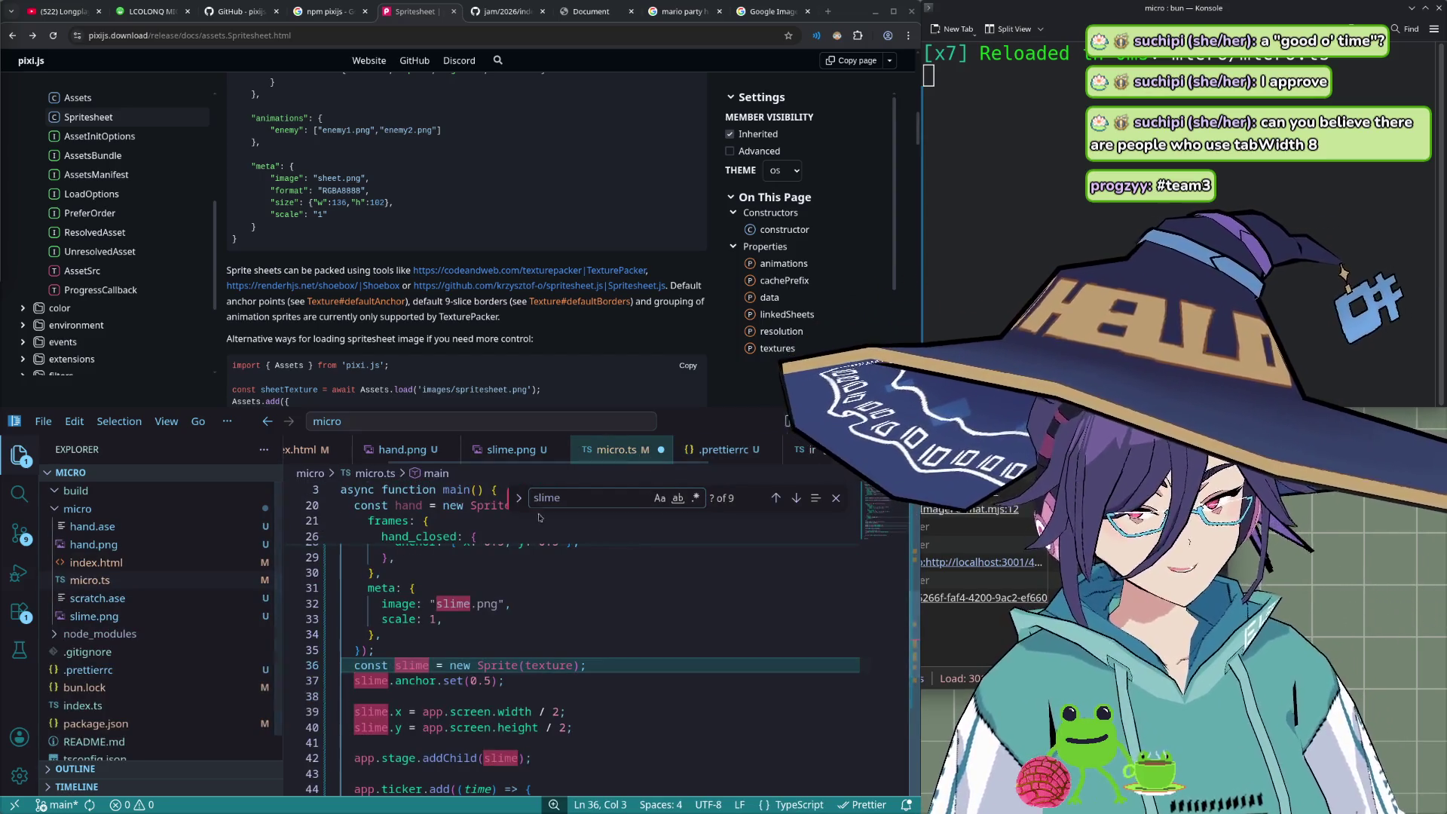
click(609, 625)
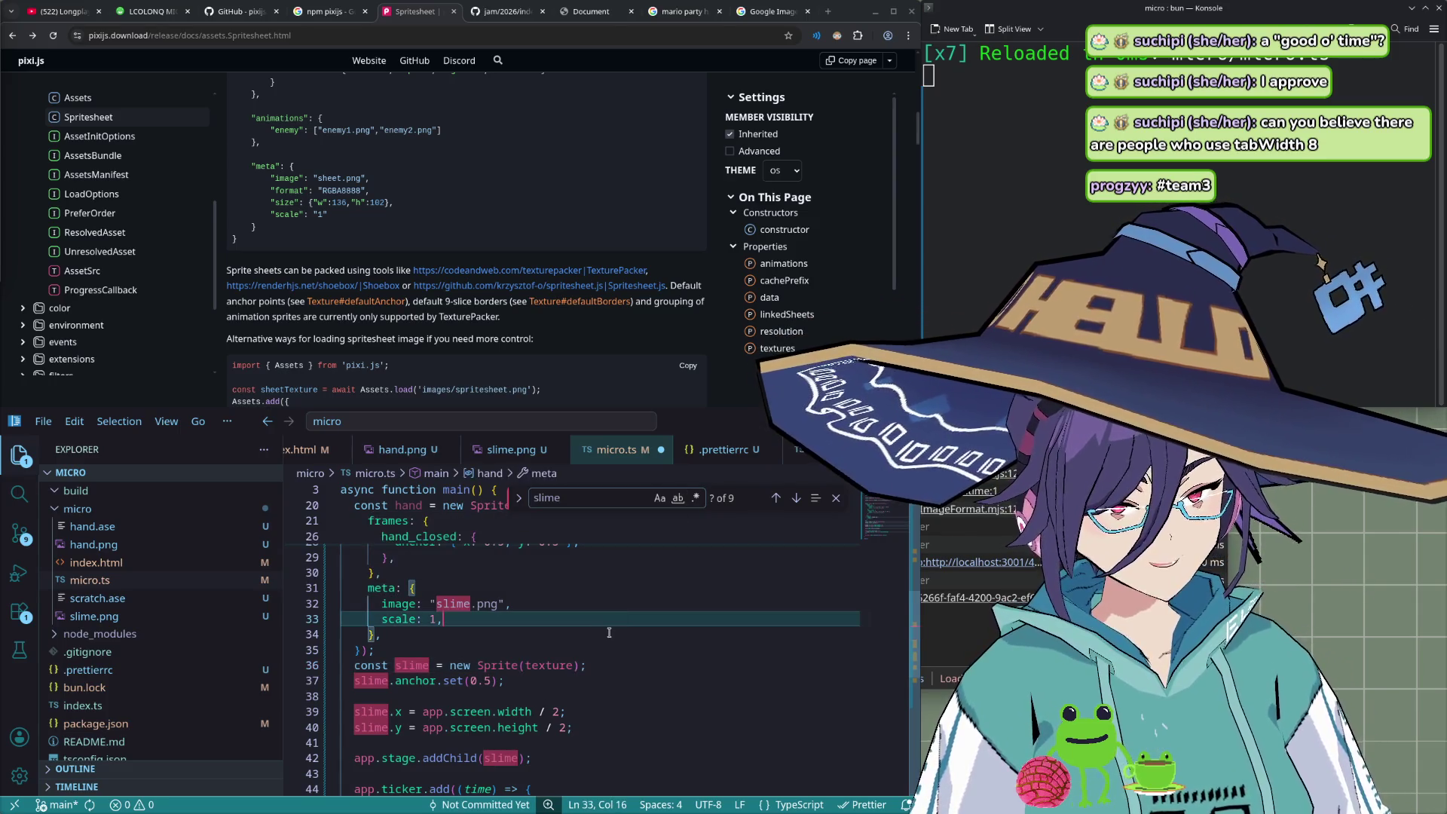
key(ctrl+s)
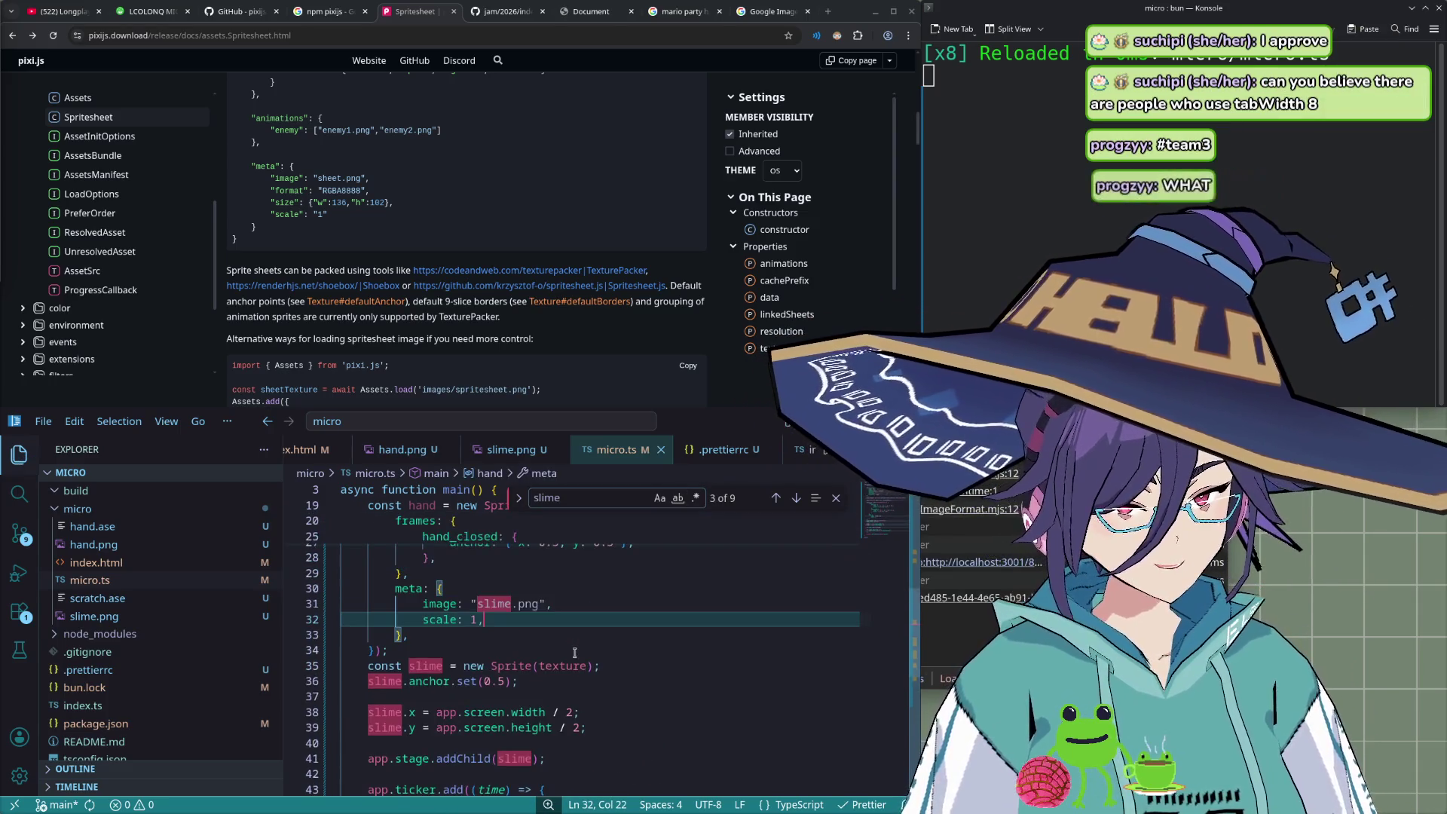
scroll(581, 648, down, 1)
scroll(615, 628, up, 2)
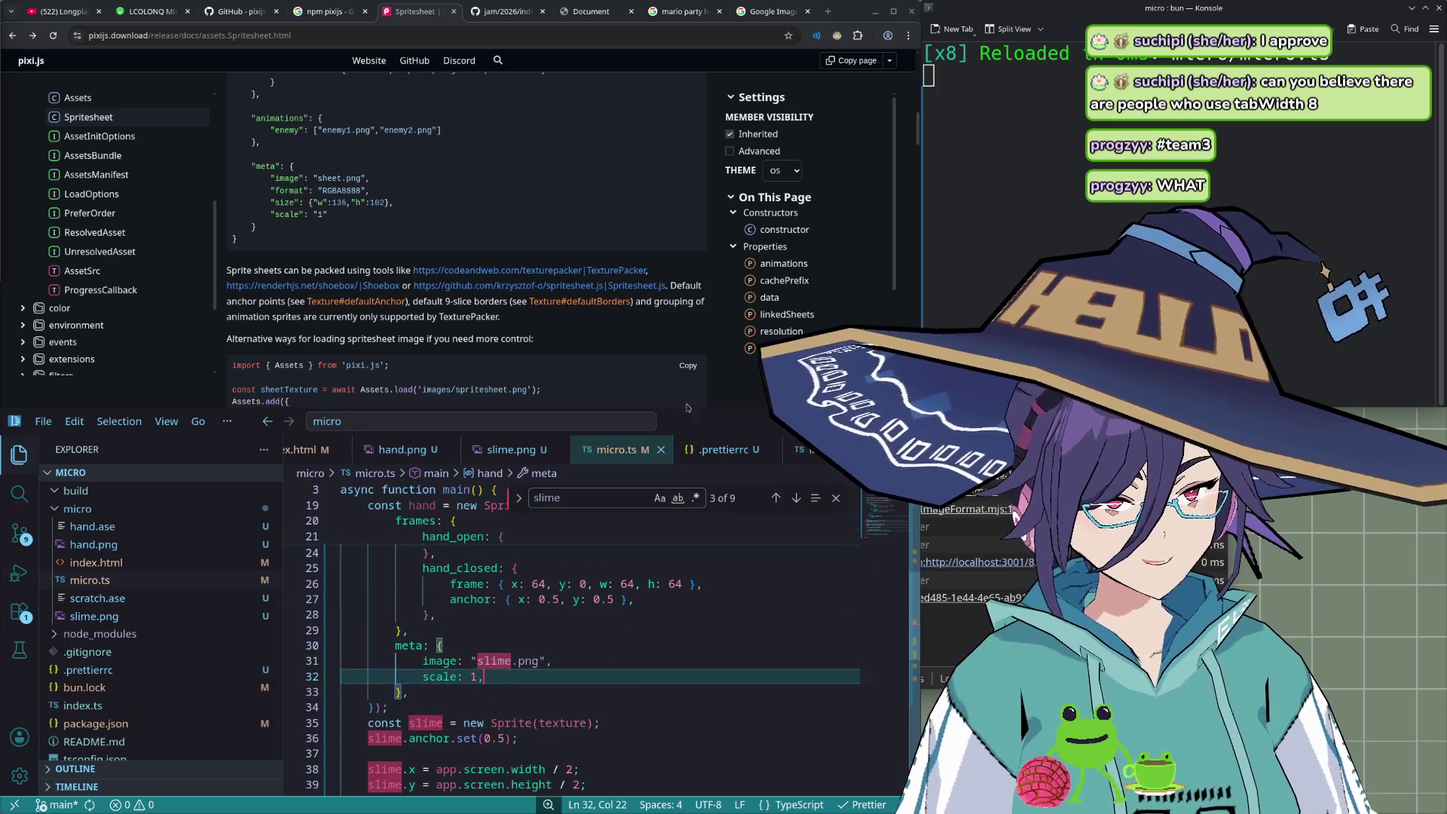
drag(703, 407, 704, 361)
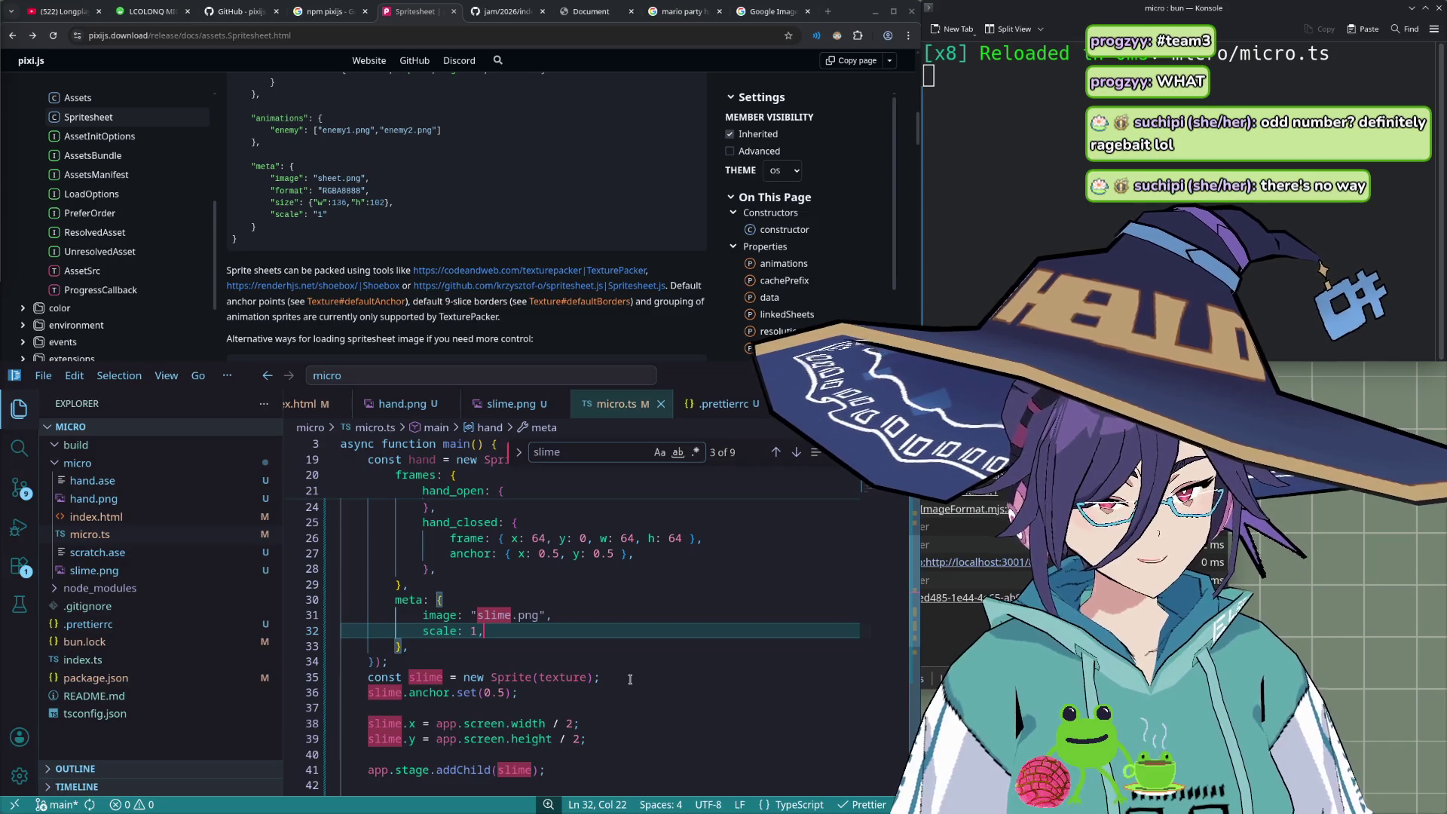
- Try passing hand to the new Sprite call, then revert it to texture
scroll(630, 679, up, 1)
scroll(603, 694, up, 1)
scroll(579, 705, up, 2)
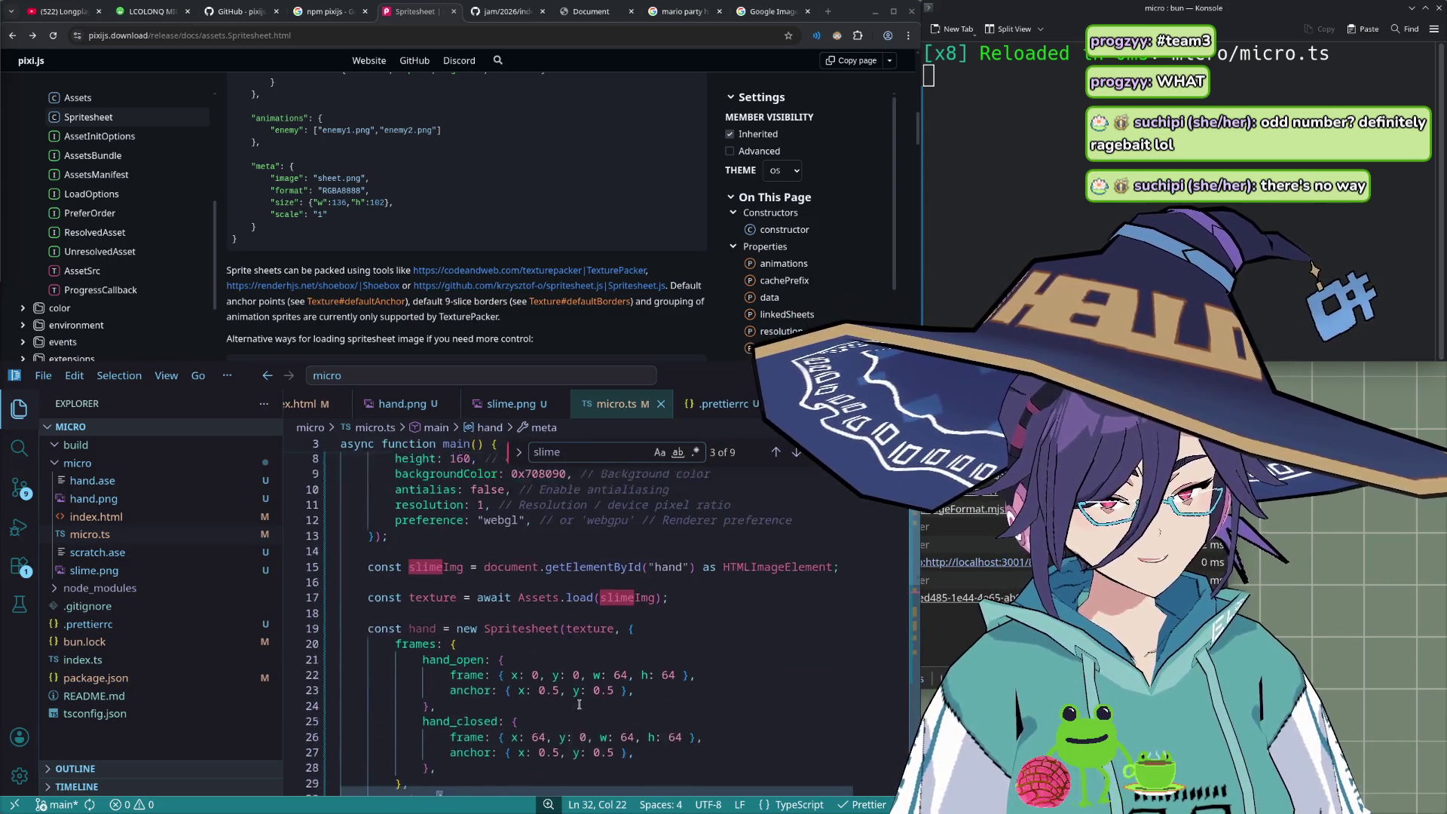
scroll(579, 705, down, 2)
double_click(422, 565)
key(ctrl+c)
scroll(509, 663, down, 3)
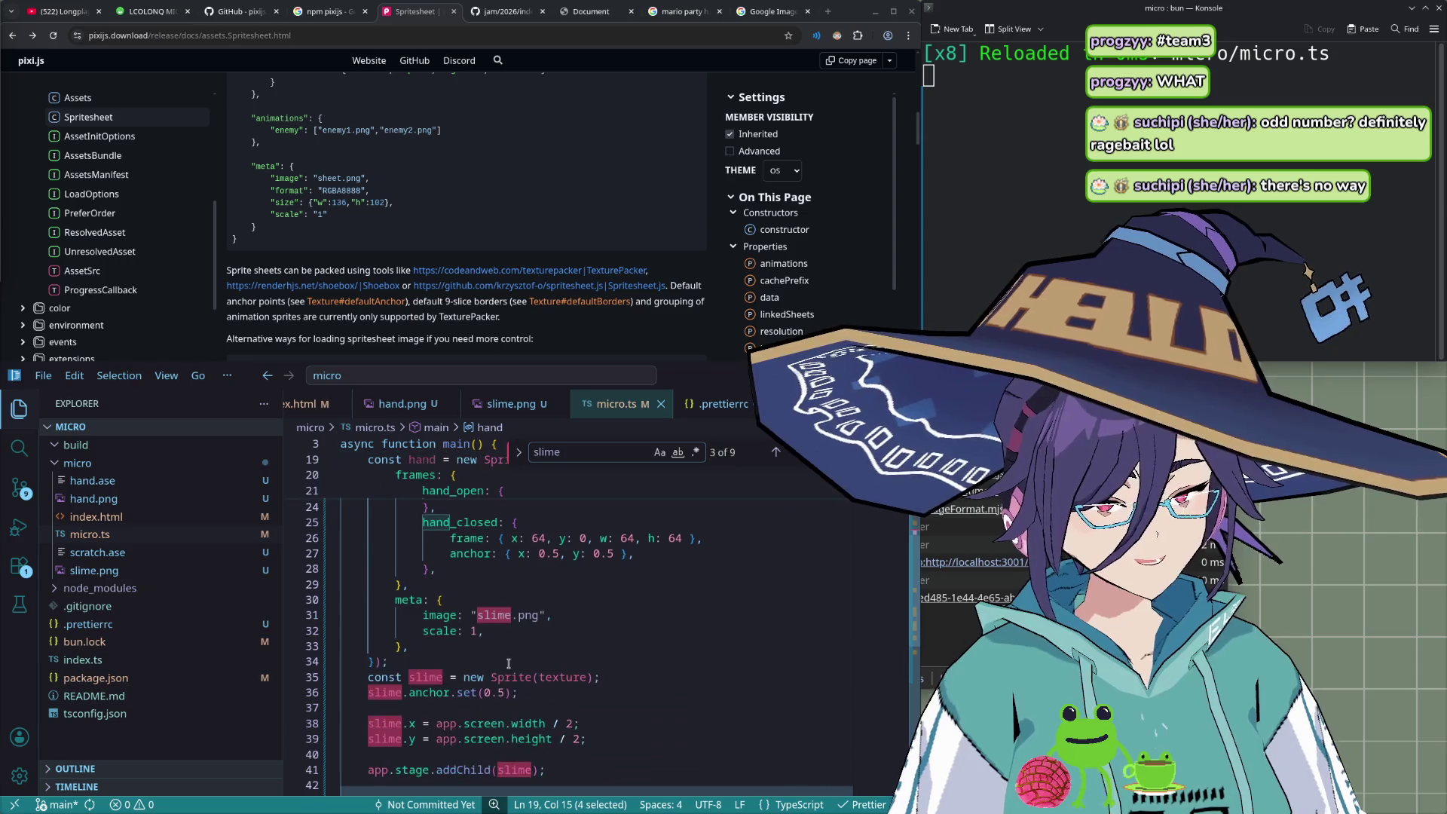
scroll(509, 663, down, 1)
double_click(560, 619)
key(ctrl+v)
click(617, 622)
key(ctrl+z)
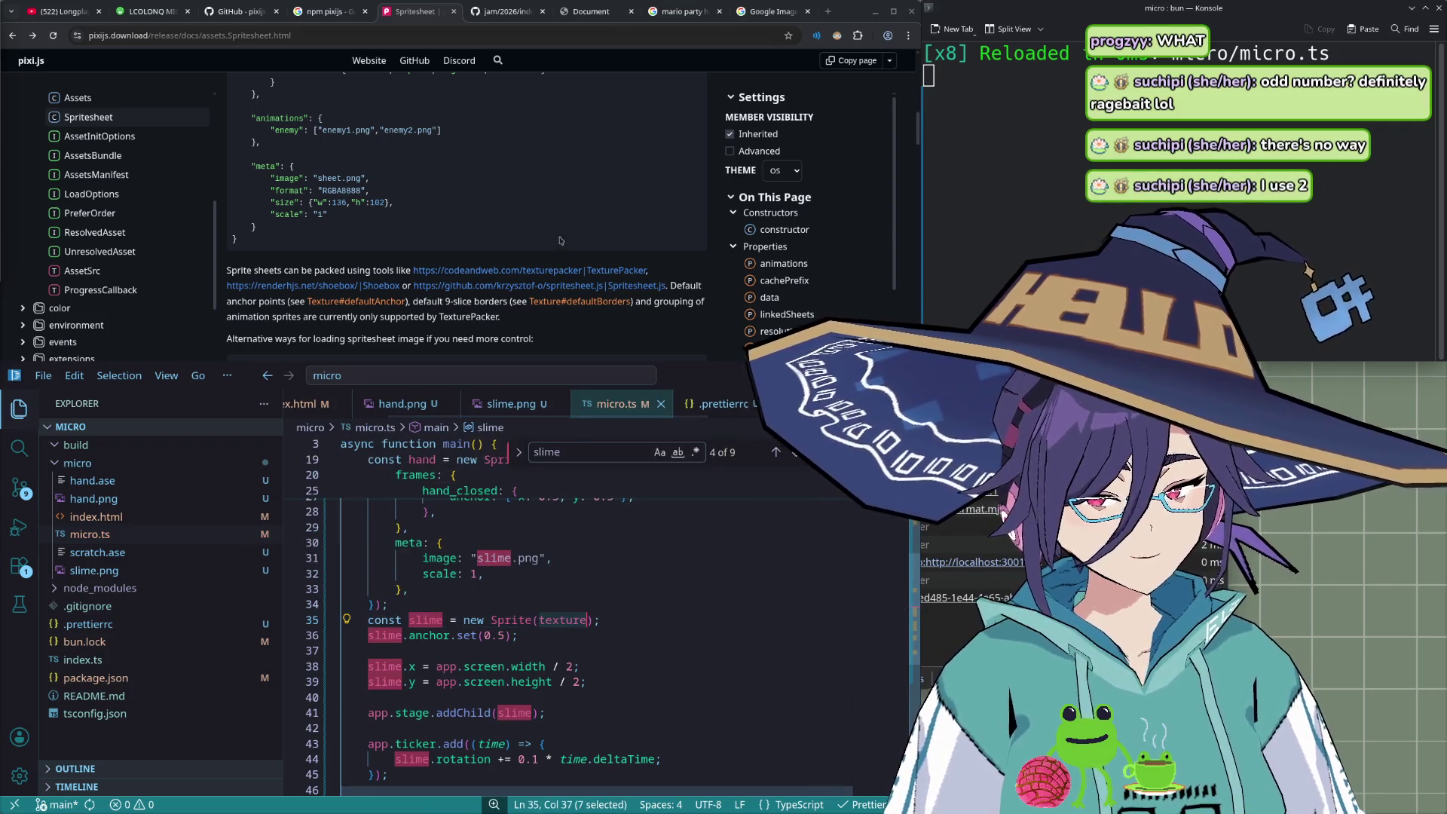
- Scroll through the PixiJS Spritesheet docs page
click(709, 275)
scroll(709, 275, down, 3)
scroll(708, 275, up, 1)
scroll(708, 275, up, 2)
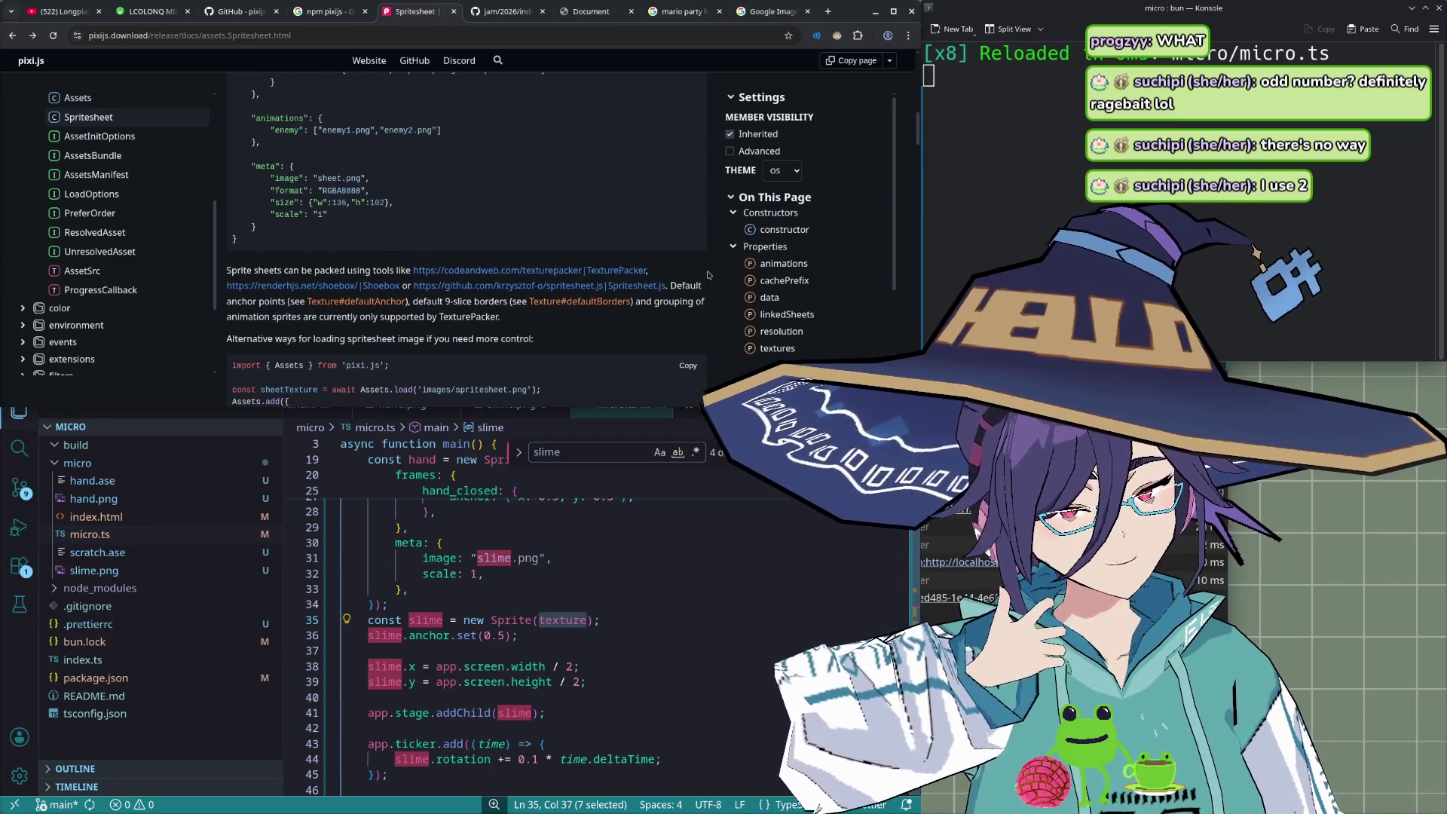
scroll(709, 275, up, 2)
scroll(708, 275, up, 2)
scroll(708, 275, up, 4)
scroll(709, 275, down, 4)
scroll(709, 275, up, 4)
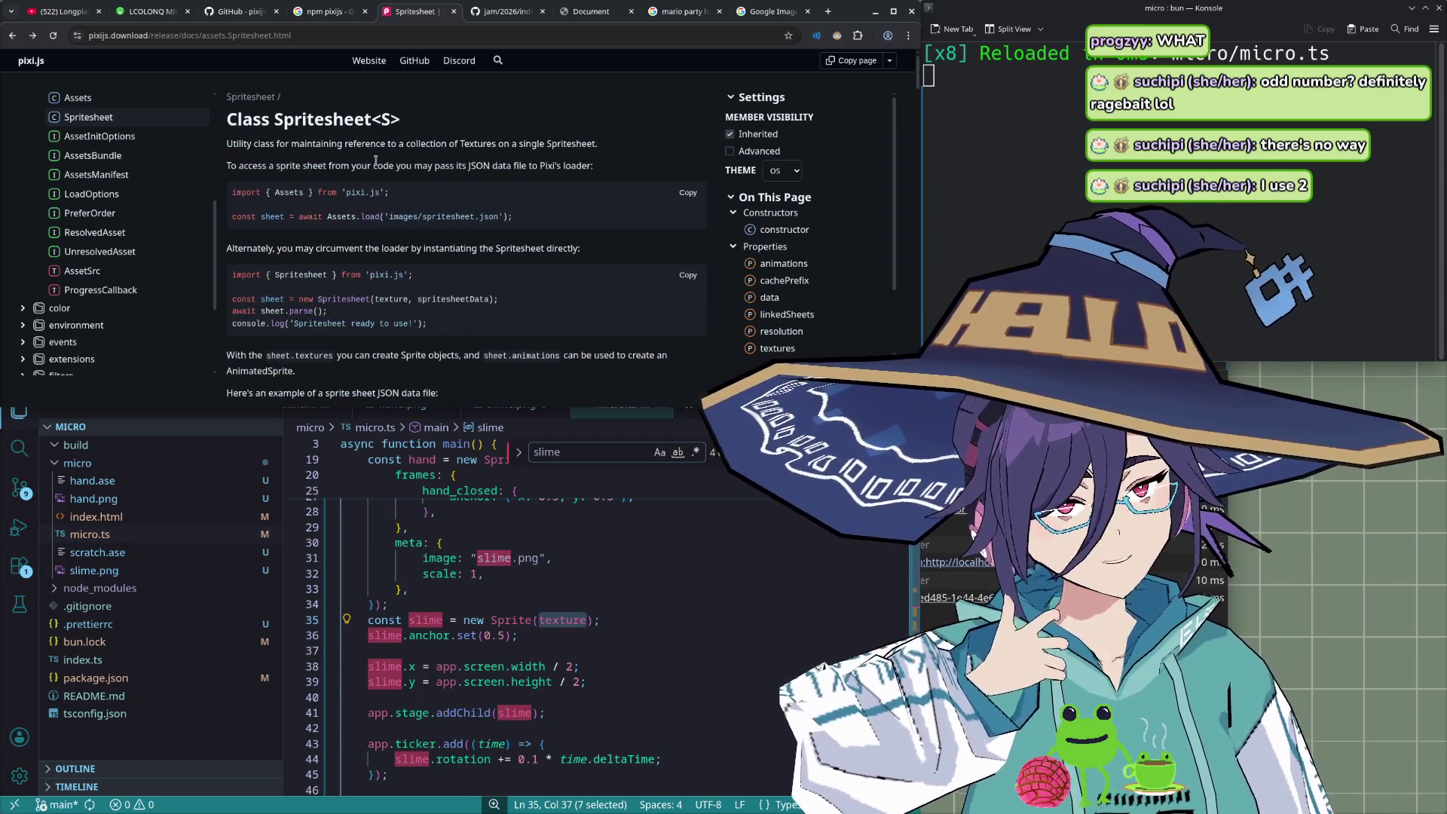
scroll(401, 193, down, 3)
scroll(402, 193, down, 3)
scroll(399, 196, down, 3)
scroll(395, 200, down, 3)
scroll(393, 204, down, 2)
scroll(393, 204, down, 2)
scroll(72, 272, down, 2)
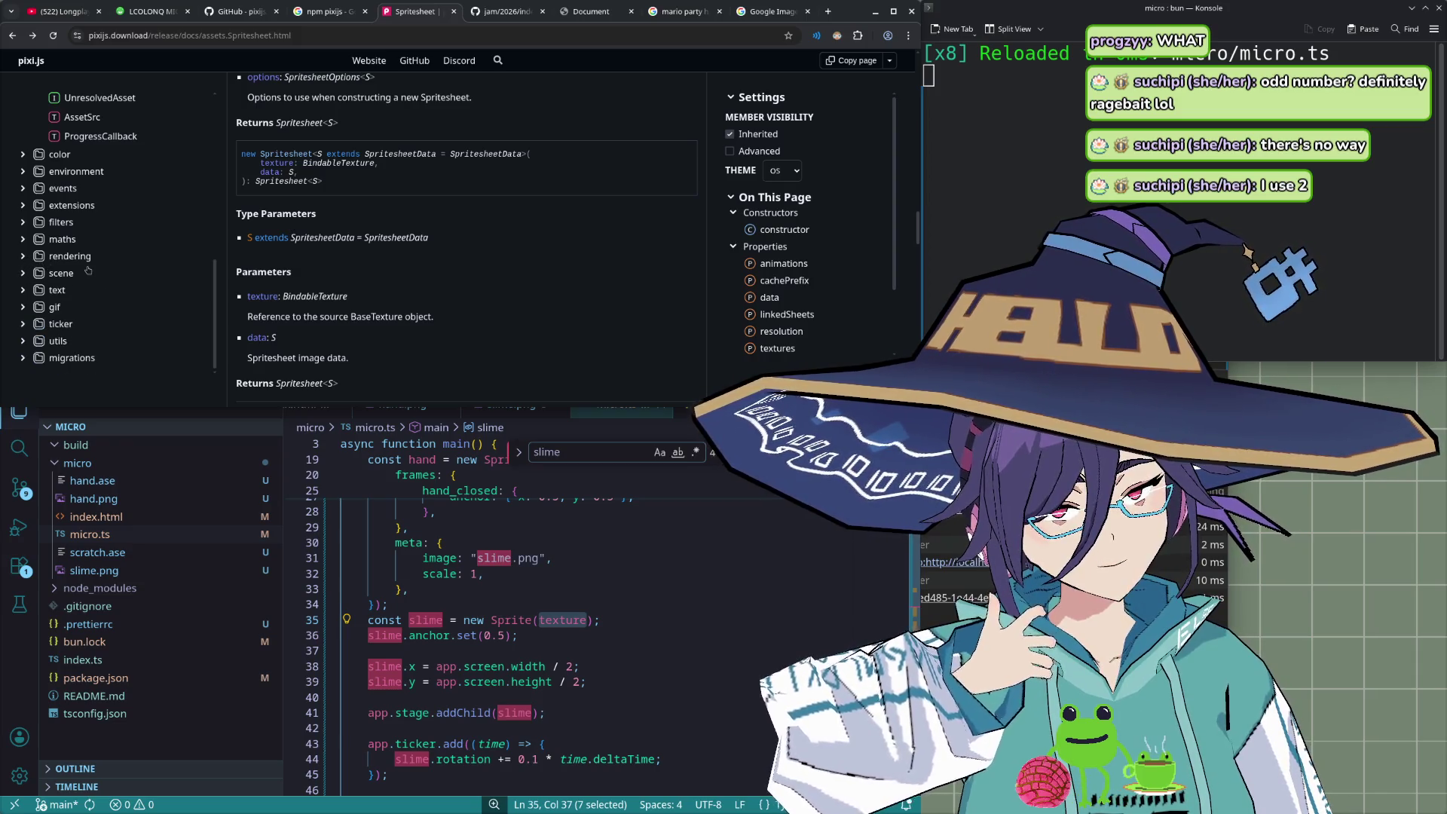
- Expand the scene section and open the AnimatedSprite class page
click(24, 273)
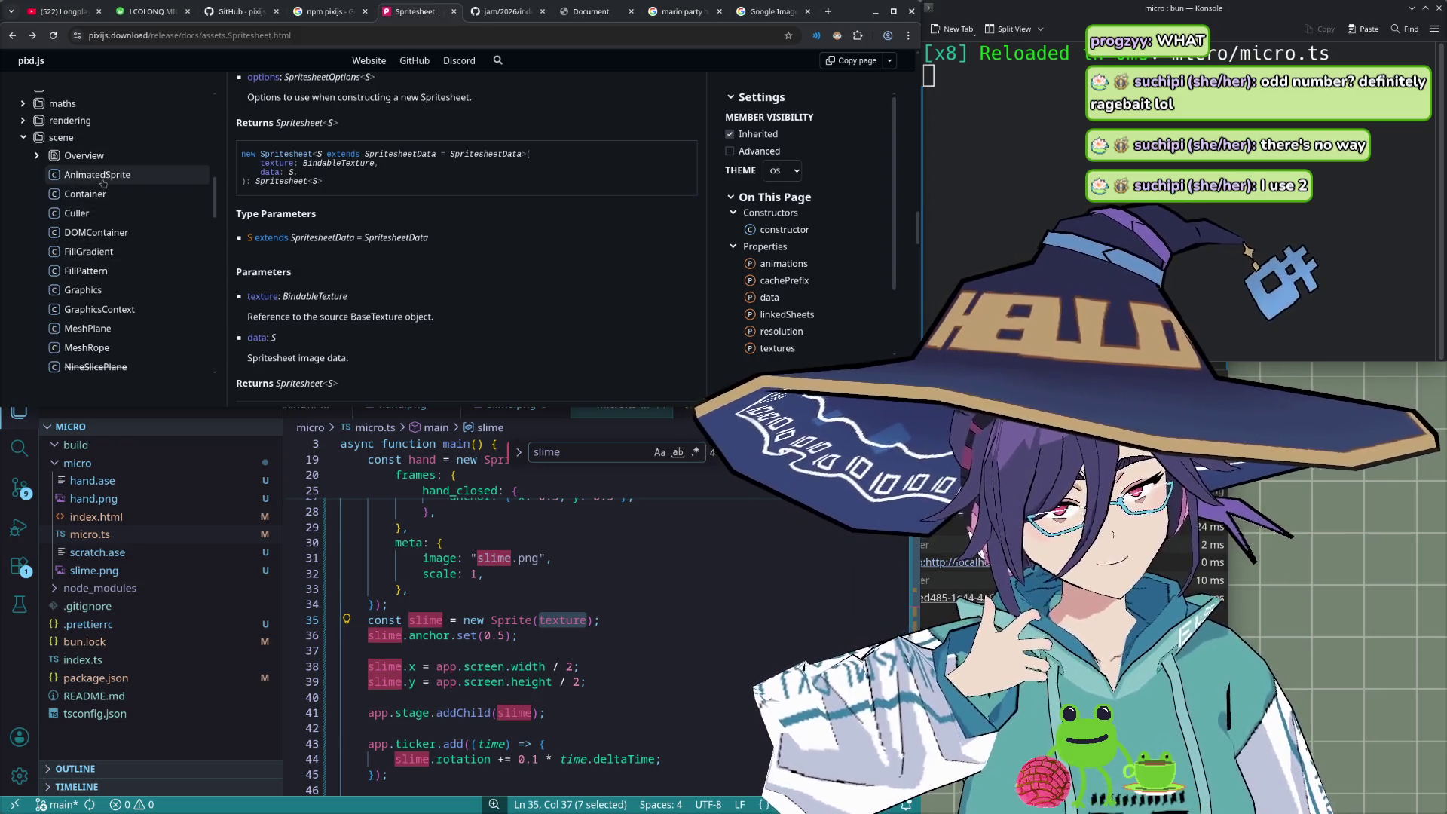
click(97, 174)
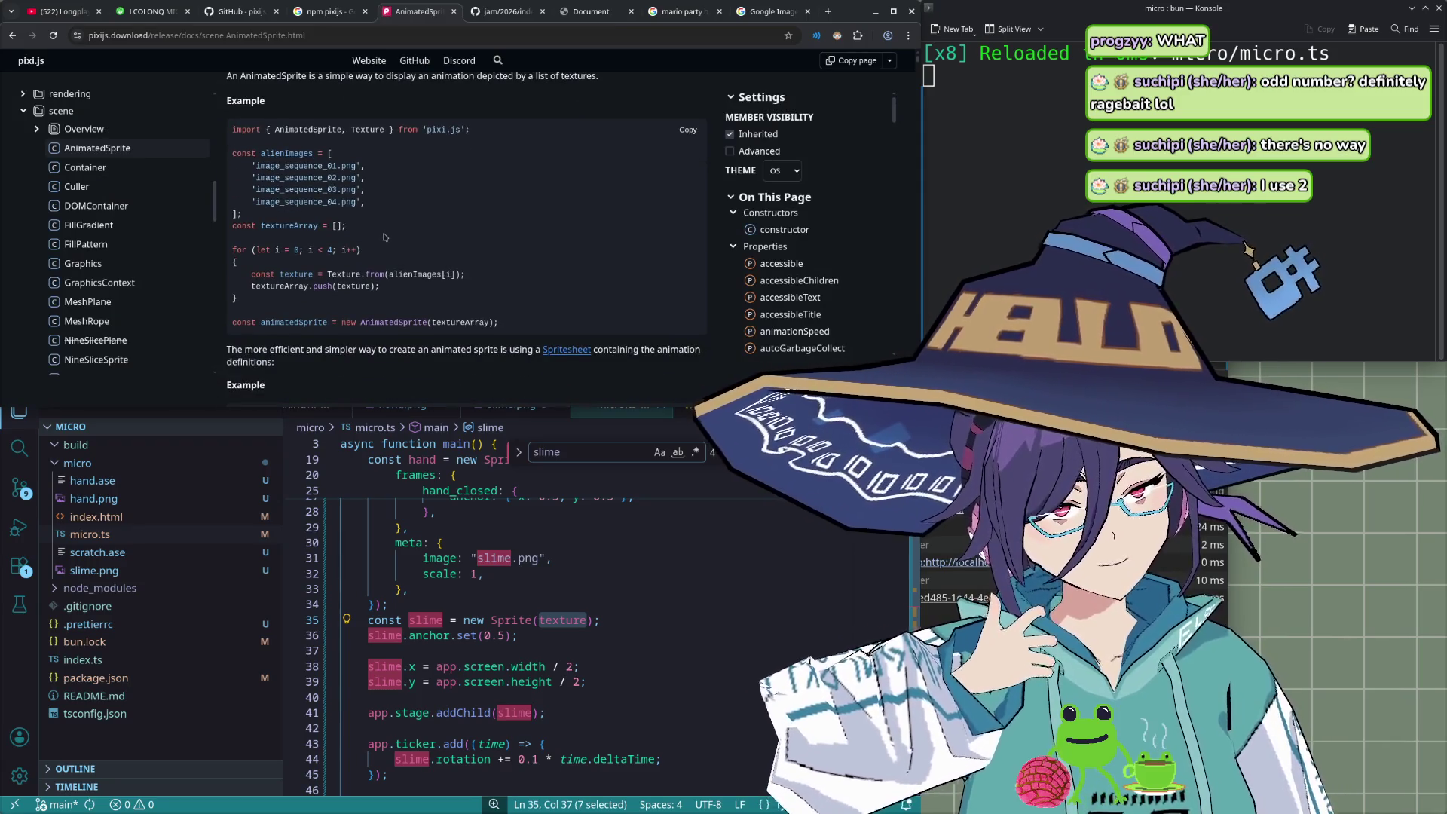
scroll(383, 237, down, 2)
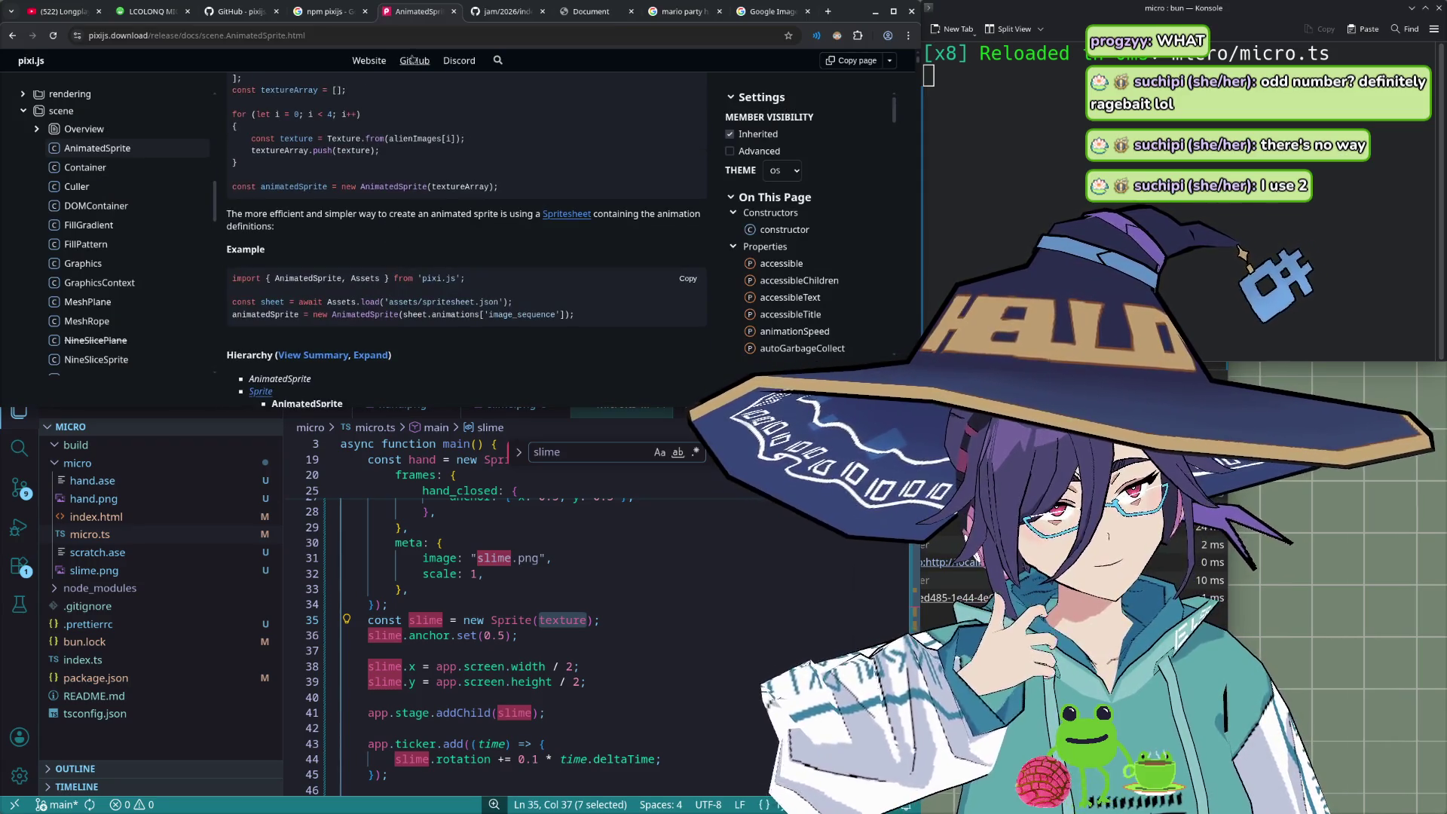
scroll(389, 225, up, 3)
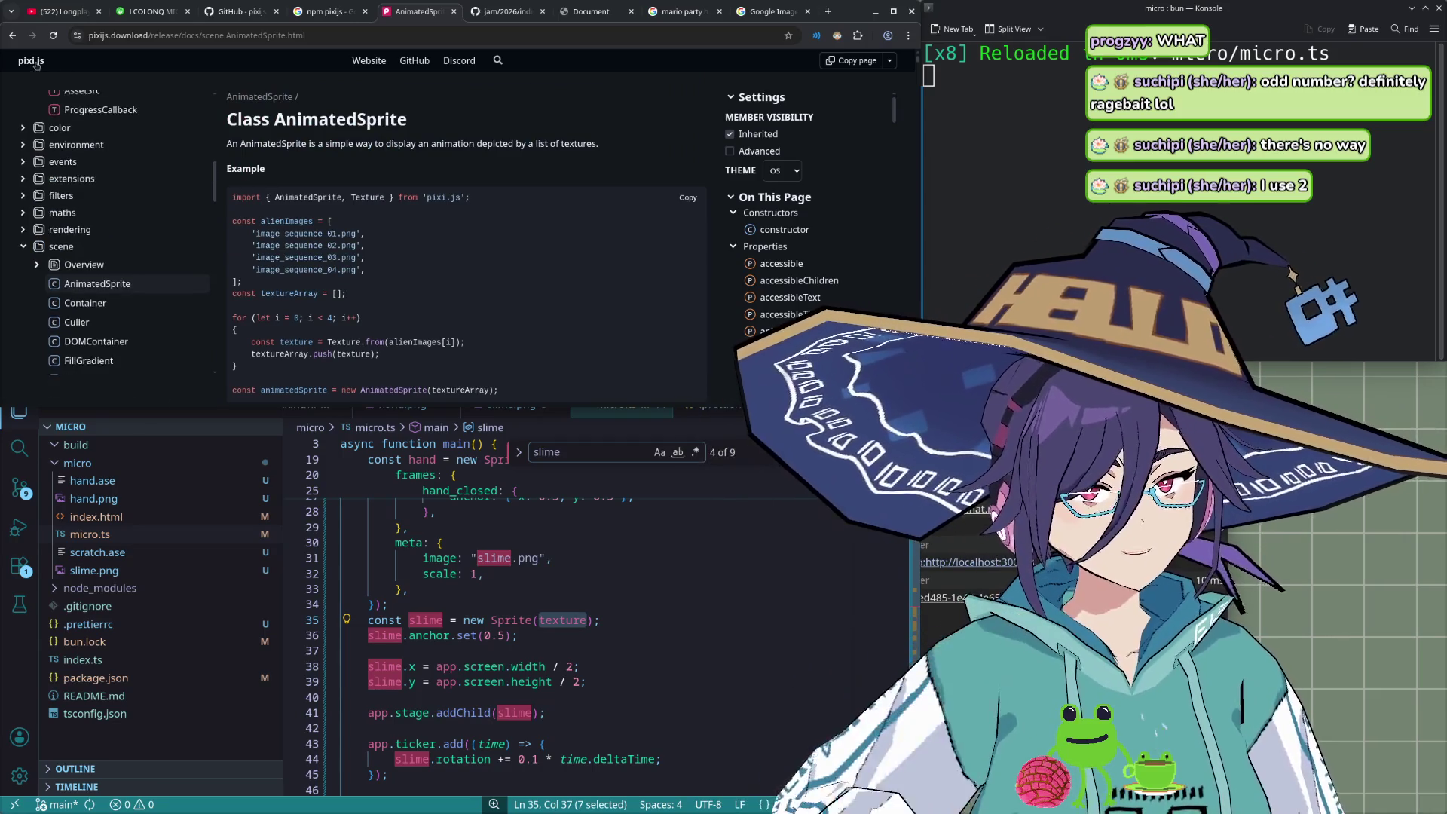
- Return to the docs home and open the Spritesheet class reference
click(30, 60)
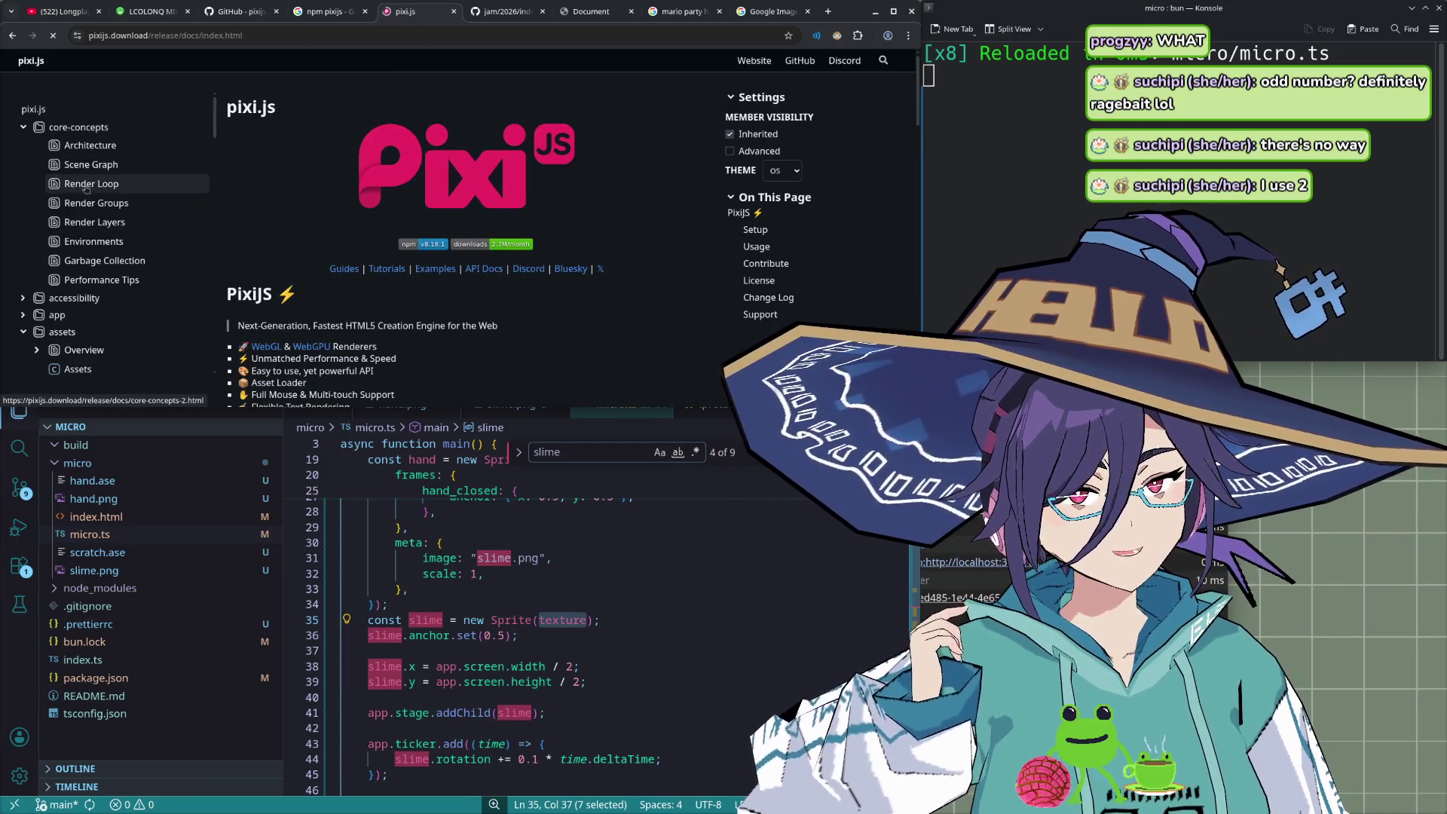
scroll(87, 245, down, 1)
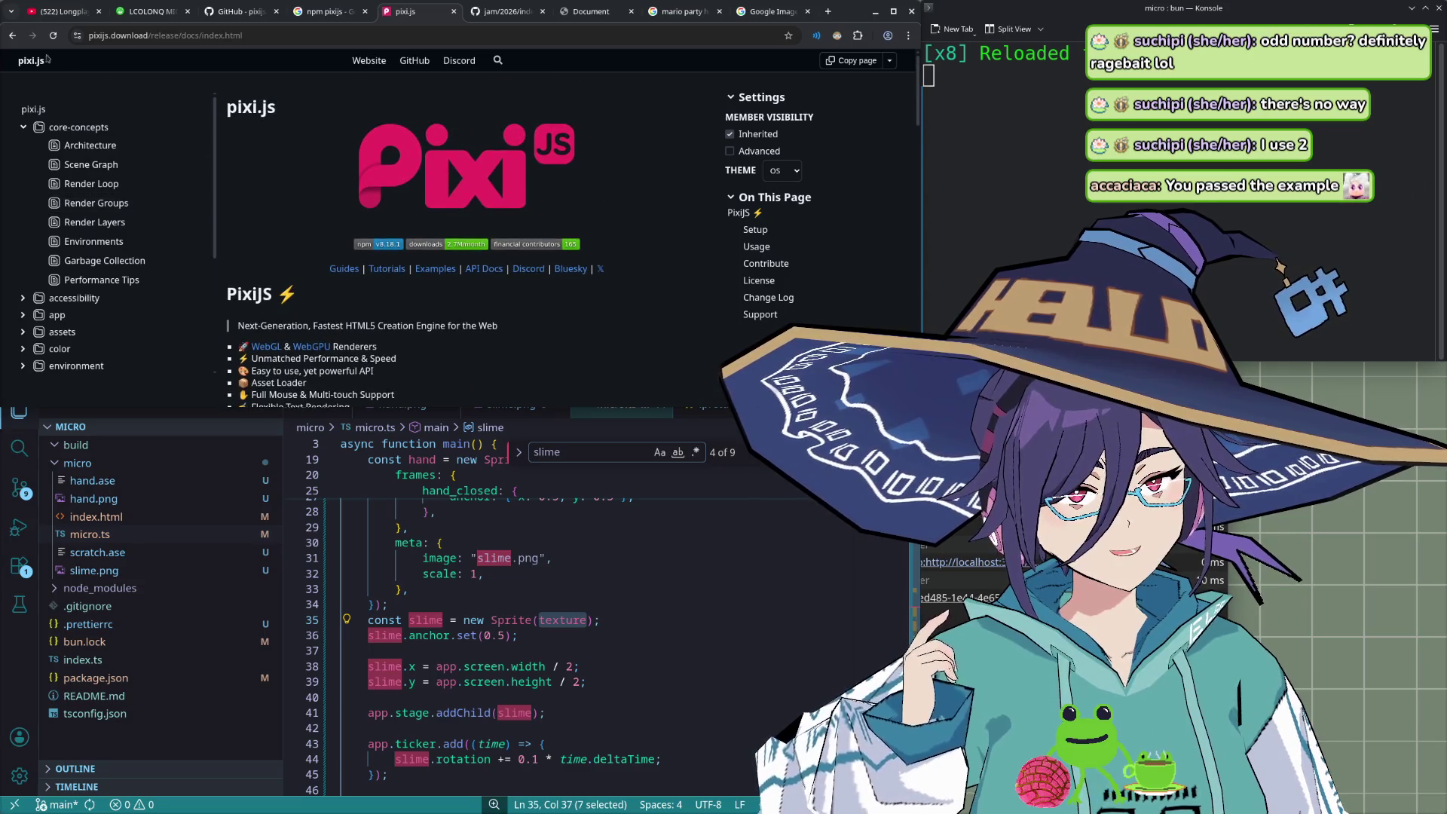
click(14, 40)
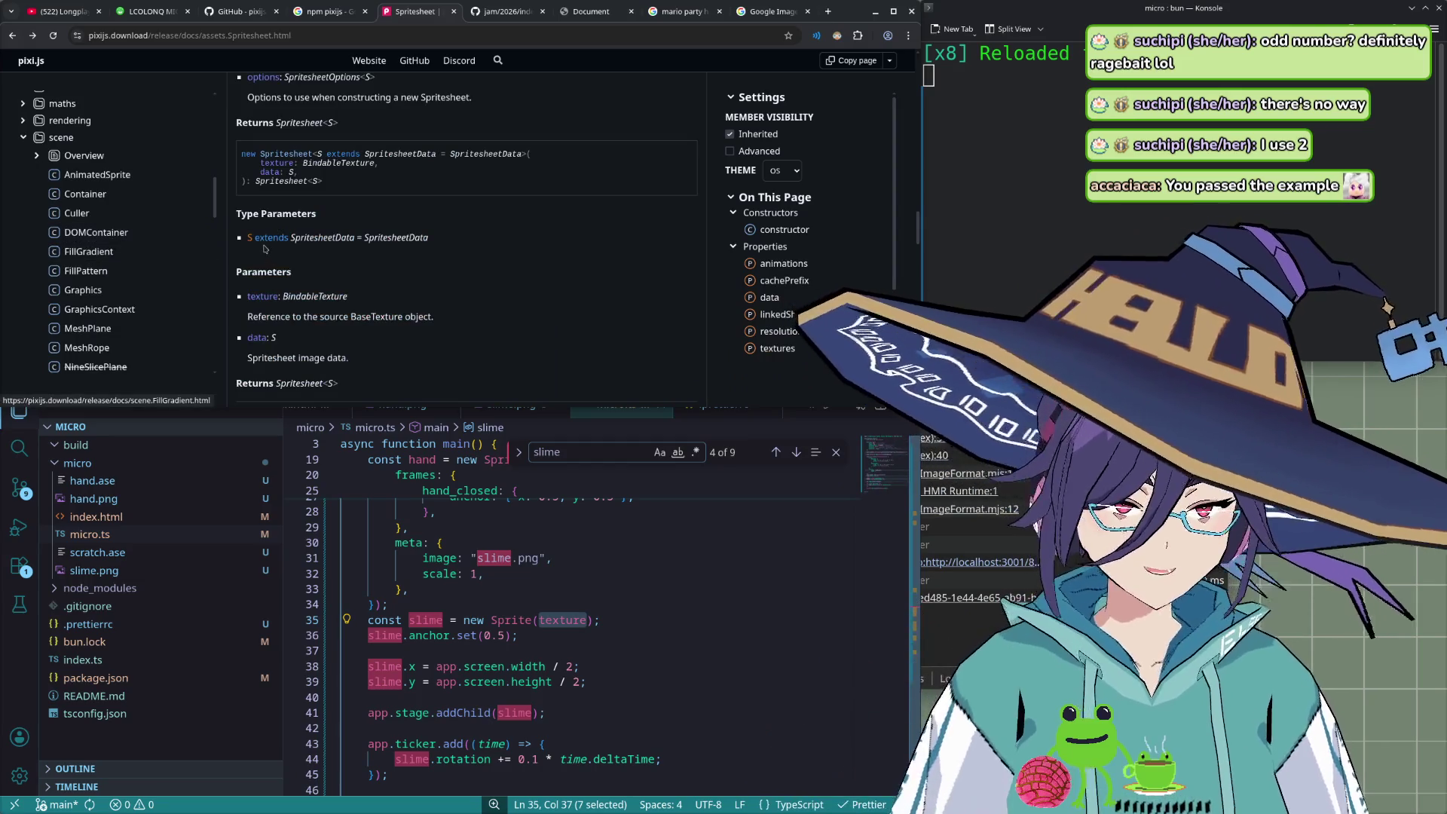
key(alt+Left)
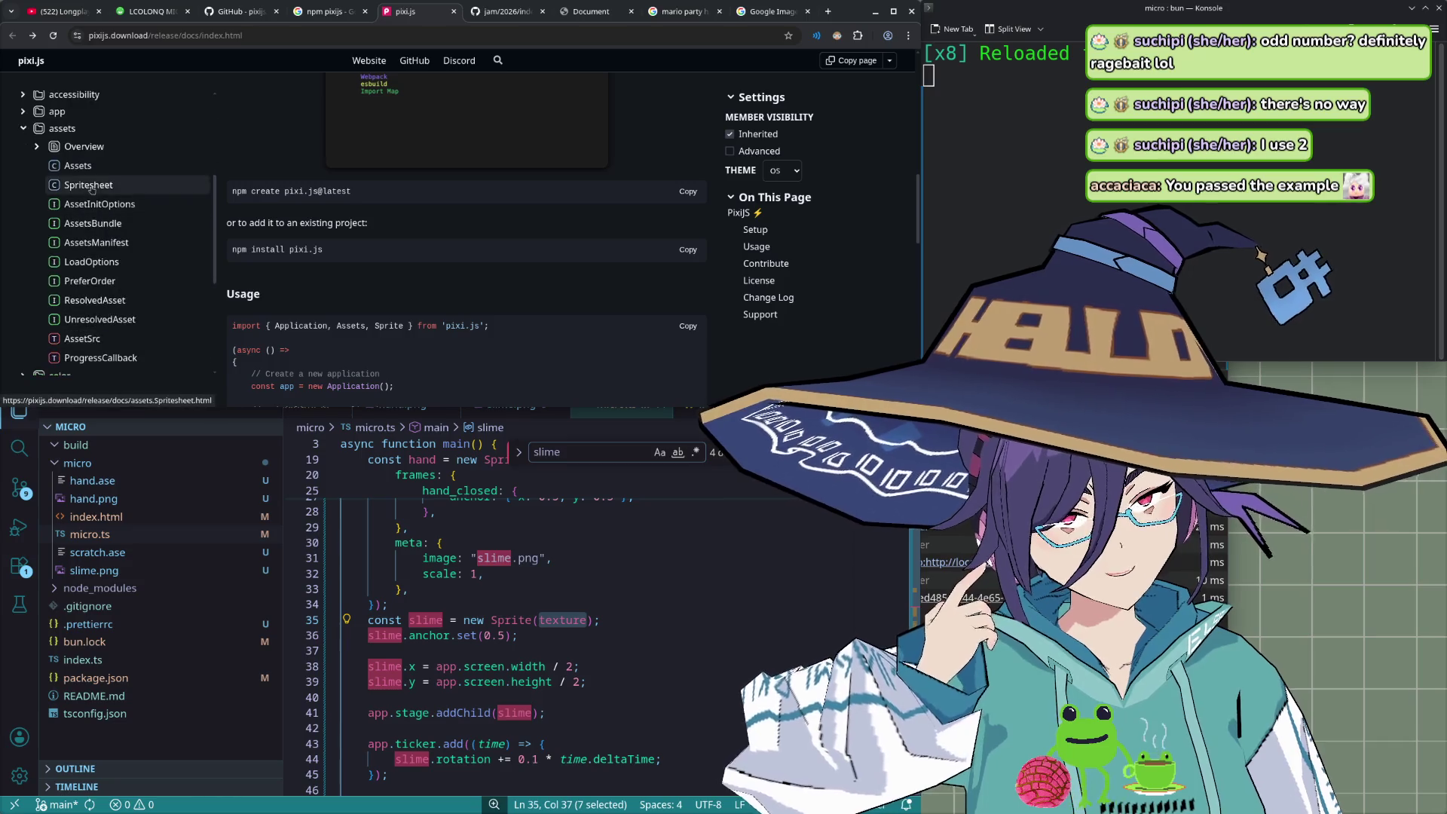
click(88, 252)
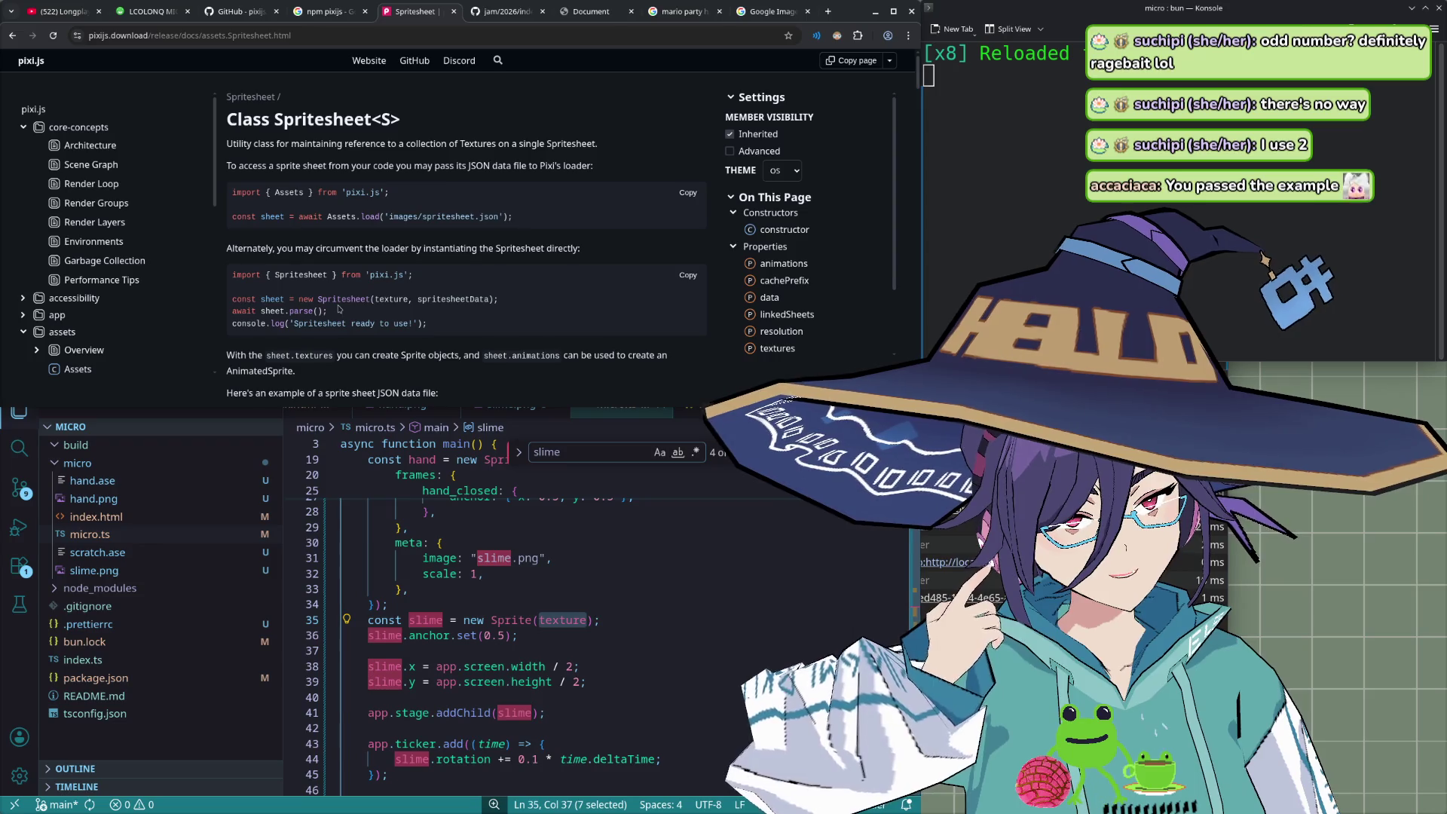
- Scroll past the examples and methods to the Spritesheet textures property
scroll(311, 316, down, 2)
scroll(310, 293, down, 2)
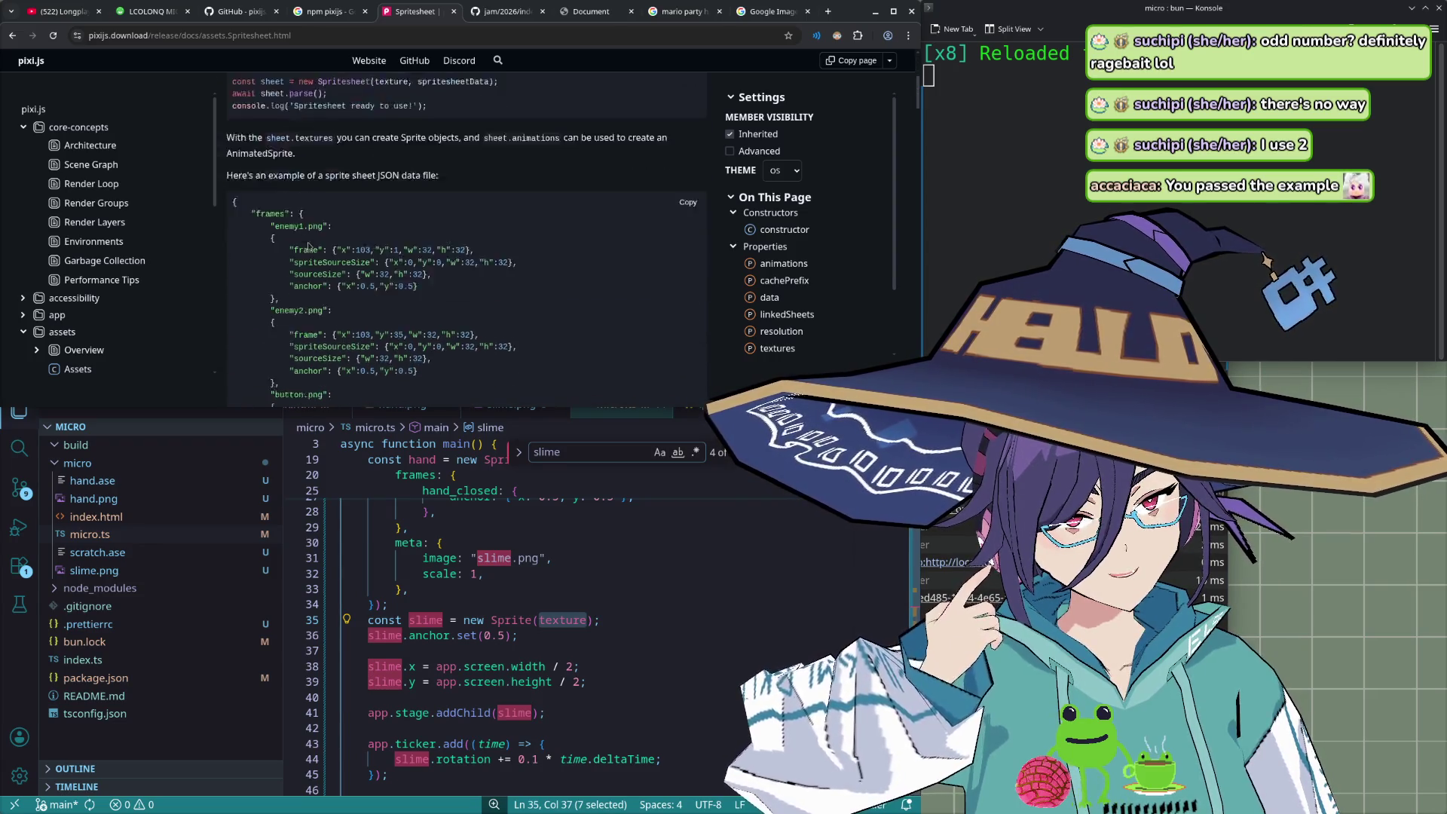
scroll(310, 271, down, 2)
scroll(308, 249, down, 1)
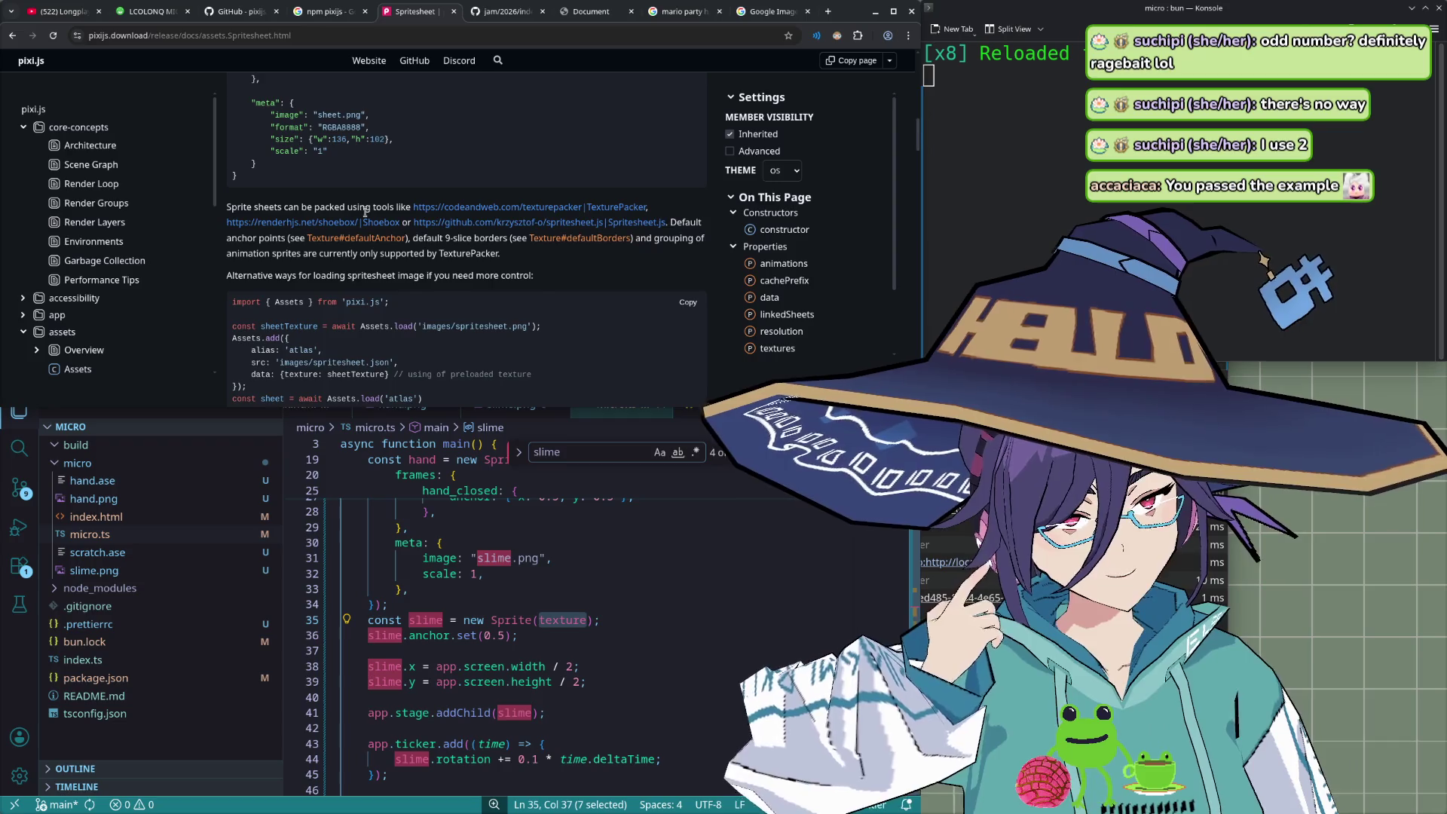
scroll(365, 212, down, 1)
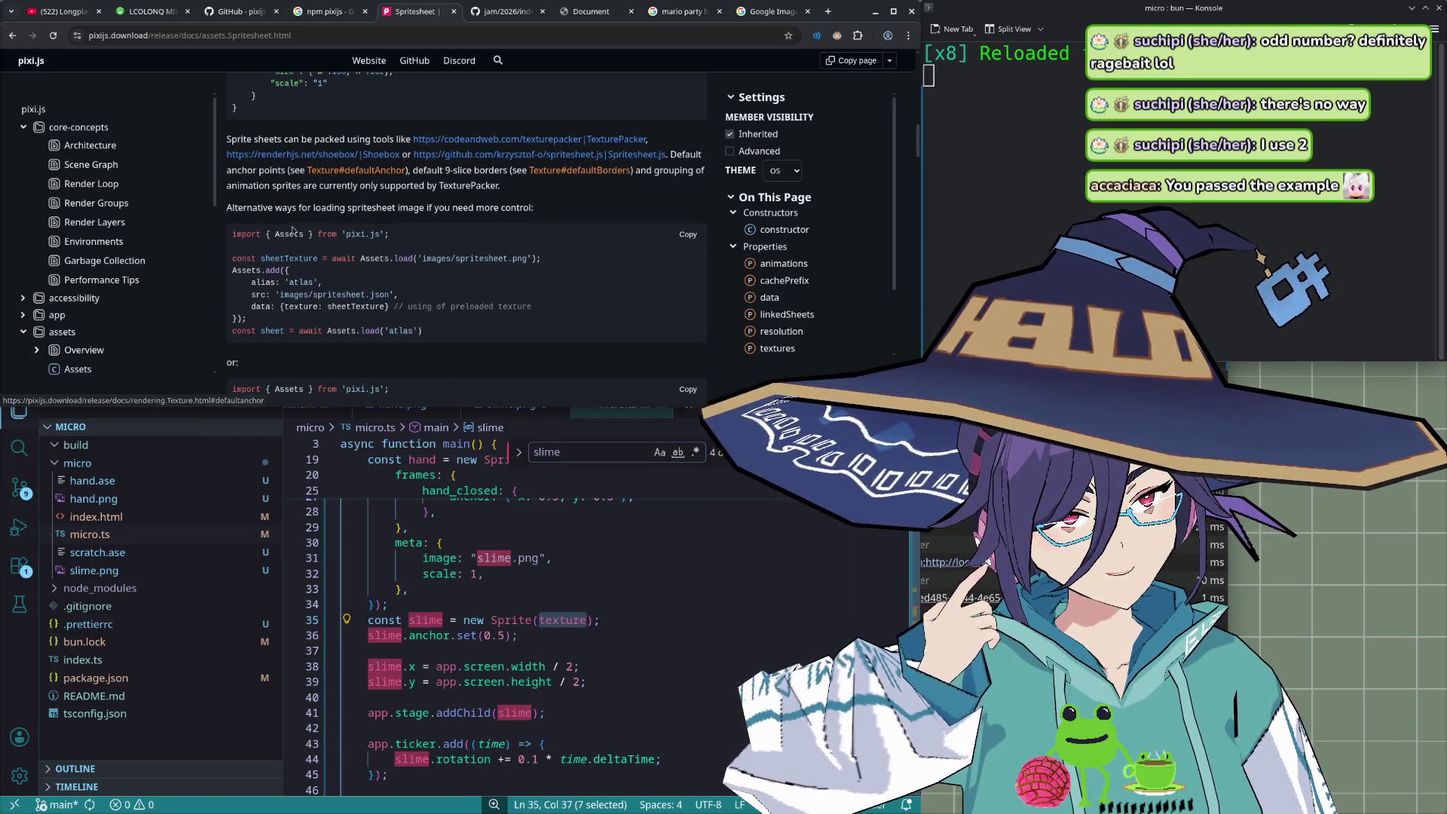
scroll(317, 243, down, 1)
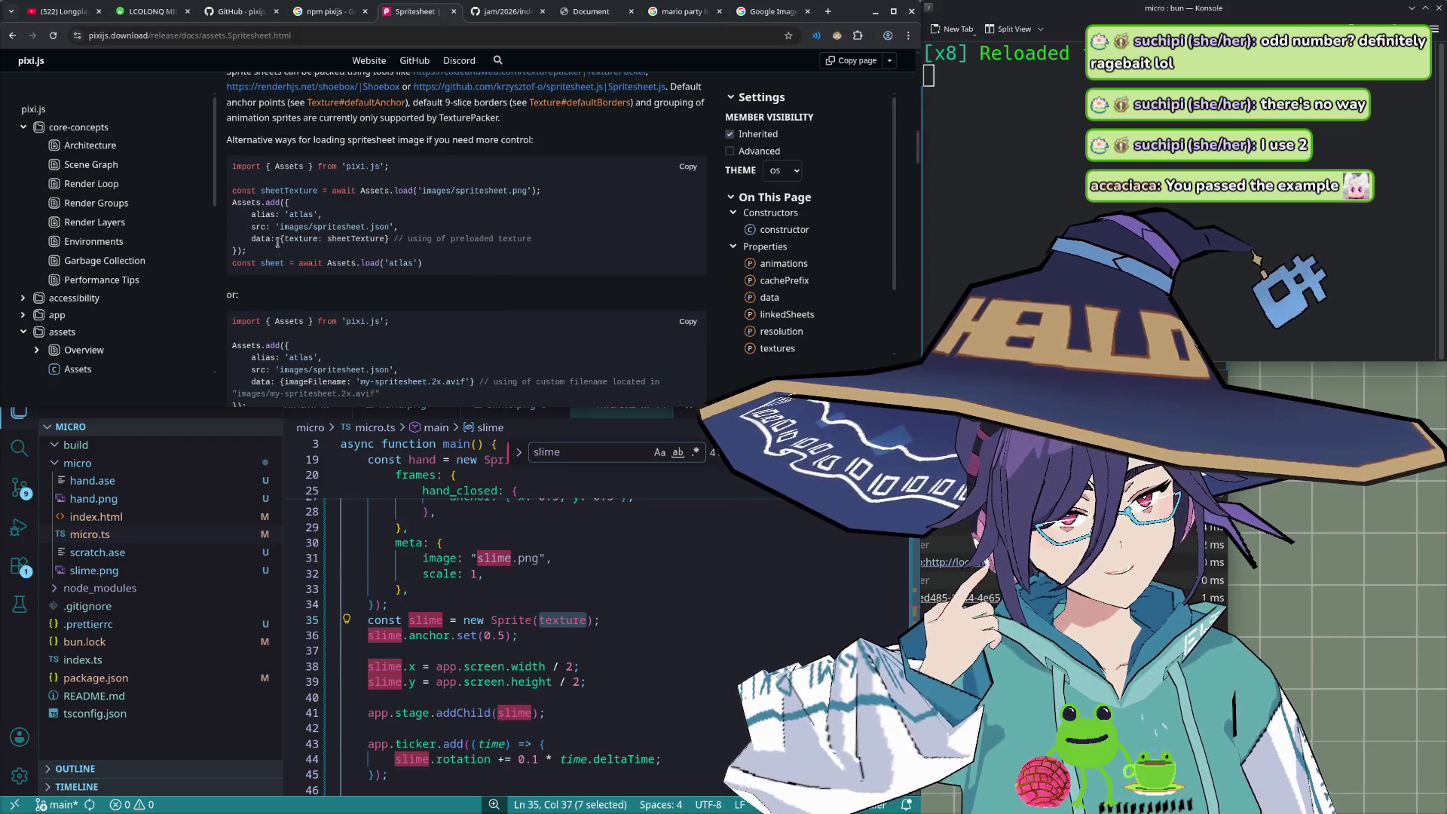
scroll(283, 243, down, 3)
scroll(290, 246, down, 2)
scroll(301, 249, down, 4)
scroll(313, 251, down, 5)
scroll(315, 251, down, 2)
scroll(322, 254, down, 5)
scroll(328, 255, down, 5)
scroll(329, 255, down, 5)
scroll(324, 252, down, 2)
scroll(136, 292, down, 1)
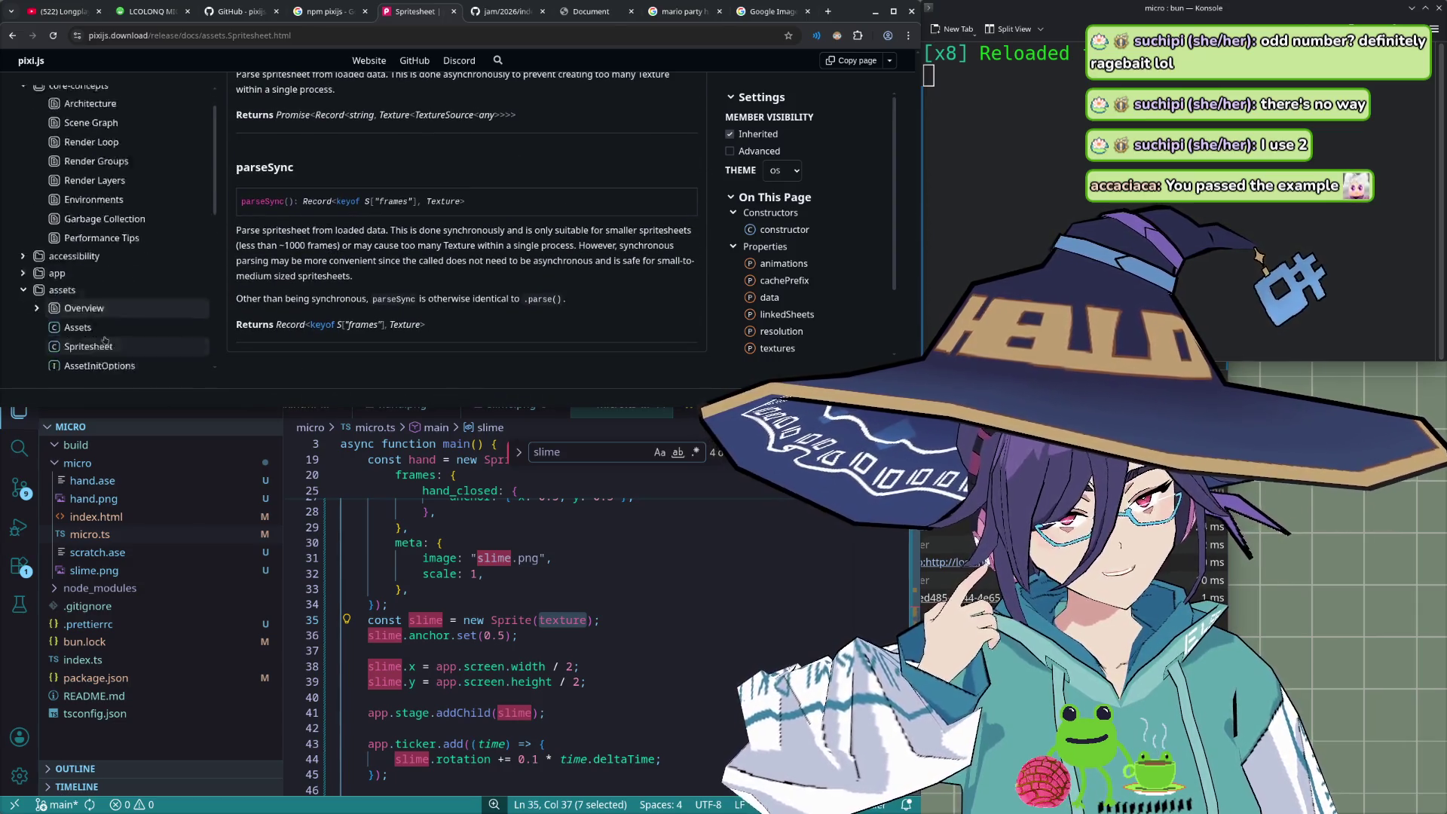
scroll(118, 261, down, 3)
scroll(217, 285, up, 3)
scroll(217, 284, up, 3)
scroll(217, 284, up, 3)
scroll(217, 284, up, 3)
scroll(367, 285, up, 2)
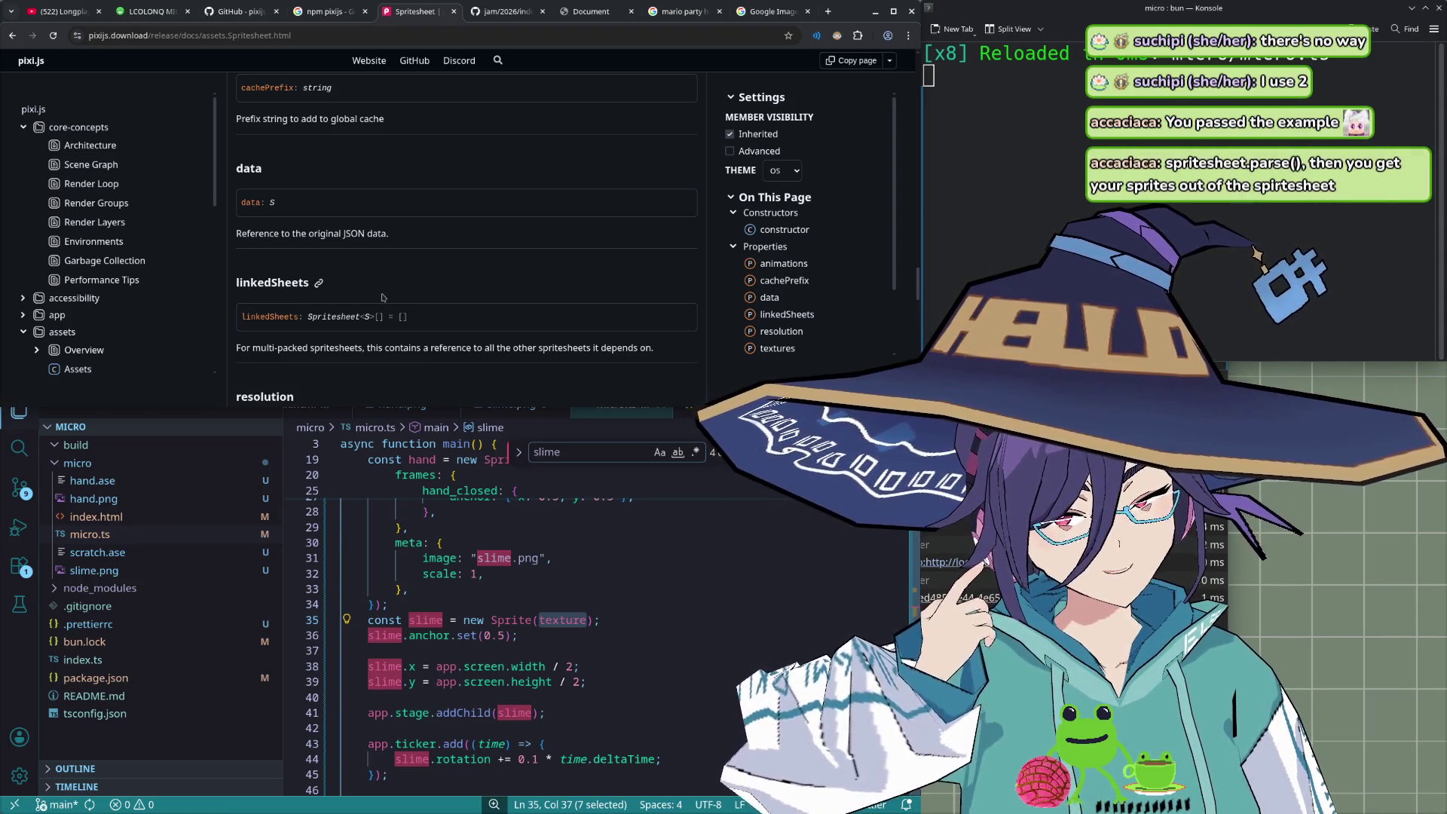
scroll(382, 297, down, 5)
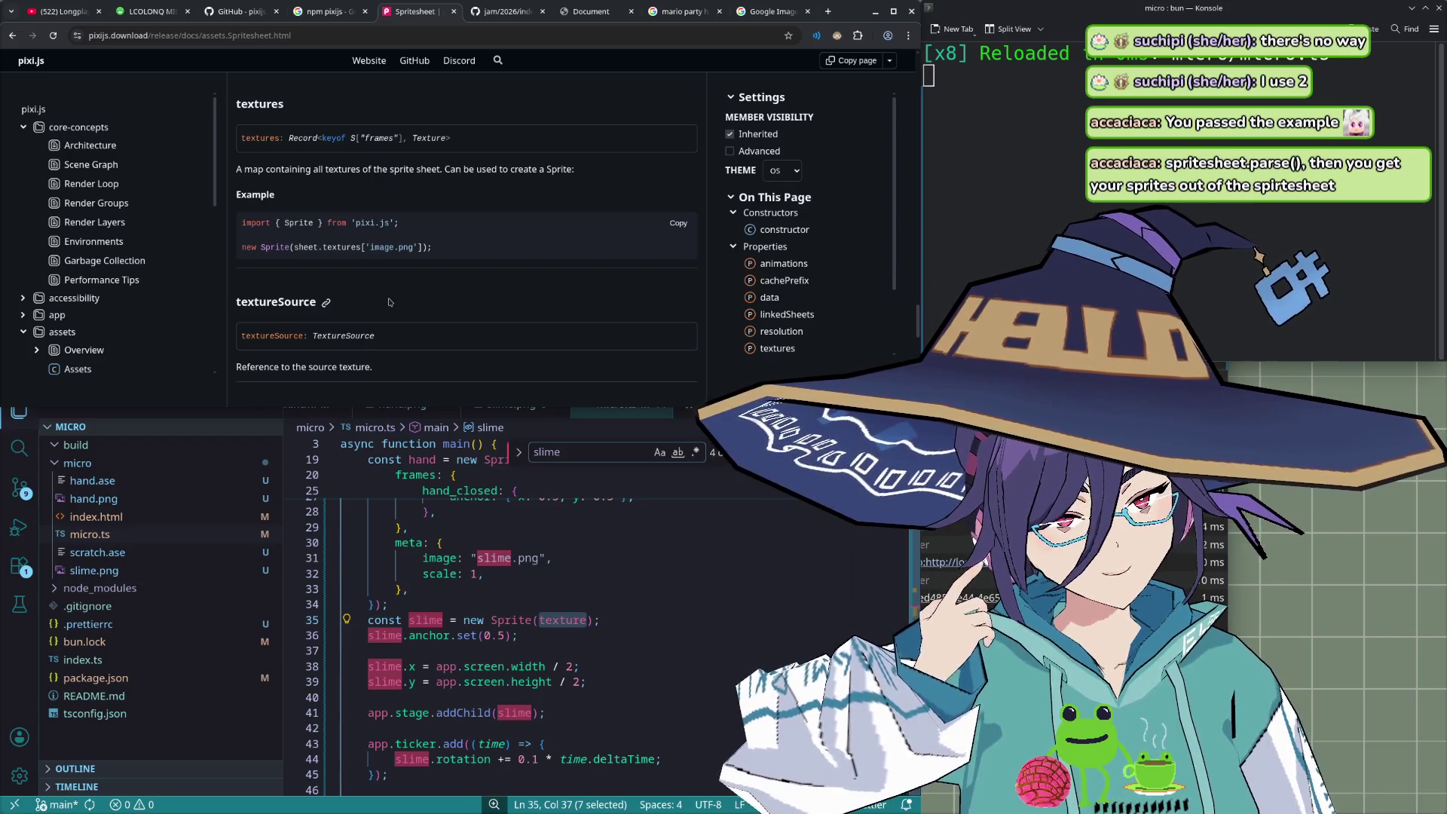
- Replace the Sprite's texture argument with hand.textures.hand_open and save micro.ts
double_click(563, 620)
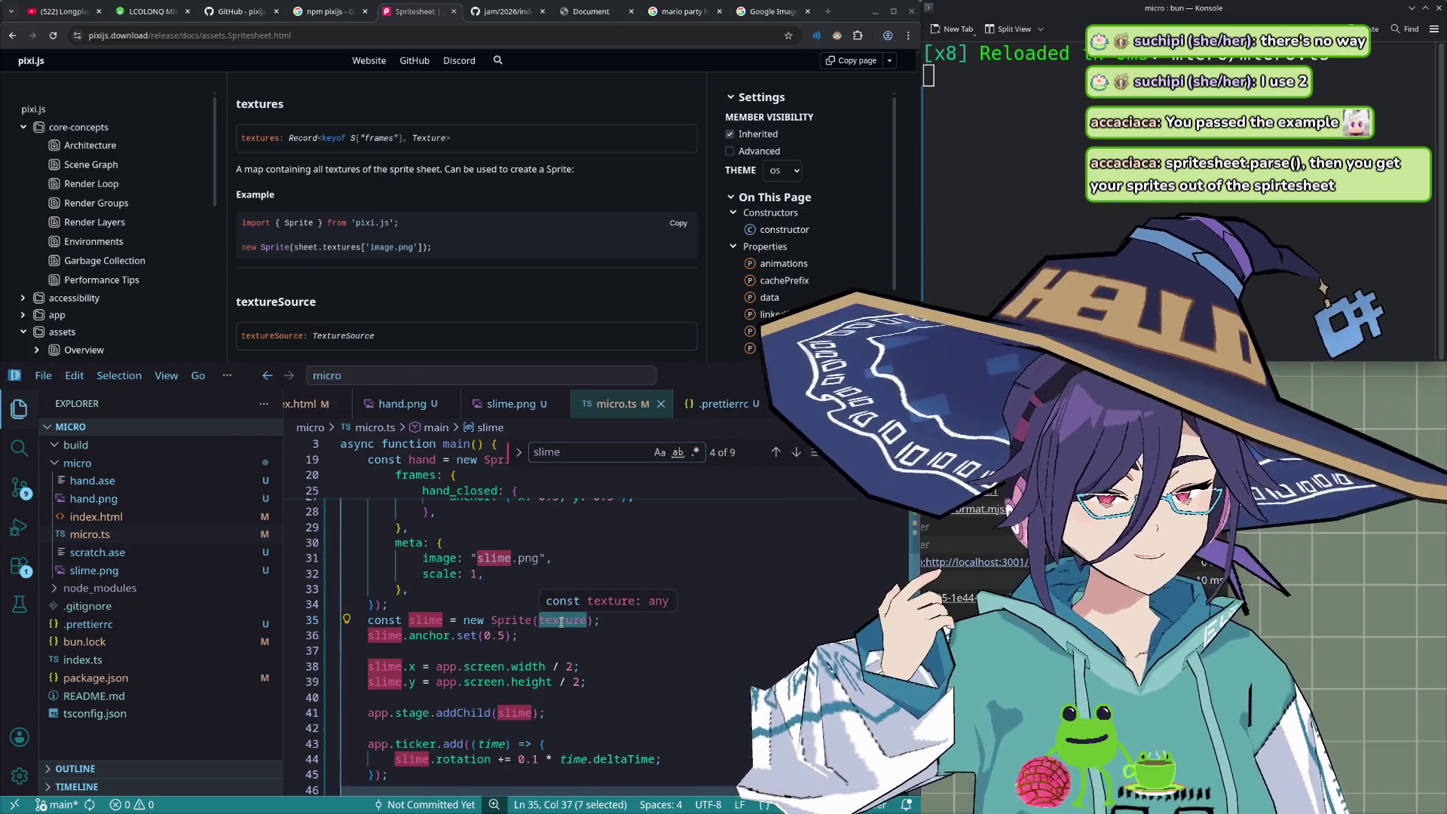
text(hand)
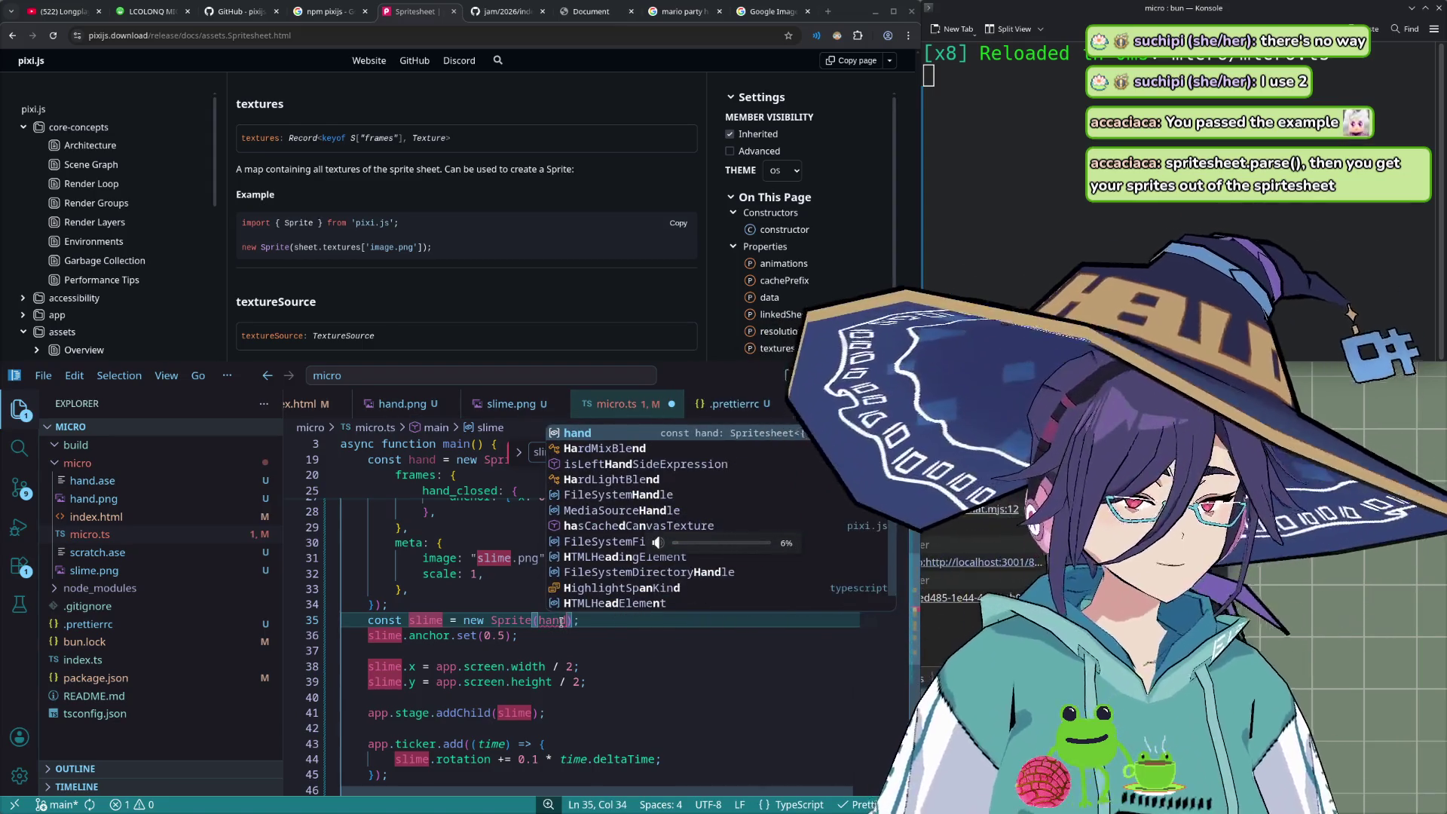
text(.)
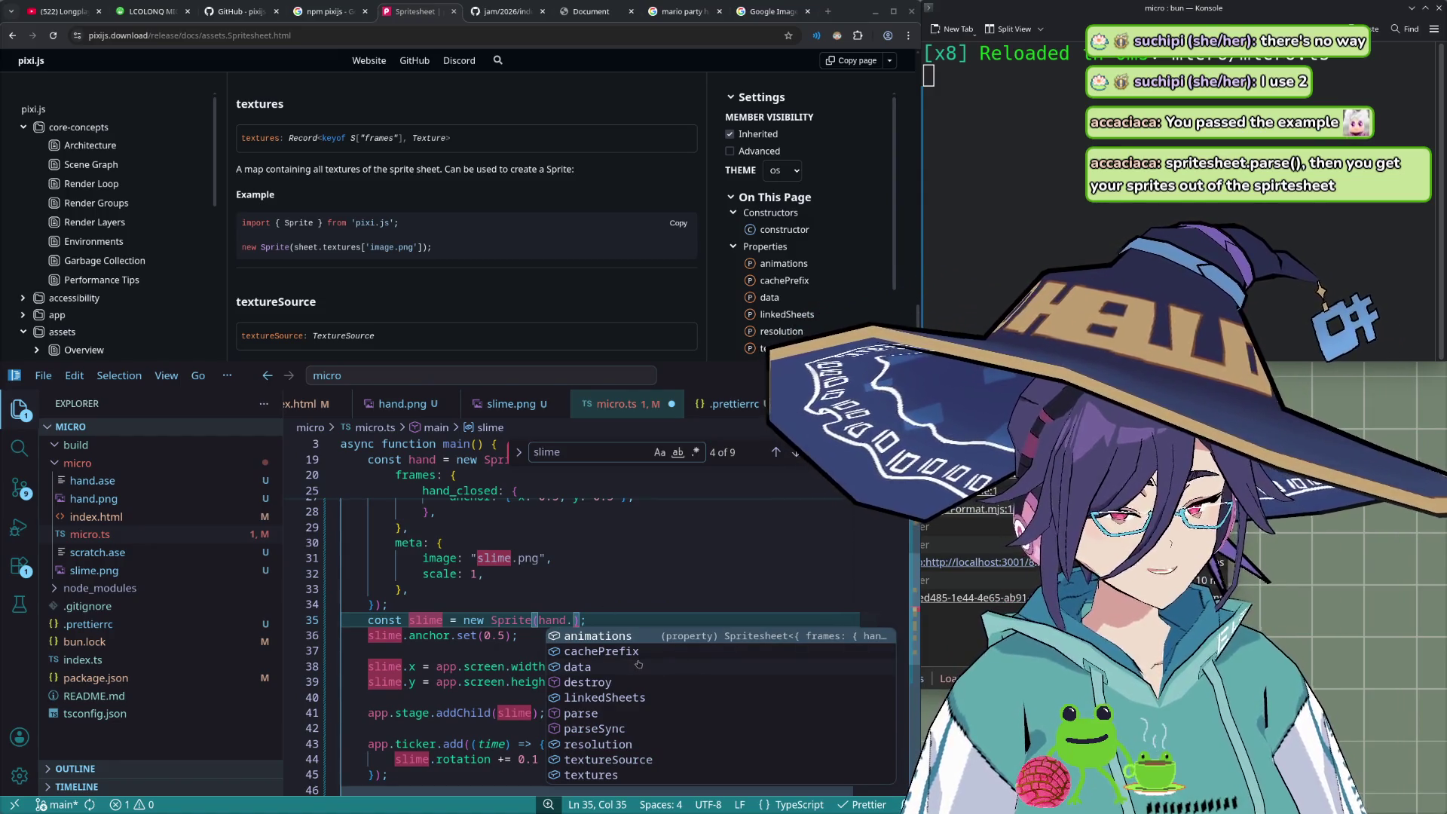
click(622, 776)
text([1)
key(BackSpace)
text(.)
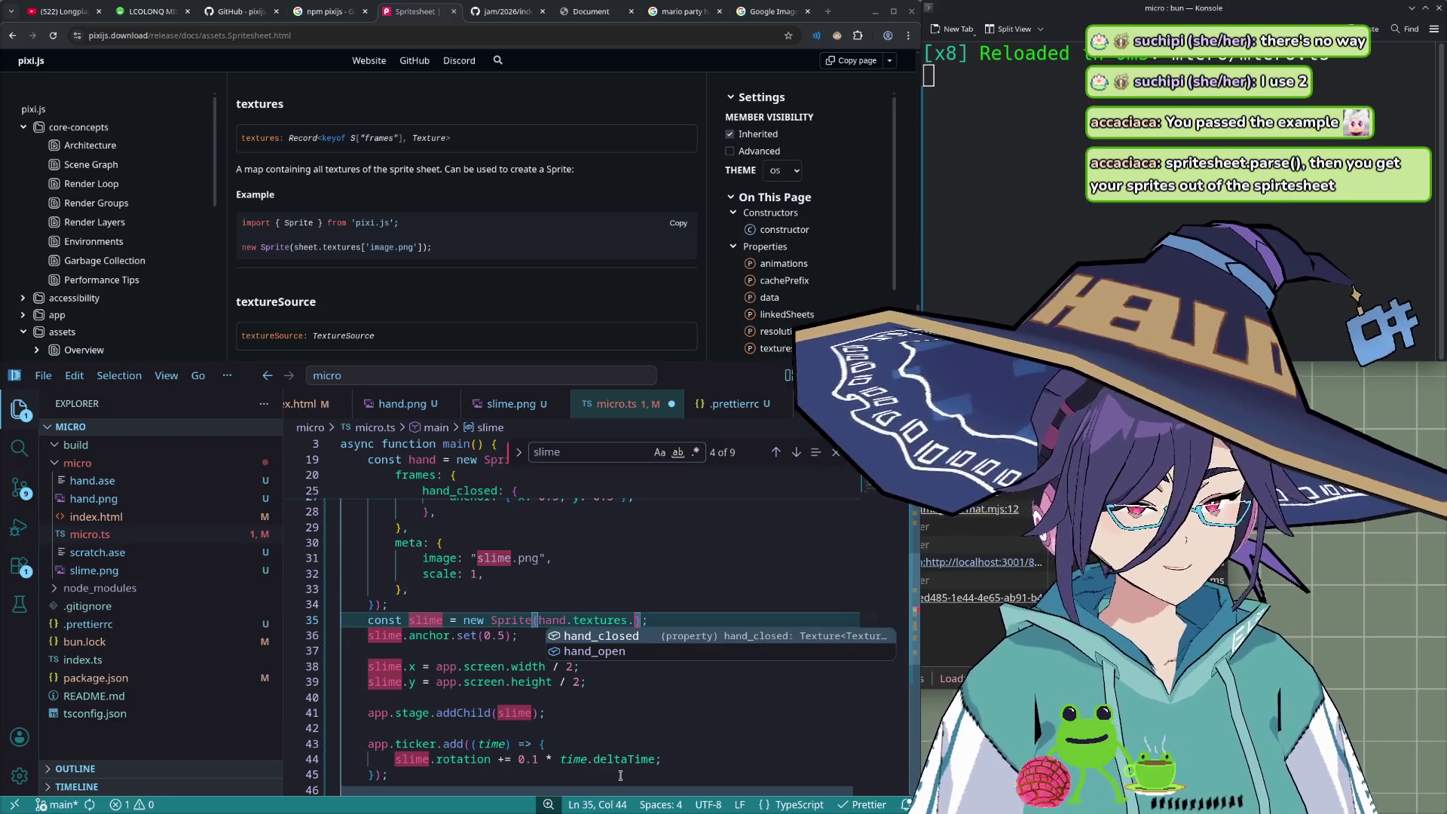
key(Down)
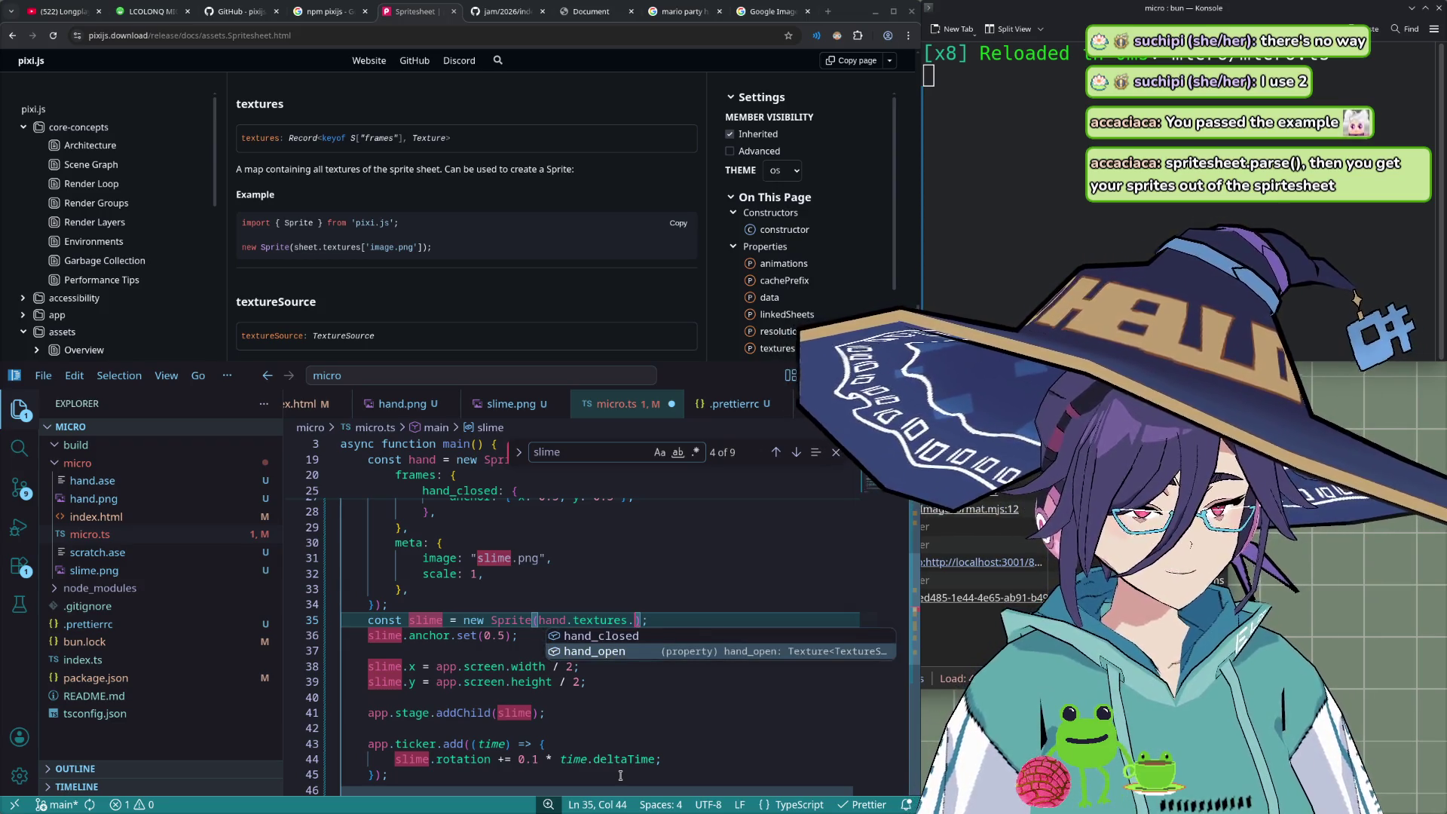
key(Return)
key(ctrl+s)
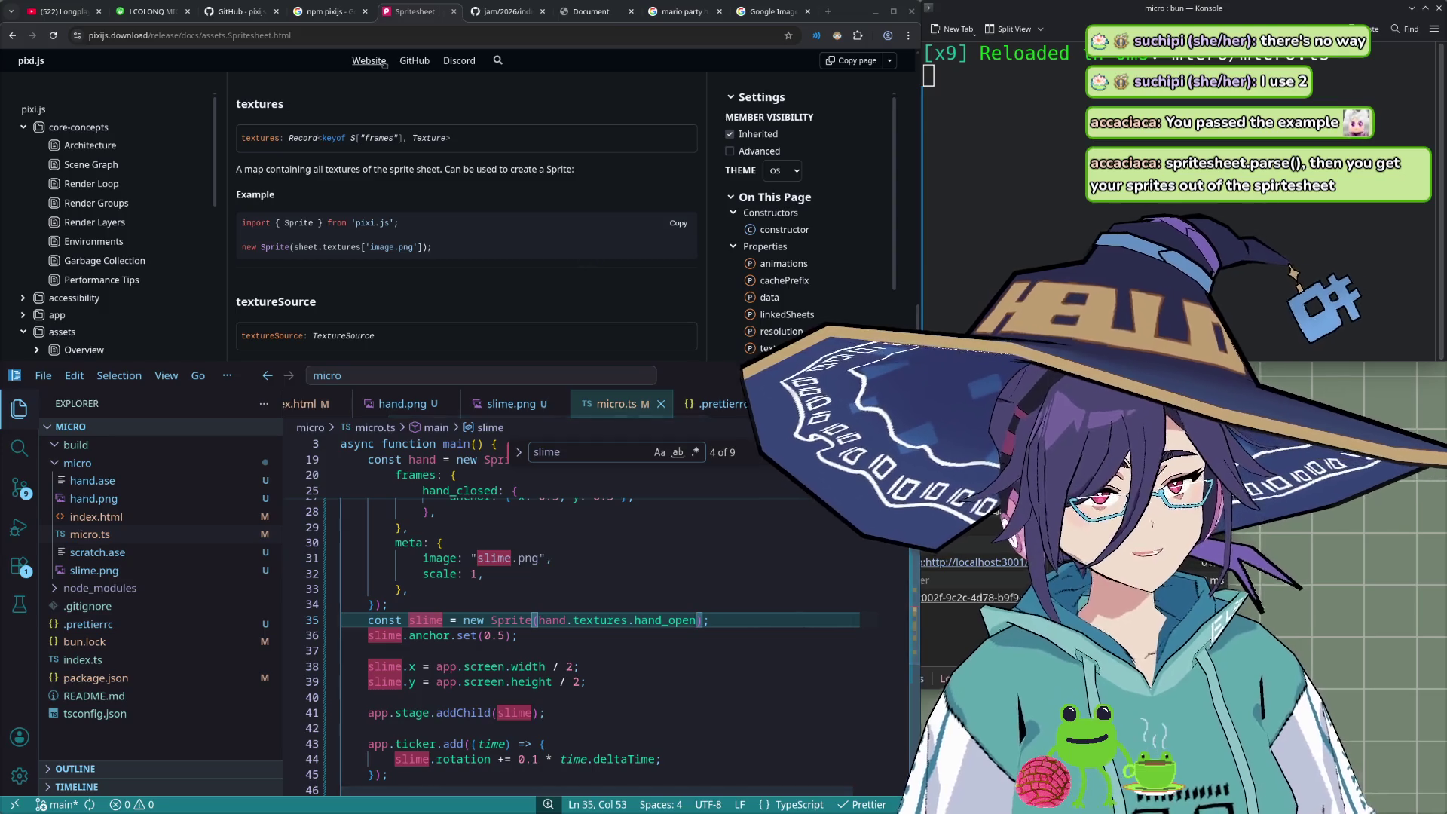
click(569, 20)
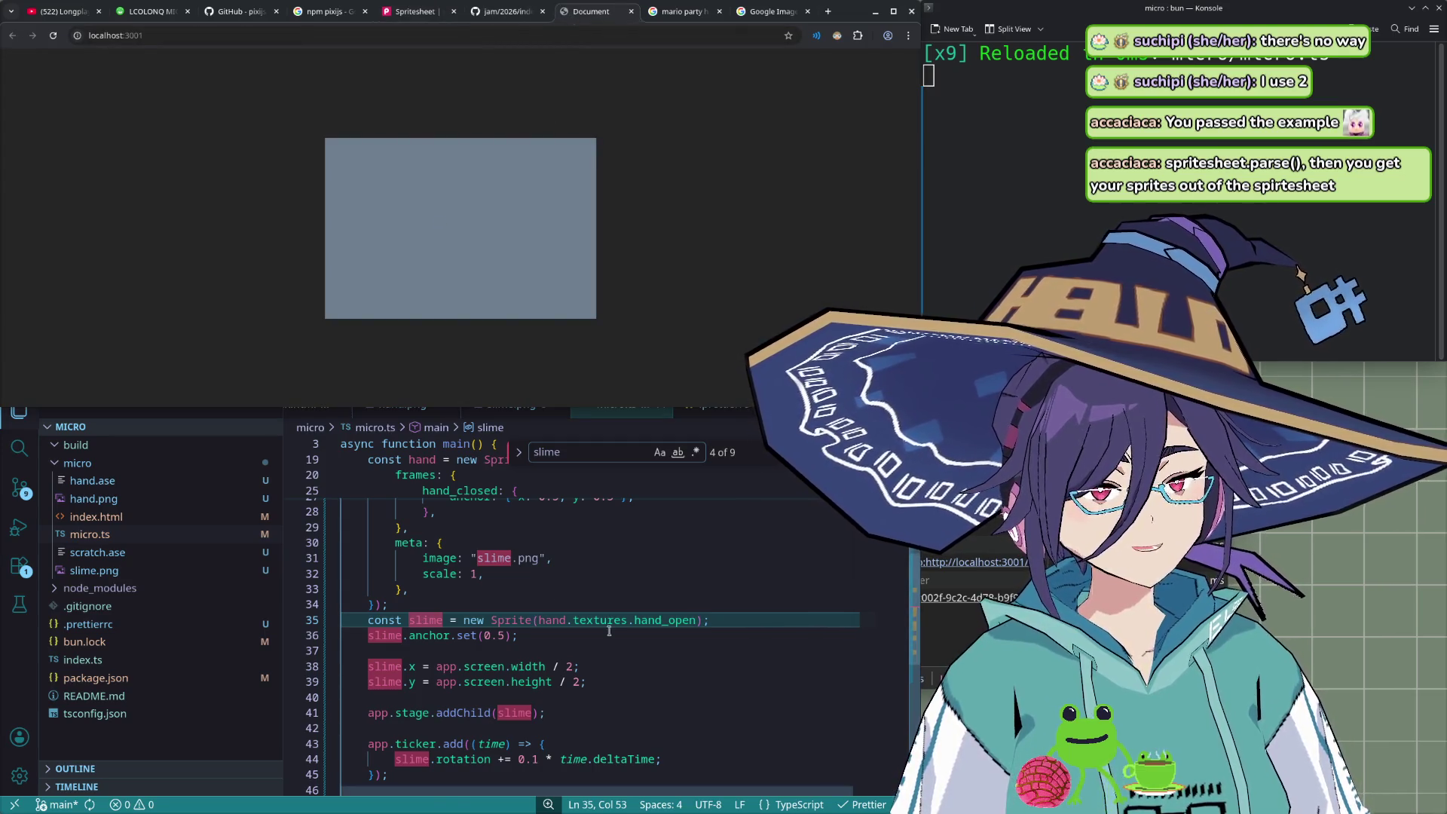
- Review the sprite setup and texture-loading lines in micro.ts
click(490, 635)
scroll(612, 628, down, 3)
click(612, 632)
scroll(614, 596, up, 8)
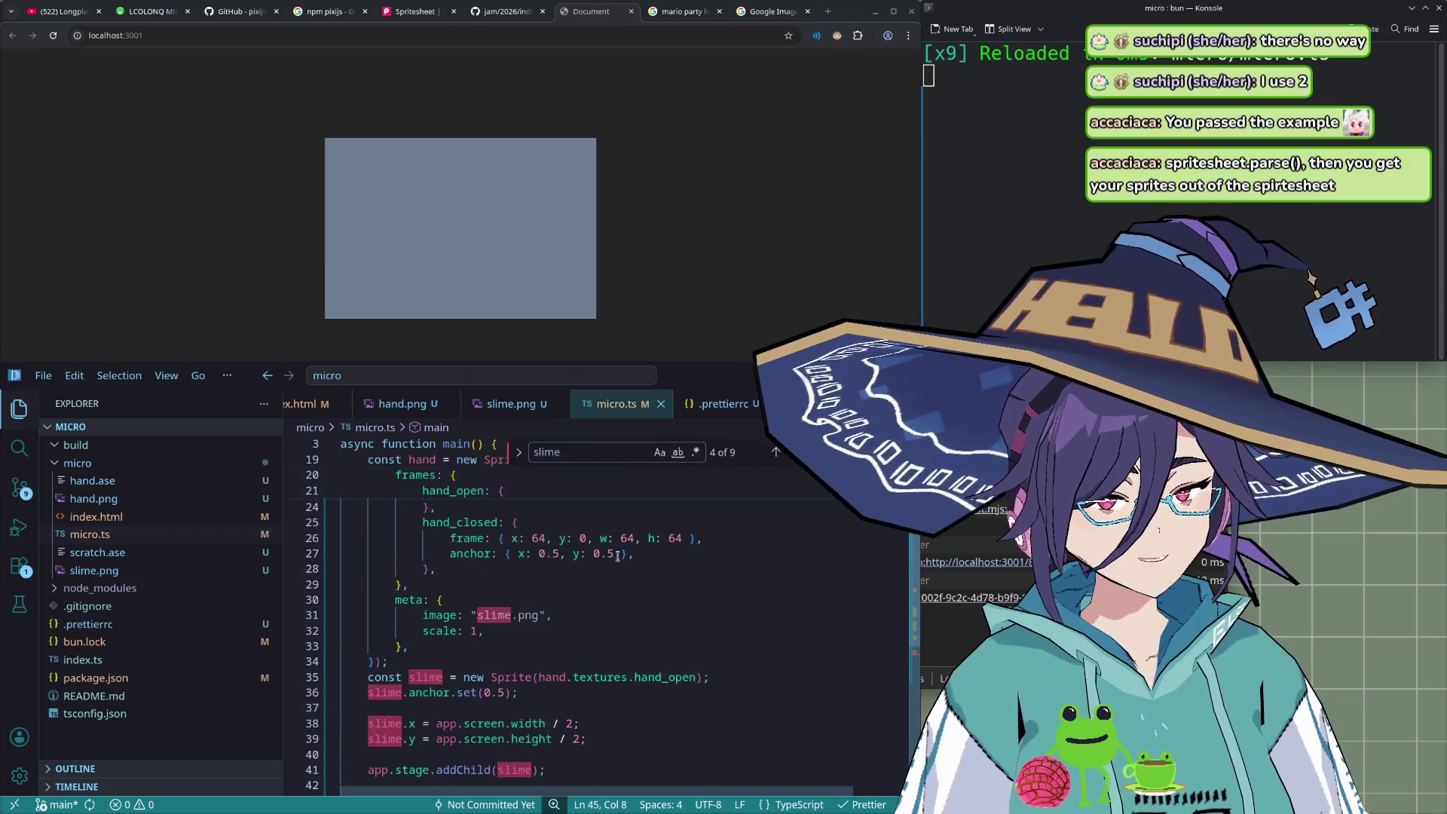
click(654, 570)
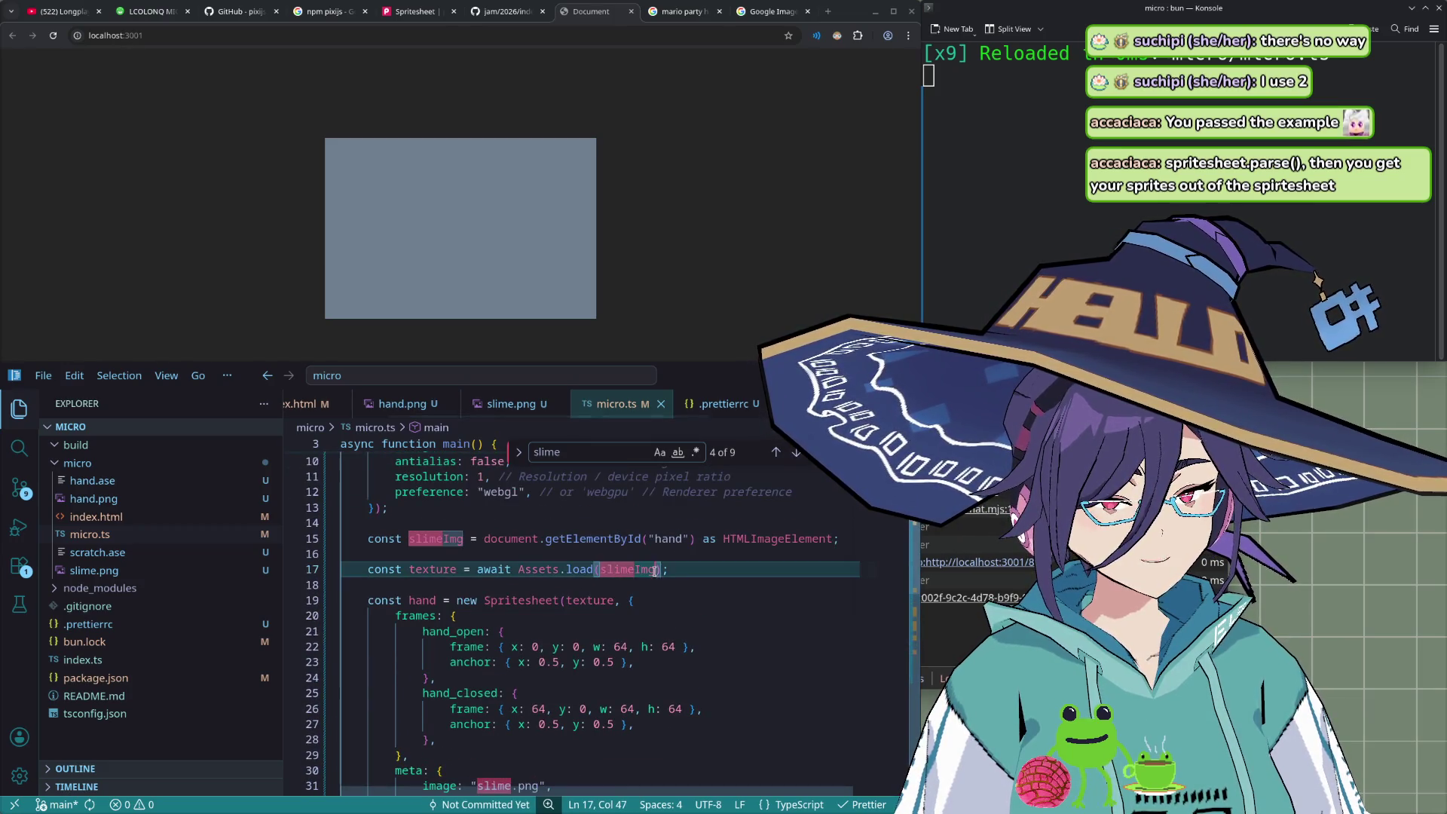
- Open DevTools on localhost:3001, show the Console, and reload the page
click(715, 283)
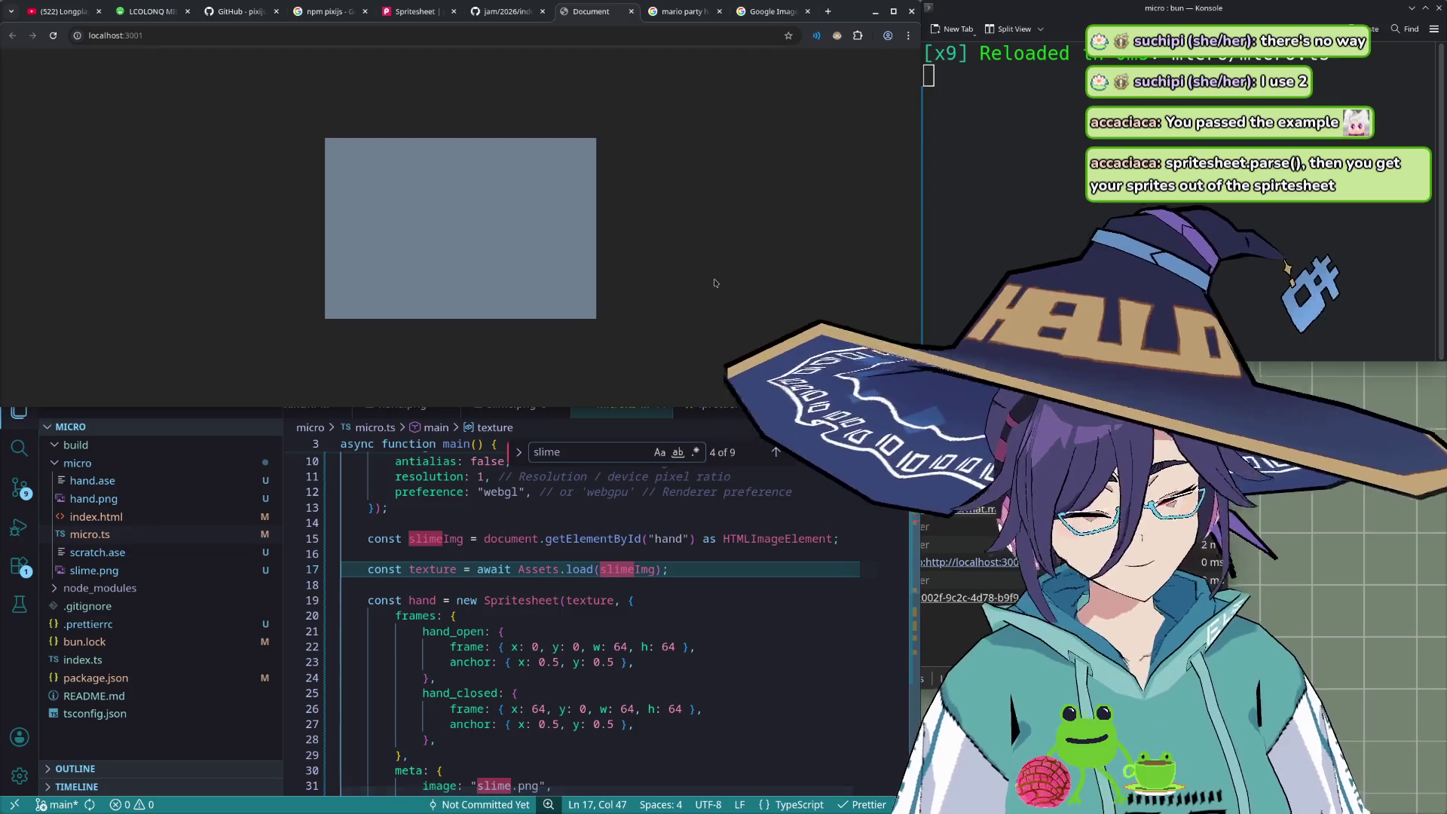
key(ctrl+shift+i)
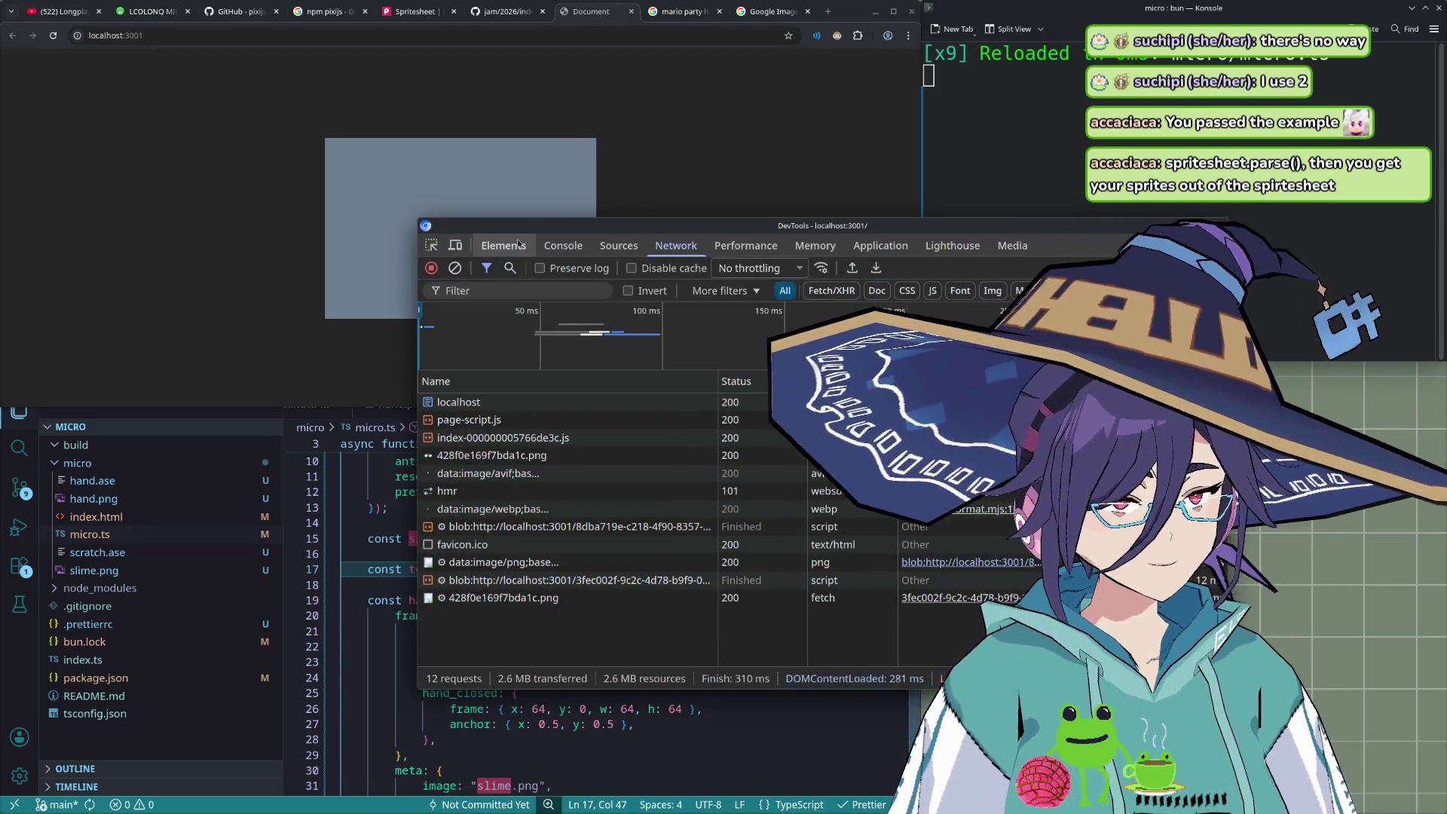
click(577, 252)
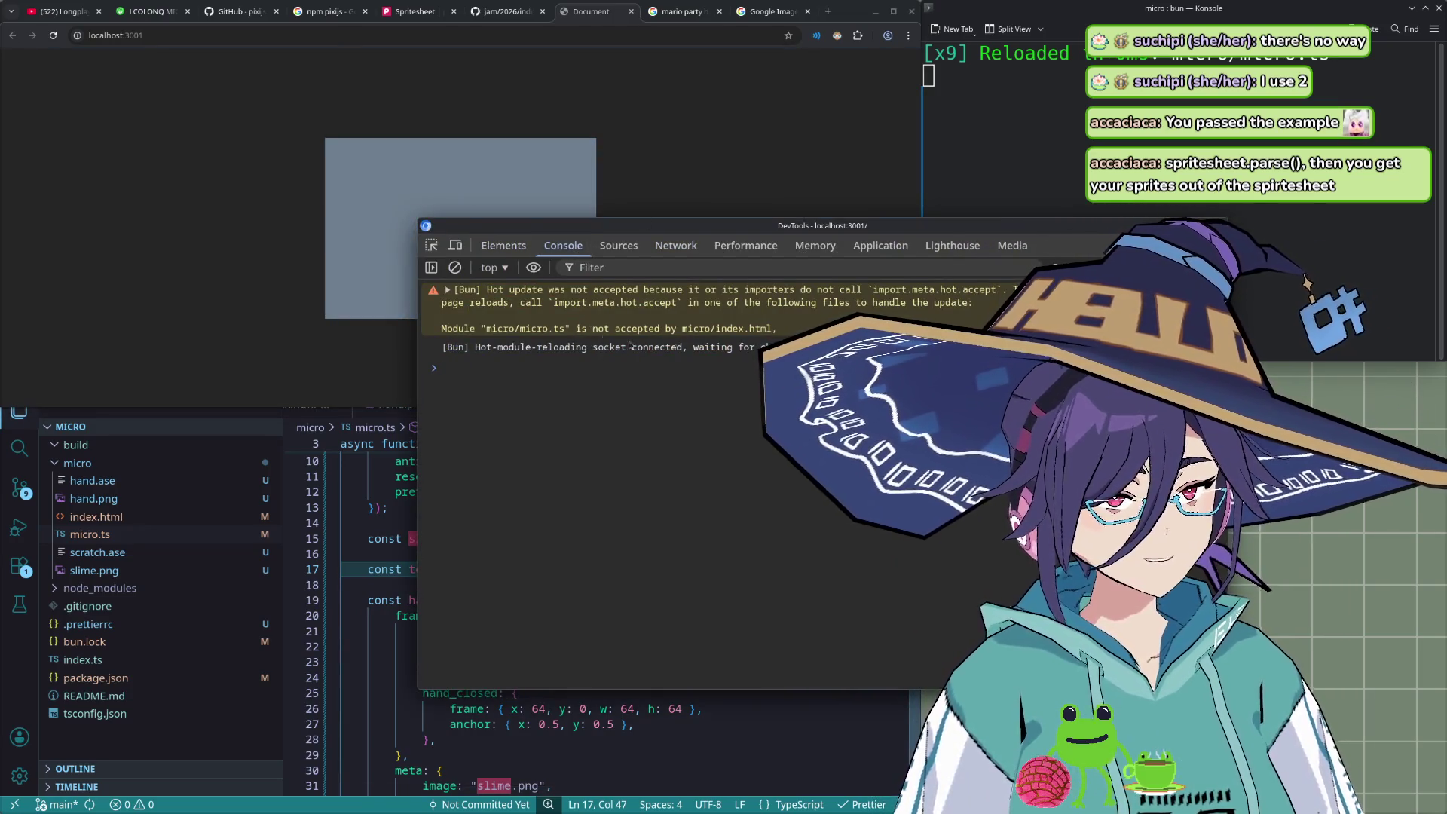
click(53, 36)
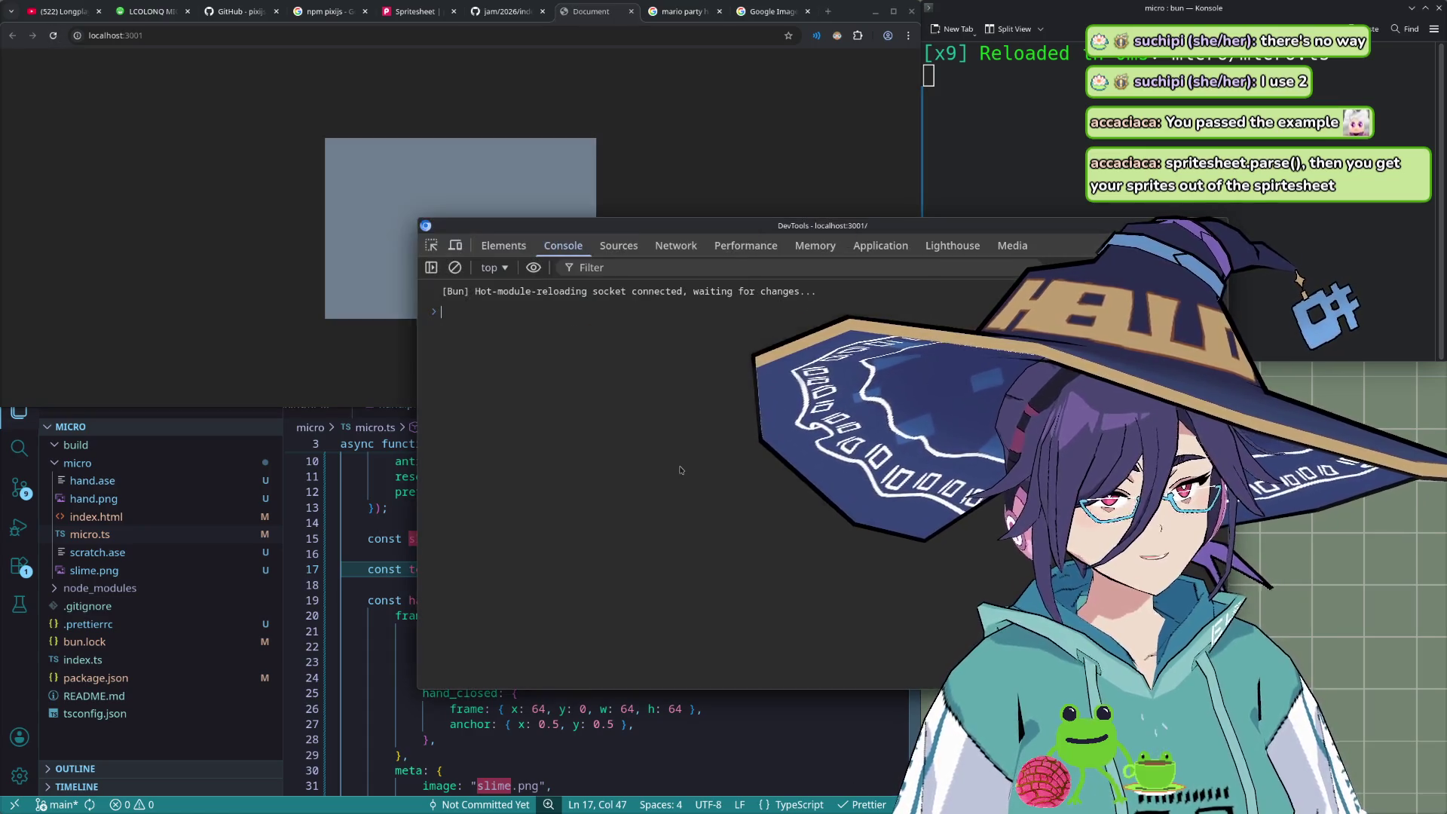
- Check the spritesheet's meta settings, then open index.html to see the hand image tag
click(618, 787)
scroll(618, 678, down, 3)
click(616, 637)
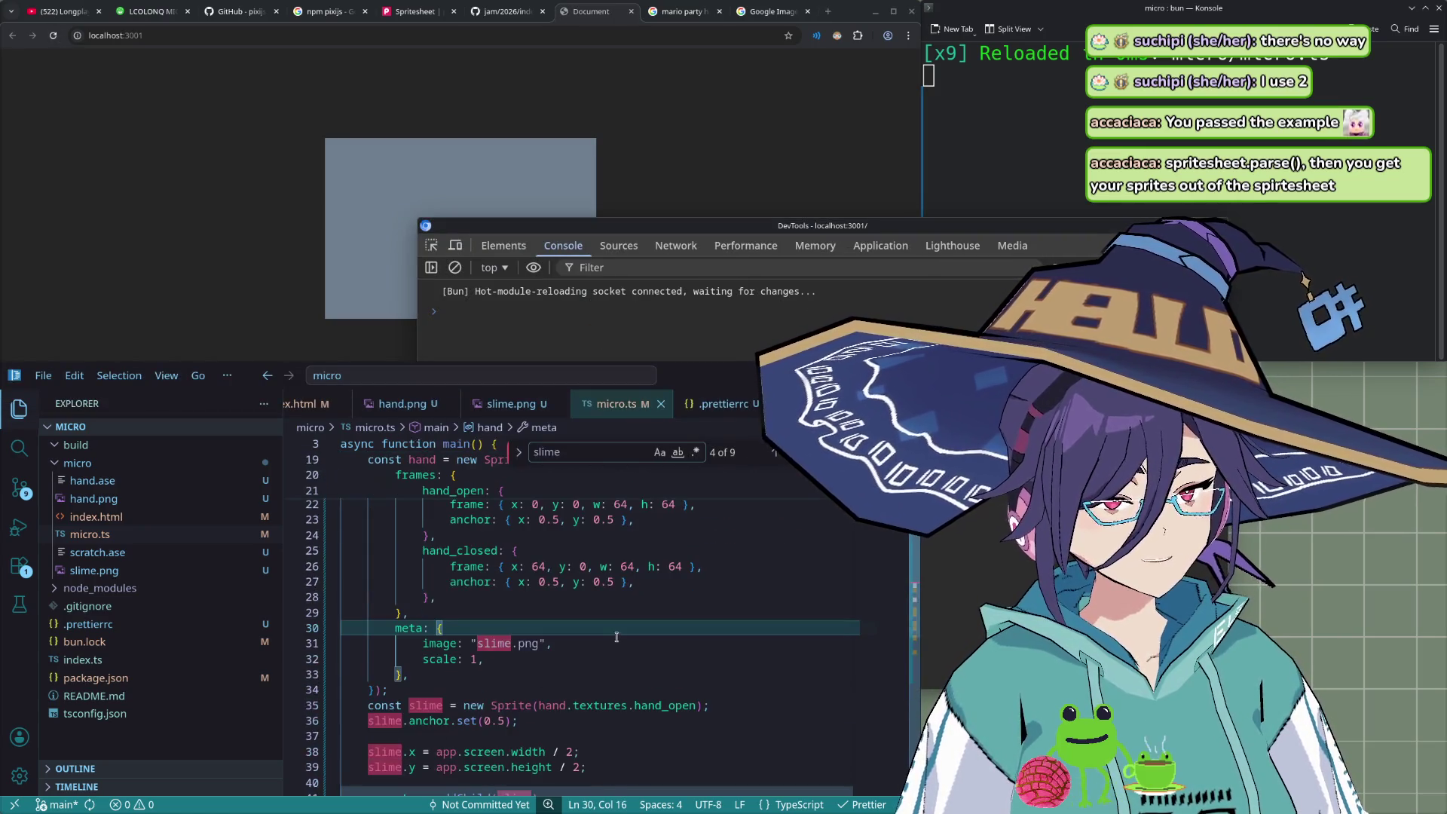
mouse_move(509, 706)
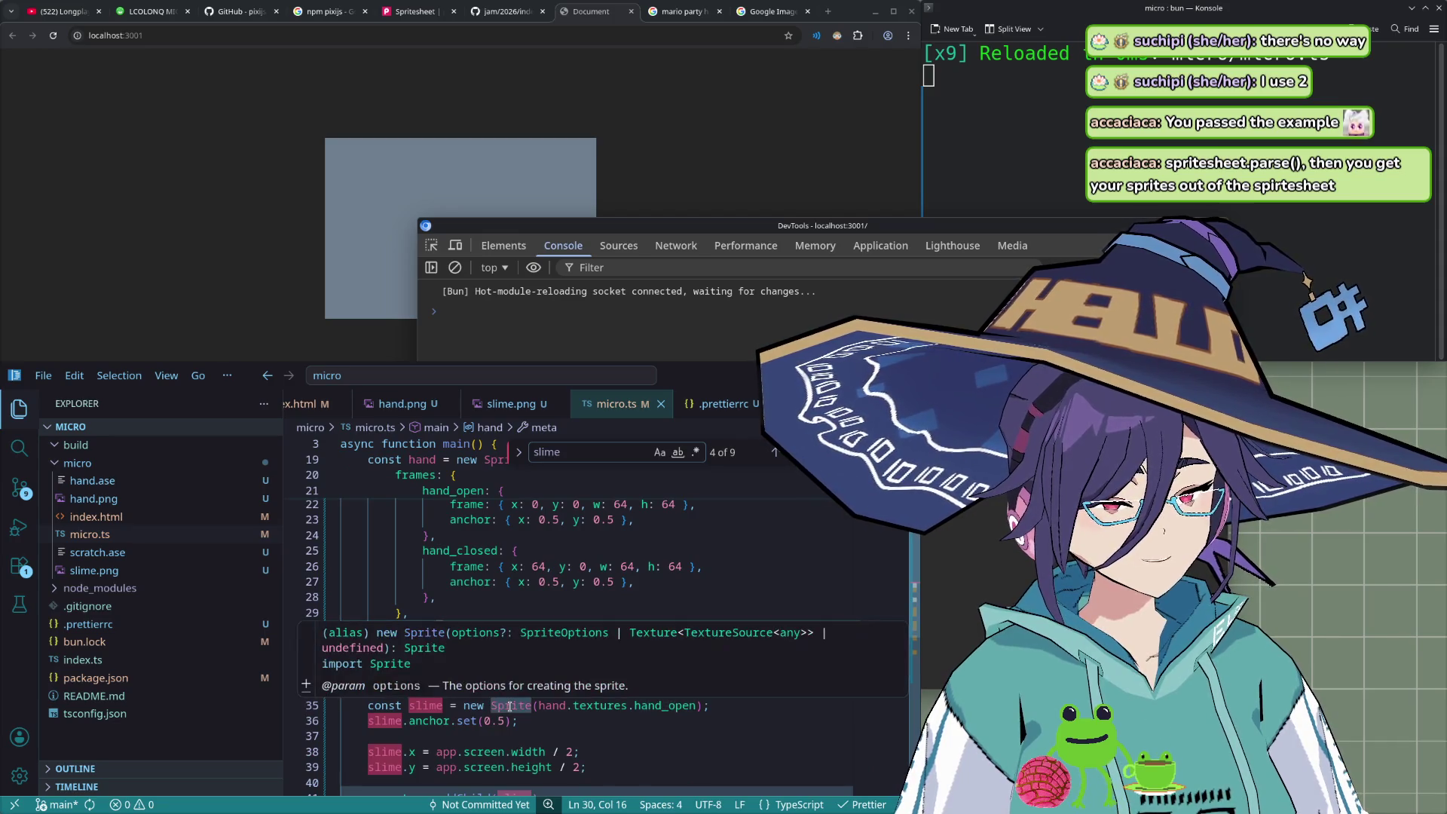
scroll(510, 679, down, 5)
scroll(490, 663, down, 1)
scroll(441, 621, up, 10)
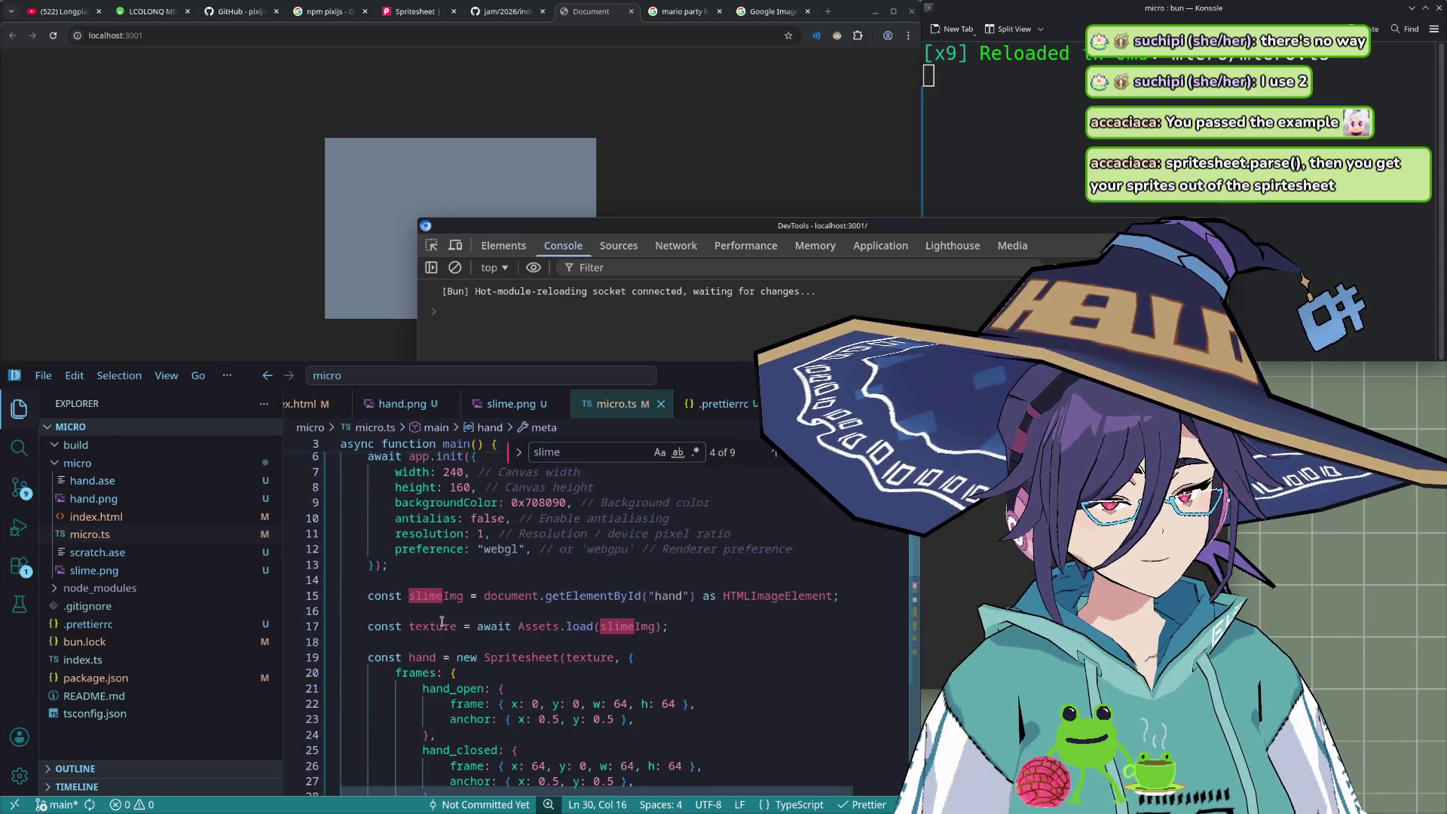
scroll(502, 411, up, 3)
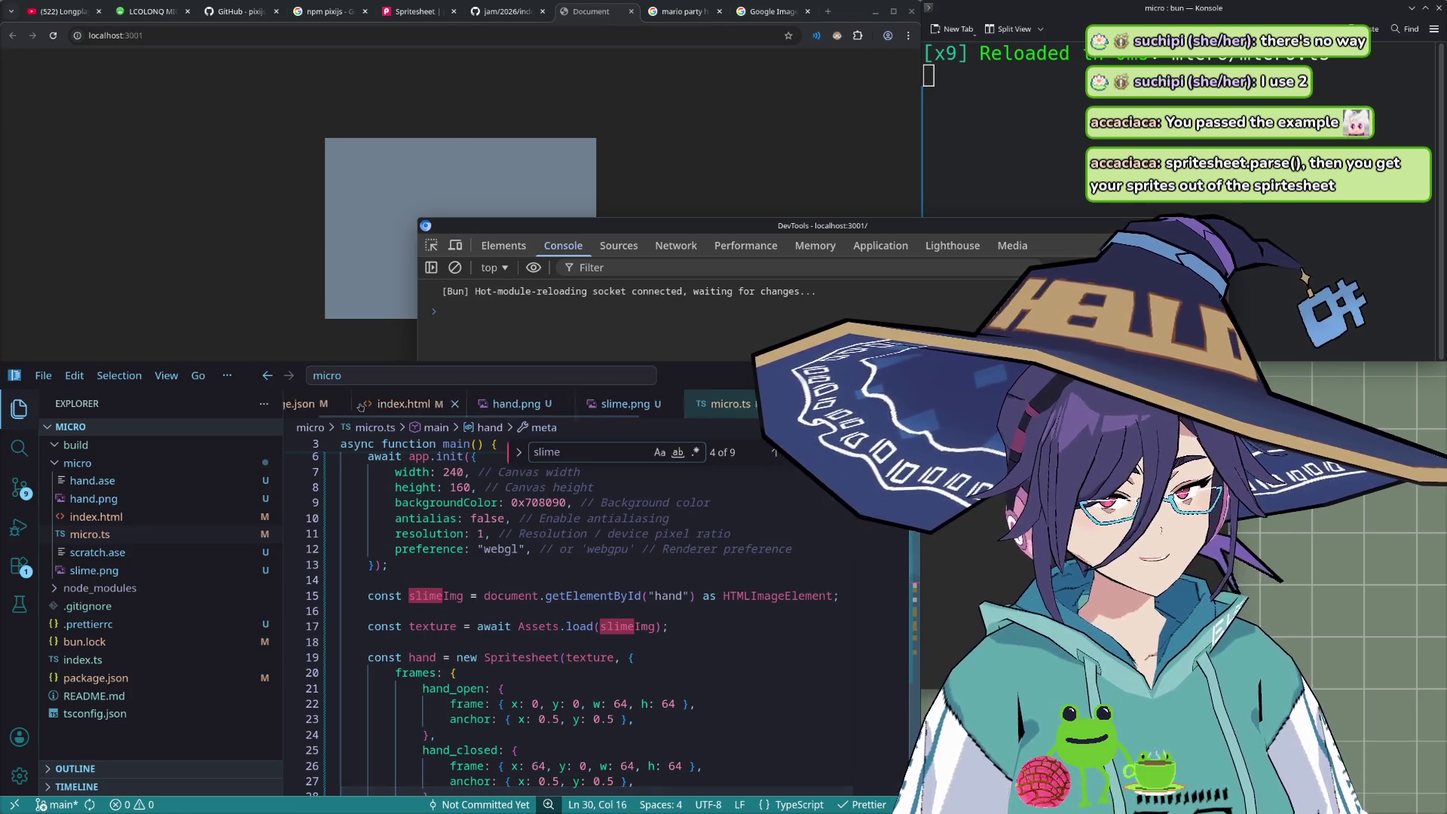
click(473, 405)
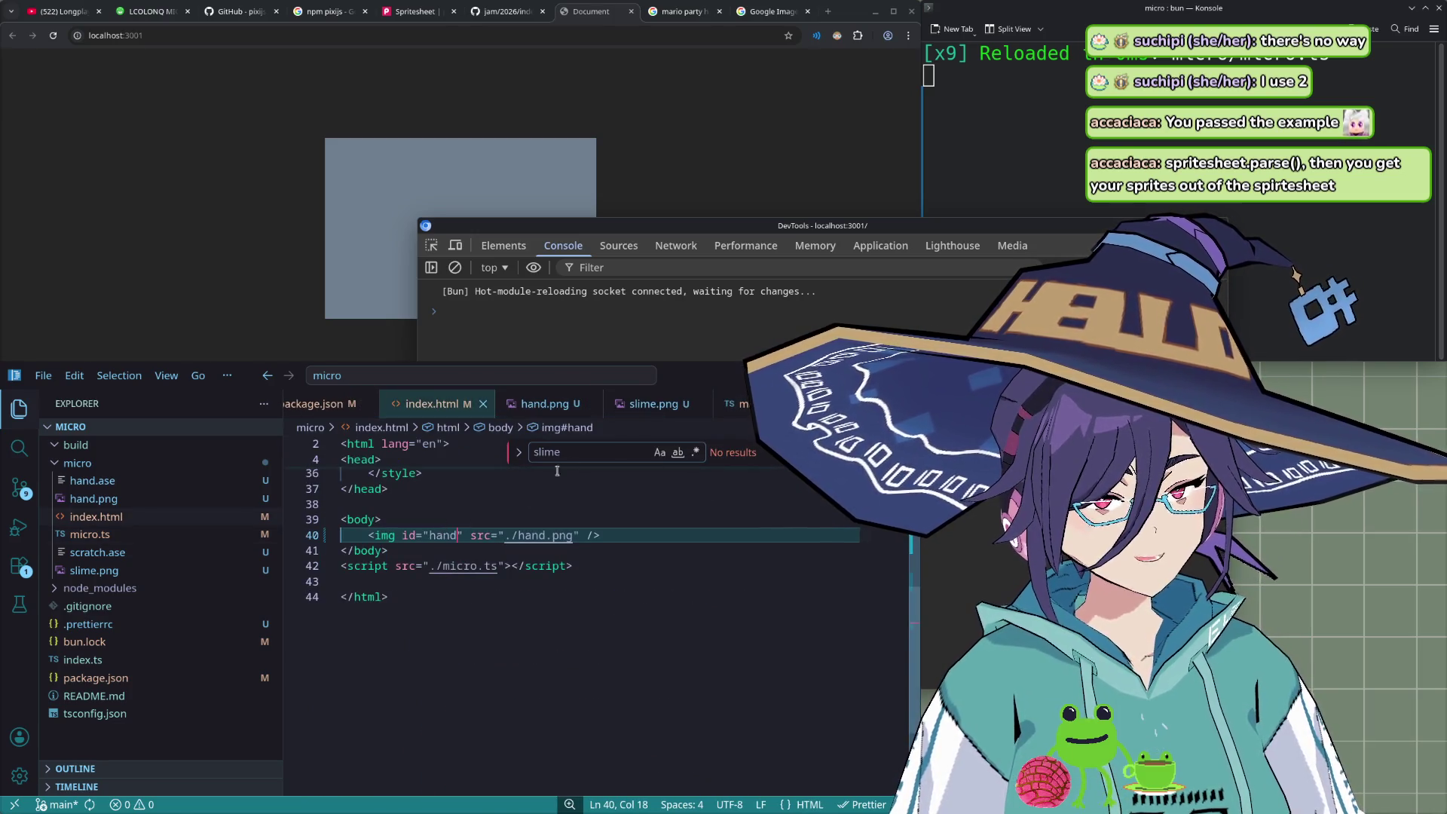
- Inspect the PNG requests in Network (128 × 64), then view the Elements tree
click(542, 332)
click(676, 245)
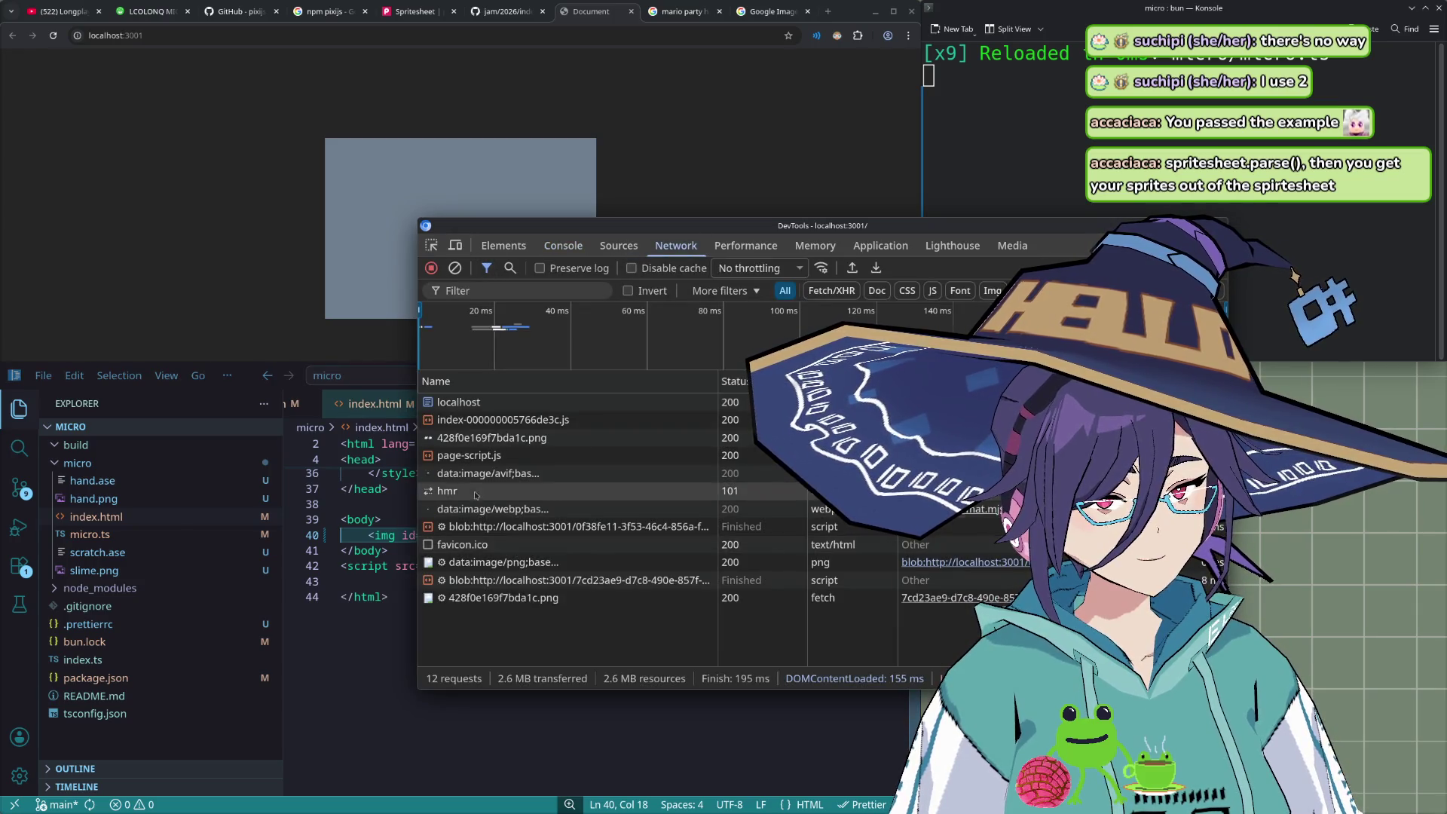
click(520, 598)
click(829, 382)
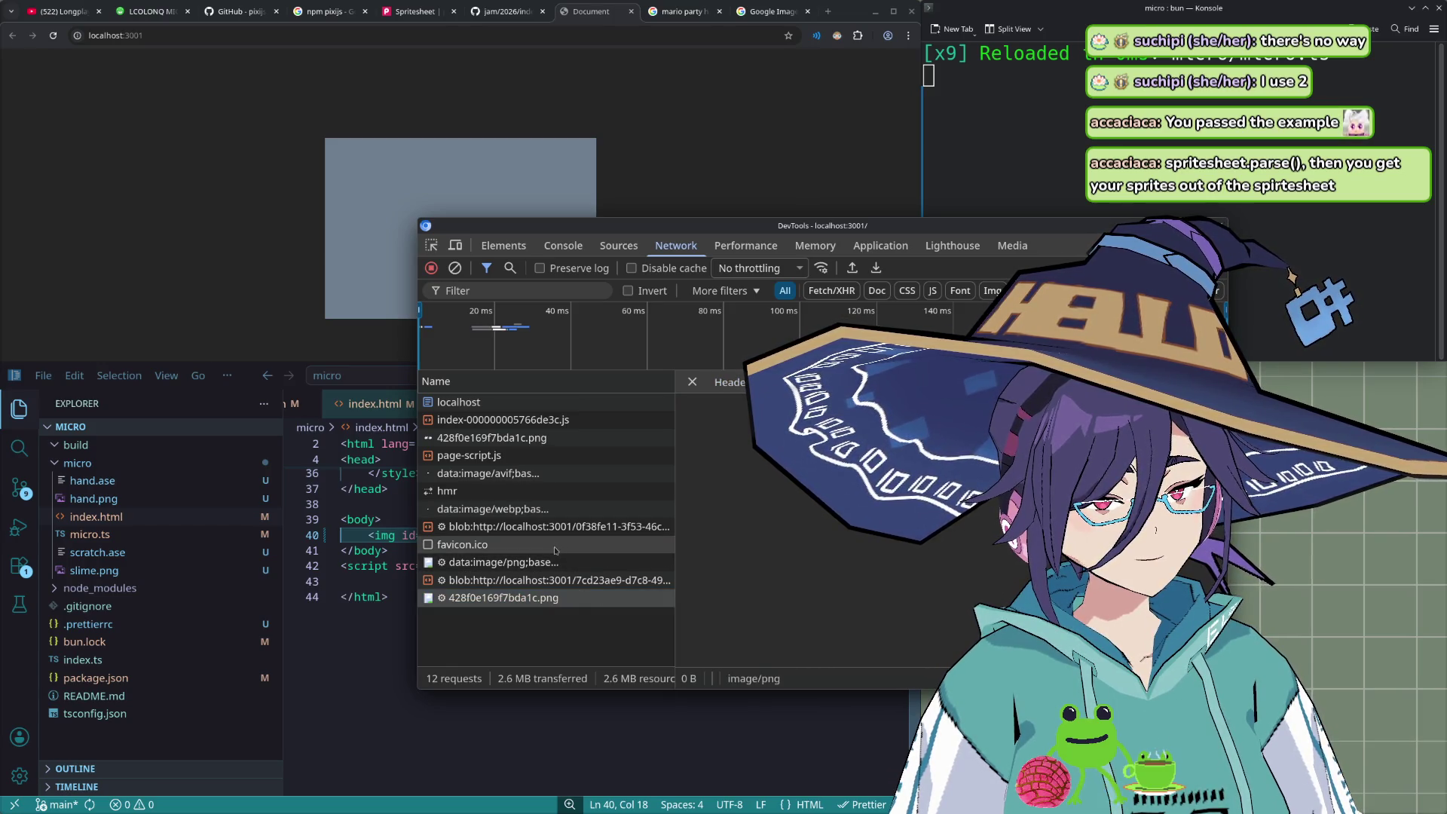
click(623, 442)
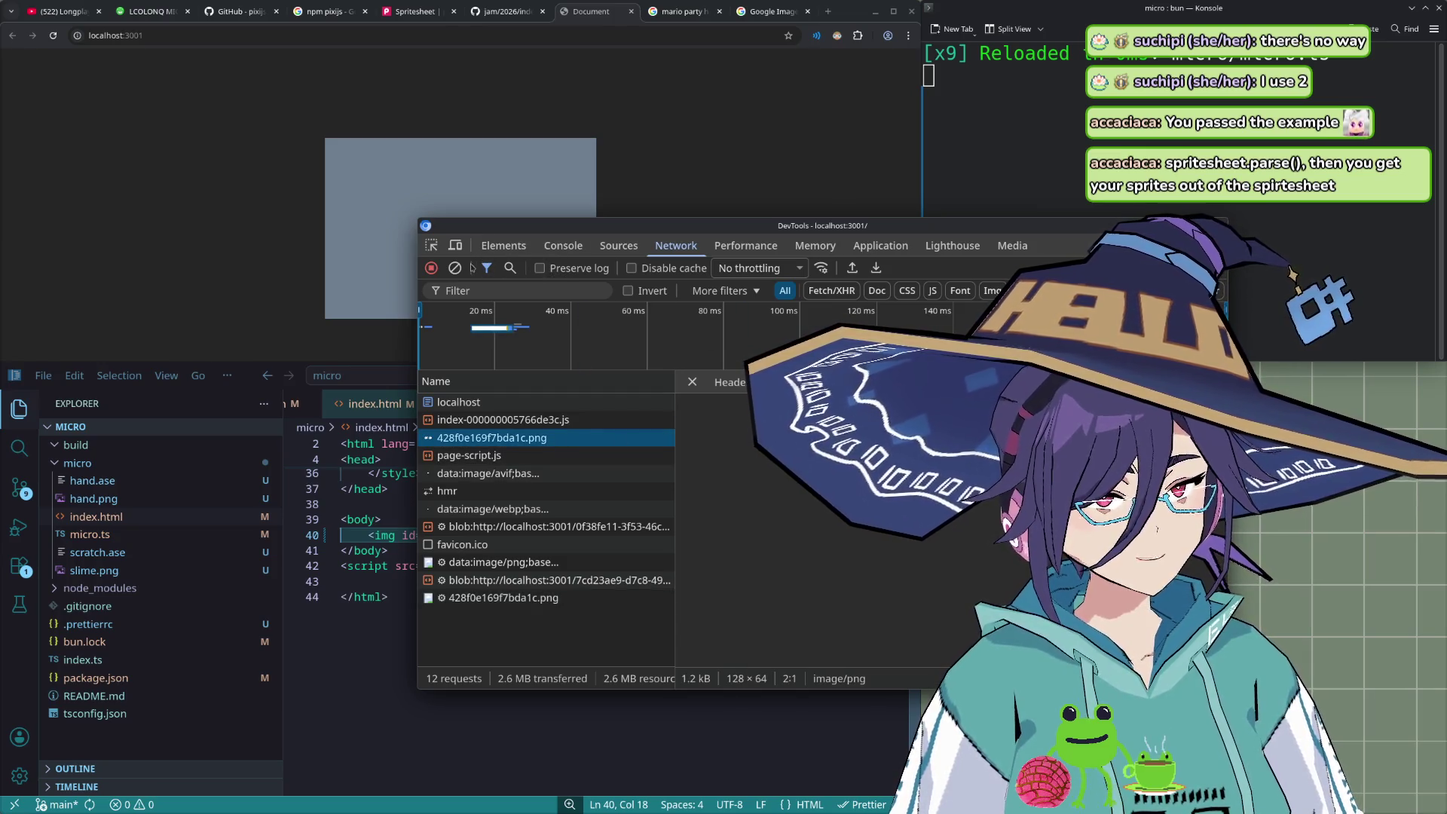
click(563, 246)
click(504, 246)
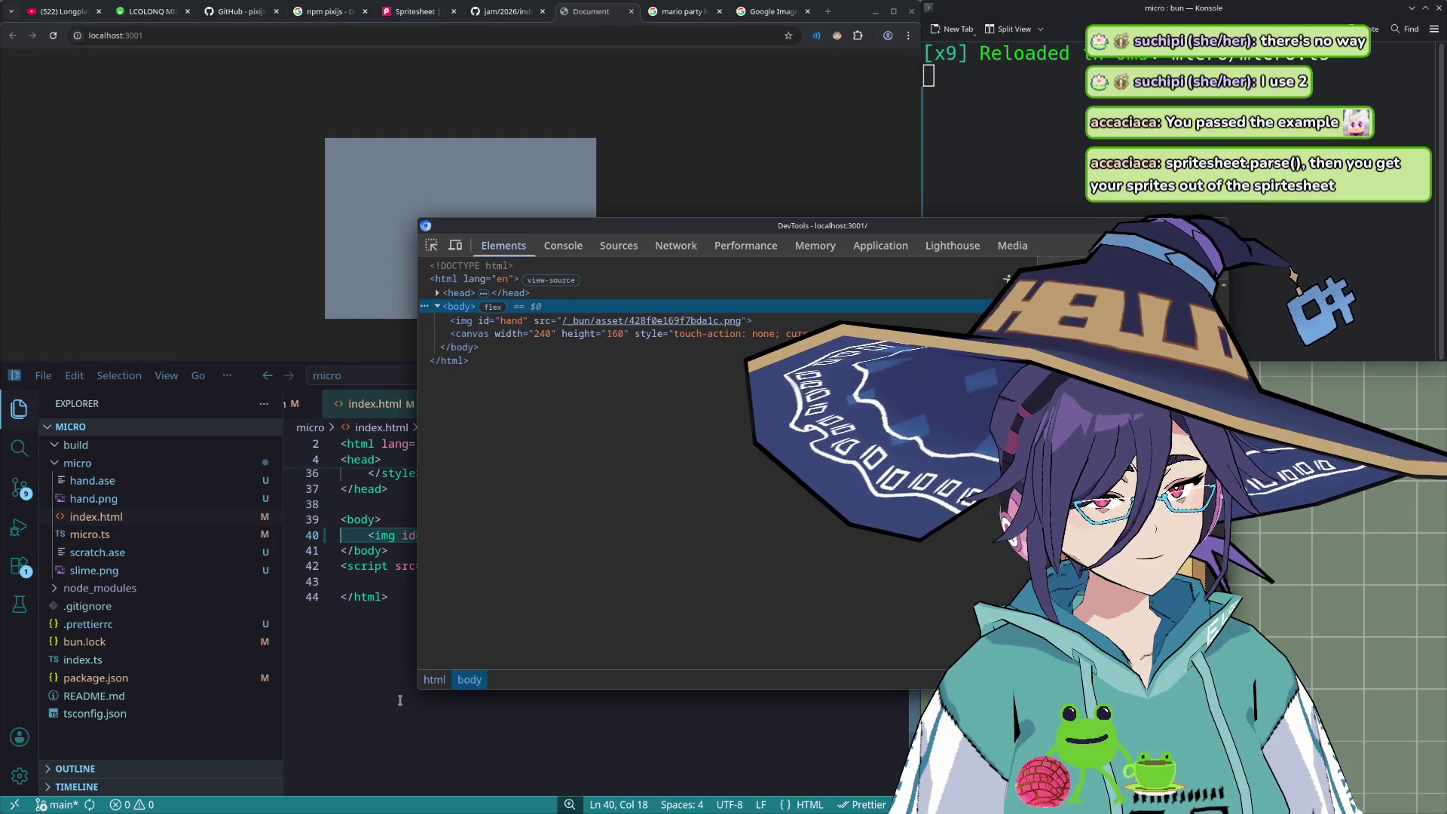
- Close index.html, then close all remaining editors with Ctrl+K W
click(399, 700)
scroll(452, 671, up, 5)
scroll(541, 641, down, 5)
scroll(678, 405, down, 2)
scroll(730, 407, down, 2)
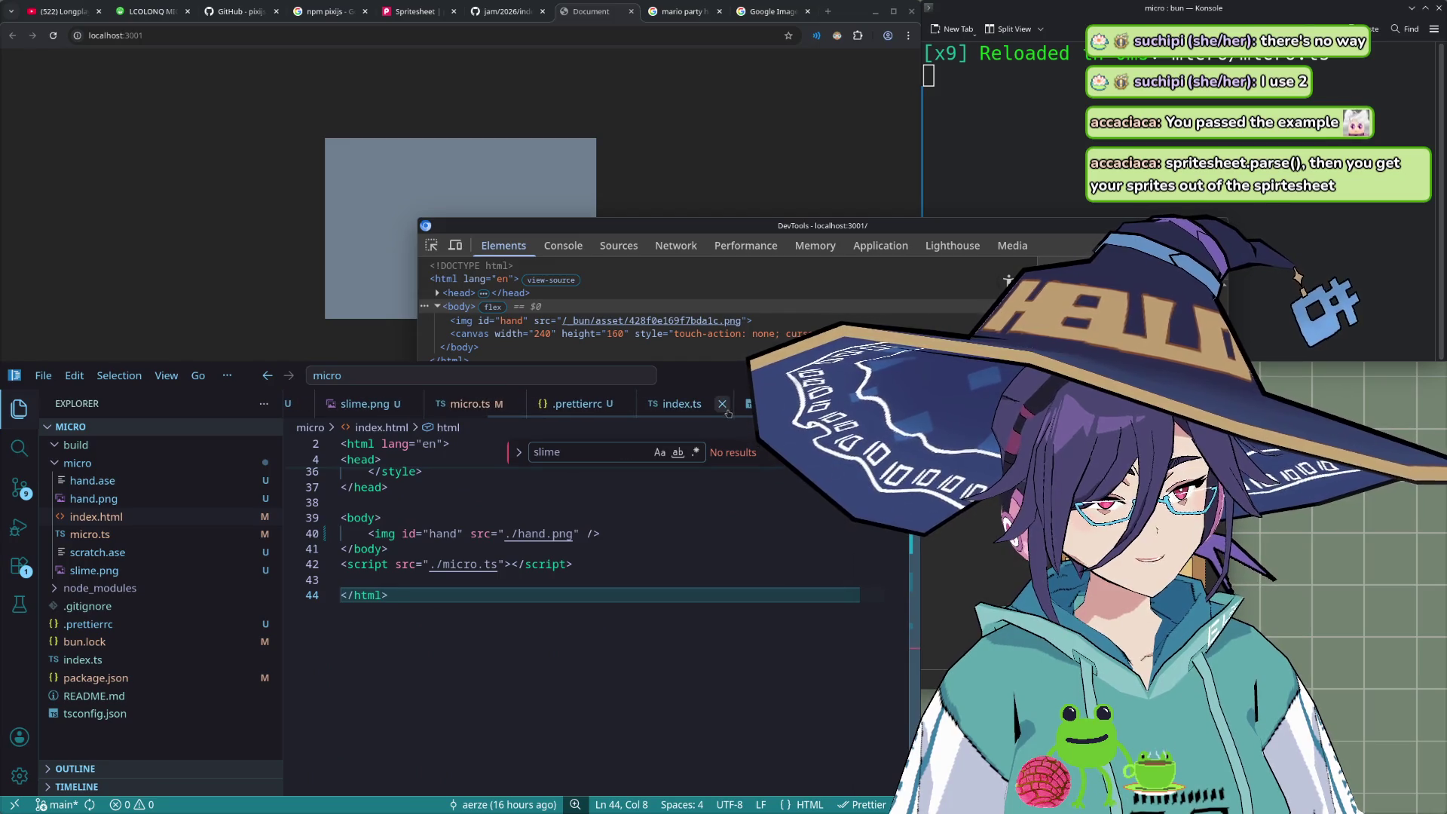
key(ctrl+w)
click(488, 403)
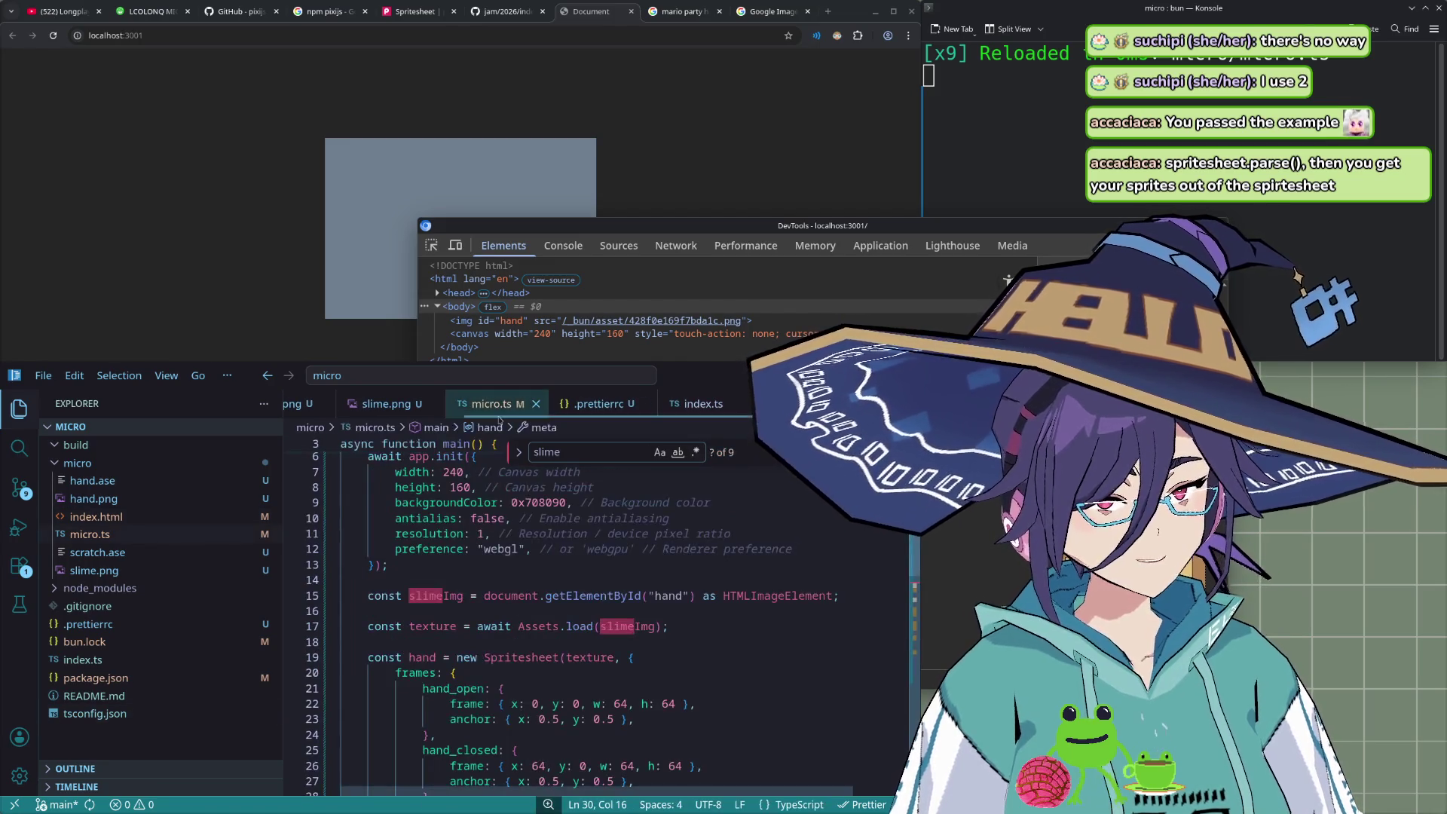
click(547, 614)
key(ctrl+k)
key(ctrl+w)
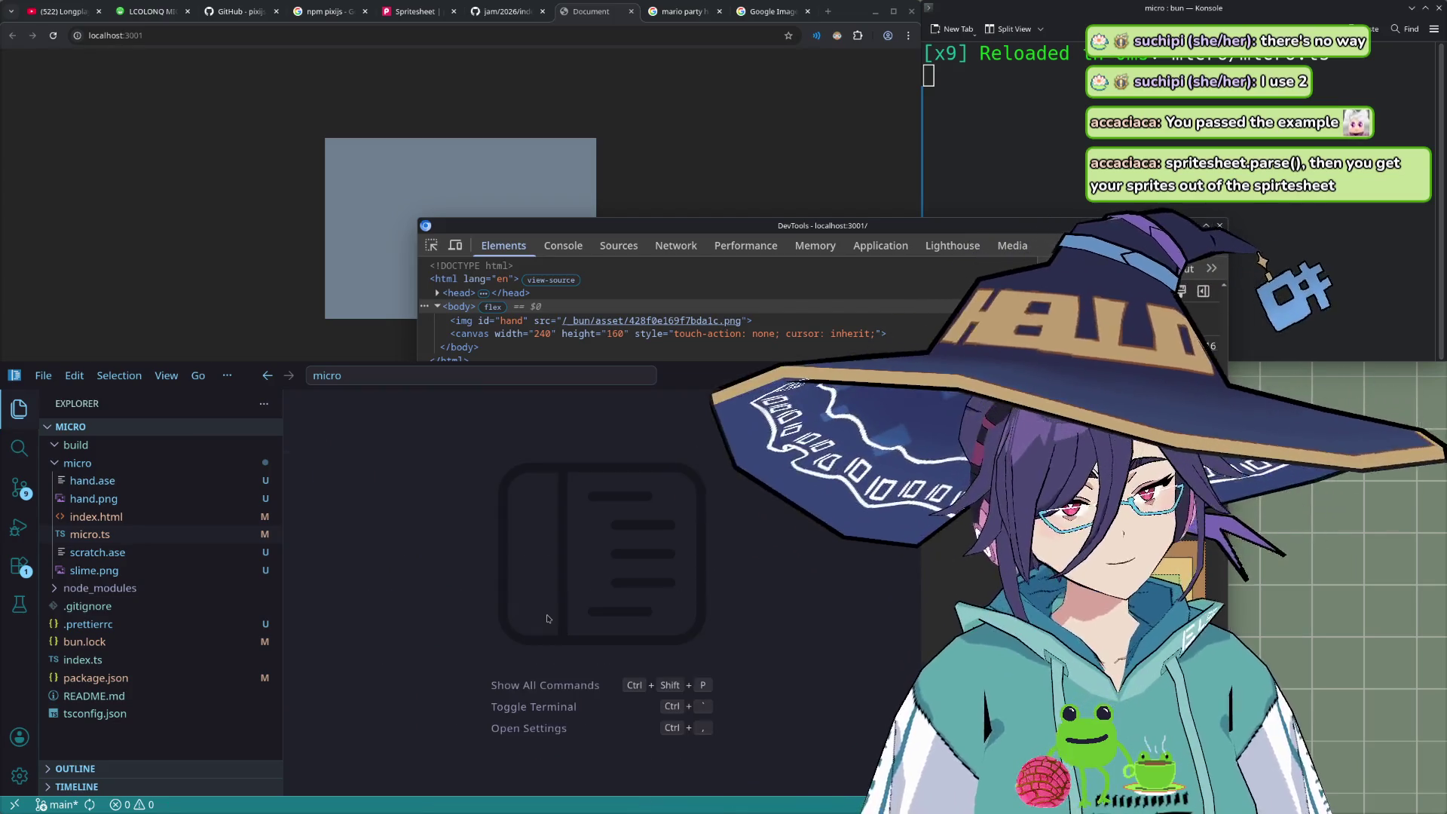
- Reopen micro.ts and scroll through the hand Spritesheet frame definitions
click(105, 534)
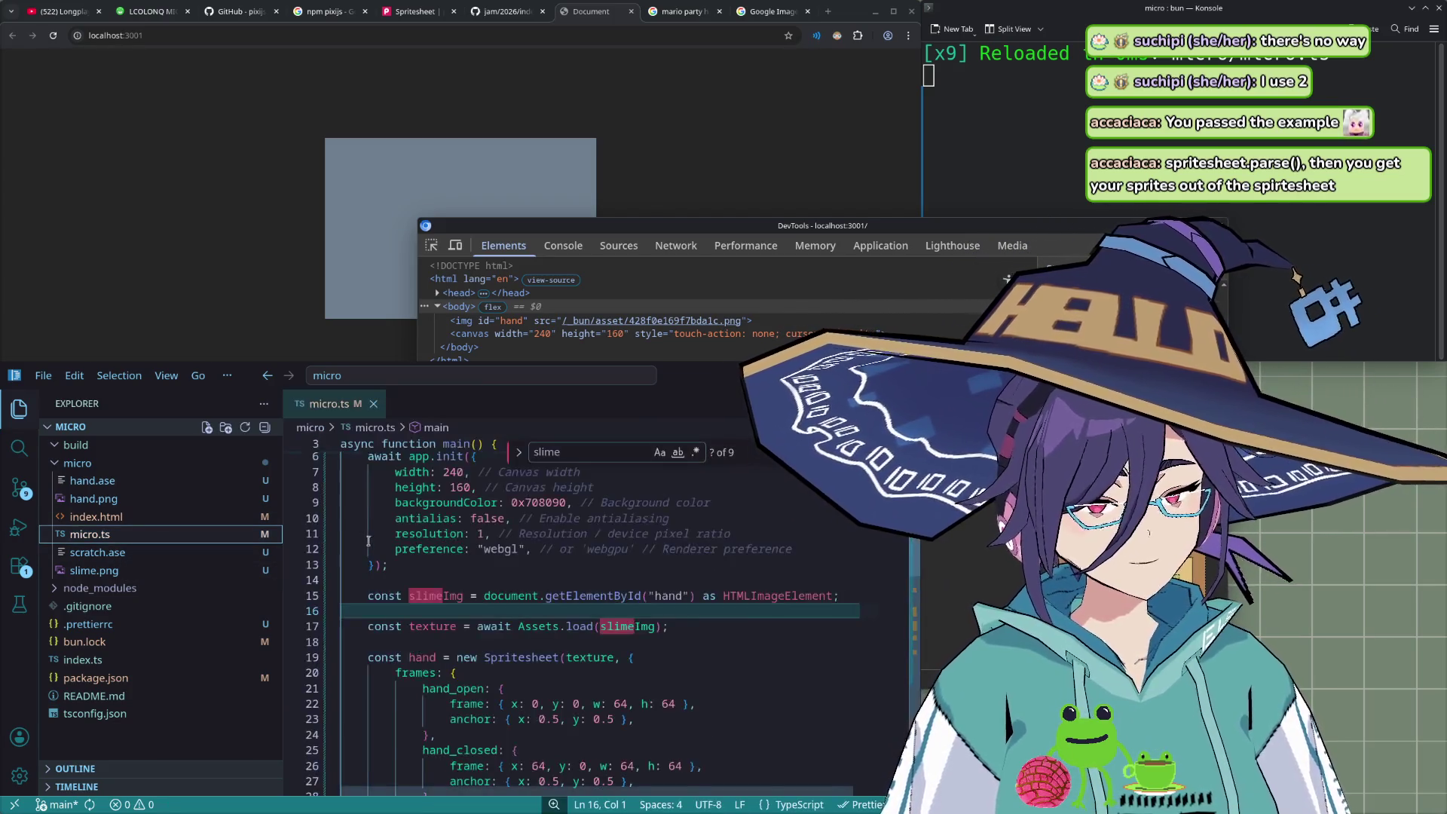
scroll(661, 528, up, 5)
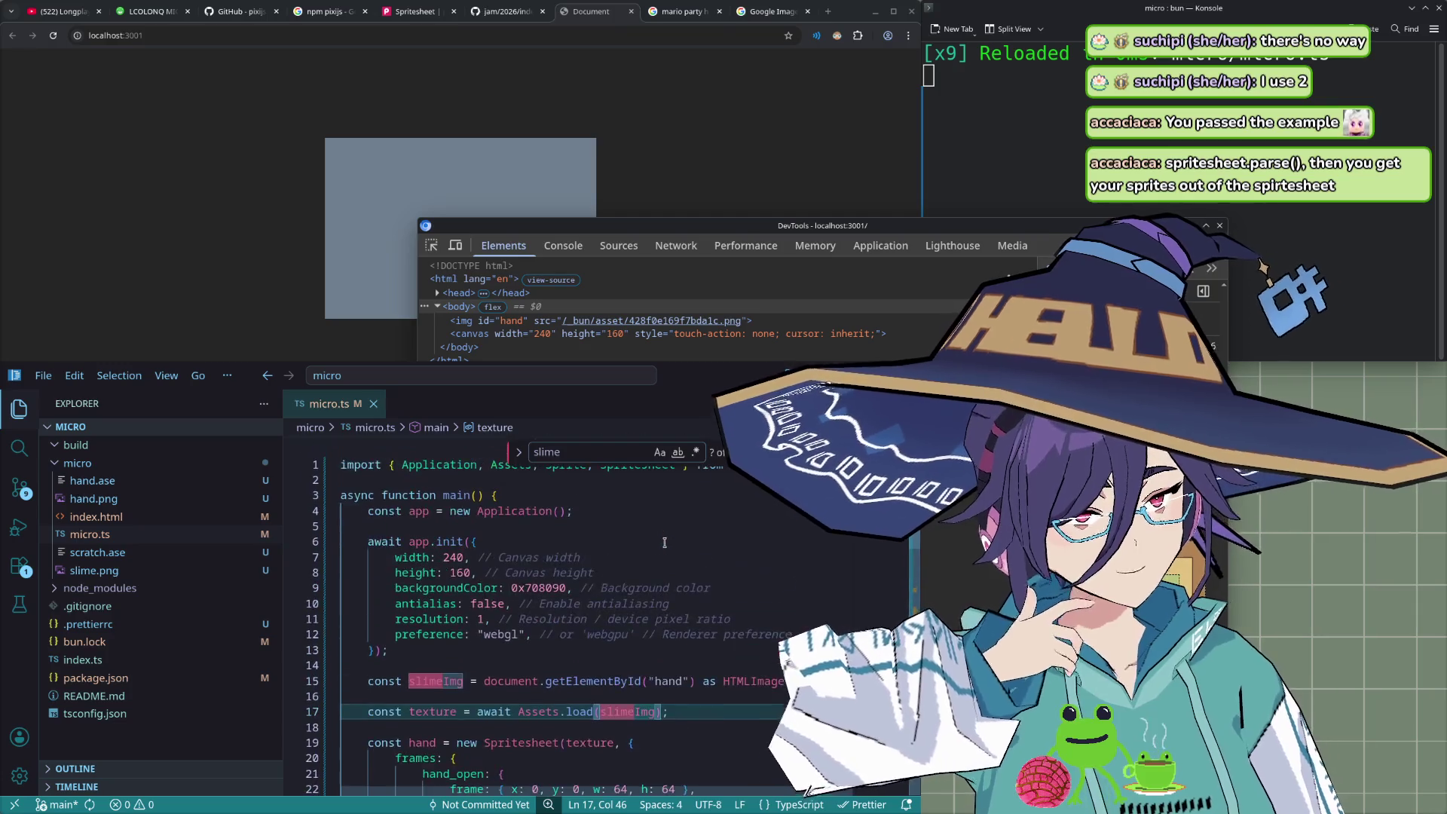
scroll(568, 607, down, 2)
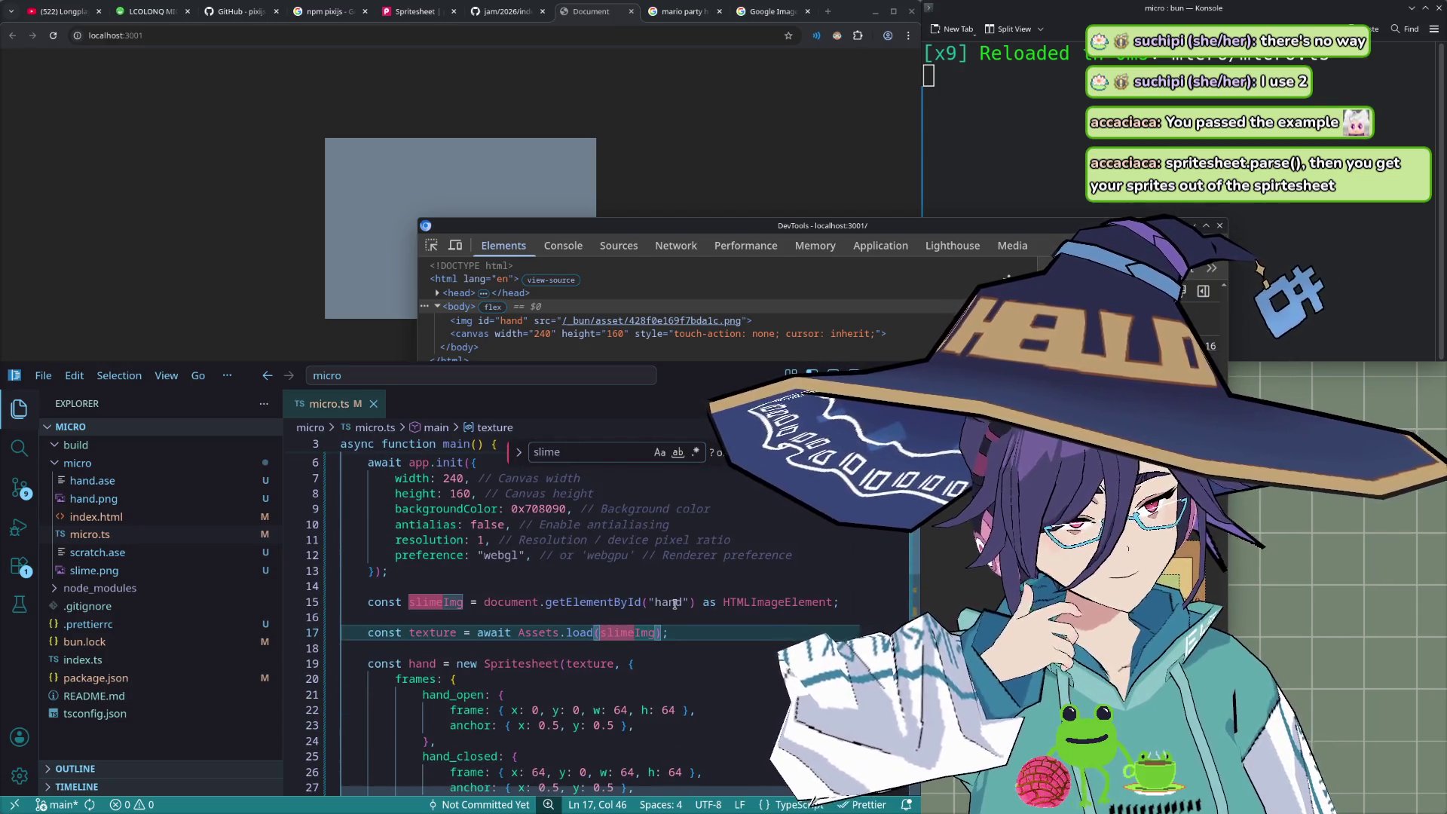
scroll(670, 604, down, 2)
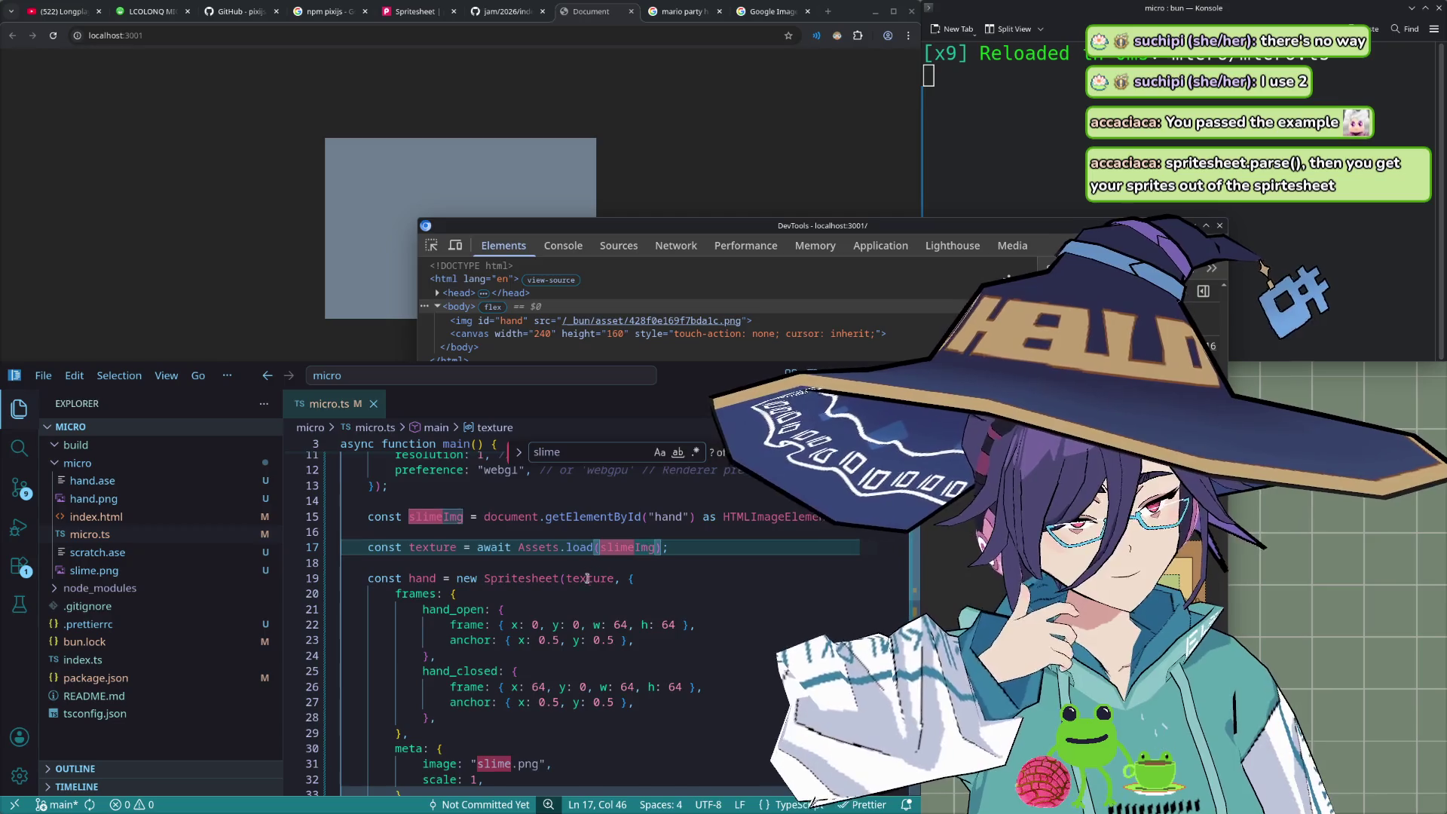
scroll(587, 578, down, 2)
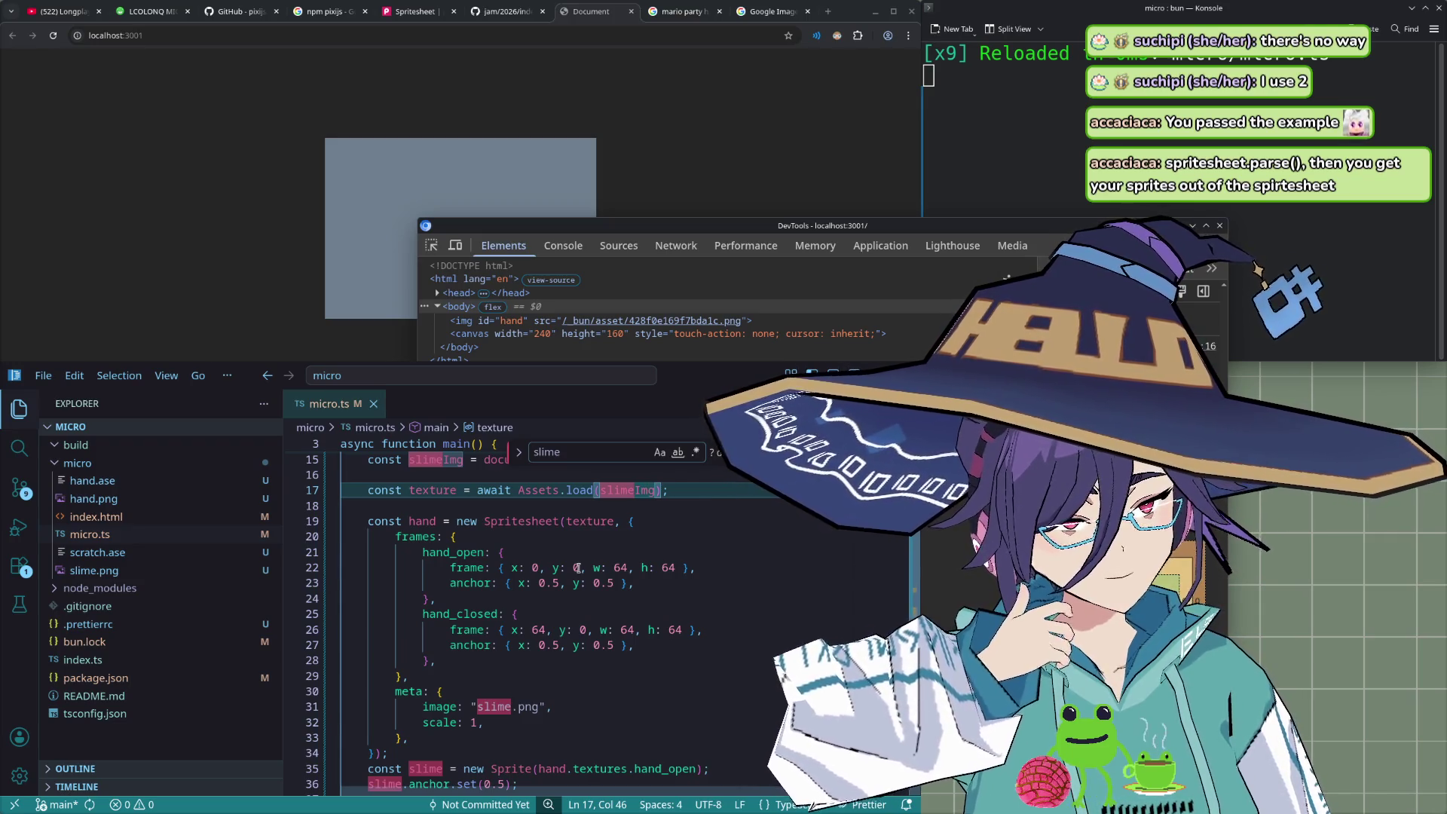
scroll(663, 582, down, 4)
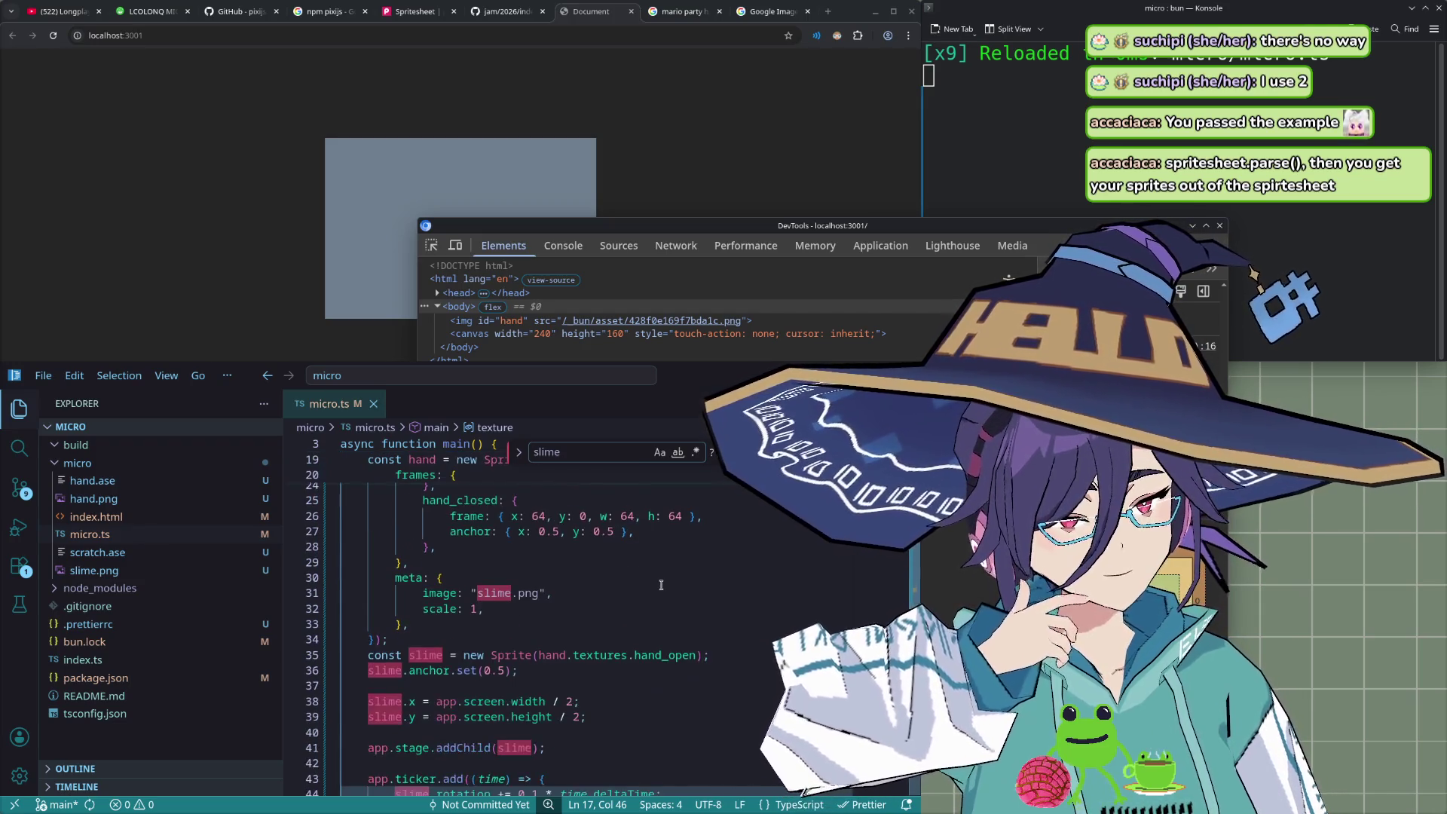
scroll(565, 583, down, 1)
- Move past the meta block to the Sprite created from hand.textures.hand_open, caret after that line
click(533, 583)
scroll(533, 583, down, 1)
scroll(532, 582, down, 2)
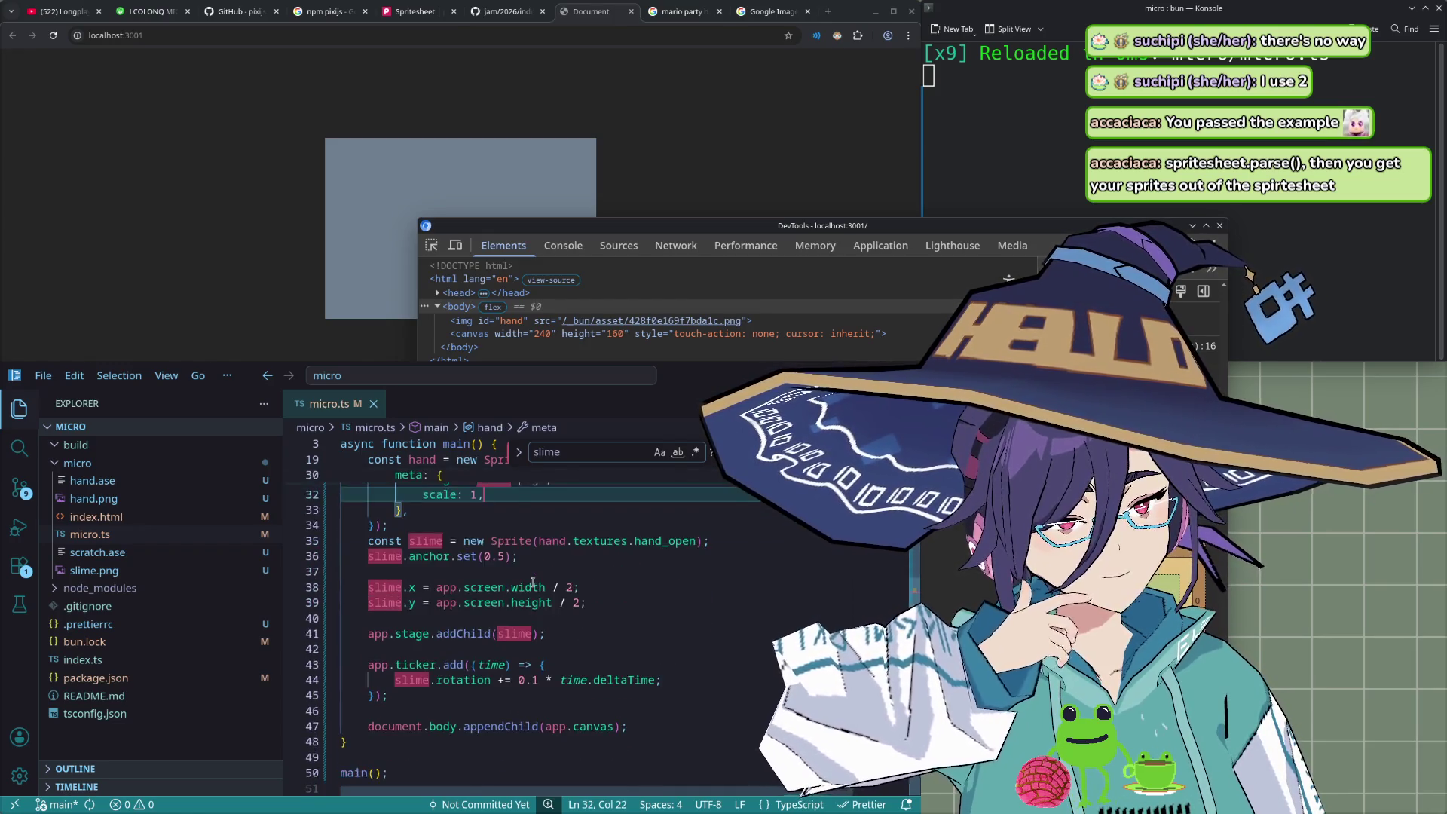
scroll(550, 599, down, 1)
scroll(569, 616, down, 1)
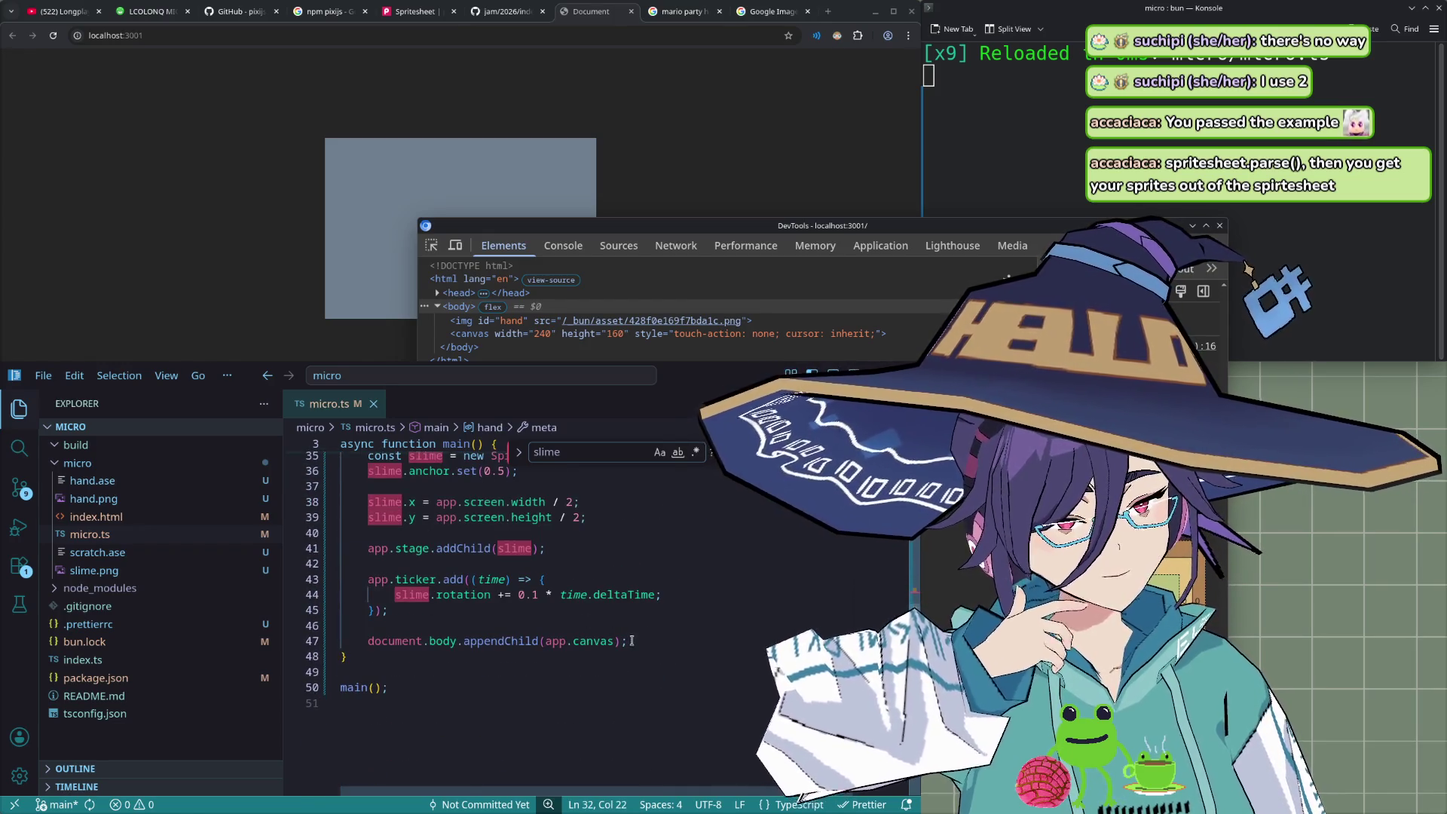
scroll(632, 641, up, 2)
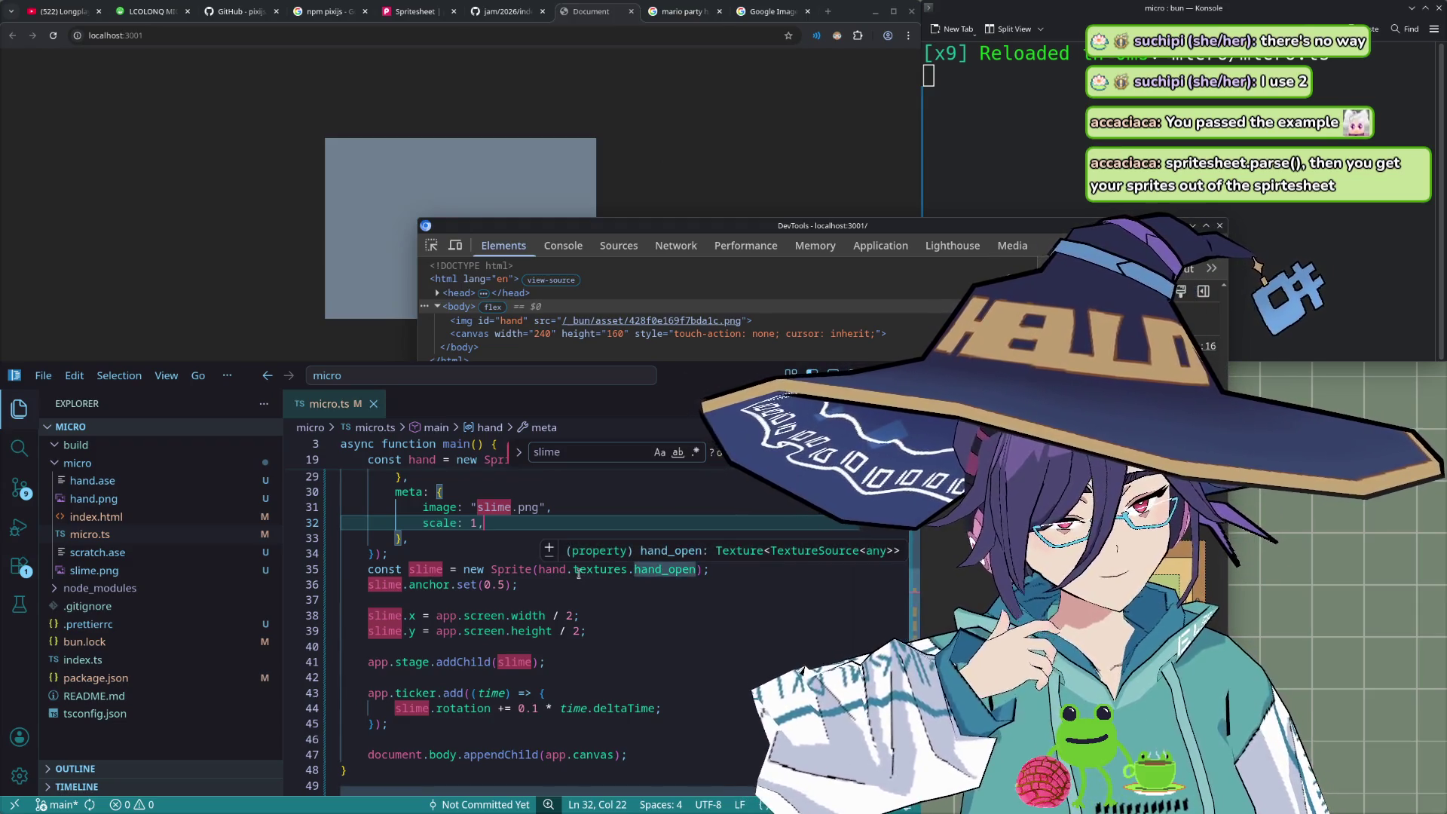
click(730, 569)
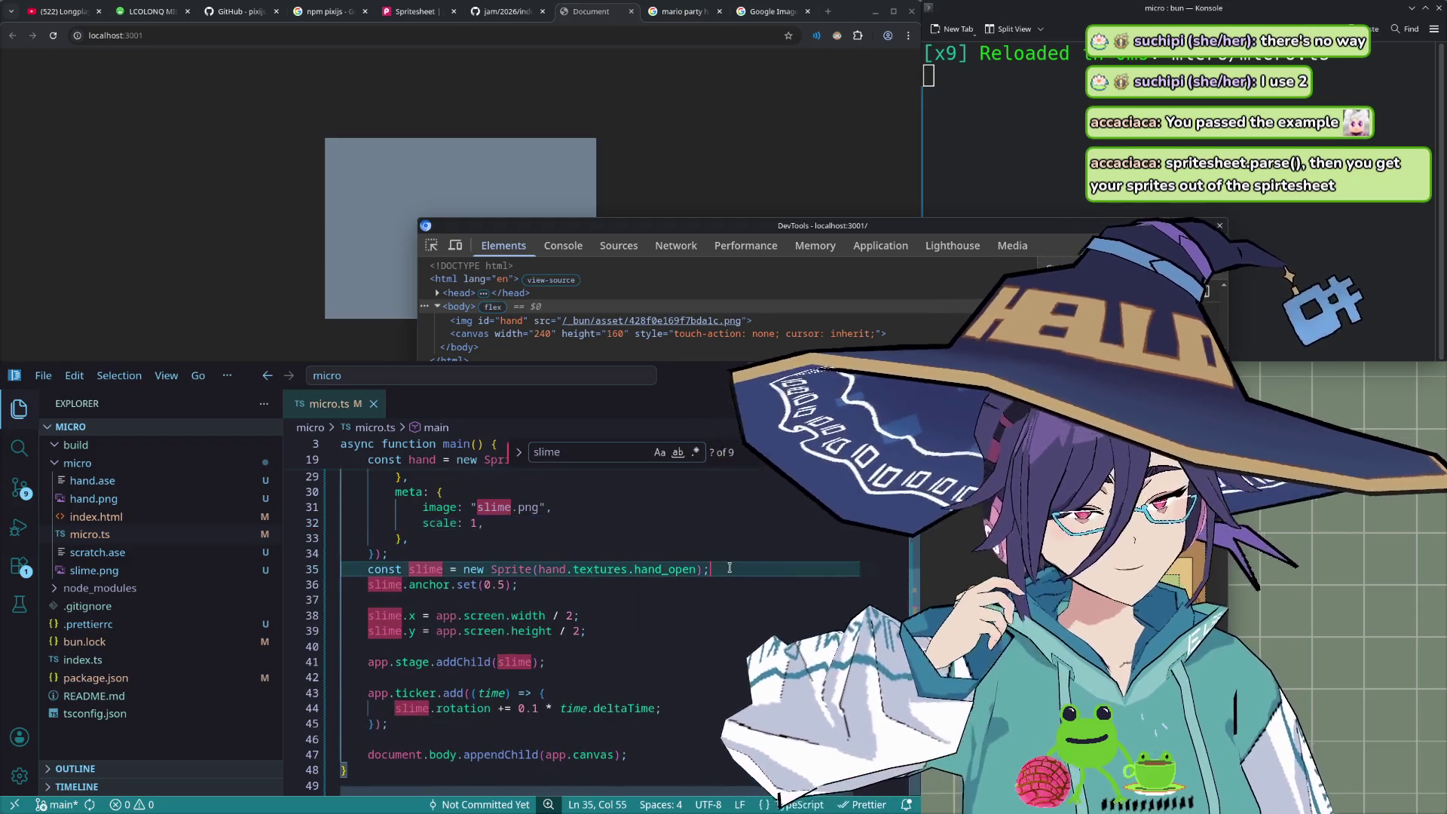
- Add console.log(slime); below the Sprite line and save micro.ts
key(Return)
text(console.)
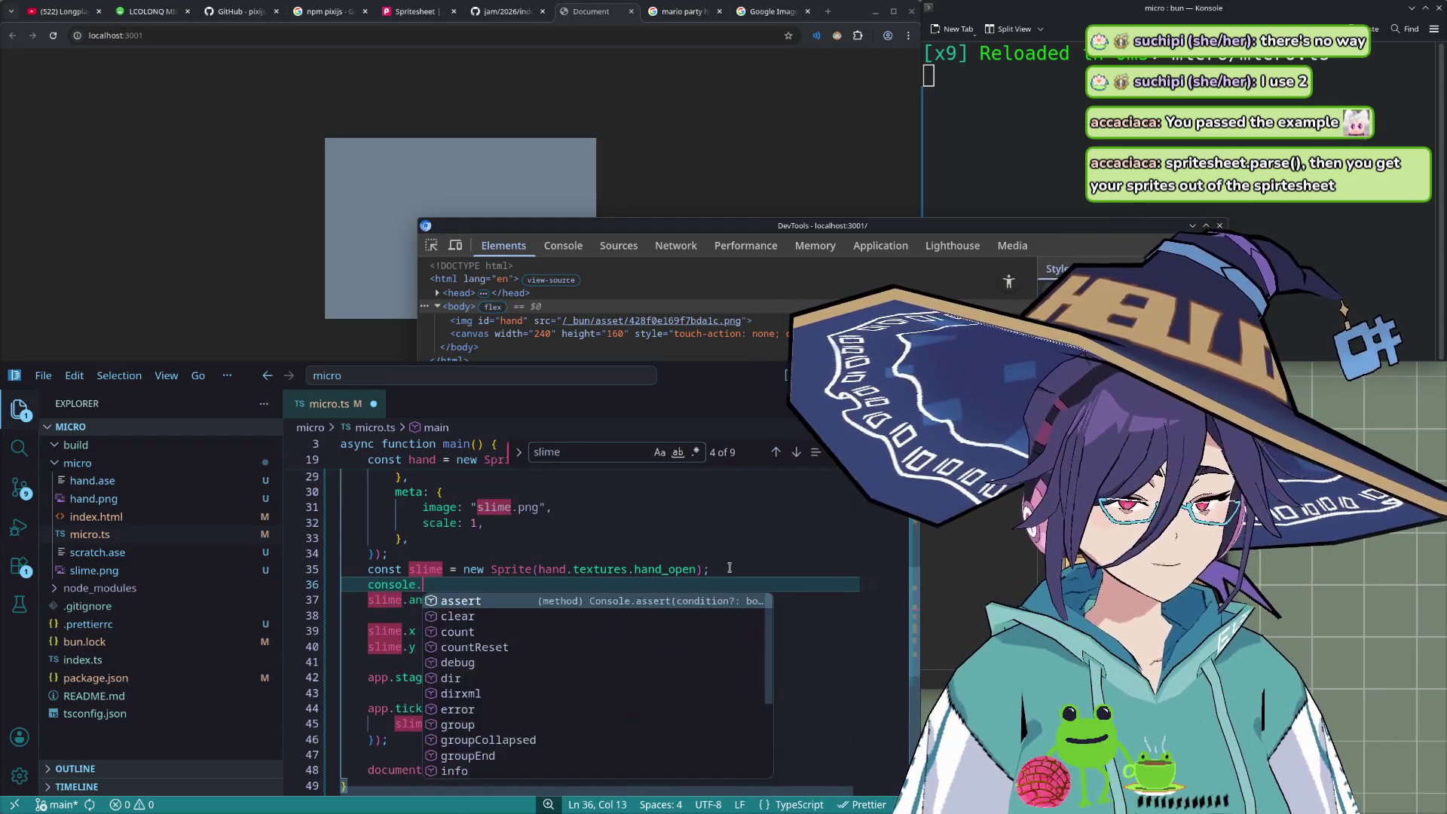
text(log(slime);)
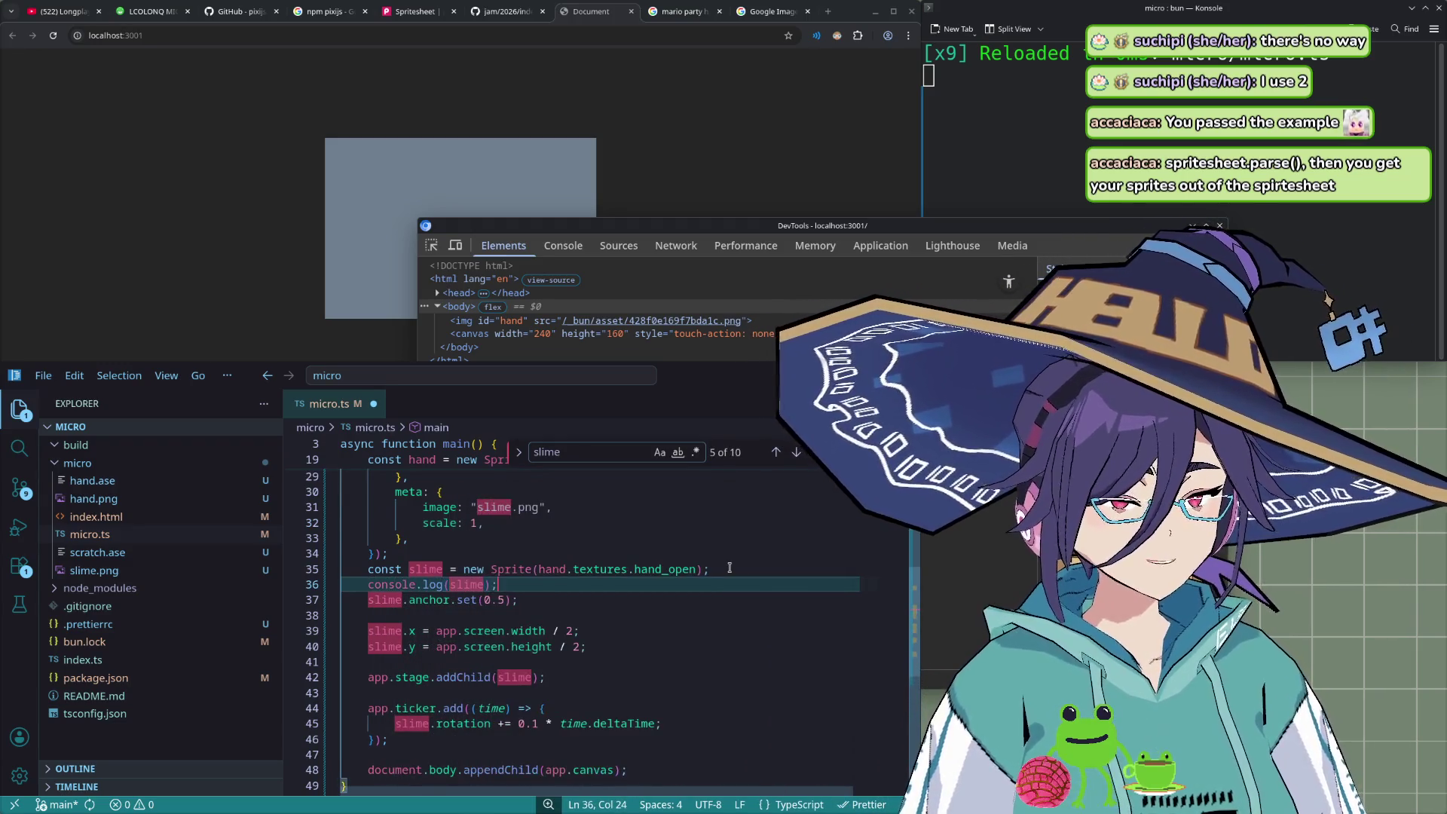
key(ctrl+s)
- Expand the logged Sprite8 object in the DevTools Console and scroll its properties
click(563, 246)
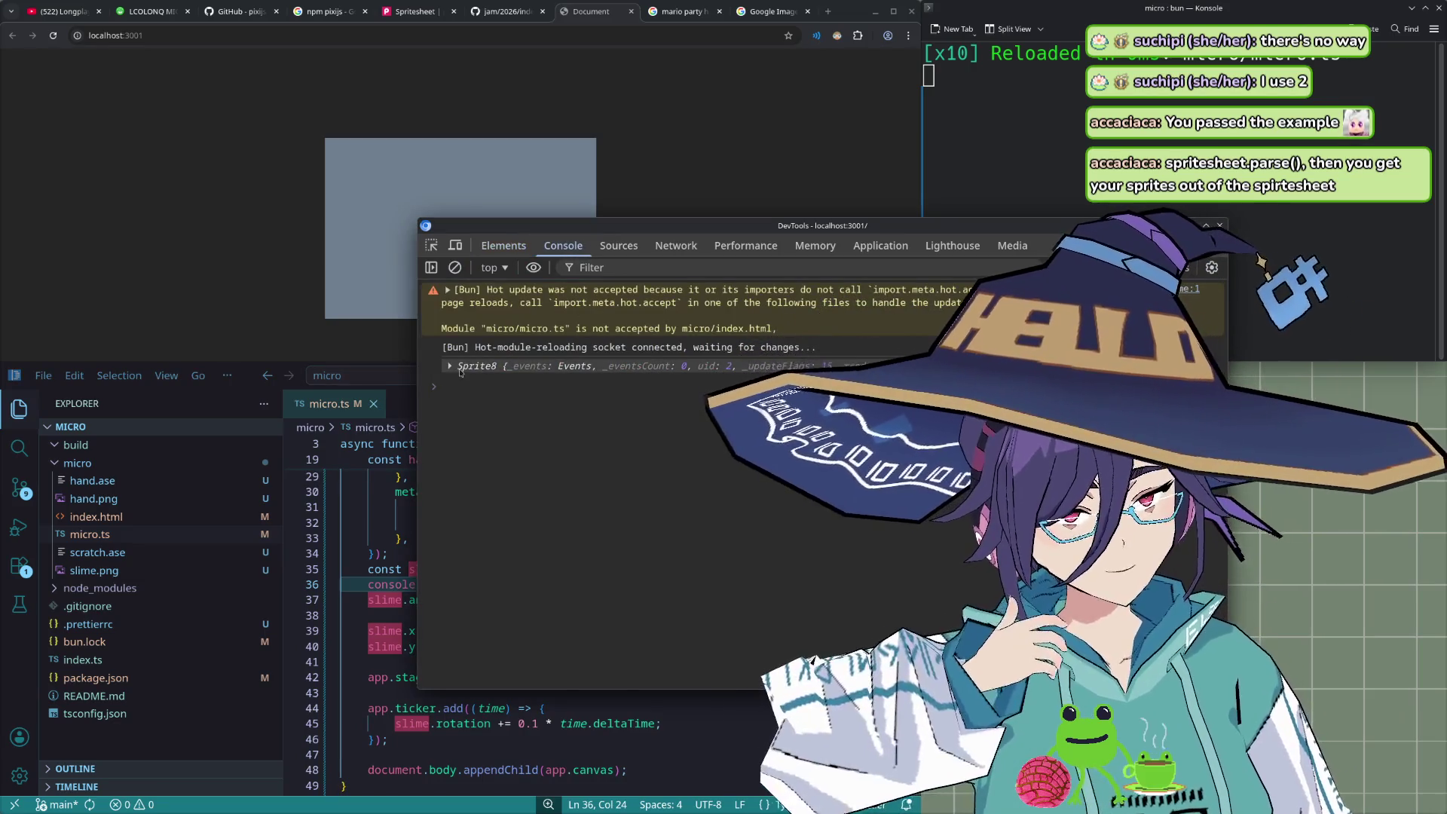
click(460, 367)
scroll(500, 408, down, 1)
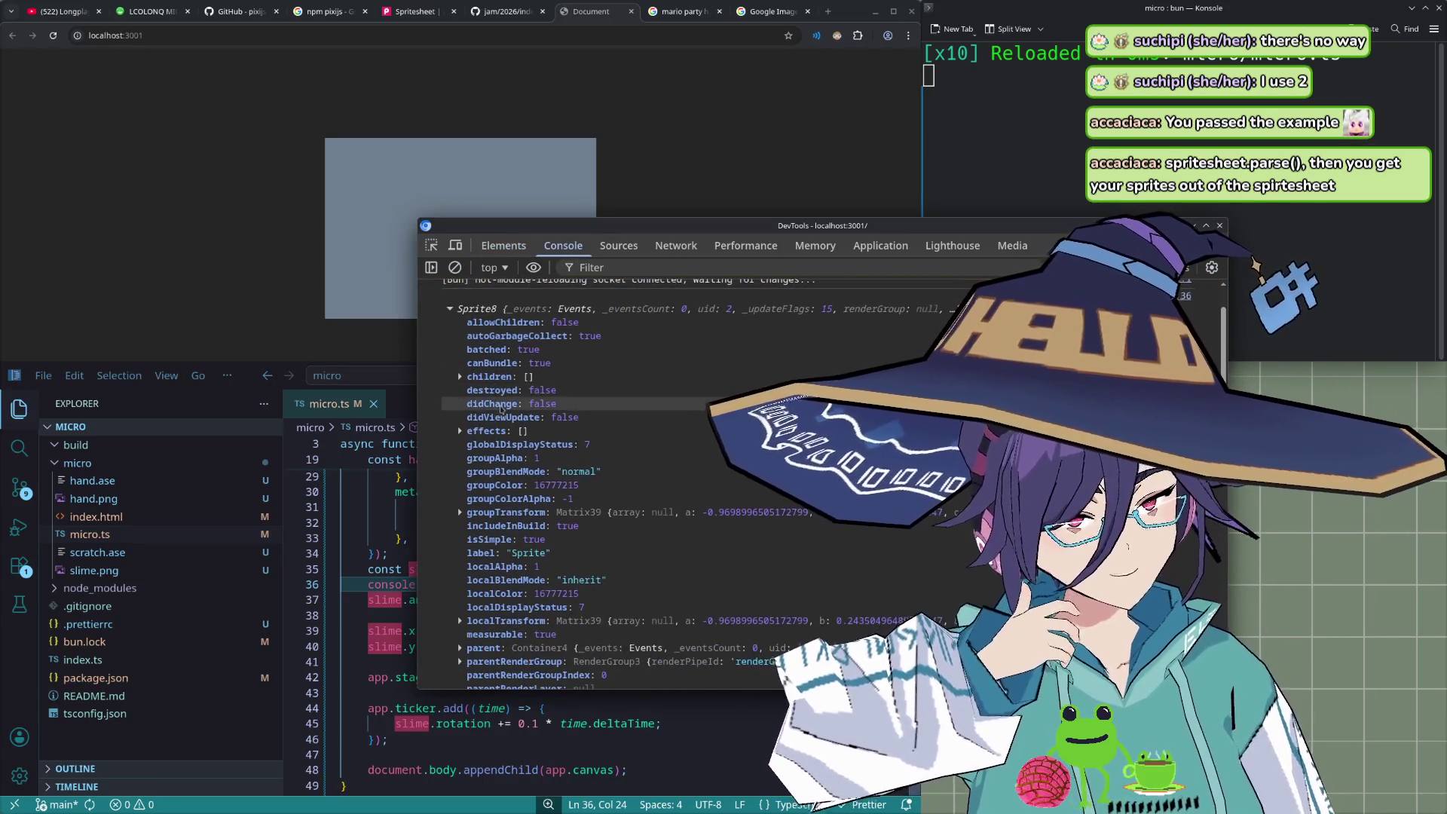
scroll(498, 463, down, 2)
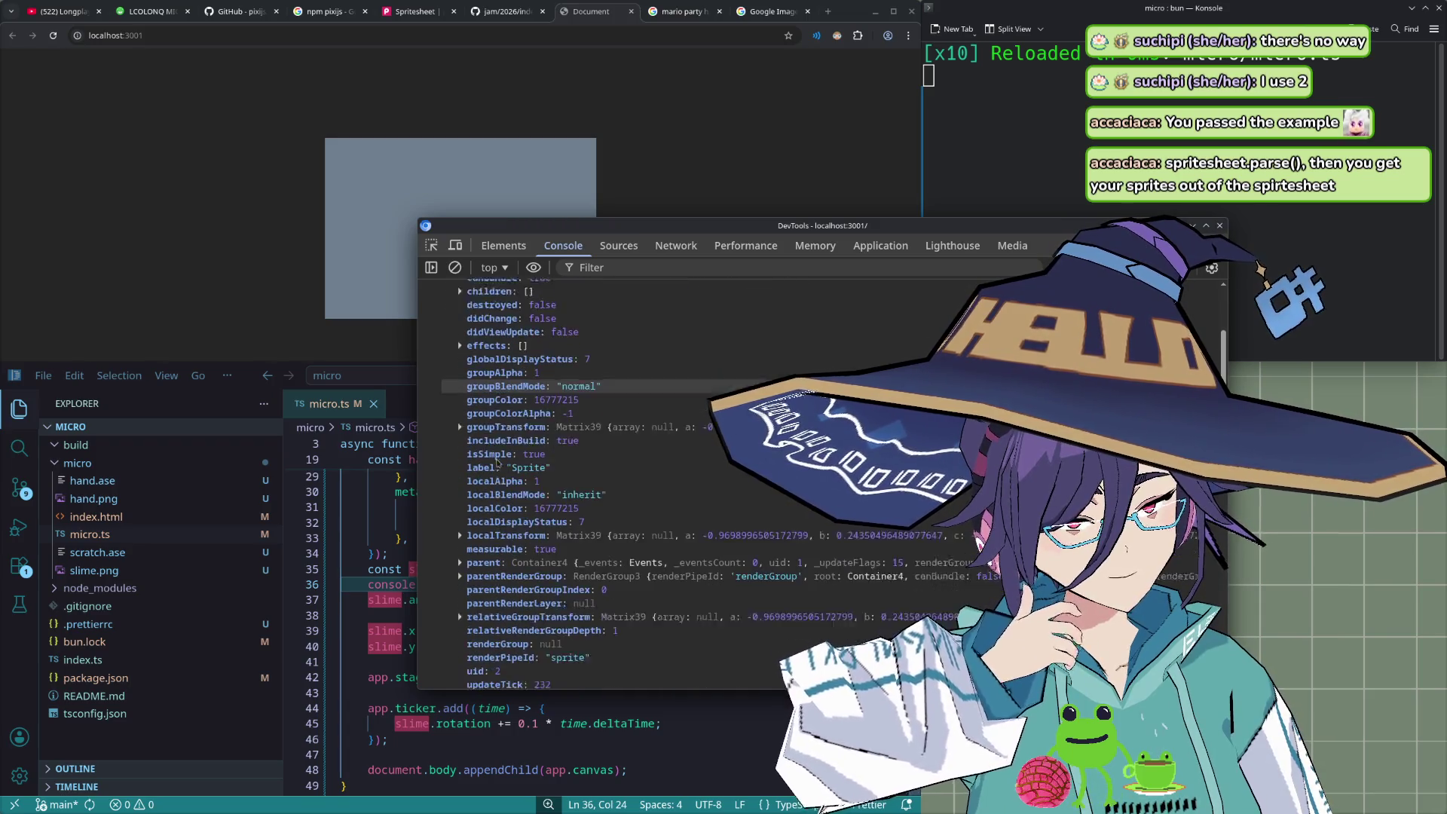
scroll(493, 459, down, 3)
scroll(490, 456, down, 3)
scroll(487, 453, down, 4)
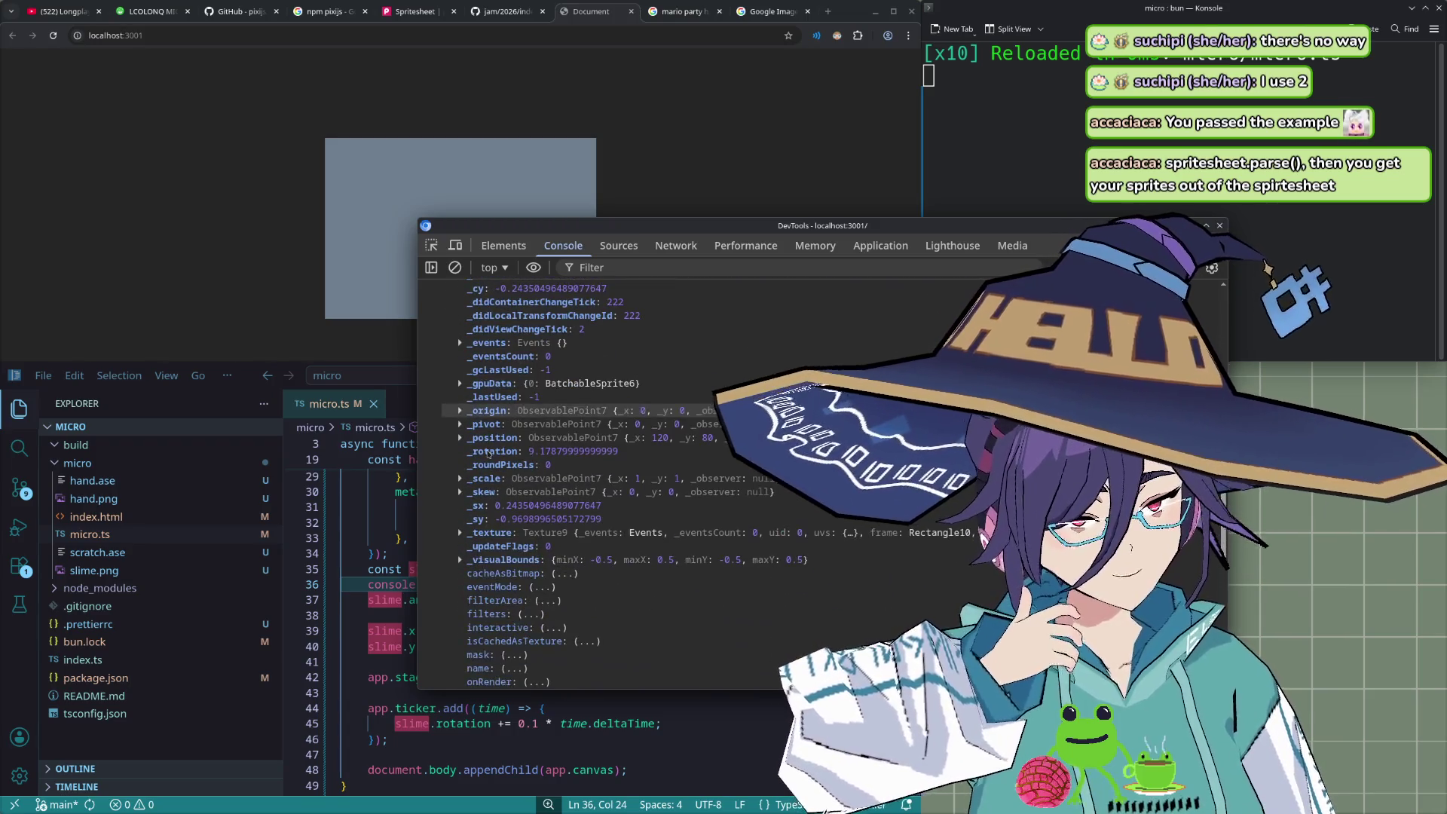
scroll(490, 444, up, 5)
scroll(493, 414, up, 5)
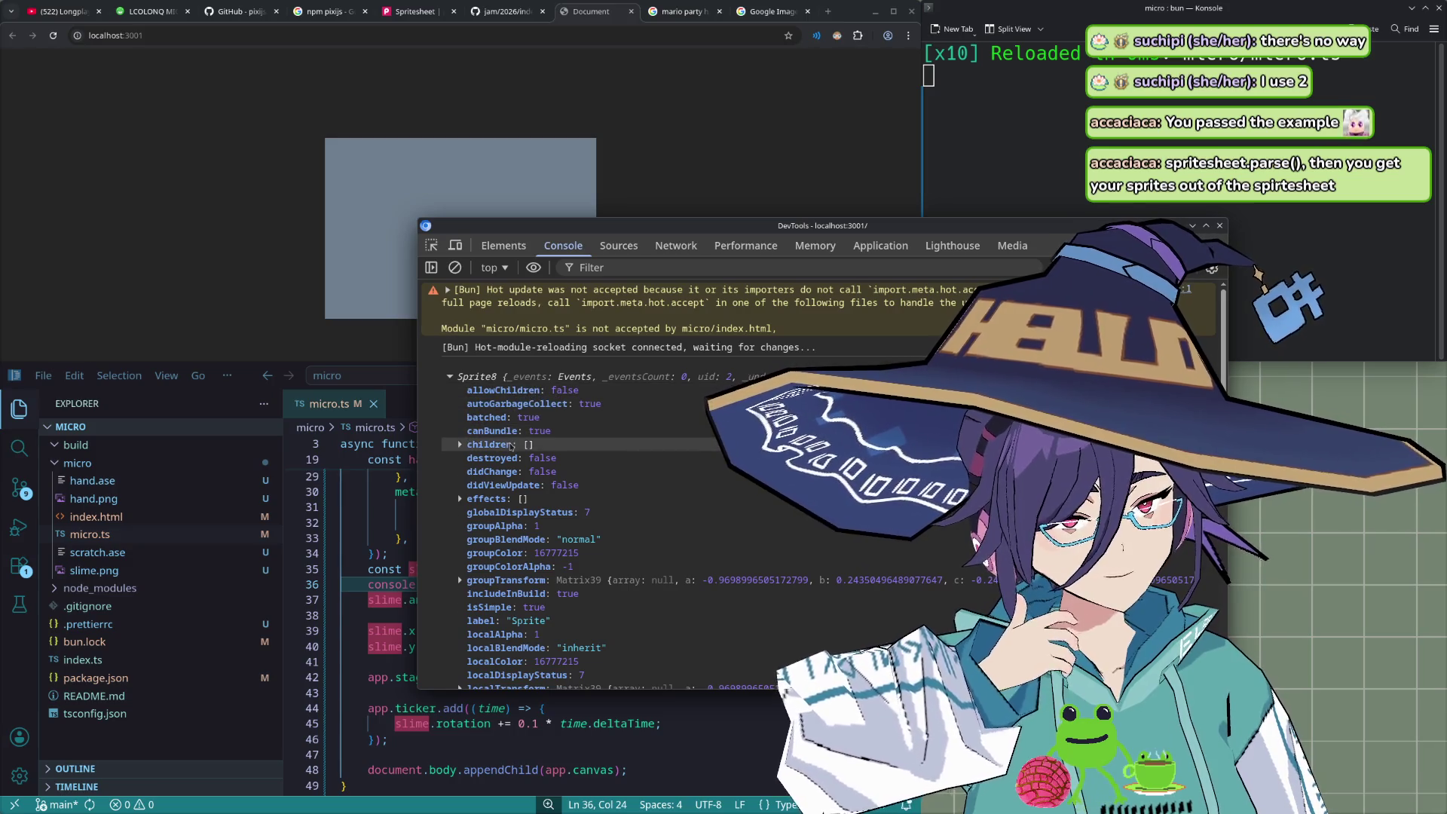
scroll(508, 450, down, 2)
scroll(507, 450, down, 3)
scroll(507, 451, down, 3)
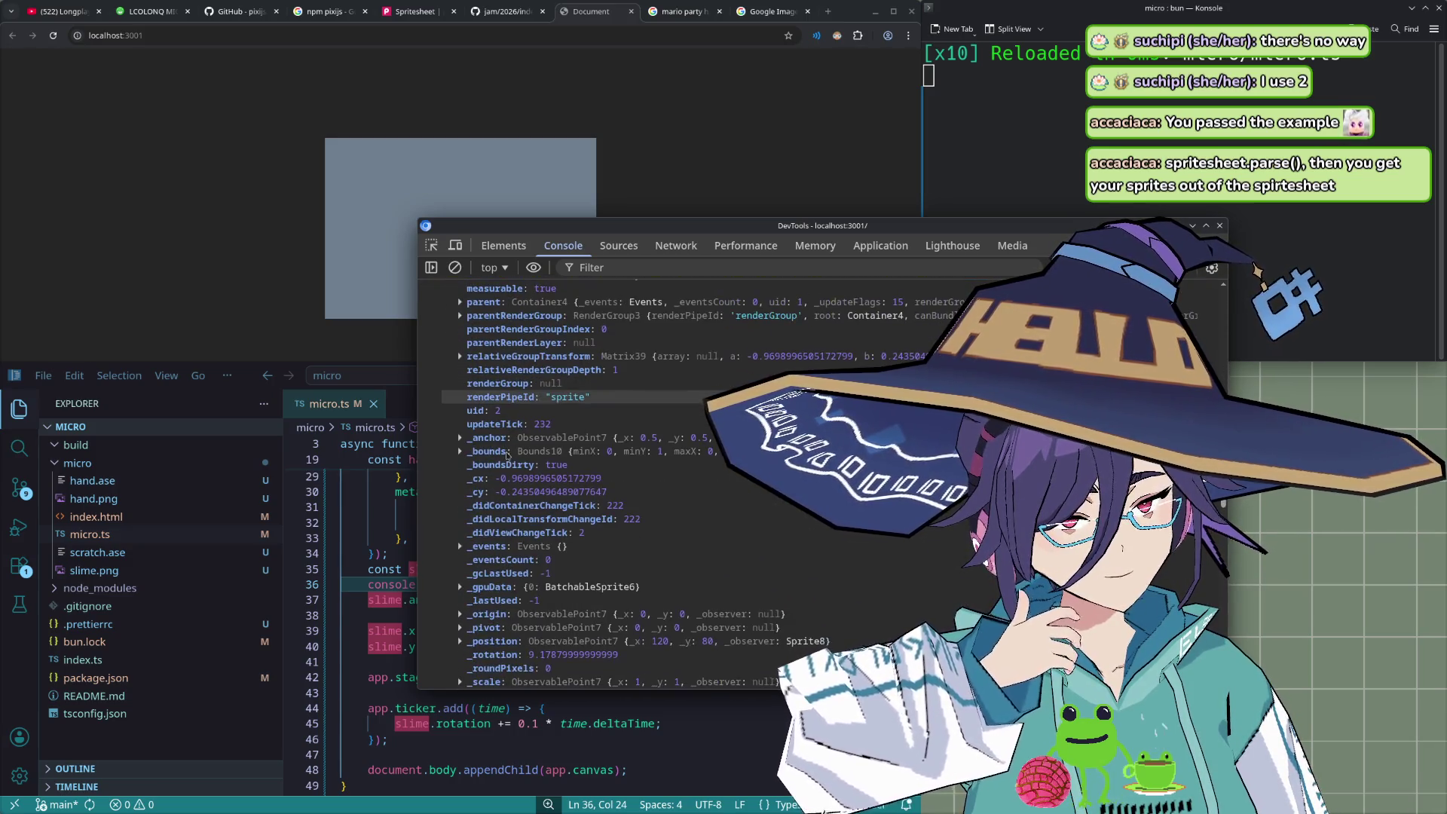
scroll(507, 452, down, 3)
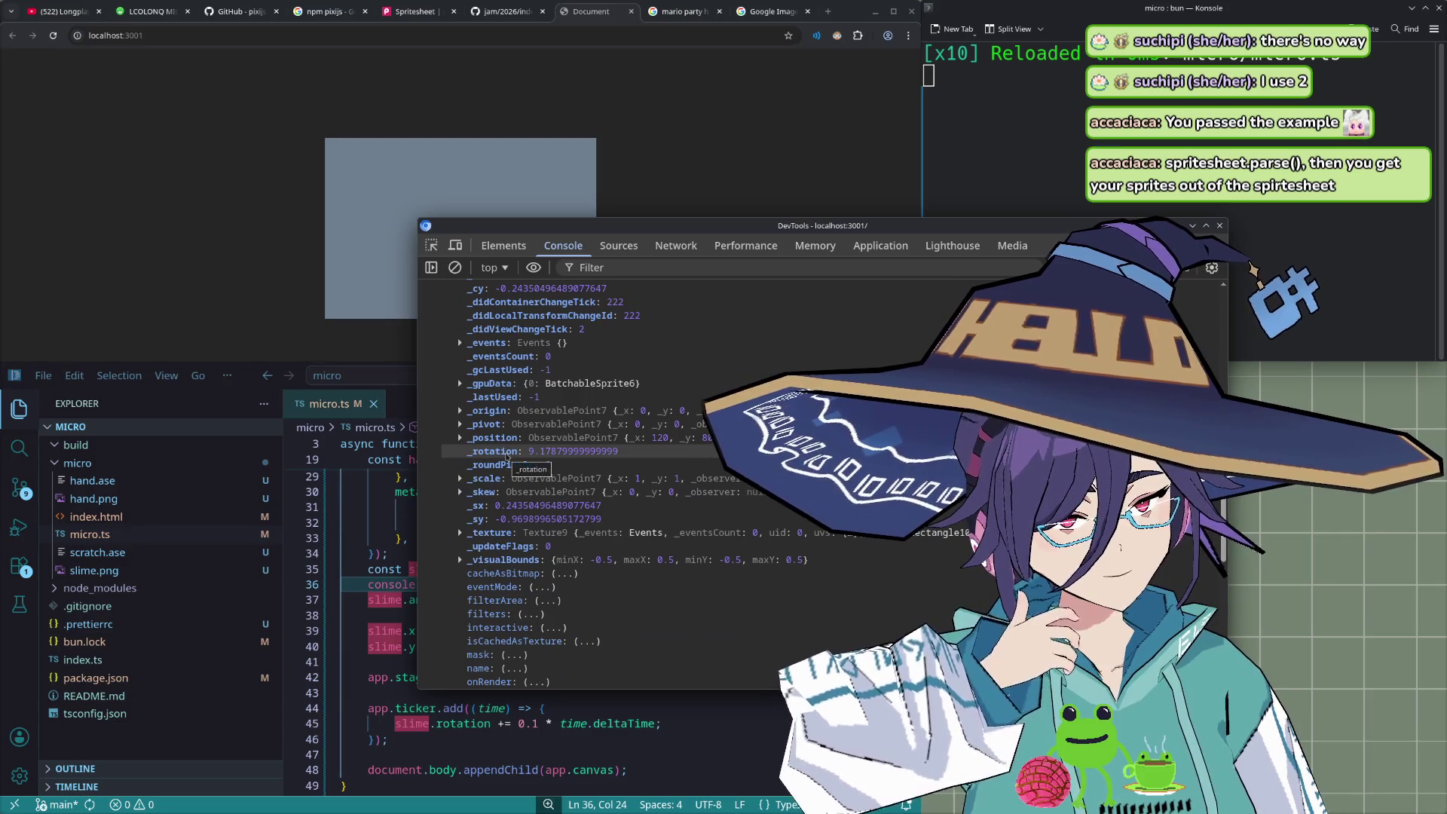
- Expand the sprite's _texture and its frame, revealing an EMPTY 1×1 frame
click(460, 532)
scroll(471, 520, down, 2)
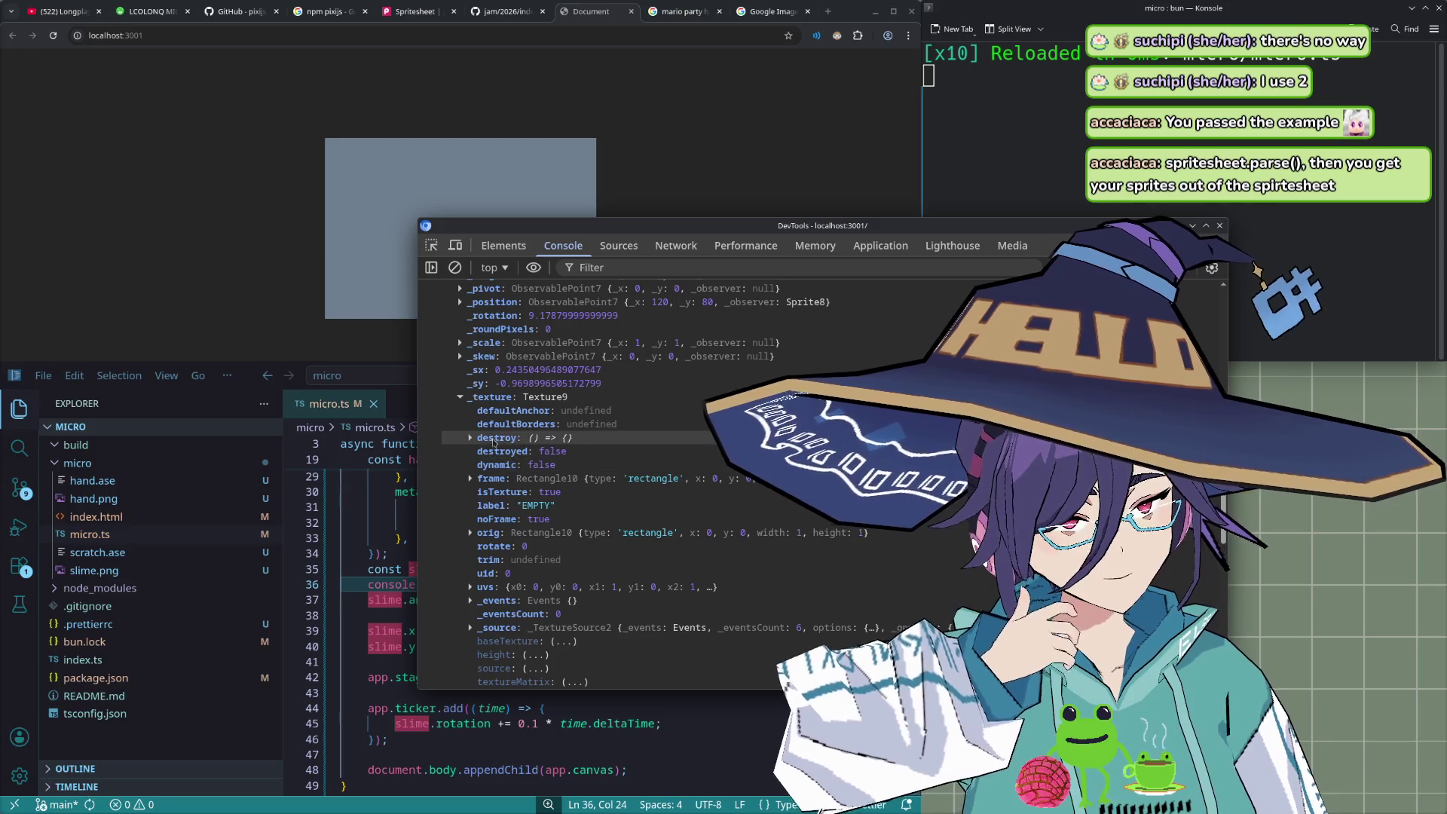
click(471, 479)
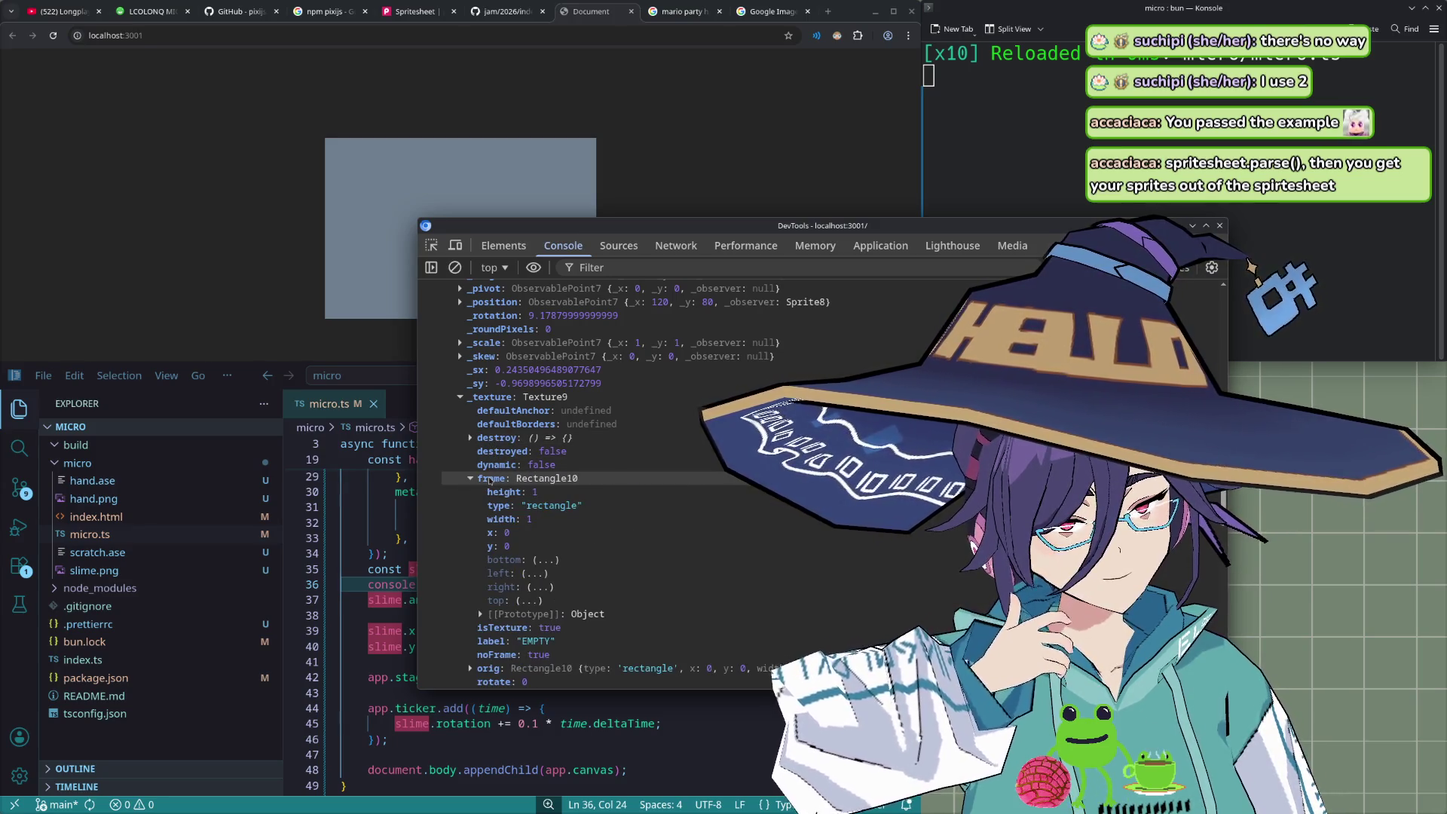
click(722, 733)
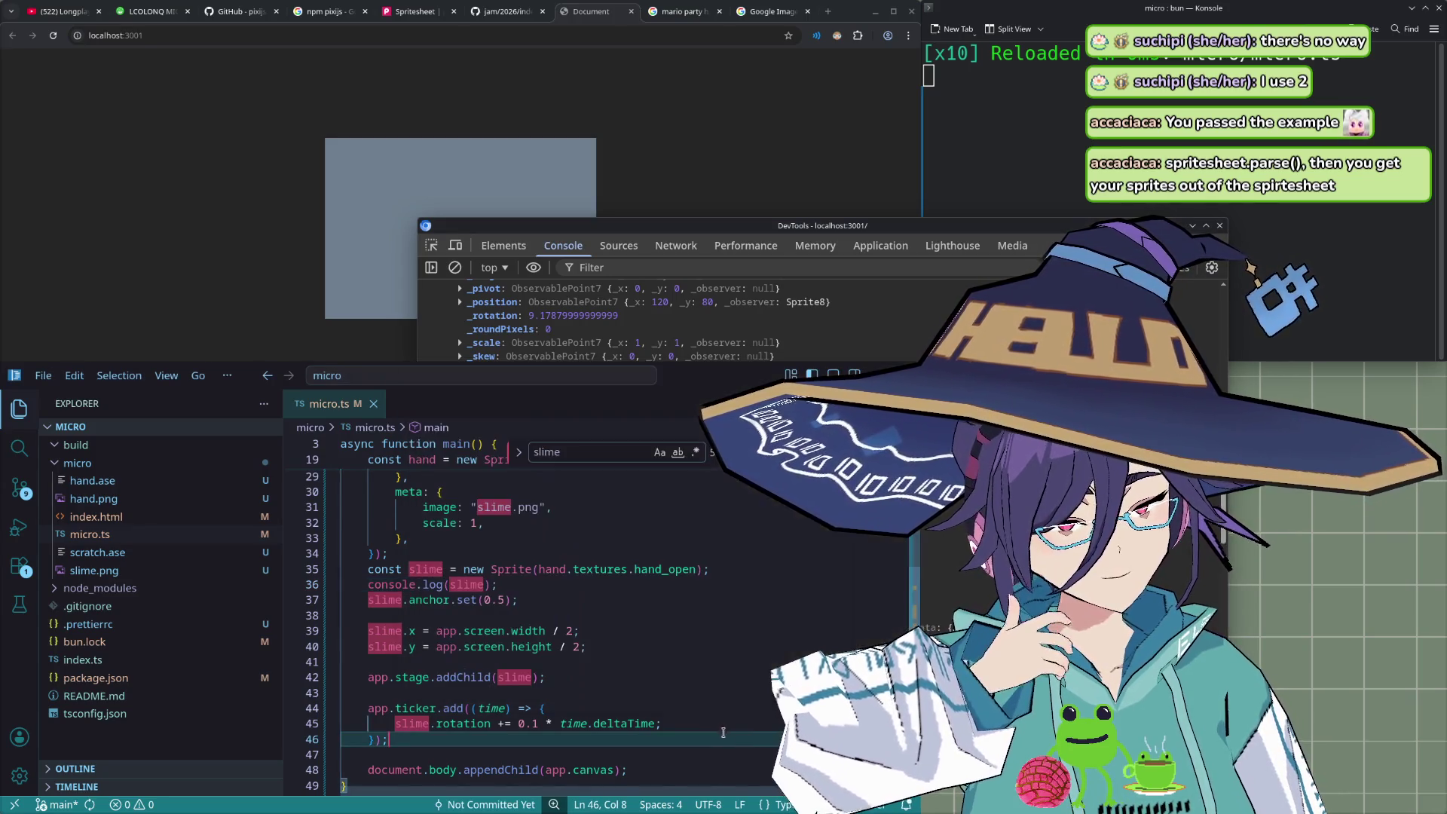
- Select hand_open in the code, then look through the open Chrome tabs to the hands sprite sheet image
double_click(680, 570)
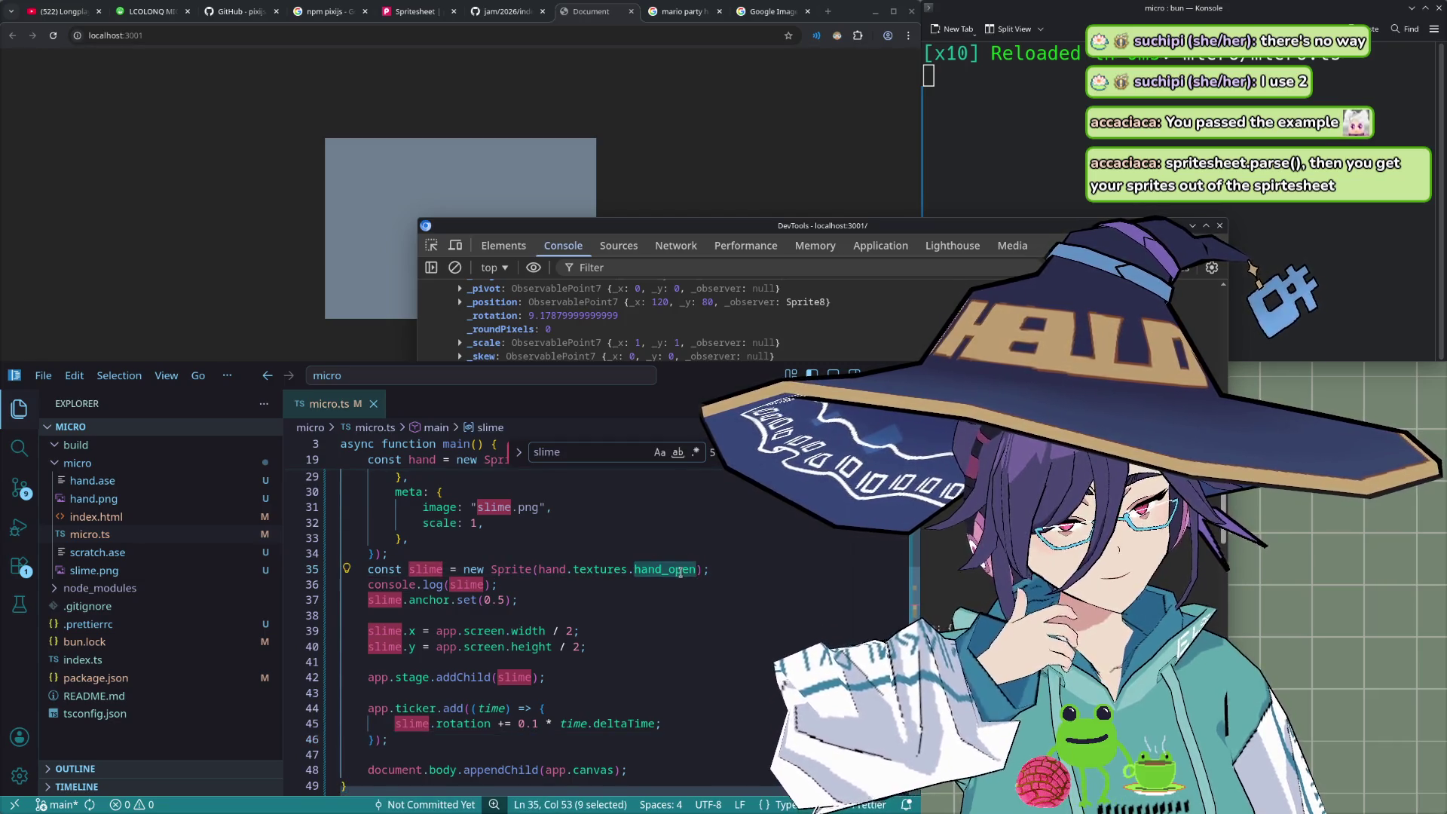
scroll(660, 605, up, 1)
click(769, 11)
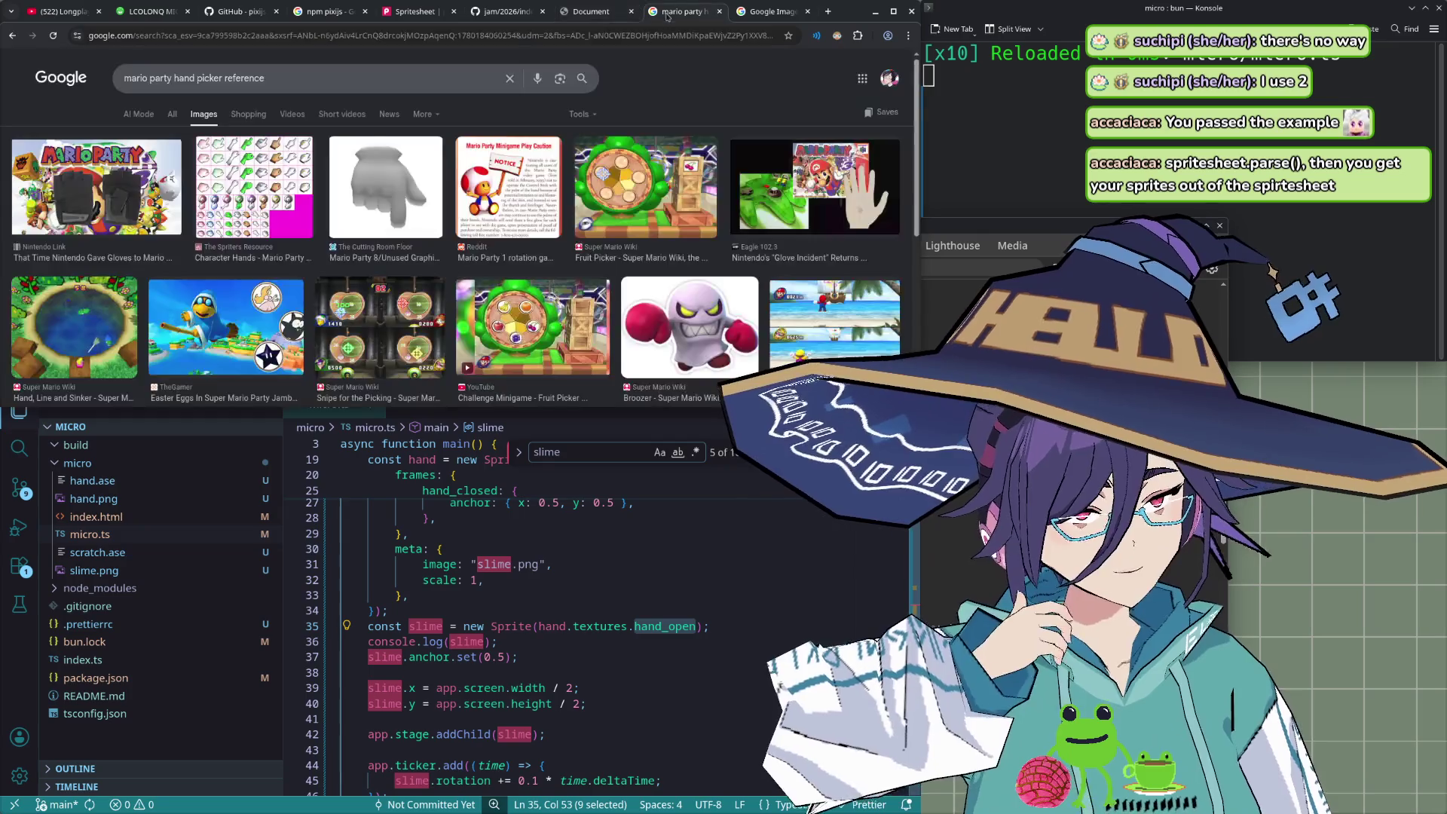
click(504, 11)
click(431, 13)
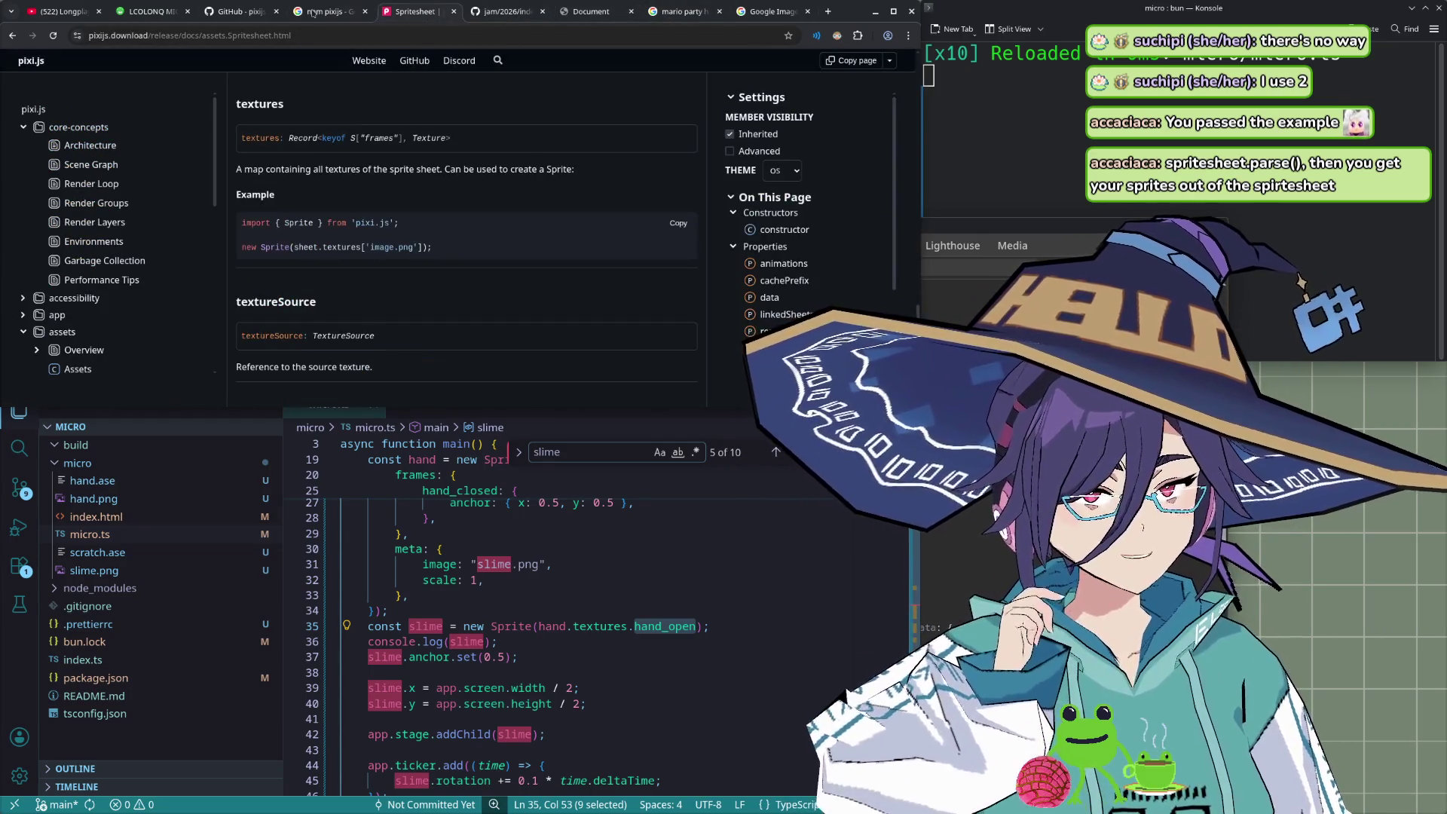
click(312, 12)
click(586, 11)
click(678, 11)
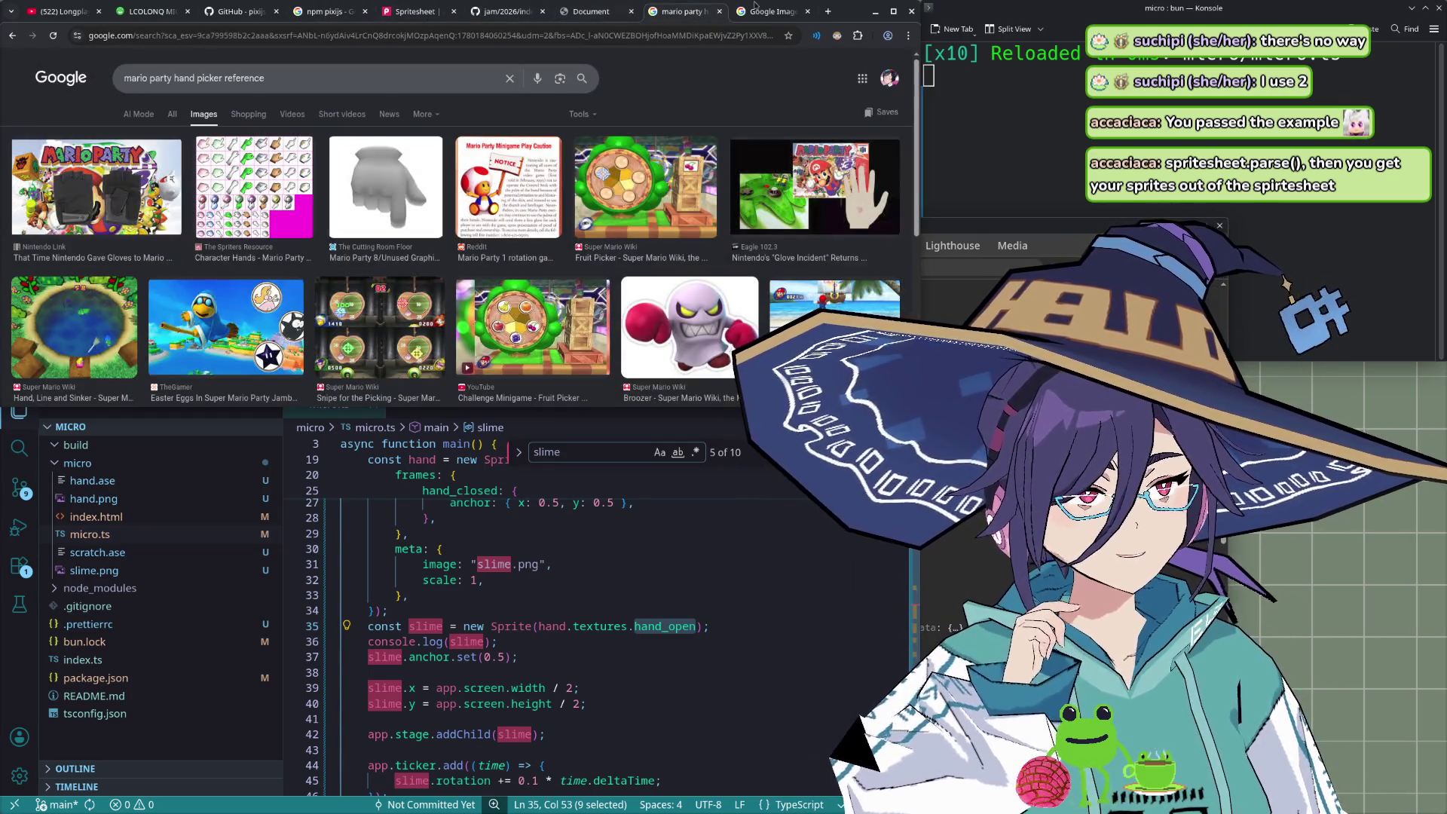
click(765, 12)
- Search the web for 'pixijs spritesheet example' and open the Spritesheet | pixi.js result
click(509, 36)
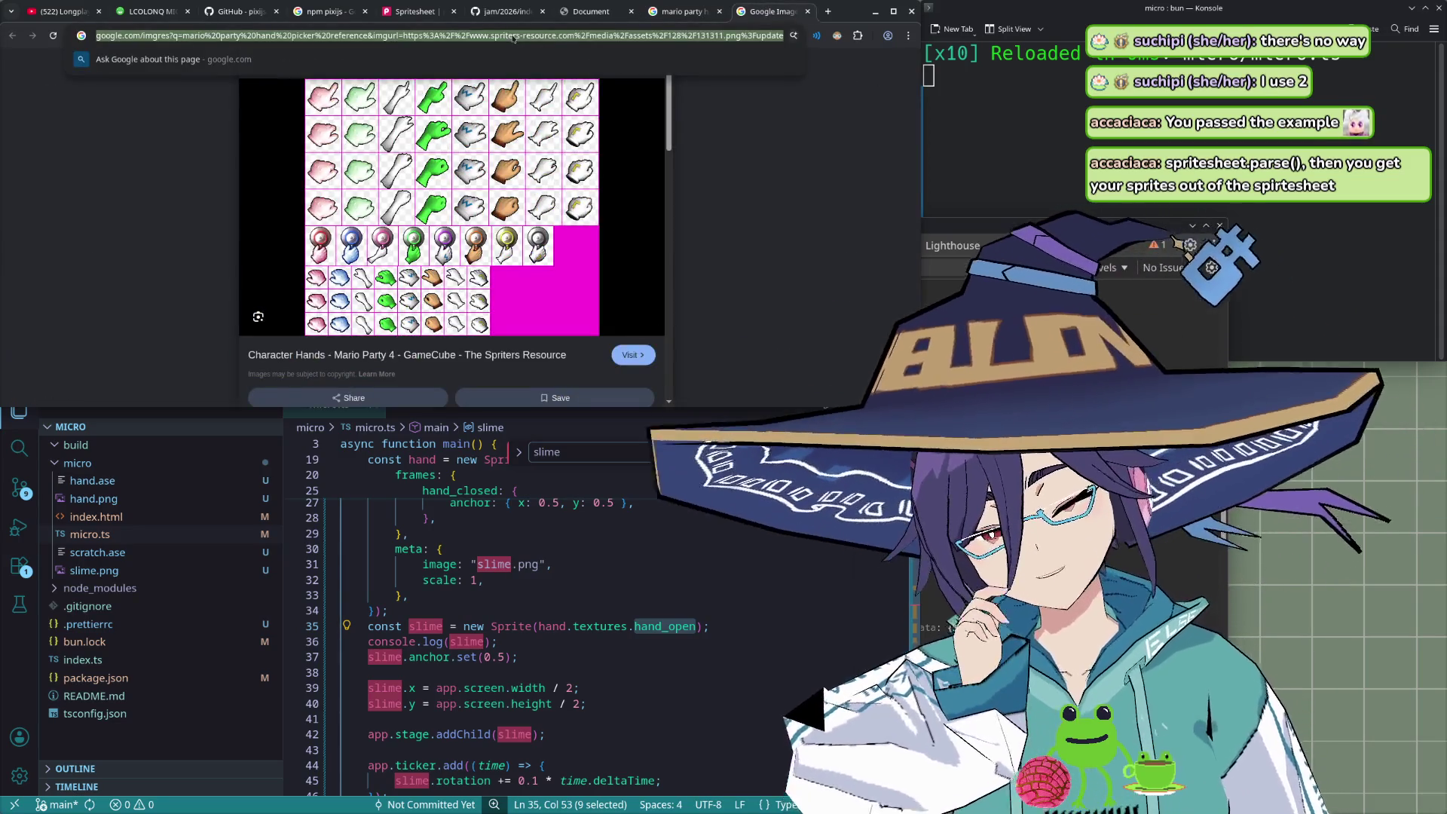
text(pisi js)
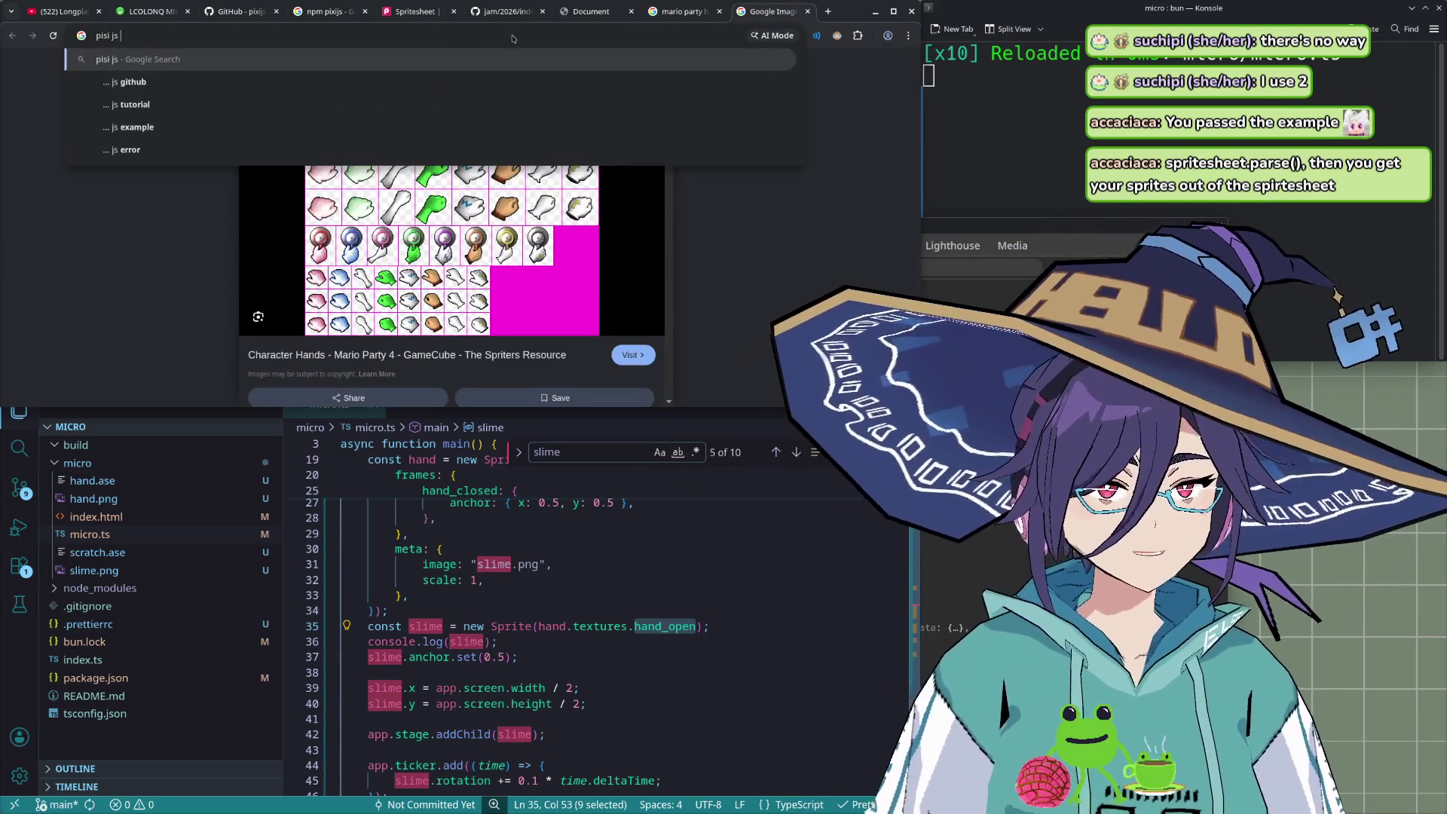
key(BackSpace)
key(BackSpace)
key(BackSpace)
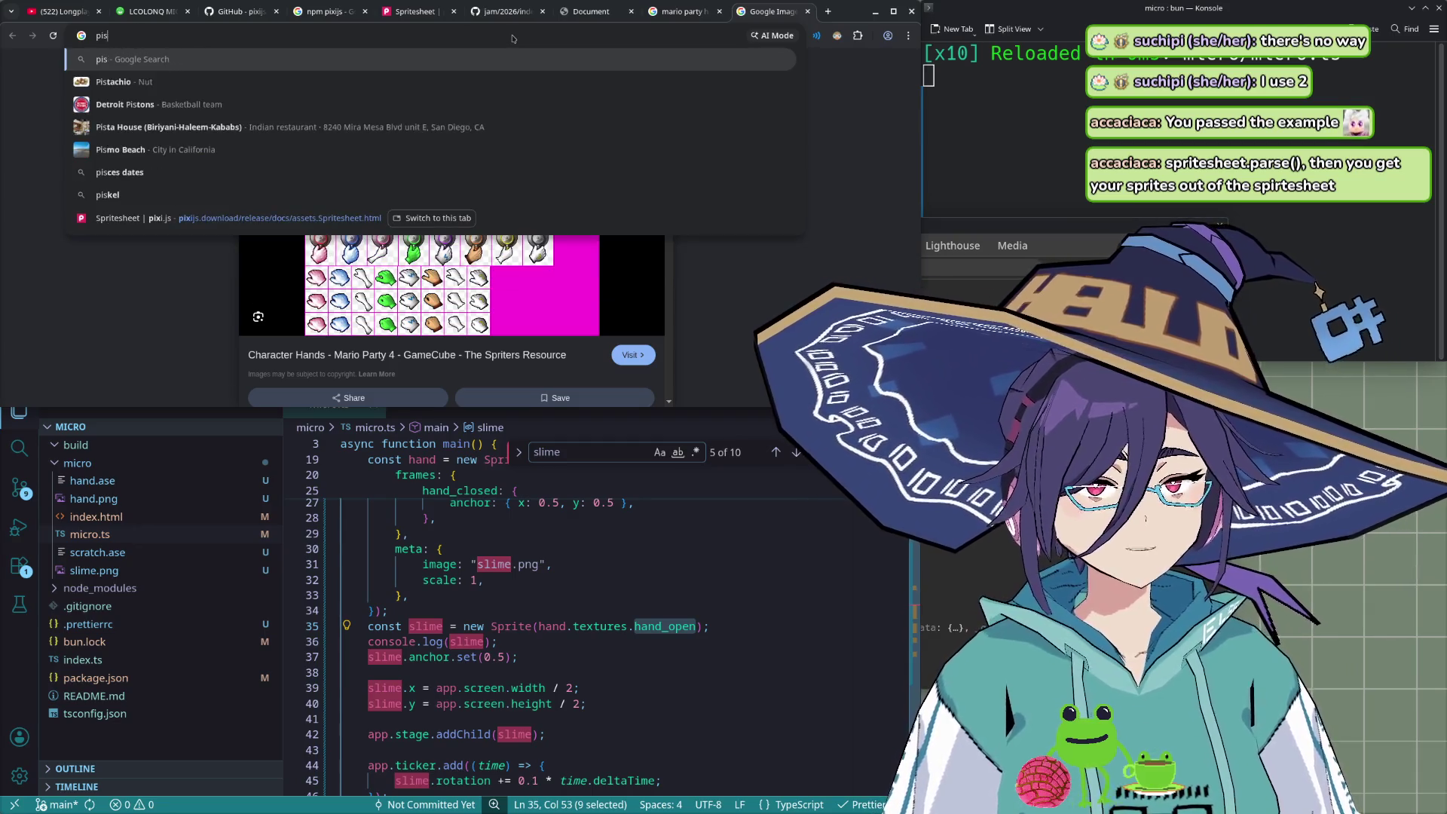
text(xijs)
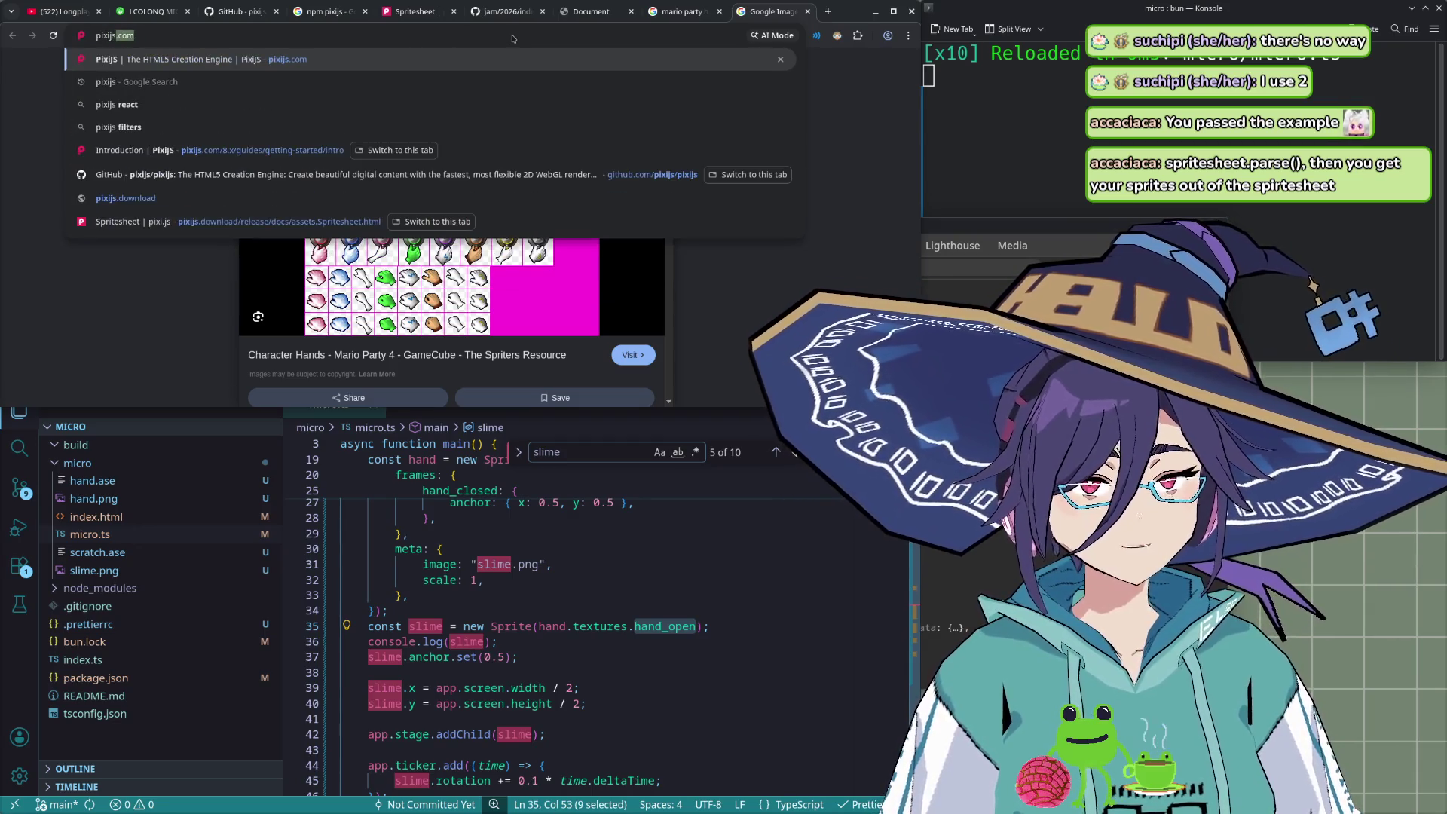
text( spritesheet e)
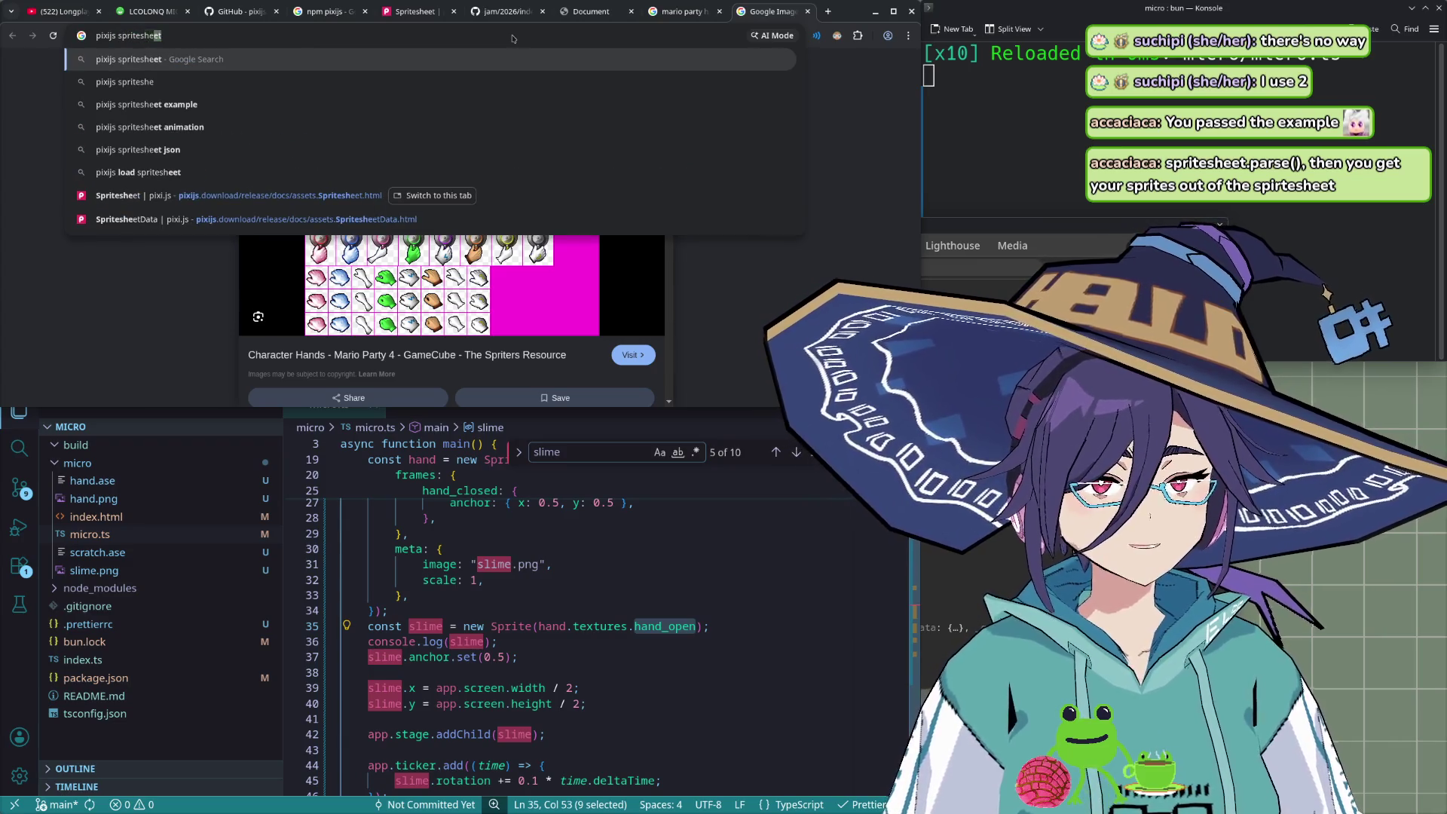
text(xample)
key(Return)
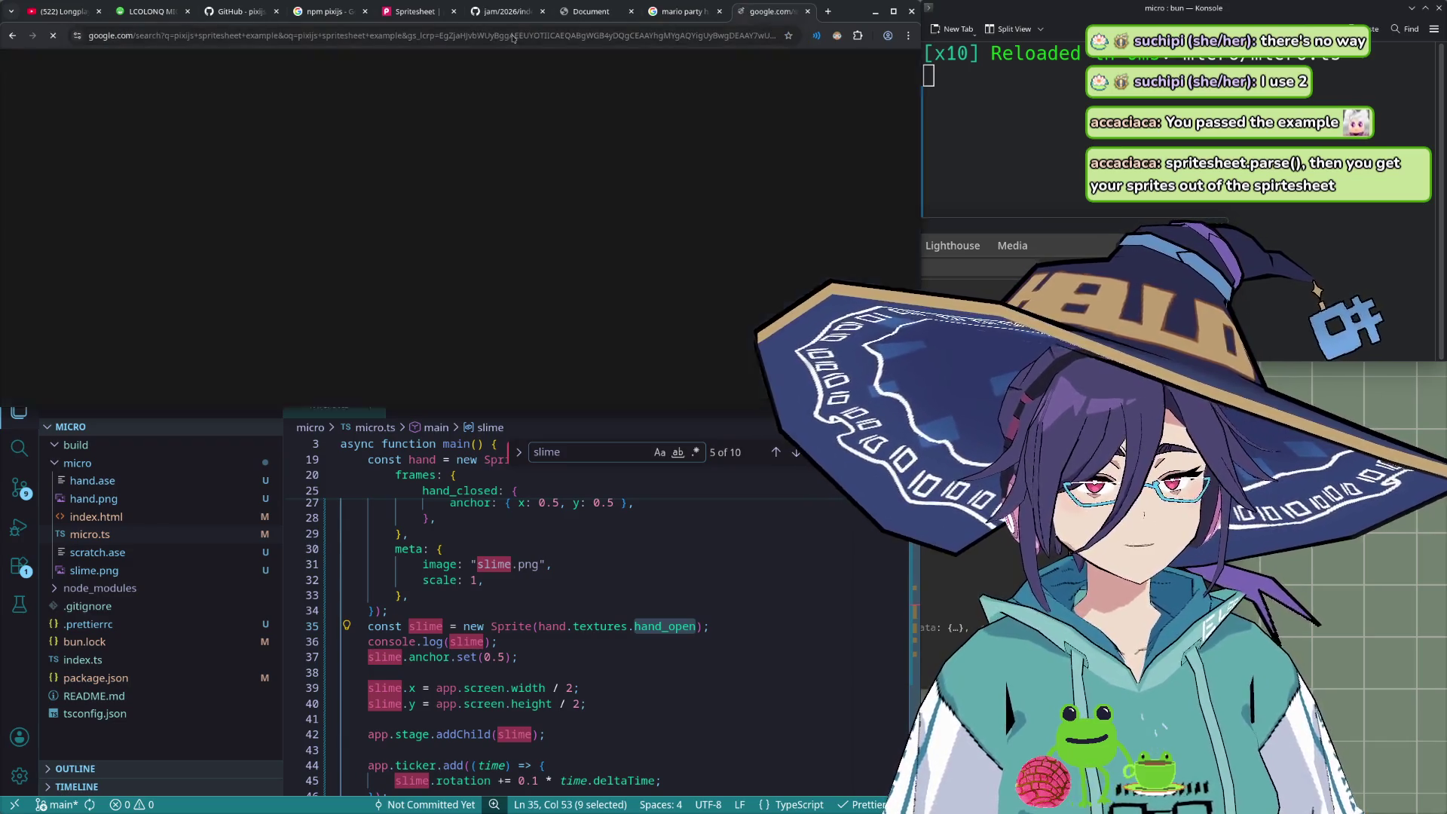
click(221, 174)
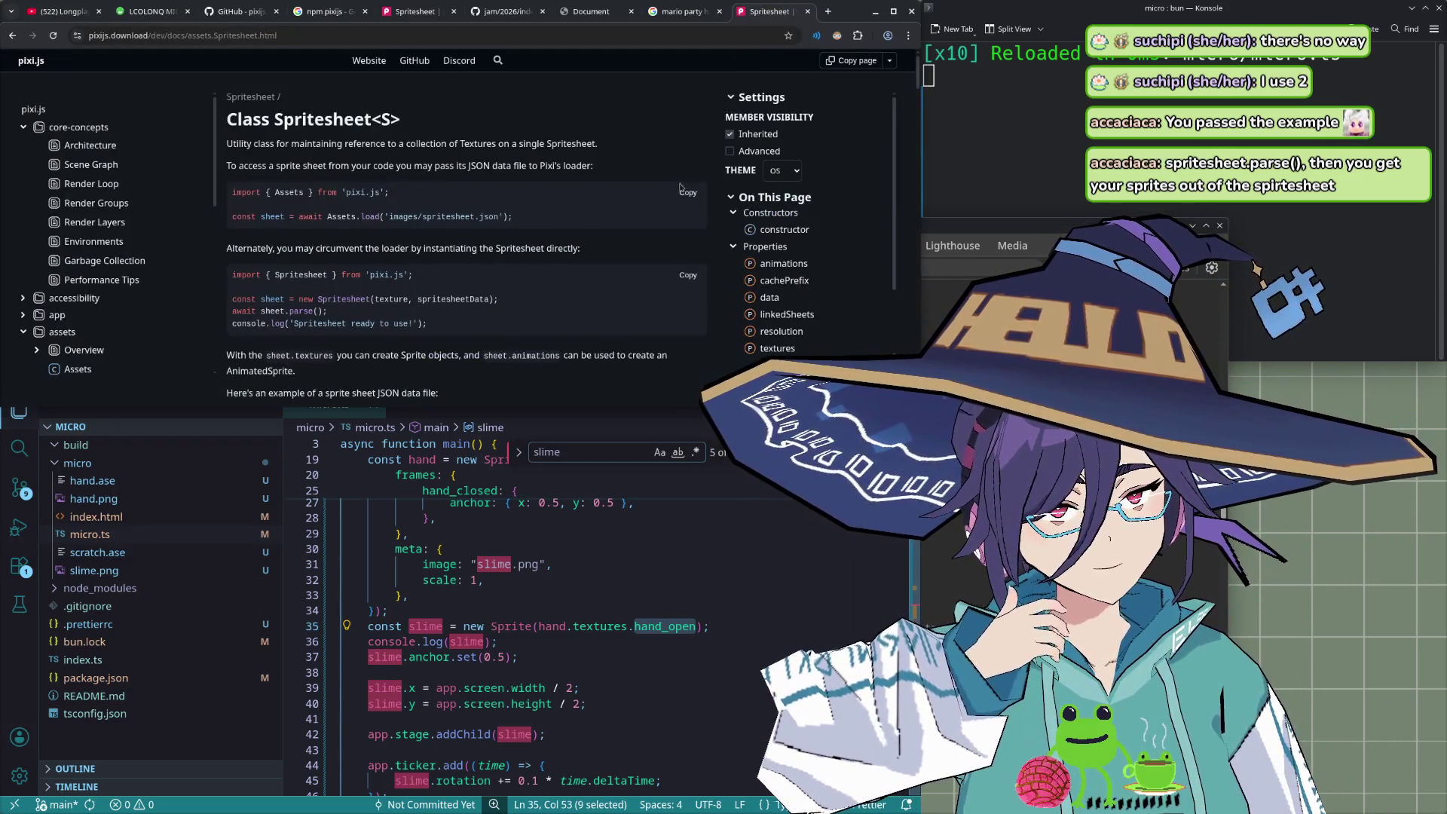
- Go back to the search results and open the pixijs.com Spritesheets guide
scroll(680, 187, down, 2)
scroll(680, 186, down, 3)
key(alt+Left)
click(182, 266)
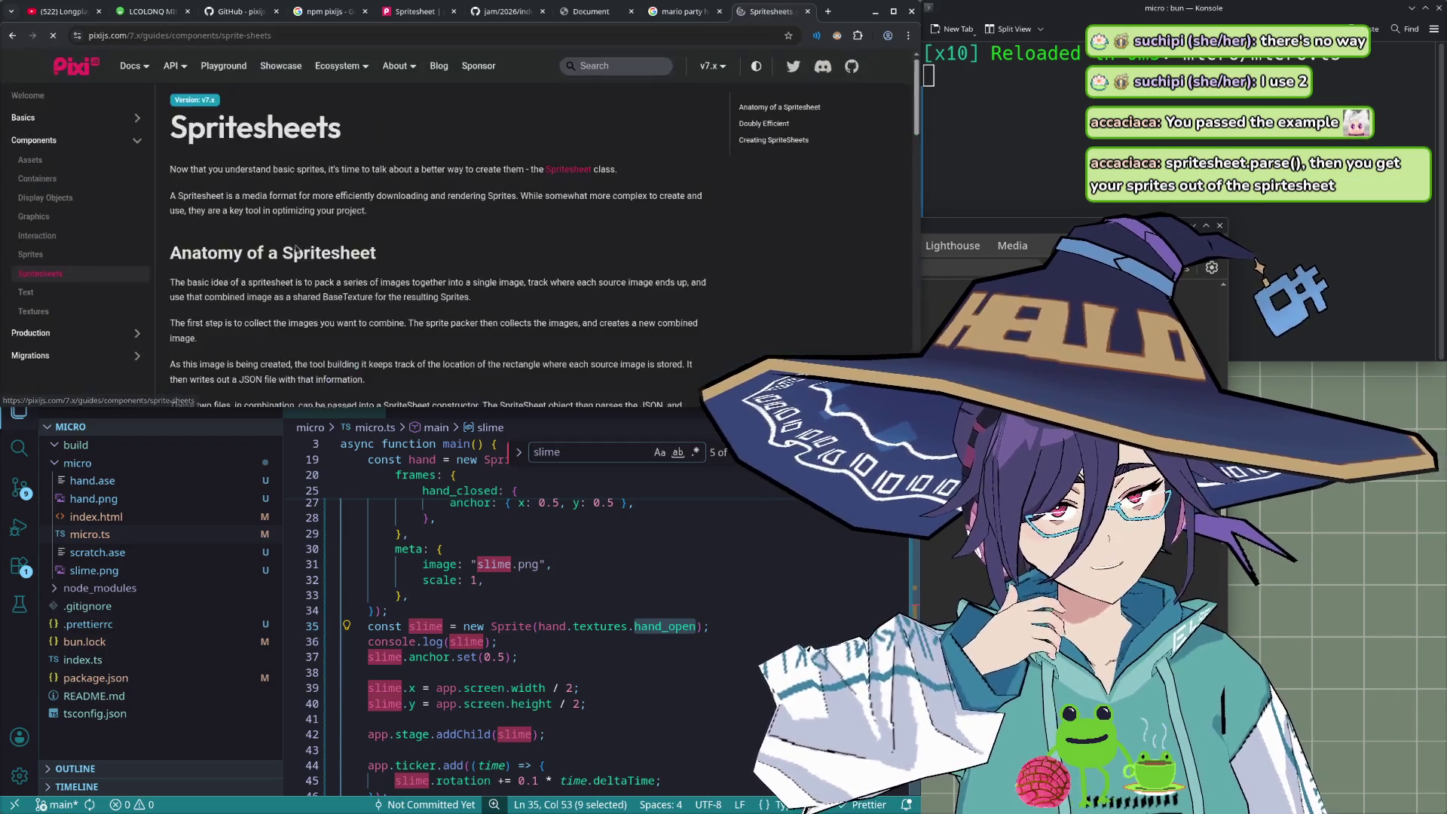
- Read the Creating SpriteSheets example that awaits spritesheet.parse() before making an AnimatedSprite
scroll(443, 235, down, 5)
scroll(443, 236, down, 2)
scroll(443, 236, up, 1)
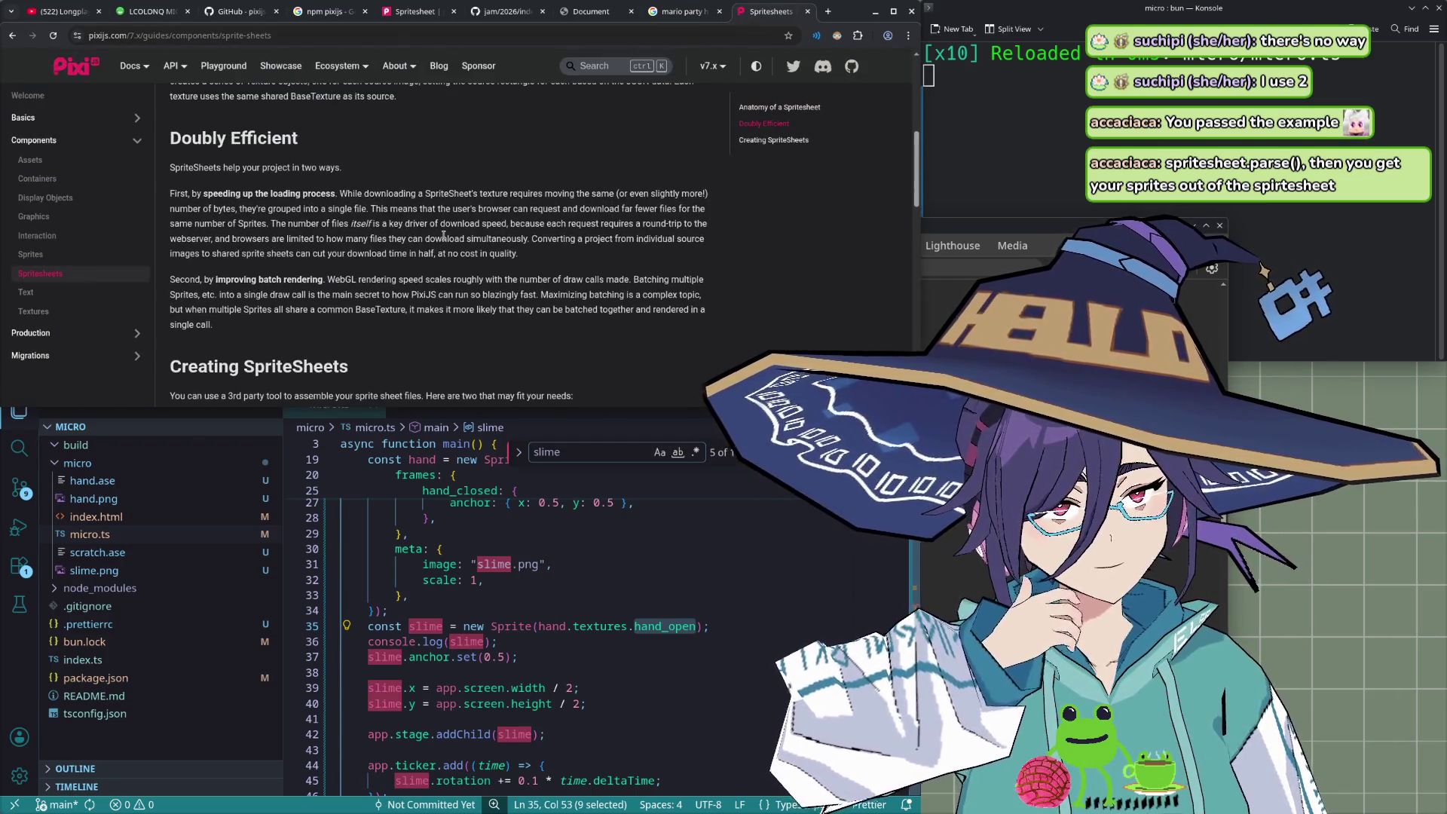
scroll(443, 236, down, 3)
scroll(440, 237, down, 1)
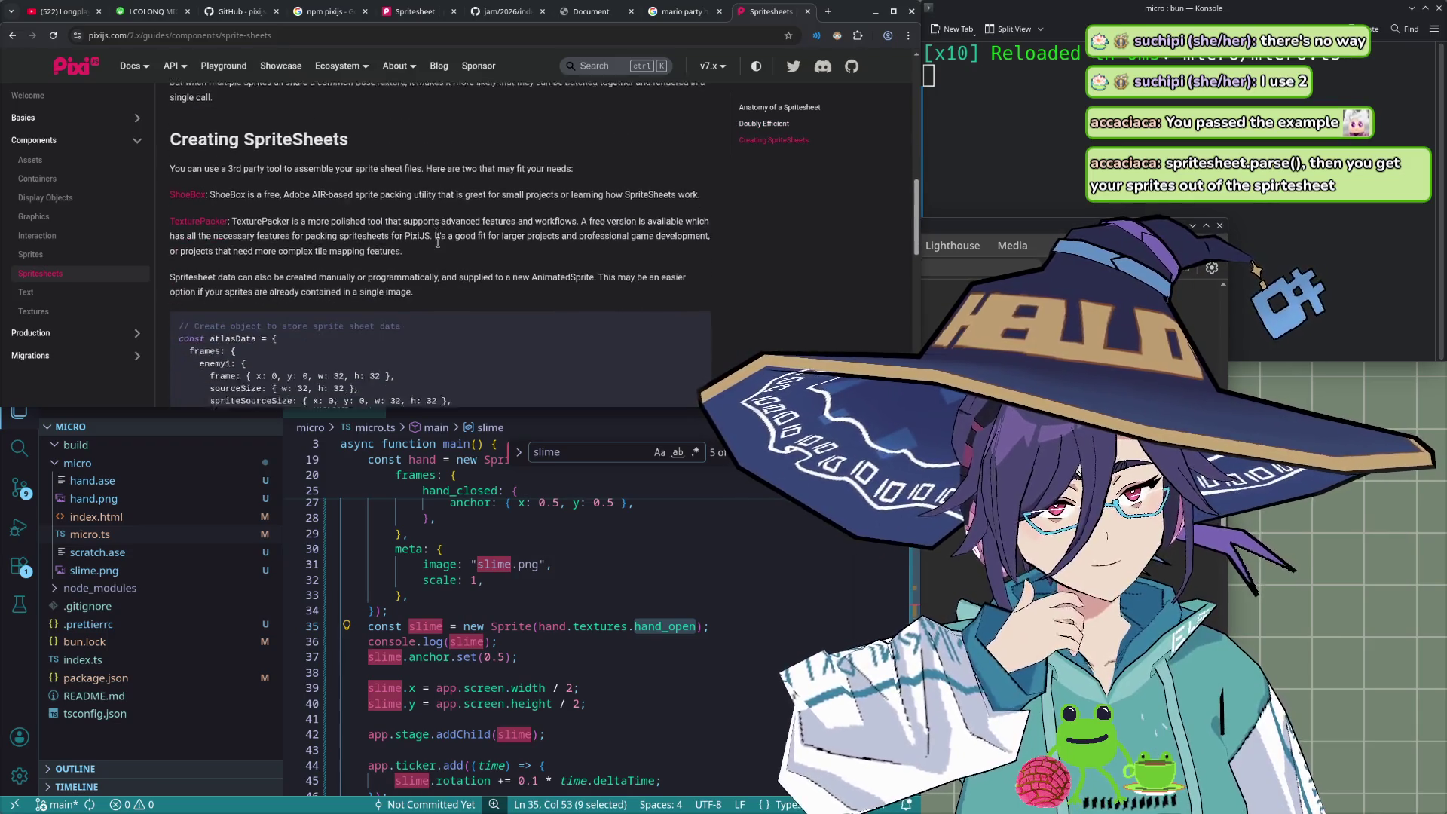
scroll(437, 238, down, 1)
scroll(432, 238, down, 3)
scroll(432, 238, down, 2)
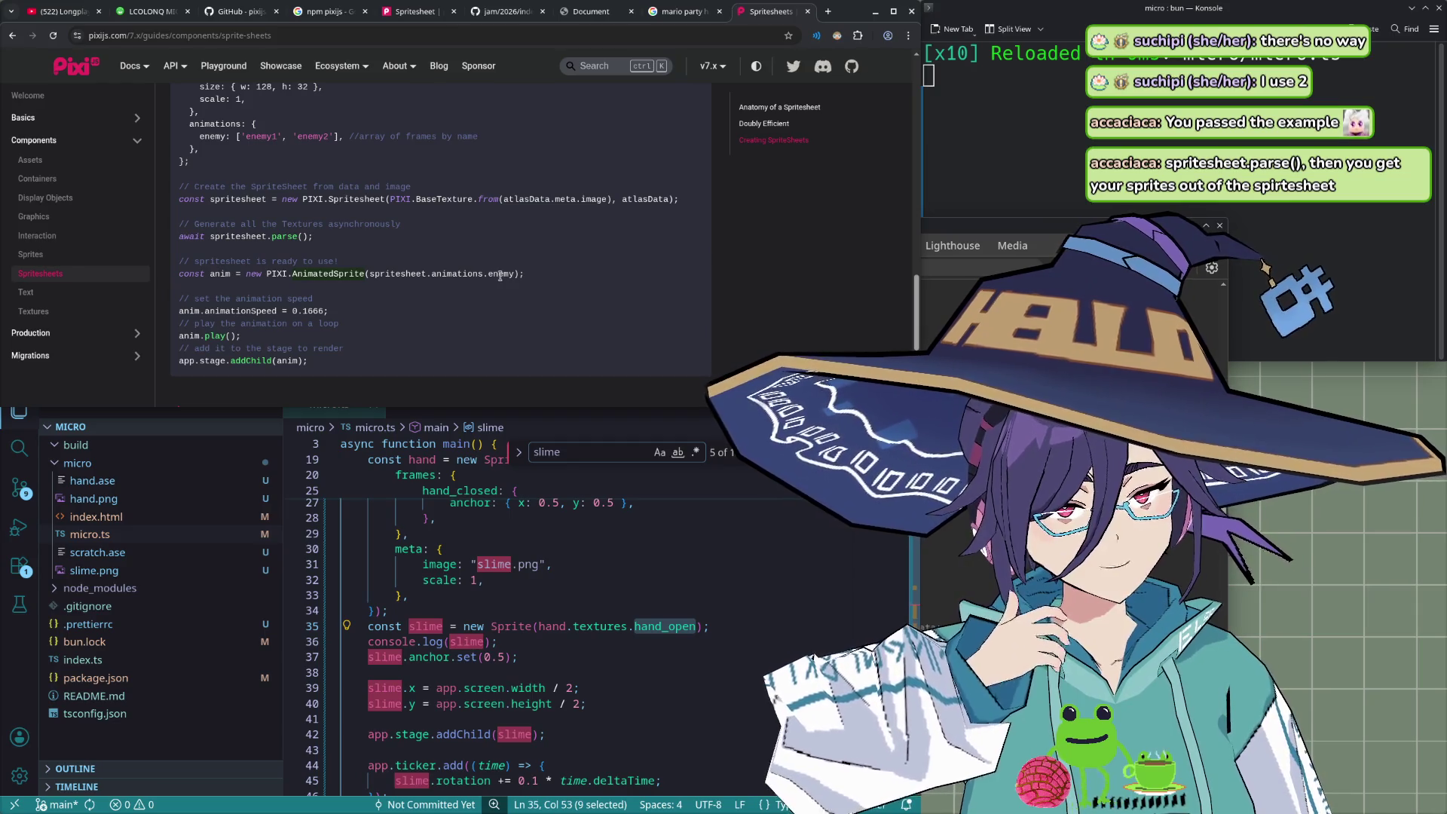
scroll(475, 268, up, 6)
scroll(259, 326, down, 3)
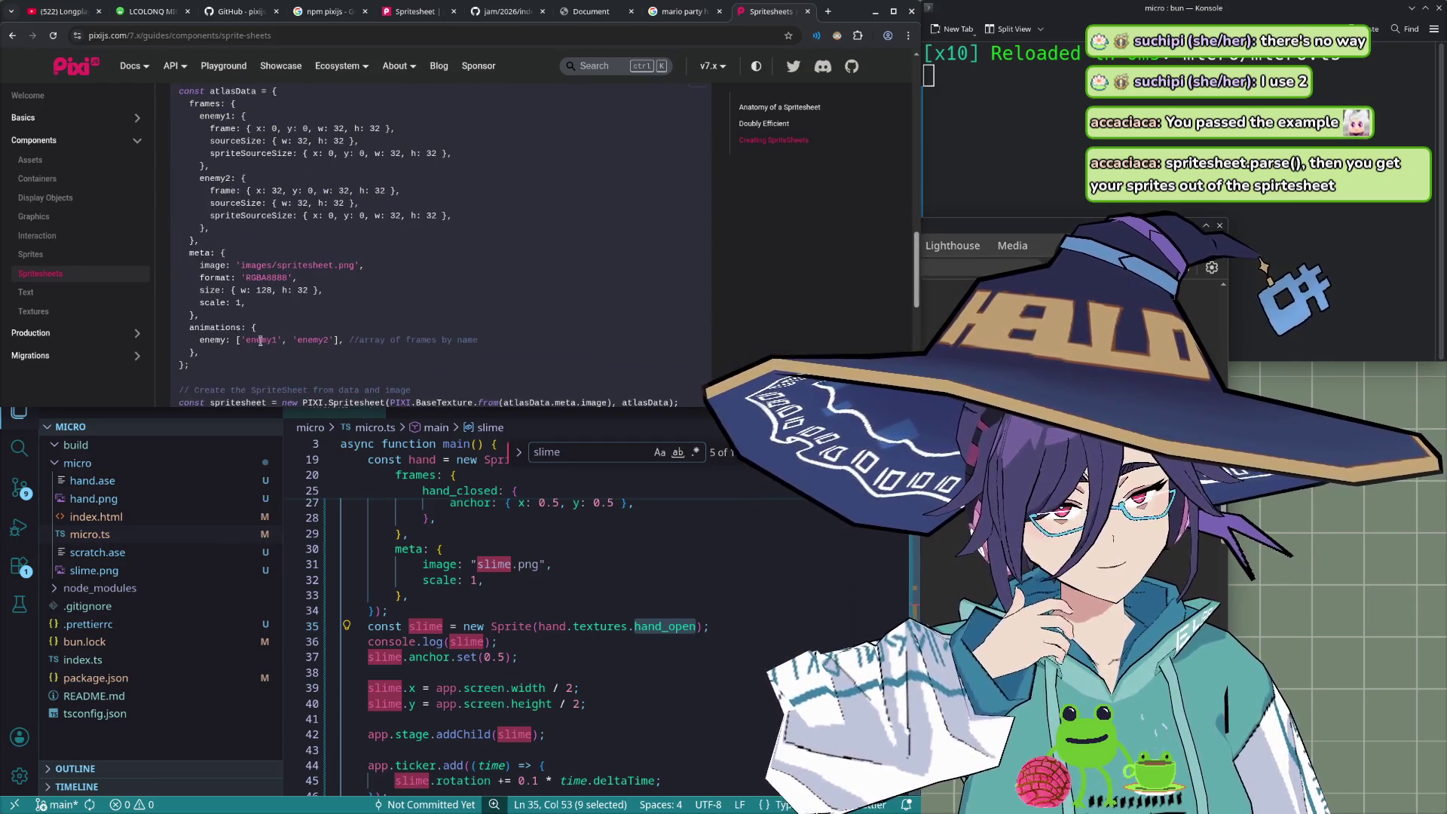
scroll(259, 341, down, 5)
scroll(343, 211, up, 1)
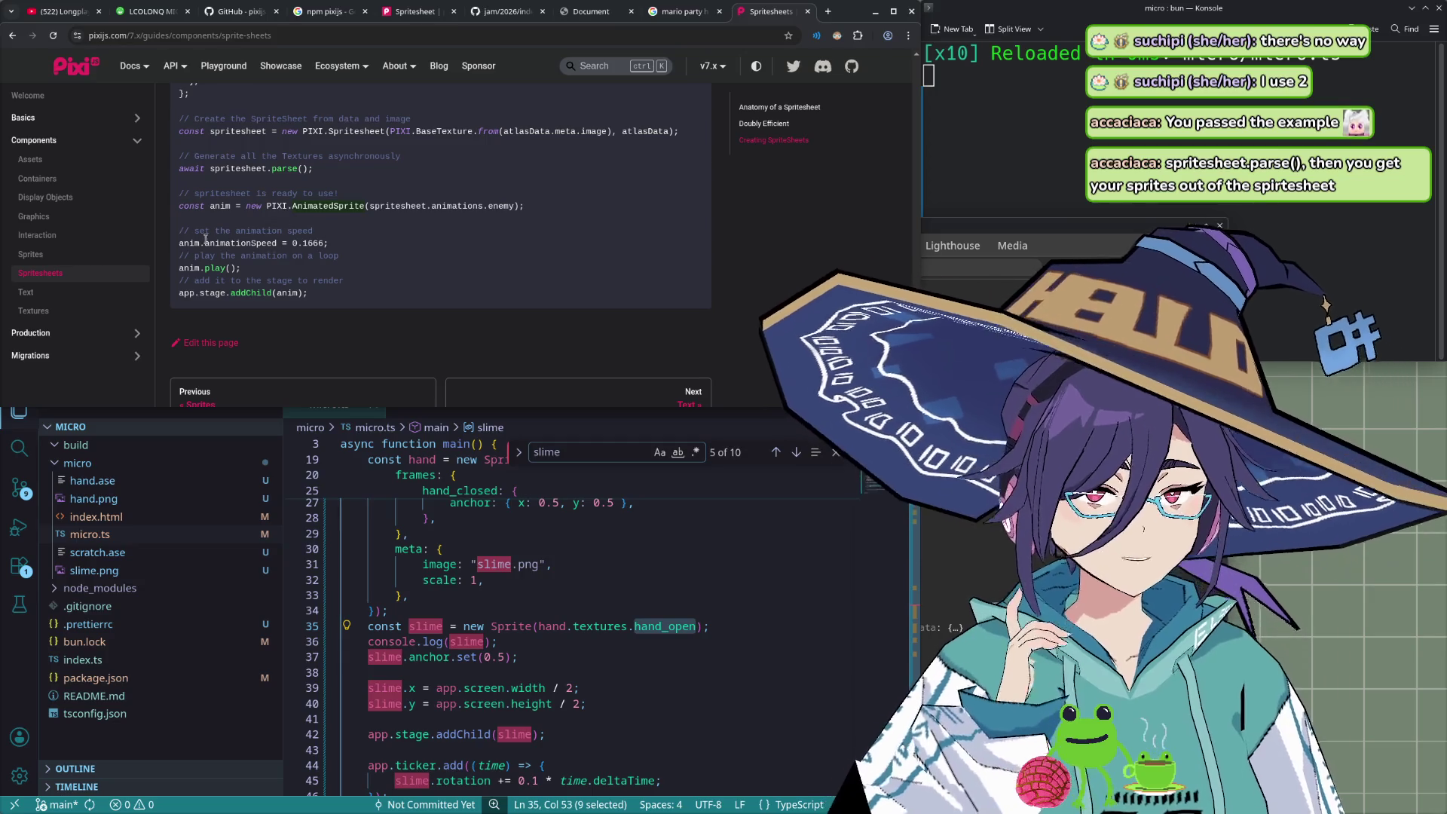
scroll(52, 260, down, 2)
scroll(35, 263, up, 2)
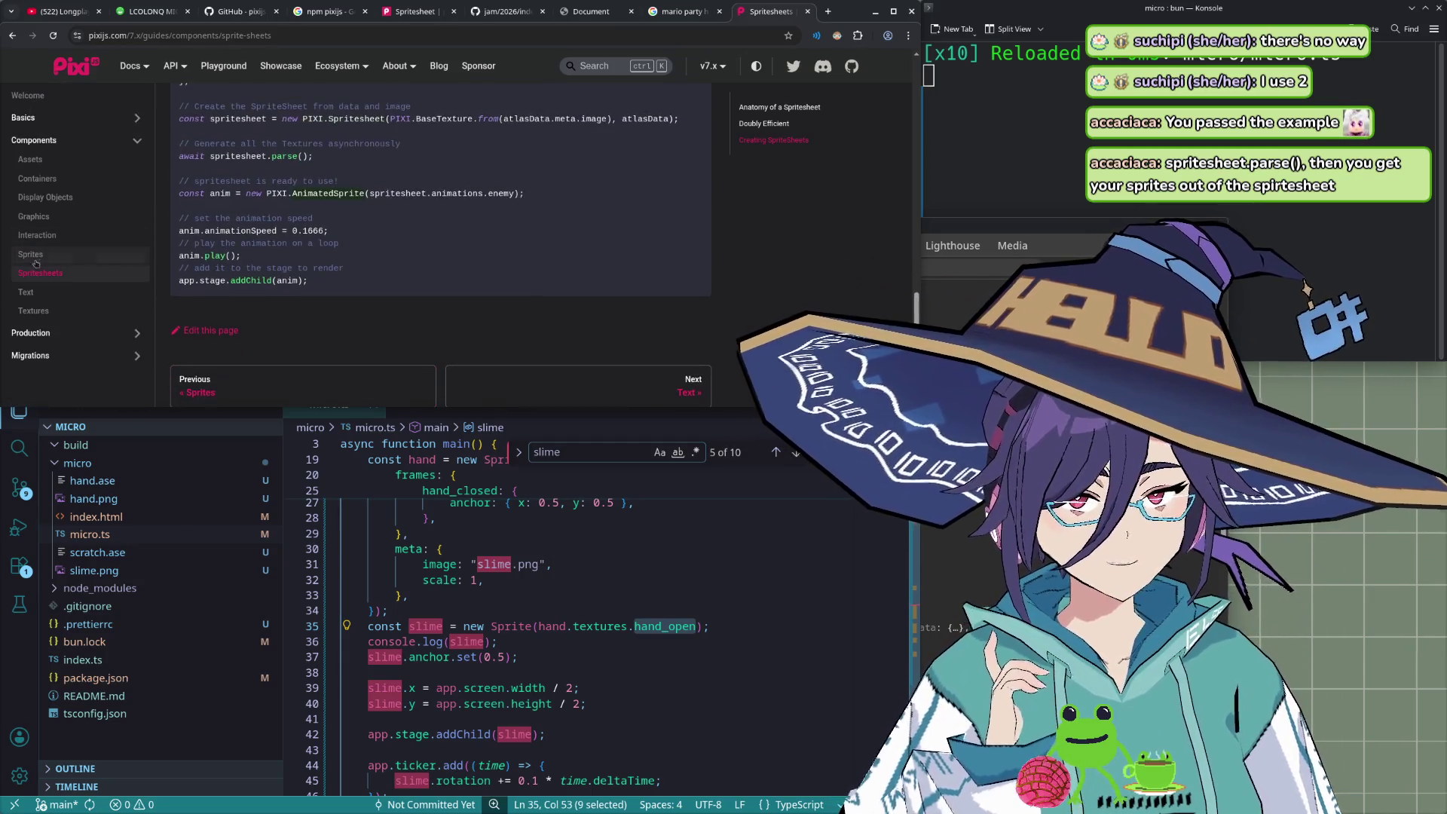
- Open the Sprites guide in the PixiJS docs sidebar and skim it
click(38, 258)
scroll(276, 246, down, 5)
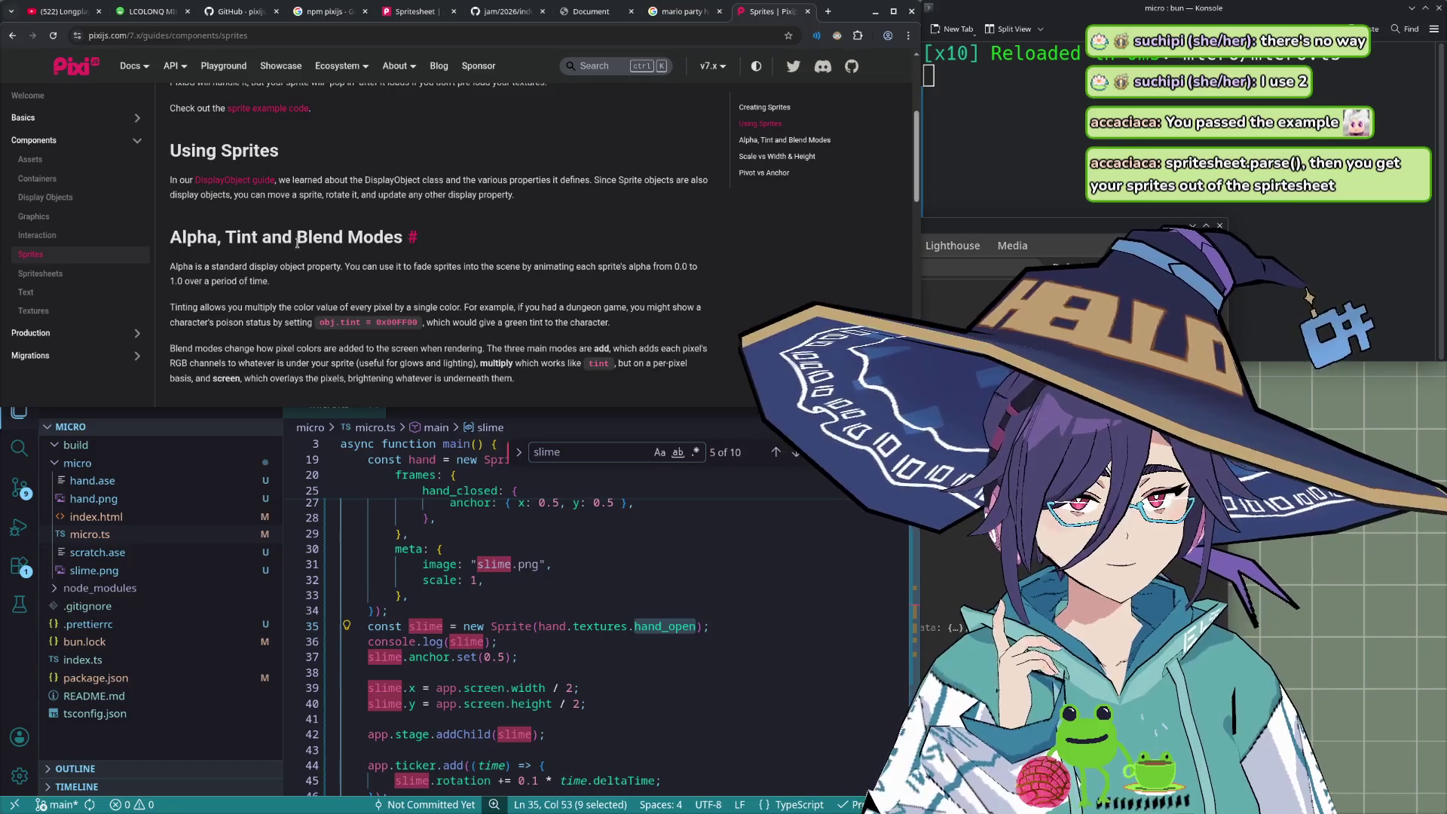
scroll(276, 246, down, 3)
scroll(276, 246, down, 2)
scroll(276, 246, down, 3)
scroll(276, 246, up, 3)
scroll(278, 246, up, 5)
scroll(278, 247, up, 2)
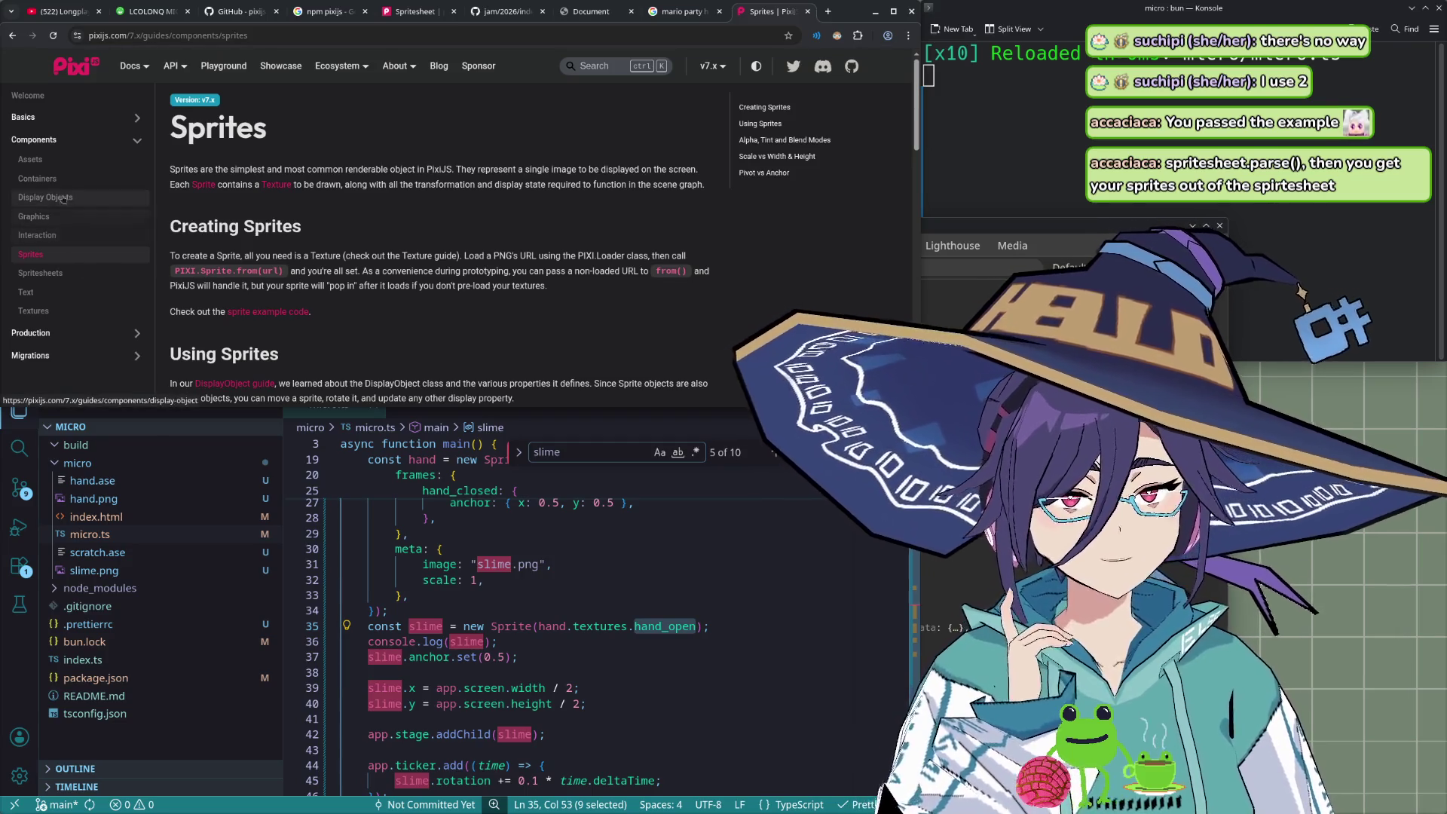
- Read through the Textures guide page
click(70, 315)
scroll(312, 226, down, 1)
scroll(312, 226, down, 2)
scroll(312, 226, down, 3)
scroll(312, 226, down, 2)
scroll(312, 229, up, 2)
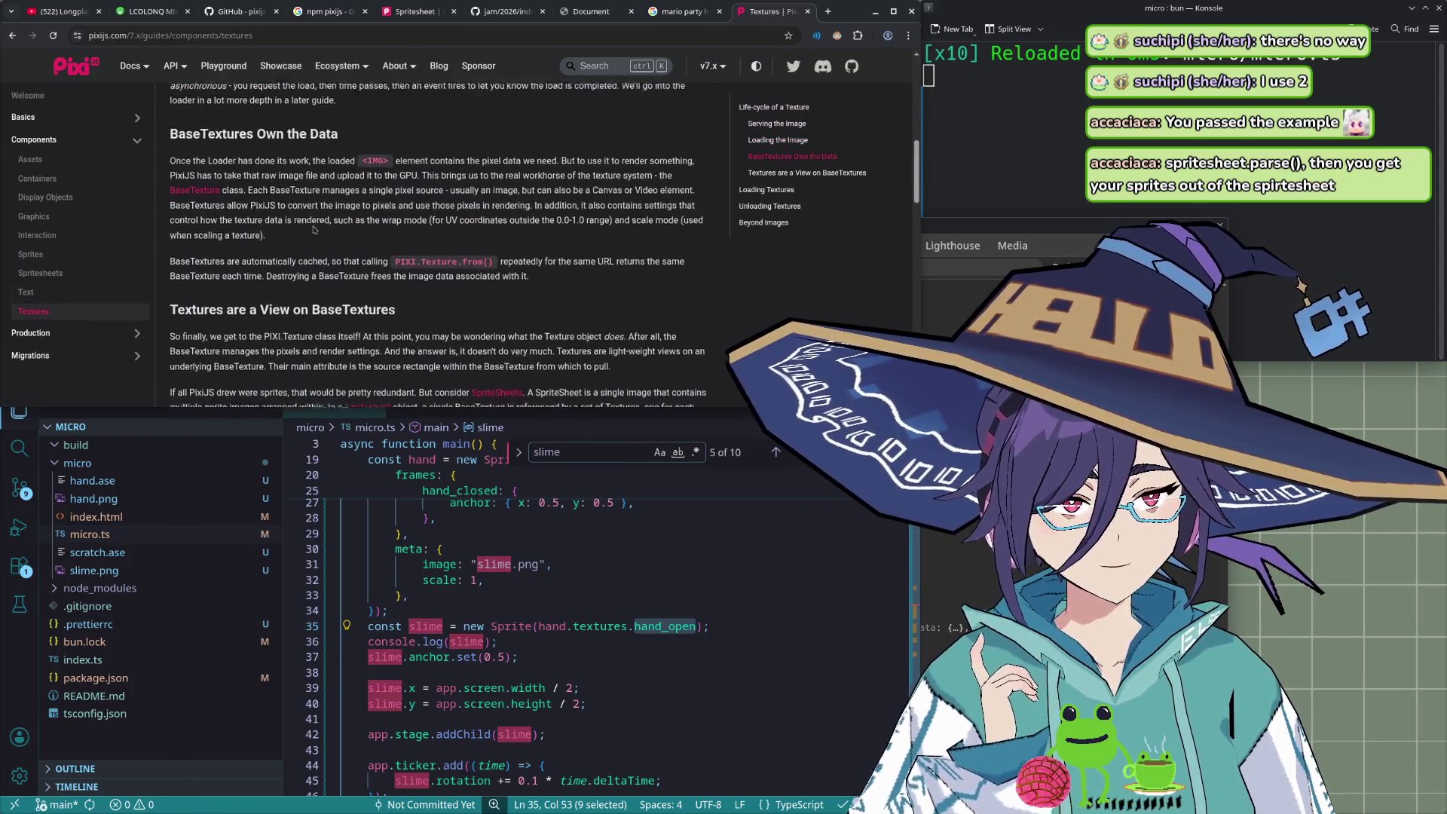
scroll(315, 231, down, 3)
scroll(317, 233, down, 1)
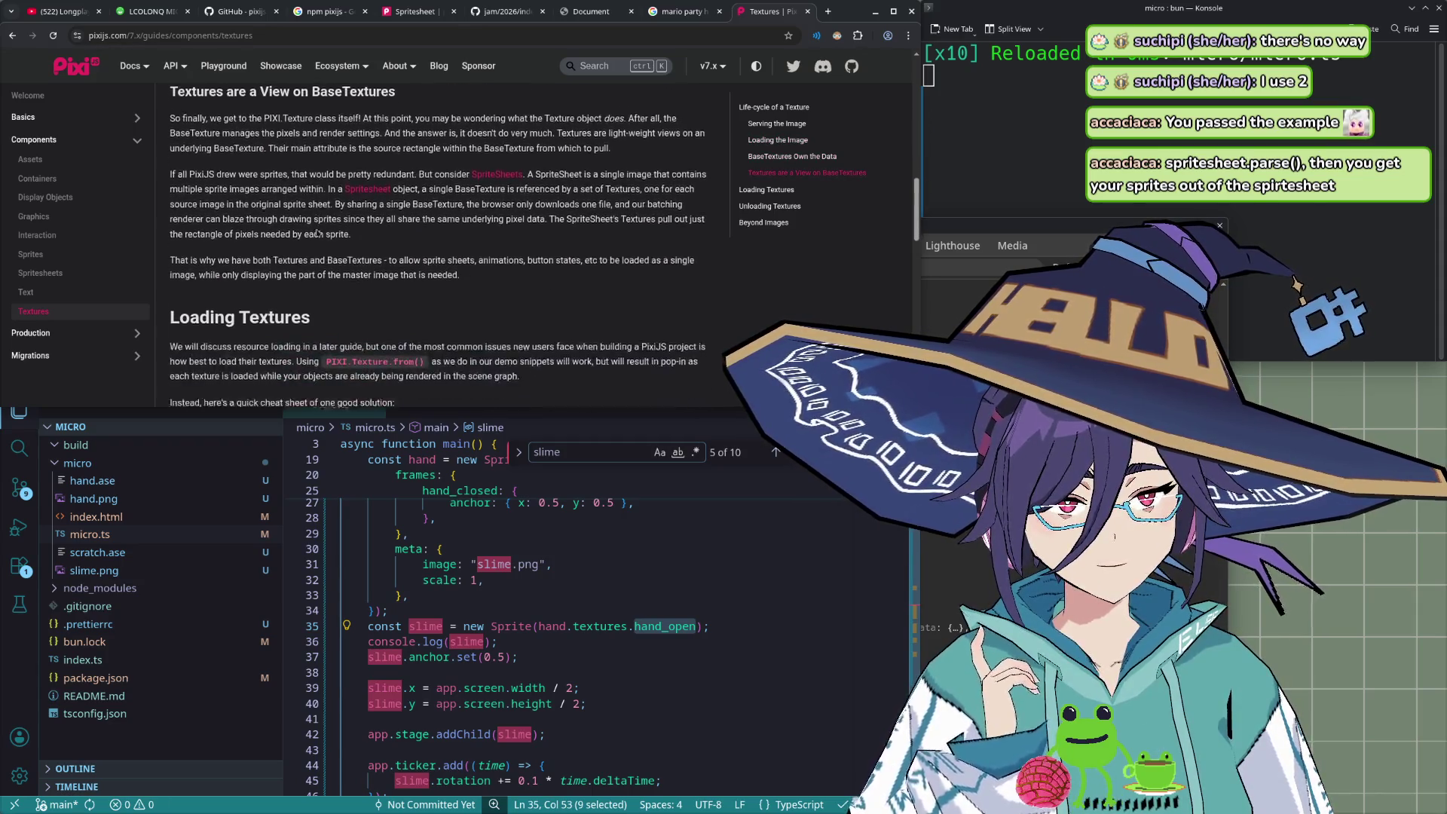
scroll(318, 232, down, 2)
scroll(317, 231, down, 2)
scroll(317, 229, down, 3)
scroll(316, 229, down, 2)
scroll(317, 230, down, 2)
scroll(318, 231, down, 2)
scroll(319, 233, down, 2)
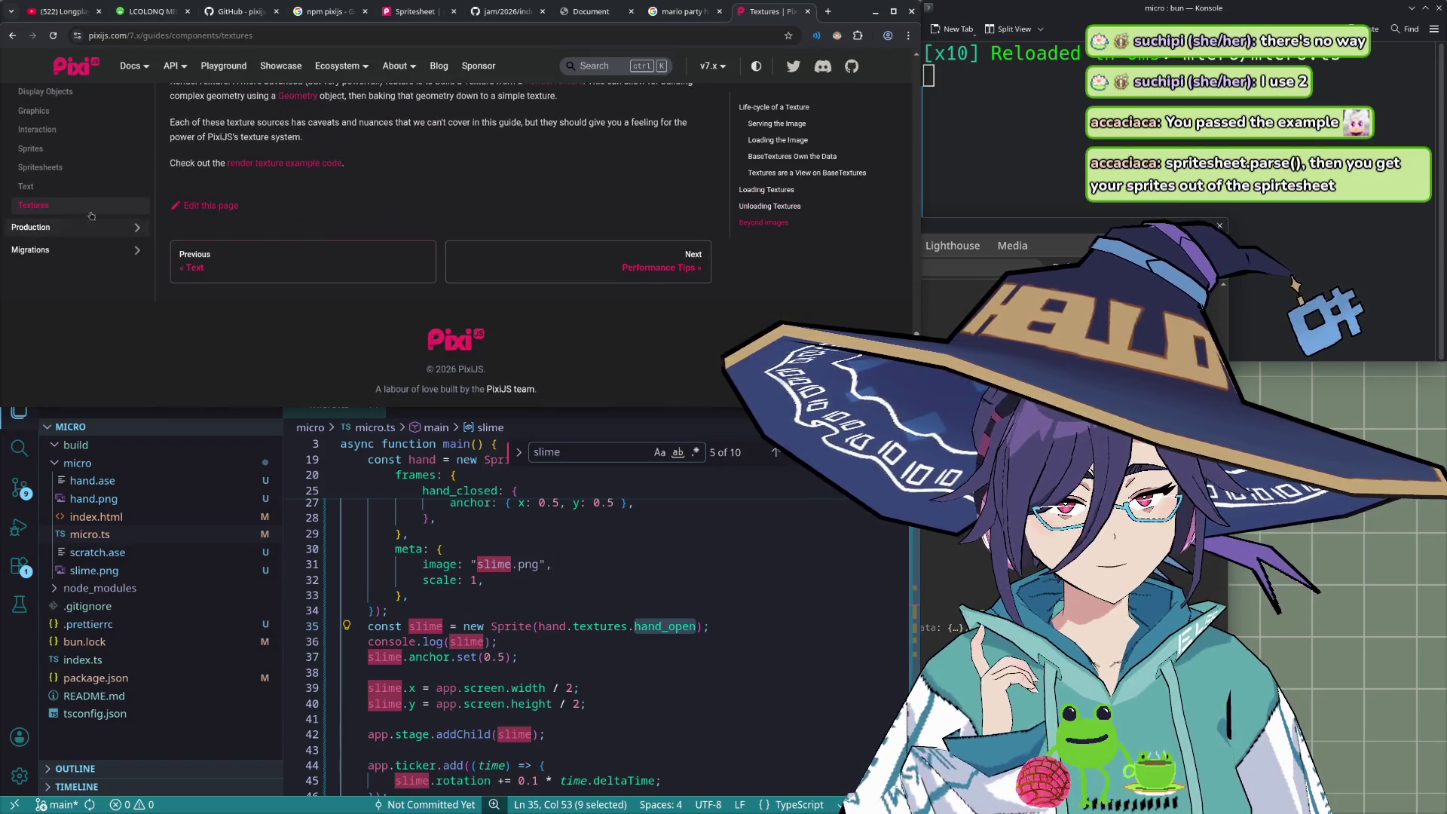
- Return to Sprites, follow the DisplayObject link, and review its position, rotation, alpha, visible and renderable attributes
click(45, 149)
scroll(279, 209, down, 3)
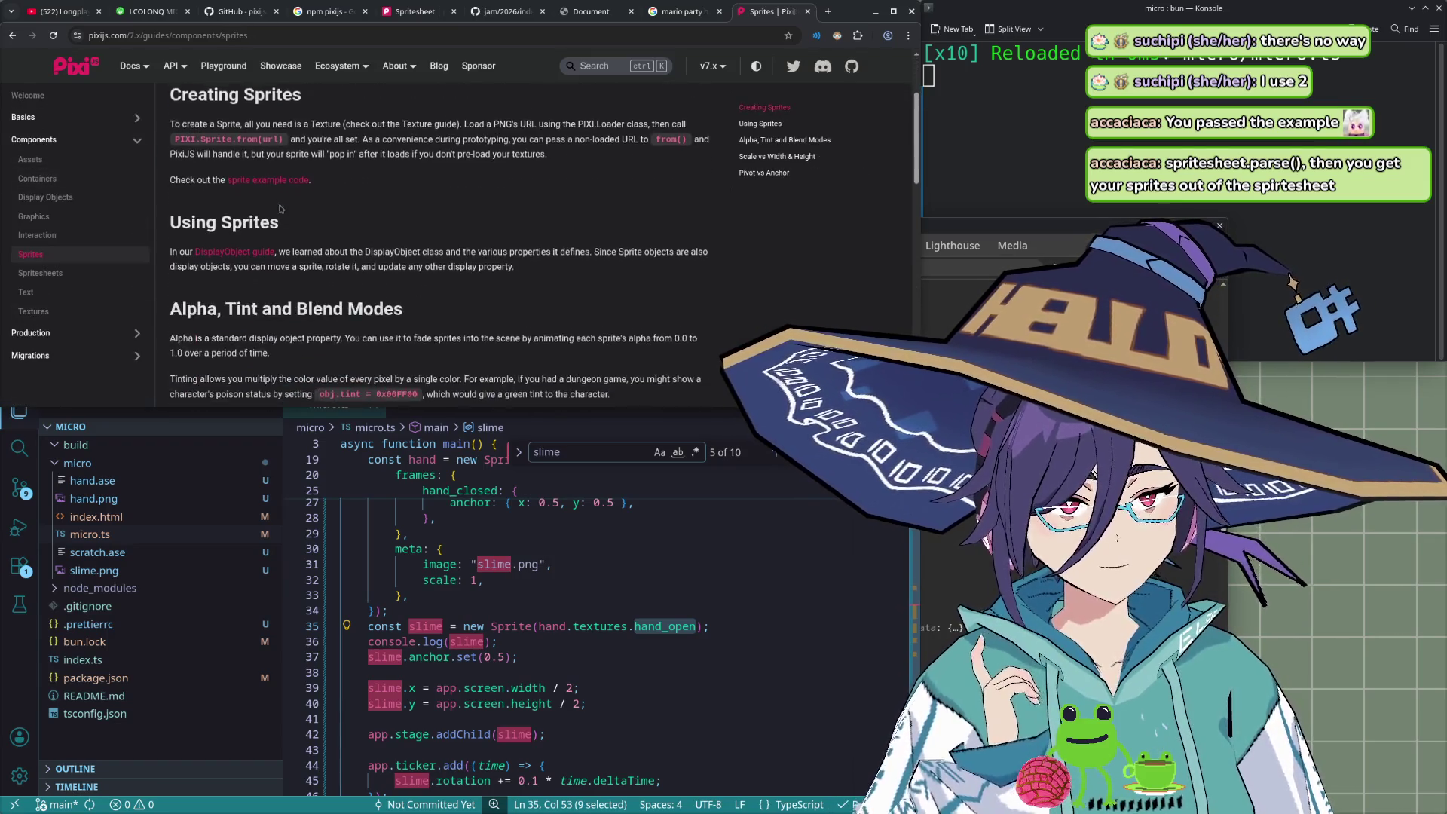
click(251, 249)
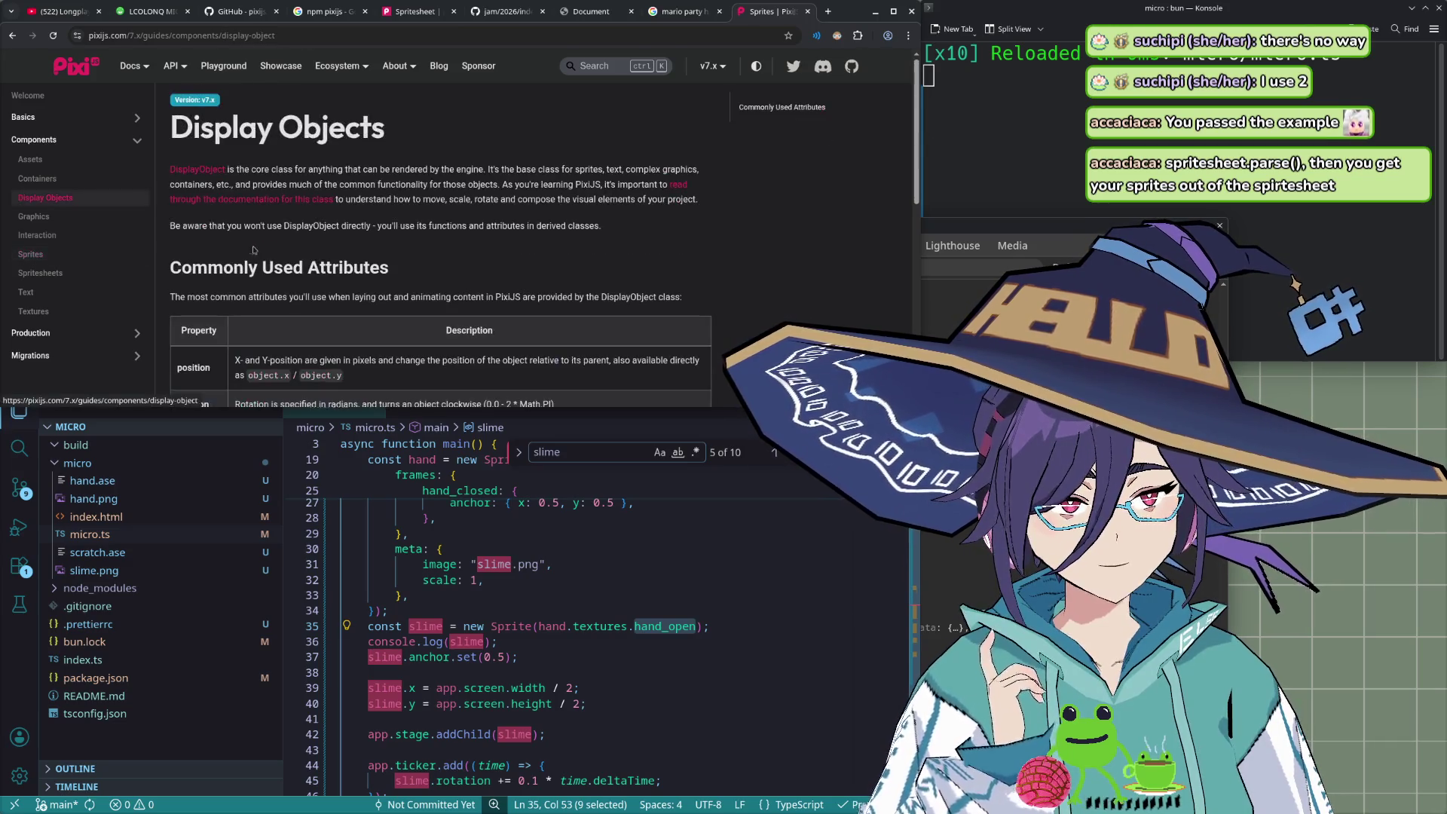
scroll(311, 246, down, 3)
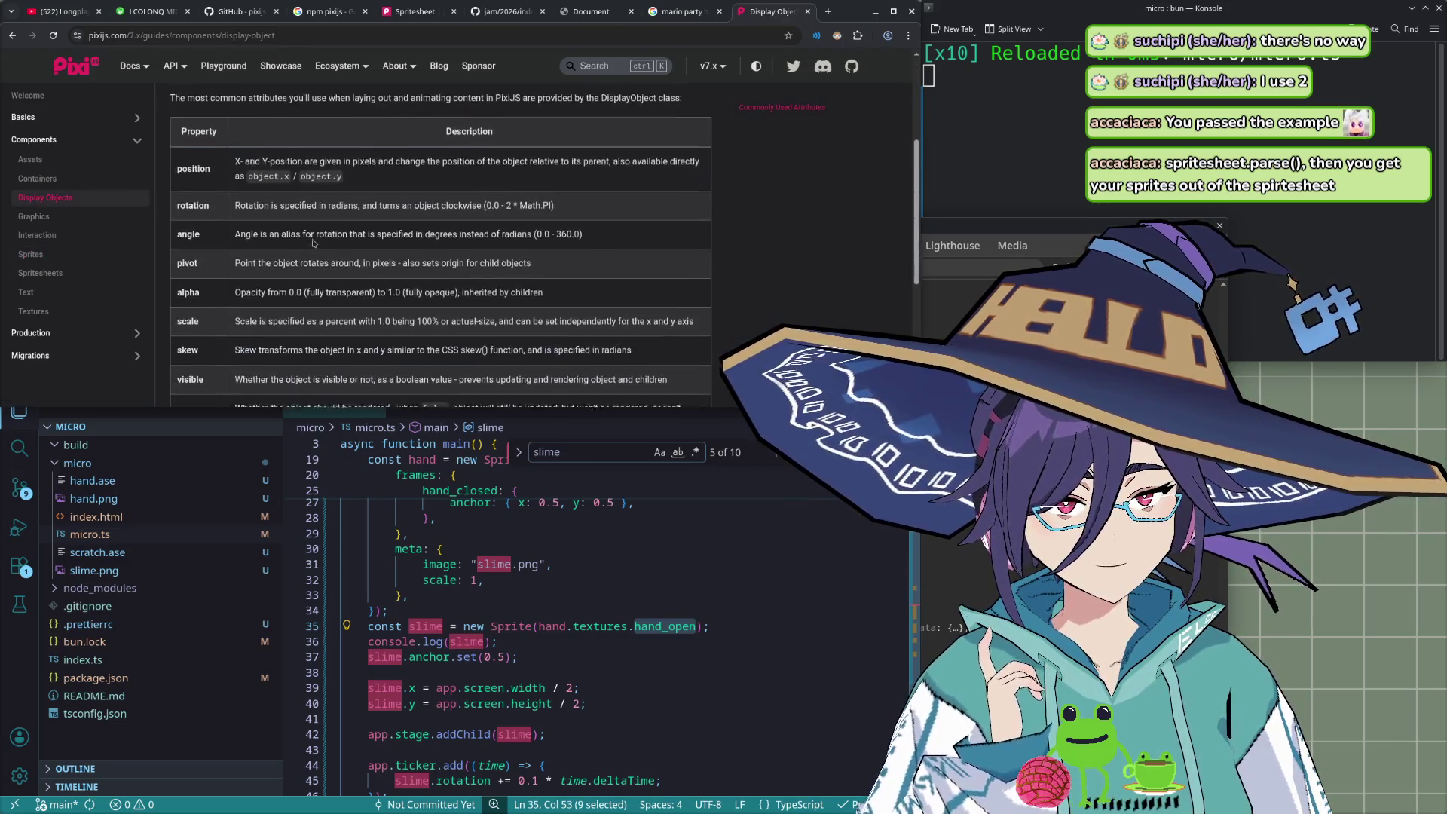
scroll(314, 242, up, 2)
scroll(314, 242, up, 2)
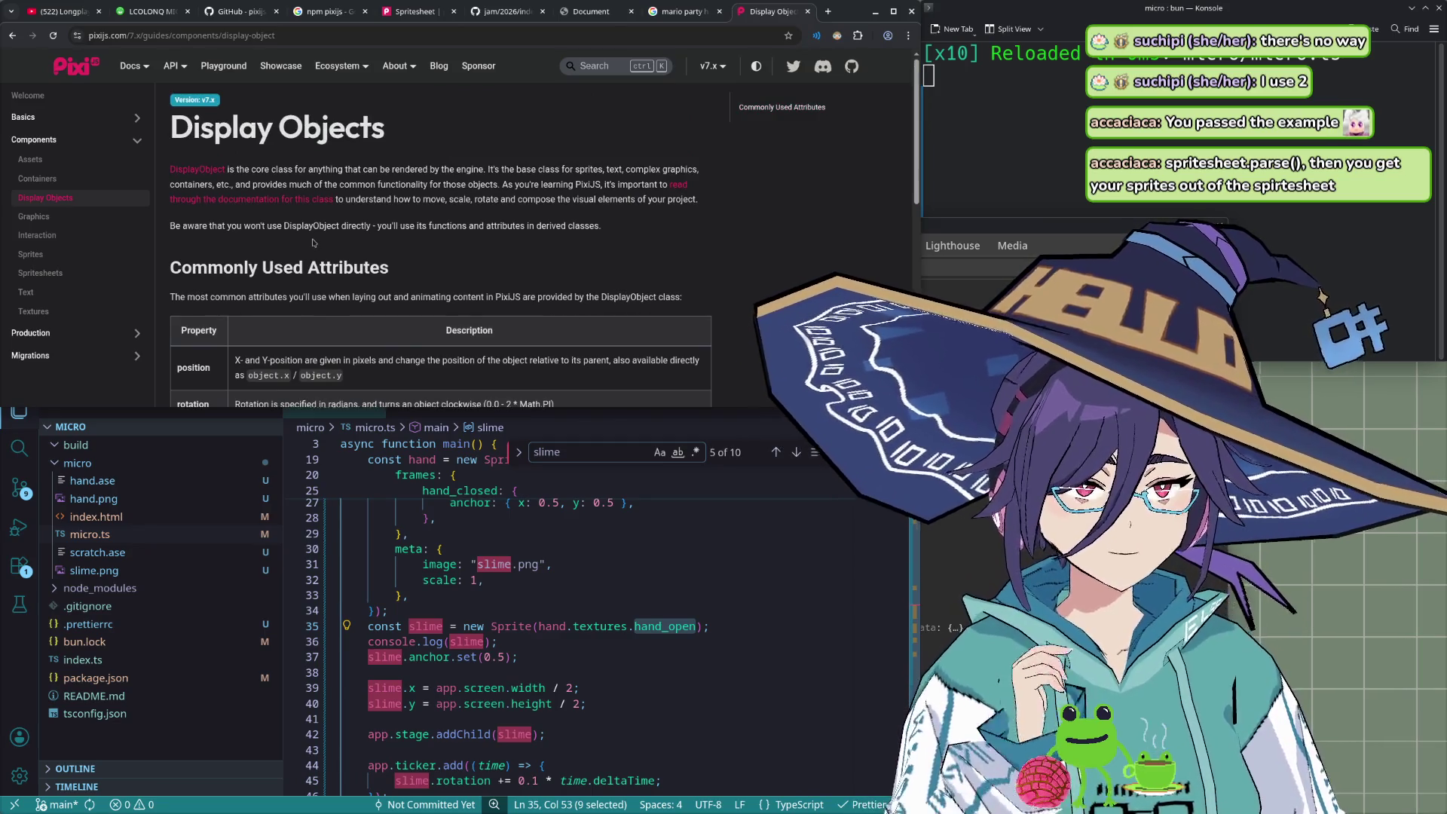
scroll(313, 243, down, 3)
scroll(314, 243, down, 3)
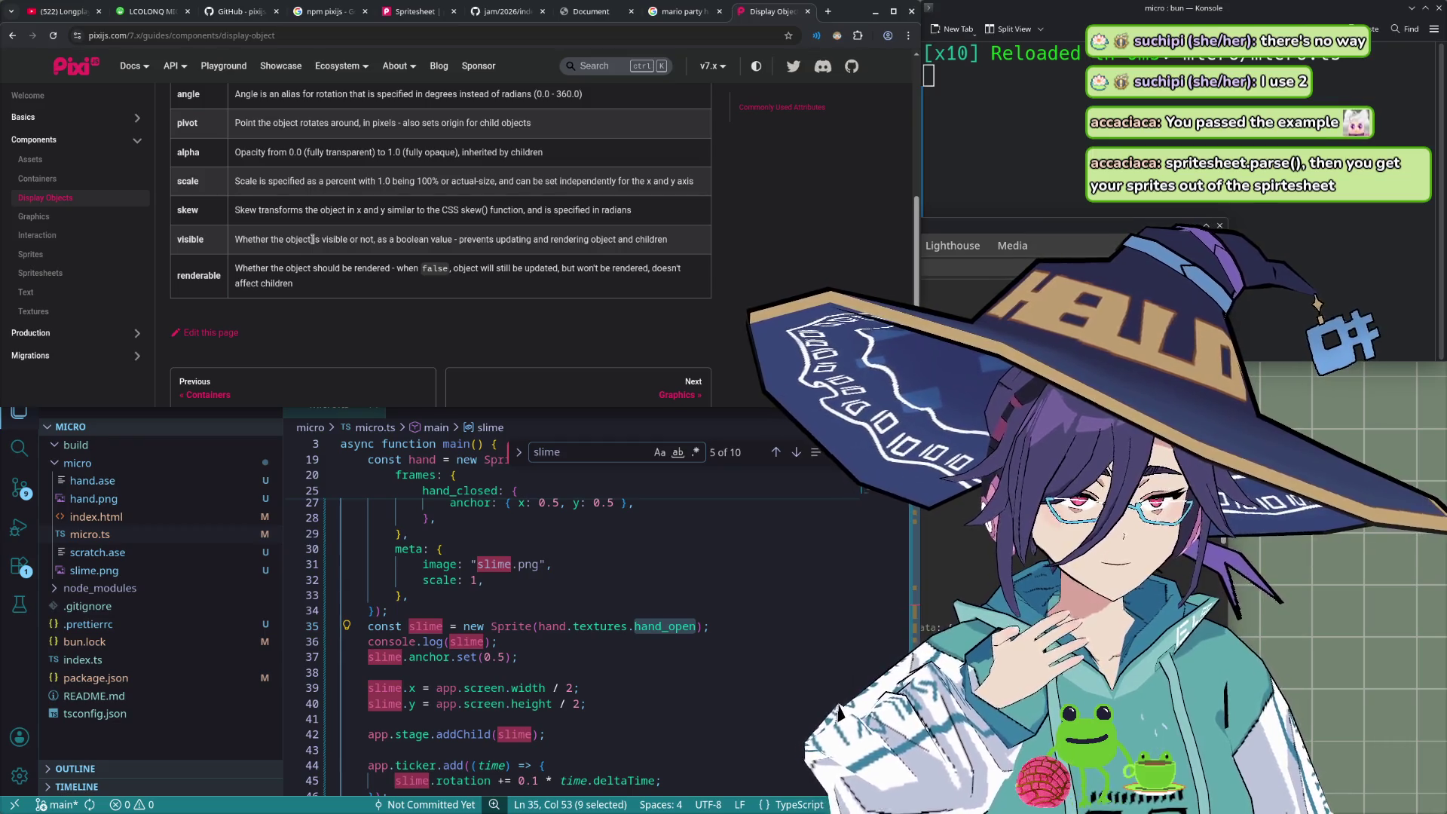
scroll(313, 239, down, 1)
scroll(312, 239, down, 1)
click(445, 549)
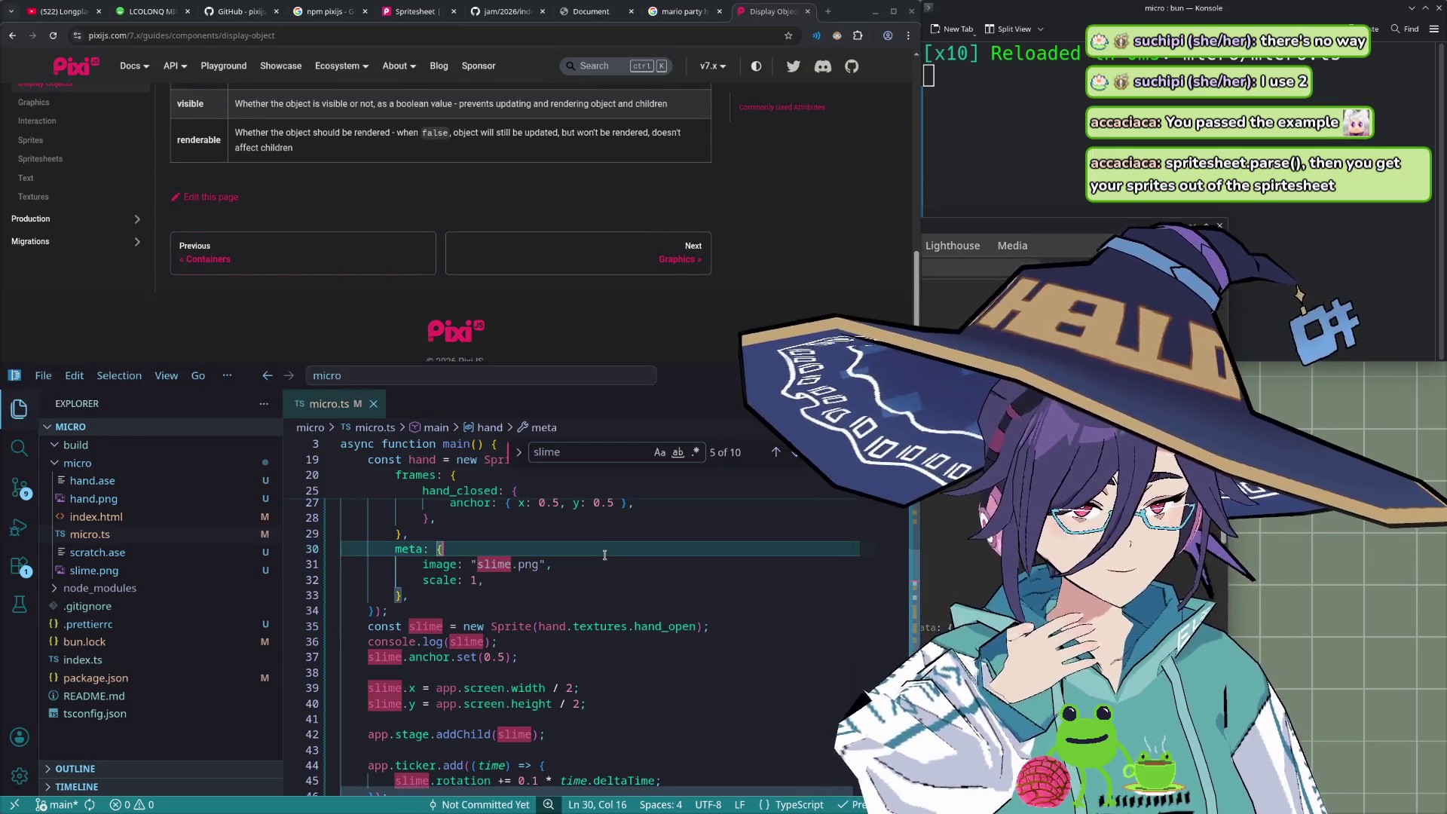
- Scroll micro.ts up to line 19 and view the Spritesheet constructor's type information
scroll(629, 476, up, 3)
scroll(625, 528, up, 2)
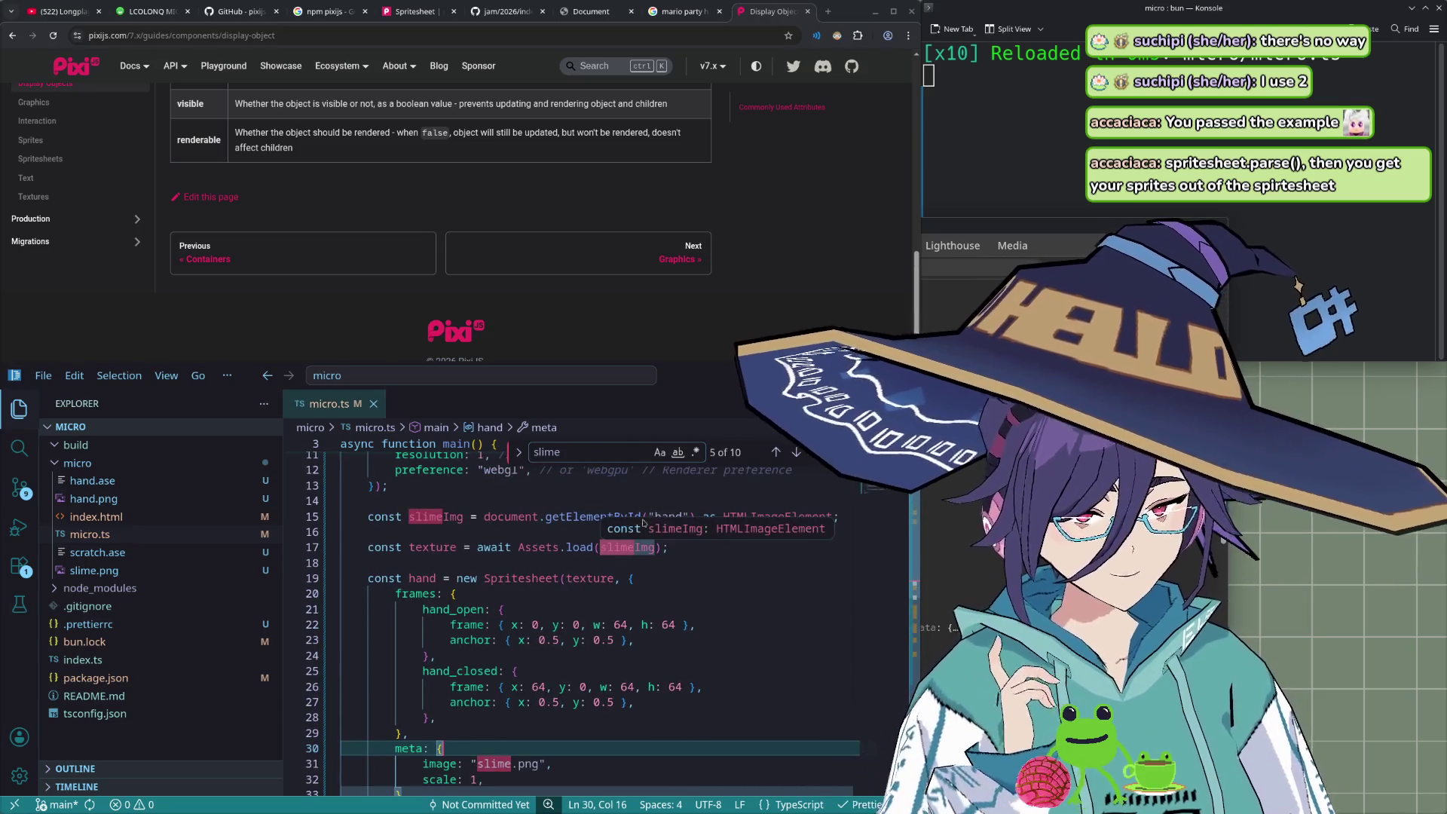
mouse_move(524, 581)
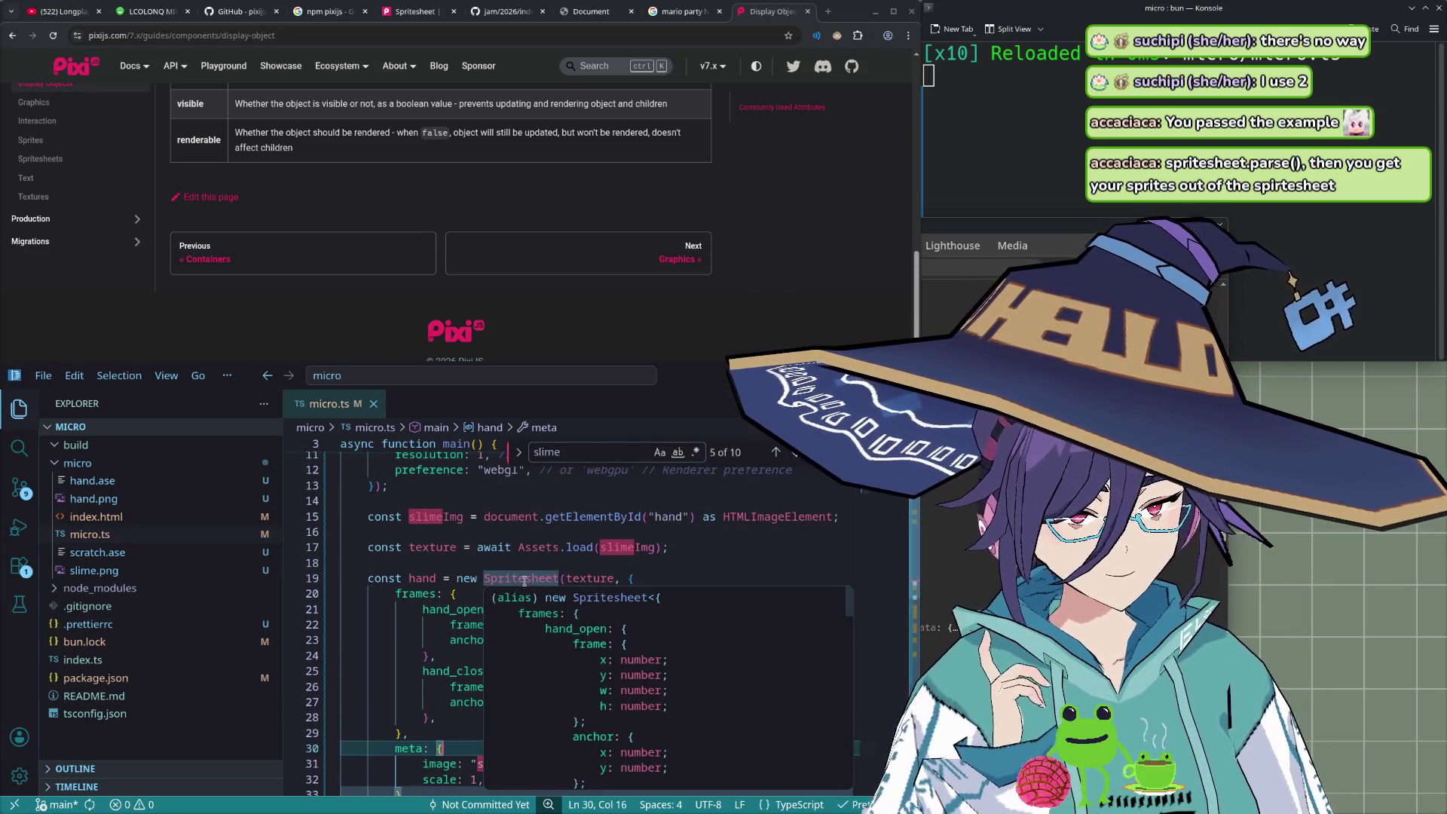
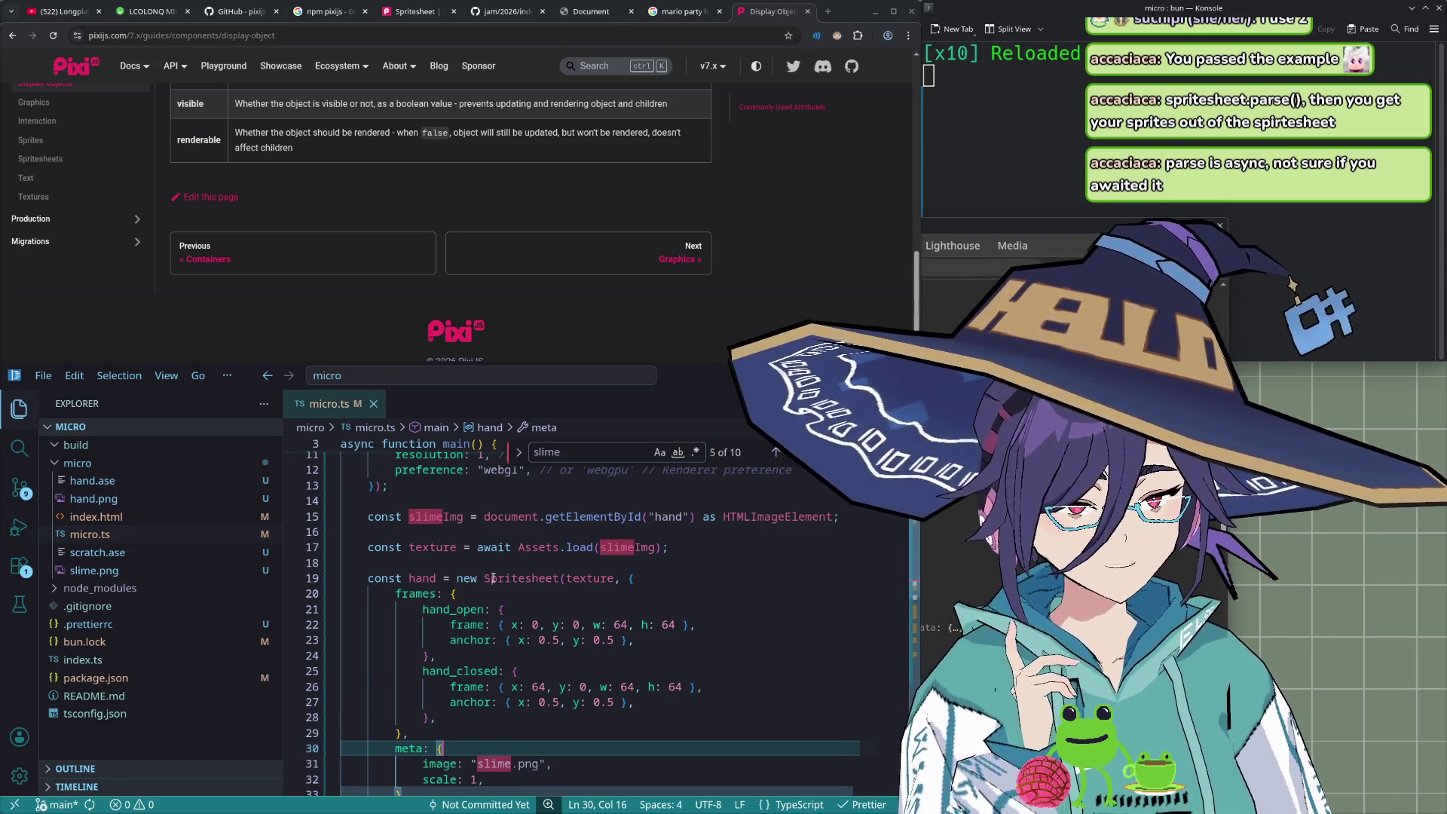
- Bring the PixiJS docs forward and open the API reference in a new tab
scroll(518, 578, down, 1)
scroll(518, 578, down, 2)
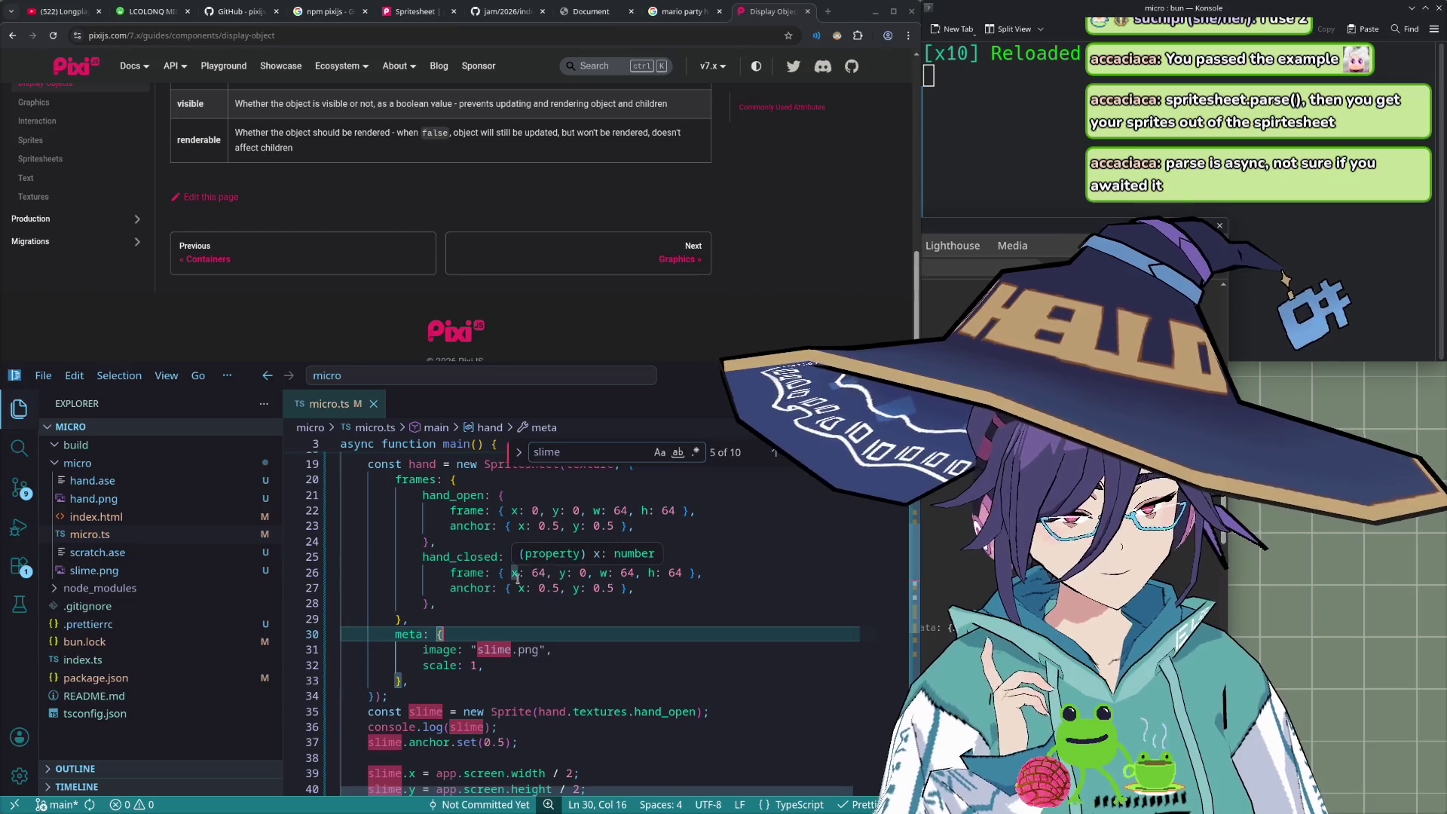
scroll(518, 578, up, 2)
scroll(518, 578, up, 1)
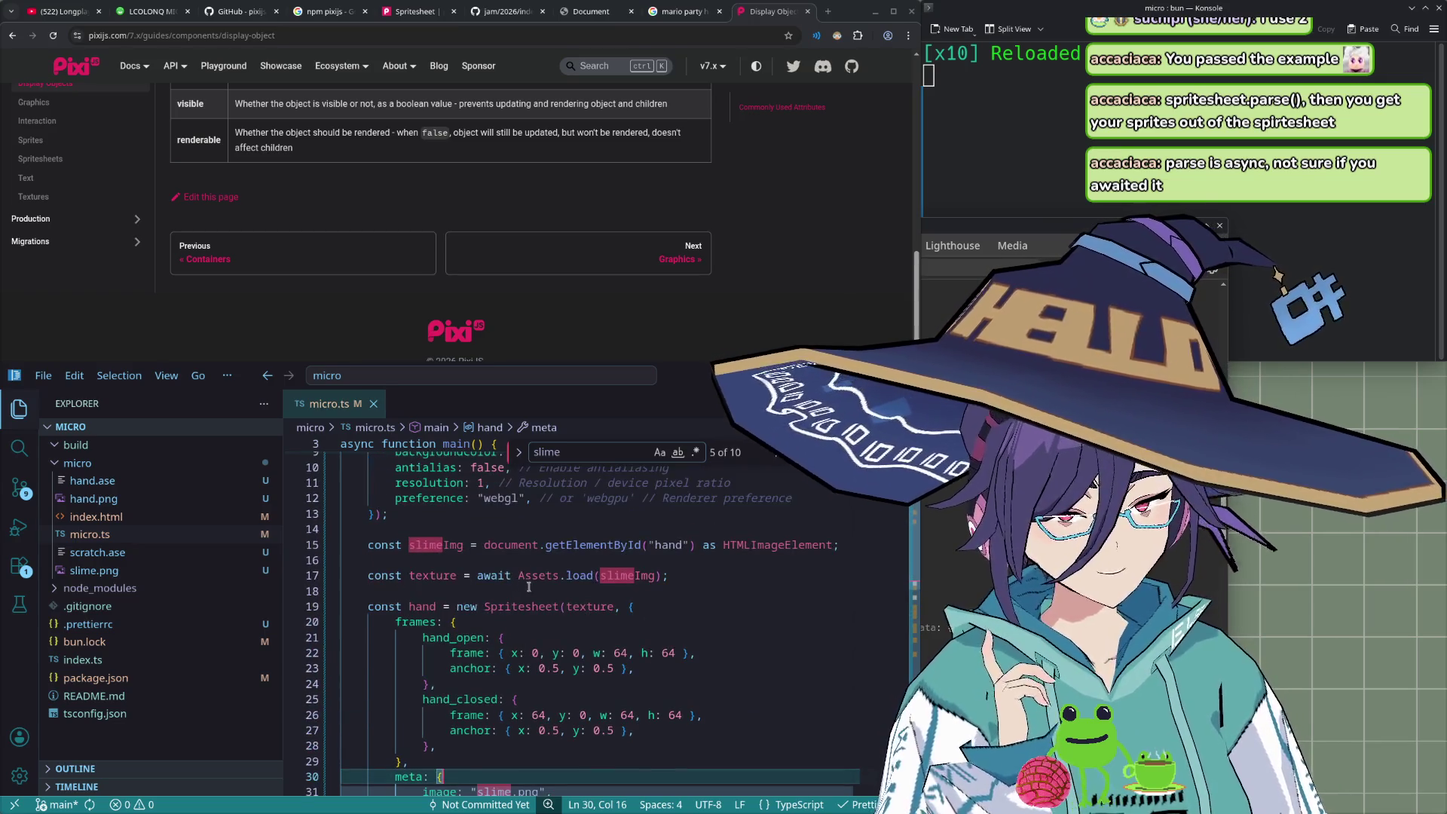
click(783, 219)
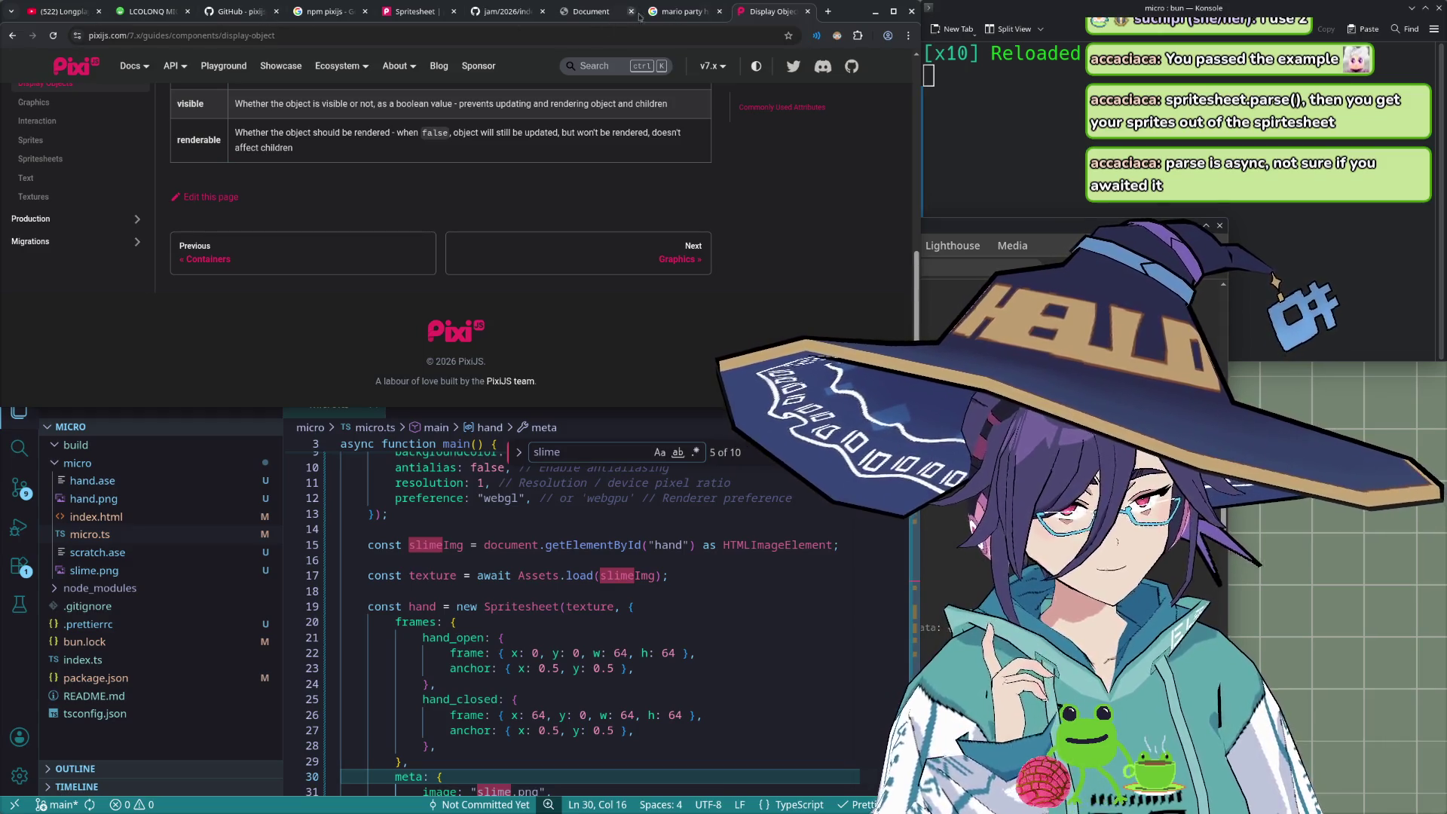
scroll(239, 234, up, 10)
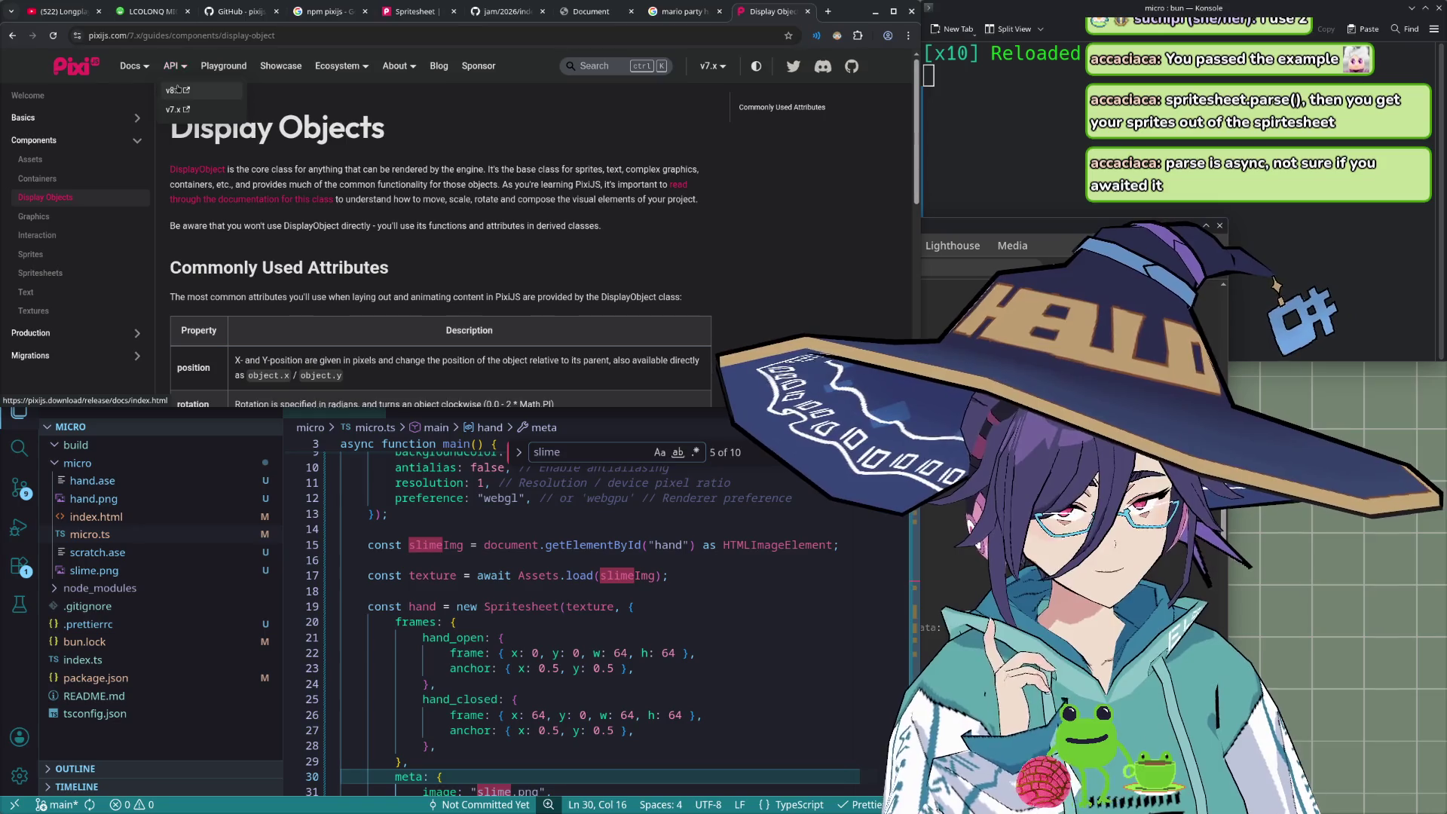
middle_click(478, 65)
click(756, 21)
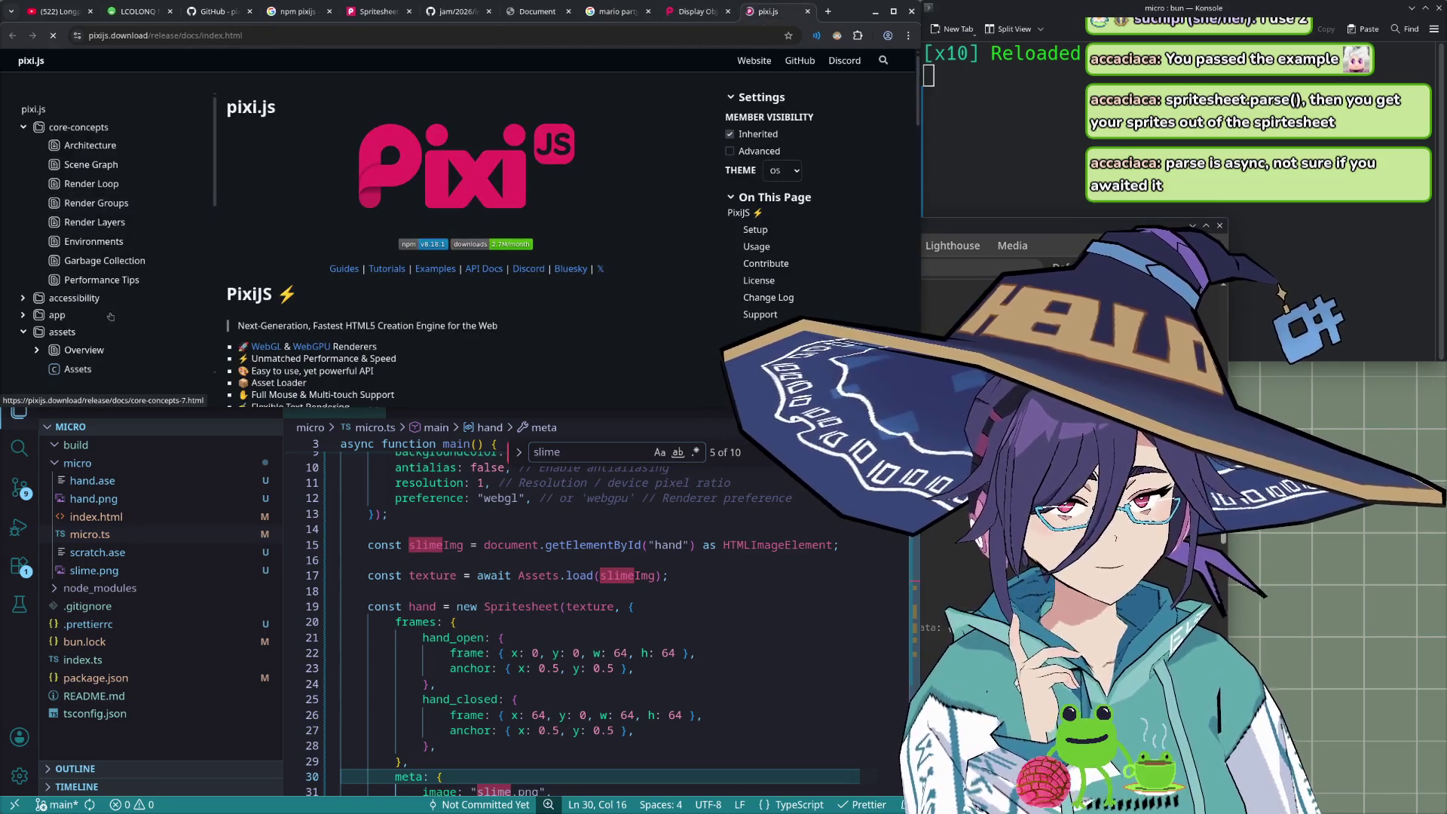
- Open the Spritesheet class page and review its sheet.parse() example, then return to micro.ts
click(88, 184)
scroll(472, 299, down, 2)
scroll(472, 300, down, 3)
scroll(472, 299, up, 2)
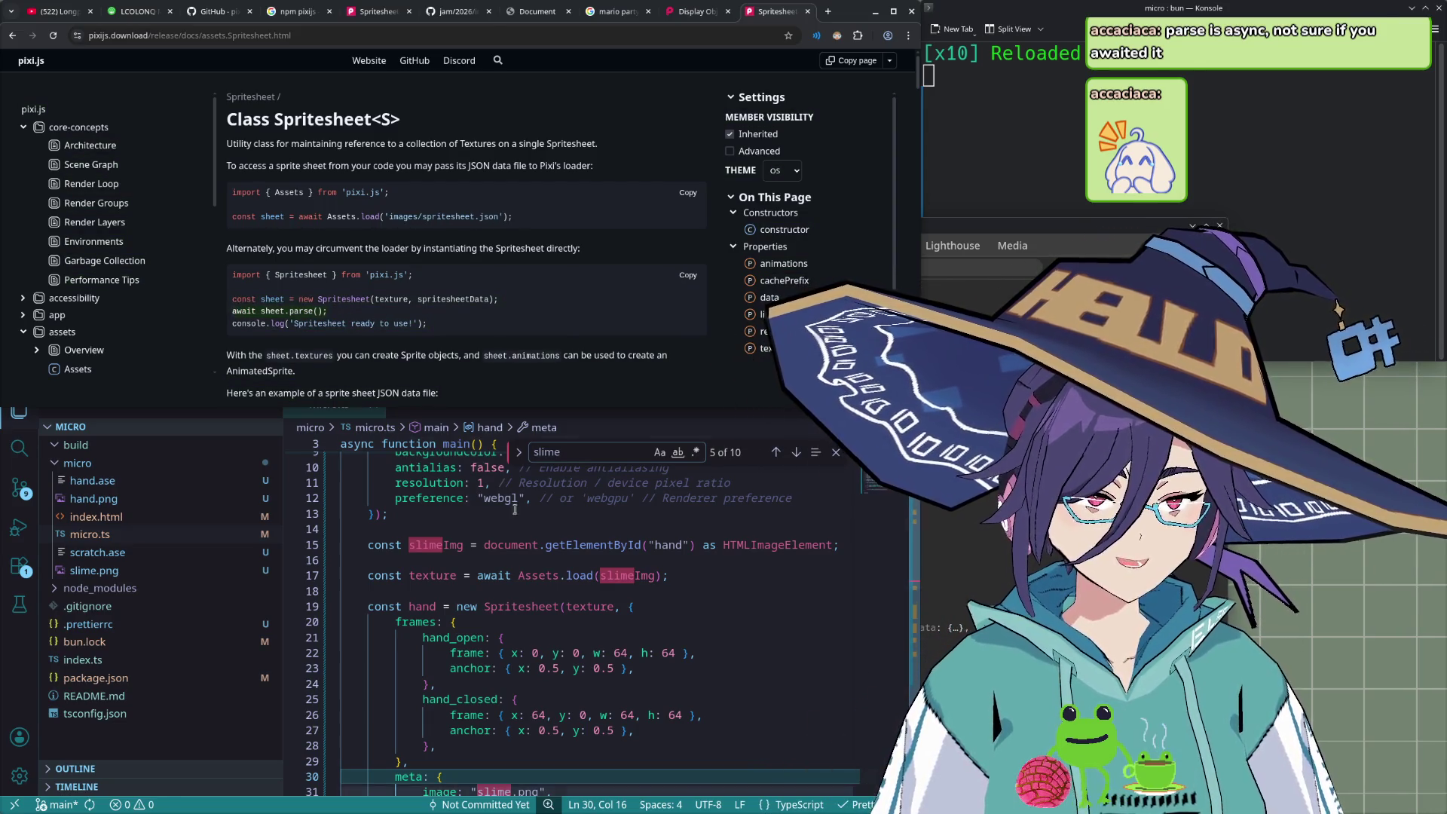
scroll(517, 522, down, 2)
scroll(517, 522, down, 3)
click(522, 685)
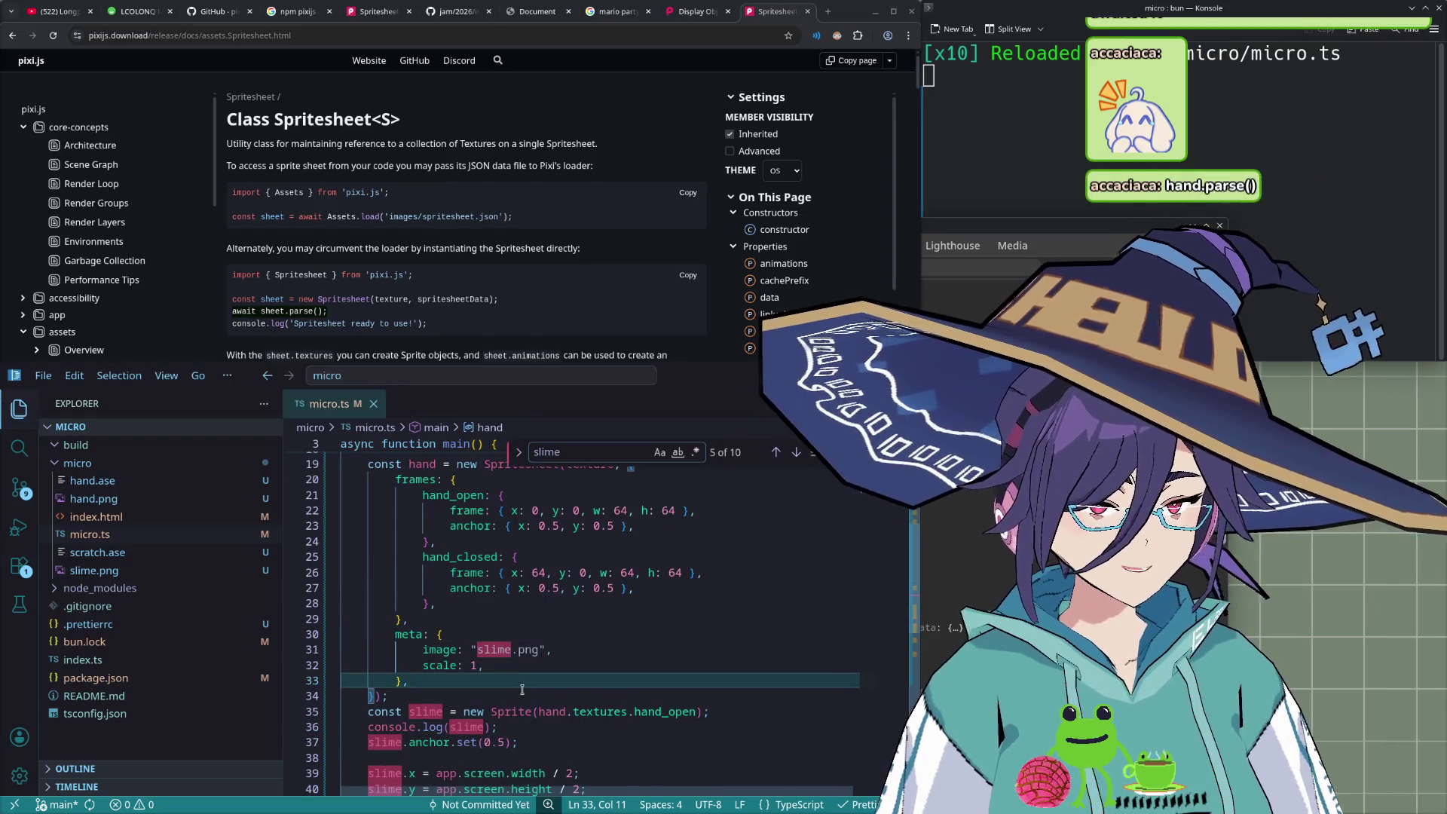
- Add 'await hand.parse();' after the hand Spritesheet definition and save micro.ts
key(Up)
key(Down)
key(Down)
key(End)
key(Return)
text(await )
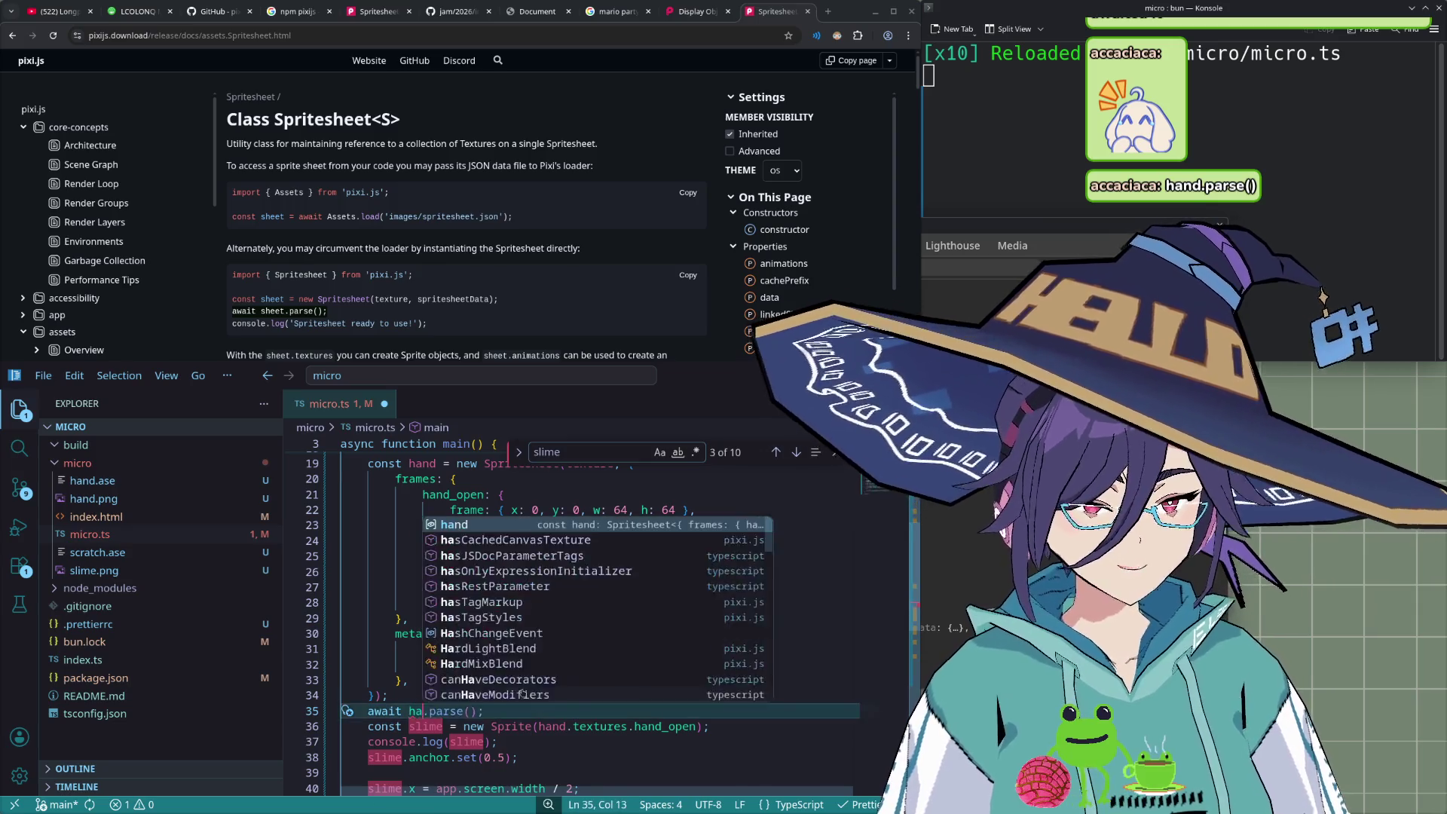
text(hand)
key(ctrl+s)
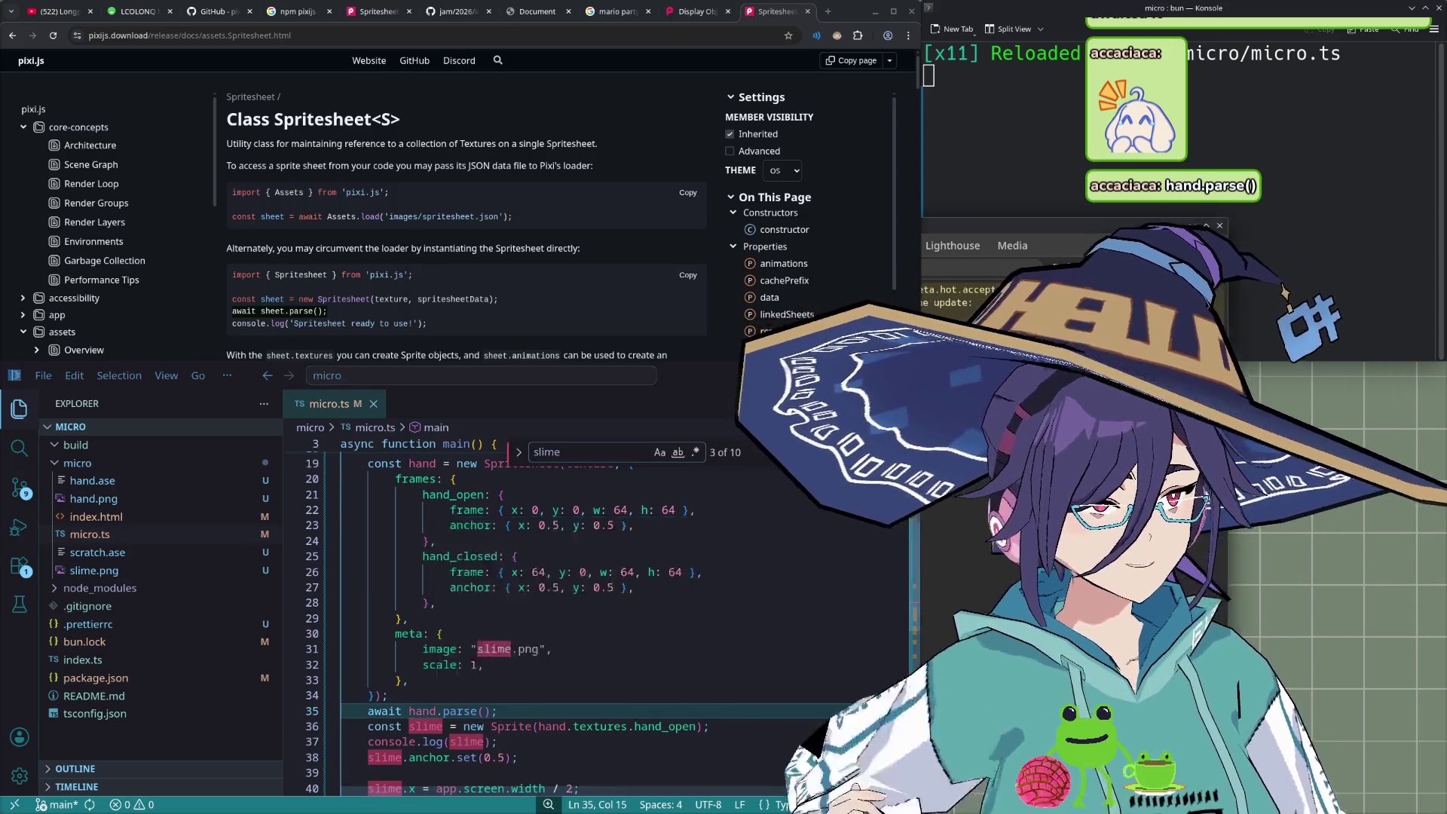
- Confirm the hand sprite renders in the browser, then fold the Spritesheet block
click(555, 15)
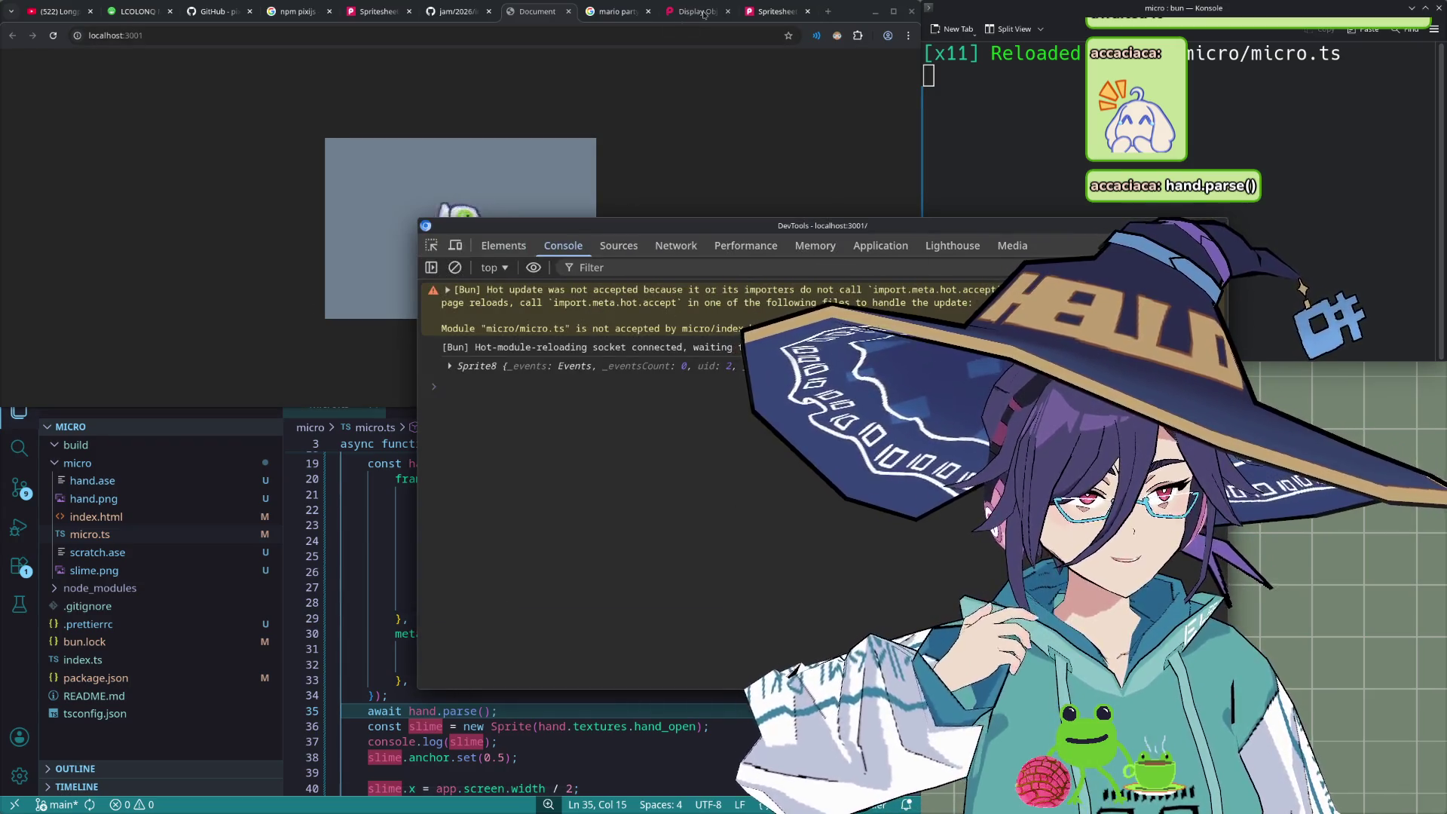
click(413, 680)
scroll(374, 506, up, 3)
click(332, 578)
scroll(344, 625, down, 2)
scroll(477, 626, down, 2)
click(714, 608)
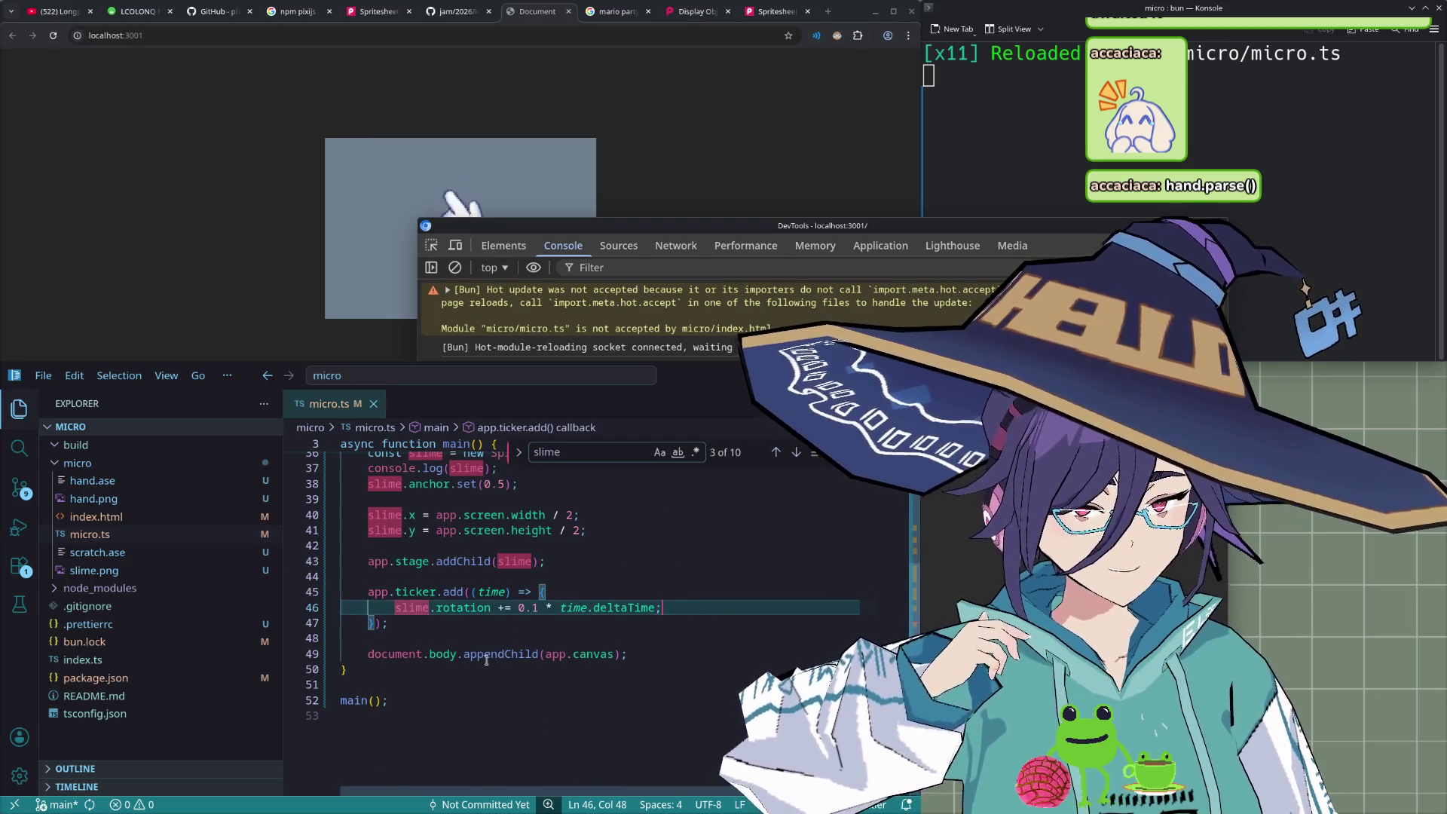
- Add a new line after the addChild call and begin typing a document reference
click(508, 671)
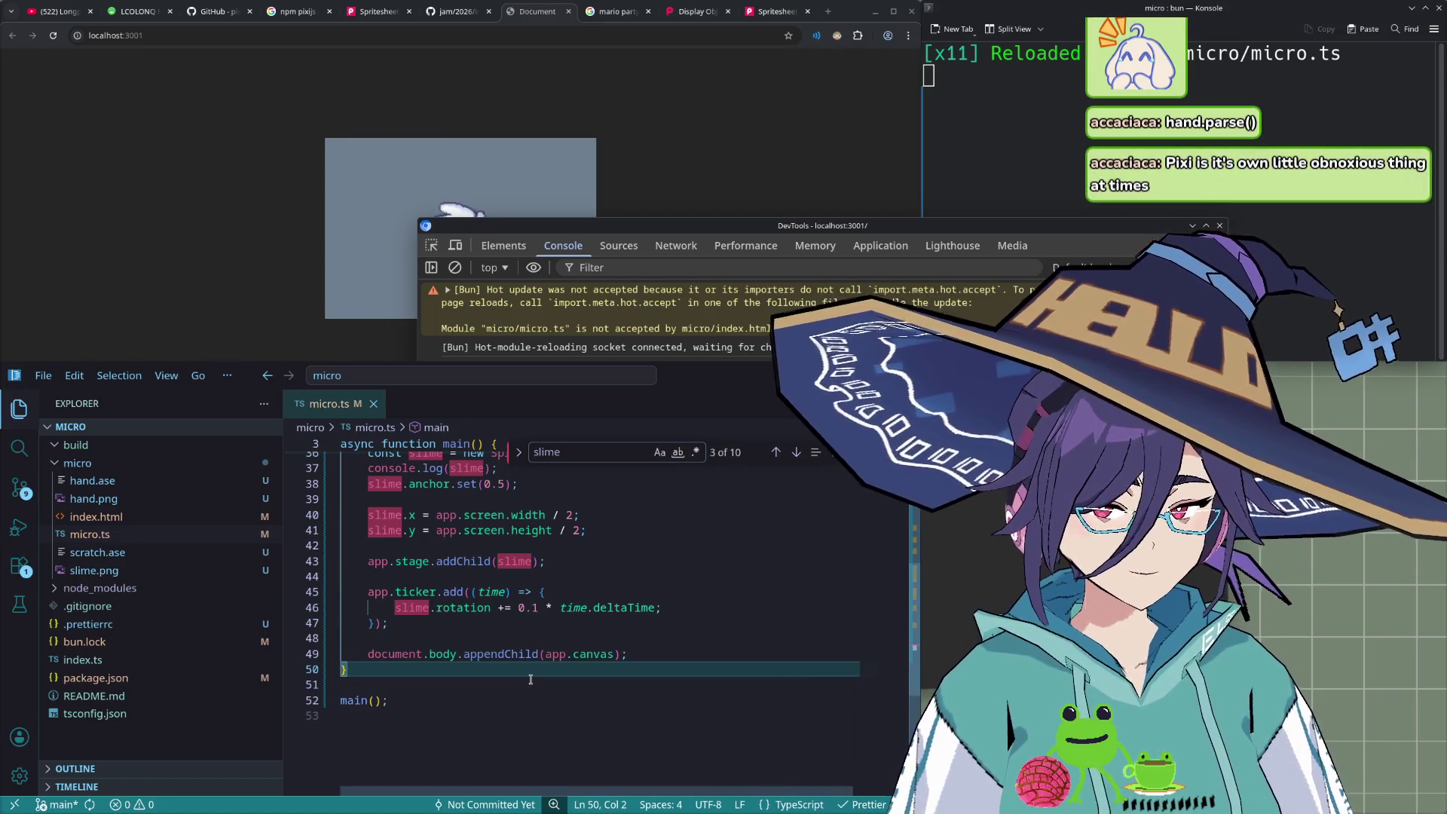
mouse_move(574, 648)
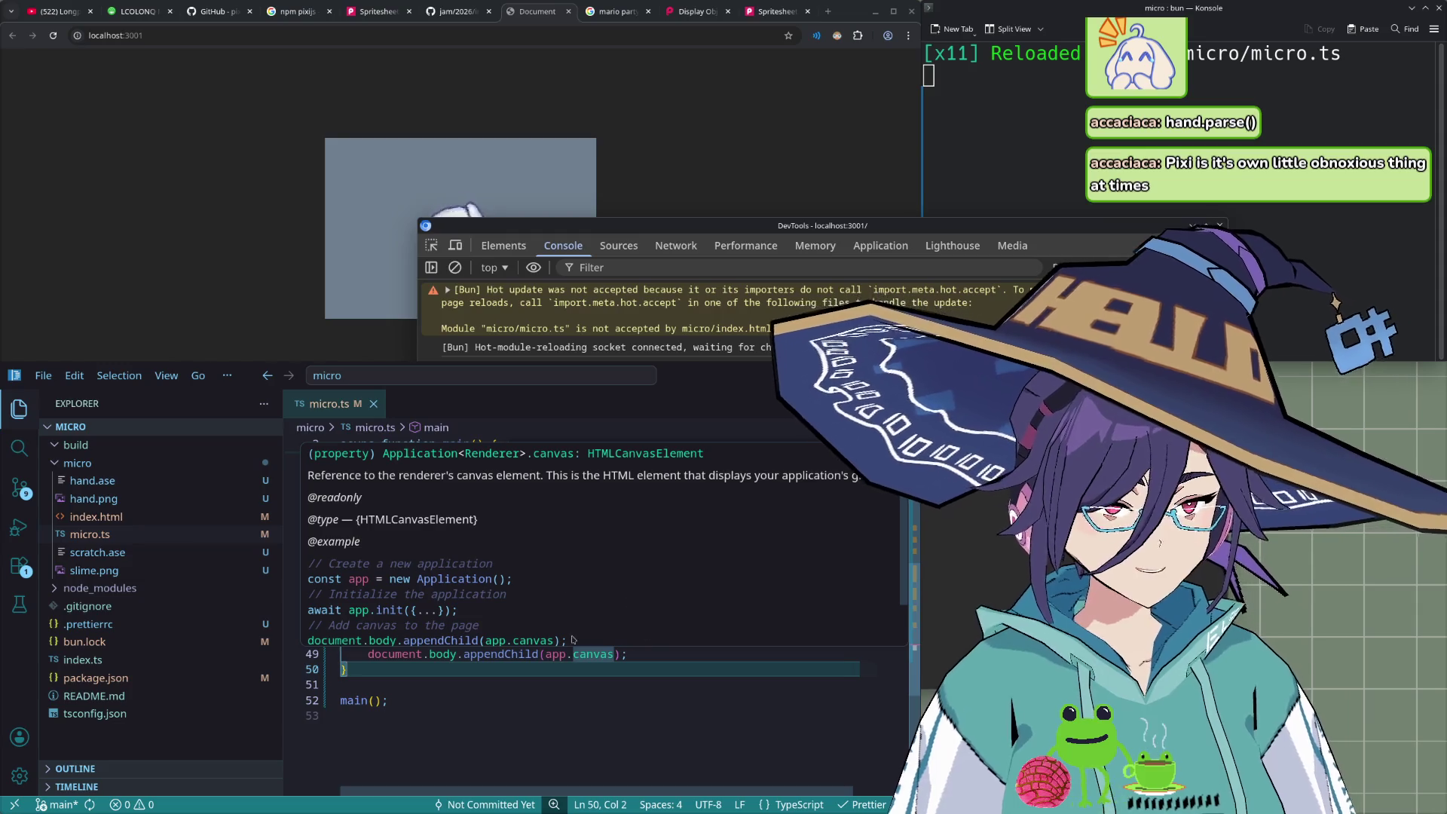
key(ctrl+f)
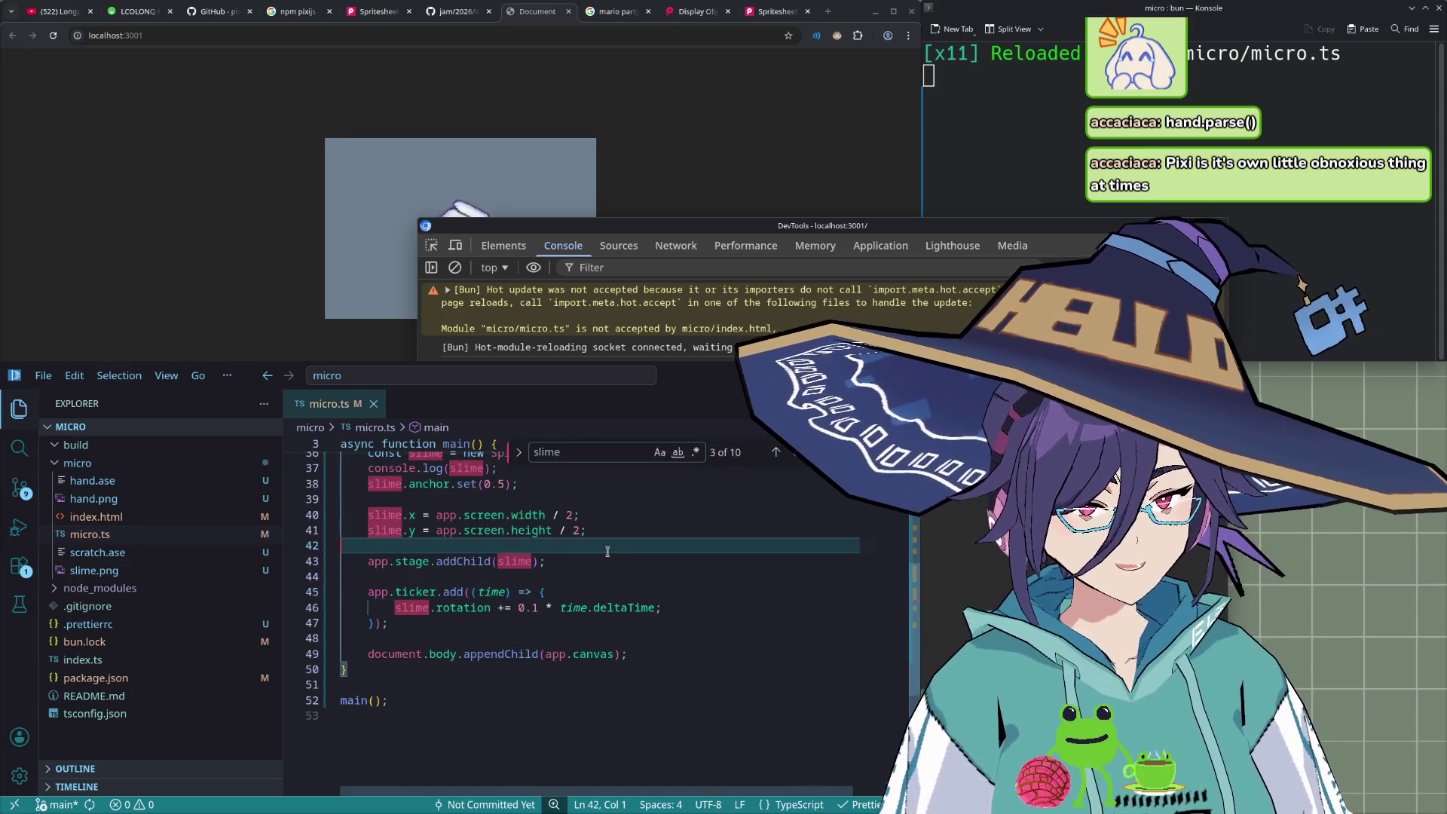
key(Return)
key(Return)
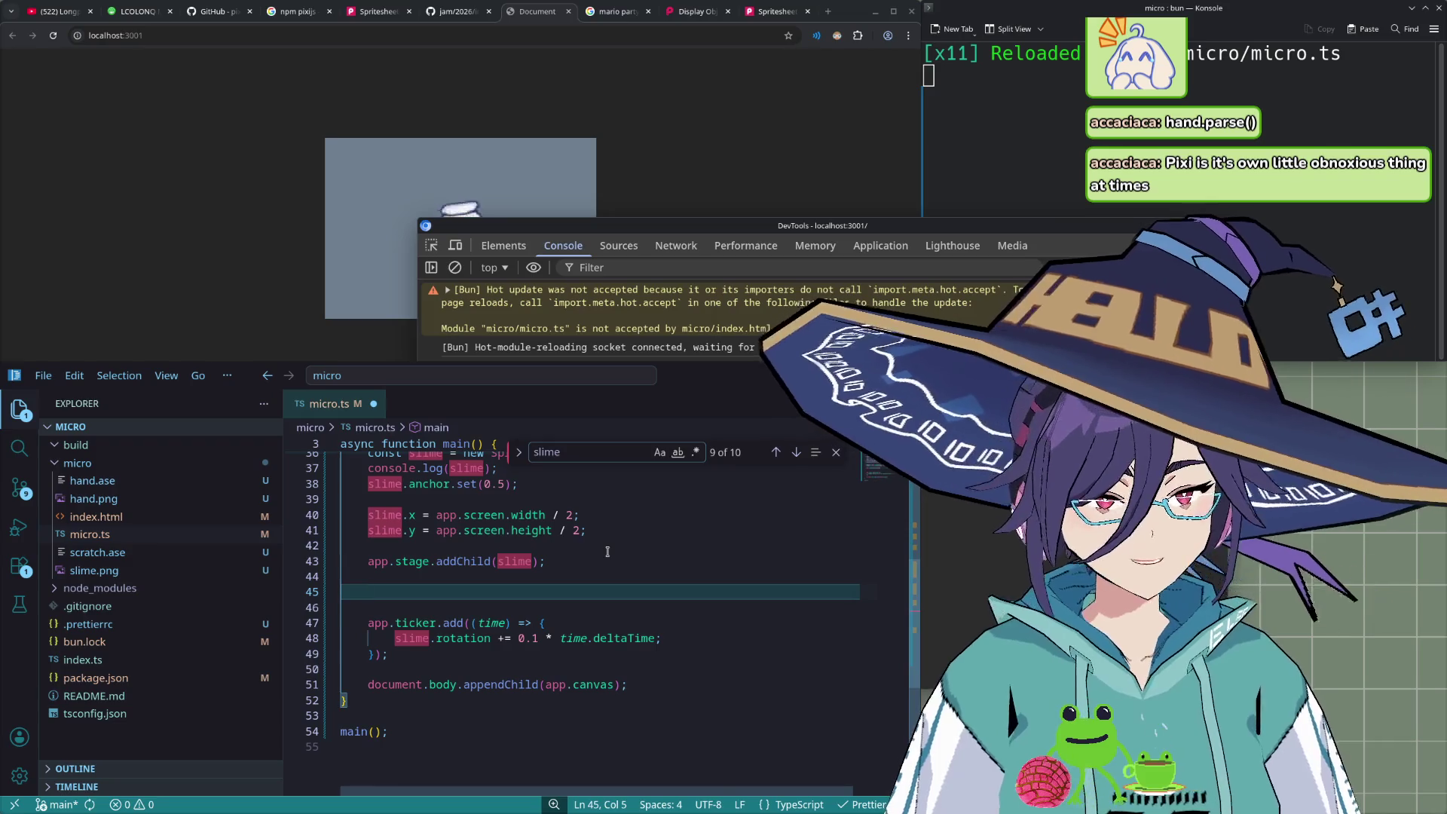
text(document.elemt)
key(Escape)
- Write document.body.addEventListener('click', () => ...) with an empty handler body
click(601, 562)
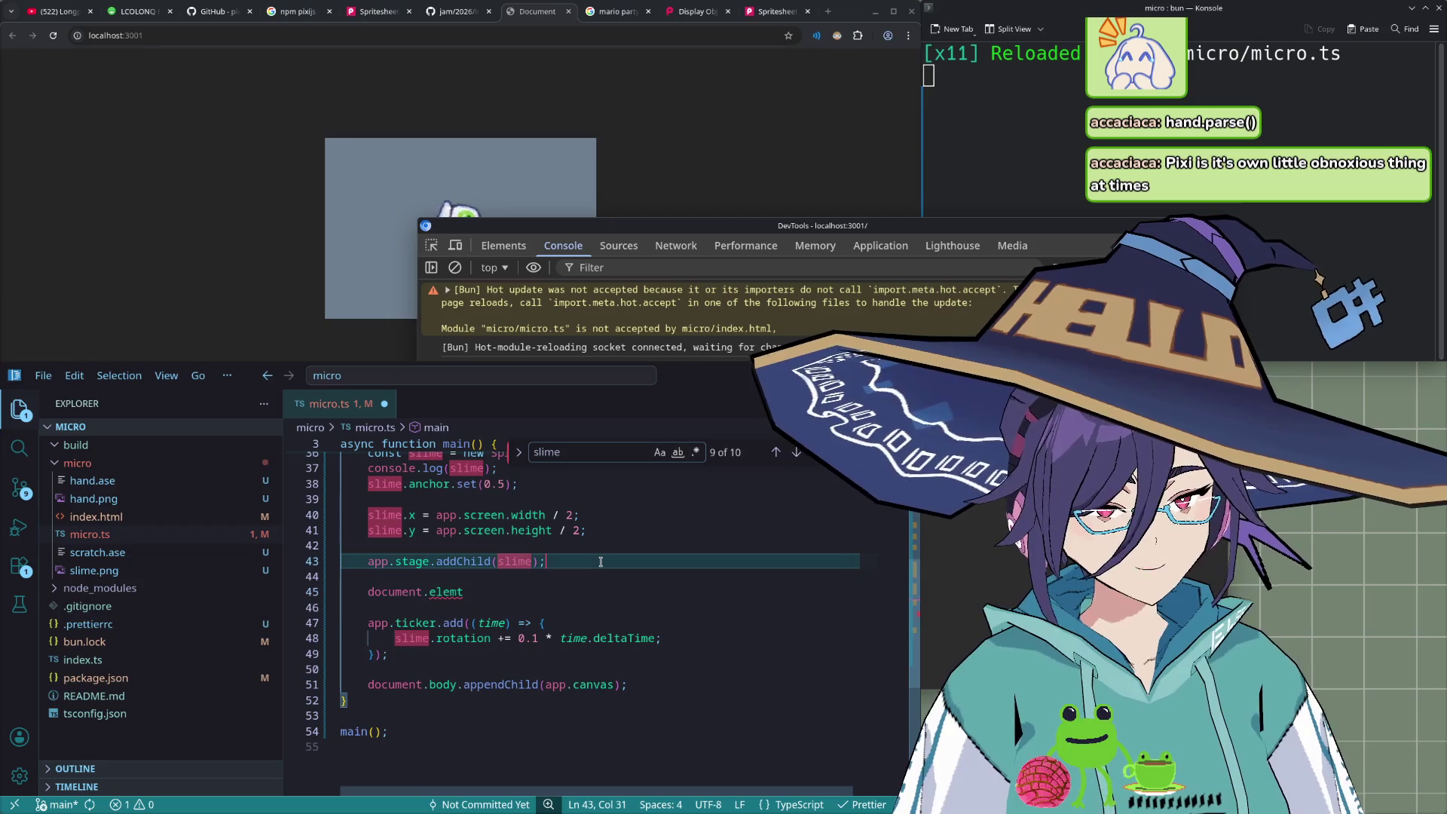
scroll(614, 565, up, 2)
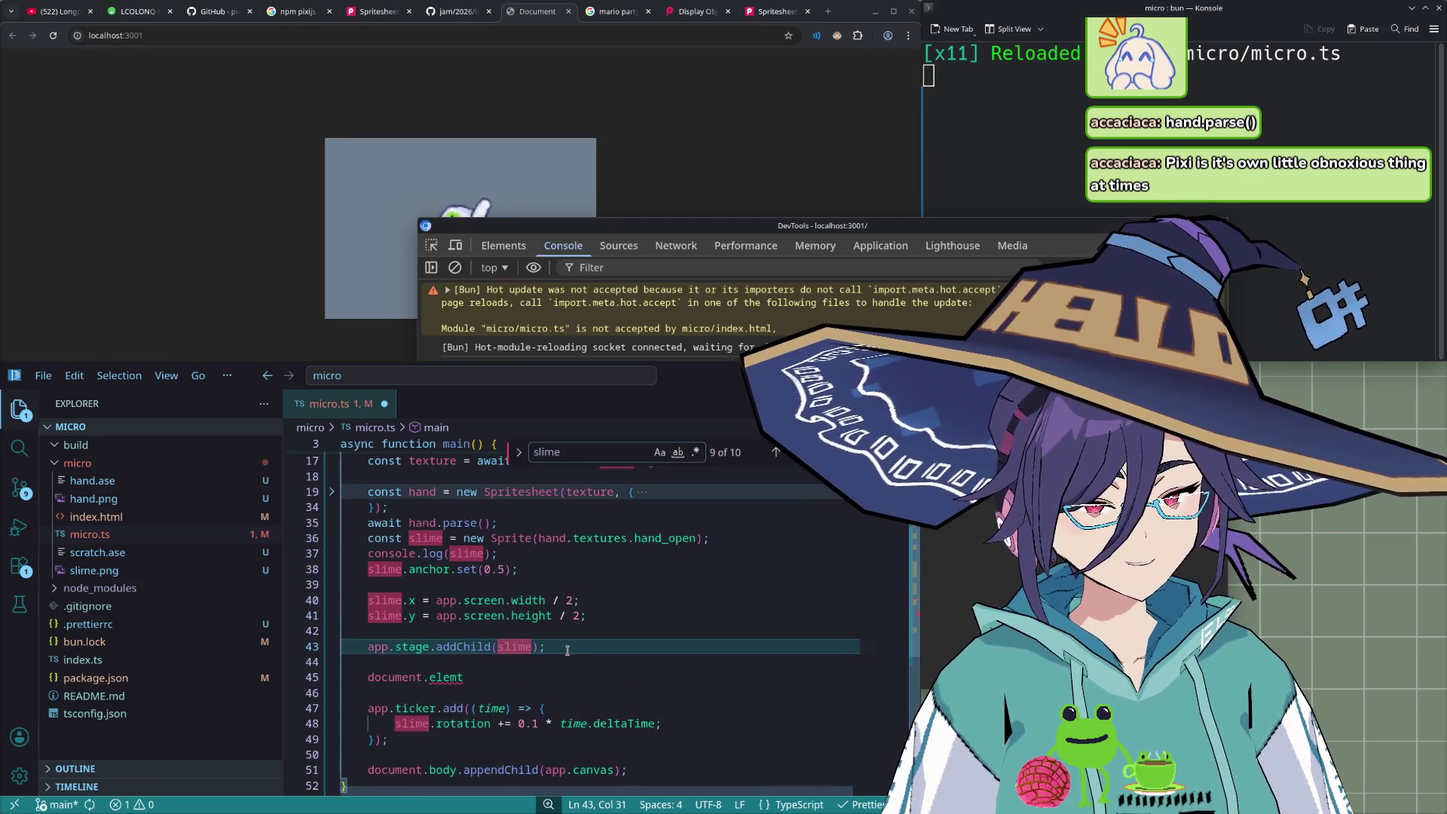
click(550, 678)
key(BackSpace)
key(BackSpace)
key(BackSpace)
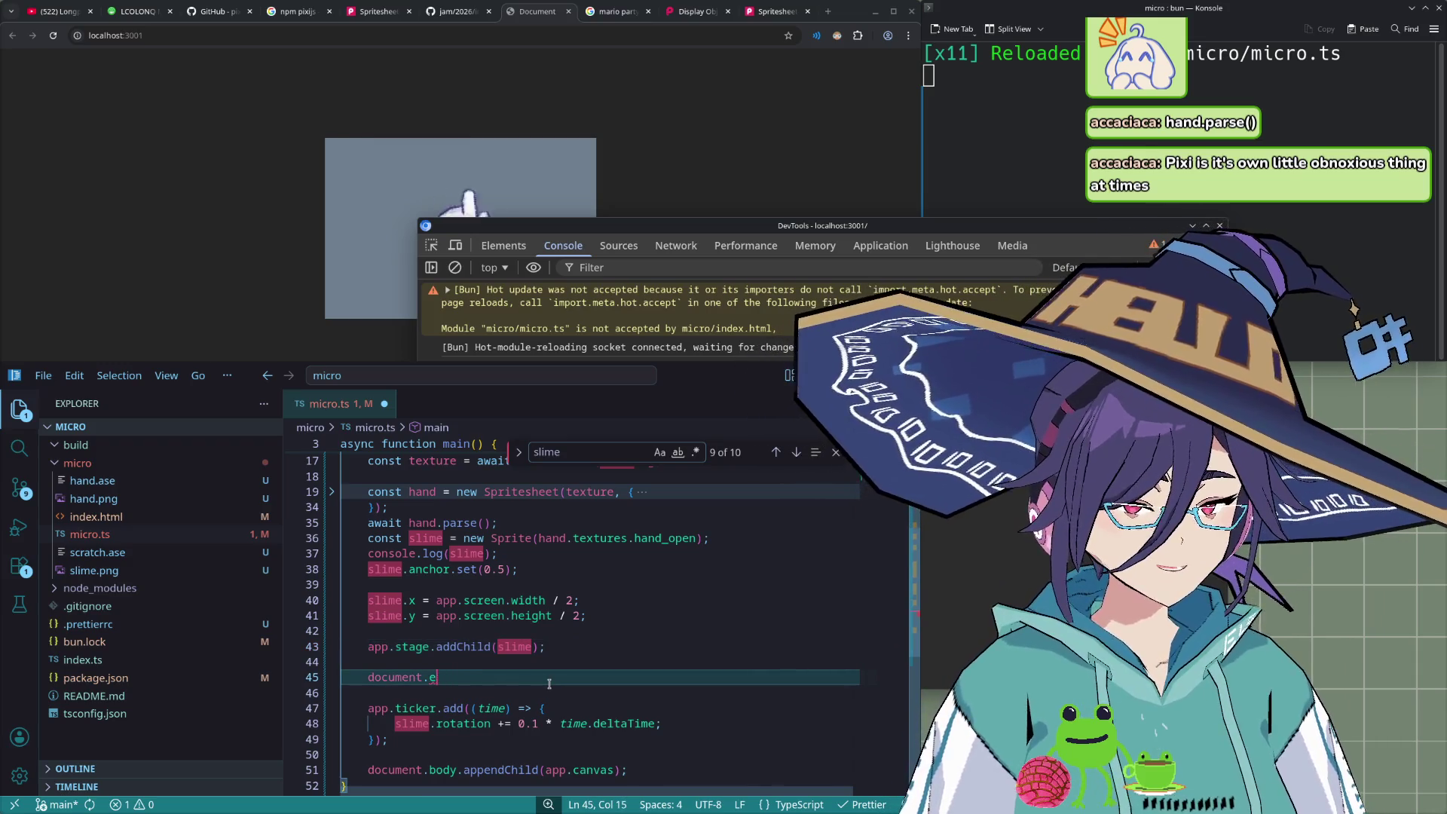
key(BackSpace)
text(body)
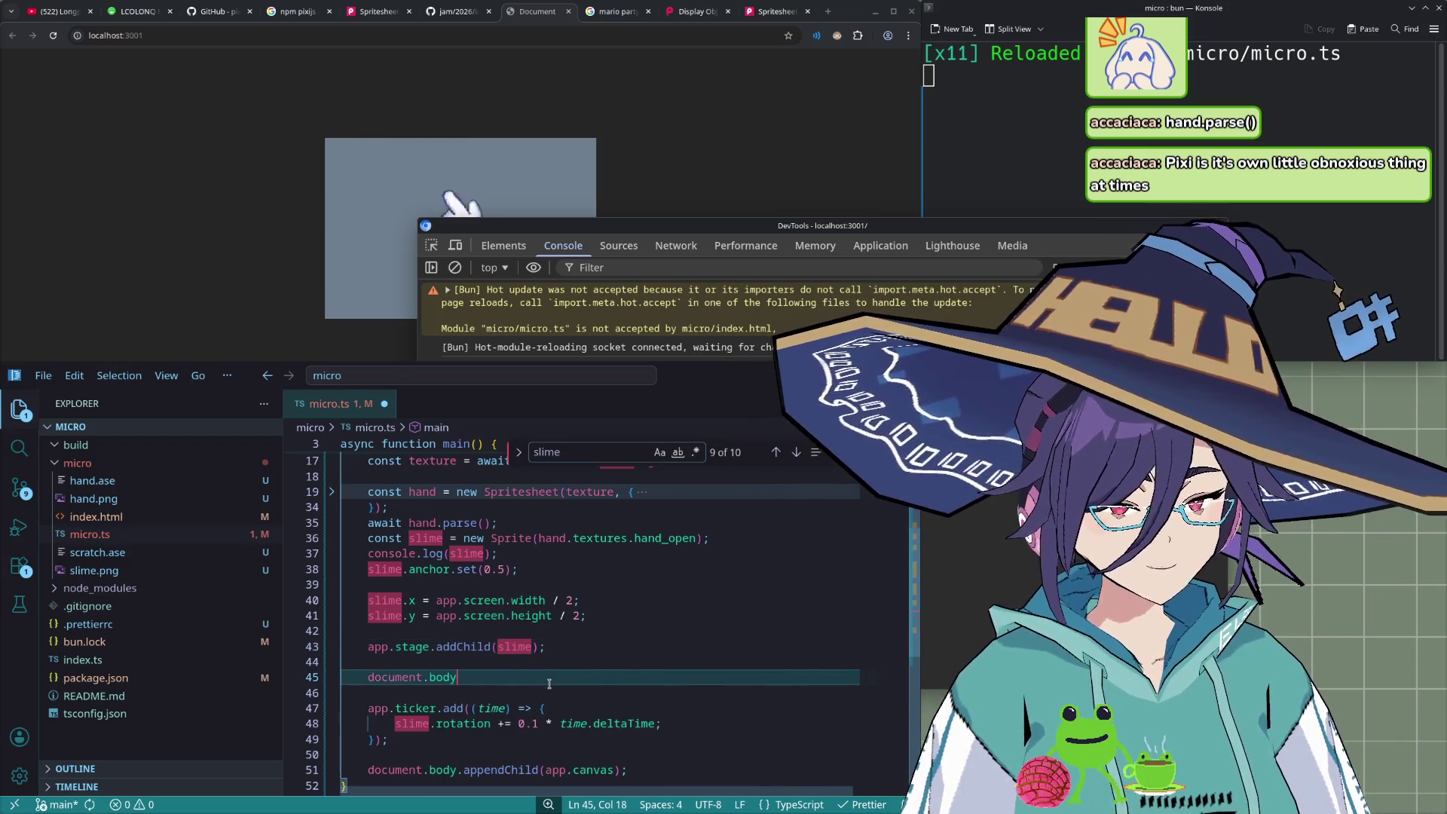
text(.add)
key(Tab)
text(('click')
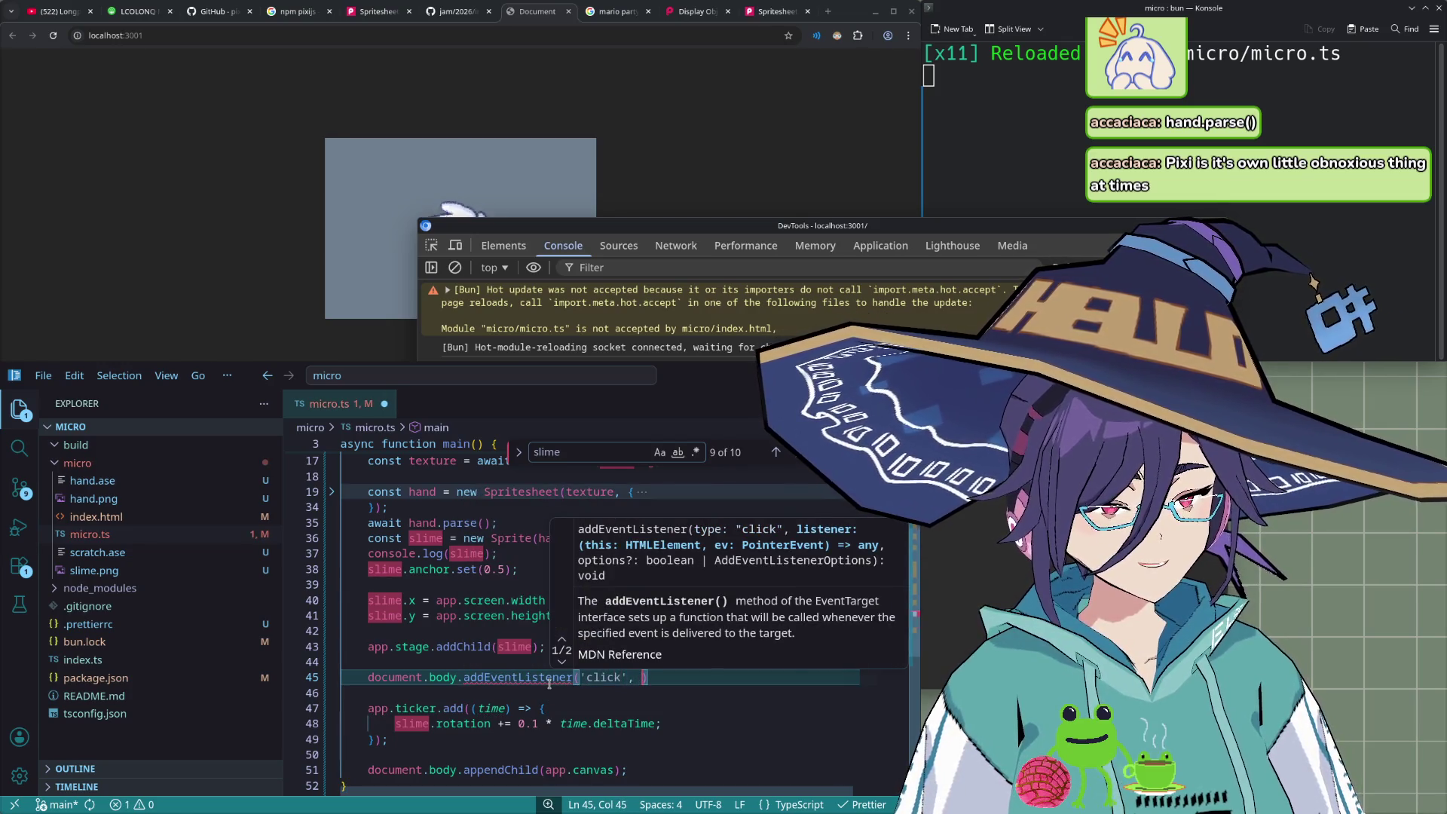
text(, ()
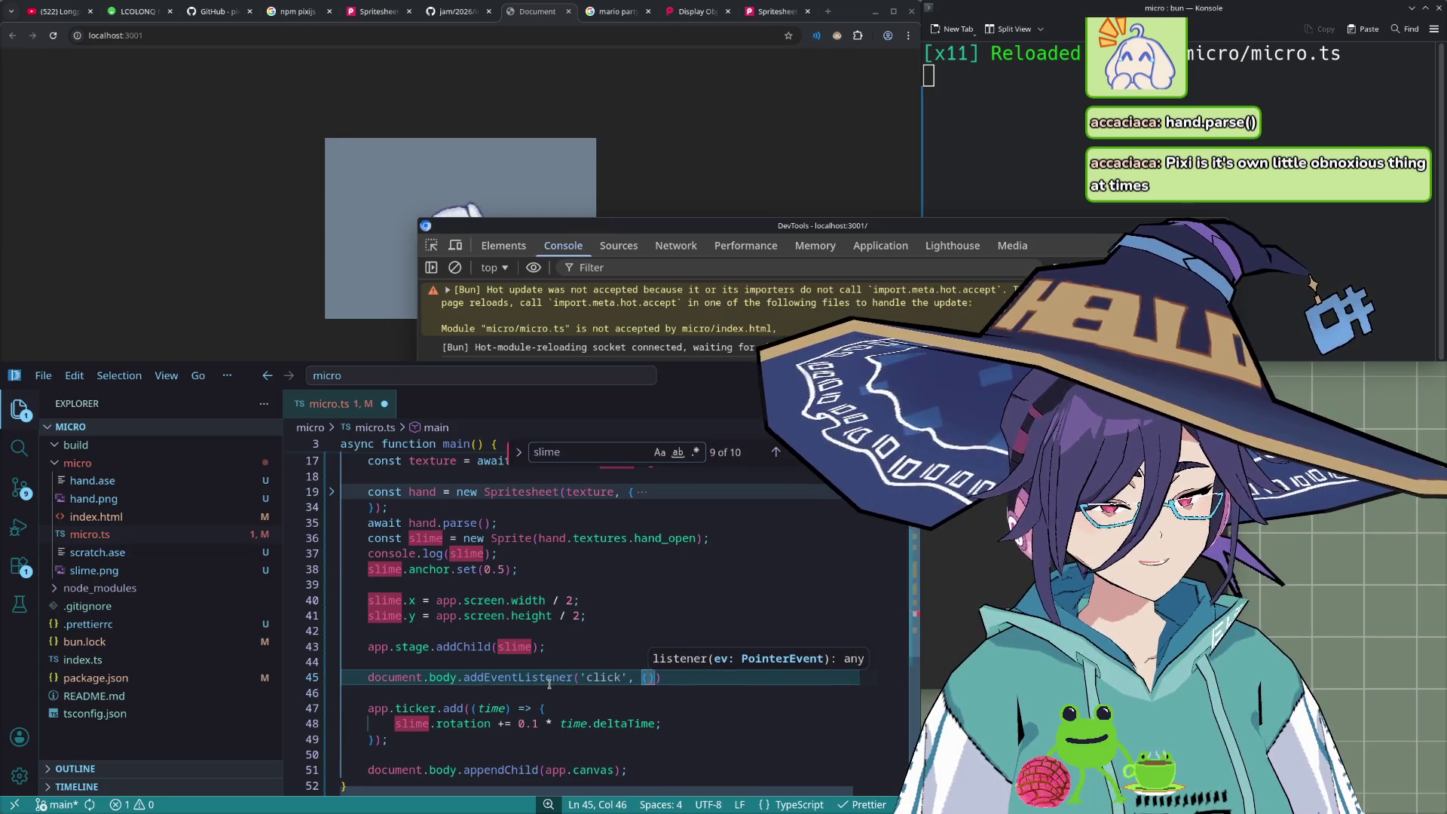
text() => {)
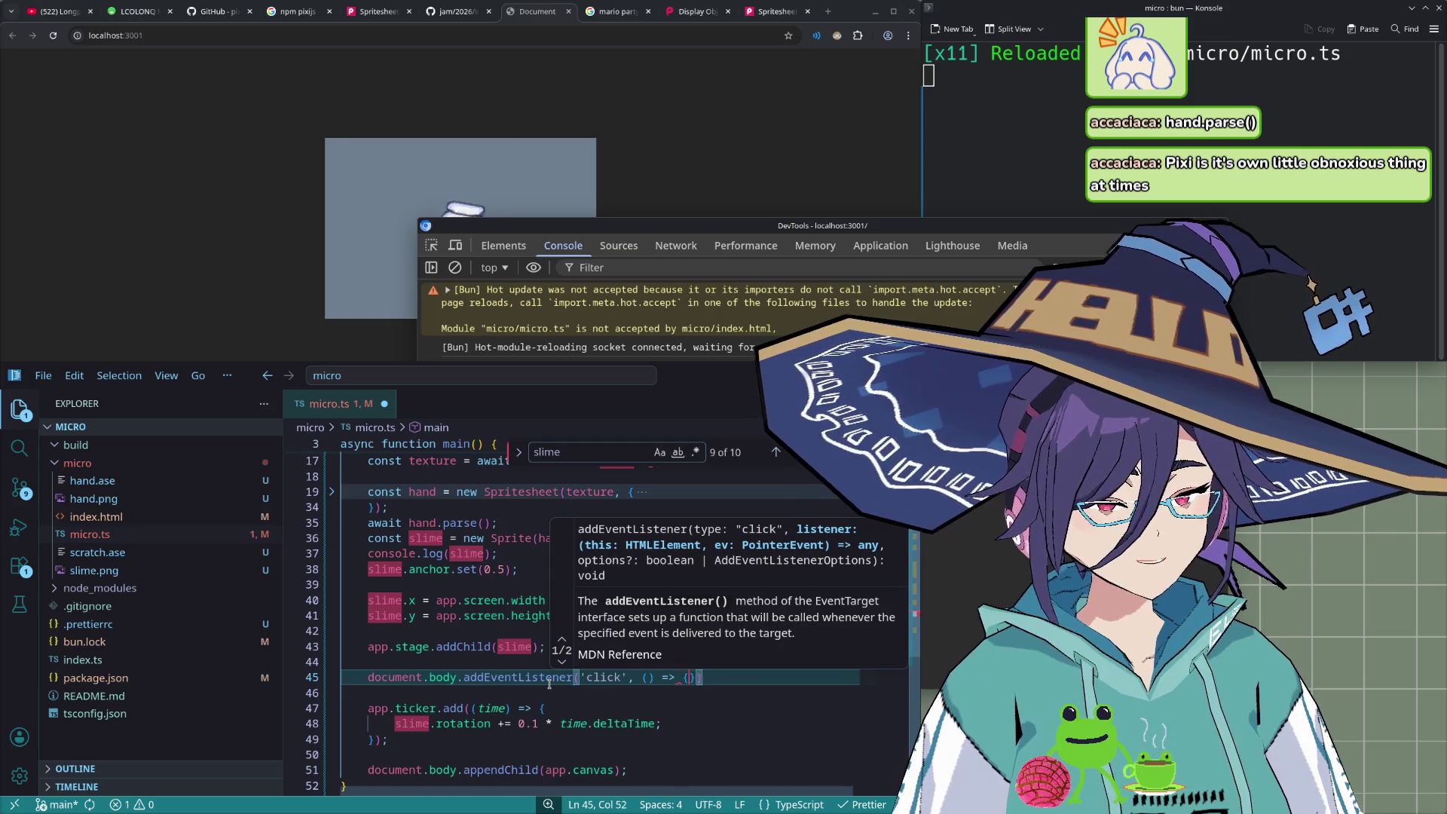
key(Return)
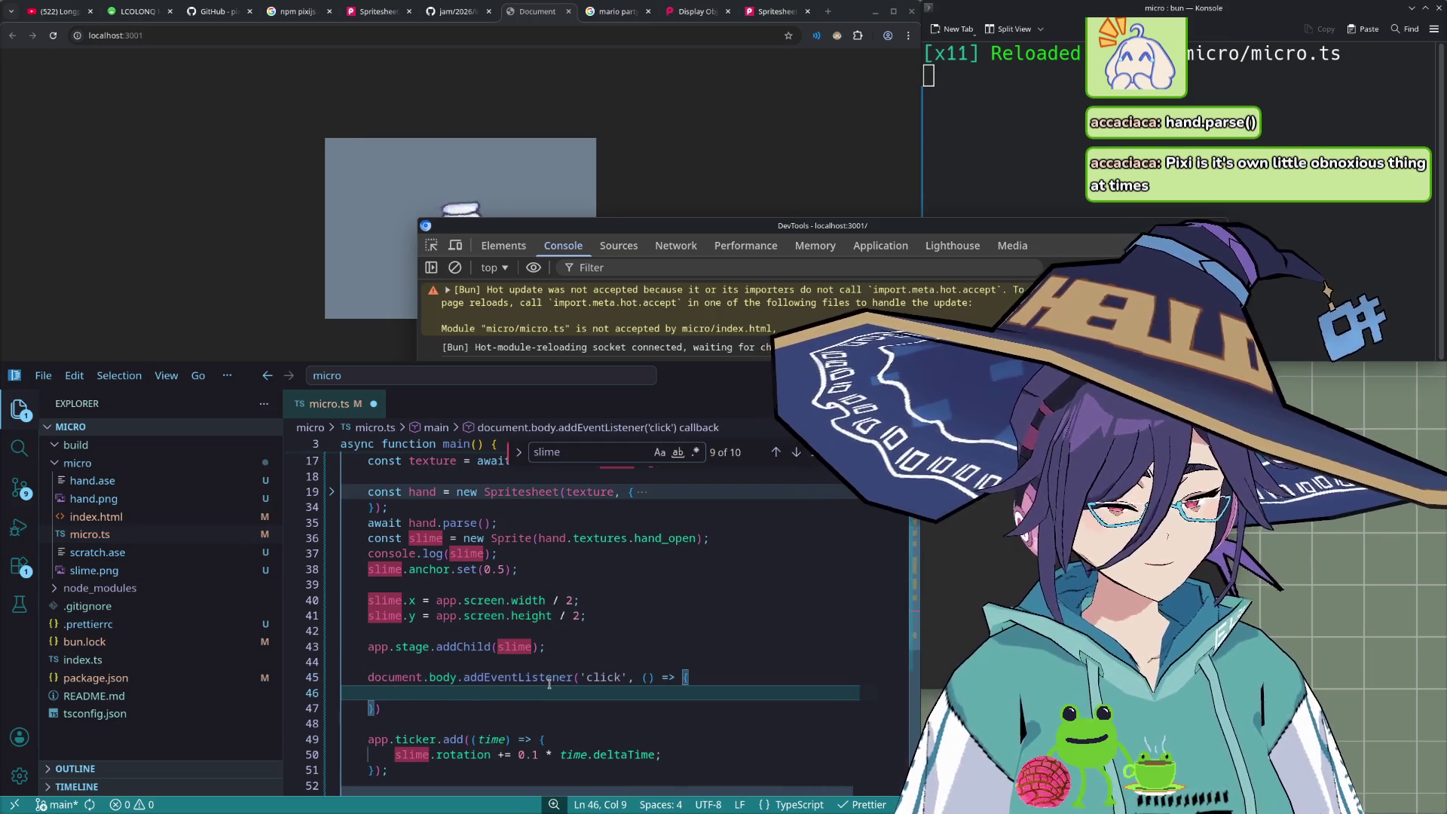
- Start a slime.texture assignment inside the click handler
text(slime.)
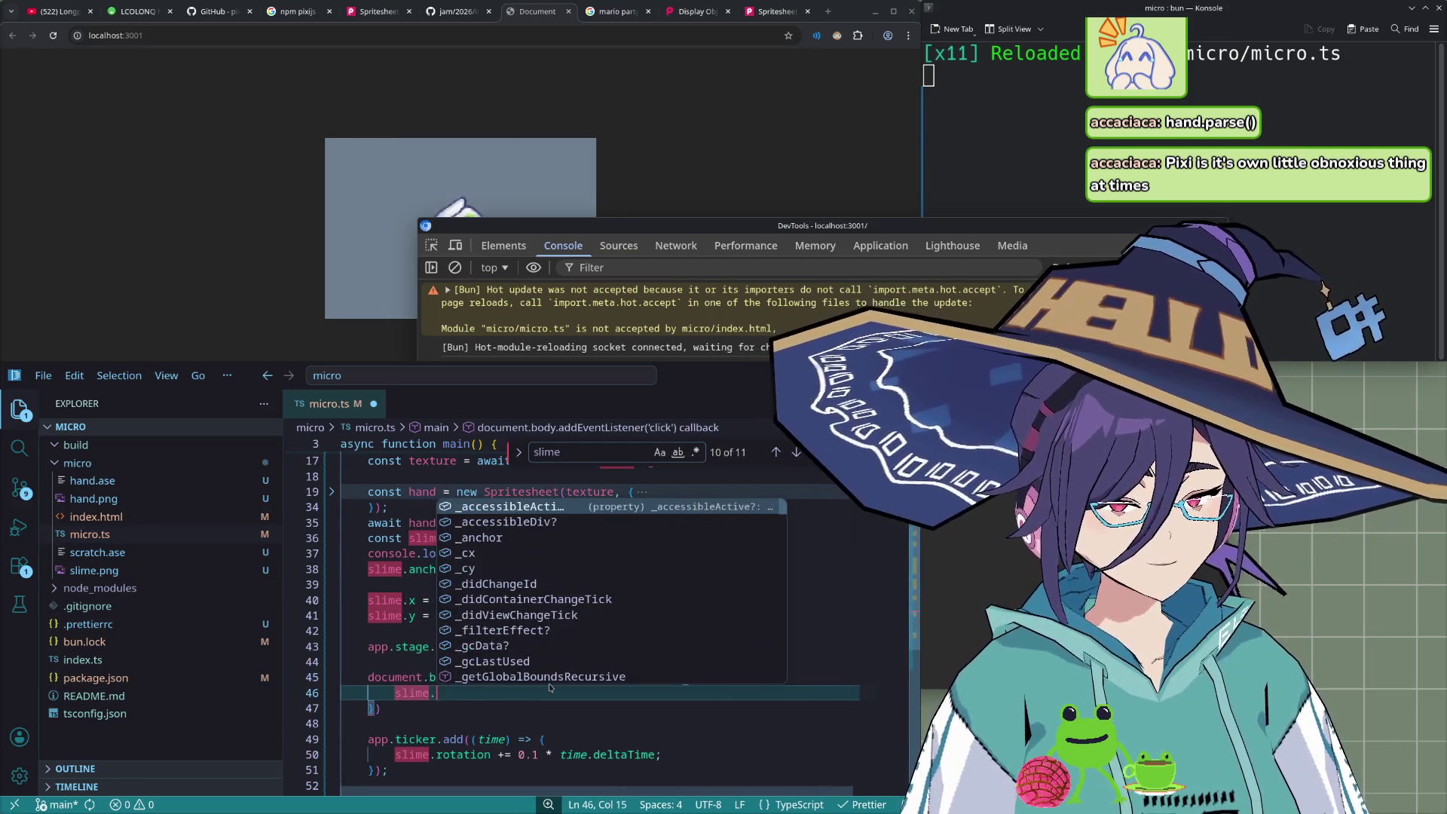
text(te)
key(BackSpace)
key(BackSpace)
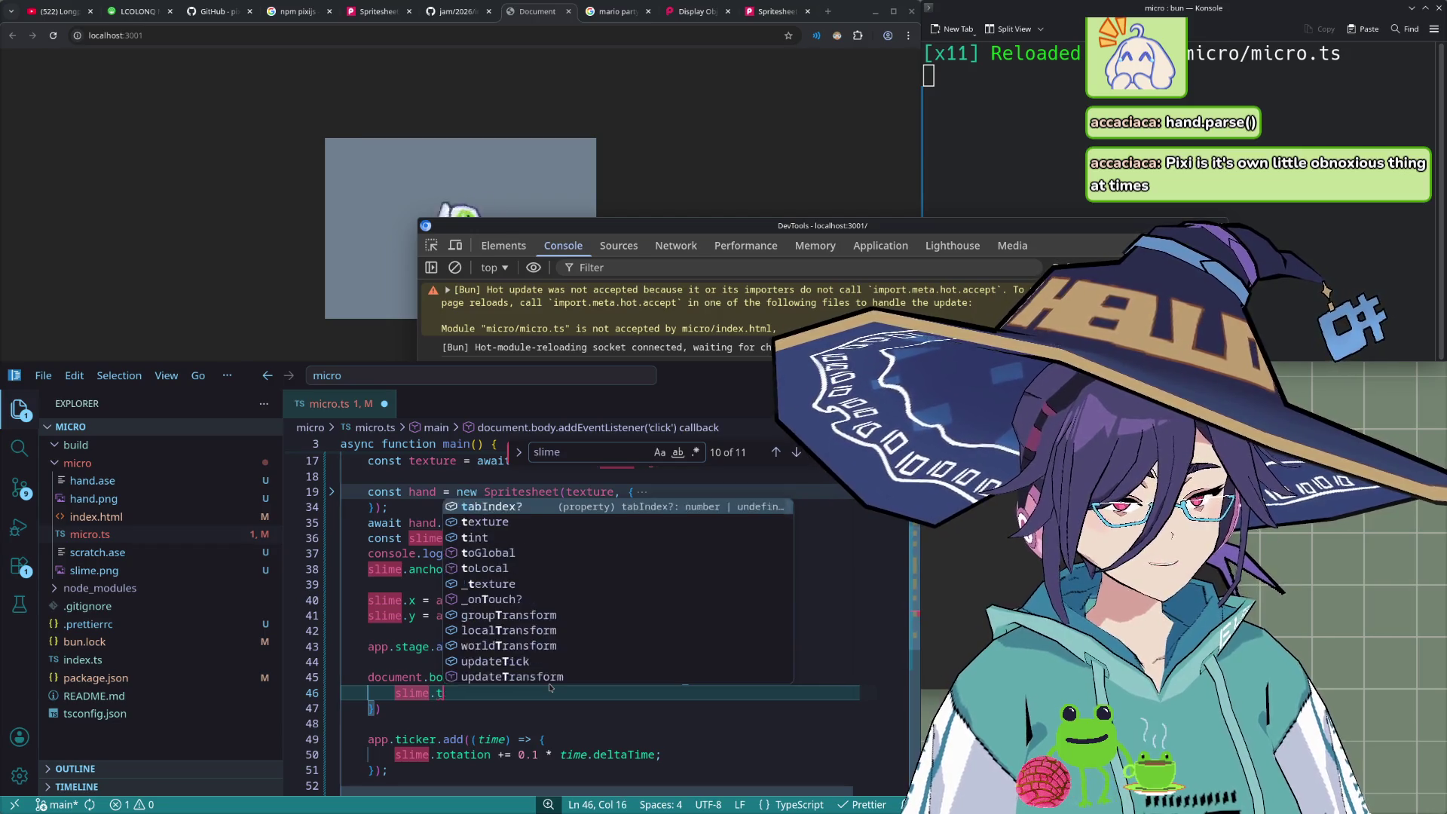
text(setTe)
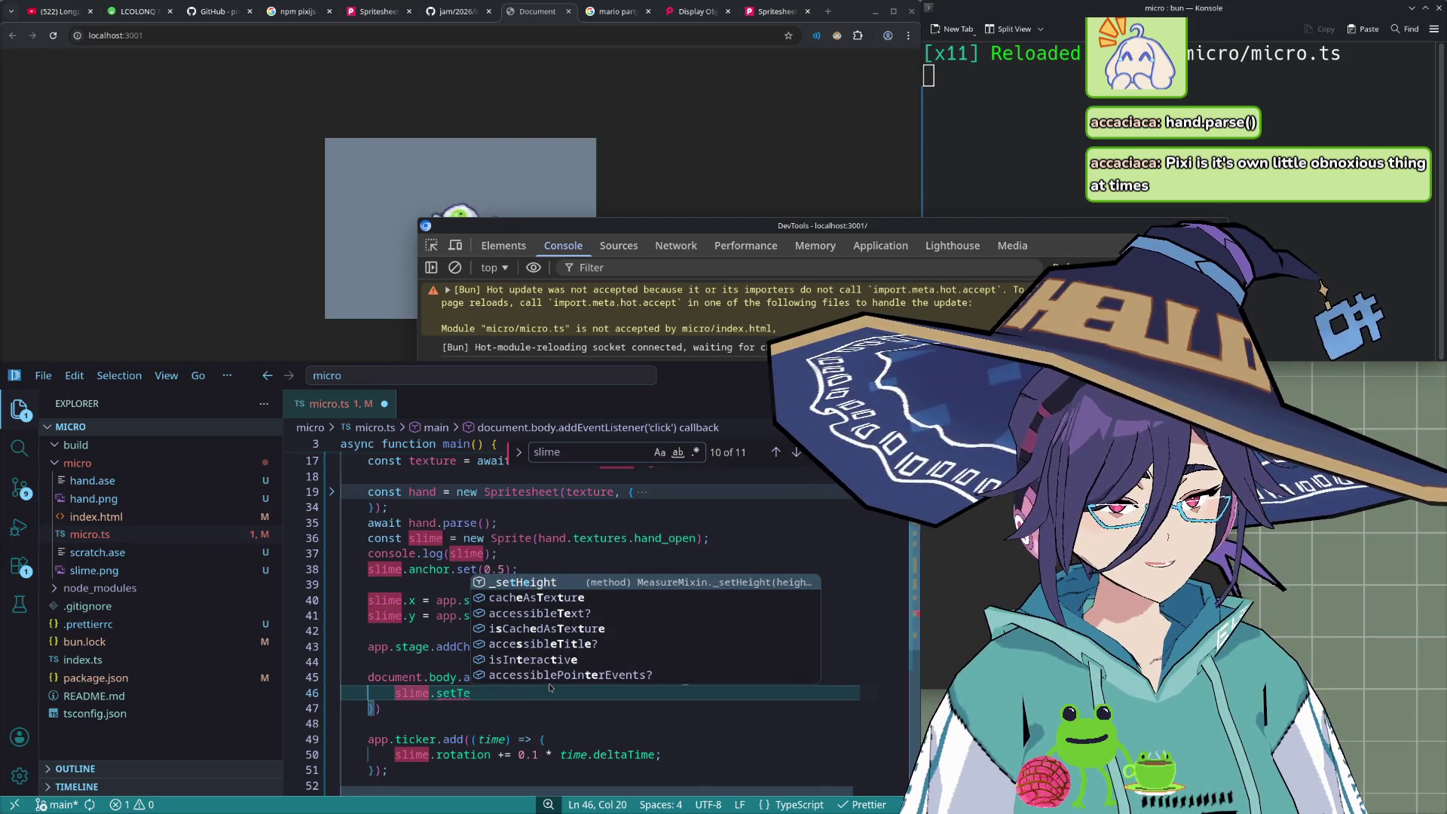
text(x)
key(BackSpace)
key(BackSpace)
key(BackSpace)
text(tex)
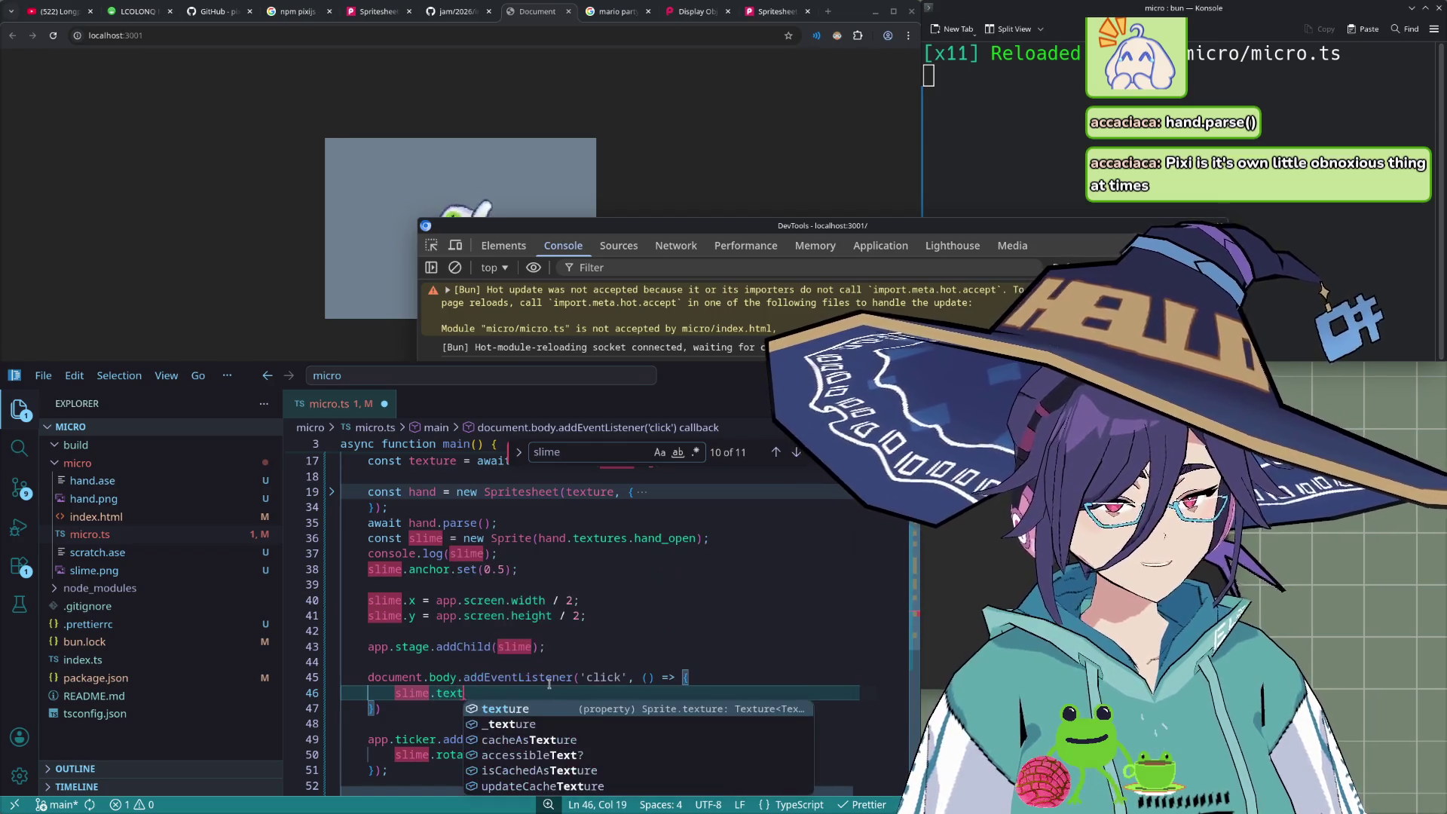
key(Tab)
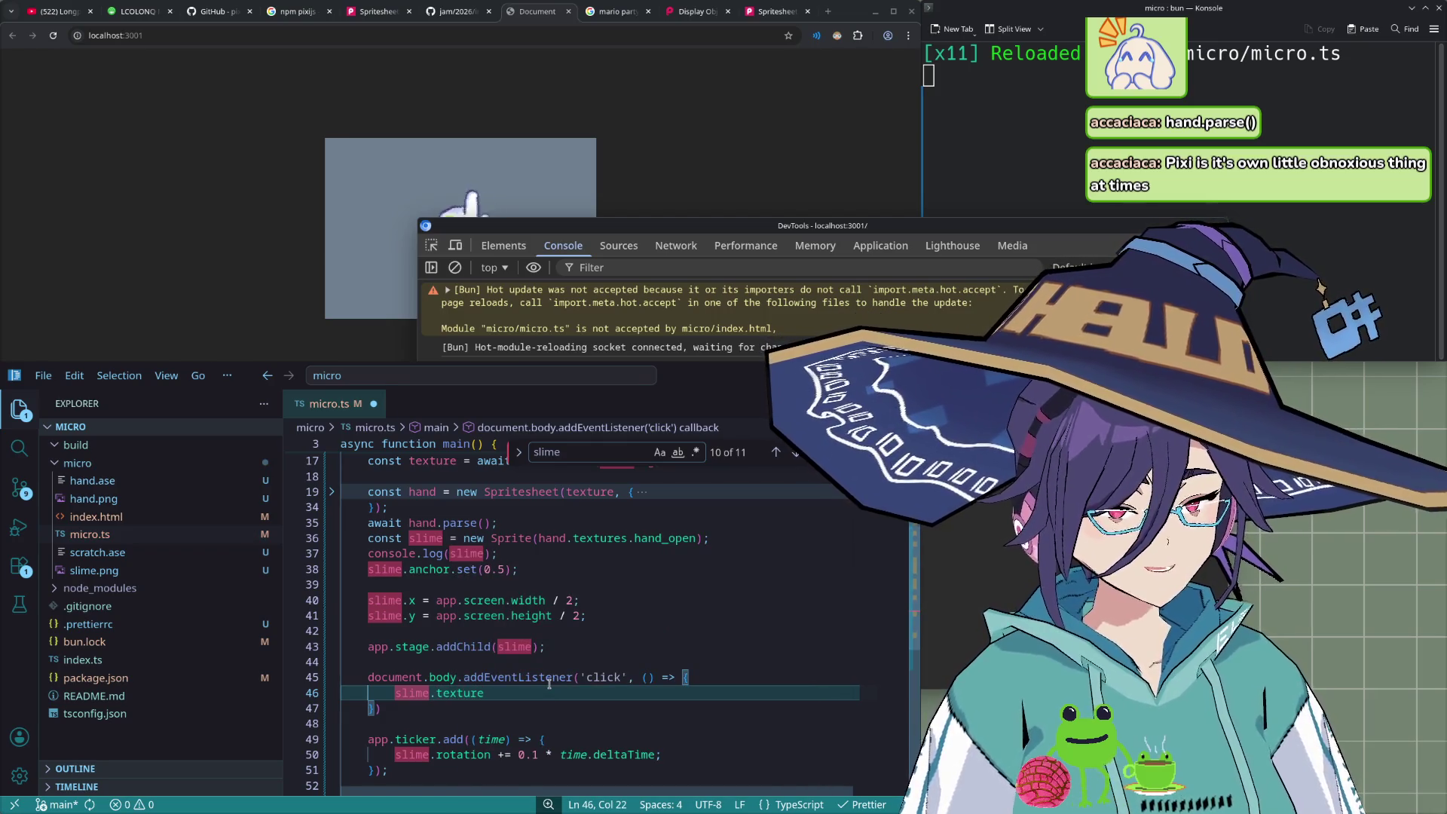
- Declare 'let t = false;' above the listener and open an if (t) block setting t = false
key(ctrl+shift+Return)
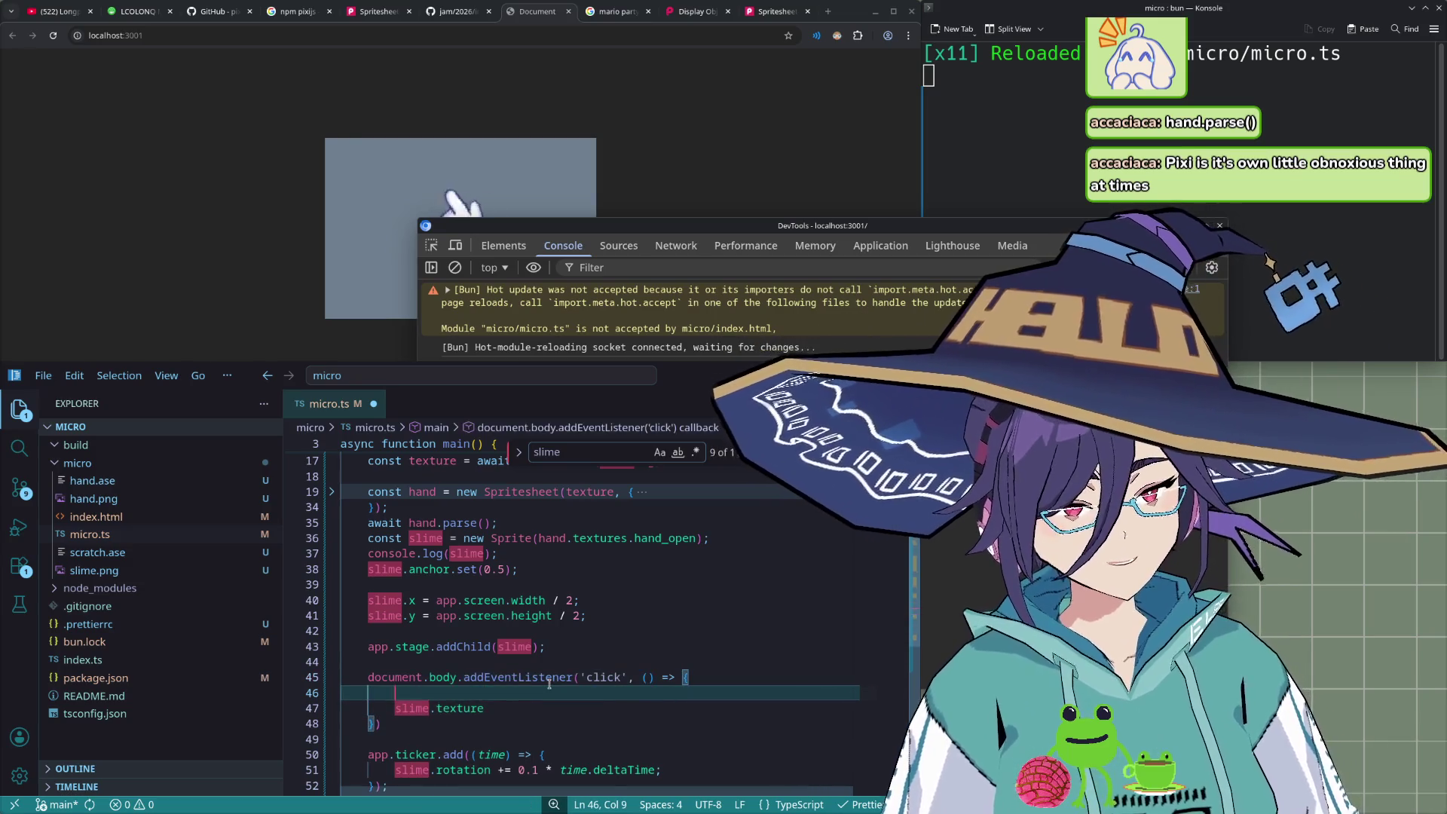
text(if ()
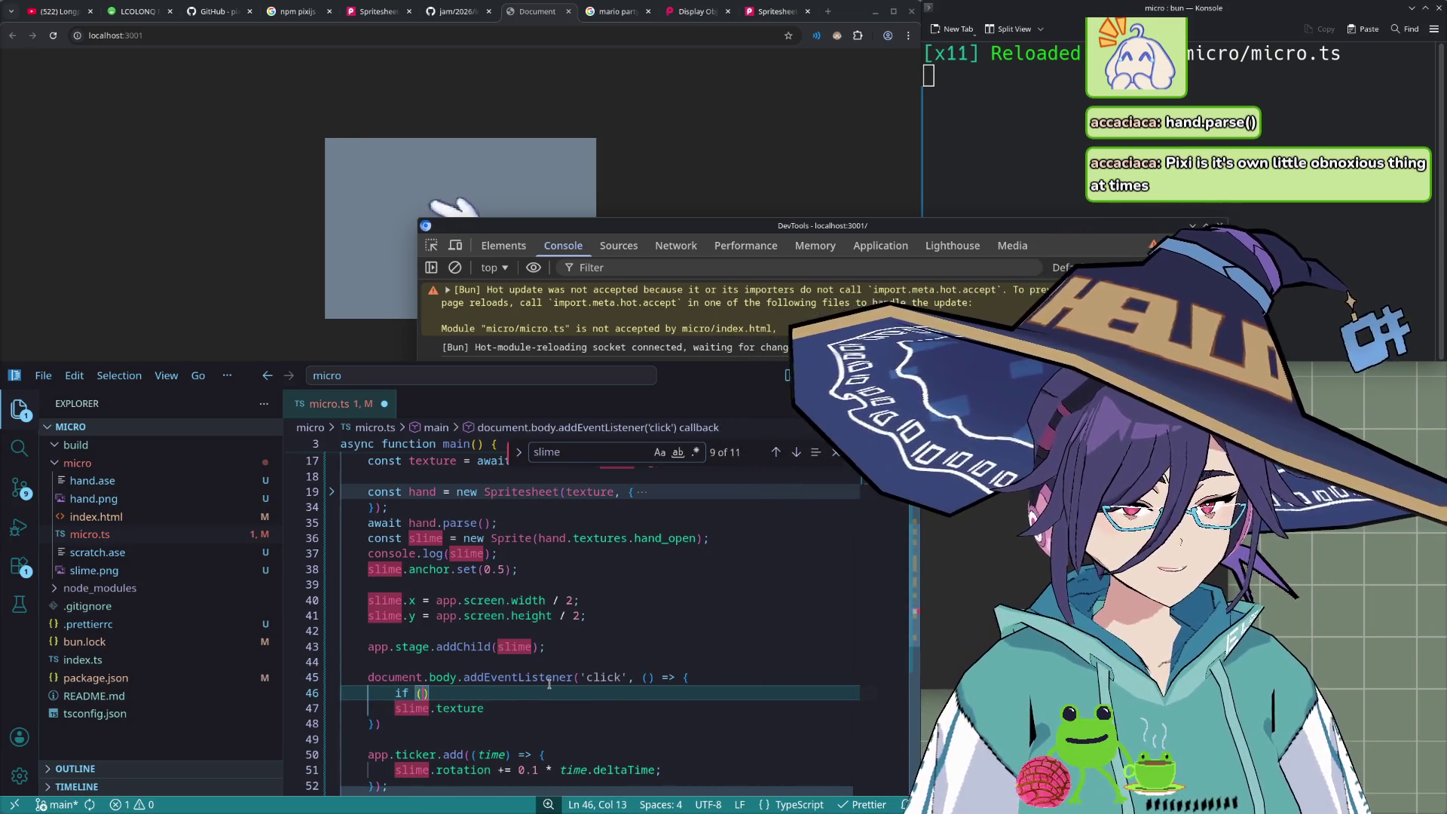
click(548, 683)
key(ctrl+shift+Return)
text(let )
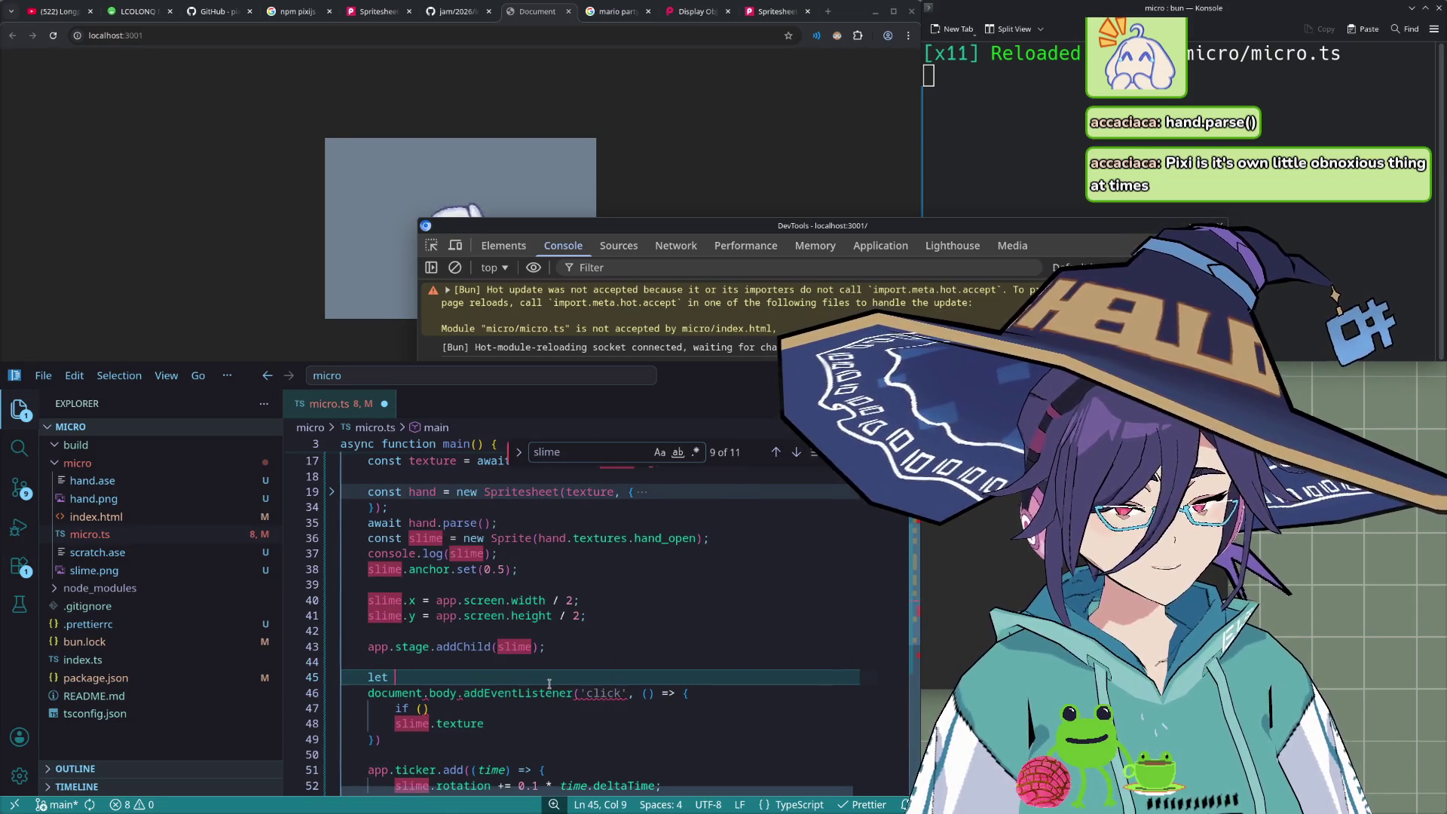
text(t)
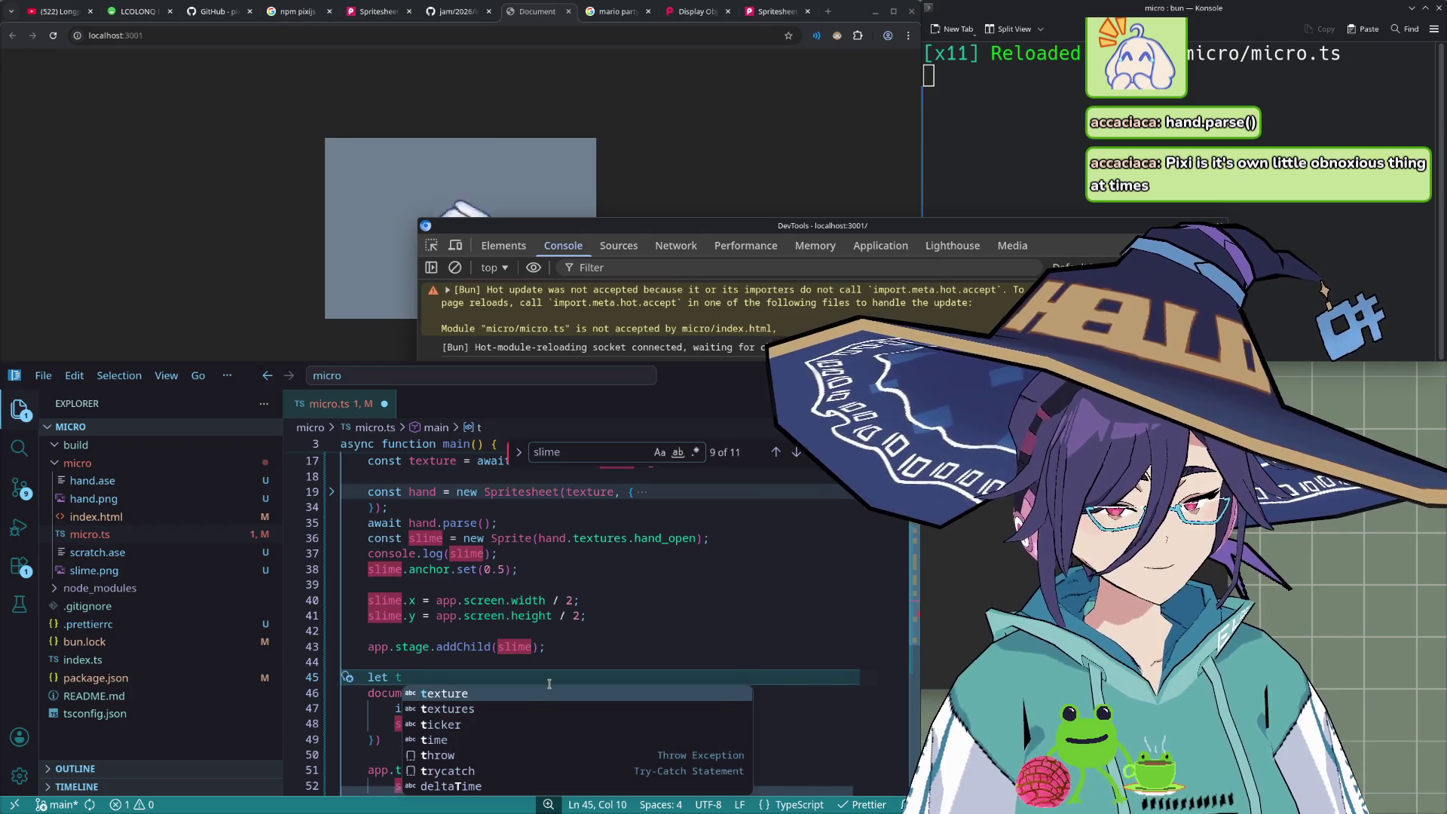
text( = false;)
key(Down)
key(Down)
text(f ()
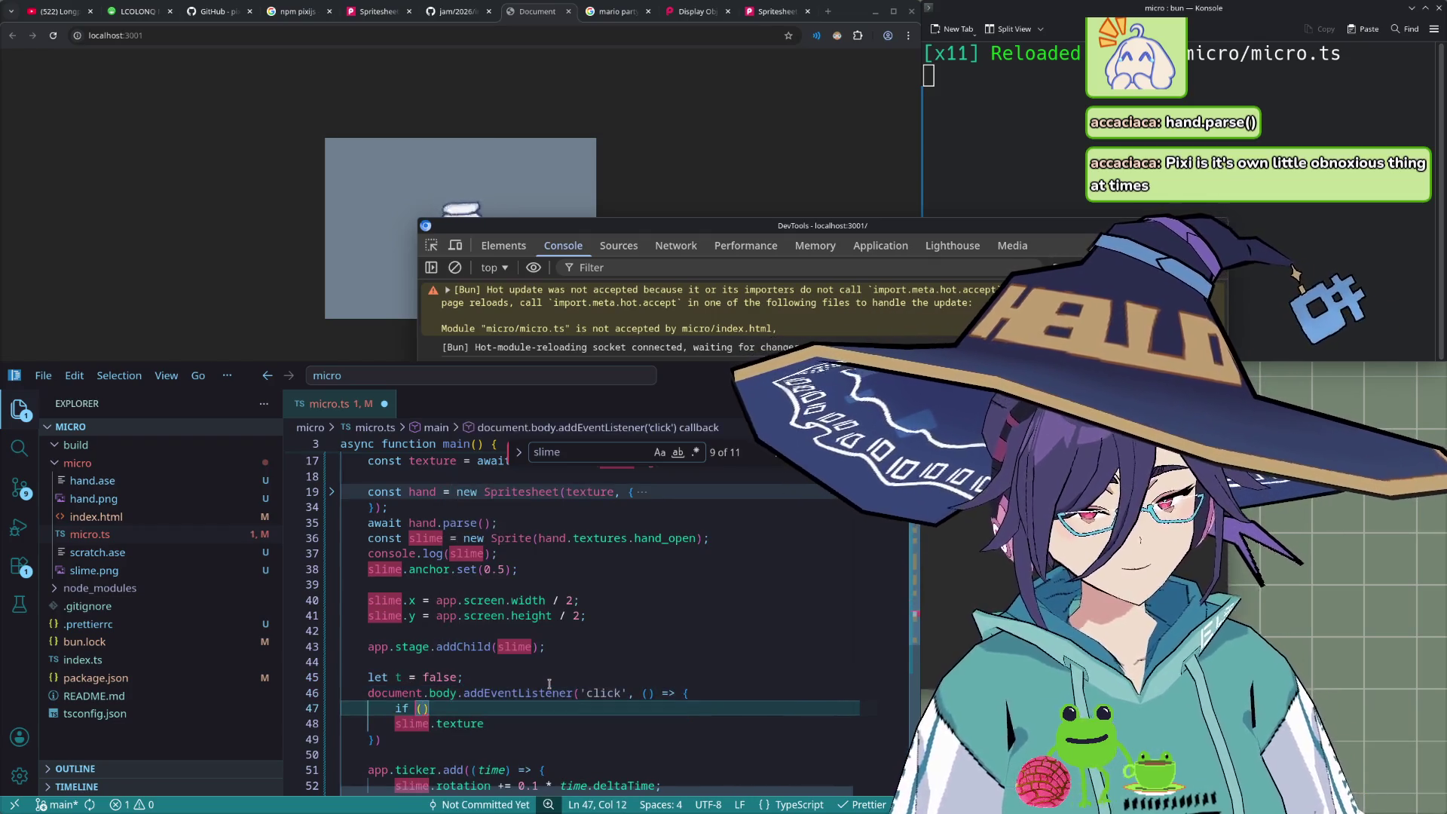
text(t)
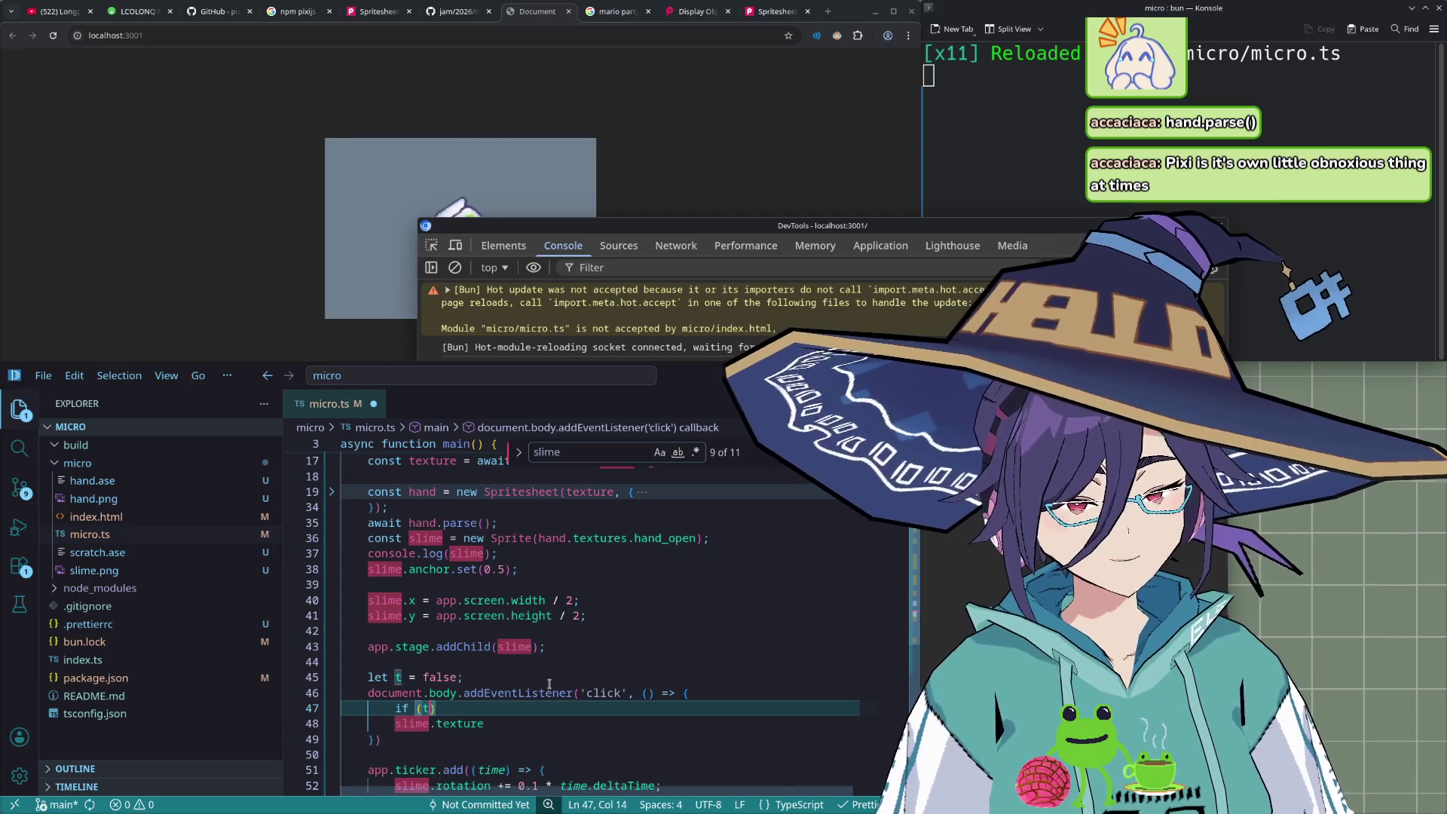
text())
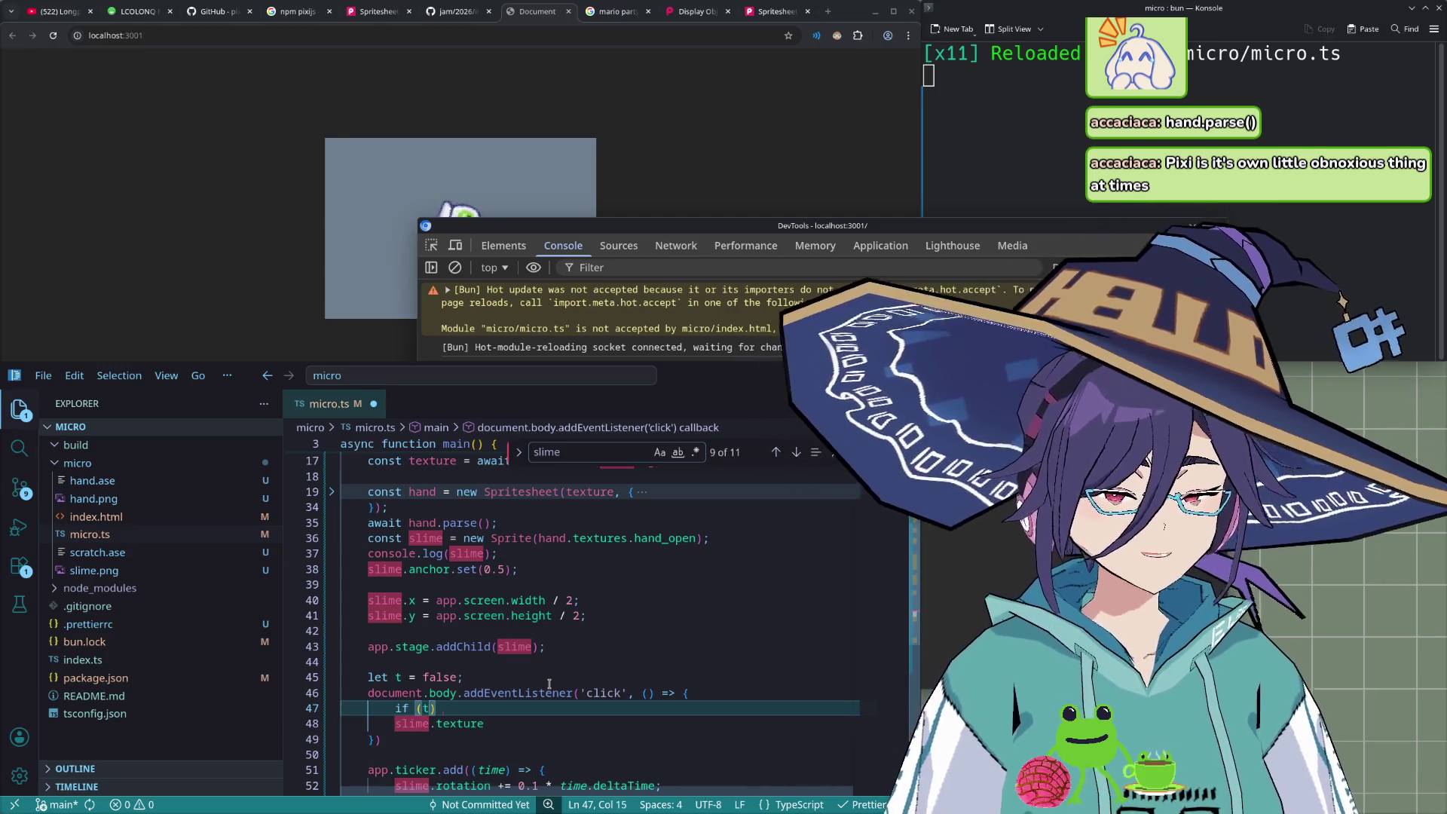
text( {)
key(Return)
text(t)
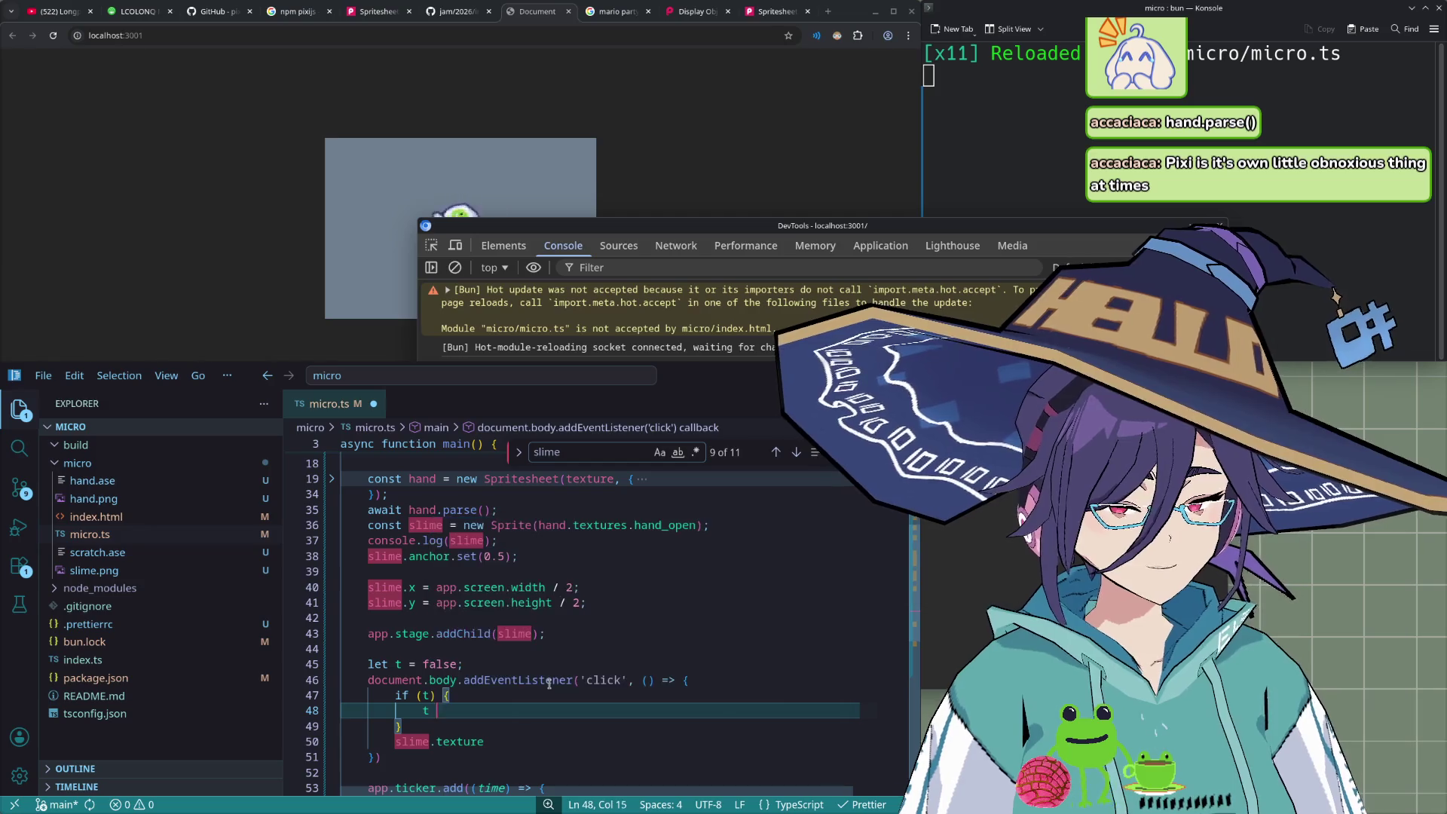
text( = false,)
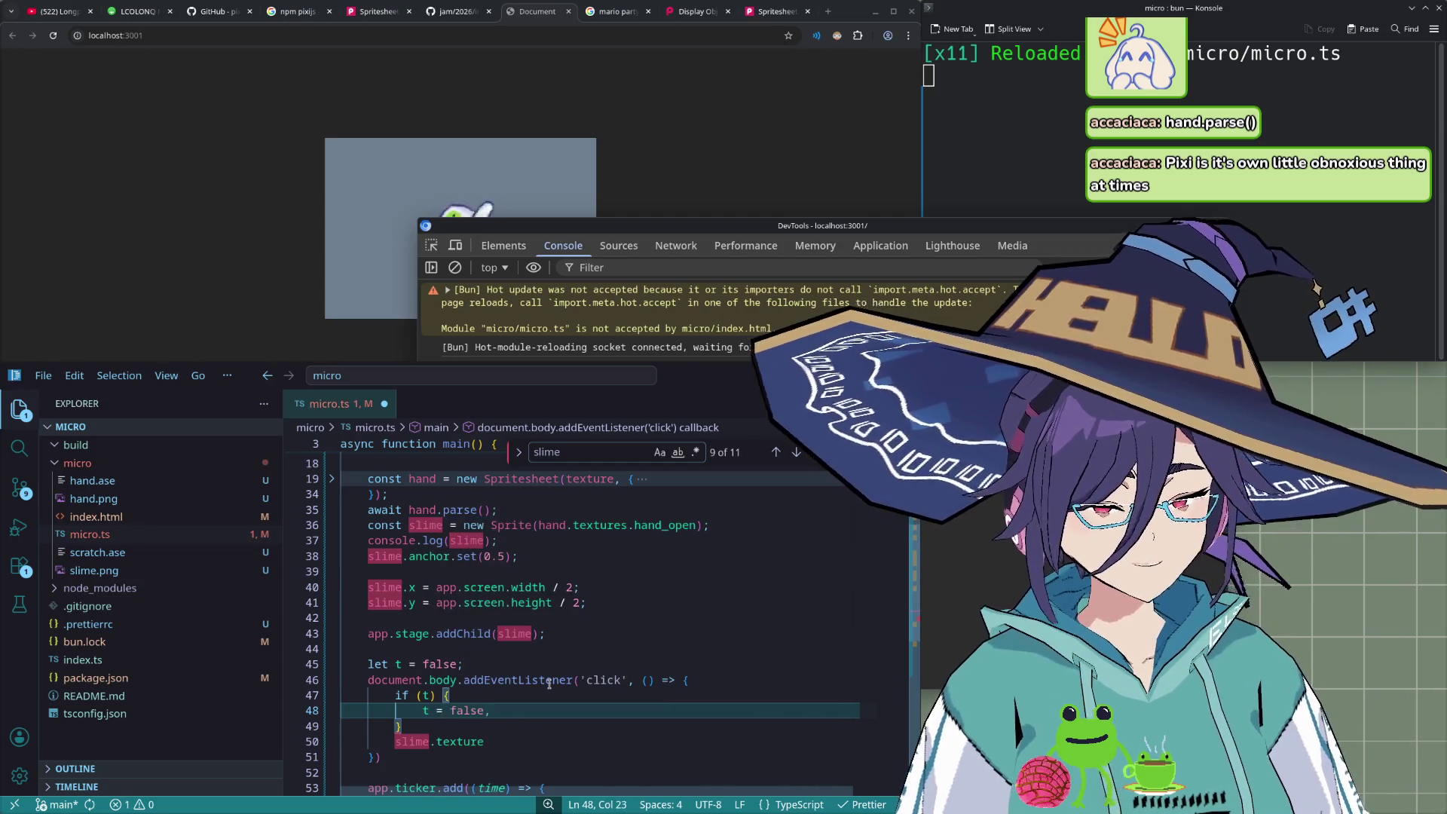
- Fix the trailing comma and add a return after t = false in the if block
key(Down)
key(Up)
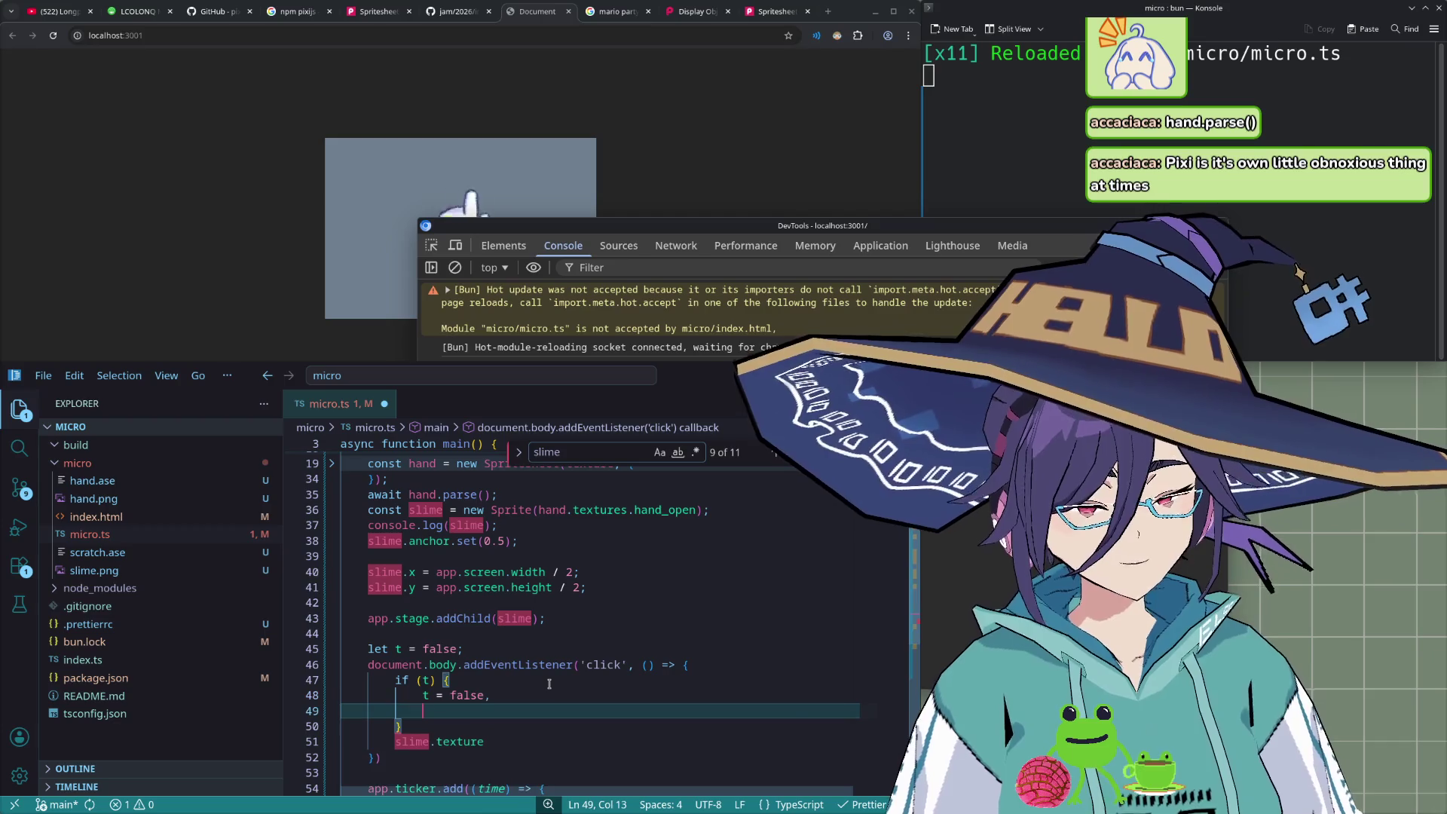
key(BackSpace)
key(Return)
text(return)
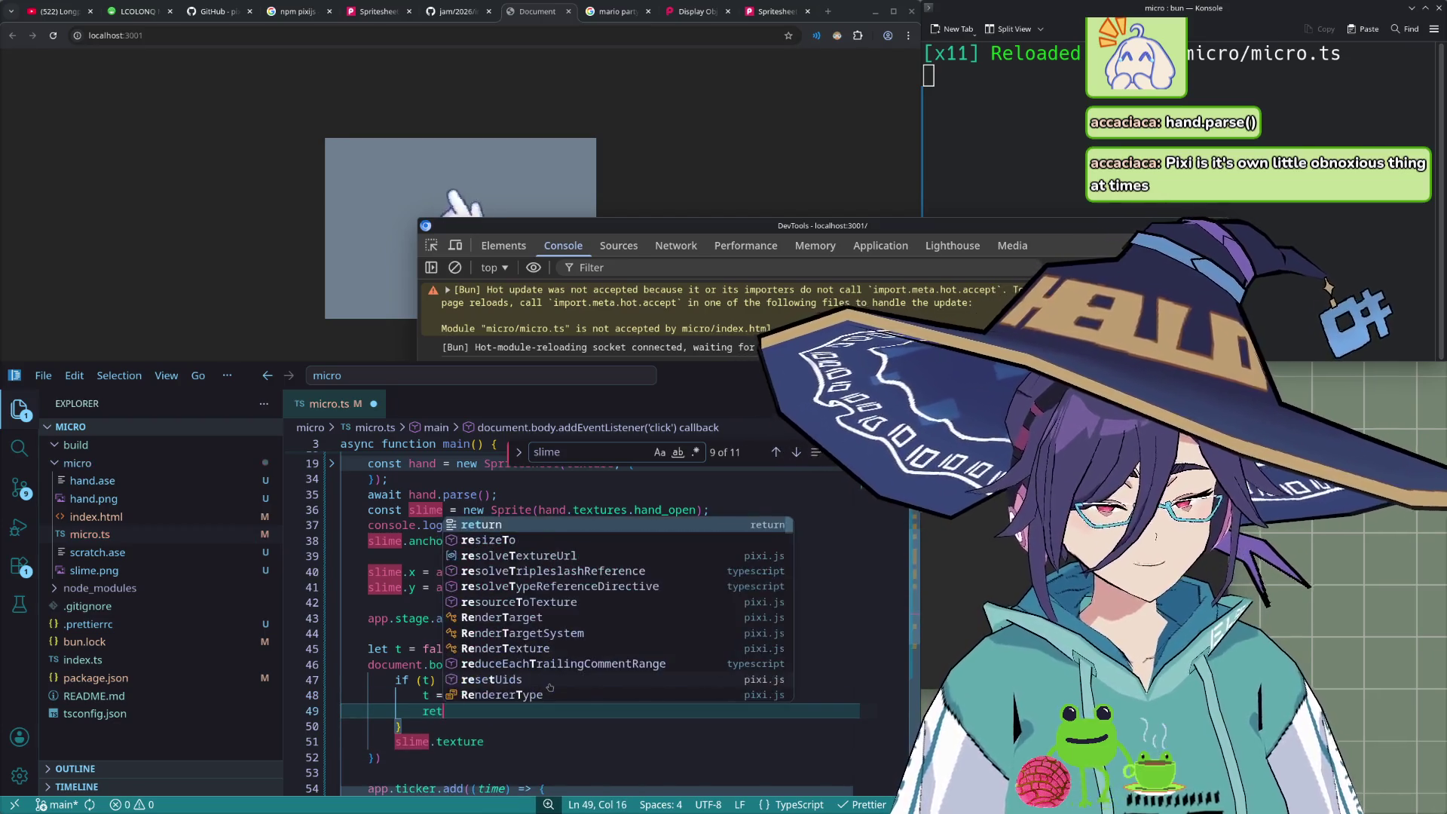
key(Escape)
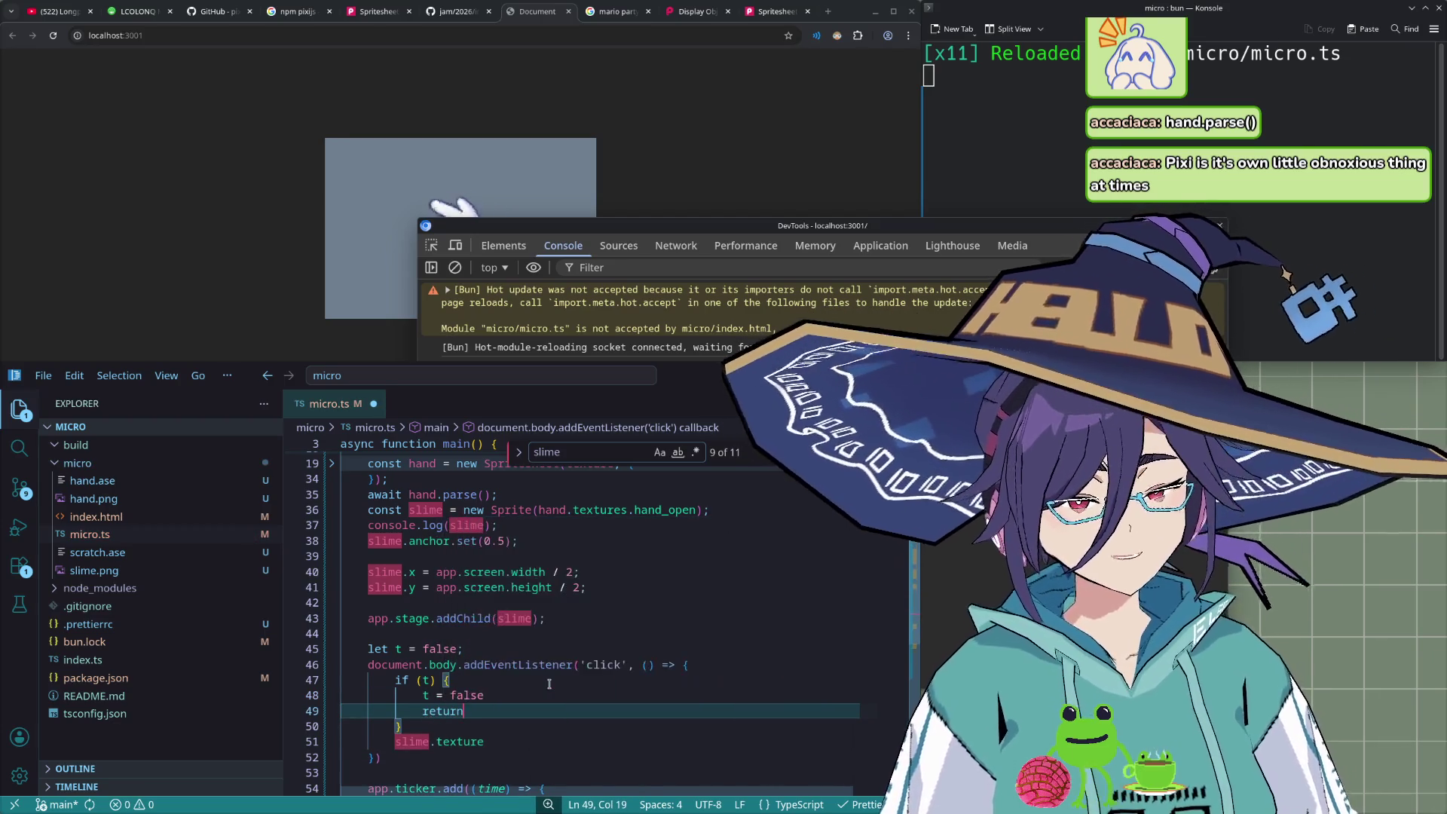
key(Down)
key(Return)
- Add 't = true; return;' after the if block and move slime.texture into it
text(t)
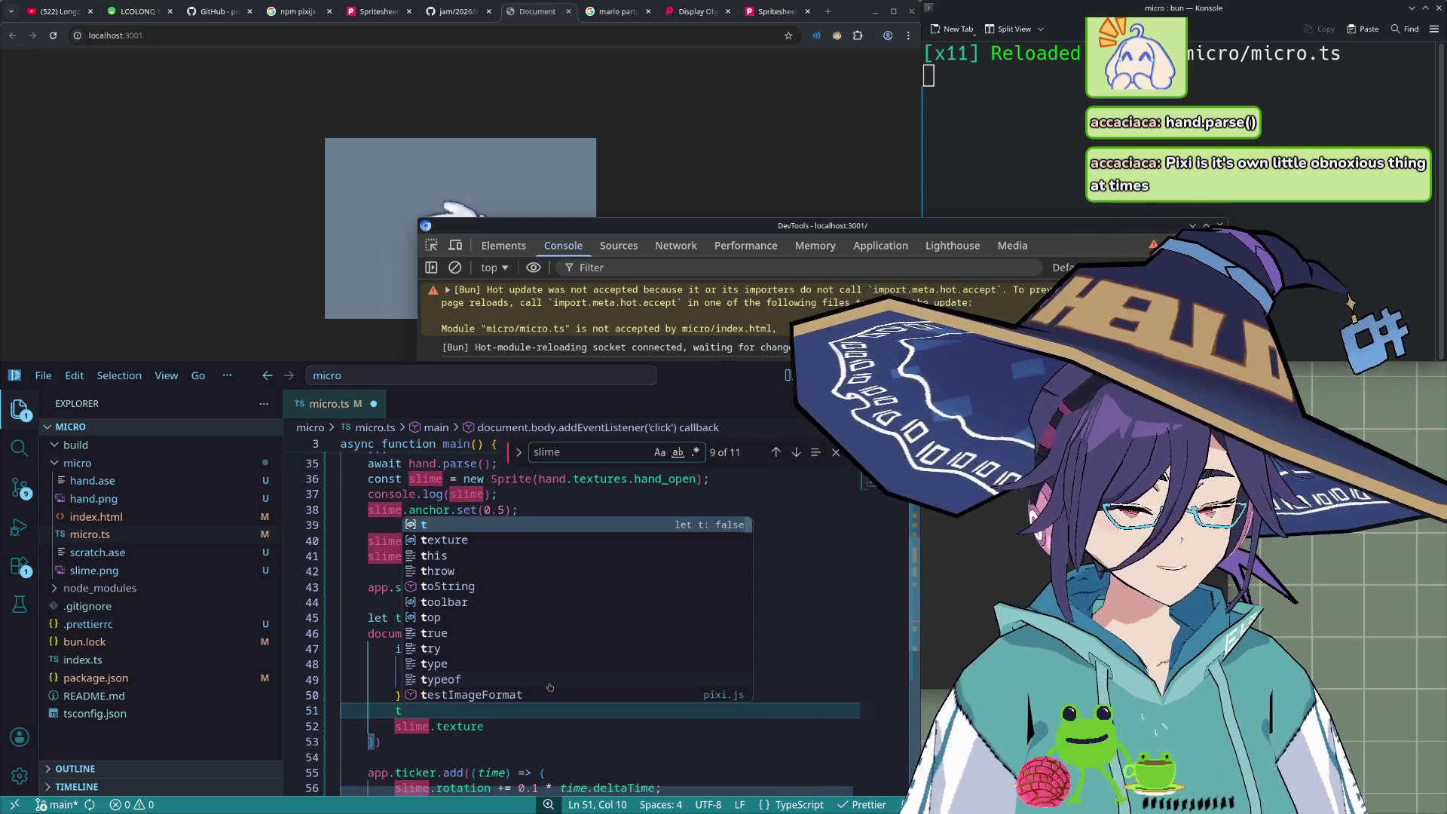
key(Escape)
text( = true)
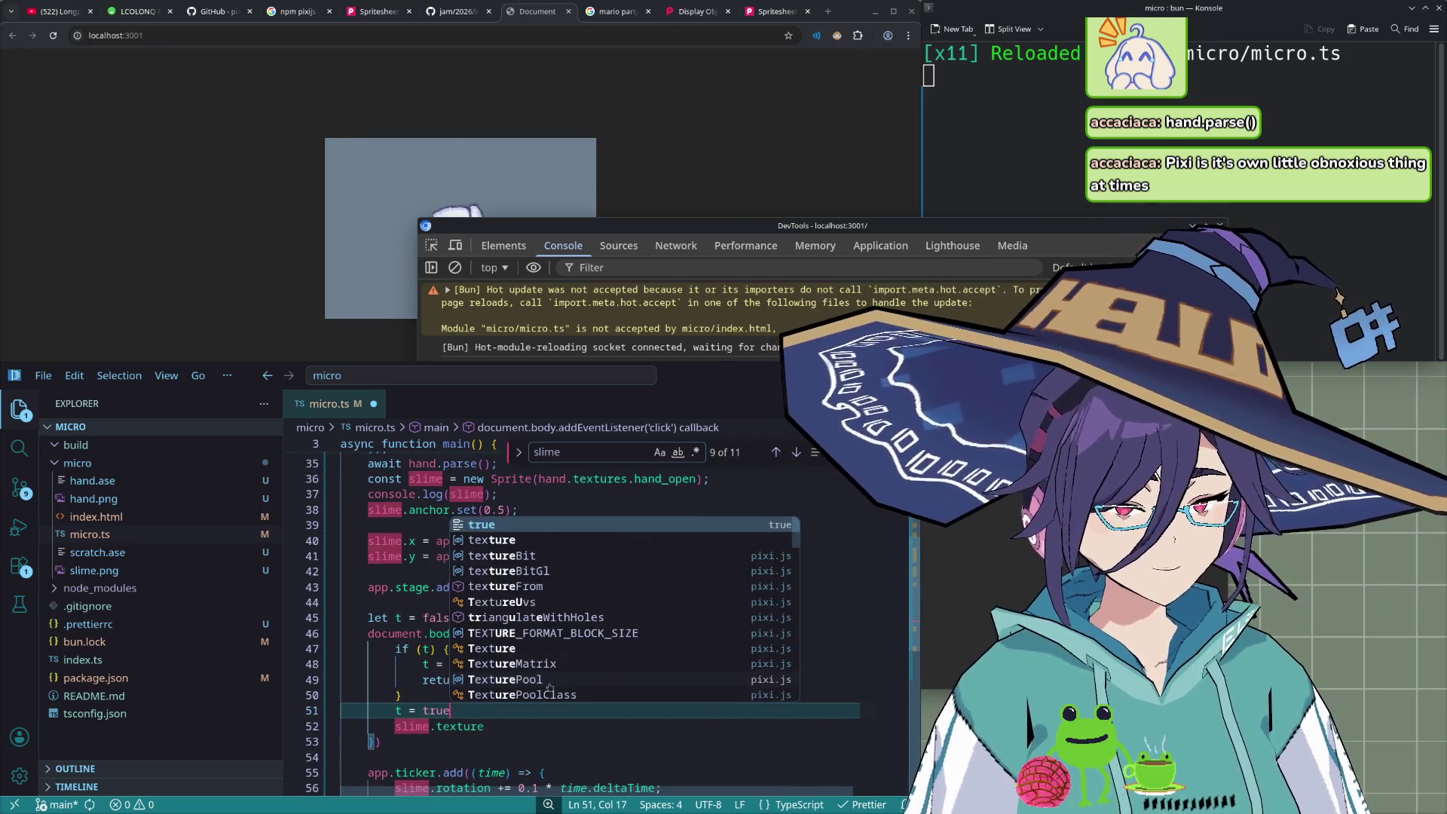
text(;)
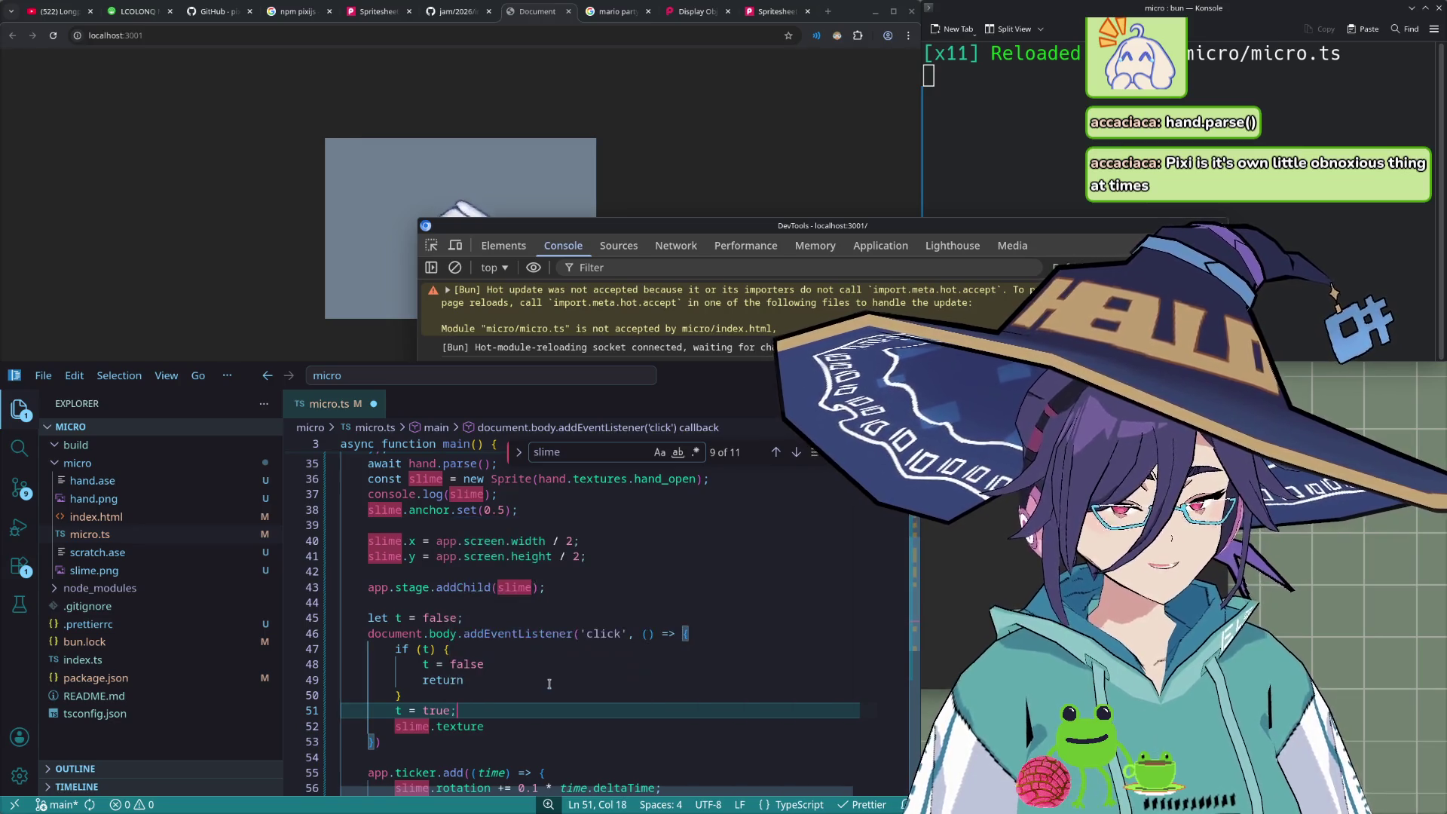
key(Return)
text(return;)
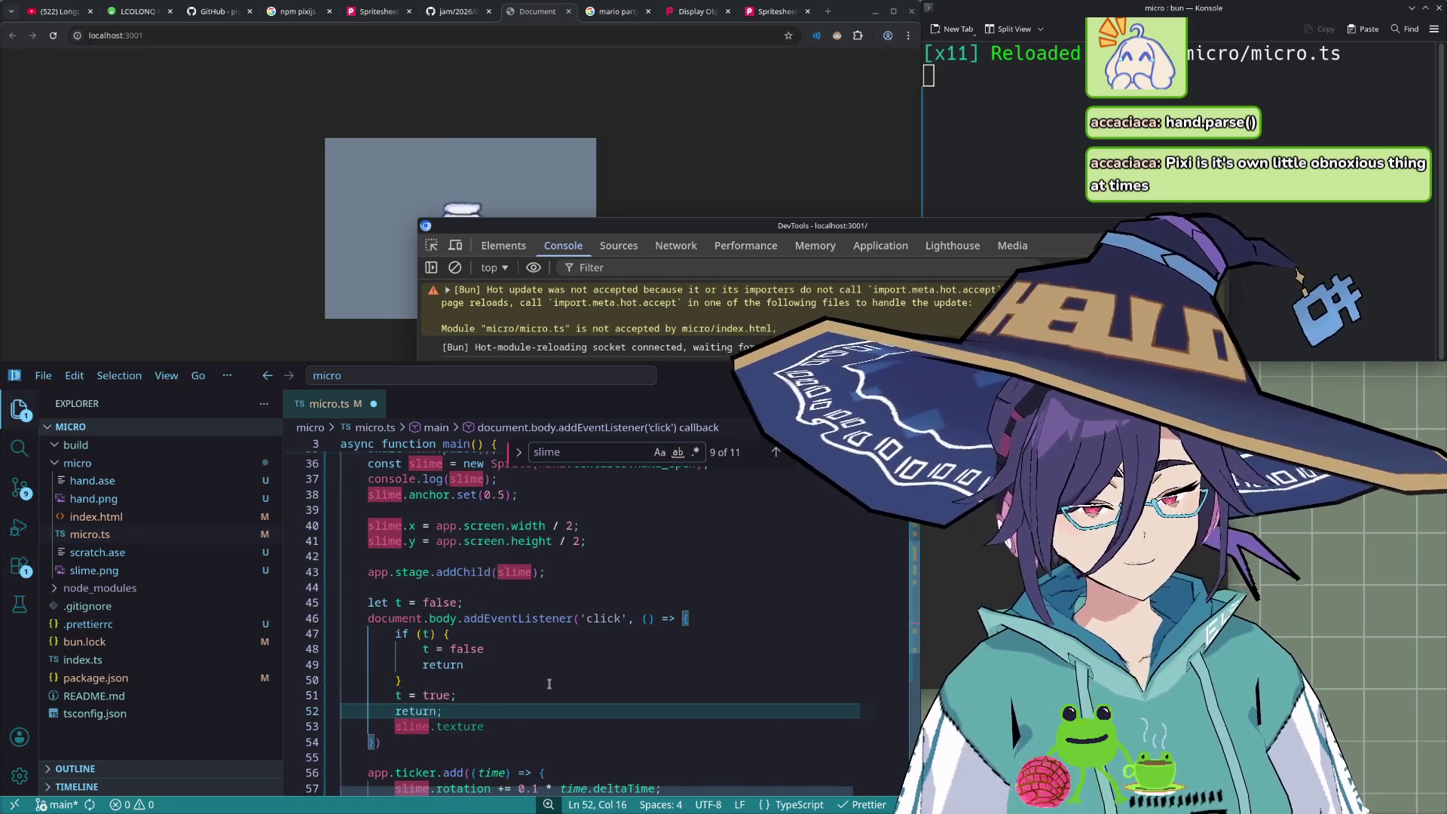
key(Down)
key(alt+Up)
key(alt+Up)
key(alt+Up)
key(alt+Up)
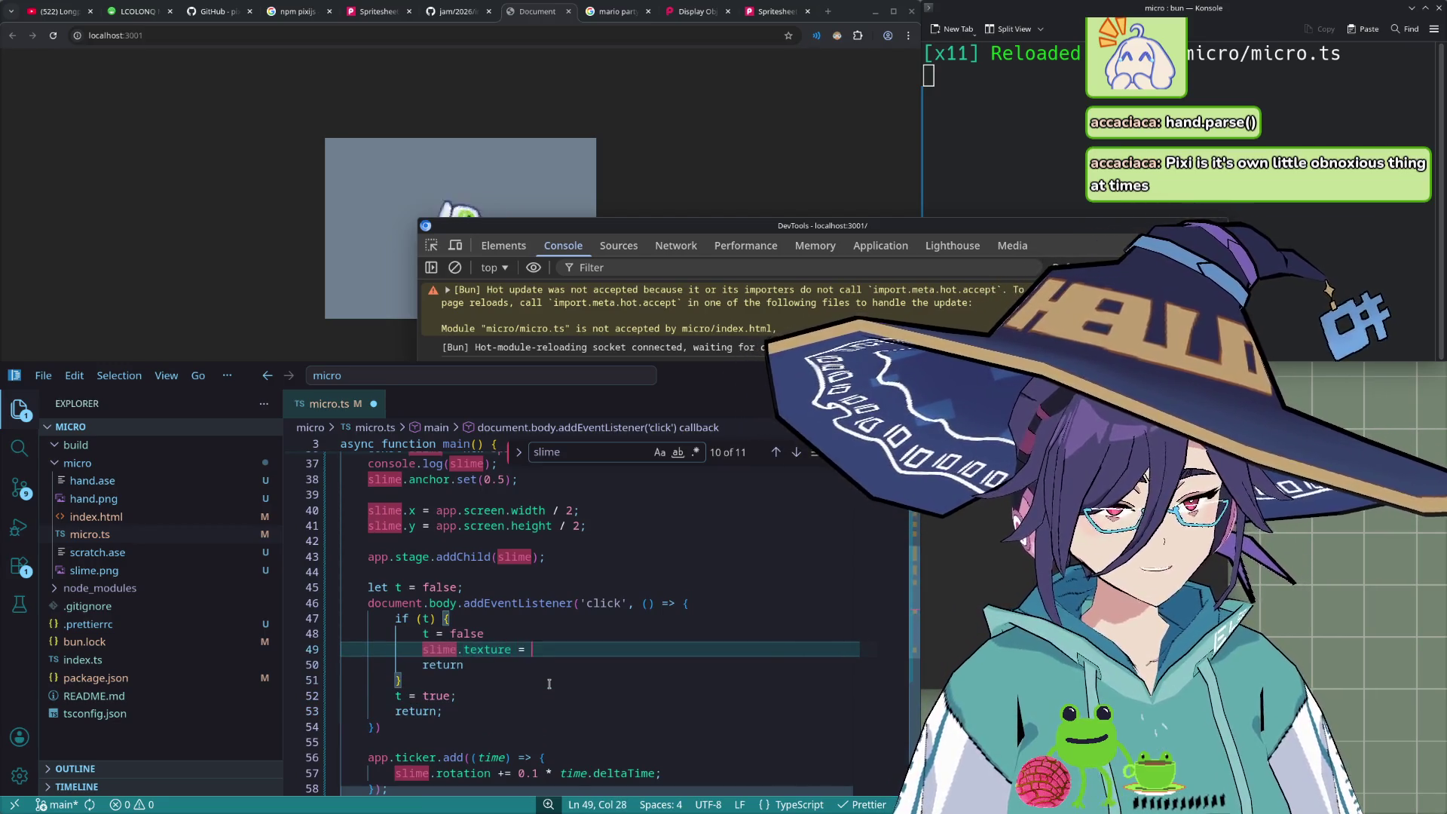
- Set the if-branch texture to hand.textures.hand_closed
scroll(549, 684, up, 2)
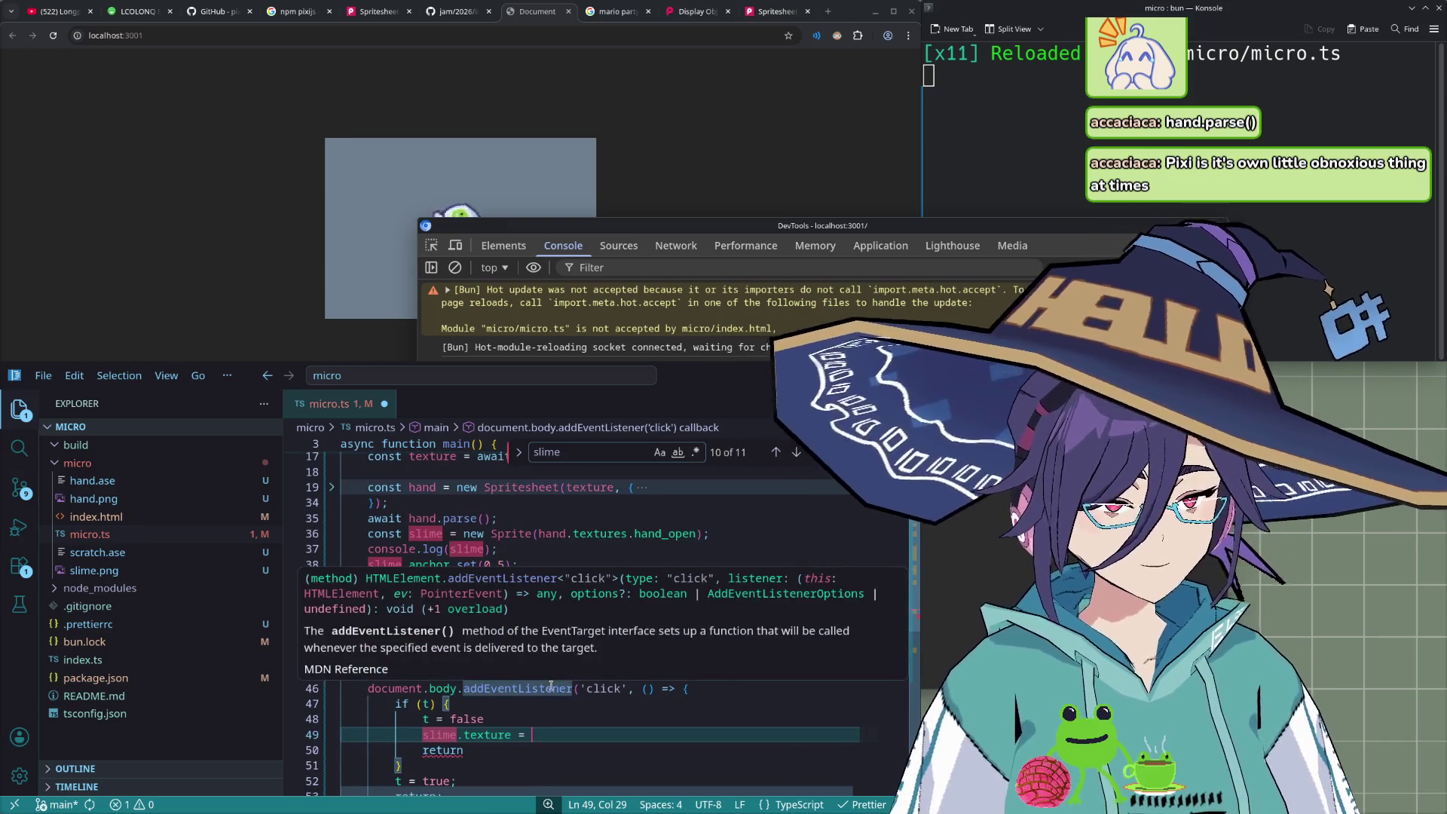
text(hand.text)
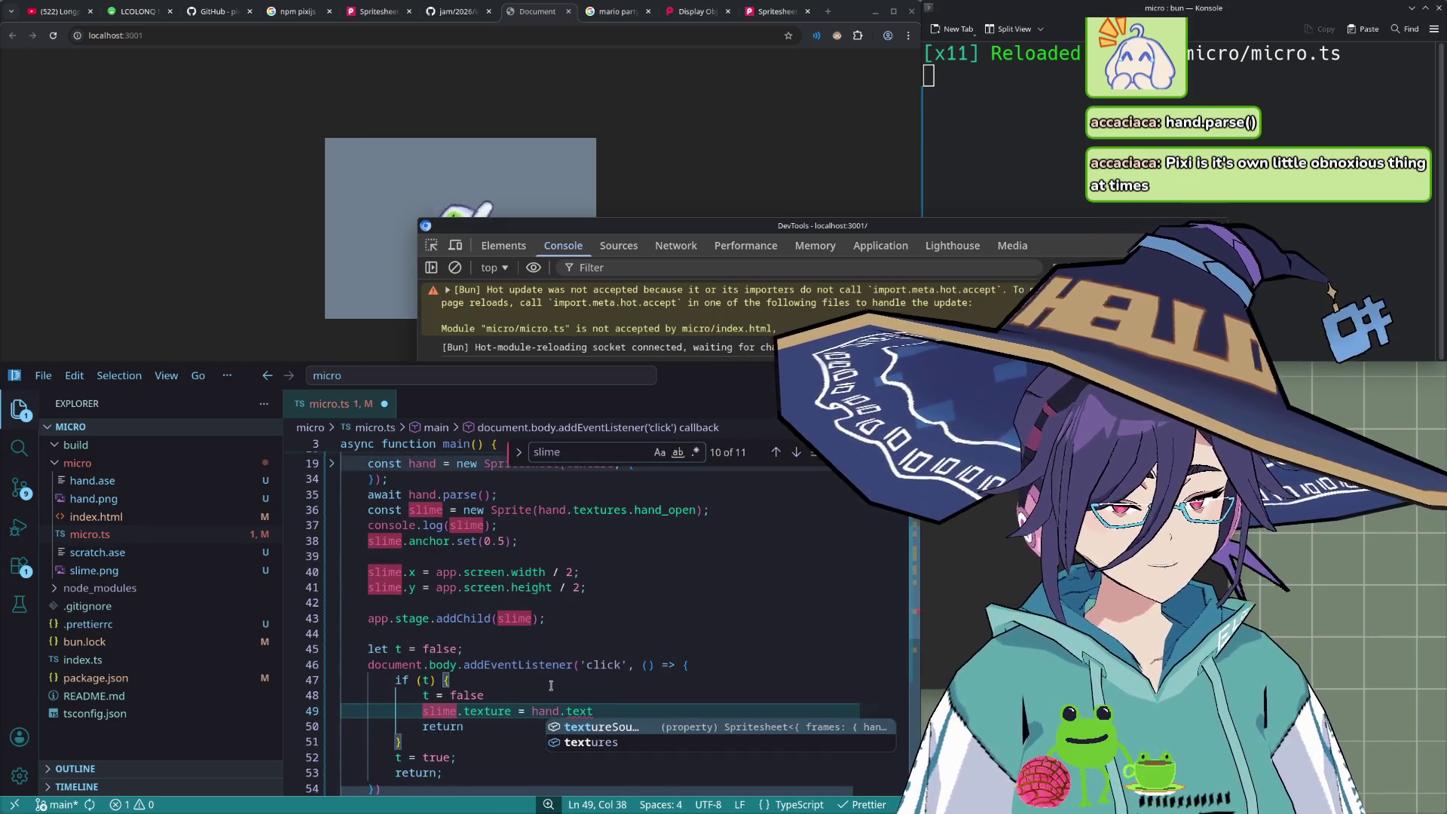
text(ures.ha)
key(Tab)
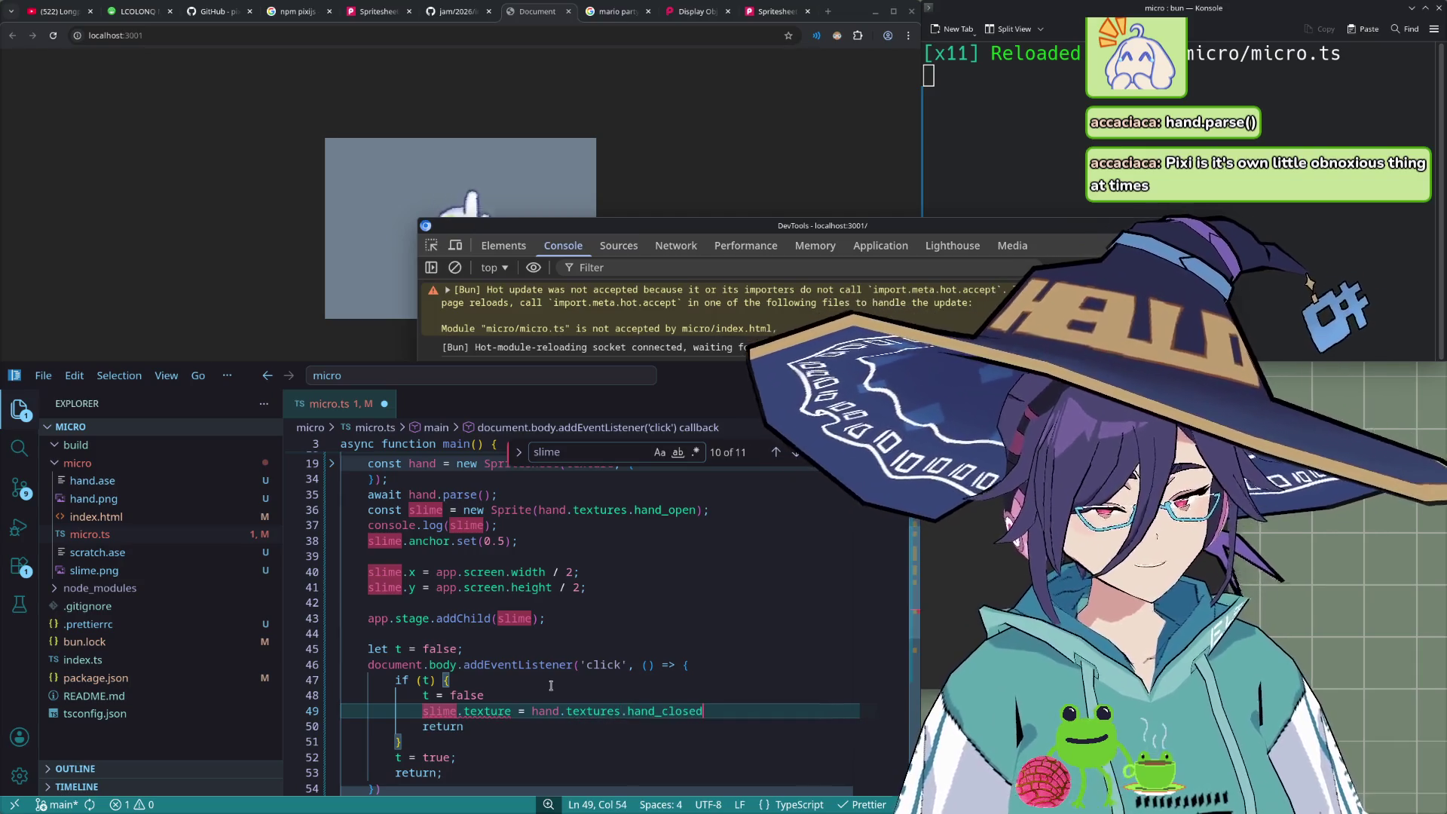
key(Down)
key(Down)
key(Down)
scroll(551, 685, down, 1)
- Duplicate the texture line after t = true using hand_open, and save
key(Return)
key(ctrl+v)
key(shift+Left)
key(shift+Left)
key(shift+Left)
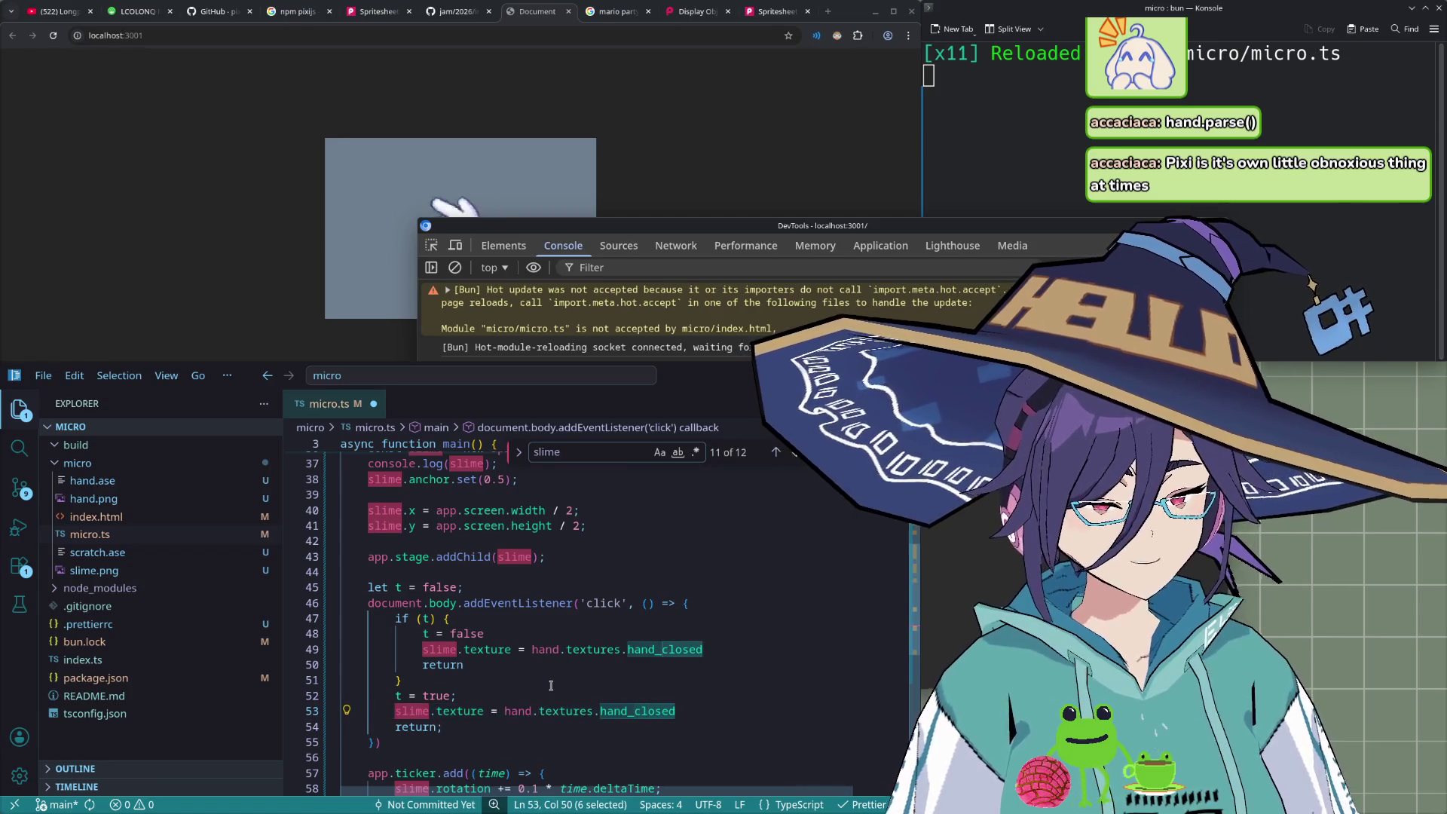
text(open)
key(ctrl+s)
click(624, 661)
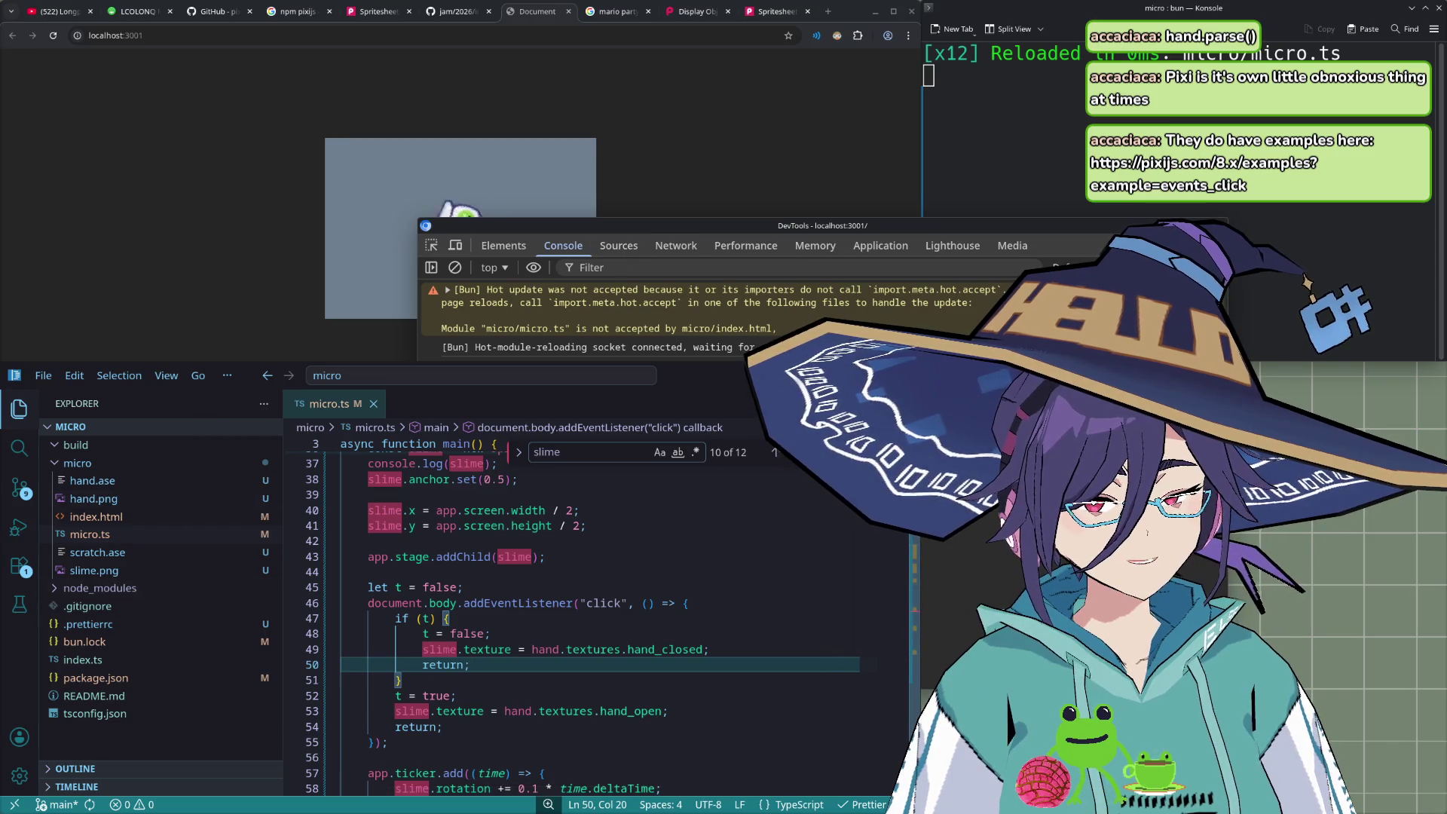
click(683, 79)
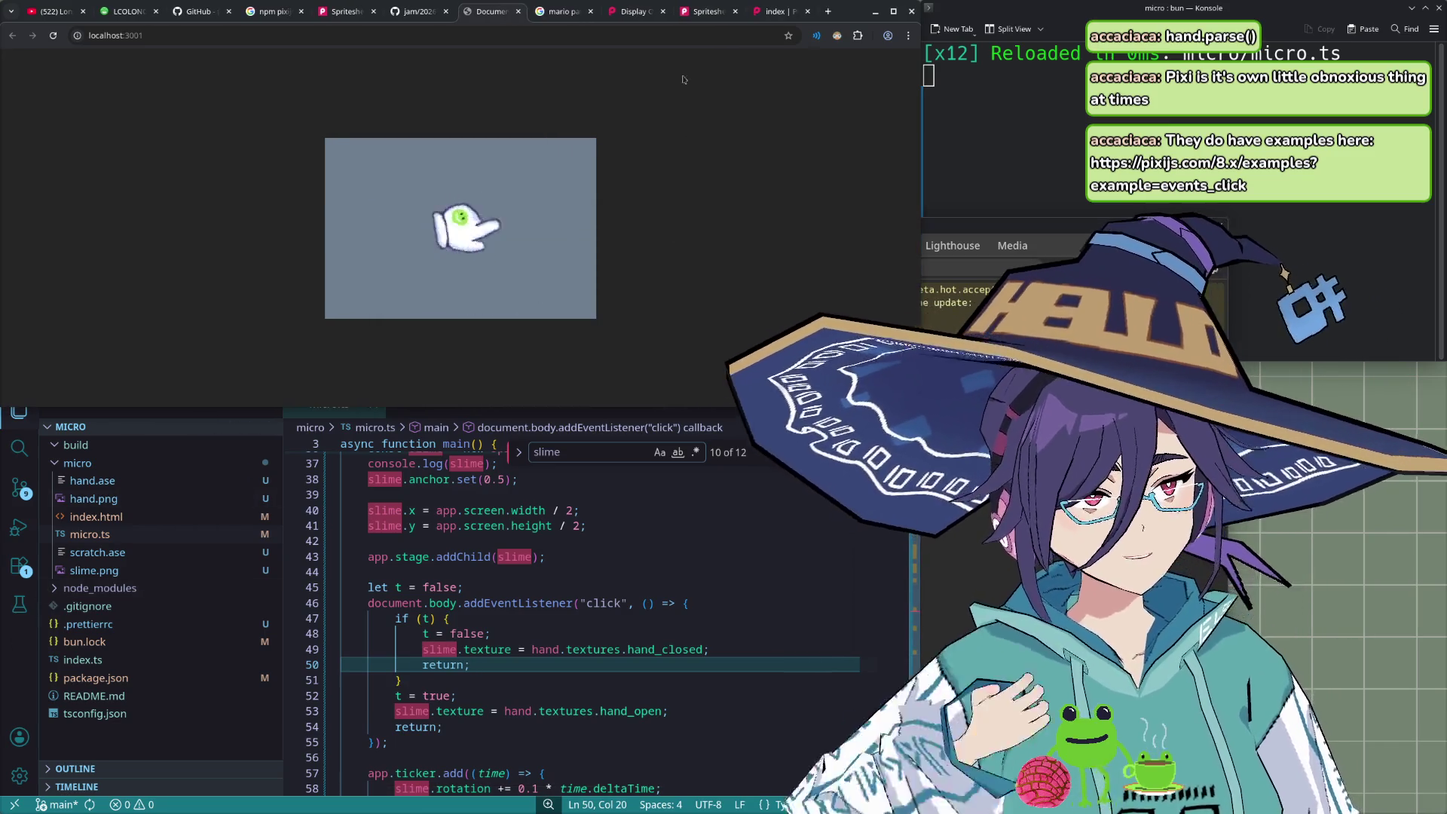
- Switch to the events_click example, scroll its code, and click the bunny to enlarge it
click(636, 11)
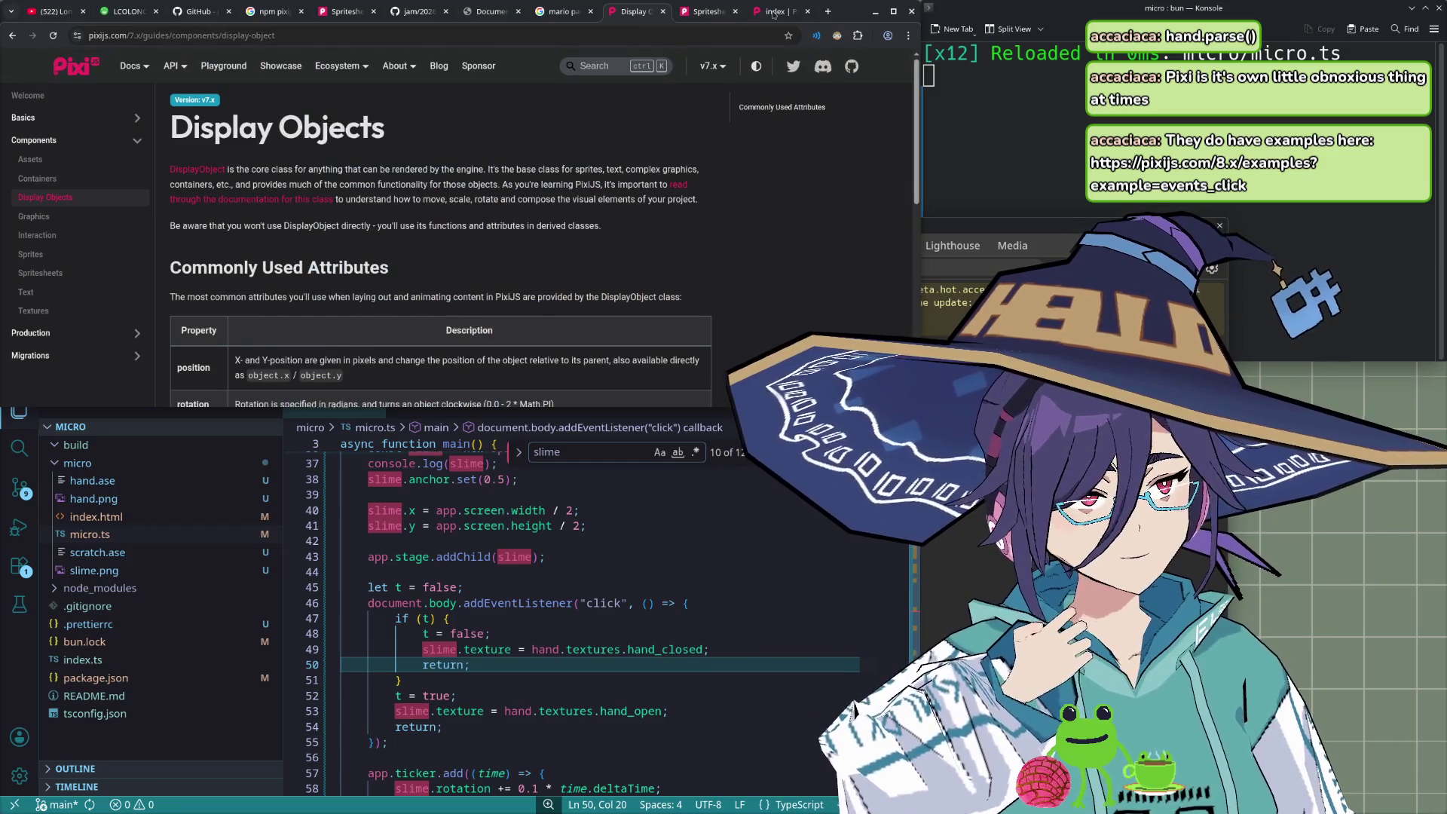
click(774, 12)
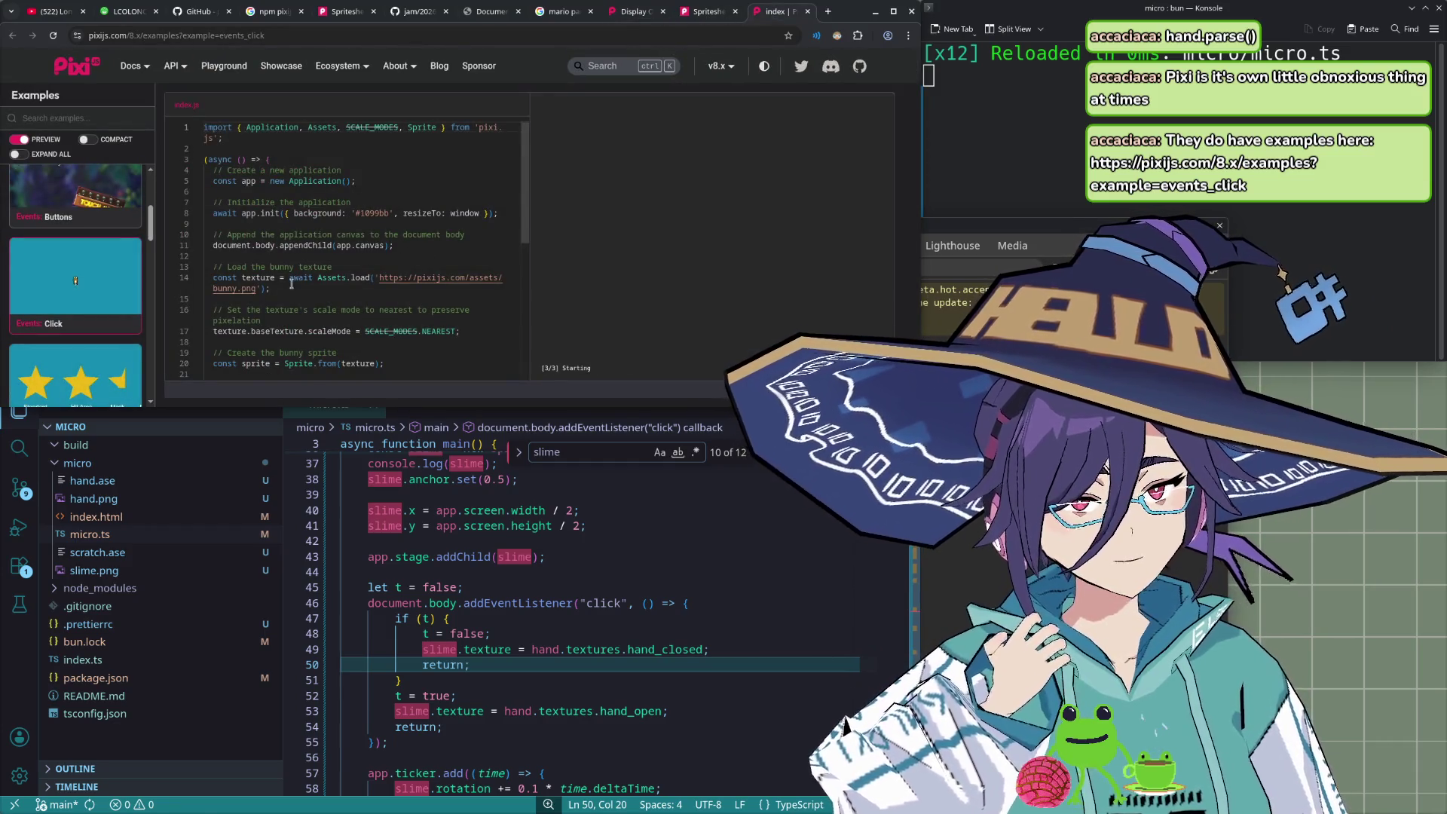
scroll(290, 285, down, 1)
scroll(317, 213, down, 1)
scroll(317, 216, down, 1)
scroll(315, 218, down, 2)
scroll(313, 224, down, 1)
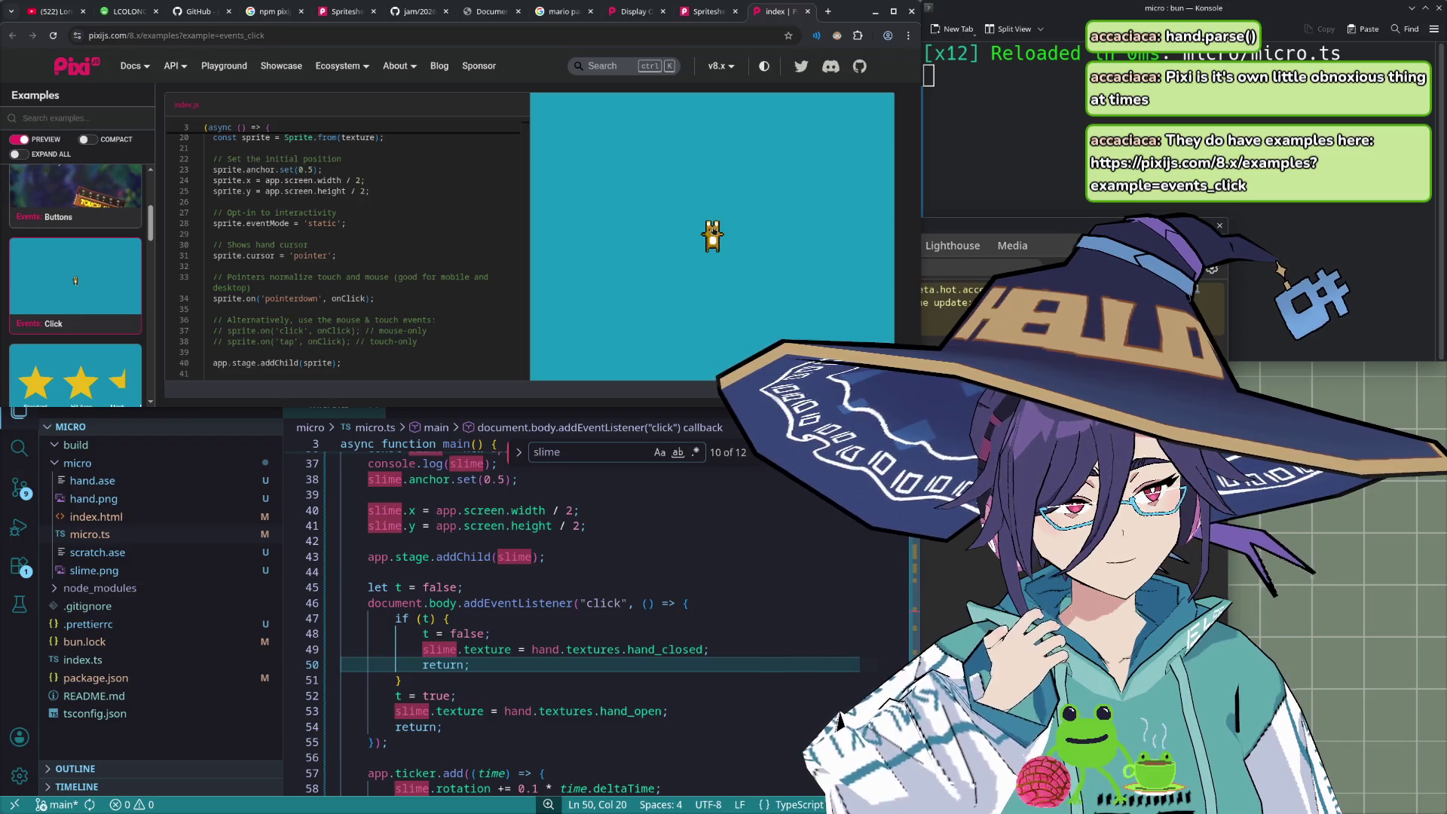
double_click(714, 230)
double_click(714, 231)
- Click the bunny again to scale it up, check other tabs, and return to events_click
scroll(350, 268, down, 1)
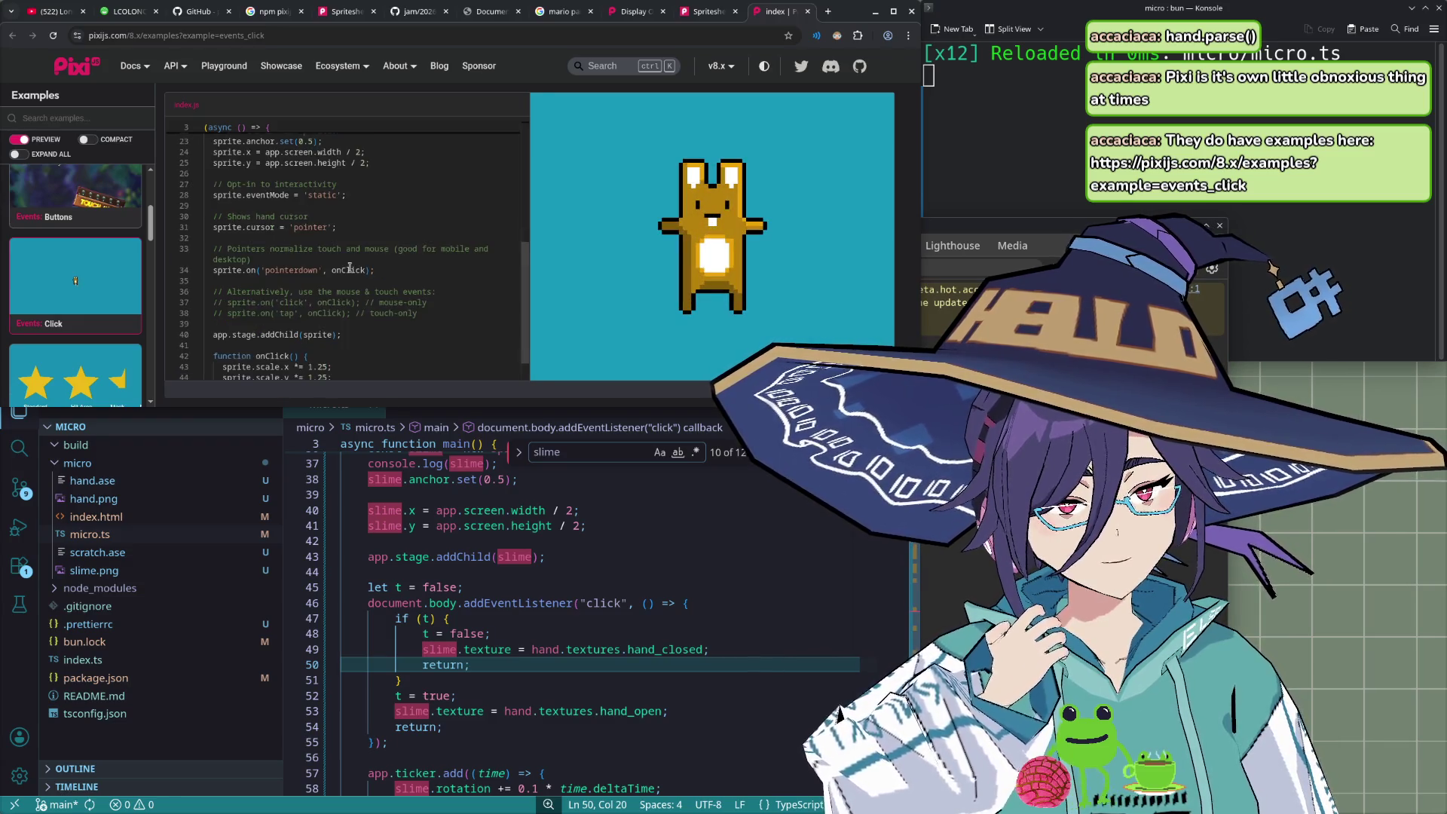
scroll(361, 277, down, 1)
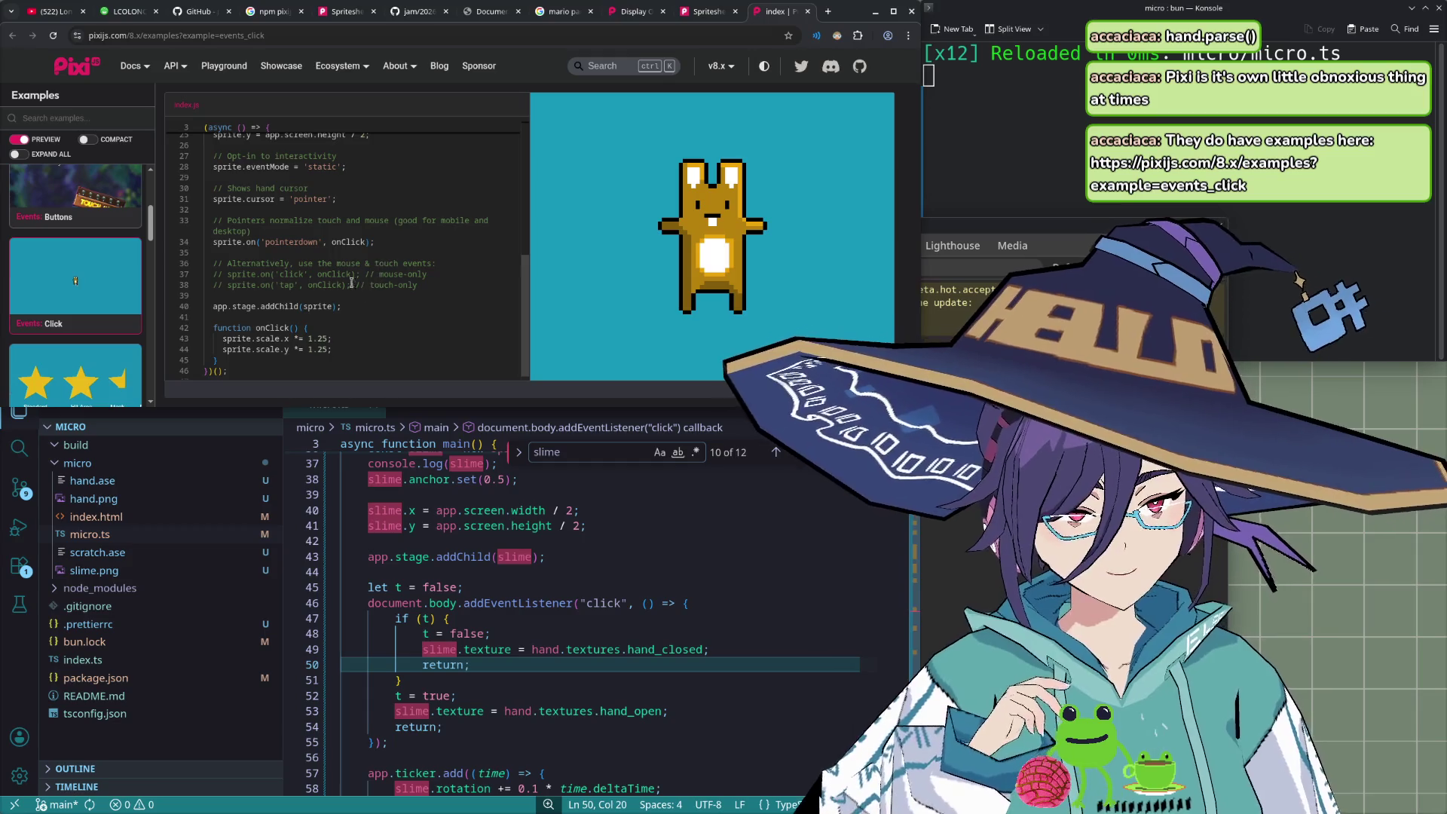
scroll(344, 279, down, 1)
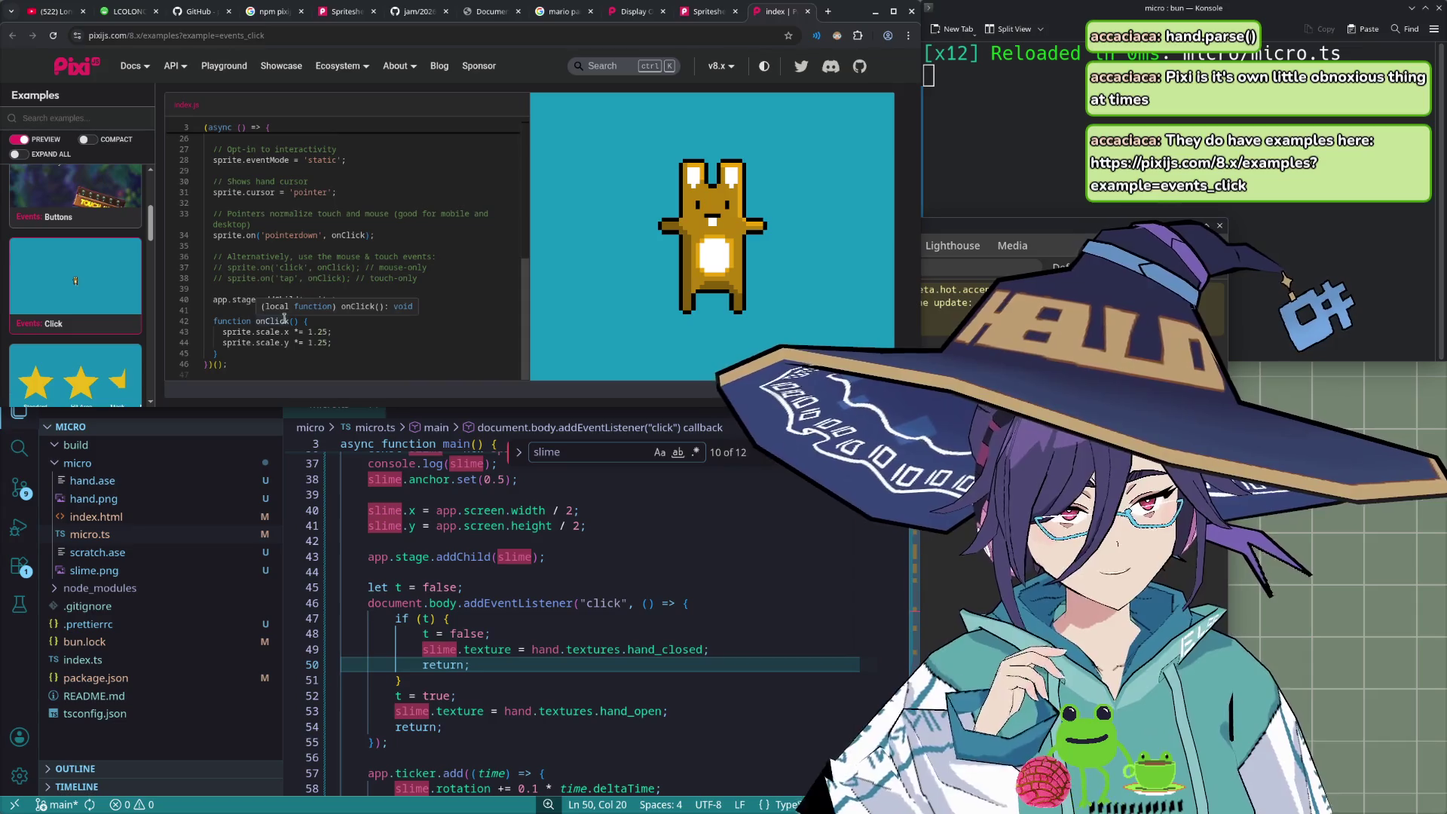
click(709, 234)
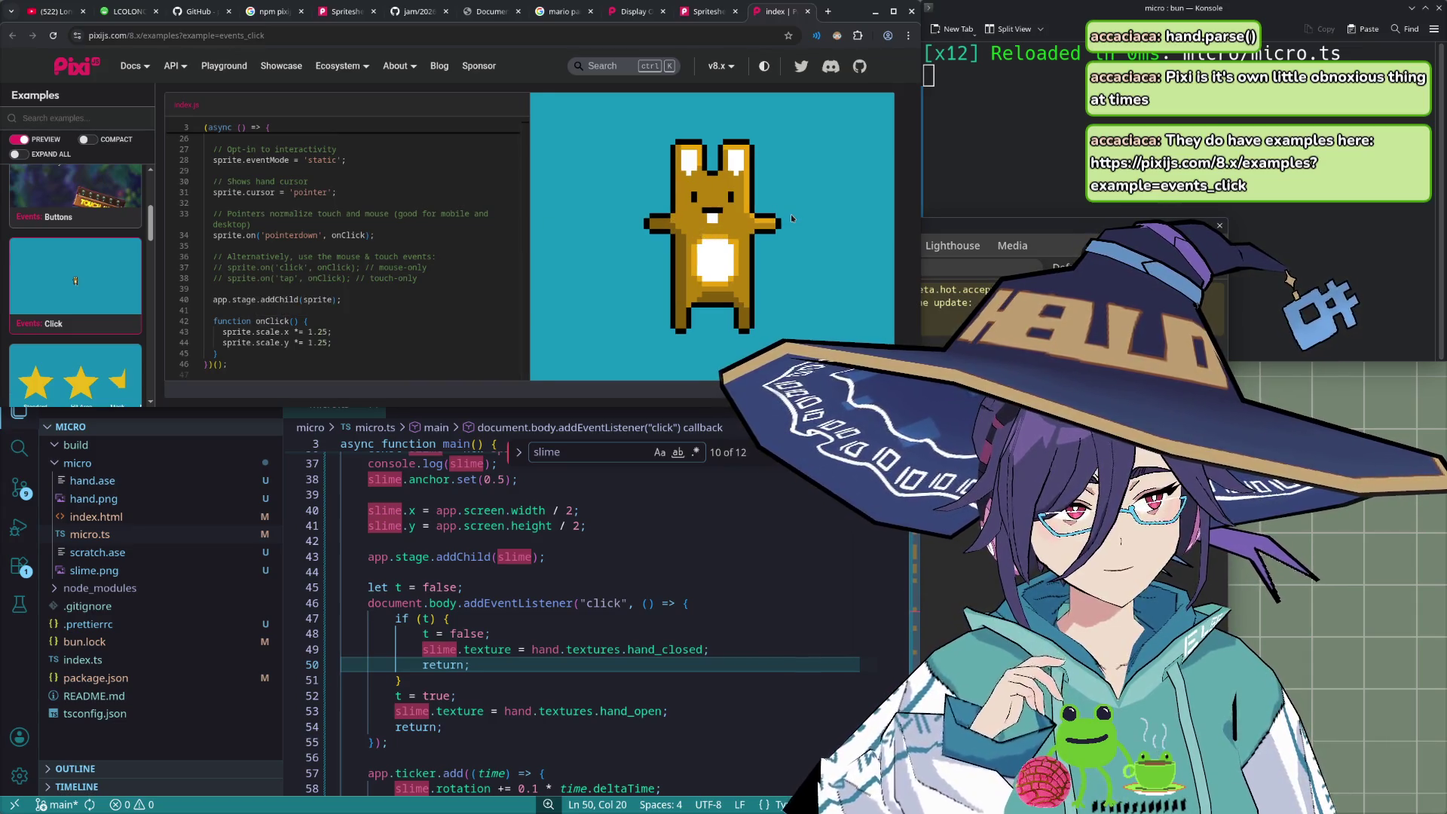
click(706, 18)
click(481, 15)
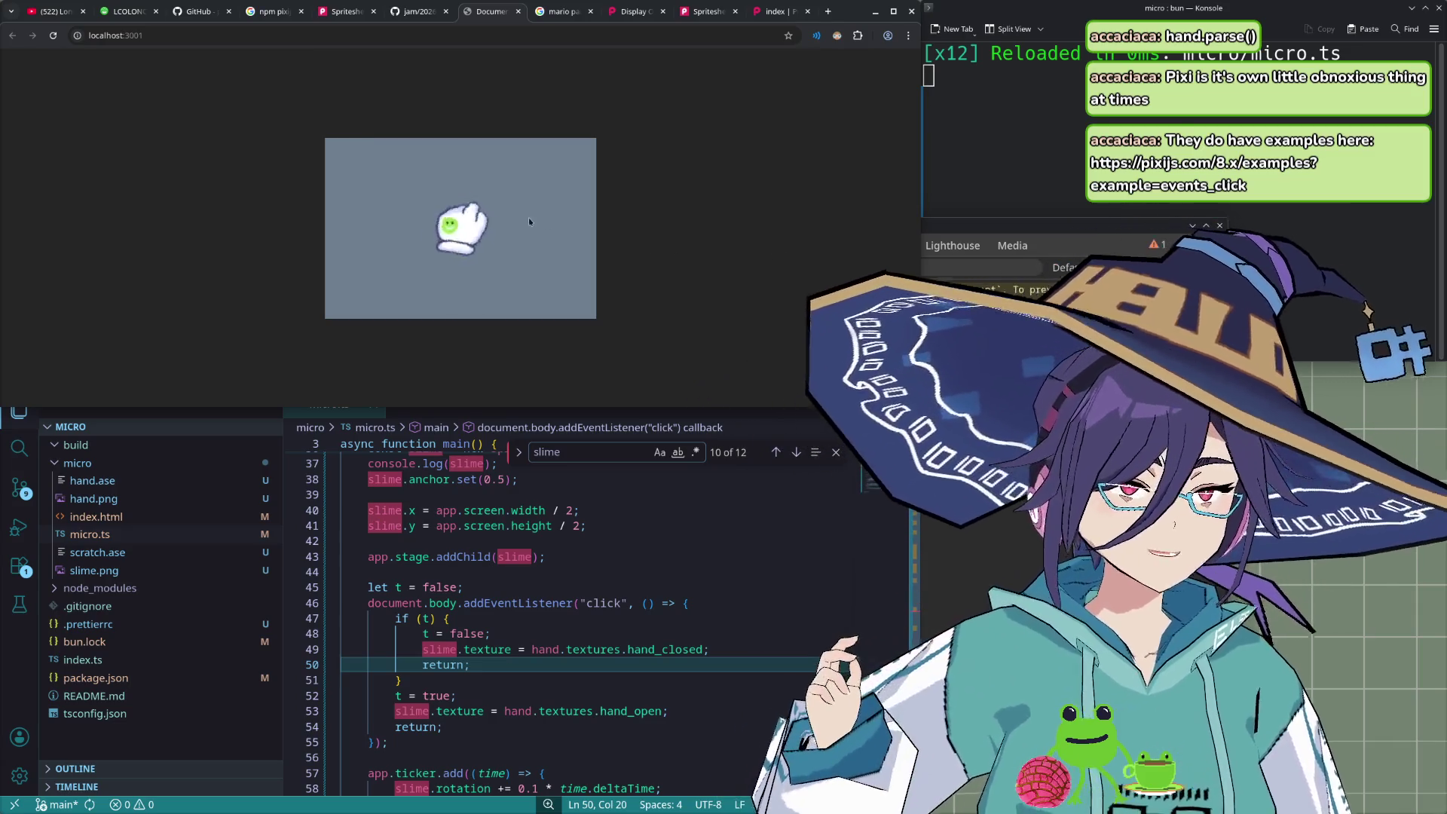
click(771, 15)
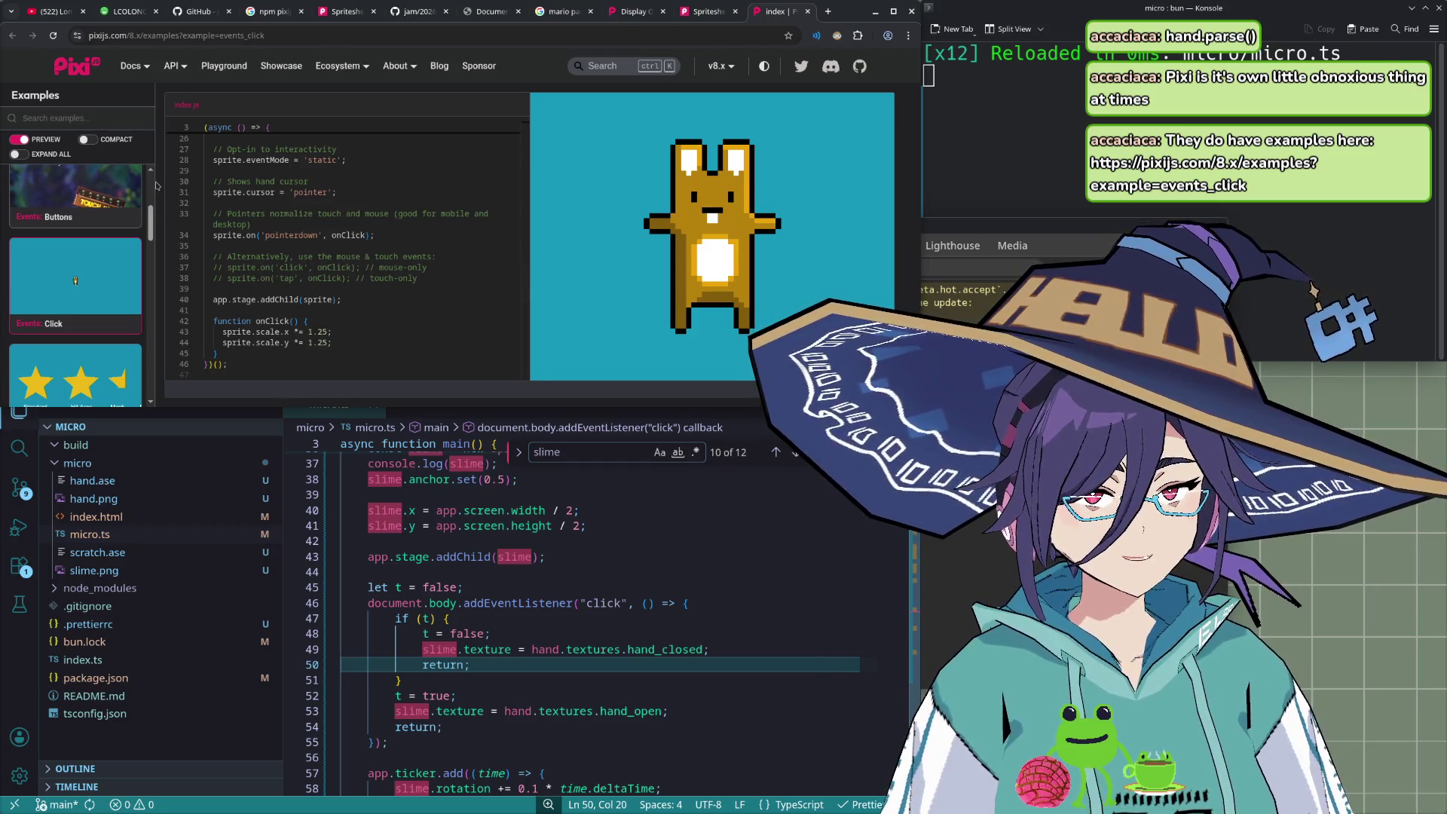
- Collapse Events, briefly toggle Filters, and re-expand the Events example category
scroll(113, 269, up, 3)
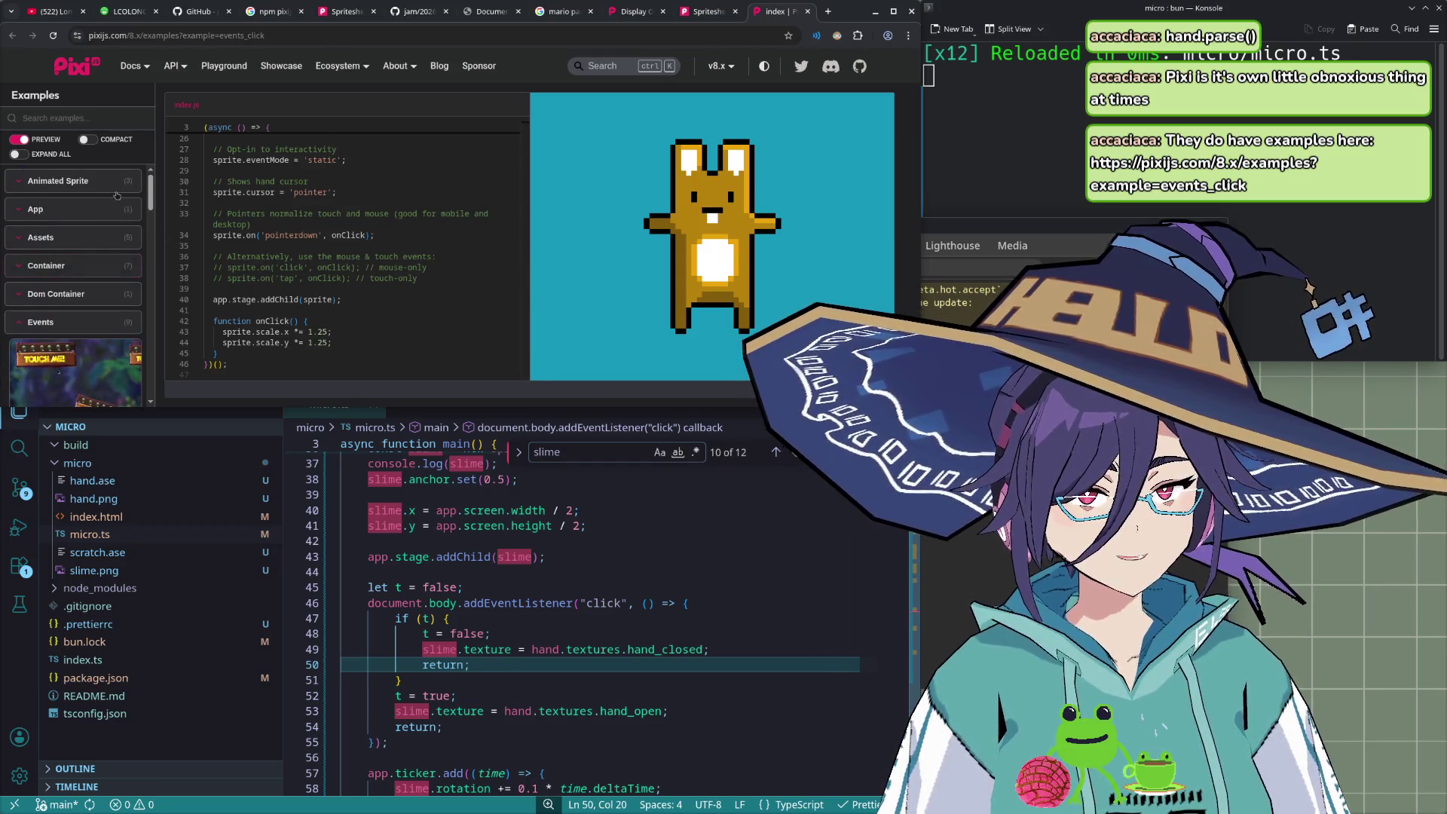
click(56, 322)
scroll(54, 286, down, 5)
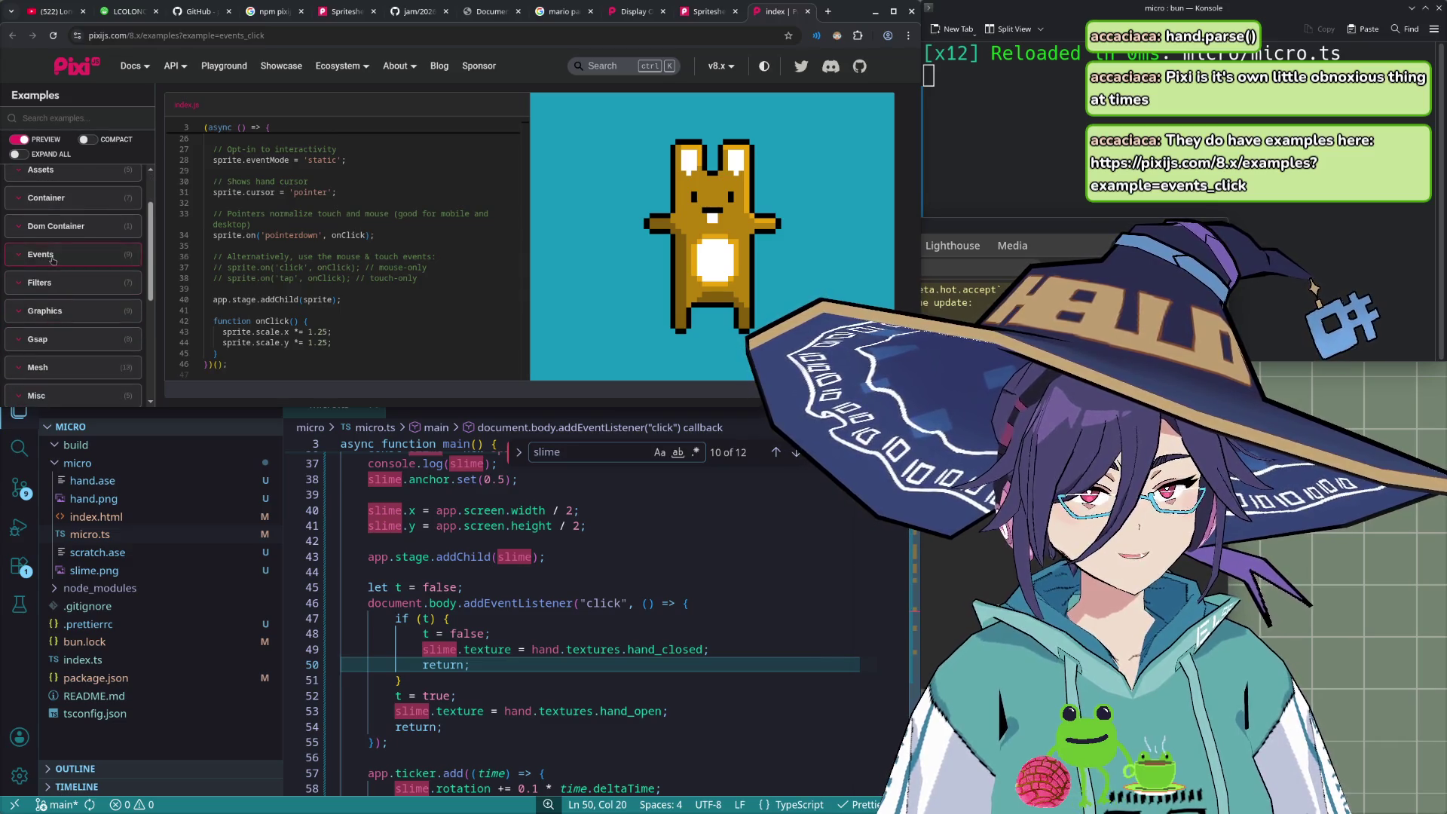
scroll(53, 260, up, 5)
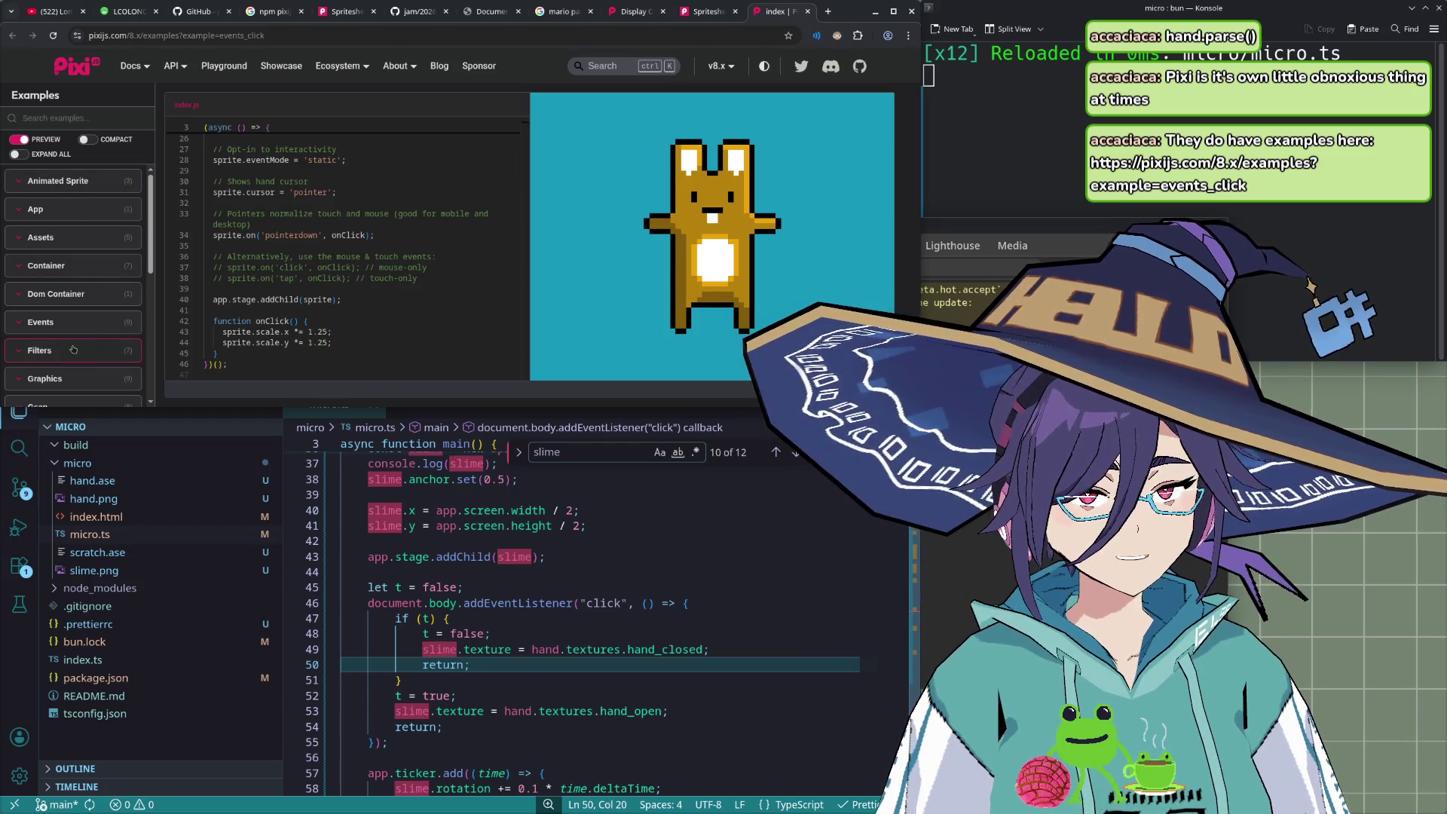
scroll(71, 351, down, 2)
click(79, 216)
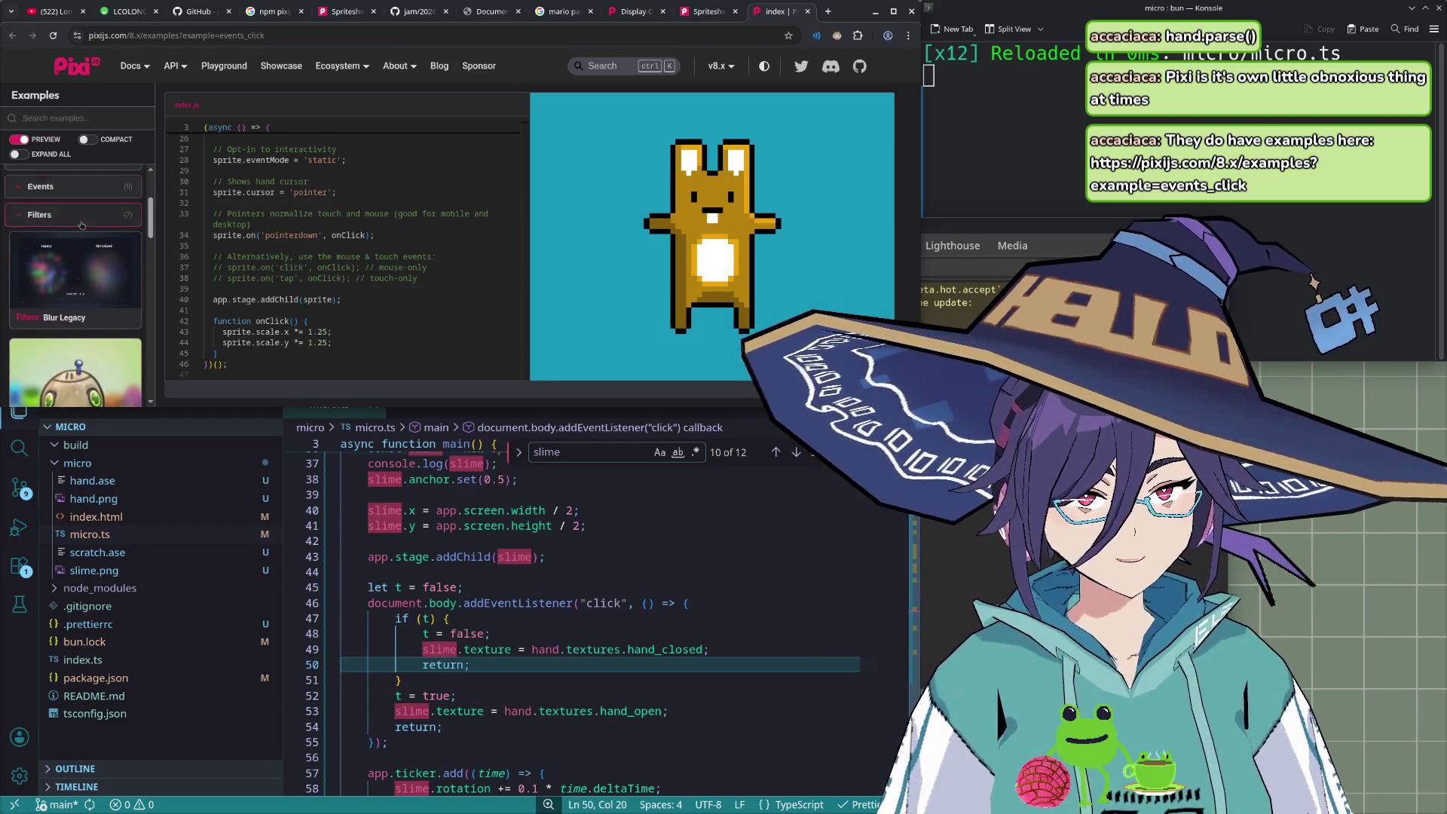
click(81, 222)
click(73, 190)
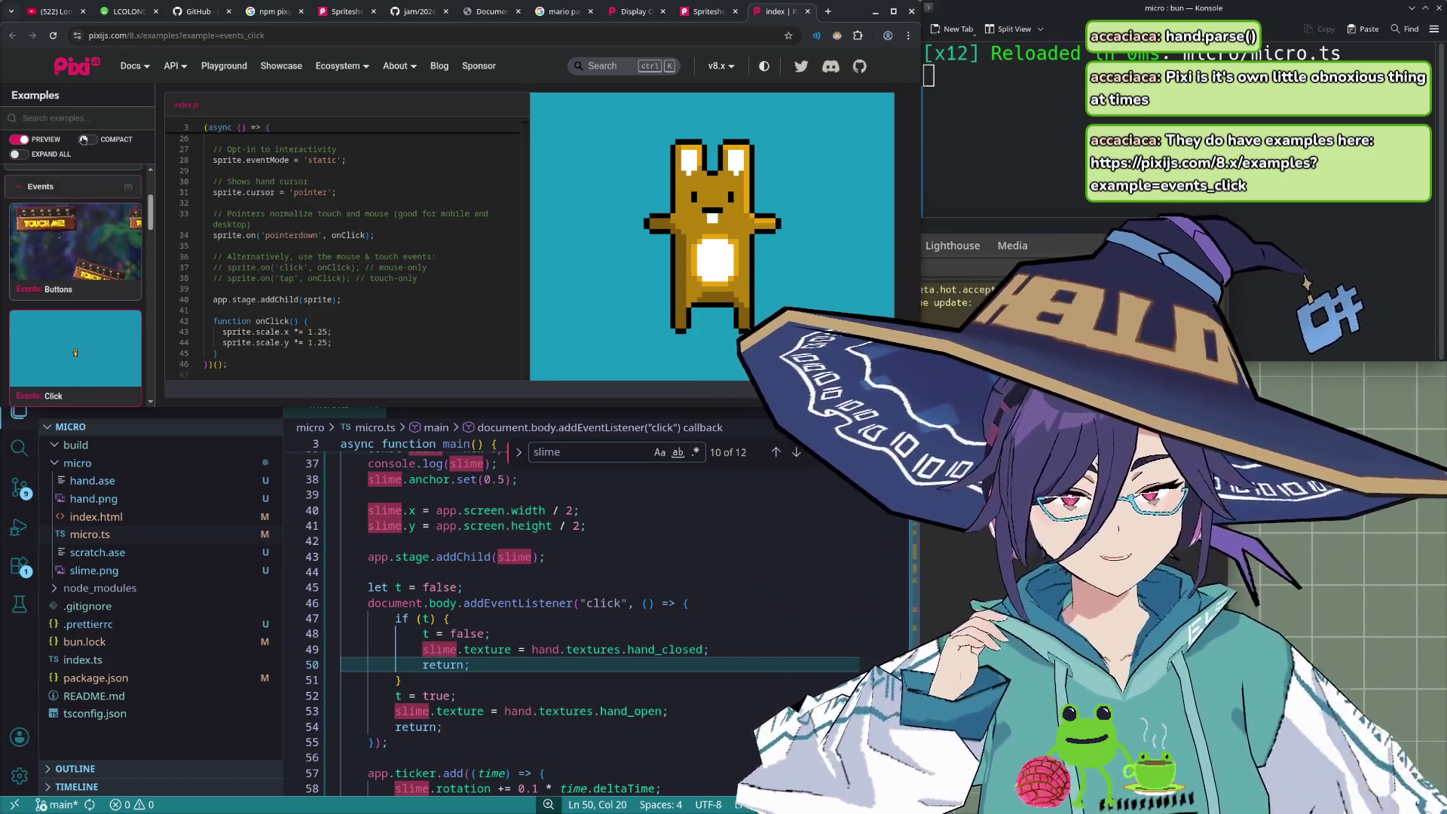
- Scroll through the Events examples list in the sidebar
scroll(96, 225, down, 3)
scroll(75, 256, down, 2)
scroll(65, 299, down, 2)
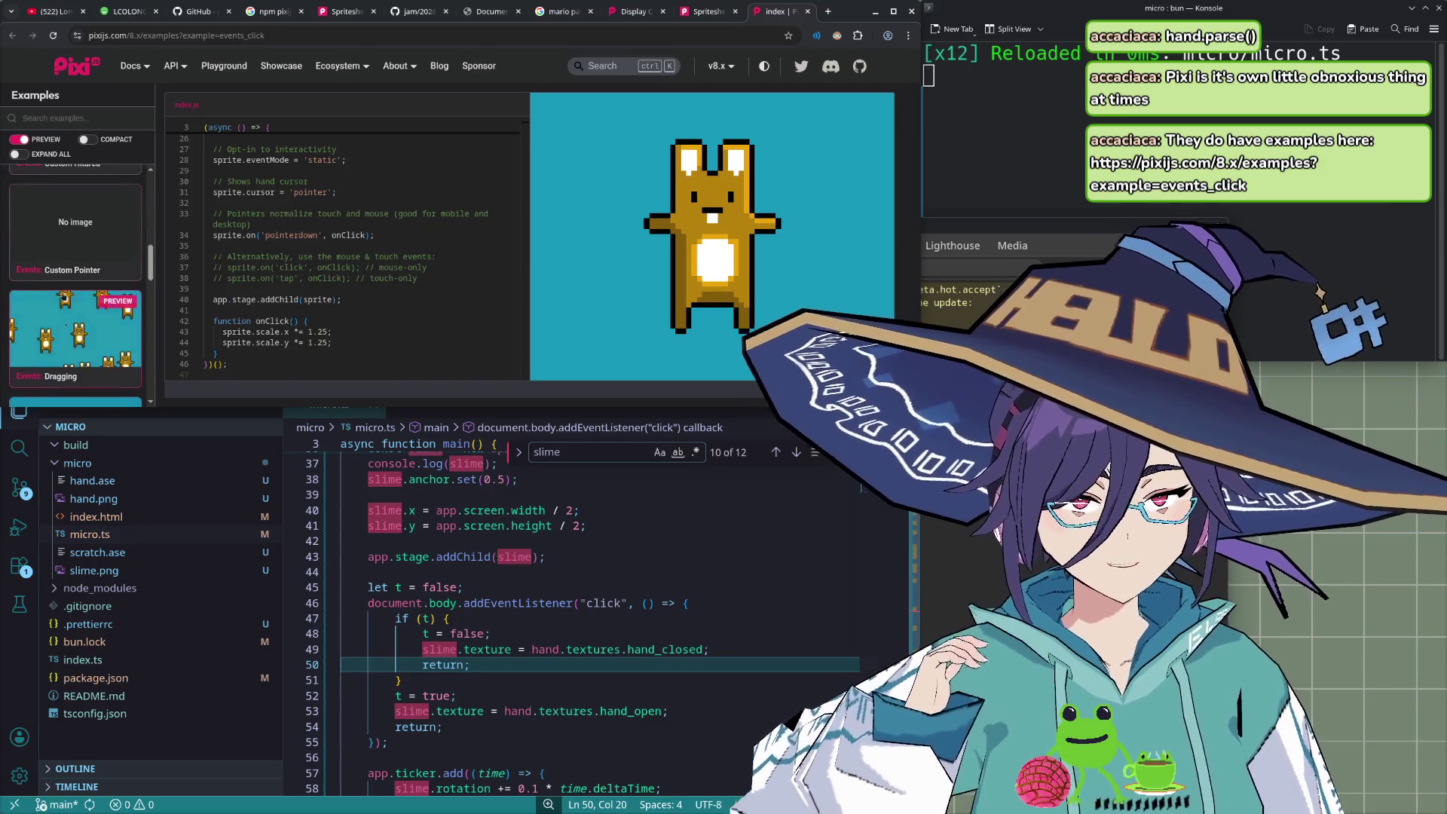
scroll(65, 299, down, 3)
scroll(68, 299, down, 3)
scroll(76, 298, down, 3)
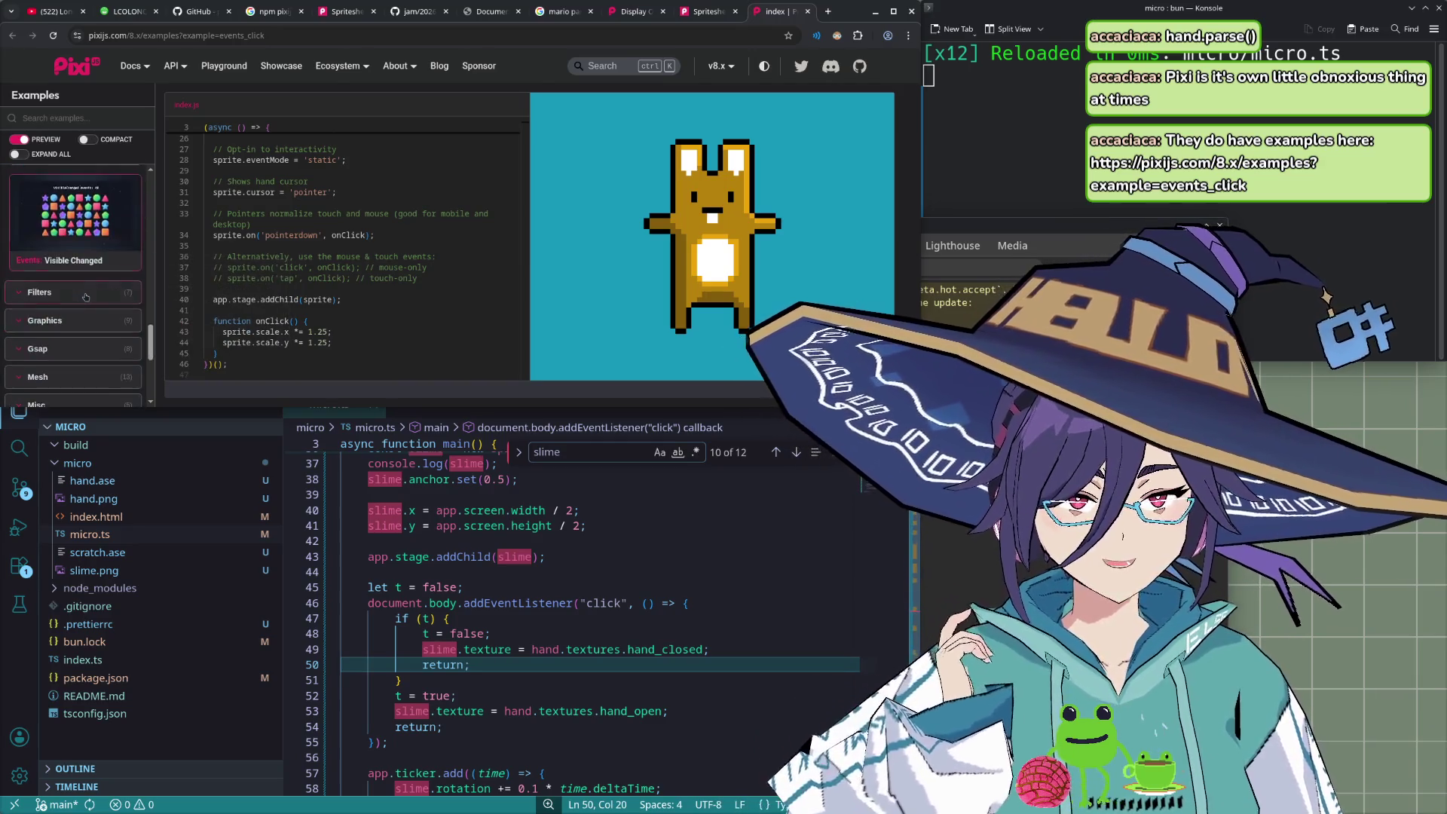
scroll(87, 298, down, 3)
scroll(87, 298, up, 5)
scroll(87, 324, up, 1)
scroll(87, 324, up, 3)
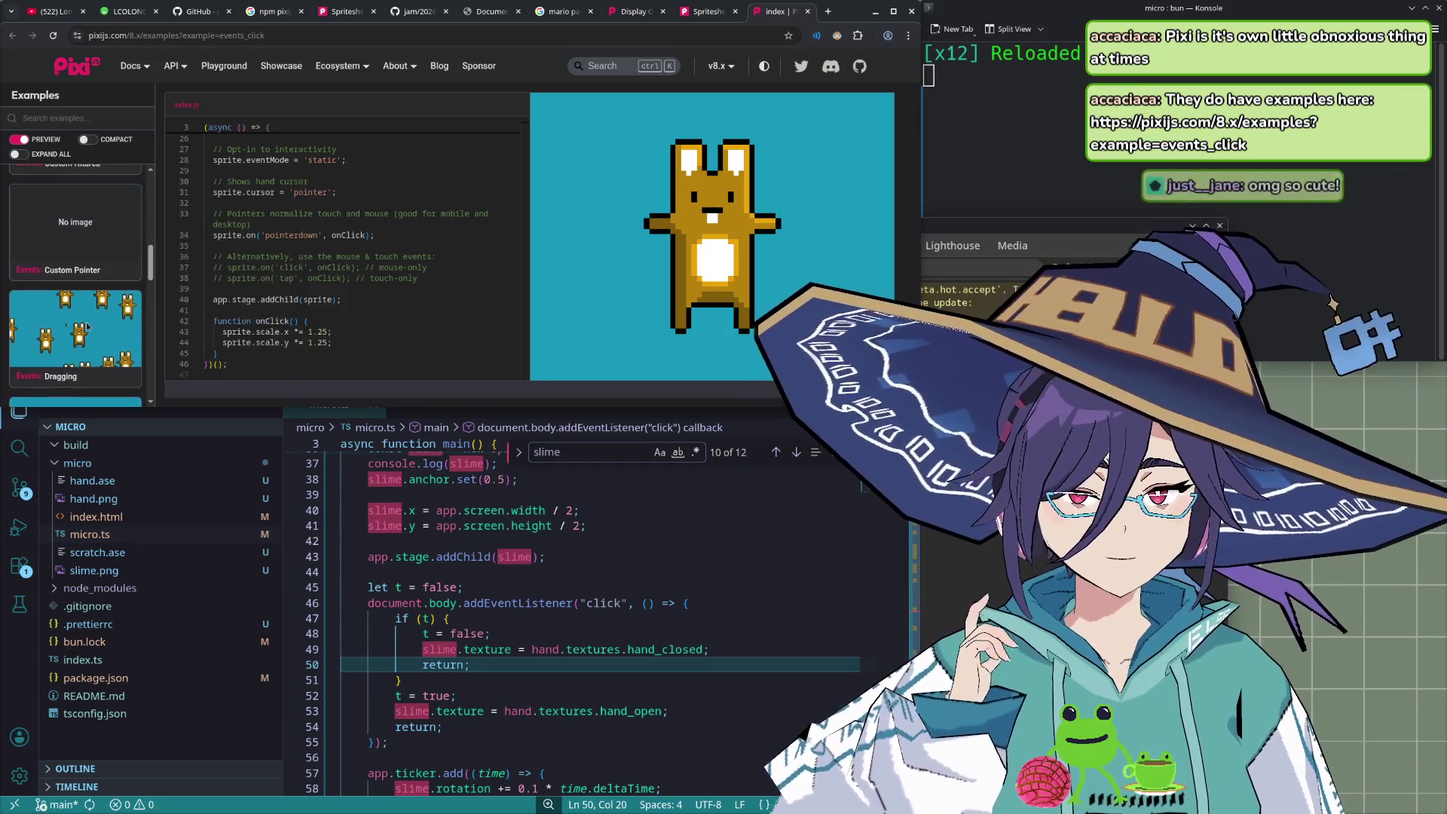
scroll(86, 325, up, 1)
scroll(84, 328, up, 1)
scroll(83, 332, up, 1)
scroll(81, 337, up, 1)
scroll(83, 337, up, 1)
scroll(84, 337, down, 1)
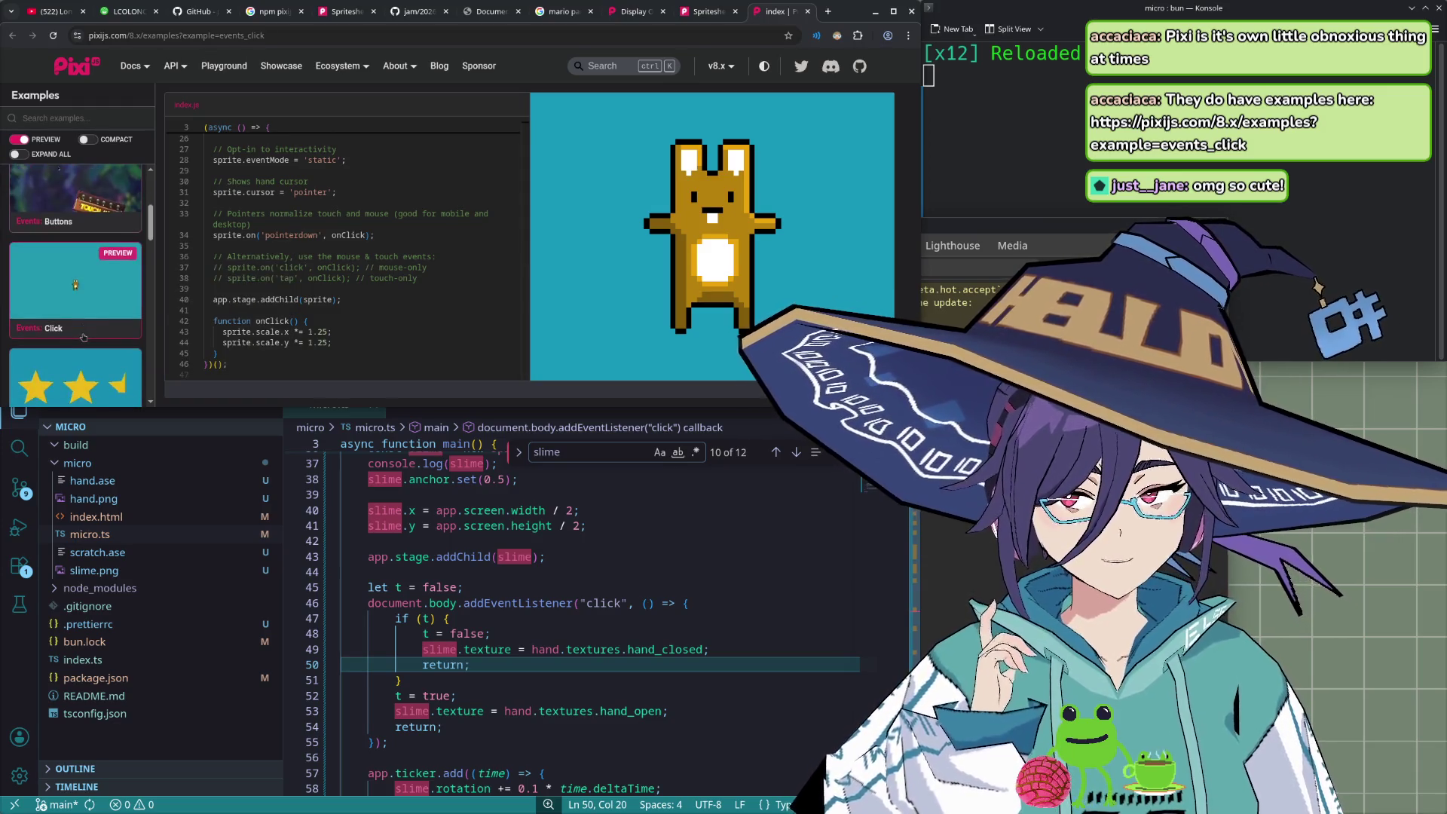
scroll(84, 338, up, 1)
scroll(84, 338, down, 1)
scroll(84, 338, down, 1)
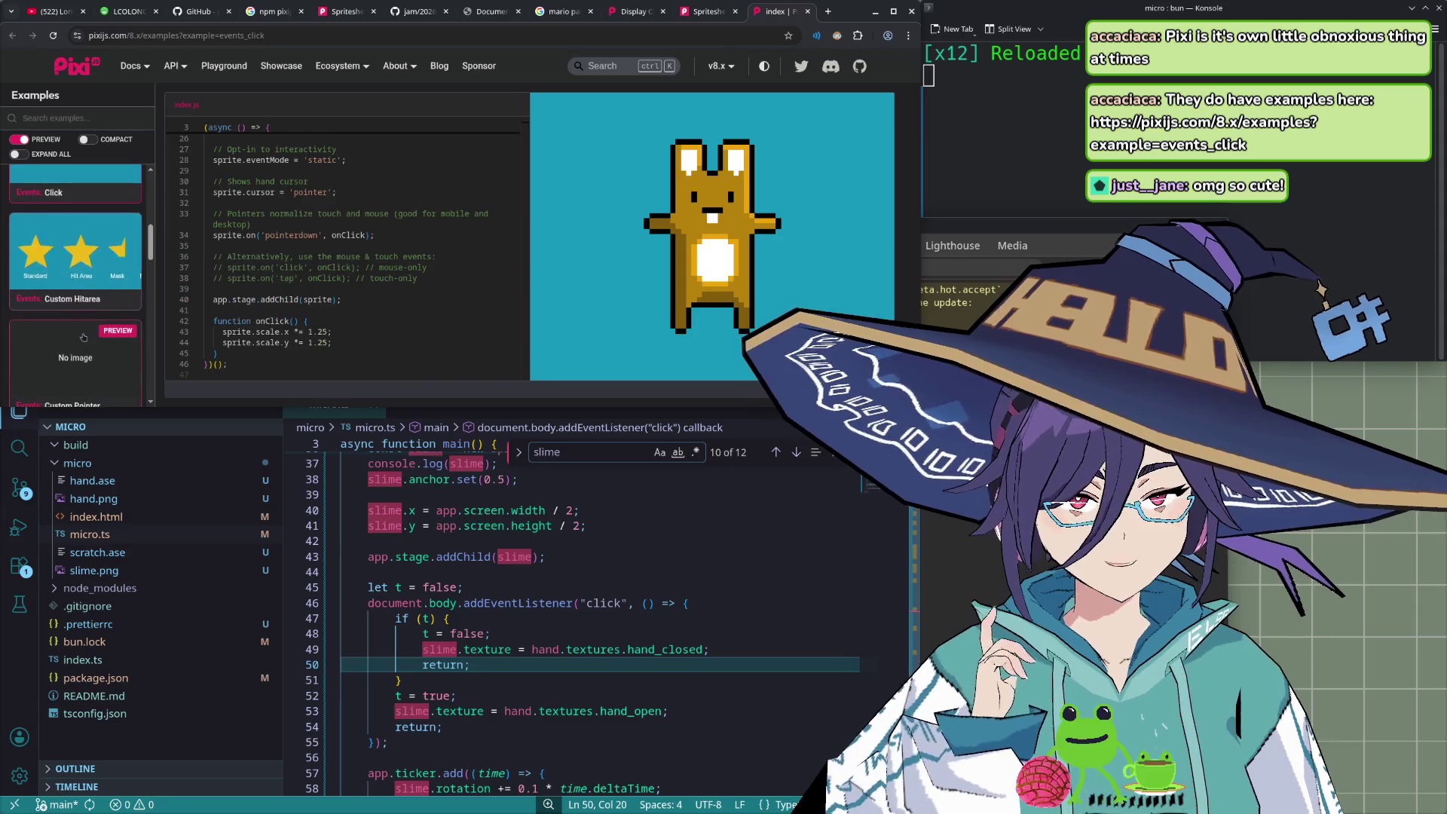
scroll(83, 338, up, 2)
scroll(84, 336, up, 1)
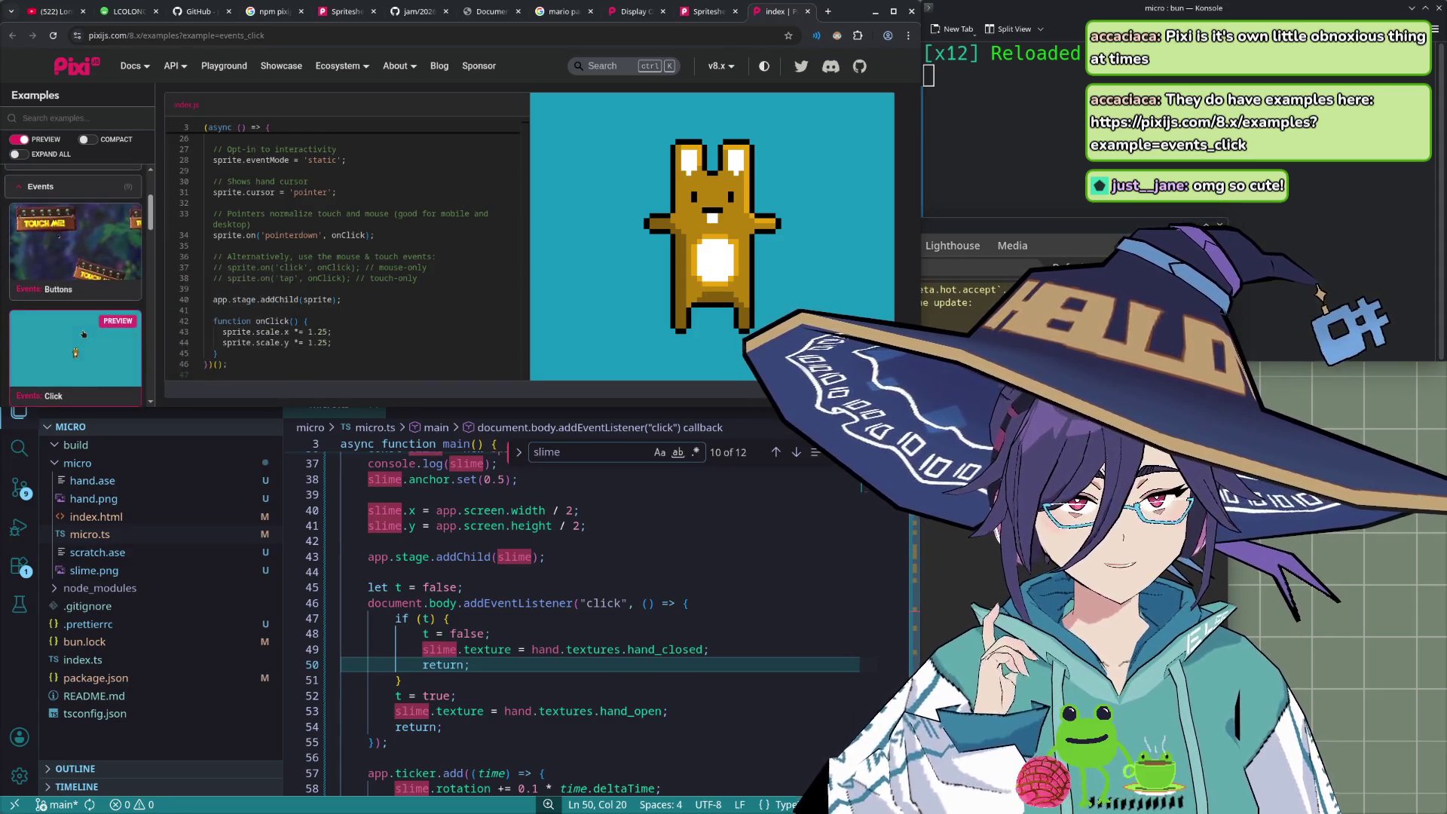
scroll(84, 334, up, 2)
- Re-expand the Events category and open the Custom Pointer example
click(83, 325)
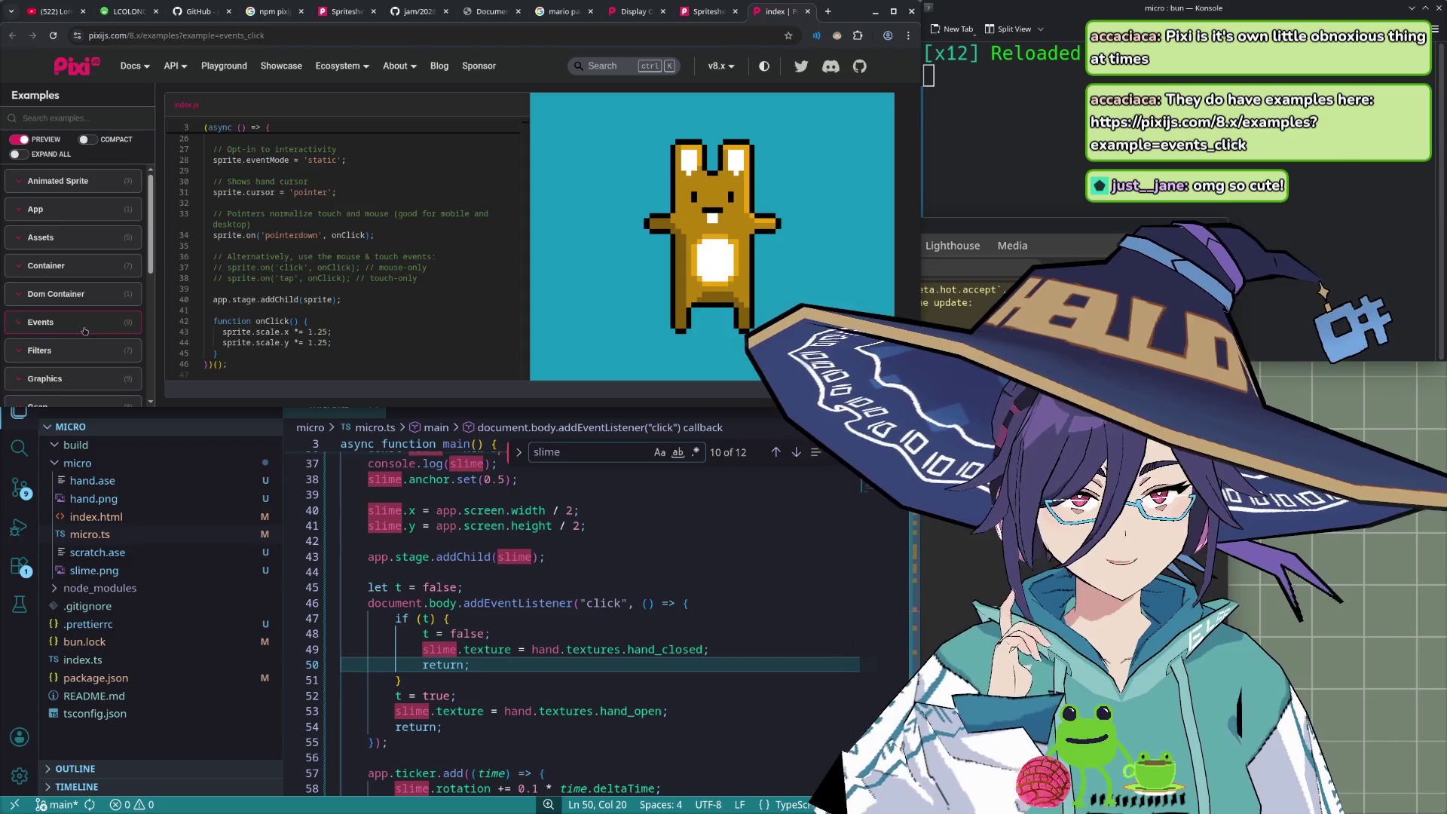
scroll(84, 332, down, 2)
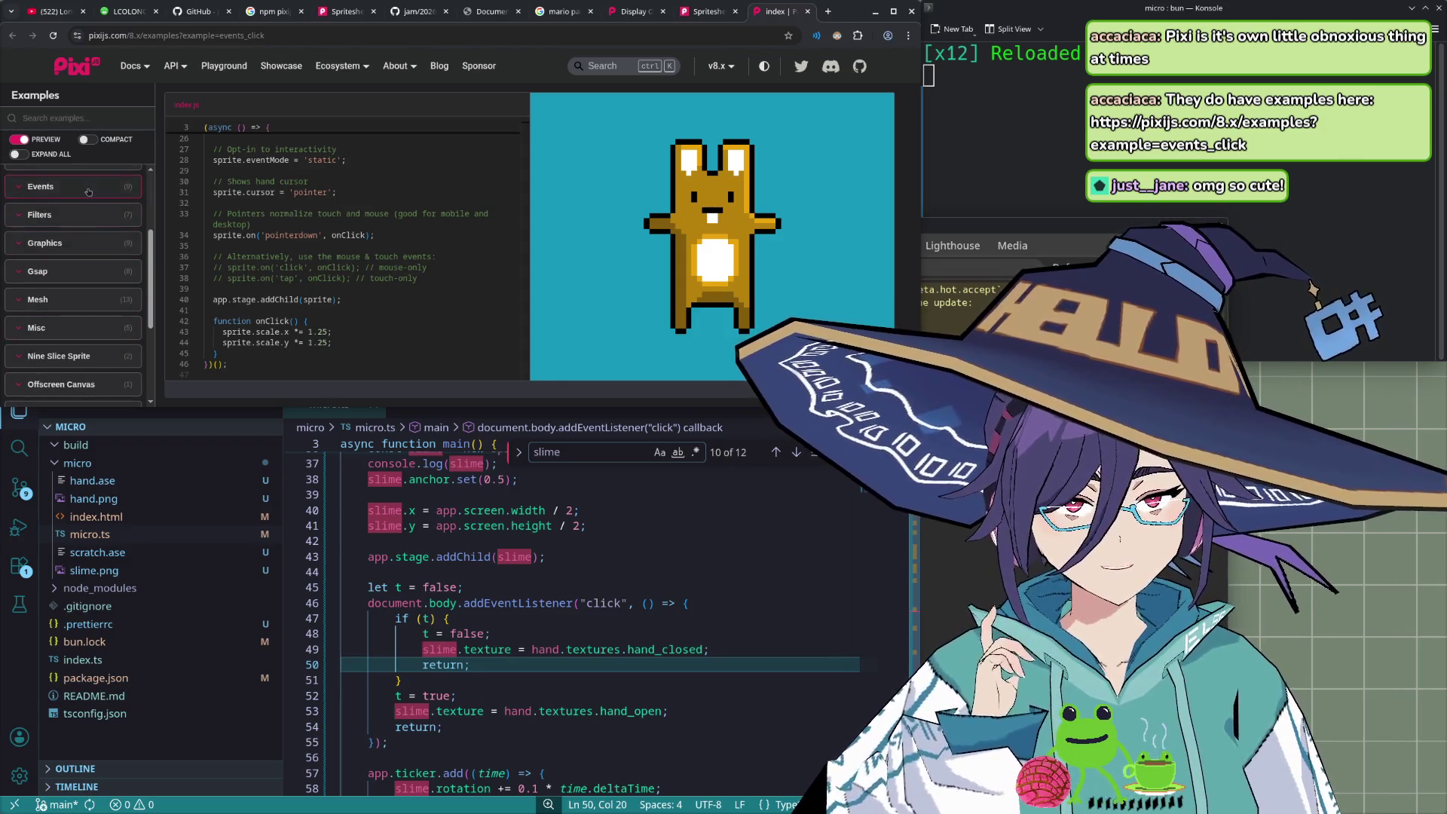
click(88, 192)
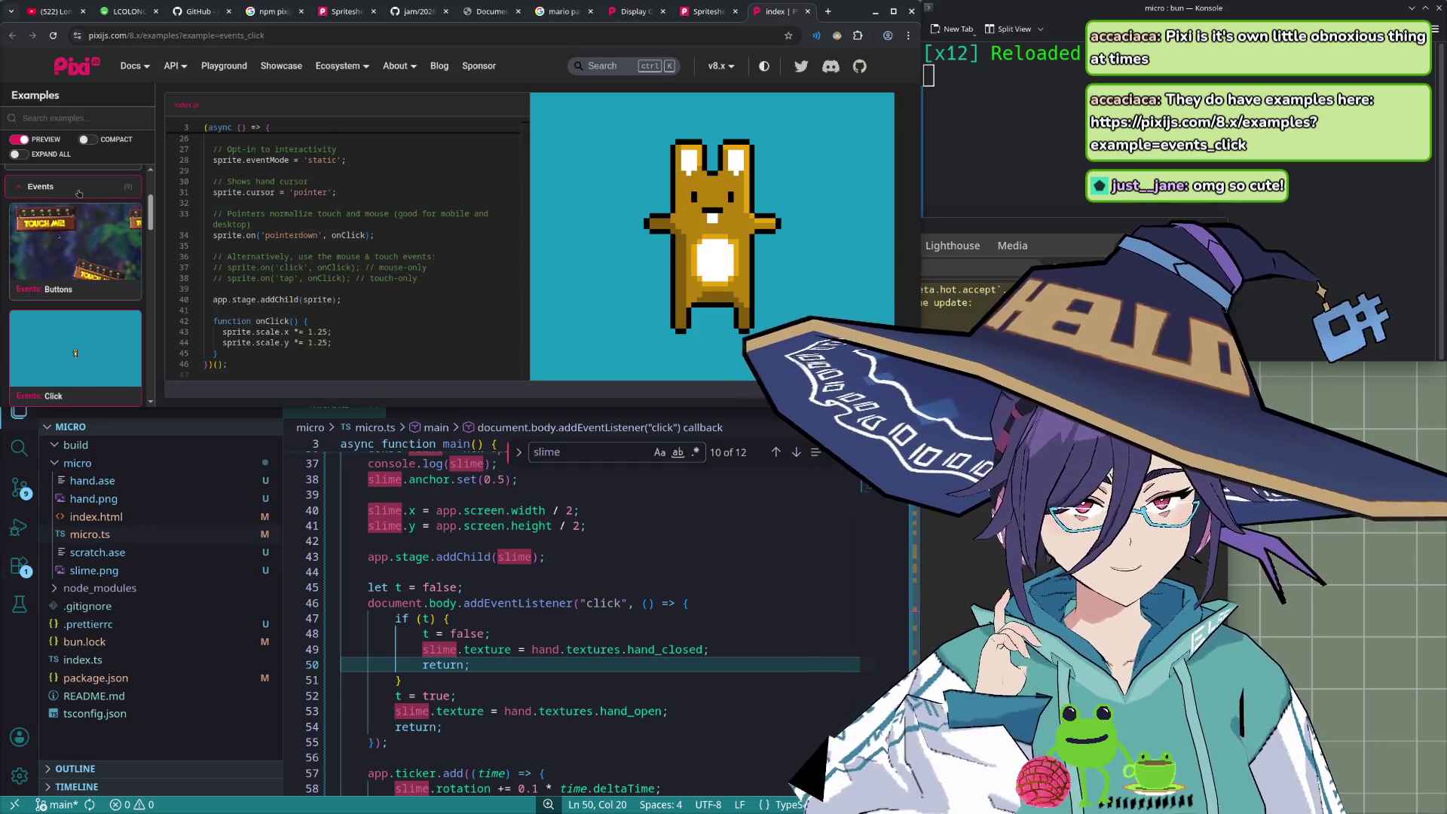
scroll(72, 248, down, 2)
scroll(79, 256, down, 2)
scroll(88, 266, down, 2)
scroll(88, 266, up, 1)
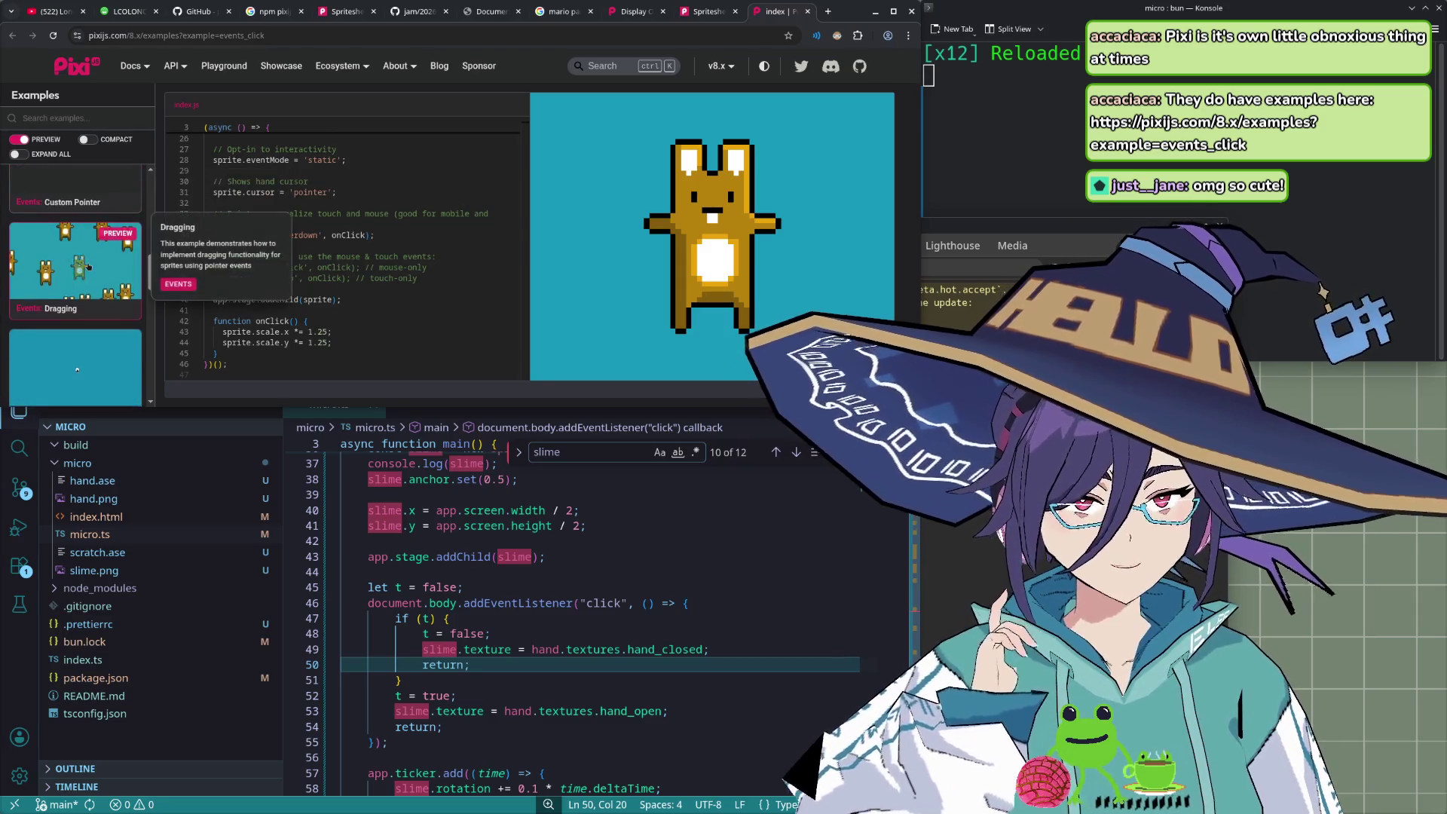
click(88, 266)
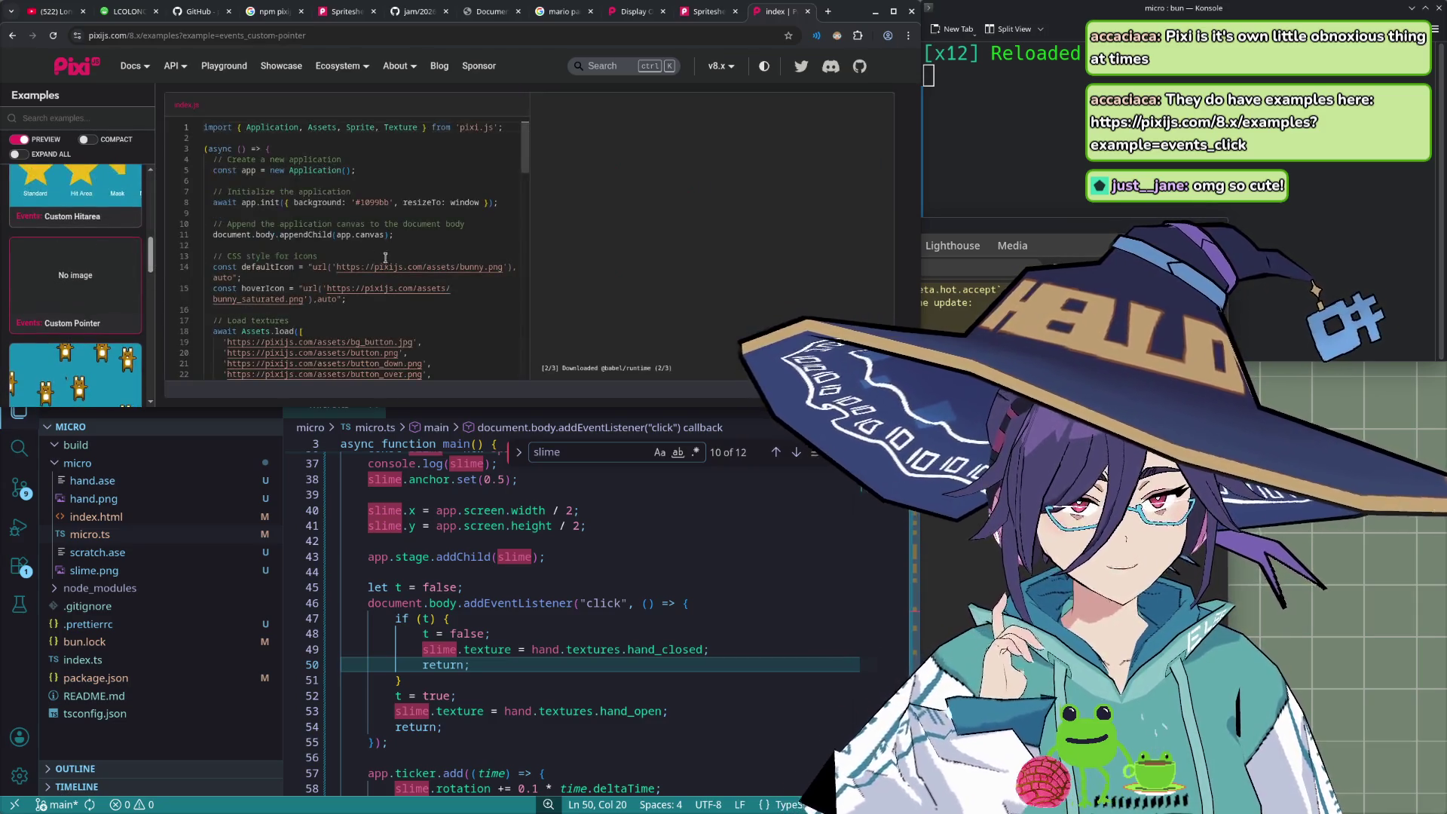
- Scroll through the Custom Pointer example and press a TOUCH ME button in the preview
scroll(488, 299, down, 2)
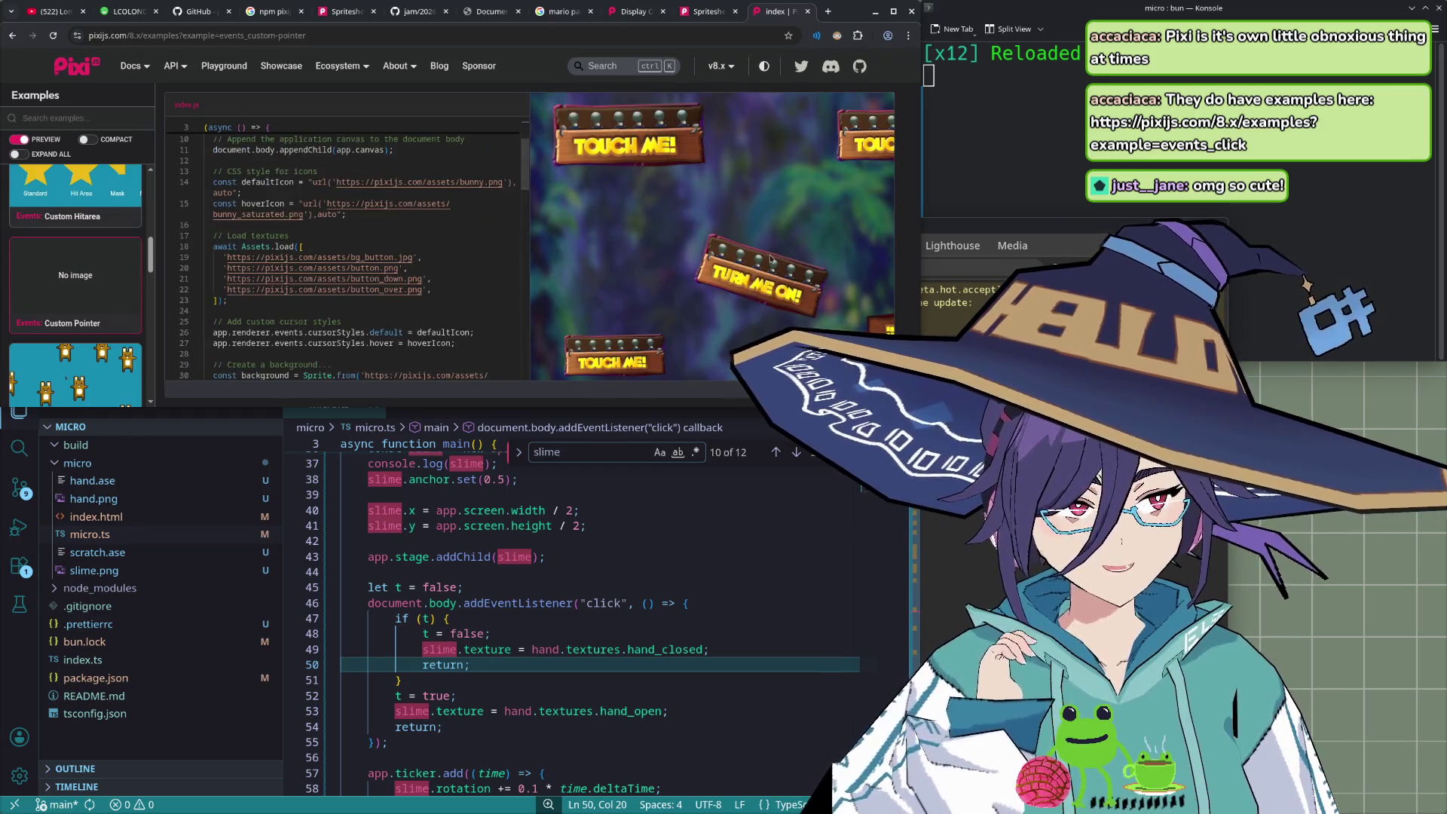
scroll(428, 264, down, 1)
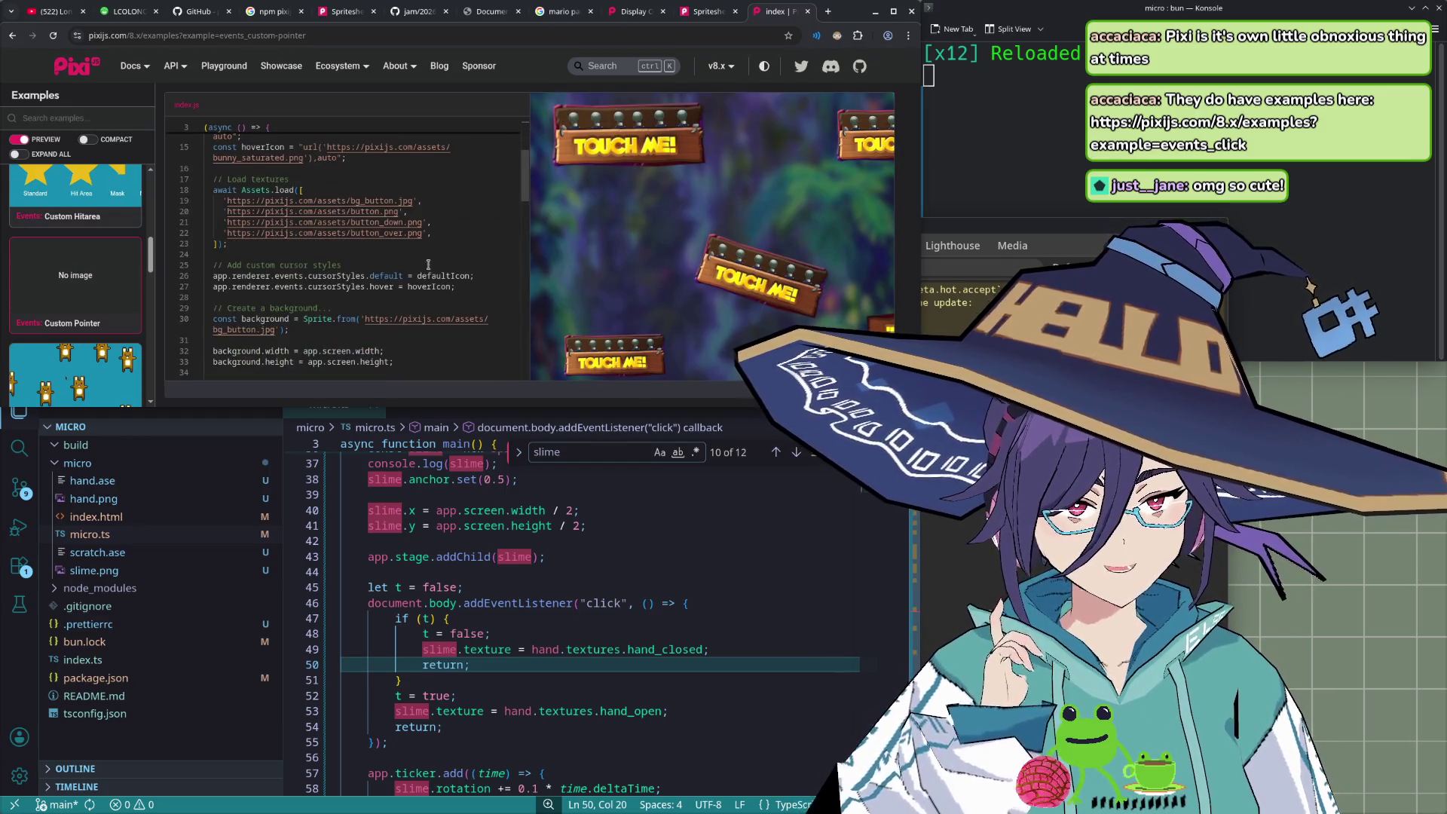
scroll(441, 249, down, 1)
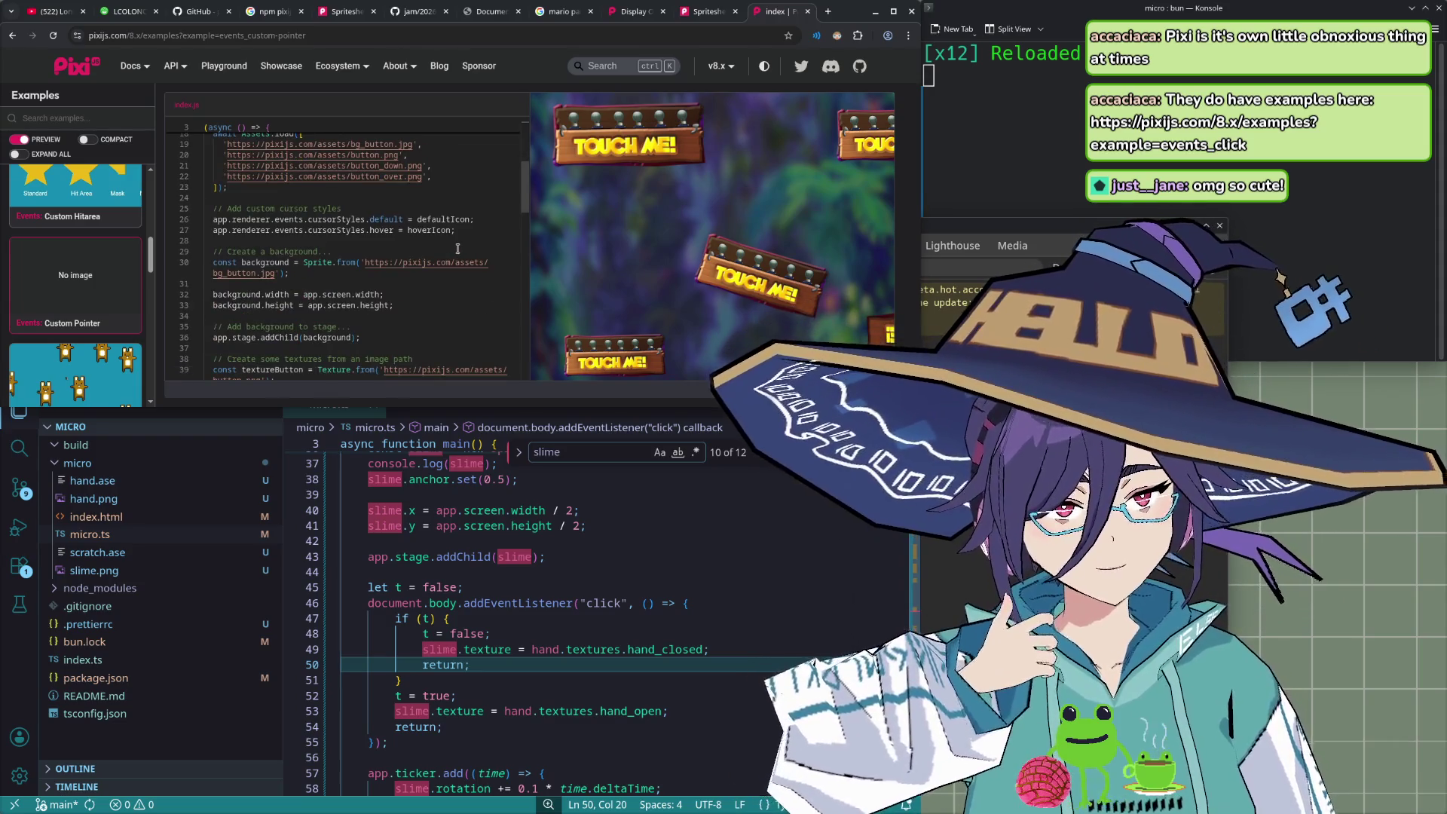
scroll(457, 248, down, 2)
scroll(458, 247, down, 2)
scroll(456, 248, down, 1)
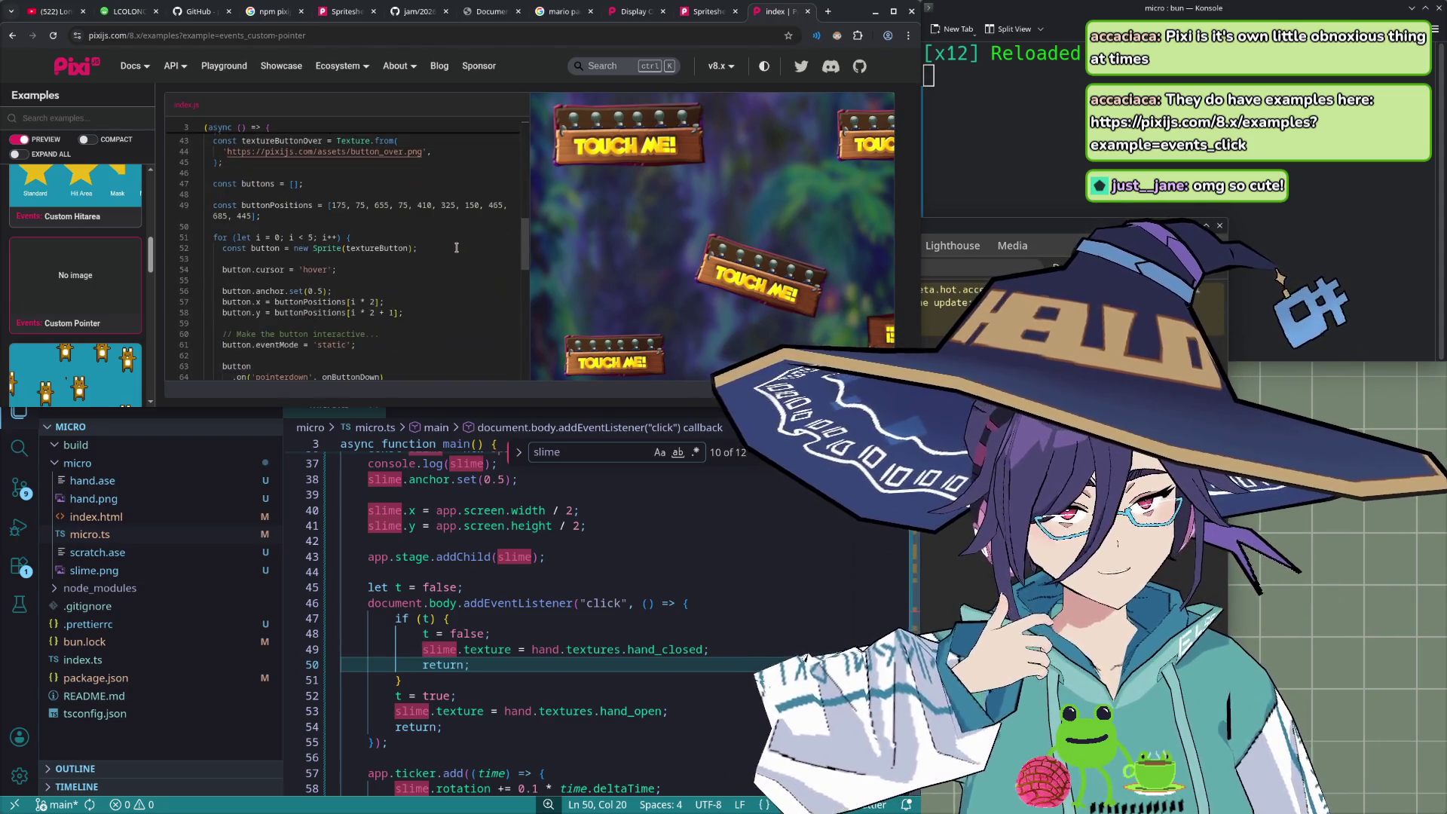
click(616, 149)
scroll(423, 248, down, 1)
scroll(423, 248, down, 1)
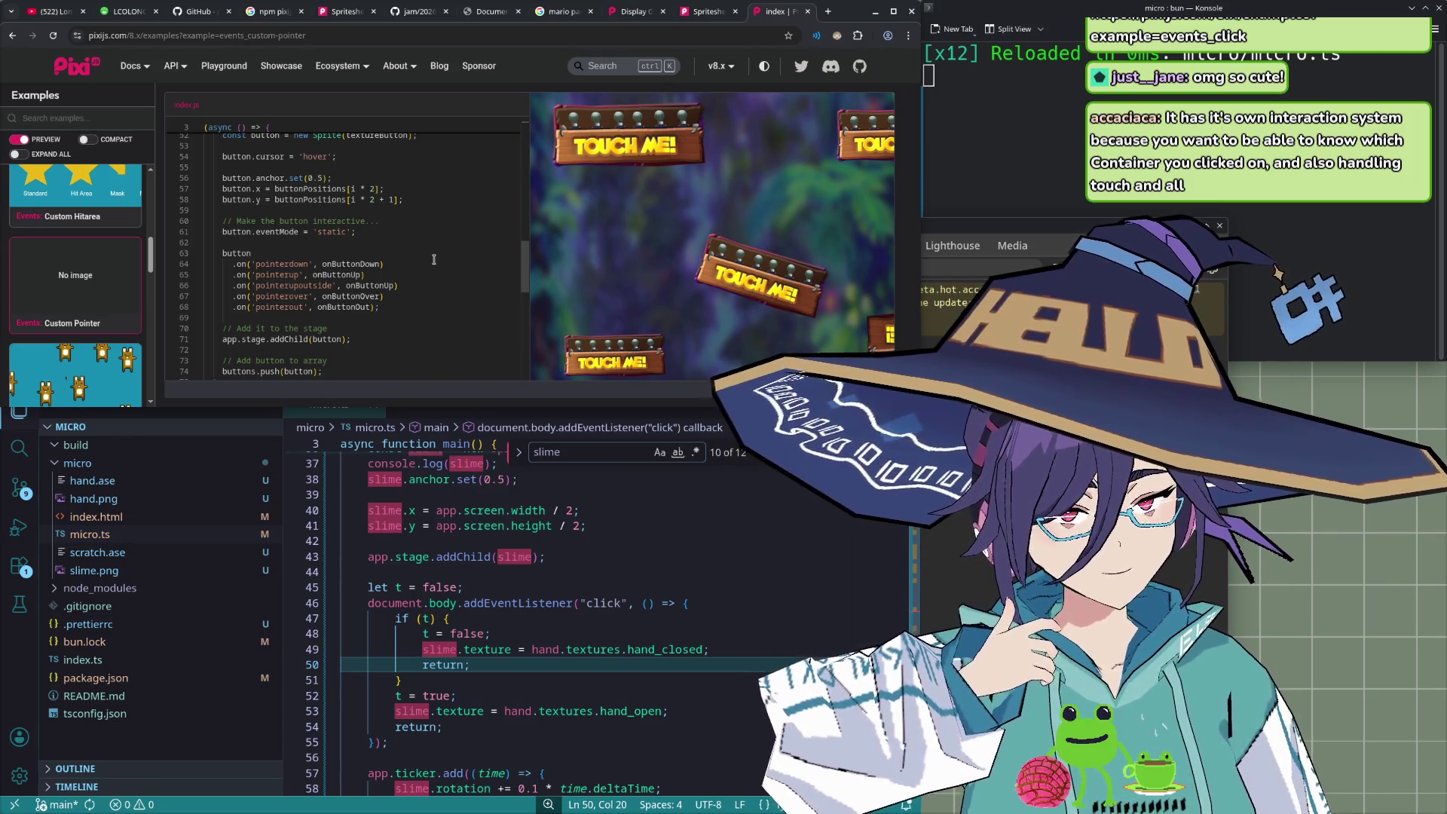
- Find the cursorStyles setup and highlight every use of defaultIcon in the example
scroll(430, 259, up, 1)
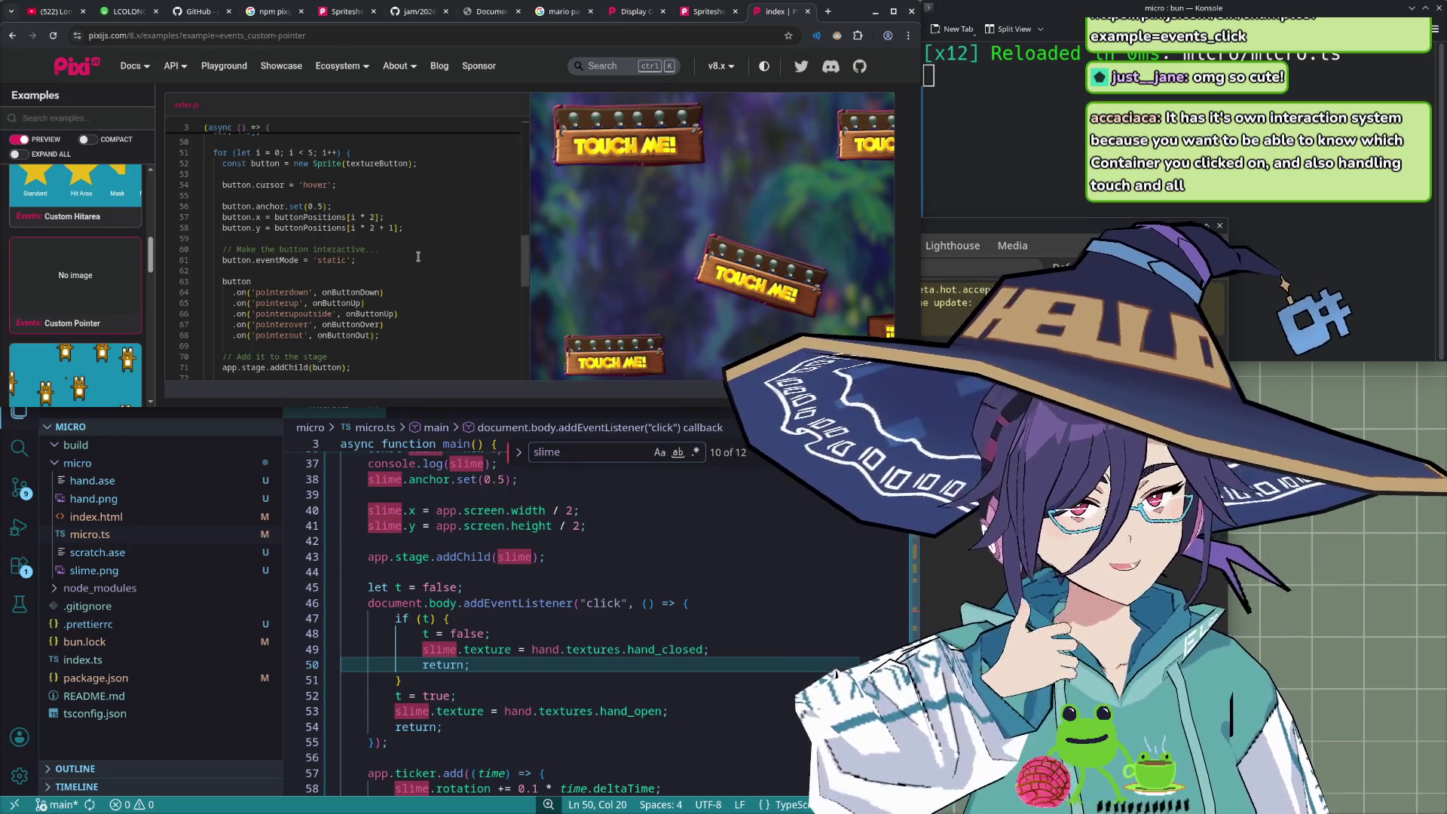
scroll(417, 257, down, 3)
scroll(418, 257, down, 3)
scroll(417, 257, down, 3)
scroll(417, 257, down, 1)
scroll(416, 261, up, 6)
scroll(418, 261, up, 6)
scroll(419, 261, up, 7)
scroll(420, 262, up, 6)
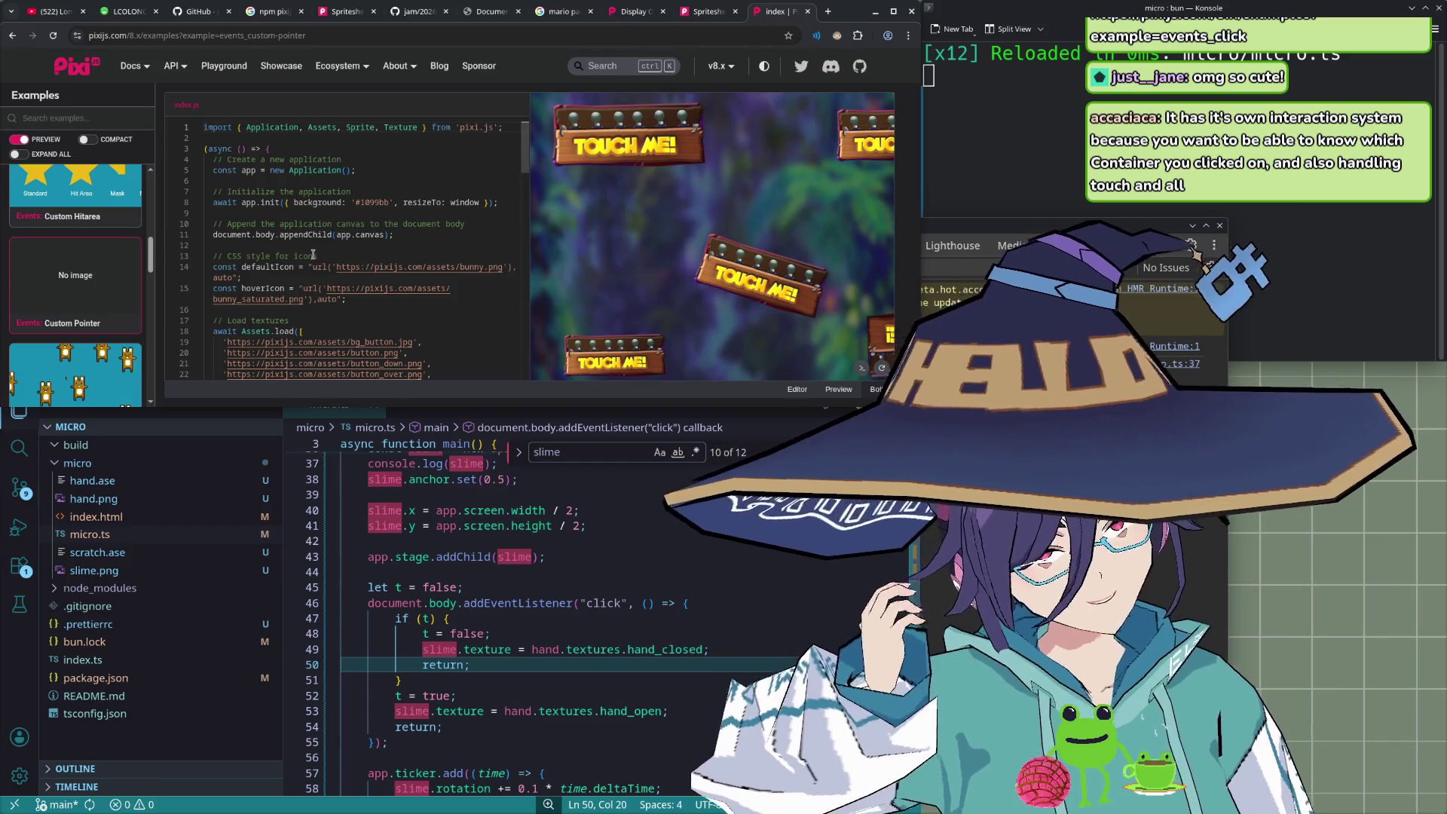
scroll(315, 254, down, 2)
scroll(316, 253, down, 2)
scroll(319, 252, down, 2)
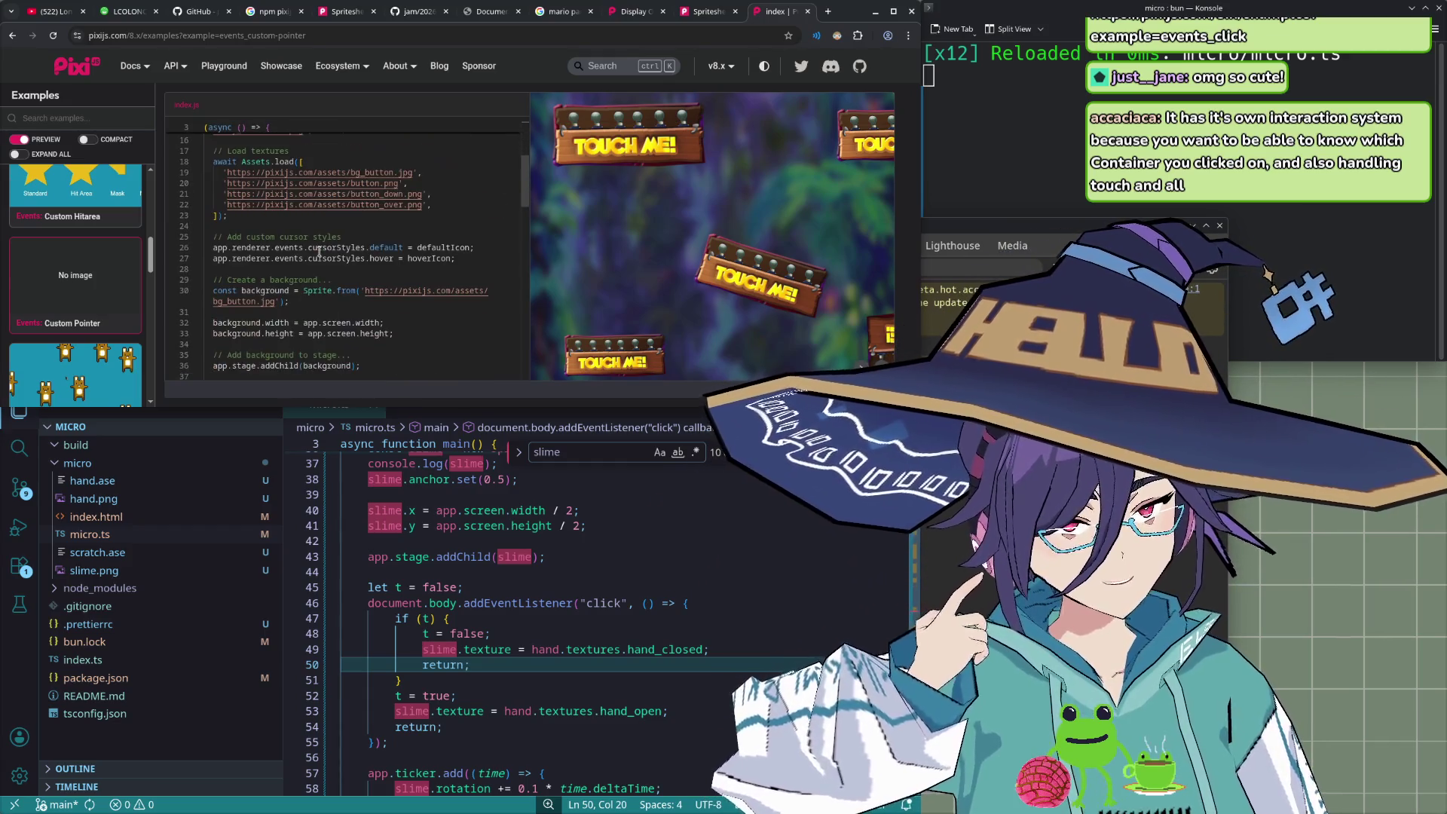
mouse_move(351, 246)
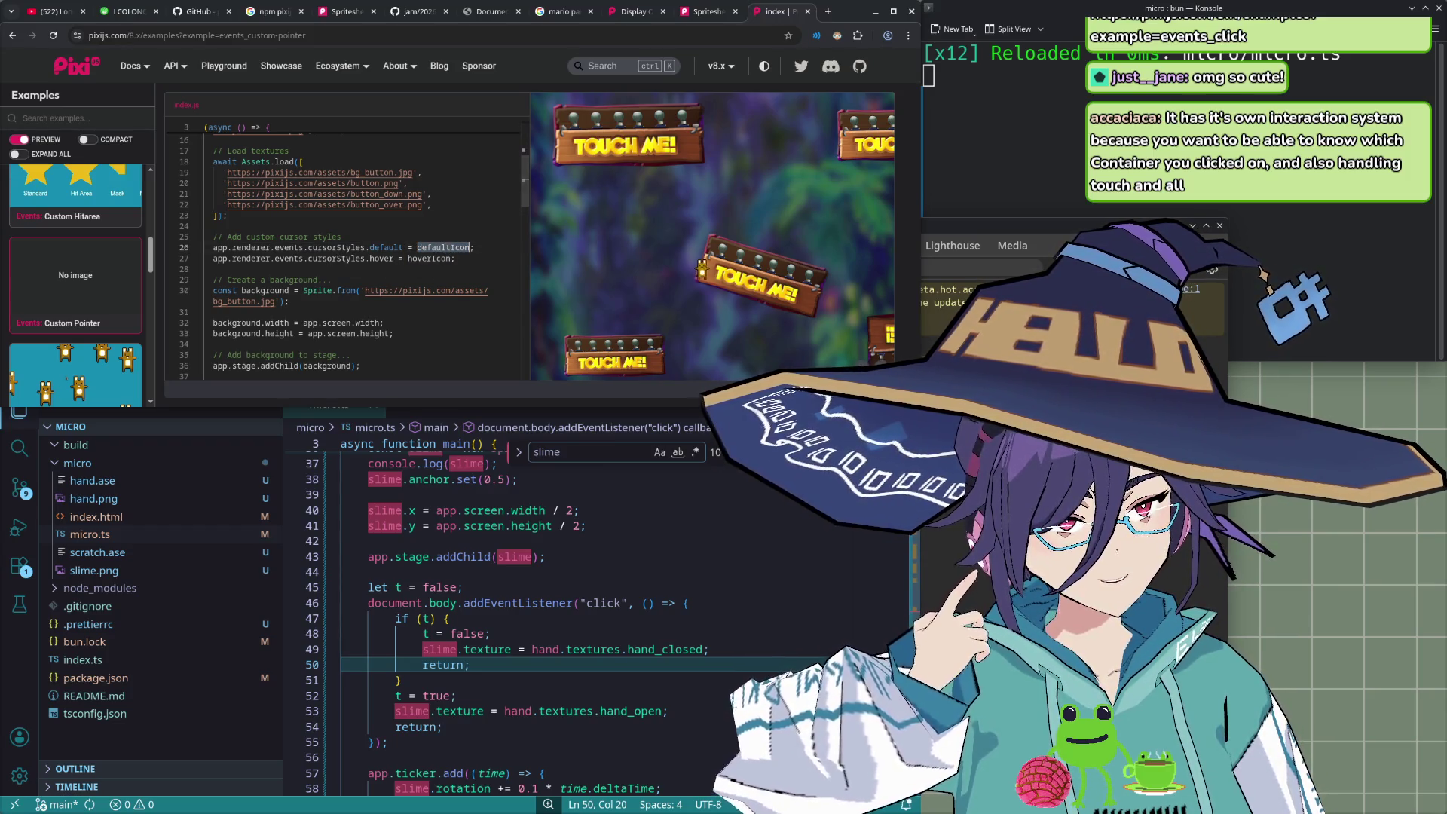
click(434, 247)
- Review the remaining example code, then bring micro.ts back to the front
scroll(430, 245, up, 3)
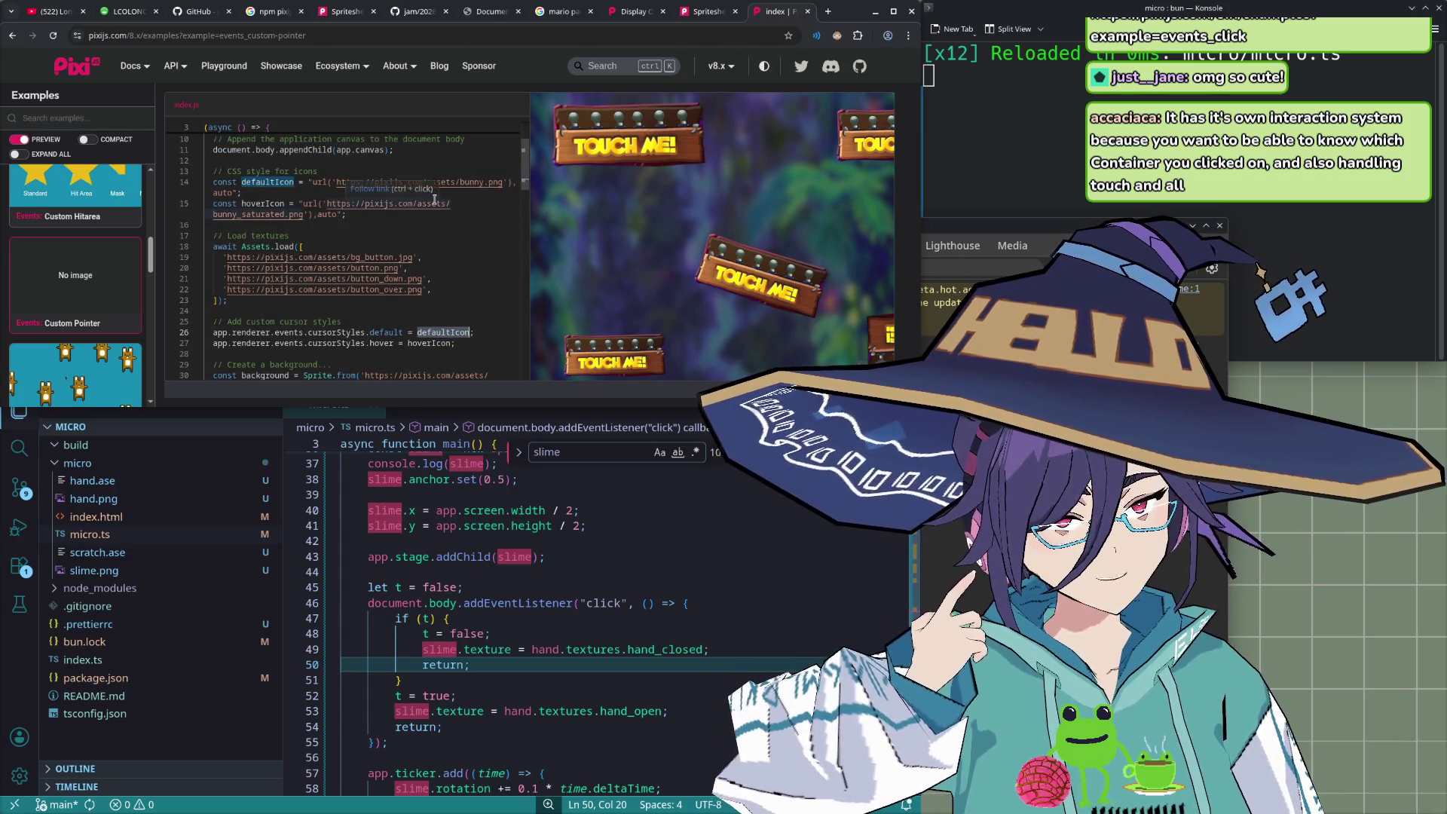
scroll(466, 245, down, 3)
scroll(453, 250, down, 2)
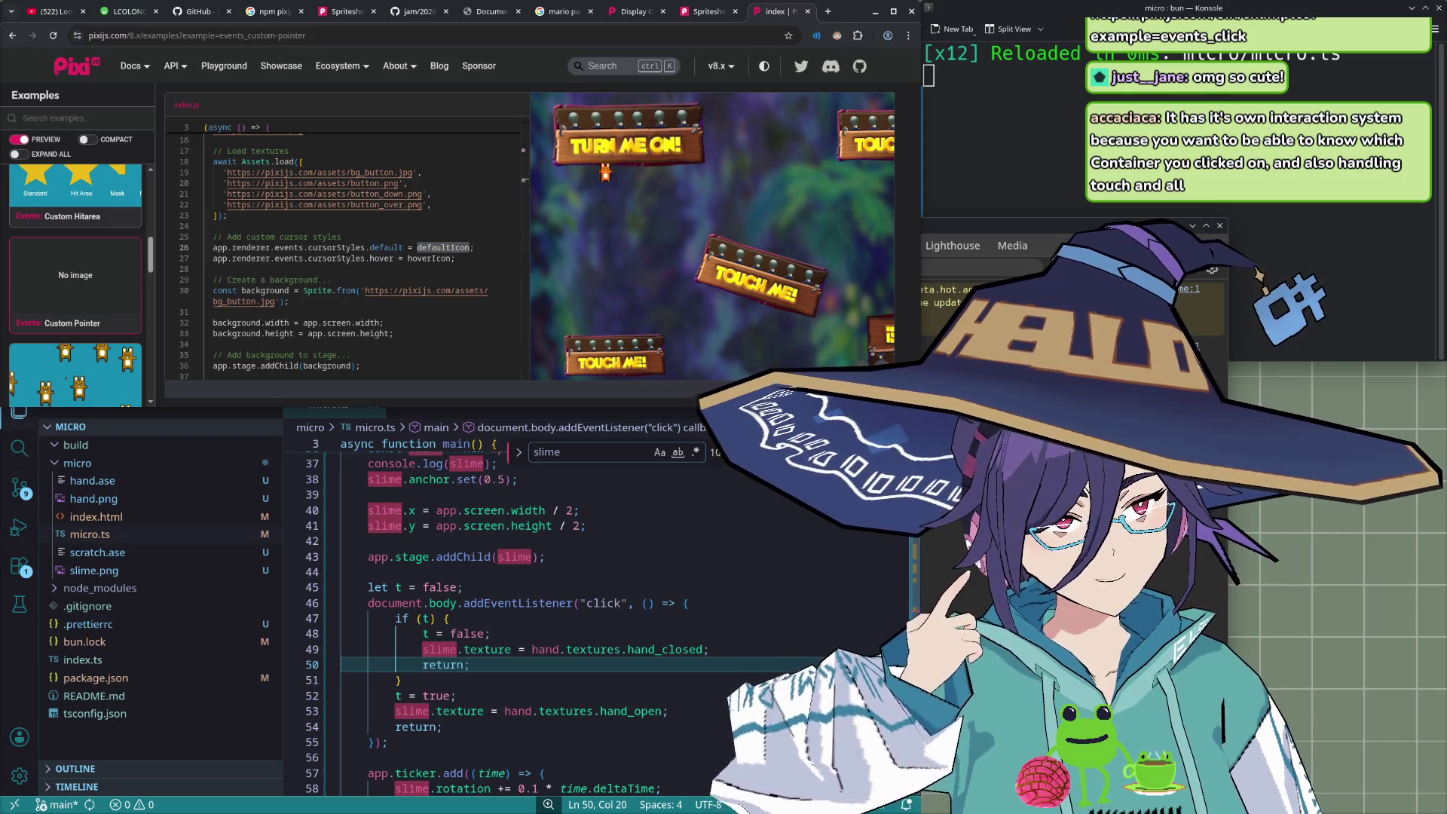
scroll(358, 277, down, 2)
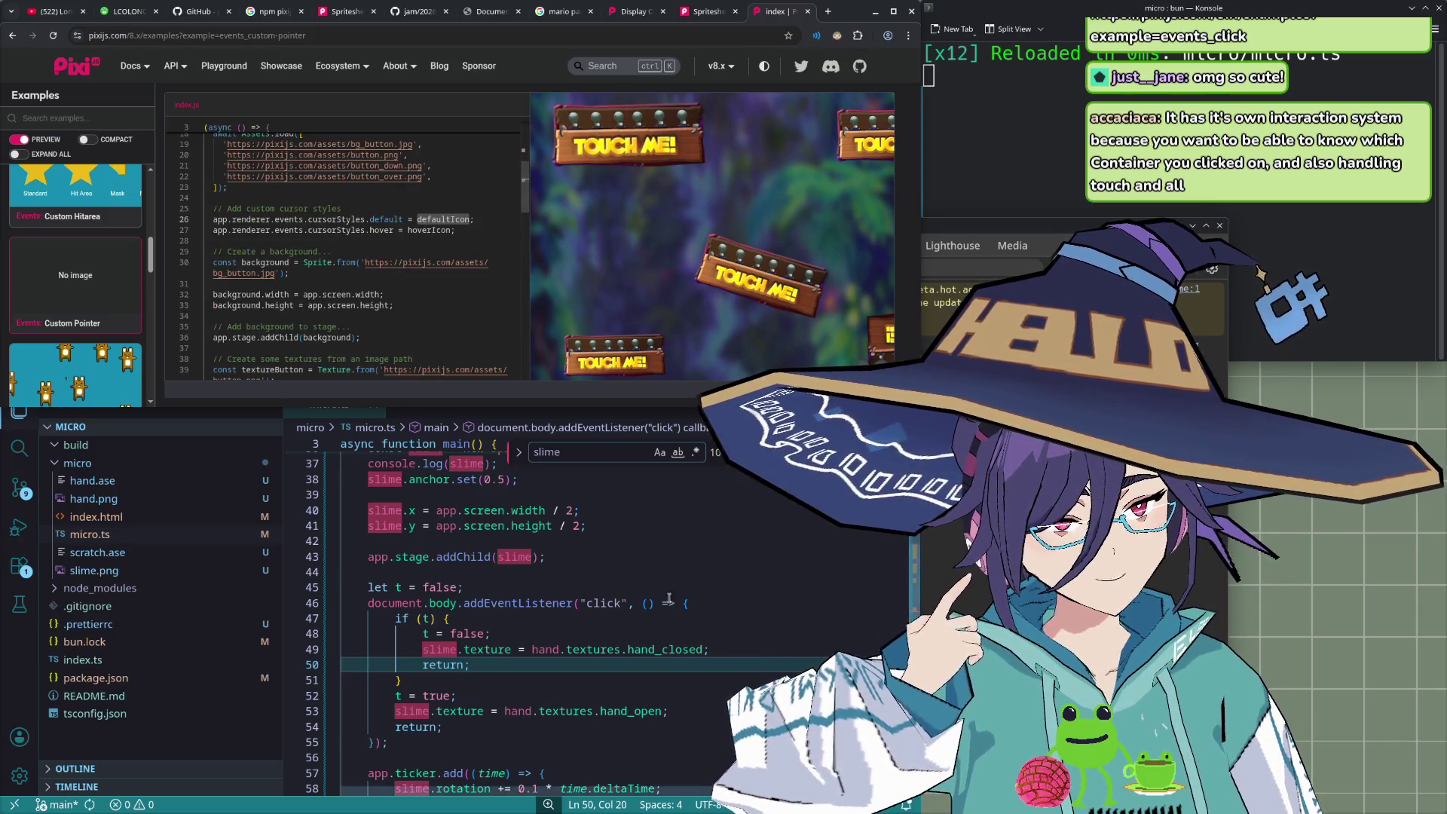
click(610, 572)
scroll(610, 567, down, 1)
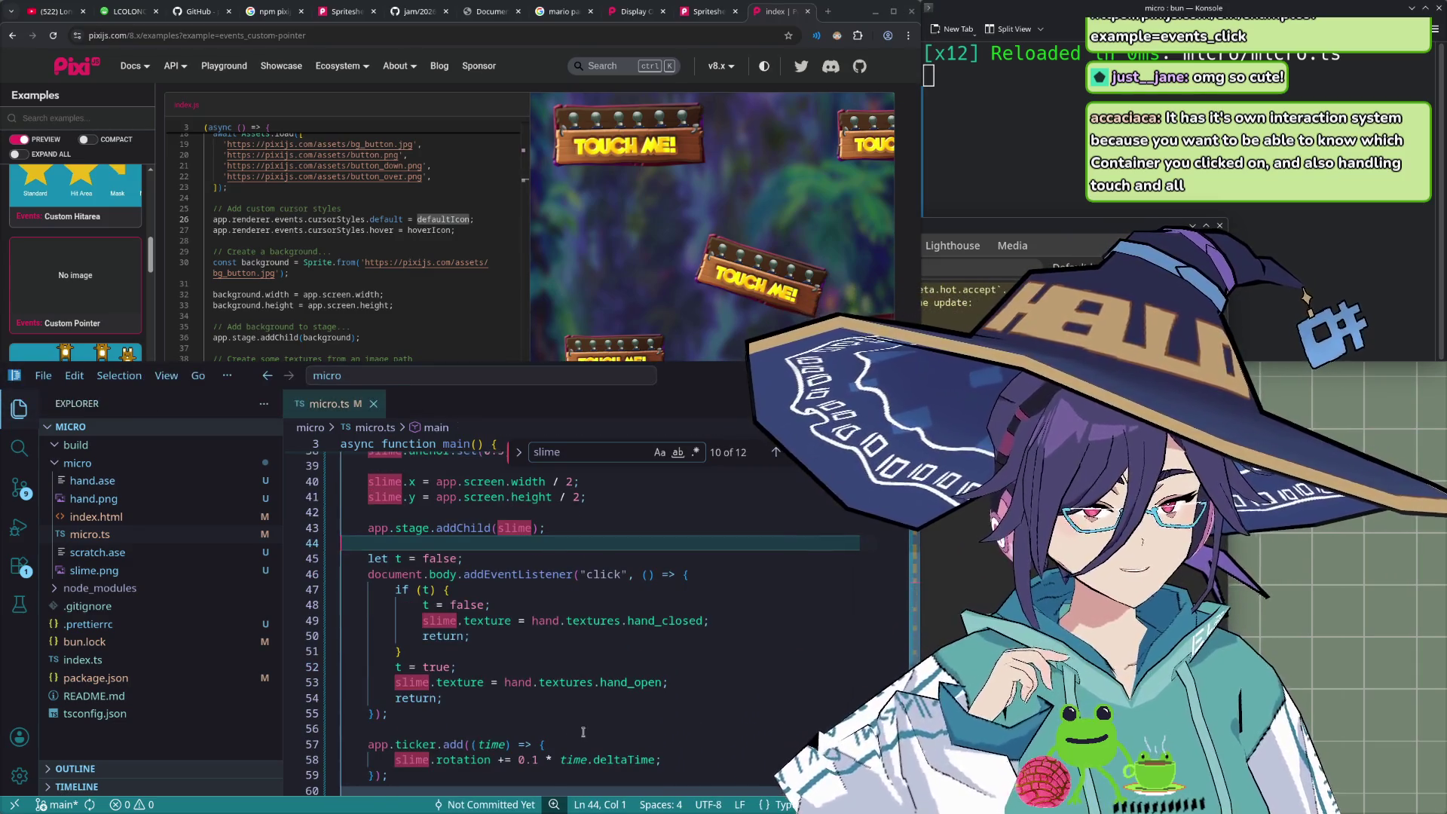
- Insert a new line above appendChild and start writing app.renderer.events.cursorStyles
scroll(610, 567, down, 5)
click(636, 657)
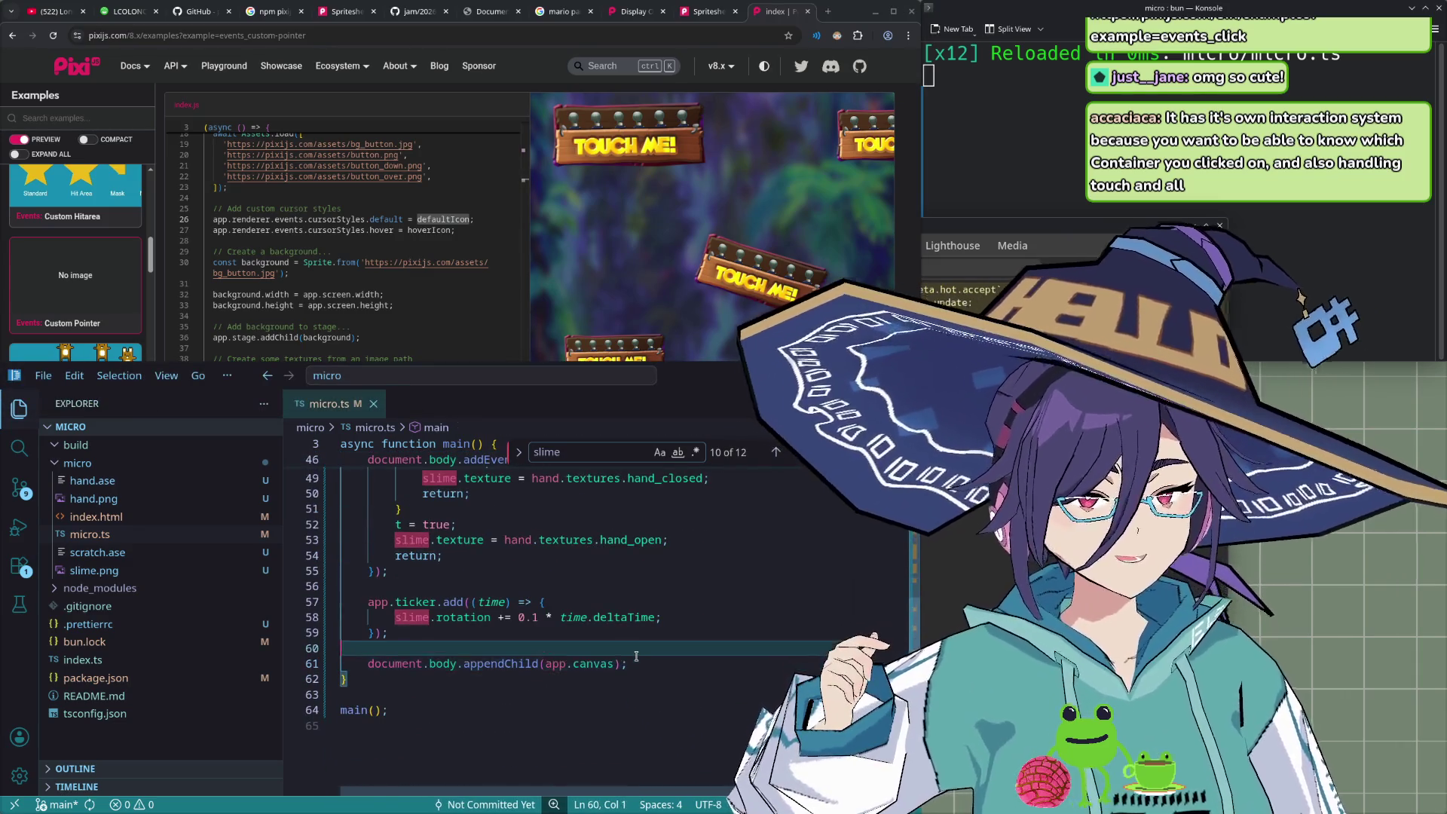
key(ctrl+shift+Return)
key(ctrl+shift+Return)
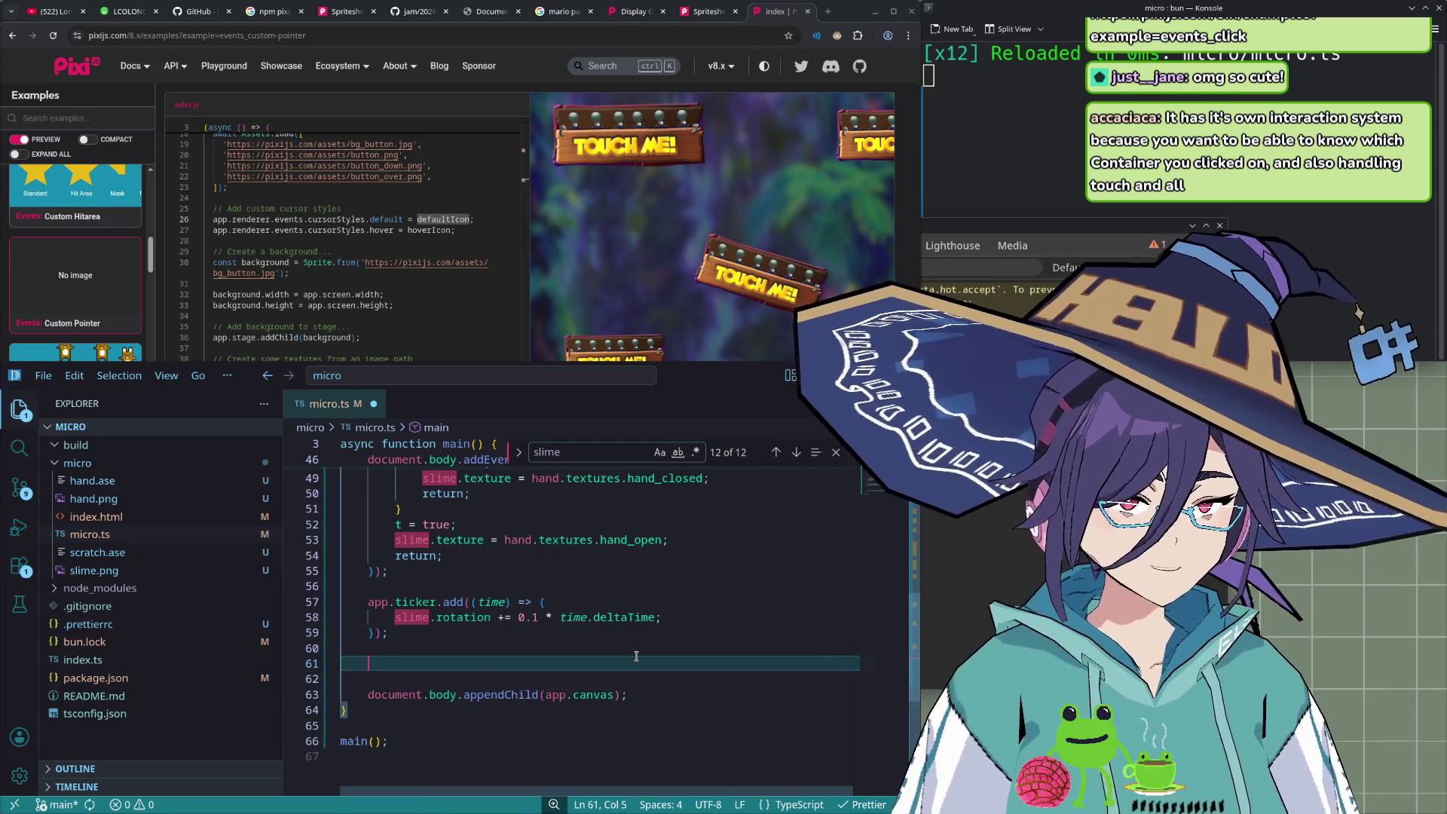
text(app.re)
key(Down)
key(Tab)
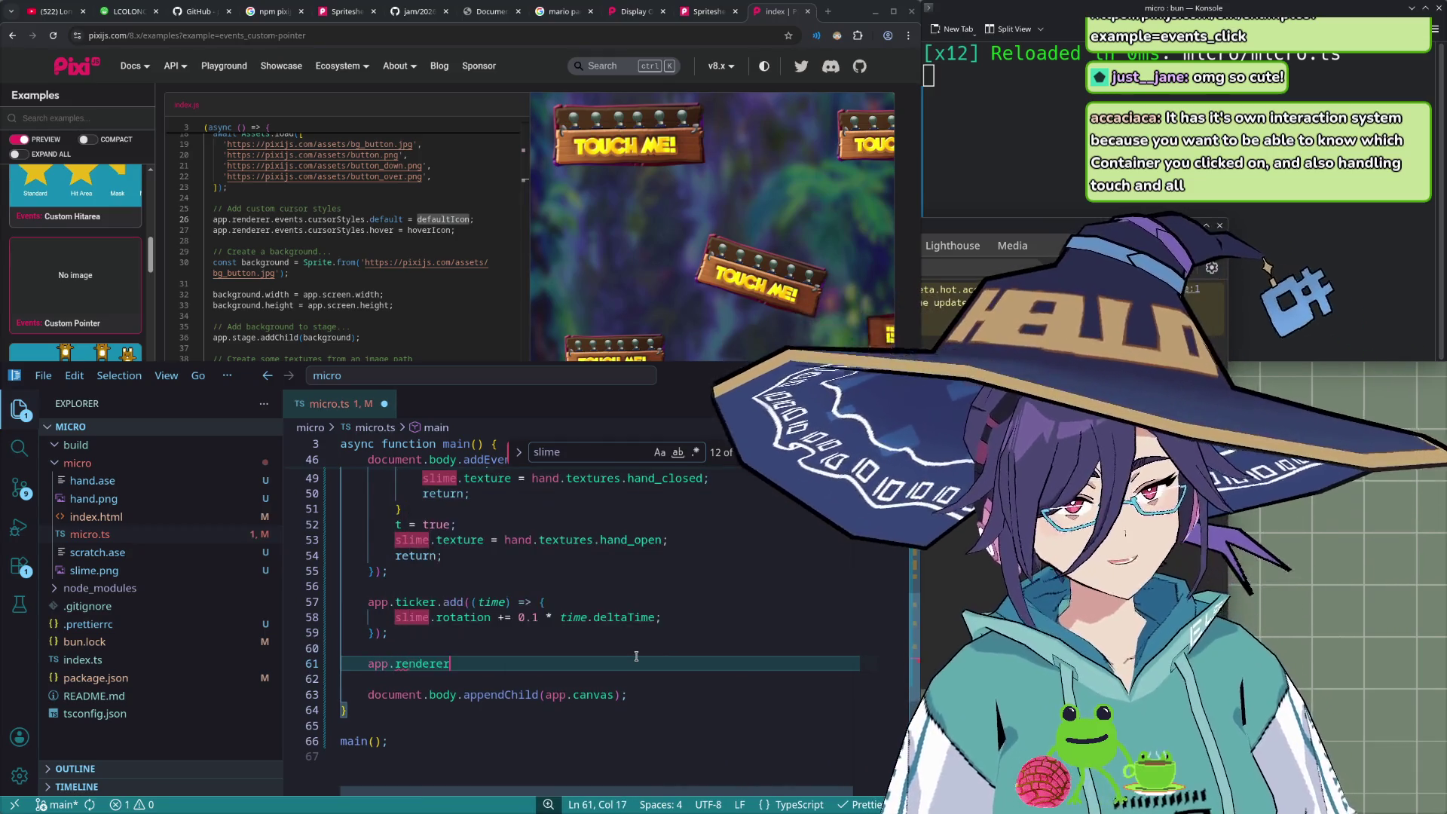
text(.eve)
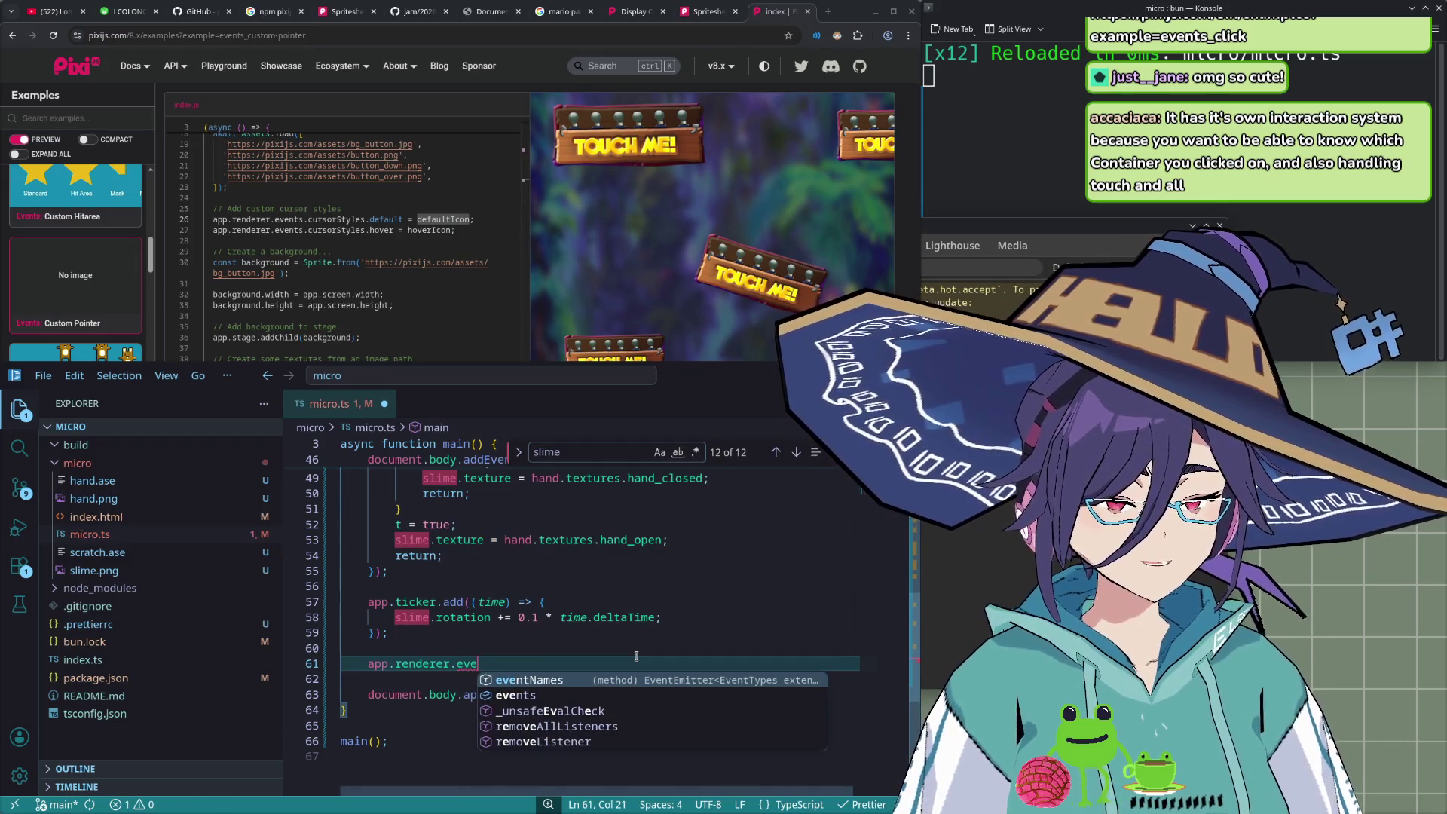
text(nts.cu)
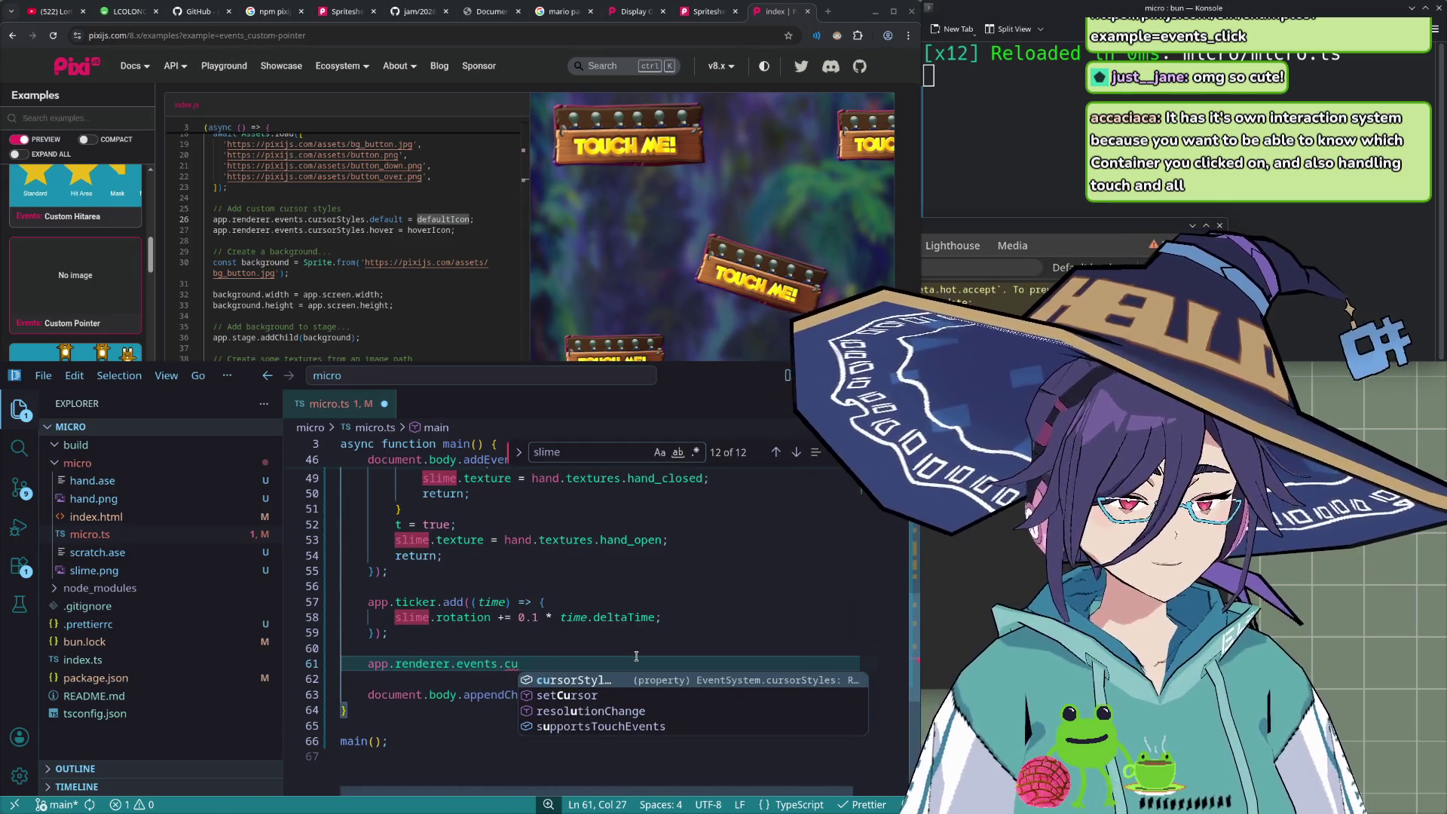
key(Tab)
- Assign hand.textures.hand_open to cursorStyles.default instead of hand_closed
text(defa)
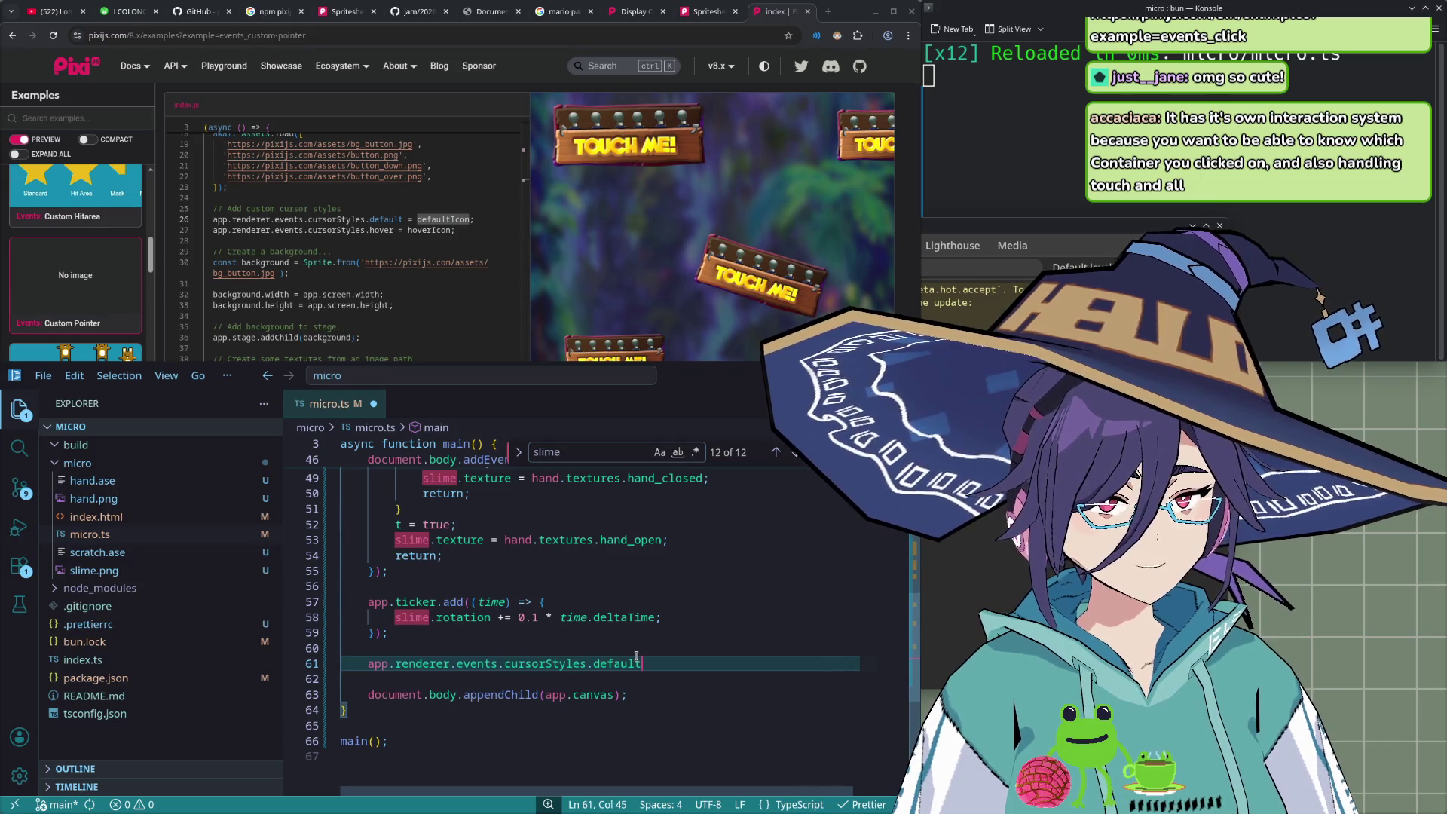
text(hand.textures.hand_)
key(Escape)
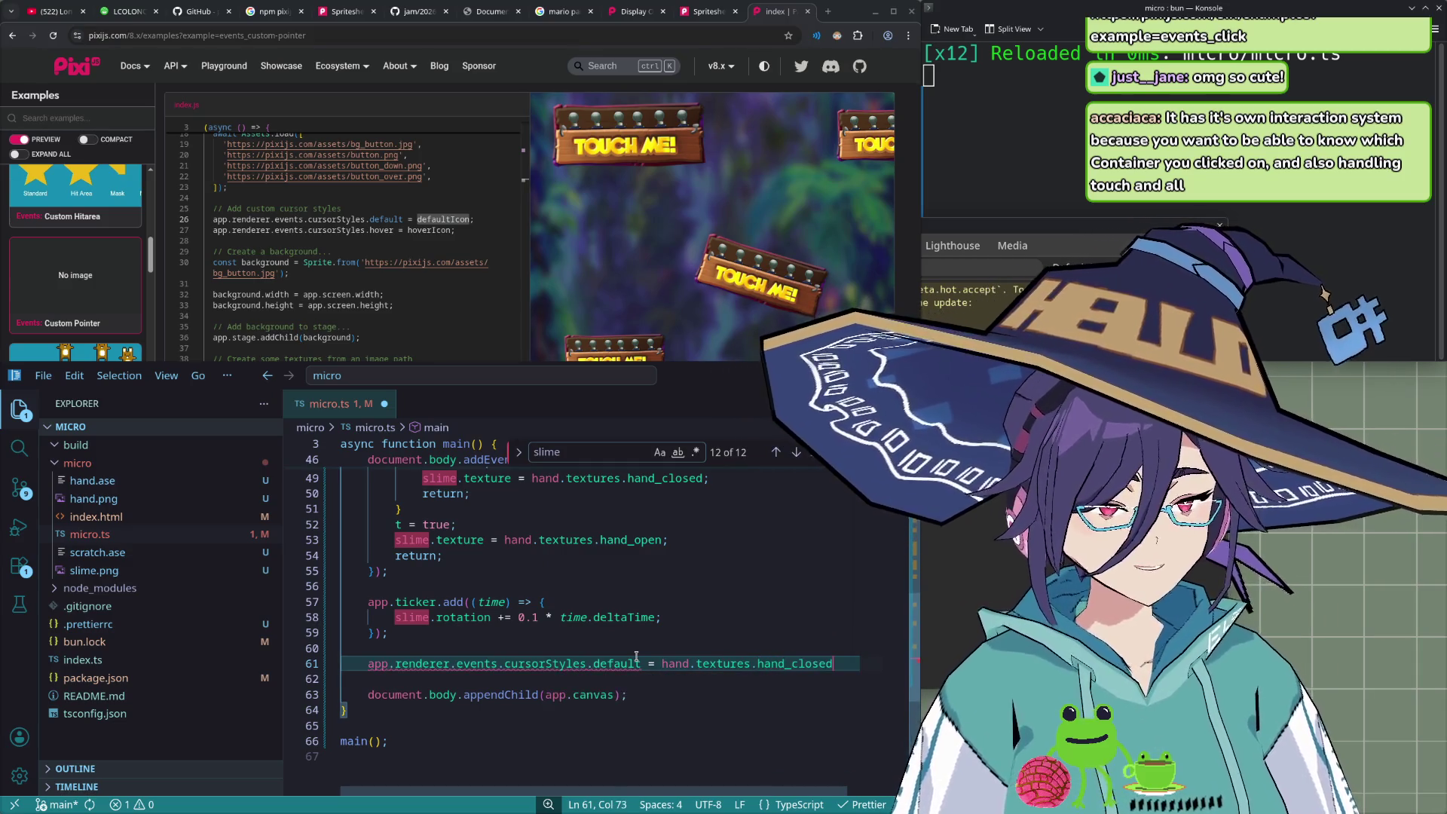
text(p)
key(Tab)
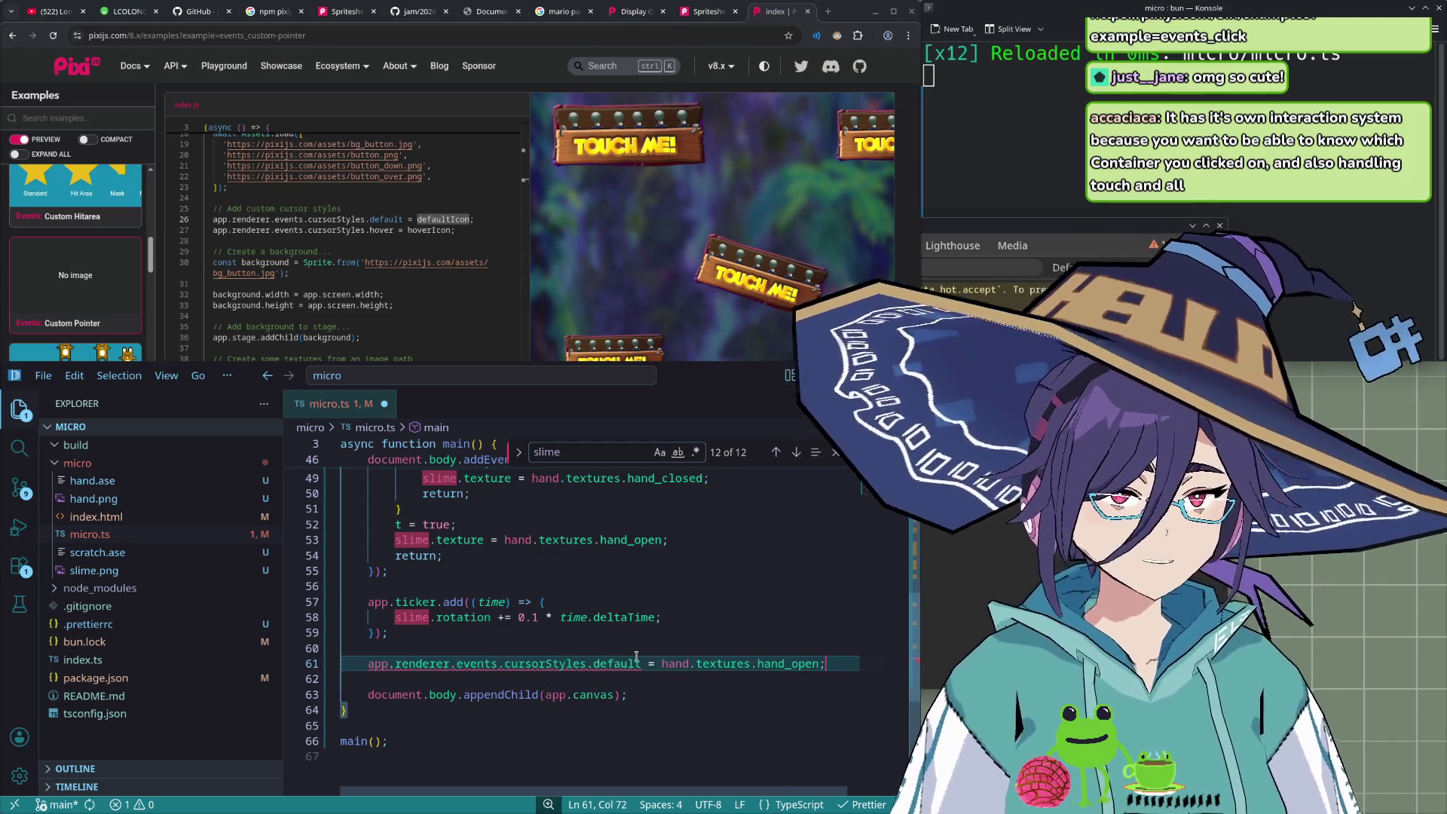
mouse_move(554, 664)
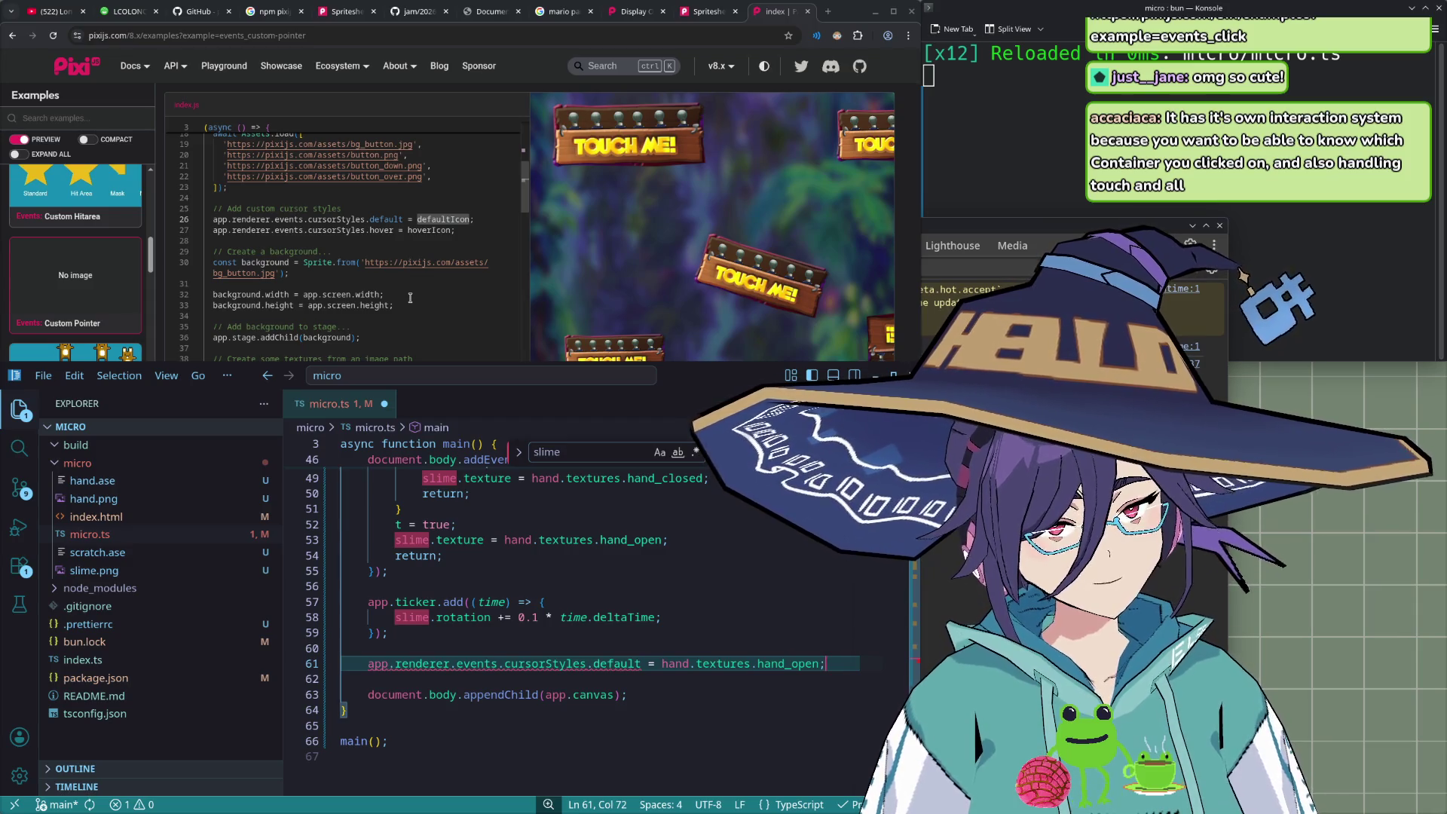
- Scroll through the rest of the Custom Pointer example code
scroll(410, 298, down, 1)
scroll(418, 297, down, 1)
scroll(428, 295, down, 1)
scroll(436, 294, down, 1)
scroll(445, 294, down, 1)
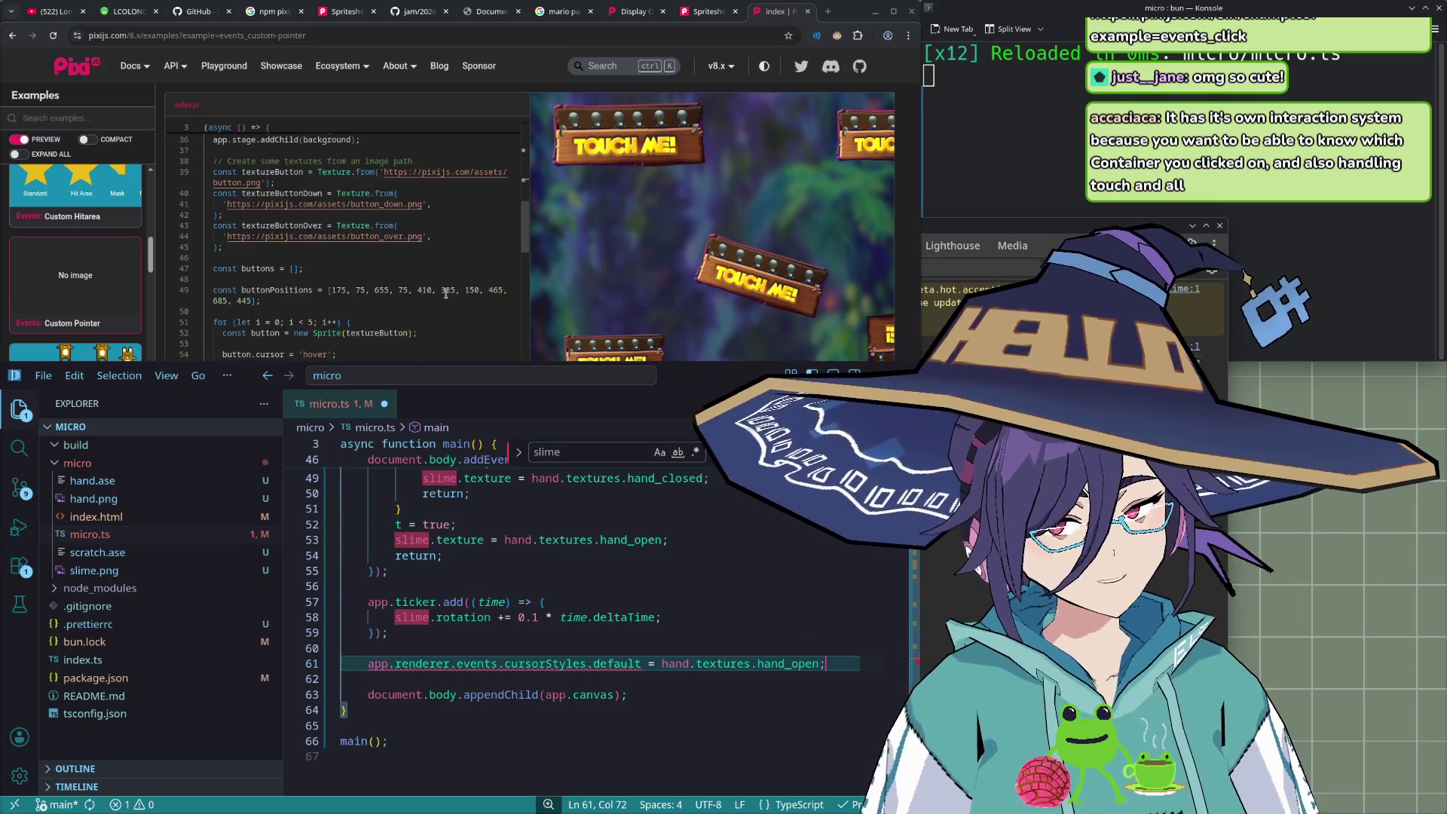
scroll(460, 268, down, 1)
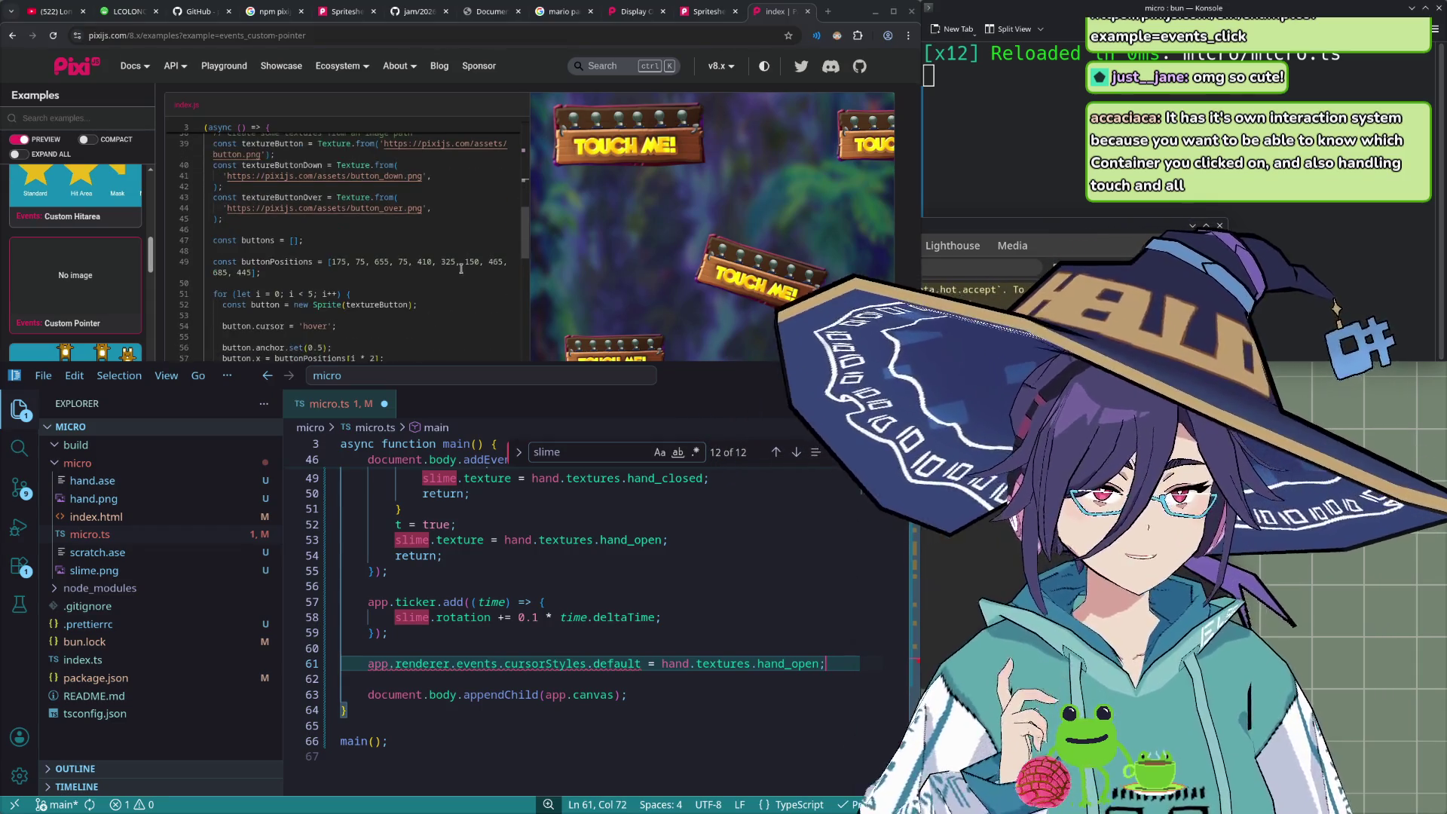
scroll(483, 267, down, 1)
scroll(452, 263, down, 1)
scroll(440, 259, down, 1)
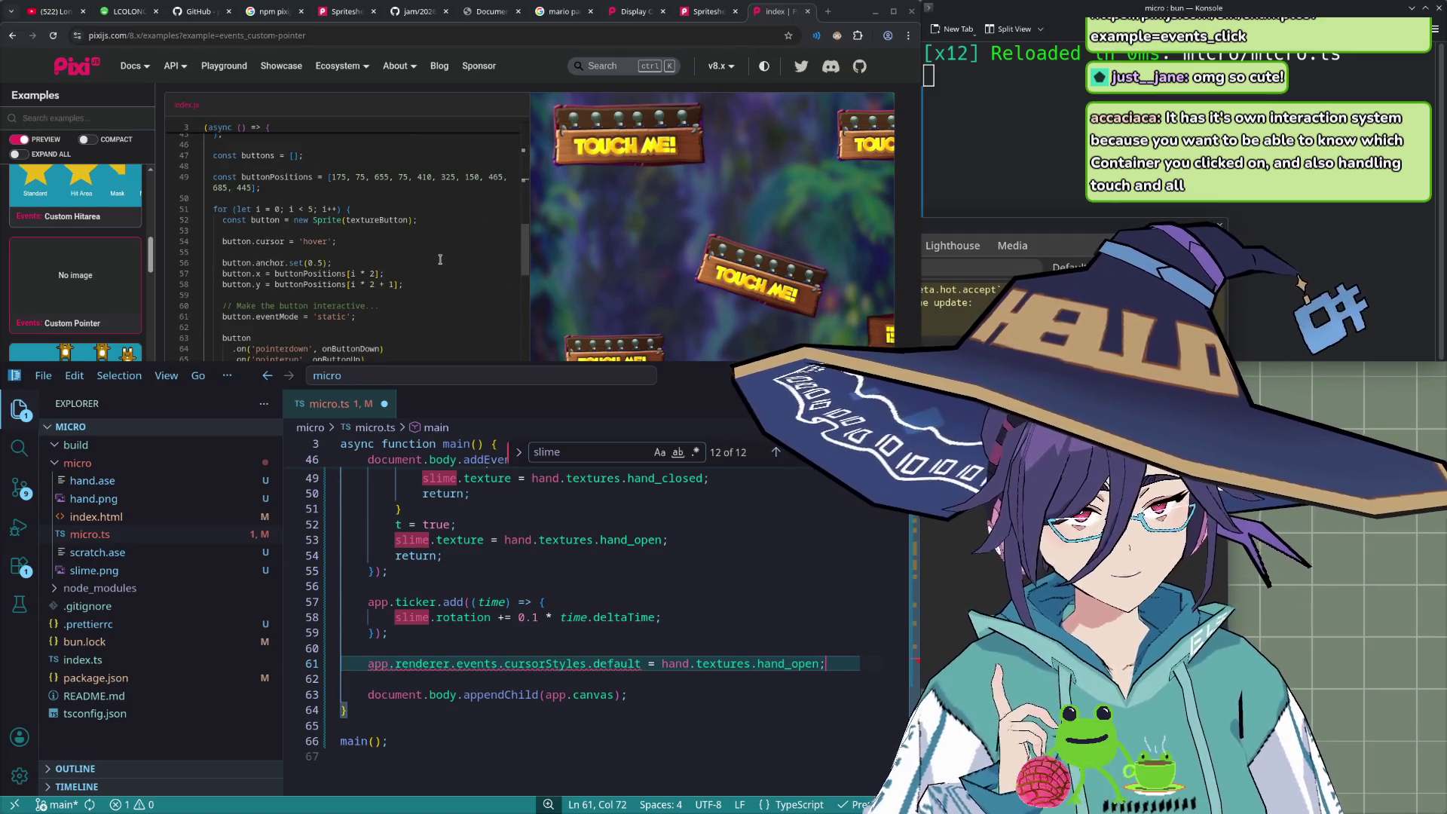
scroll(506, 258, up, 1)
scroll(513, 257, up, 1)
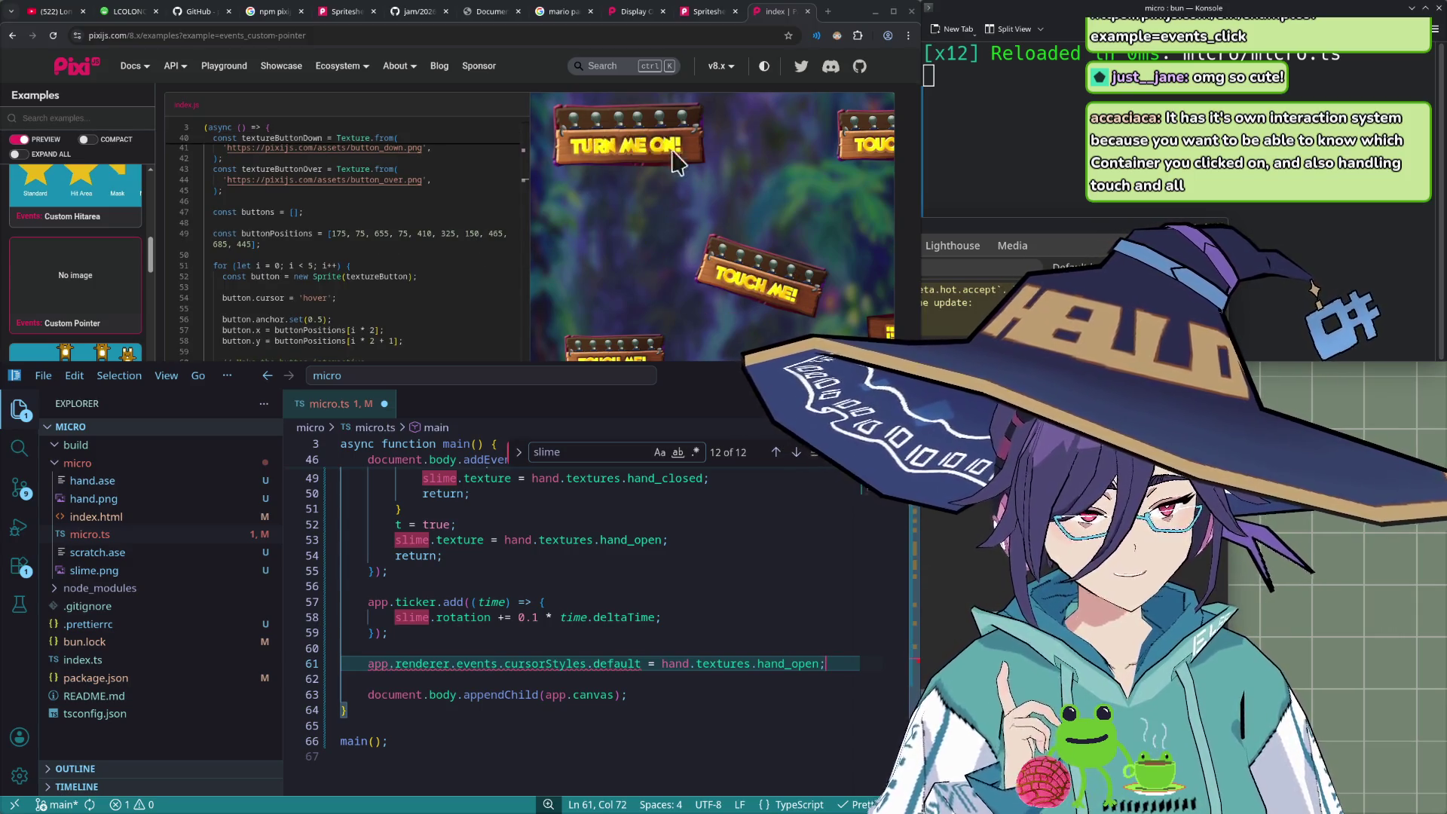
- Scroll down the Examples sidebar and open the Move example
scroll(88, 249, down, 2)
scroll(94, 255, down, 2)
scroll(100, 260, down, 2)
scroll(106, 265, down, 2)
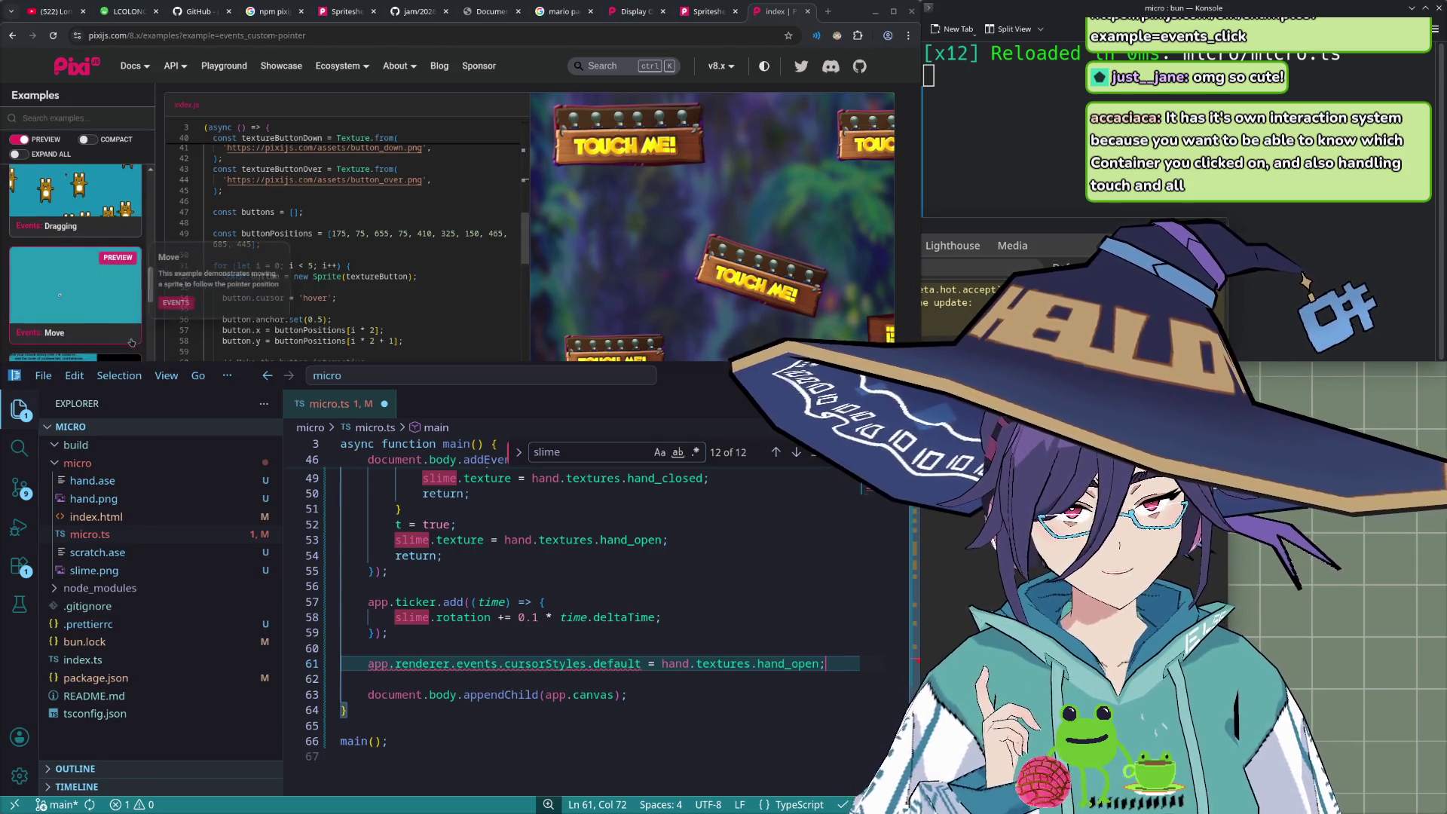
click(107, 265)
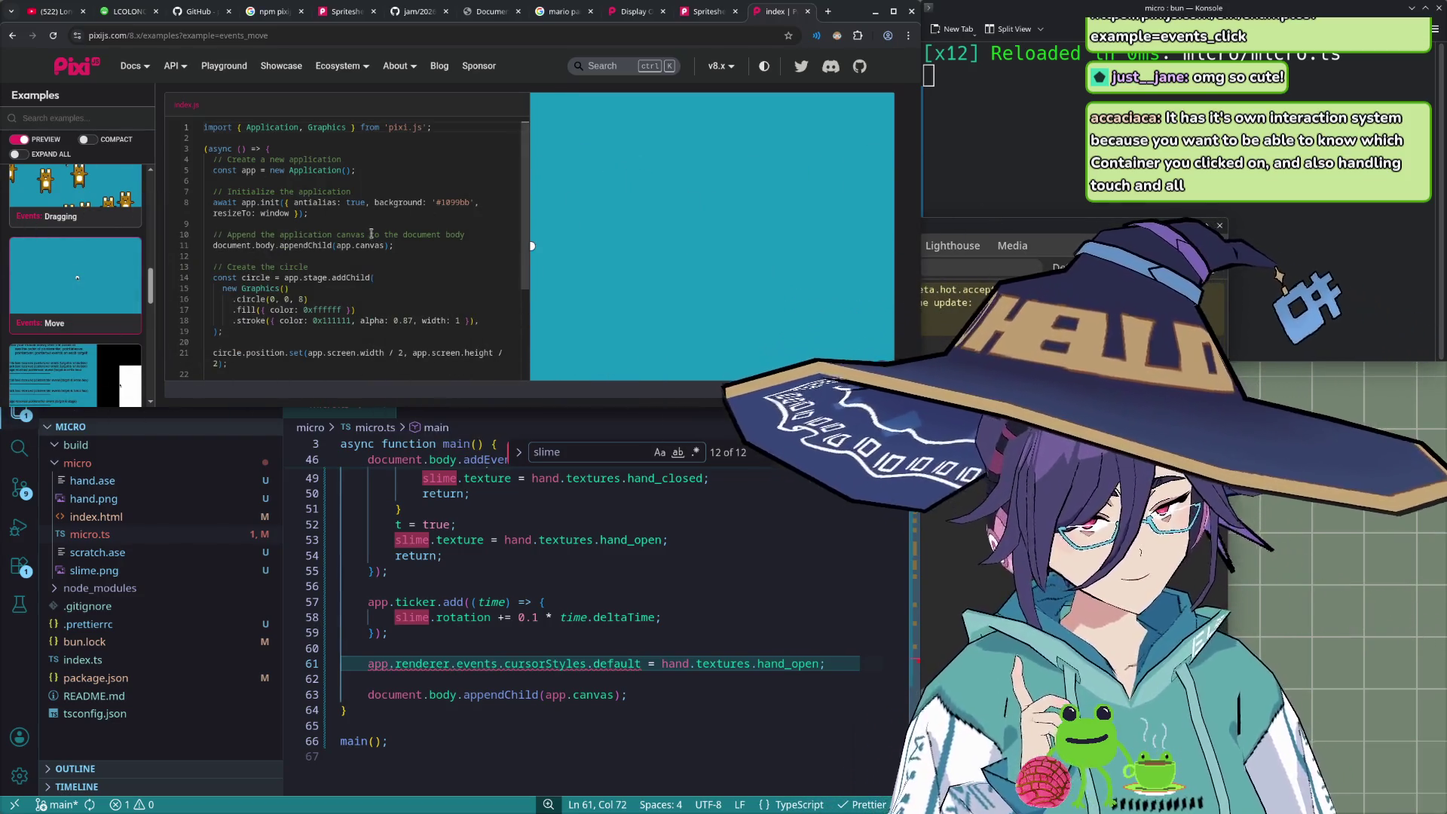
- Copy the app.stage.eventMode = 'static' line from the Move example and return to micro.ts
mouse_move(325, 242)
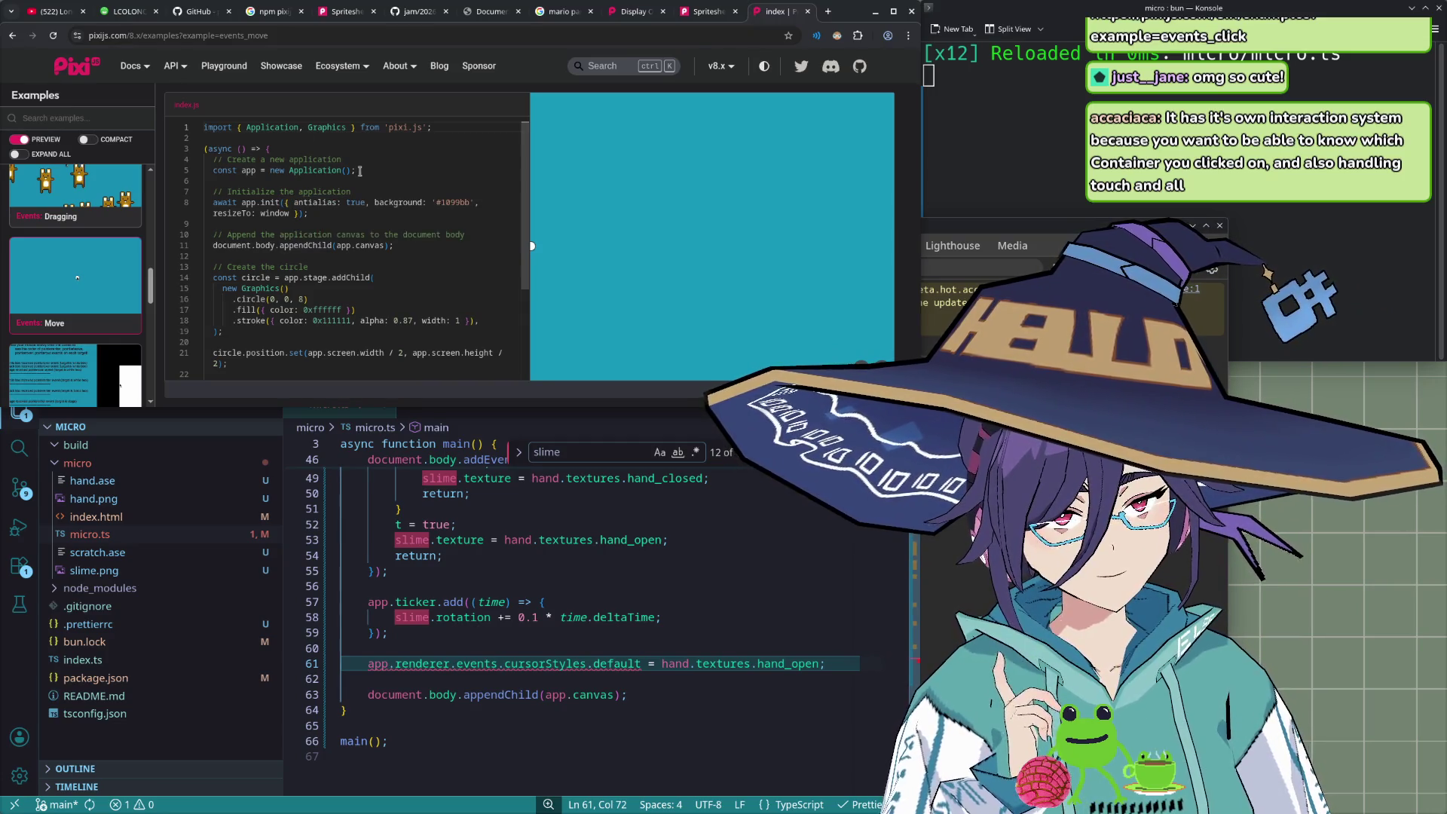
scroll(355, 234, down, 1)
scroll(324, 225, down, 1)
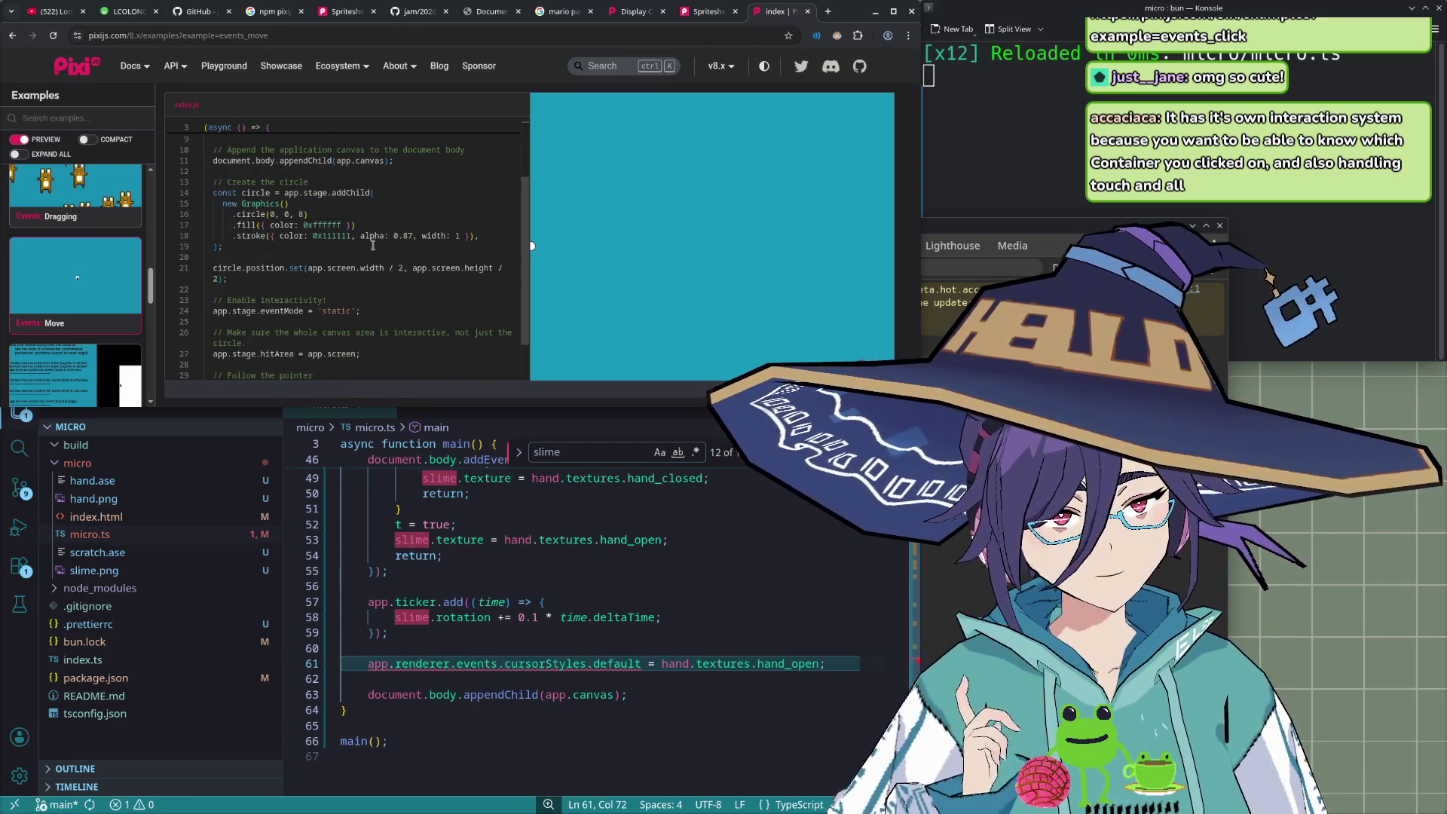
scroll(294, 227, down, 1)
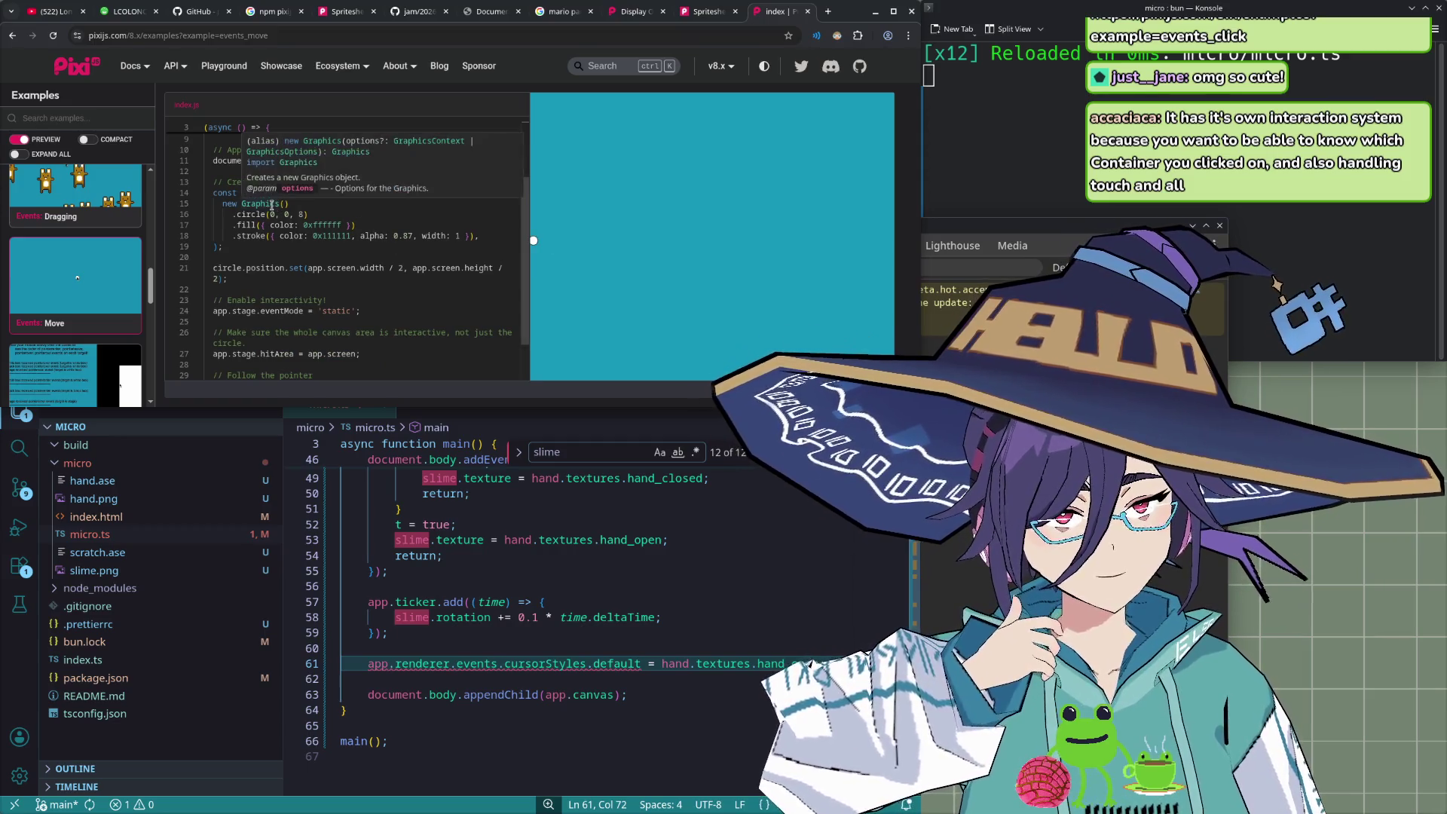
scroll(279, 234, down, 1)
scroll(274, 240, down, 1)
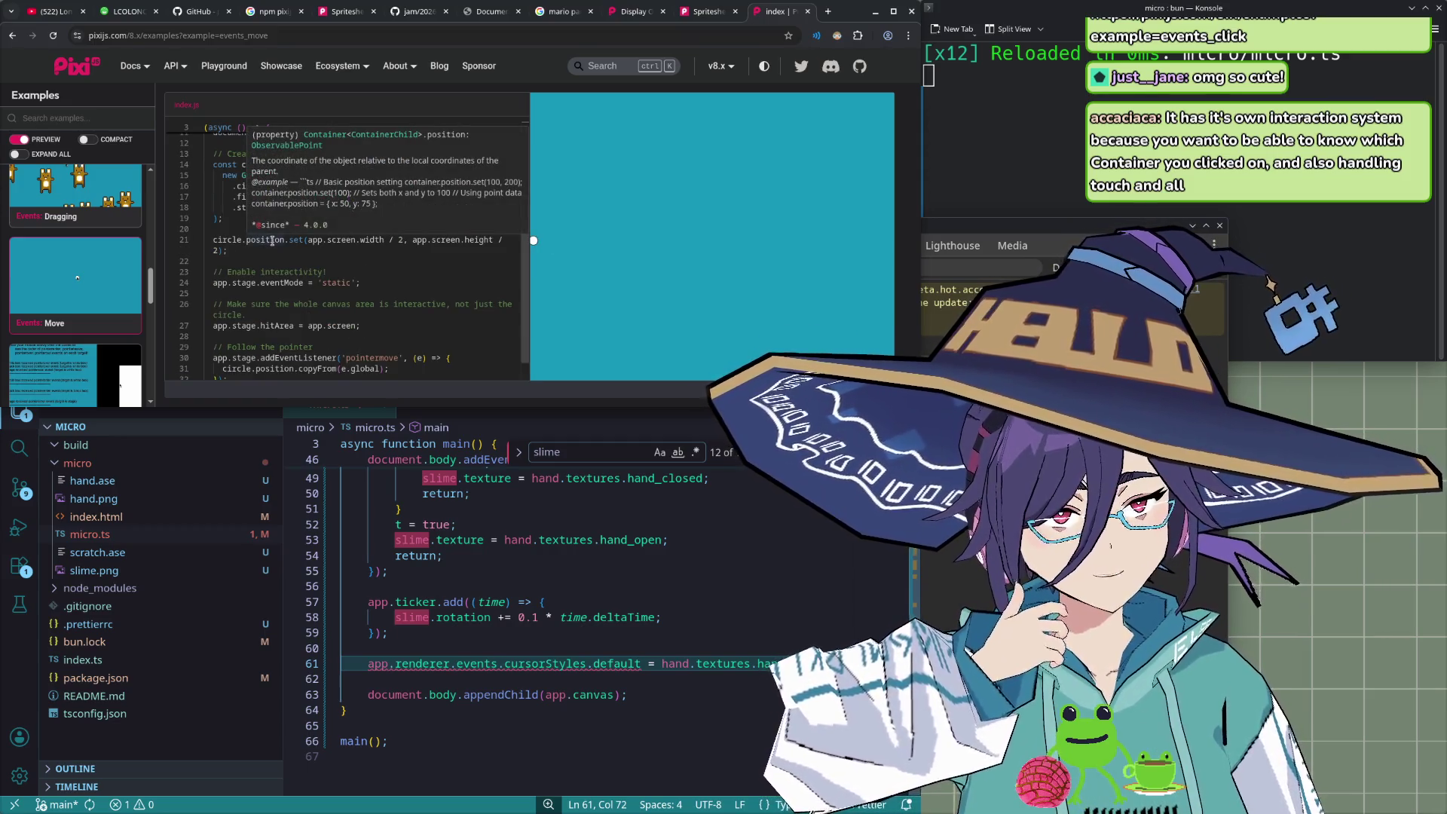
scroll(280, 250, down, 1)
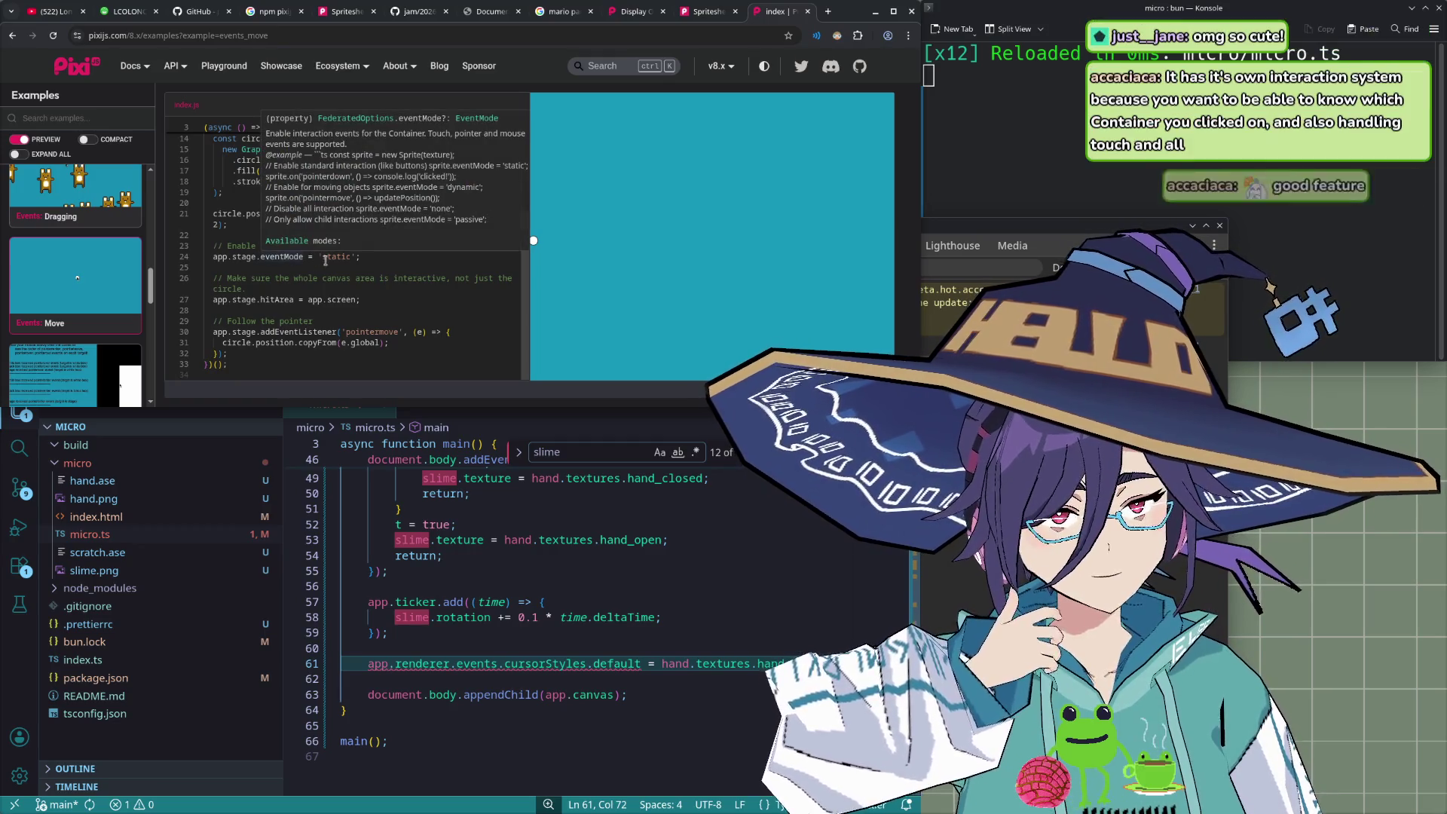
drag(360, 257, 371, 246)
key(ctrl+c)
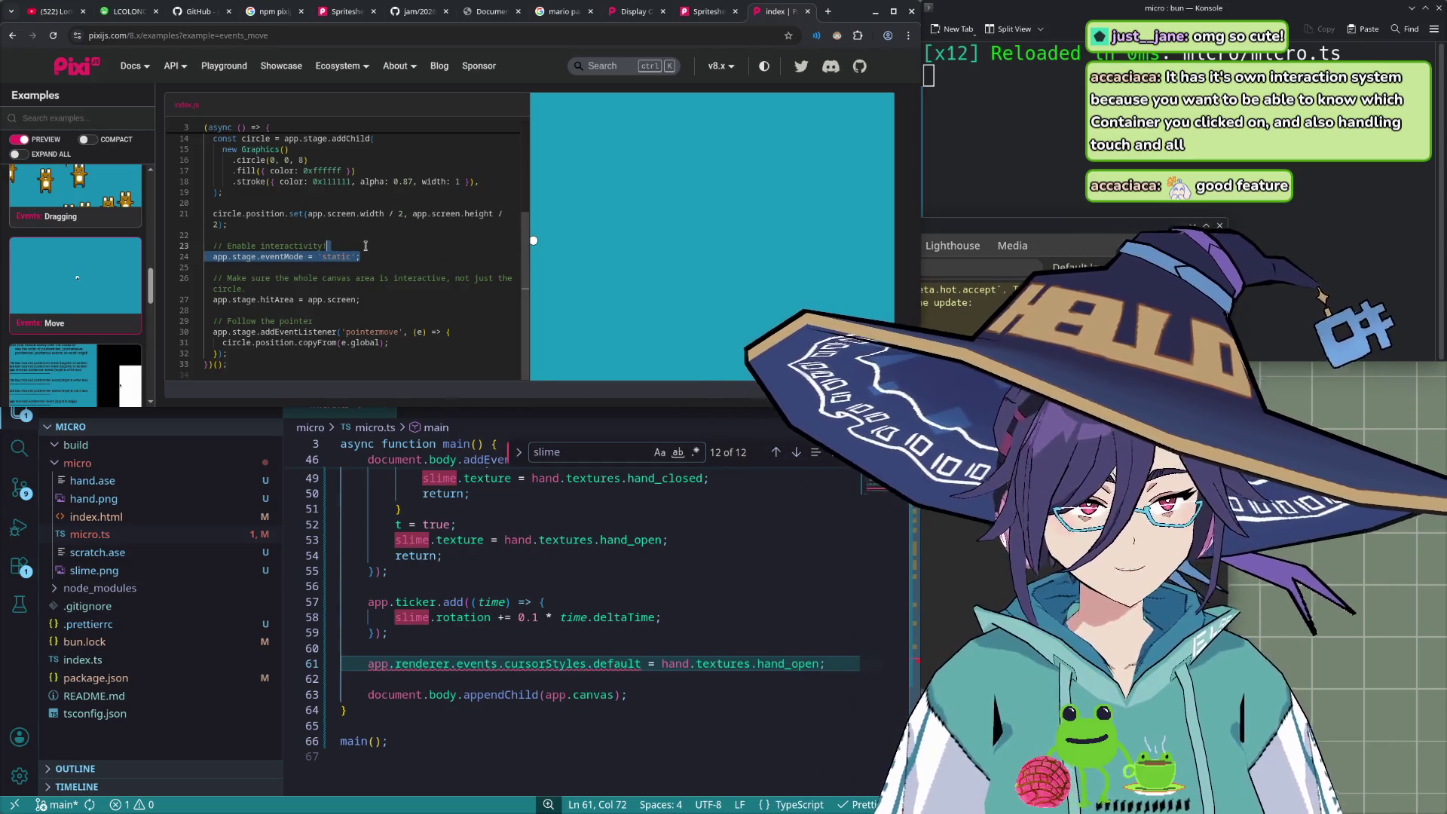
click(538, 653)
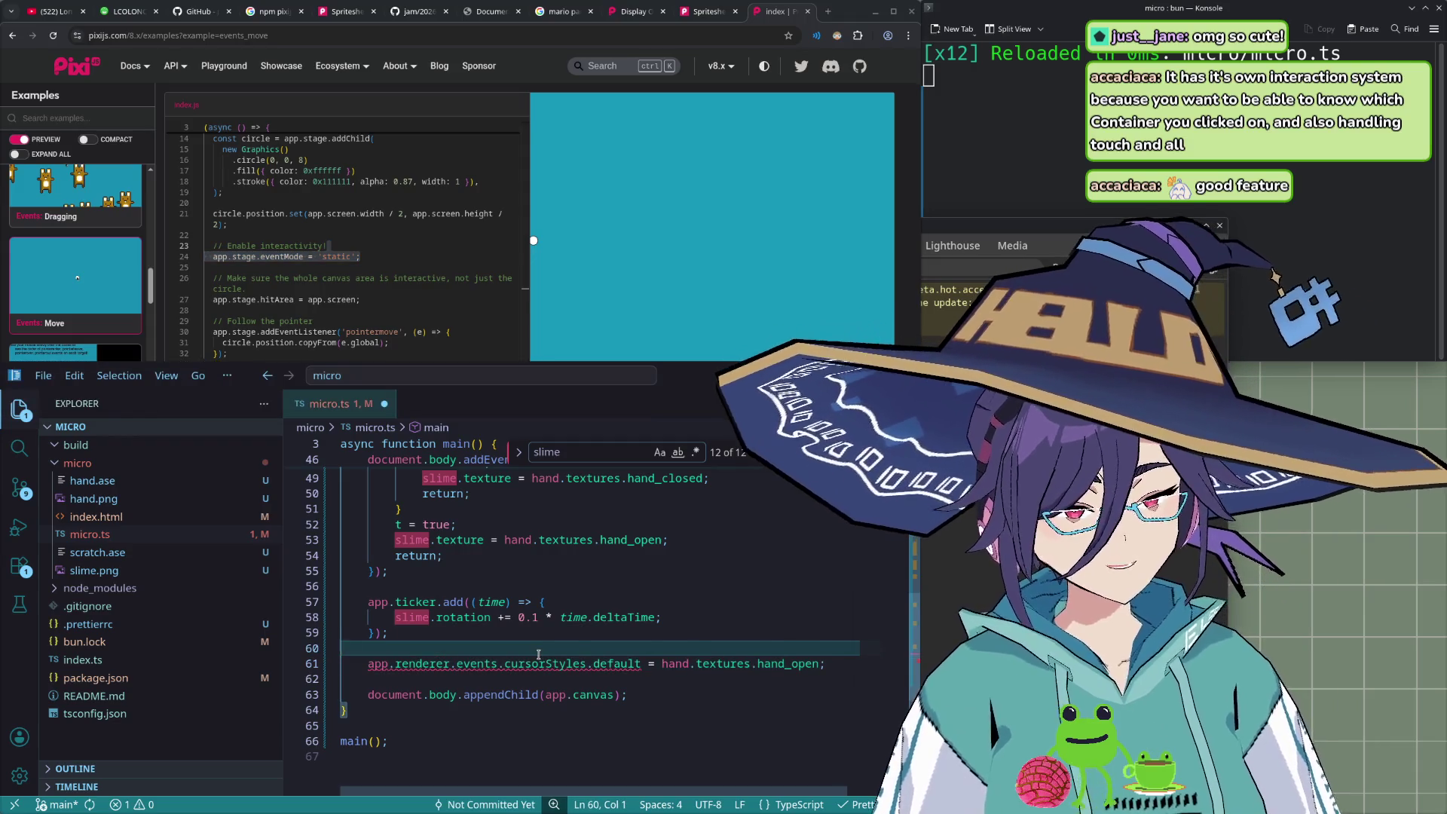
- Comment out the cursorStyles.default line and paste app.stage.eventMode = 'static' below it
key(Down)
key(ctrl+slash)
key(Down)
key(Return)
key(Return)
key(Up)
key(ctrl+v)
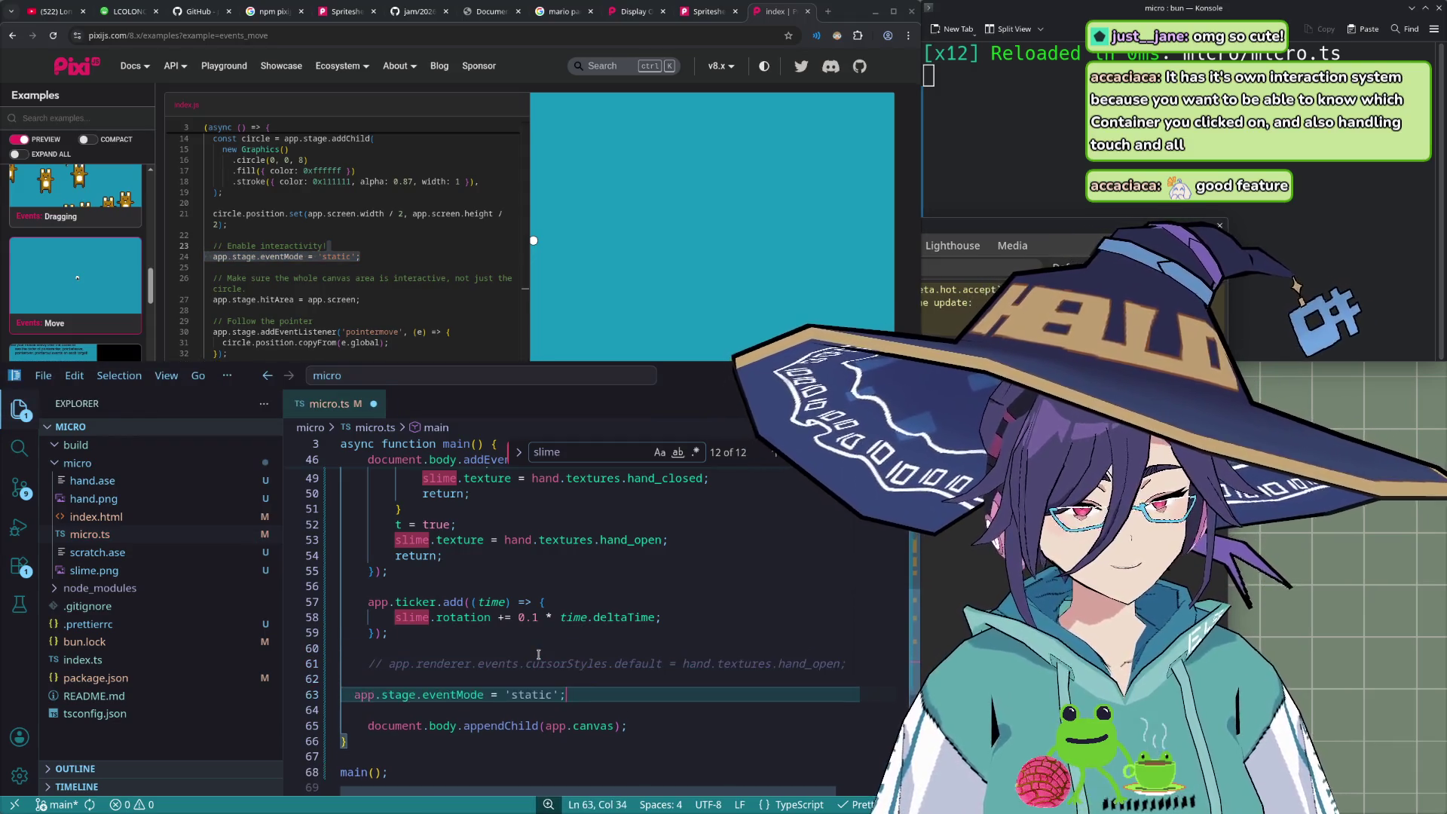
key(End)
text(\)
key(Return)
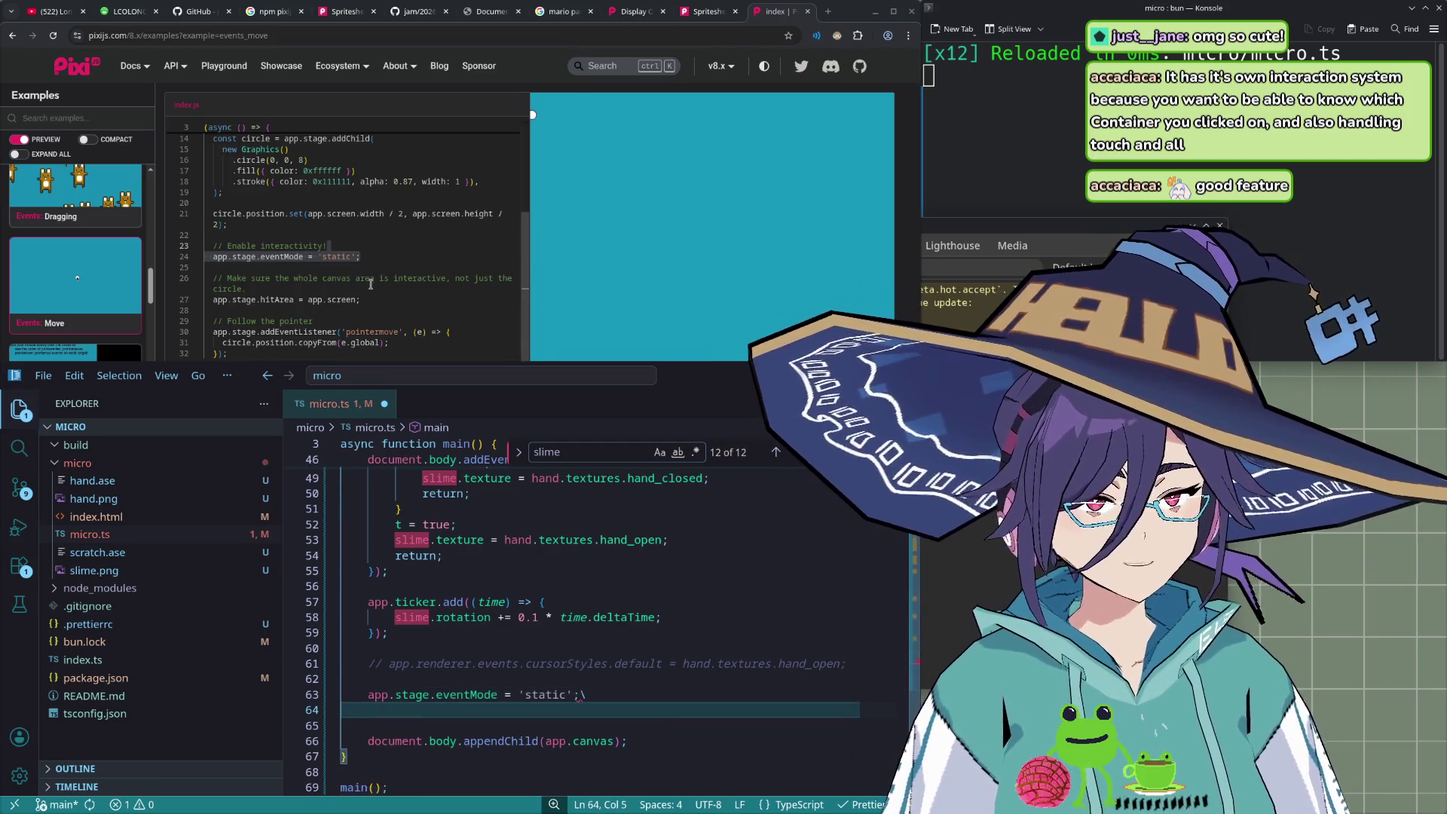
- Copy the hitArea = app.screen line from the example and place it under eventMode
click(369, 300)
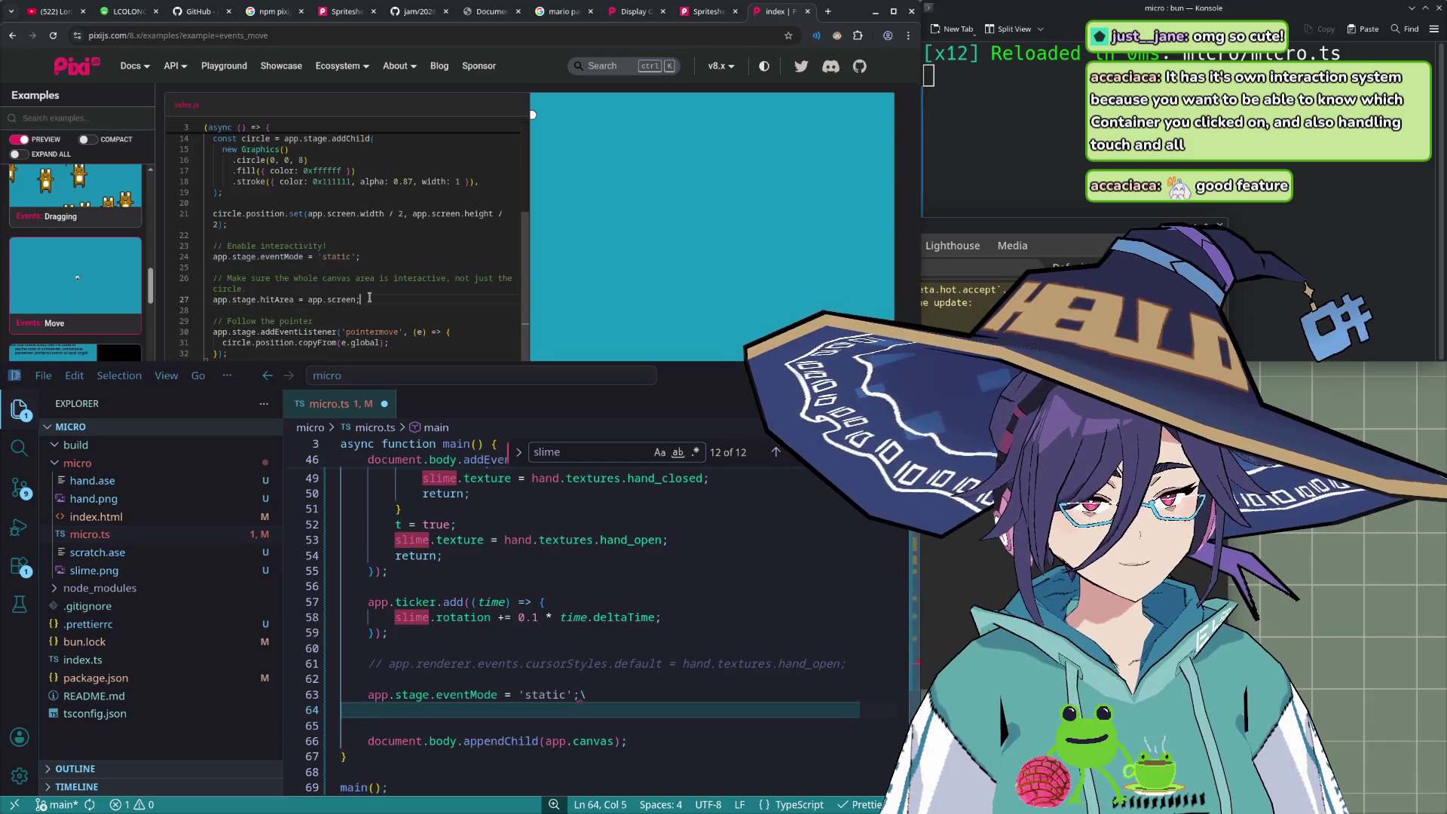
key(ctrl+c)
click(636, 710)
key(ctrl+v)
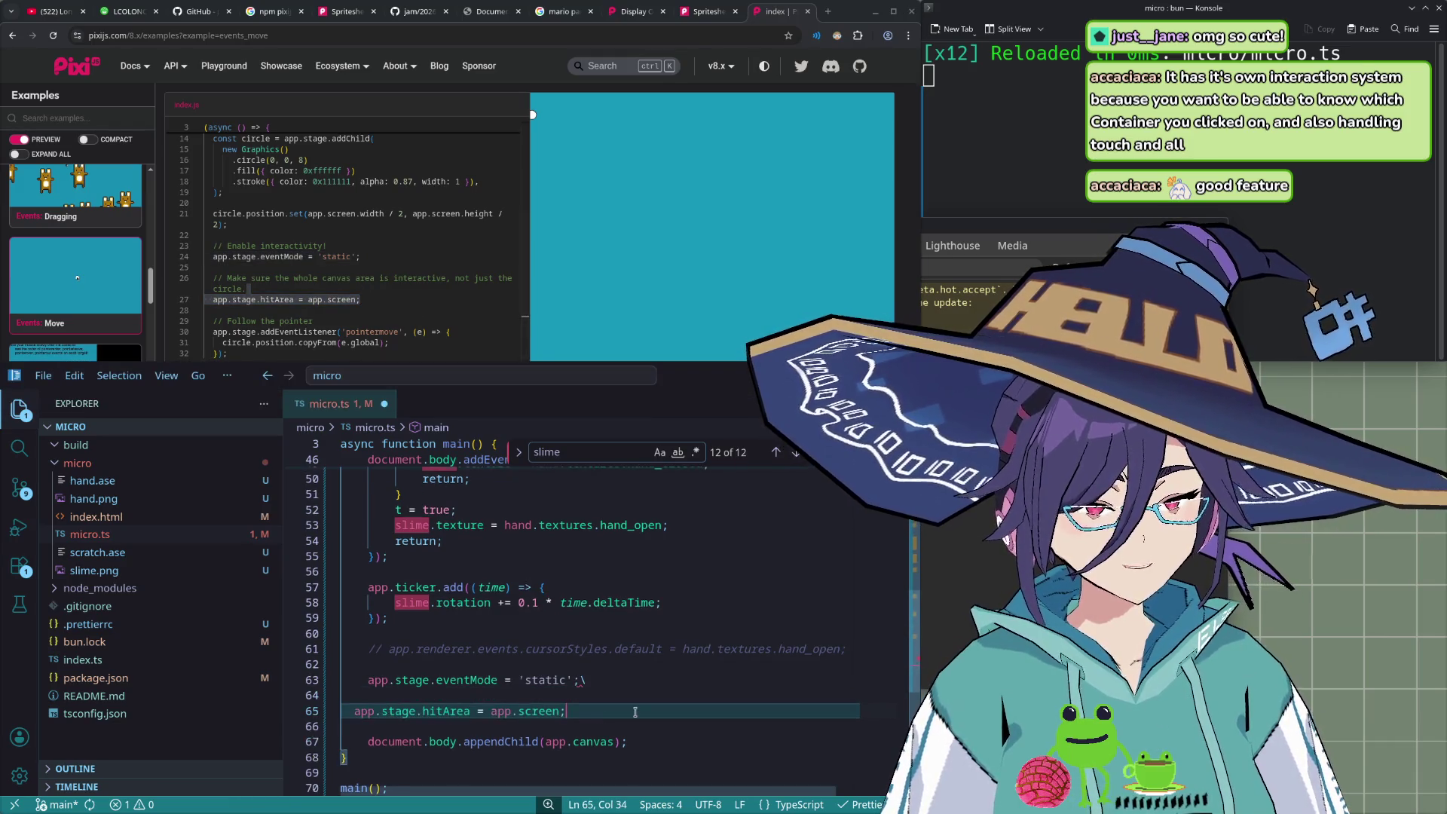
key(Up)
key(Up)
key(Down)
key(Down)
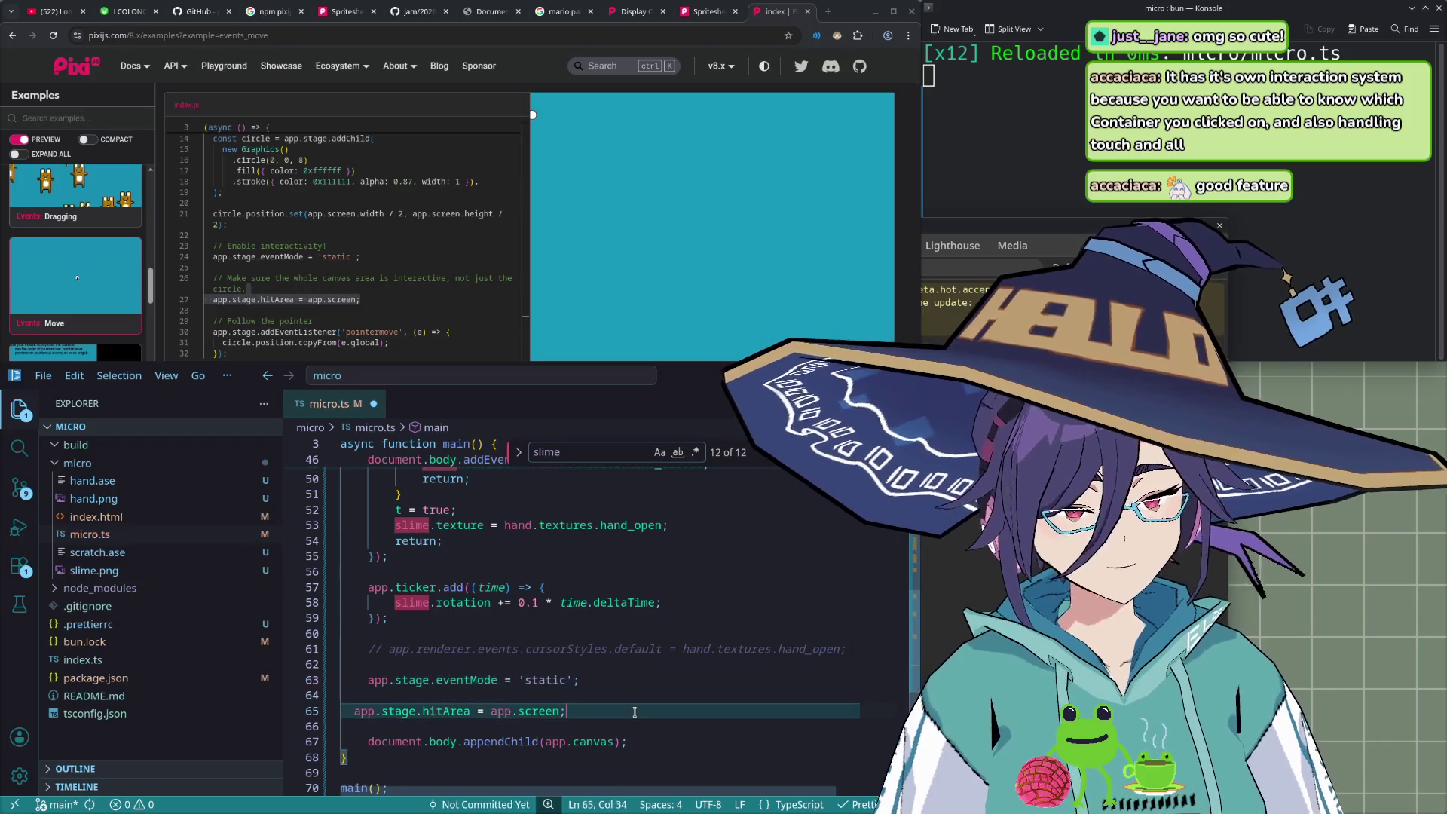
key(alt+Up)
key(Up)
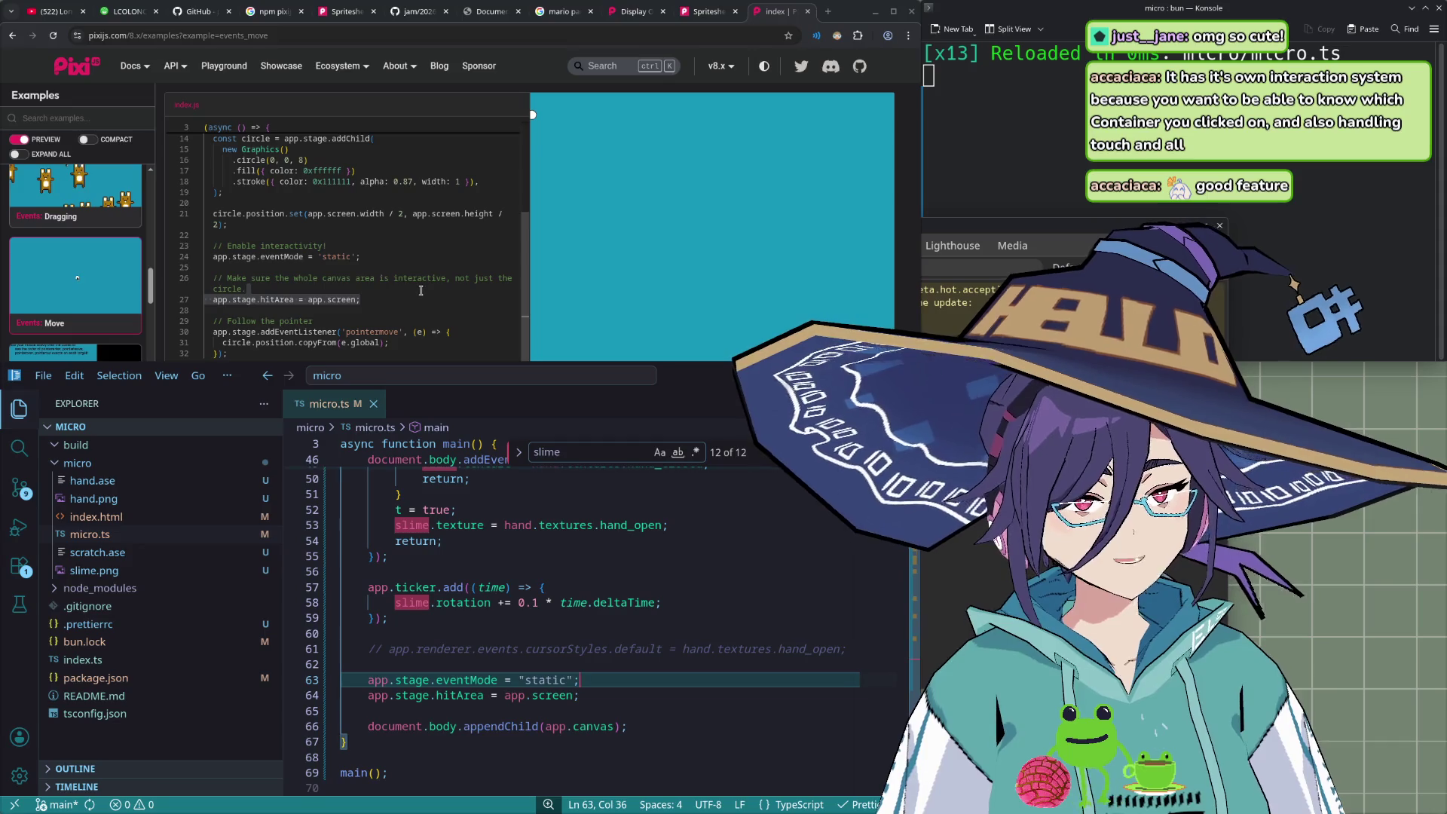
click(409, 291)
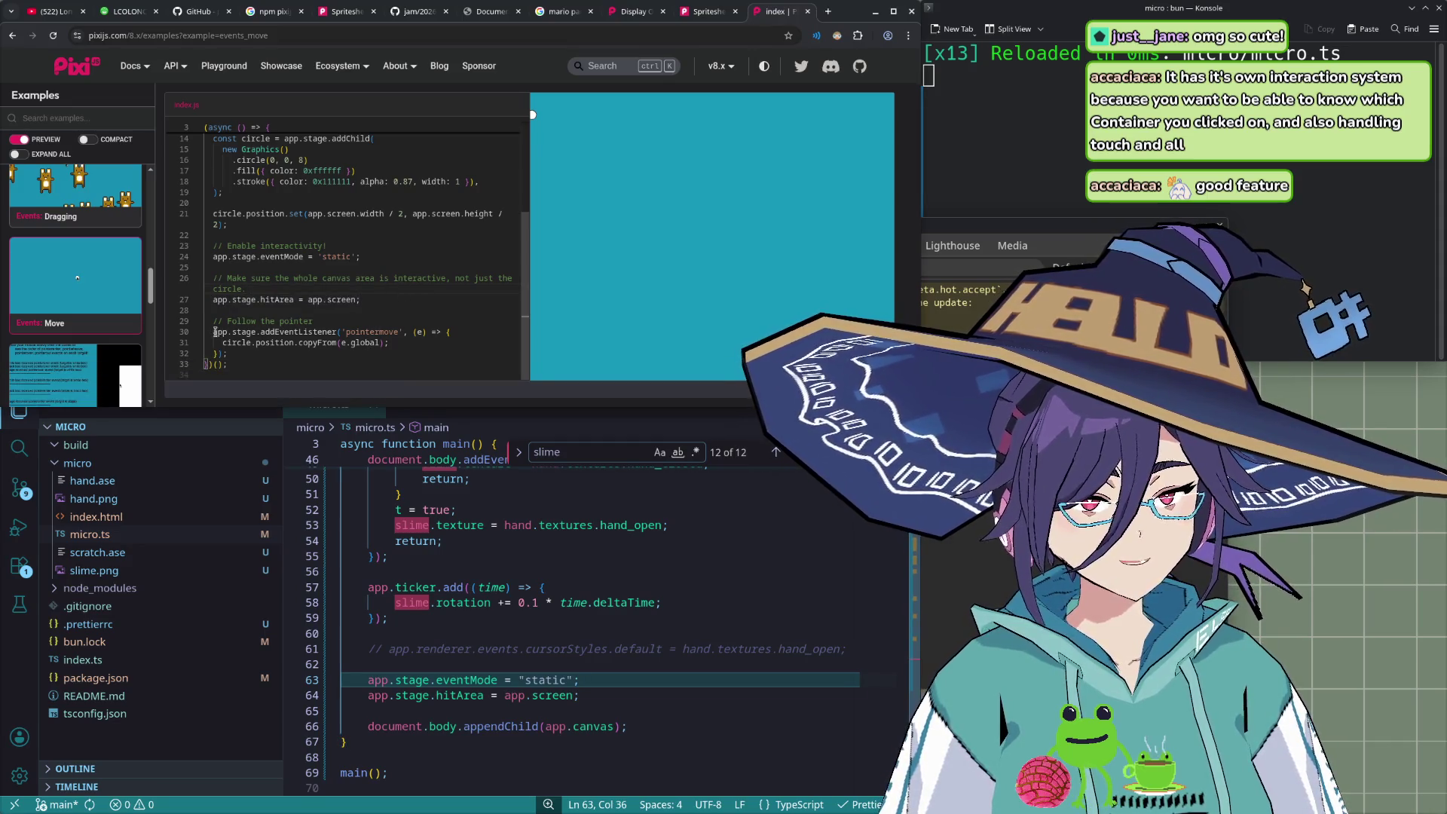
click(592, 697)
- Add an empty app.stage pointermove listener with an (e) callback
key(Return)
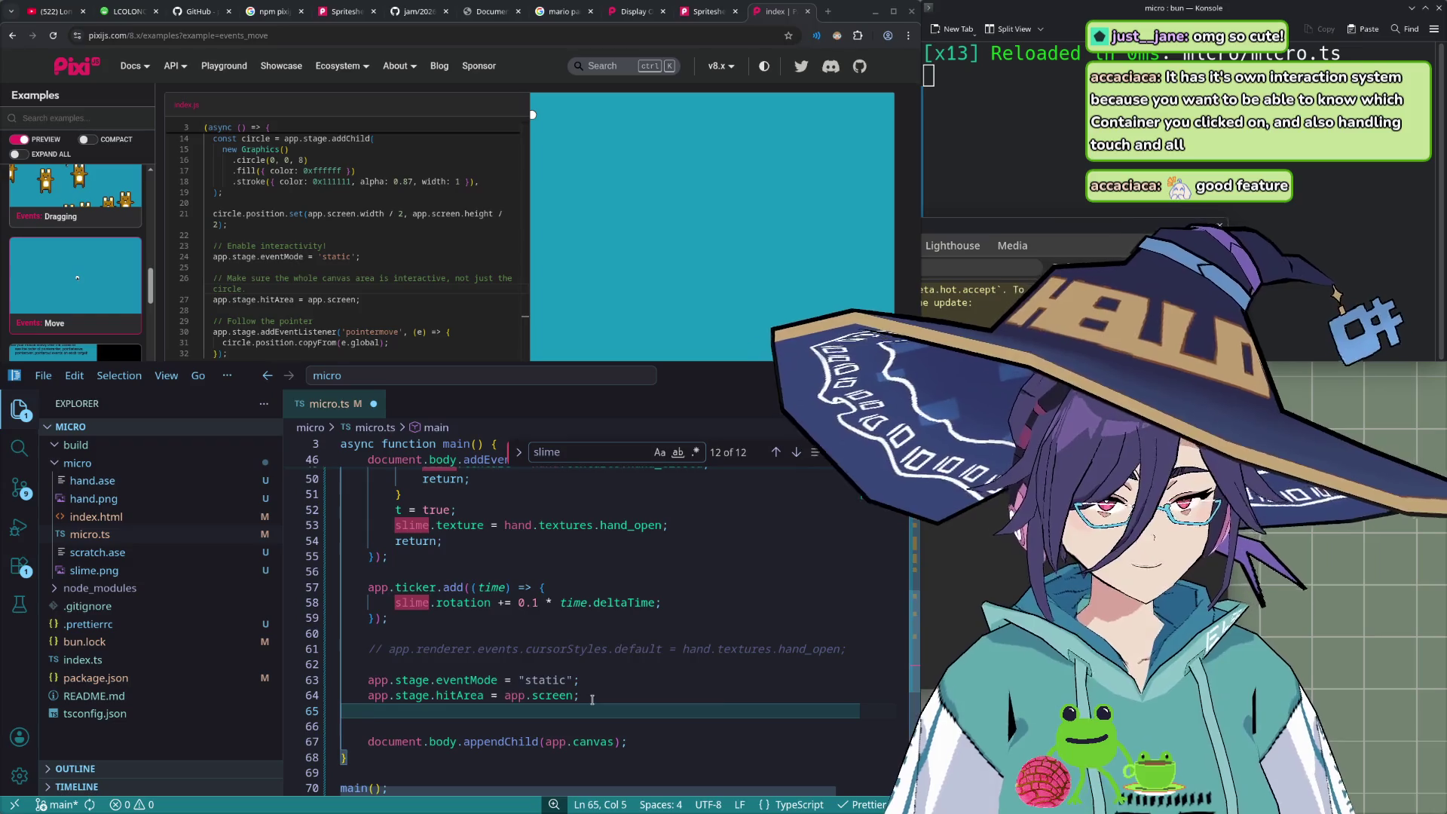
text(app.stage)
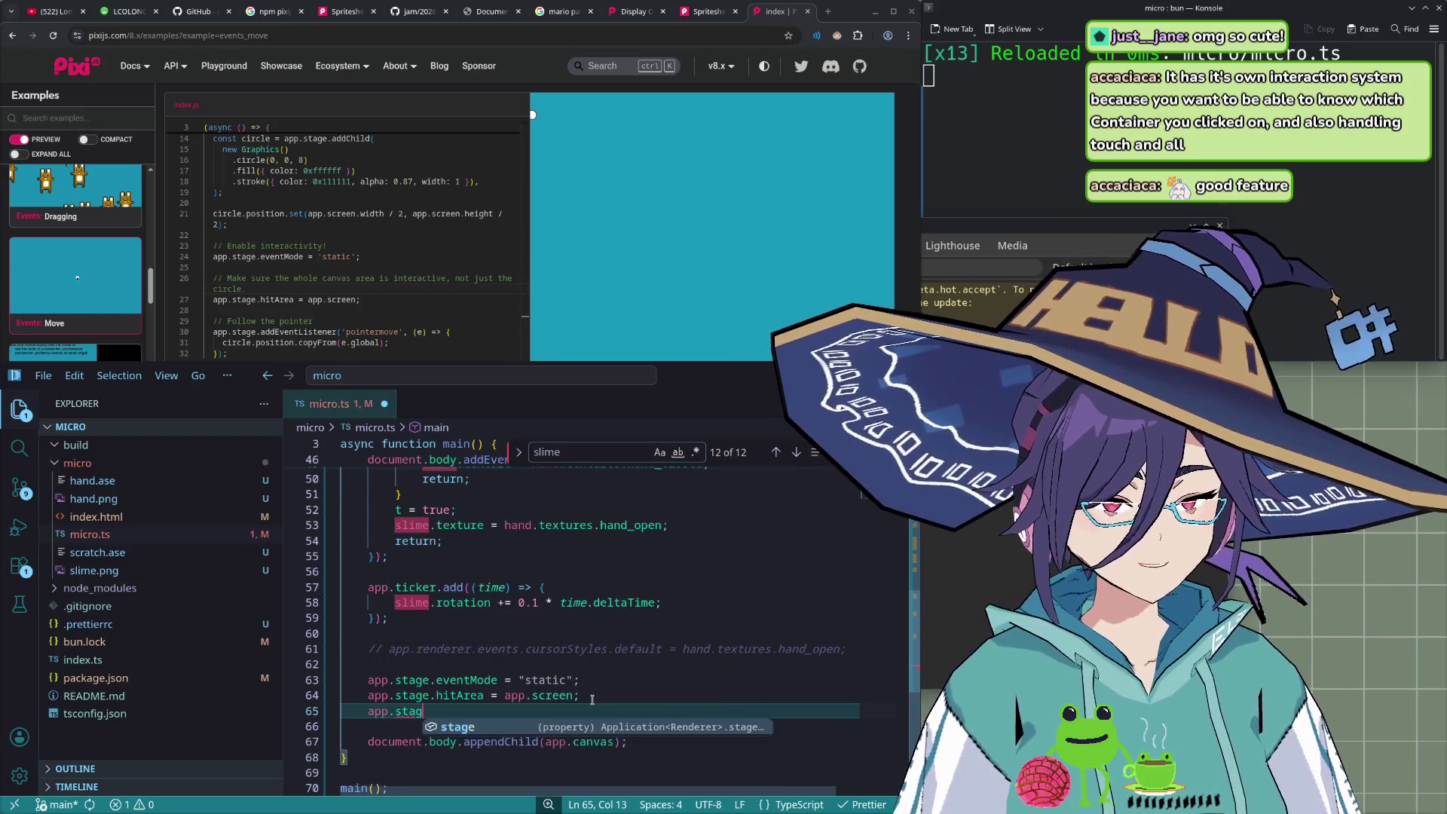
text(.)
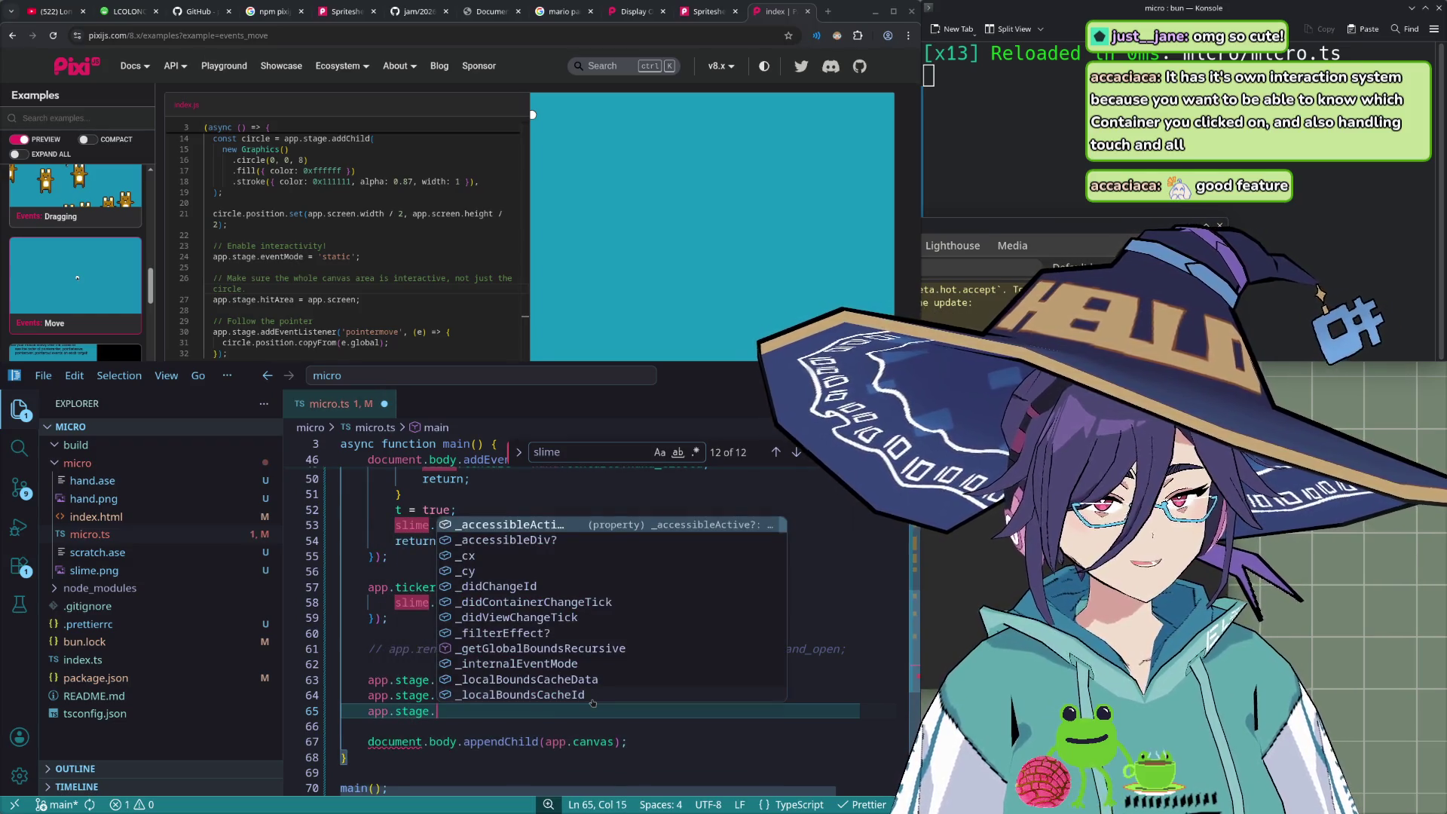
text(addEv)
key(Return)
text((")
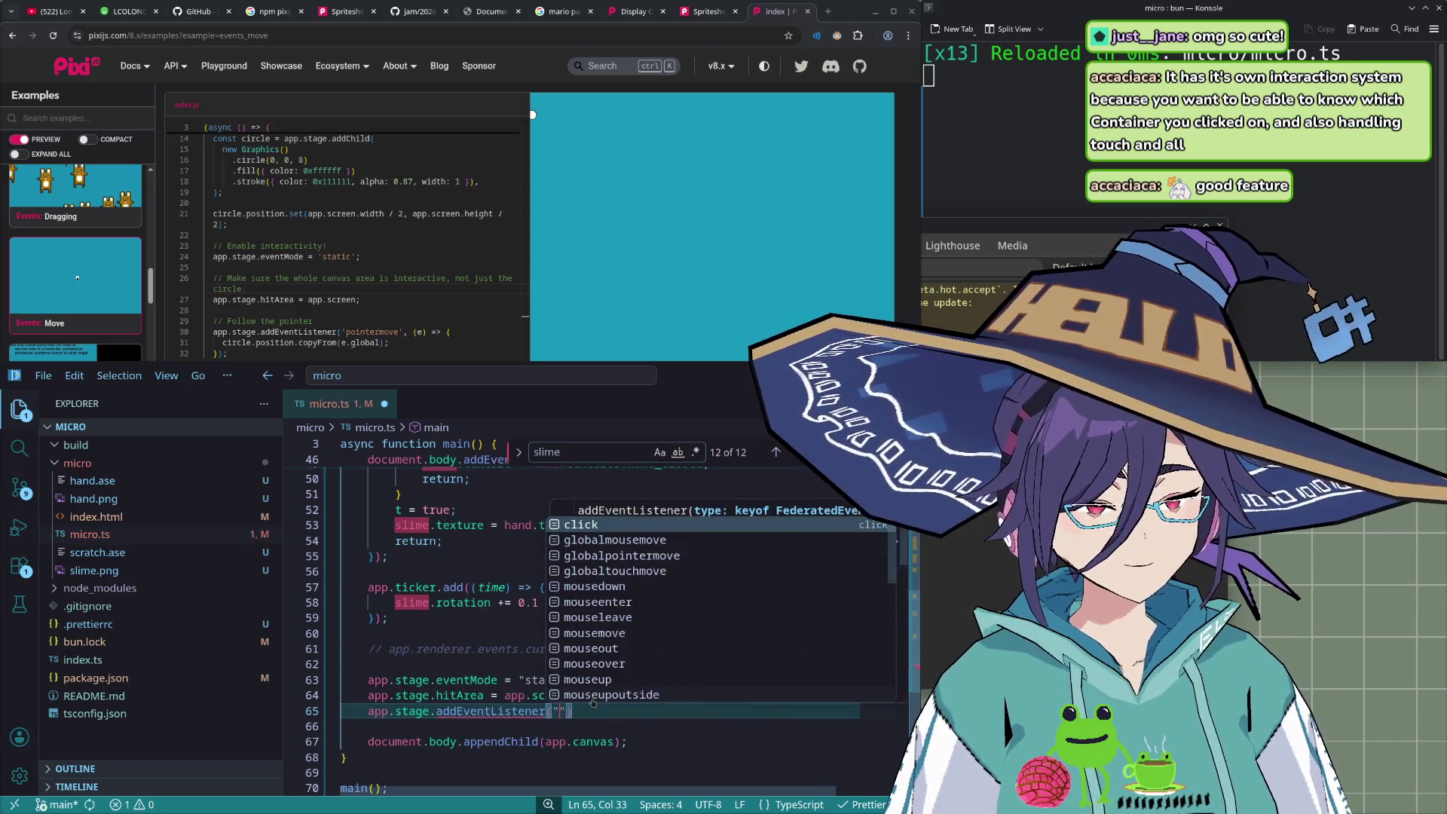
text(pointe)
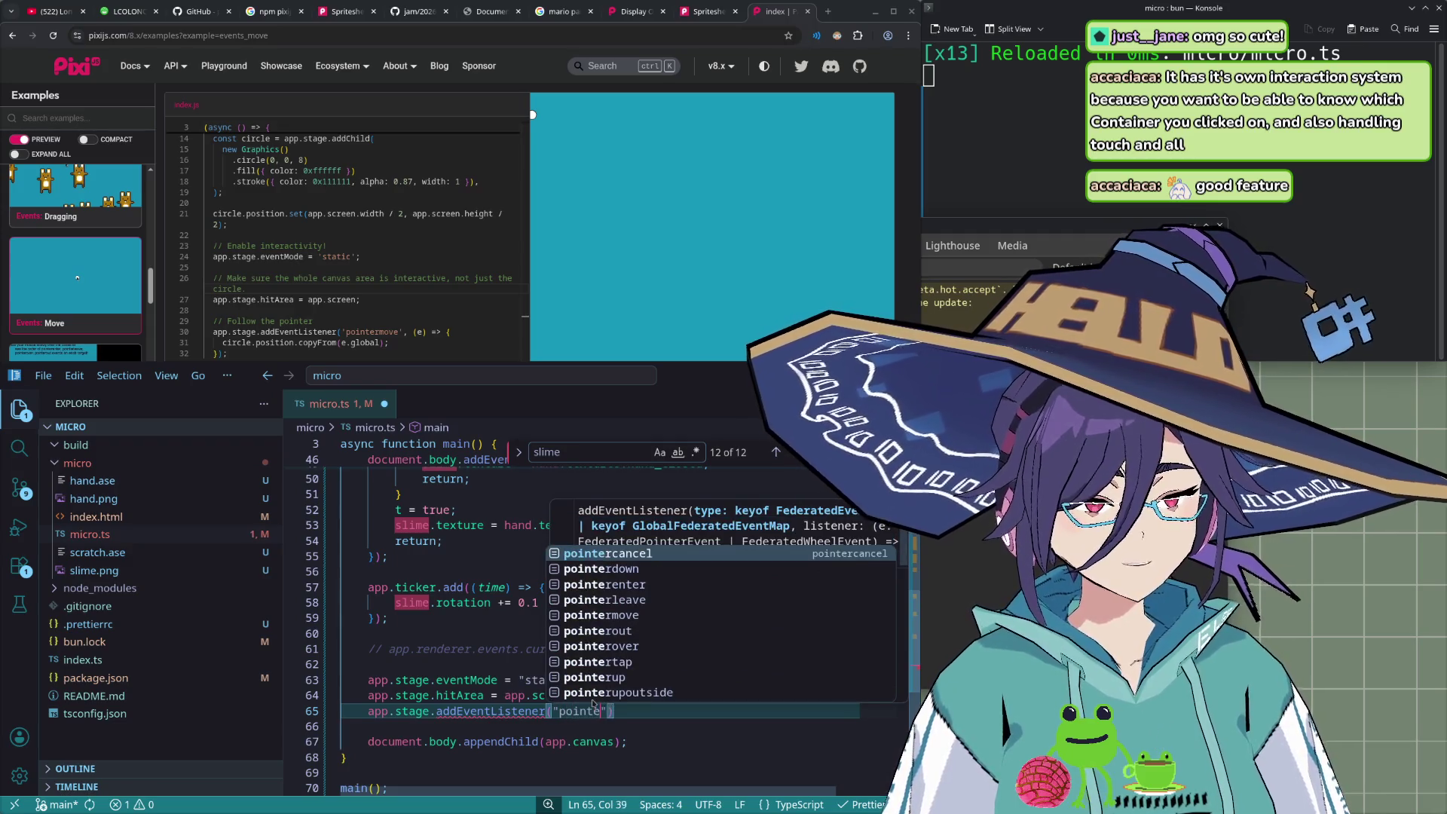
text(rmove)
text((e()
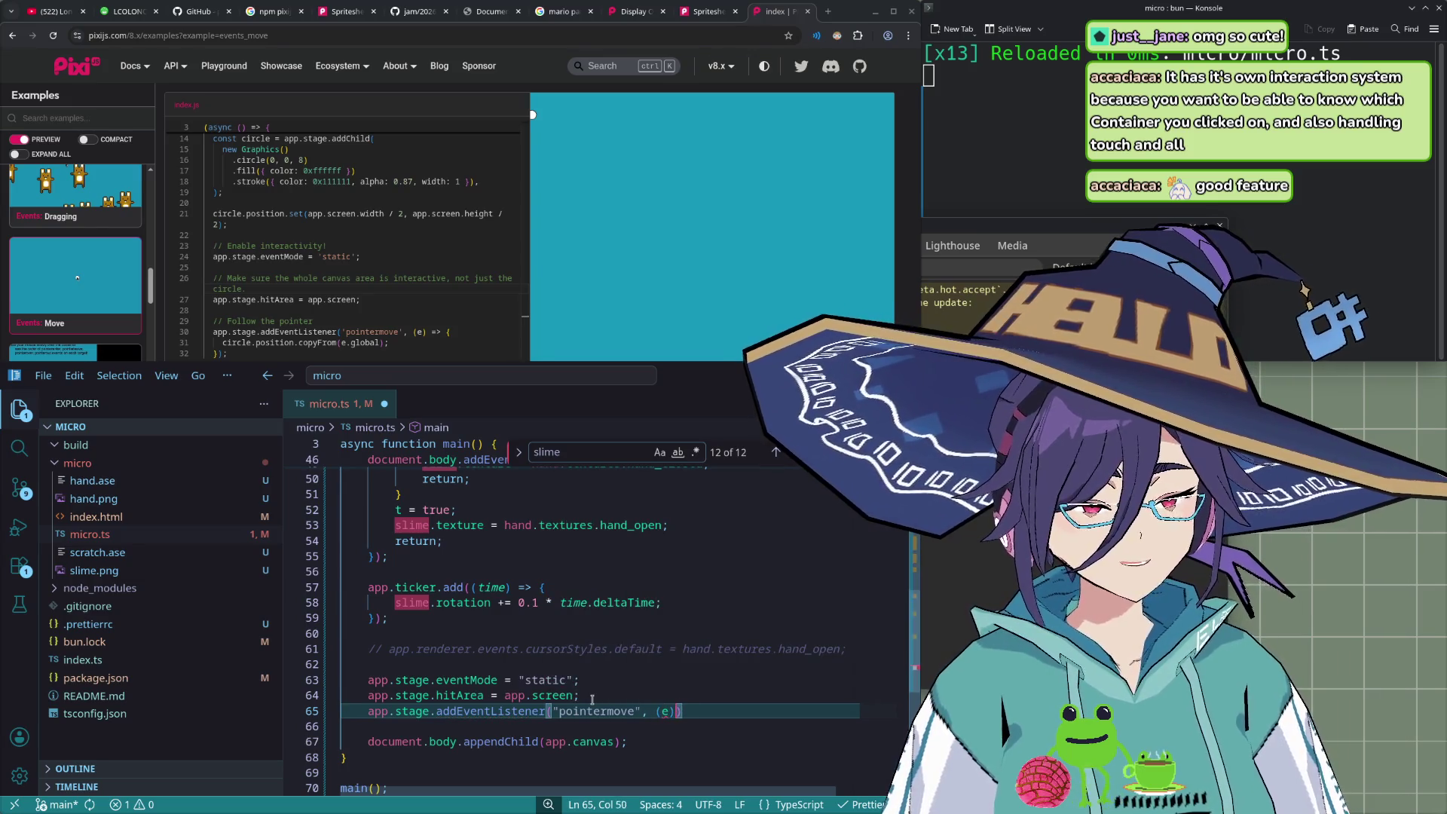
text({)
key(Return)
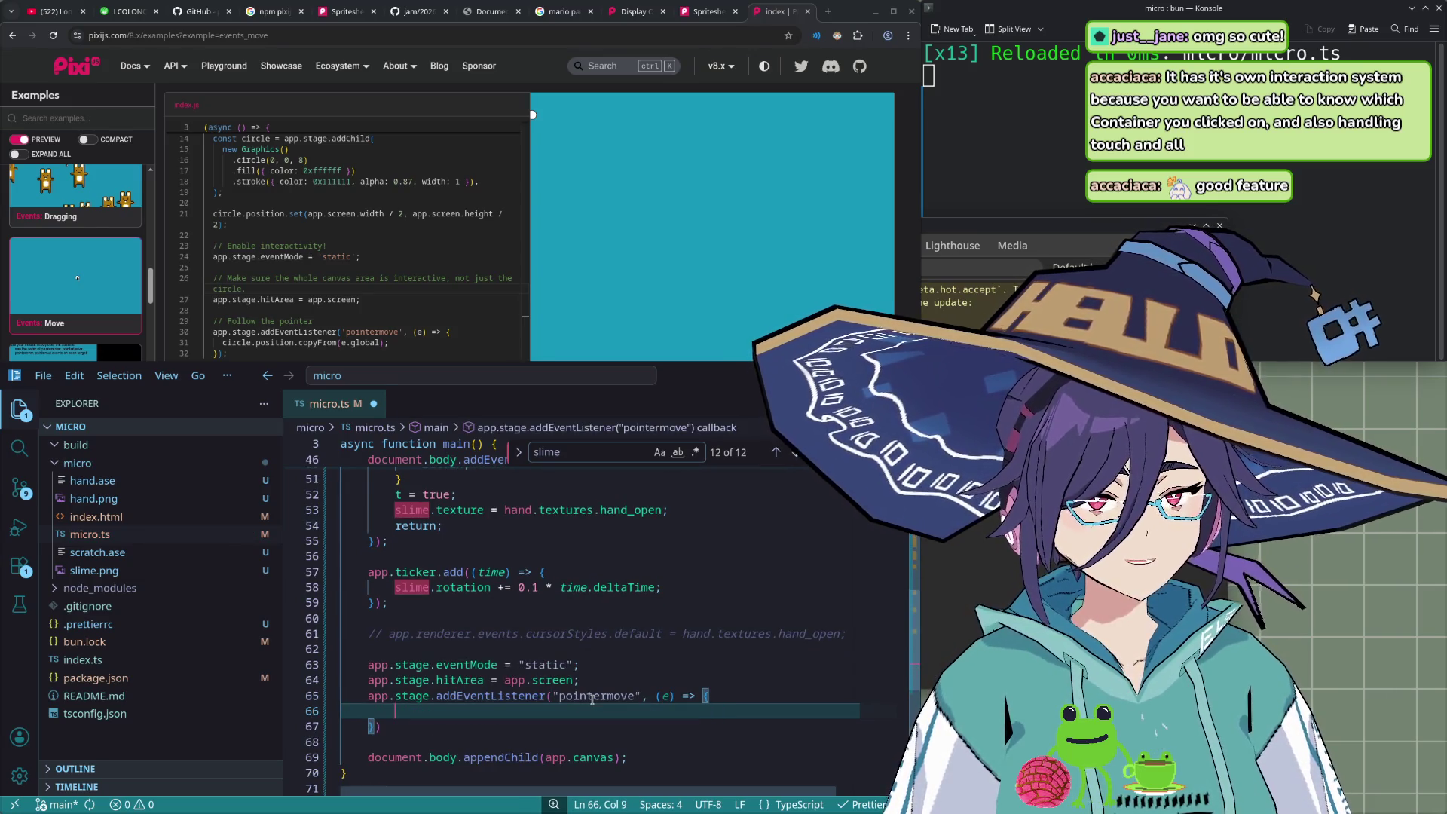